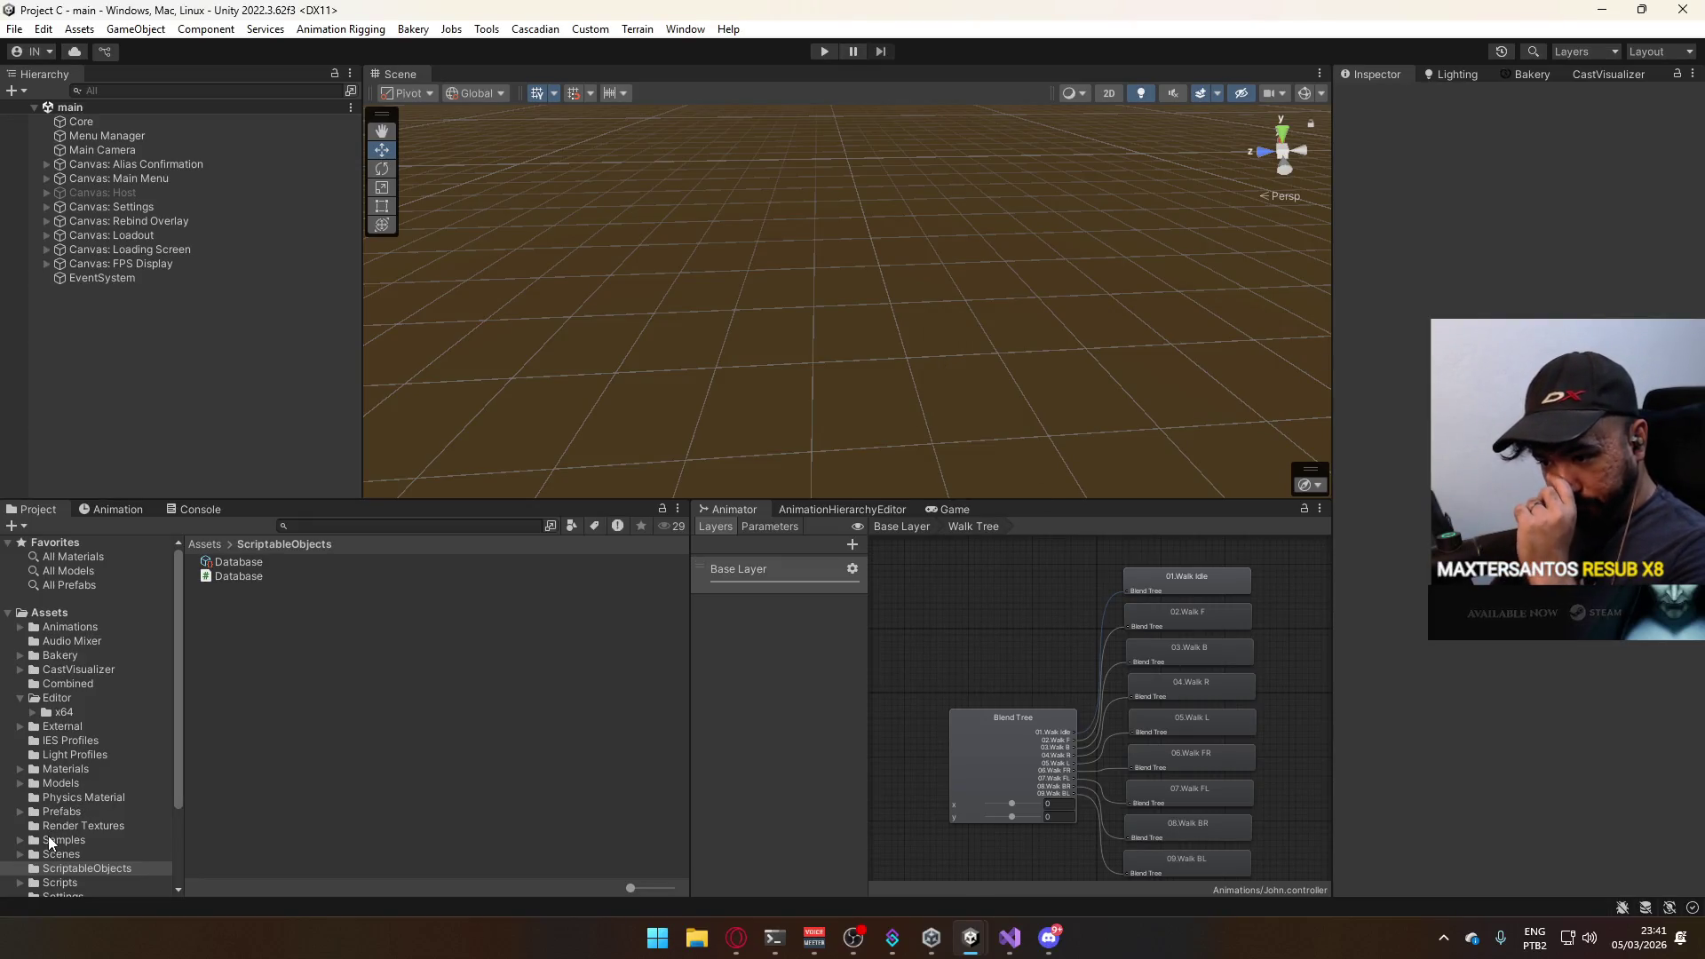
# Browse into the Scripts folder and launch BulletScript for editing in Visual Studio.
pyautogui.click(53, 883)
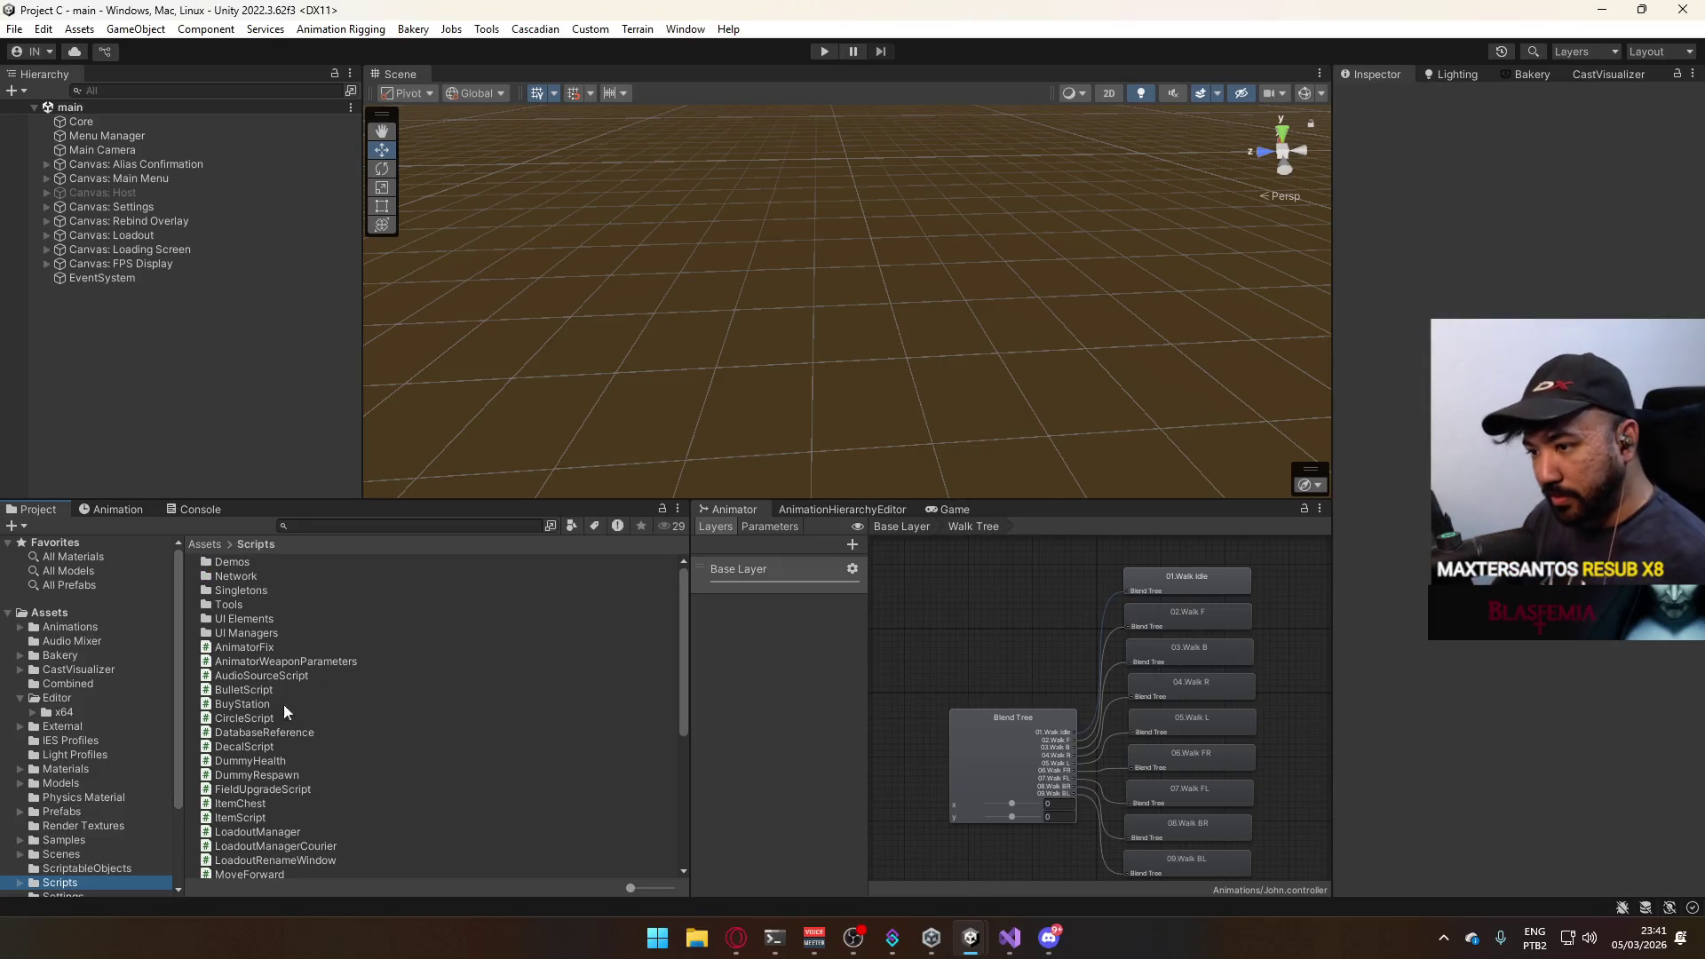
pyautogui.click(242, 688)
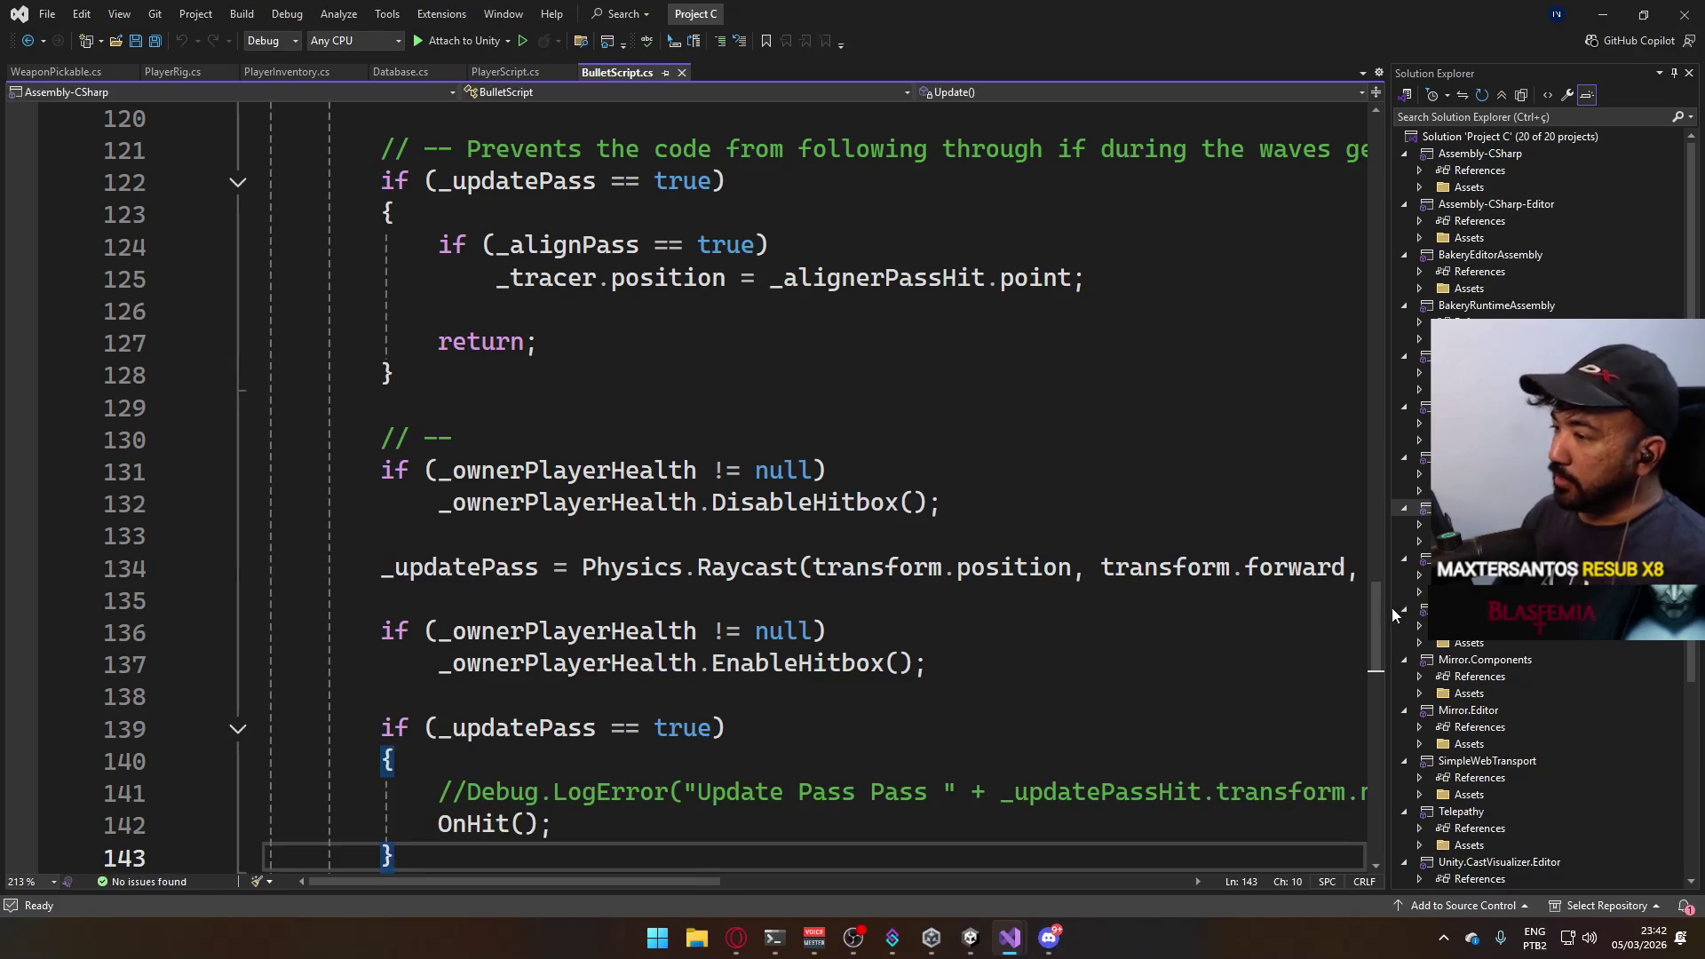
pyautogui.moveTo(1387, 615); pyautogui.dragTo(1342, 366)
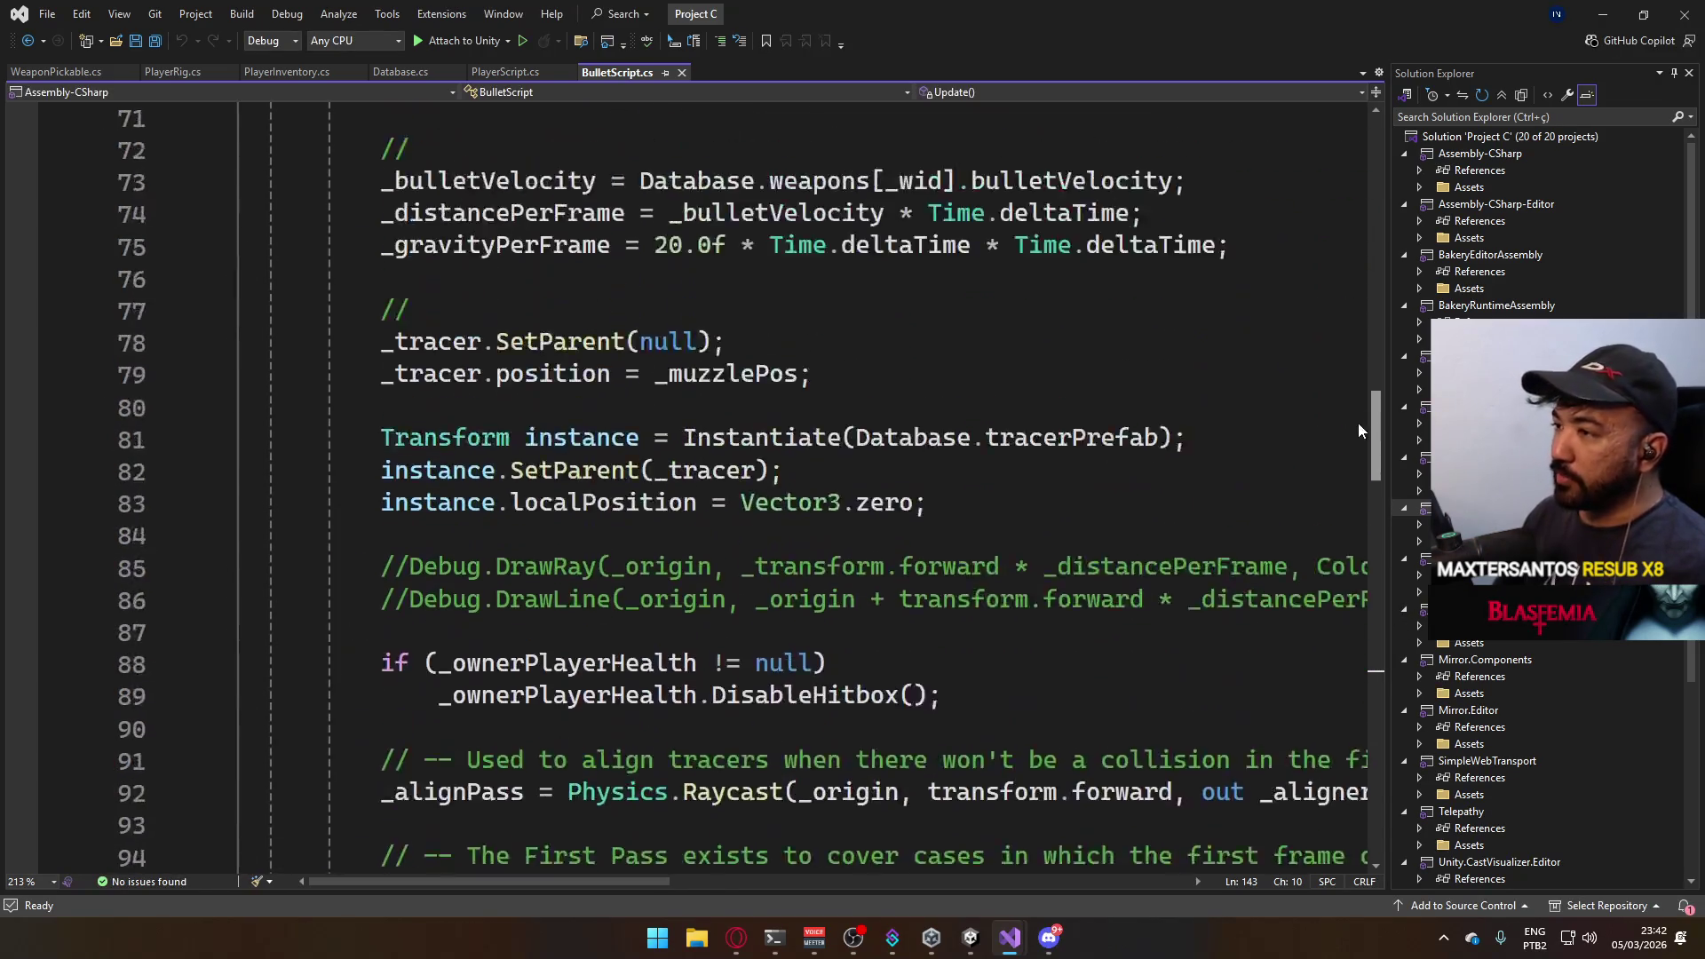
pyautogui.scroll(-4, 1131, 485)
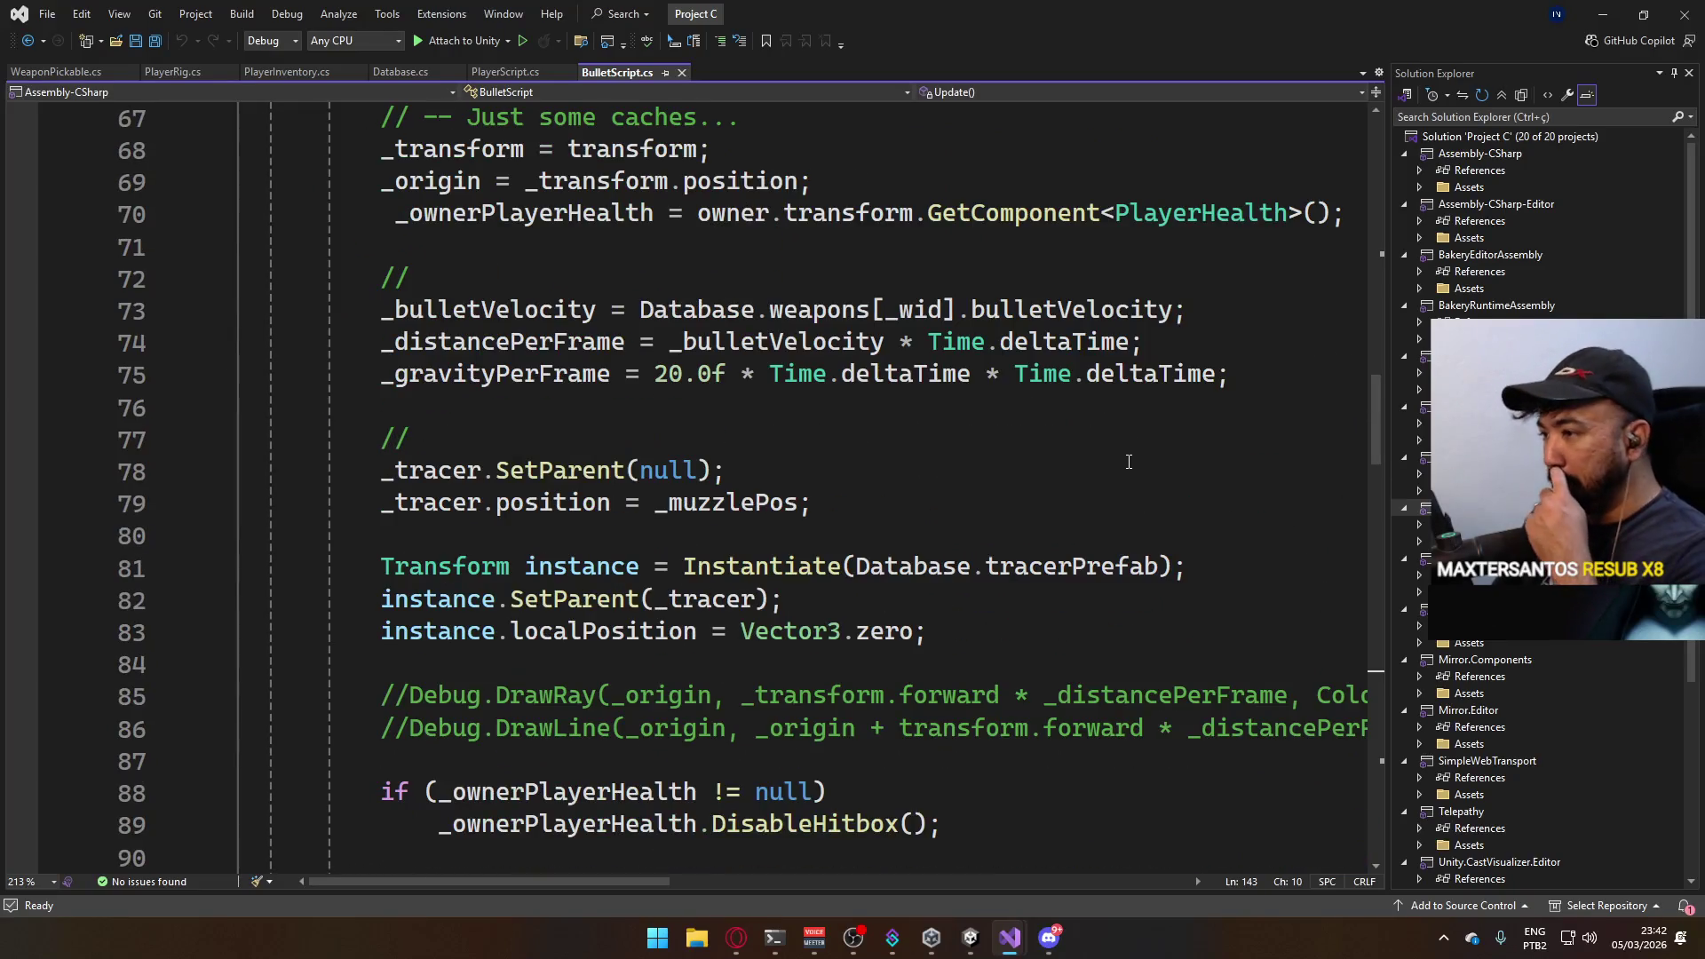
pyautogui.scroll(3, 1131, 485)
pyautogui.scroll(2, 1131, 484)
pyautogui.scroll(1, 982, 494)
pyautogui.scroll(3, 866, 533)
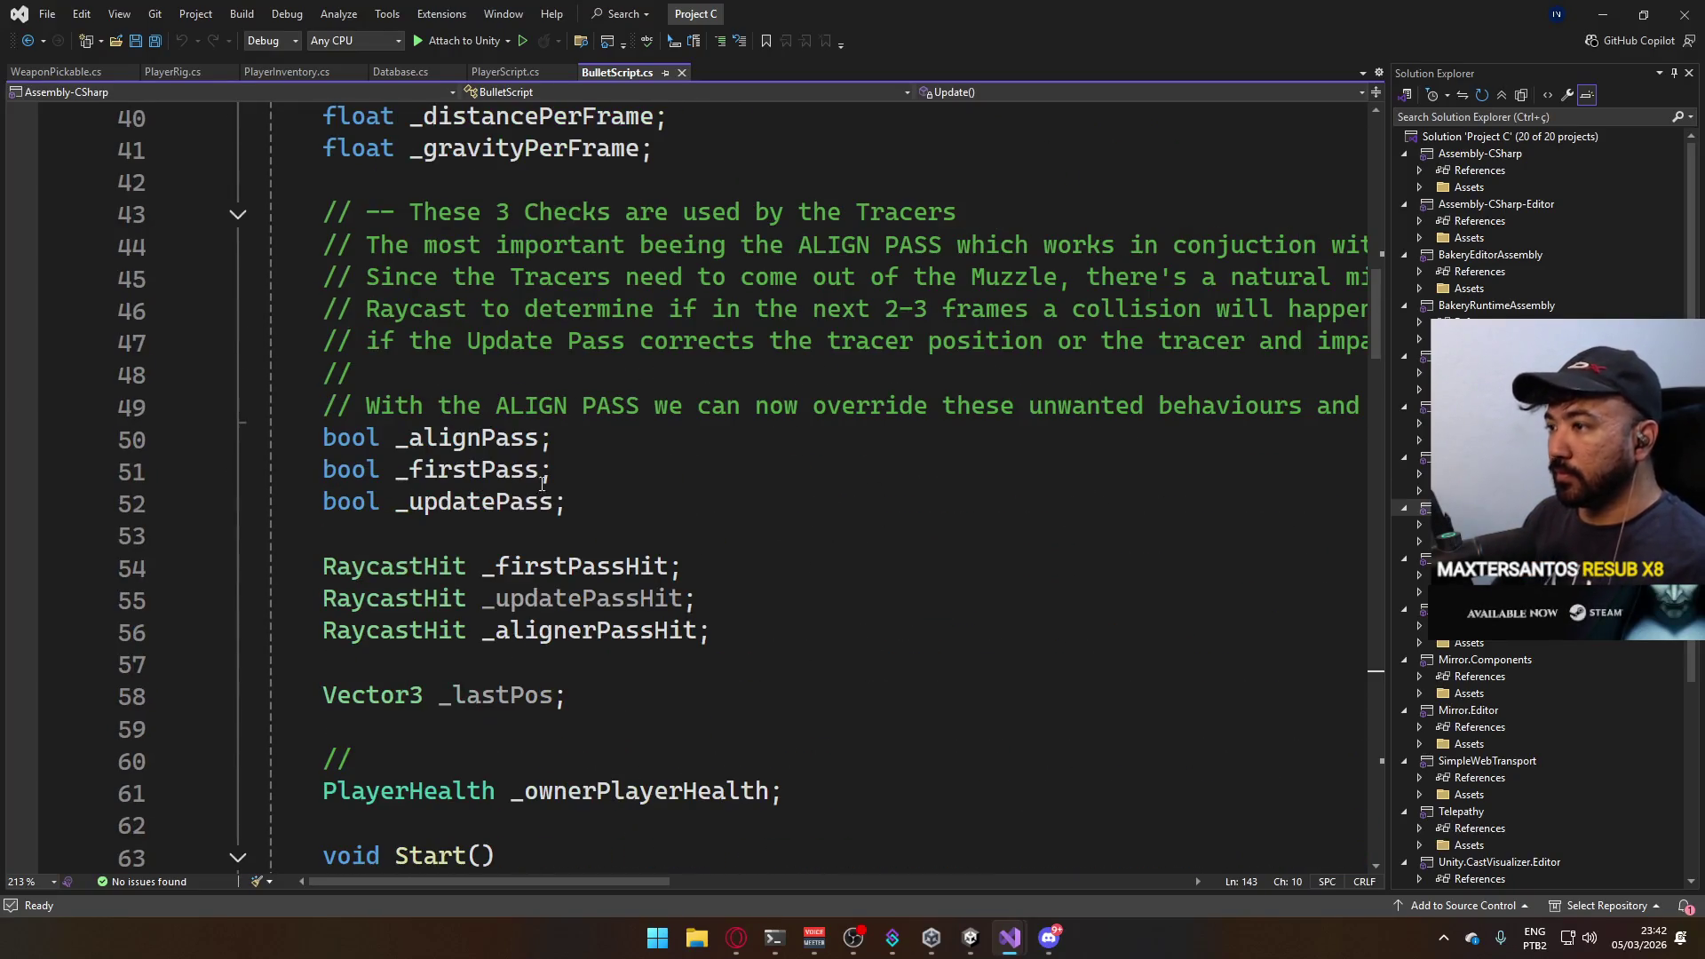
pyautogui.scroll(-3, 804, 545)
pyautogui.scroll(-5, 804, 545)
pyautogui.scroll(-9, 807, 533)
pyautogui.scroll(-5, 810, 494)
pyautogui.scroll(-8, 812, 506)
pyautogui.scroll(-8, 816, 511)
pyautogui.scroll(4, 814, 507)
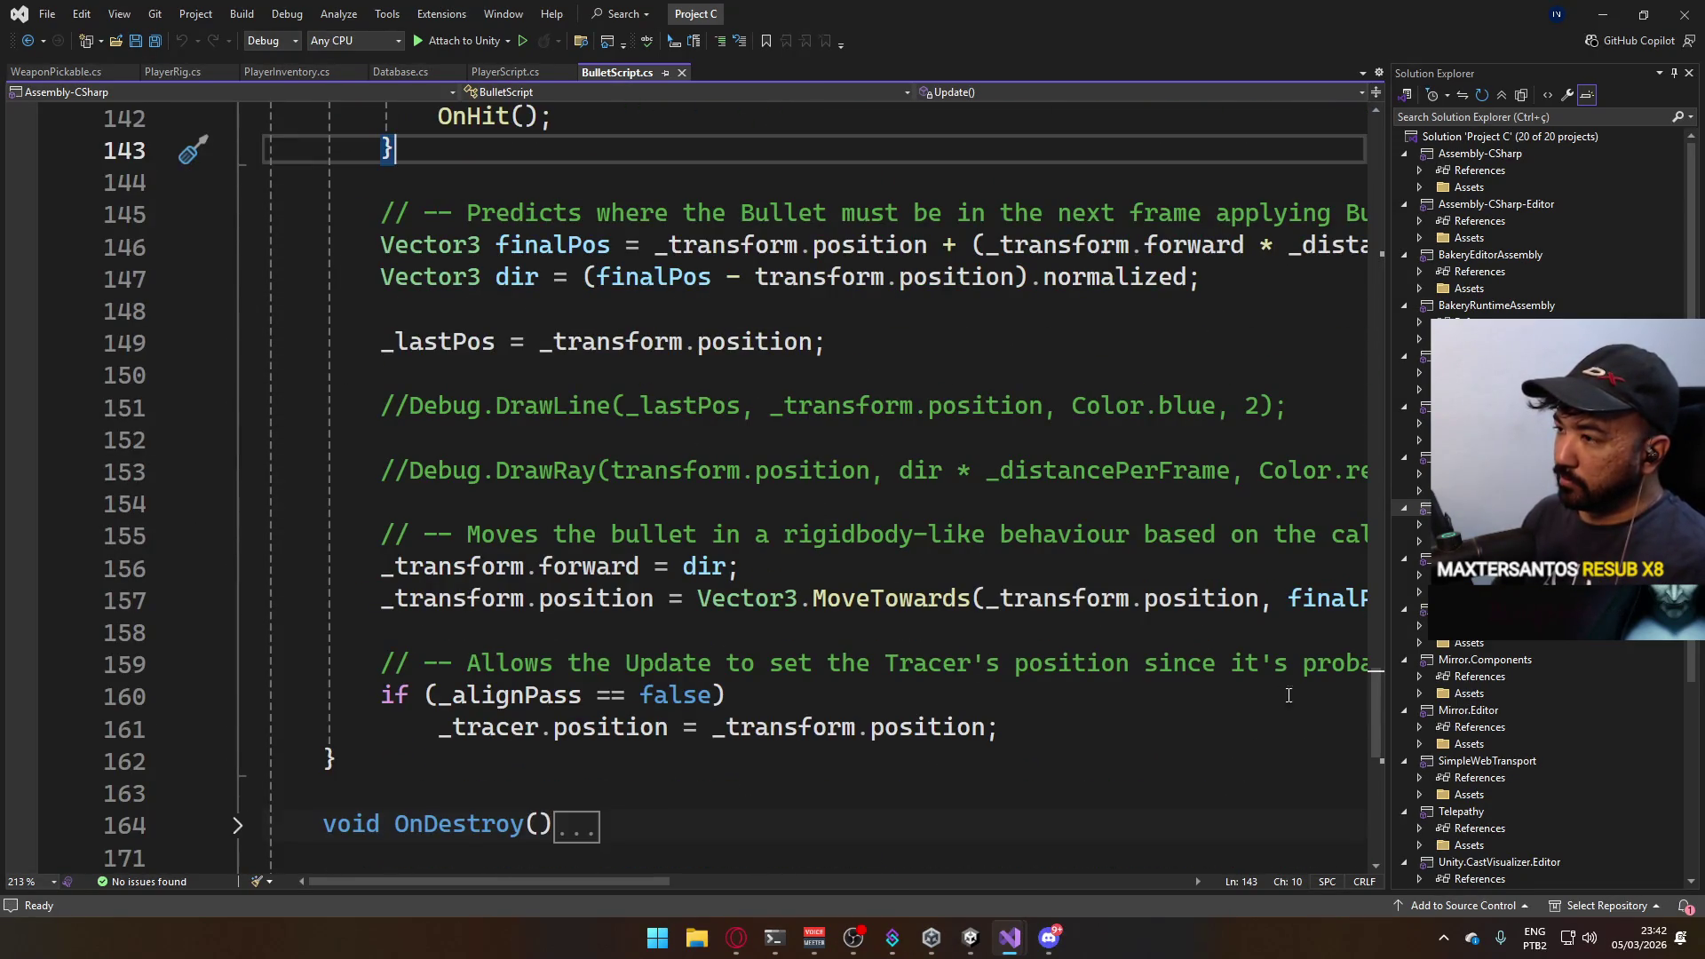
pyautogui.moveTo(1378, 674)
pyautogui.mouseDown()
pyautogui.moveTo(1362, 746)
pyautogui.moveTo(1378, 673)
pyautogui.moveTo(1367, 721)
pyautogui.moveTo(1363, 681)
pyautogui.mouseUp()
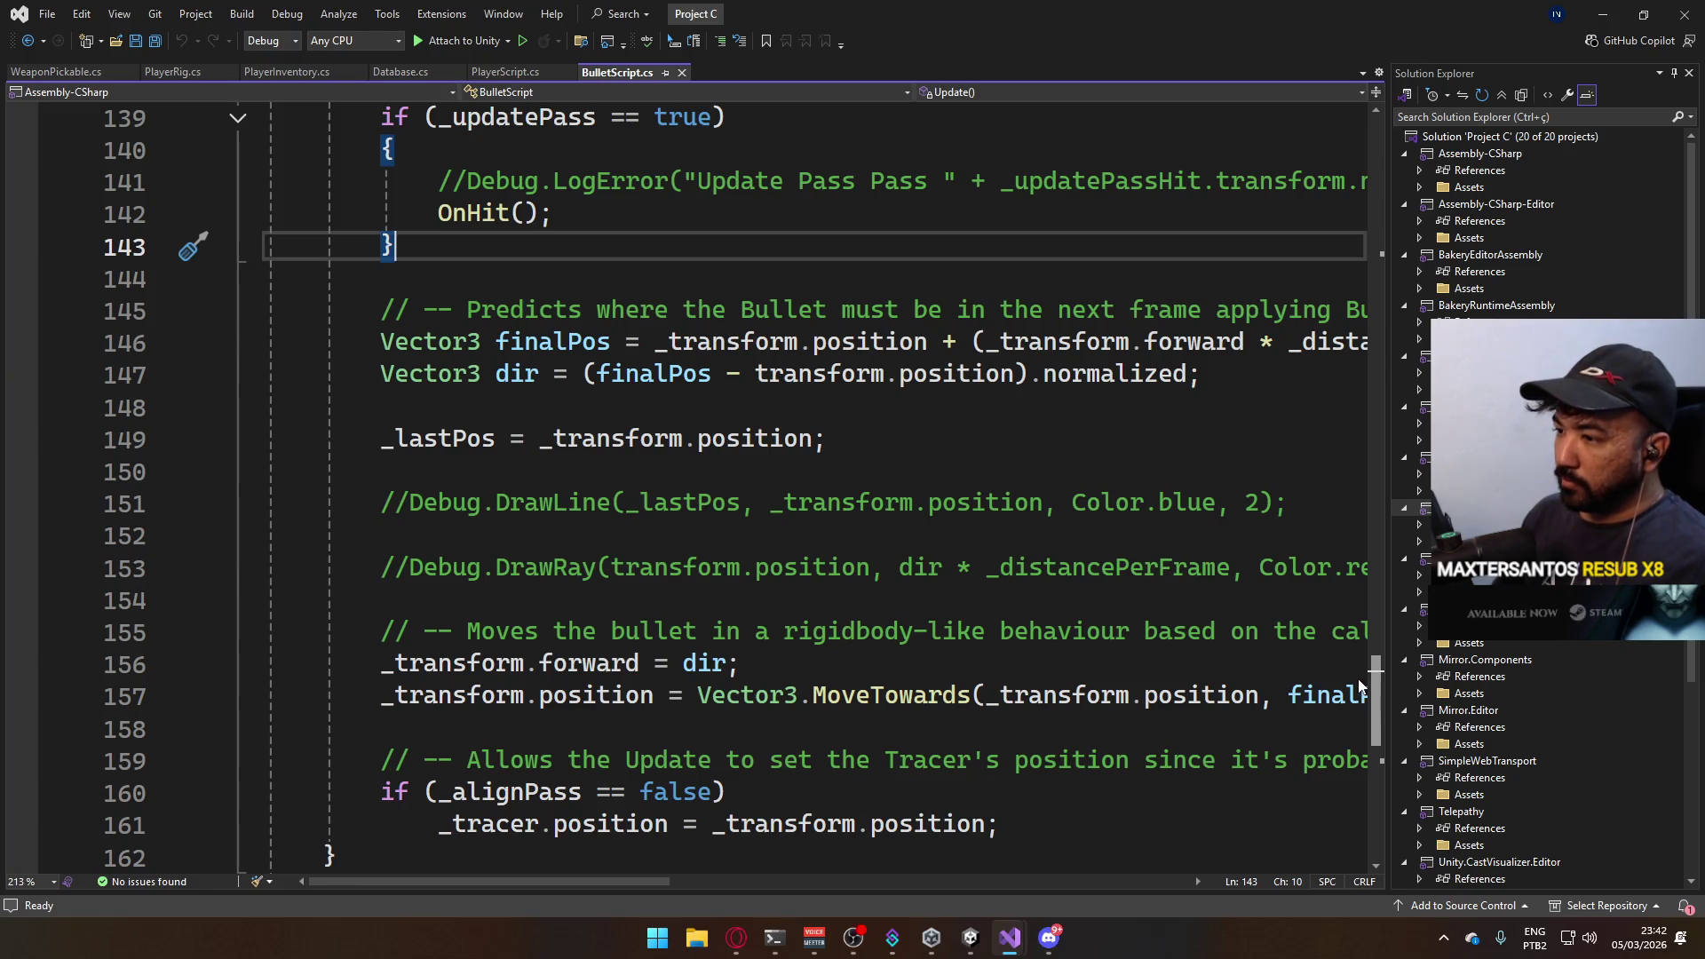
pyautogui.scroll(2, 1331, 676)
pyautogui.moveTo(500, 869); pyautogui.dragTo(511, 878)
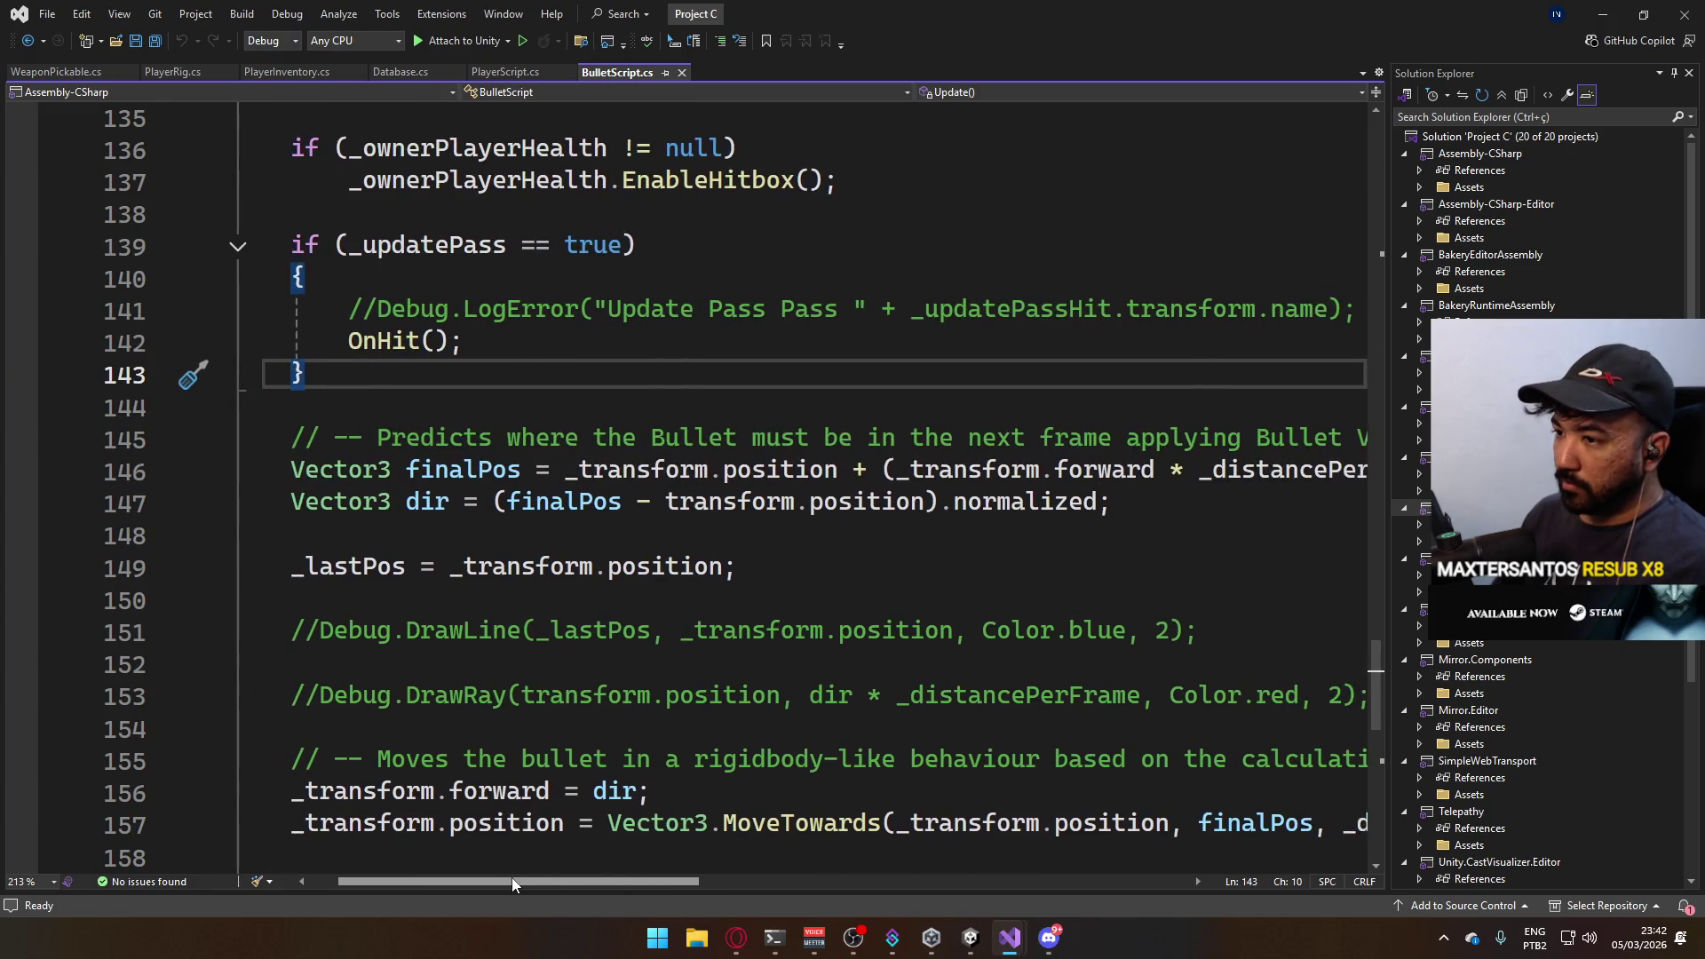
pyautogui.scroll(3, 674, 654)
pyautogui.scroll(3, 673, 653)
pyautogui.scroll(3, 674, 654)
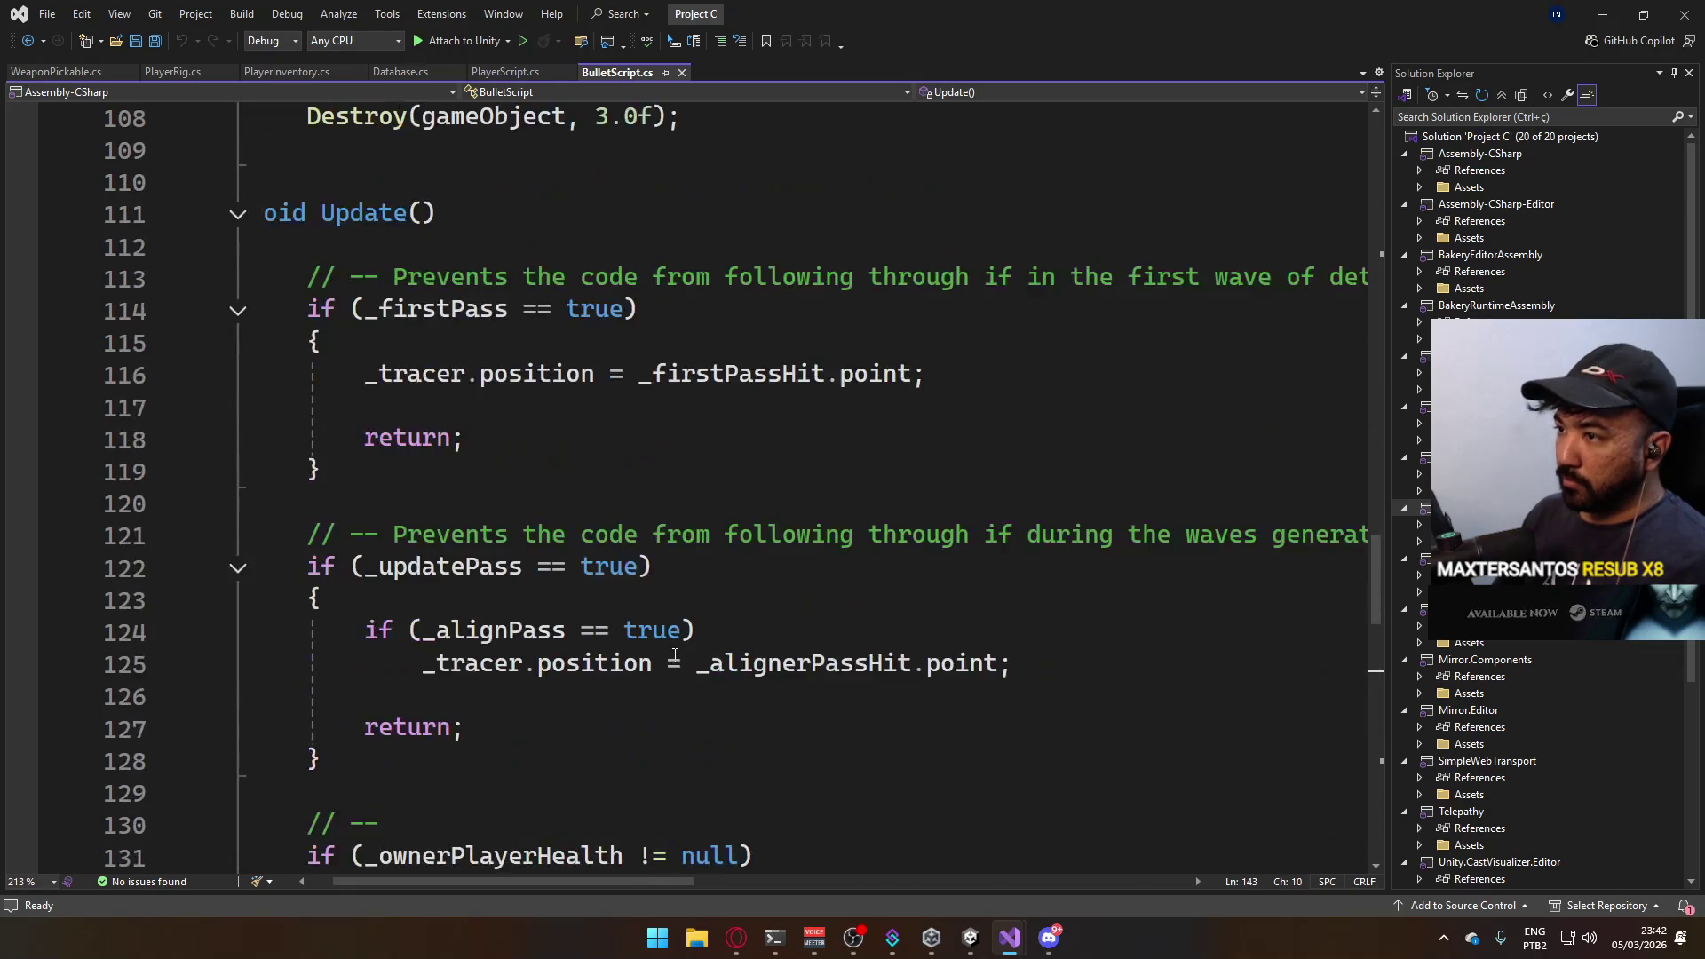
pyautogui.scroll(6, 675, 653)
pyautogui.scroll(3, 682, 652)
pyautogui.scroll(3, 682, 653)
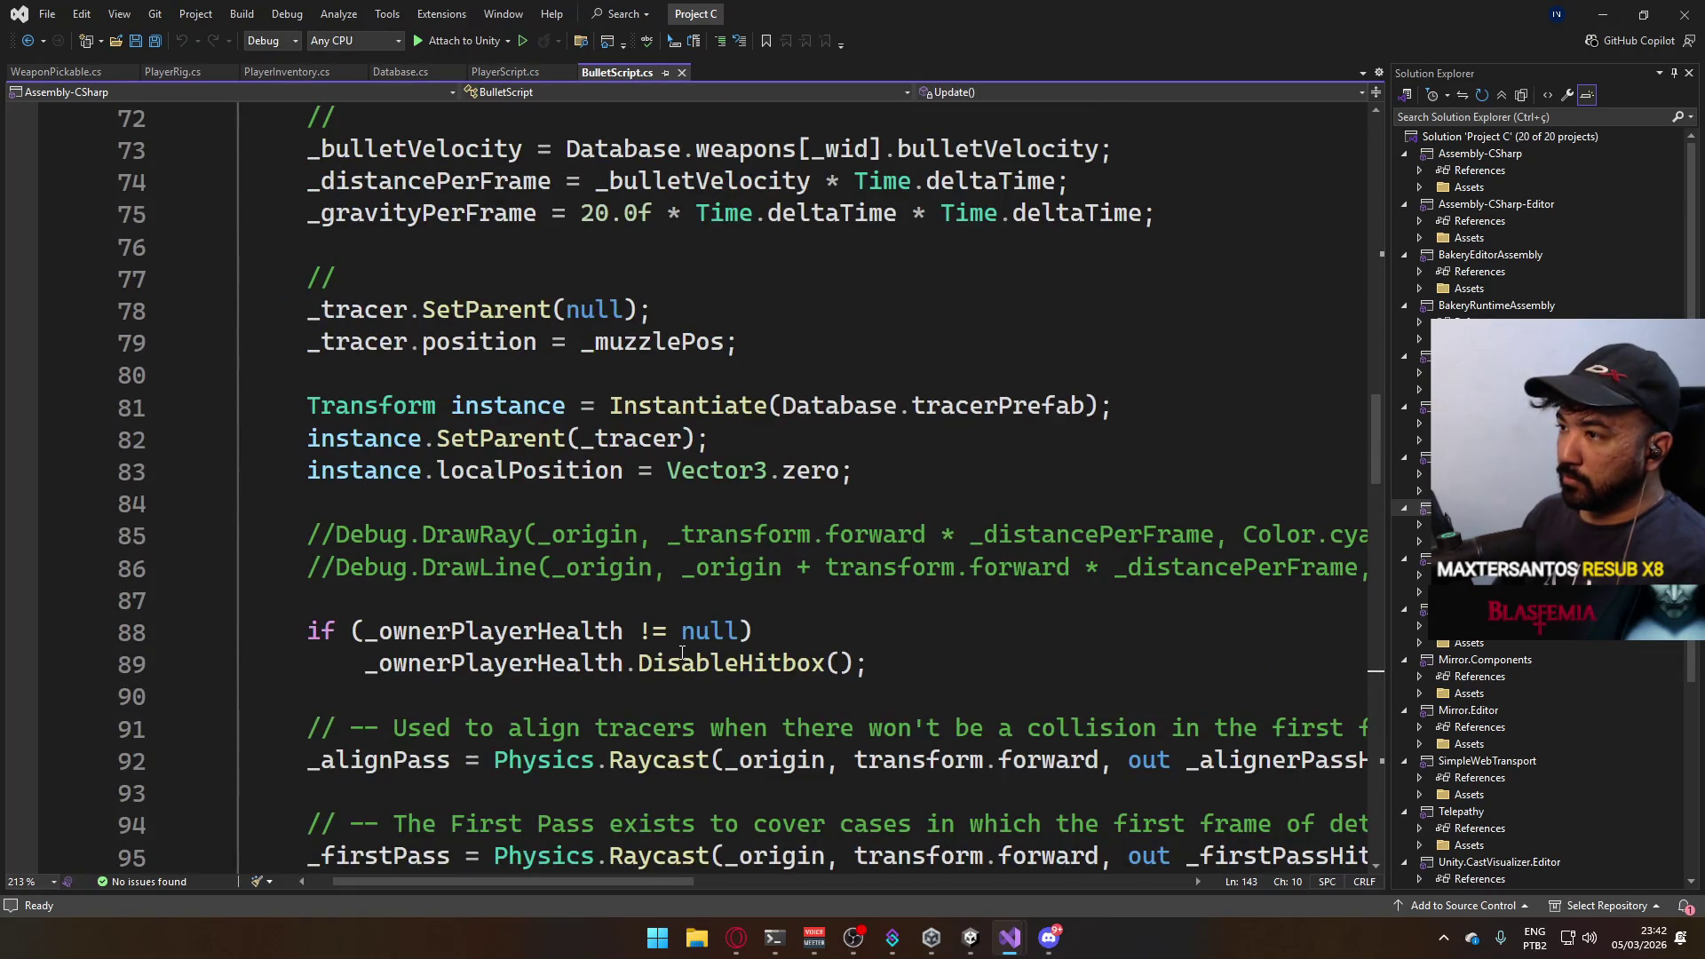
pyautogui.scroll(3, 682, 653)
pyautogui.scroll(2, 682, 653)
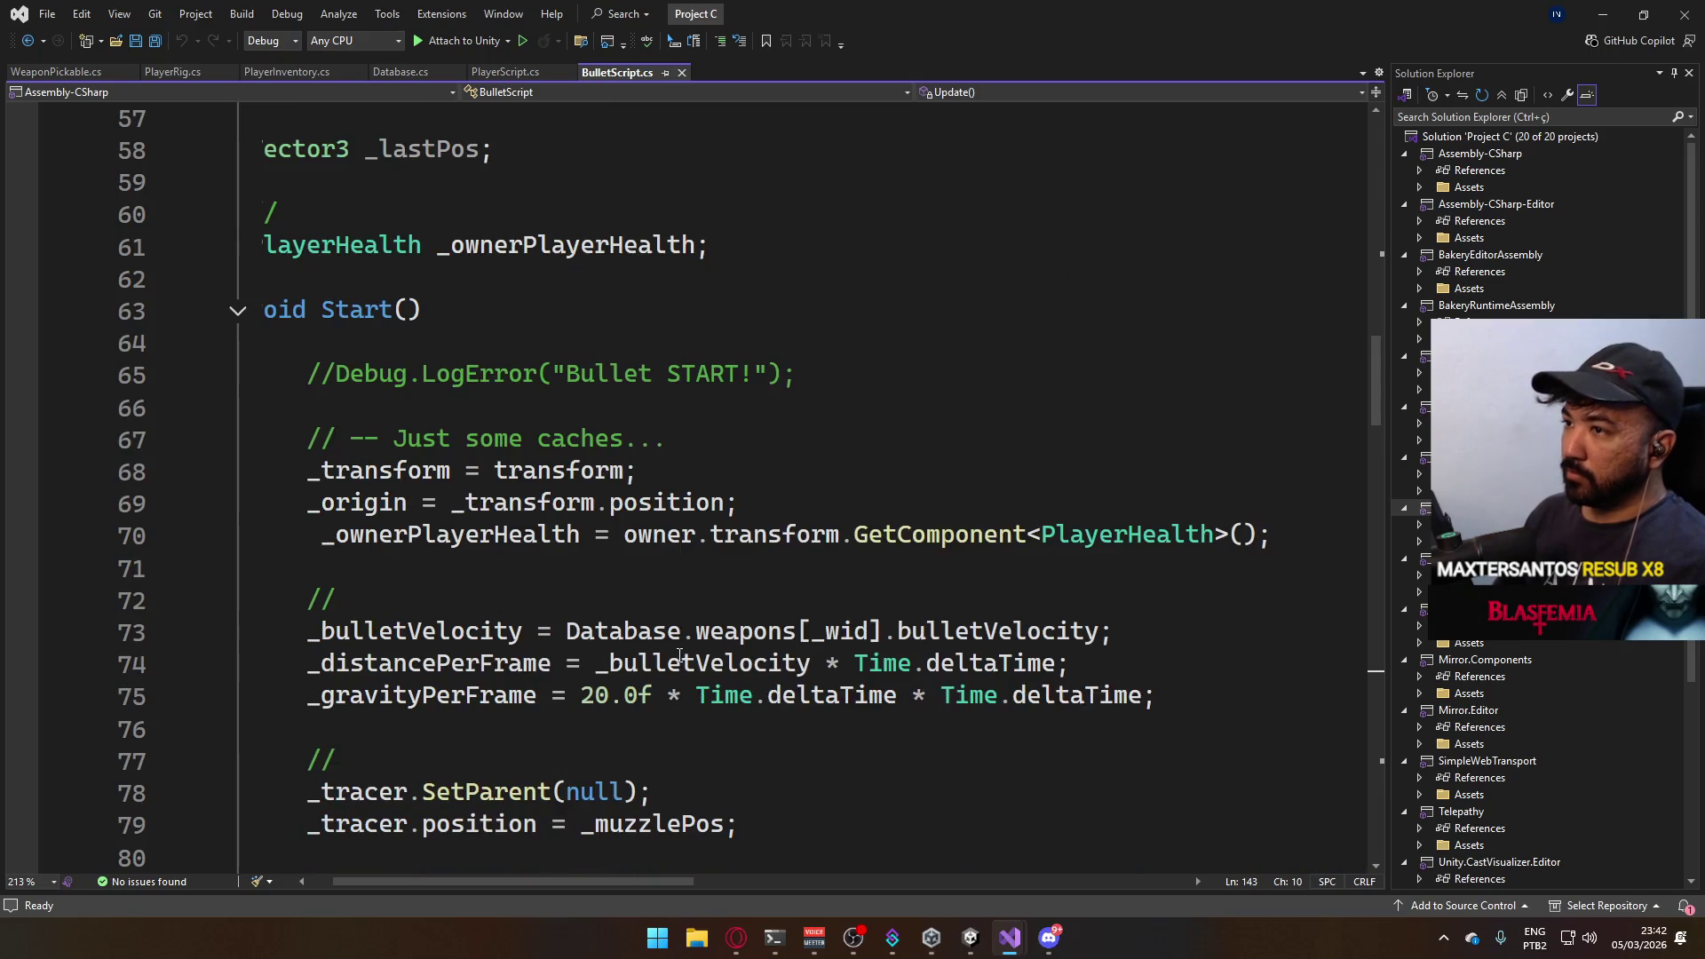
pyautogui.moveTo(609, 882); pyautogui.dragTo(595, 885)
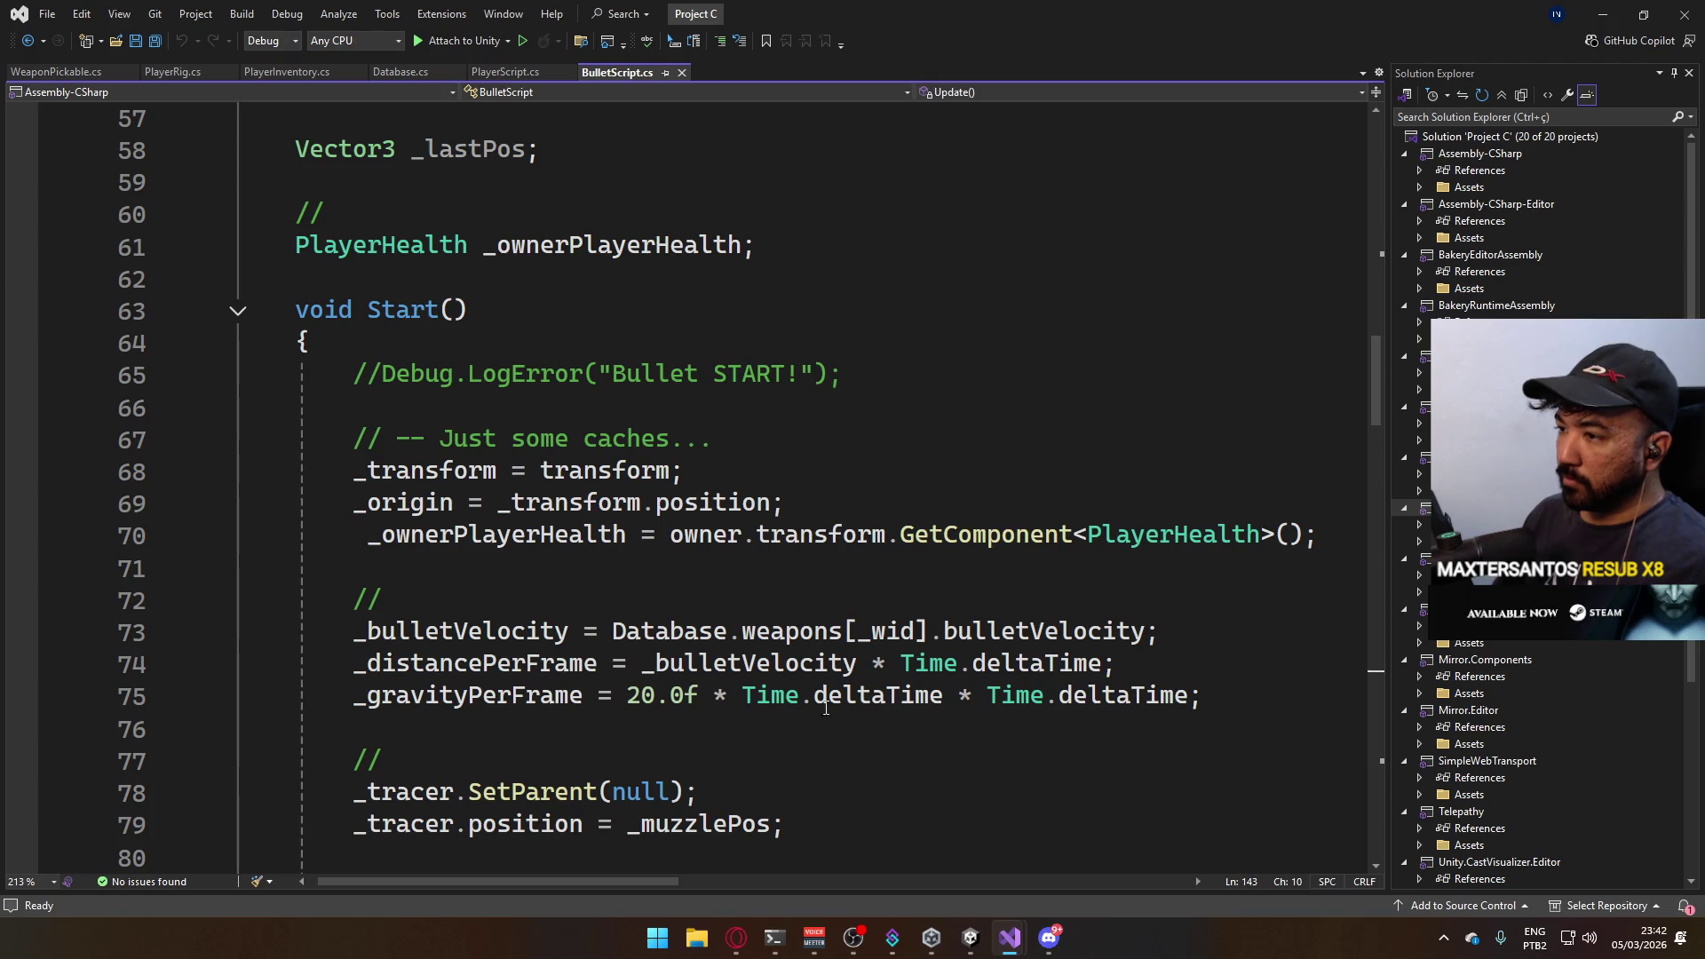
pyautogui.moveTo(646, 632)
pyautogui.scroll(-2, 641, 620)
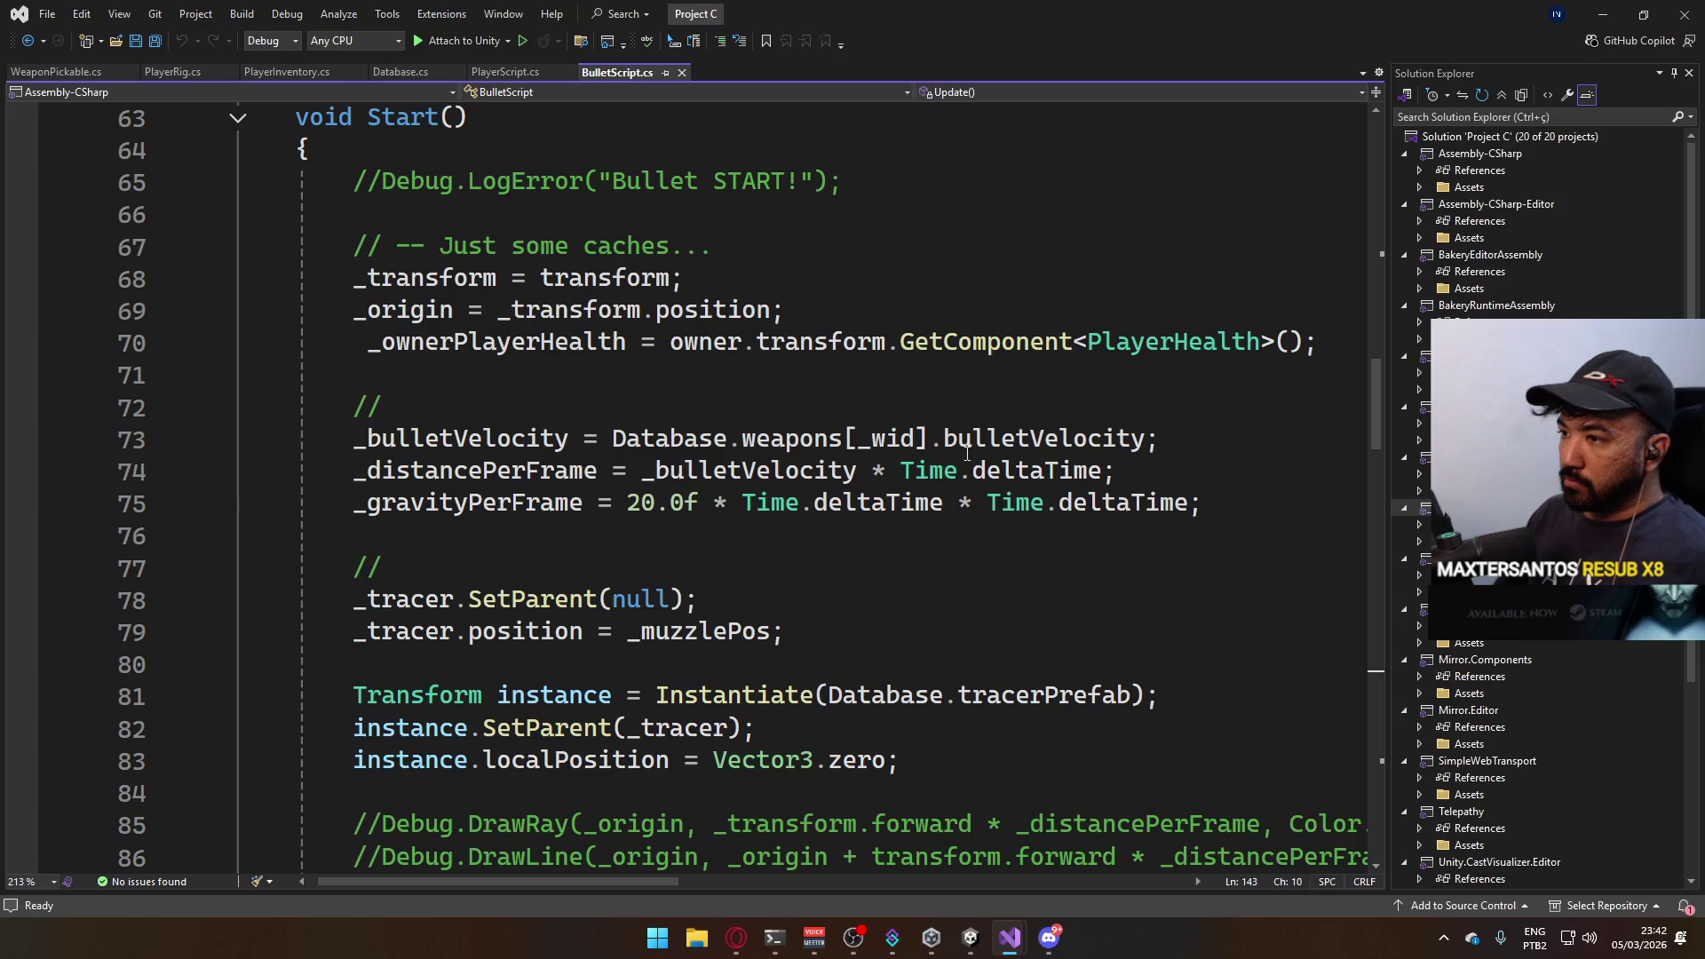
pyautogui.scroll(-2, 748, 621)
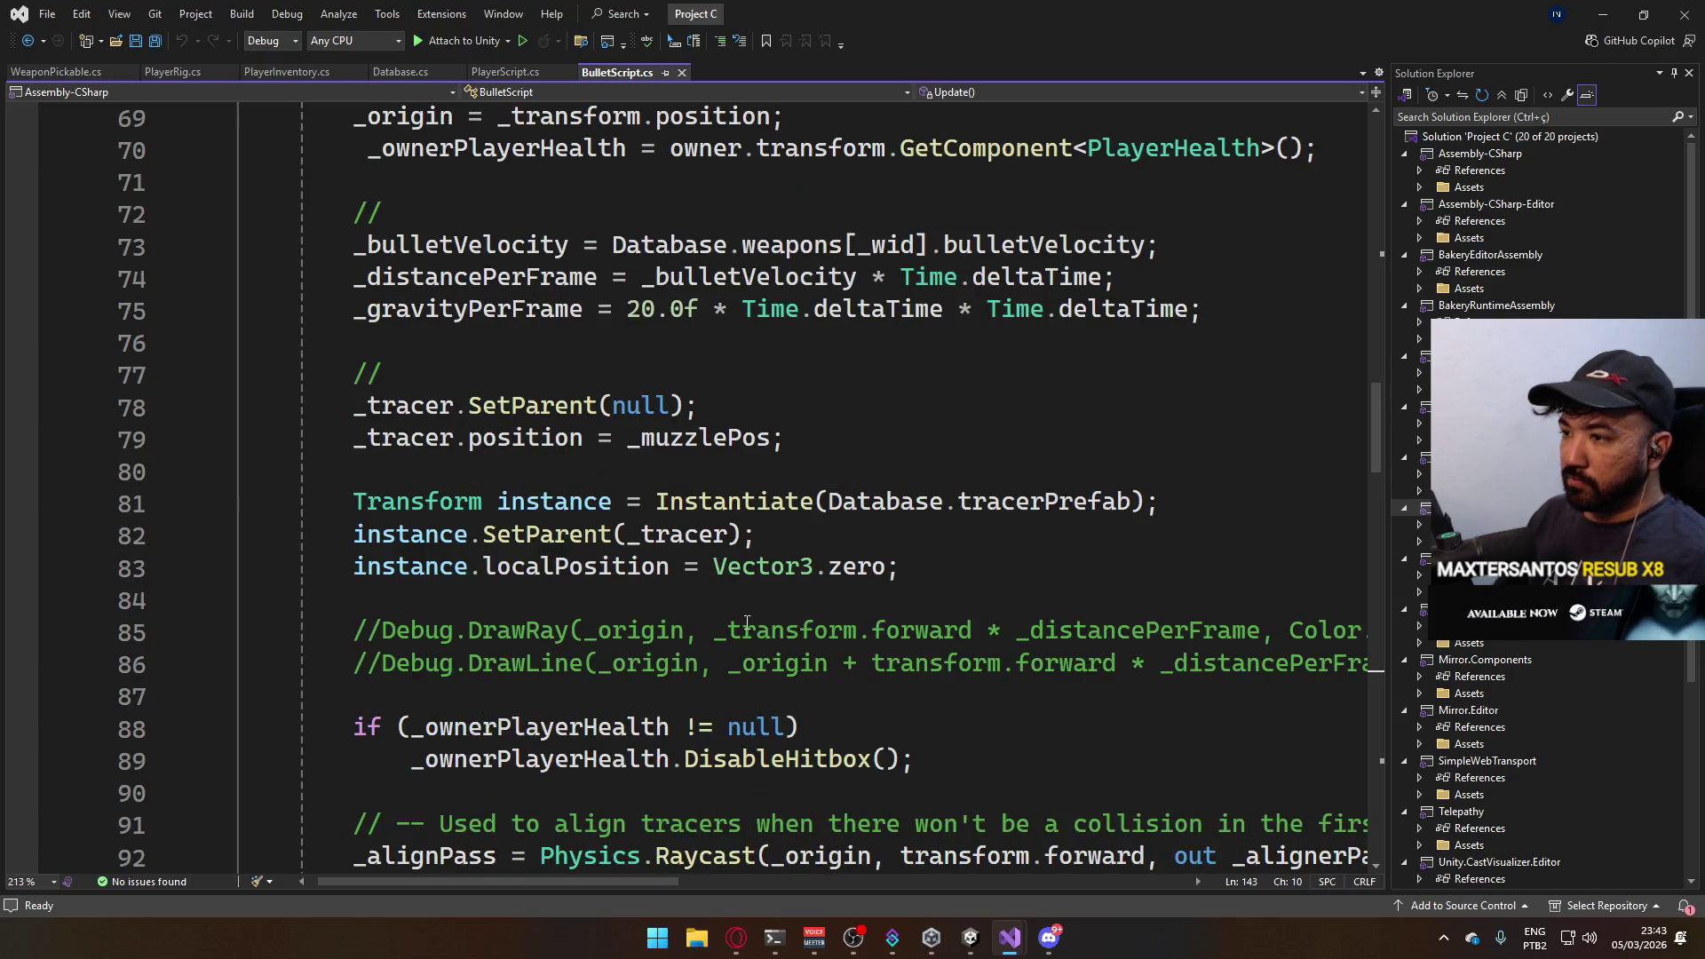
pyautogui.scroll(-2, 748, 614)
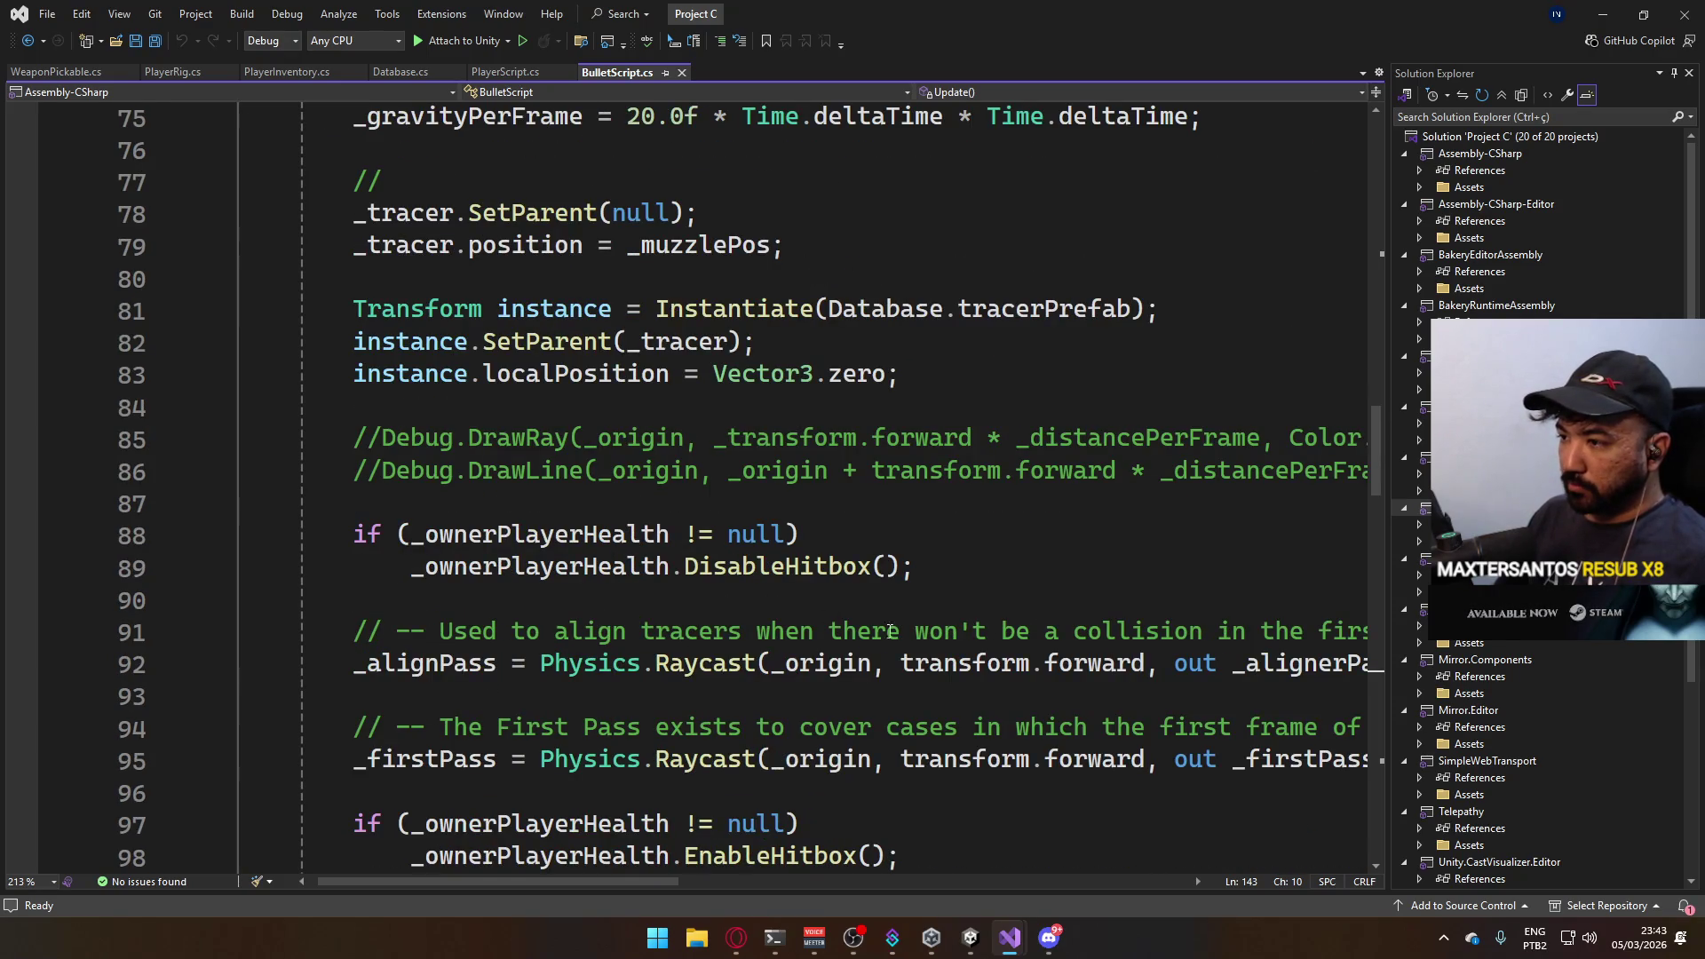
pyautogui.scroll(-2, 794, 596)
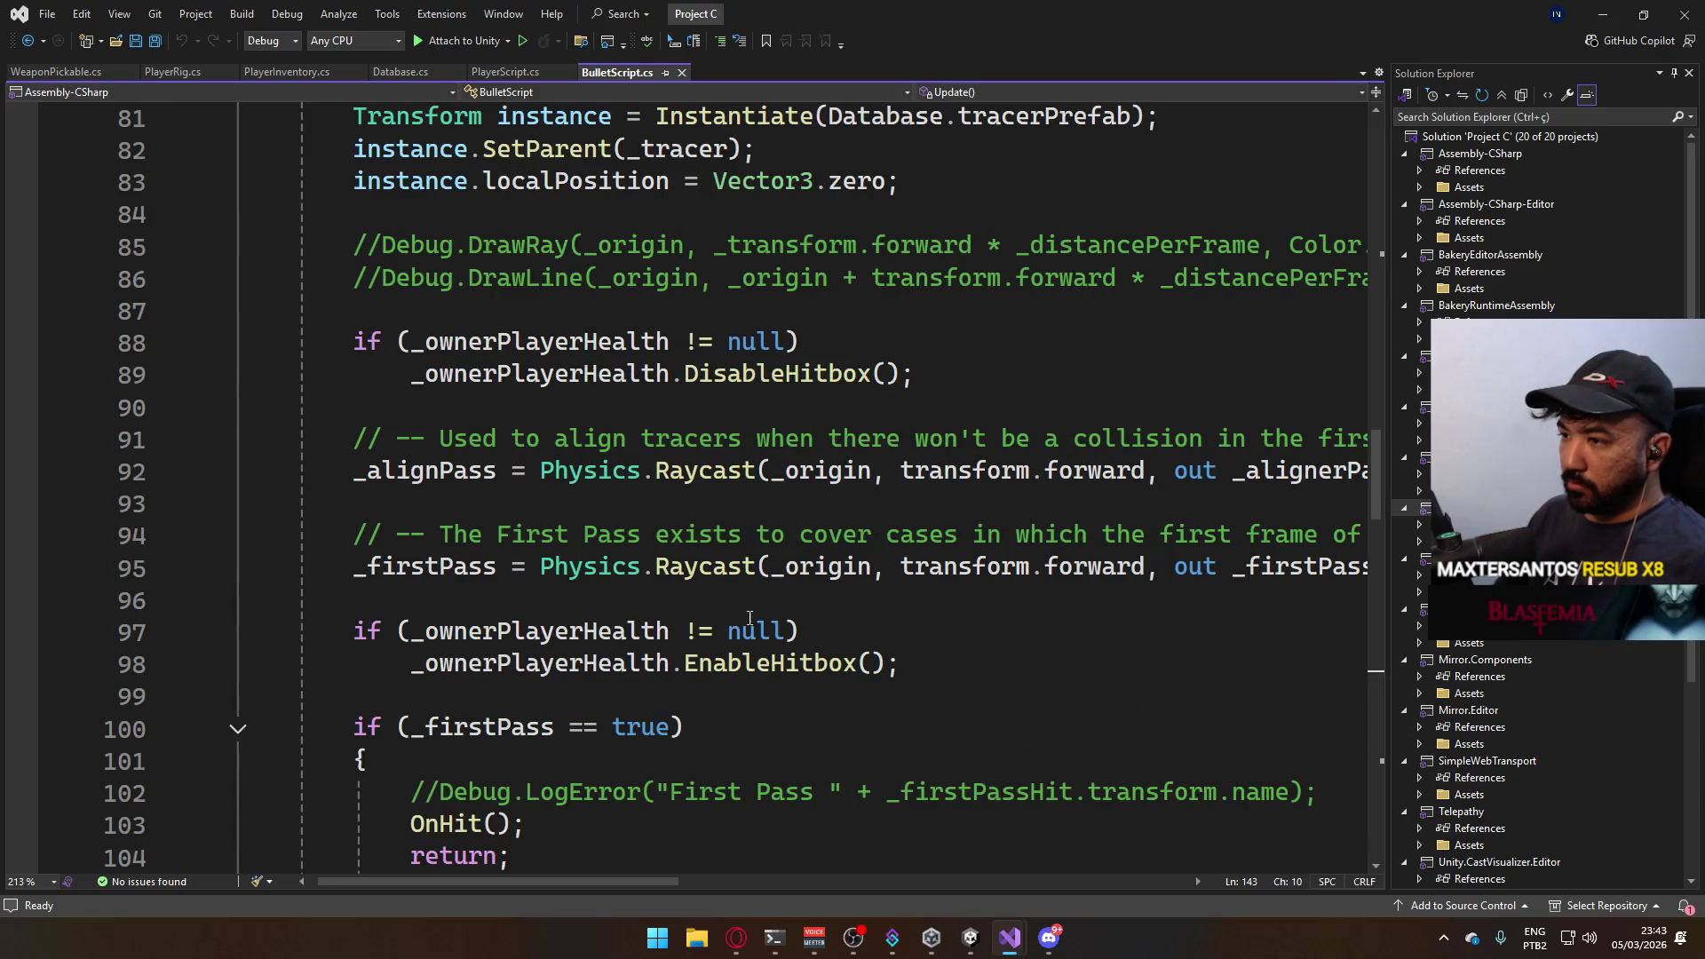
pyautogui.scroll(-3, 644, 572)
pyautogui.scroll(-3, 649, 603)
pyautogui.scroll(-2, 652, 603)
pyautogui.scroll(-5, 660, 602)
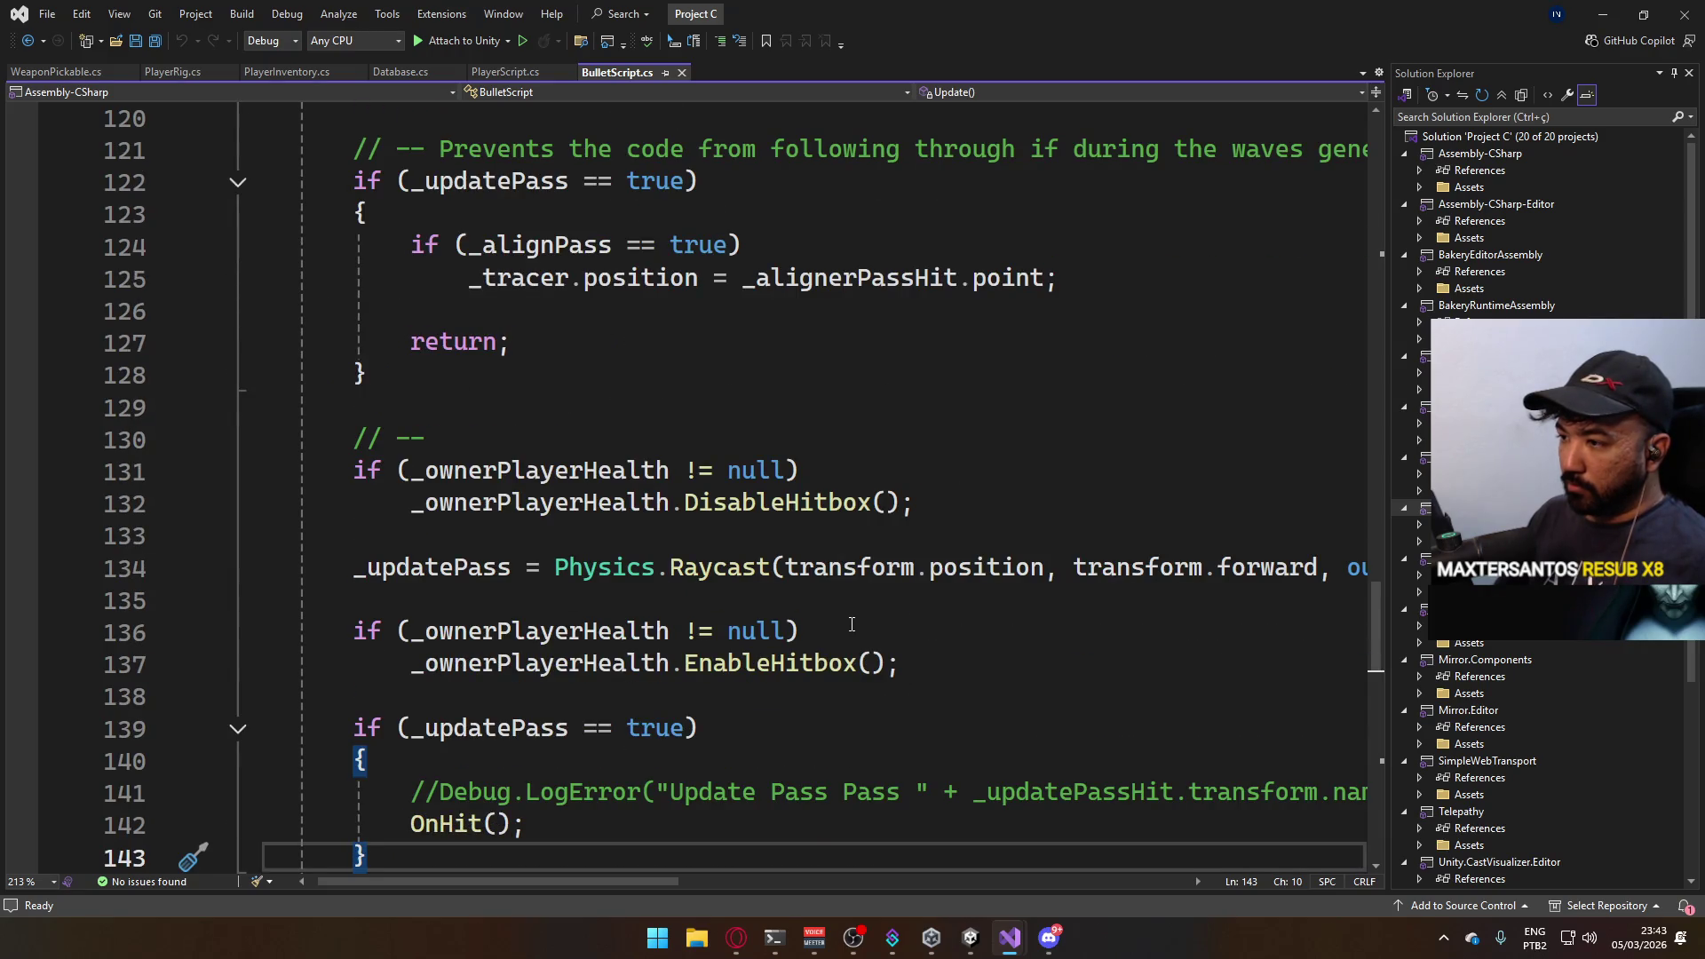
pyautogui.scroll(-2, 848, 622)
pyautogui.scroll(1, 839, 621)
pyautogui.scroll(3, 839, 621)
pyautogui.scroll(2, 819, 645)
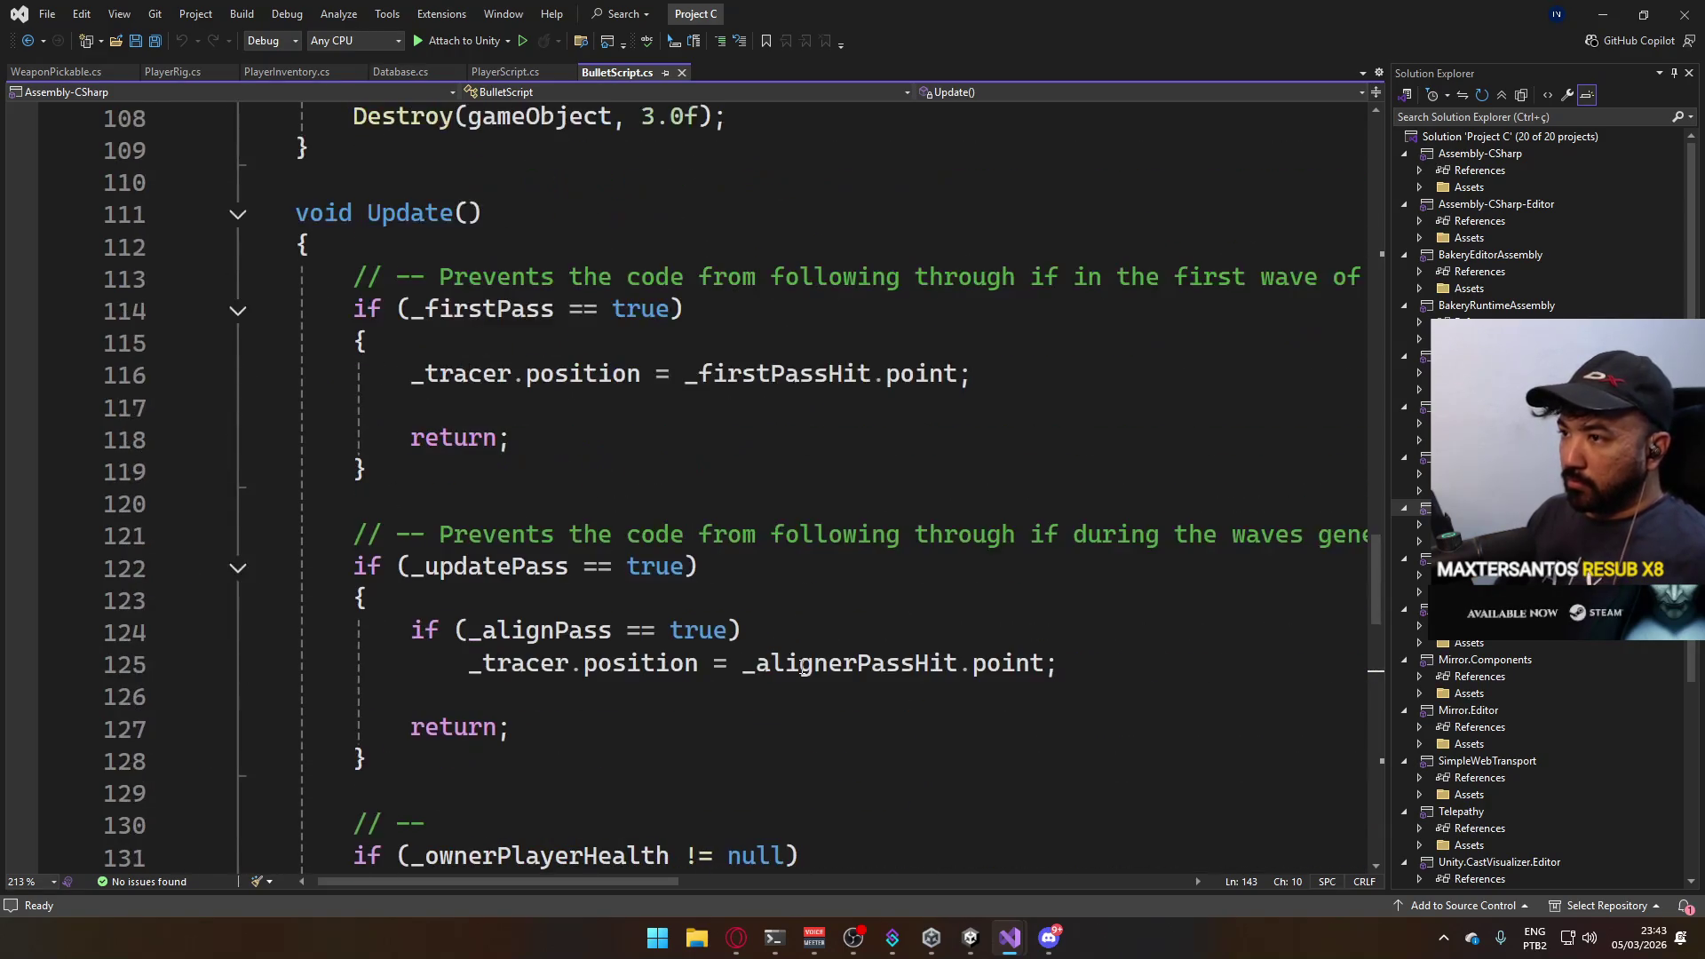
pyautogui.scroll(-3, 803, 668)
pyautogui.moveTo(588, 883)
pyautogui.mouseDown()
pyautogui.moveTo(887, 881)
pyautogui.moveTo(567, 844)
pyautogui.moveTo(984, 844)
pyautogui.moveTo(568, 797)
pyautogui.moveTo(601, 795)
pyautogui.mouseUp()
pyautogui.scroll(-3, 653, 721)
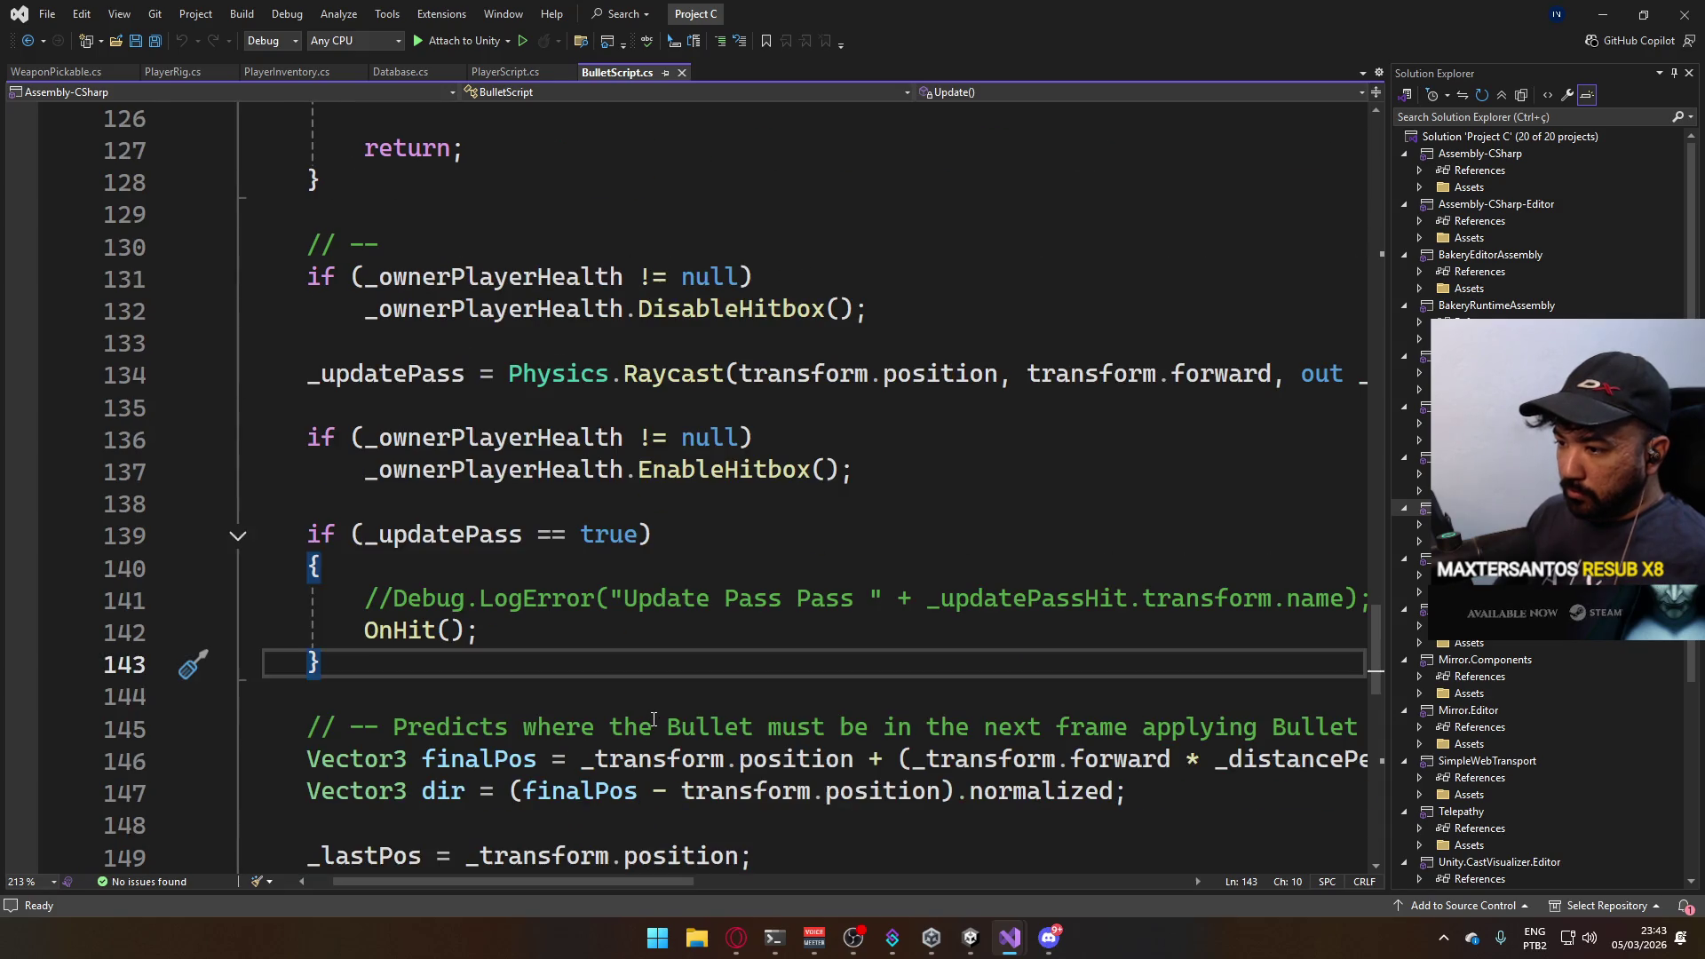
pyautogui.scroll(-1, 653, 721)
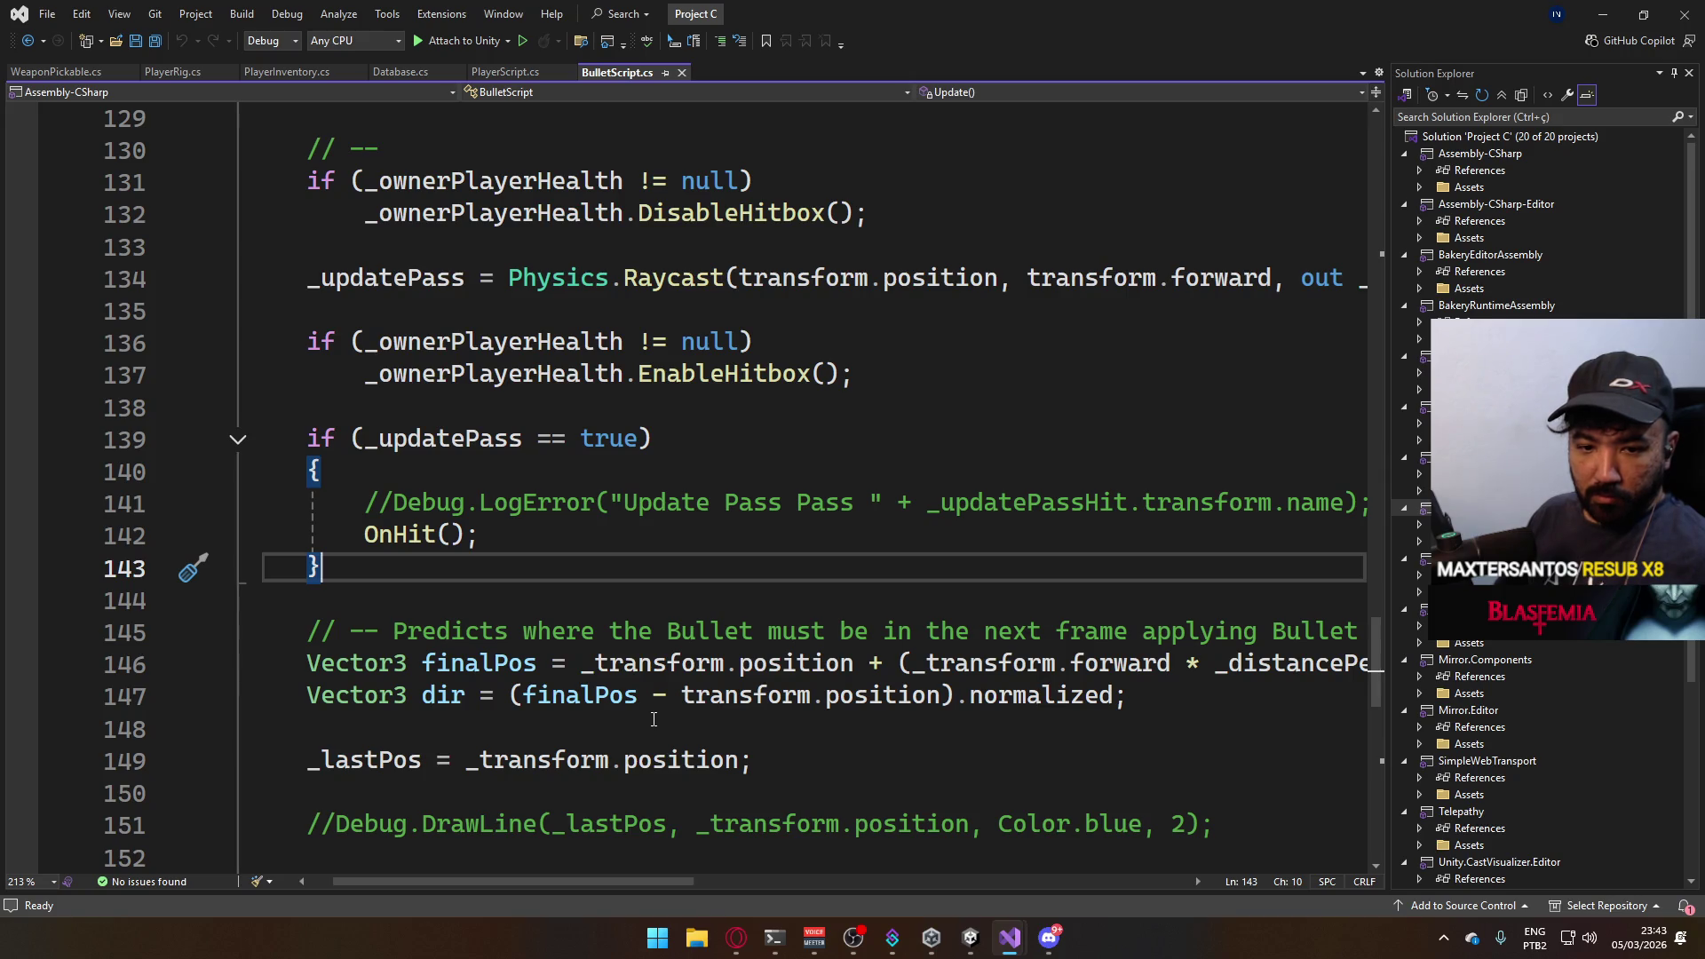
pyautogui.scroll(-1, 715, 739)
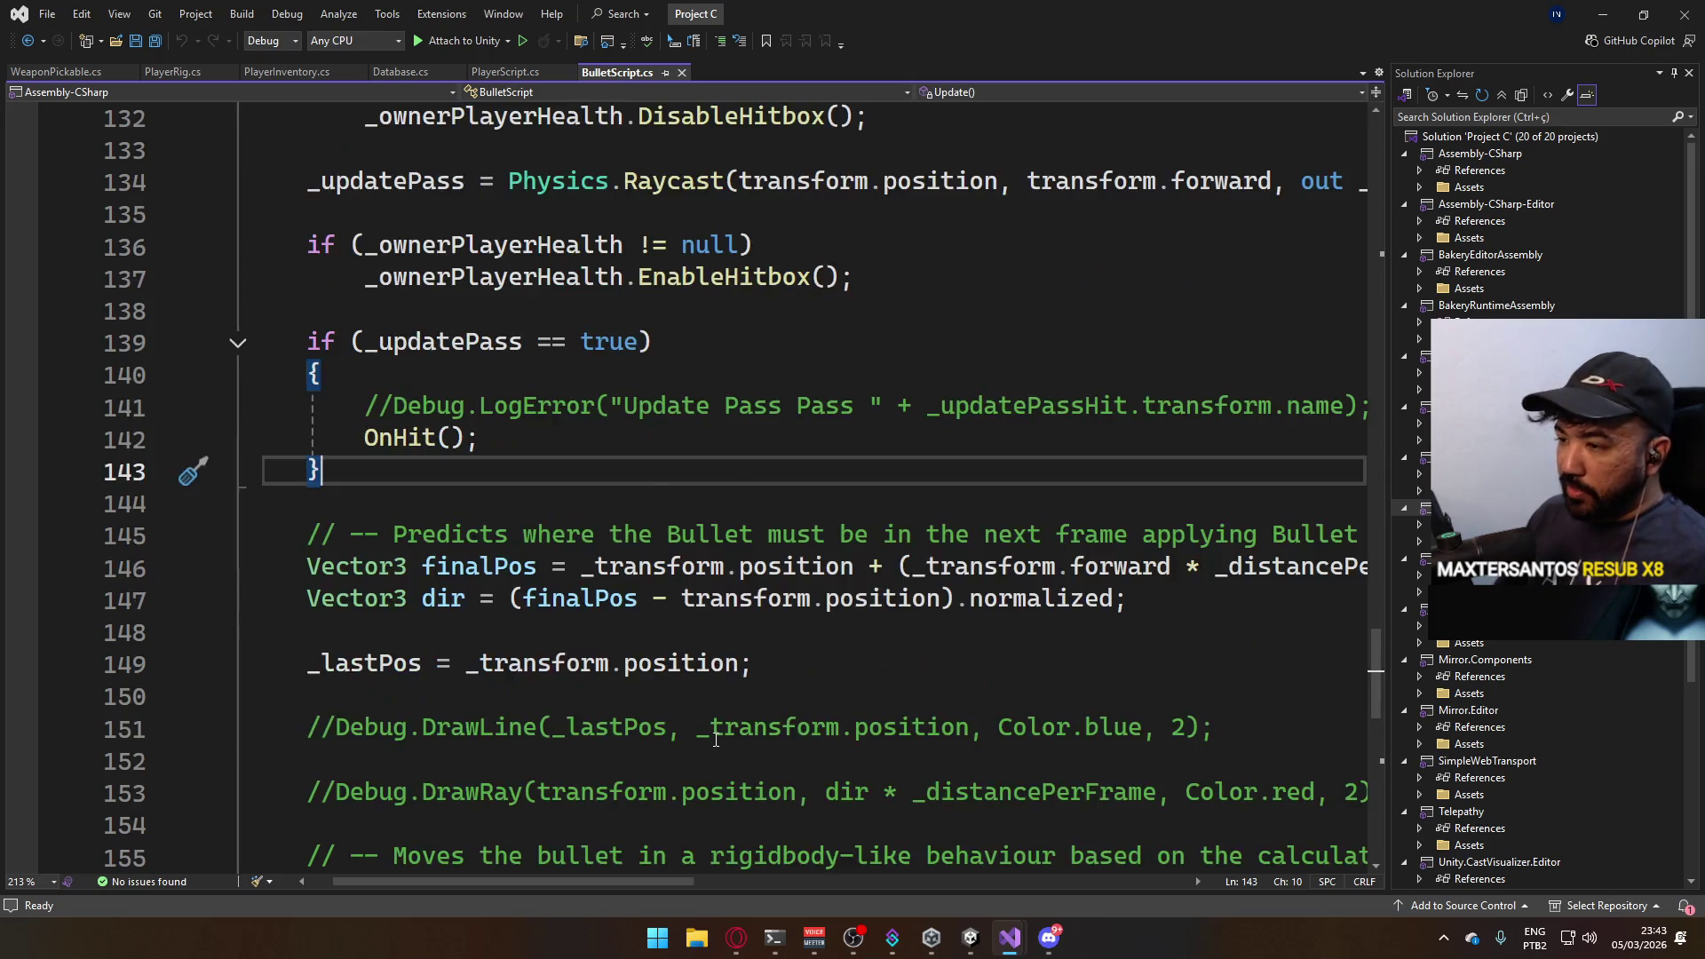
pyautogui.scroll(-4, 746, 745)
pyautogui.scroll(2, 790, 763)
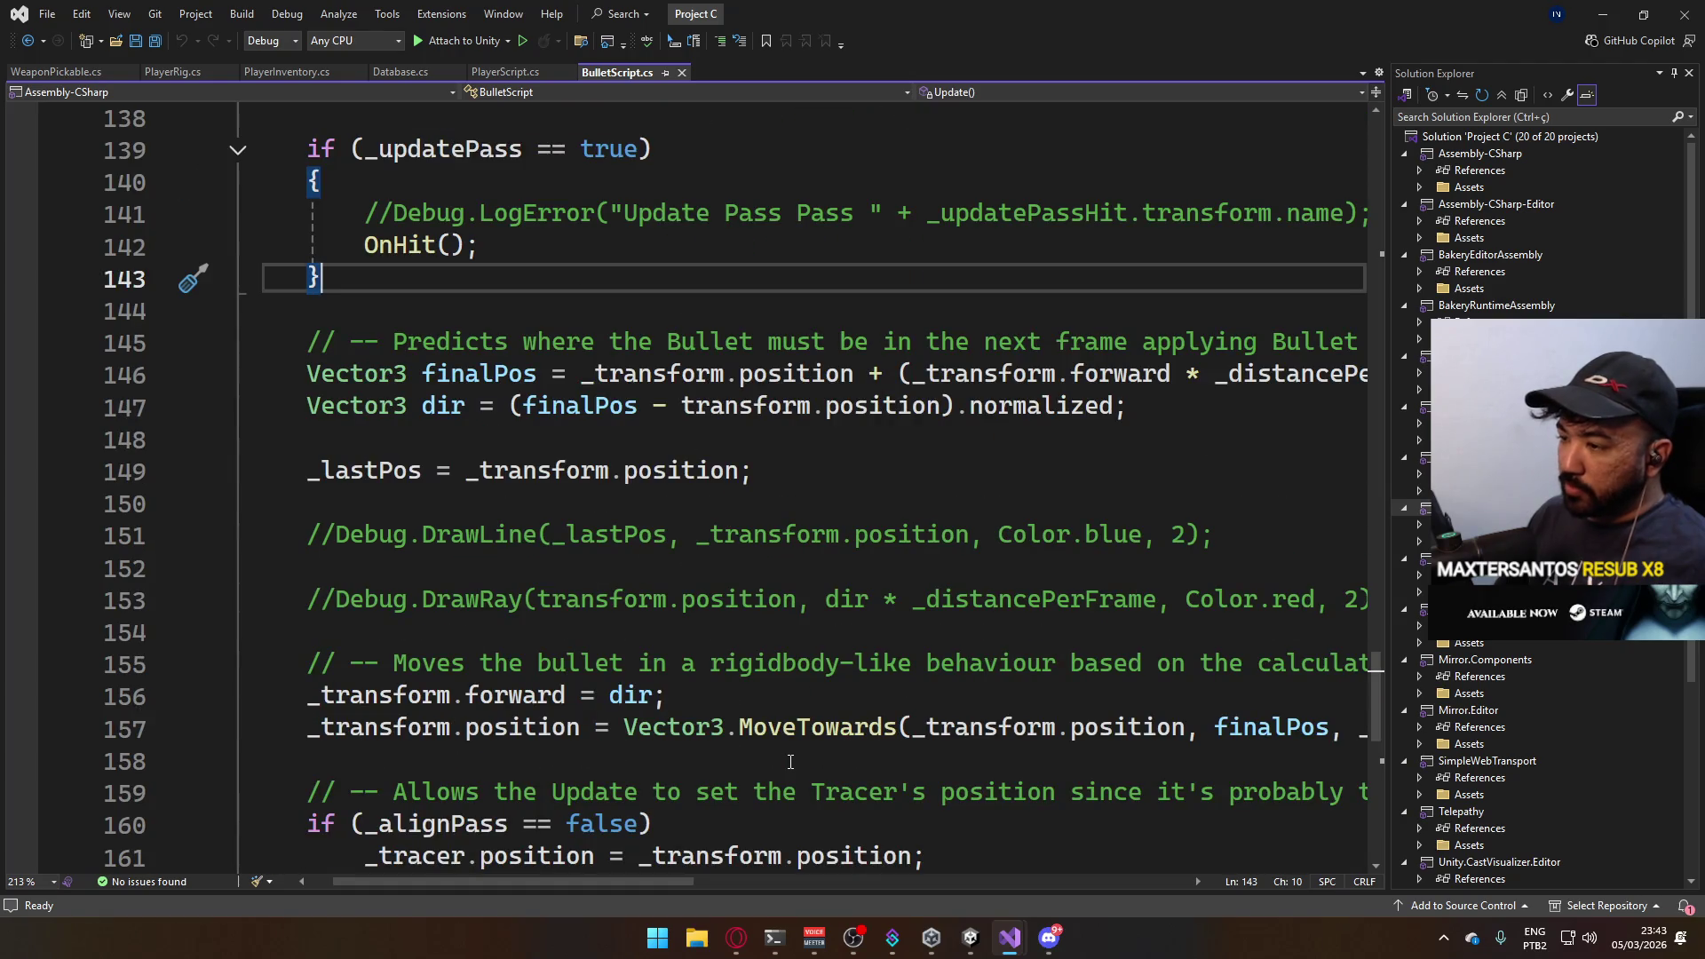
pyautogui.scroll(-1, 649, 740)
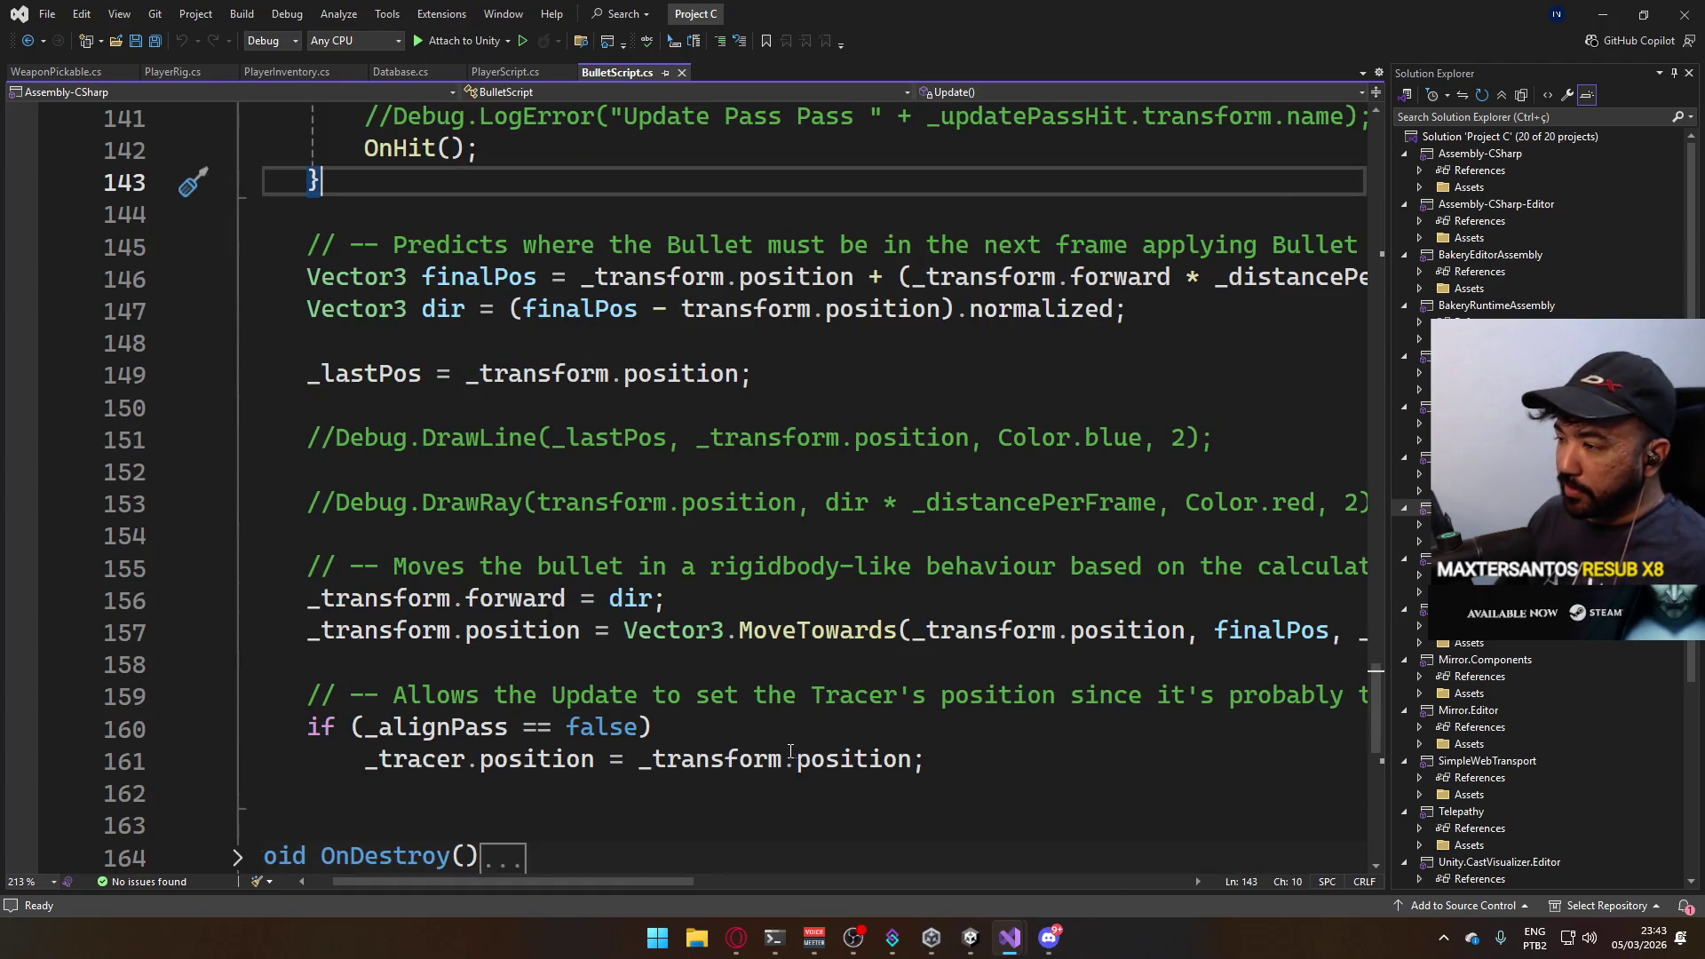
pyautogui.scroll(-2, 659, 720)
pyautogui.moveTo(510, 880); pyautogui.dragTo(471, 882)
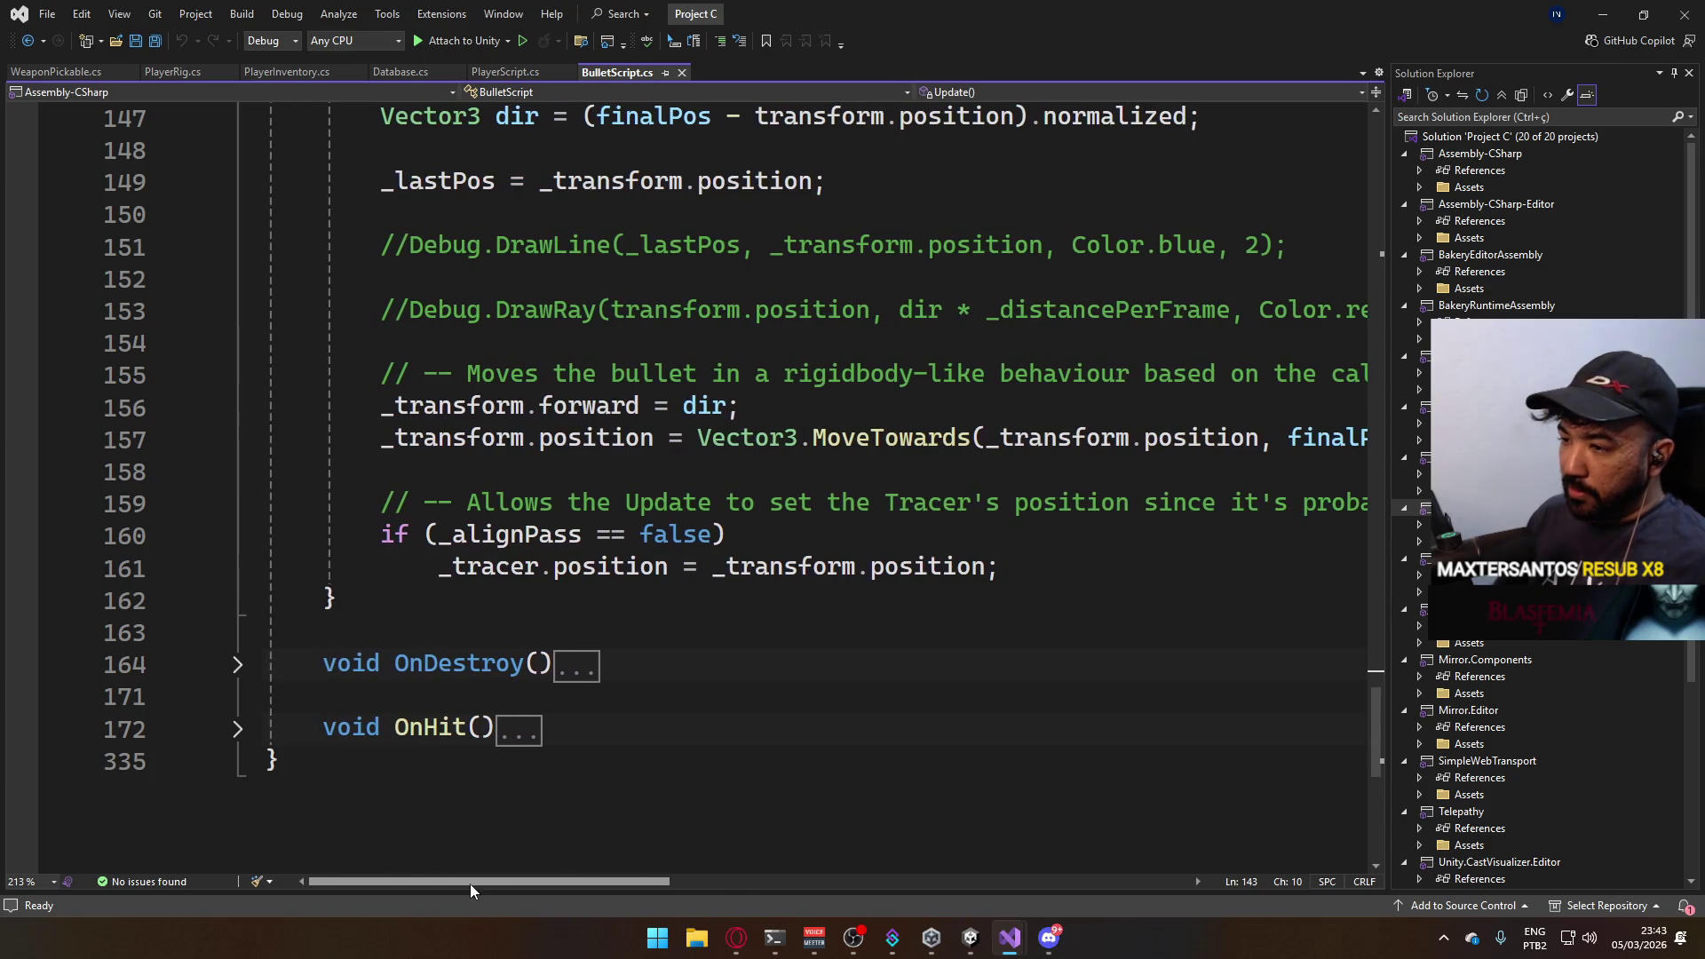
pyautogui.scroll(3, 894, 643)
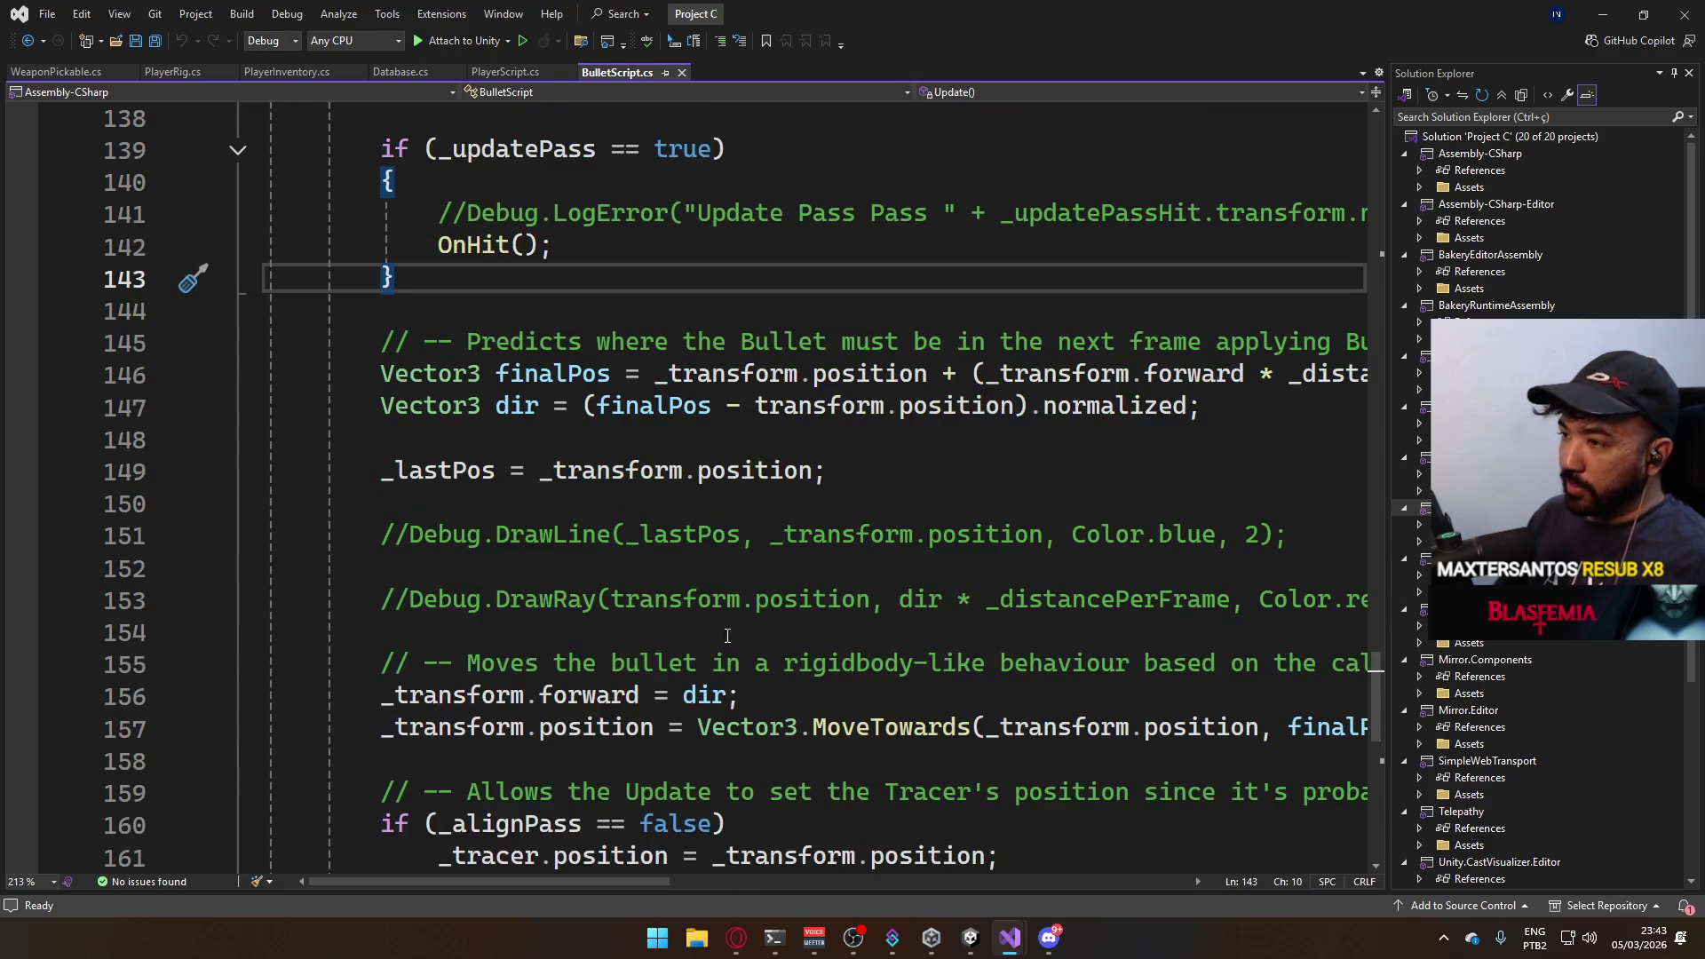
pyautogui.scroll(2, 812, 649)
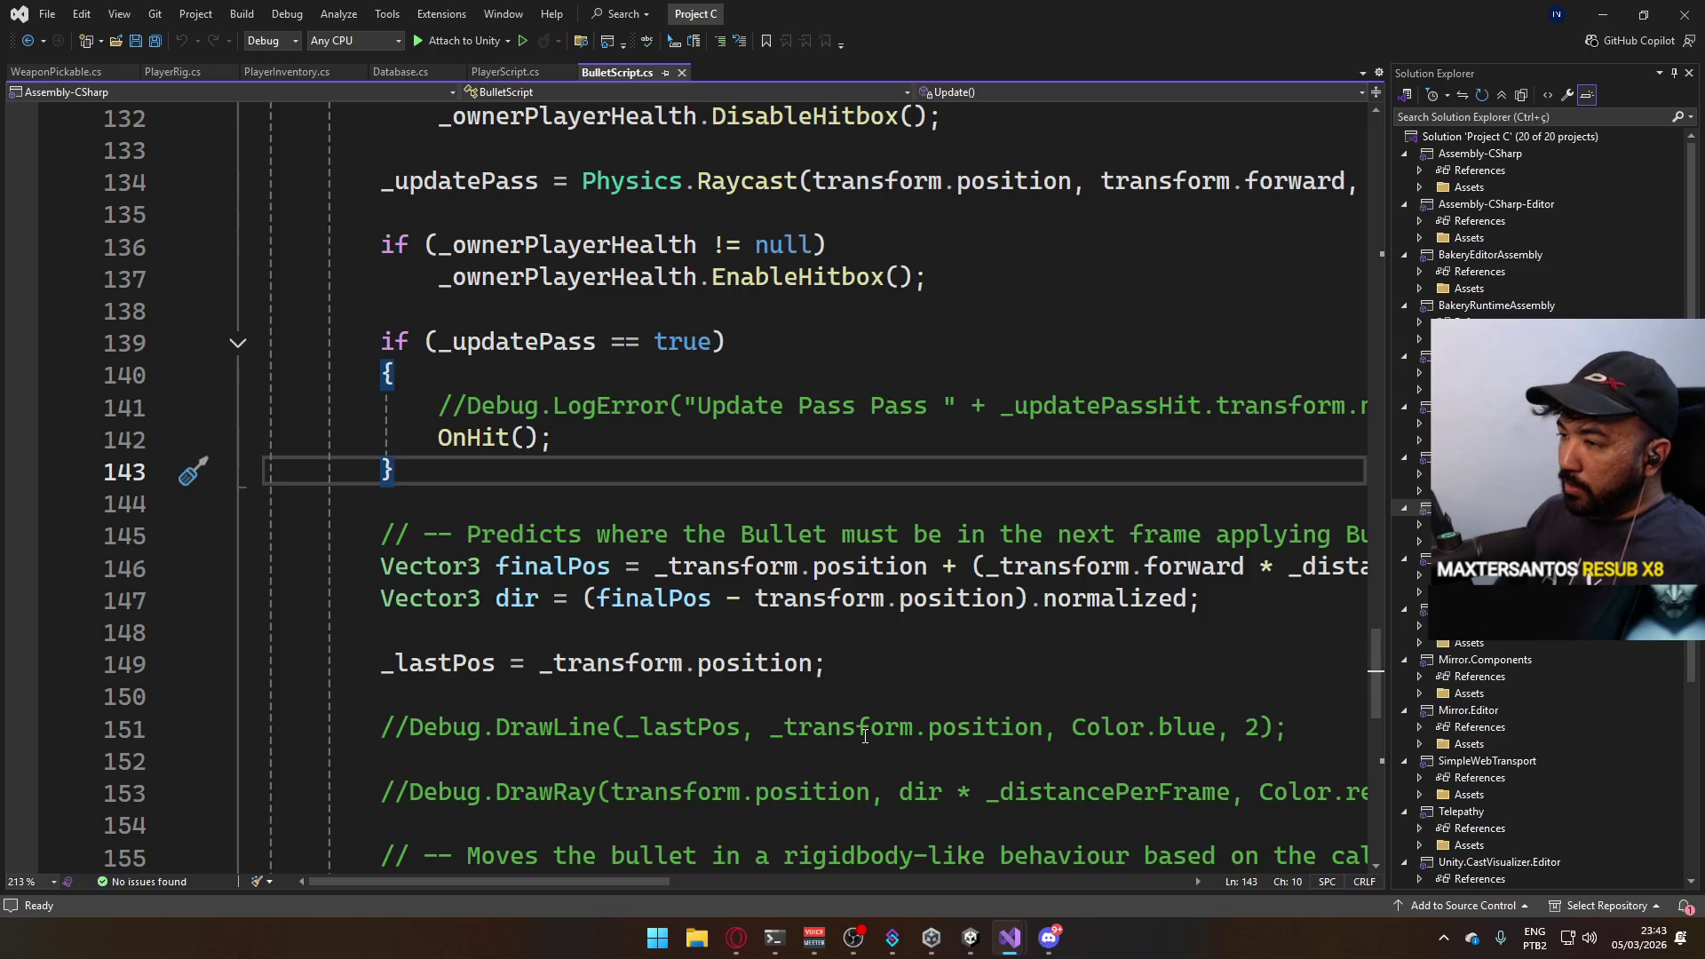
pyautogui.scroll(2, 863, 737)
pyautogui.scroll(-2, 865, 743)
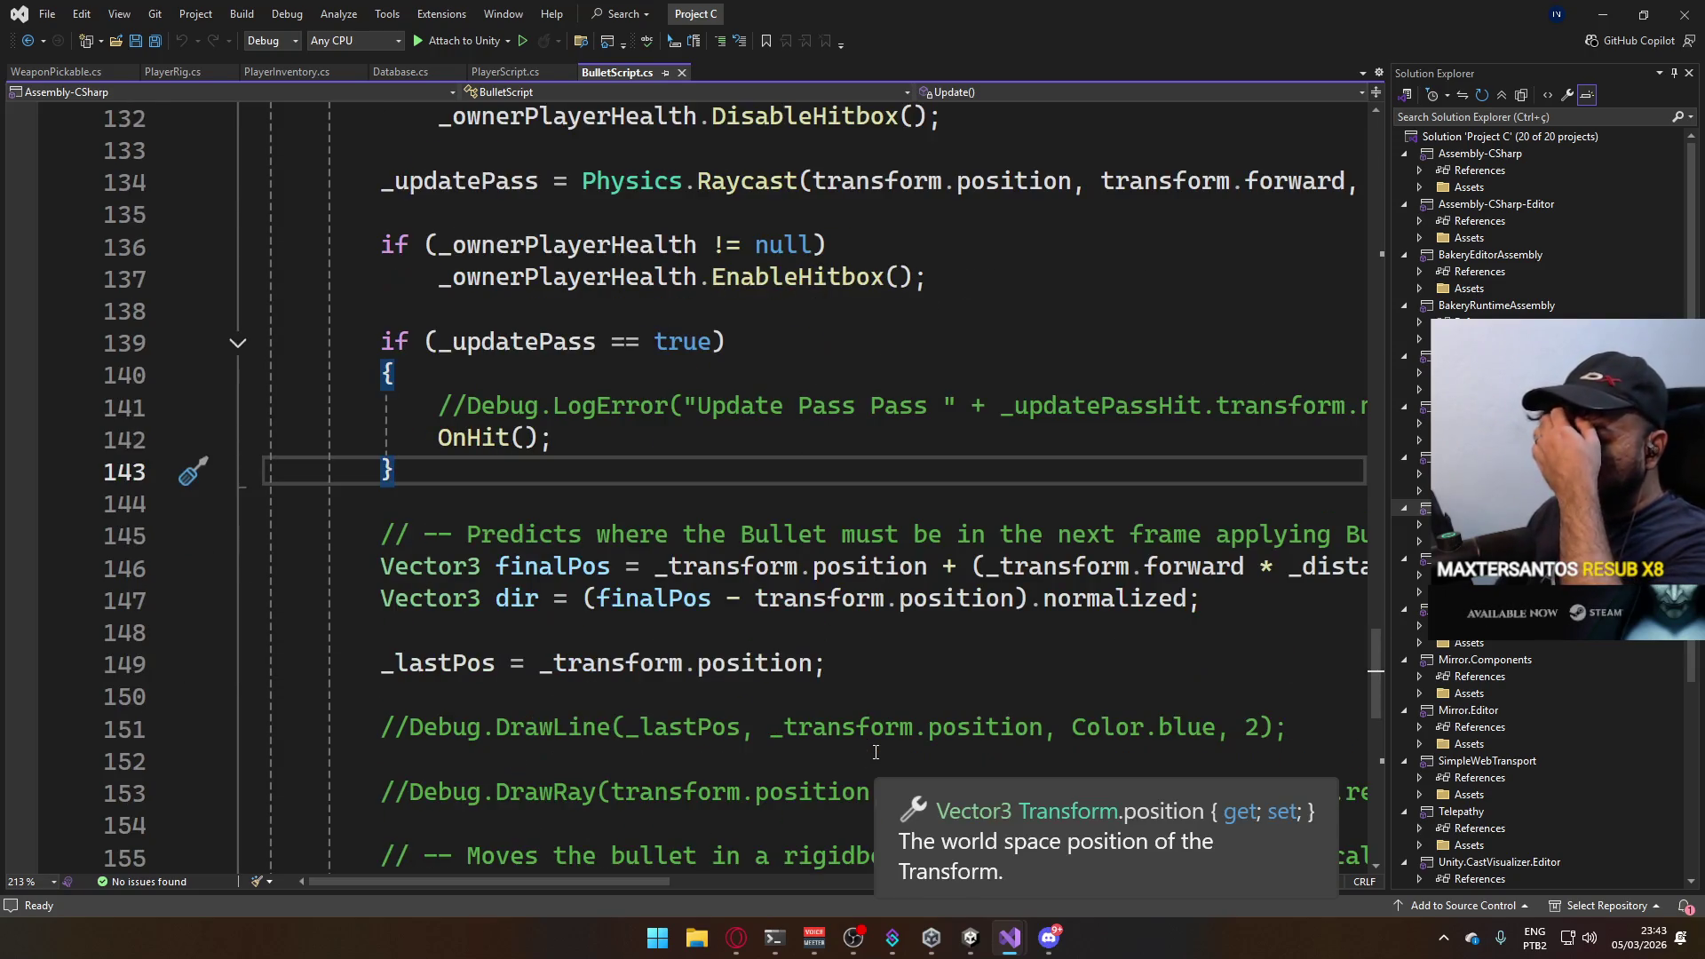
pyautogui.scroll(-2, 867, 748)
pyautogui.scroll(-2, 825, 700)
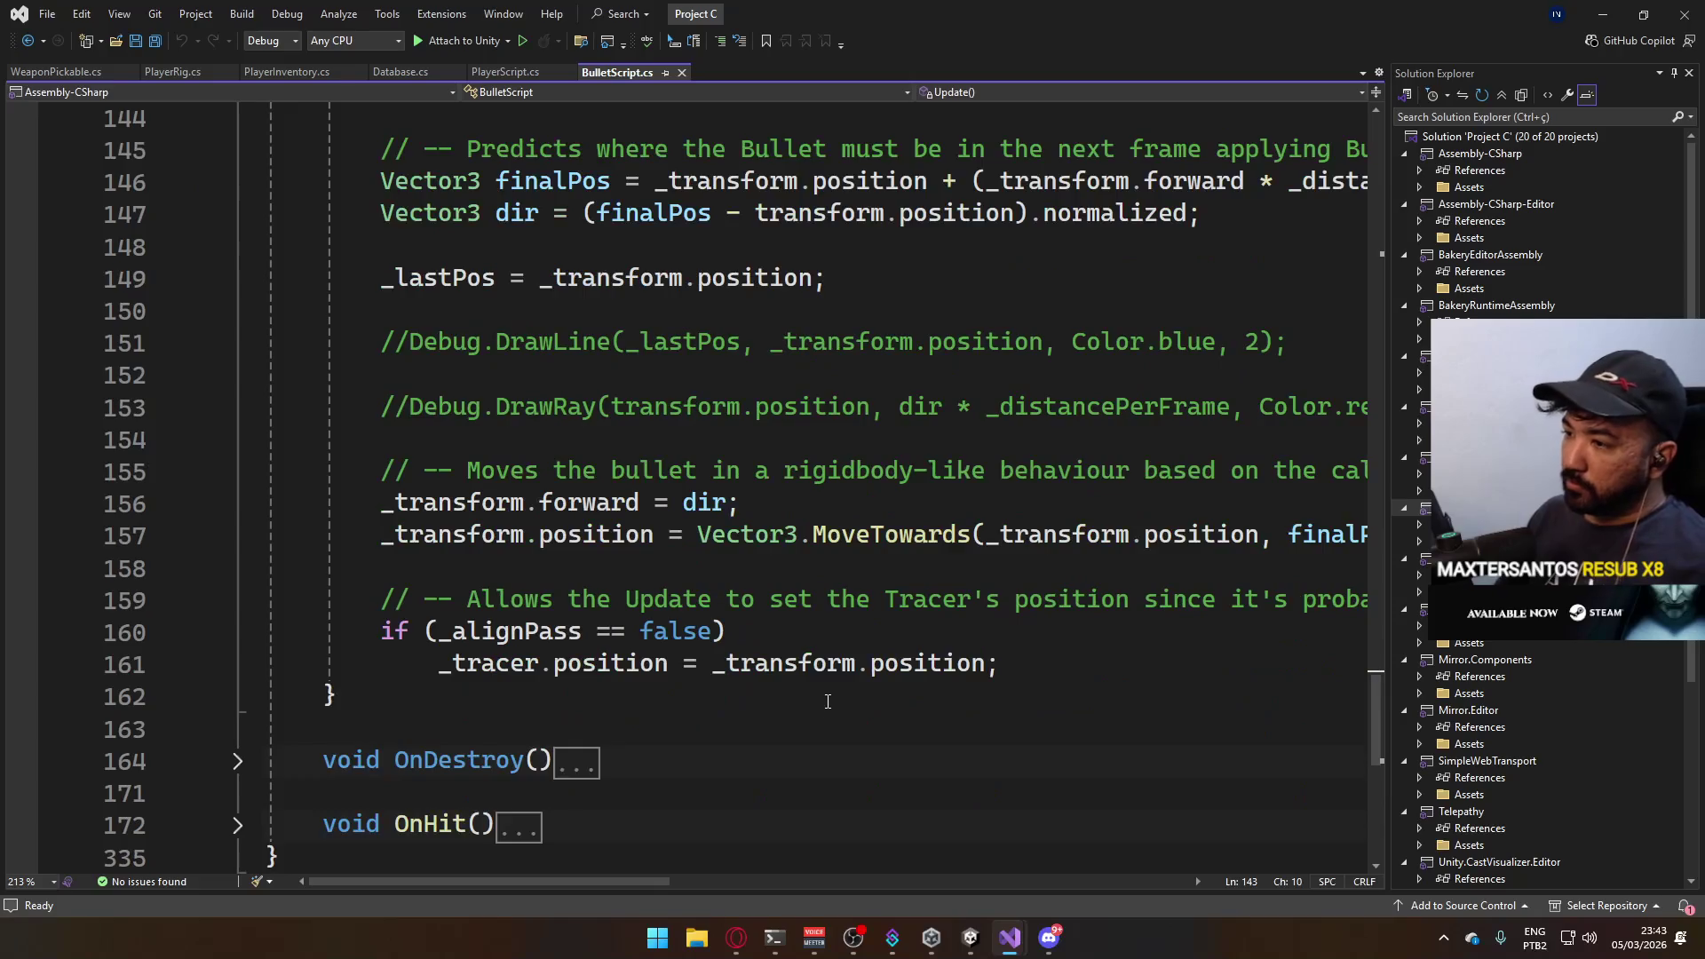
pyautogui.scroll(2, 847, 710)
pyautogui.scroll(1, 839, 706)
pyautogui.scroll(3, 825, 699)
pyautogui.scroll(3, 810, 689)
pyautogui.scroll(2, 810, 690)
pyautogui.scroll(3, 810, 690)
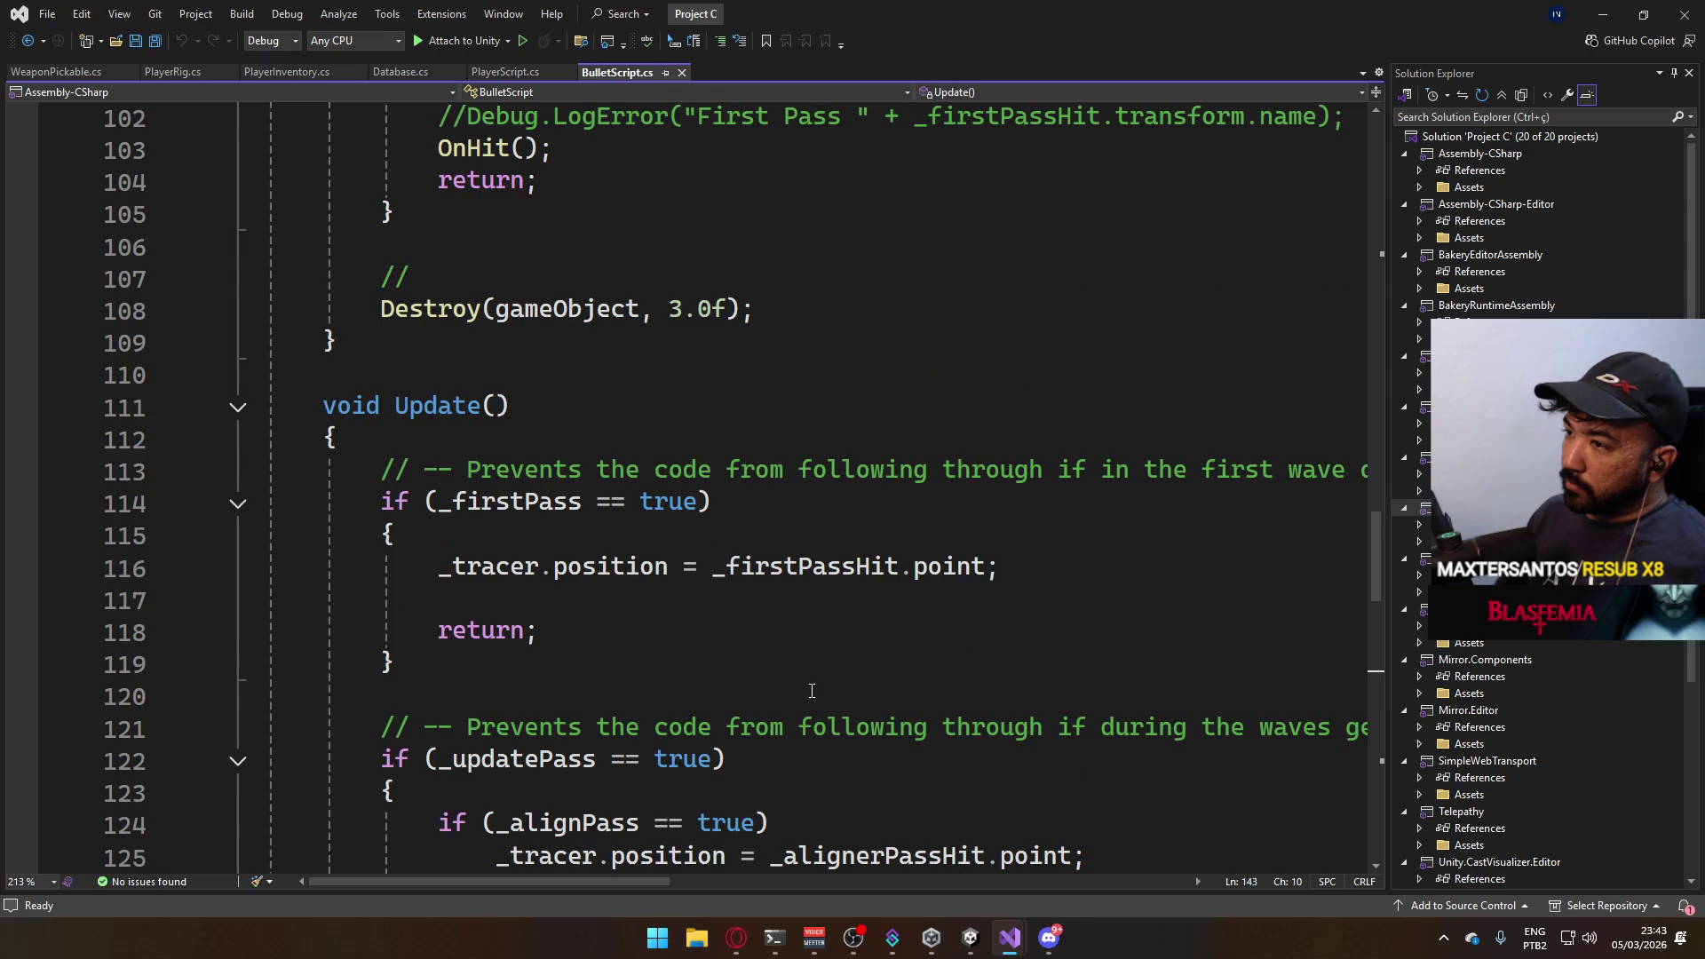
pyautogui.scroll(2, 811, 690)
pyautogui.scroll(-3, 810, 690)
pyautogui.scroll(-1, 815, 692)
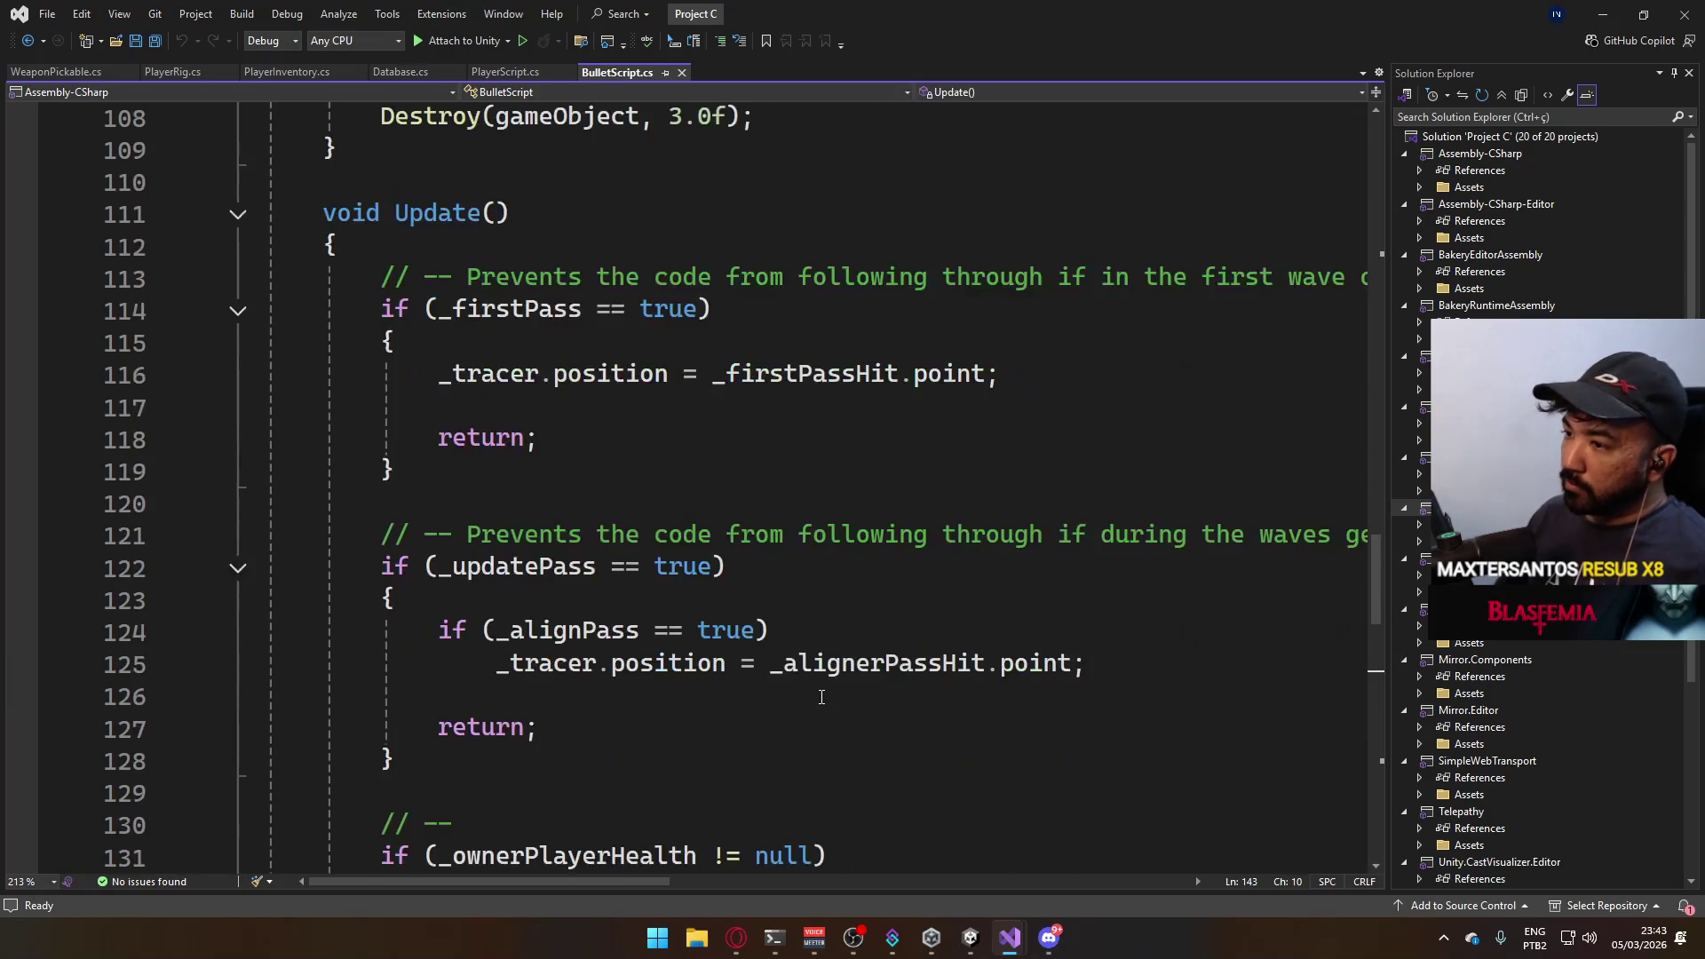
pyautogui.scroll(-1, 820, 697)
pyautogui.scroll(-3, 820, 696)
pyautogui.scroll(-2, 821, 696)
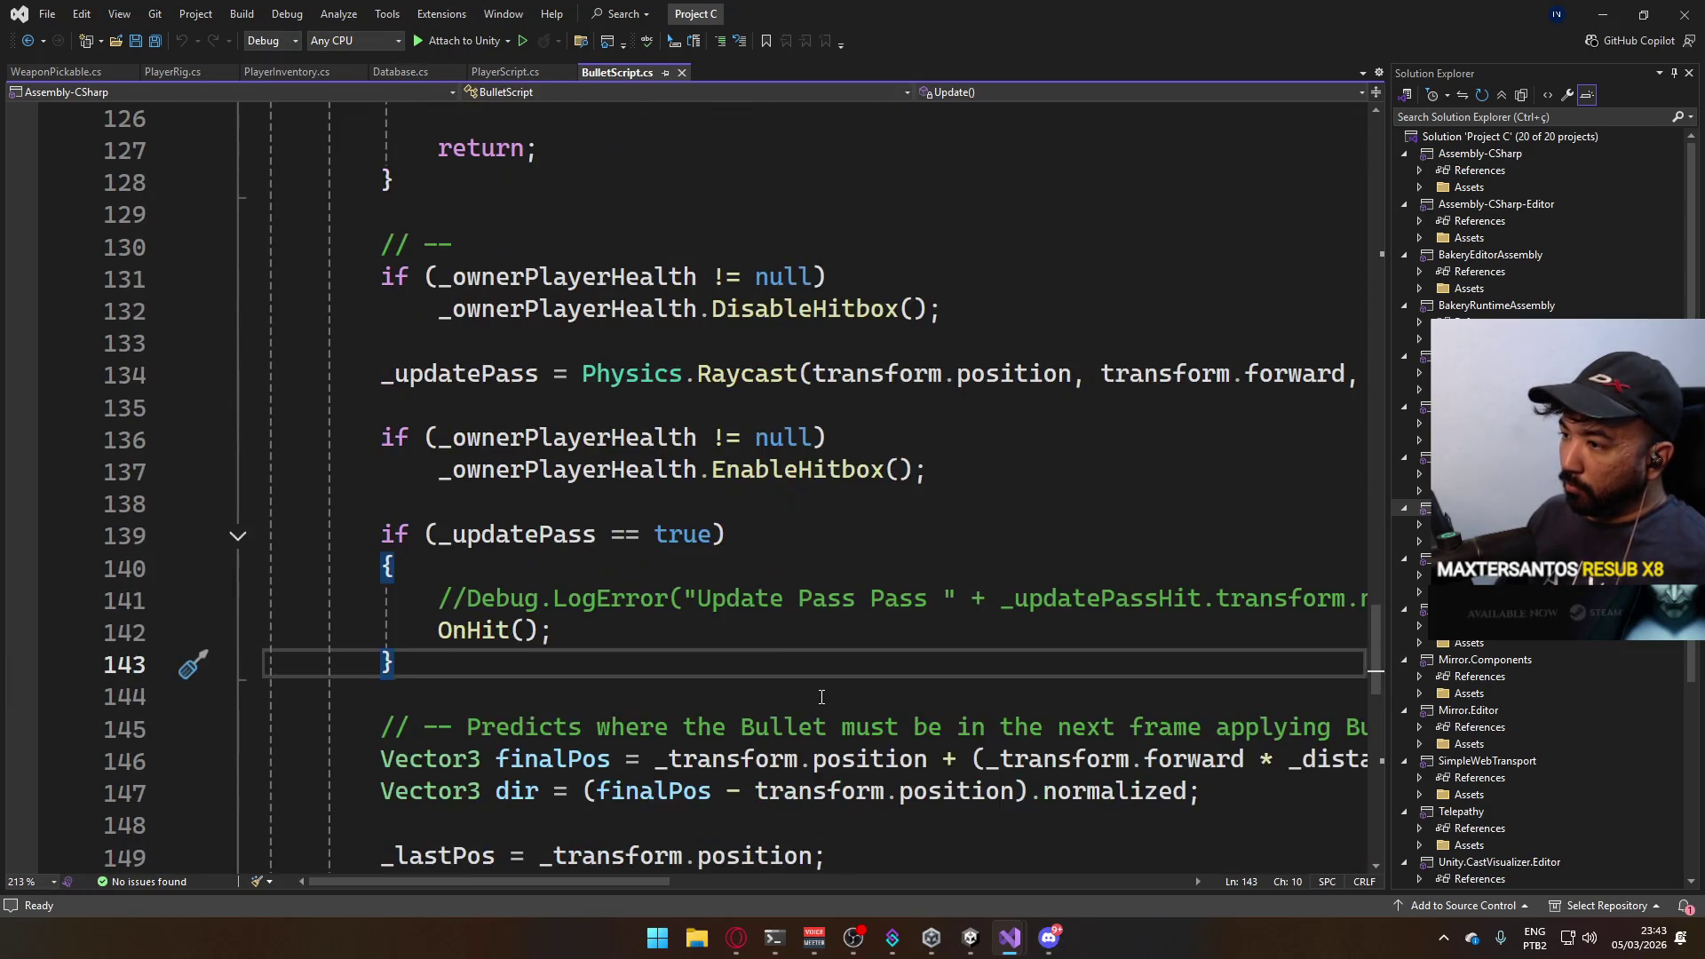
pyautogui.scroll(-2, 820, 696)
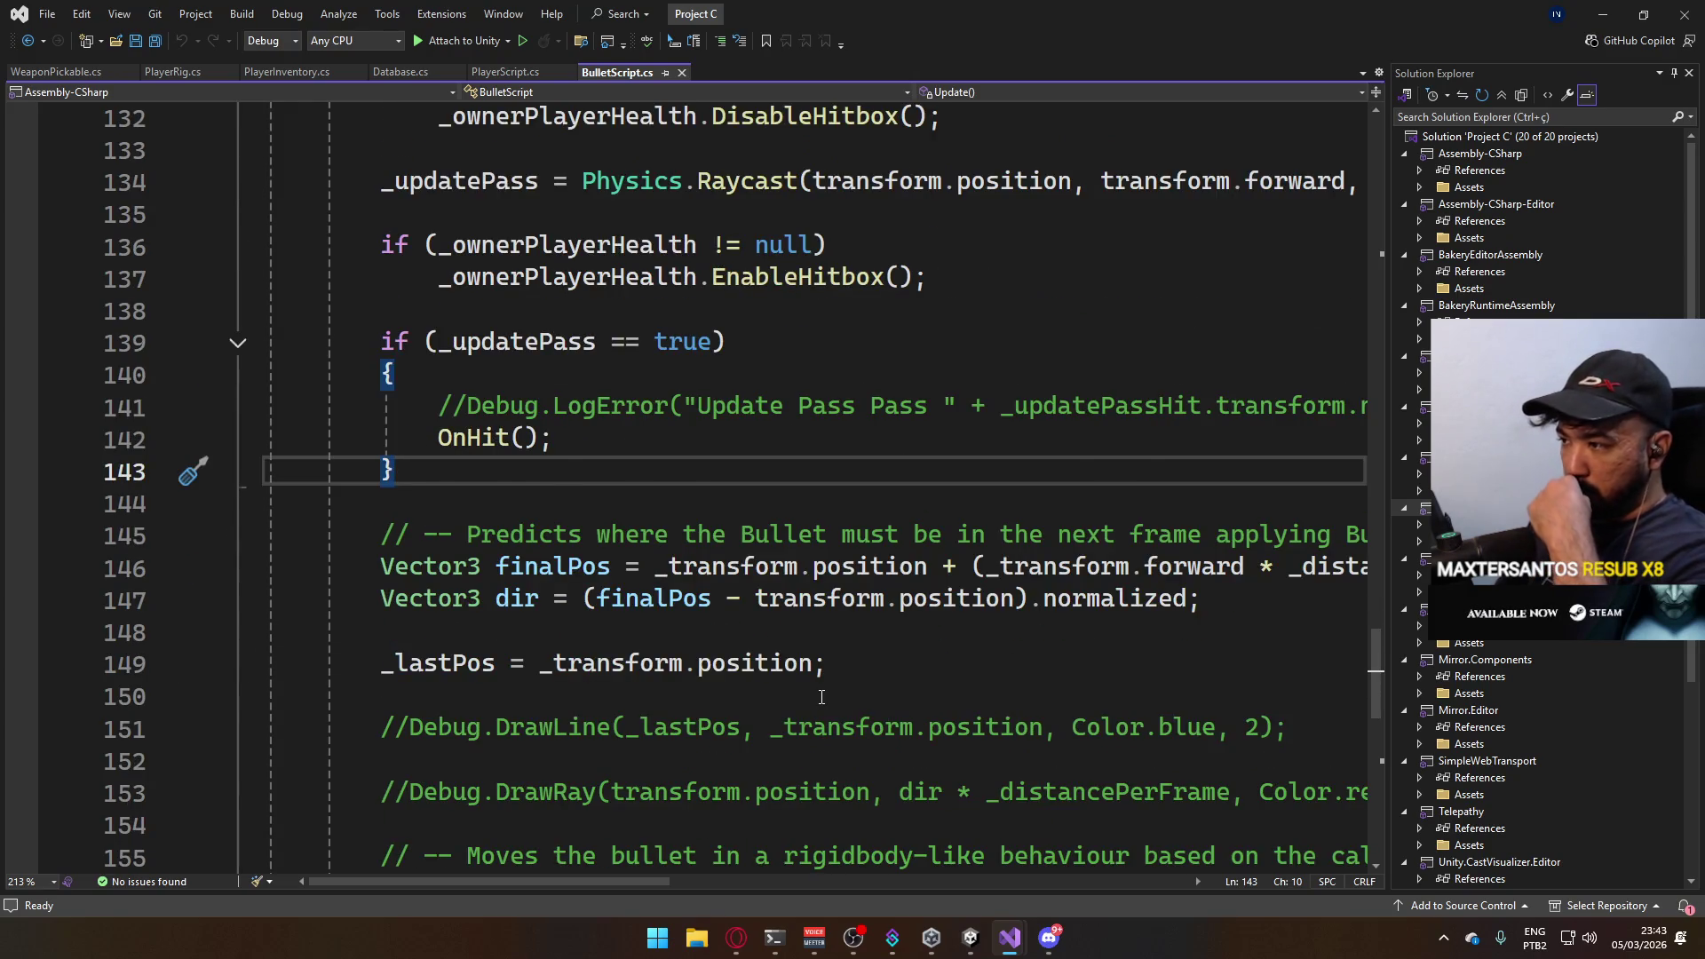
pyautogui.scroll(-1, 821, 696)
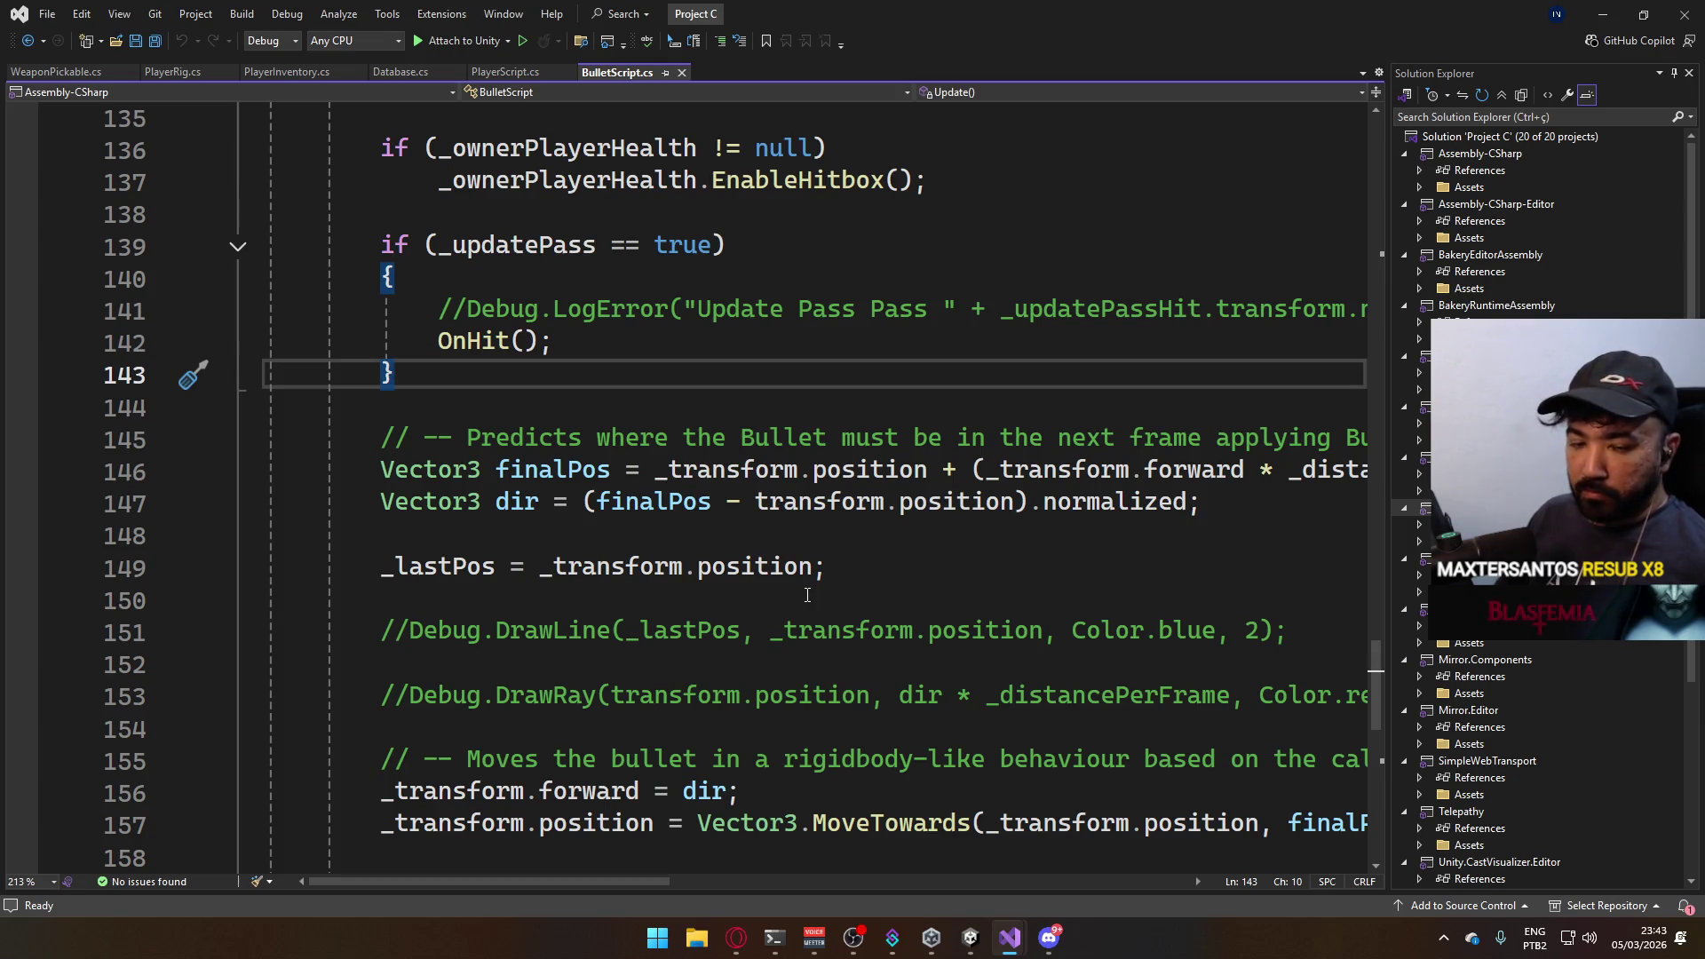
pyautogui.scroll(-2, 806, 594)
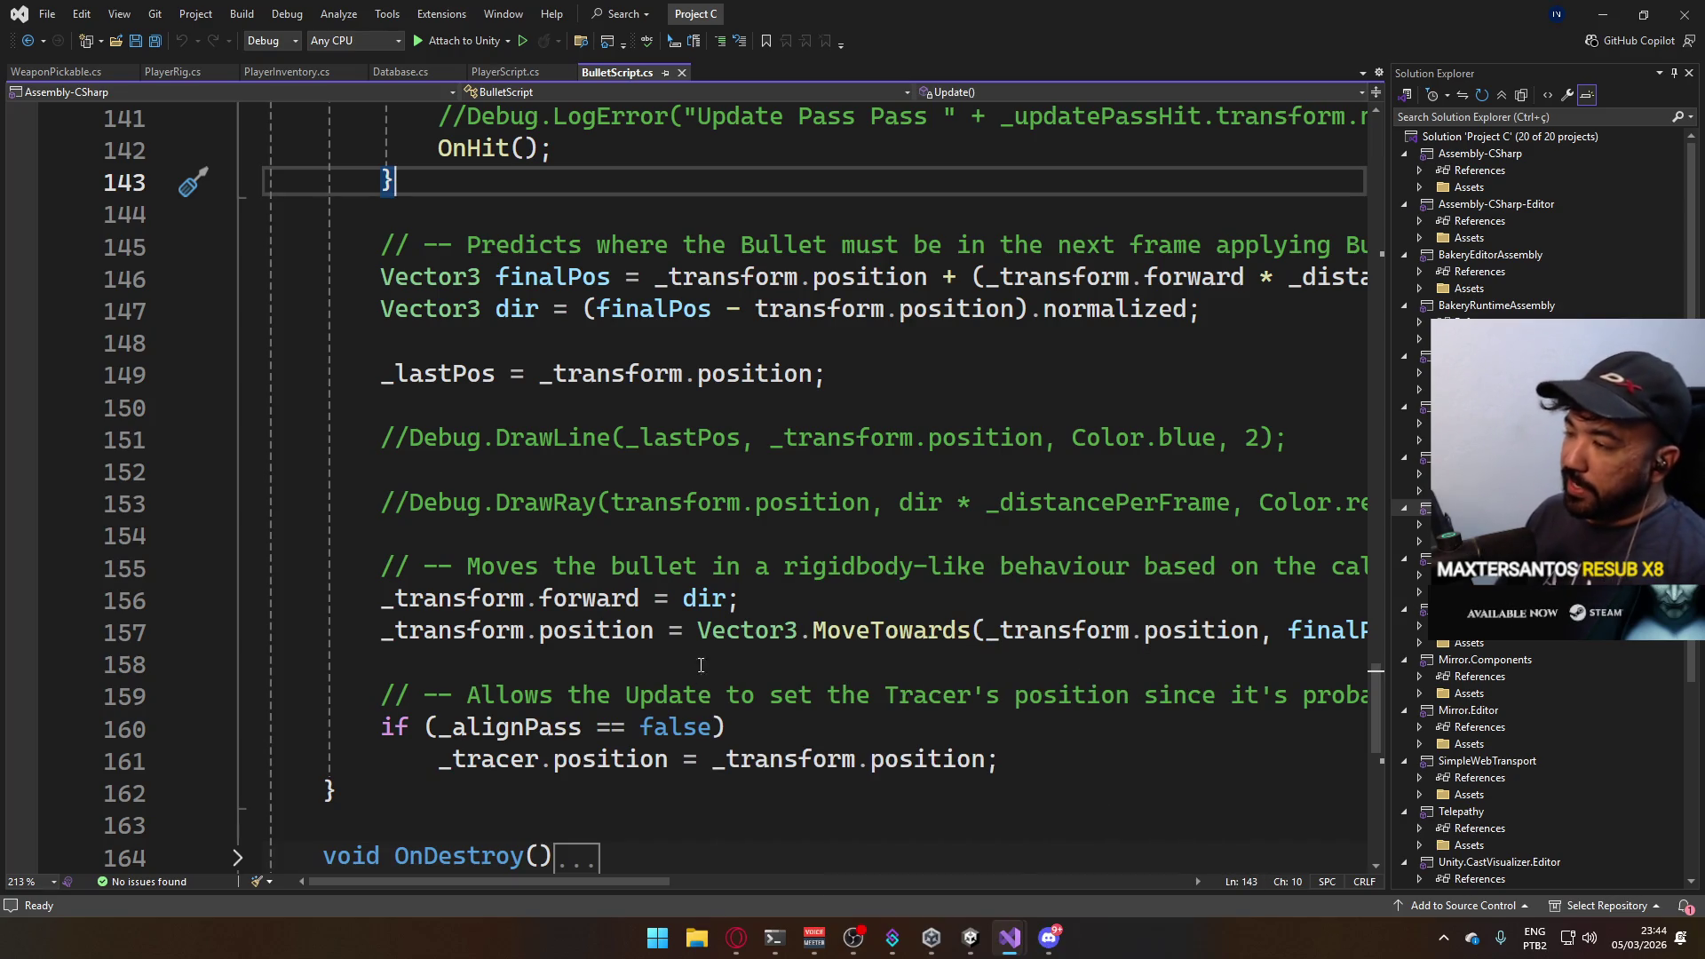
pyautogui.scroll(2, 700, 663)
pyautogui.scroll(2, 786, 661)
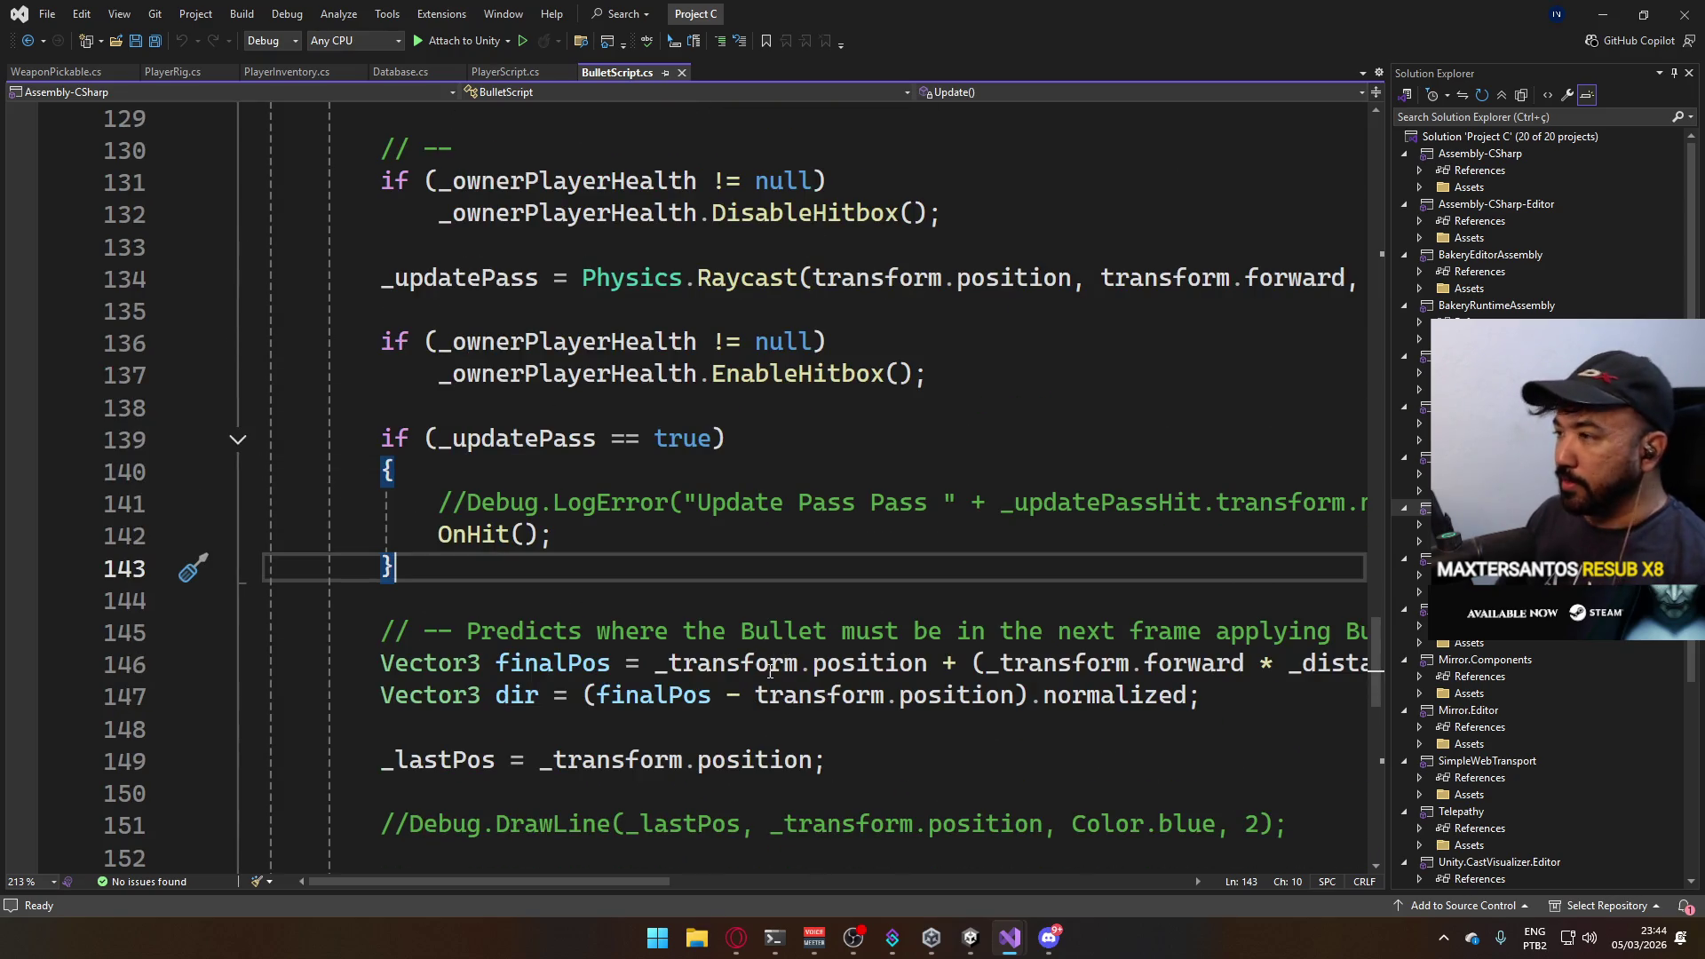
pyautogui.scroll(2, 769, 671)
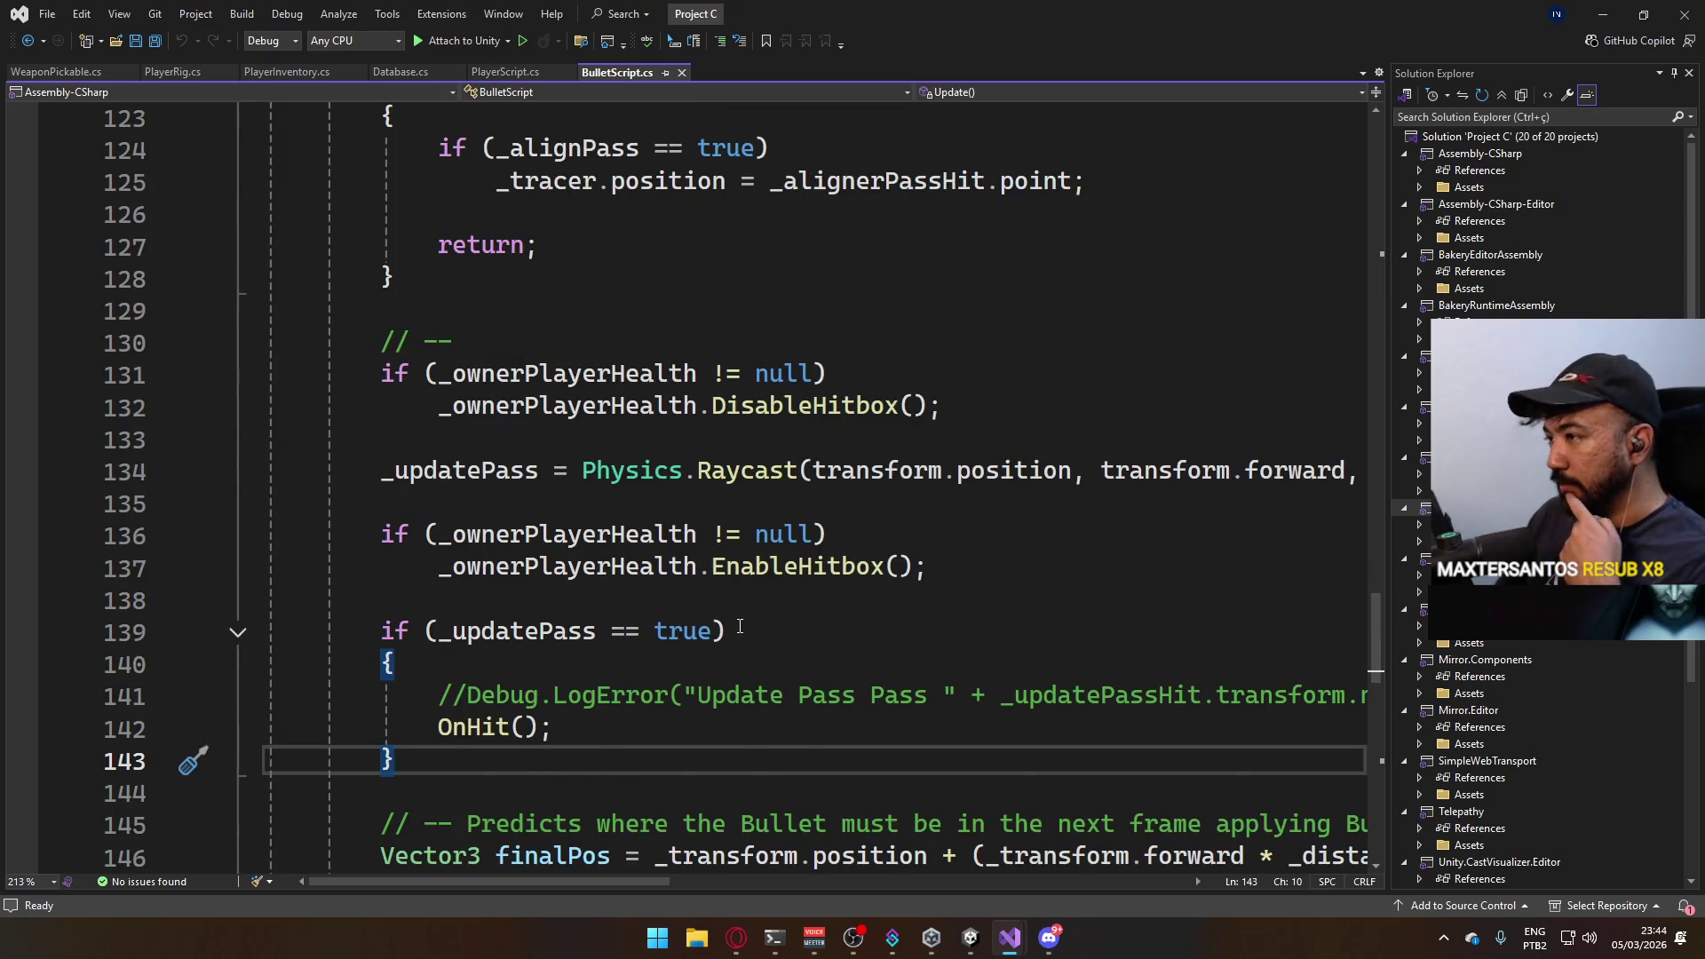
pyautogui.scroll(5, 740, 627)
pyautogui.scroll(3, 733, 624)
pyautogui.scroll(-3, 730, 619)
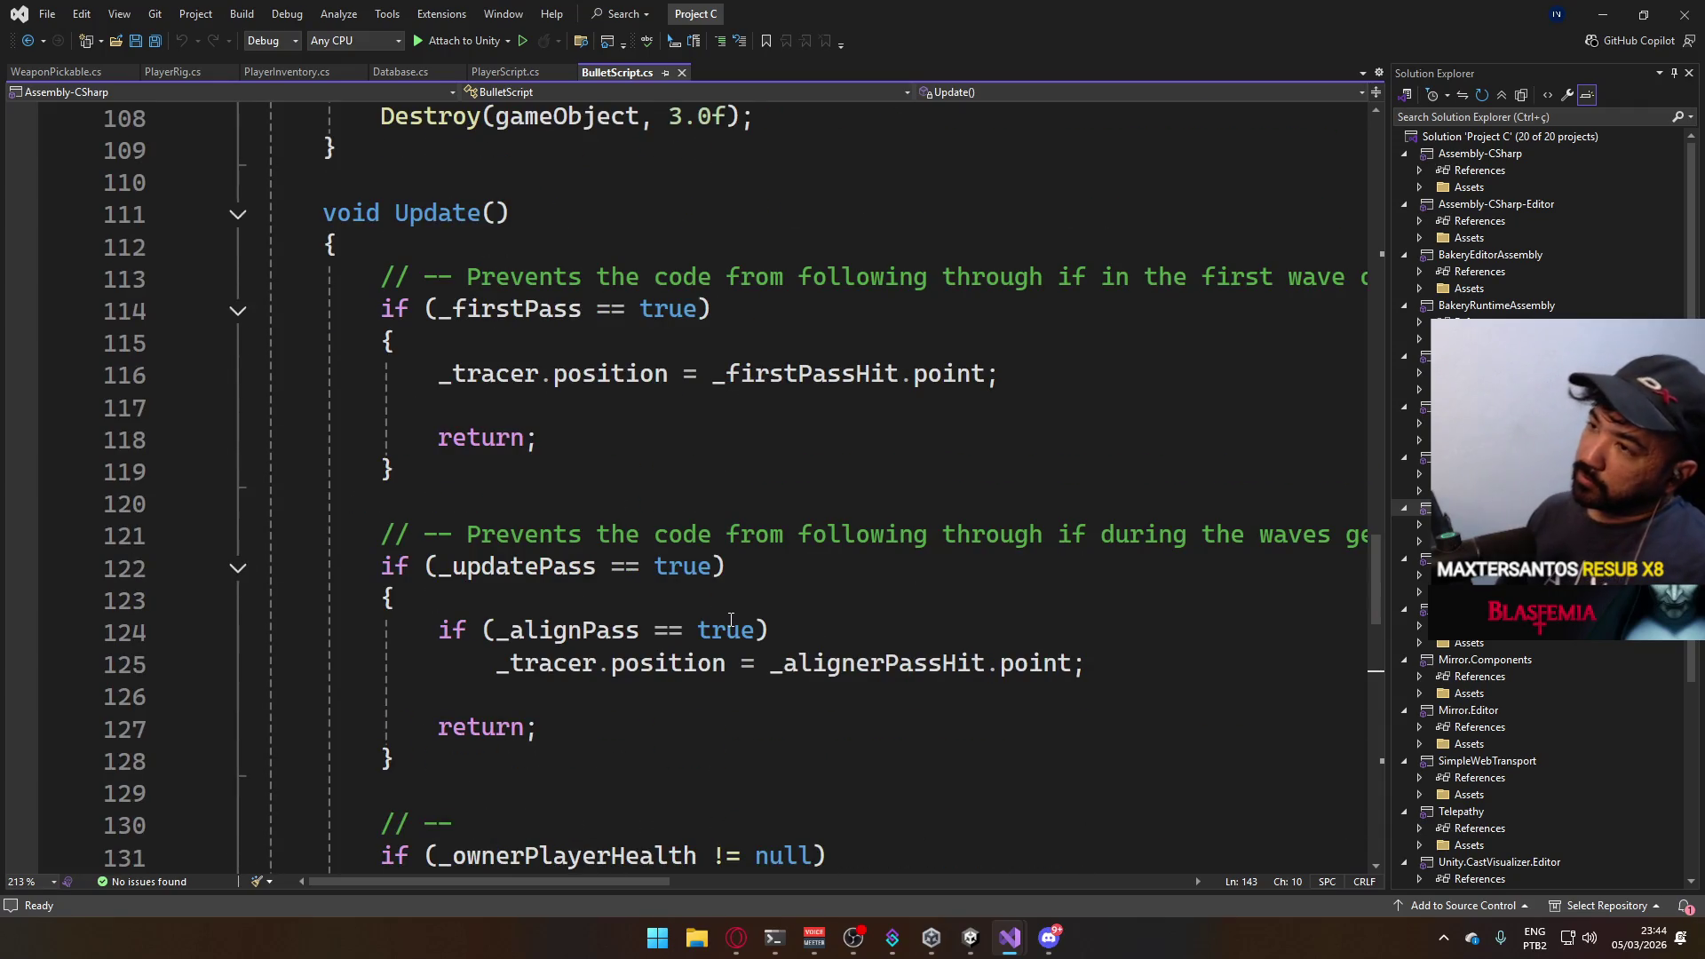
pyautogui.moveTo(1375, 555); pyautogui.dragTo(1359, 717)
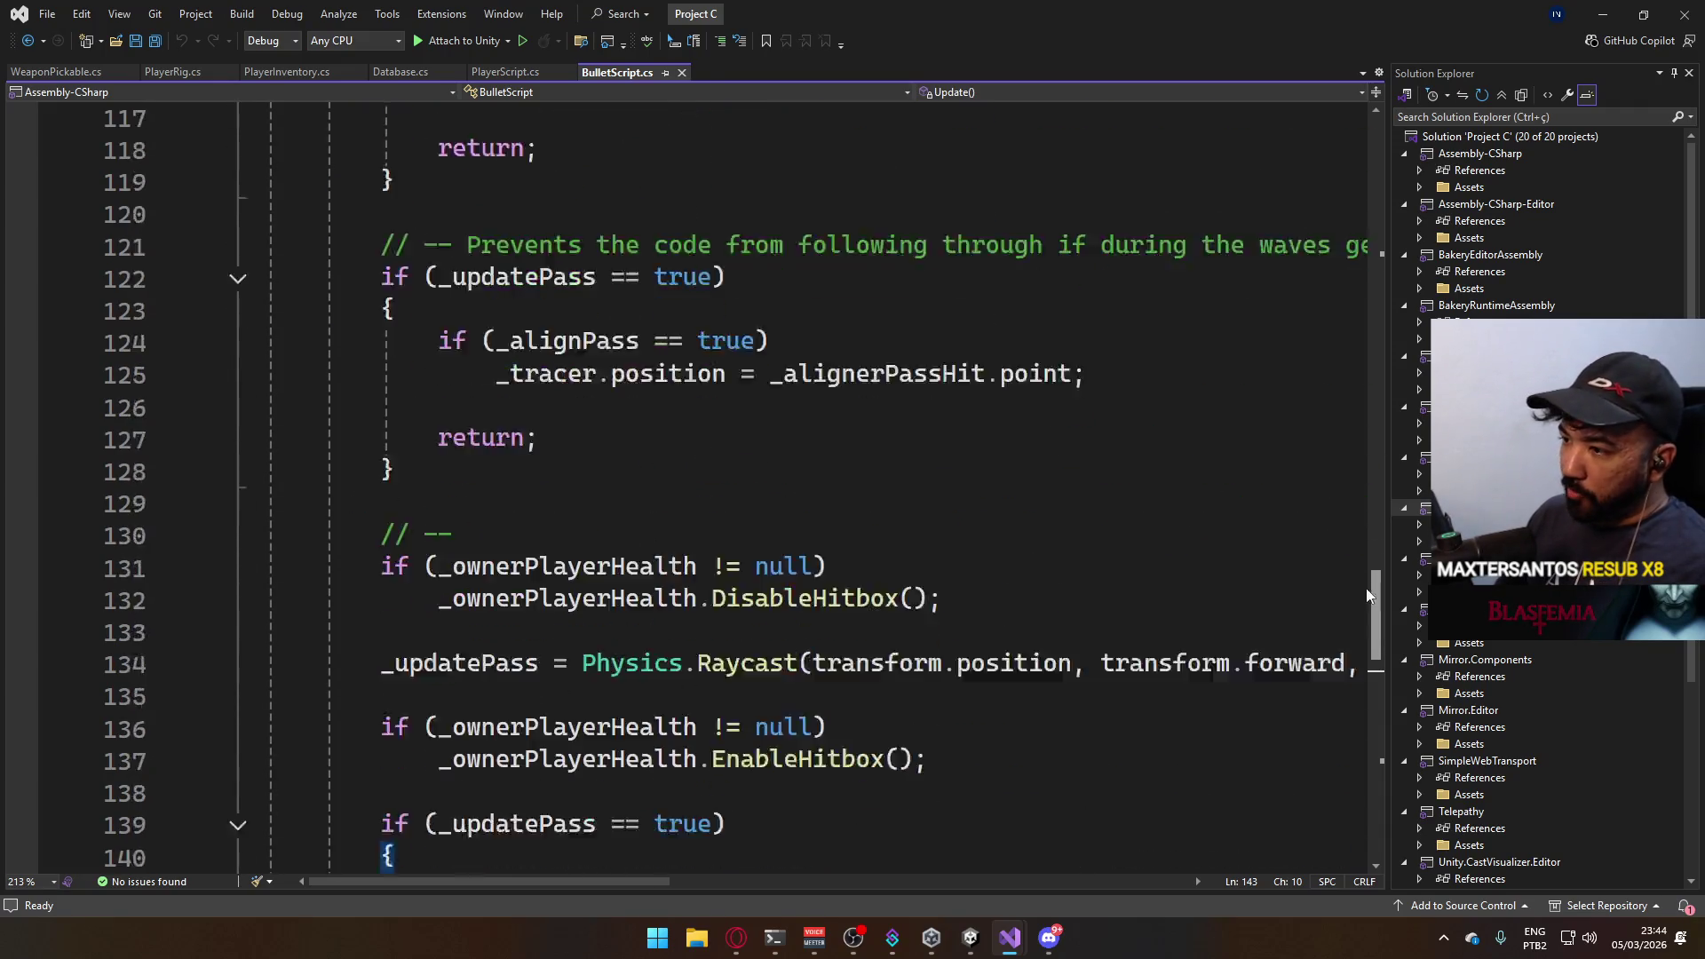
pyautogui.scroll(2, 1345, 707)
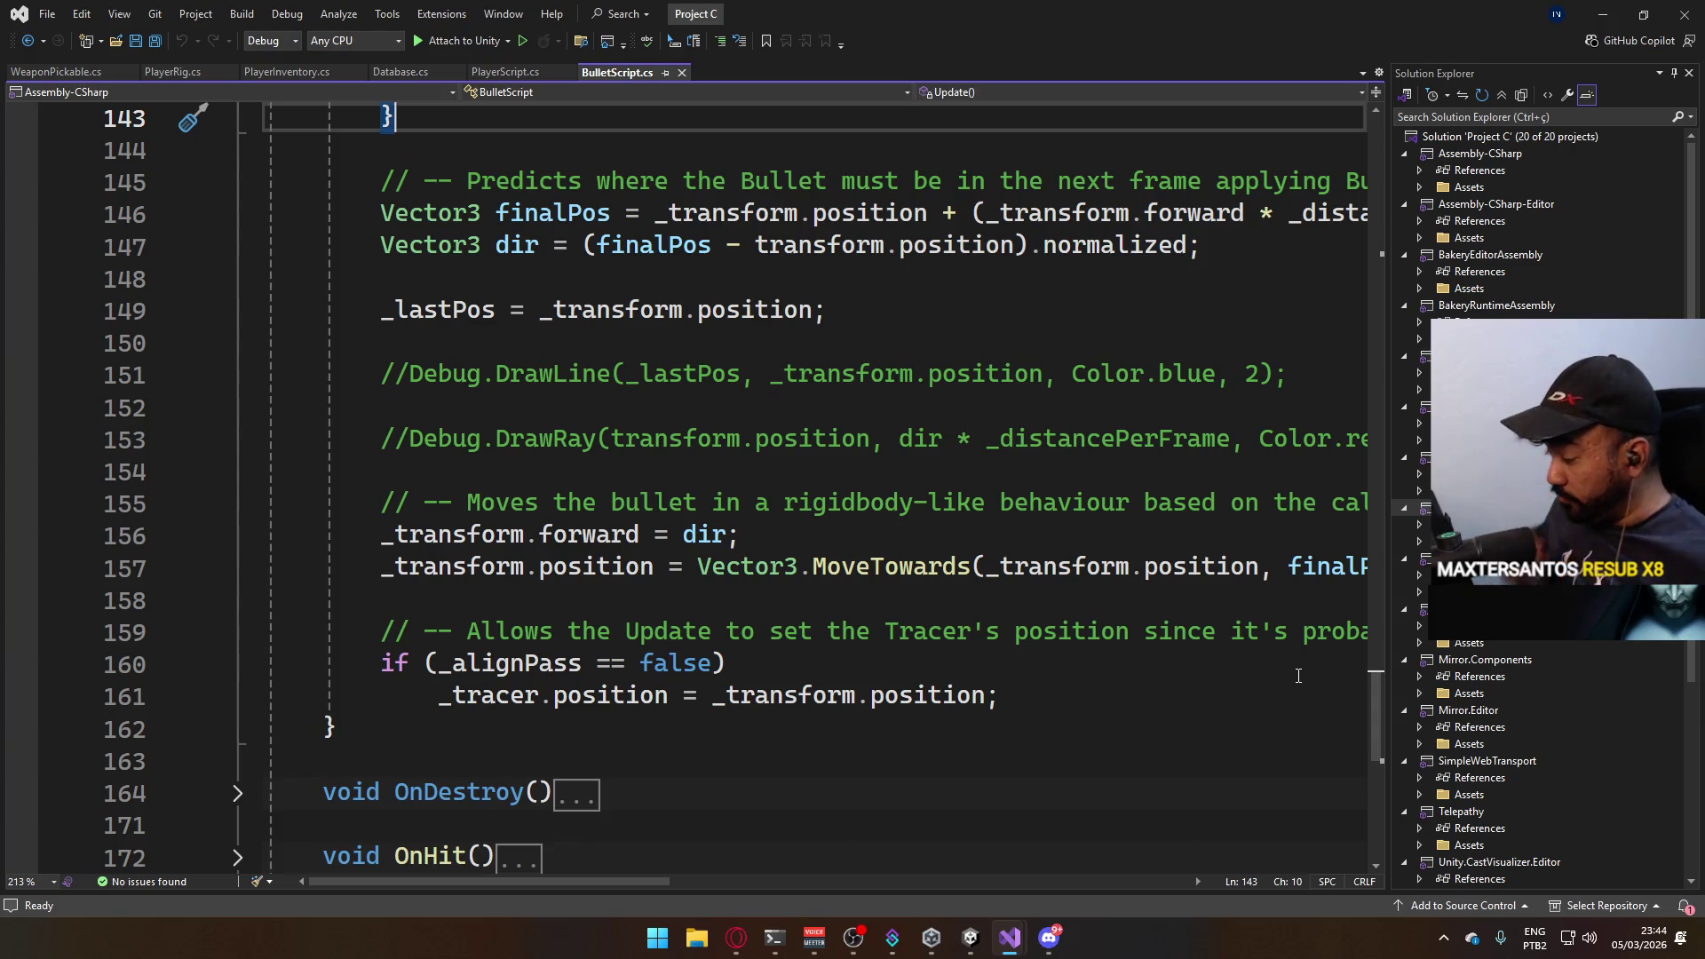
pyautogui.press('super')
# Start the Jujutsu Kaisen Opening 3 mix on YouTube, then minimize the browser back to the code.
pyautogui.click(736, 937)
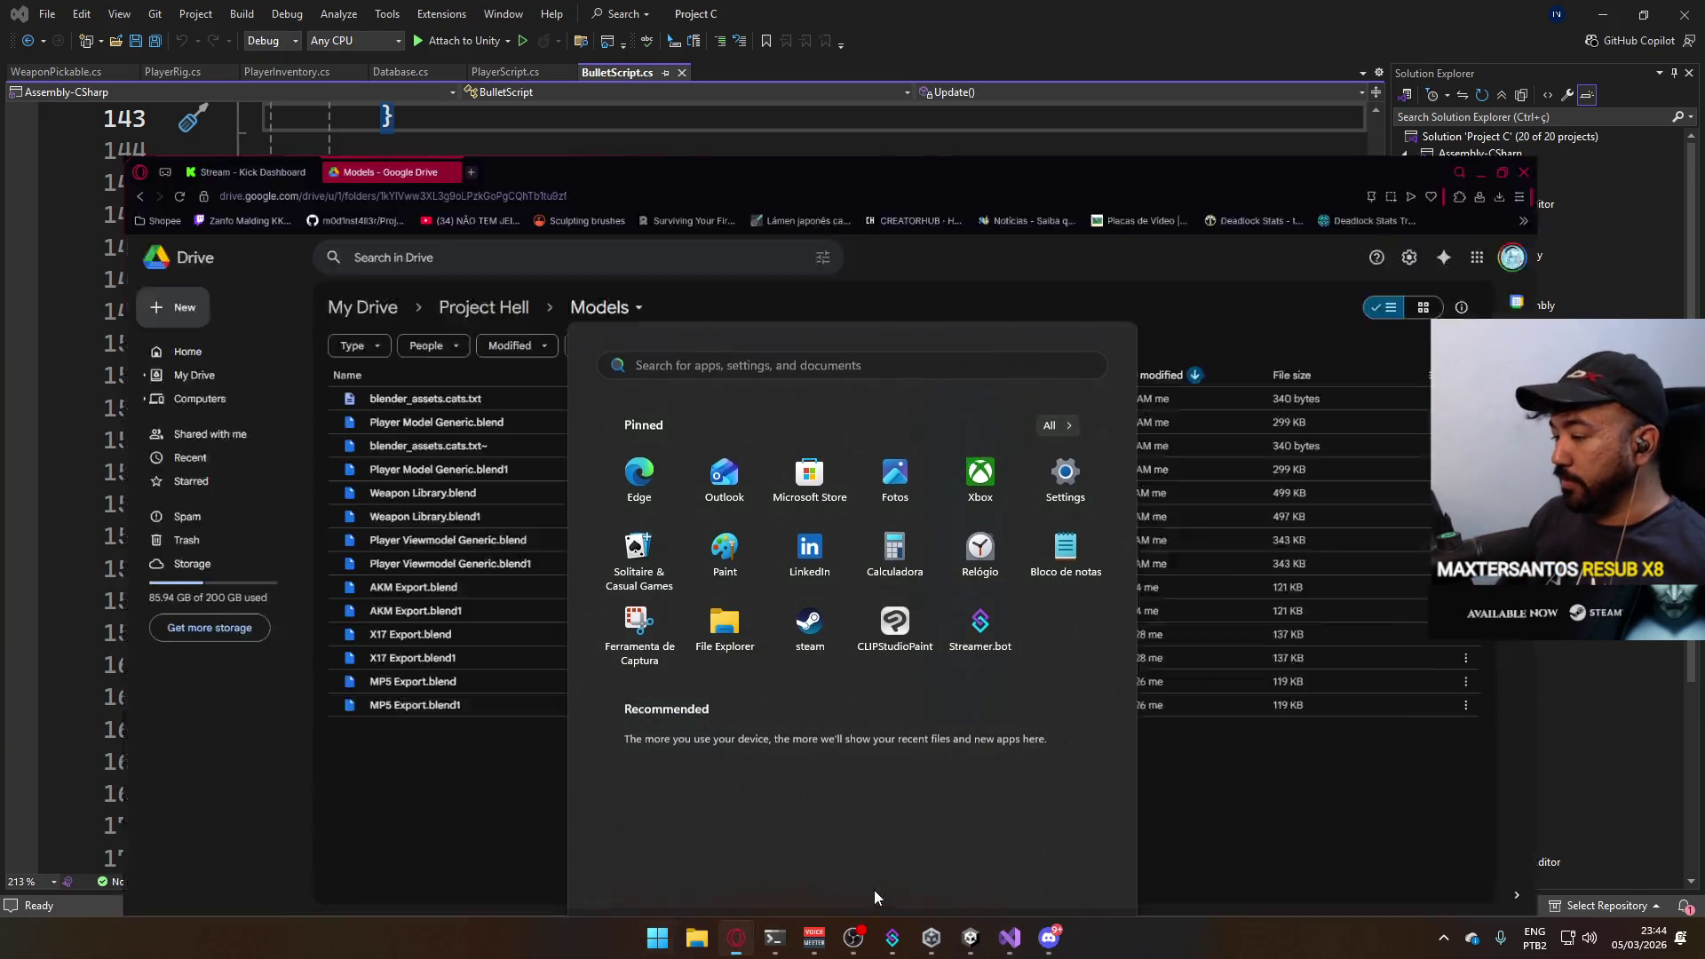
pyautogui.click(420, 20)
pyautogui.write('you')
pyautogui.press('Return')
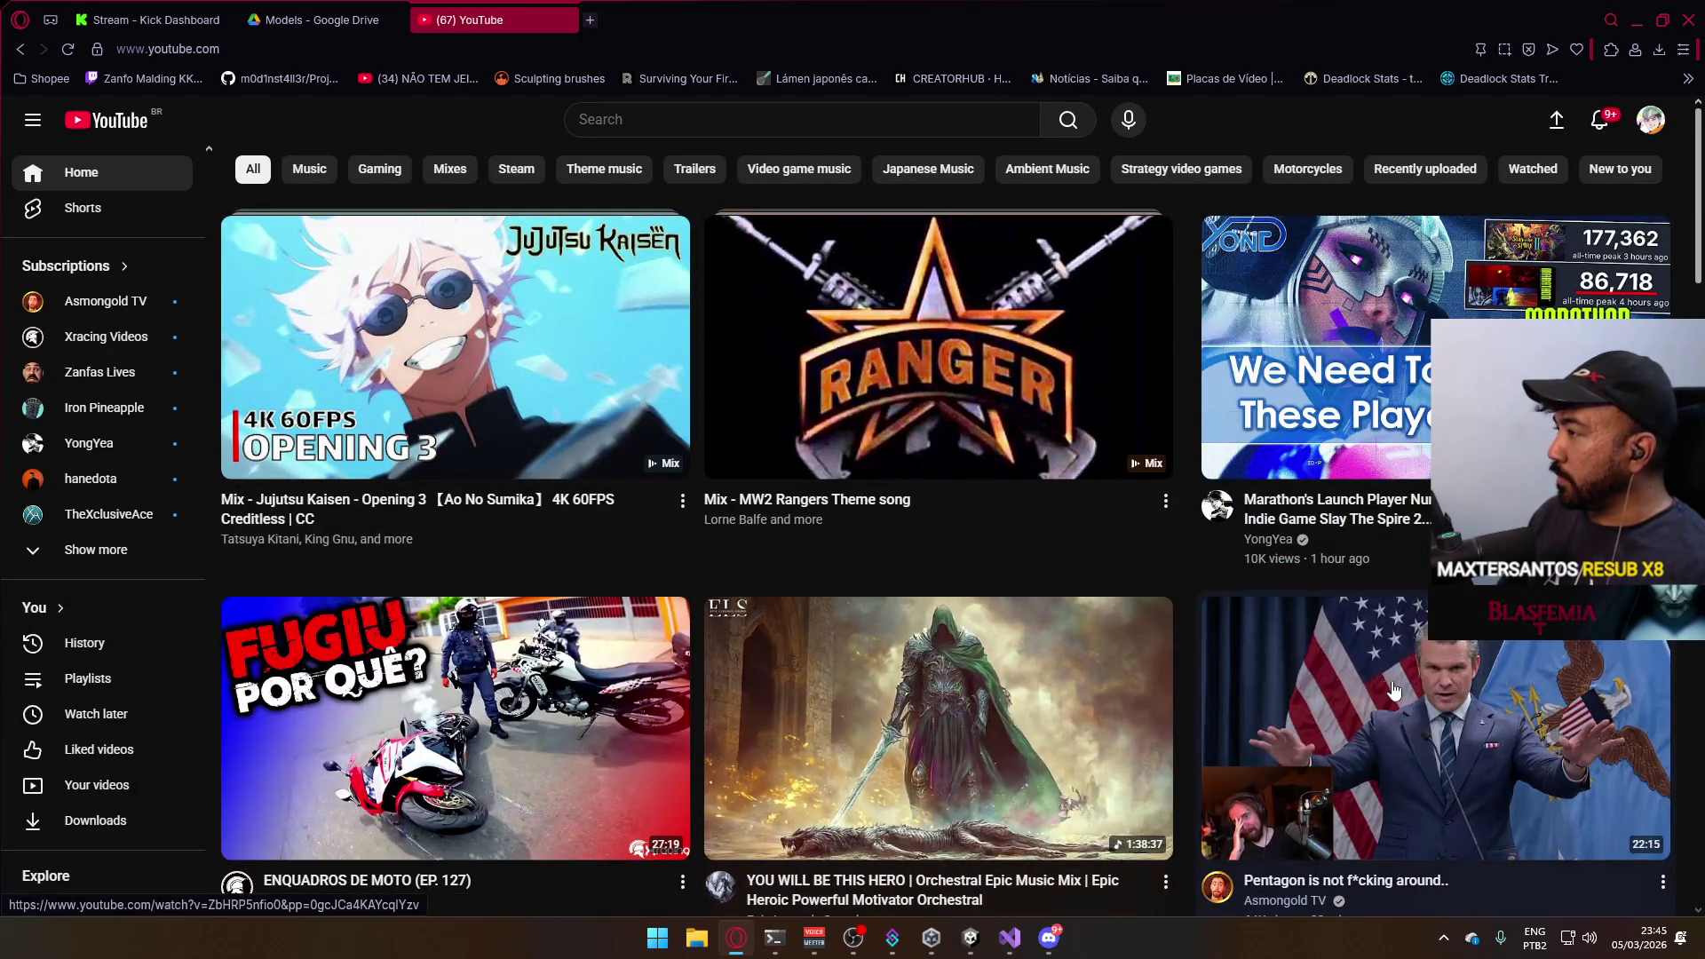
pyautogui.click(687, 405)
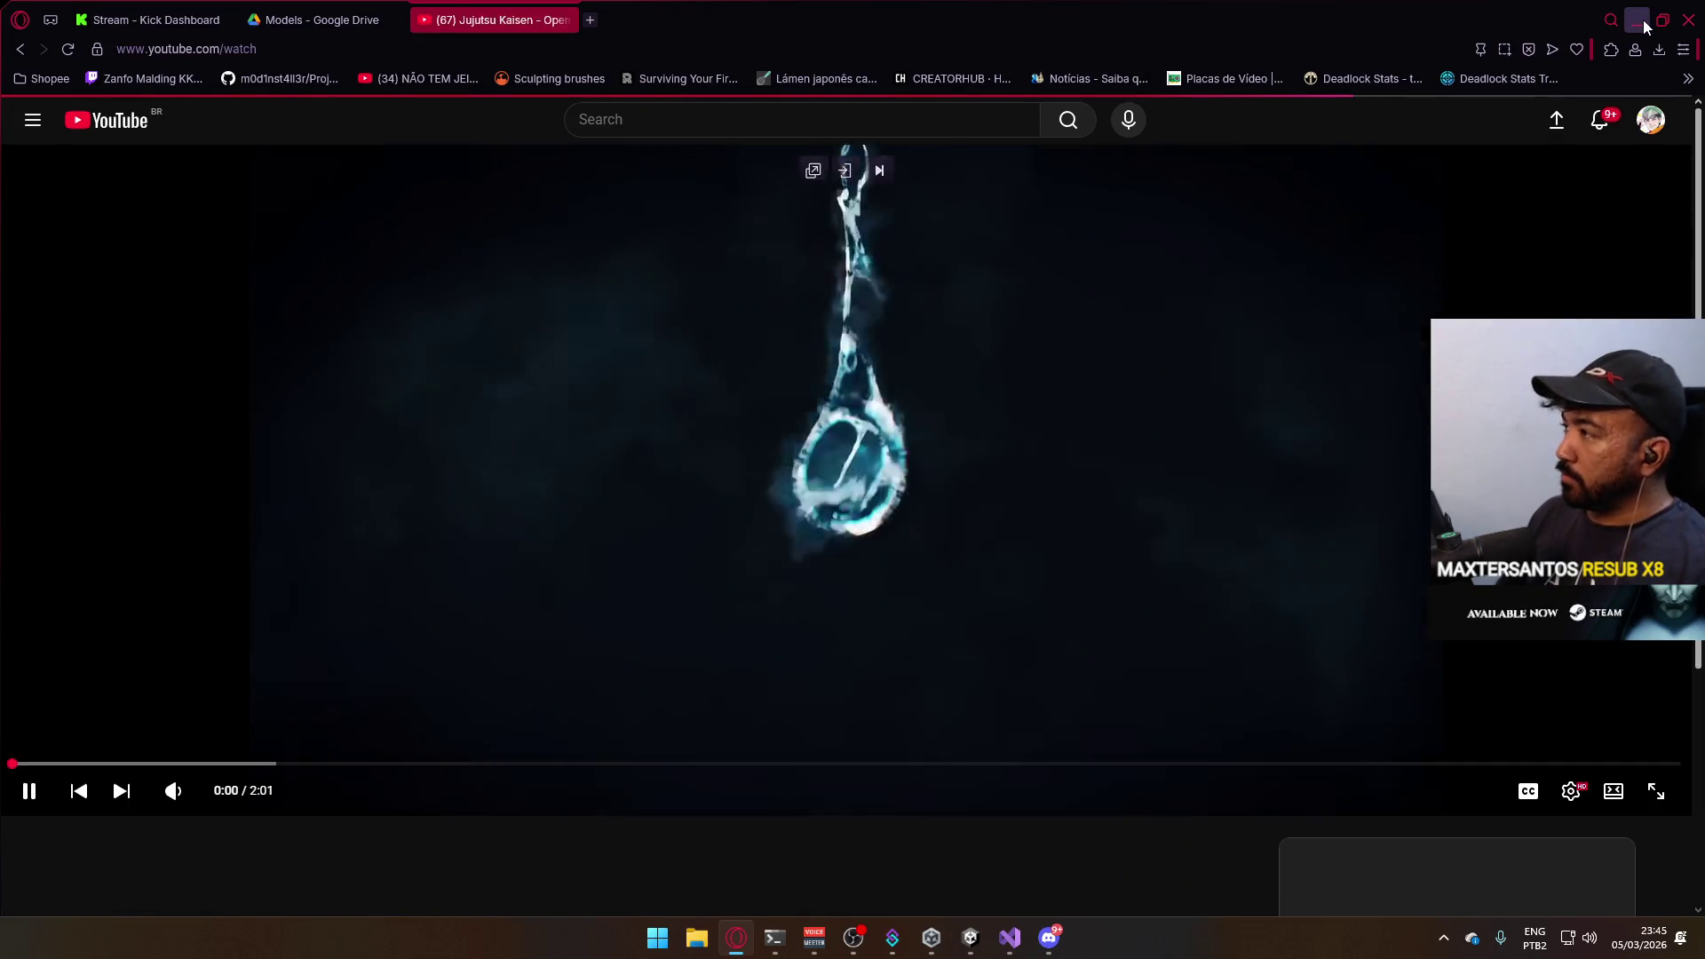
pyautogui.click(1636, 20)
pyautogui.scroll(-3, 918, 605)
pyautogui.scroll(2, 921, 609)
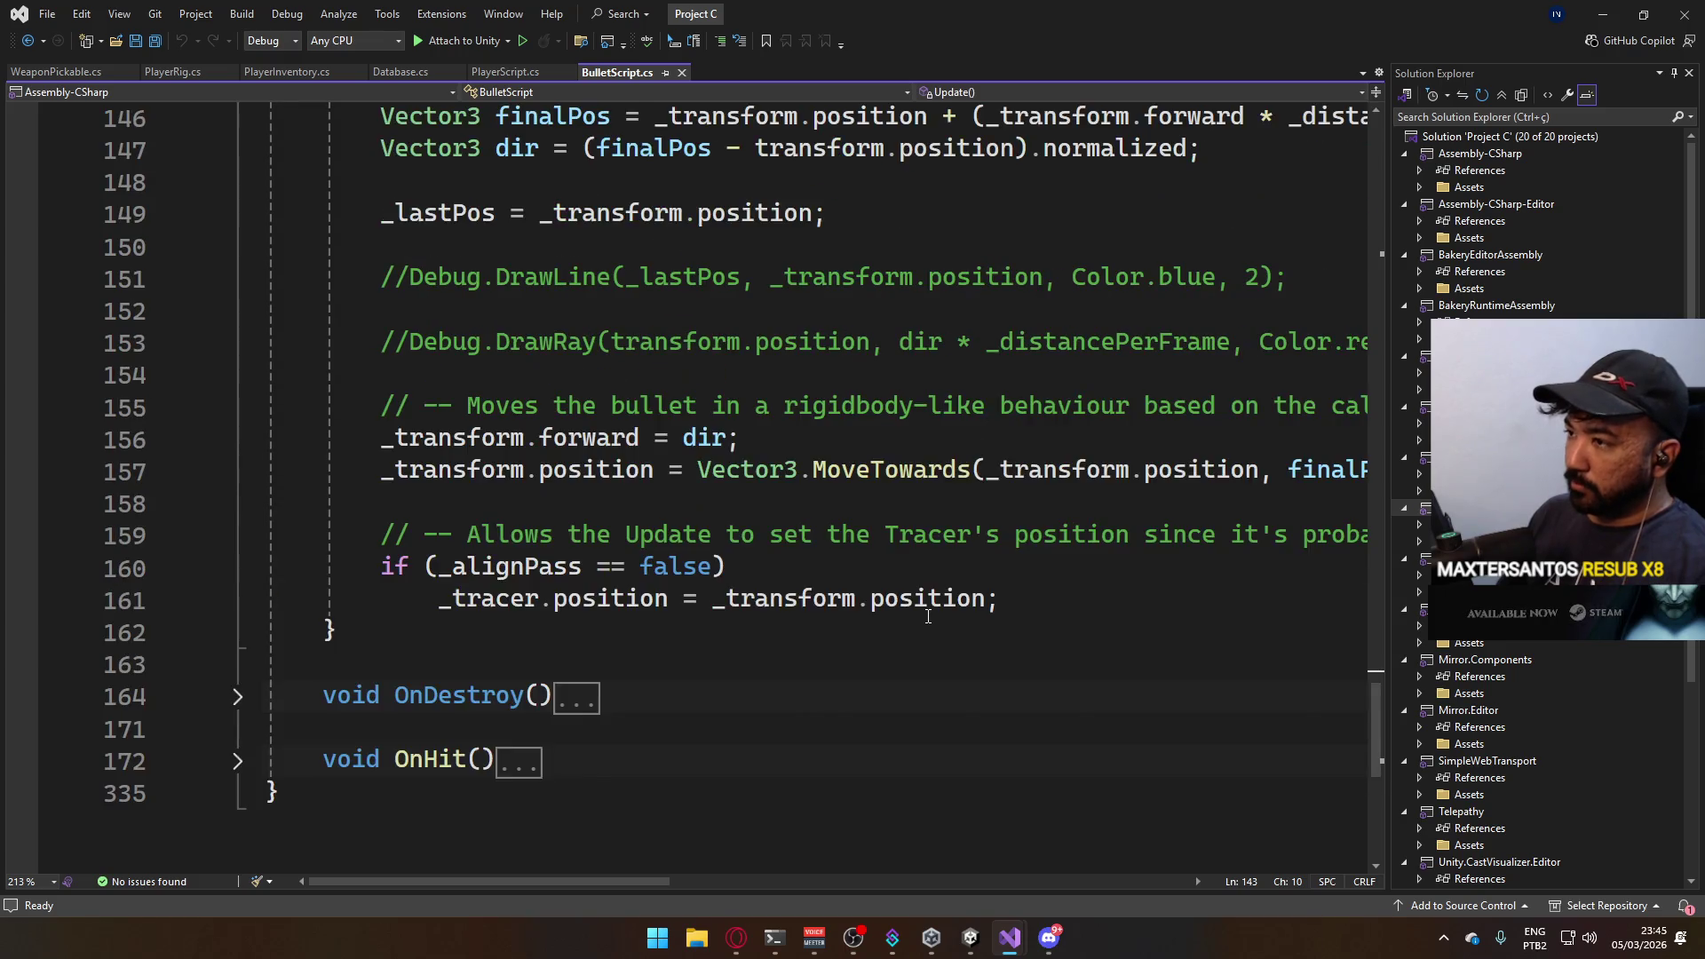
pyautogui.scroll(2, 922, 611)
pyautogui.scroll(2, 929, 616)
pyautogui.scroll(4, 927, 615)
pyautogui.scroll(2, 928, 615)
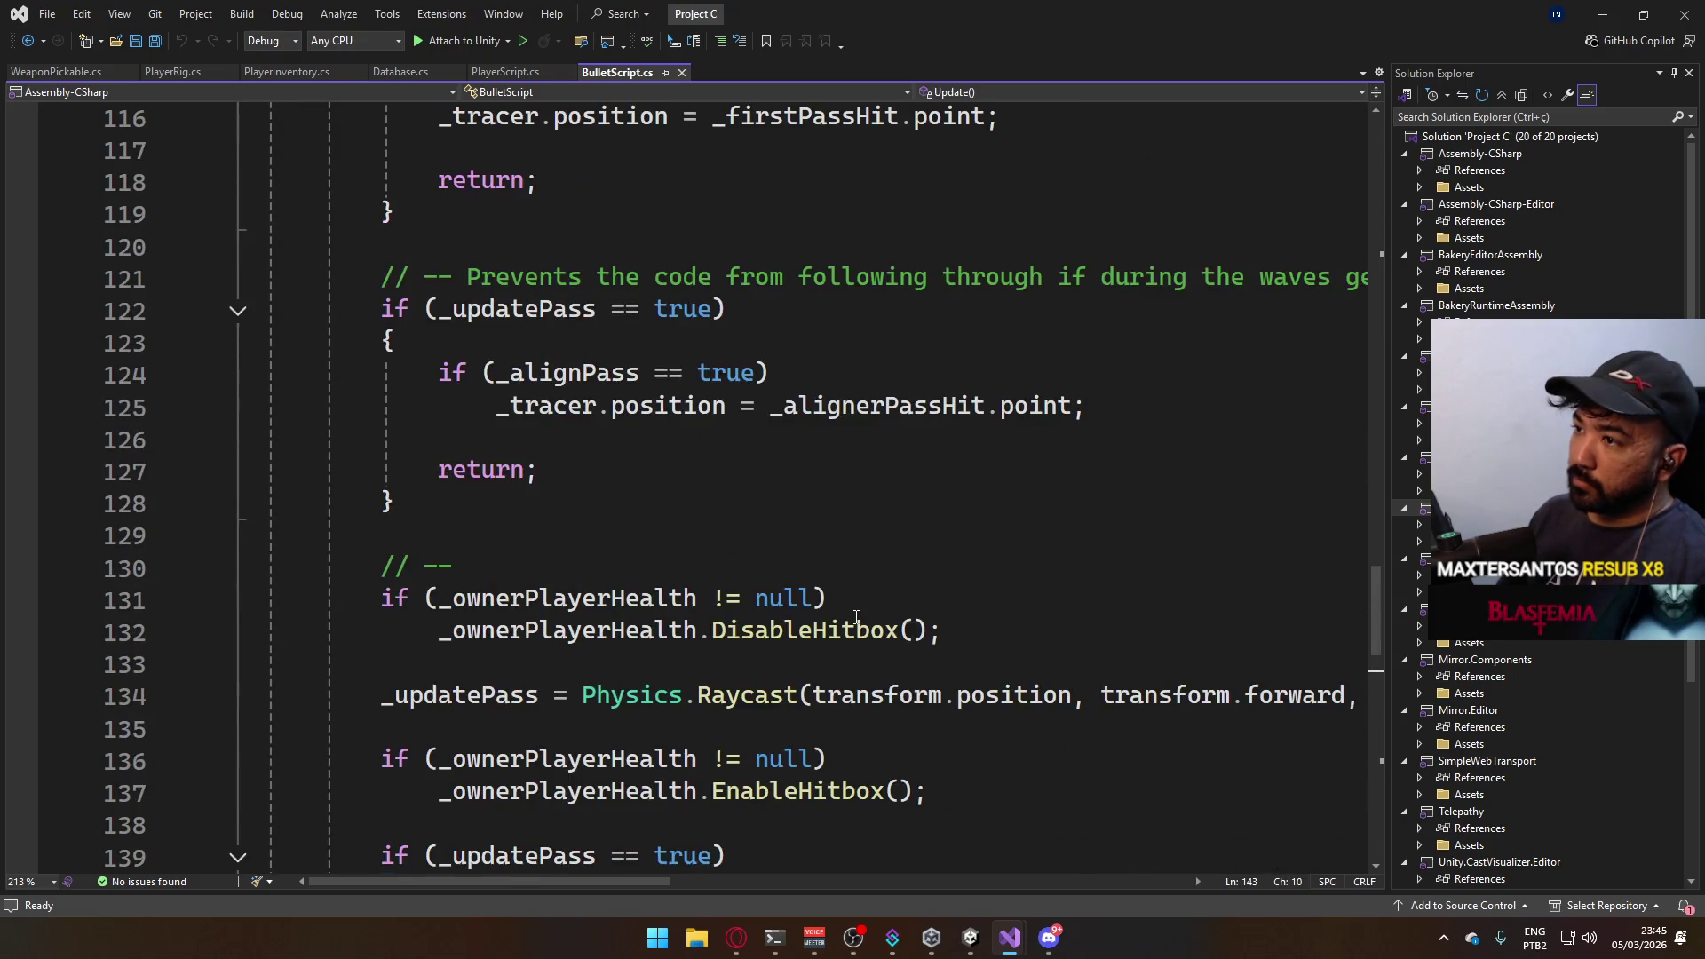
pyautogui.scroll(2, 928, 616)
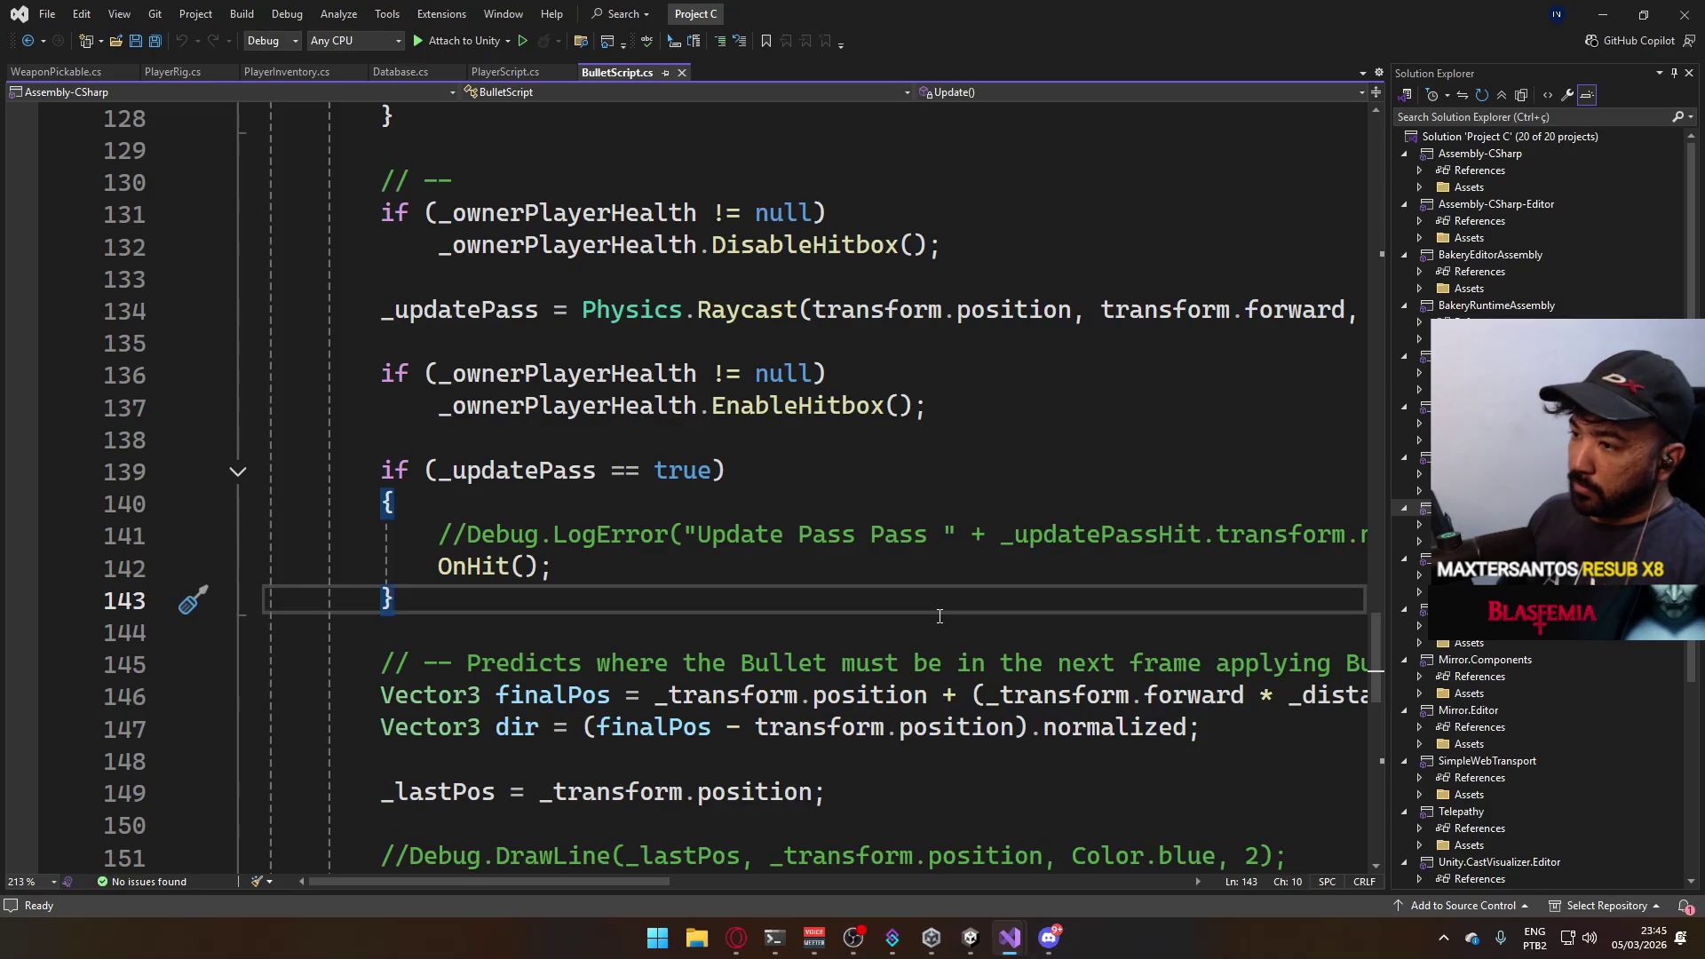
pyautogui.scroll(4, 939, 616)
pyautogui.scroll(-5, 863, 533)
pyautogui.scroll(-2, 761, 582)
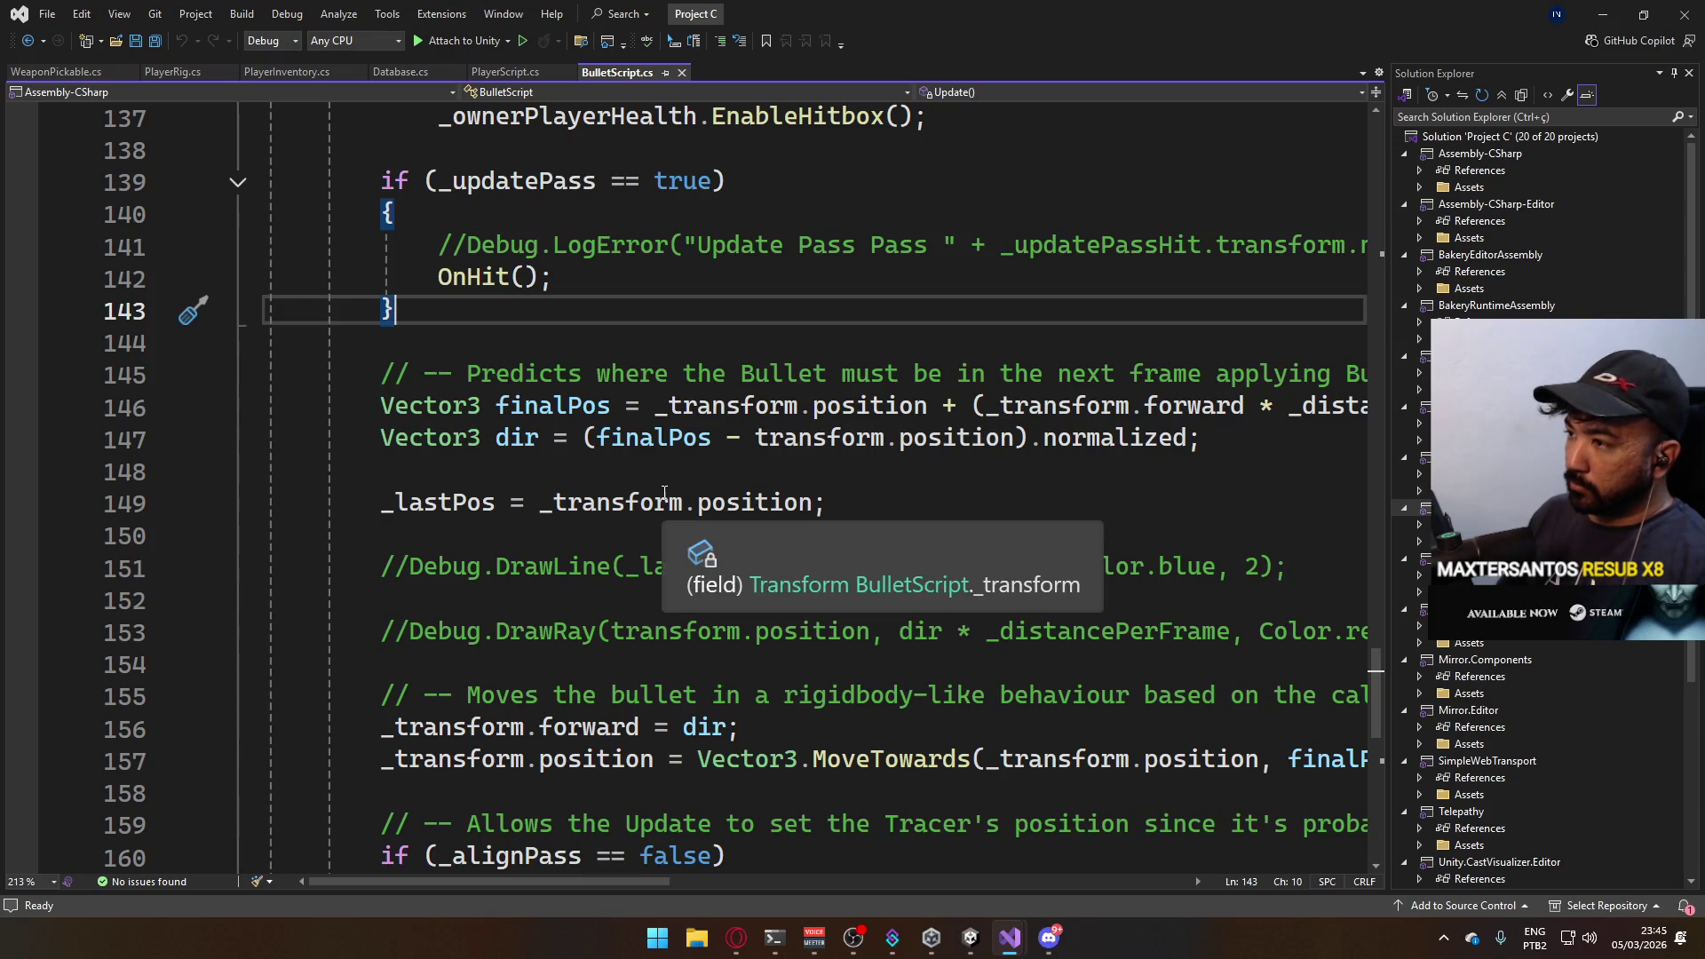
pyautogui.scroll(1, 675, 683)
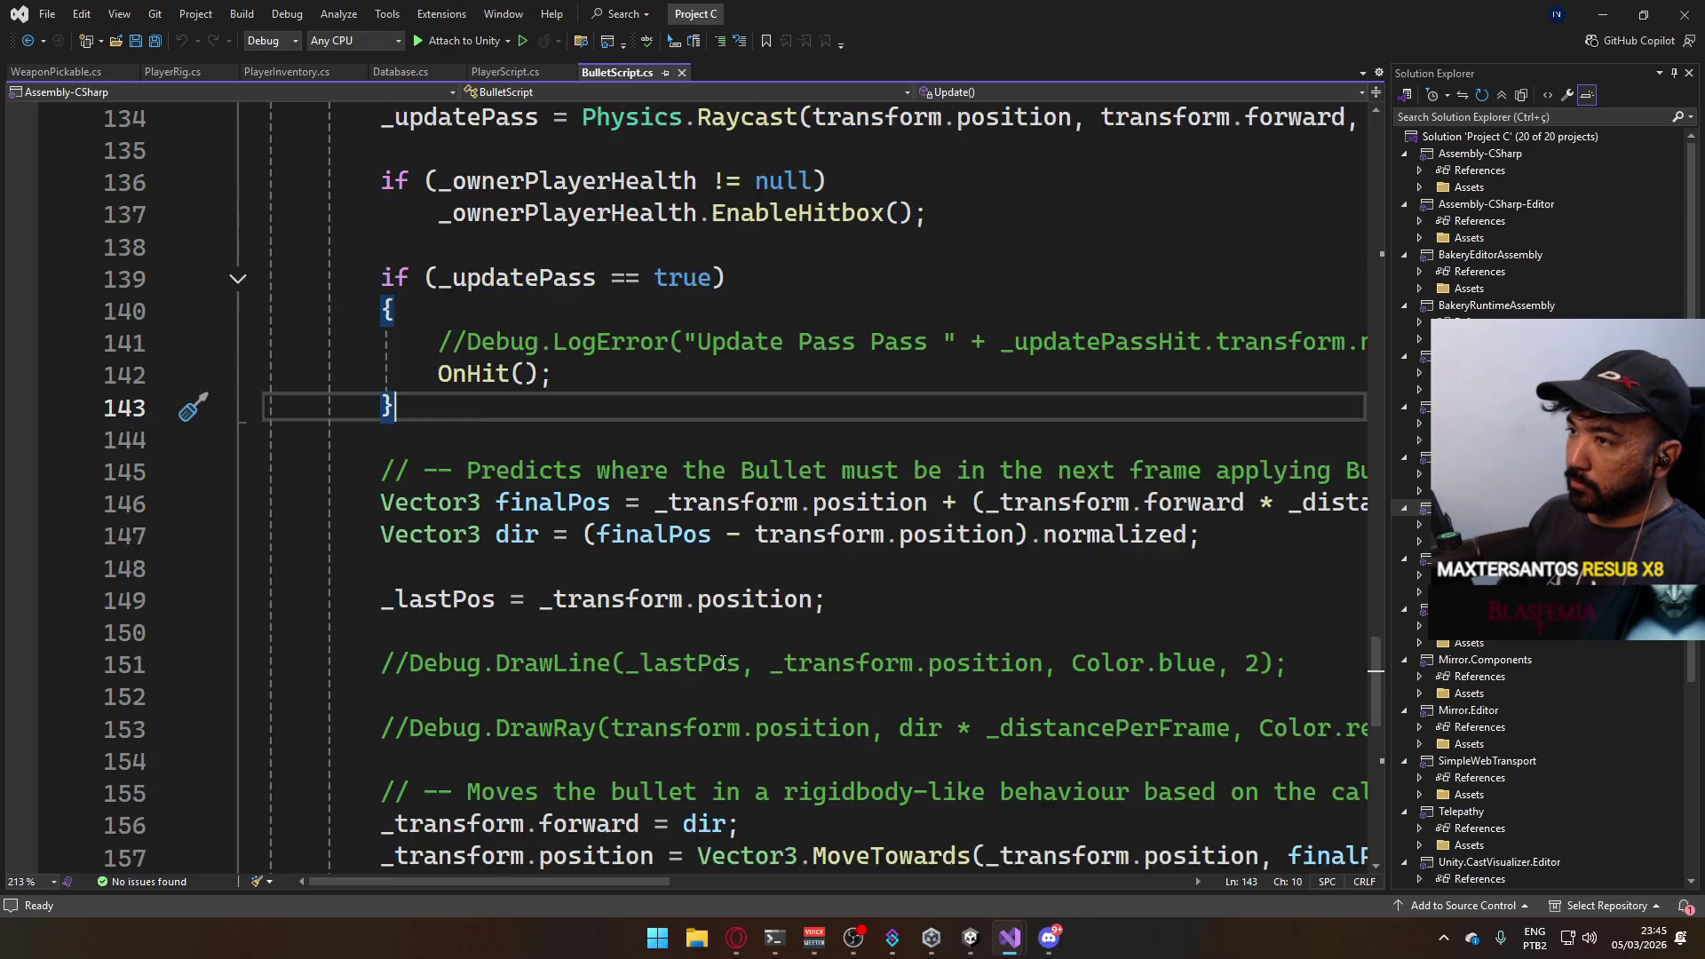
pyautogui.scroll(-4, 732, 665)
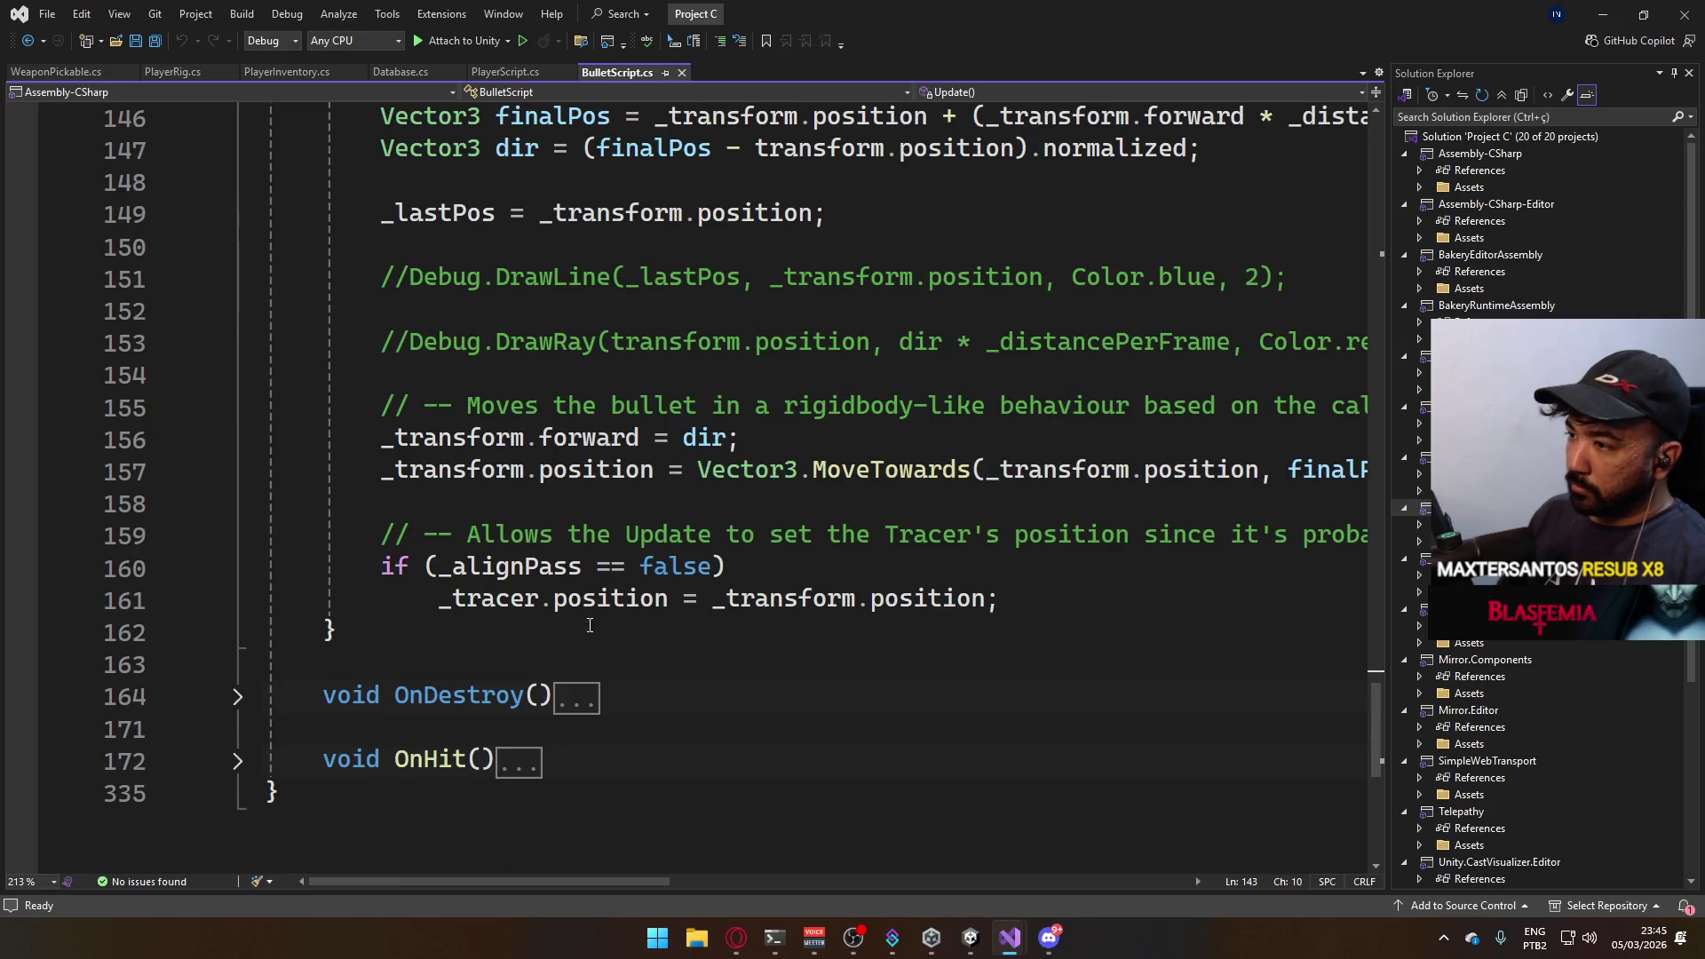
pyautogui.scroll(1, 588, 624)
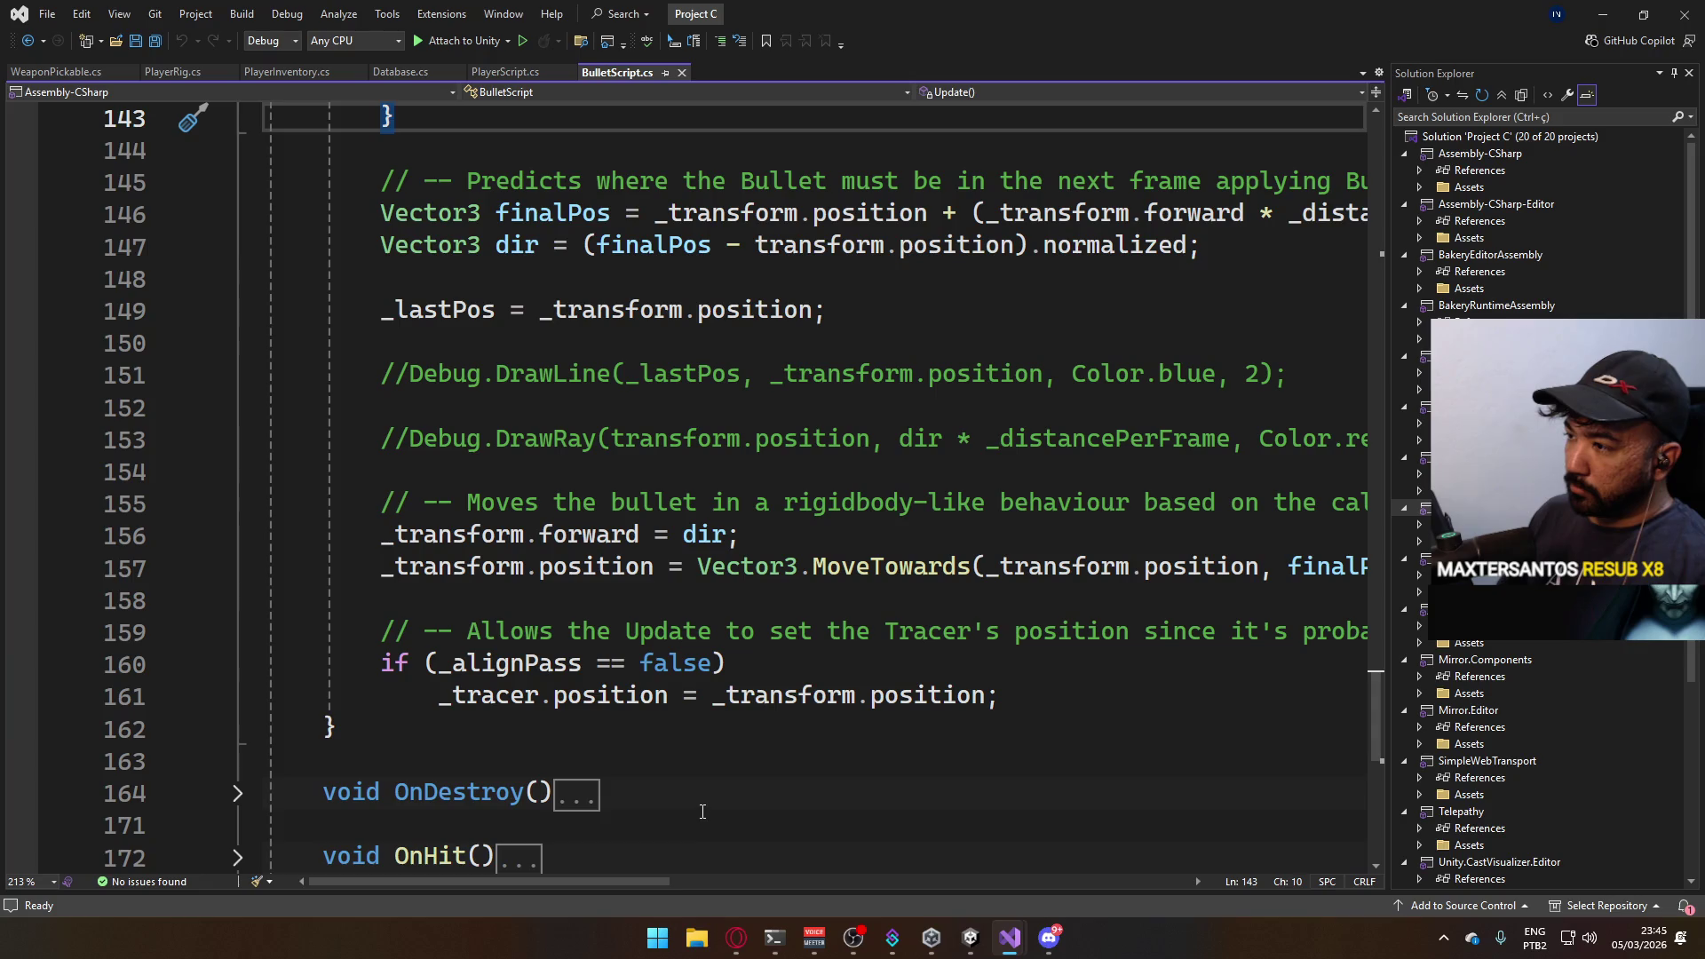
pyautogui.moveTo(649, 893)
pyautogui.mouseDown()
pyautogui.moveTo(753, 872)
pyautogui.moveTo(653, 883)
pyautogui.mouseUp()
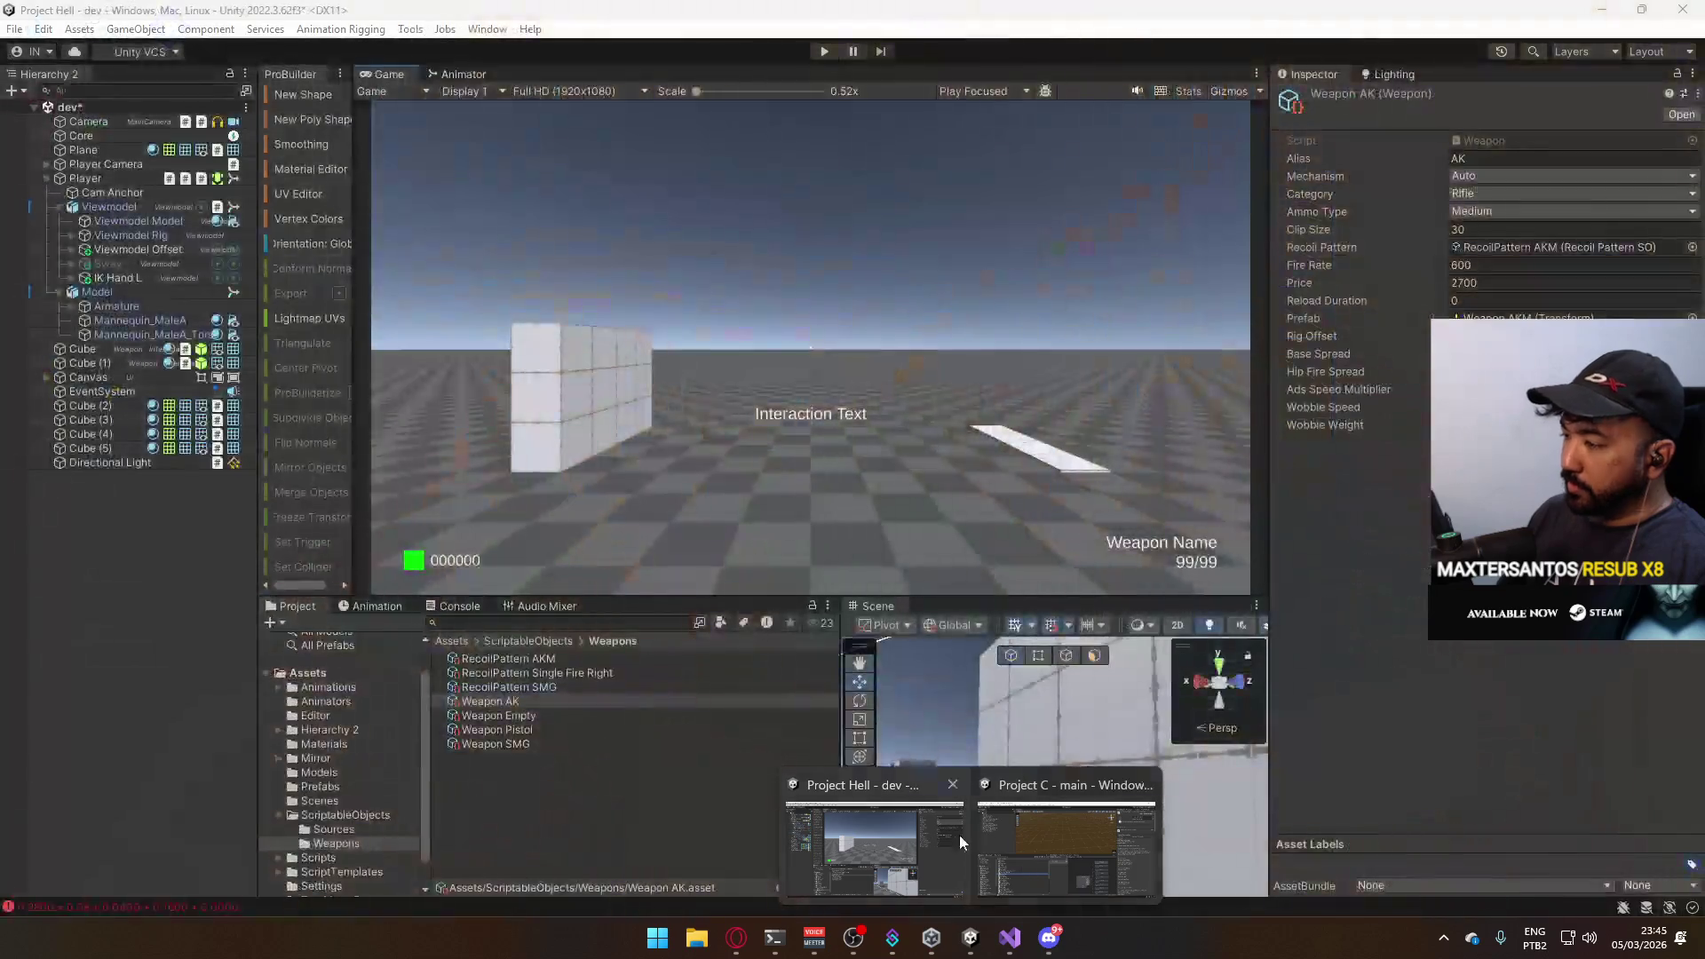
# Enter play mode in Project C, host a match and load the Shipment map.
pyautogui.moveTo(931, 938)
pyautogui.click(1052, 839)
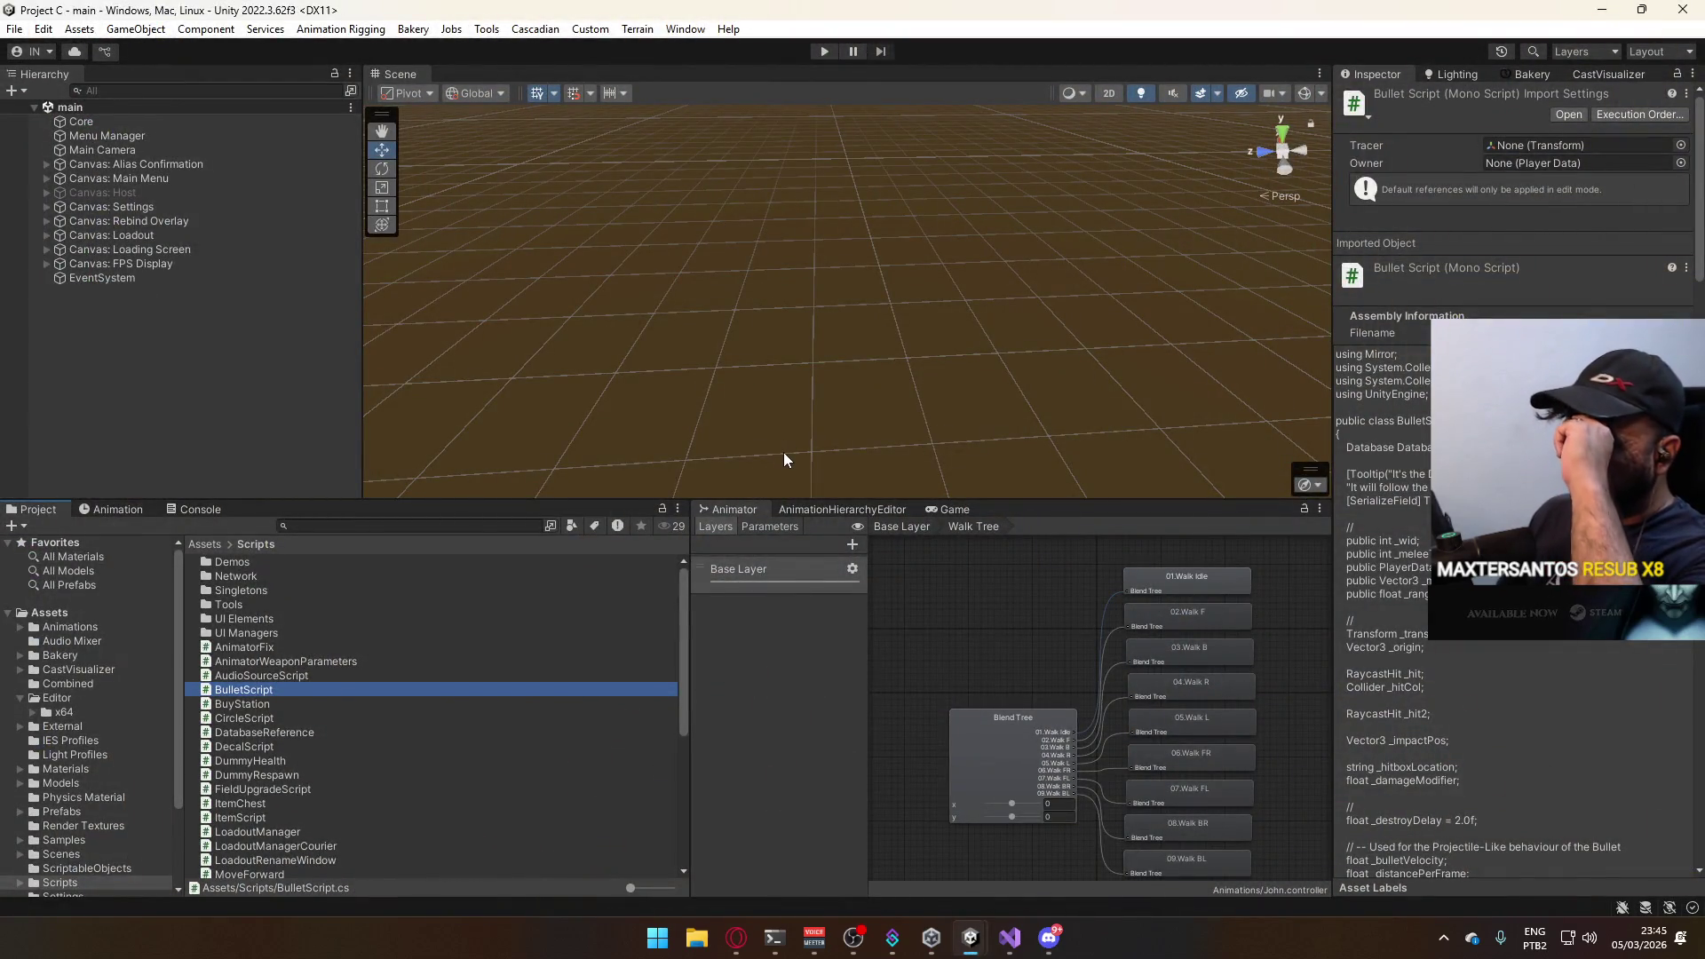
pyautogui.click(945, 509)
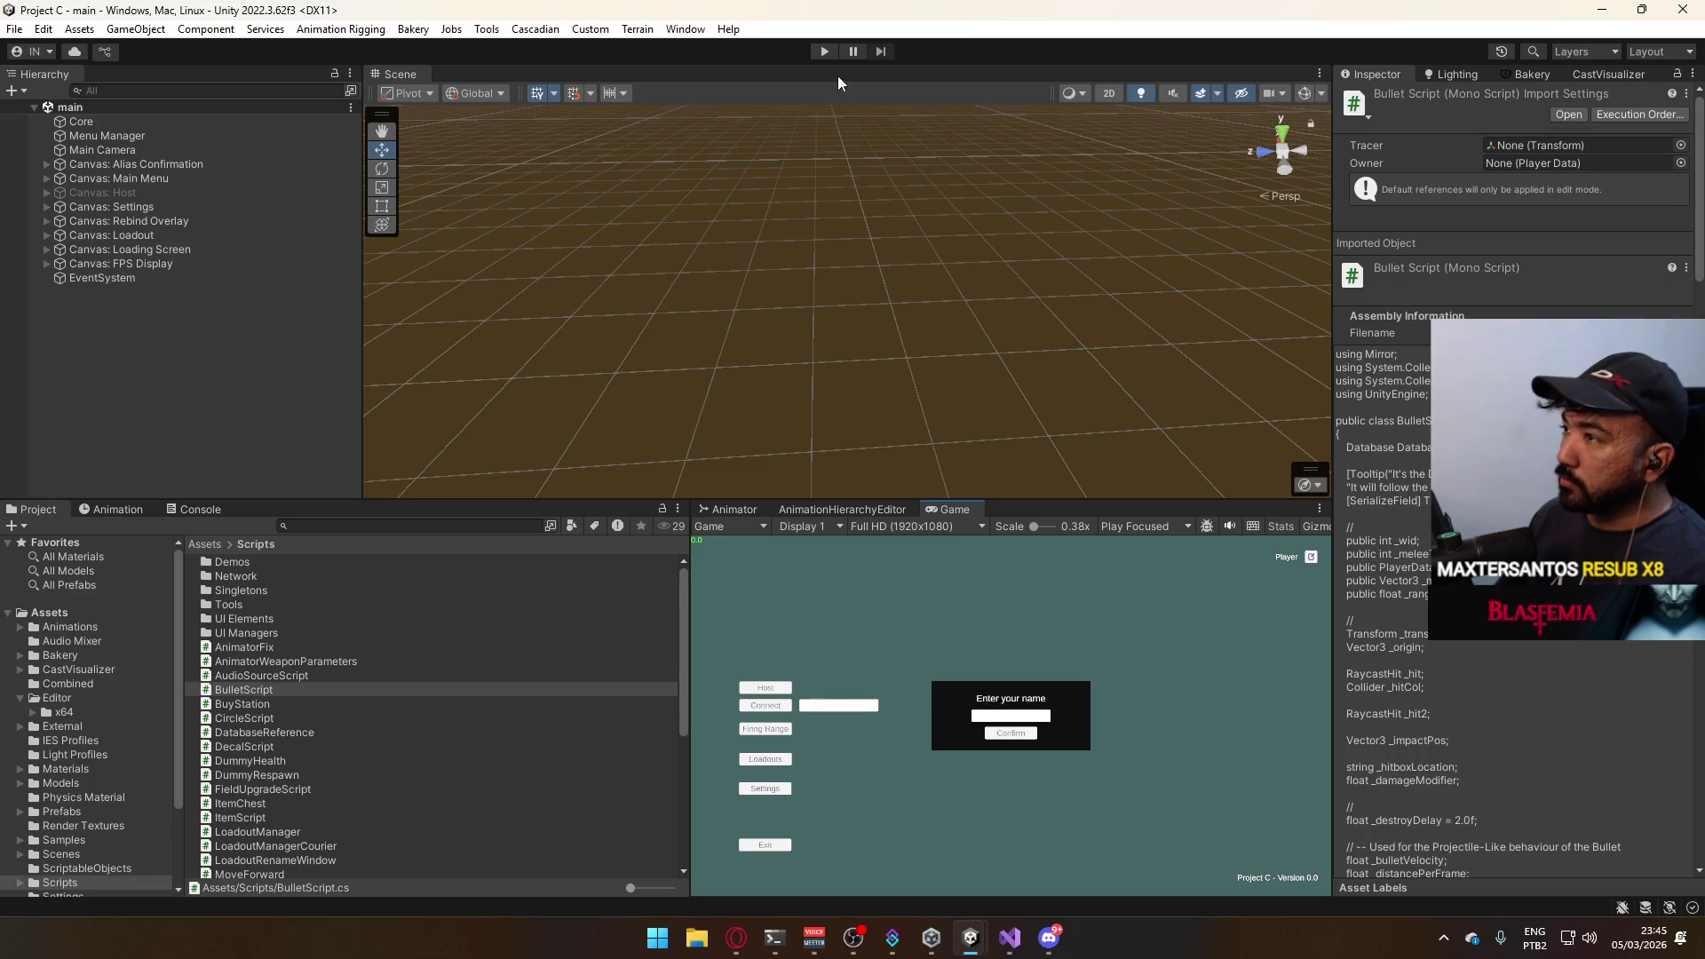
pyautogui.click(824, 52)
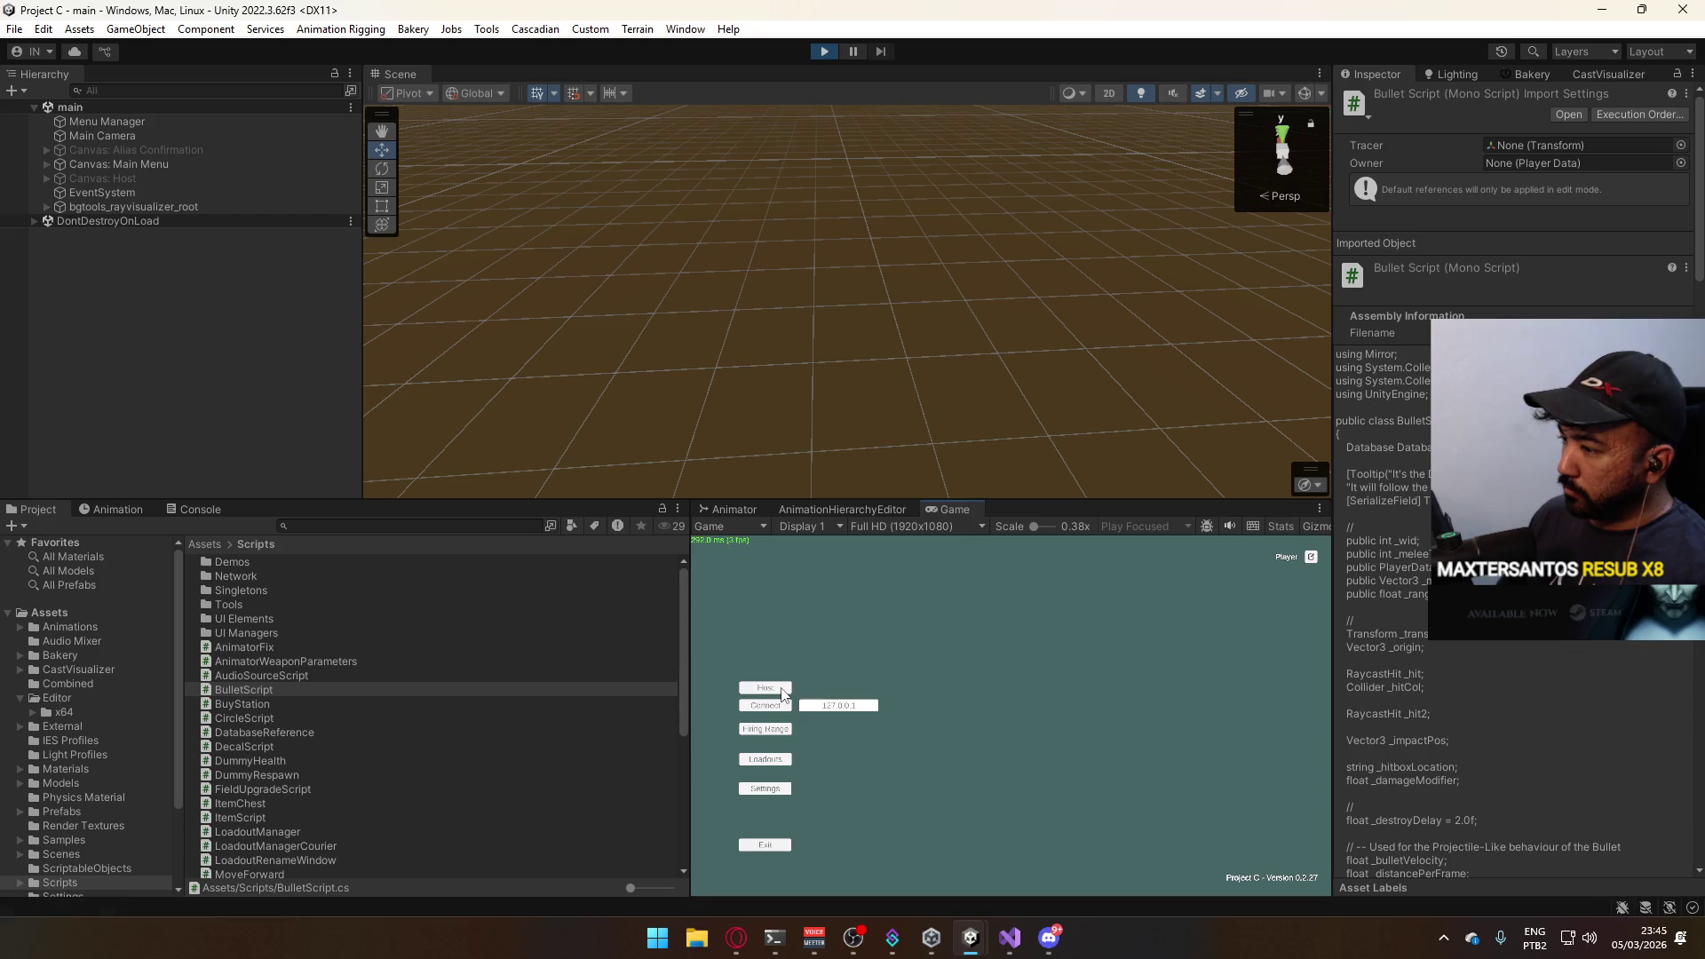
pyautogui.click(778, 689)
pyautogui.click(778, 719)
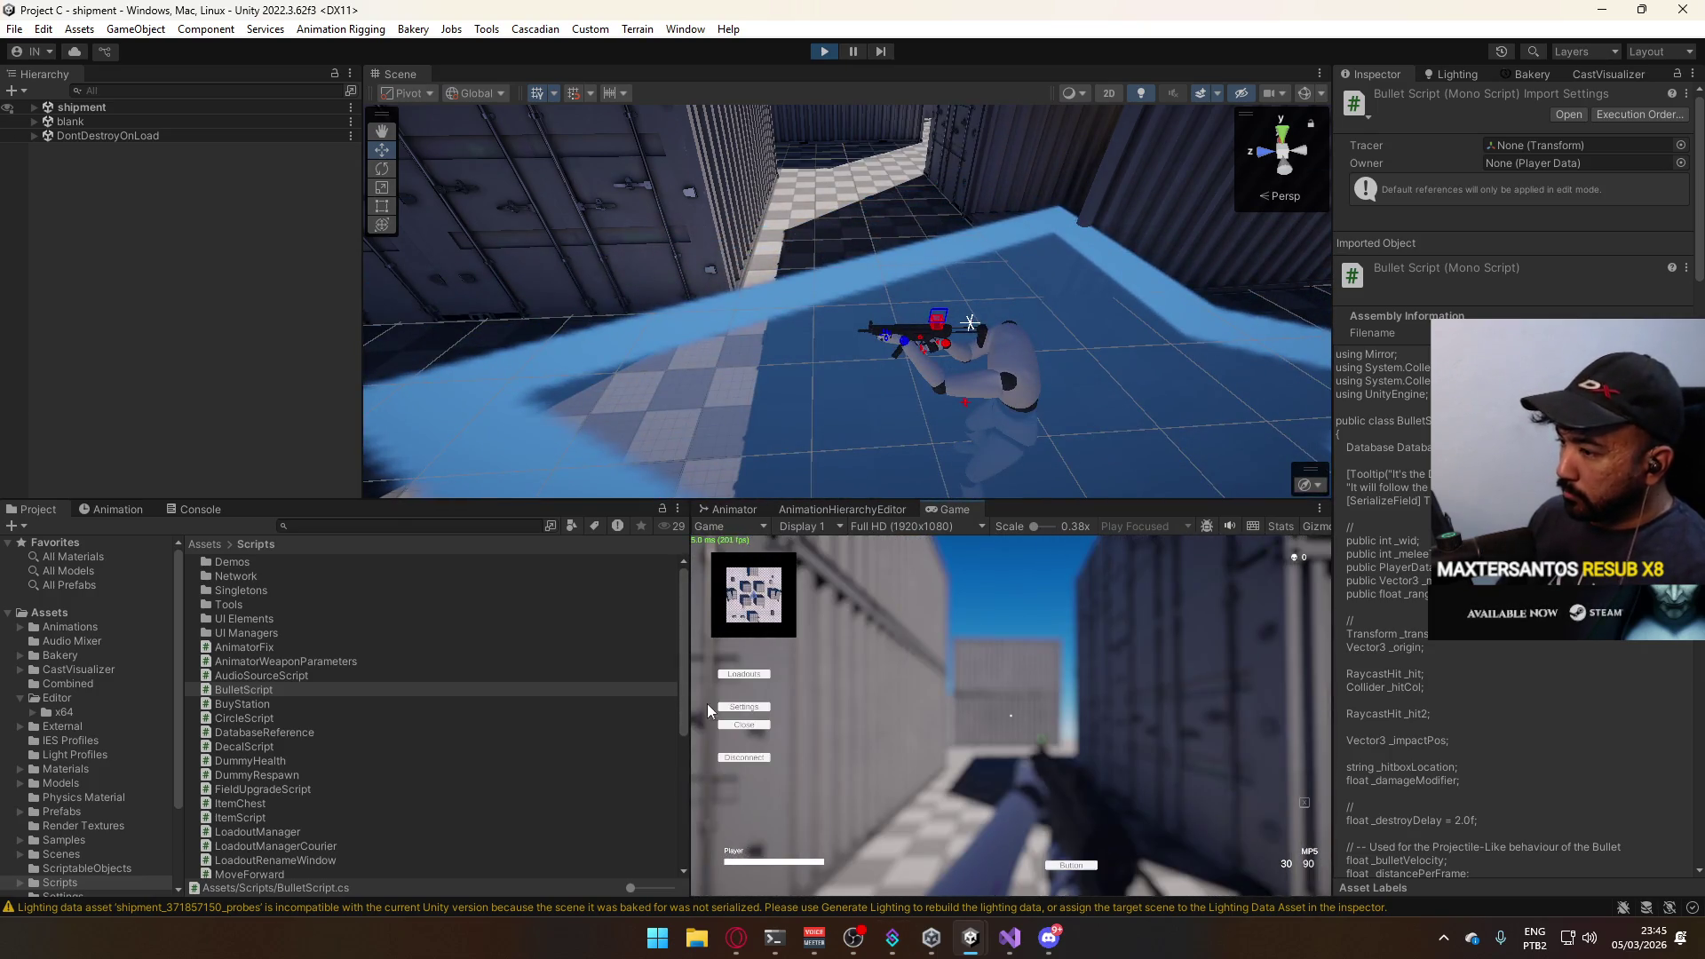
# Check the in-game Settings panel, resume play and turn the player toward the containers.
pyautogui.click(755, 719)
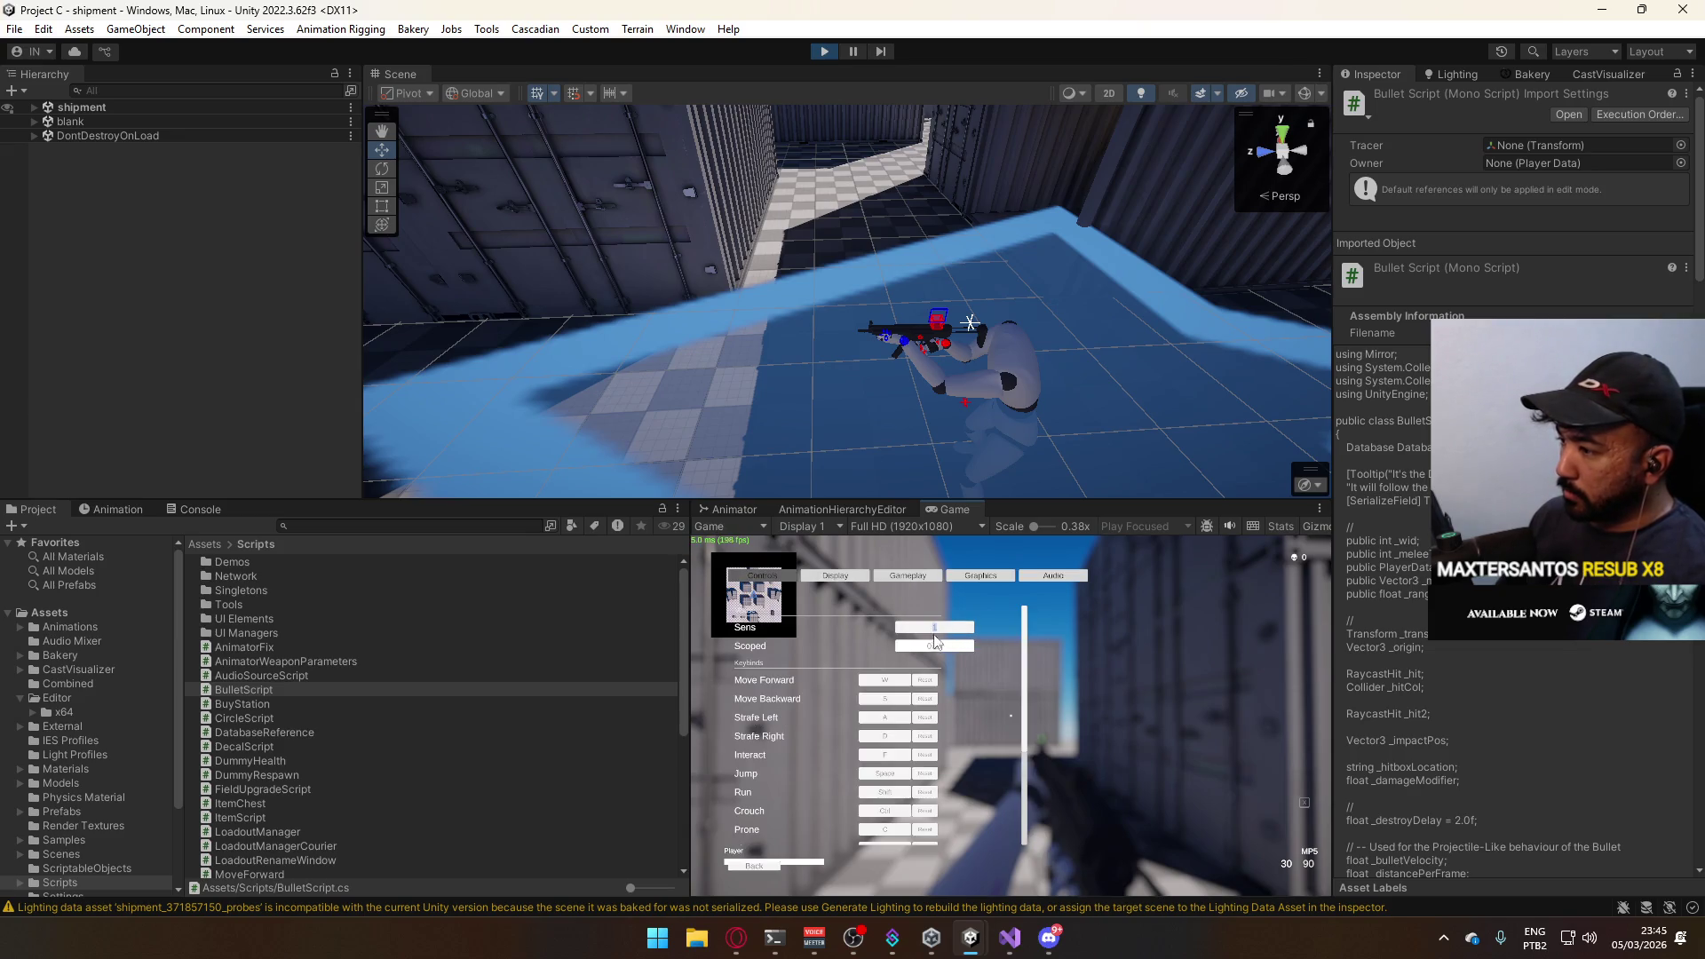
pyautogui.click(766, 865)
pyautogui.press('Escape')
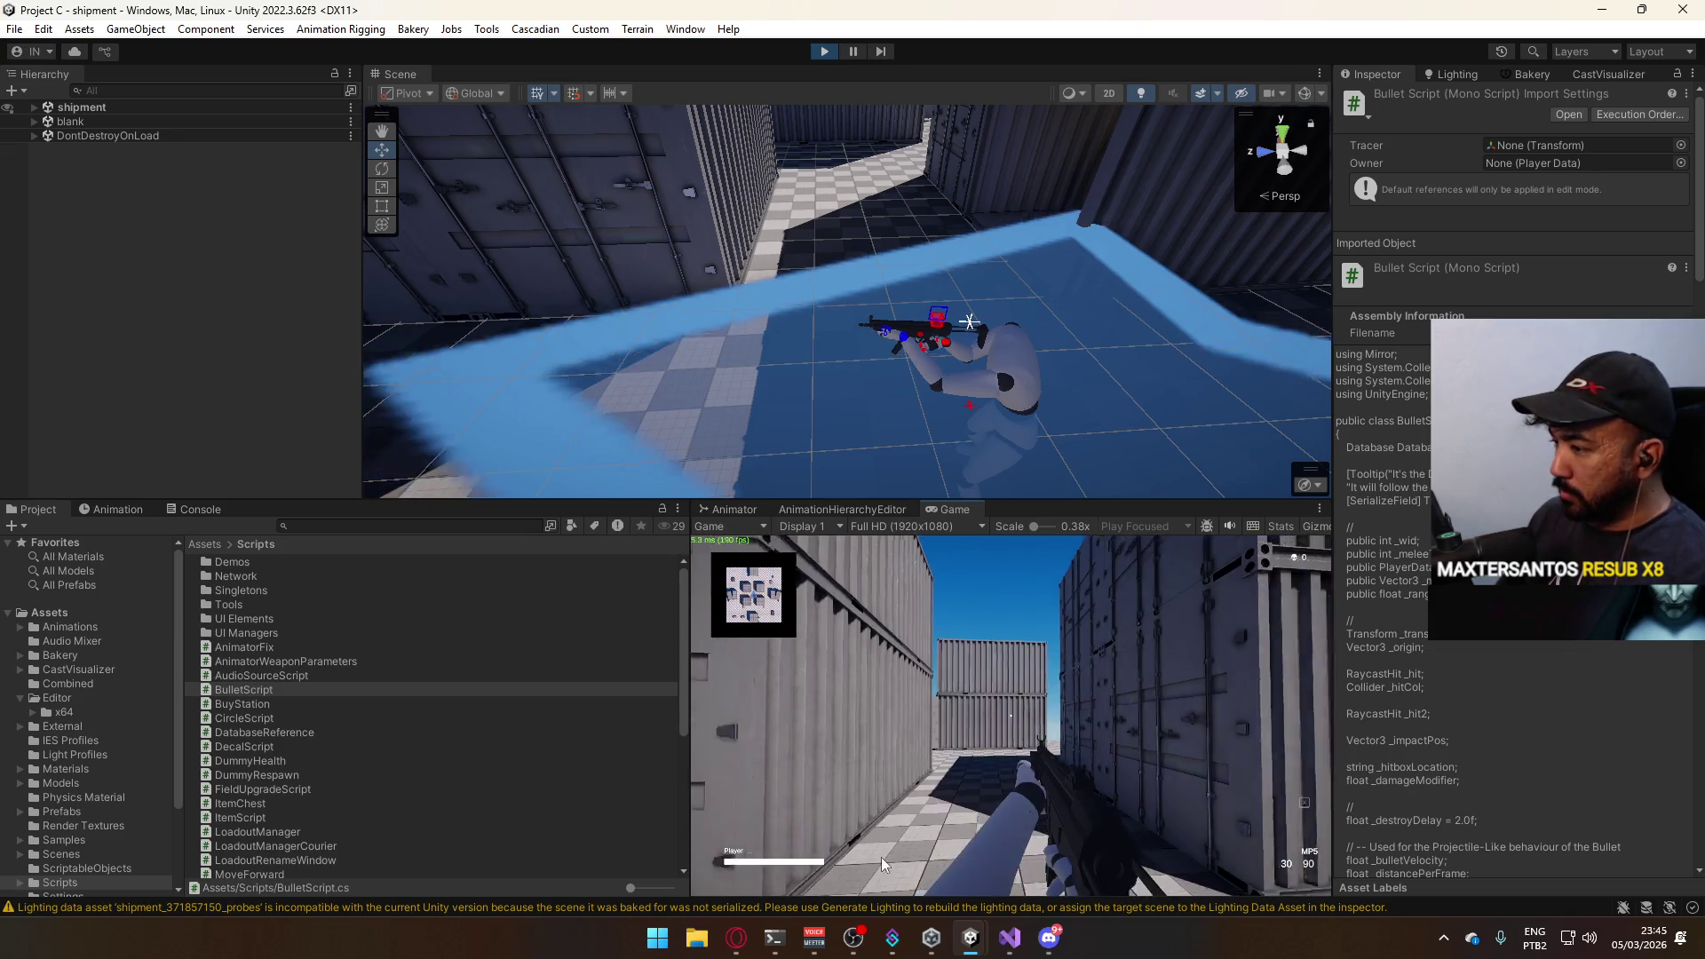
pyautogui.press('w')
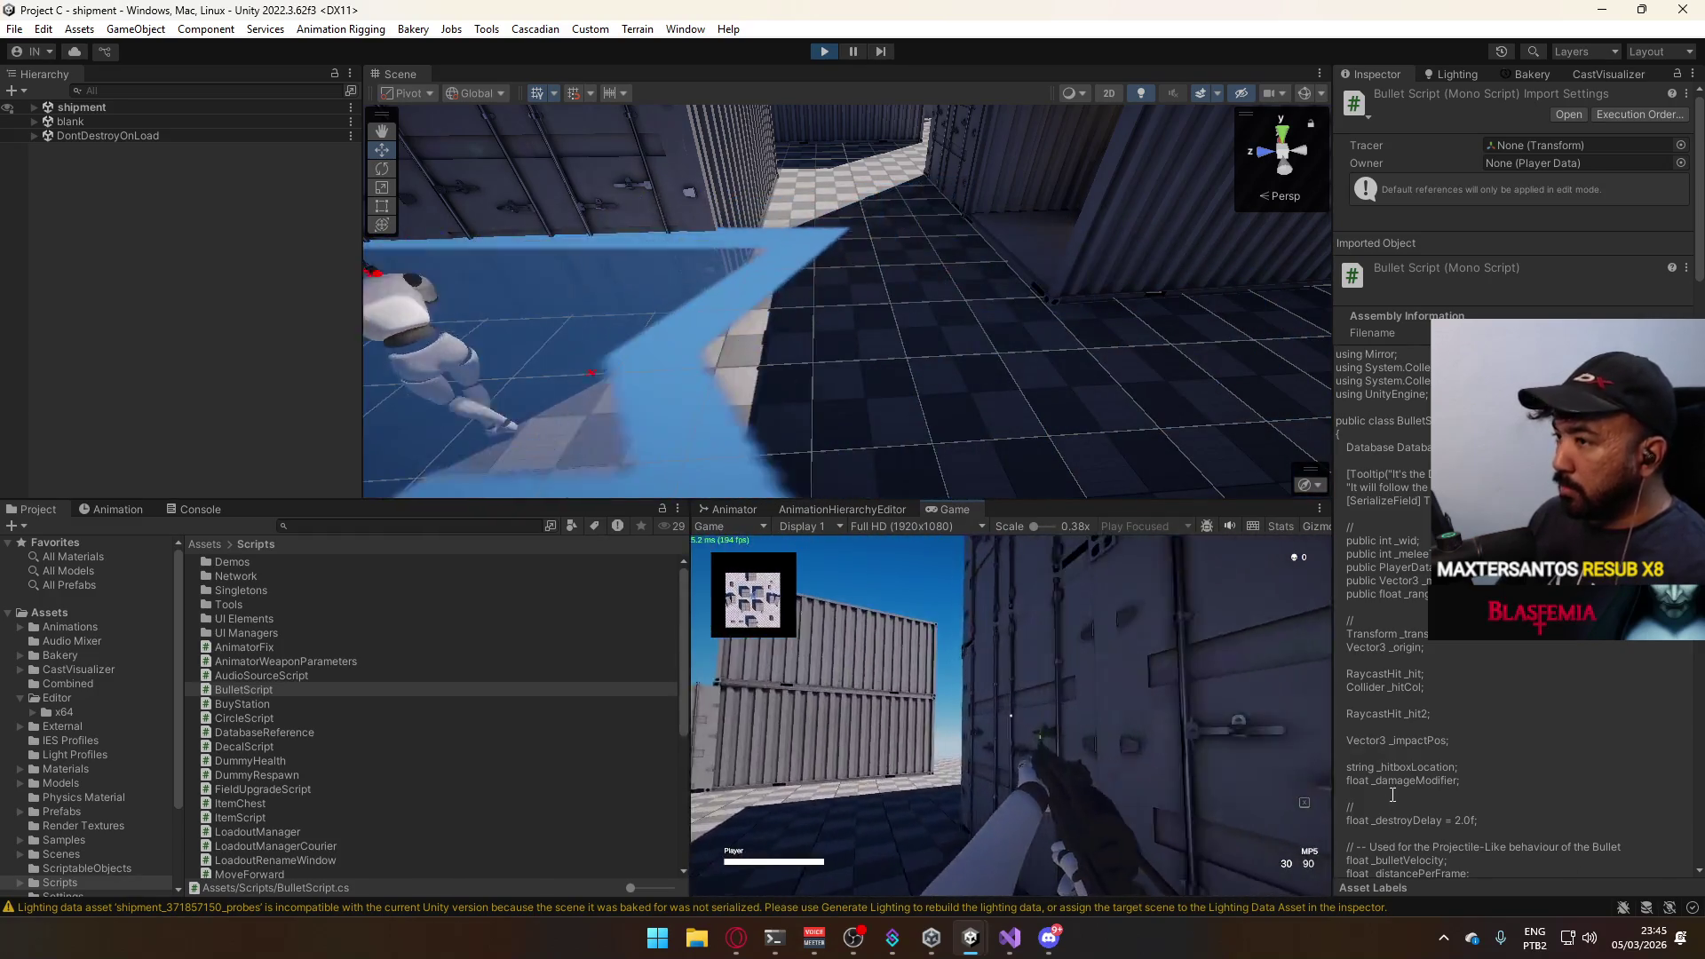
# Hop to the Project Hell editor and back to Project C, then bring up Windows search.
pyautogui.moveTo(969, 938)
pyautogui.click(926, 897)
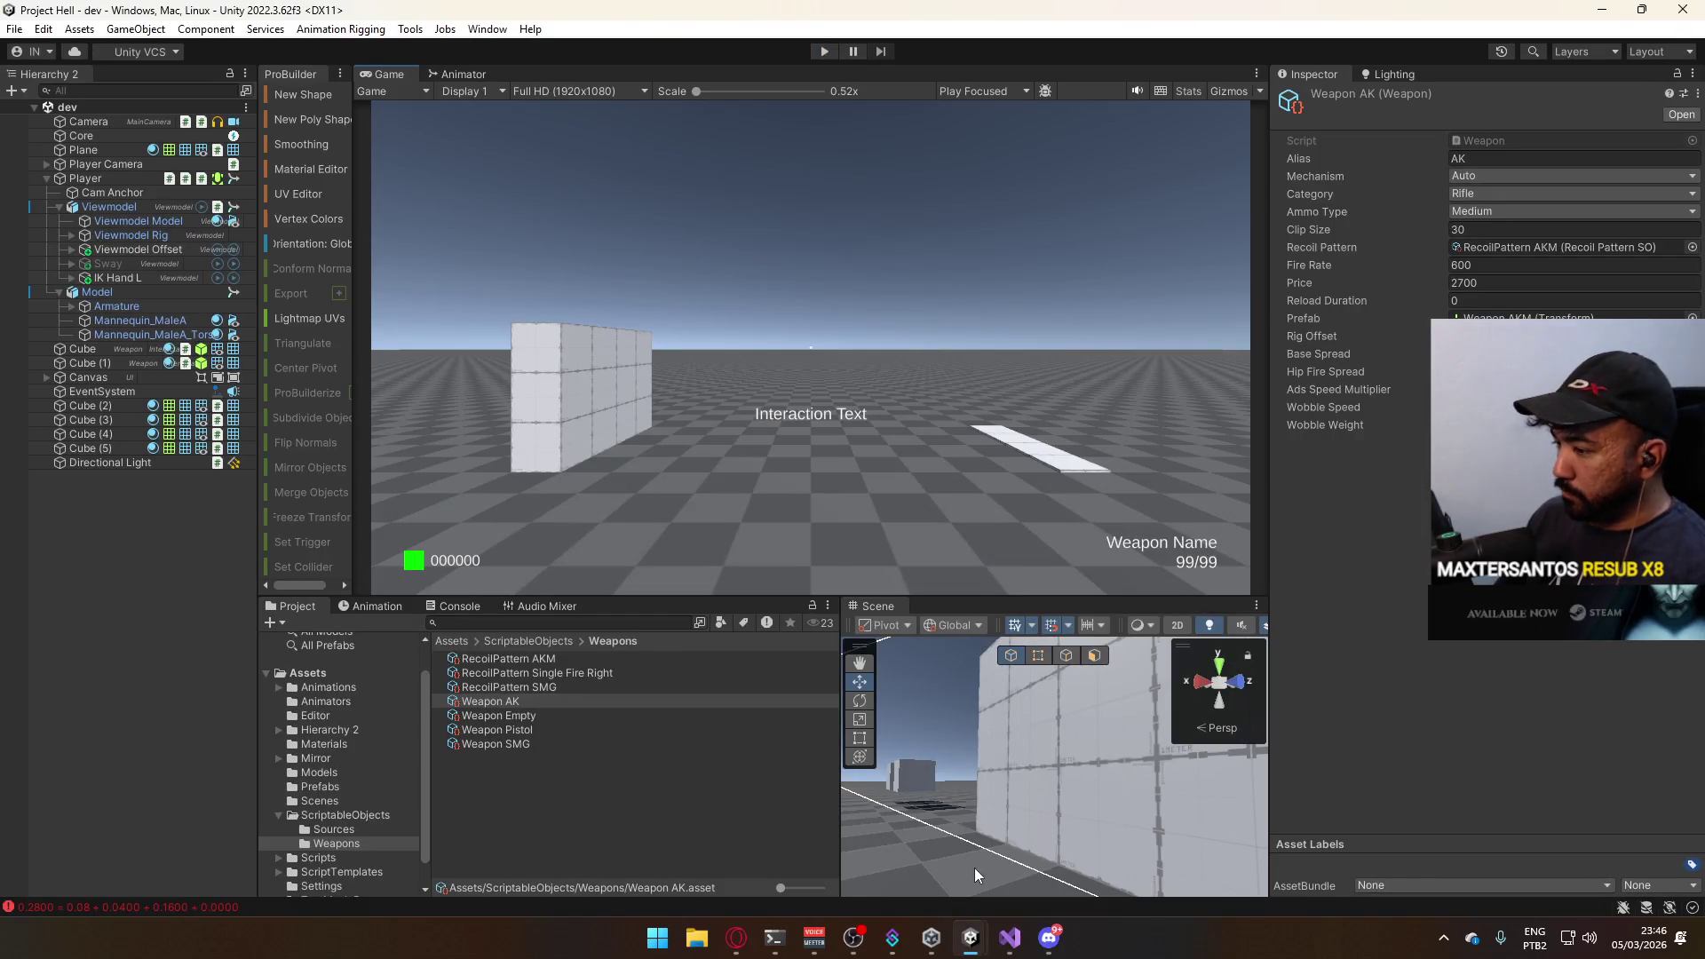
pyautogui.hotkey('alt', 'Tab')
pyautogui.press('super')
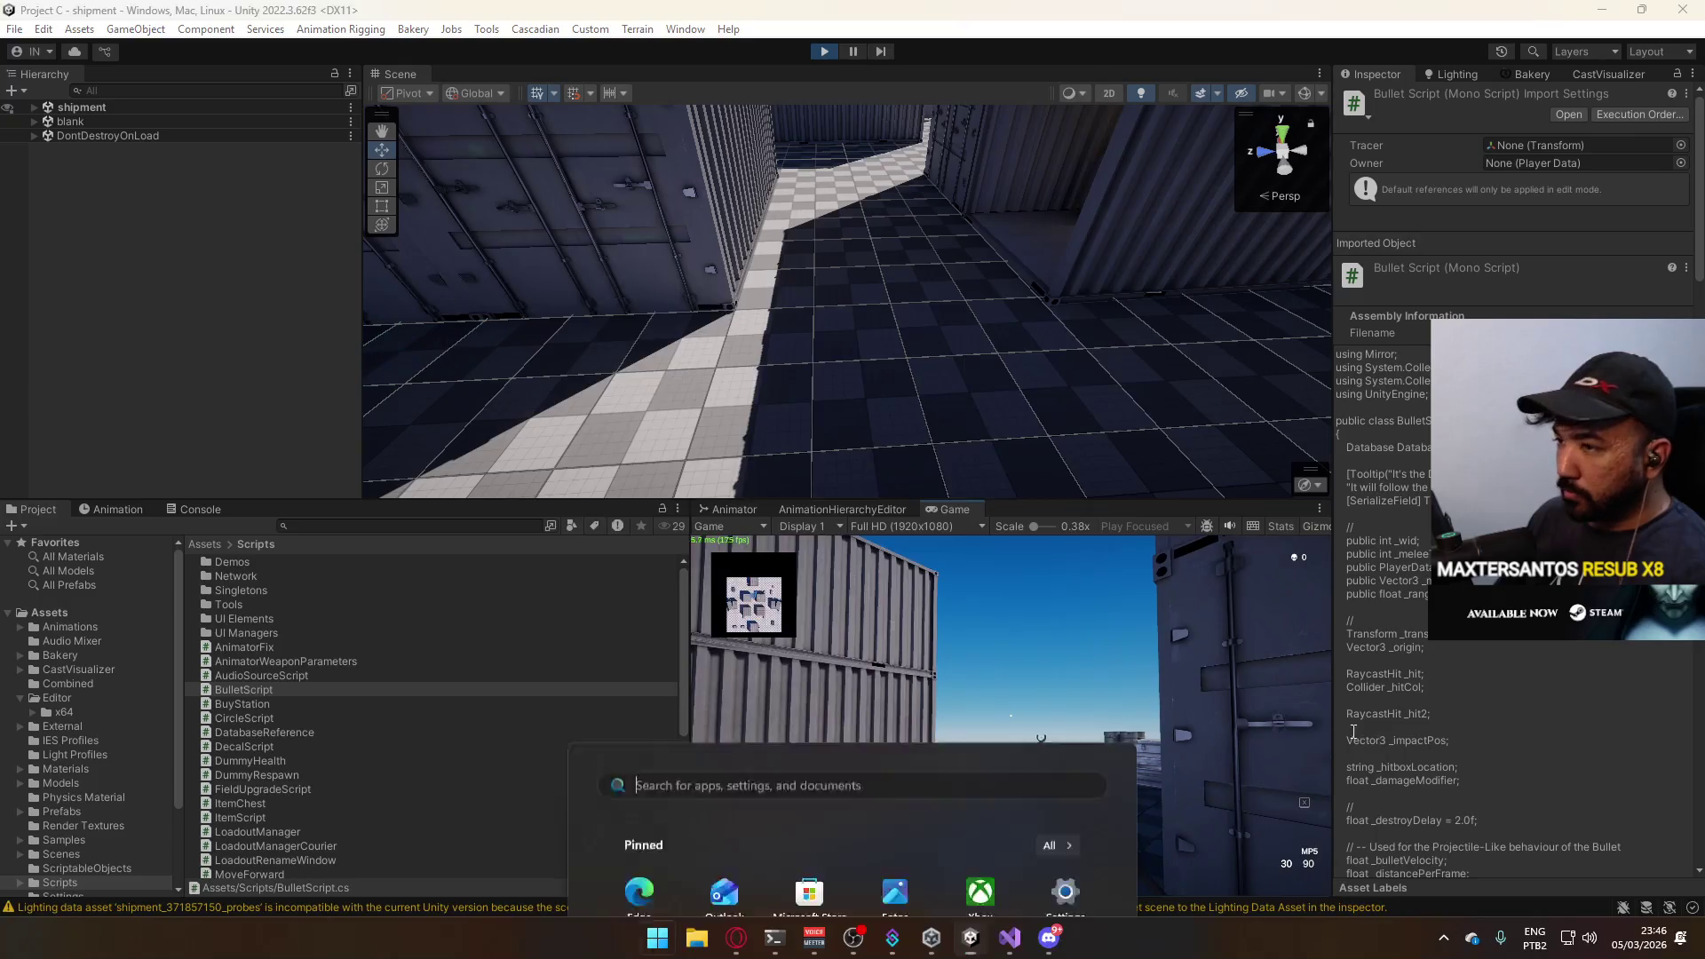
# Launch the Profiler from Window > Analysis to watch live CPU usage.
pyautogui.click(684, 27)
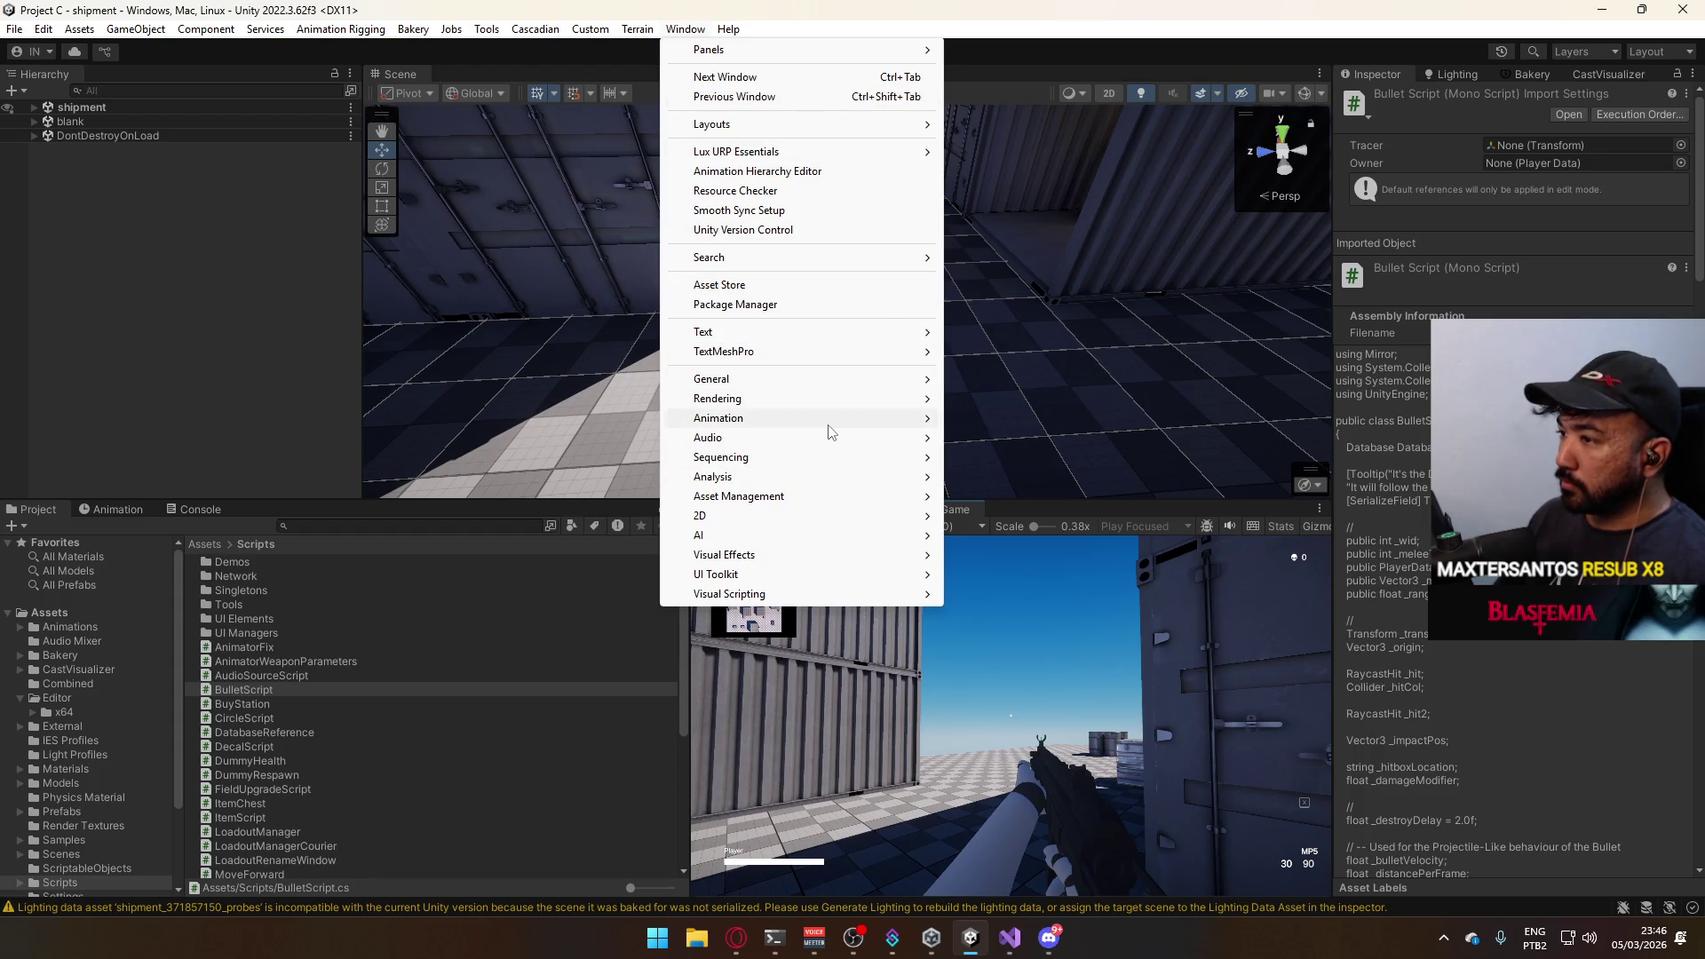
pyautogui.moveTo(713, 477)
pyautogui.click(1011, 477)
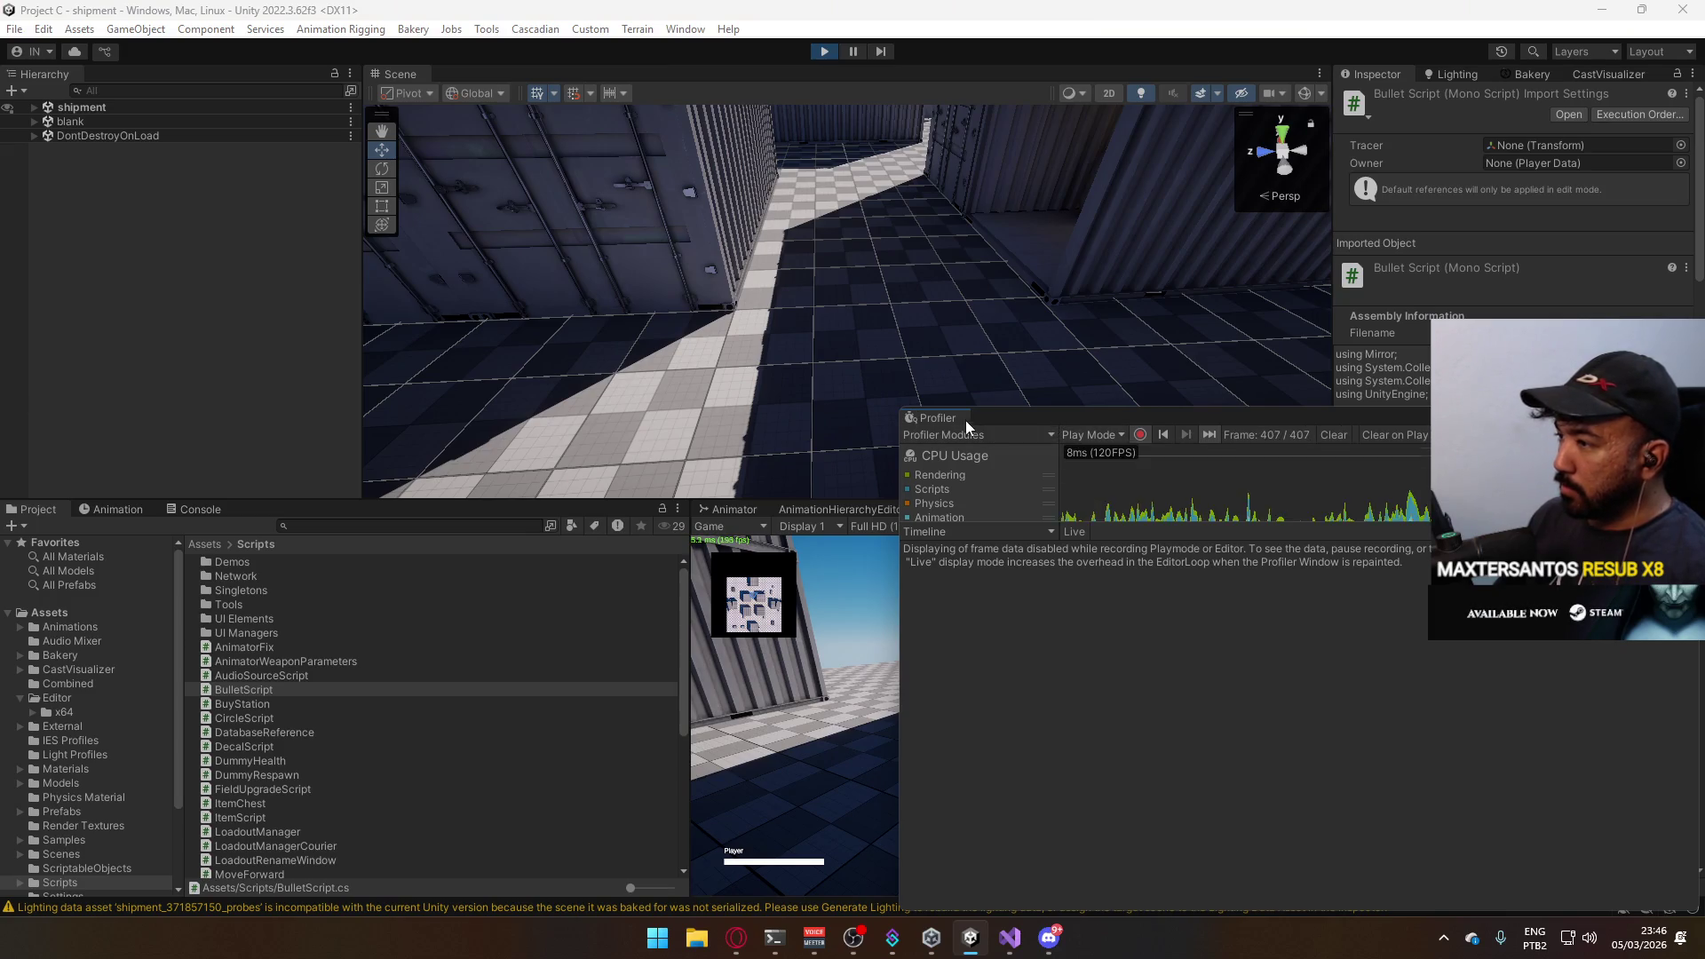
# Dock the Profiler beside the Console, enlarge its CPU chart and take control of the running game.
pyautogui.moveTo(965, 420); pyautogui.dragTo(435, 517)
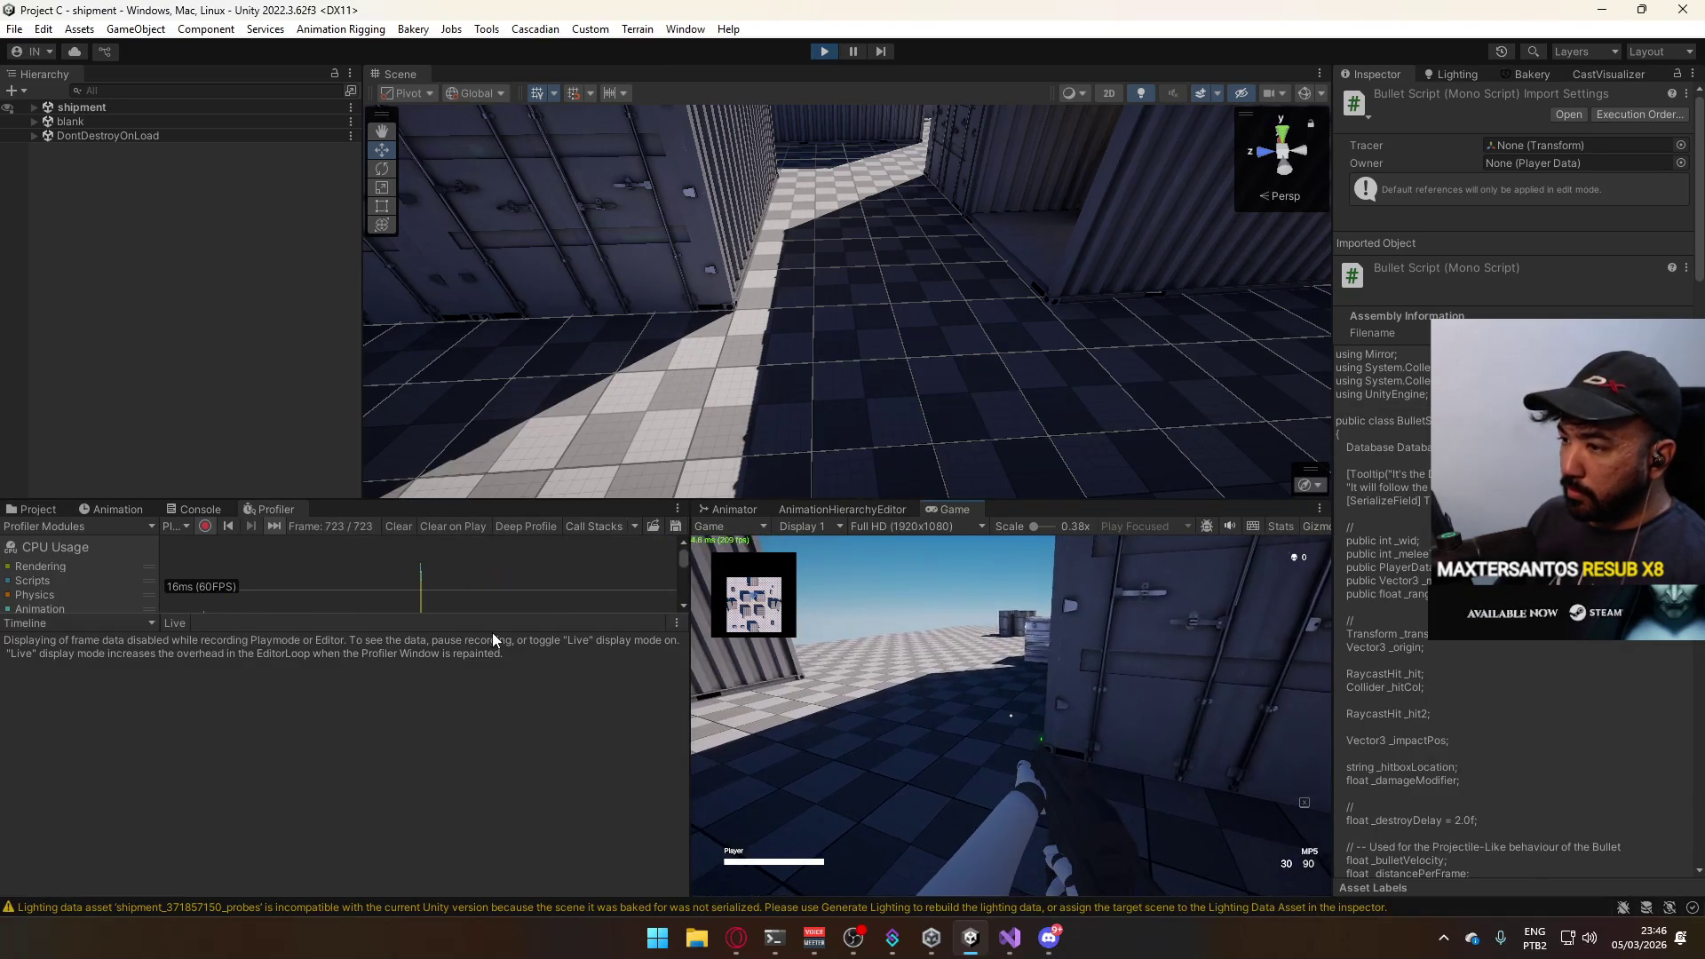
pyautogui.moveTo(514, 617); pyautogui.dragTo(542, 749)
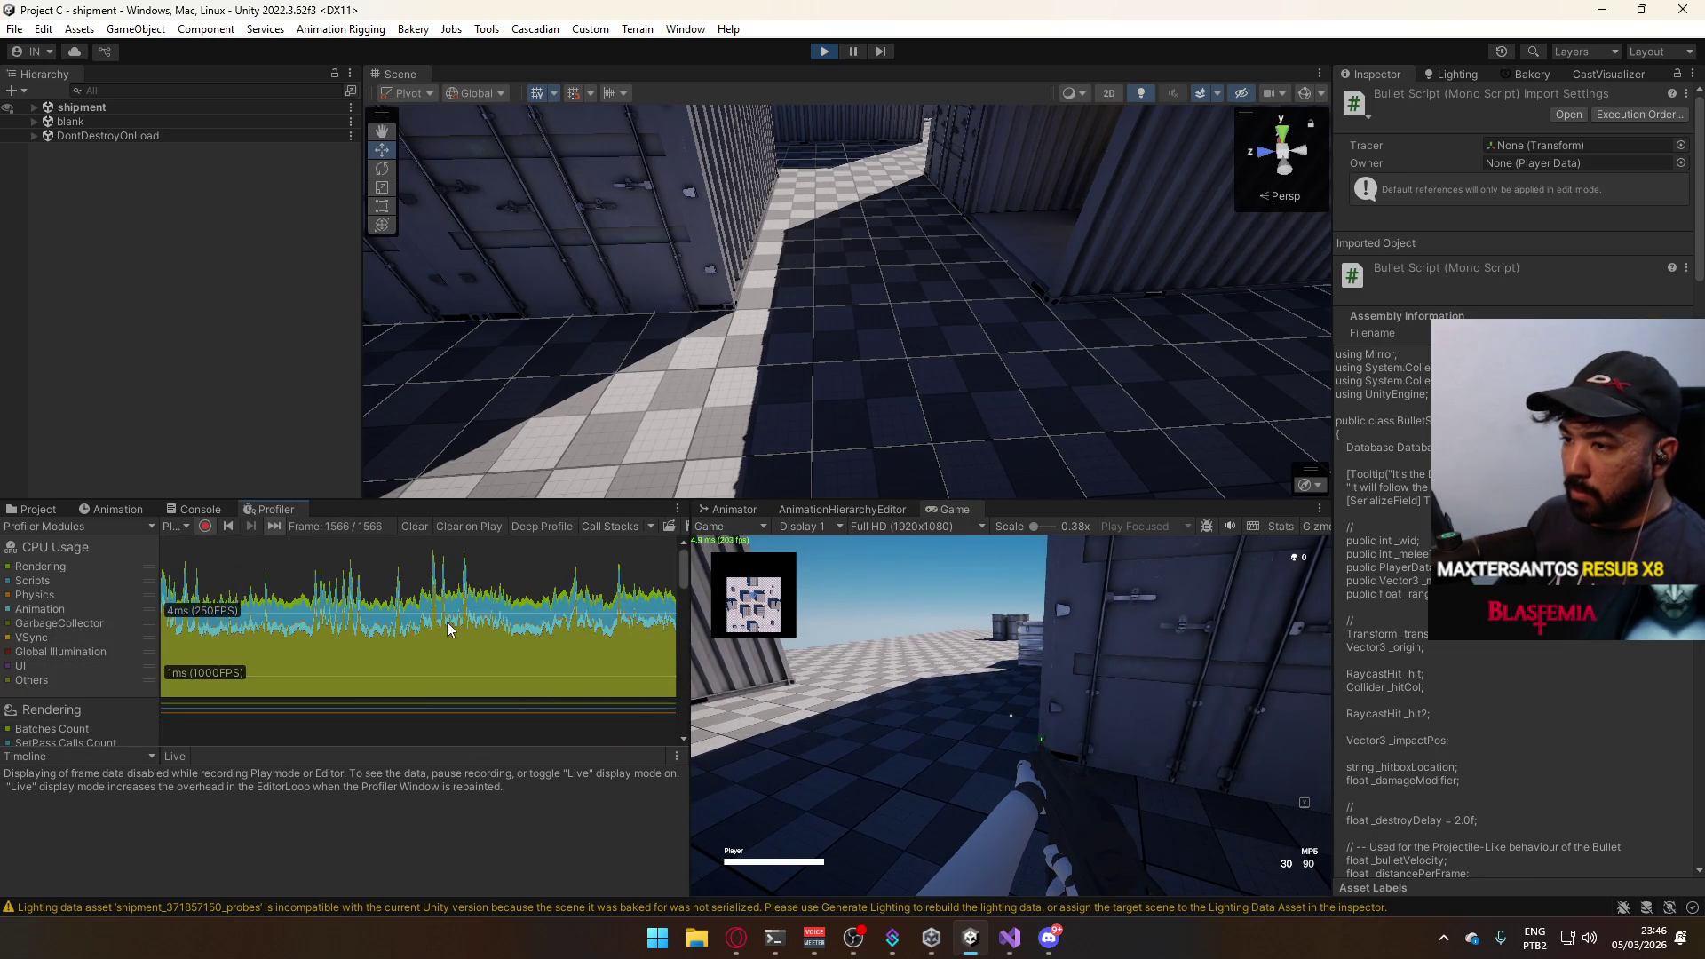
pyautogui.scroll(-2, 457, 633)
pyautogui.scroll(2, 391, 621)
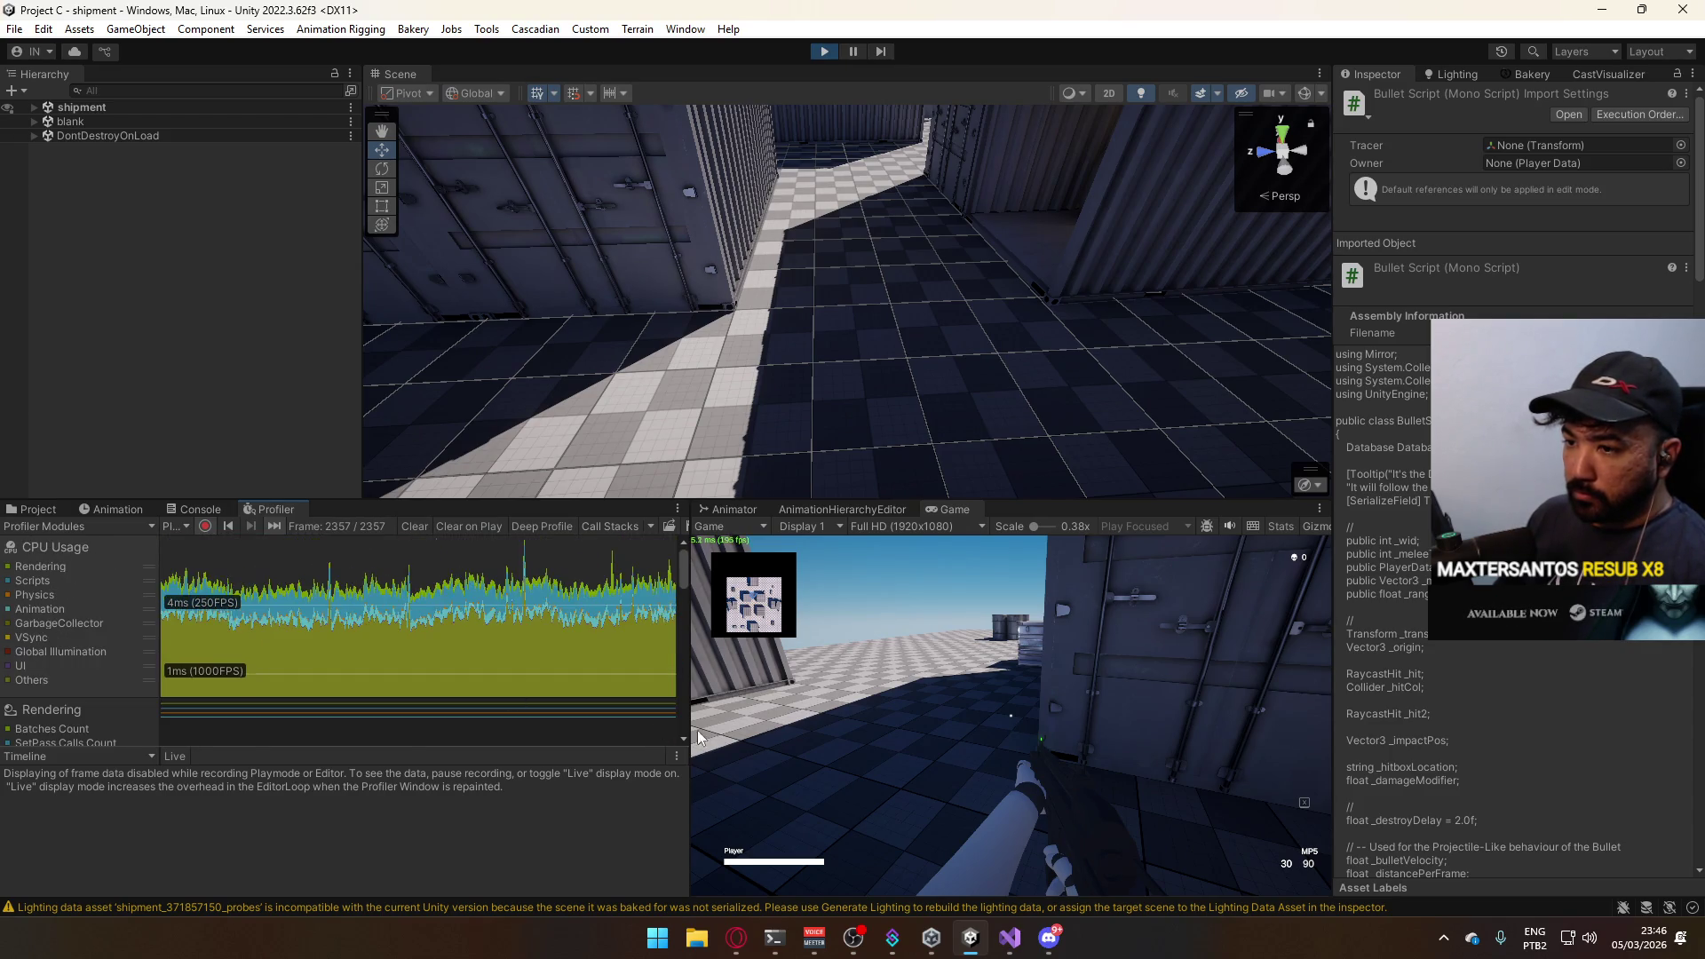
pyautogui.scroll(-3, 63, 673)
pyautogui.scroll(1, 83, 669)
pyautogui.scroll(2, 84, 668)
pyautogui.click(746, 639)
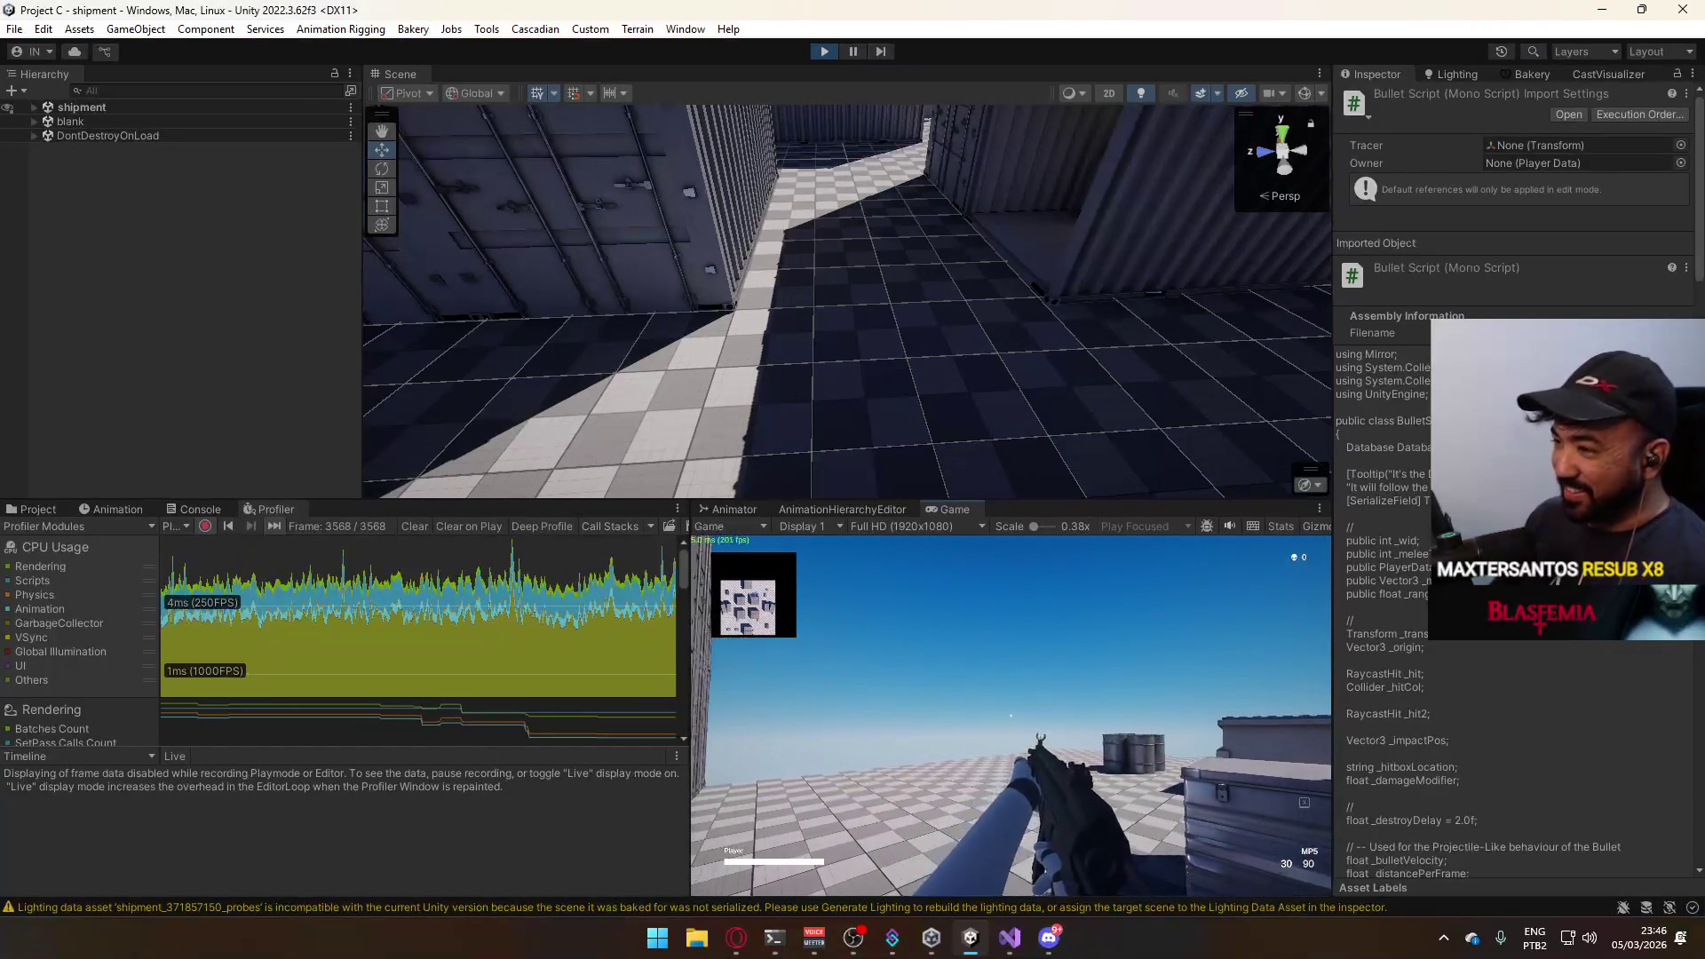
pyautogui.press('super')
pyautogui.press('super')
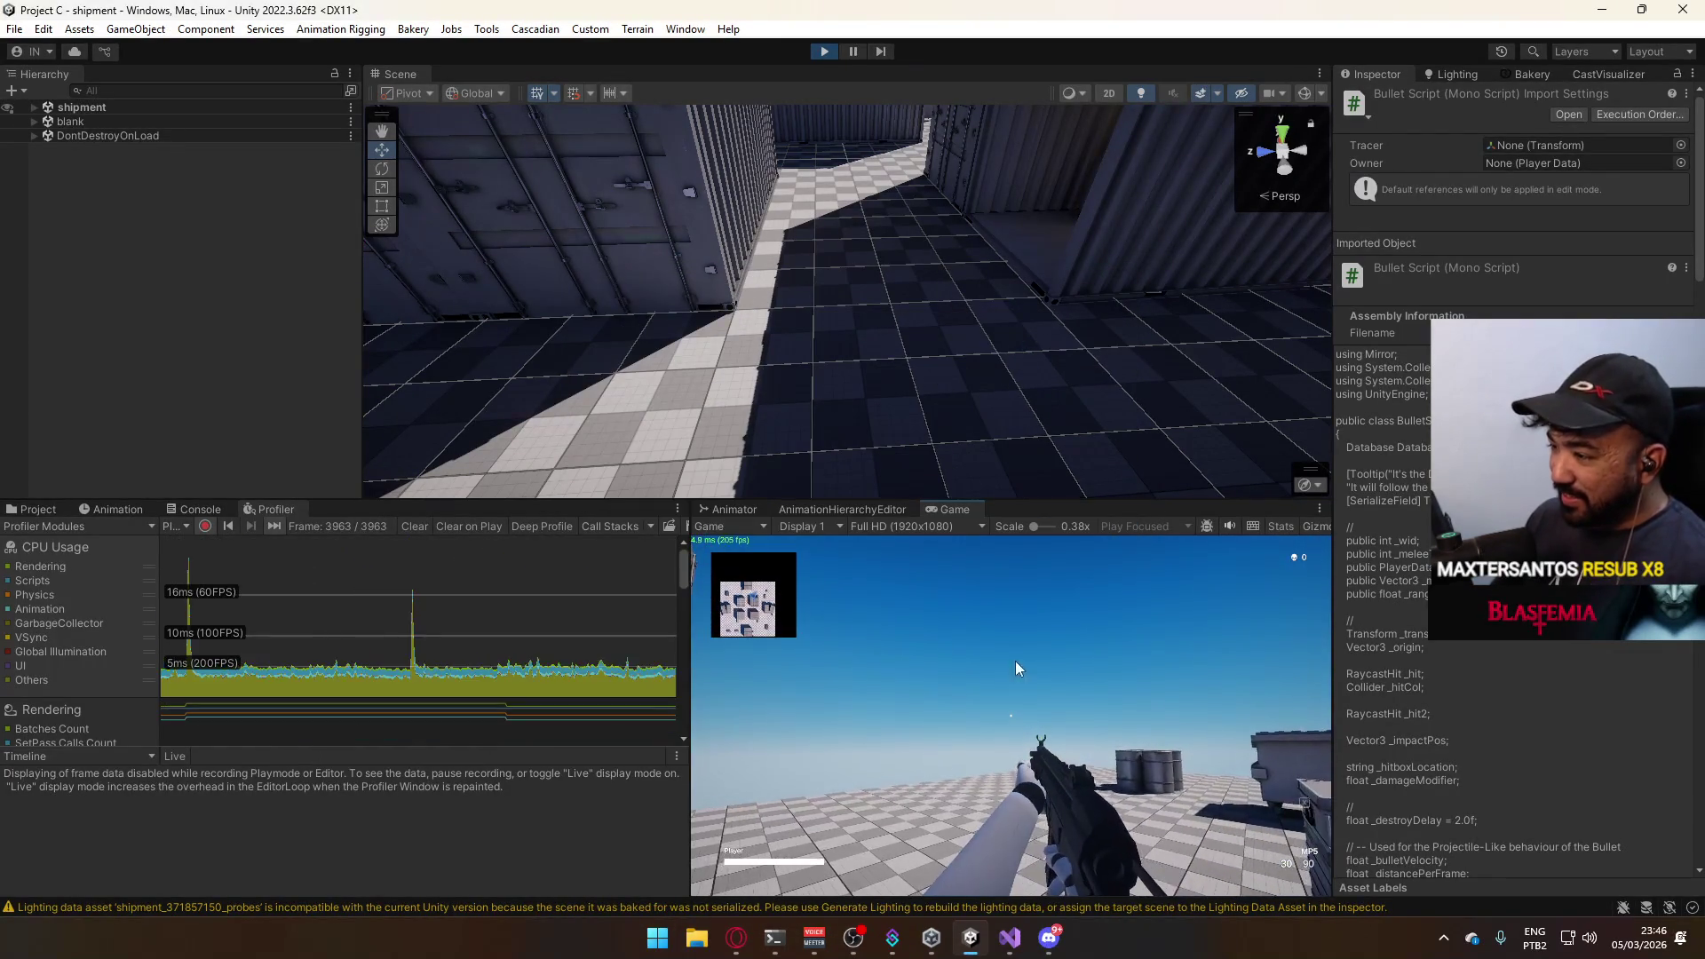
pyautogui.press('super')
pyautogui.press('super')
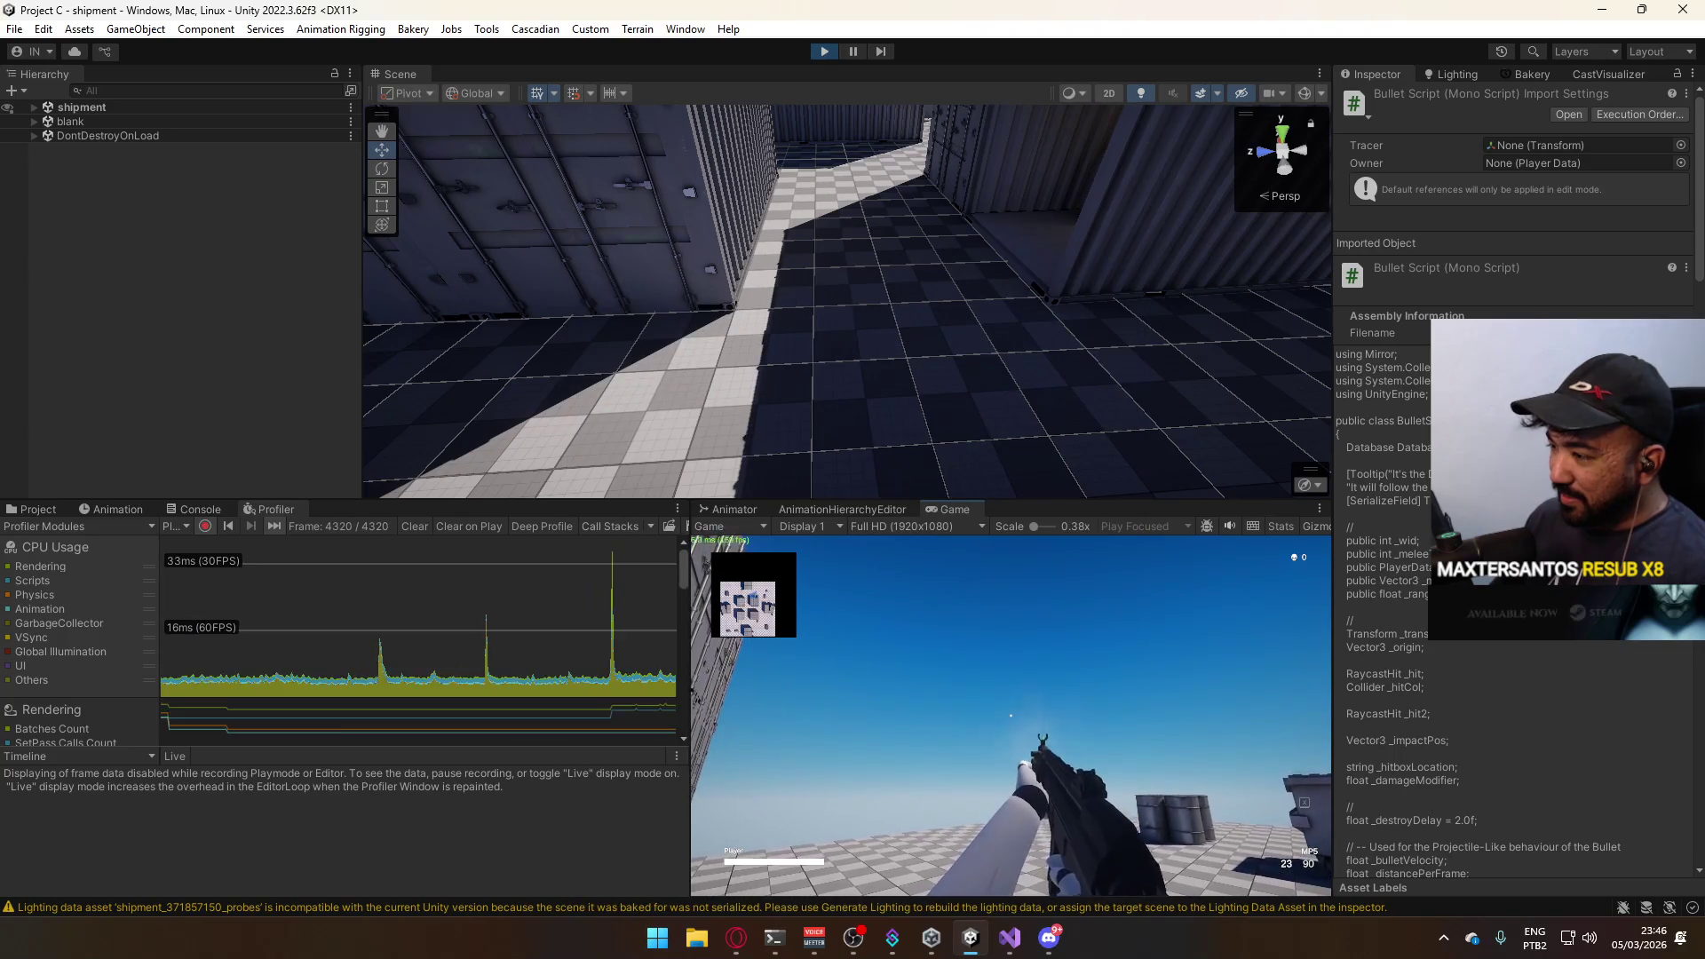
# Pause play with Ctrl+Shift+P so the profiler freezes on the current frame.
pyautogui.hotkey('ctrl', 'shift', 'p')
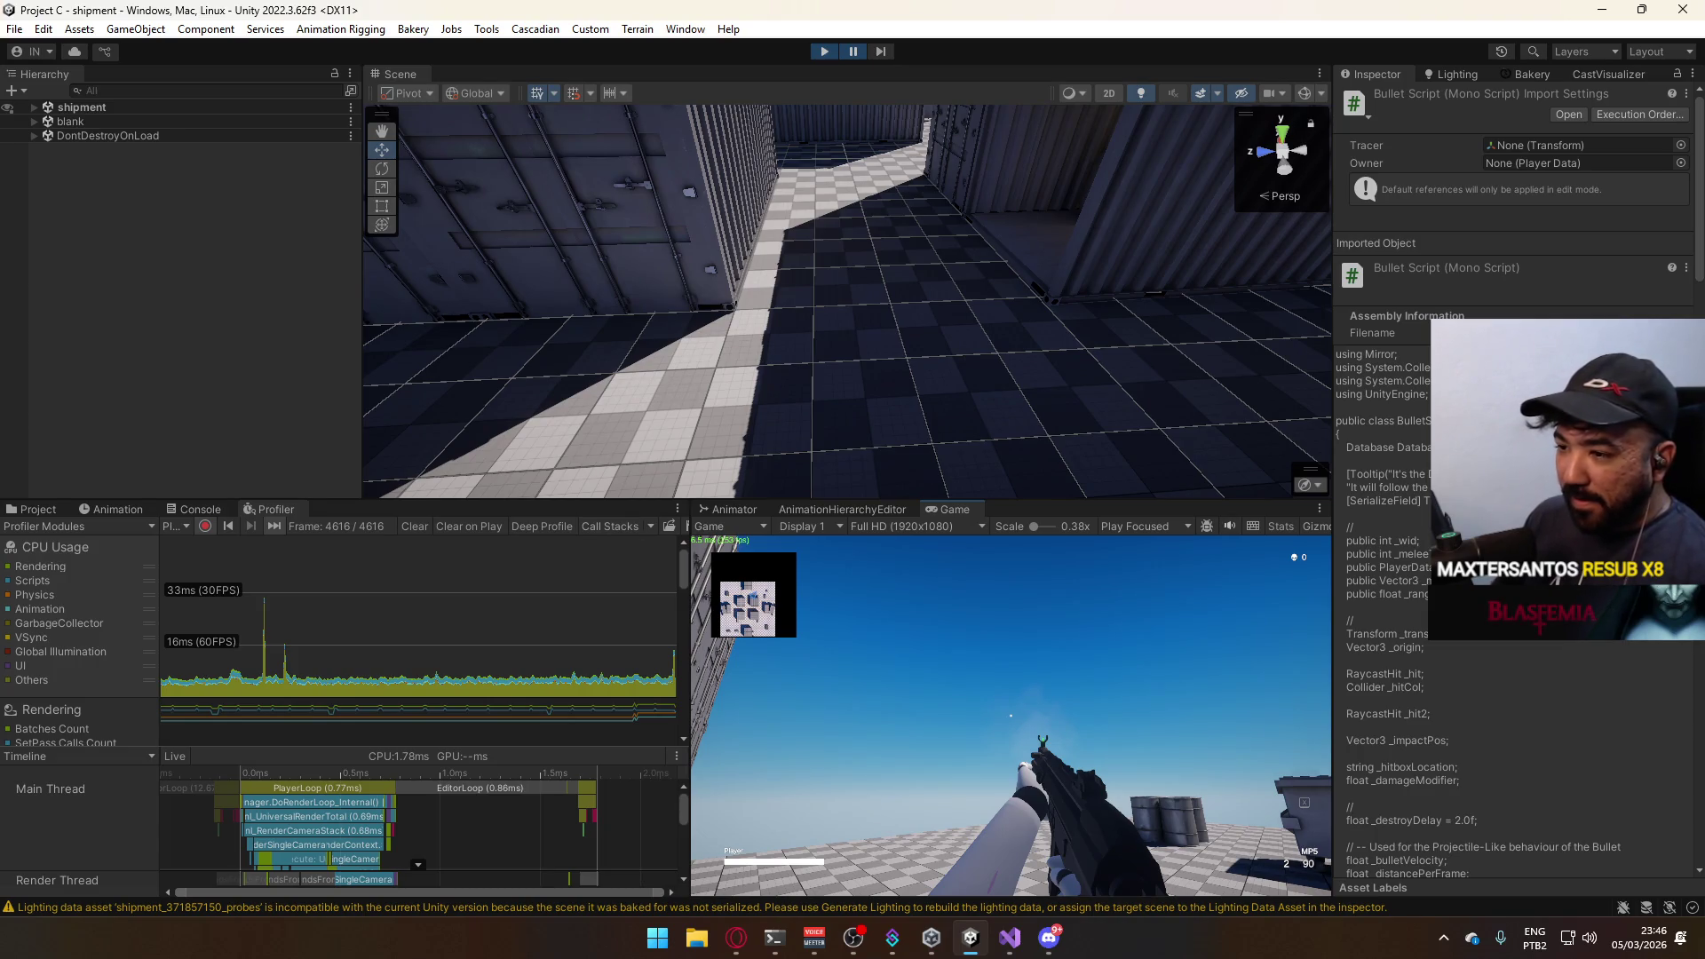
pyautogui.press('super')
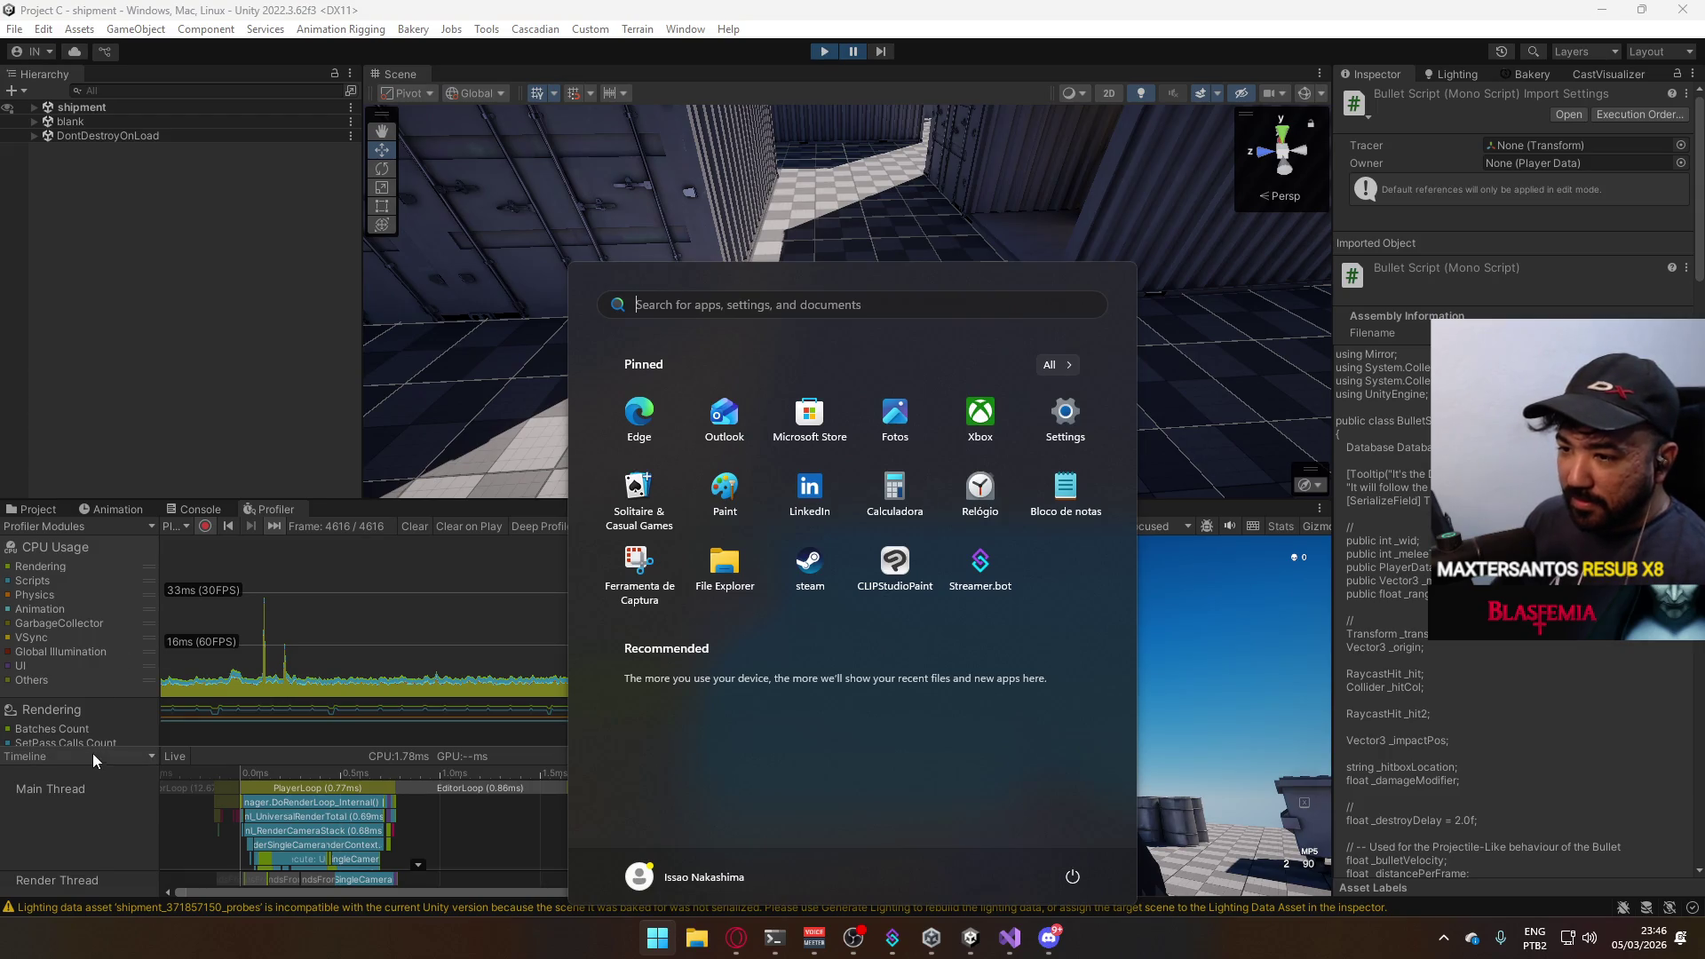
pyautogui.click(93, 779)
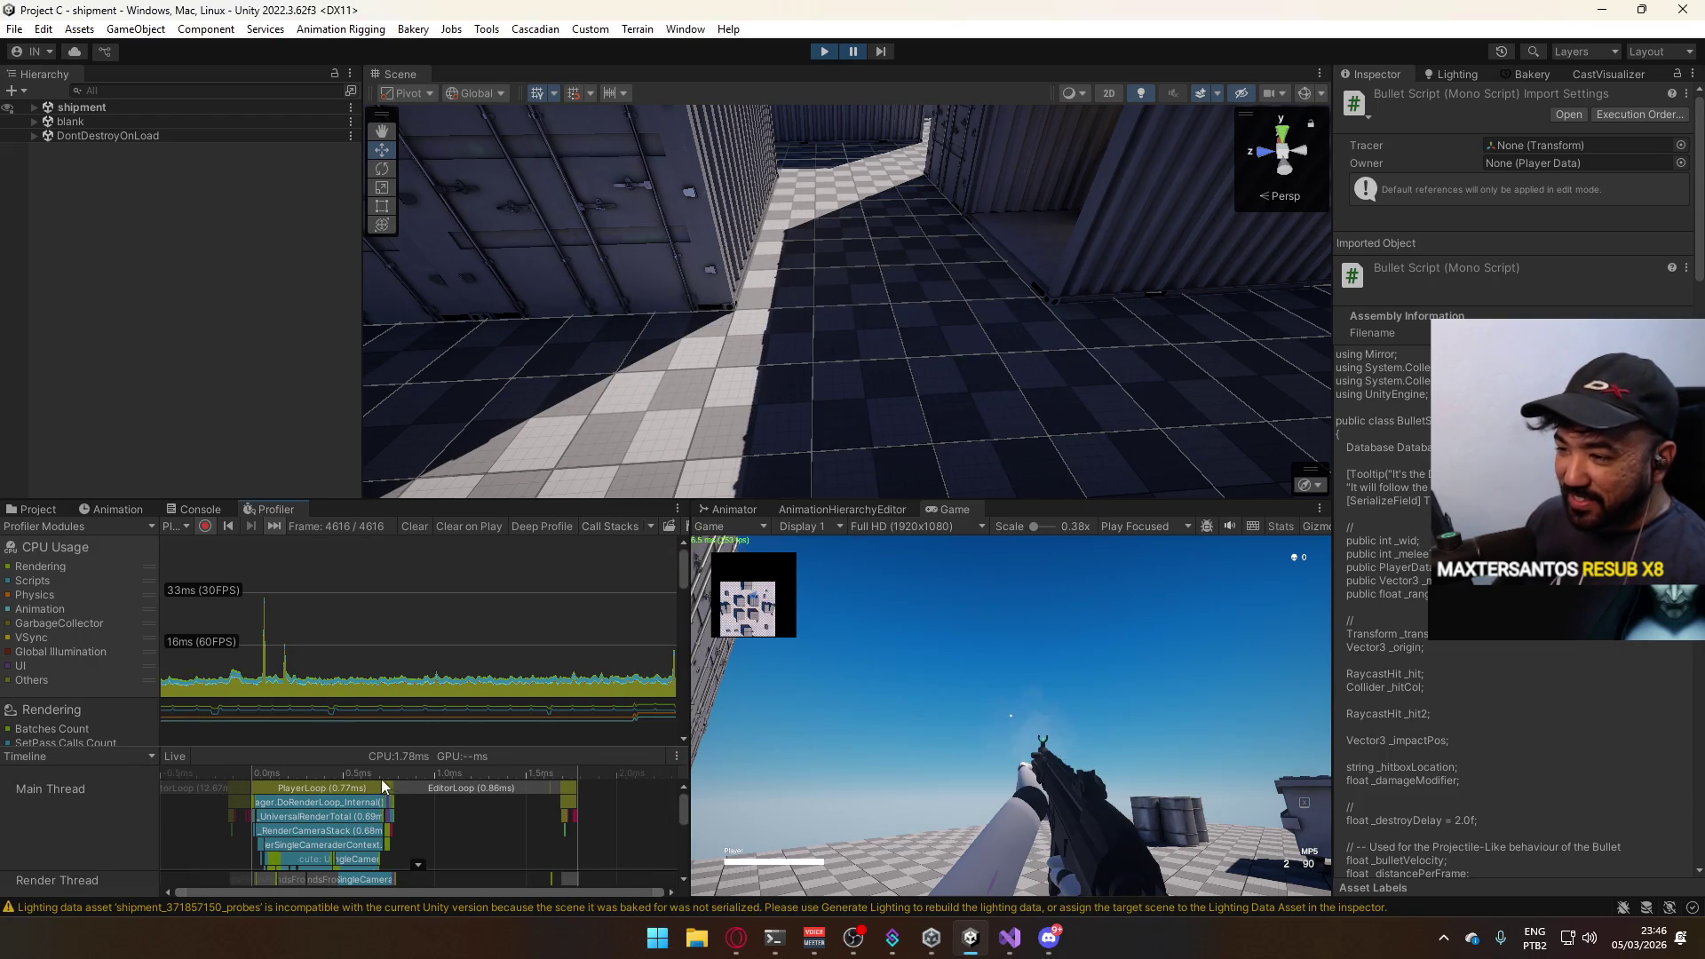
pyautogui.scroll(-2, 424, 605)
pyautogui.scroll(-1, 448, 625)
pyautogui.scroll(-1, 442, 635)
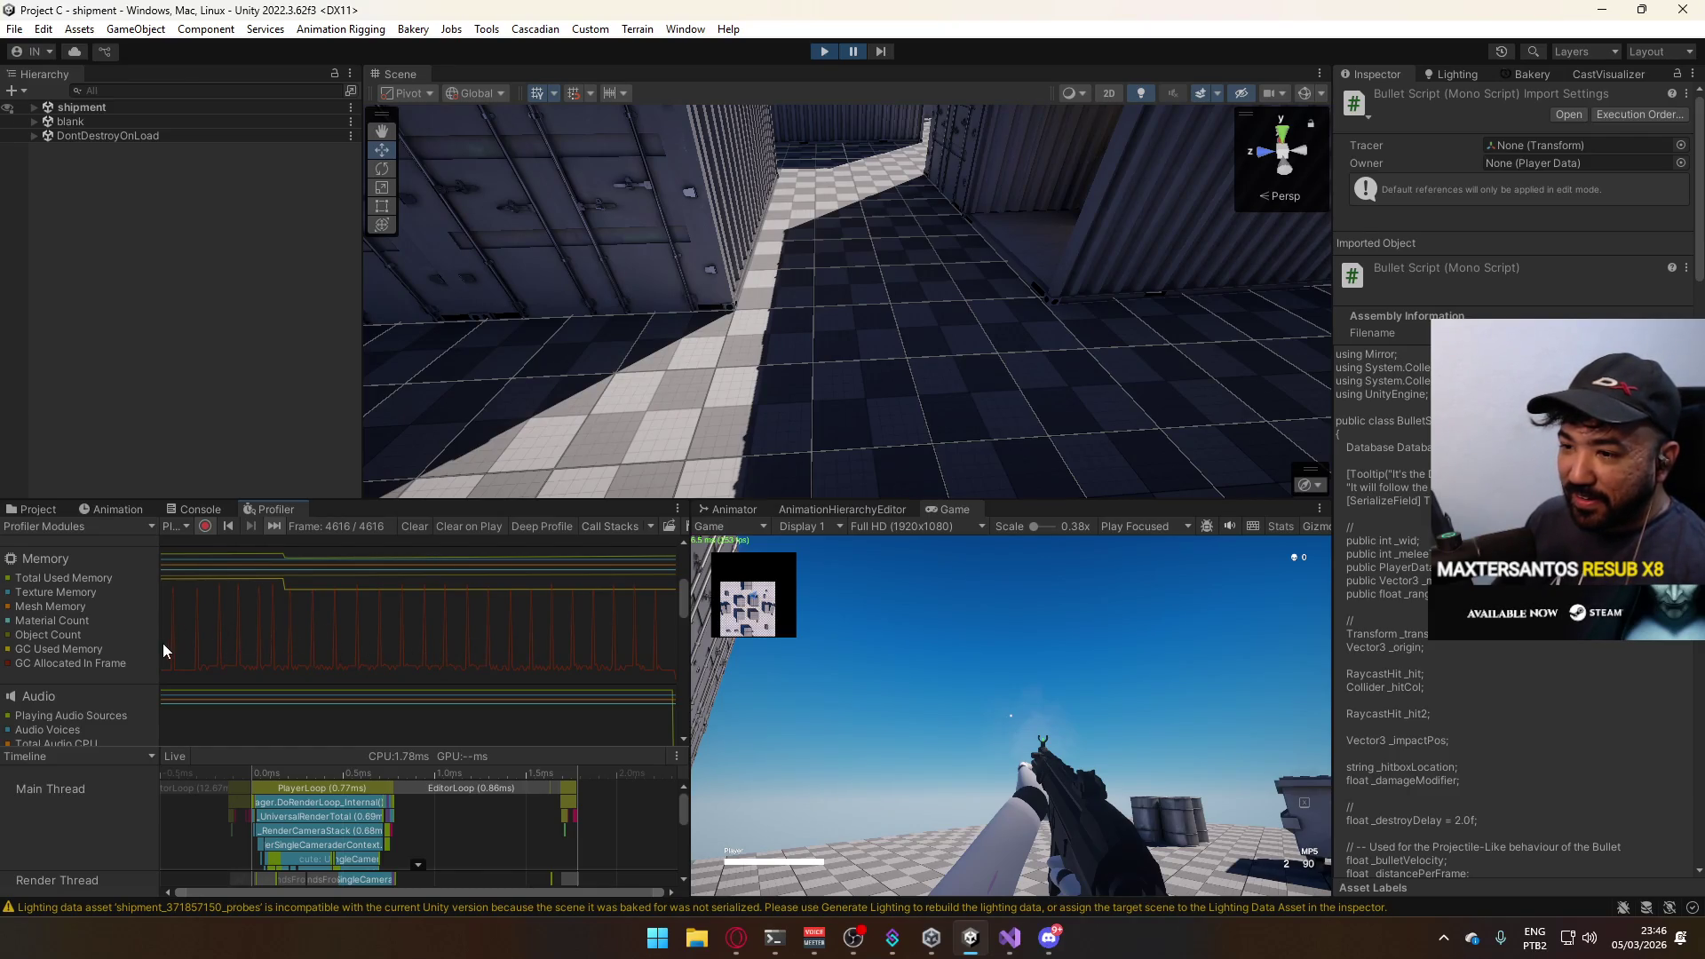
pyautogui.scroll(-2, 163, 650)
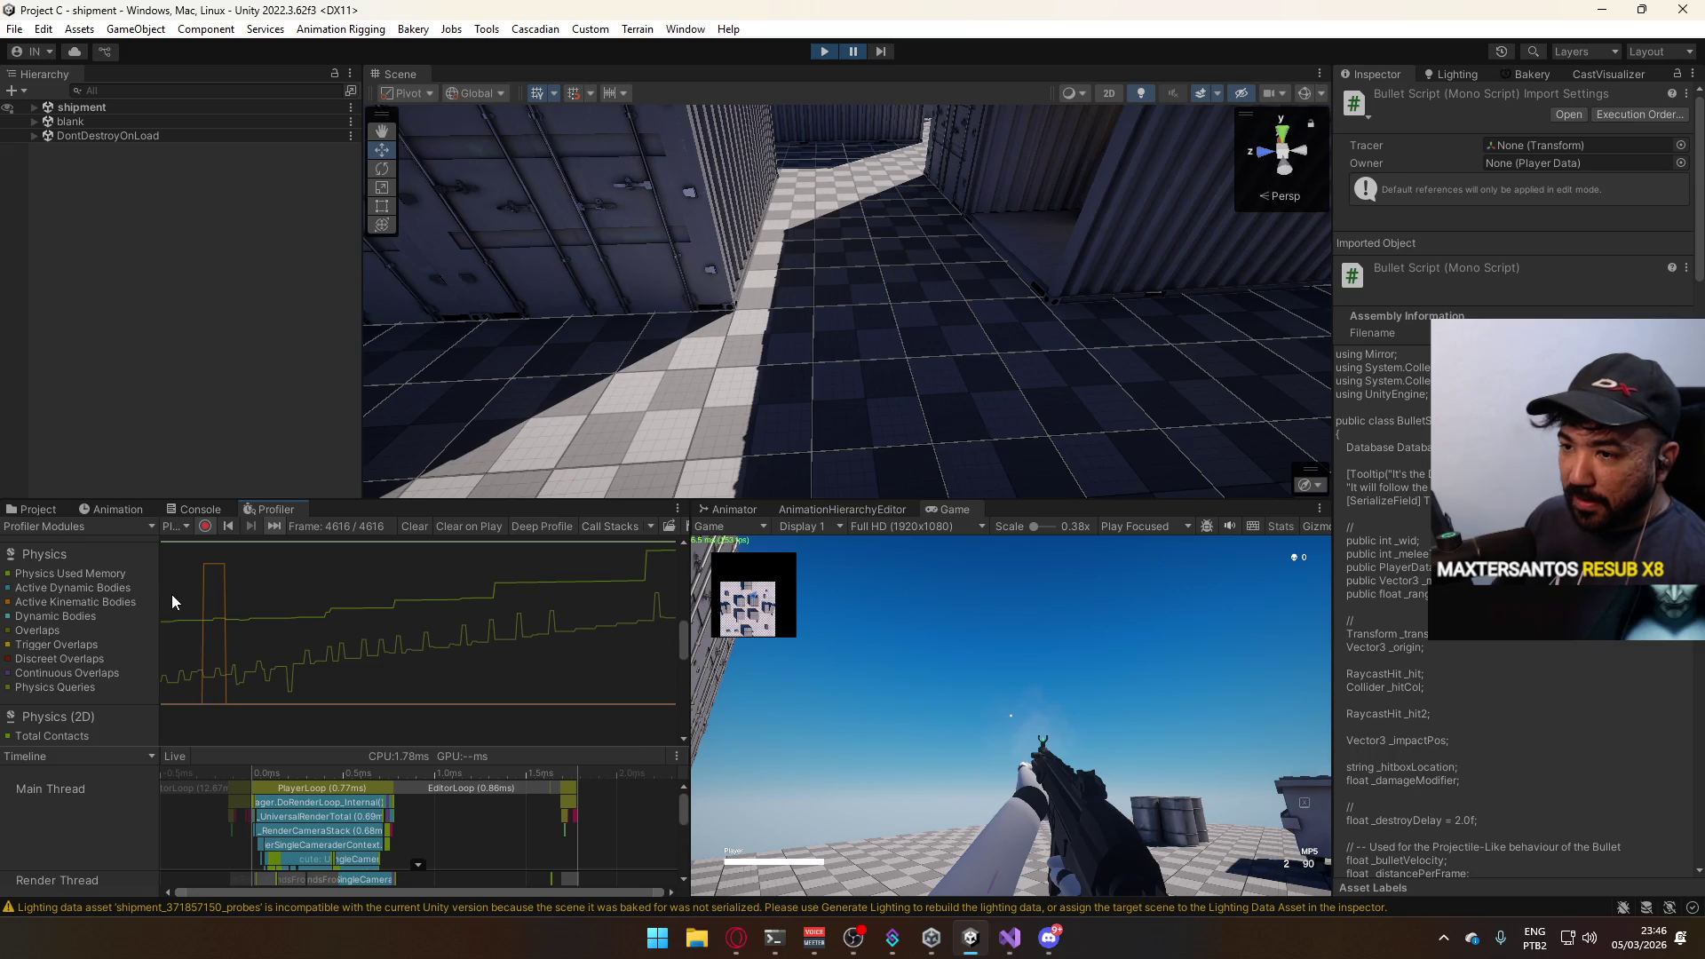
# Show the Physics module's details, then select a spike frame in the CPU chart.
pyautogui.click(475, 601)
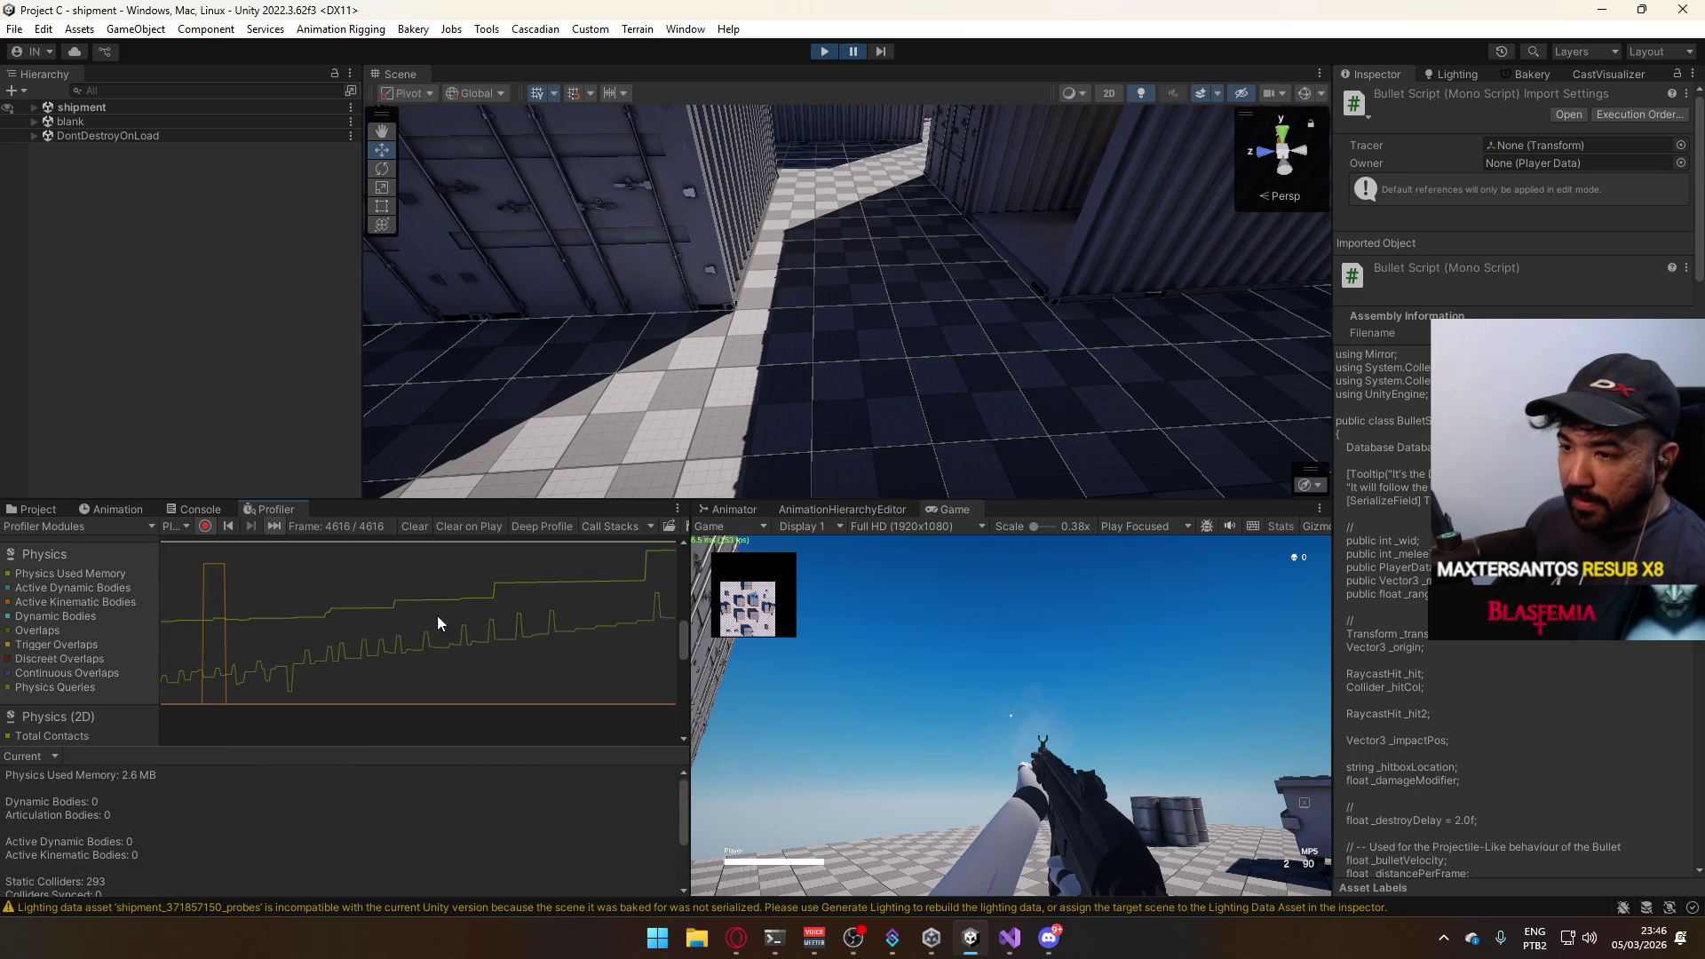
pyautogui.scroll(-1, 206, 633)
pyautogui.scroll(-1, 91, 612)
pyautogui.scroll(-1, 92, 611)
pyautogui.scroll(-1, 101, 607)
pyautogui.scroll(-1, 90, 617)
pyautogui.scroll(-1, 109, 617)
pyautogui.scroll(2, 188, 627)
pyautogui.scroll(2, 240, 616)
pyautogui.scroll(1, 319, 616)
pyautogui.scroll(1, 386, 634)
pyautogui.scroll(2, 398, 639)
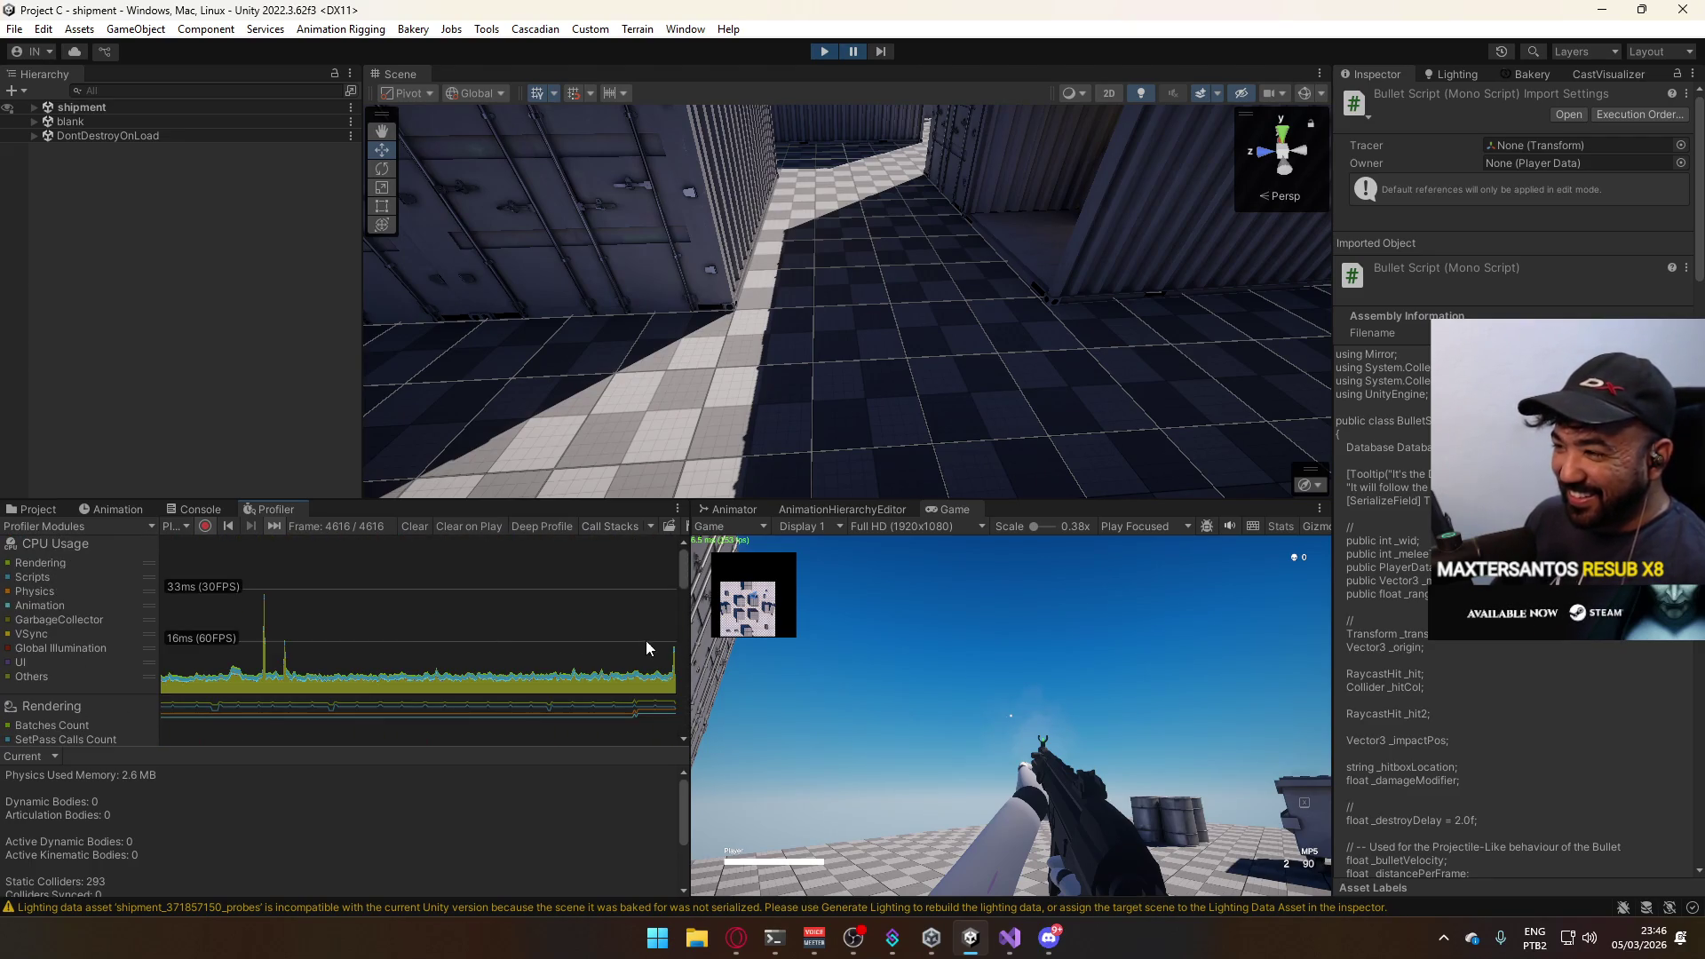
pyautogui.moveTo(623, 614); pyautogui.dragTo(636, 559)
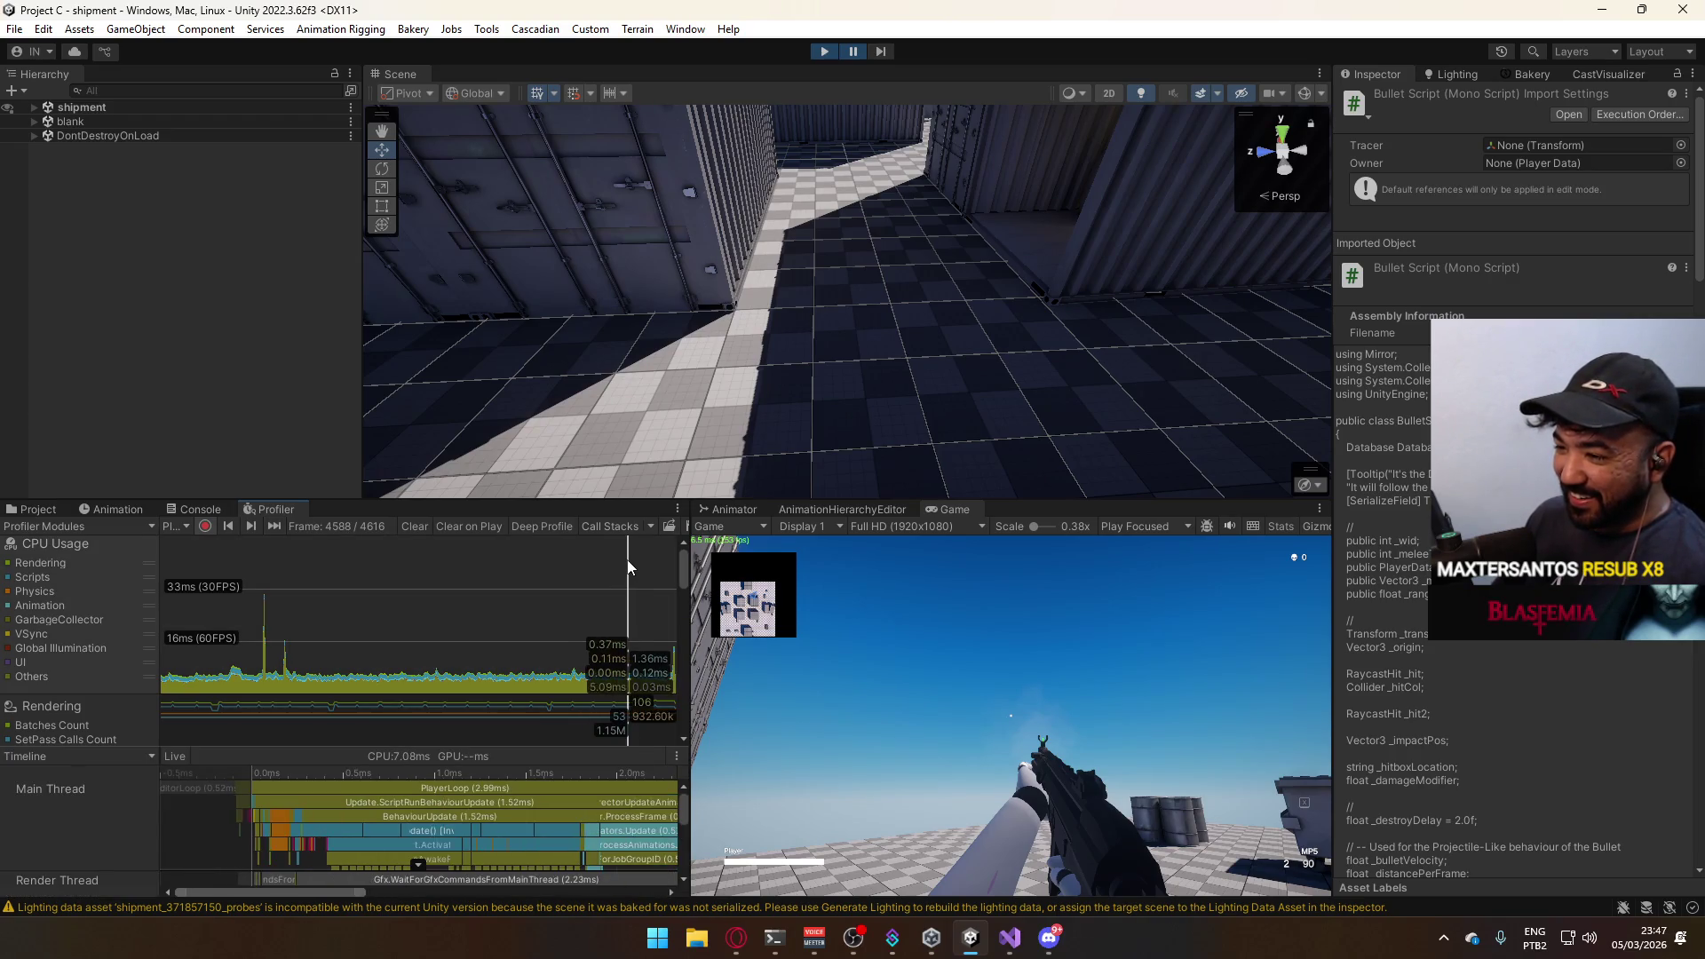
# Move to frame 4598 and select its Update.ScriptRunBehaviourUpdate sample on the timeline.
pyautogui.moveTo(635, 561); pyautogui.dragTo(646, 563)
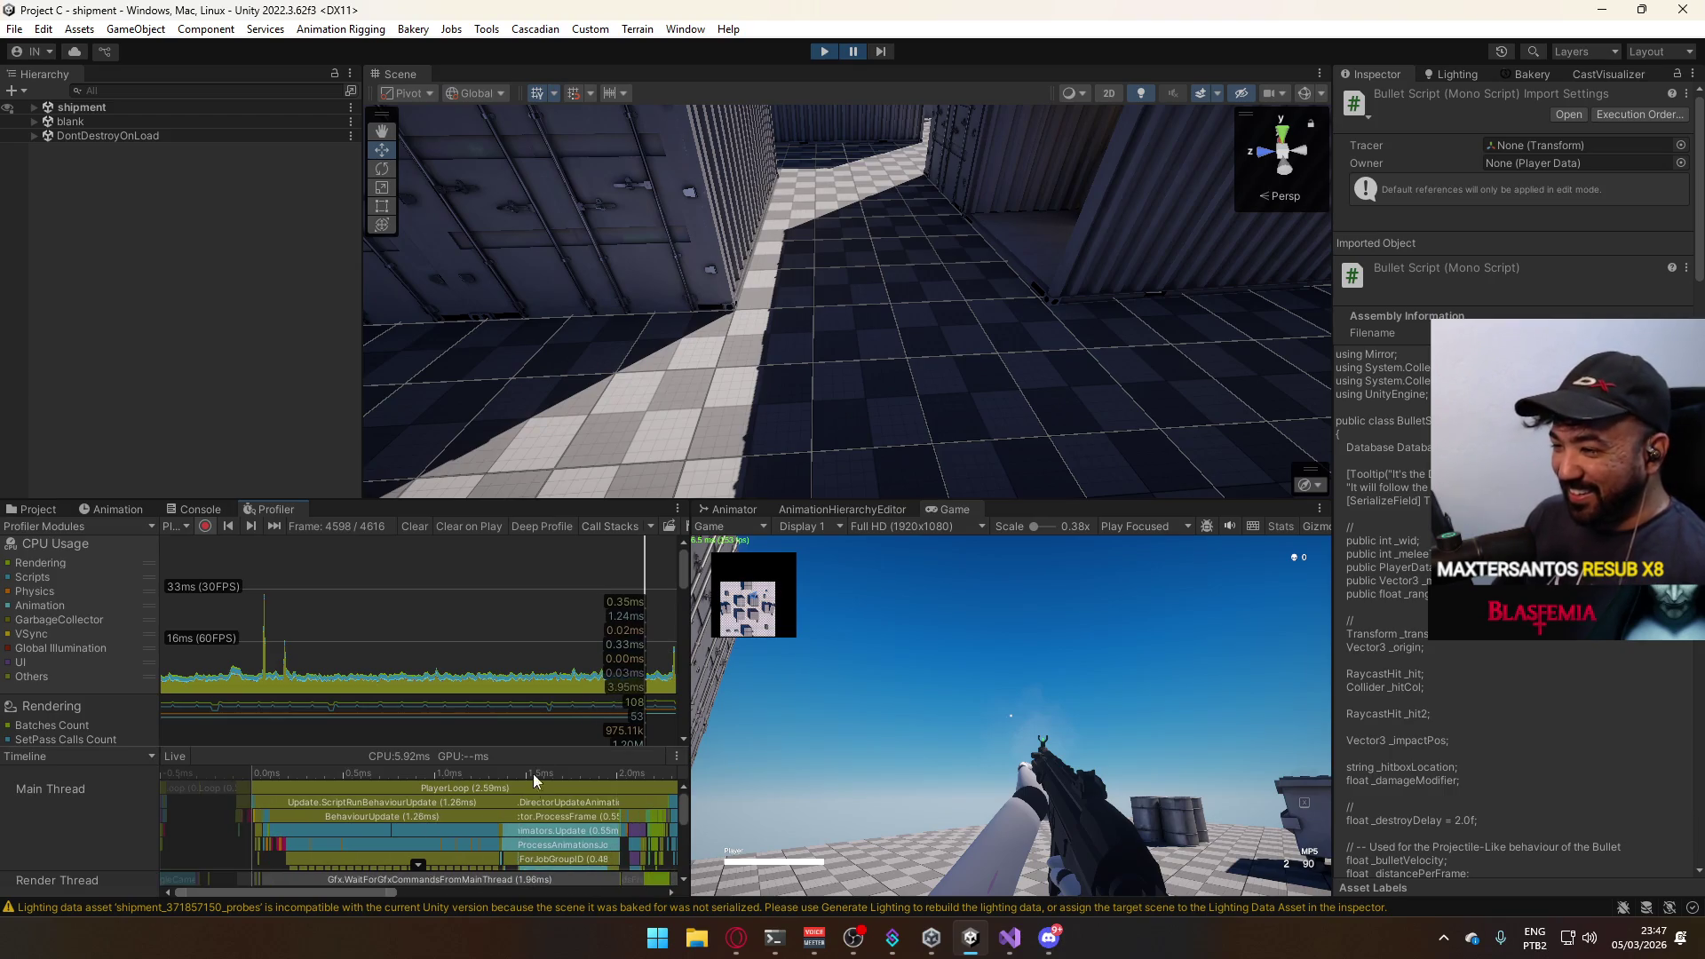
pyautogui.scroll(-1, 438, 790)
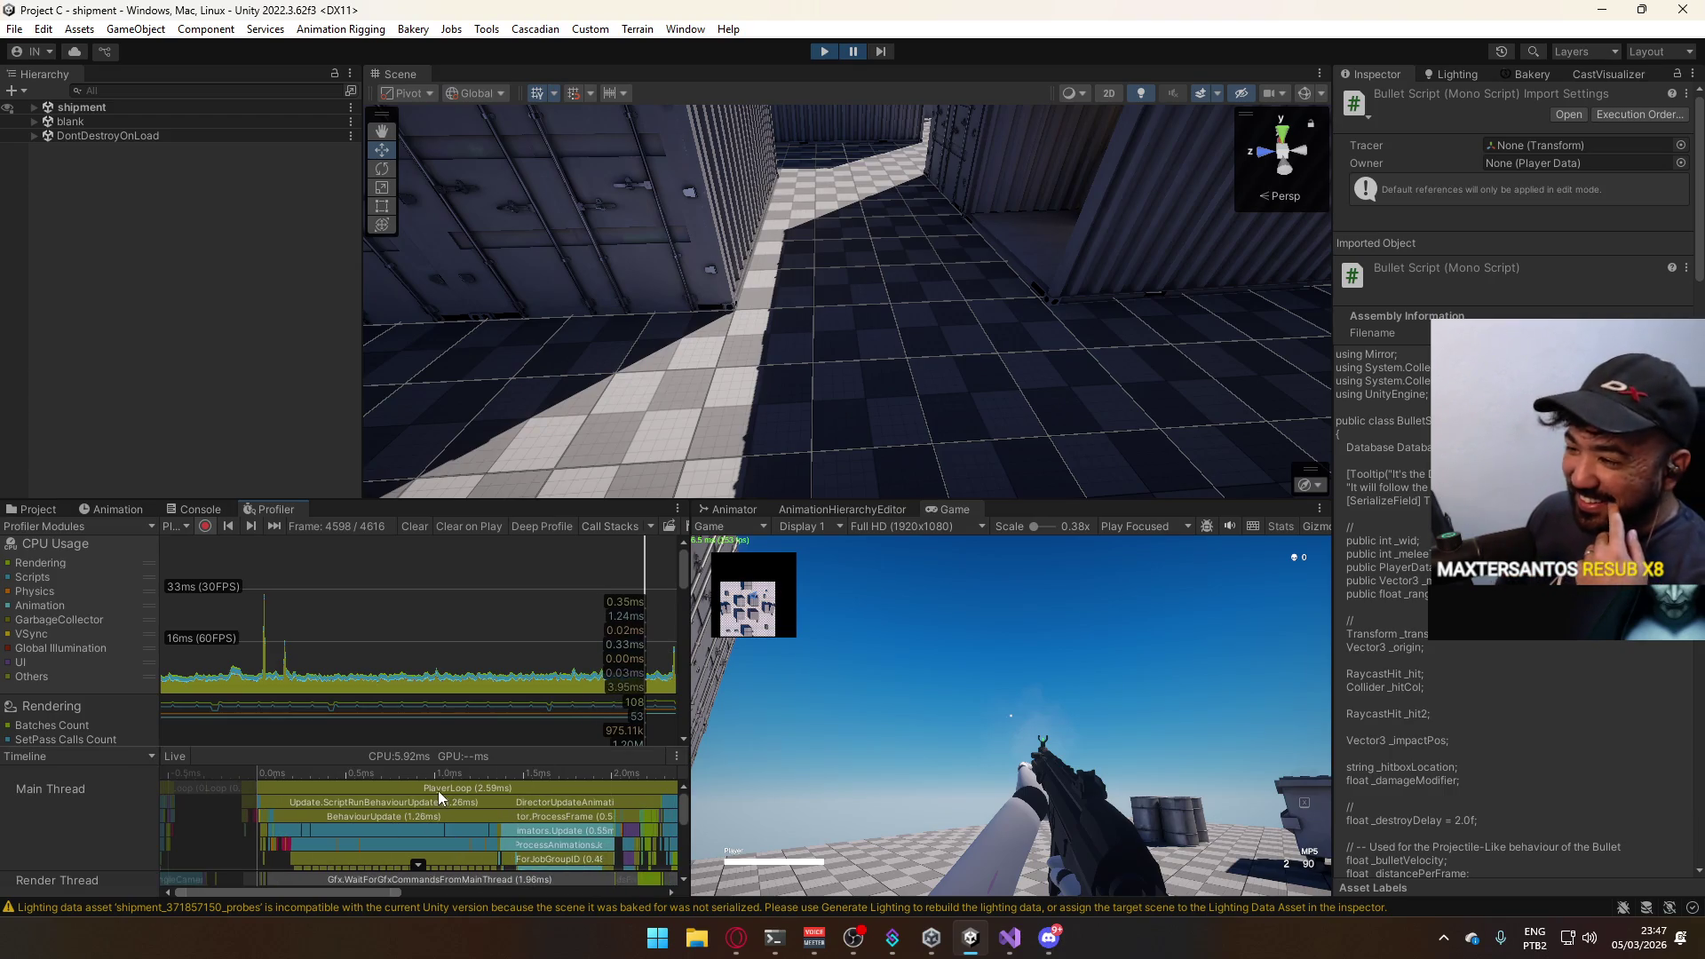
pyautogui.scroll(-1, 439, 790)
pyautogui.click(682, 808)
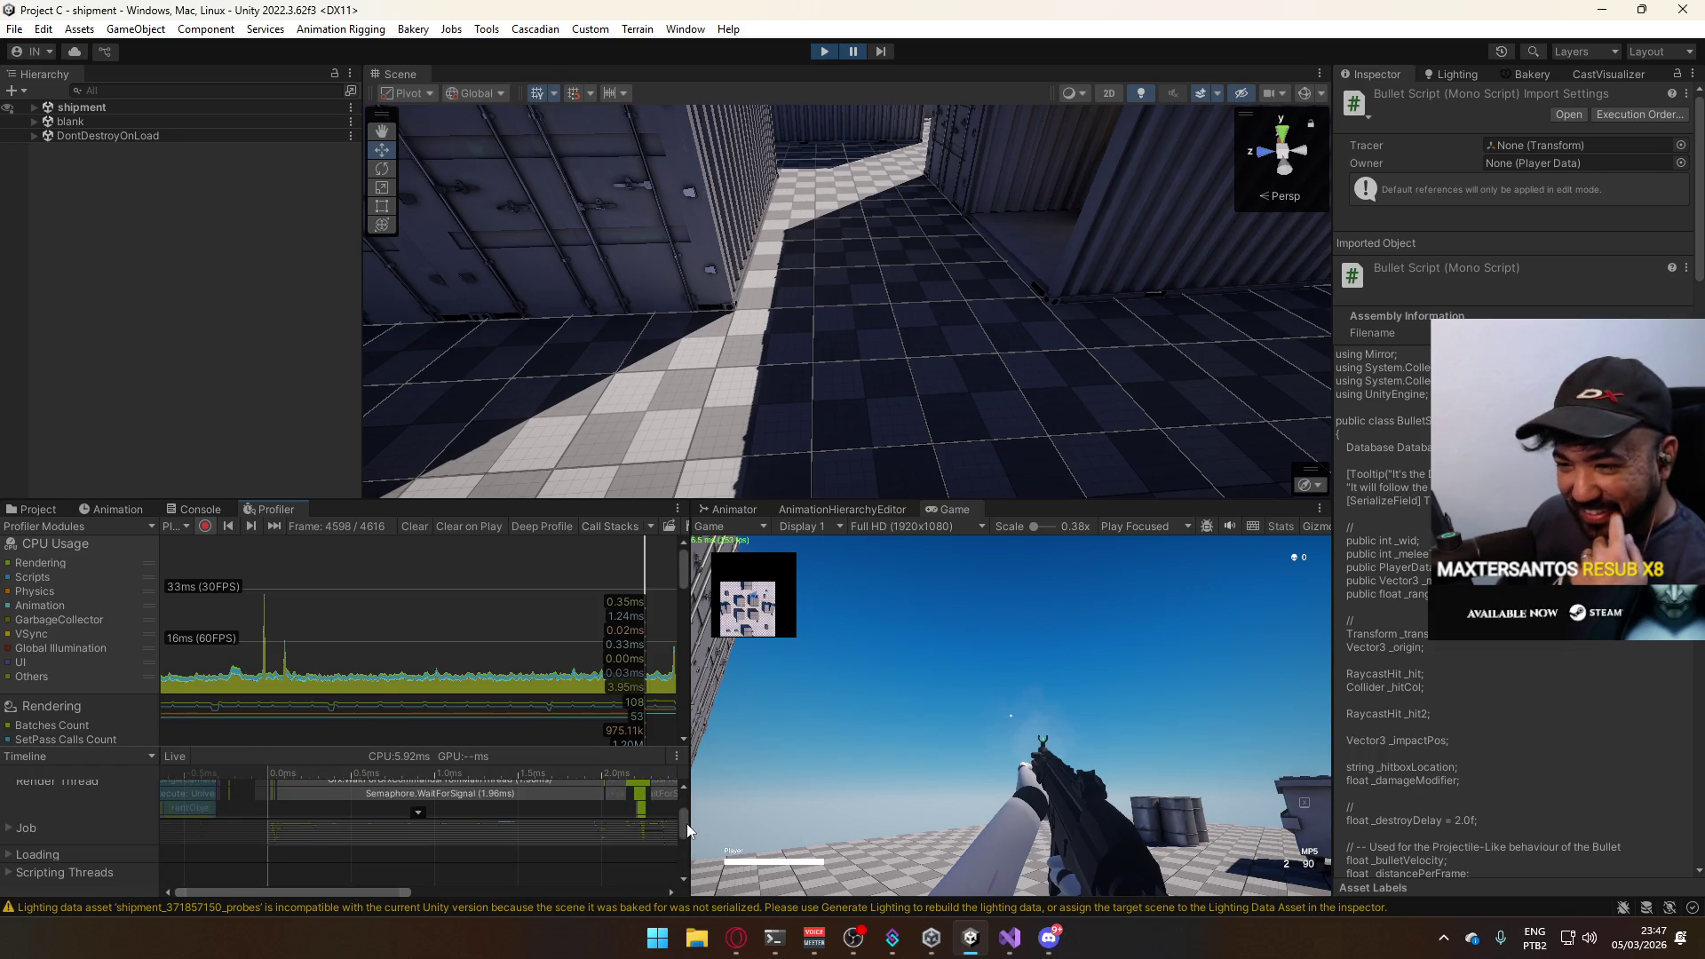
pyautogui.click(687, 824)
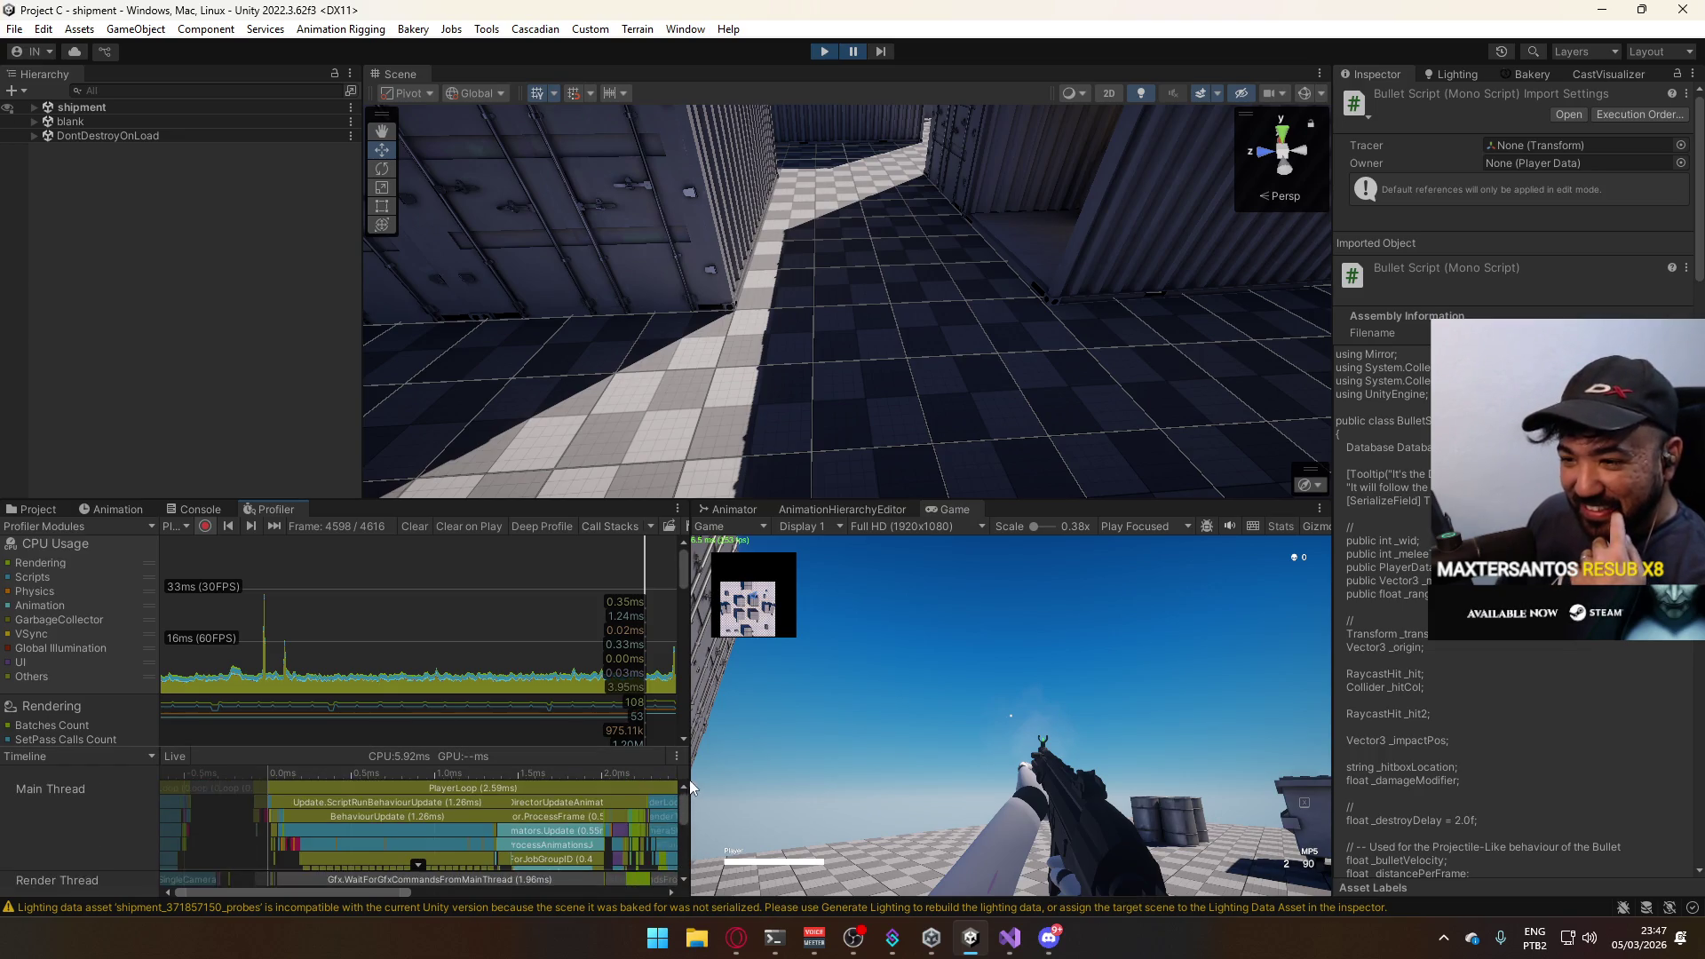
pyautogui.click(407, 789)
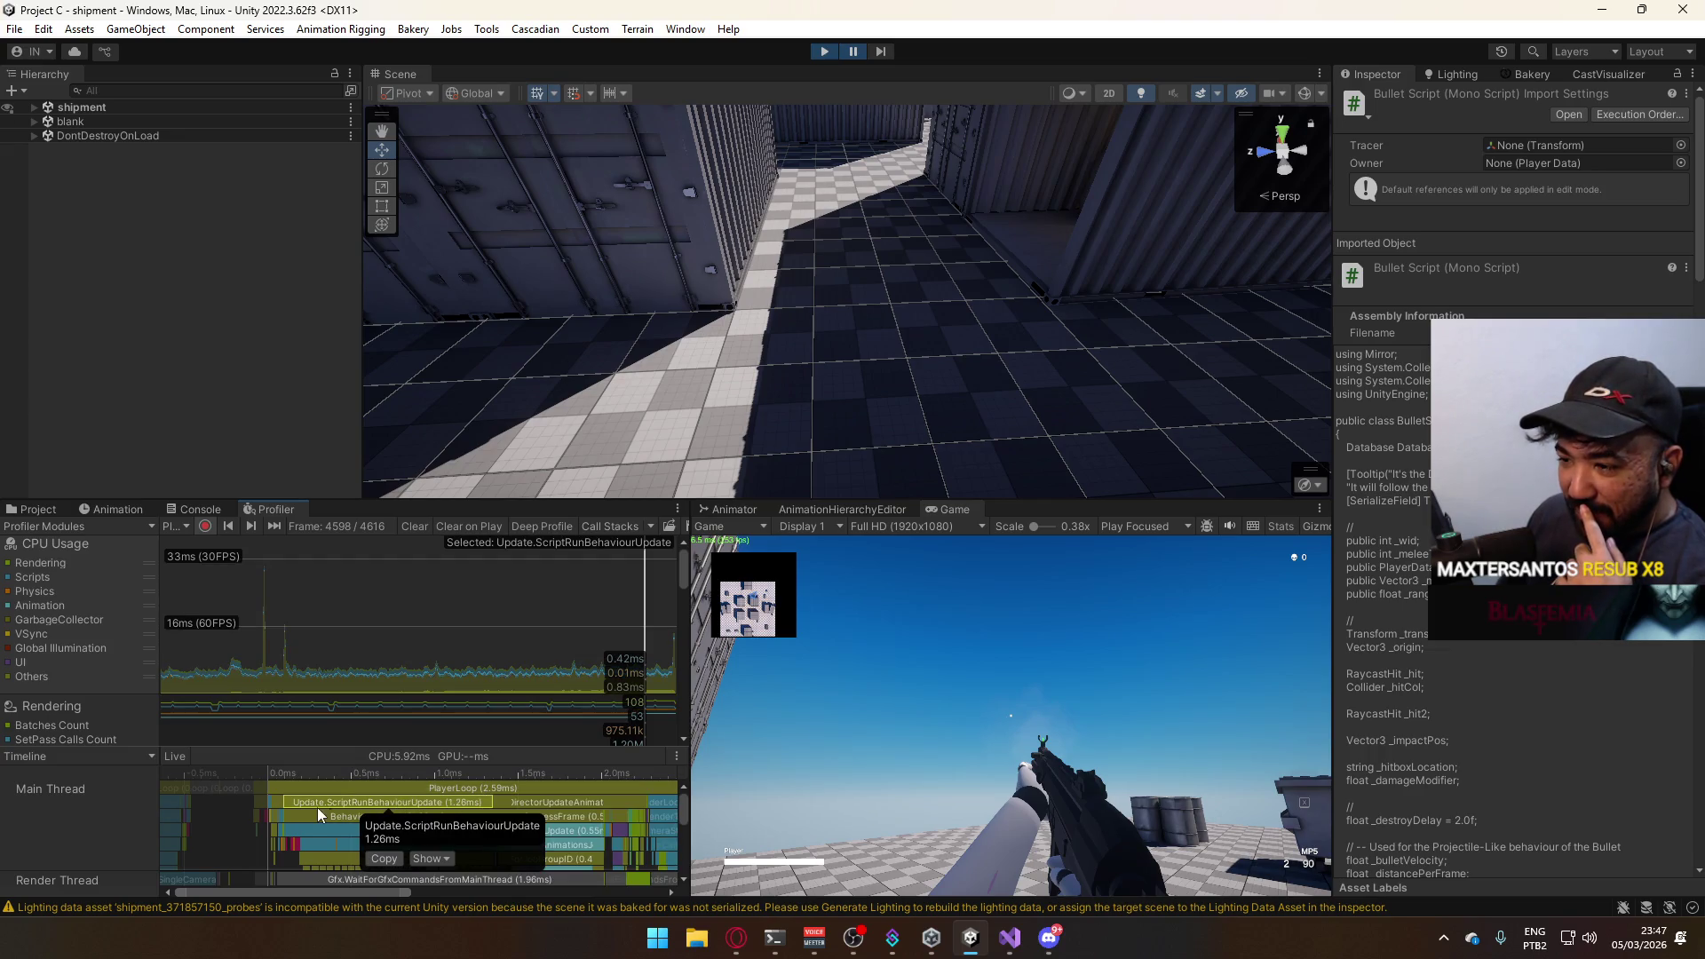
# Keep the Timeline detail view and widen the Profiler at the Game view's expense.
pyautogui.click(131, 754)
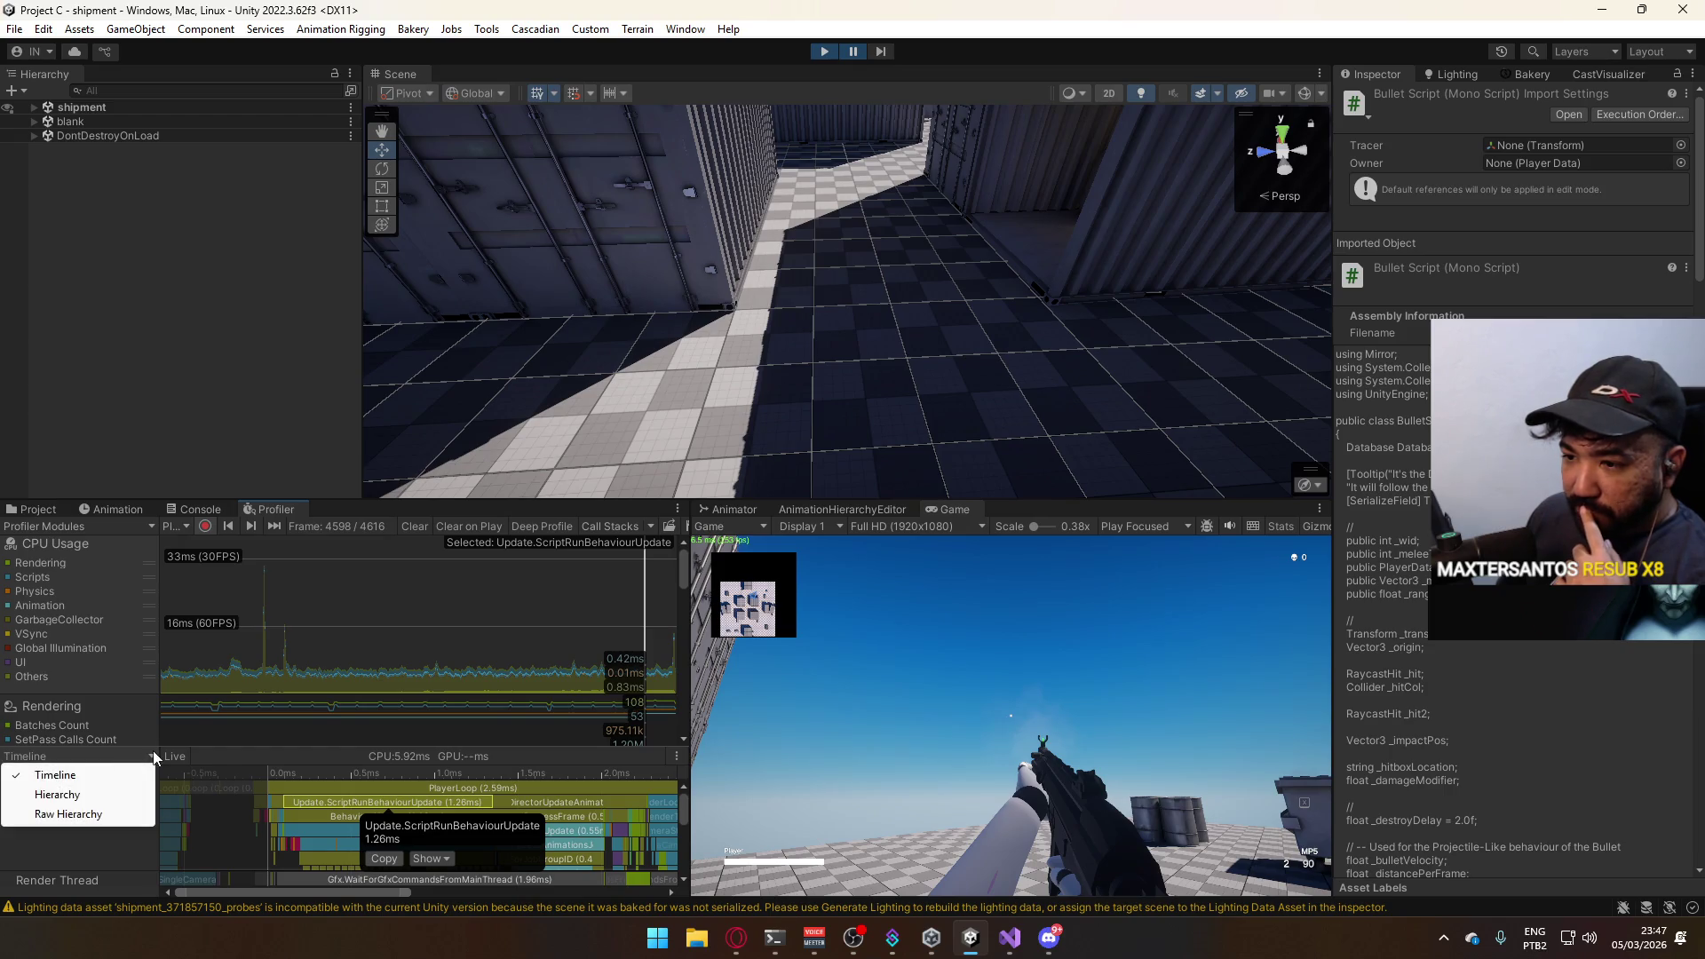
pyautogui.click(324, 758)
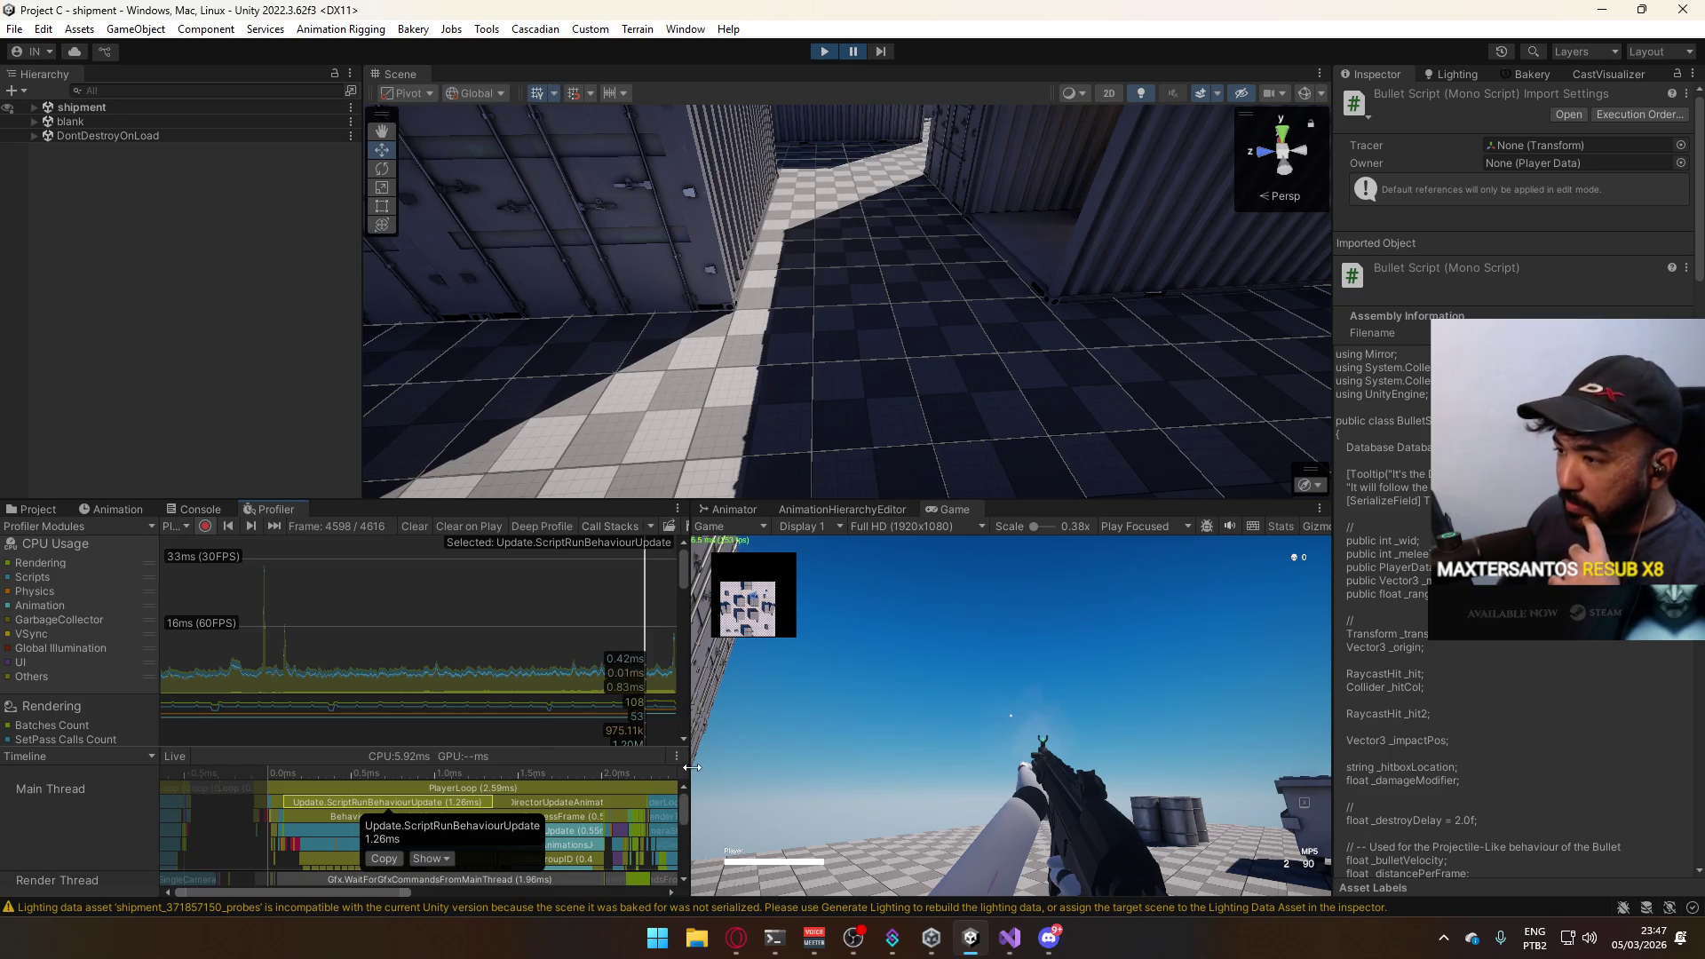
pyautogui.moveTo(690, 767); pyautogui.dragTo(1125, 772)
# Toggle Show Flow Events on and off in the timeline display options.
pyautogui.click(1119, 756)
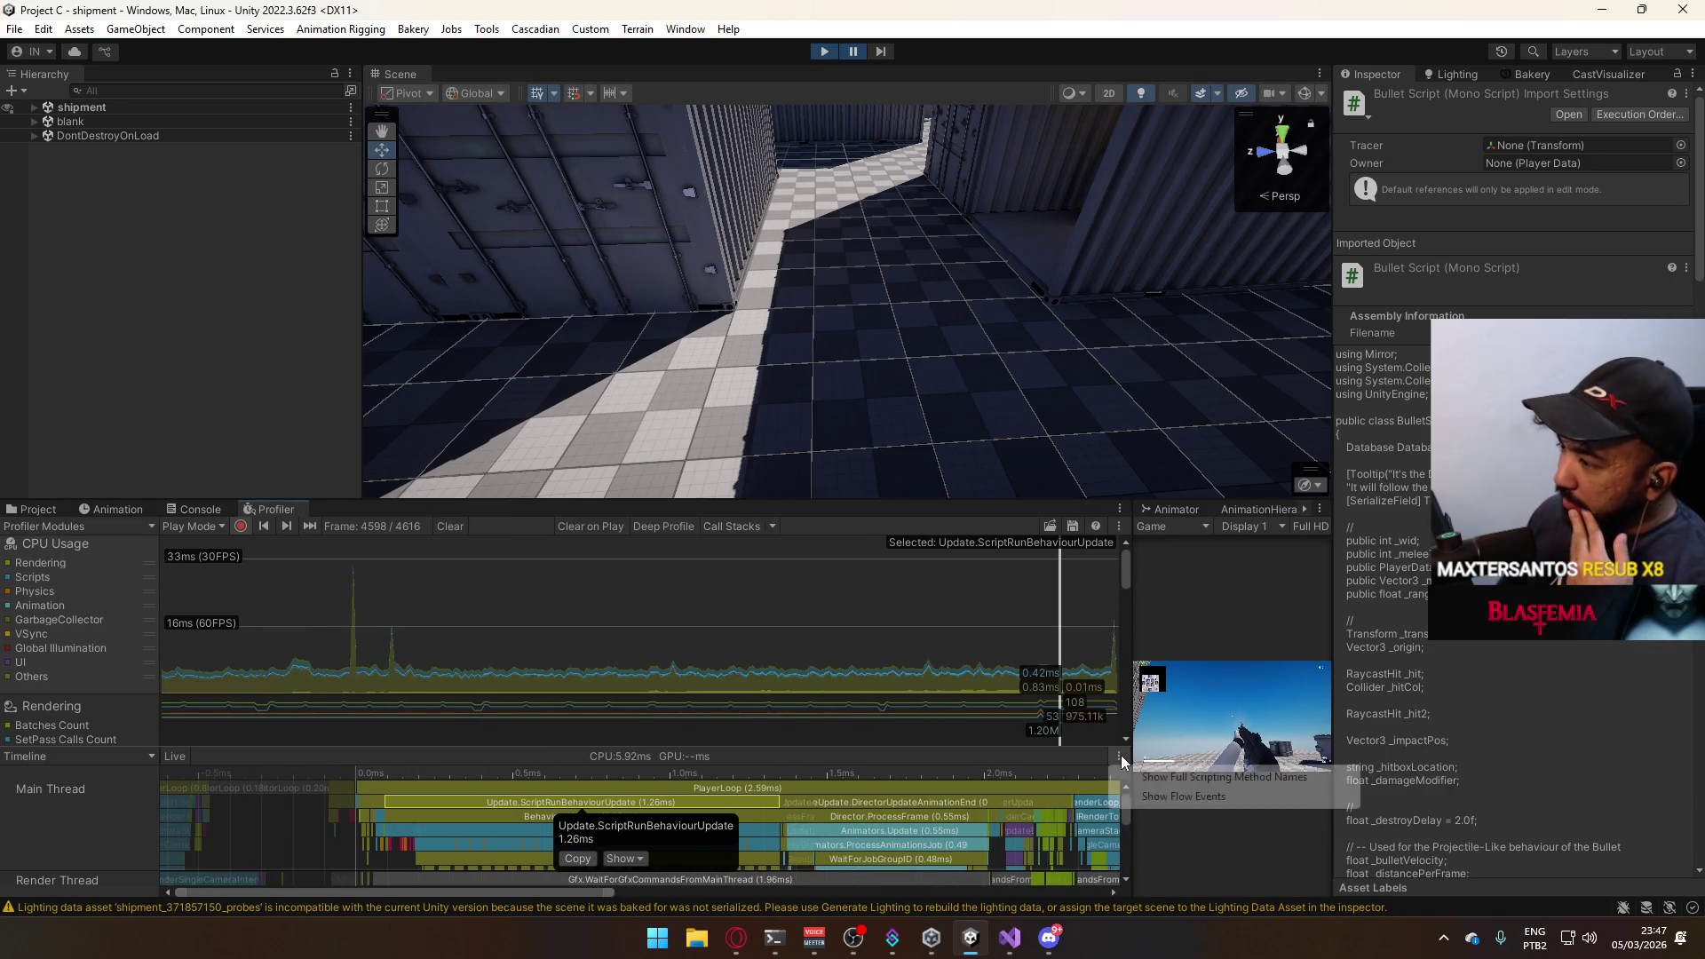
pyautogui.click(1180, 796)
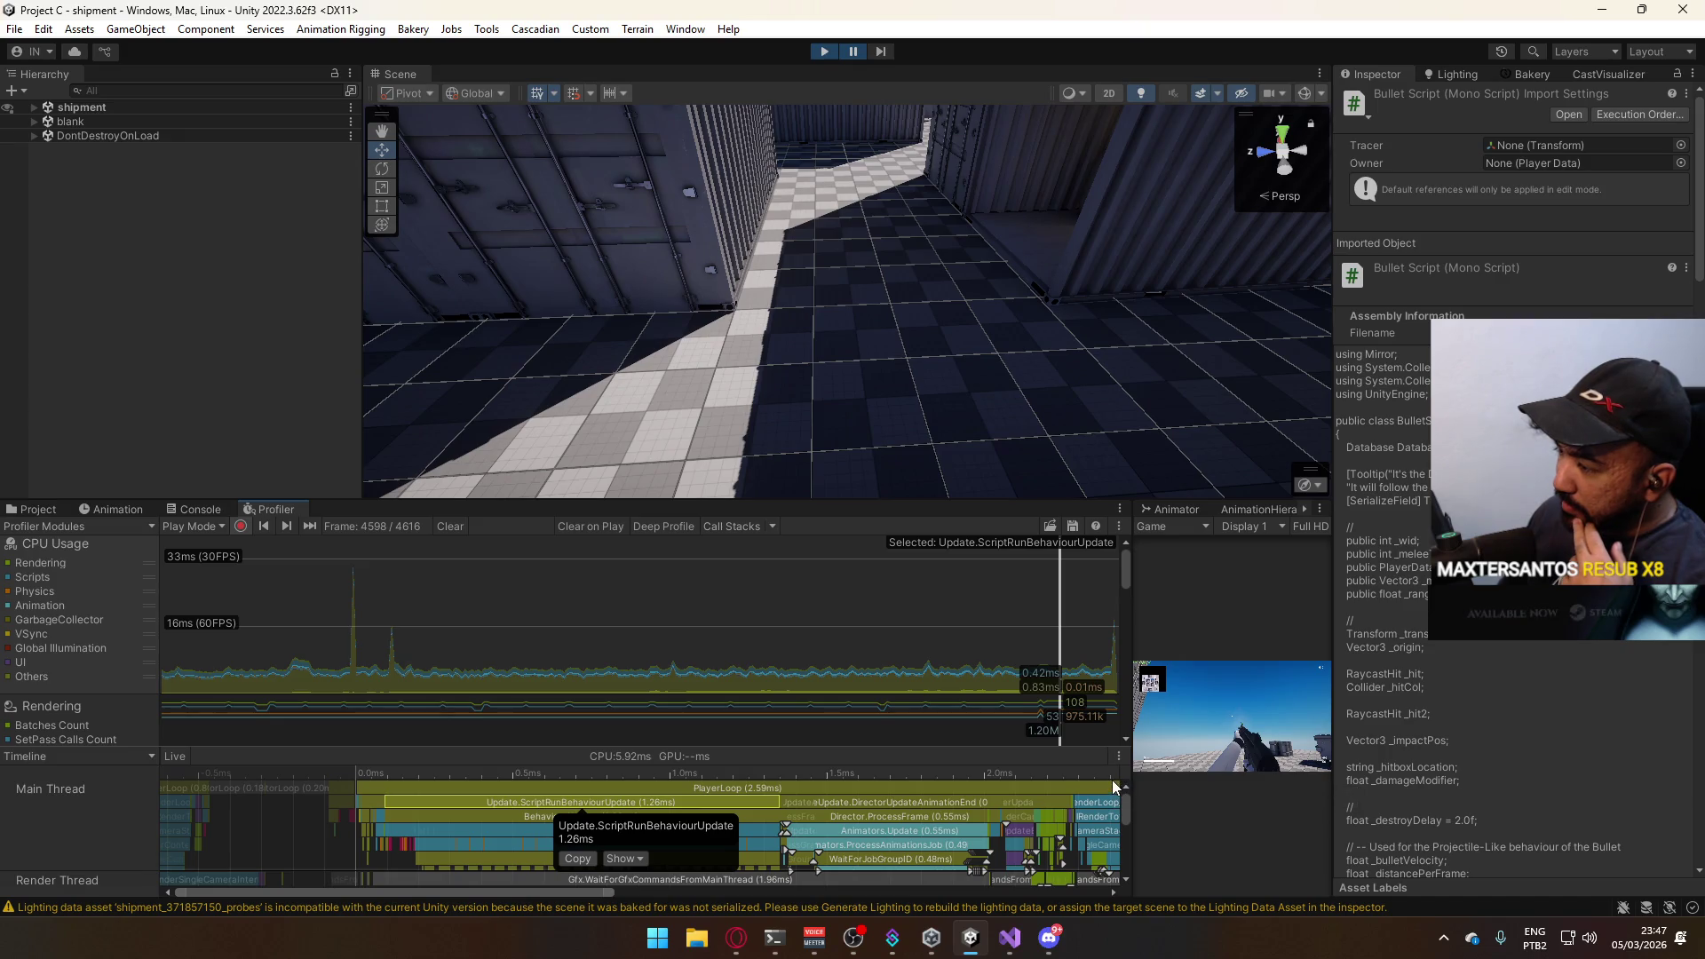
pyautogui.click(1119, 757)
pyautogui.click(1181, 796)
pyautogui.click(1119, 758)
pyautogui.click(1180, 796)
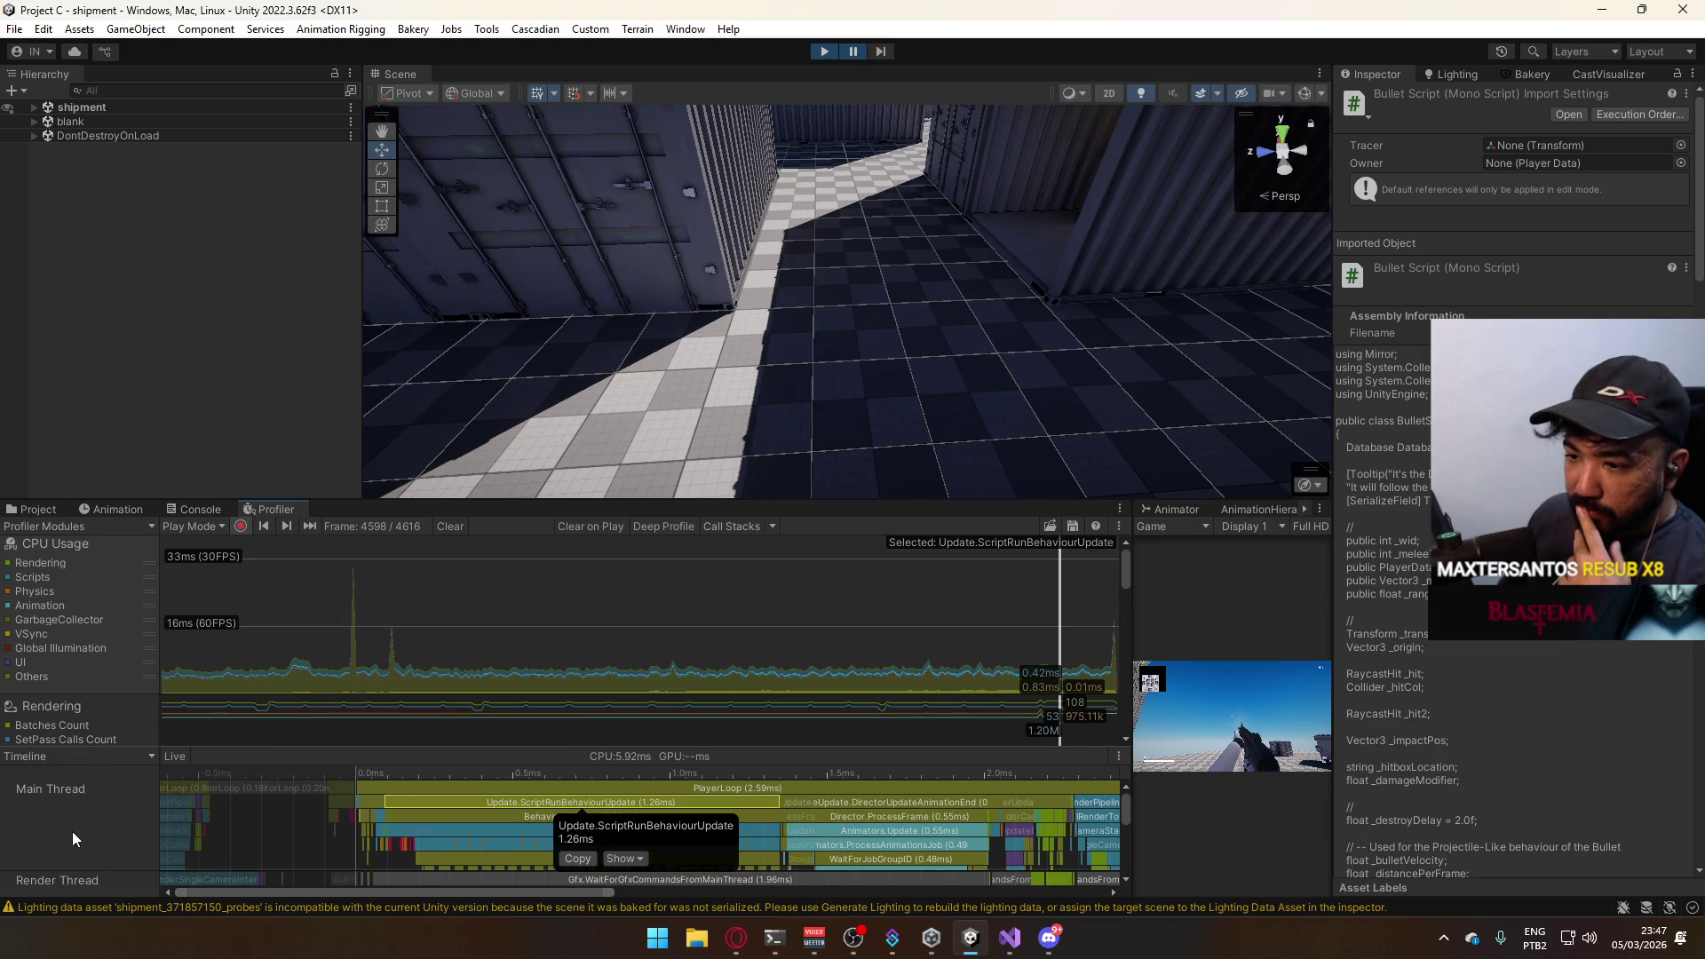
# Select the PlayerLoop sample on the timeline, then send the game back to its main menu scene.
pyautogui.click(312, 800)
pyautogui.moveTo(497, 766); pyautogui.dragTo(502, 765)
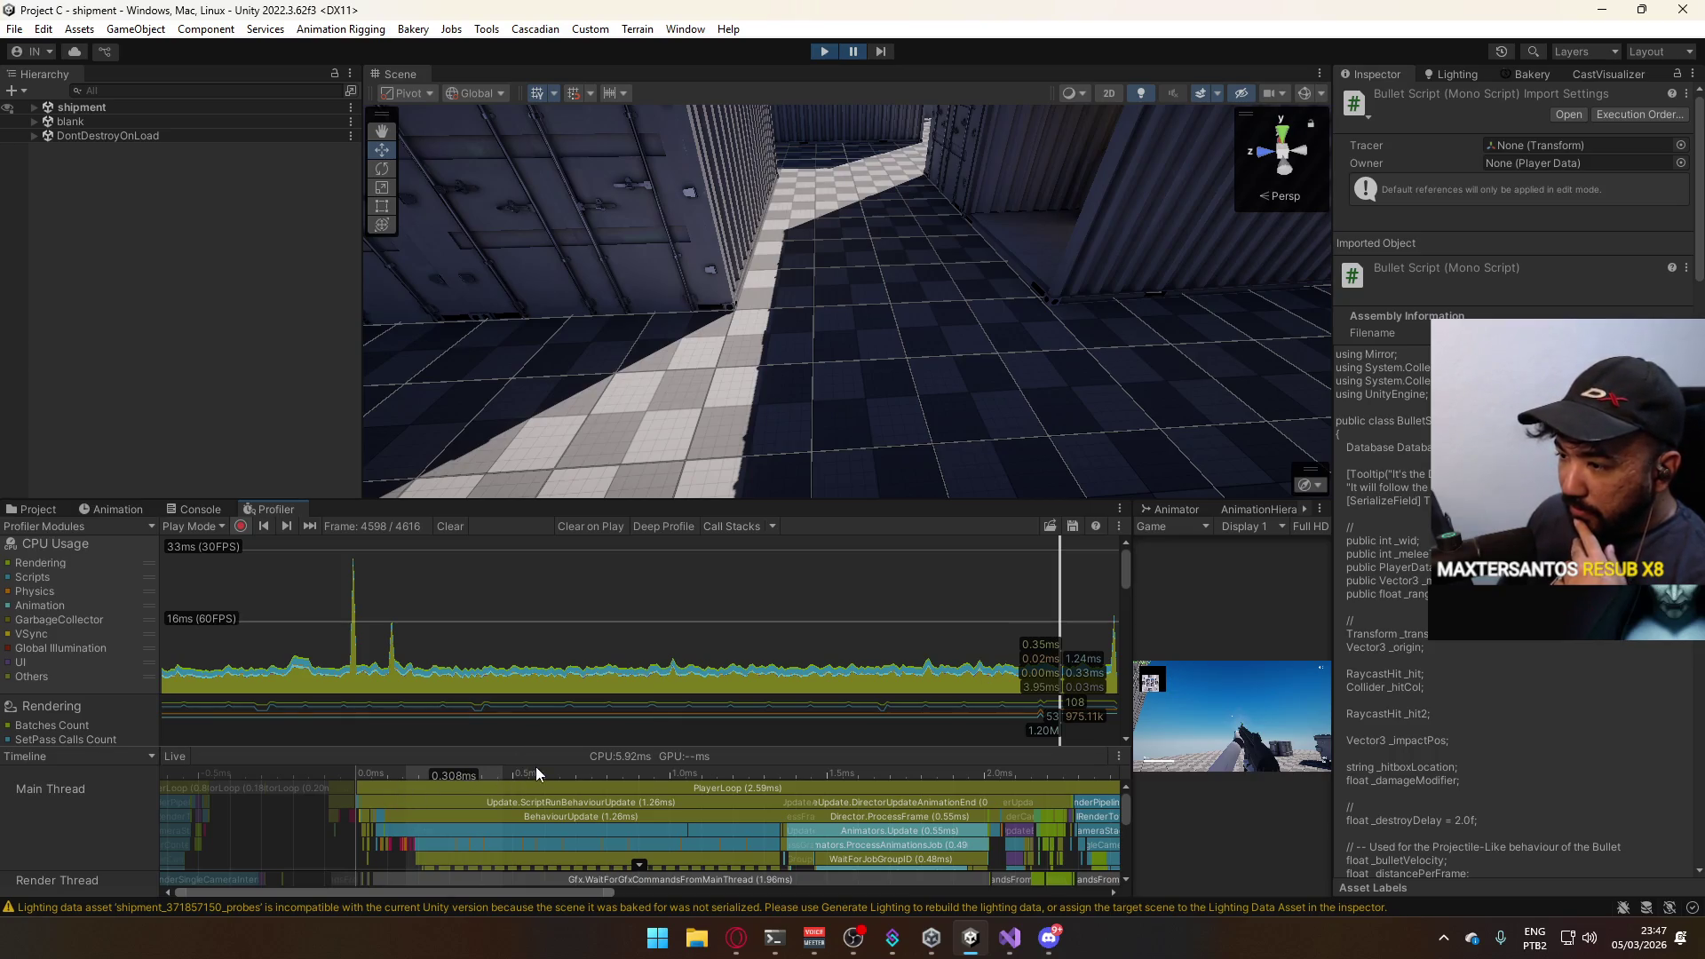
pyautogui.click(686, 786)
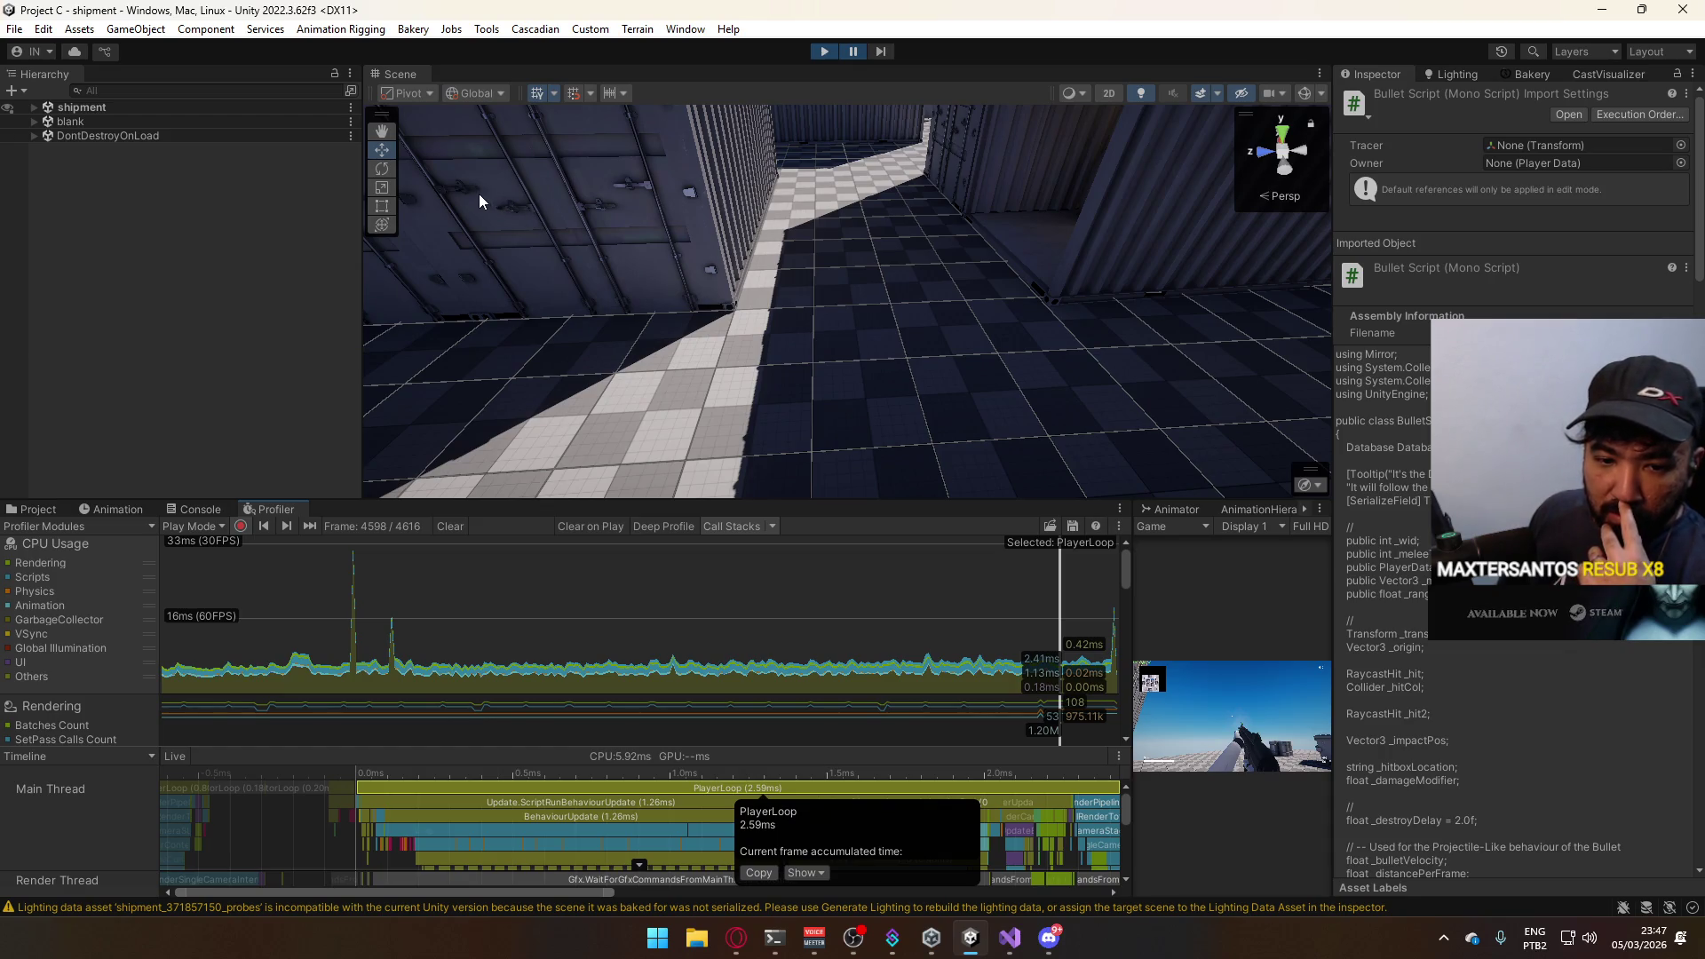
pyautogui.click(824, 54)
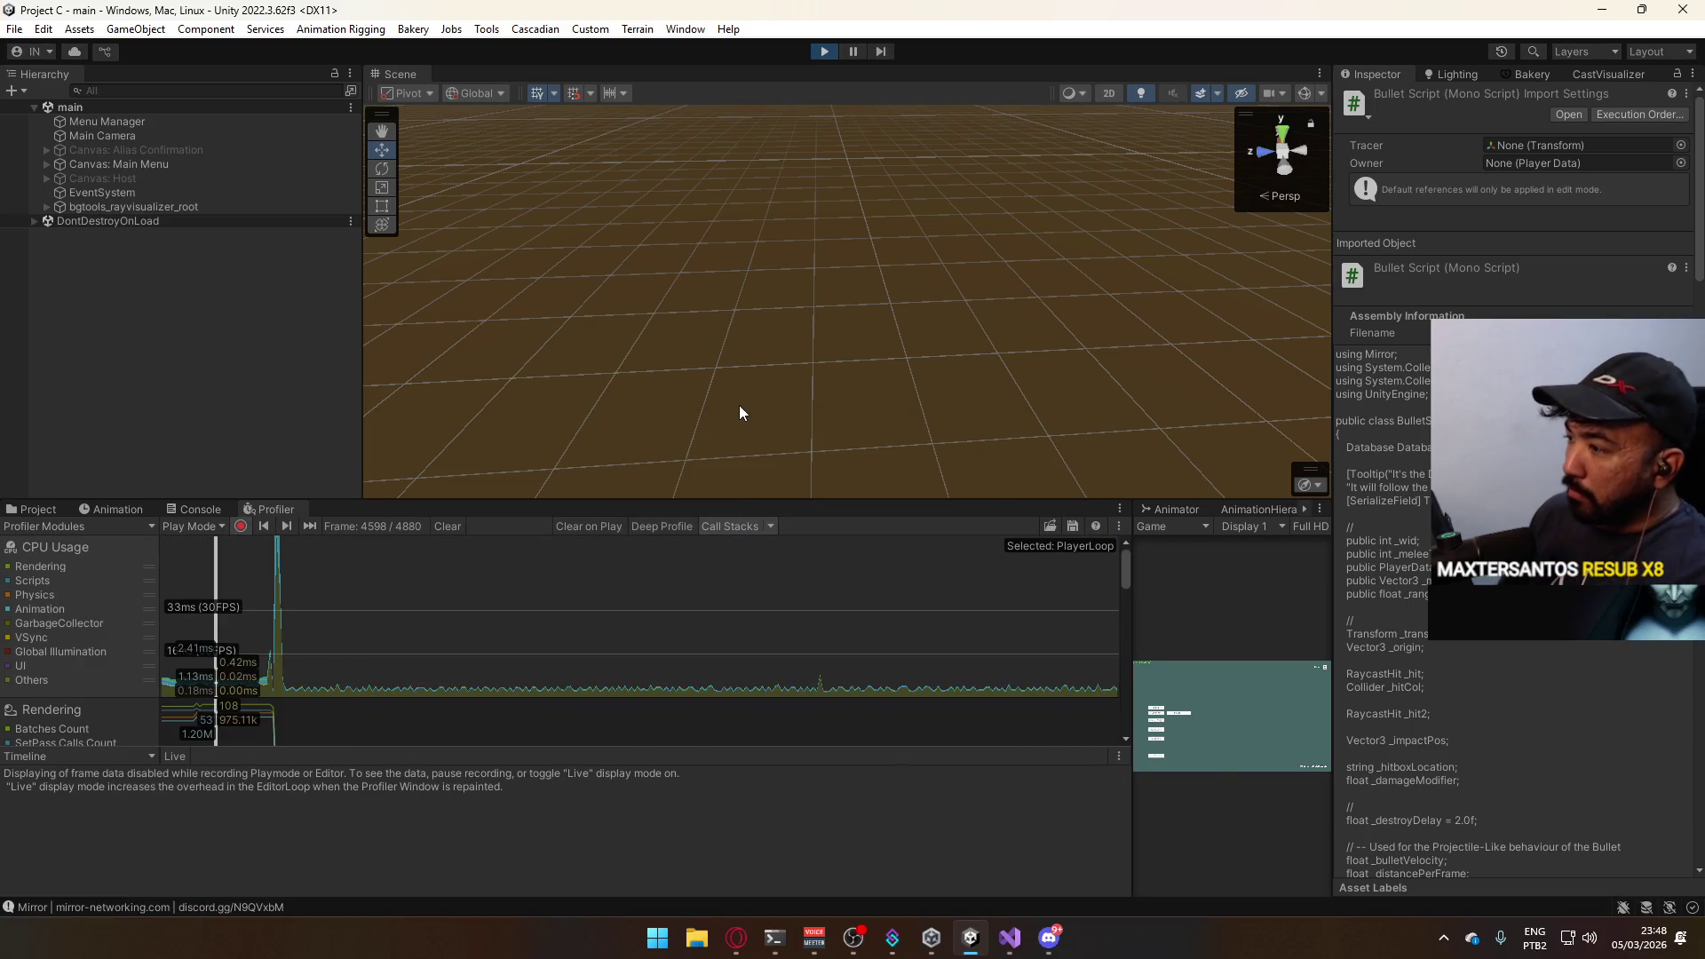
# Stop play mode and close the Profiler tab.
pyautogui.click(1159, 716)
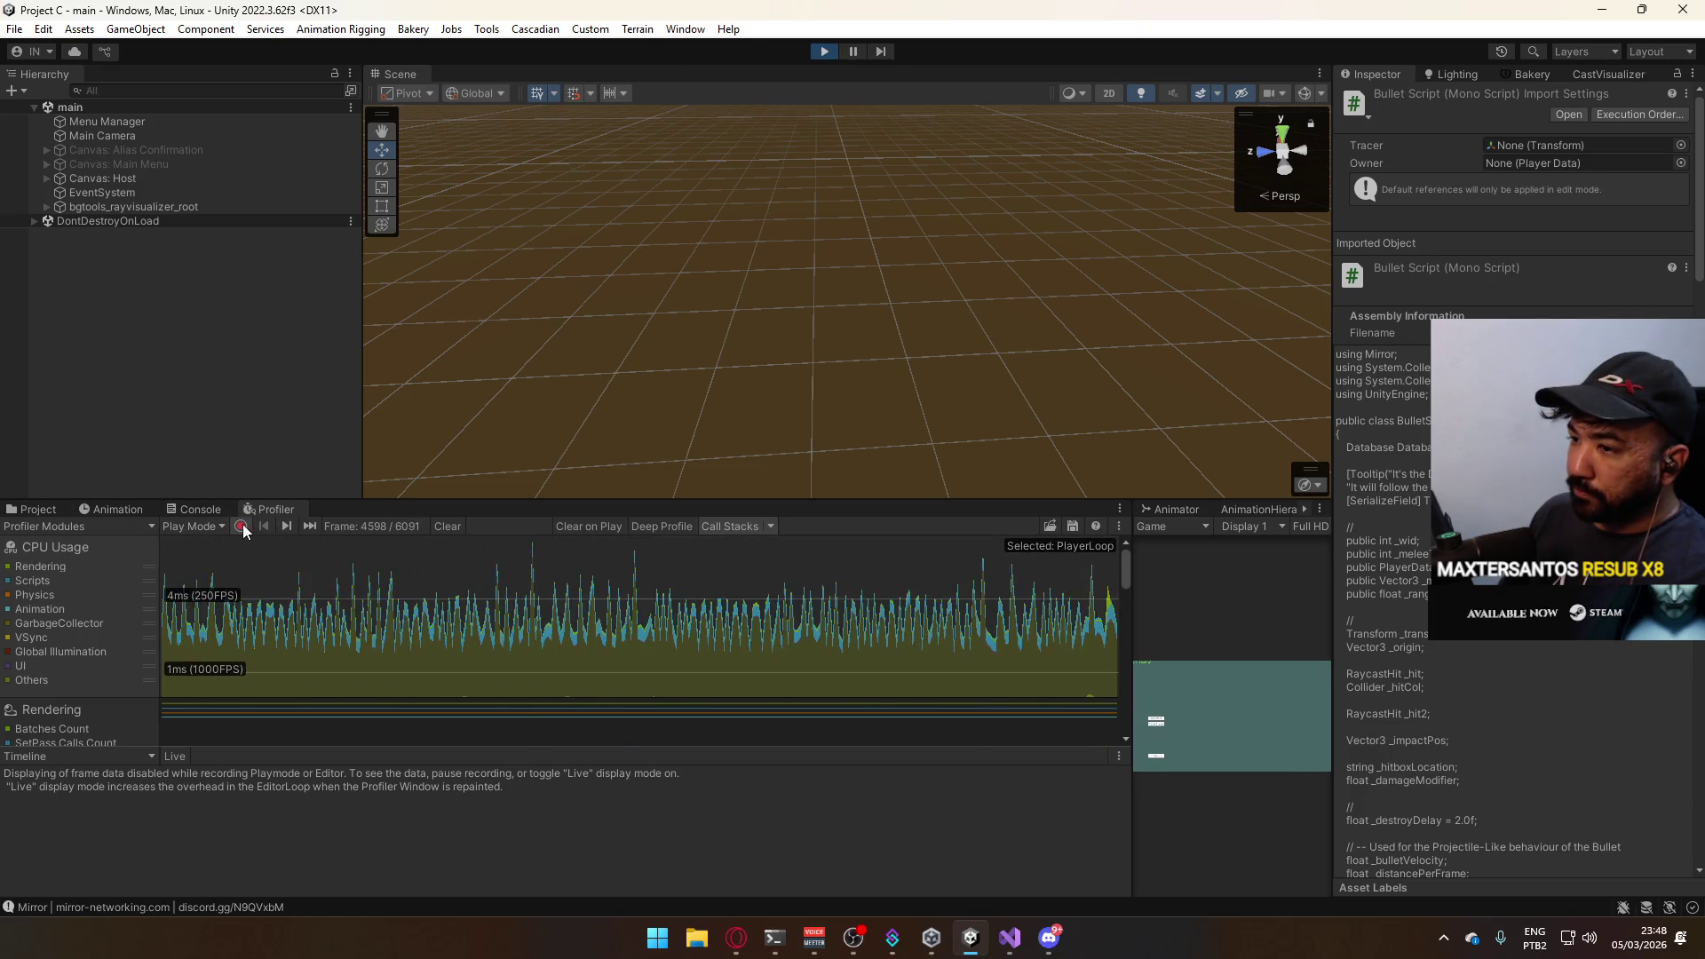
pyautogui.click(823, 52)
pyautogui.rightClick(280, 512)
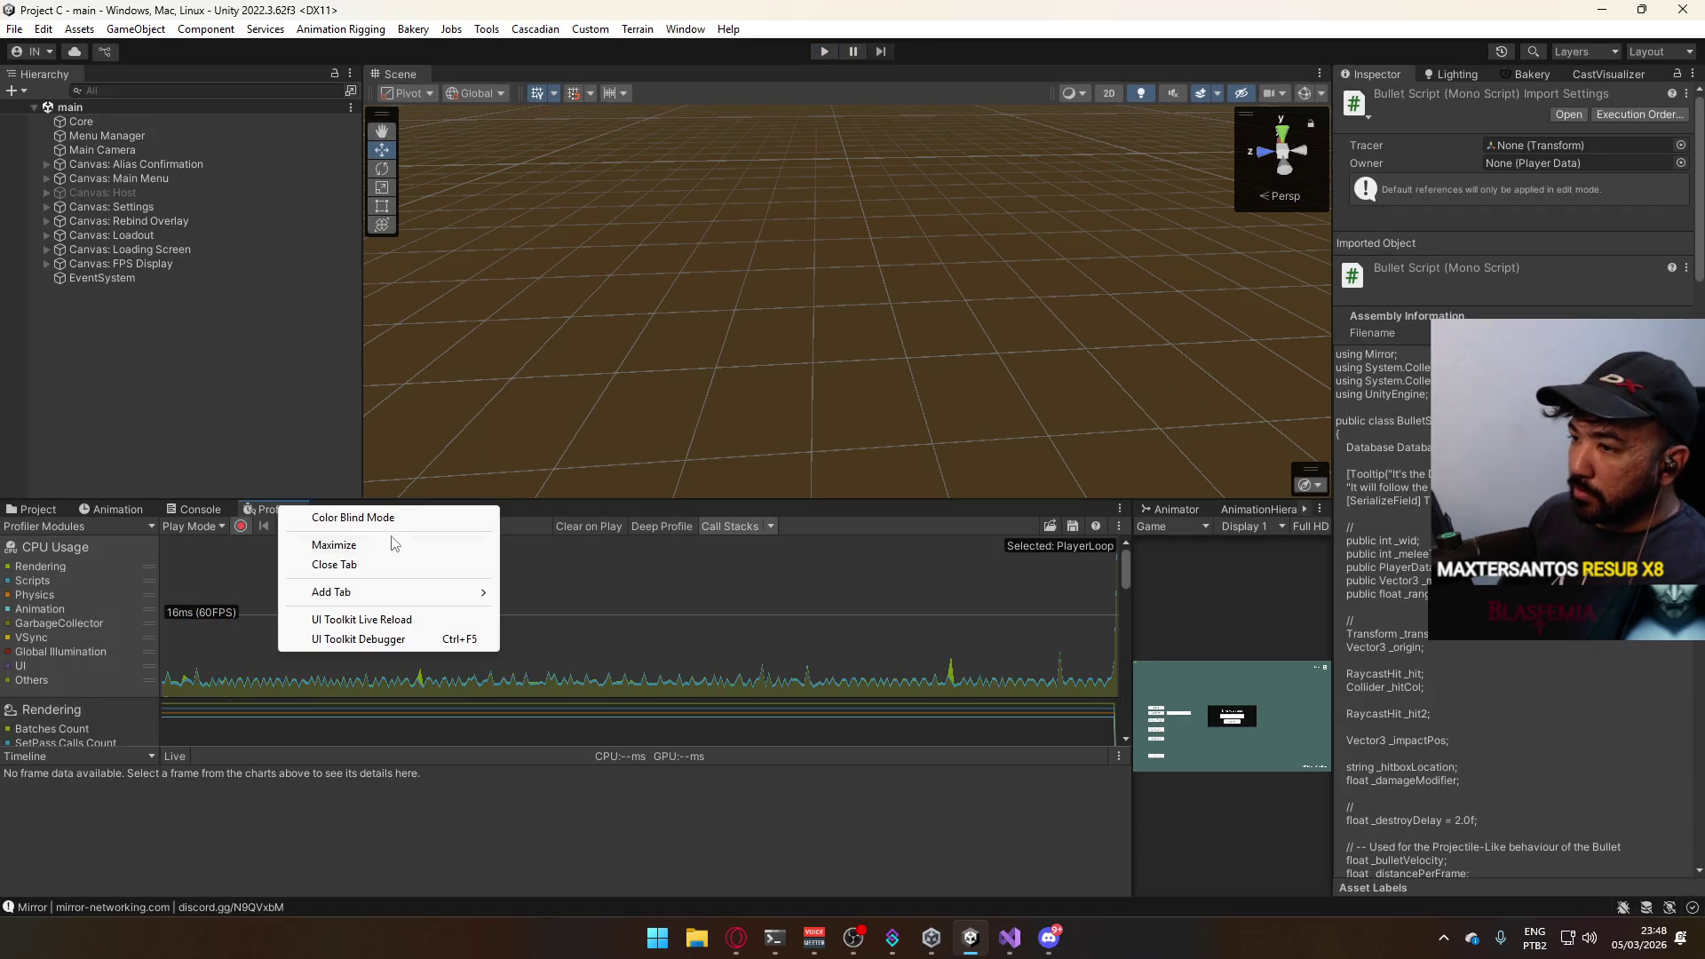
pyautogui.click(393, 568)
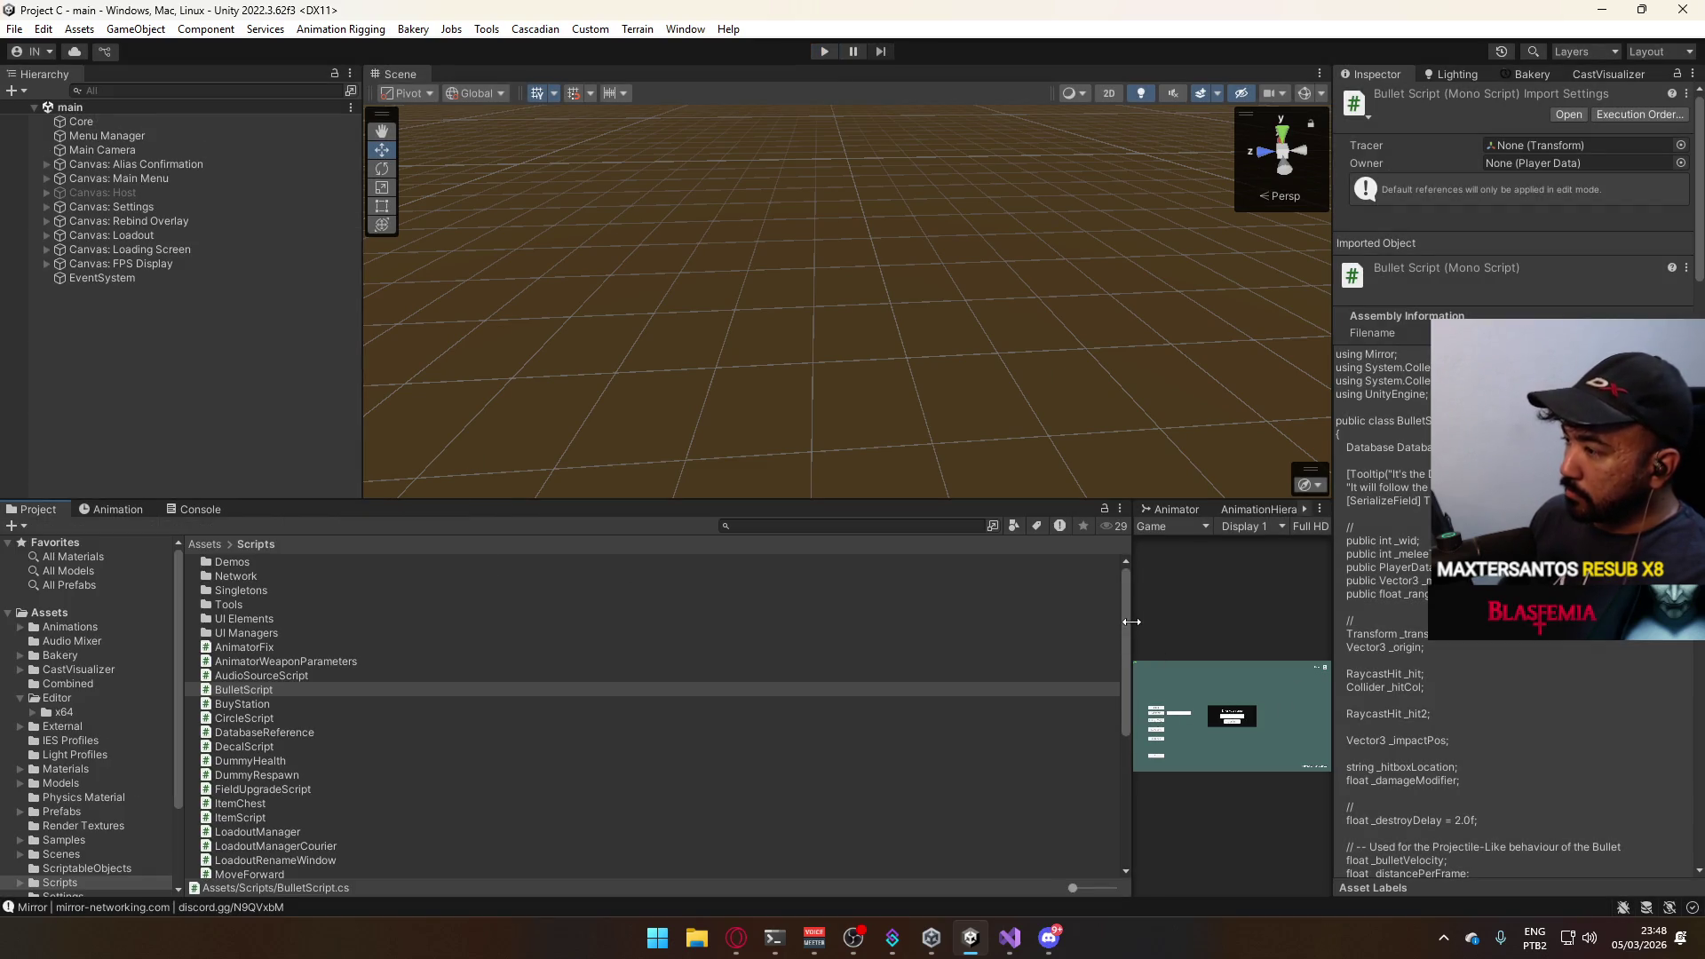
# Widen the Game view, restart play mode and host a new game session.
pyautogui.moveTo(1130, 621); pyautogui.dragTo(709, 620)
pyautogui.click(823, 51)
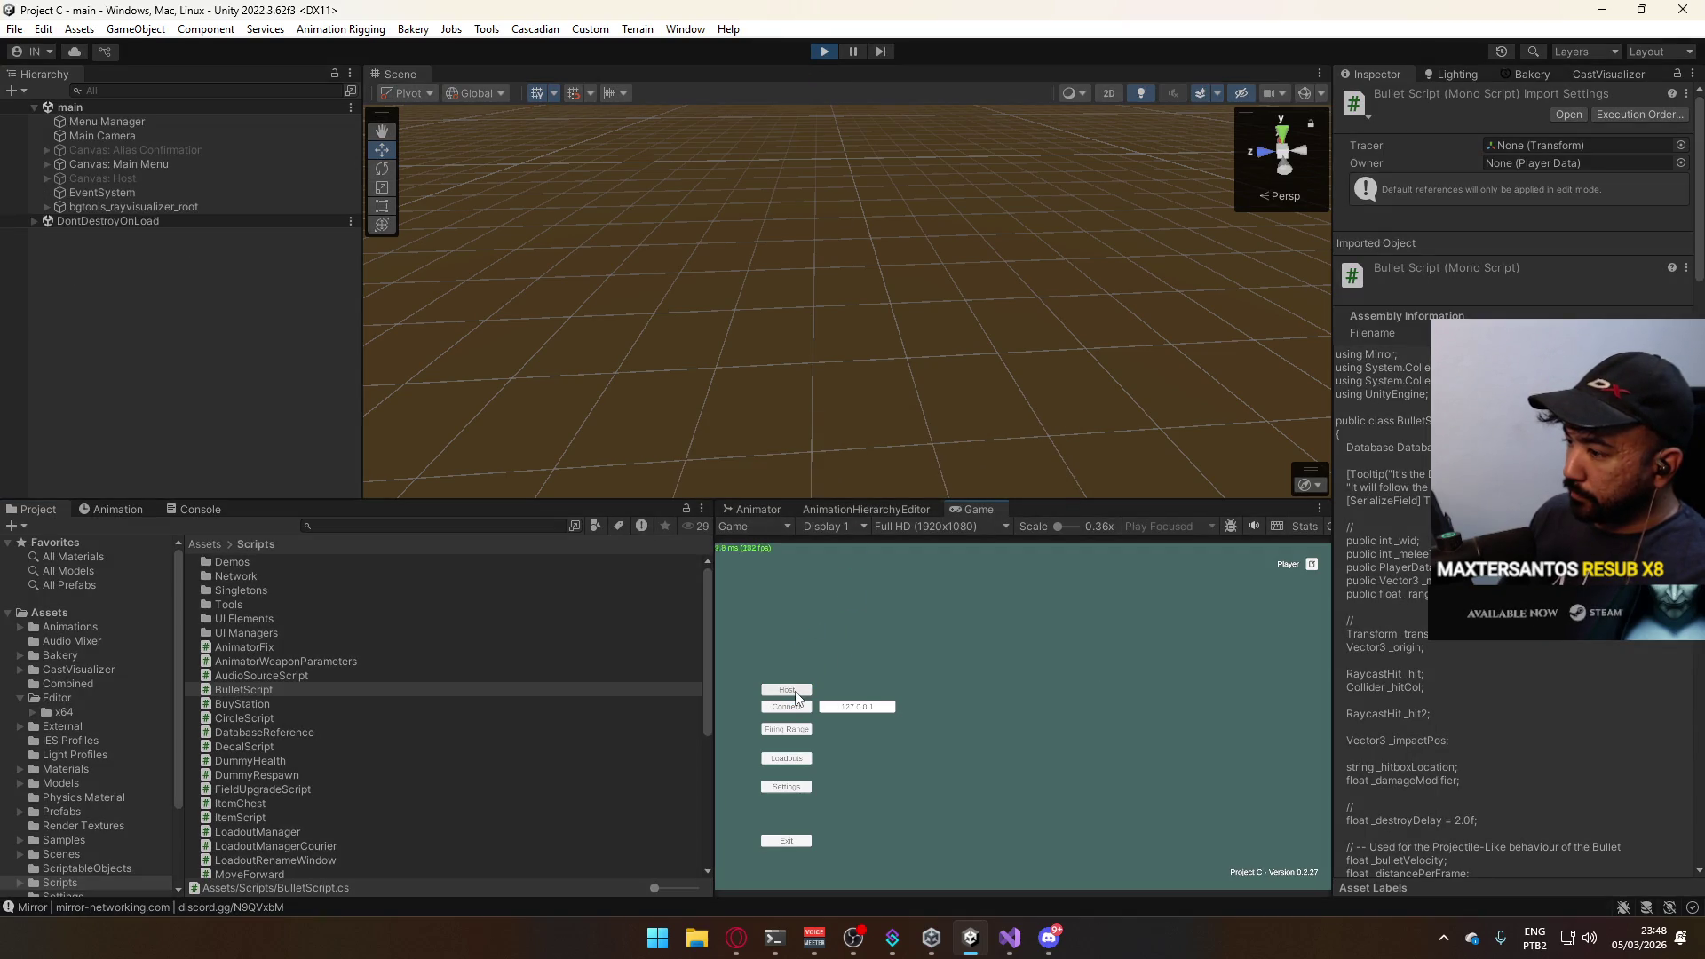
pyautogui.click(795, 691)
pyautogui.click(788, 726)
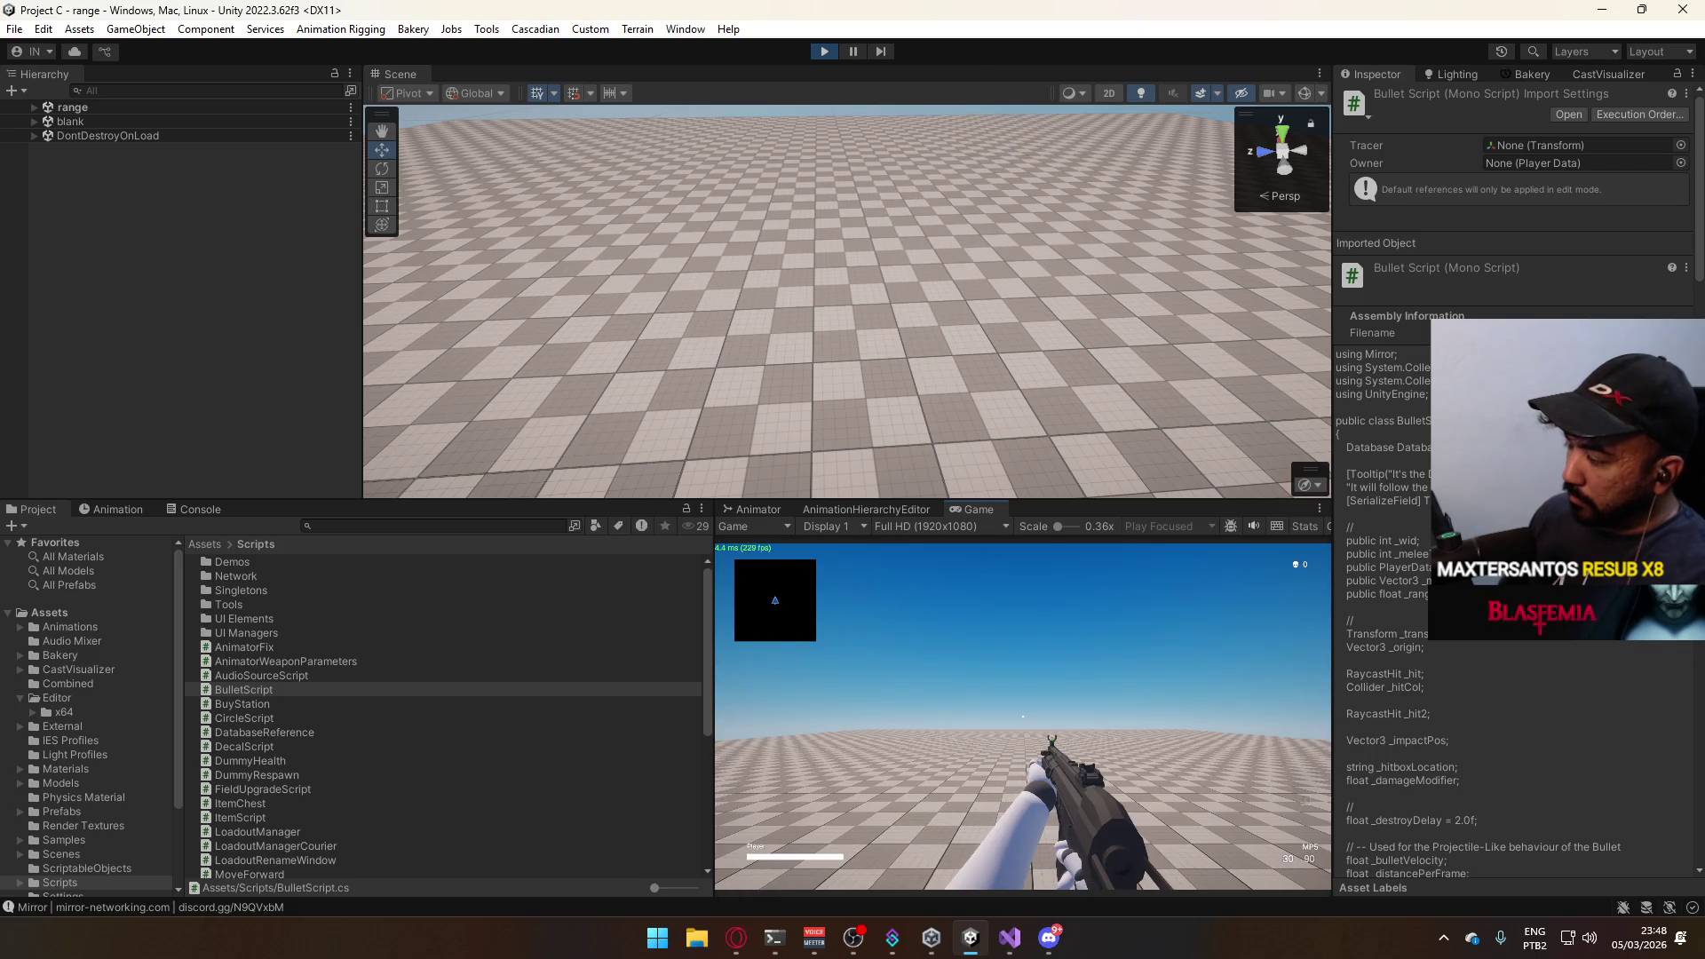
# With the firing range running, browse the Window menu and hover its Analysis submenu.
pyautogui.press('super')
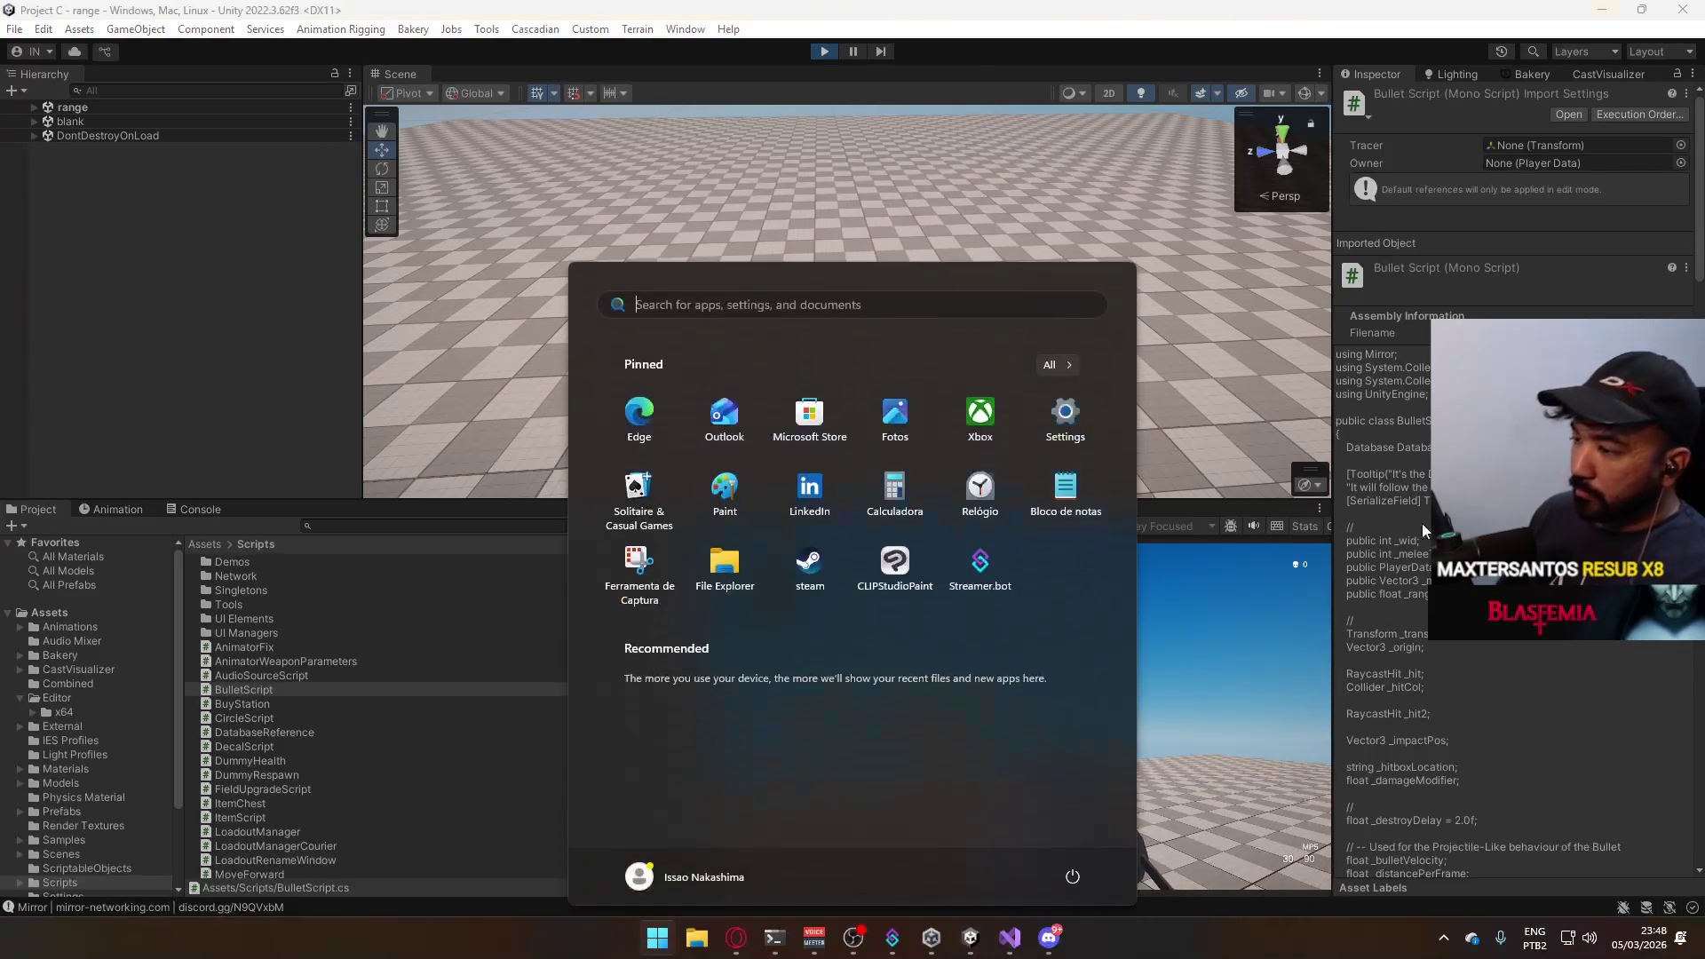
pyautogui.click(574, 37)
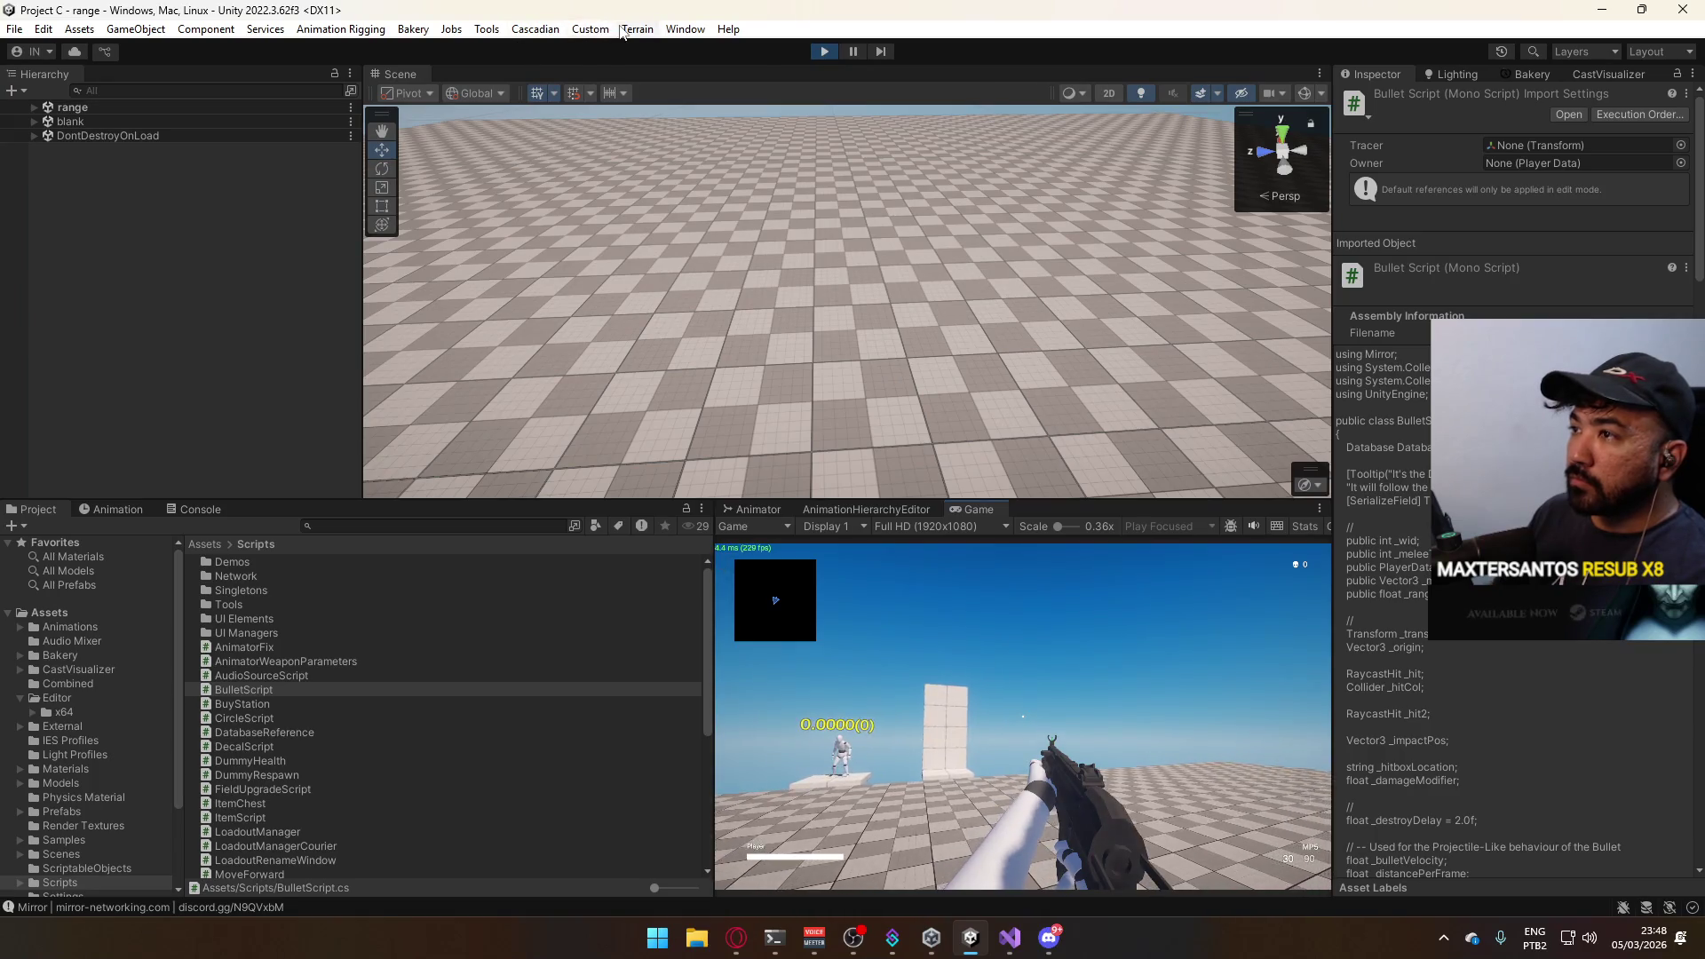
pyautogui.click(586, 29)
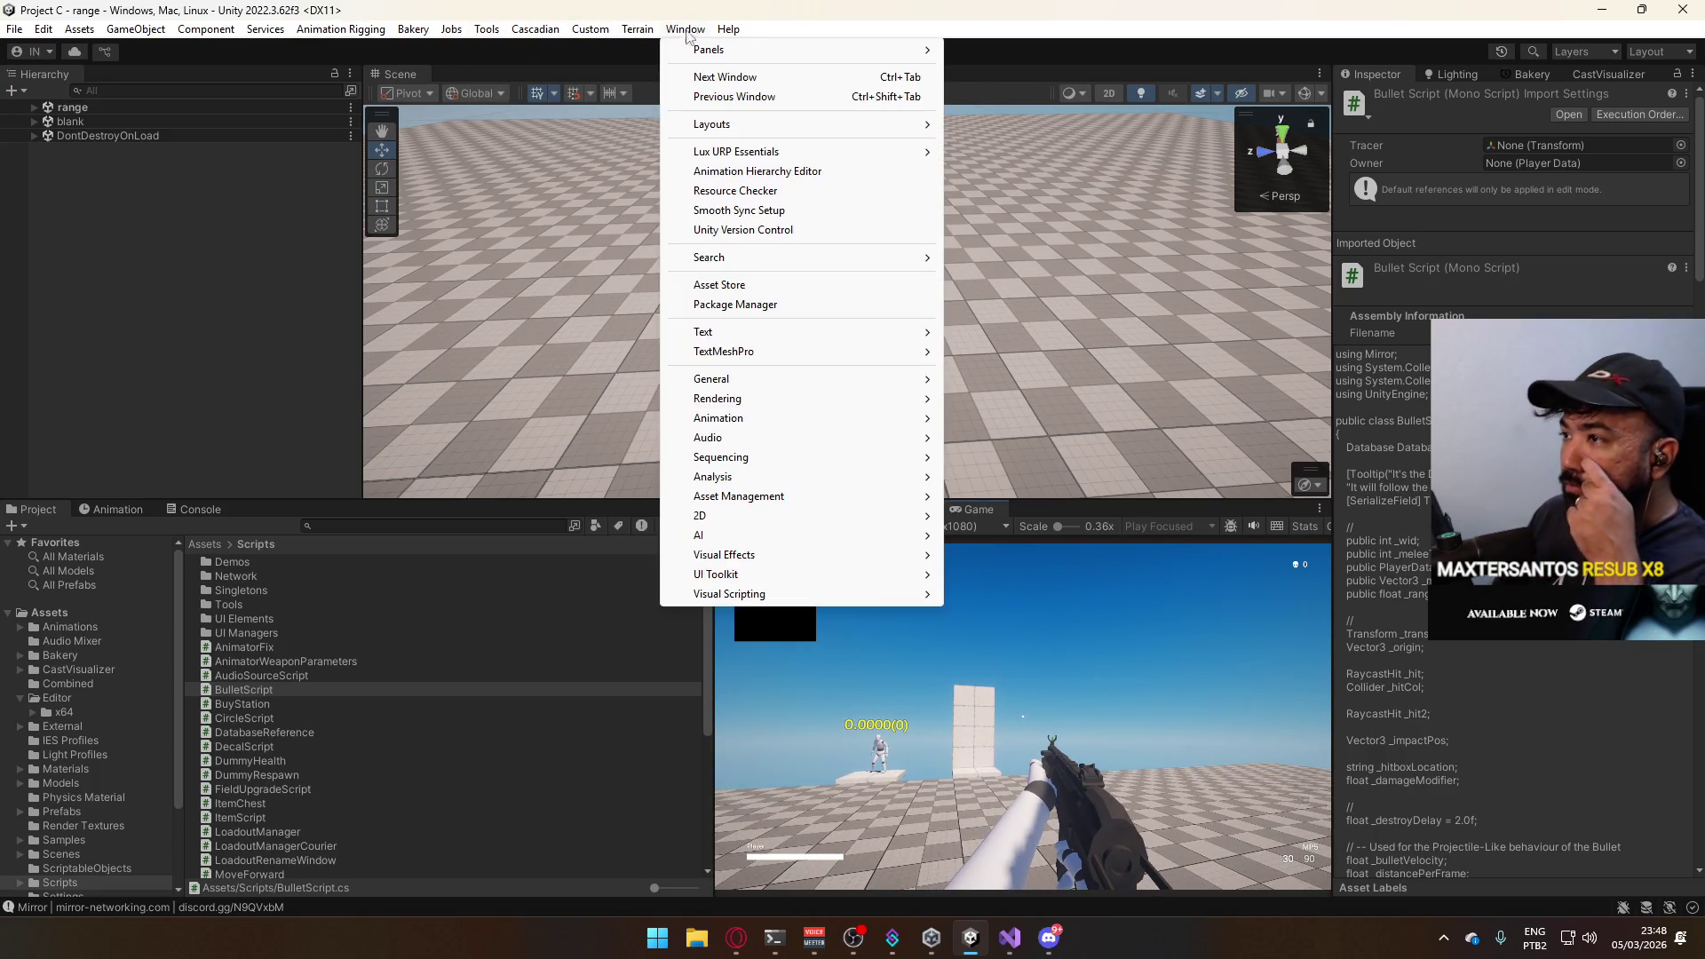
pyautogui.moveTo(718, 418)
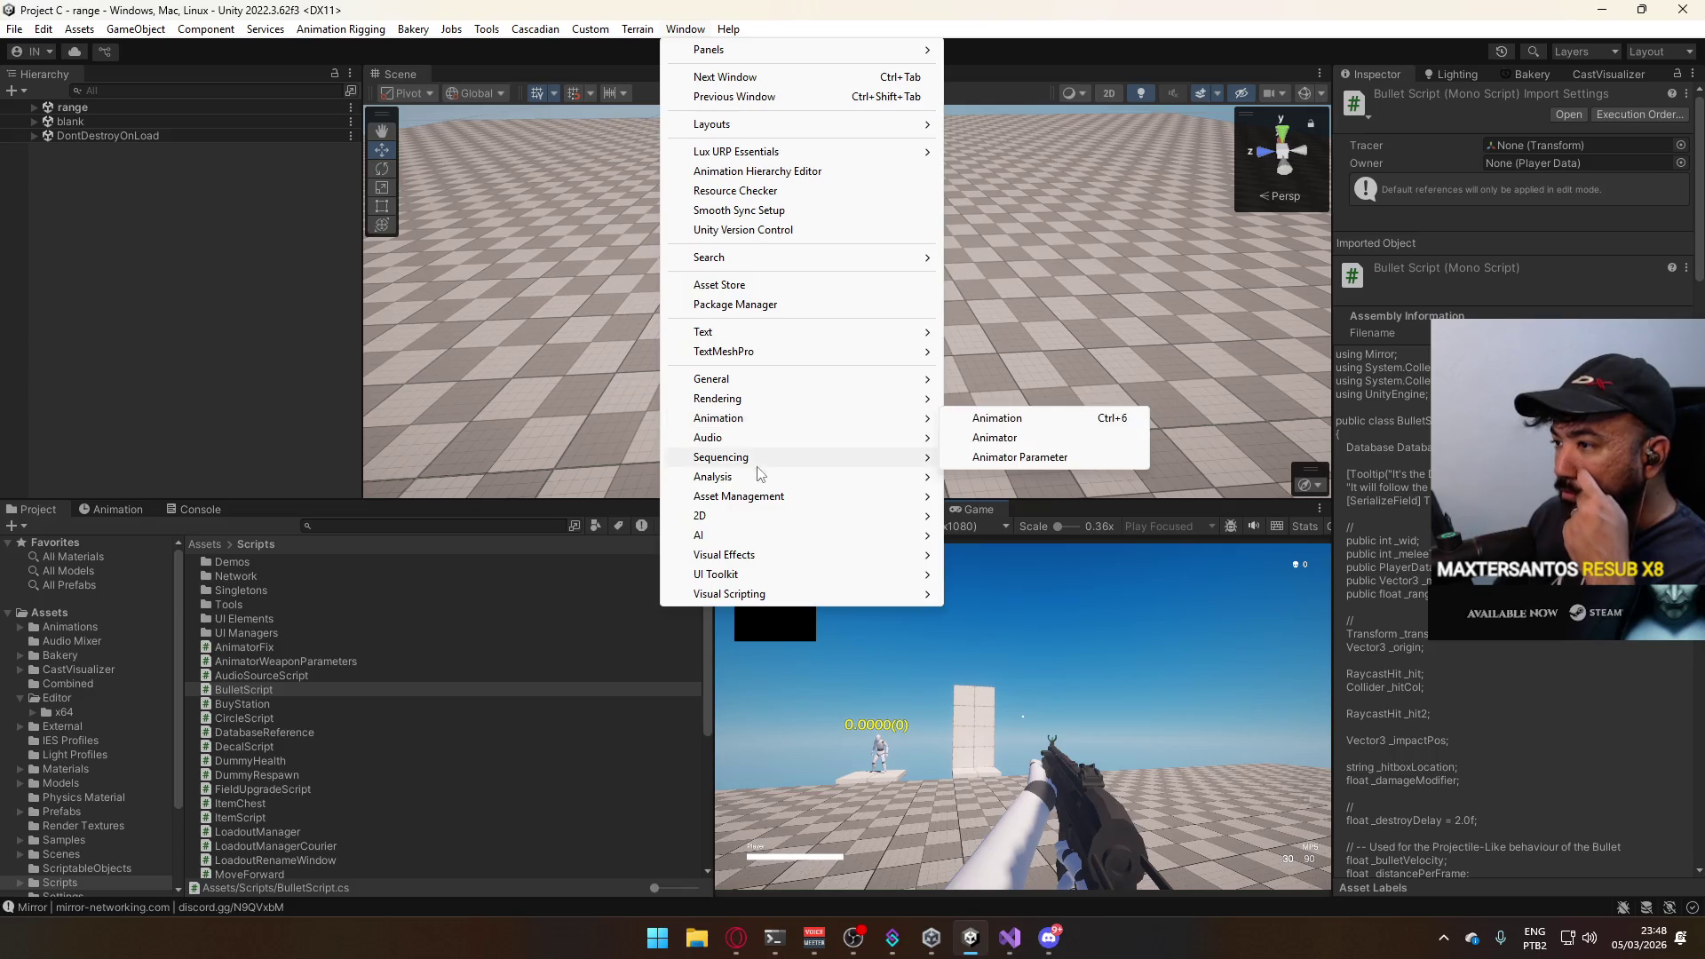
# Launch the Profiler from Window > Analysis and float it as its own window.
pyautogui.click(985, 475)
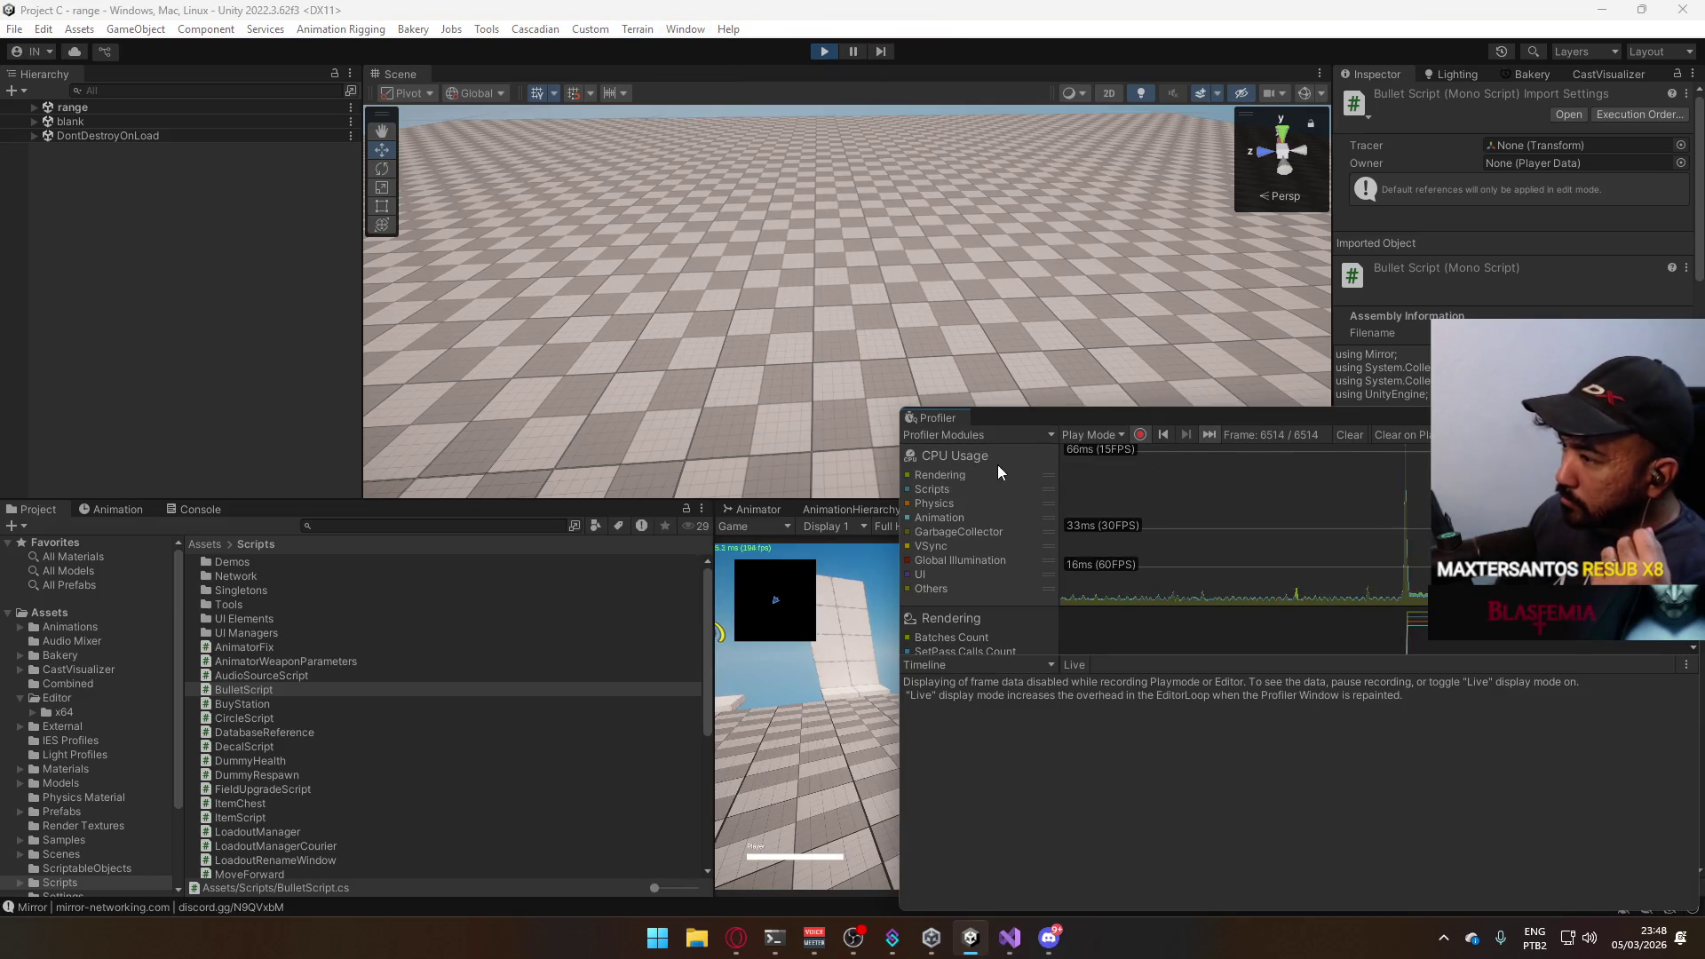
pyautogui.moveTo(1205, 415); pyautogui.dragTo(310, 186)
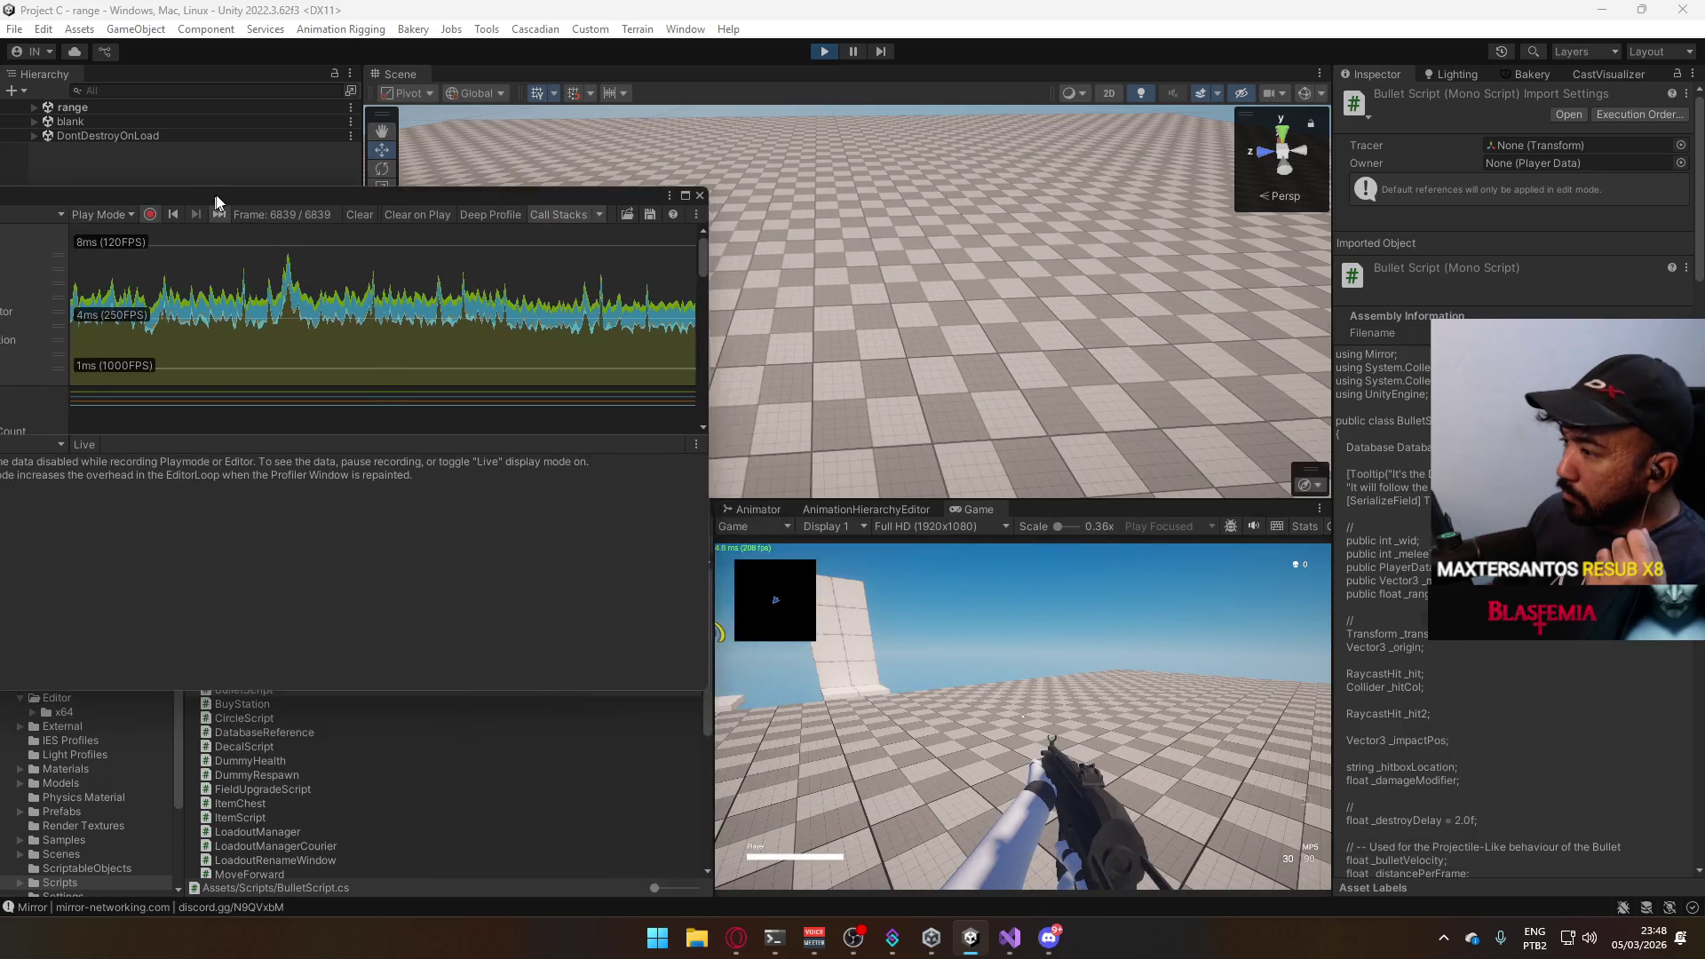
pyautogui.scroll(-3, 135, 334)
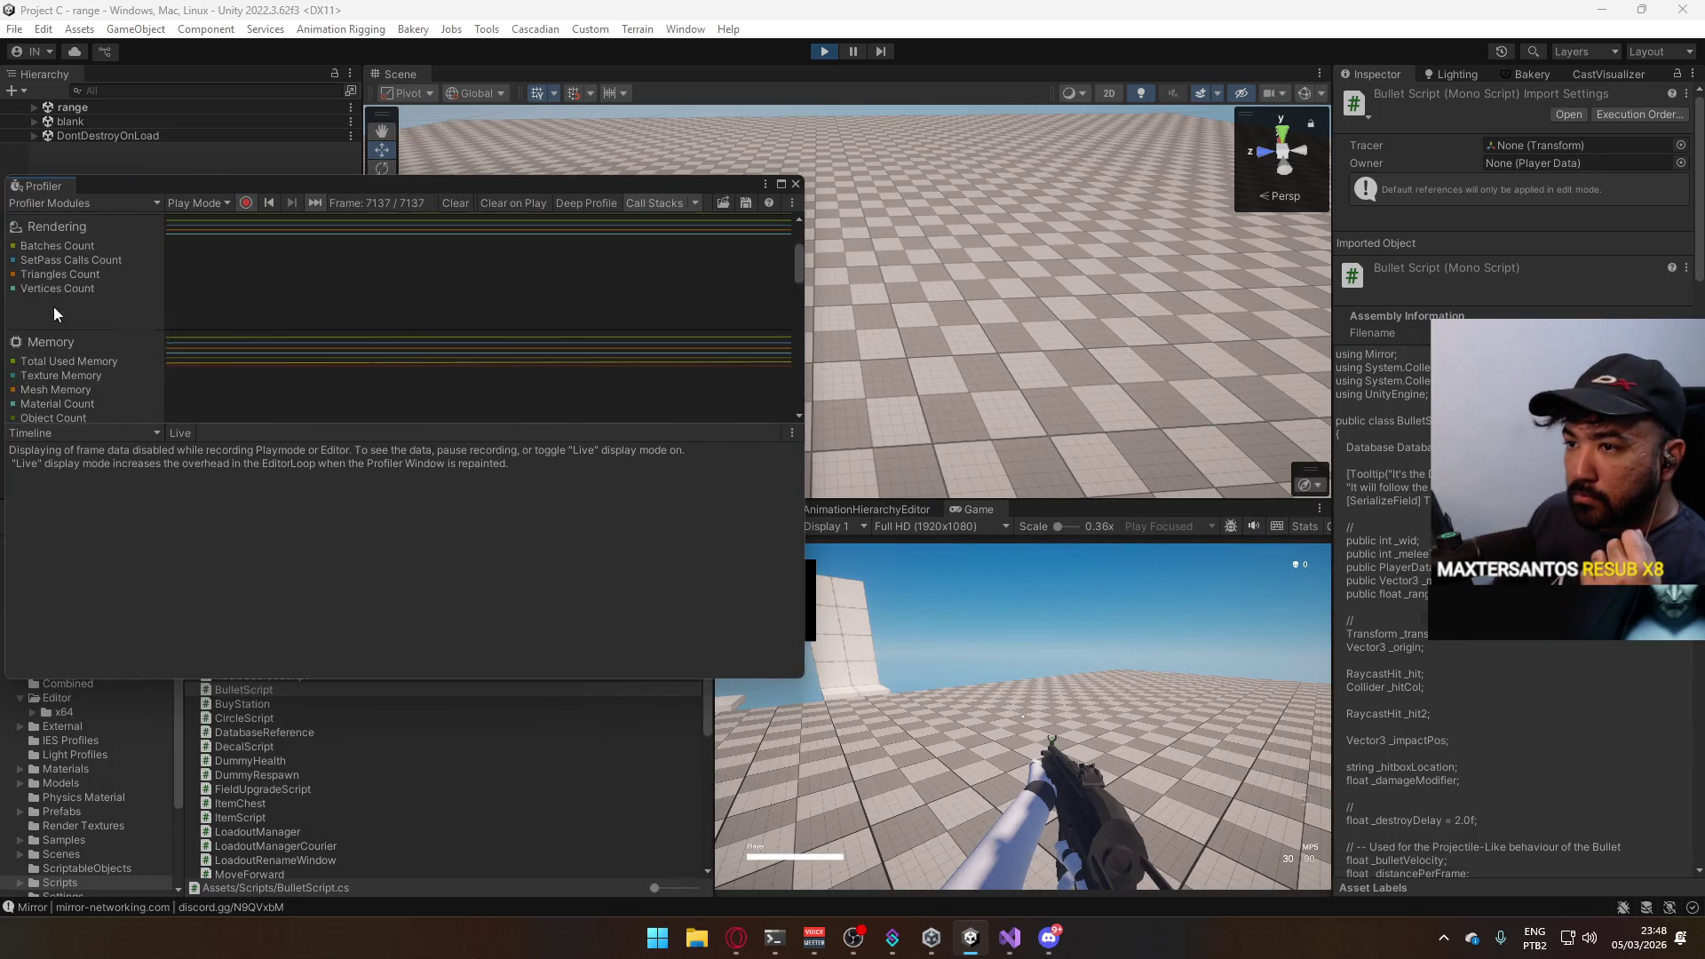
pyautogui.scroll(-3, 53, 306)
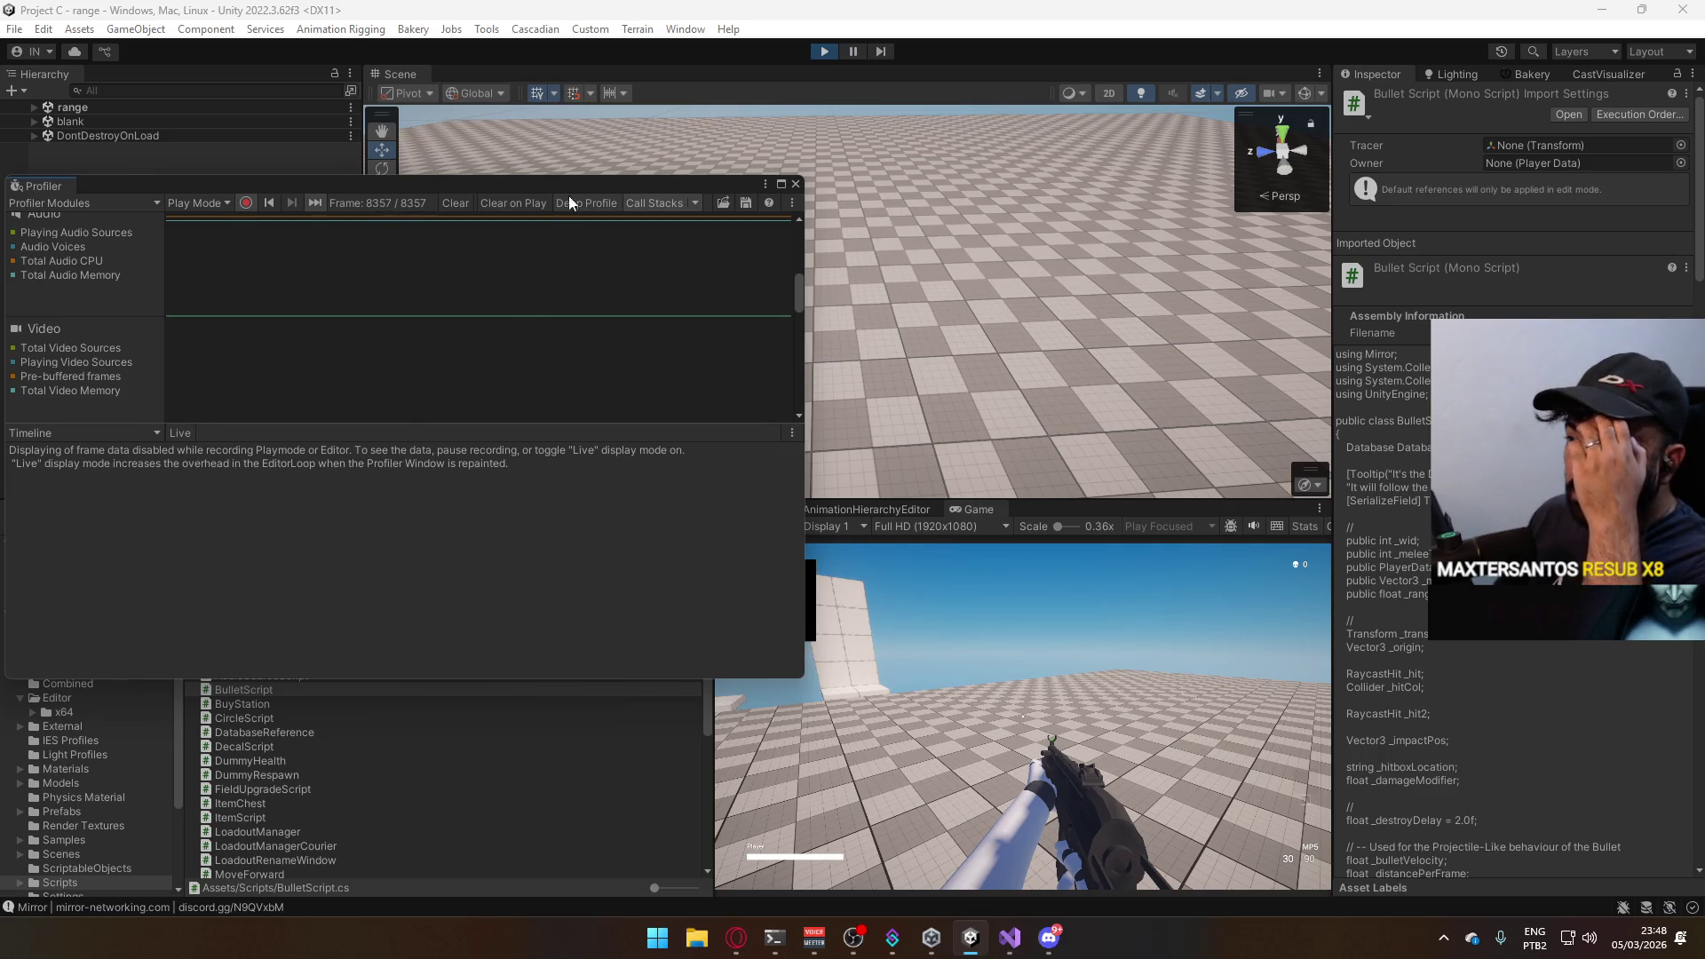
# Toggle Record off, on and off again to freeze a frame's thread timings, then refocus the game.
pyautogui.click(246, 203)
pyautogui.click(247, 203)
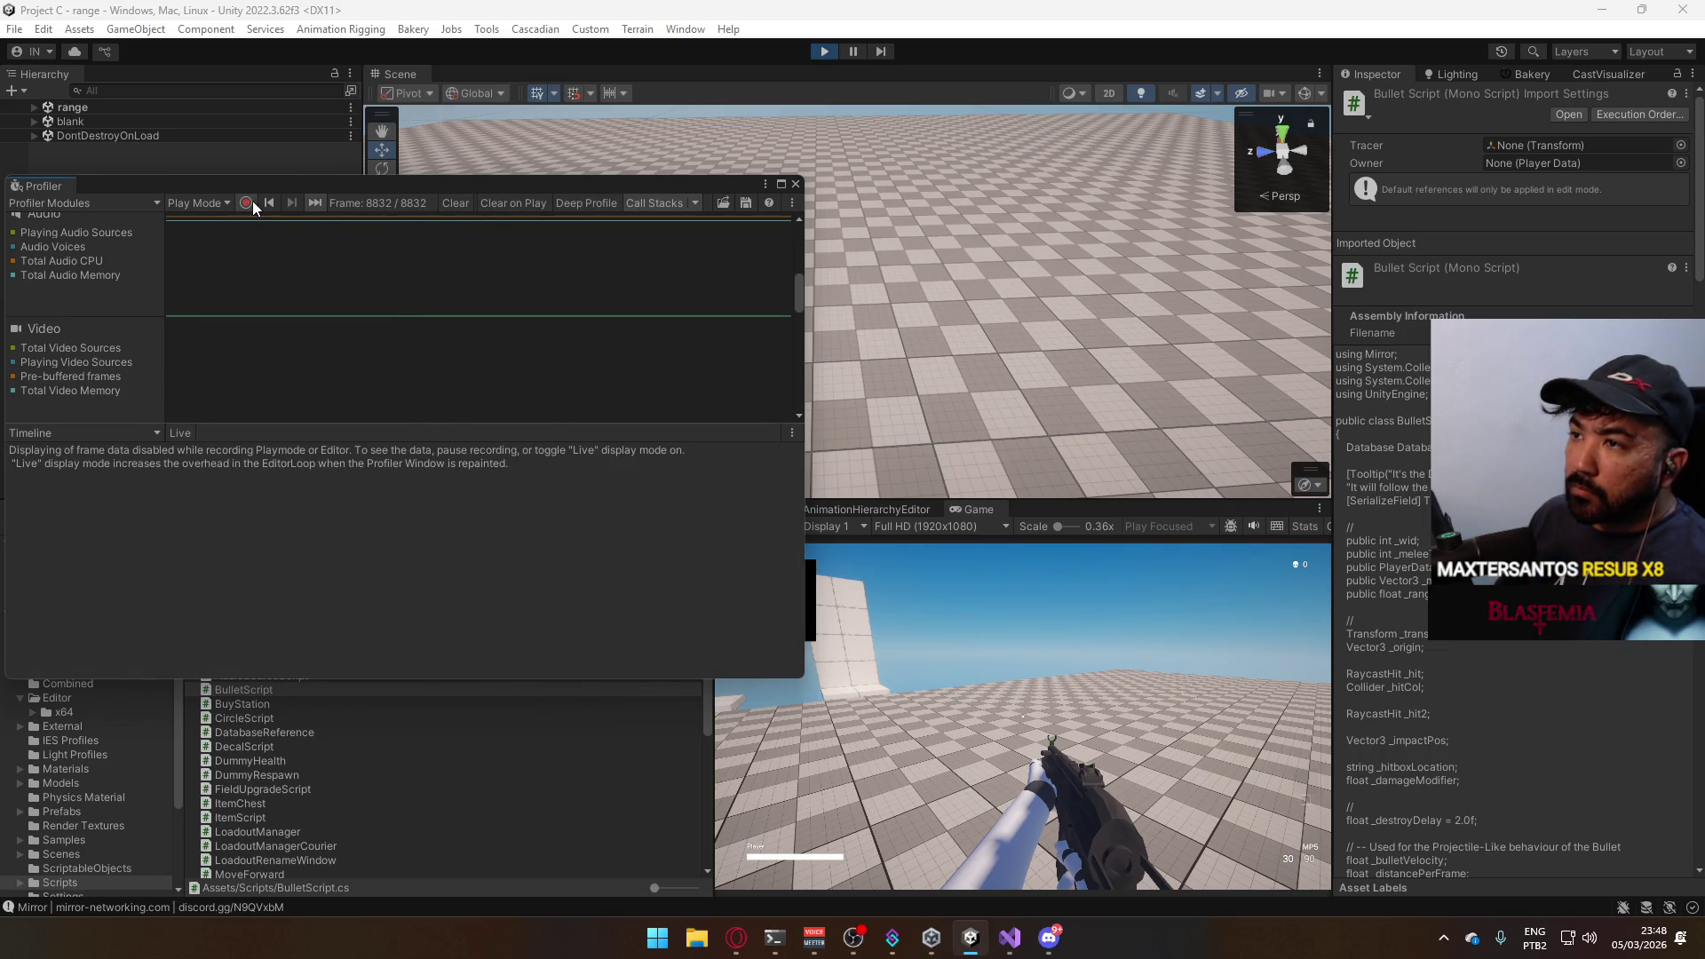
pyautogui.click(247, 203)
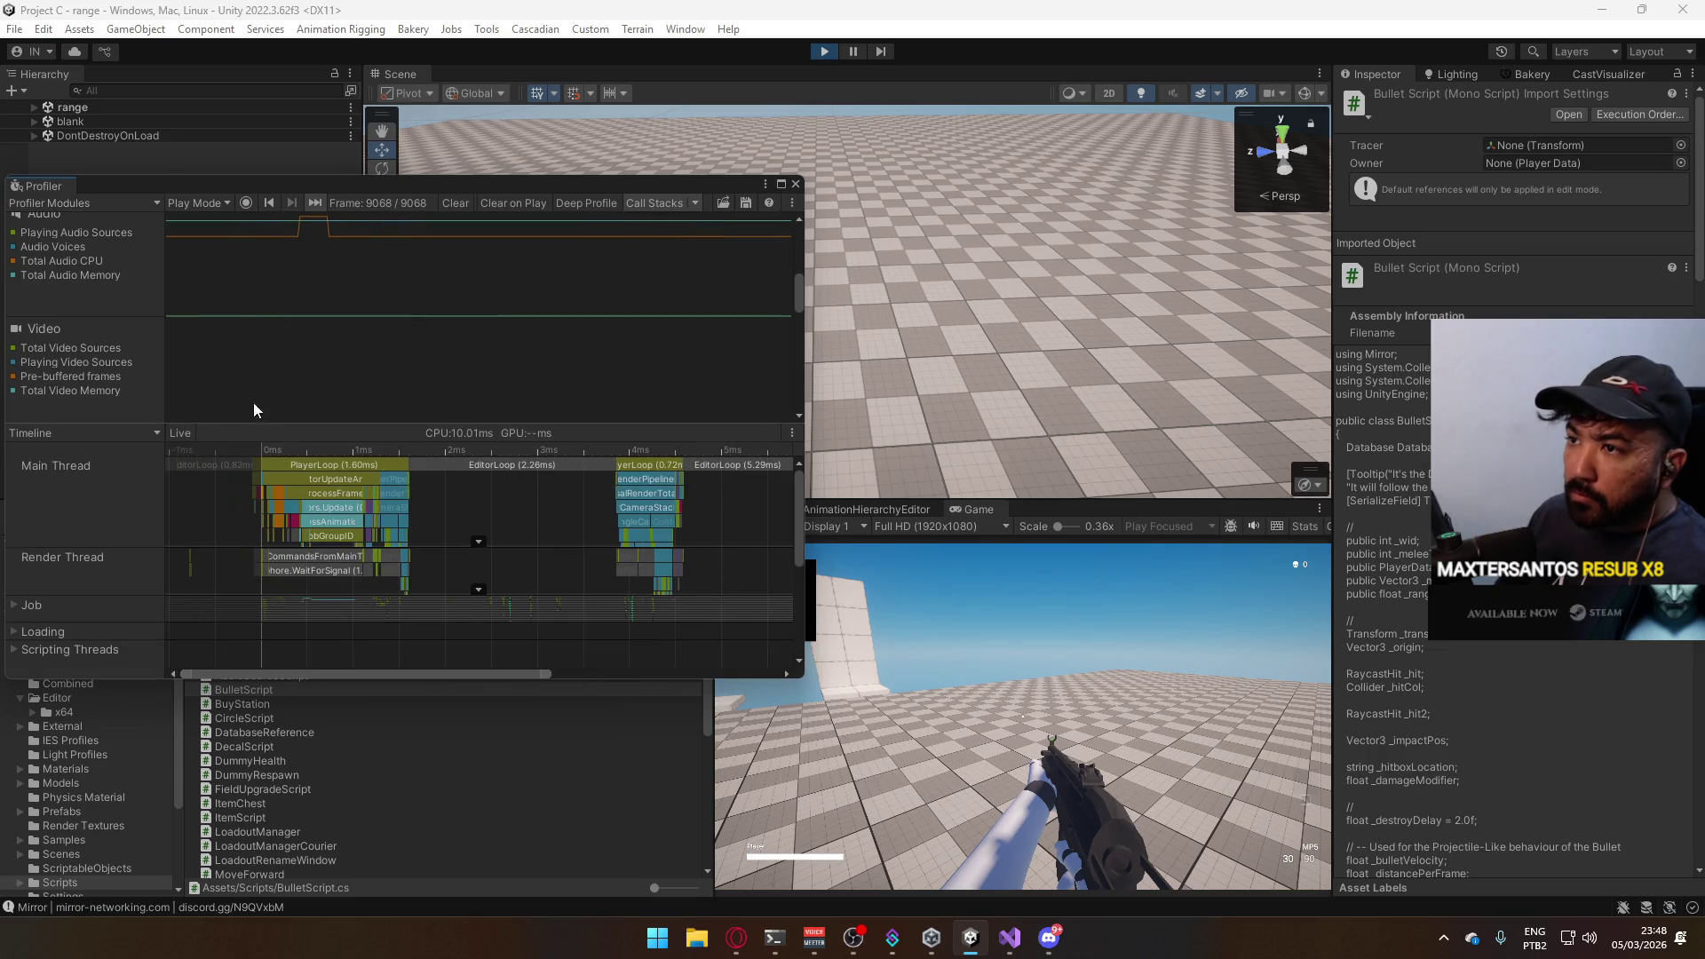
pyautogui.click(1152, 795)
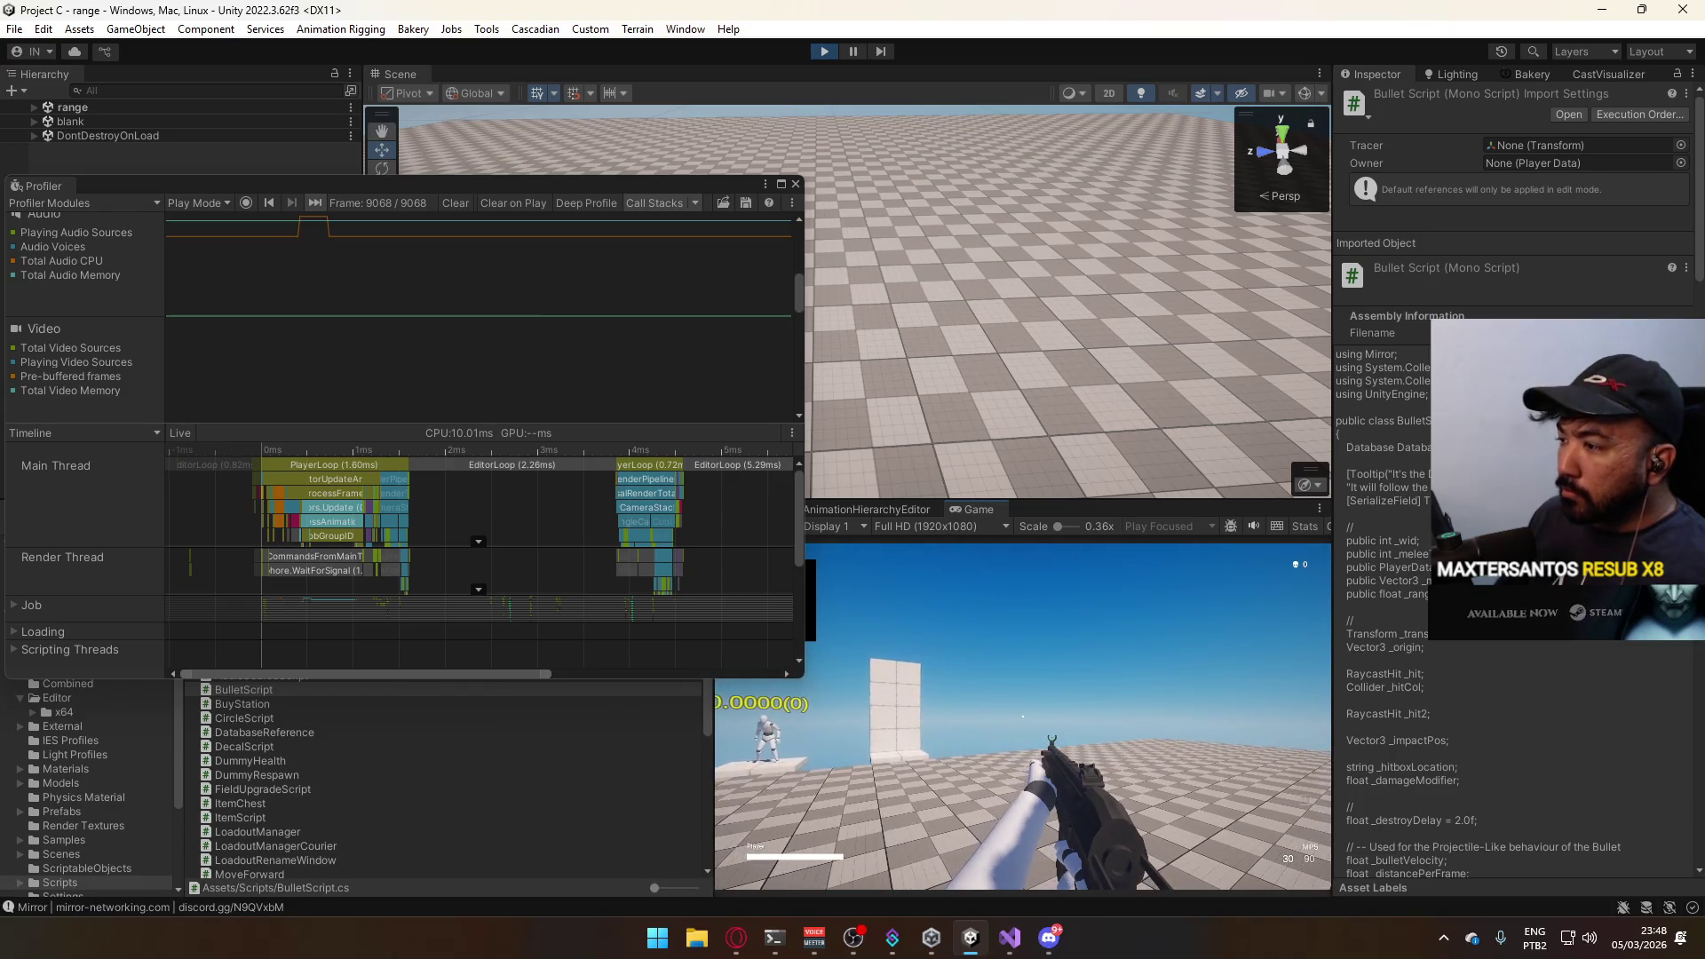
# Request Deep Profile for script-level profiling.
pyautogui.press('super')
pyautogui.press('super')
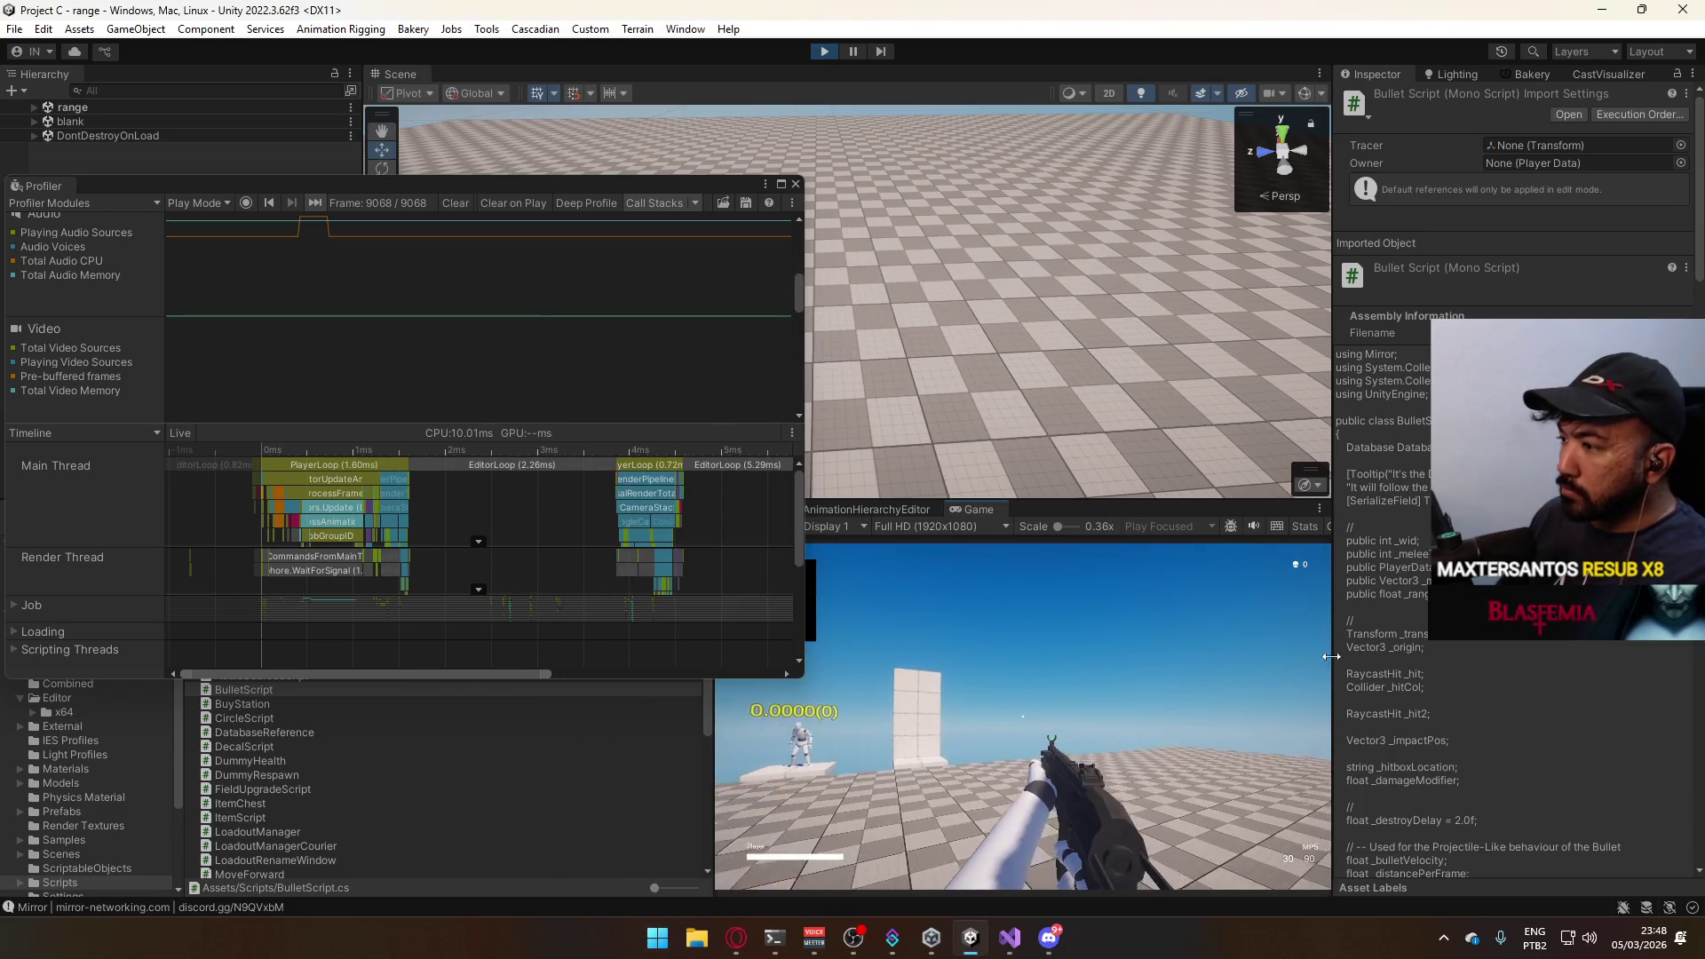
pyautogui.press('super')
pyautogui.press('super')
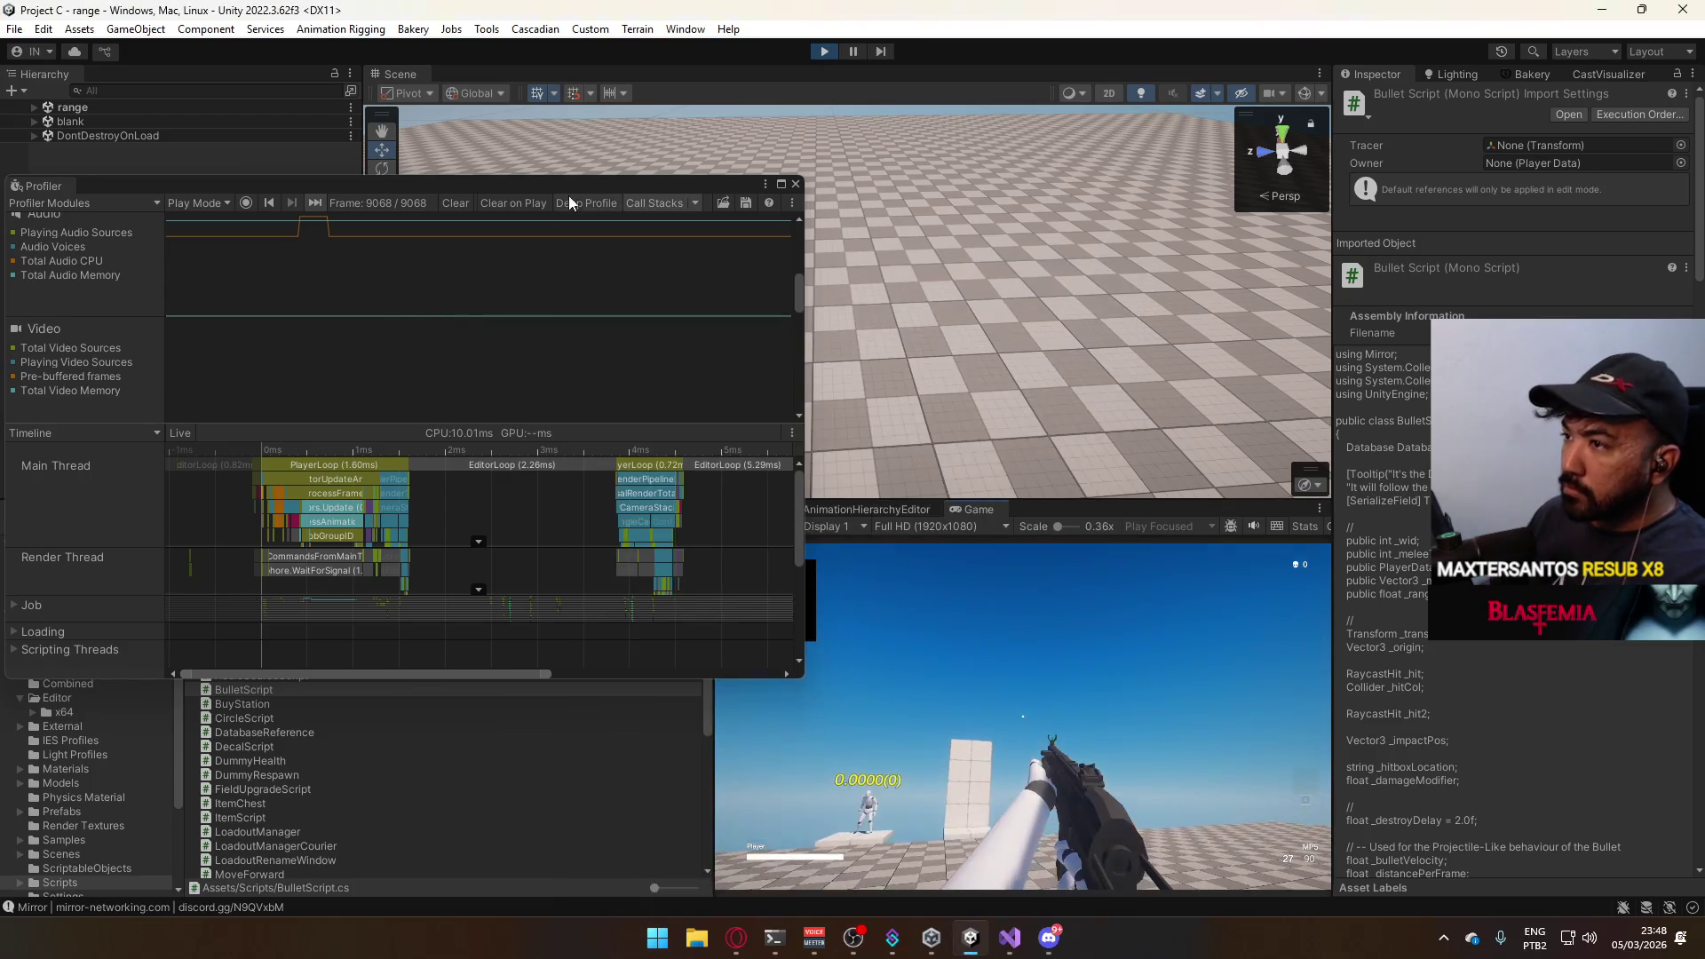
pyautogui.click(586, 203)
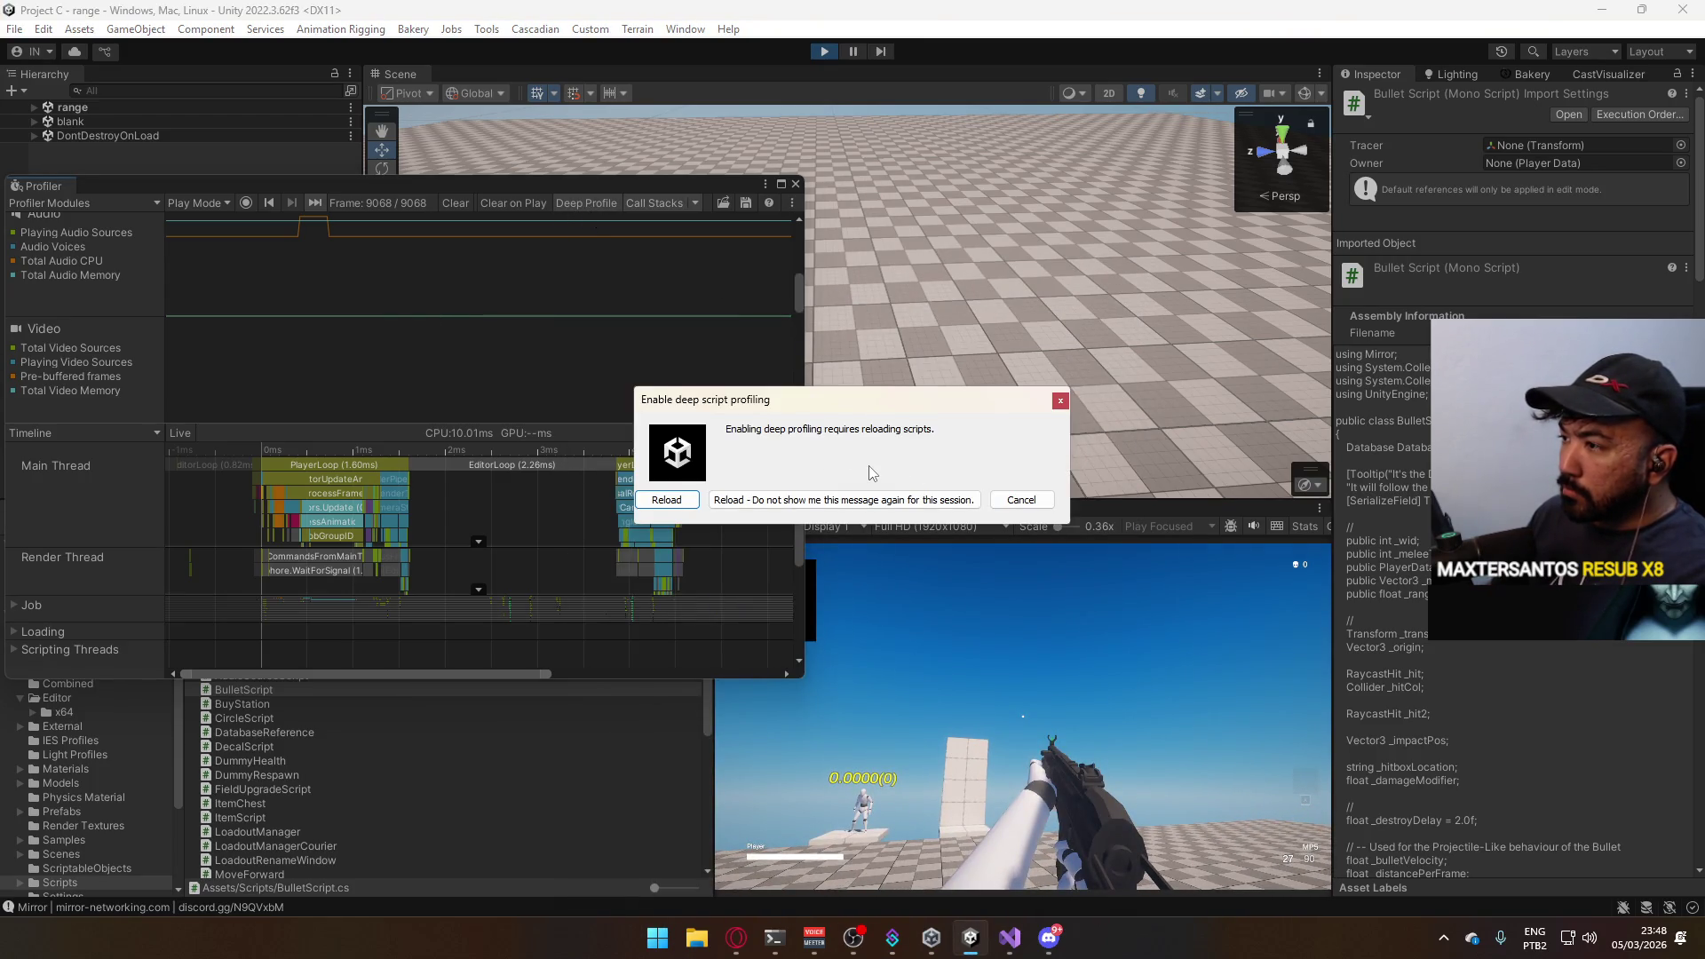
# Cancel the deep profiling reload and resume recording the play-mode session.
pyautogui.click(1021, 500)
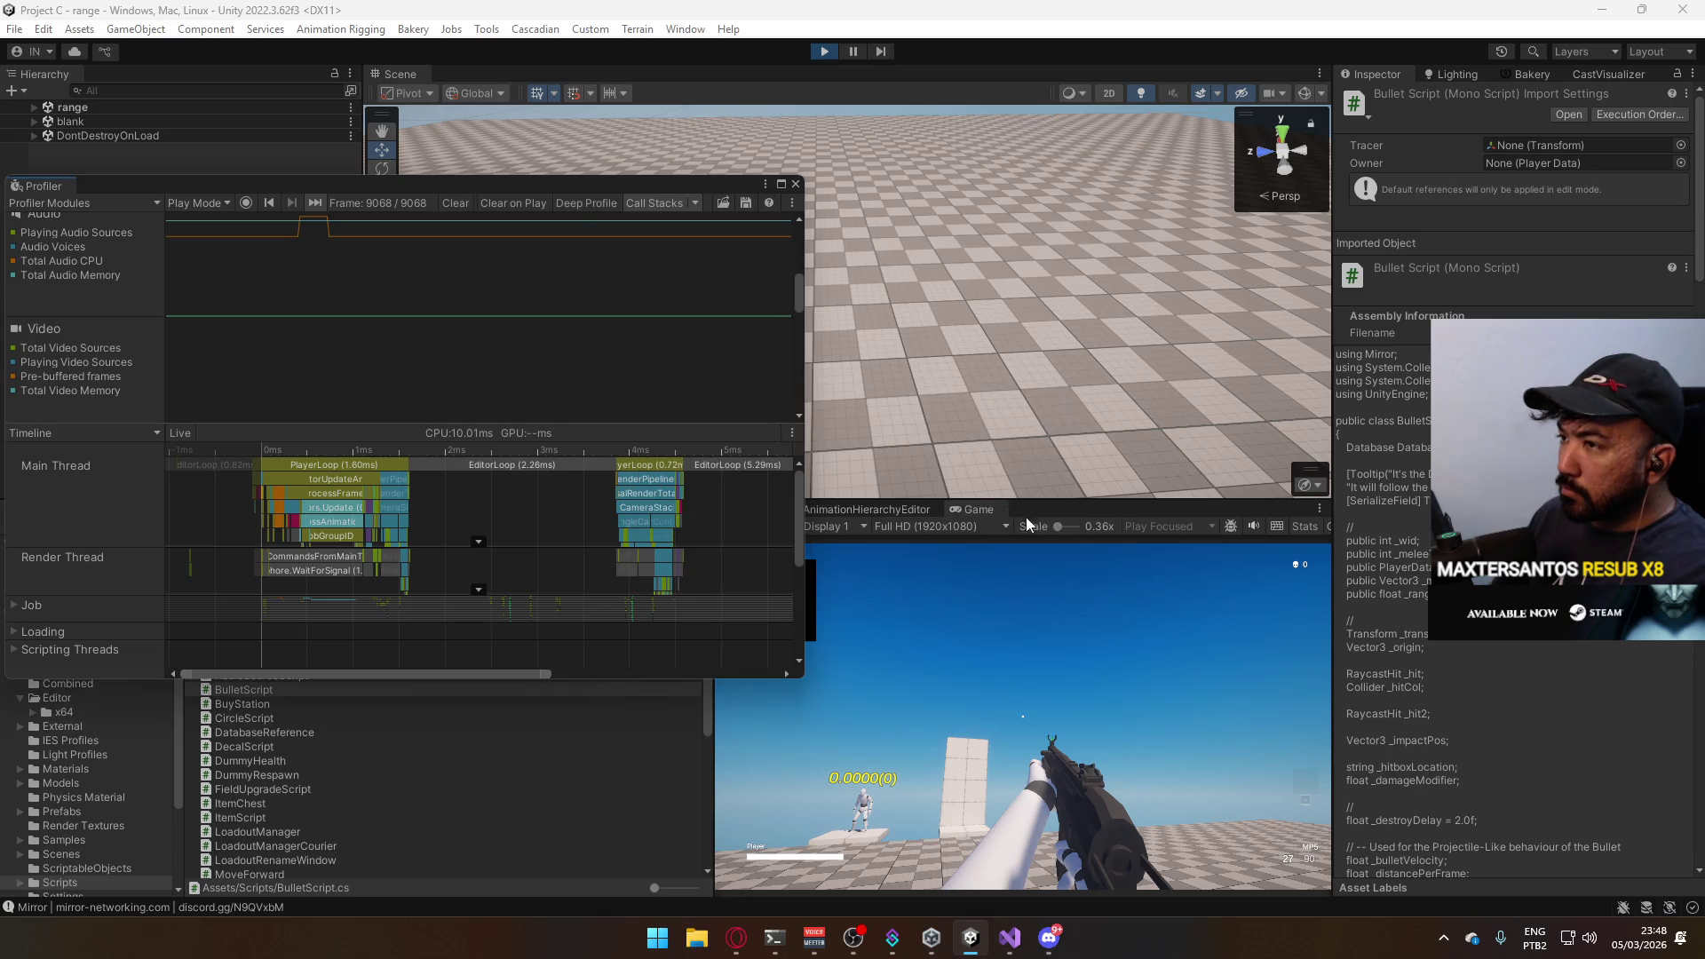
pyautogui.press('super')
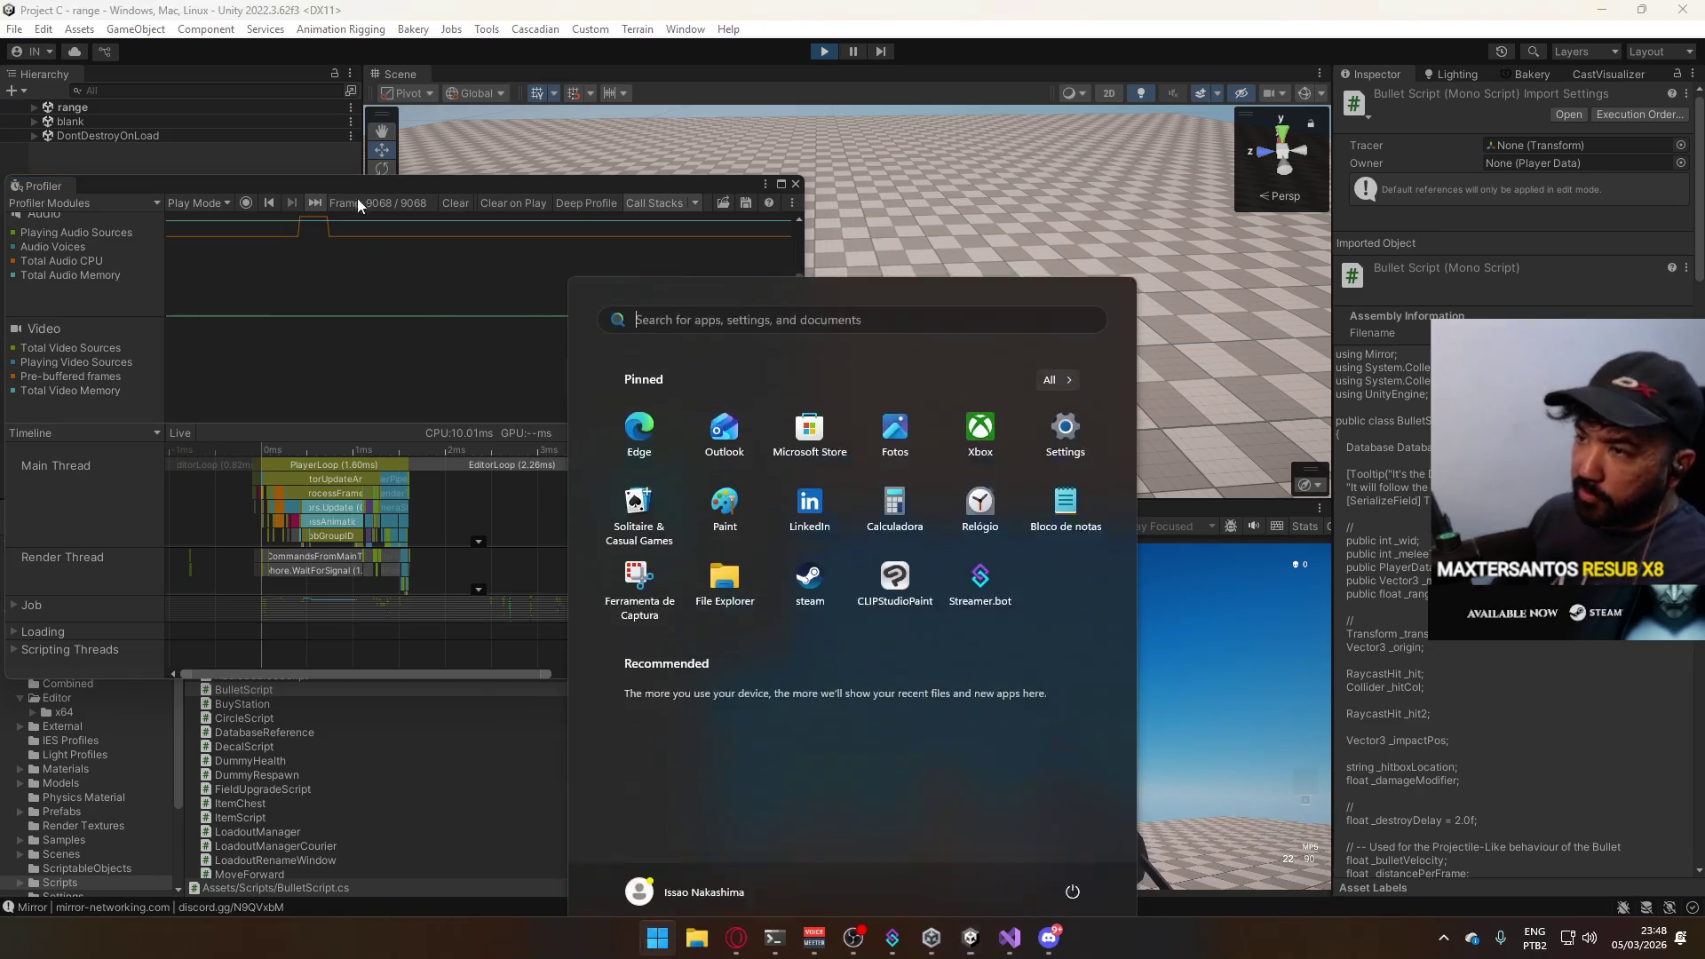
pyautogui.press('super')
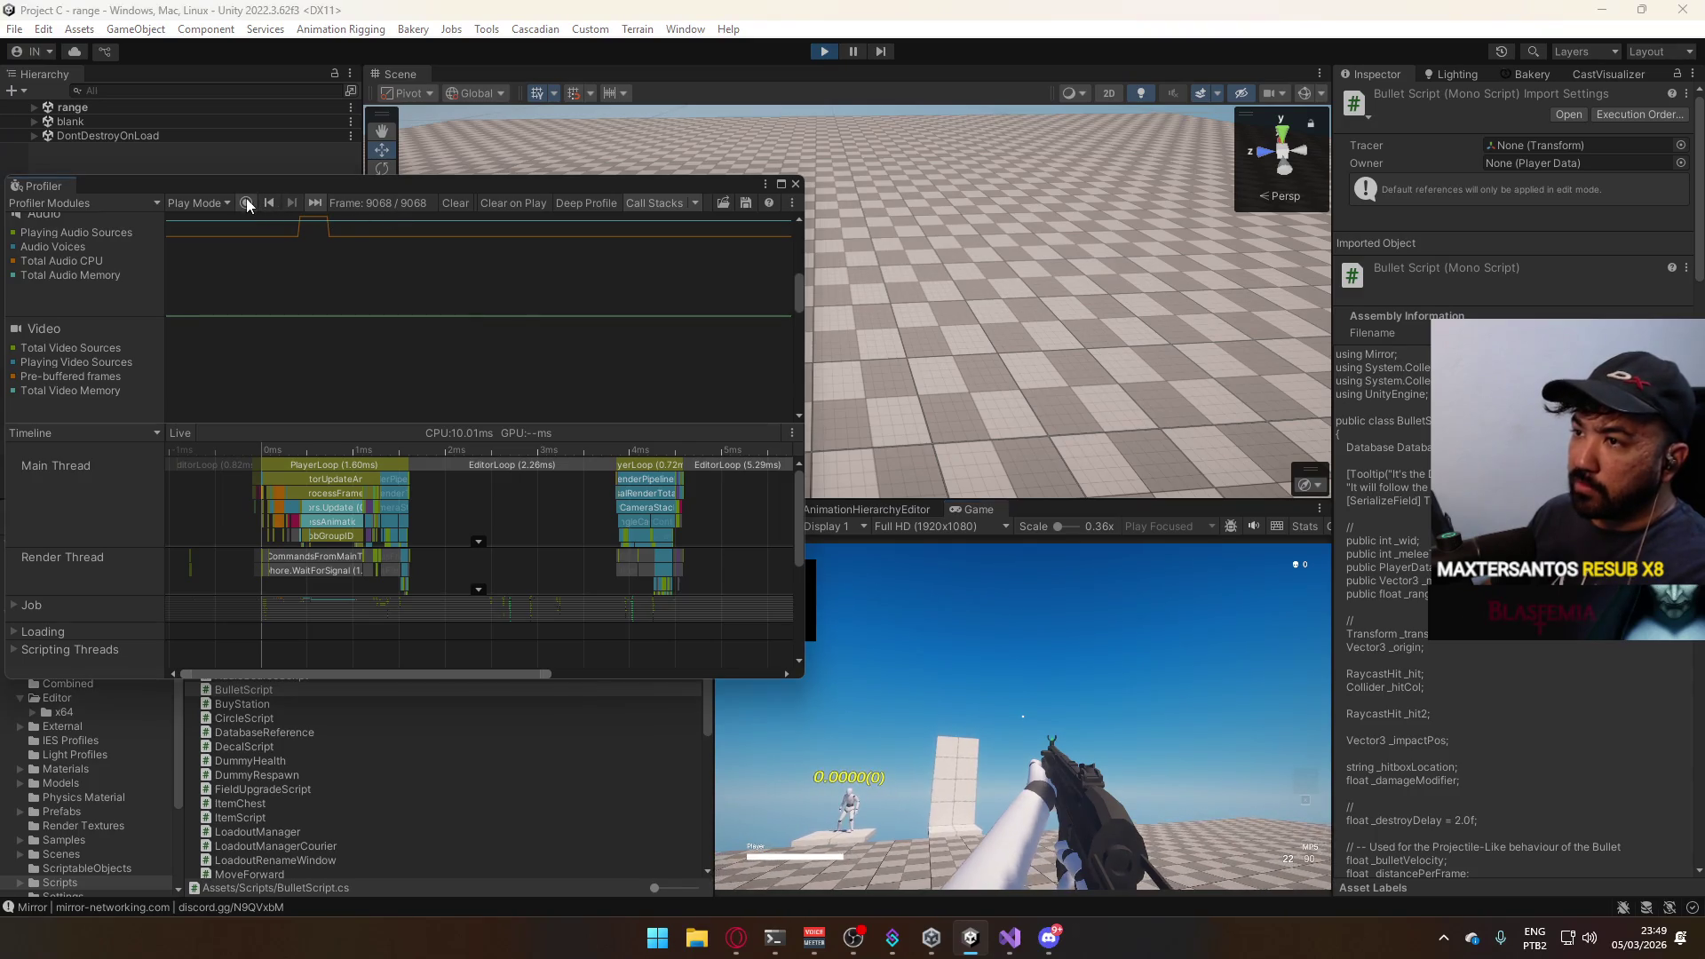
pyautogui.click(246, 202)
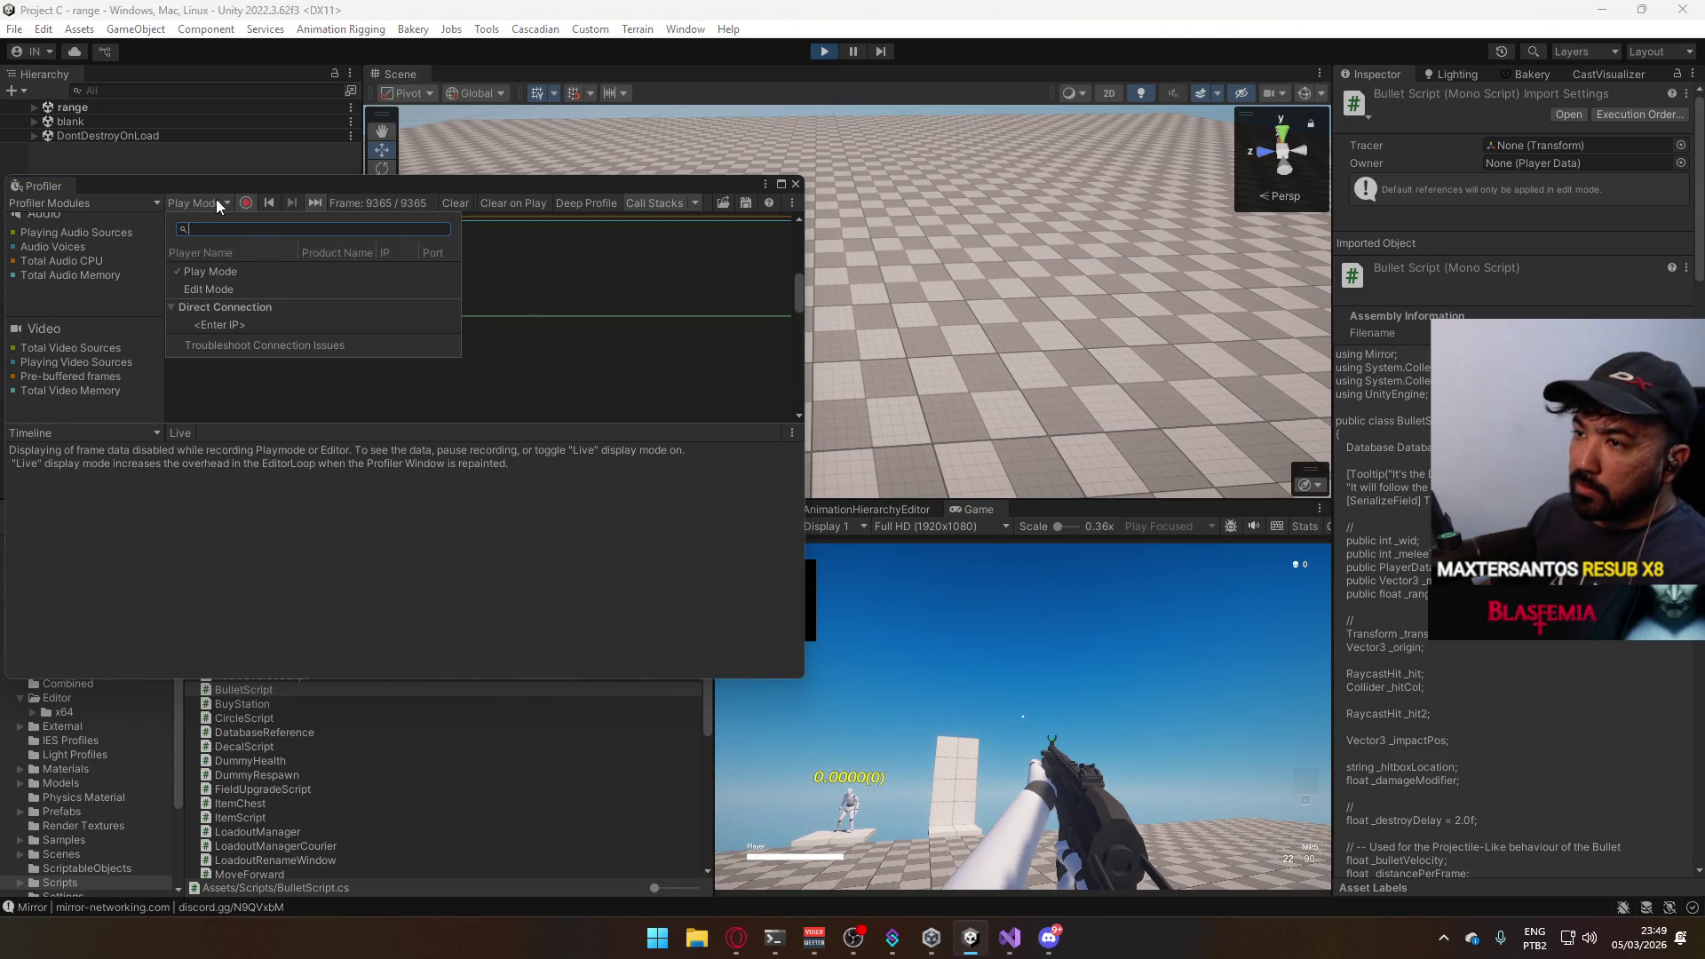
pyautogui.click(217, 198)
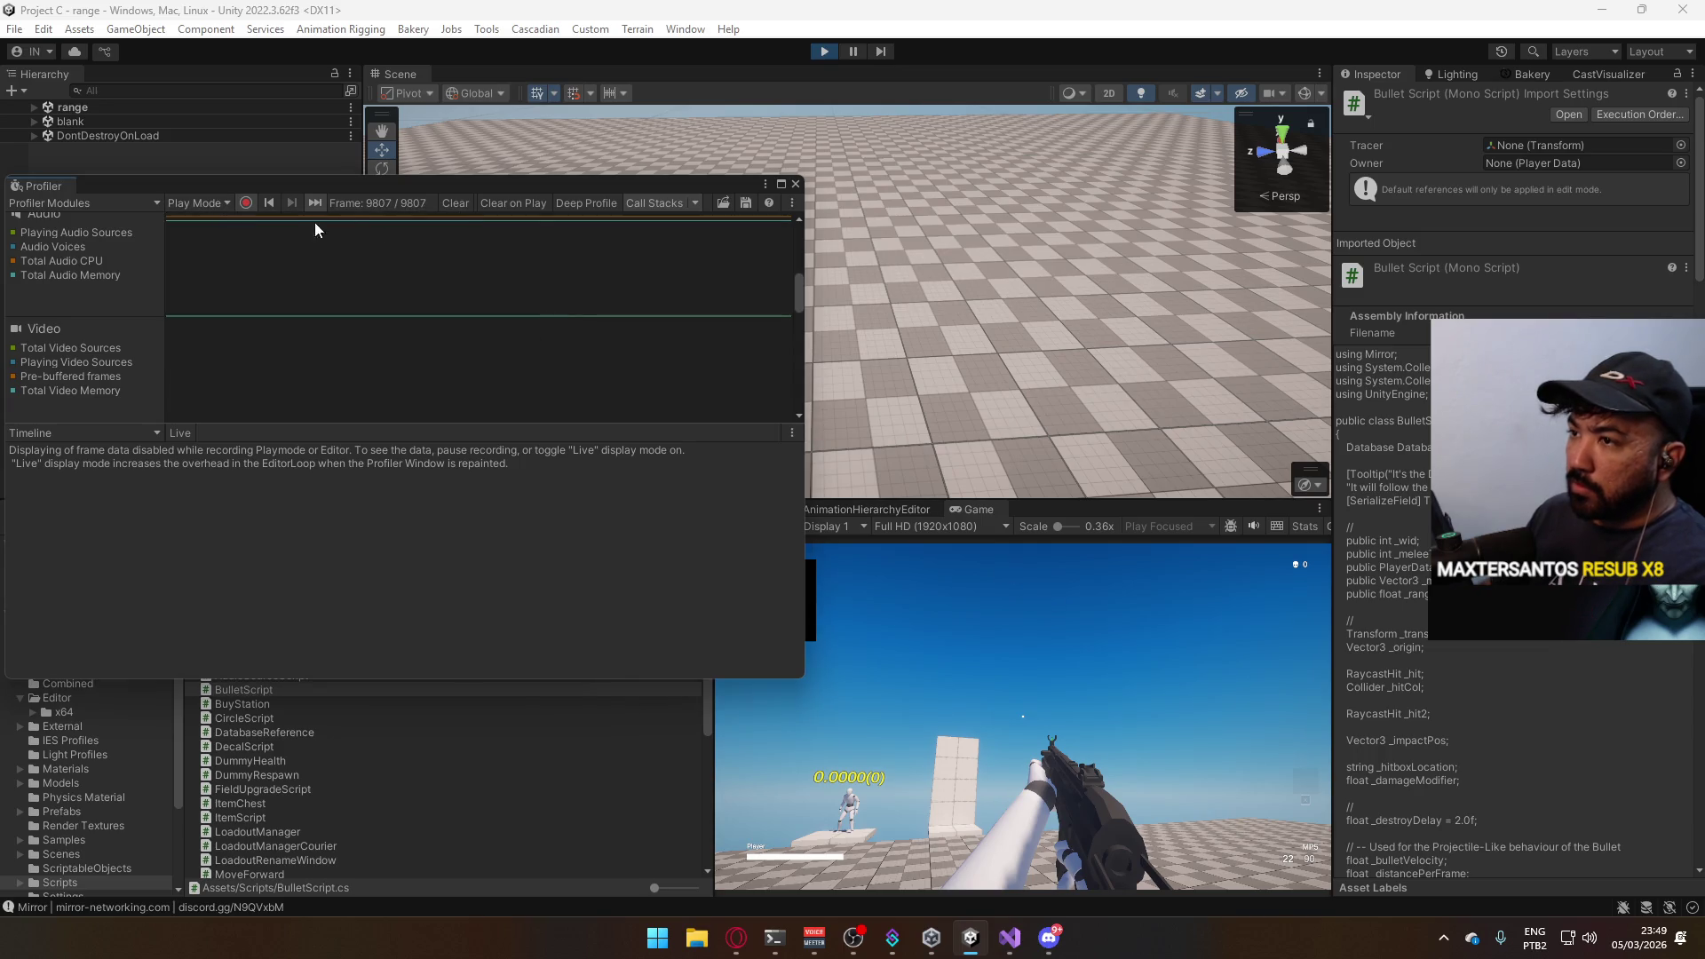
# Clear the recorded profiler frames and pause the game with Ctrl+Shift+P.
pyautogui.click(459, 202)
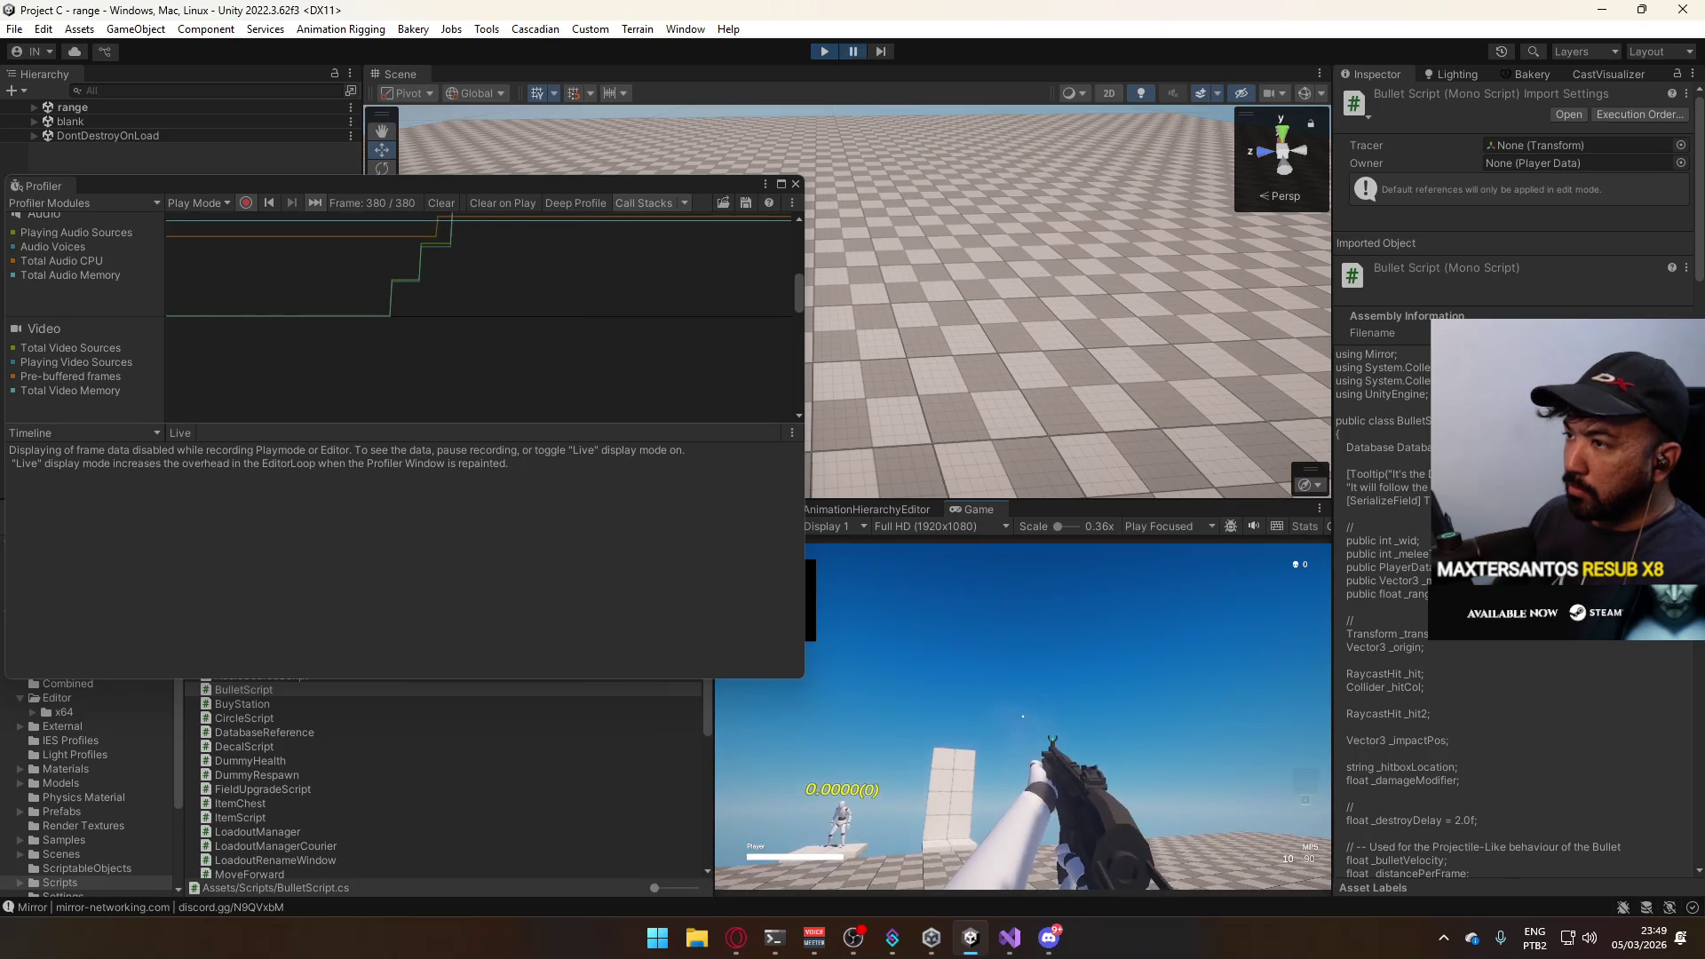
pyautogui.hotkey('ctrl', 'shift', 'p')
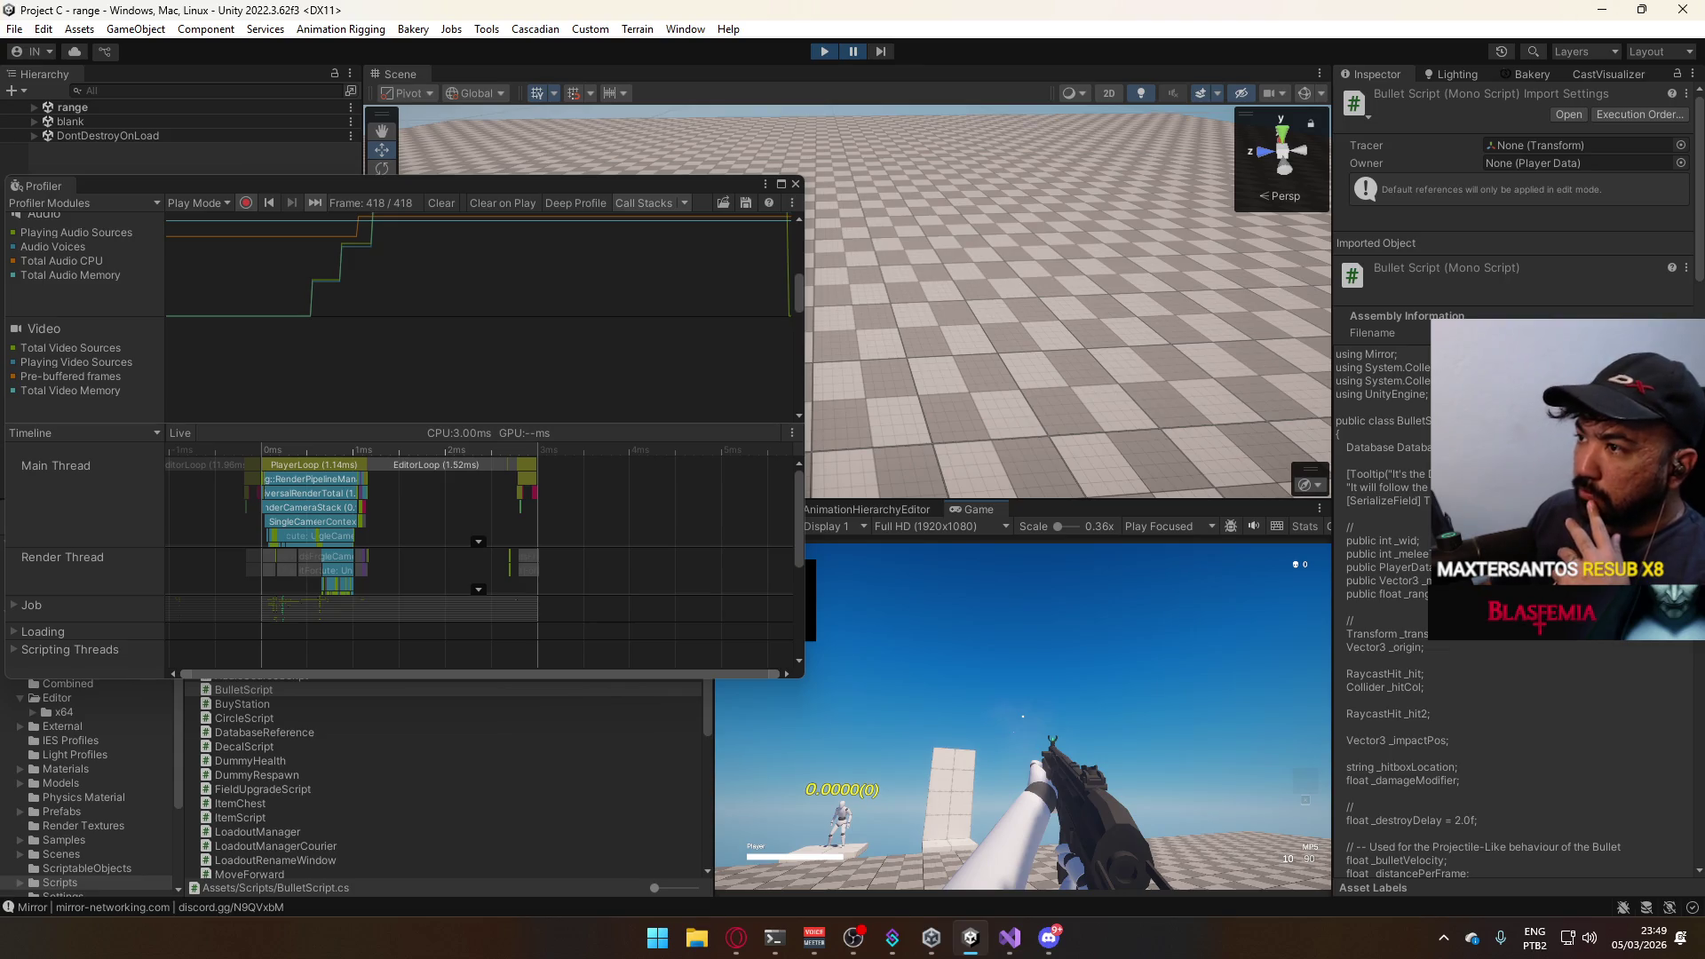
# Select an earlier recorded frame and peek at the job worker thread rows.
pyautogui.click(1167, 343)
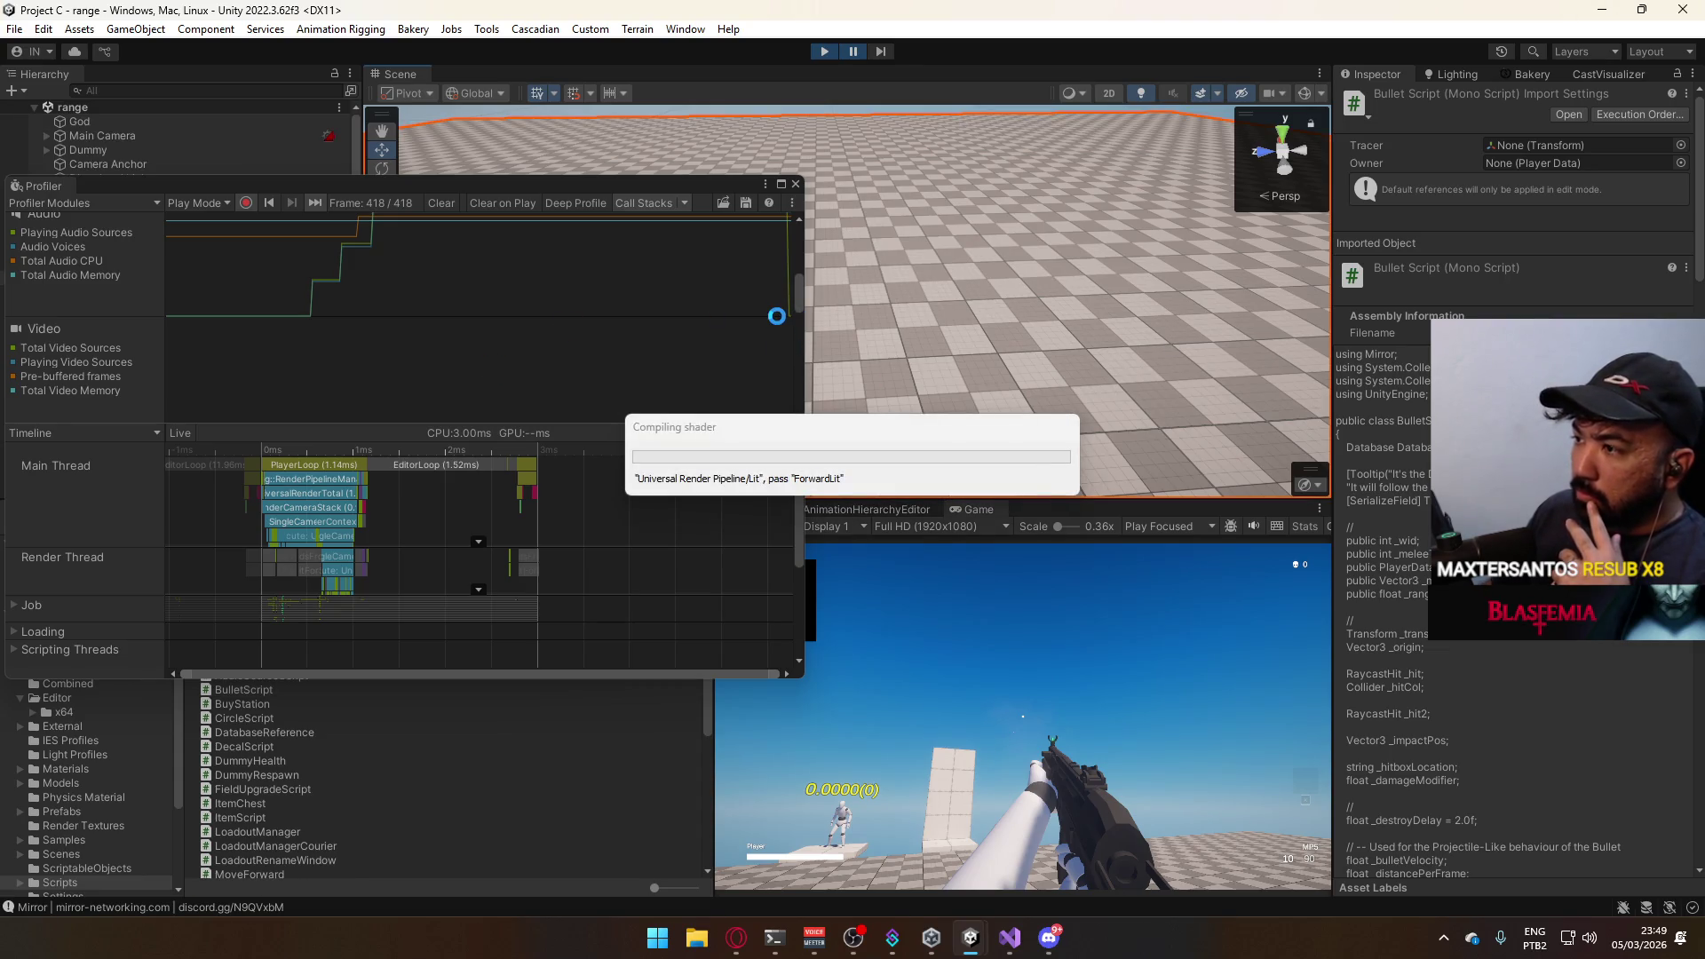
pyautogui.scroll(5, 798, 286)
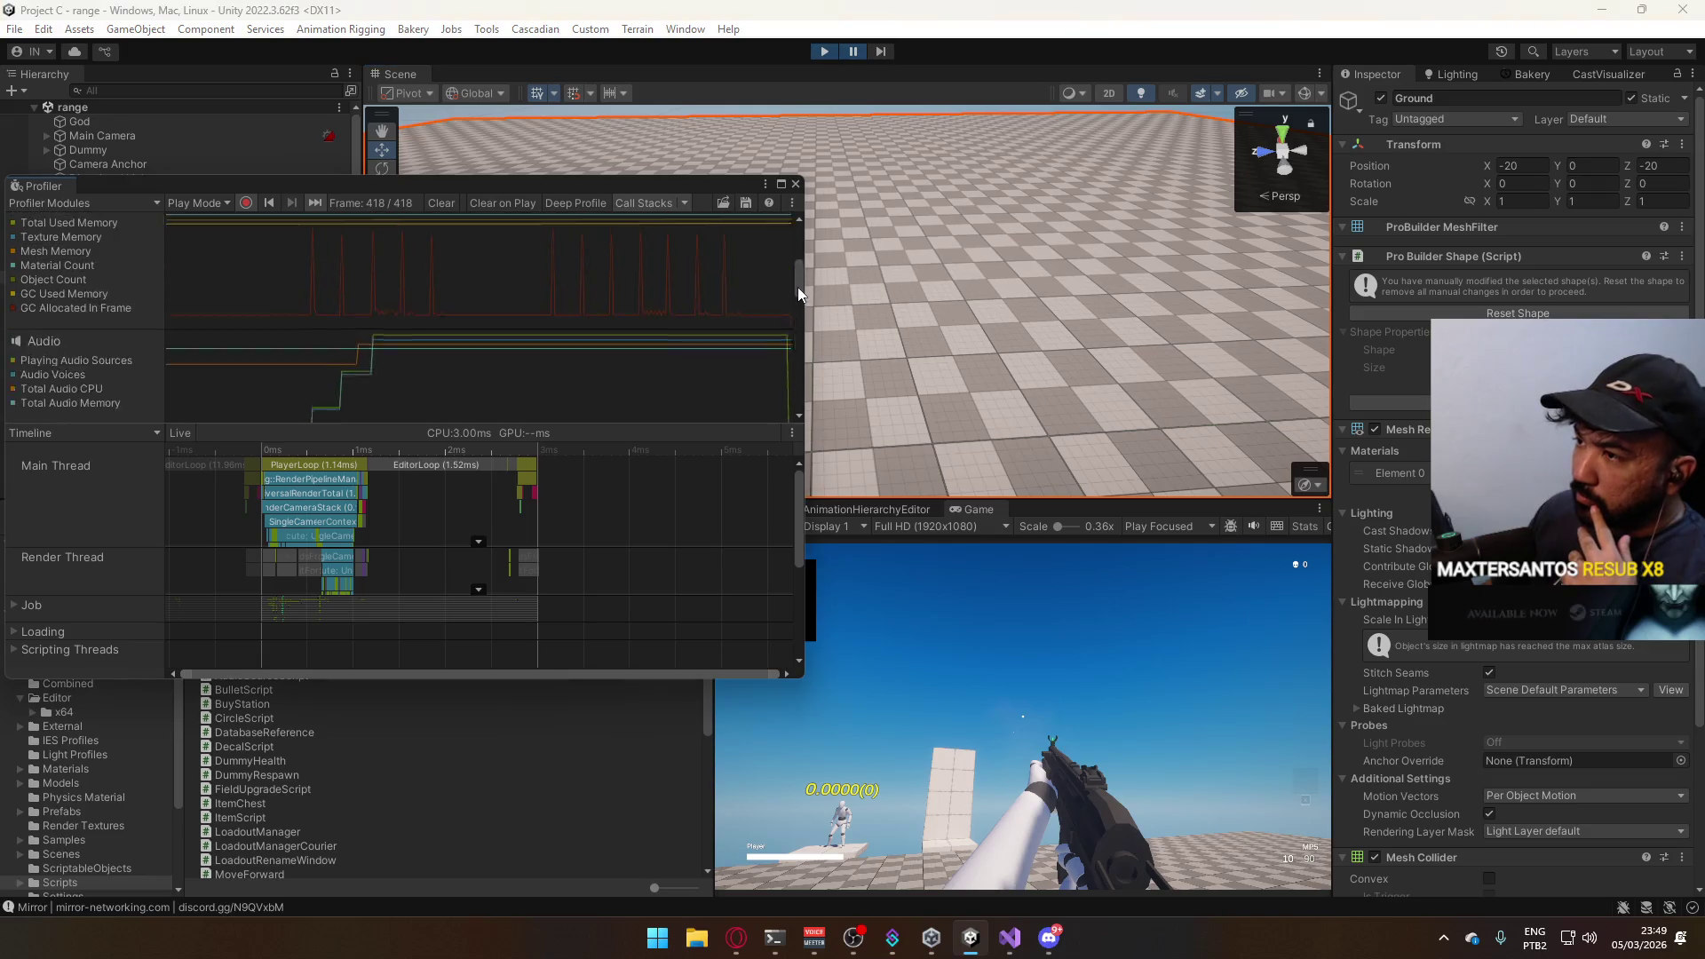
pyautogui.scroll(3, 797, 286)
pyautogui.moveTo(799, 279); pyautogui.dragTo(813, 242)
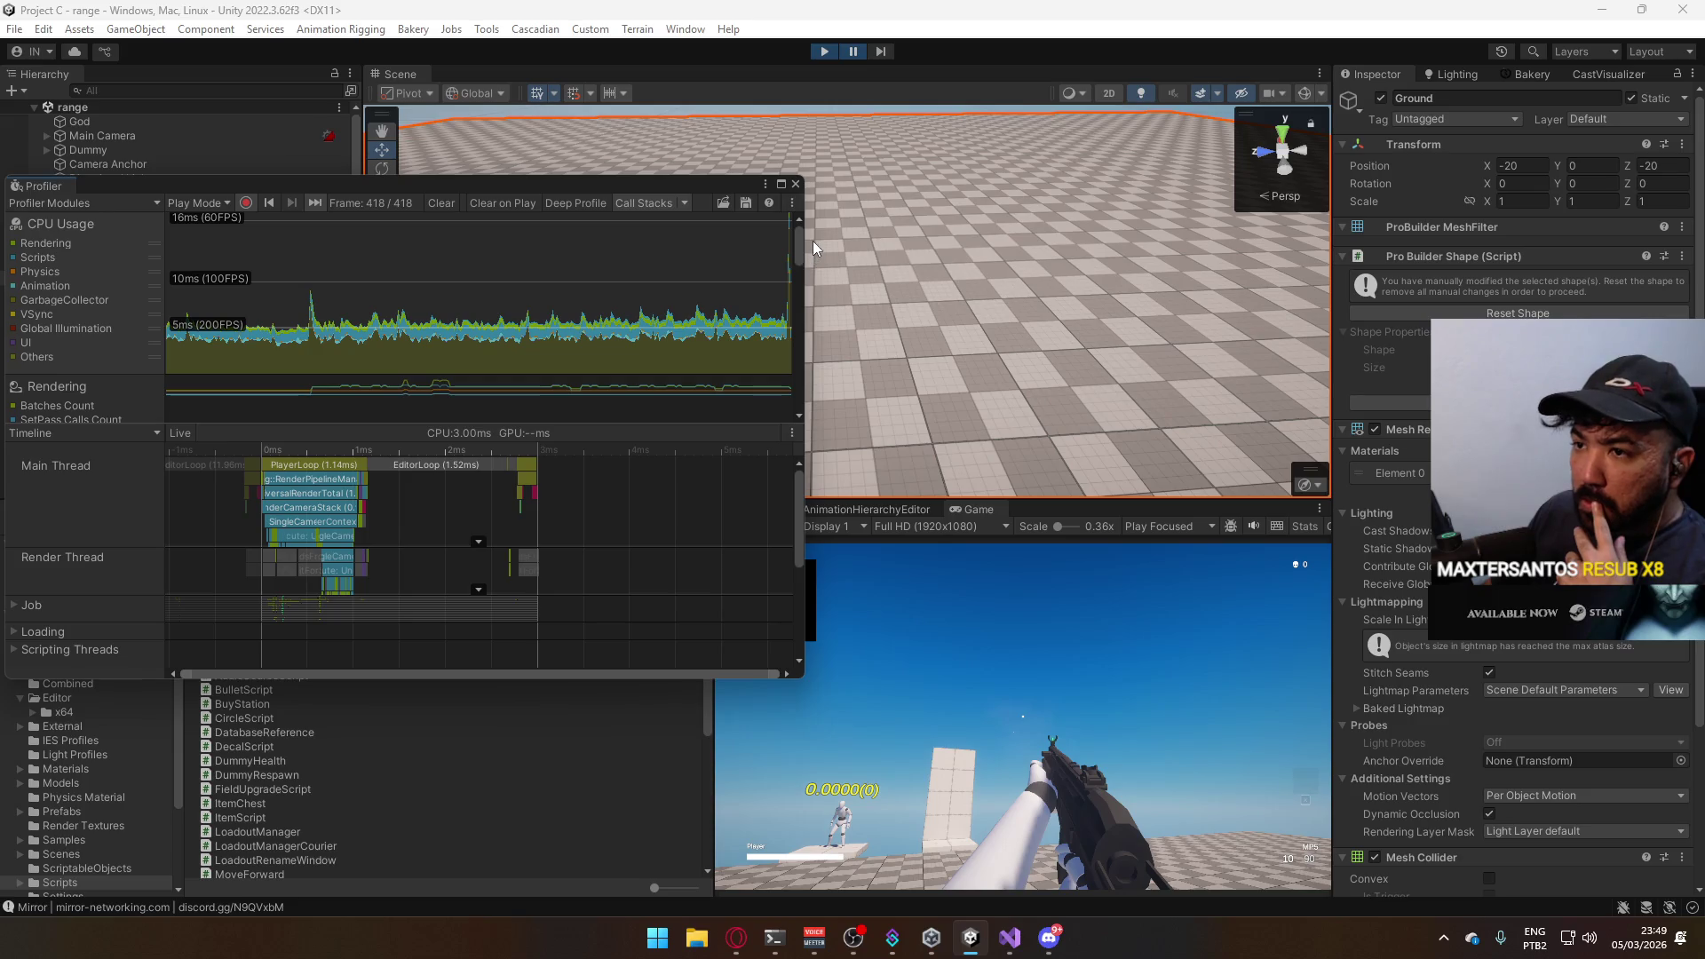
pyautogui.click(444, 259)
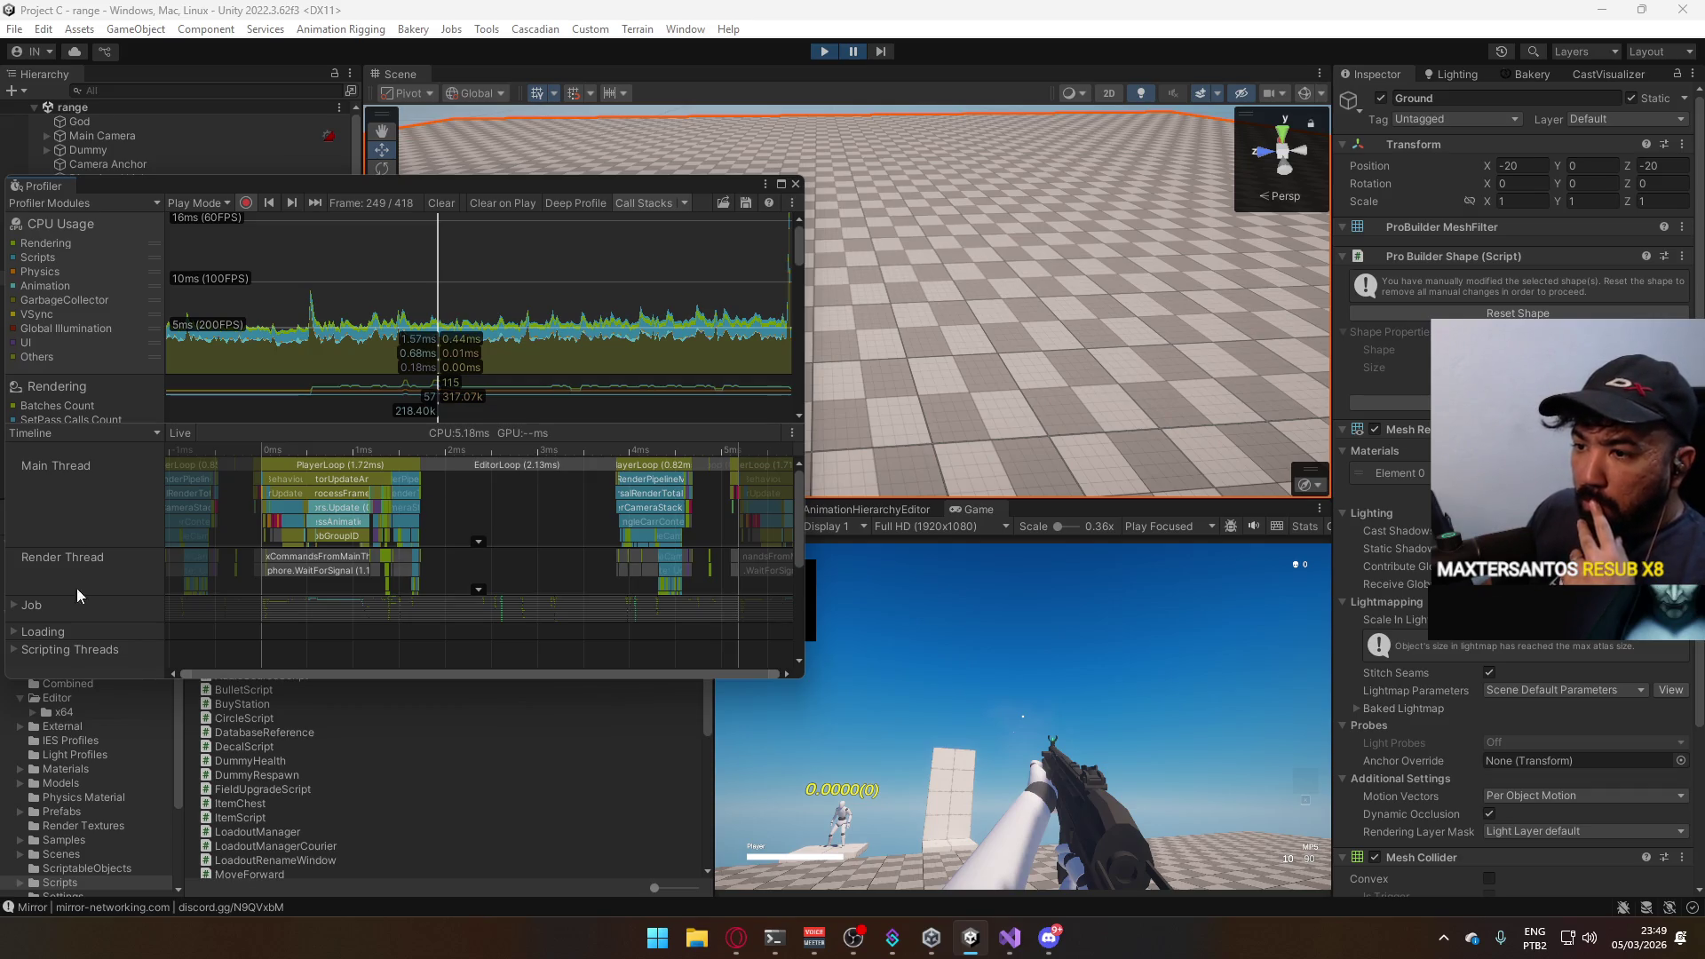
pyautogui.click(17, 605)
pyautogui.scroll(-1, 740, 529)
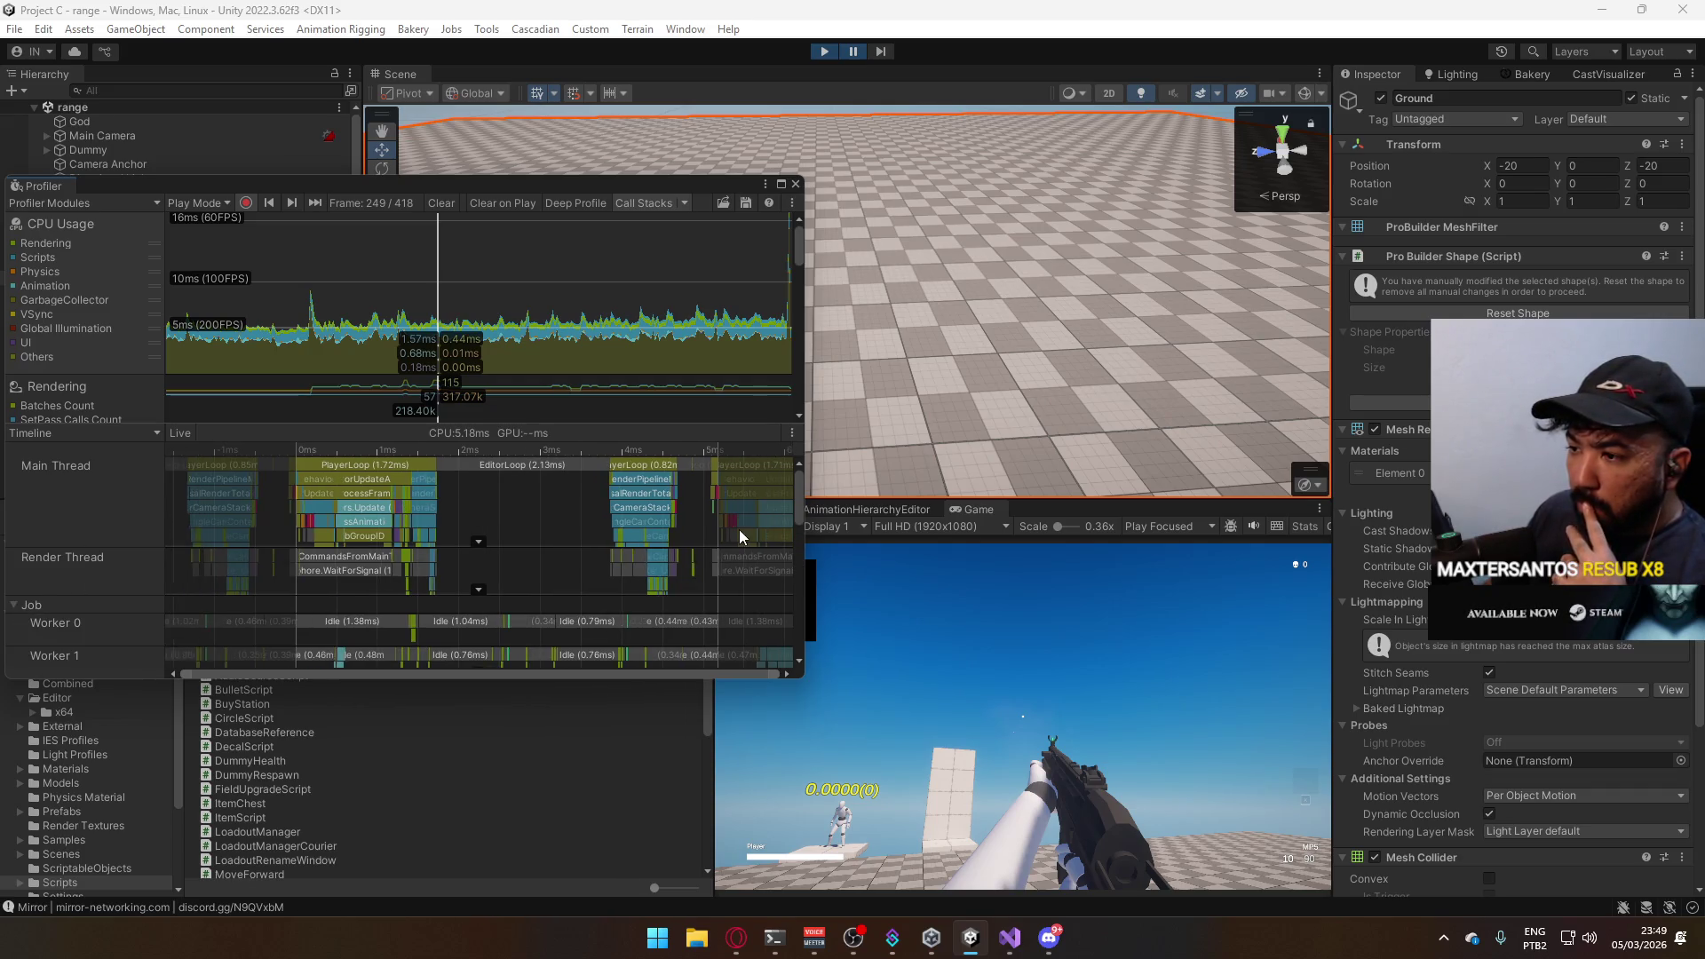
pyautogui.scroll(-1, 740, 529)
pyautogui.moveTo(817, 493); pyautogui.dragTo(775, 481)
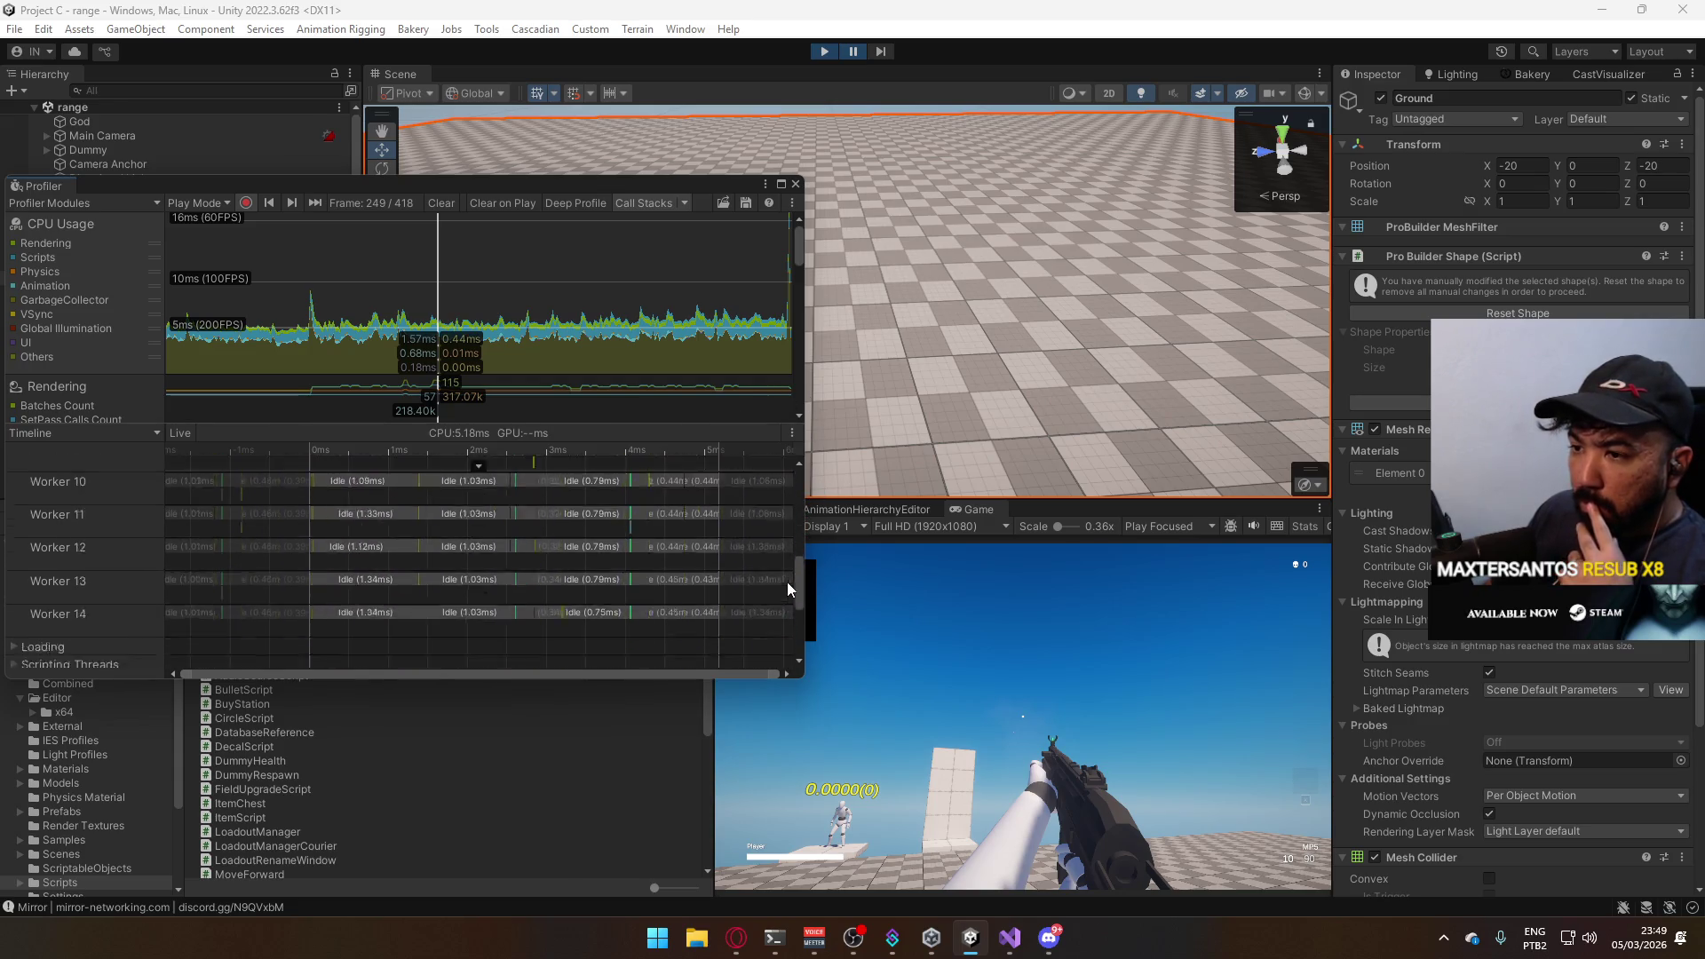
pyautogui.click(17, 605)
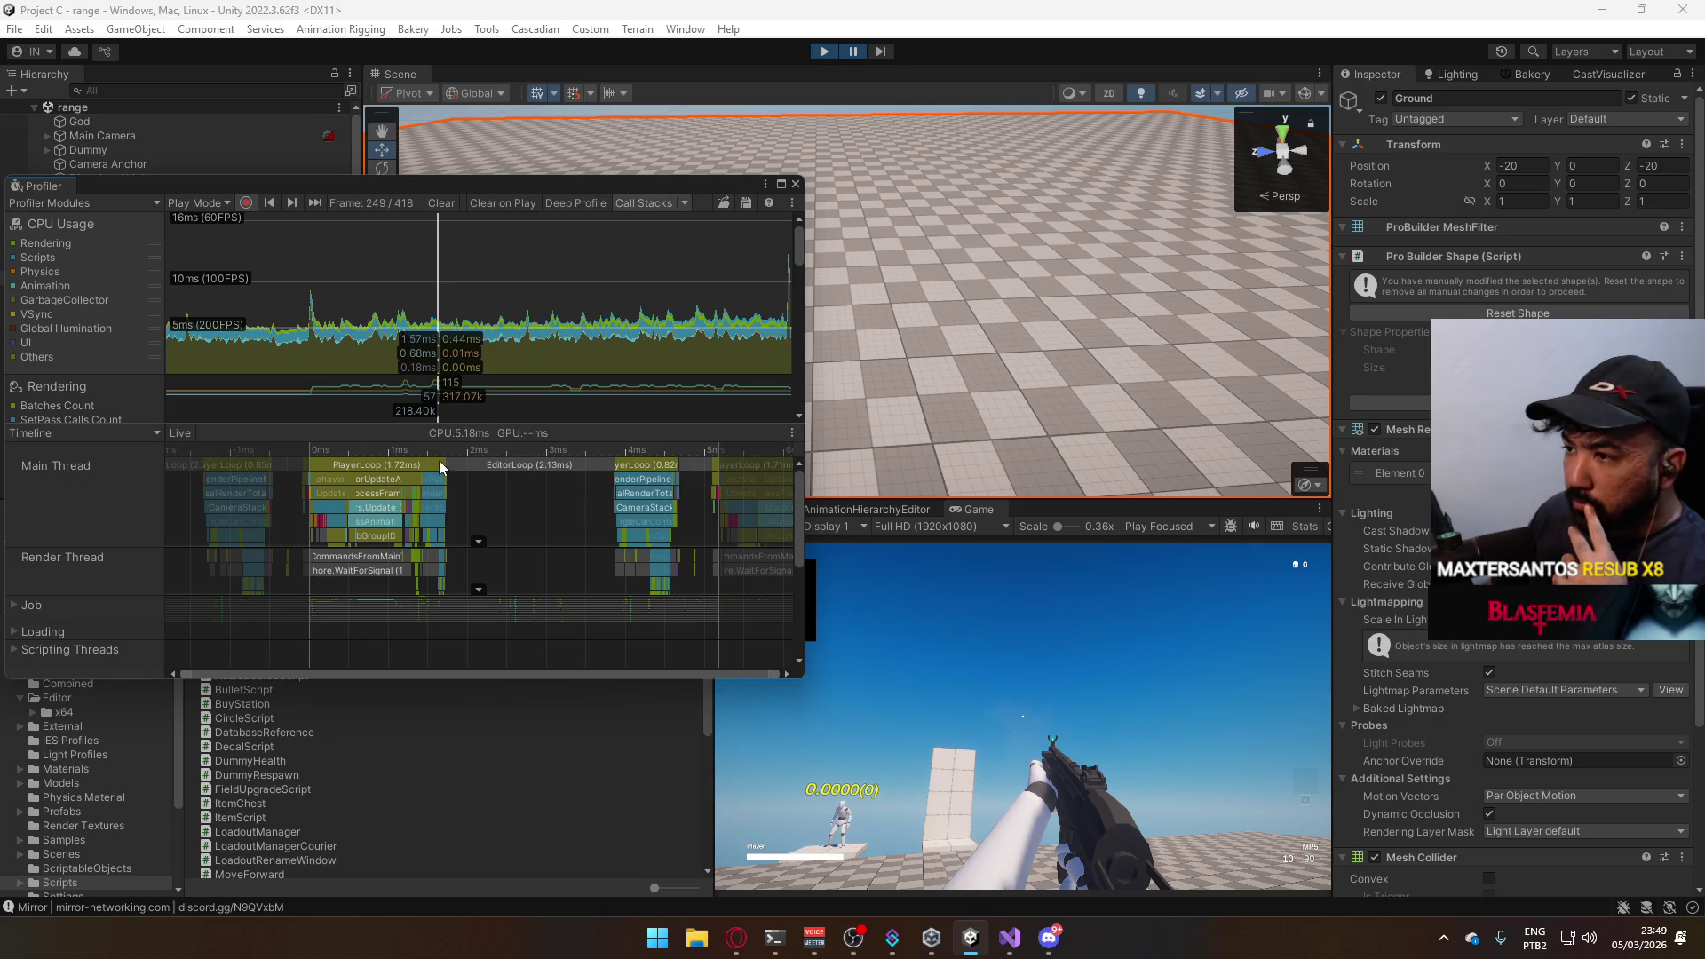
# Select the PlayerLoop block for its timing details, move the Profiler right and down, and view frame 247.
pyautogui.click(362, 464)
pyautogui.click(365, 478)
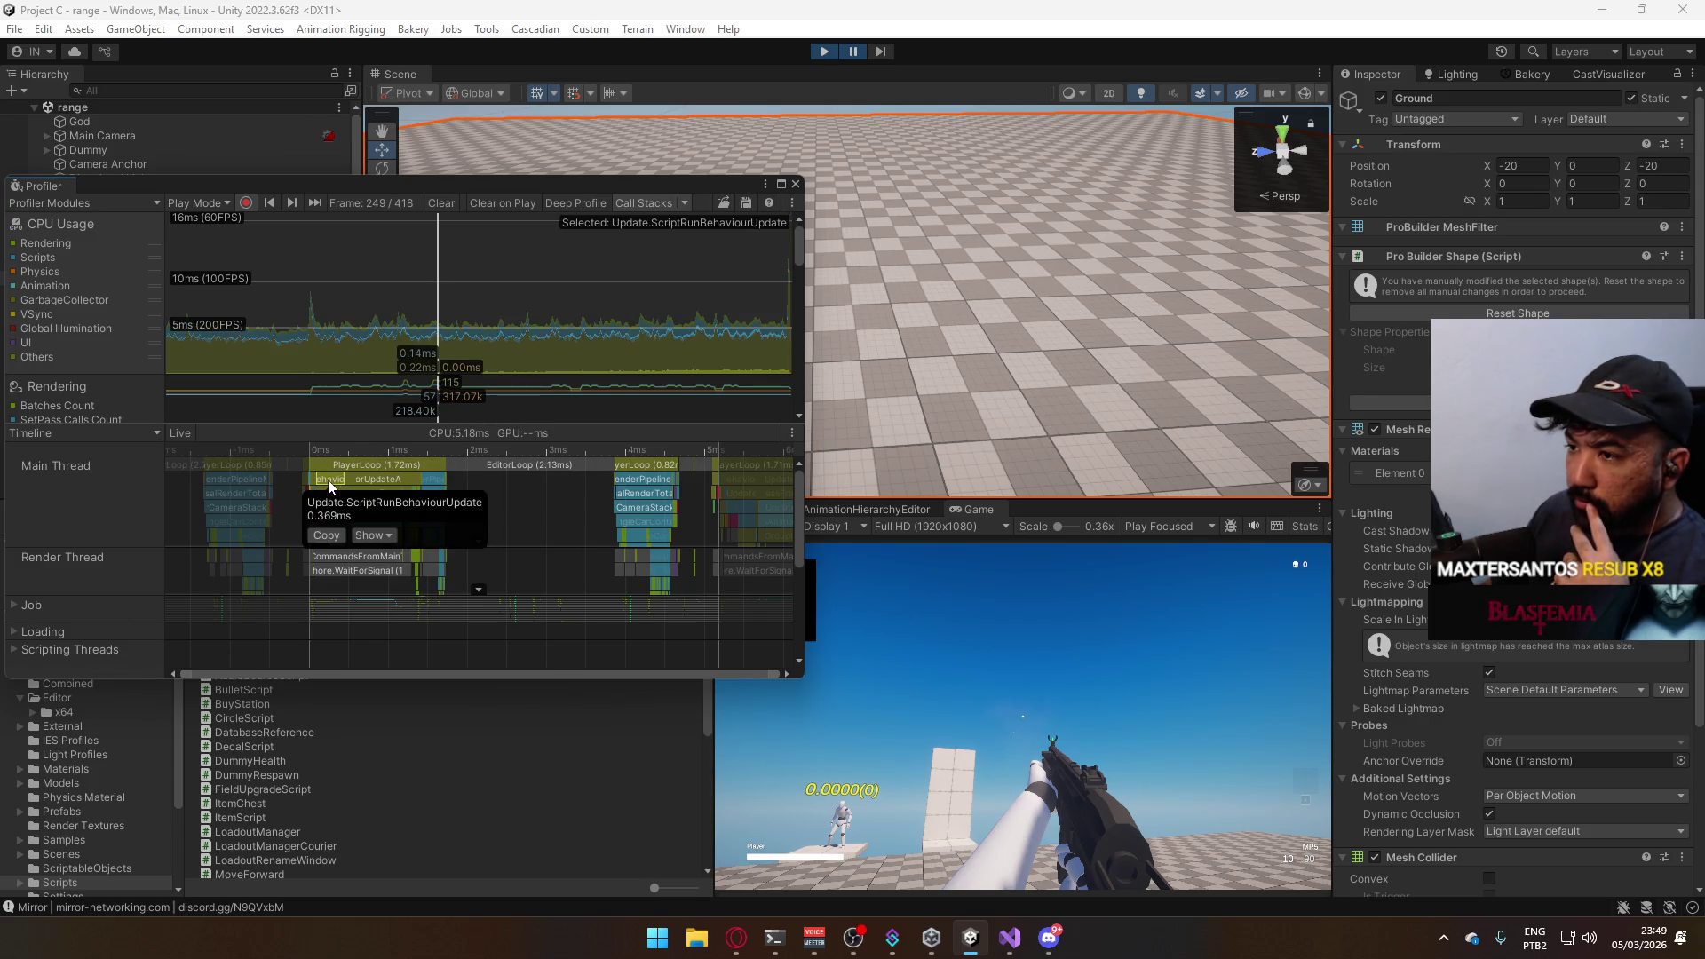
pyautogui.click(365, 464)
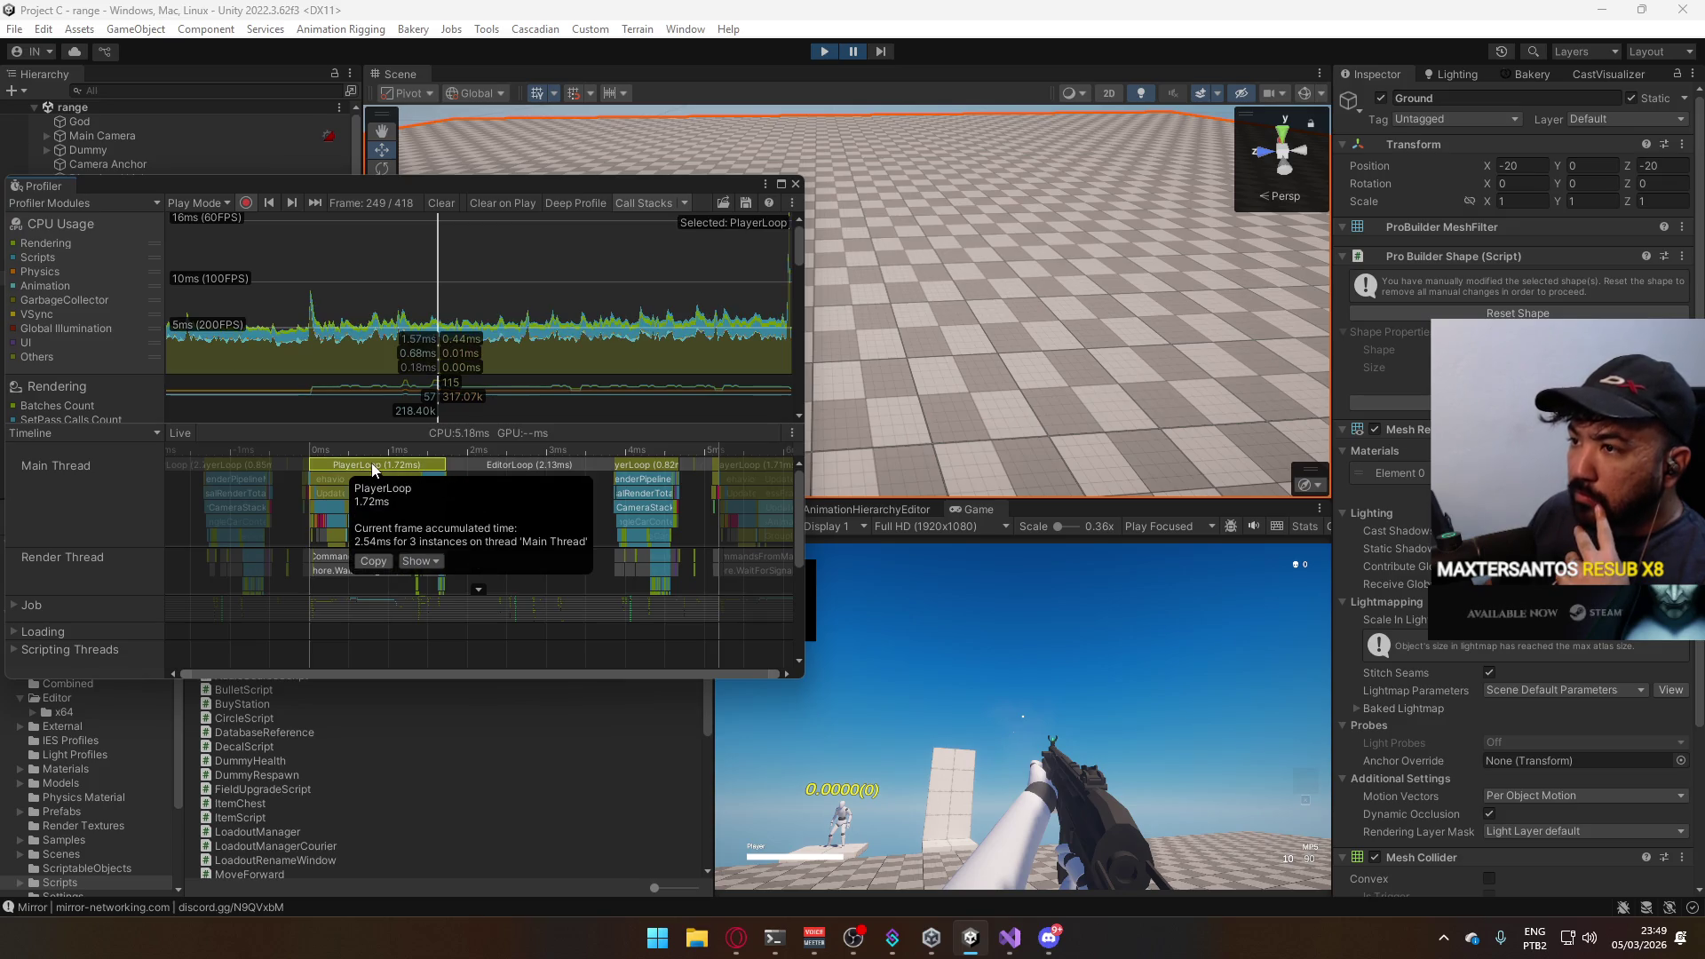
pyautogui.moveTo(484, 179); pyautogui.dragTo(728, 219)
pyautogui.click(646, 327)
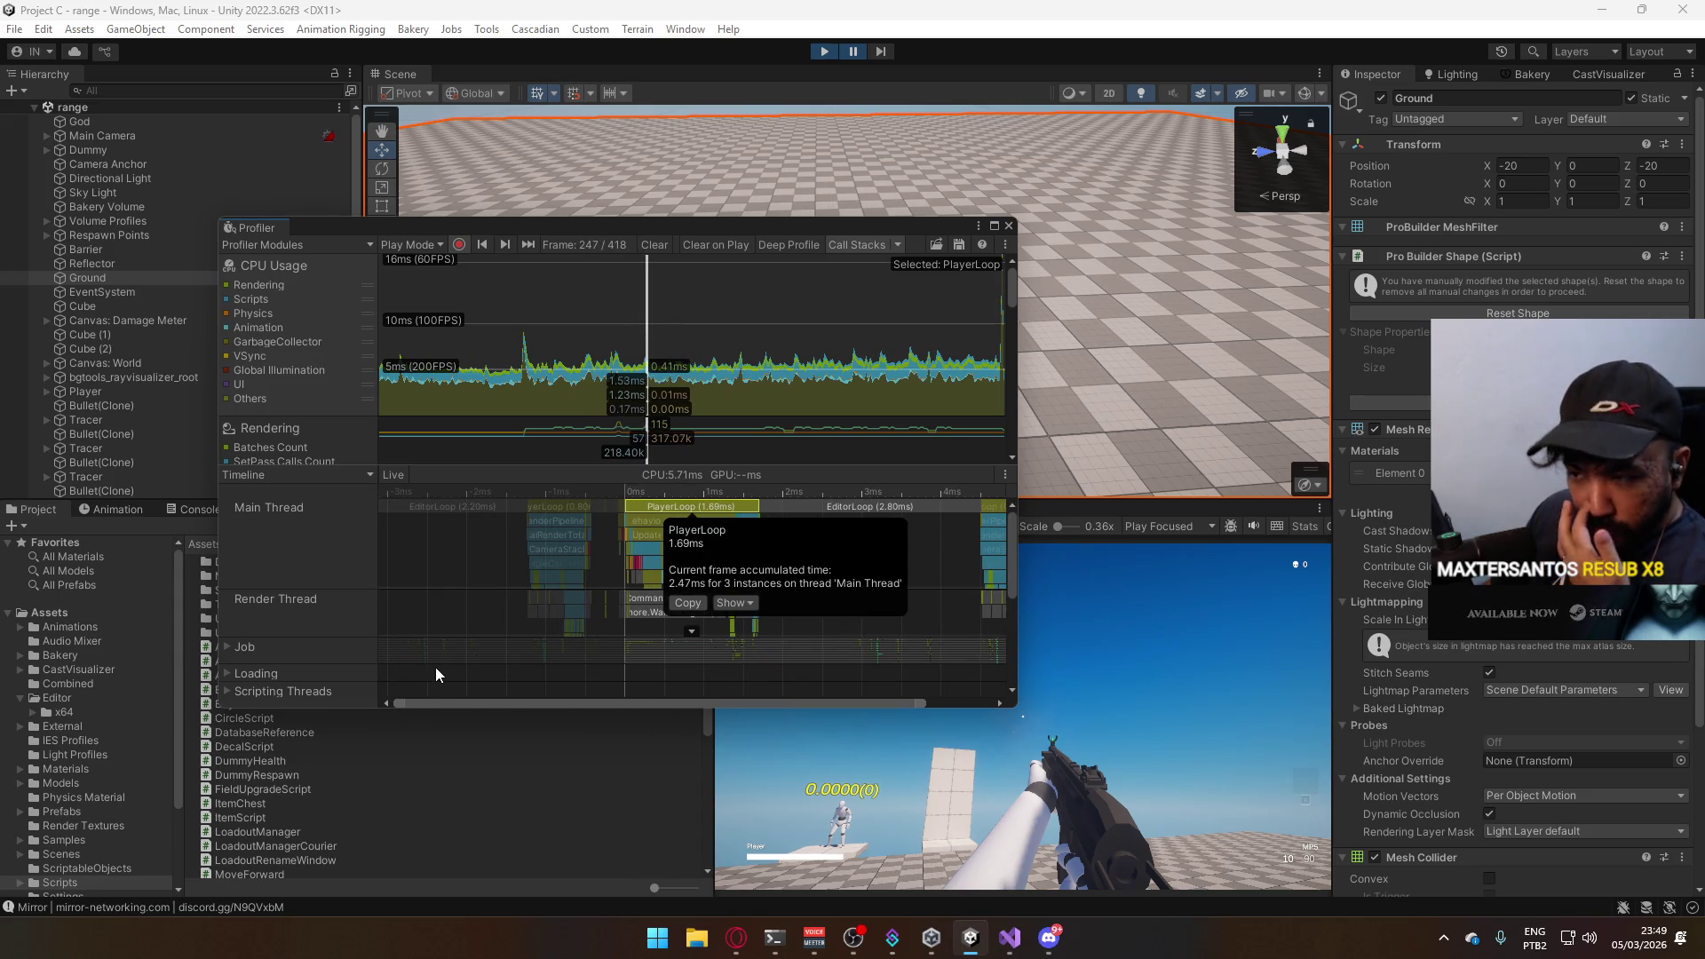
# Request Deep Profile, dismiss its reload prompt, and stop the running game.
pyautogui.click(809, 245)
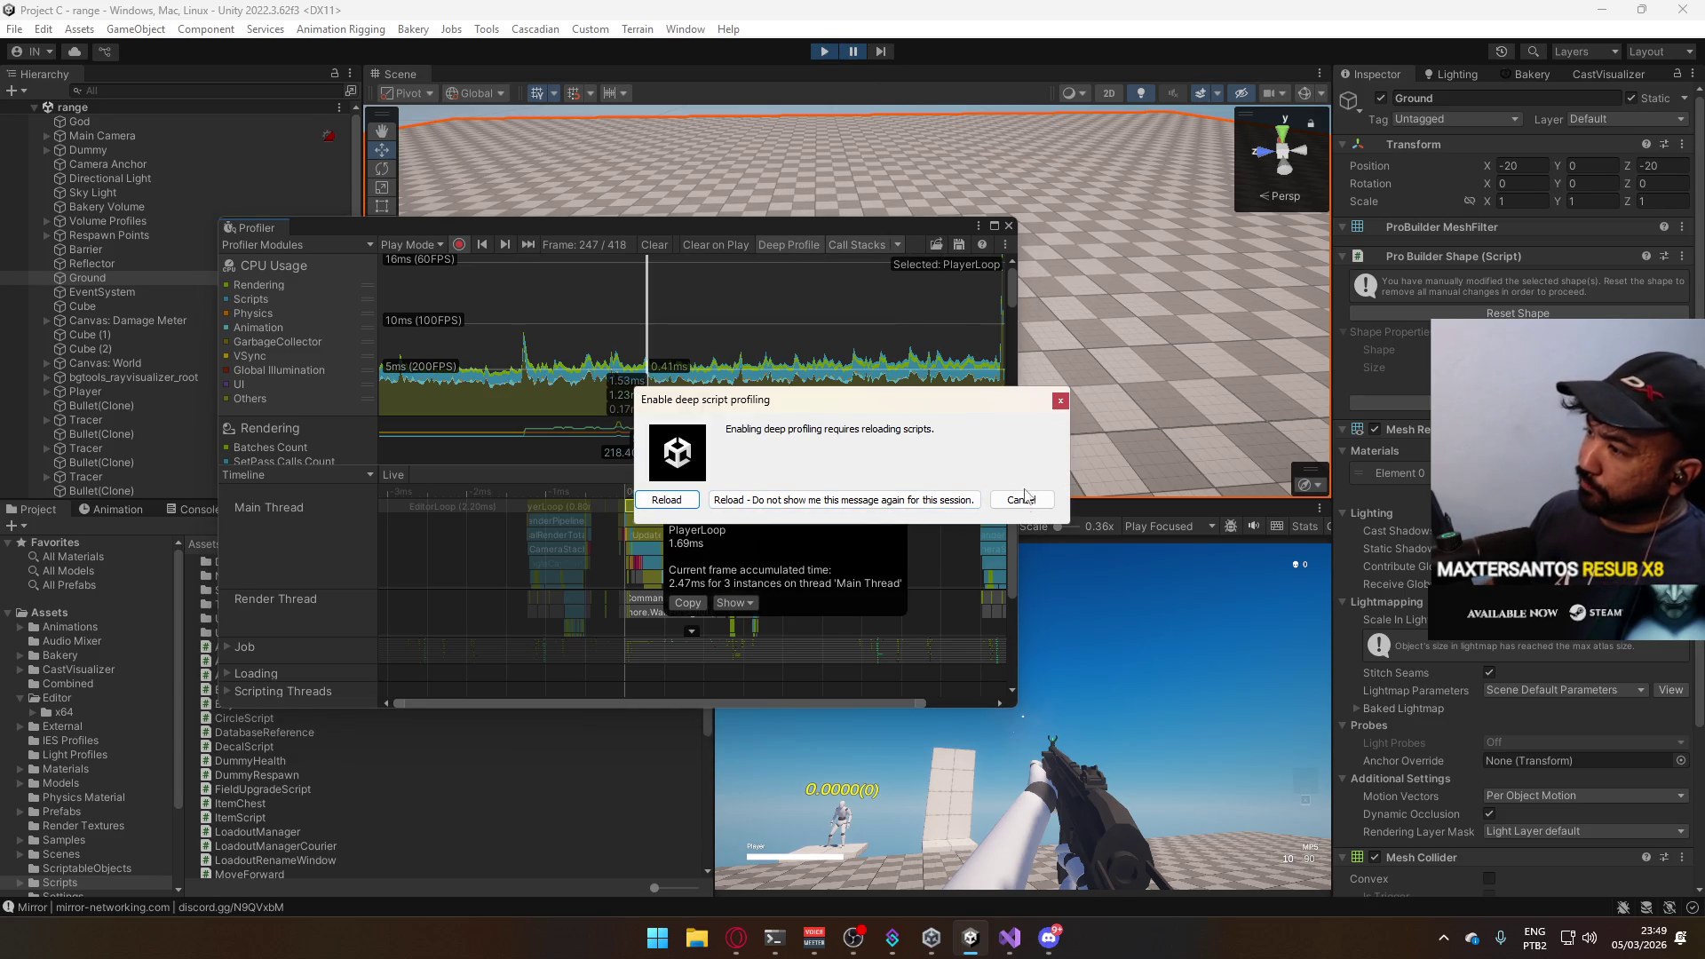
pyautogui.press('Escape')
pyautogui.click(822, 53)
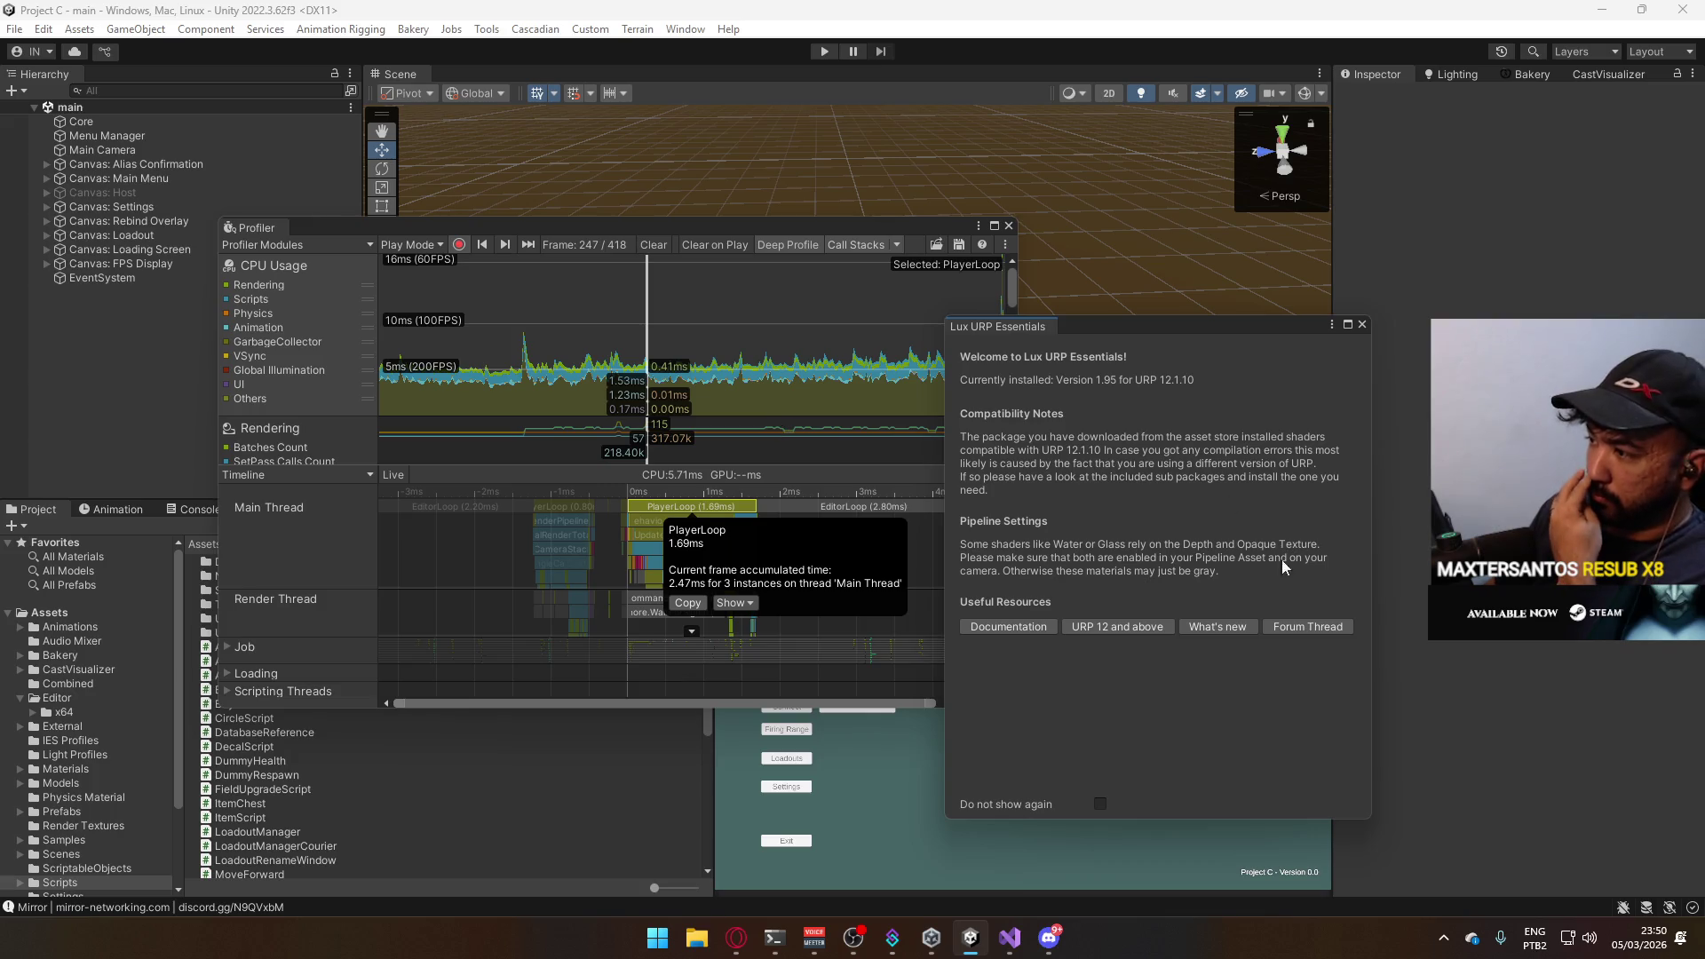
# Close the Lux URP Essentials window, start Play mode and reposition the Profiler.
pyautogui.click(1360, 323)
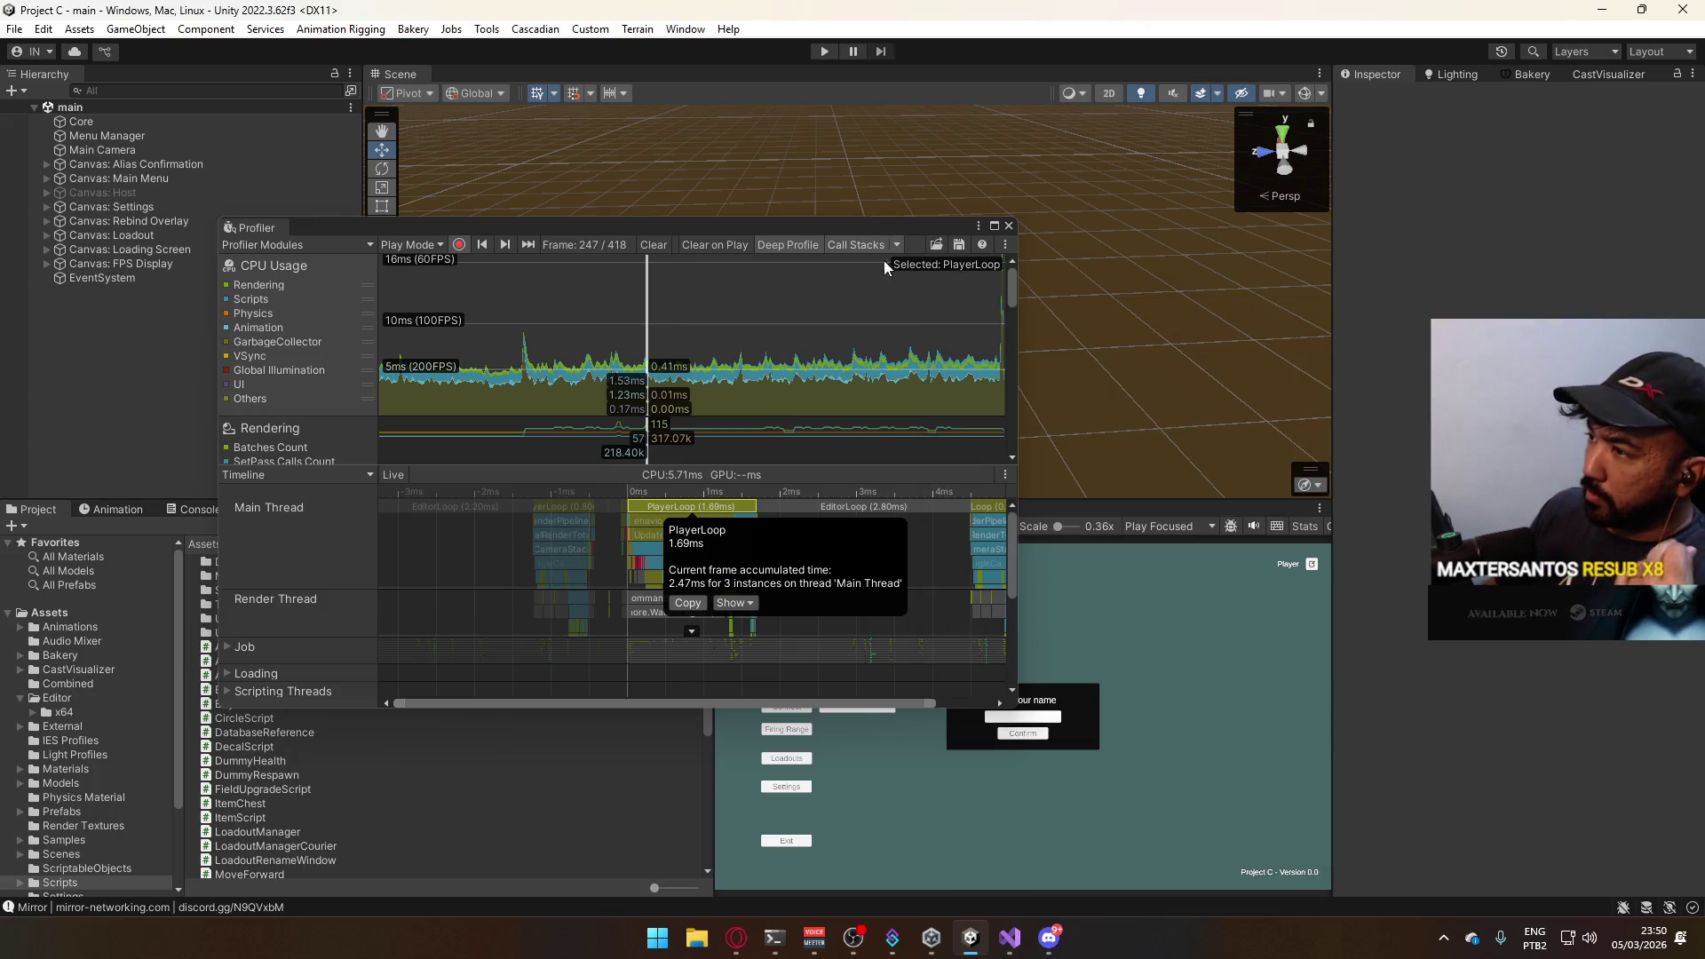
pyautogui.click(824, 52)
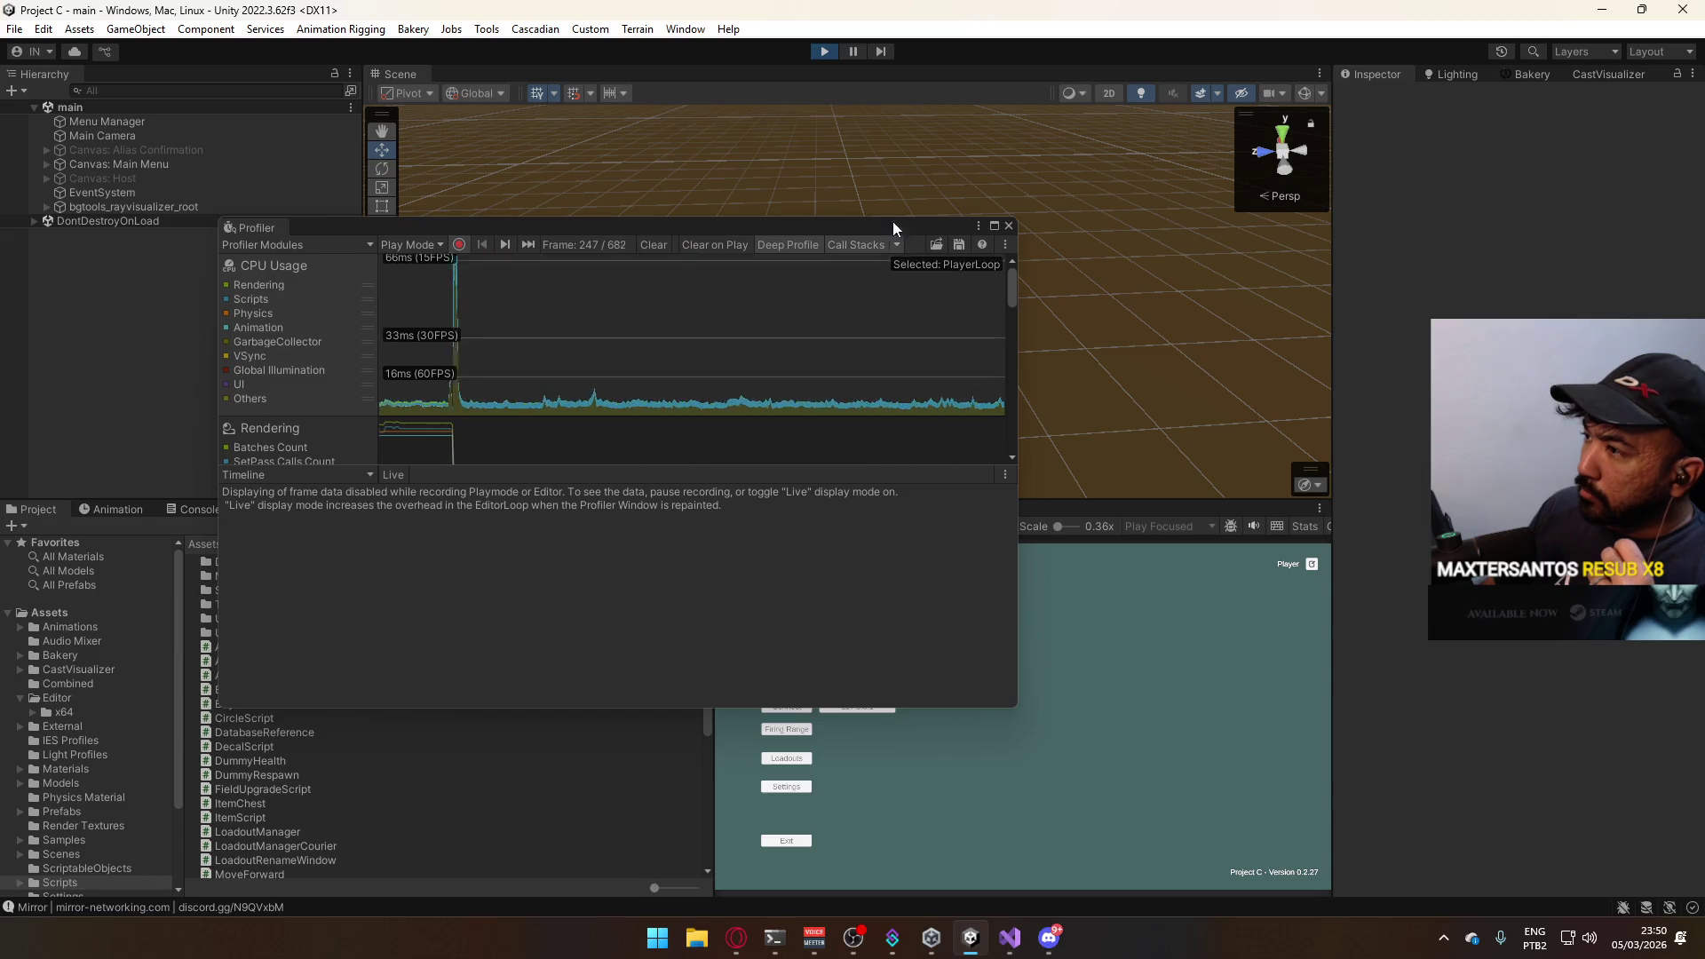
pyautogui.moveTo(853, 225); pyautogui.dragTo(798, 120)
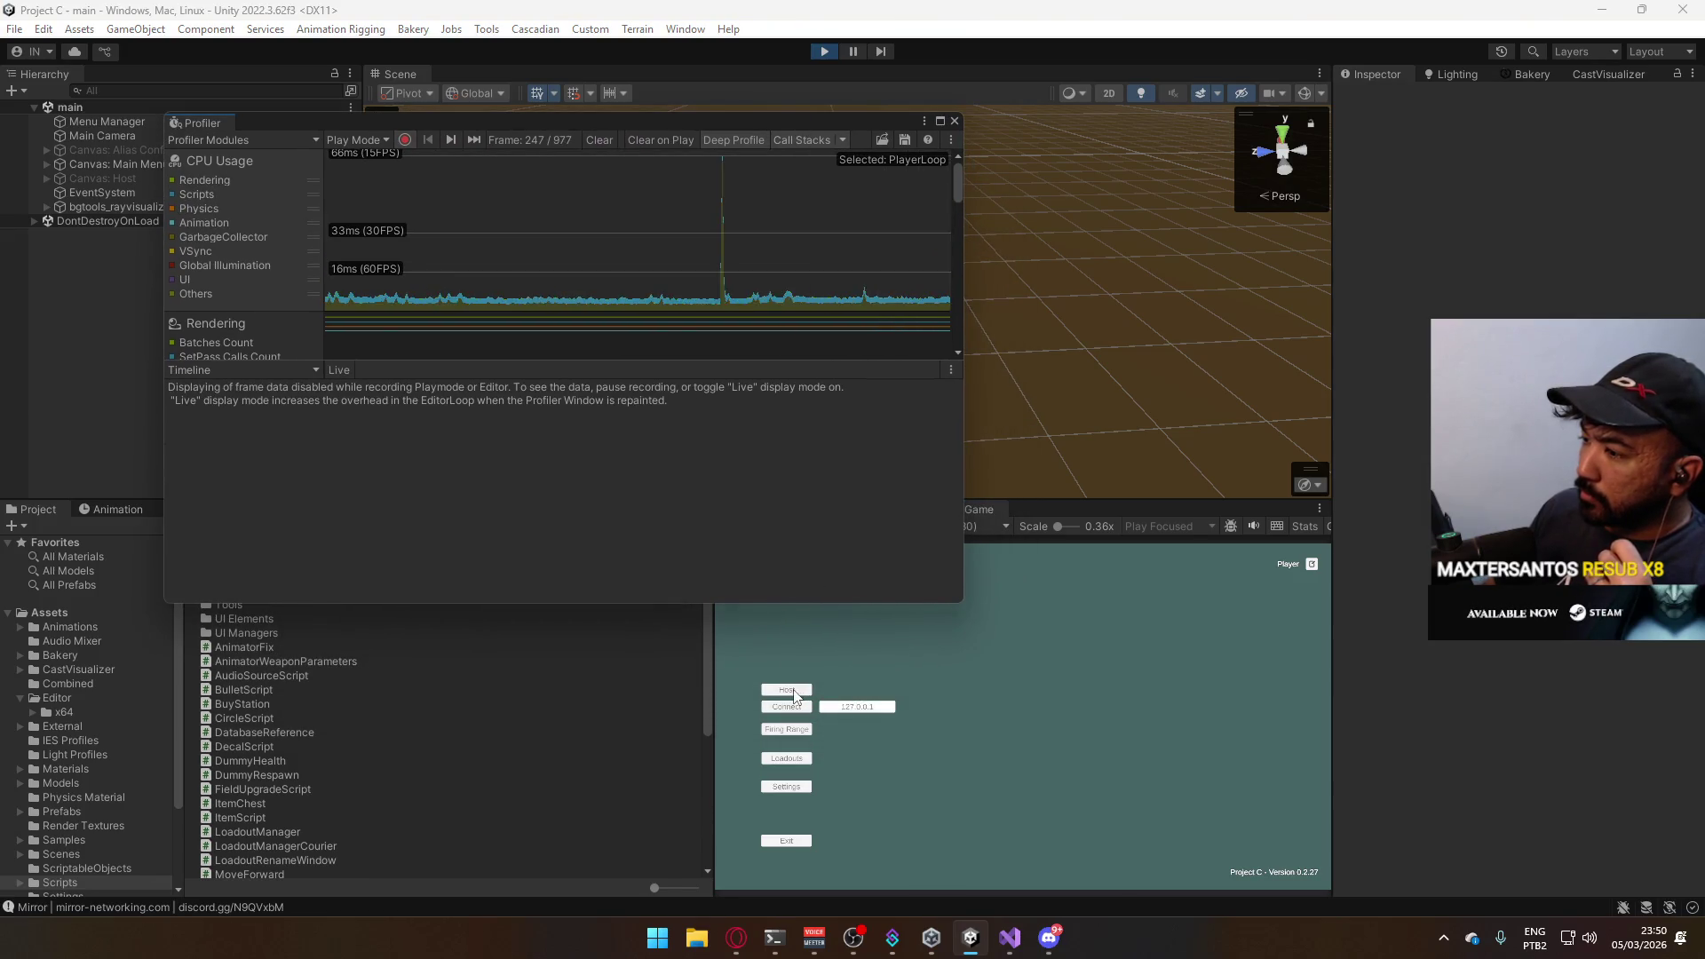
# Load the Firing Range from the game's menu, restart profiler capture and pause the game.
pyautogui.click(804, 721)
pyautogui.click(803, 720)
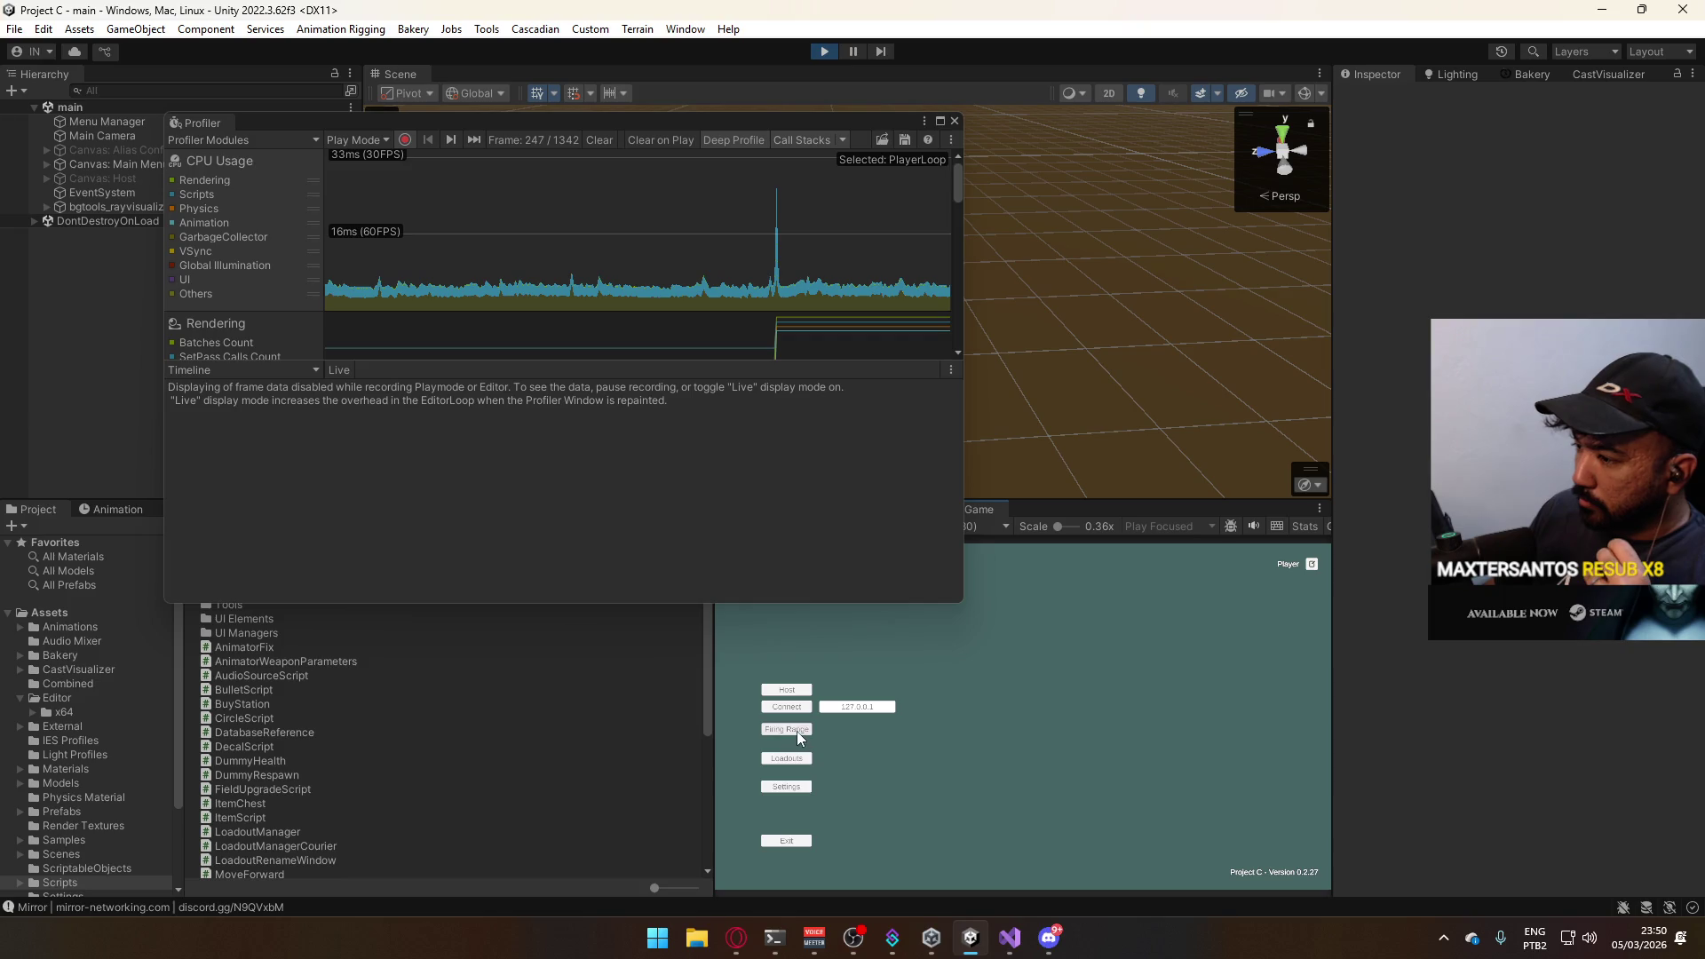
pyautogui.click(800, 692)
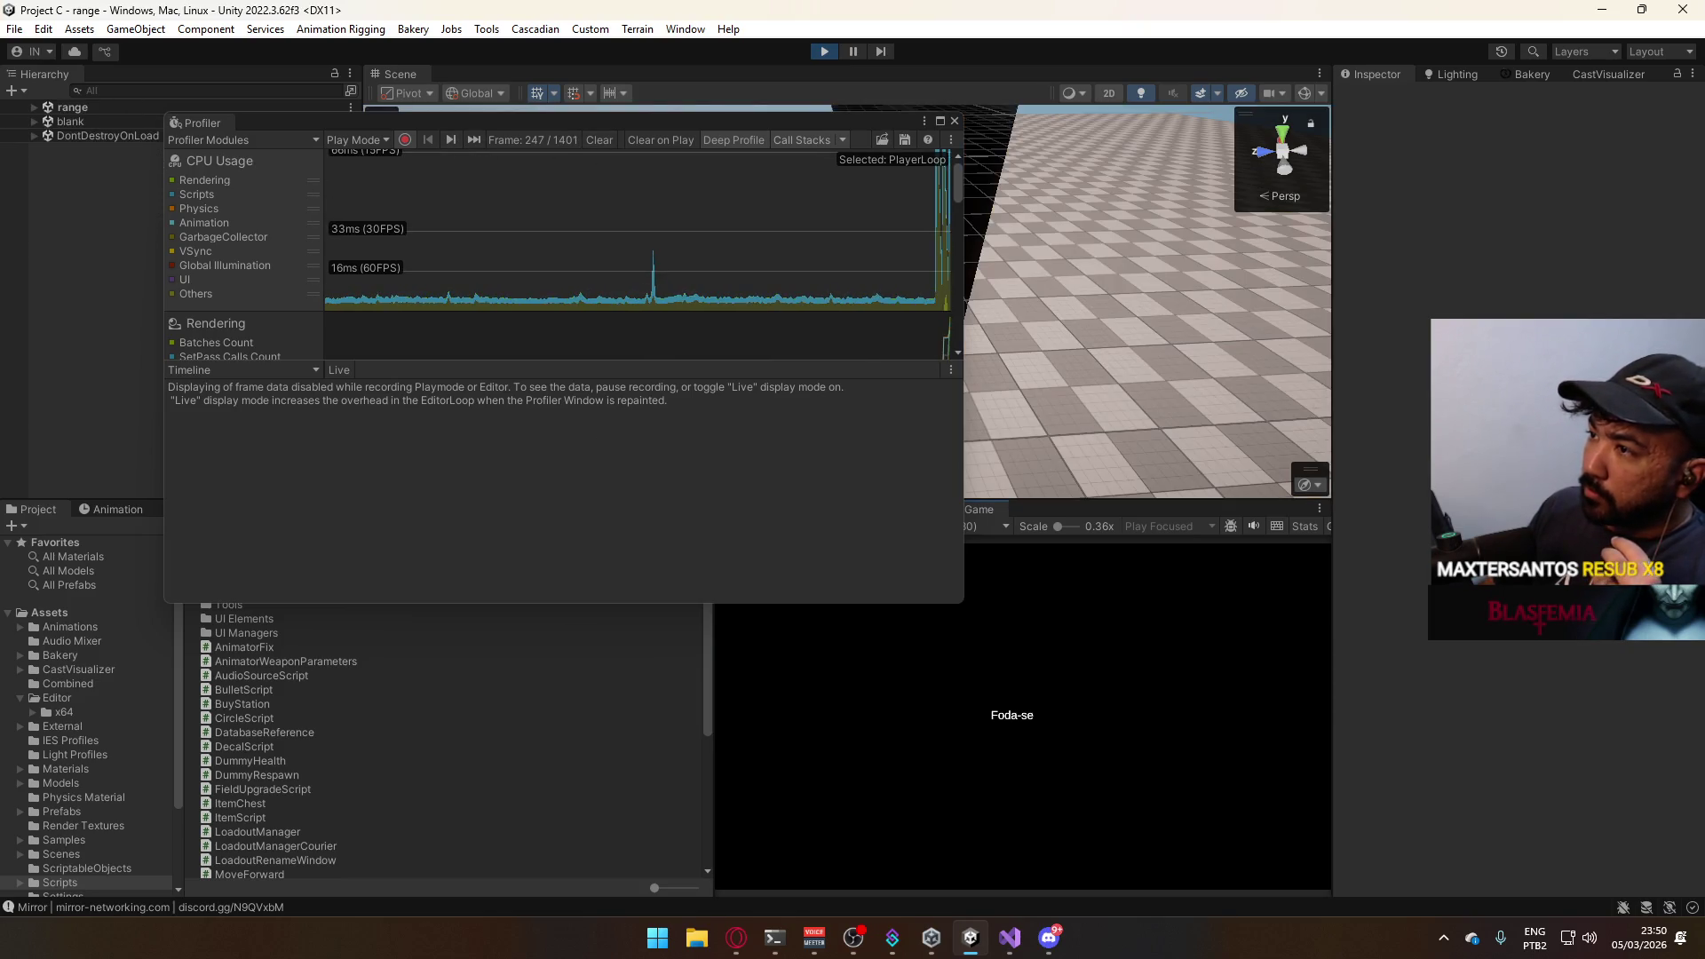
pyautogui.press('super')
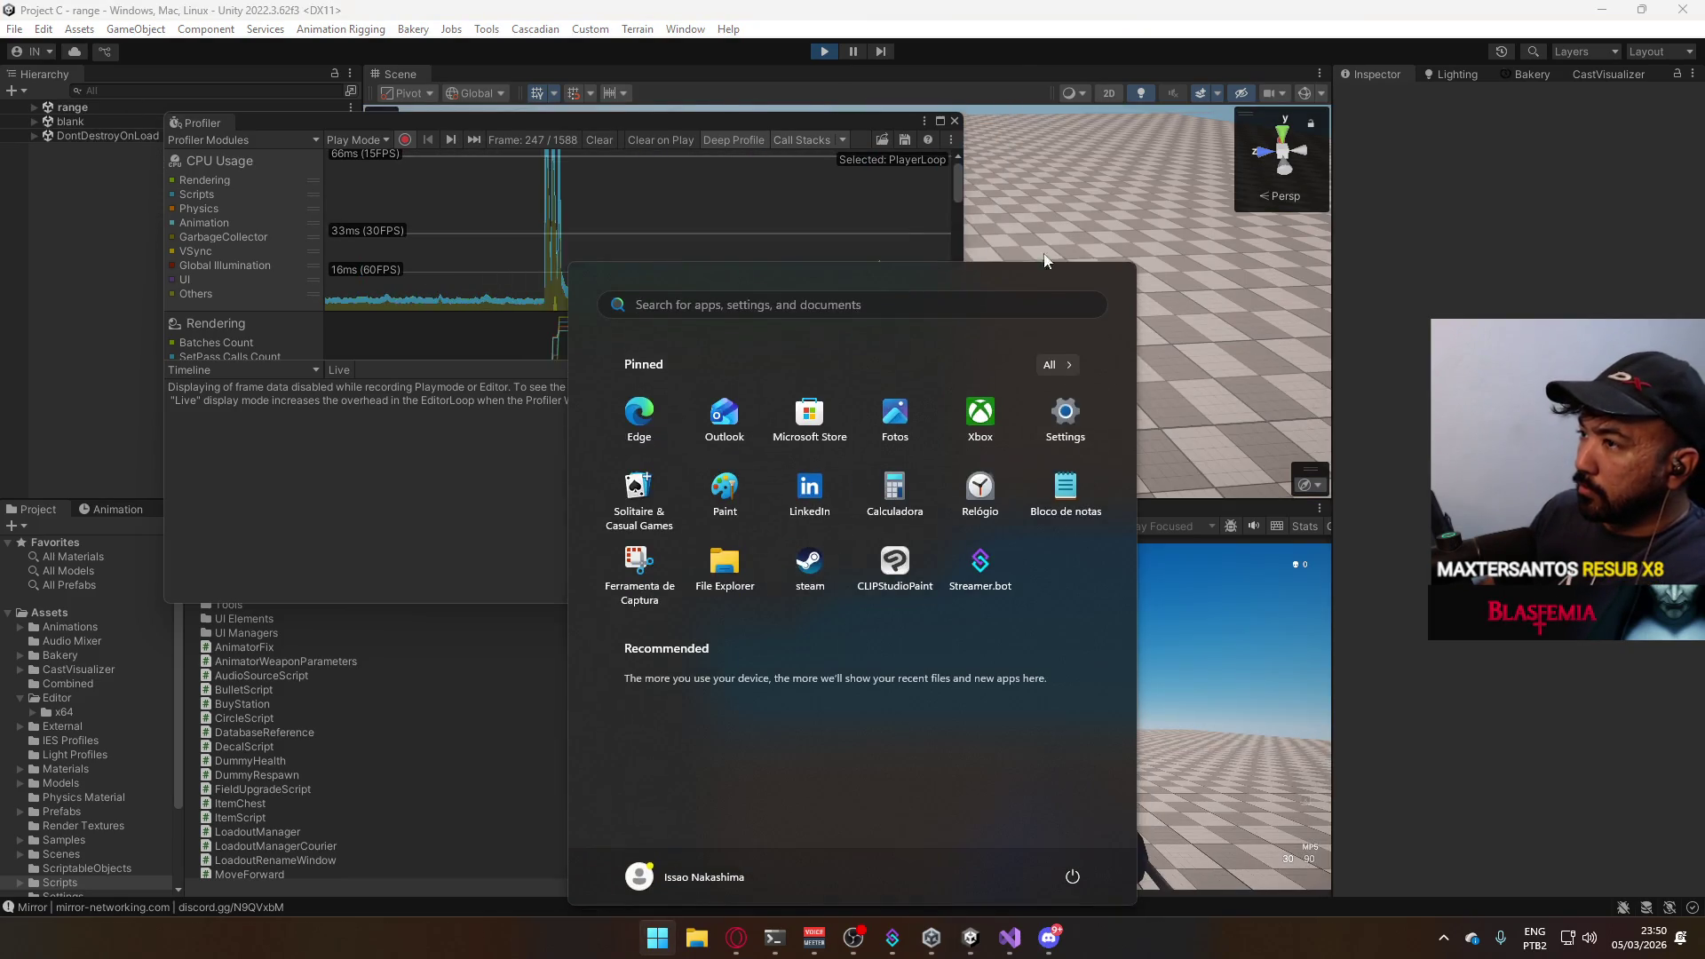
pyautogui.click(594, 136)
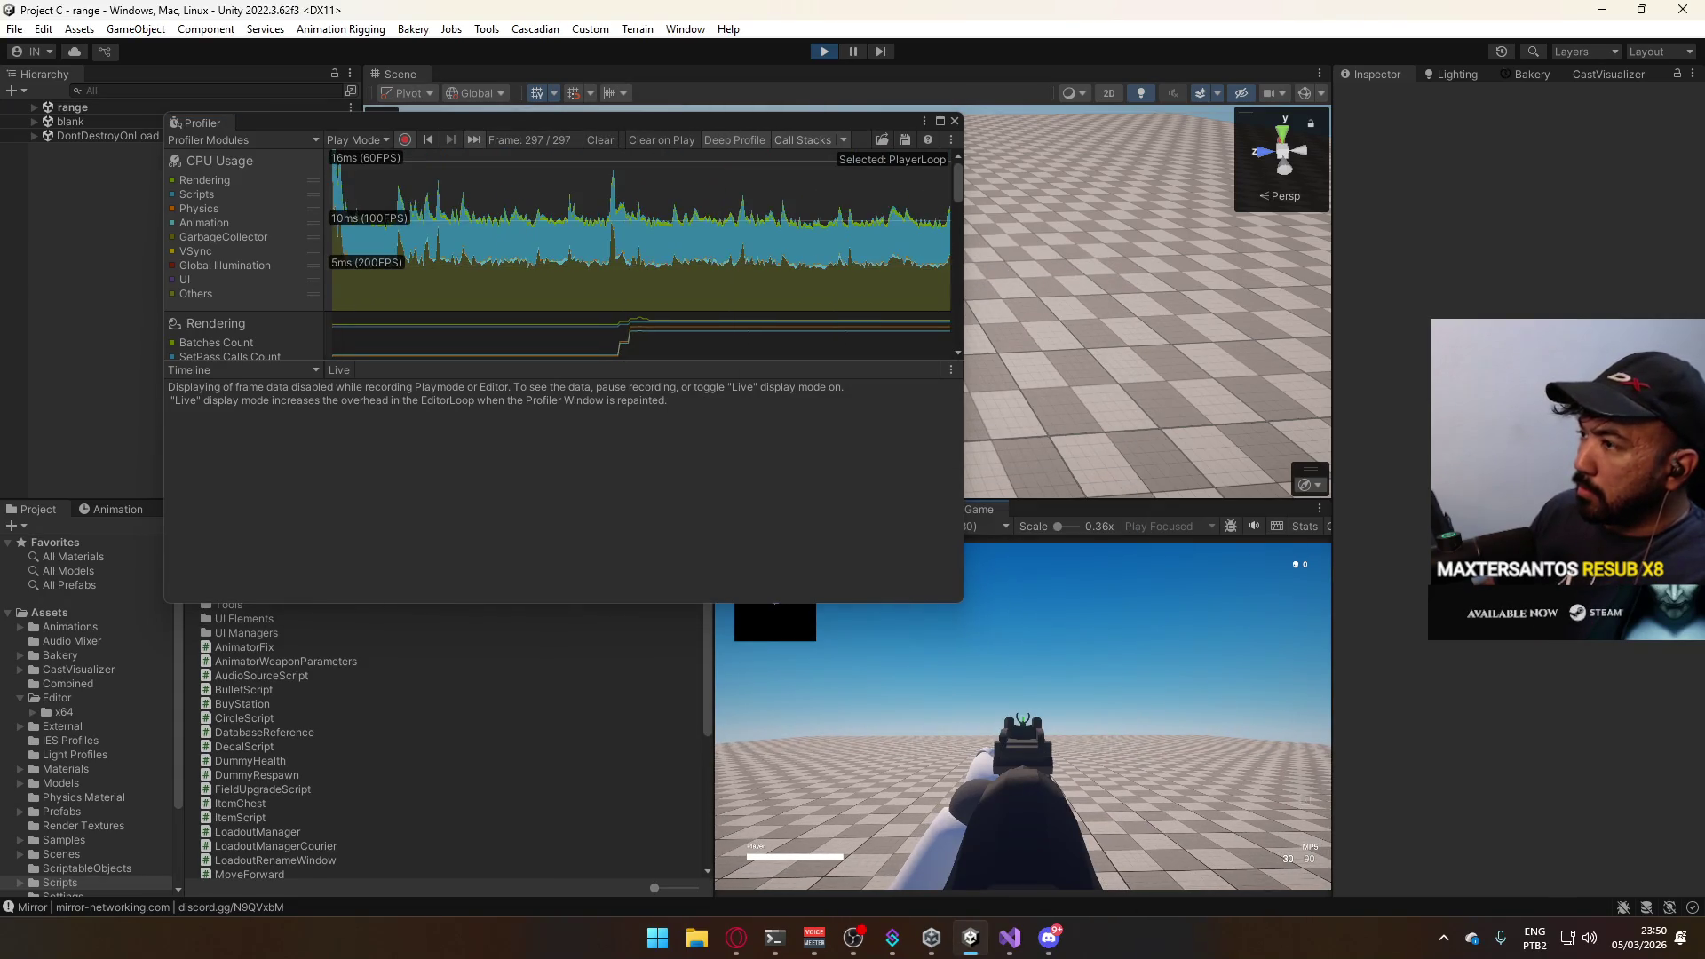
pyautogui.hotkey('ctrl', 'shift', 'p')
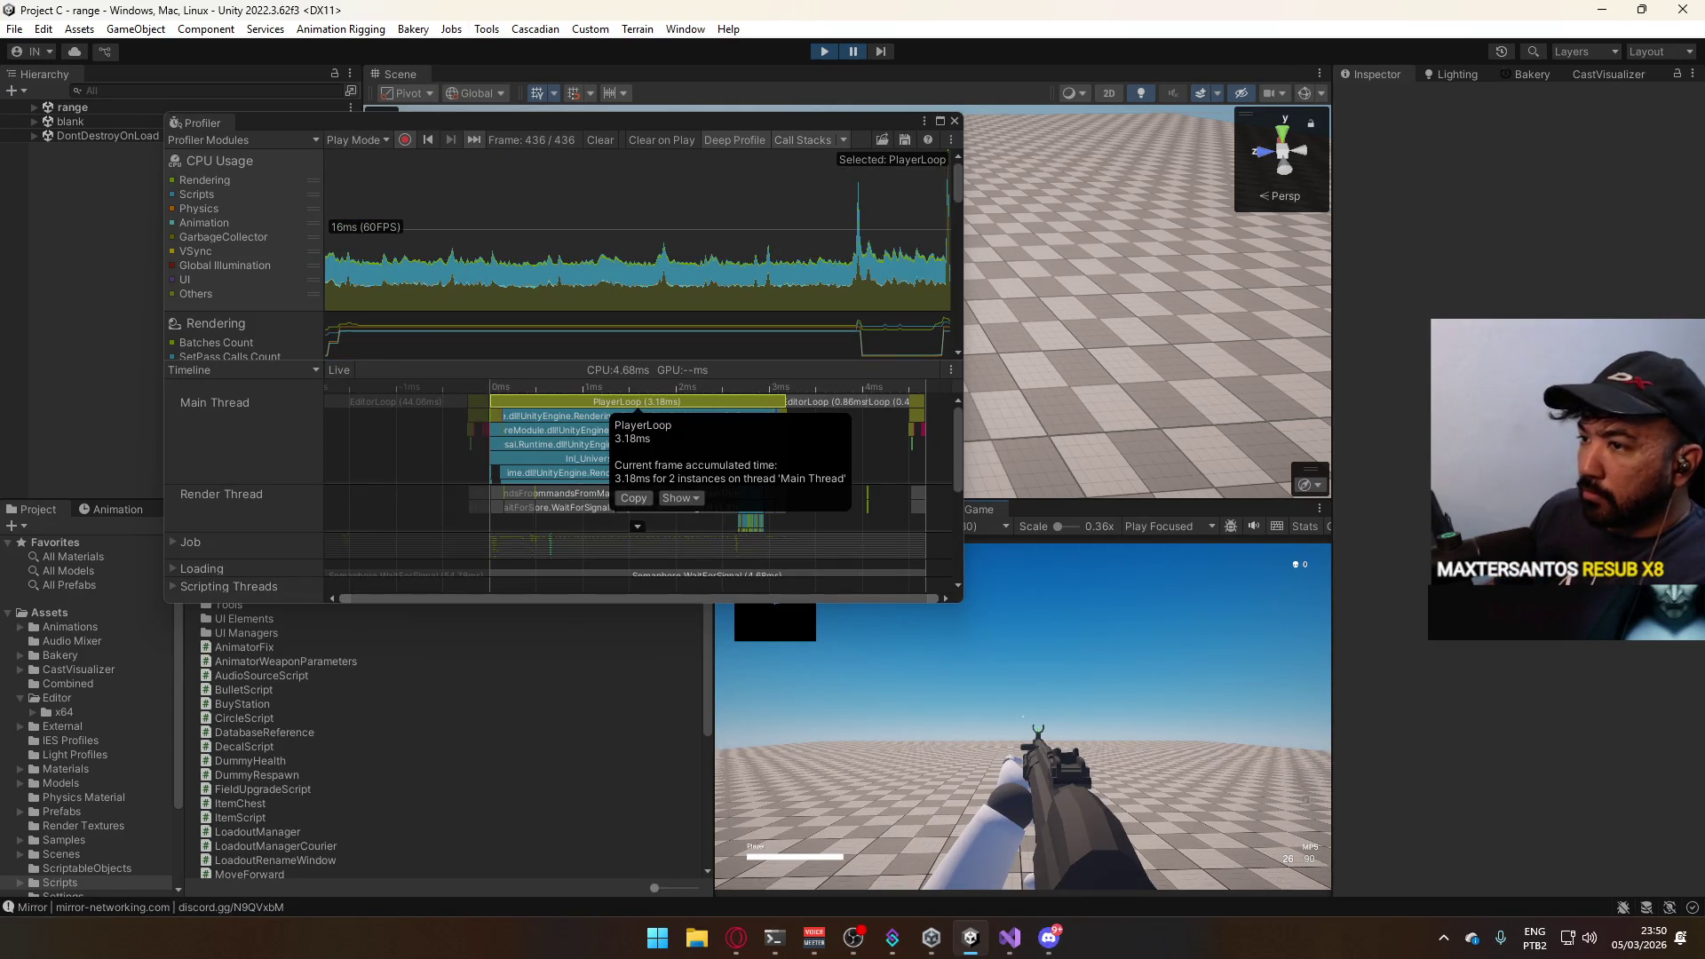
# Step the profiler back to frame 435 and maximize the Profiler window.
pyautogui.press('super')
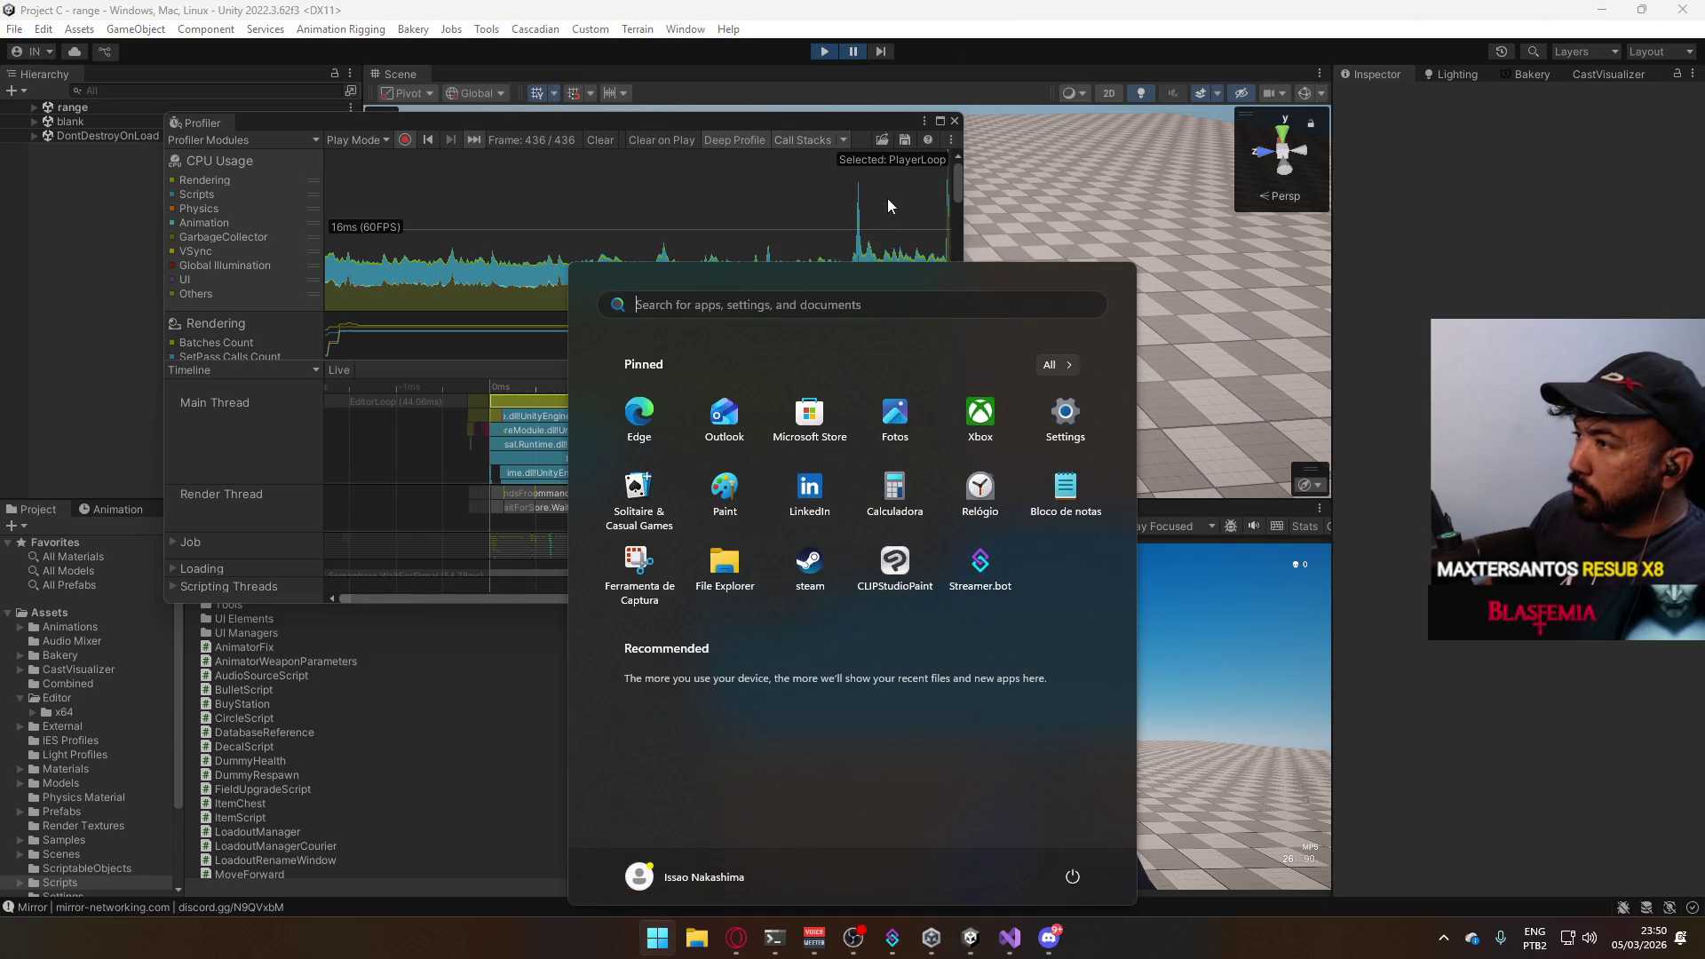
pyautogui.press('super')
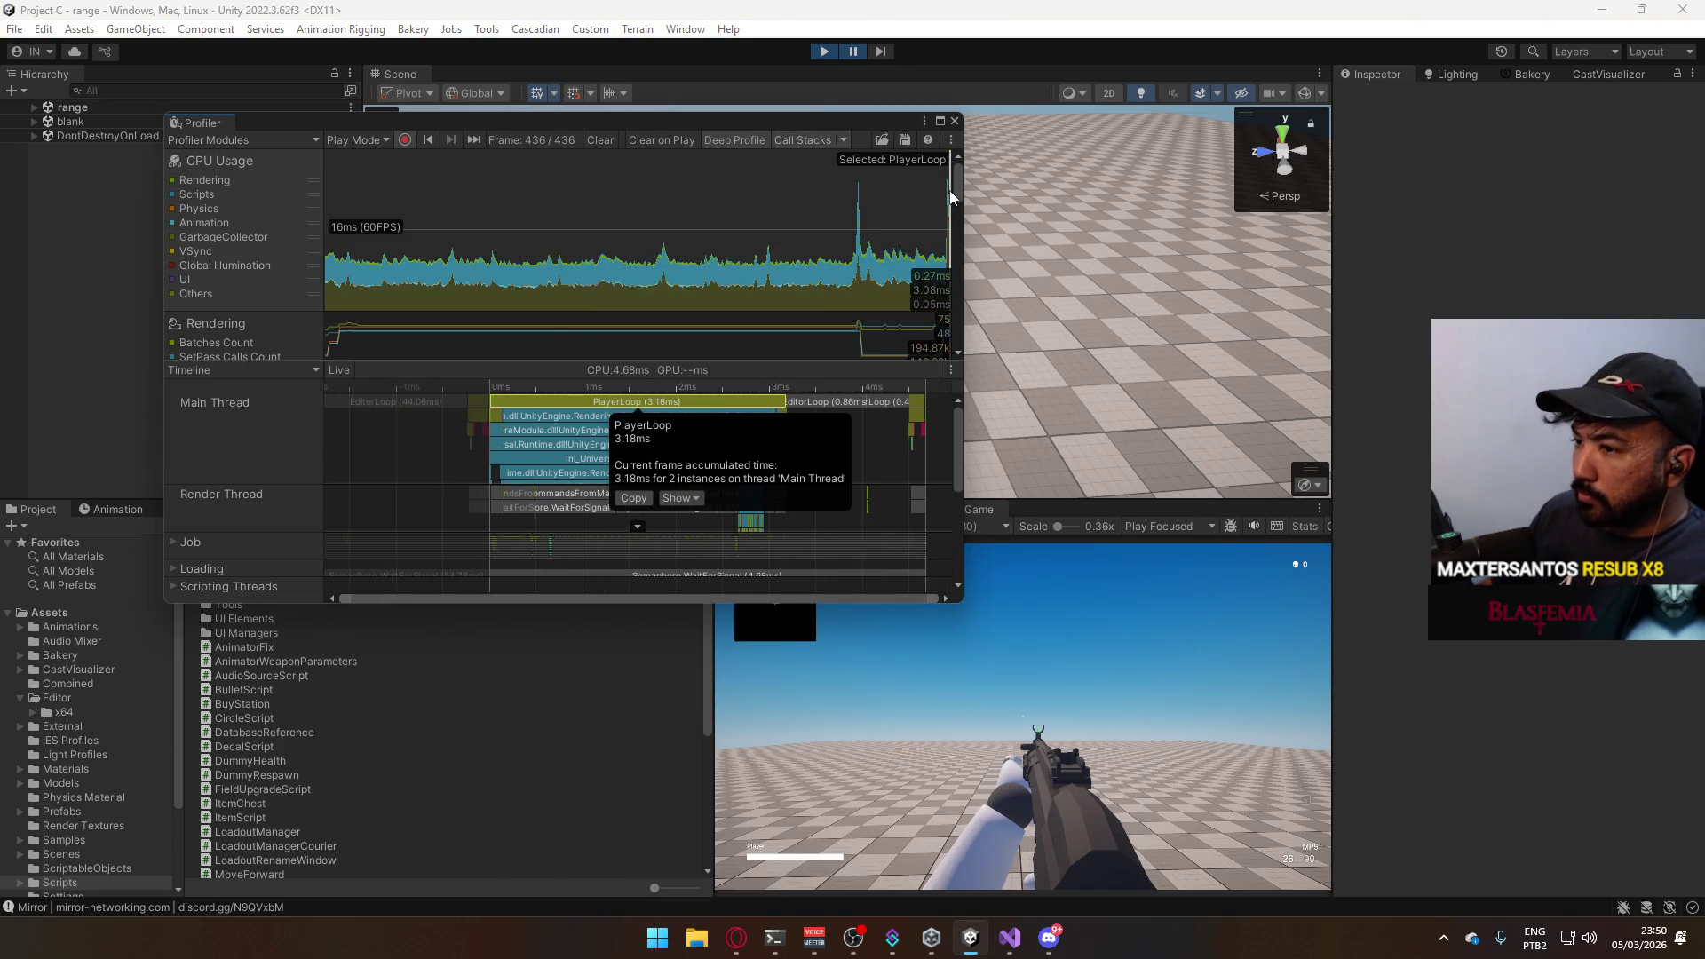
pyautogui.press('Left')
pyautogui.press('Right')
pyautogui.press('Left')
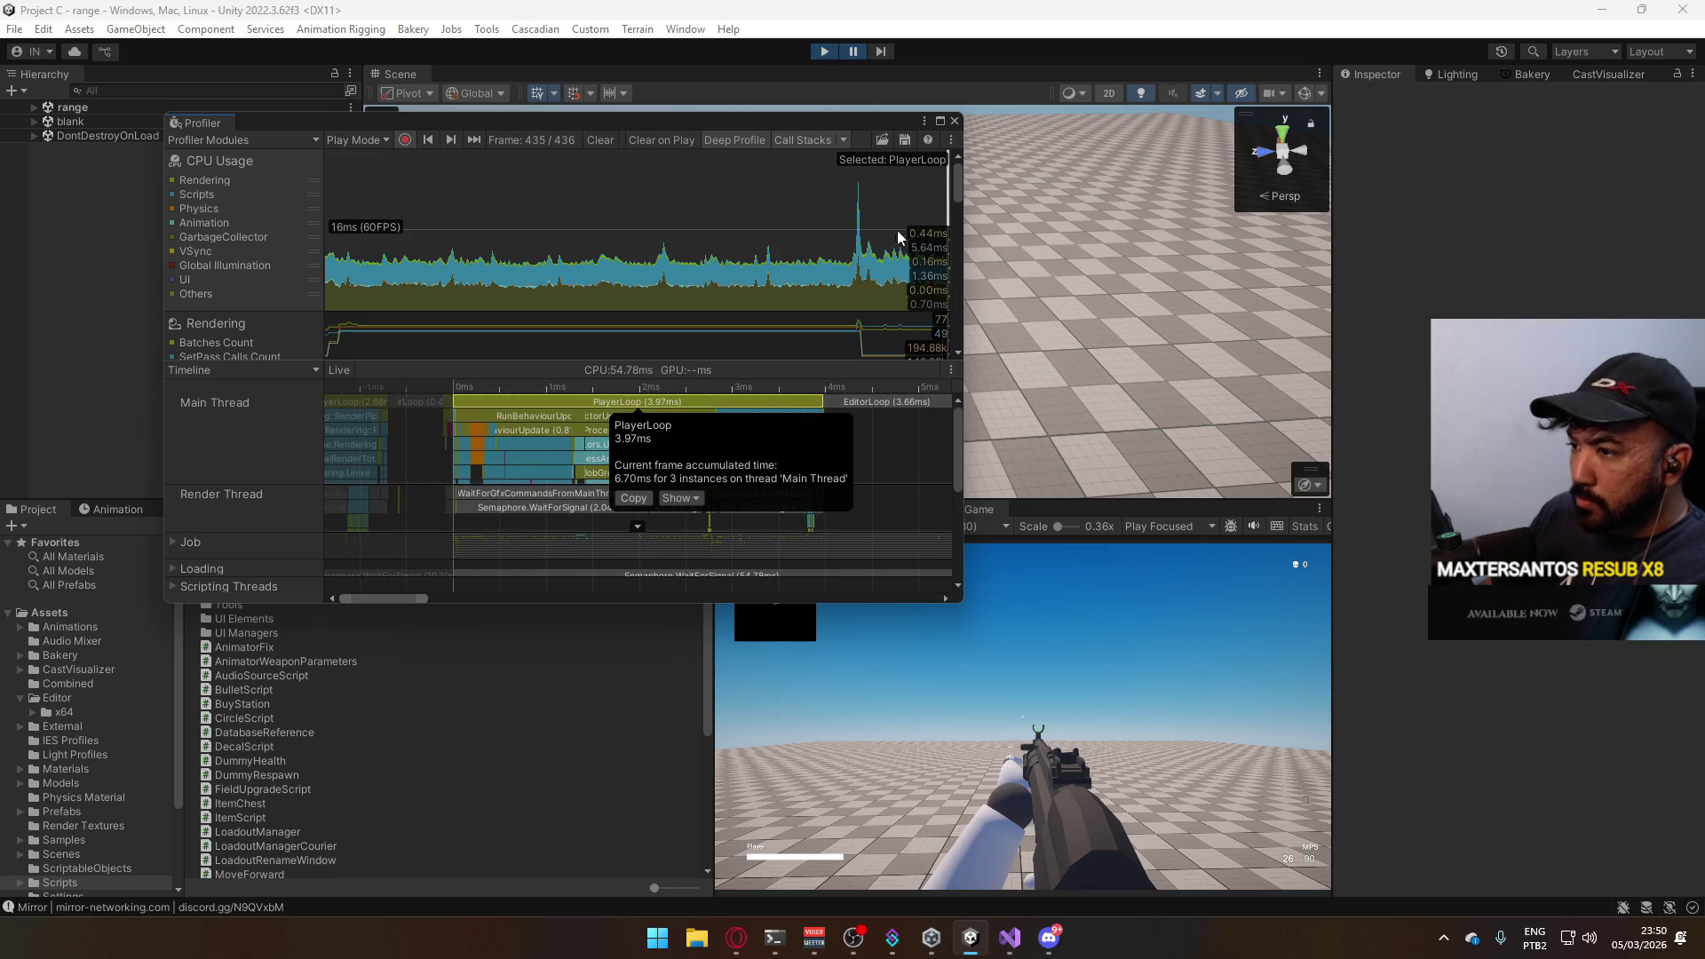
pyautogui.scroll(-1, 560, 427)
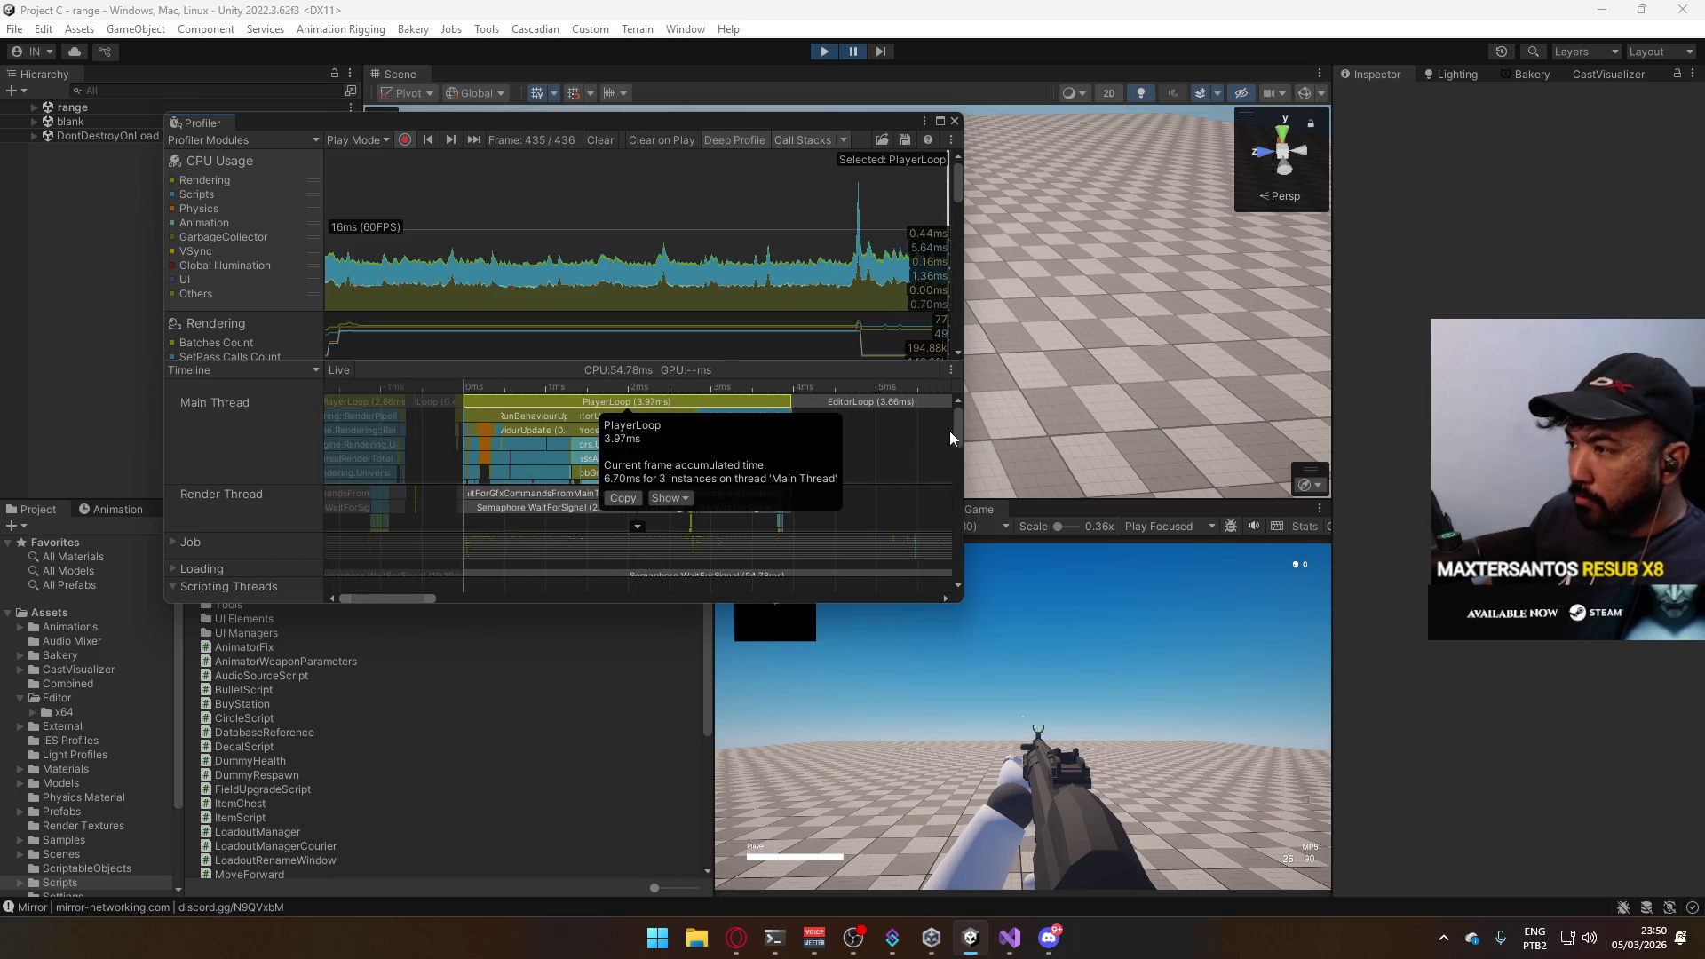
pyautogui.moveTo(954, 435); pyautogui.dragTo(956, 441)
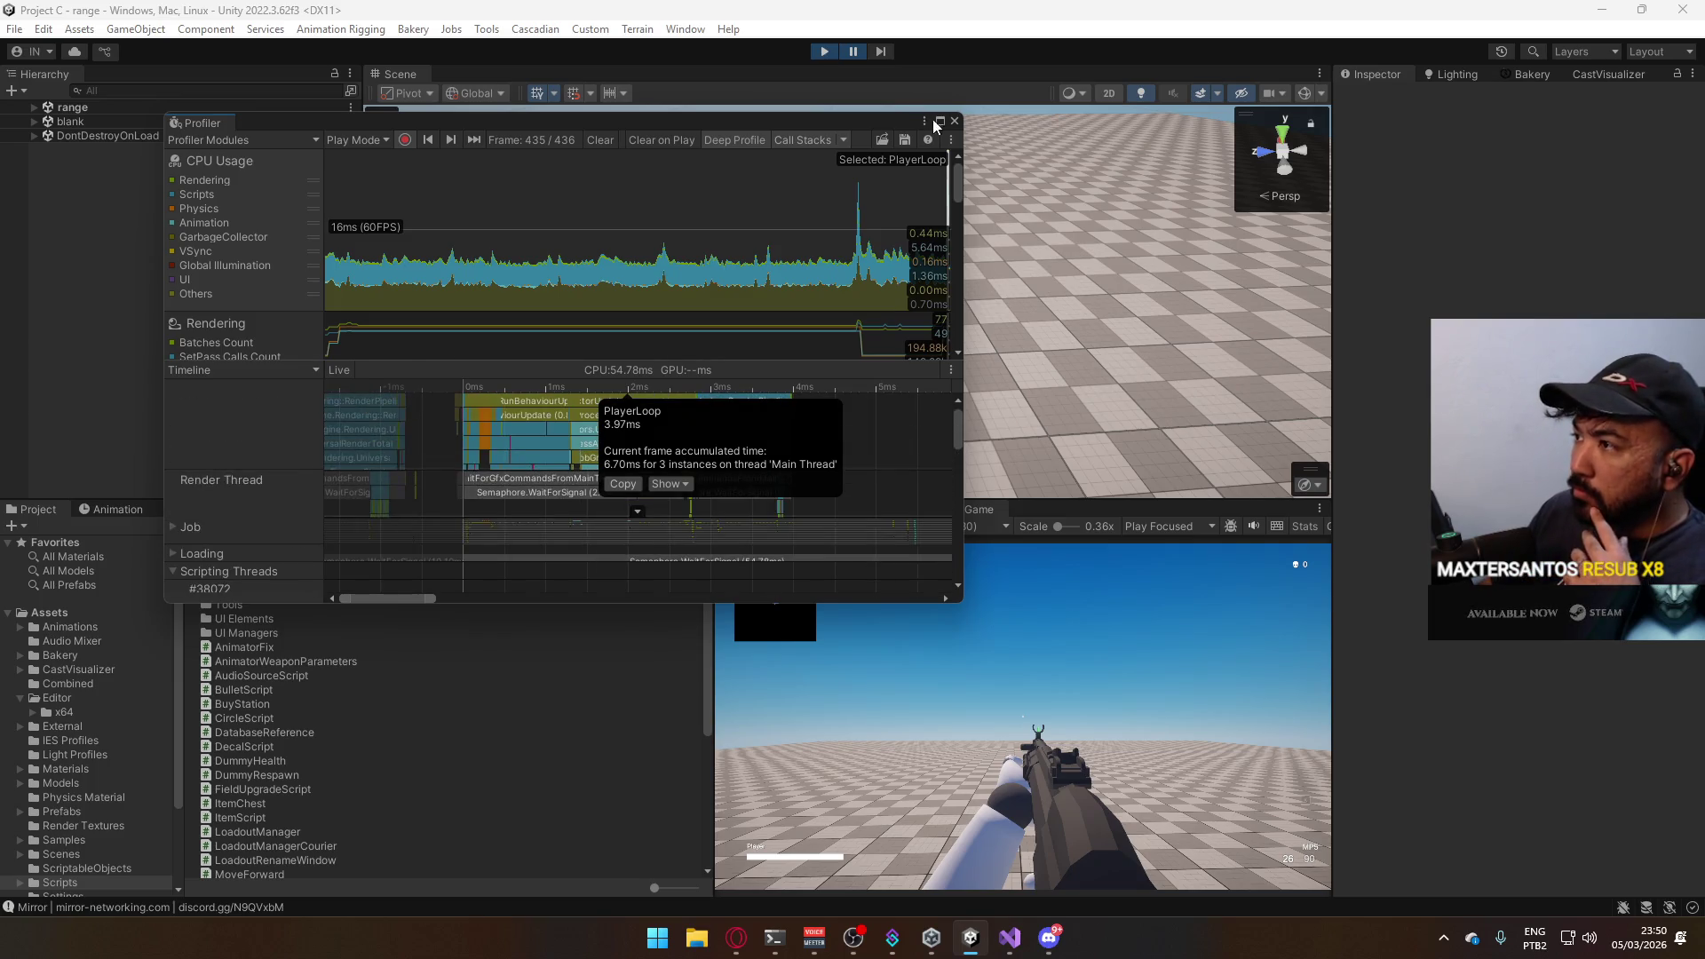
pyautogui.click(937, 123)
# Collapse Scripting Threads, check the Call Stacks options unchanged, and enlarge the graph area.
pyautogui.click(21, 457)
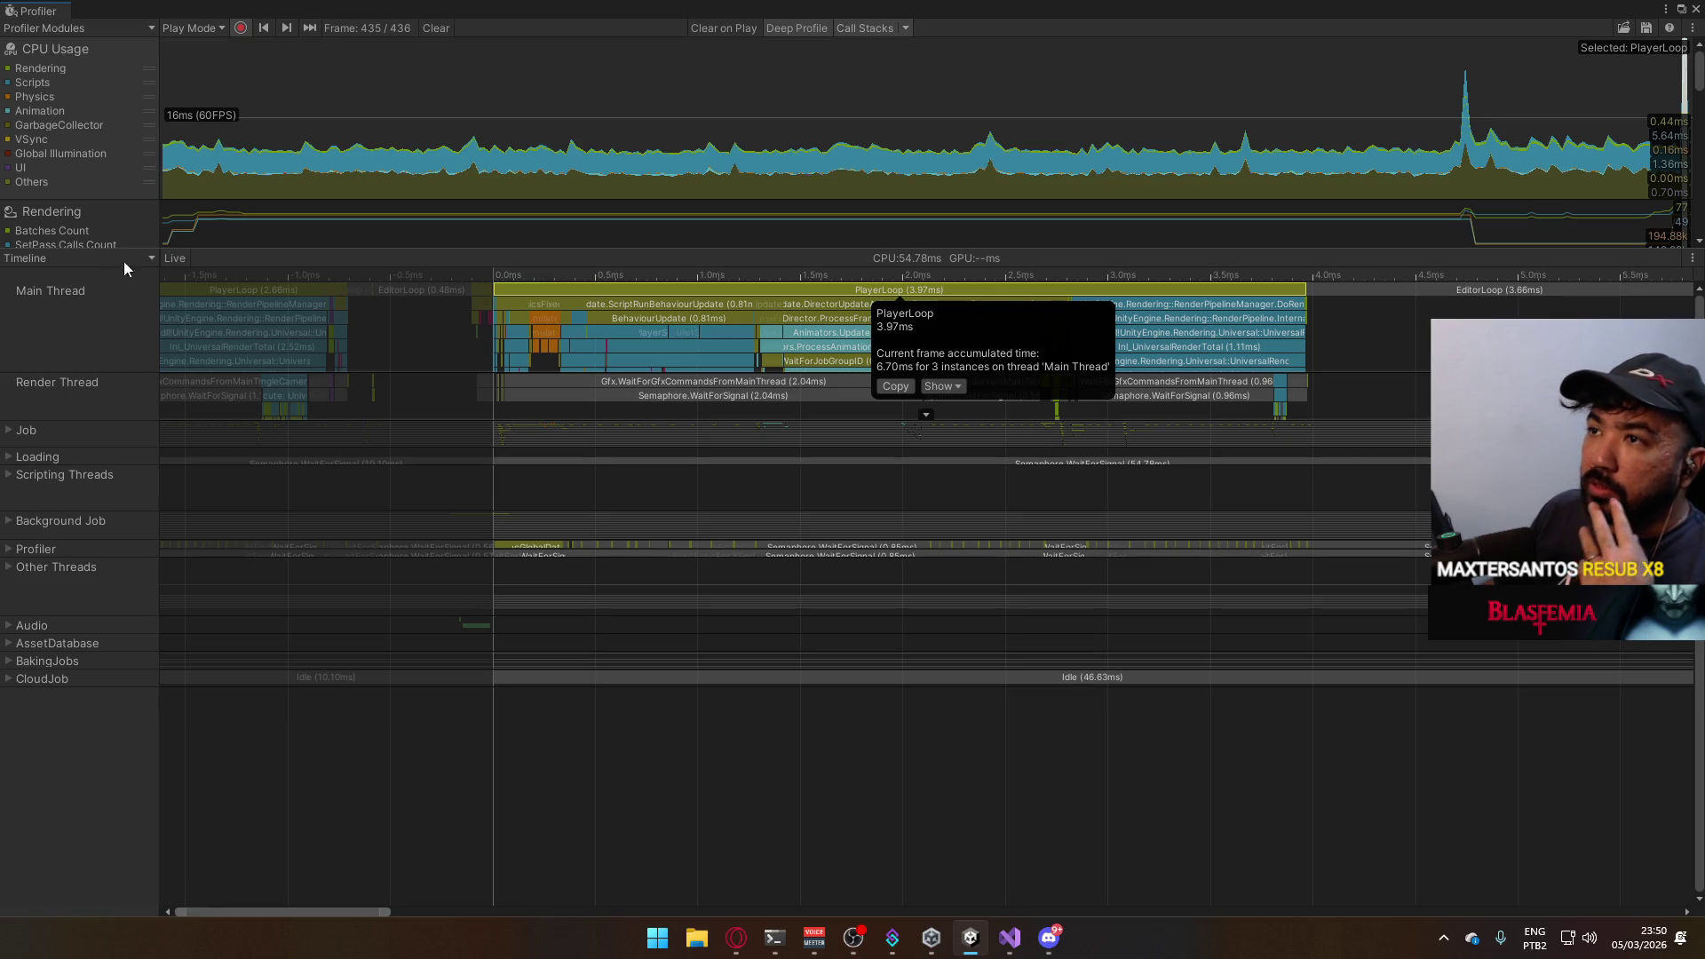
pyautogui.click(905, 28)
pyautogui.click(944, 12)
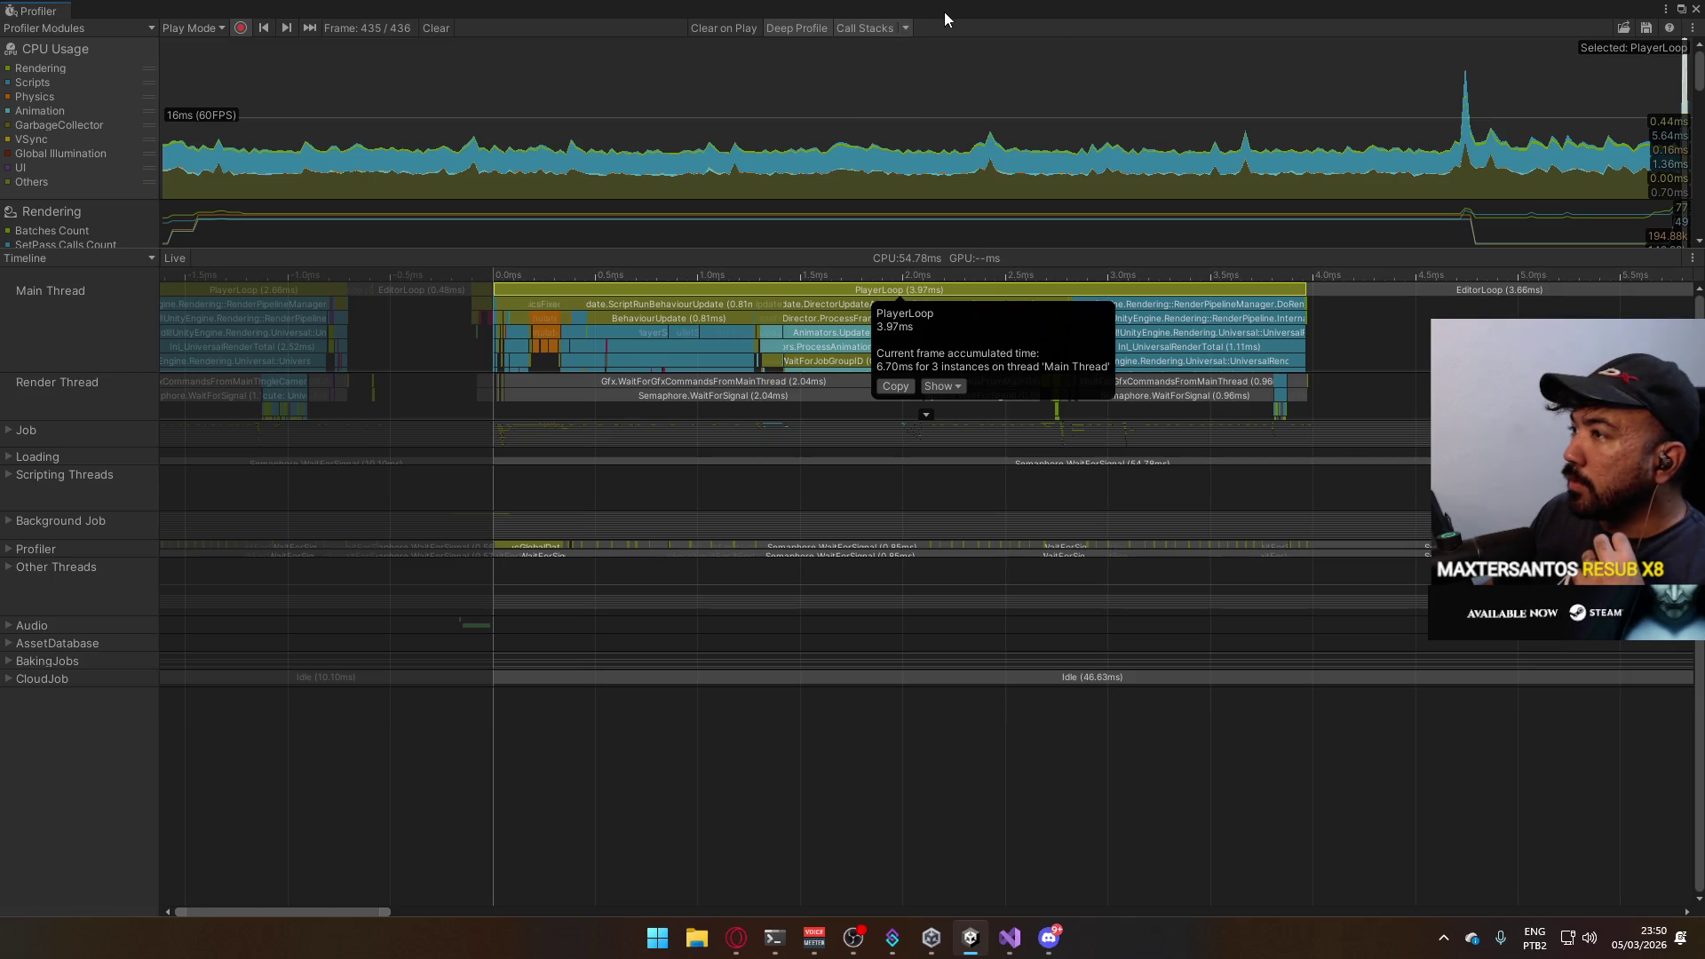
pyautogui.moveTo(311, 251); pyautogui.dragTo(169, 399)
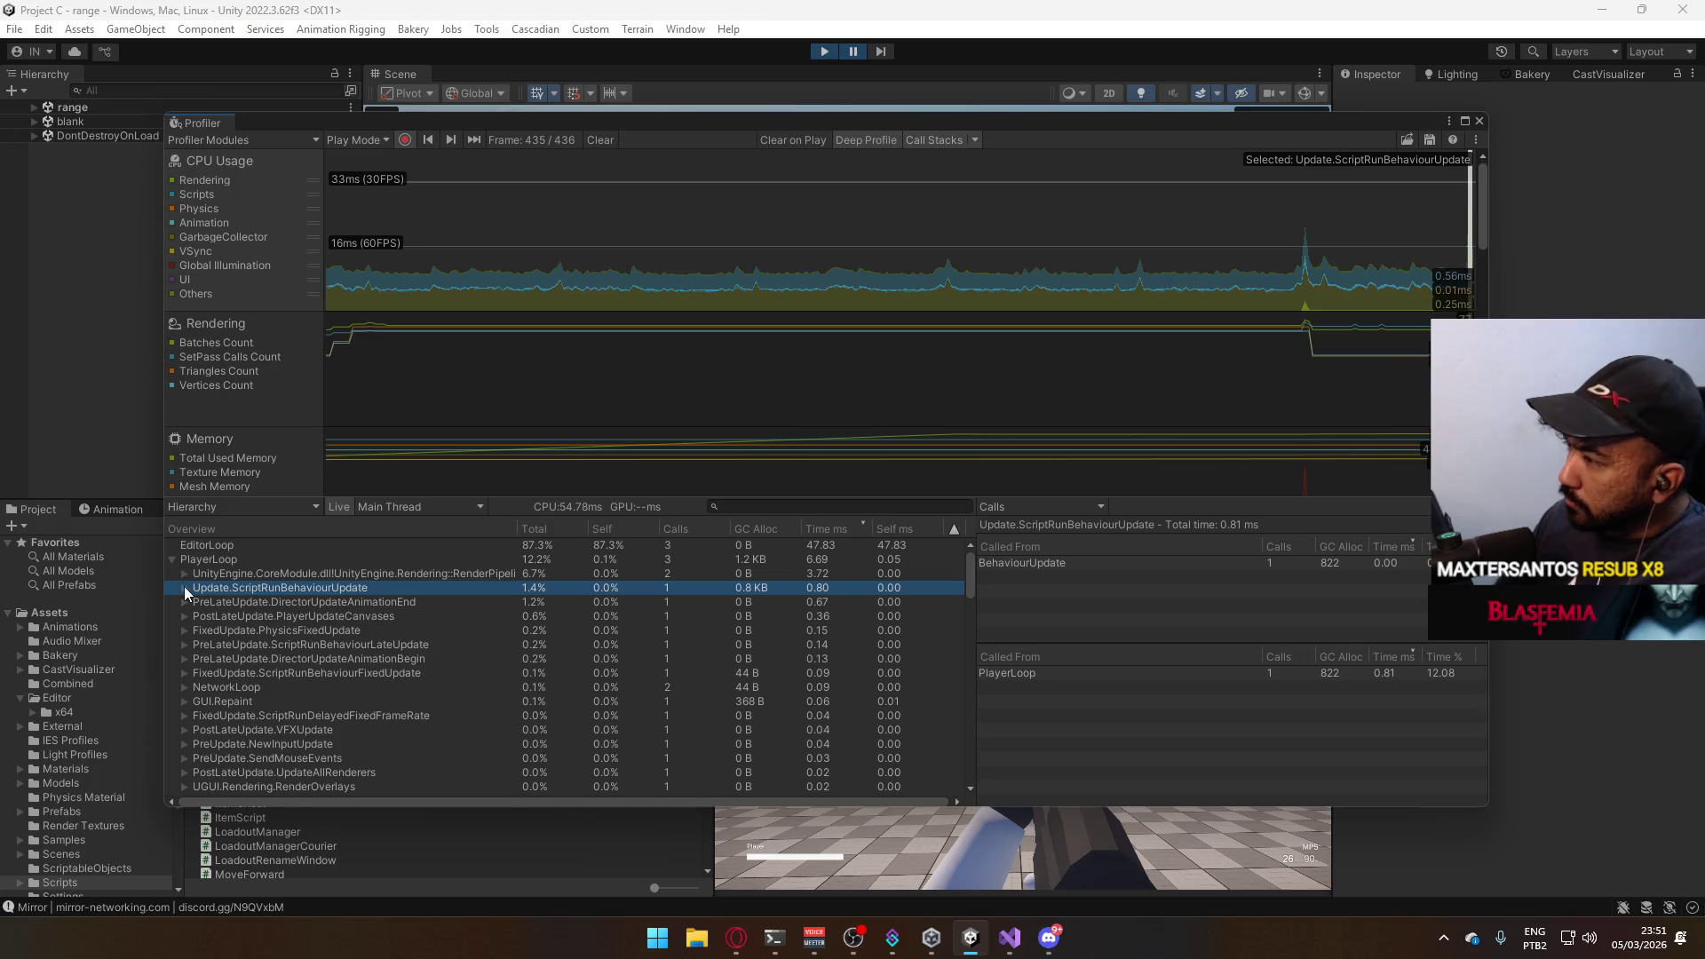
# Expand Update.ScriptRunBehaviourUpdate to its scripts, inspect BehaviourUpdate and physics fixed update, then lower the Profiler.
pyautogui.click(184, 586)
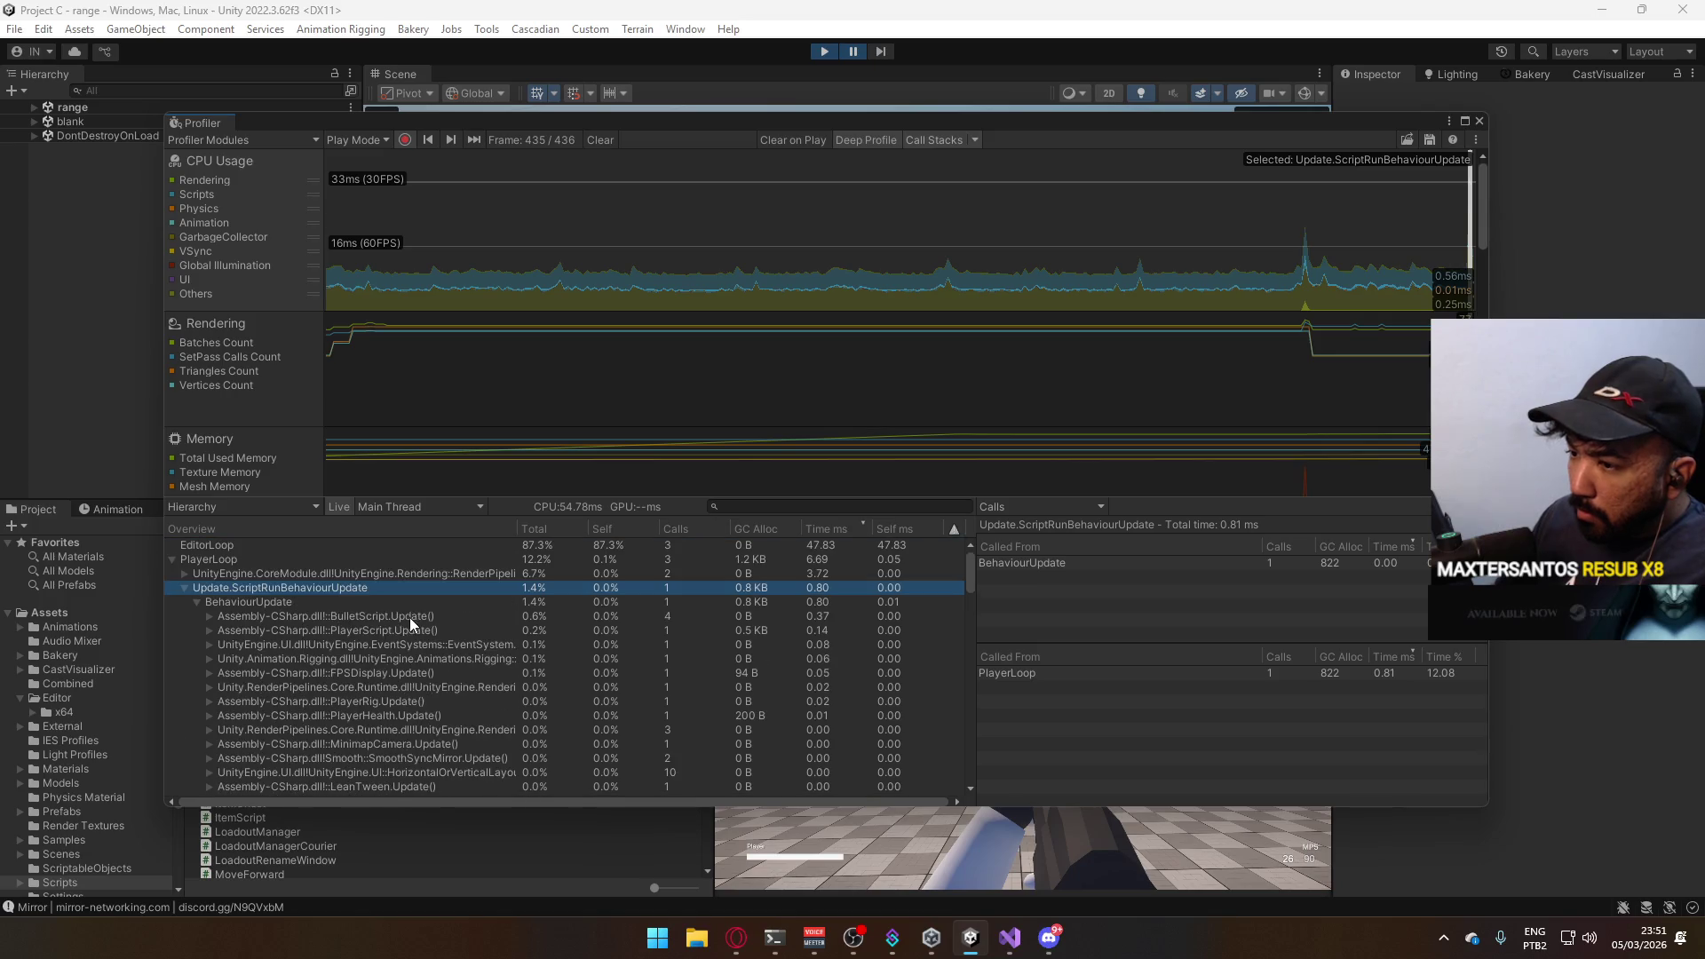
pyautogui.click(297, 601)
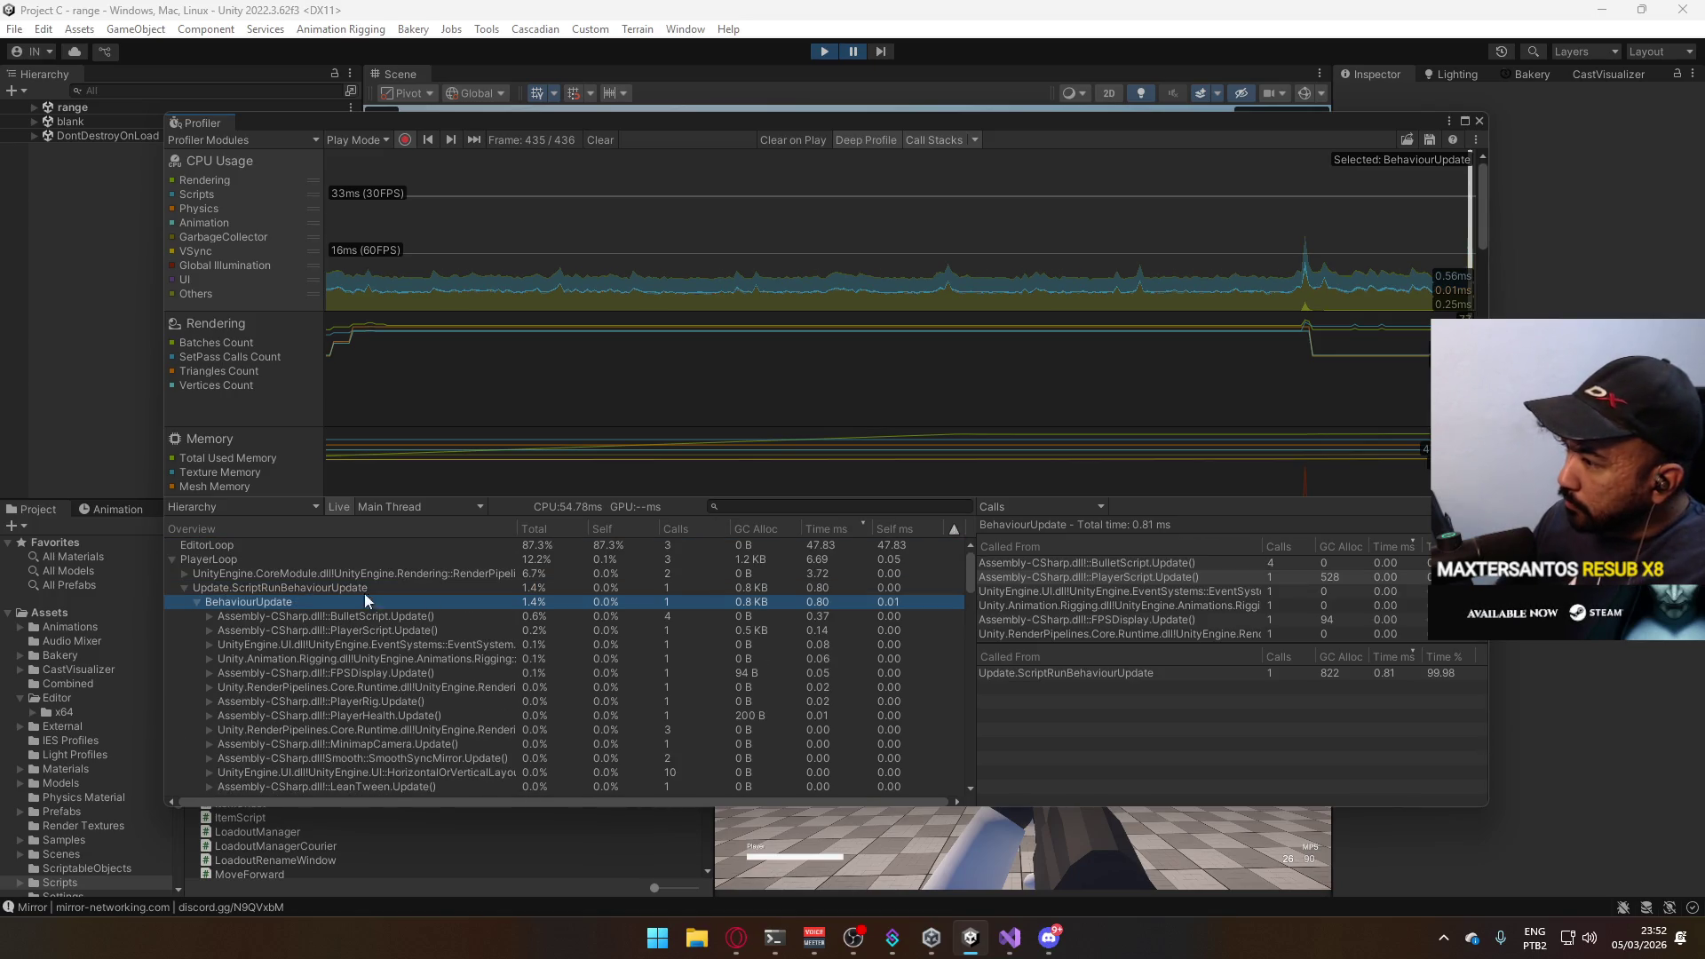
pyautogui.scroll(-3, 1248, 608)
pyautogui.scroll(-5, 1247, 607)
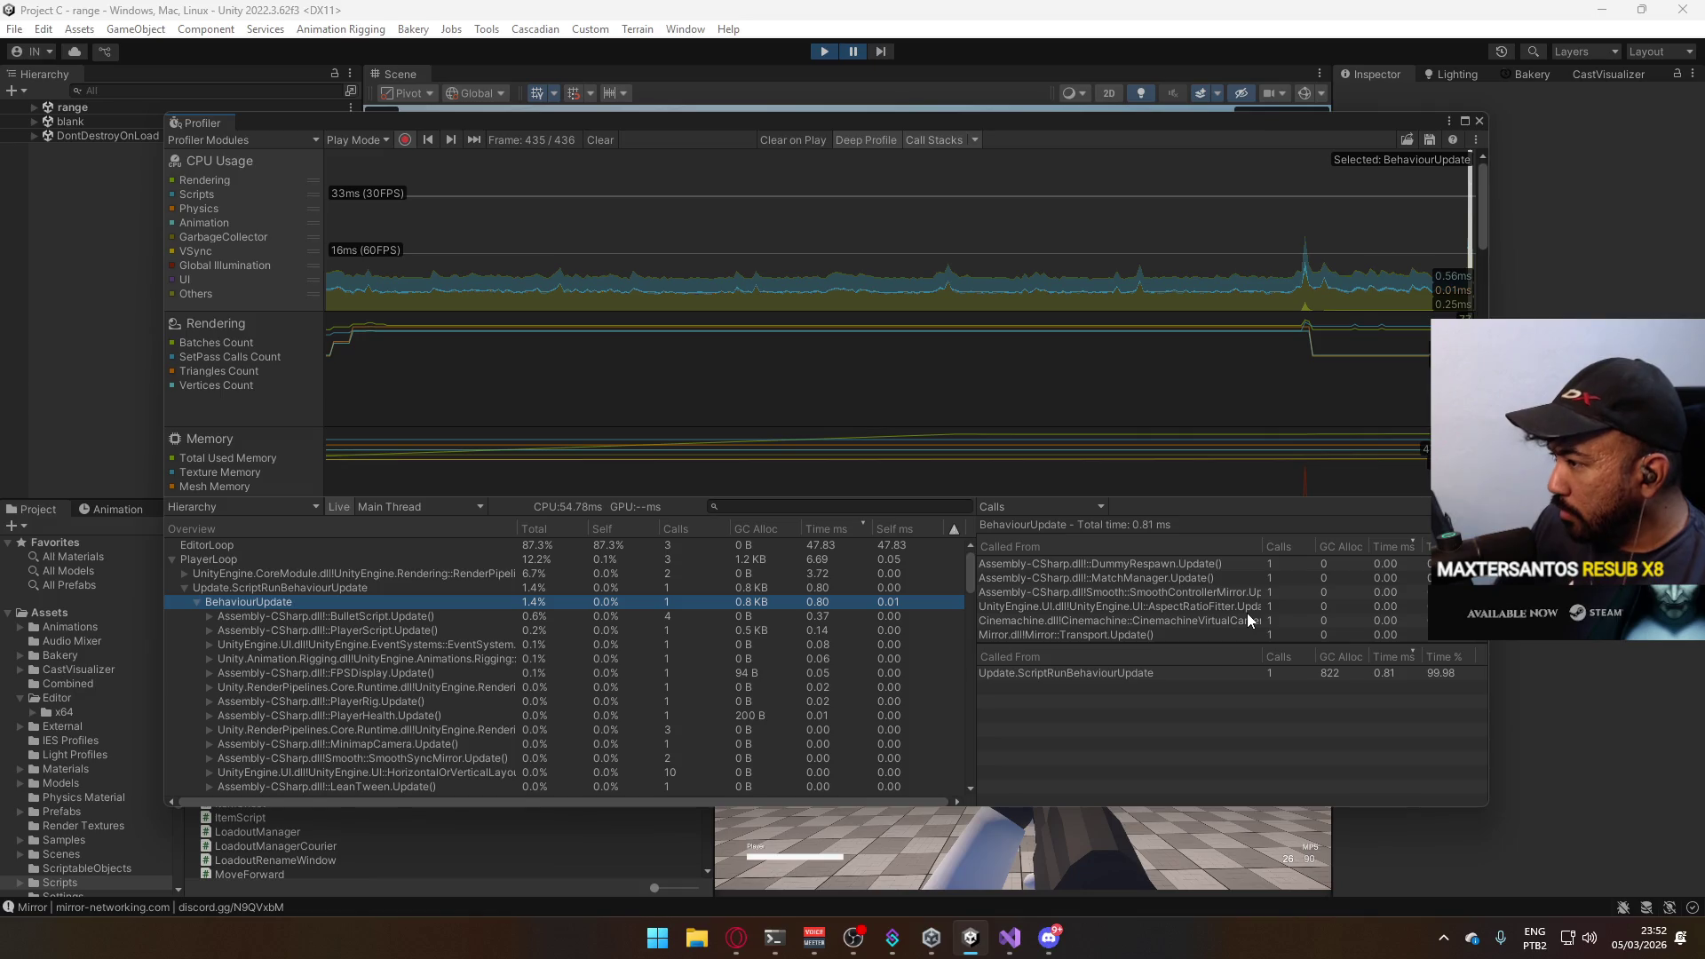
pyautogui.scroll(5, 1246, 613)
pyautogui.scroll(3, 1250, 614)
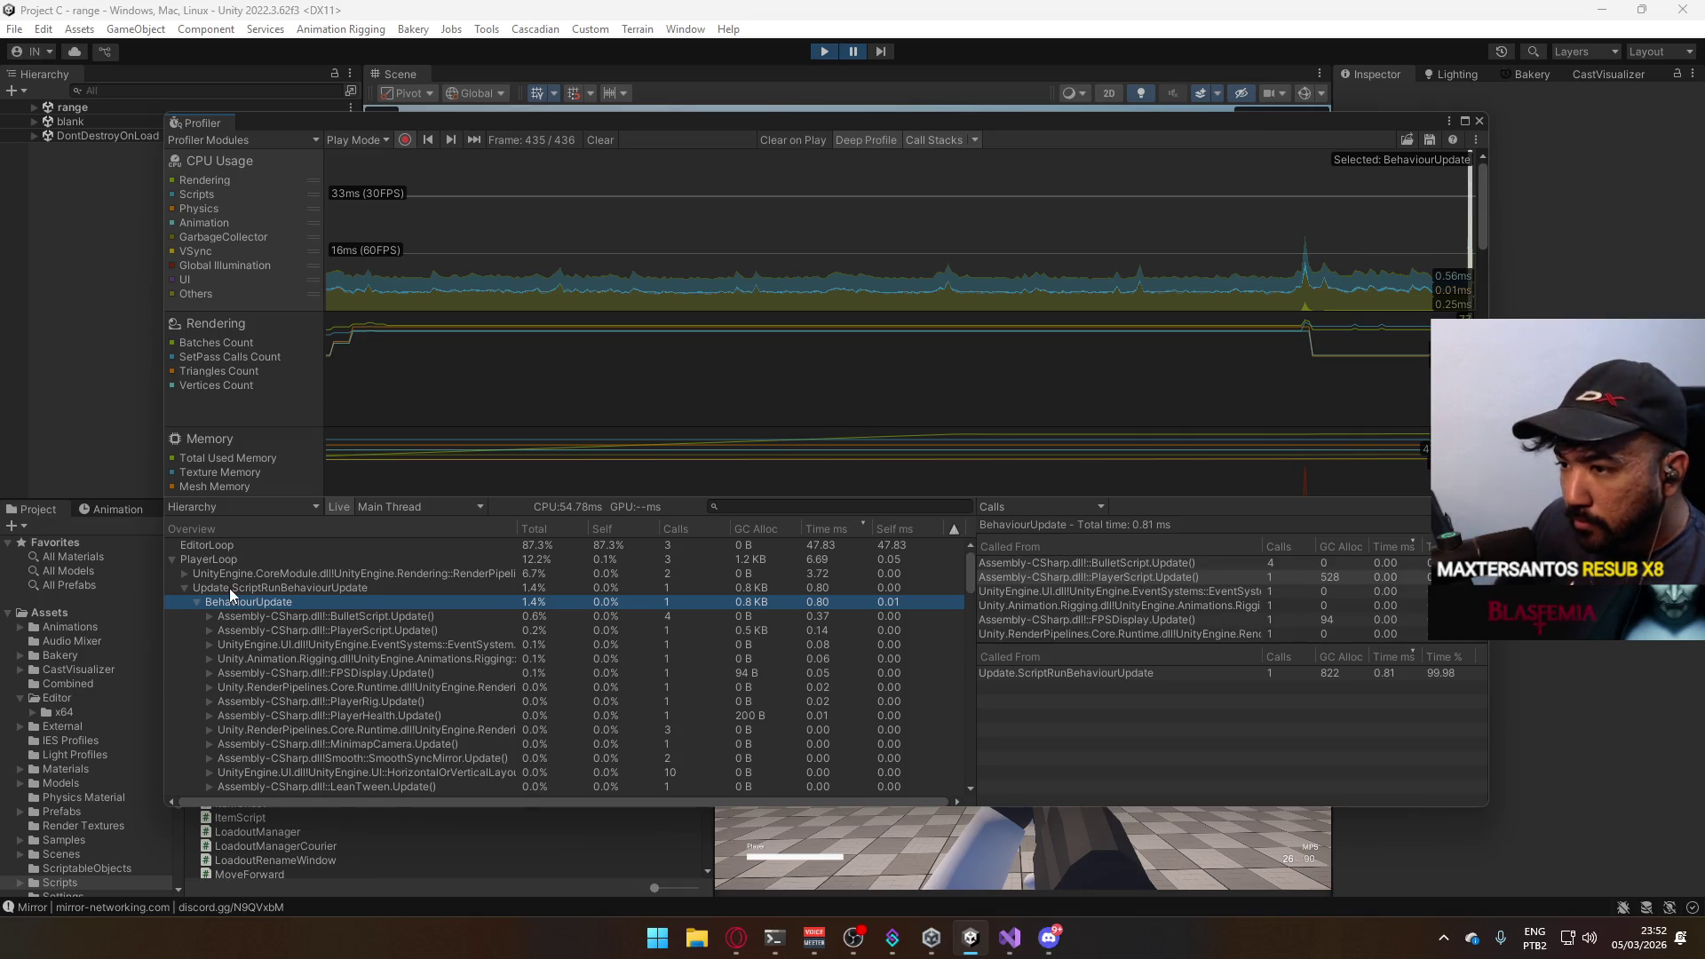
pyautogui.click(184, 587)
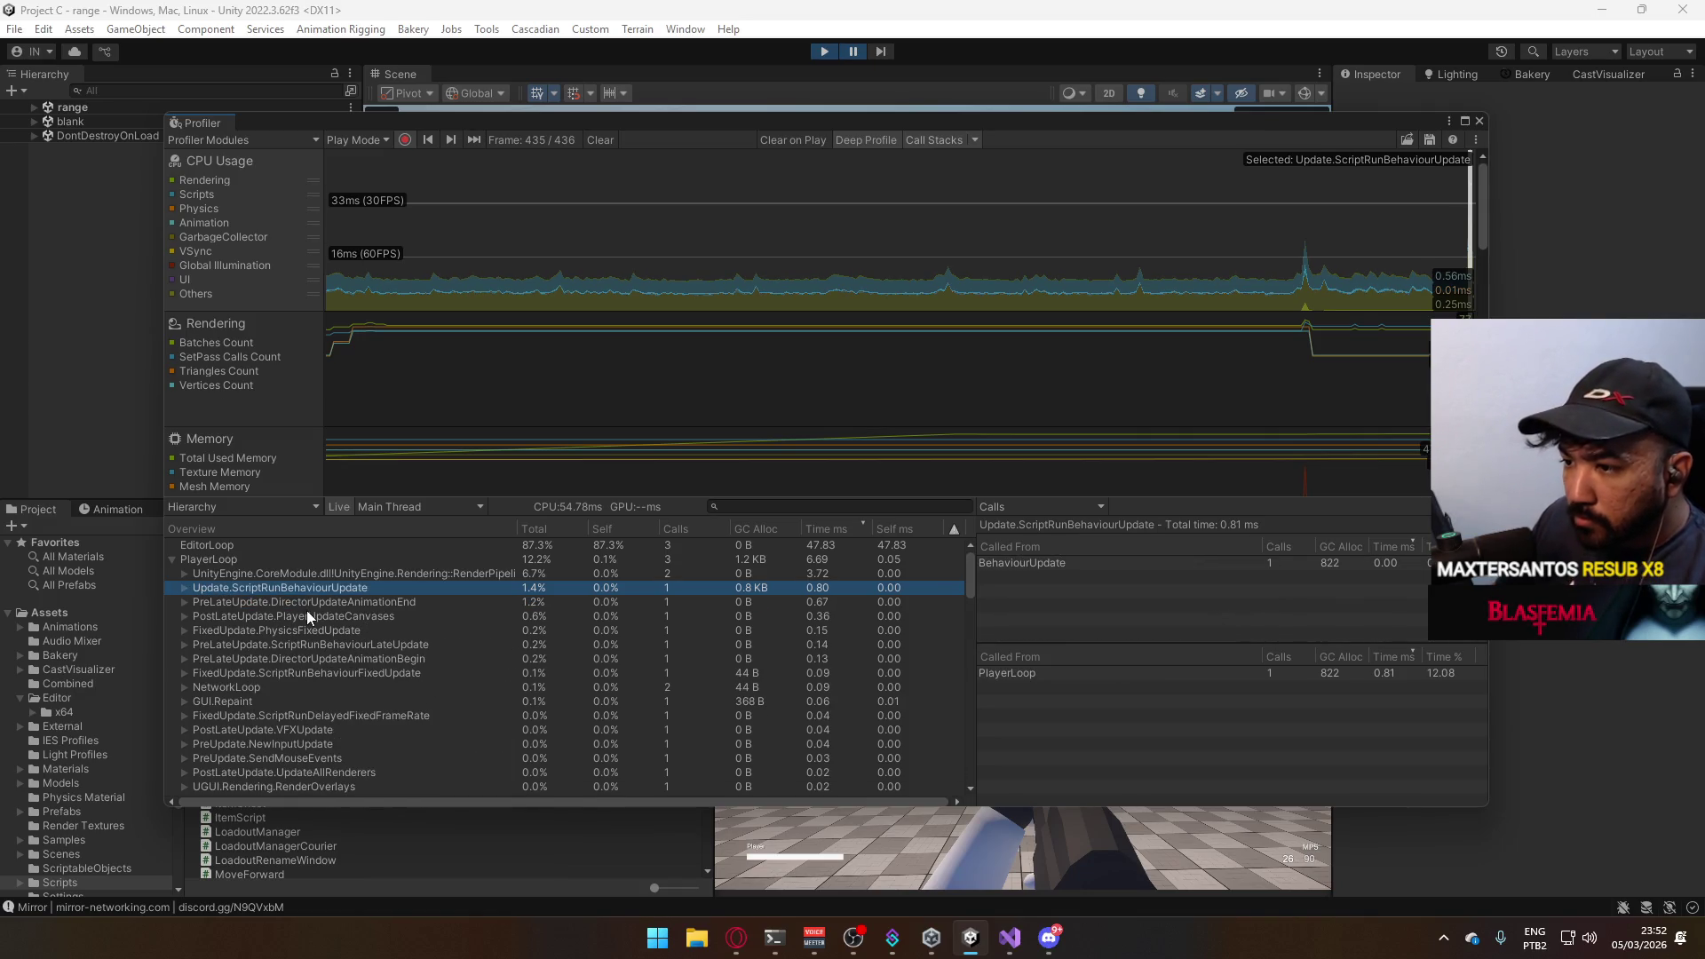
pyautogui.click(326, 631)
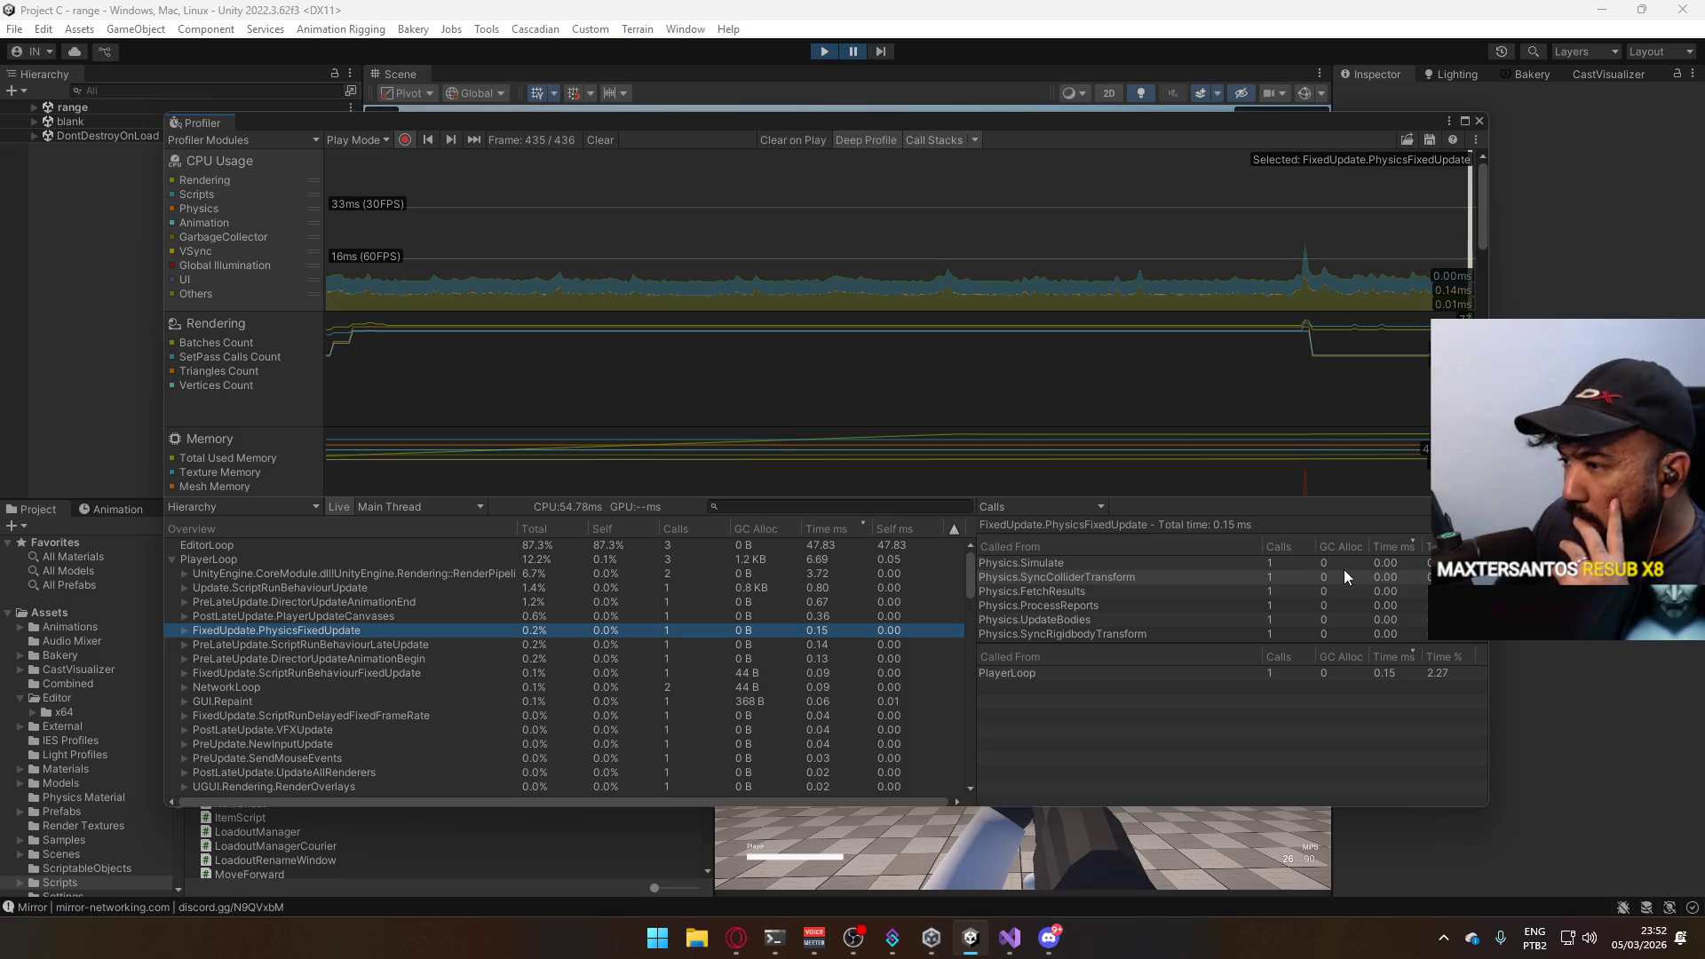
pyautogui.scroll(-1, 1235, 596)
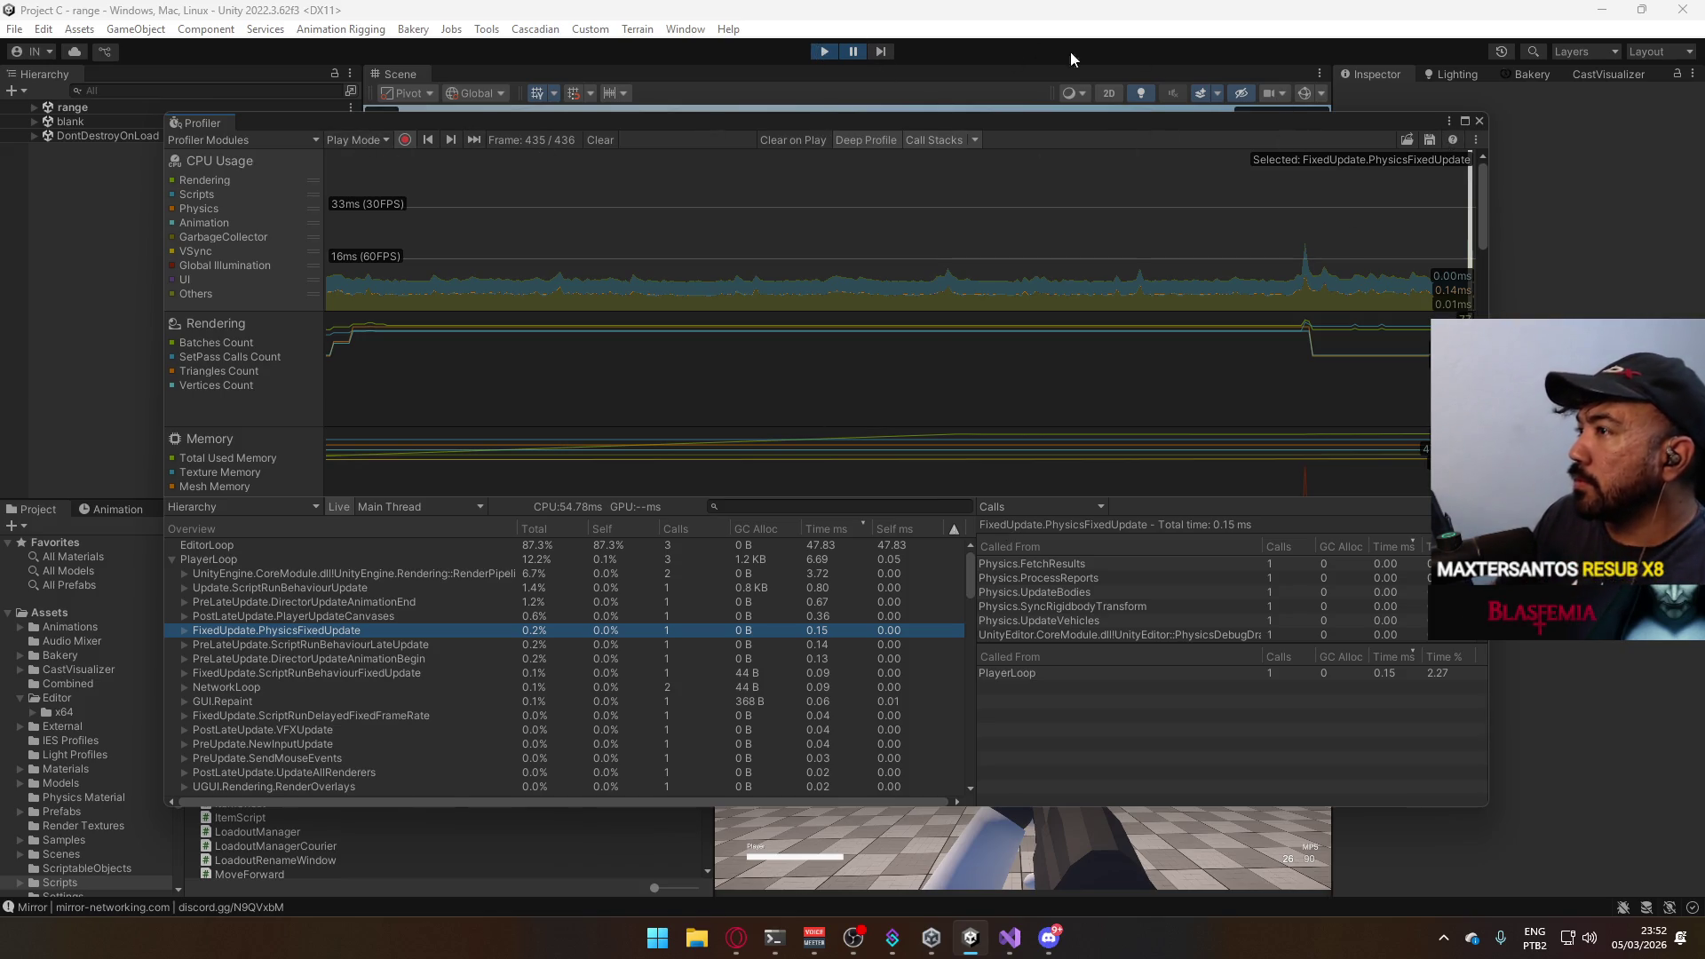
pyautogui.moveTo(1036, 124); pyautogui.dragTo(1038, 745)
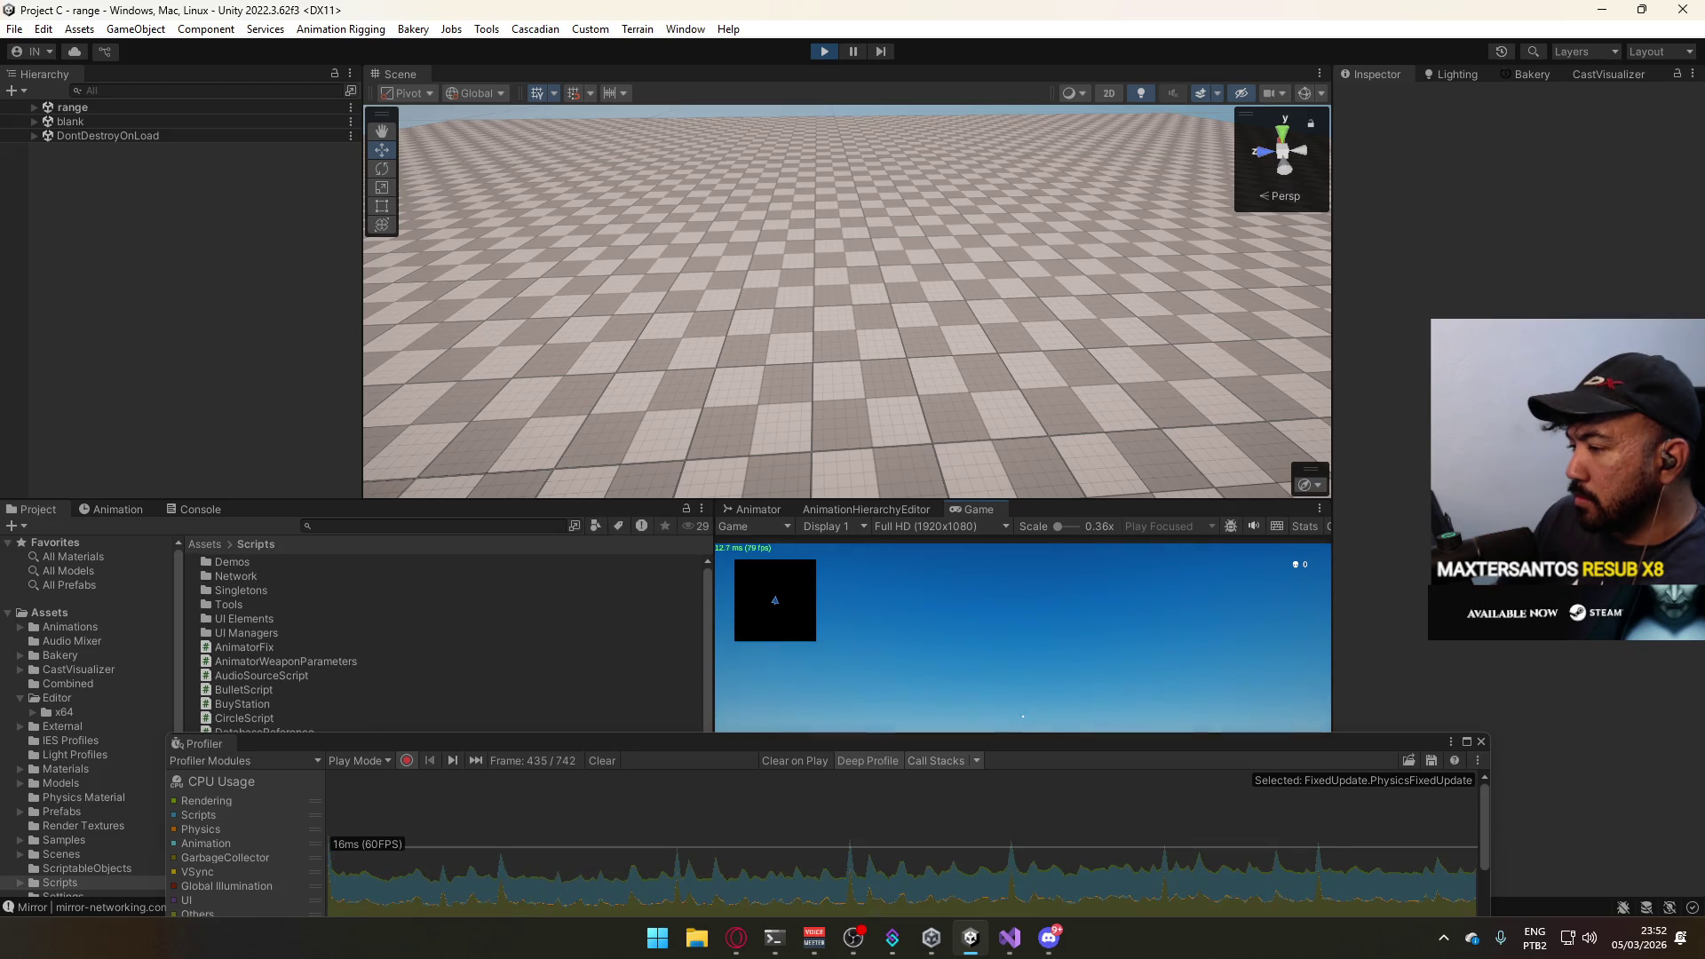
# Refocus the running game, look around, and open the in-game pause menu.
pyautogui.press('super')
pyautogui.click(1229, 731)
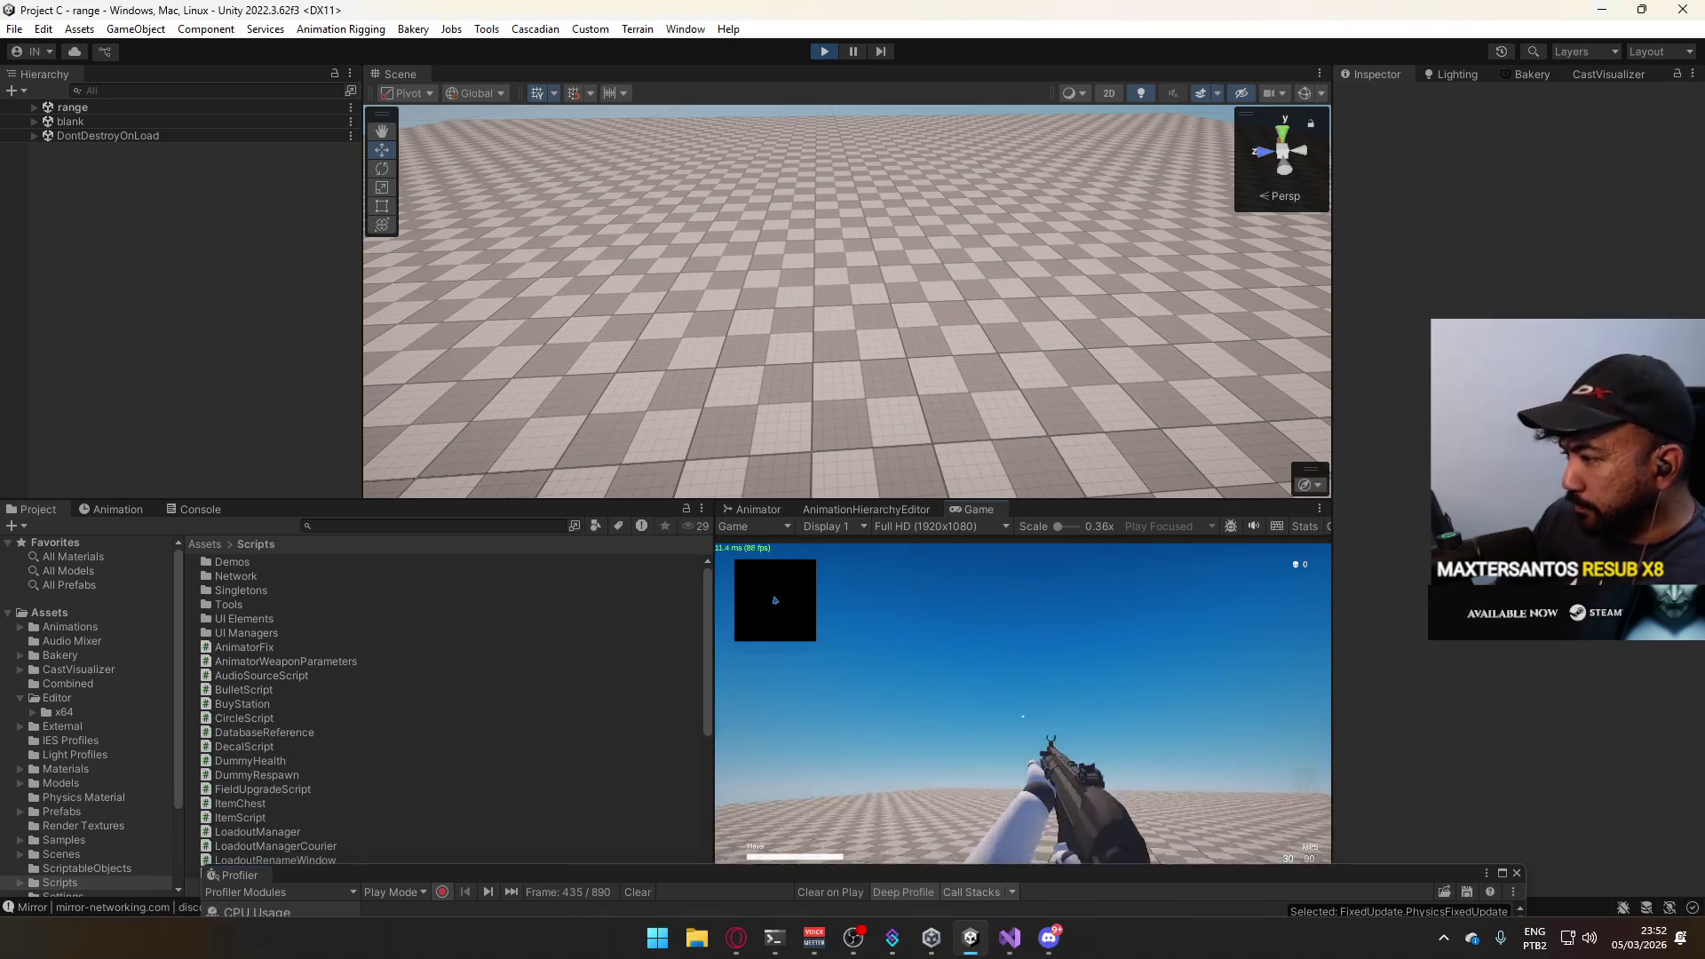
pyautogui.press('w')
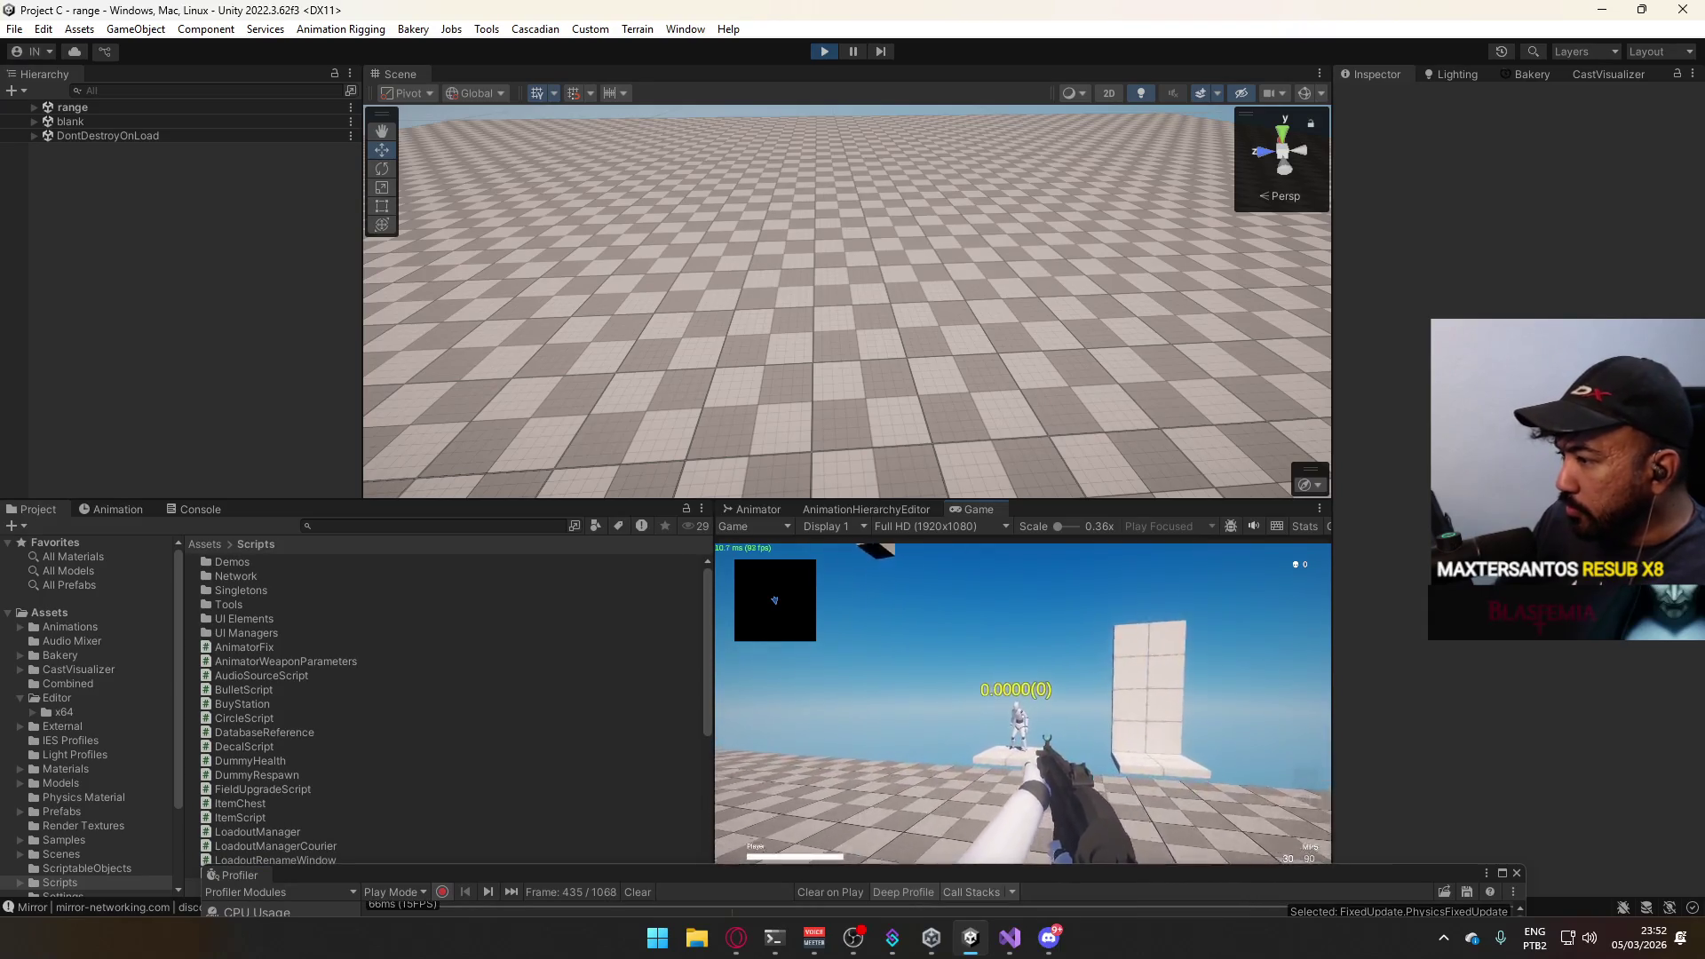
pyautogui.press('w')
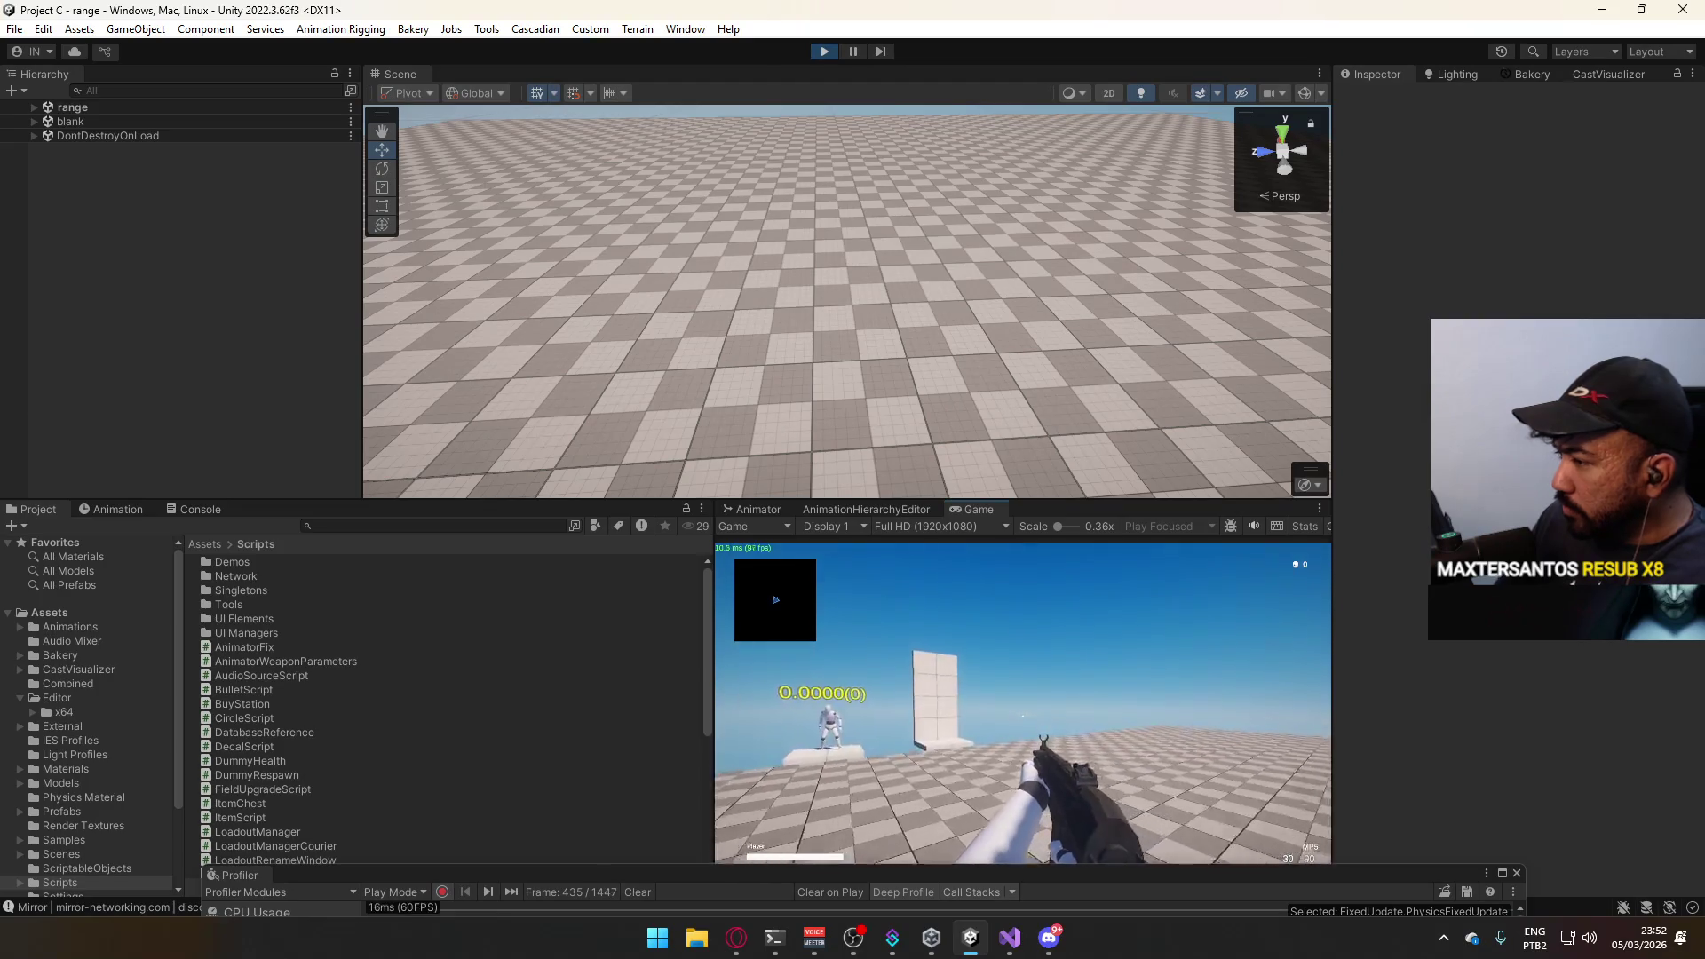
pyautogui.press('Escape')
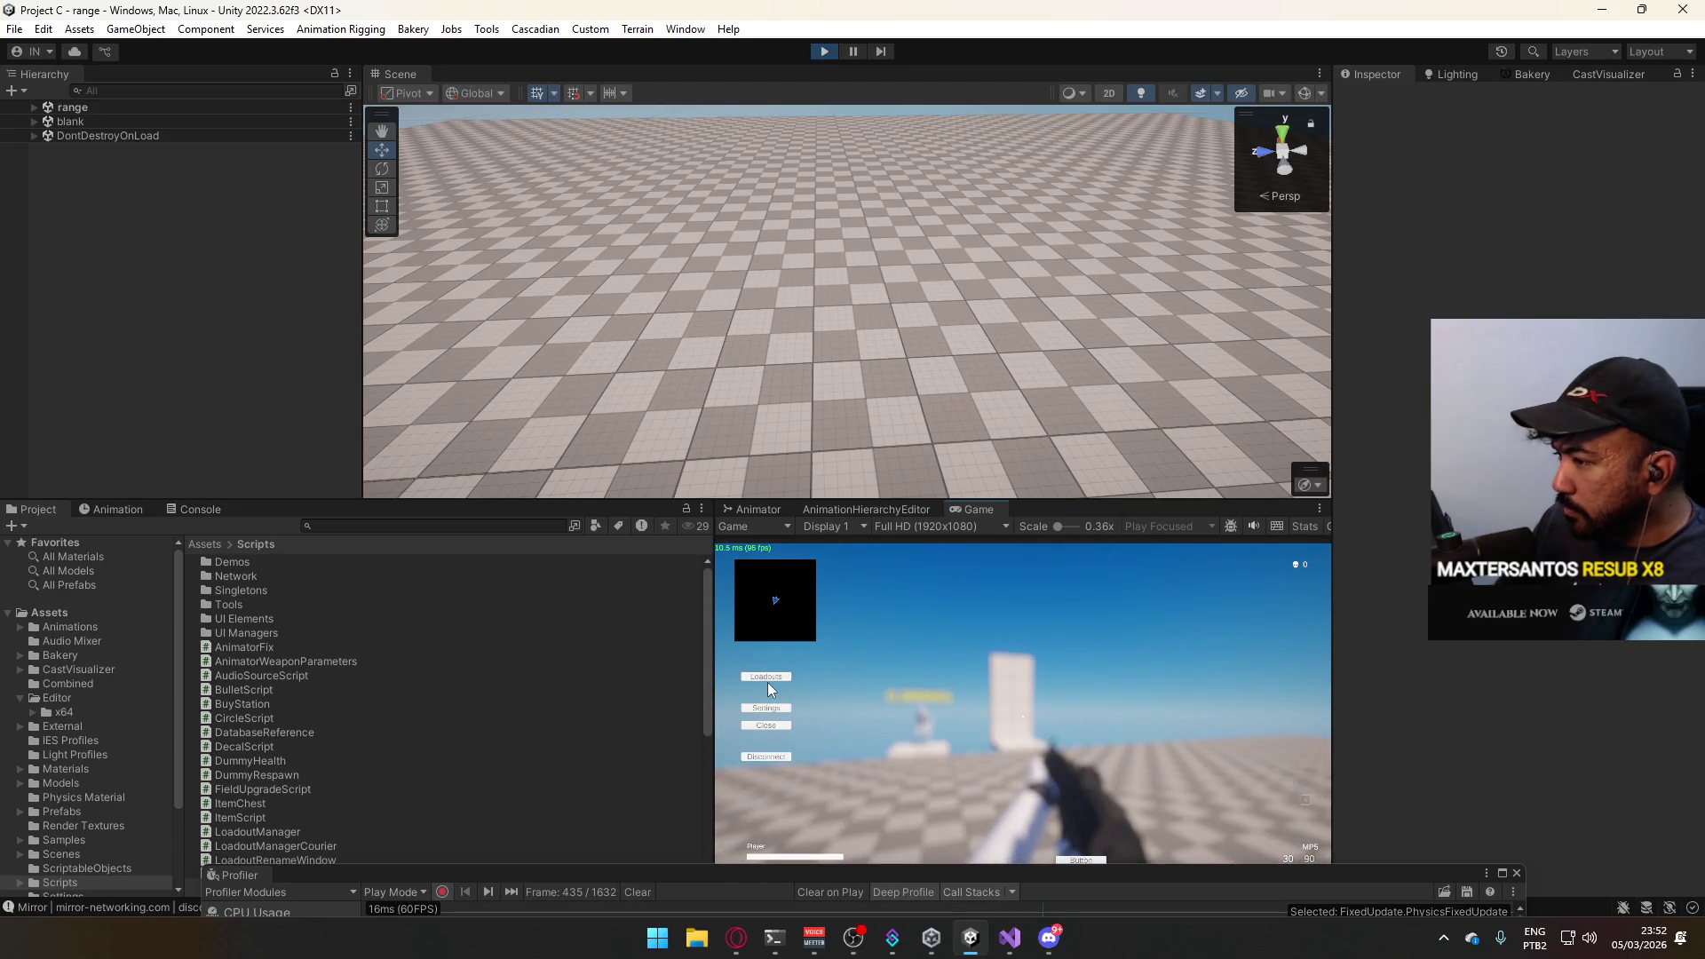
# Edit the custom loadout to swap the rifle slot for an SMG and resume play.
pyautogui.click(767, 677)
pyautogui.click(907, 654)
pyautogui.click(814, 671)
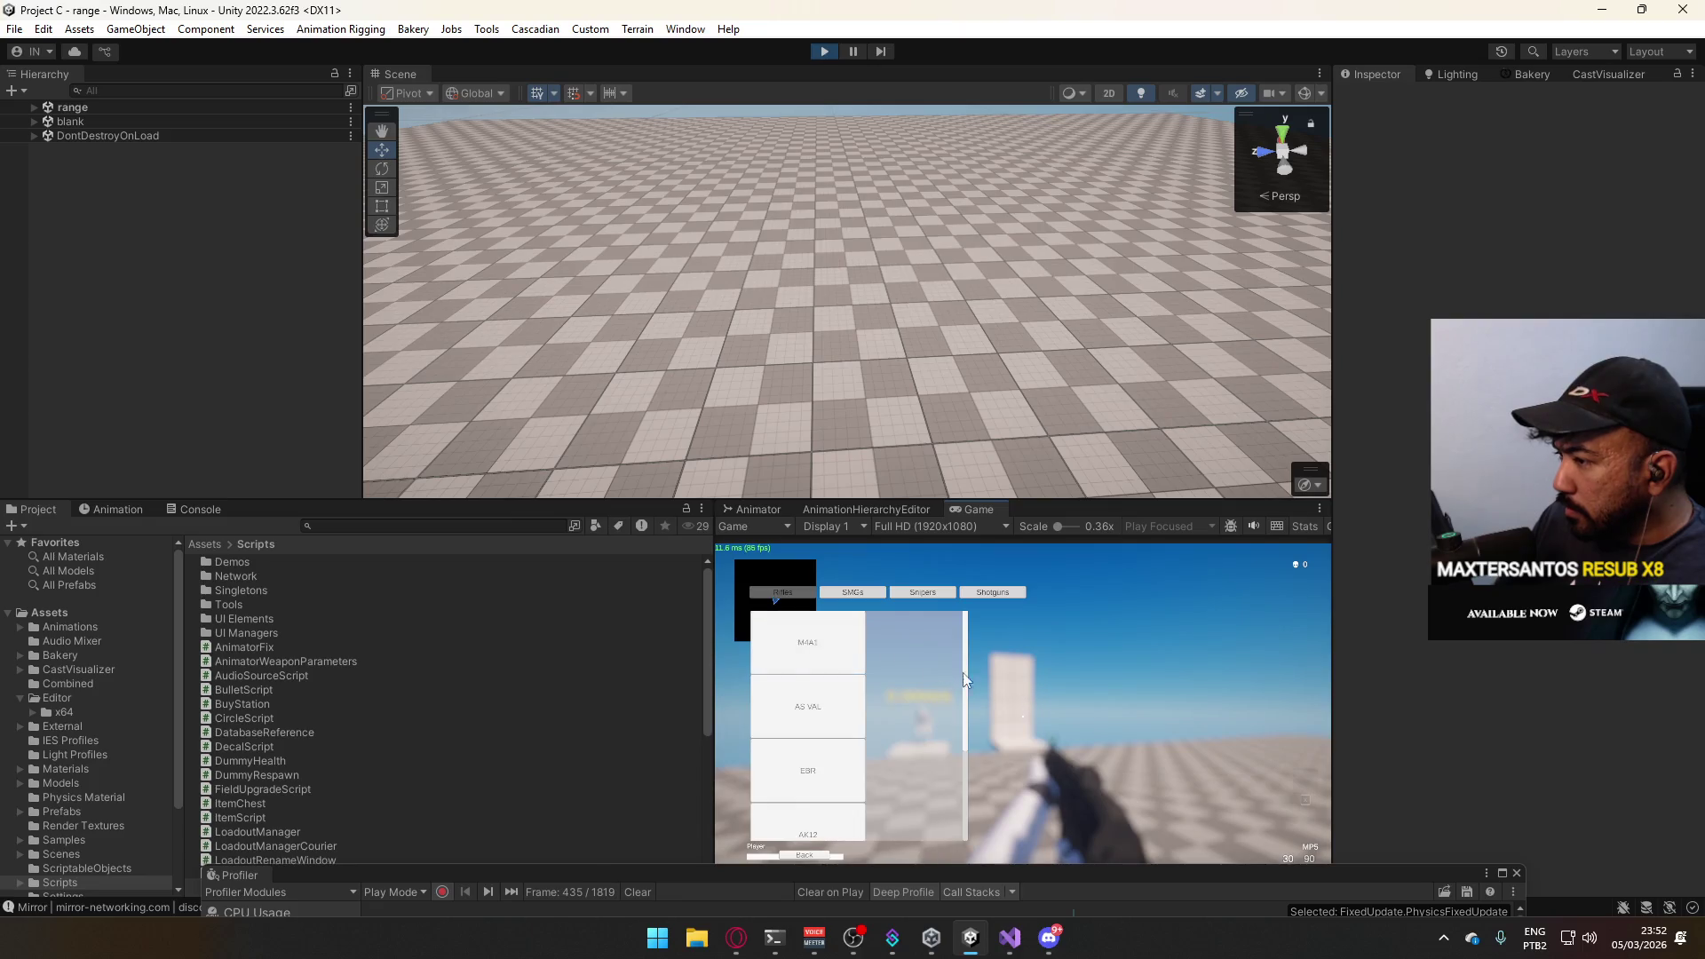
pyautogui.click(863, 592)
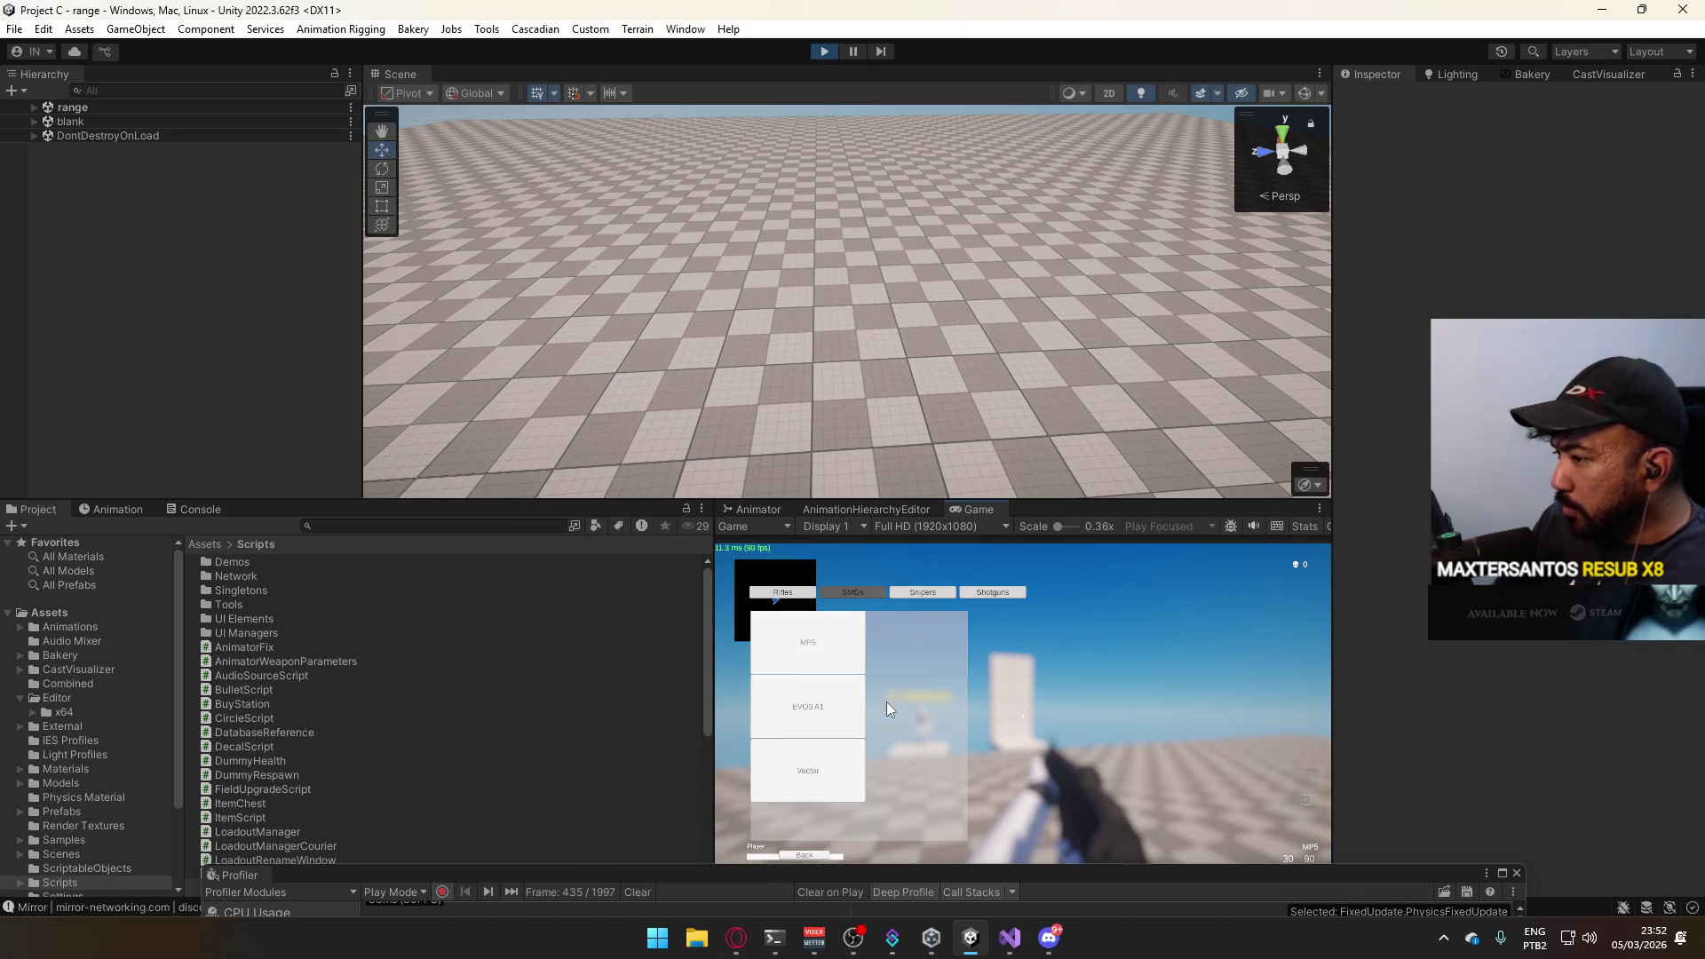
pyautogui.click(840, 772)
pyautogui.press('Escape')
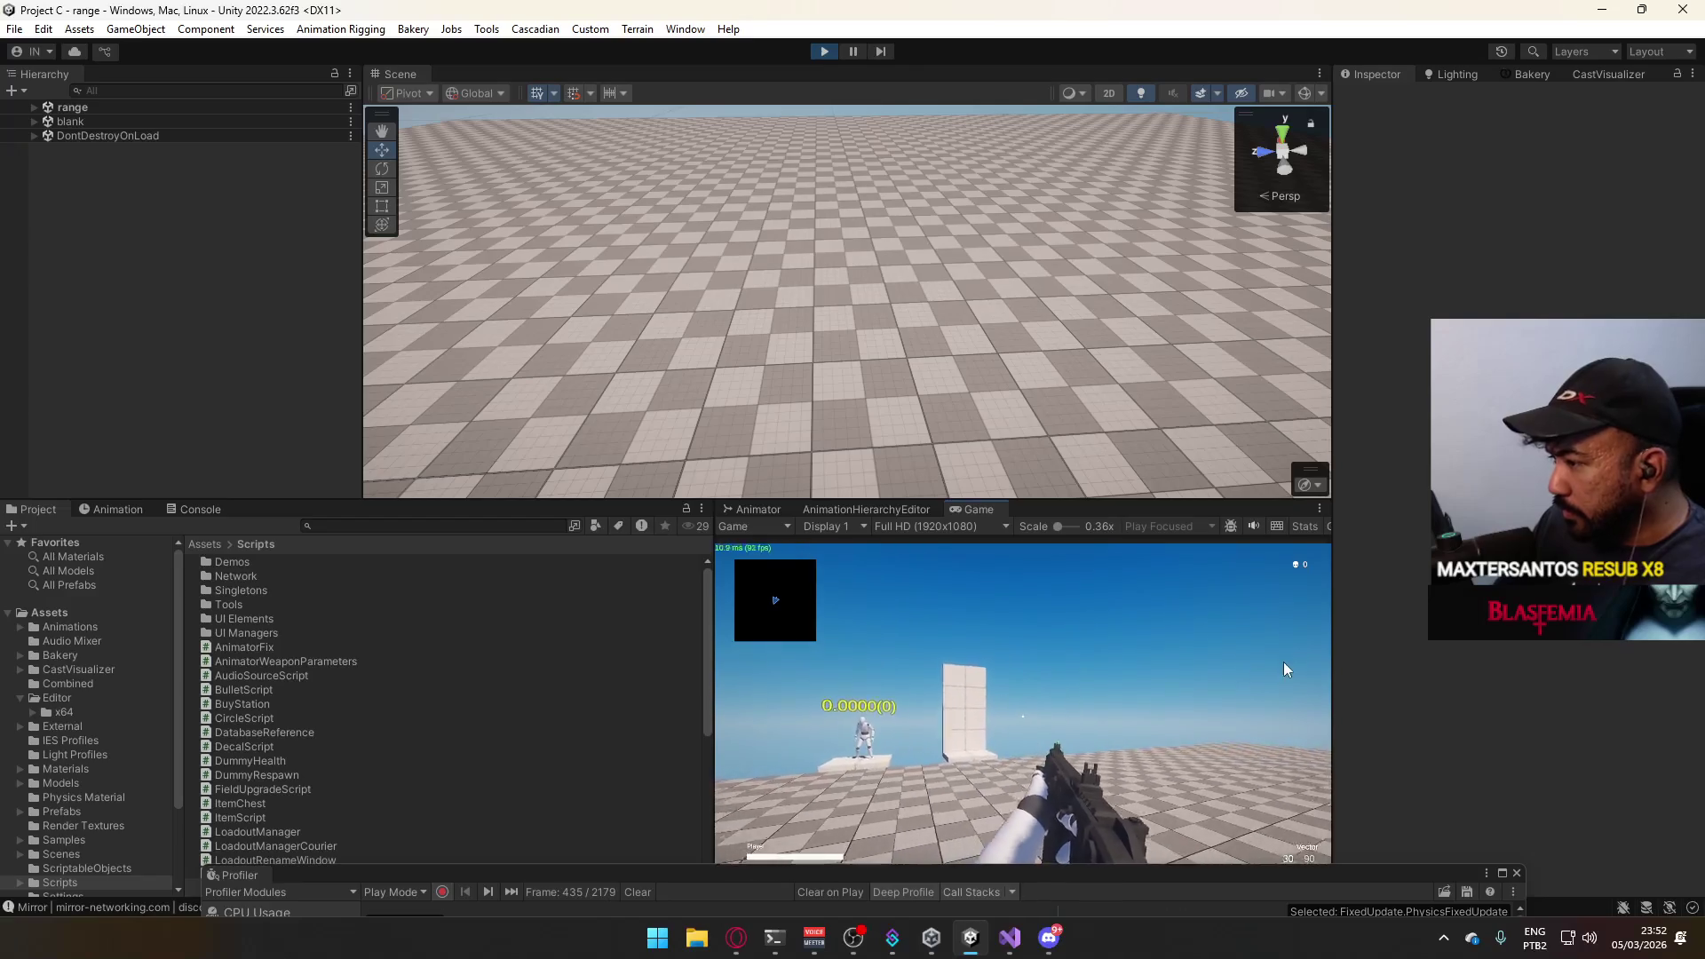
# Step out of the game and raise the Profiler to show its CPU usage graph.
pyautogui.press('super')
pyautogui.click(660, 866)
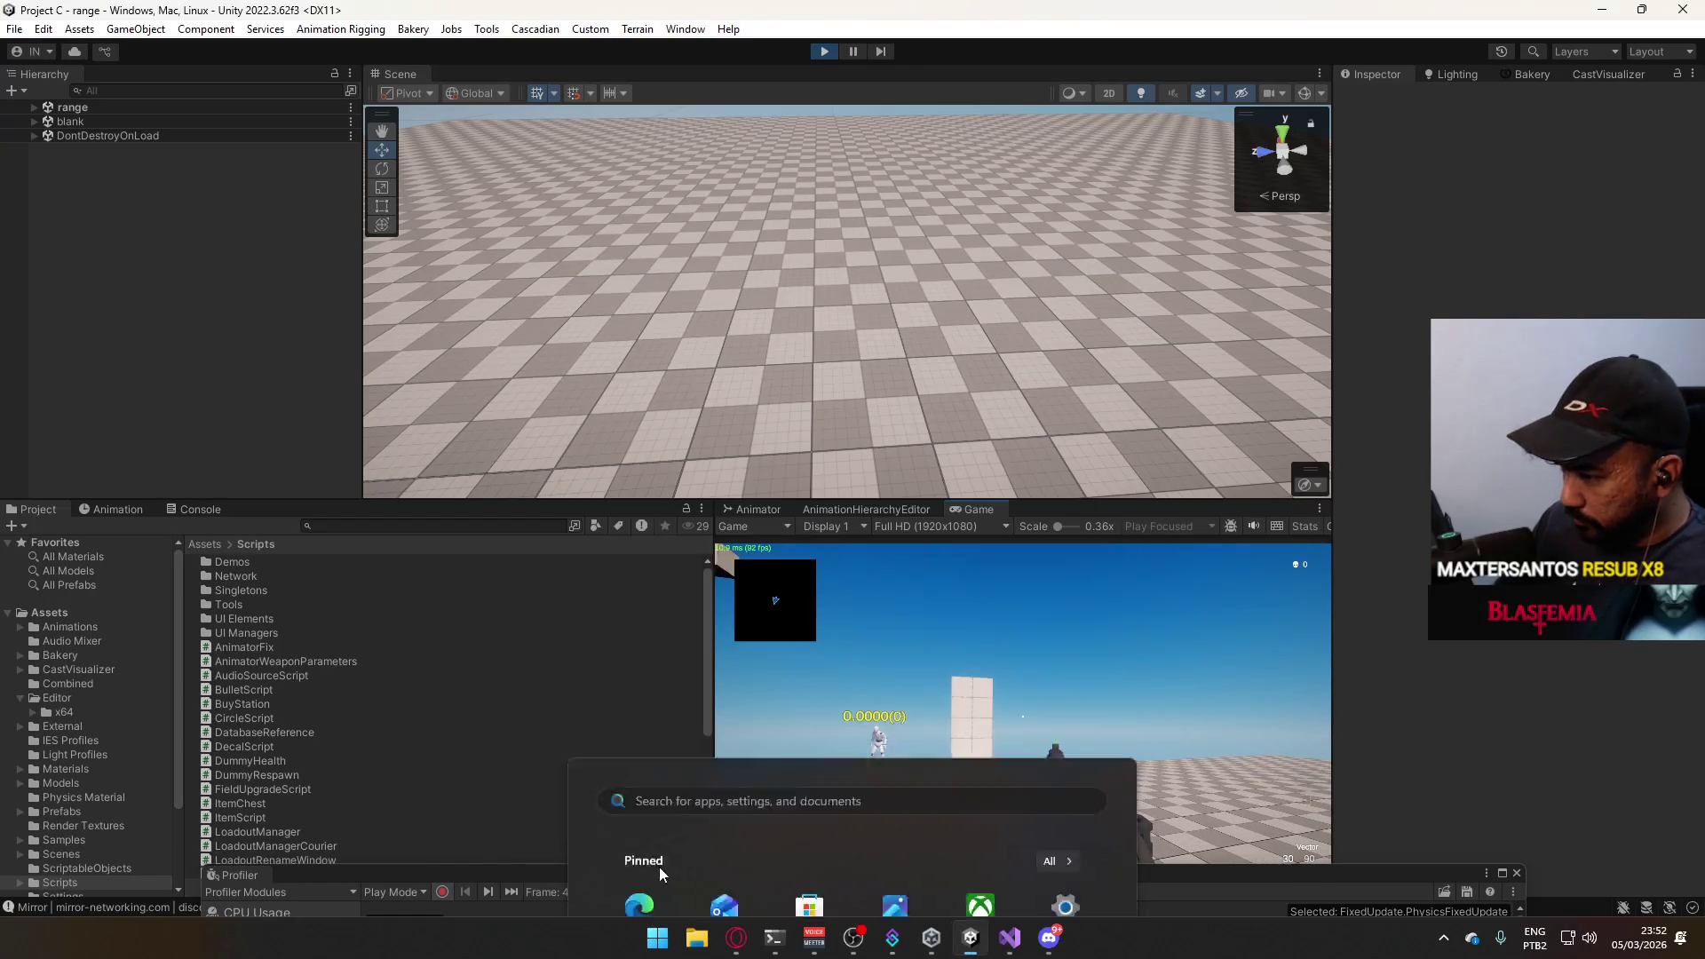
pyautogui.moveTo(663, 872); pyautogui.dragTo(795, 722)
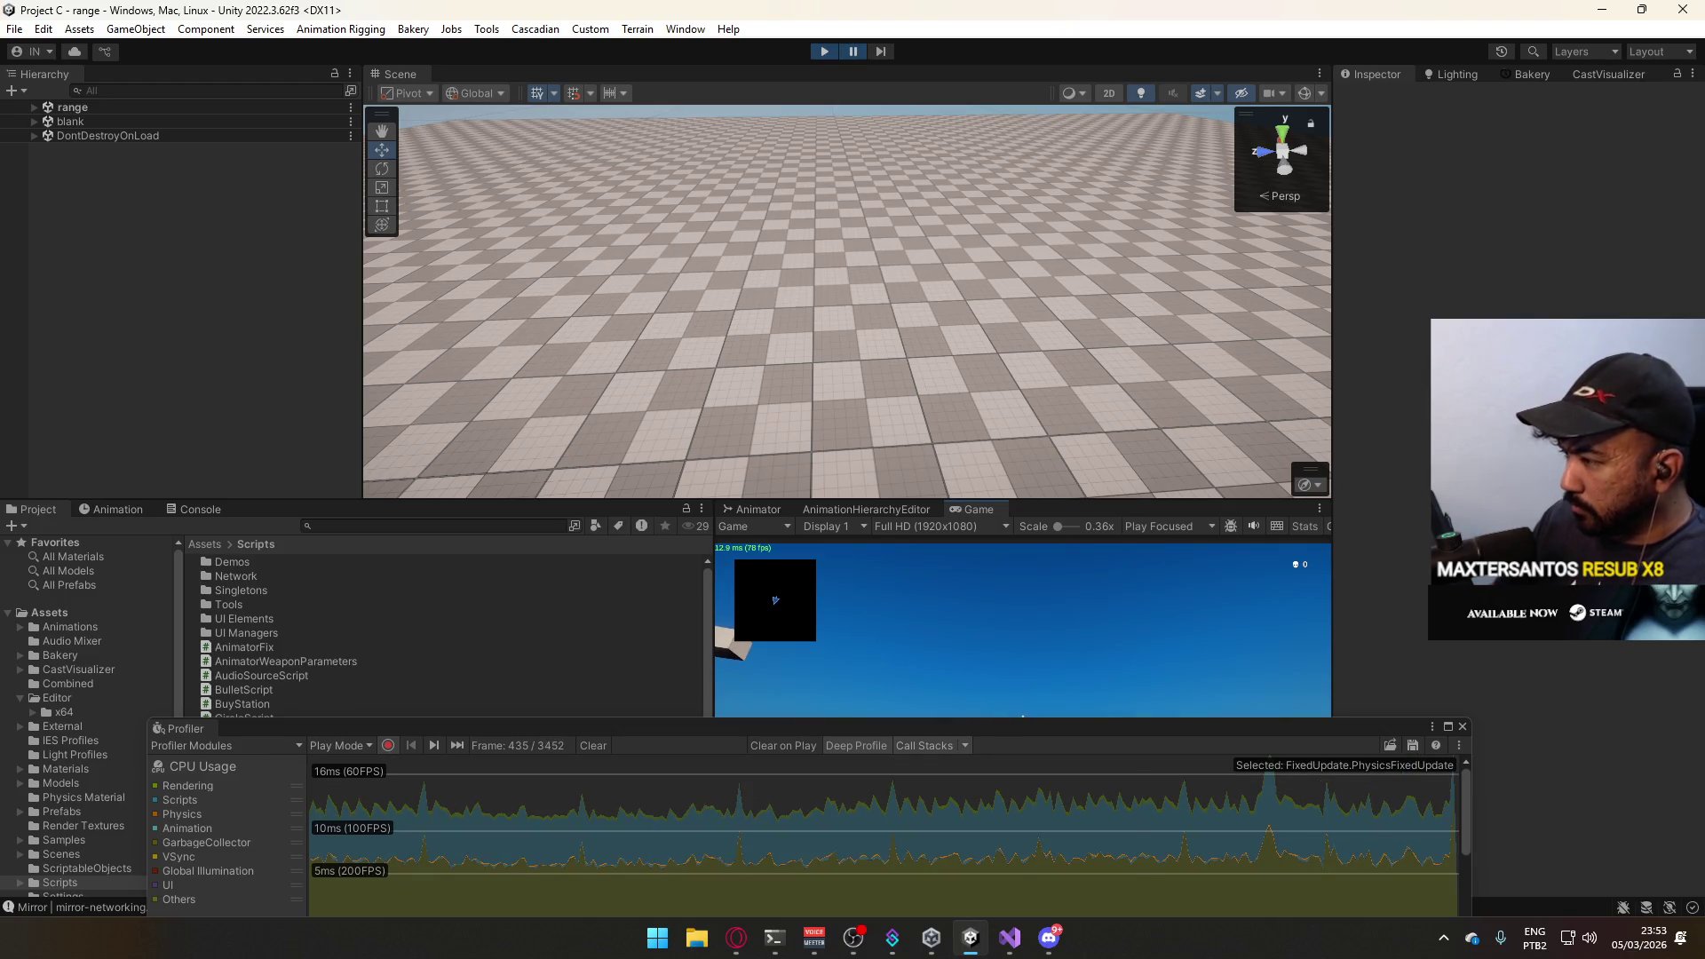
# Enlarge the Profiler, select a recent frame and inspect its PlayerLoop and EditorLoop entries.
pyautogui.press('super')
pyautogui.moveTo(439, 721); pyautogui.dragTo(474, 230)
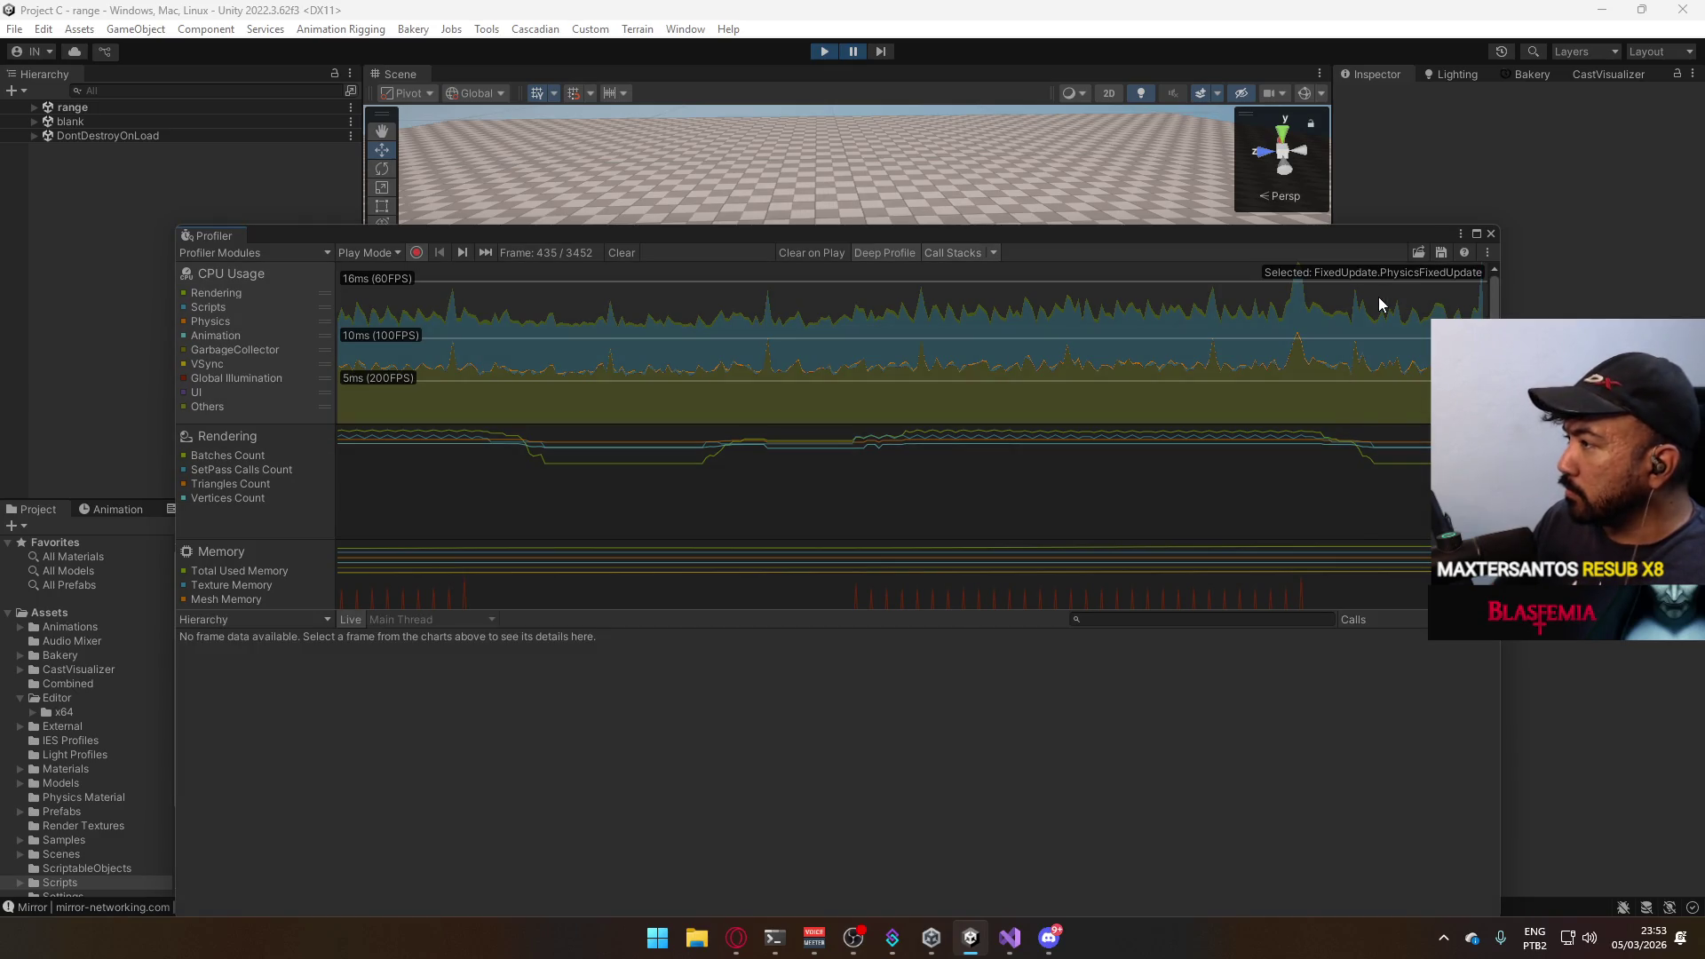
pyautogui.click(1378, 296)
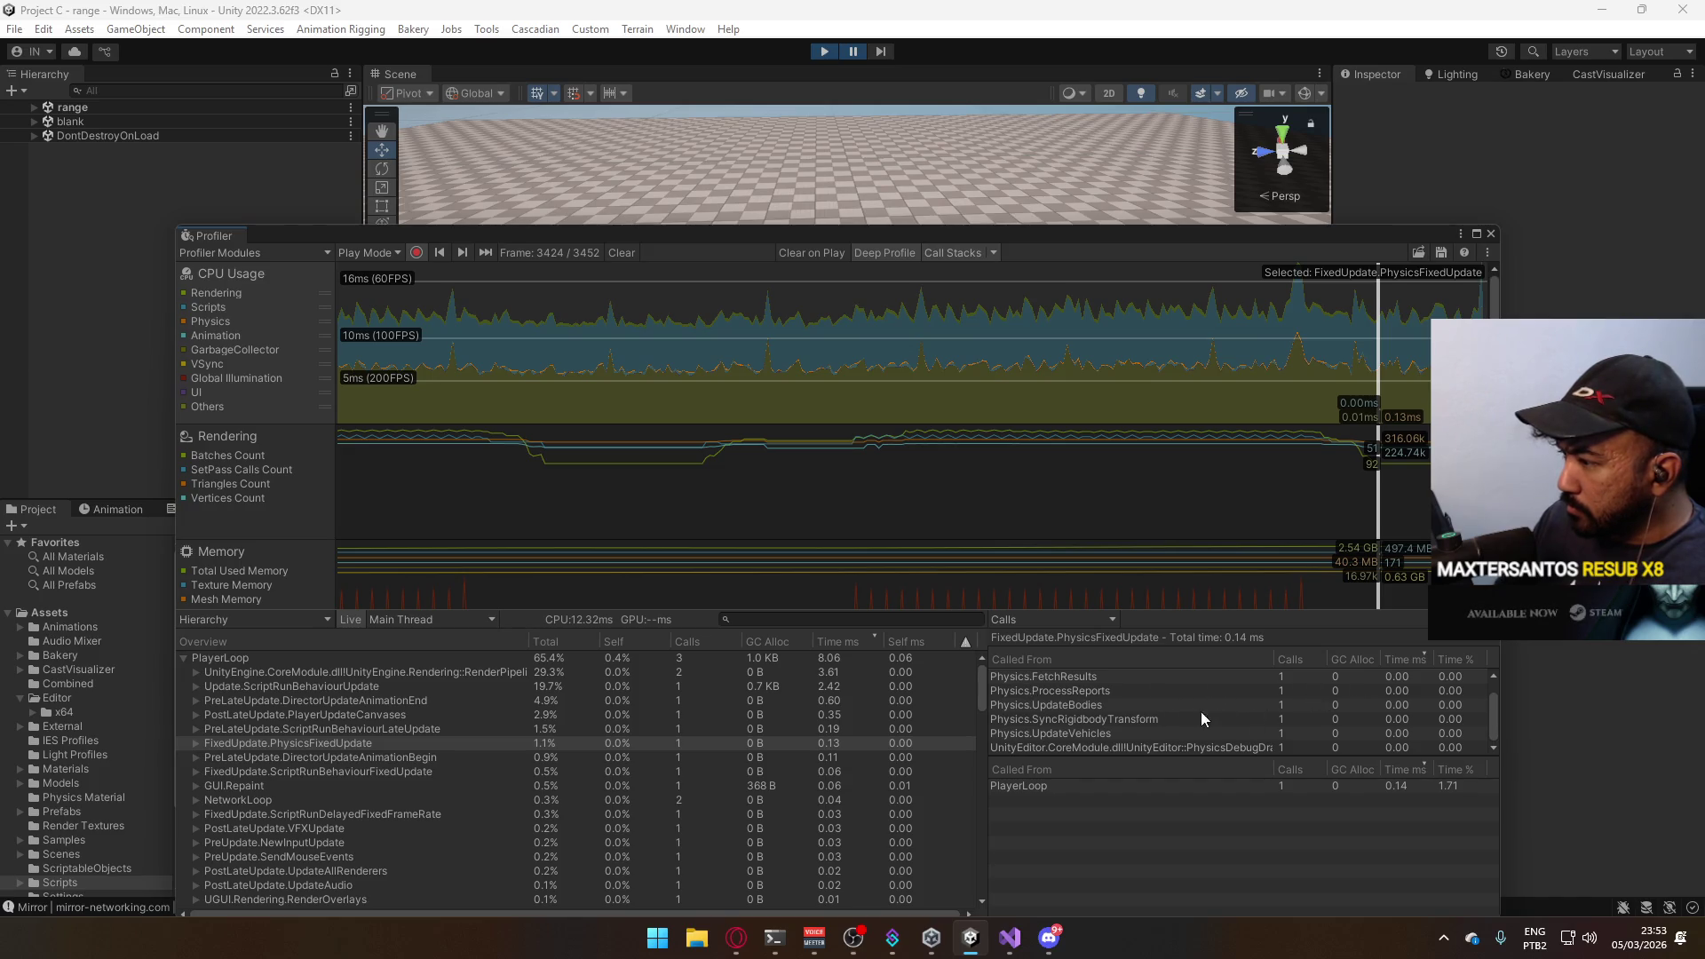
pyautogui.moveTo(1493, 694); pyautogui.dragTo(1496, 680)
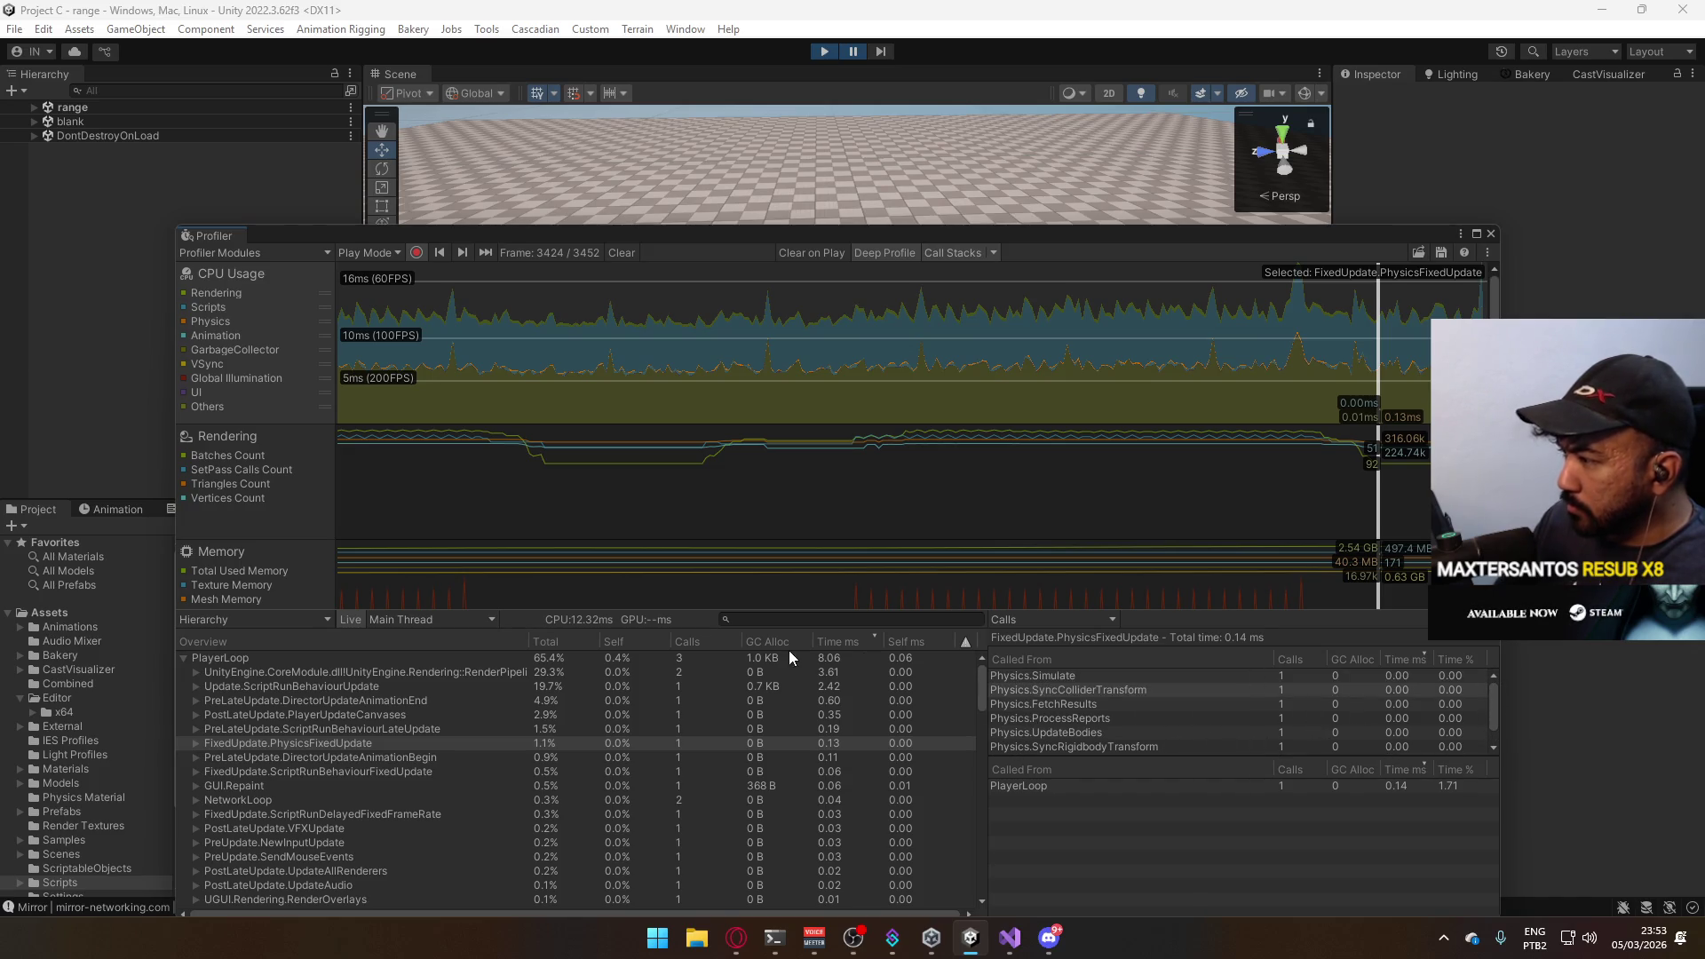
pyautogui.click(276, 732)
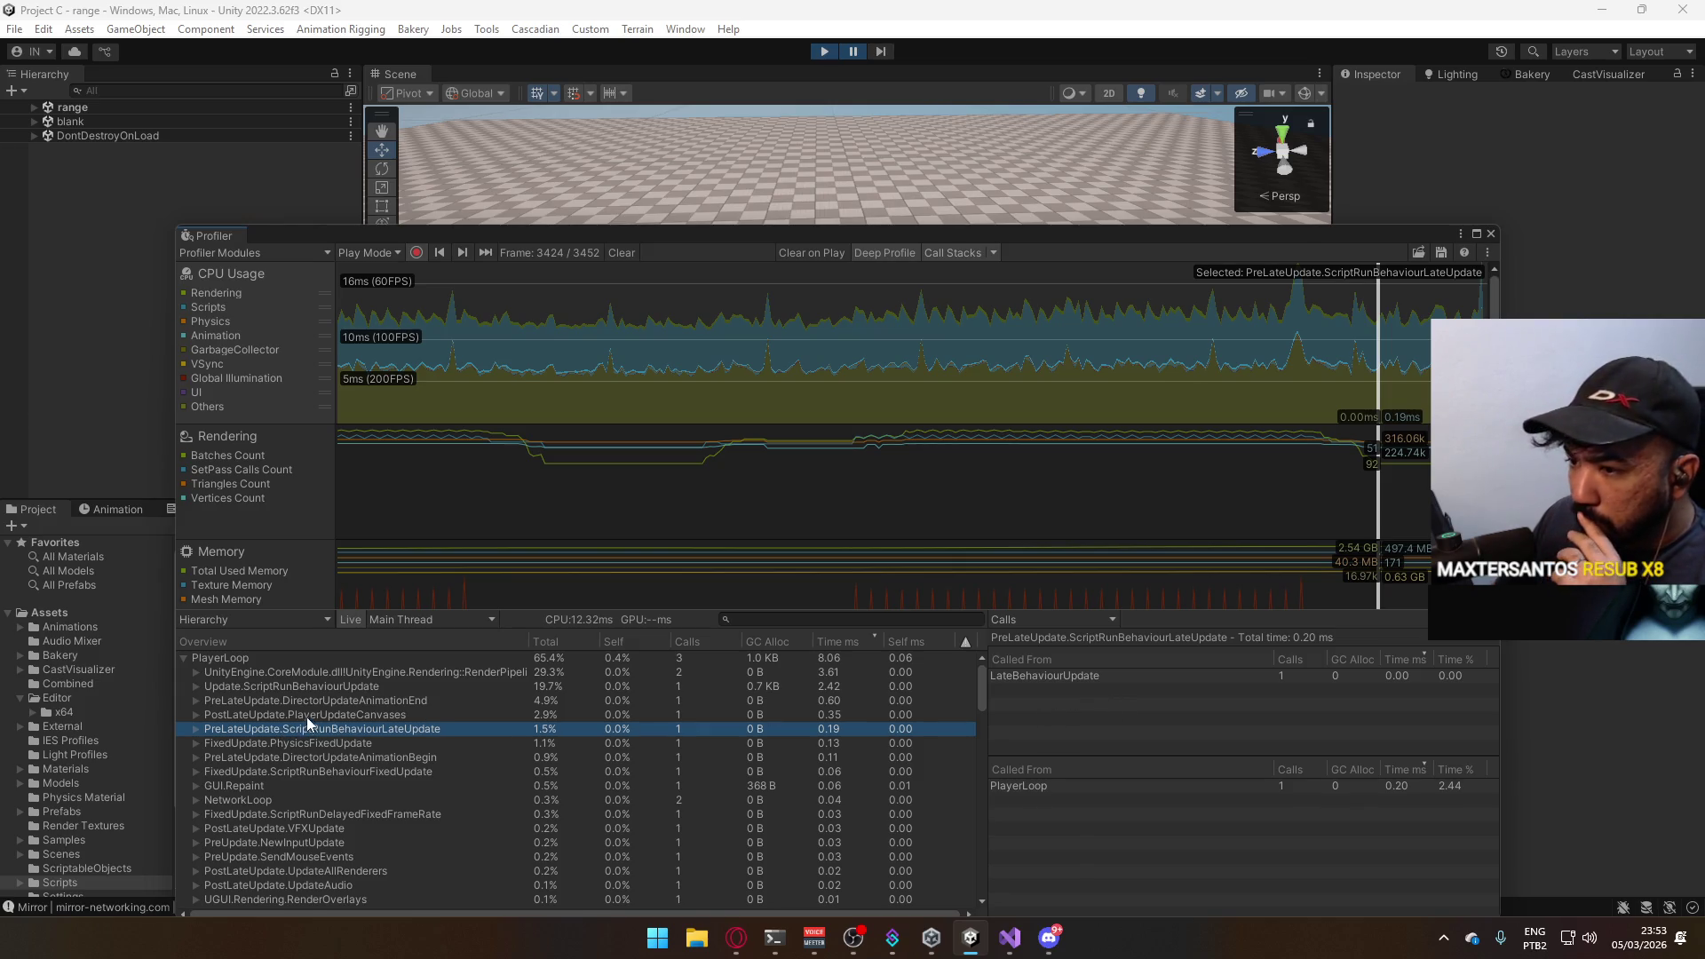
pyautogui.click(308, 716)
pyautogui.click(304, 704)
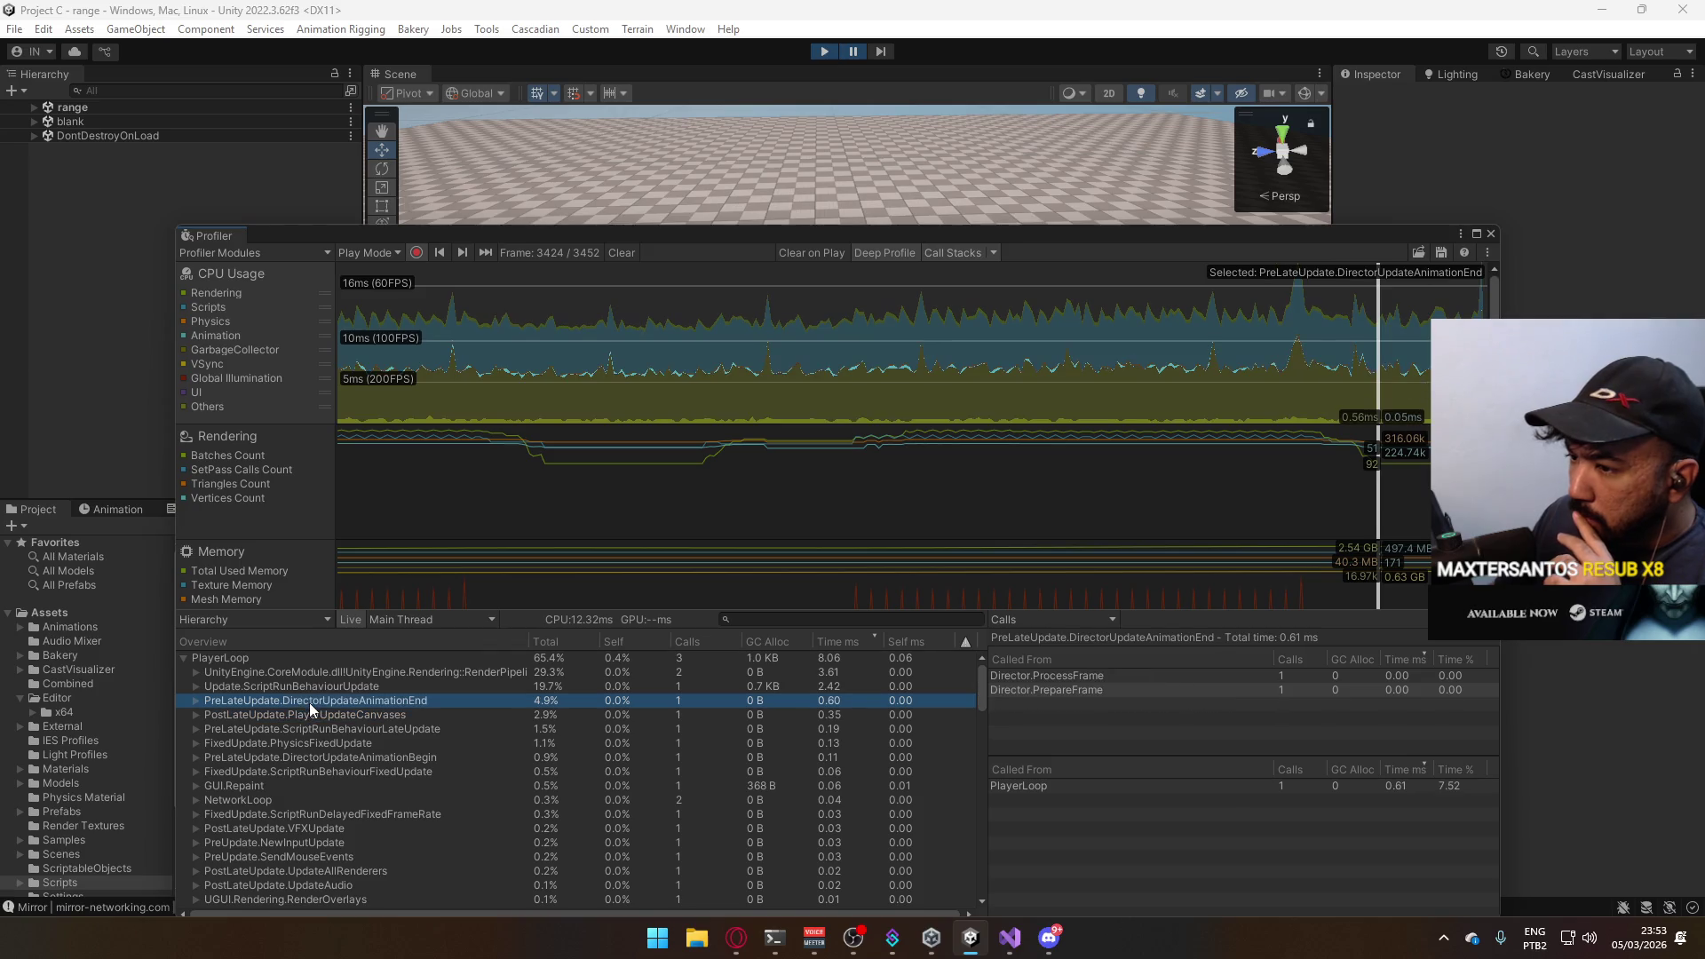
pyautogui.click(232, 656)
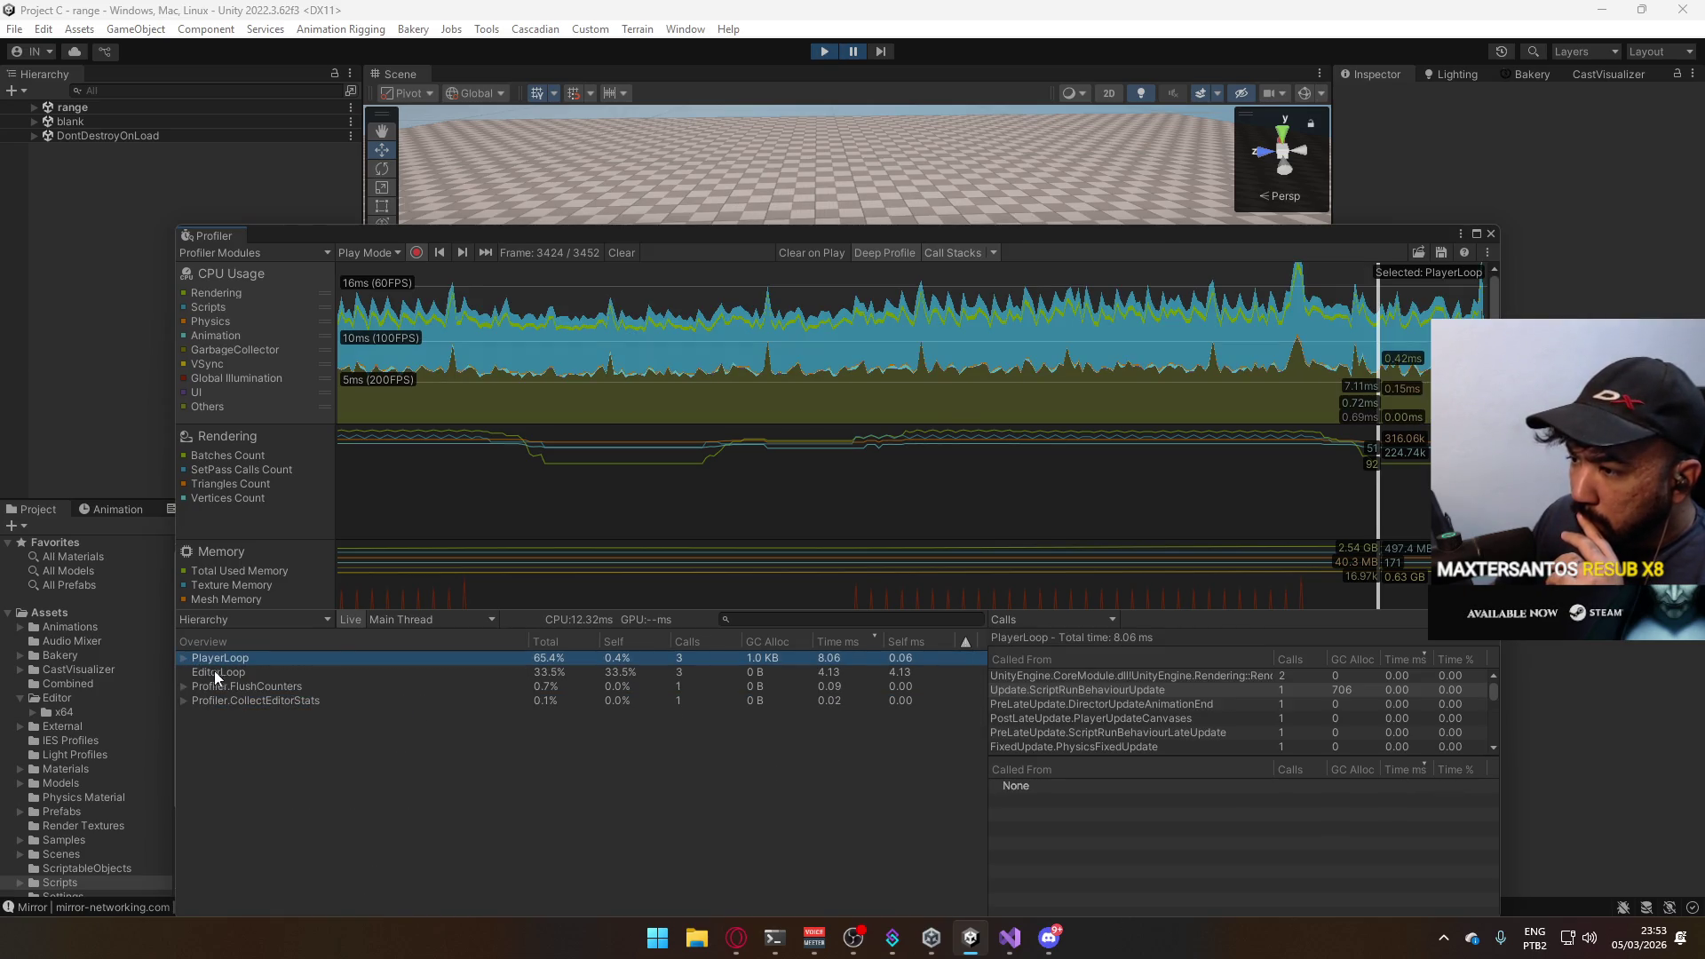
pyautogui.click(209, 672)
pyautogui.click(226, 658)
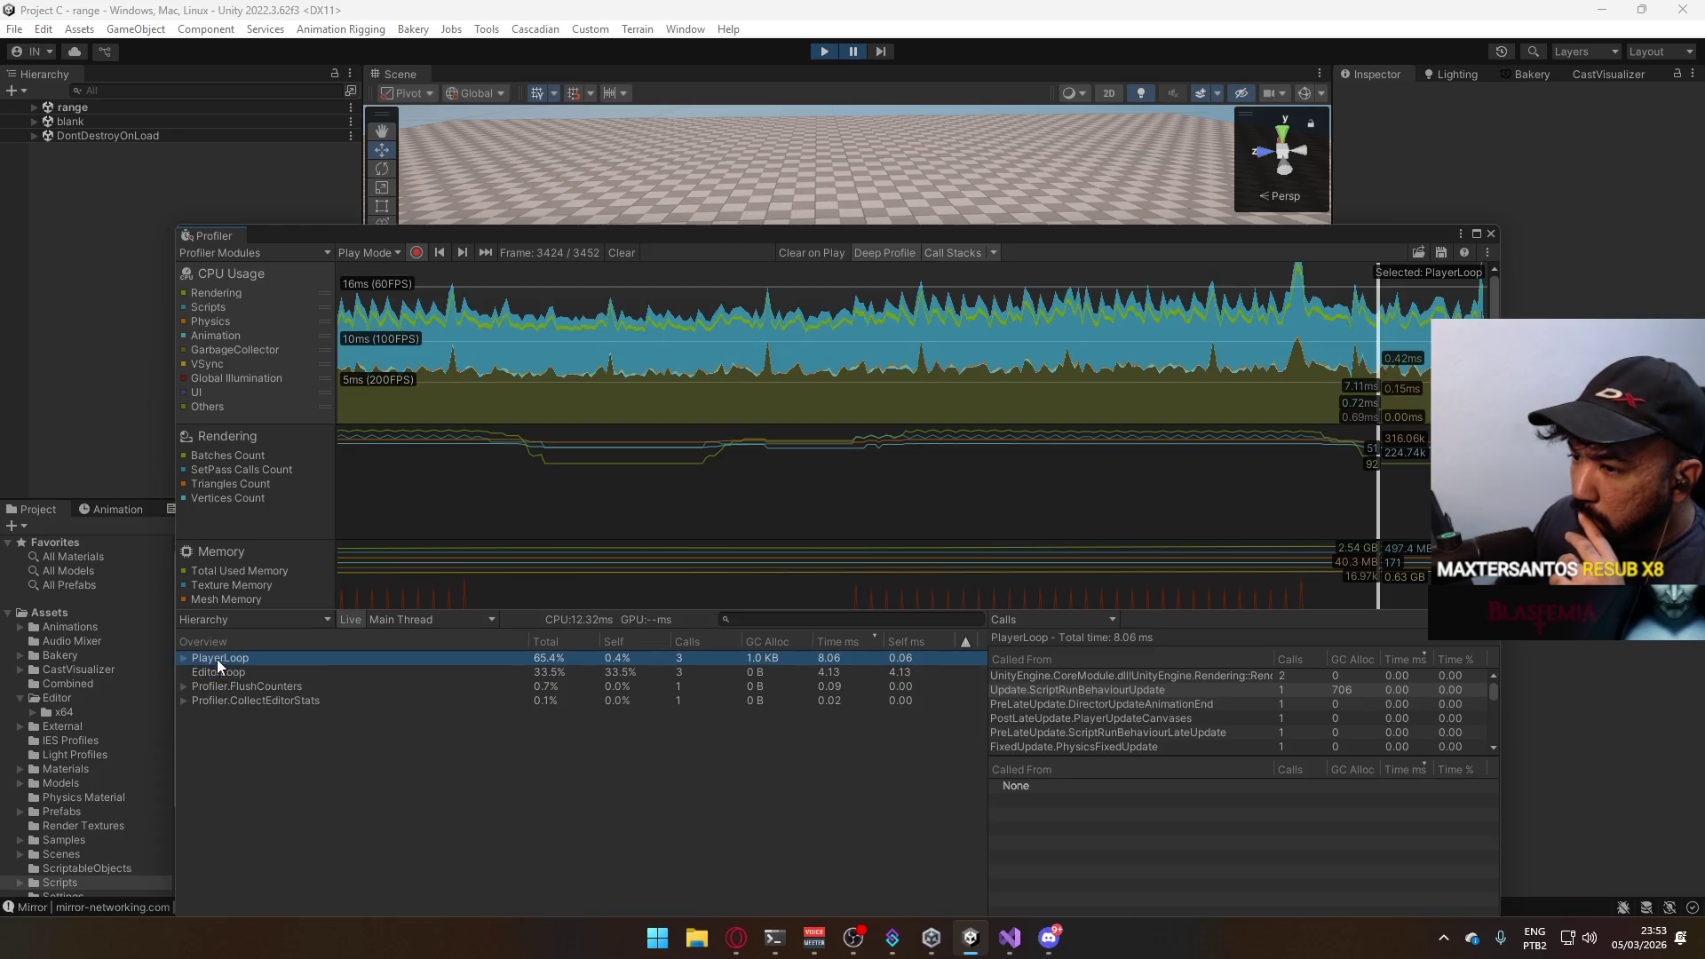
pyautogui.scroll(-2, 320, 786)
pyautogui.scroll(-2, 350, 762)
pyautogui.scroll(-2, 396, 796)
pyautogui.scroll(-2, 407, 805)
pyautogui.scroll(-2, 411, 806)
pyautogui.scroll(-2, 416, 803)
pyautogui.scroll(-2, 415, 804)
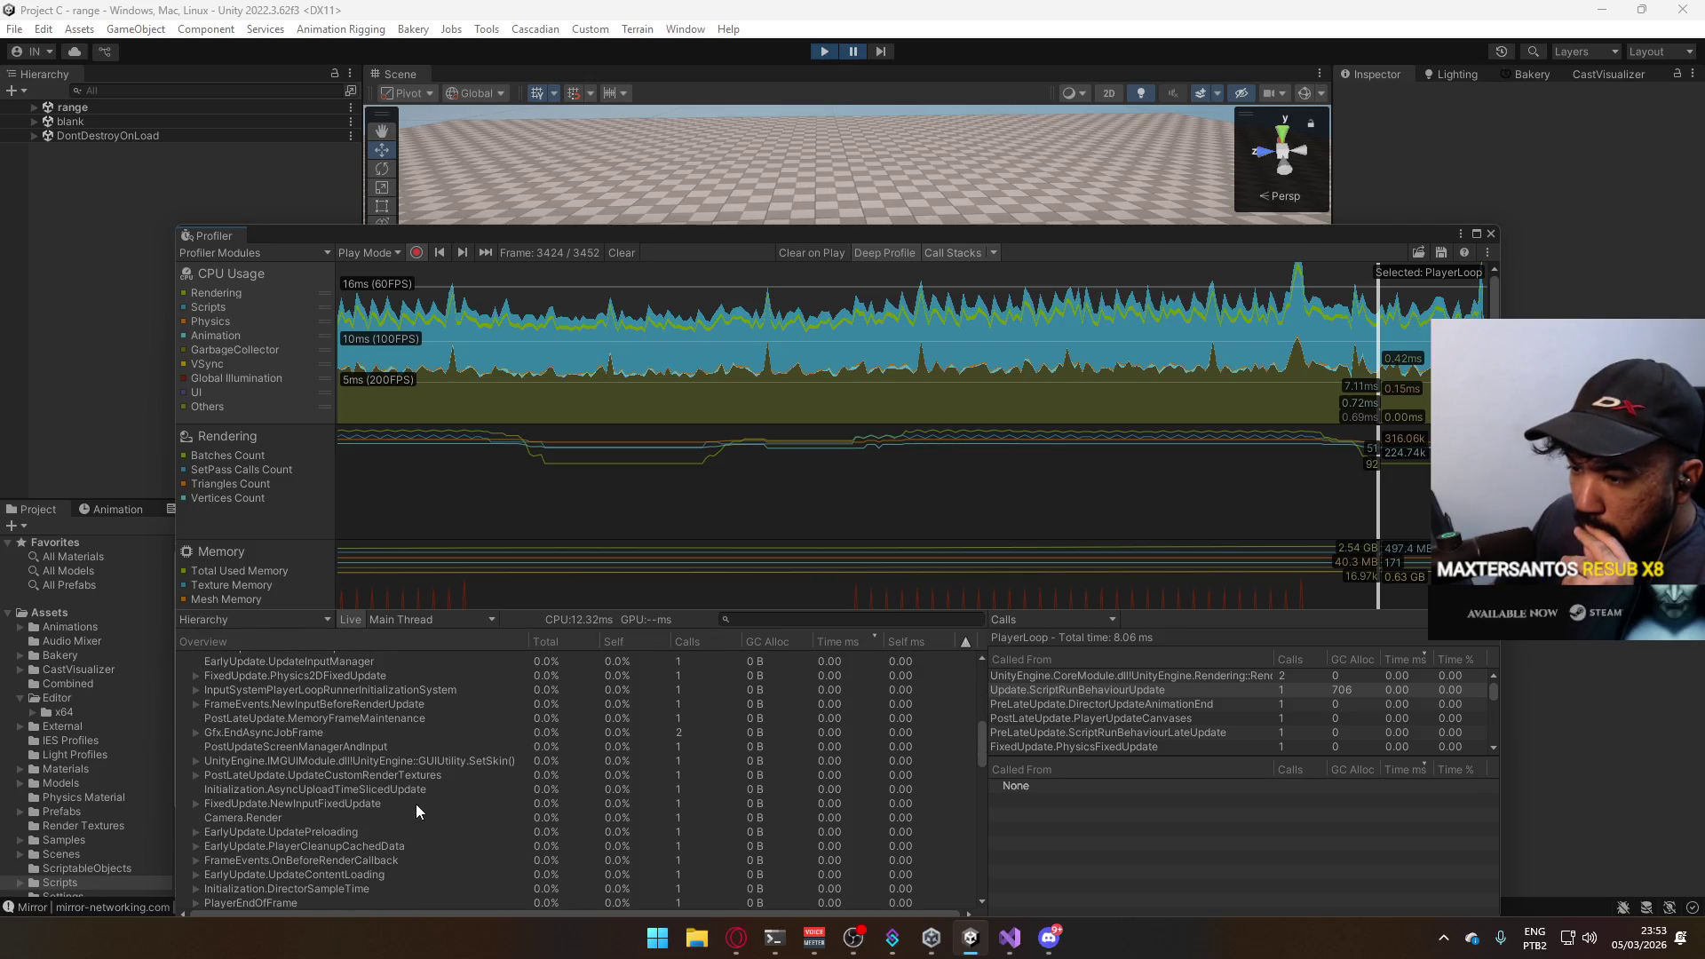
pyautogui.scroll(5, 416, 804)
pyautogui.scroll(5, 448, 787)
pyautogui.scroll(3, 666, 733)
pyautogui.scroll(2, 866, 674)
# Sort the hierarchy by Time ms descending and inspect the render pipeline entry.
pyautogui.click(838, 639)
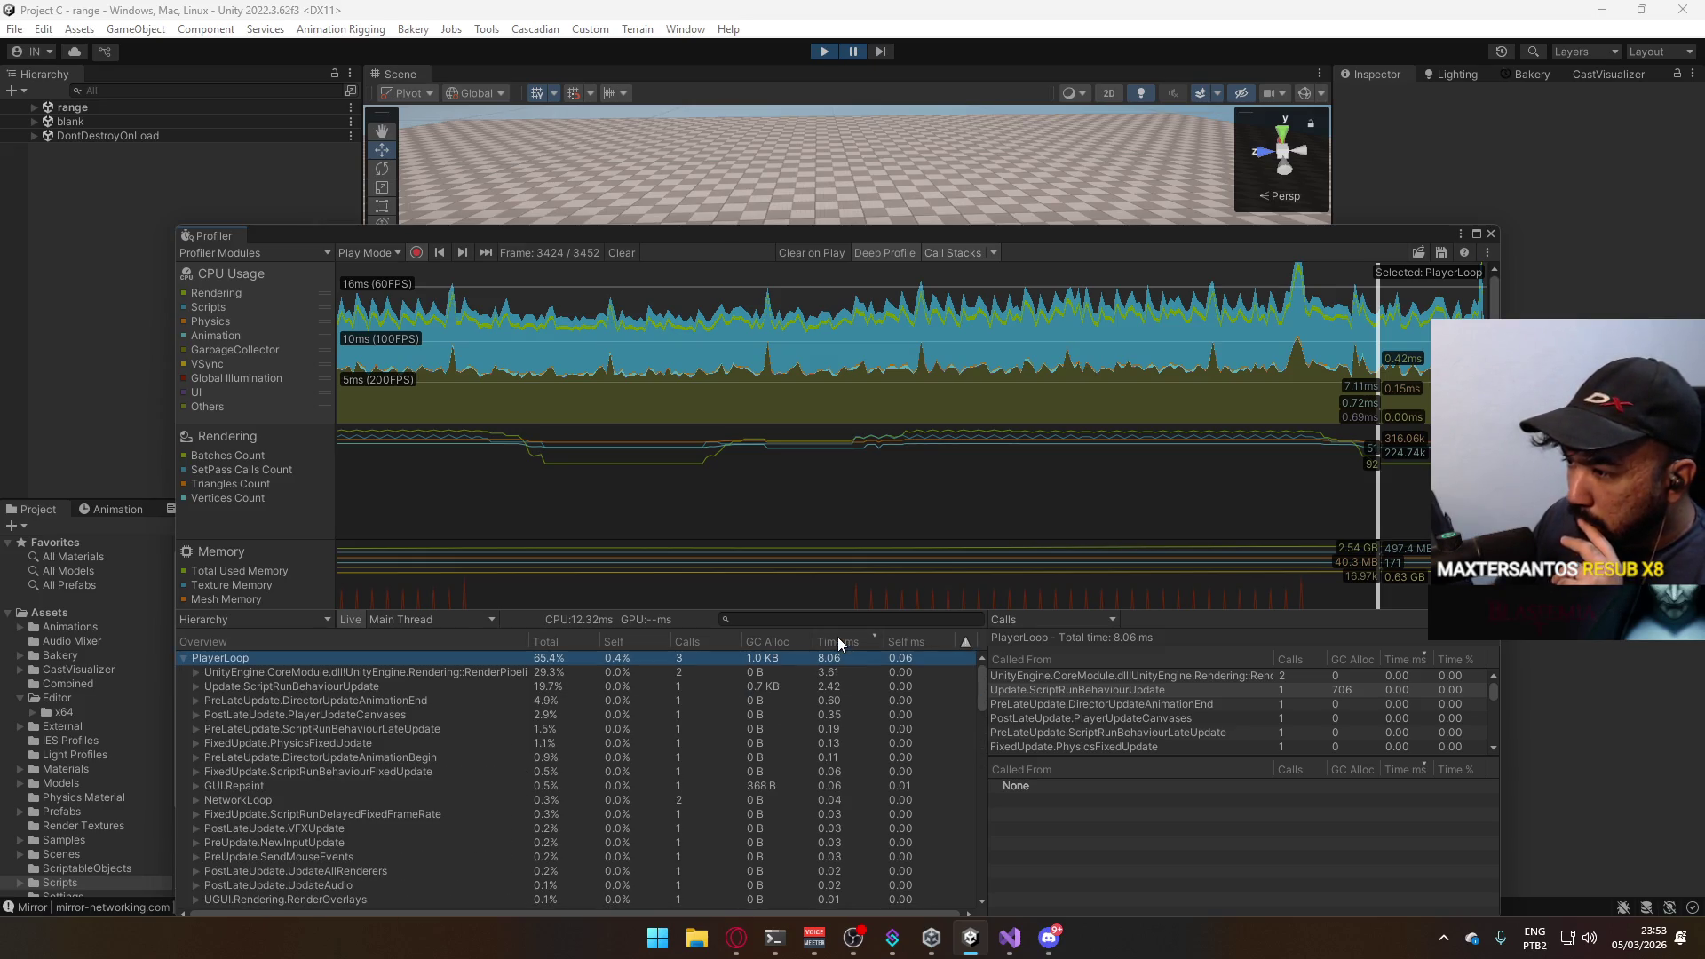
pyautogui.click(374, 675)
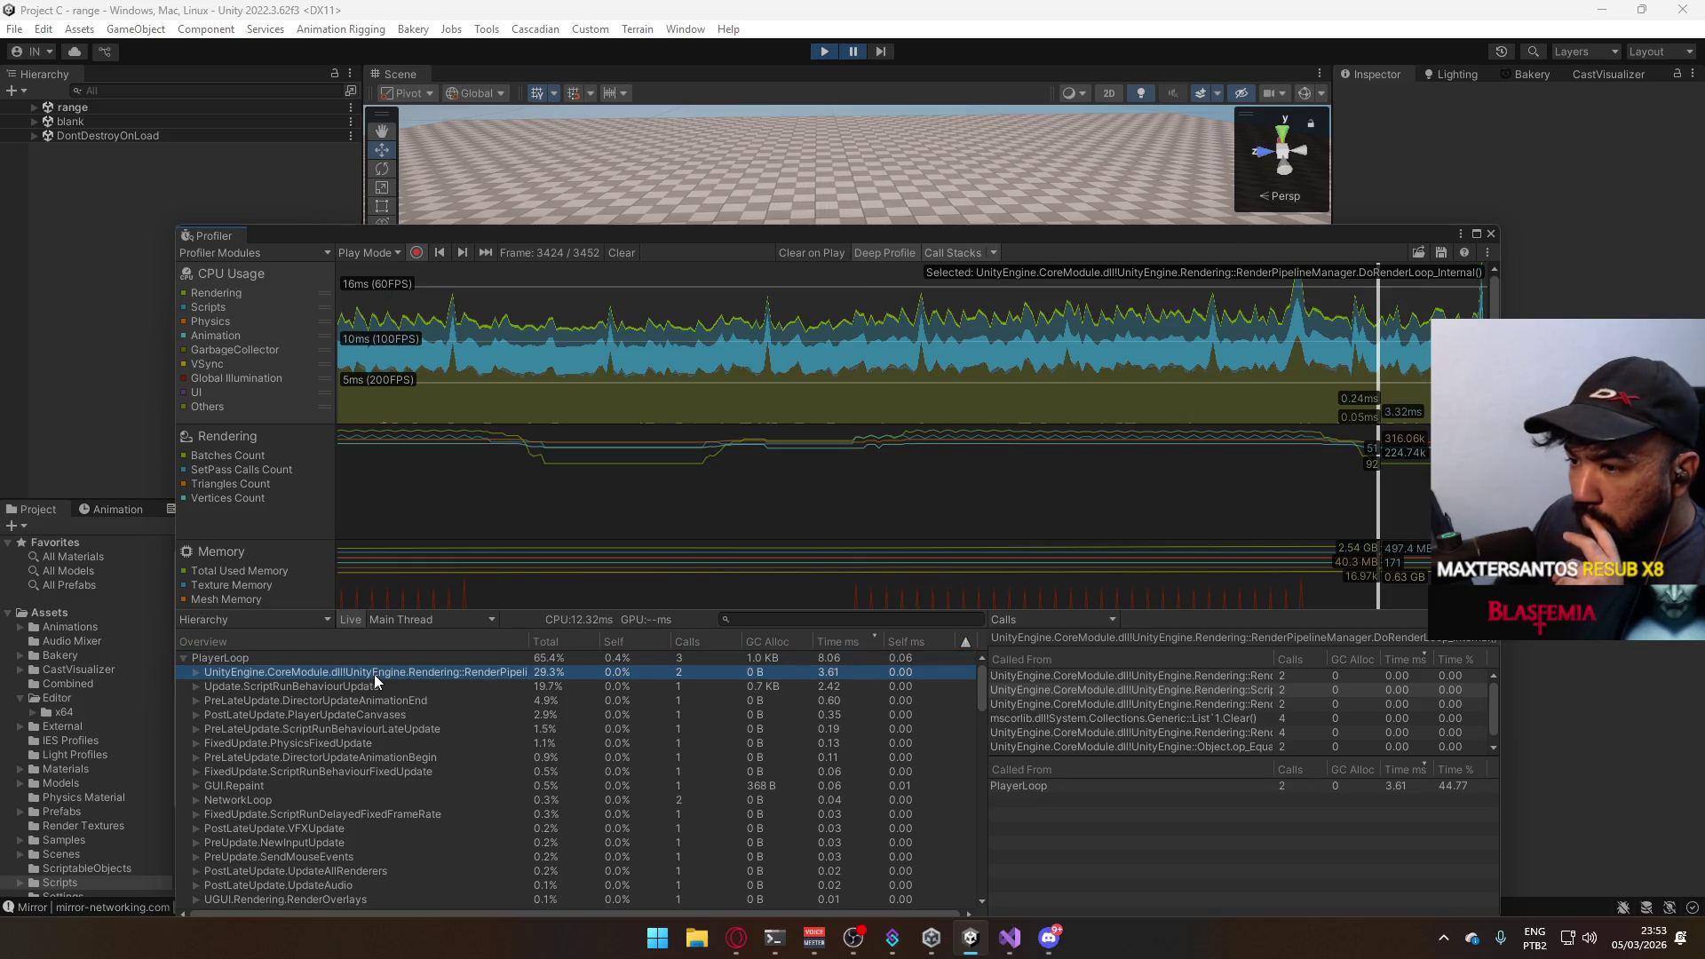
pyautogui.click(198, 674)
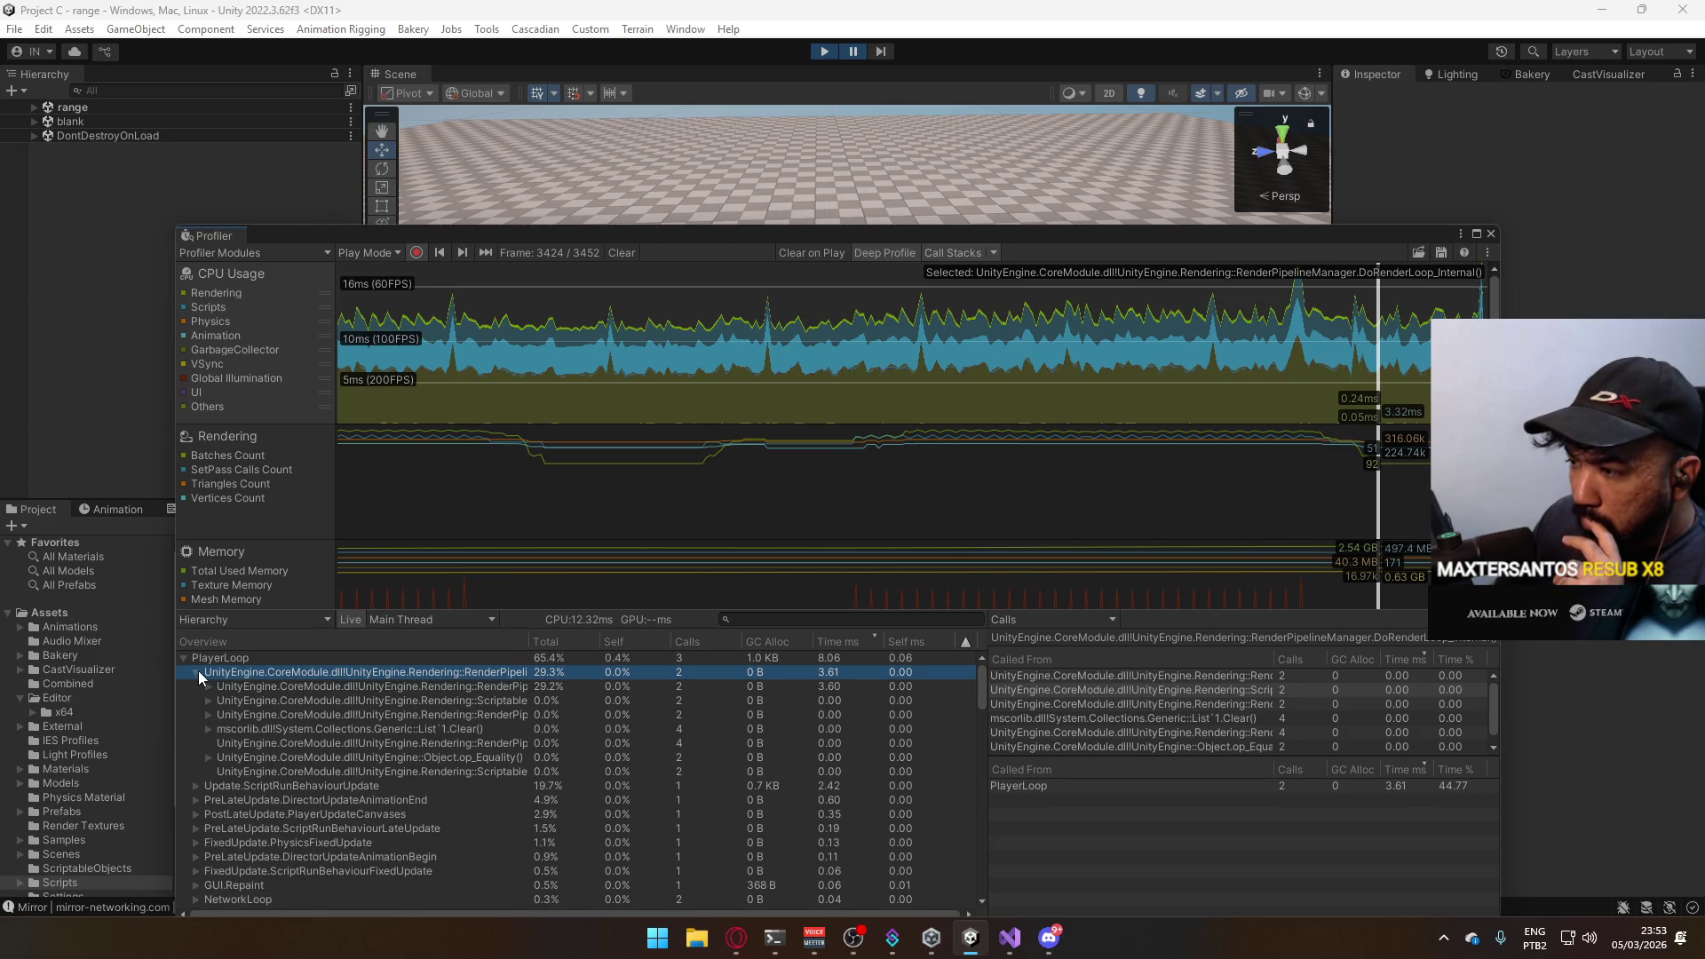
pyautogui.click(198, 670)
# Expand ScriptRunBehaviourUpdate > BehaviourUpdate to BulletScript.Update, compare with PlayerScript.Update, then close the Profiler.
pyautogui.click(214, 686)
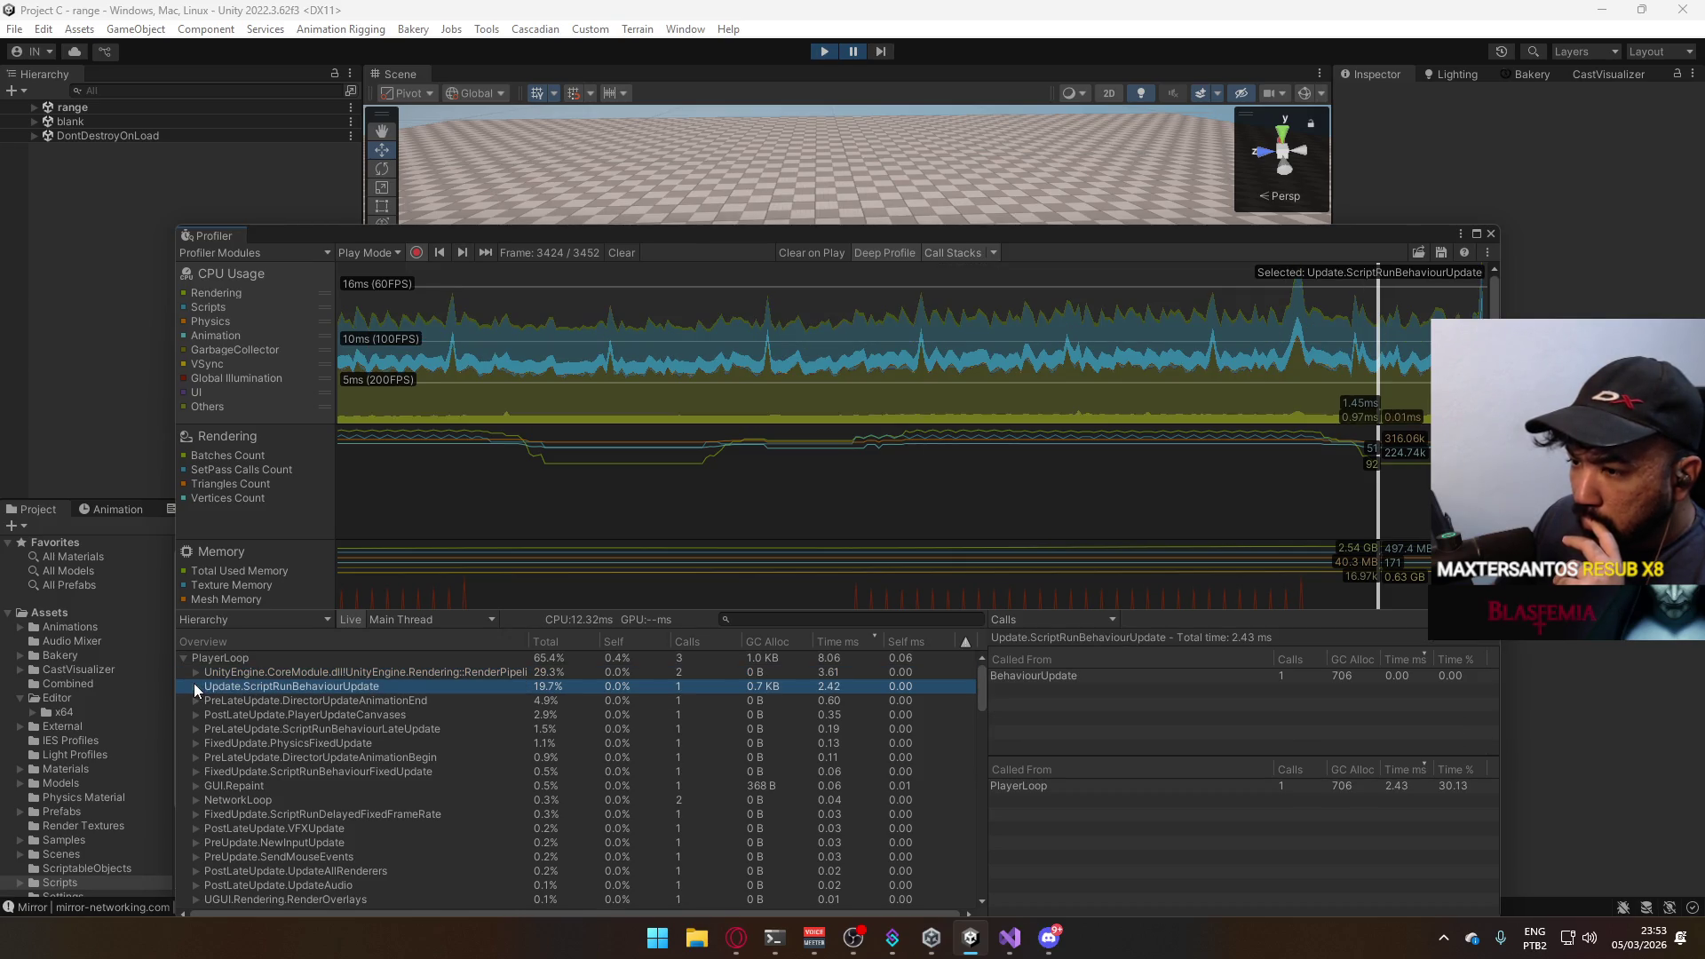
pyautogui.click(194, 683)
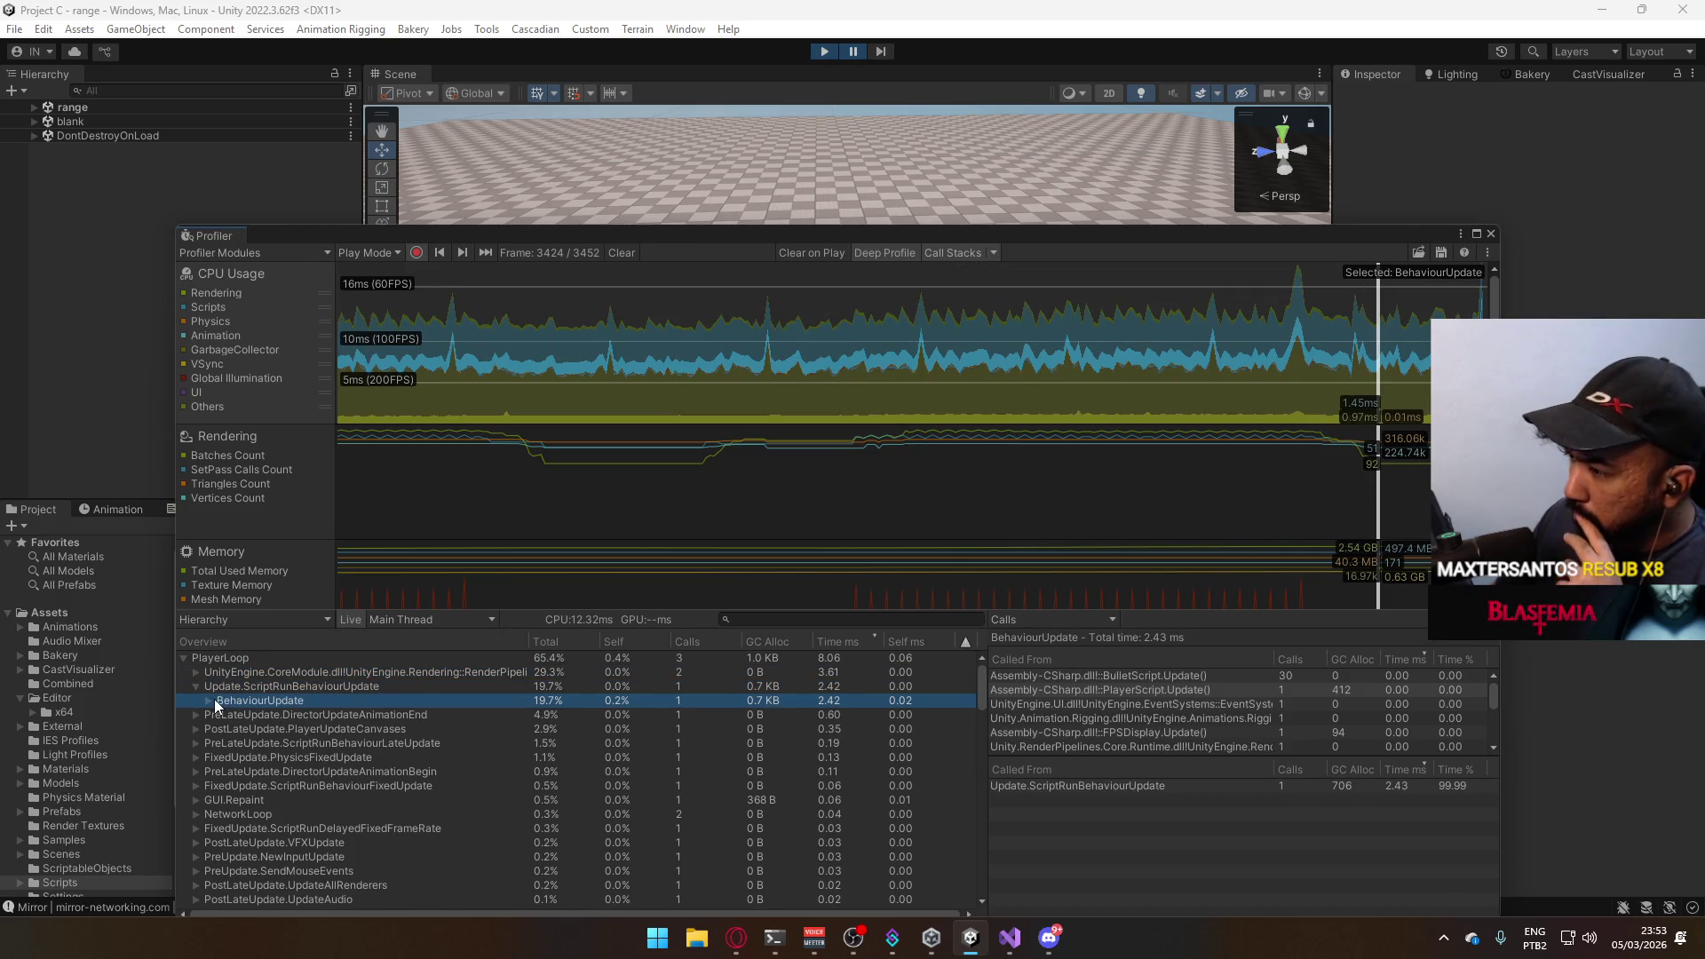
pyautogui.click(208, 699)
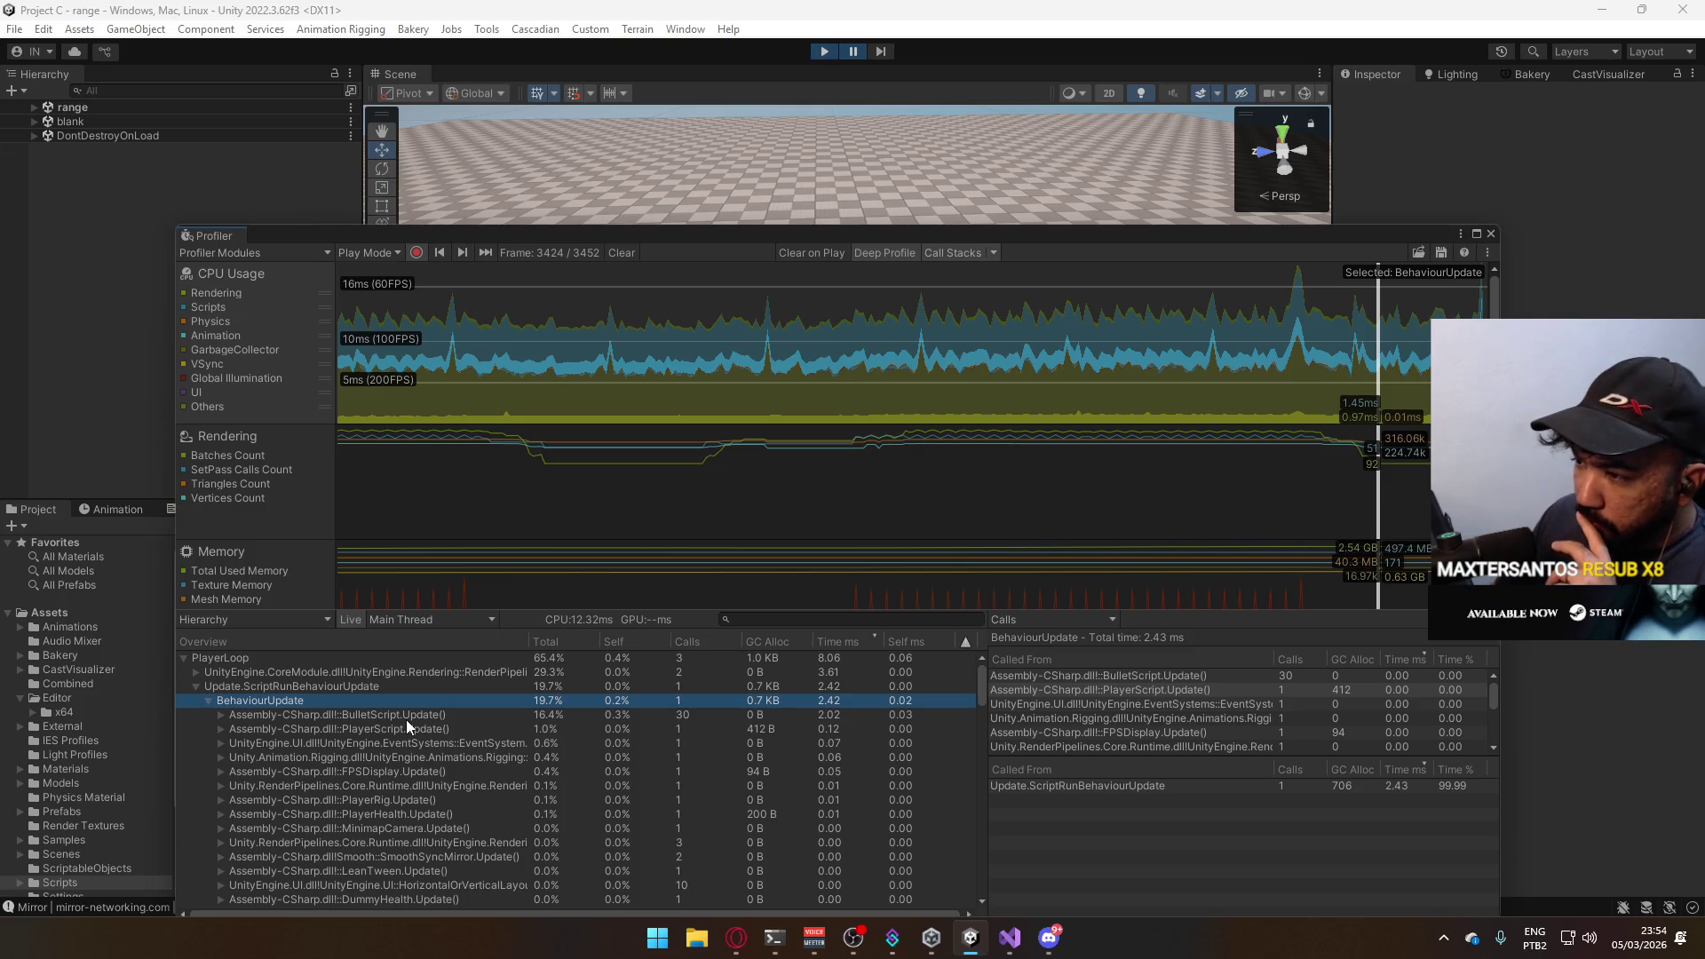
pyautogui.click(460, 715)
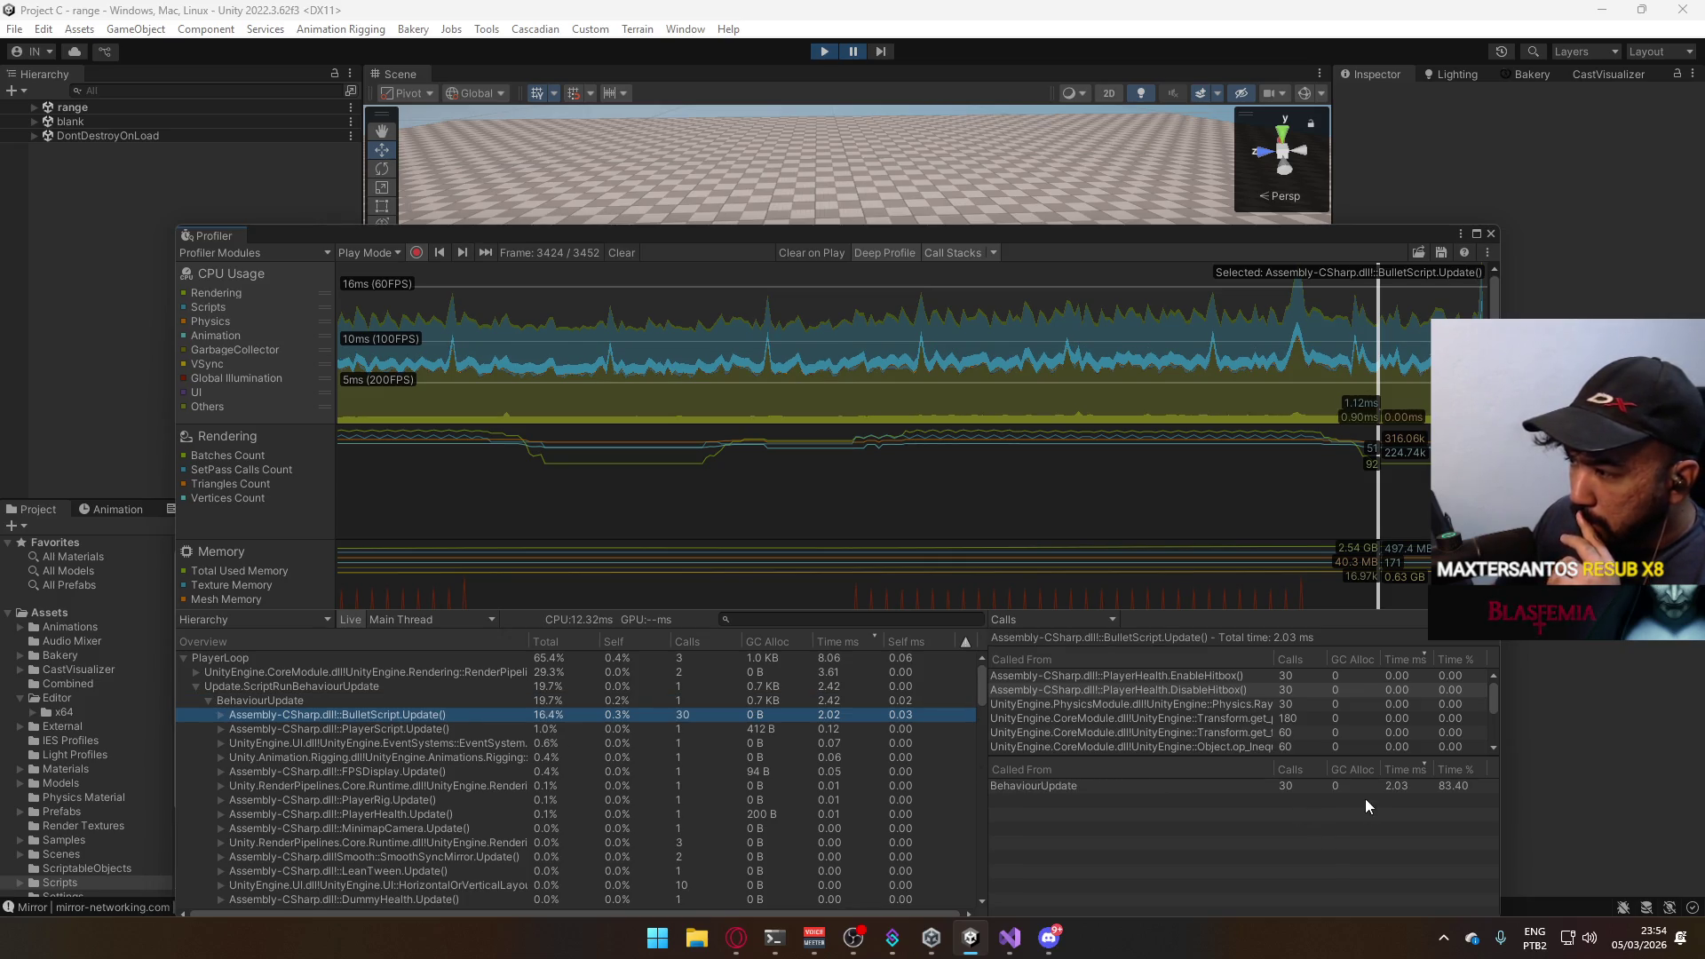
pyautogui.moveTo(1491, 699)
pyautogui.mouseDown()
pyautogui.moveTo(1488, 737)
pyautogui.moveTo(1491, 682)
pyautogui.mouseUp()
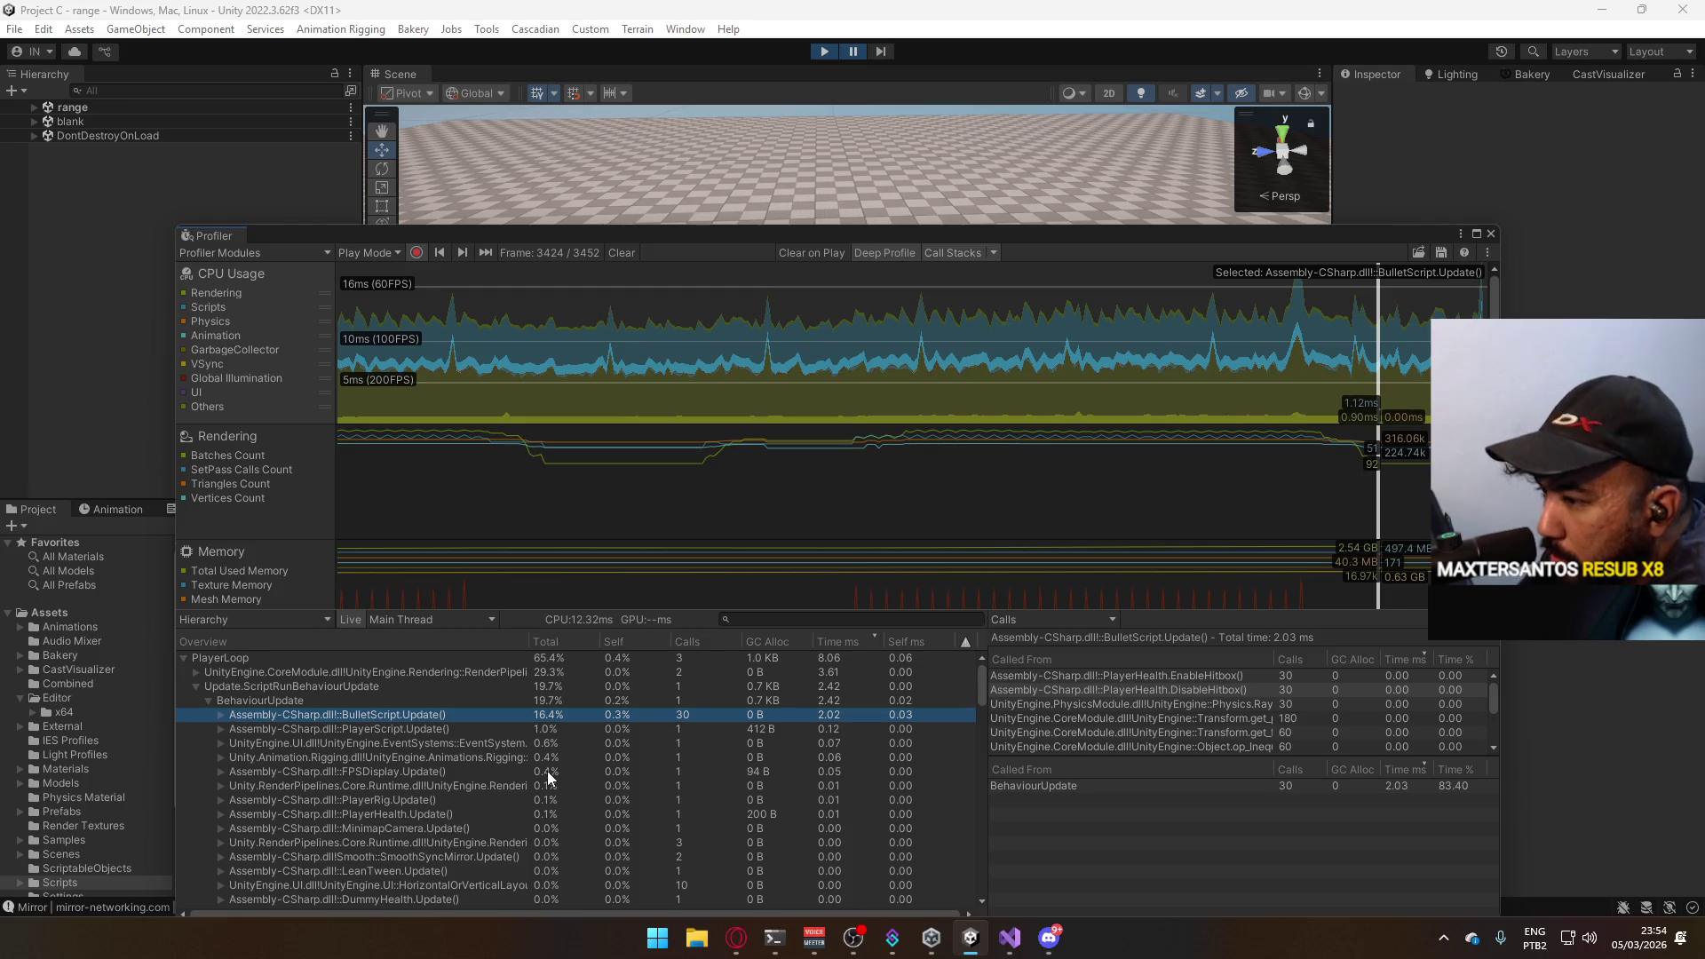
pyautogui.click(422, 729)
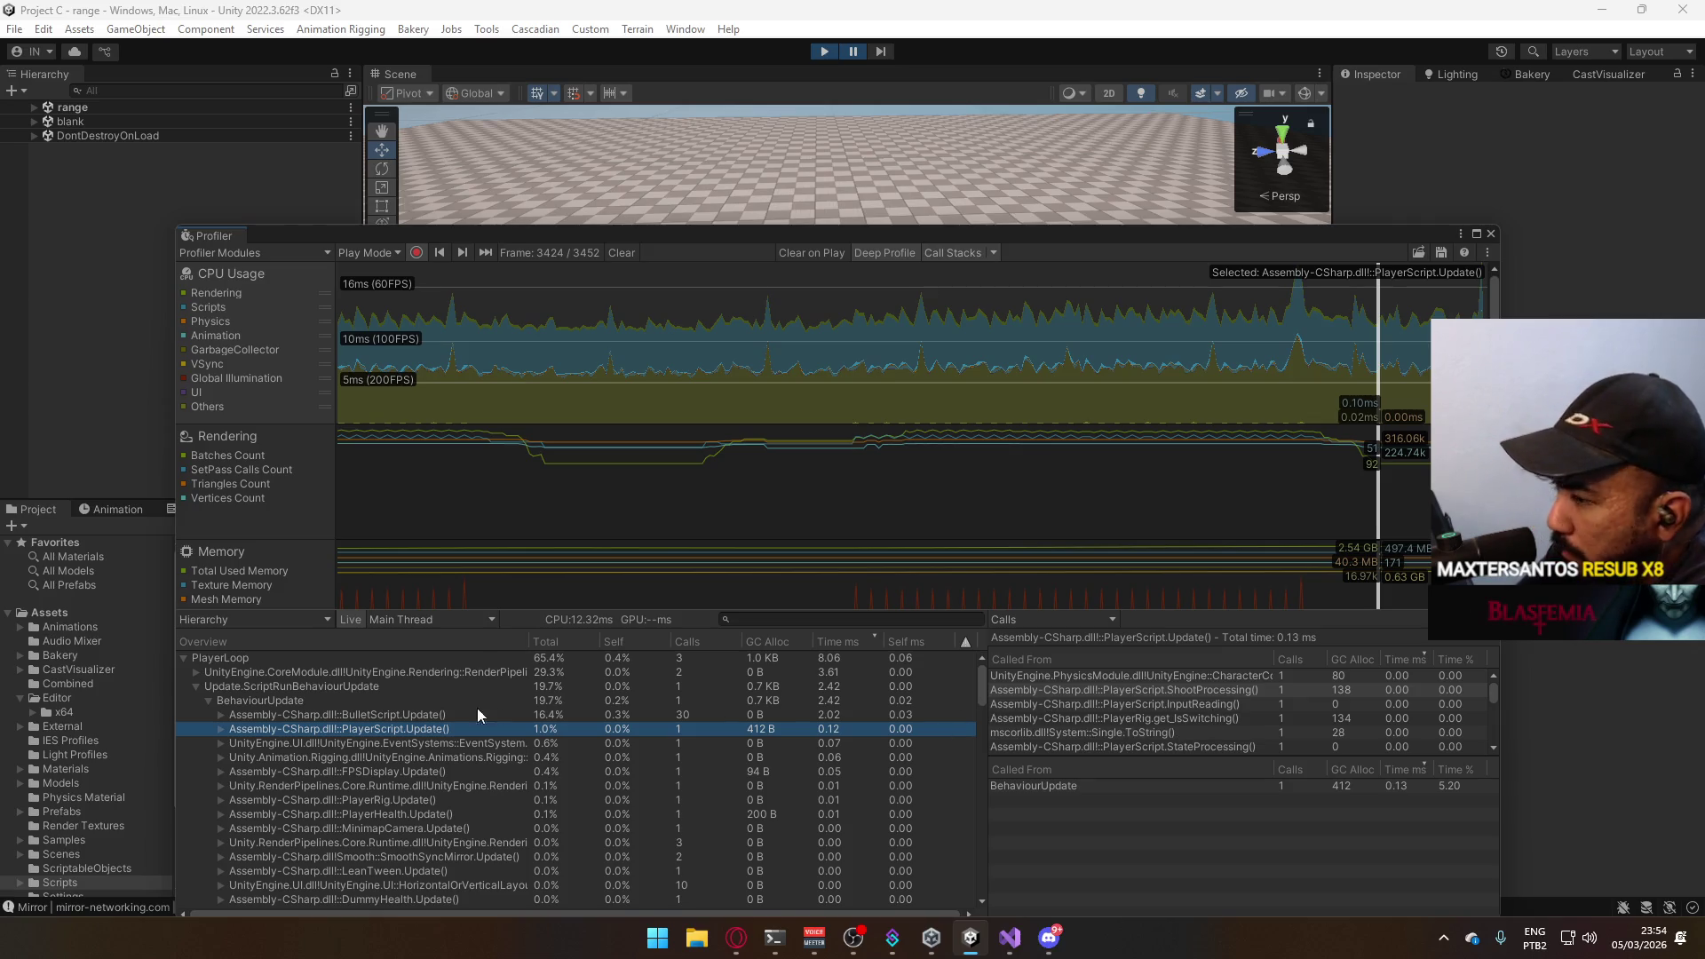
pyautogui.click(399, 713)
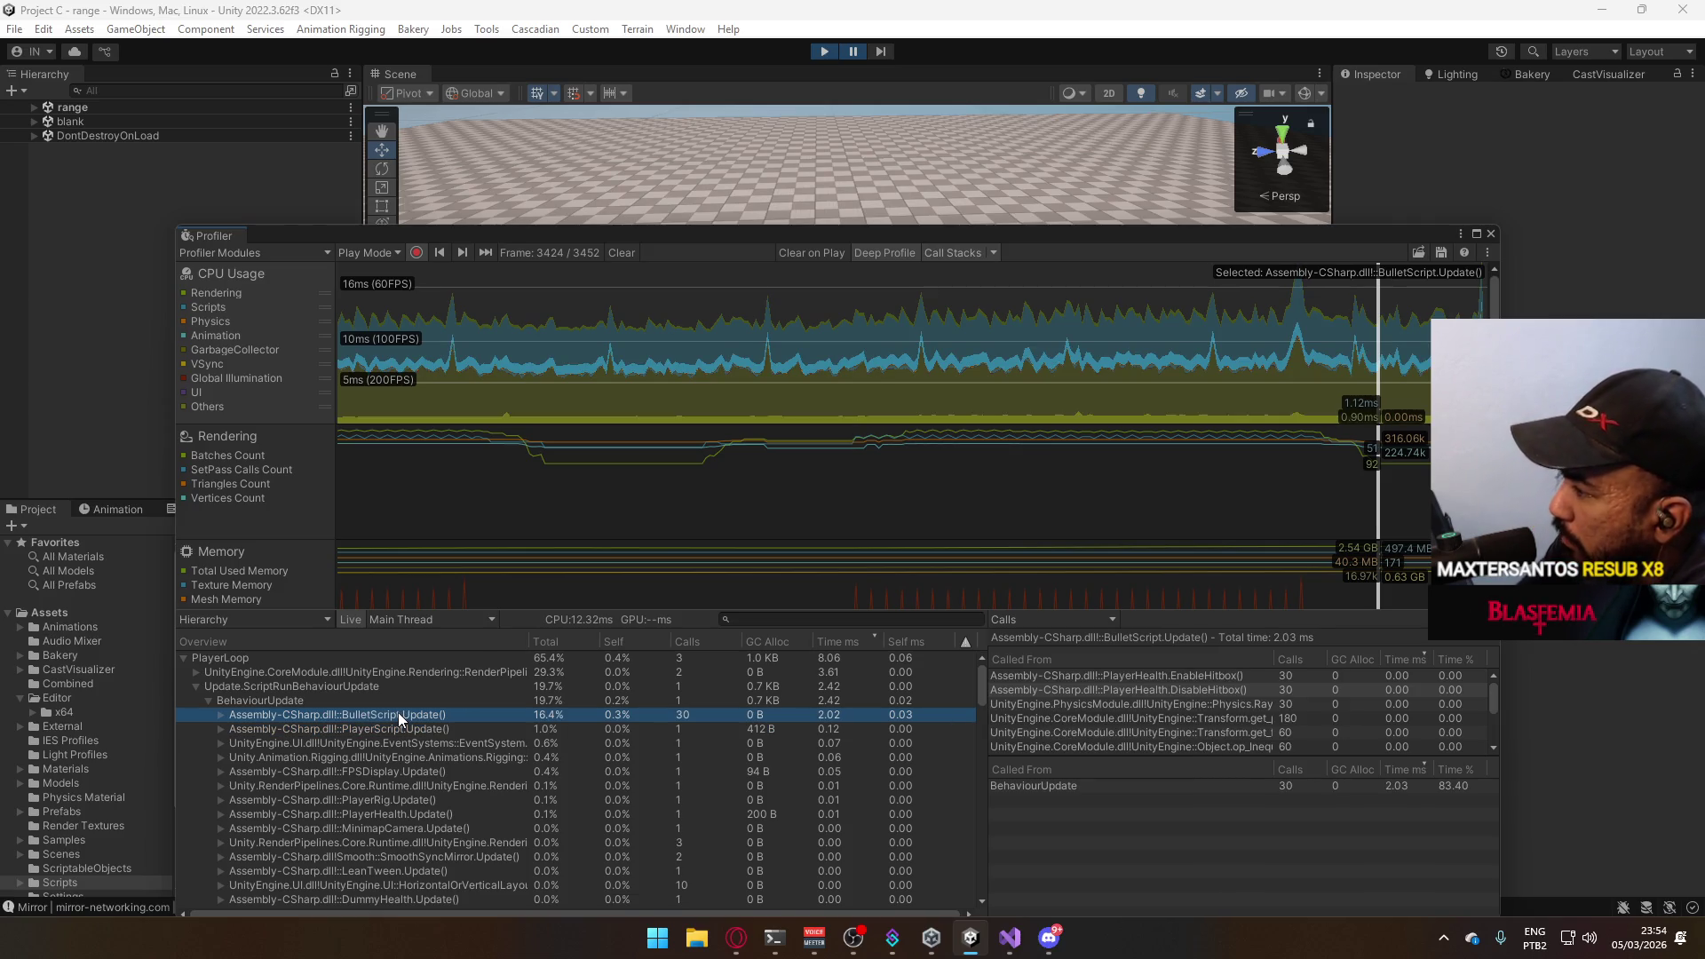
pyautogui.click(1490, 235)
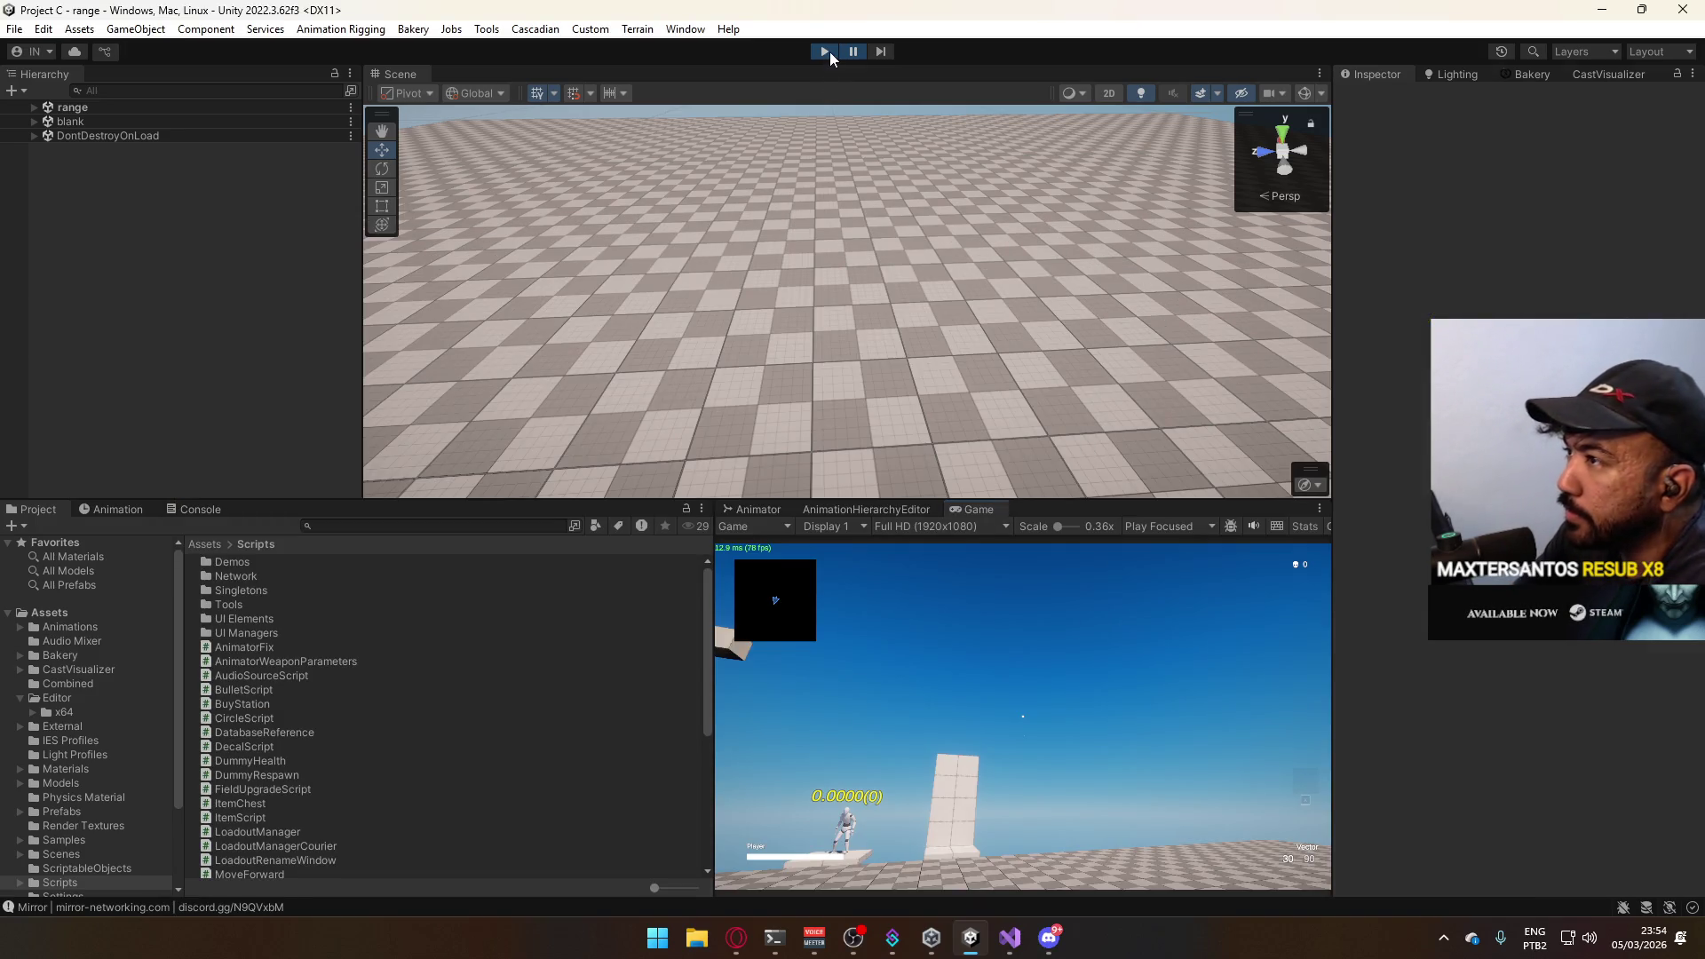
# Restart play from the main menu, host a game and load the Shipment map.
pyautogui.click(829, 52)
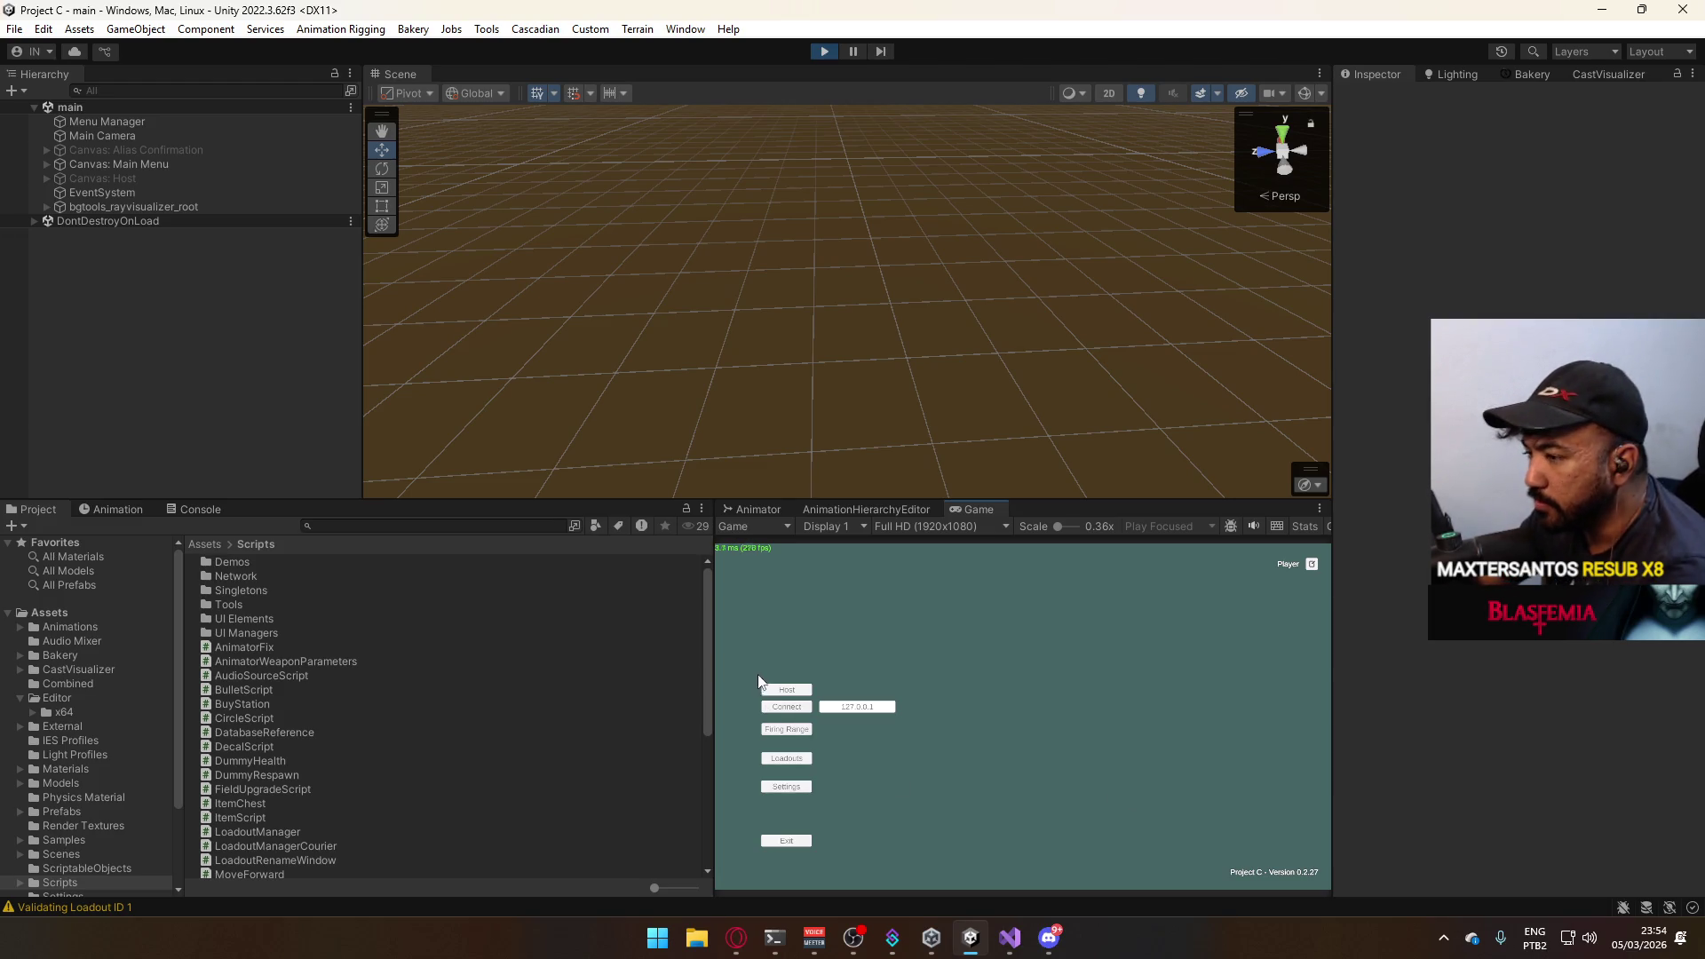
pyautogui.click(808, 691)
pyautogui.click(786, 721)
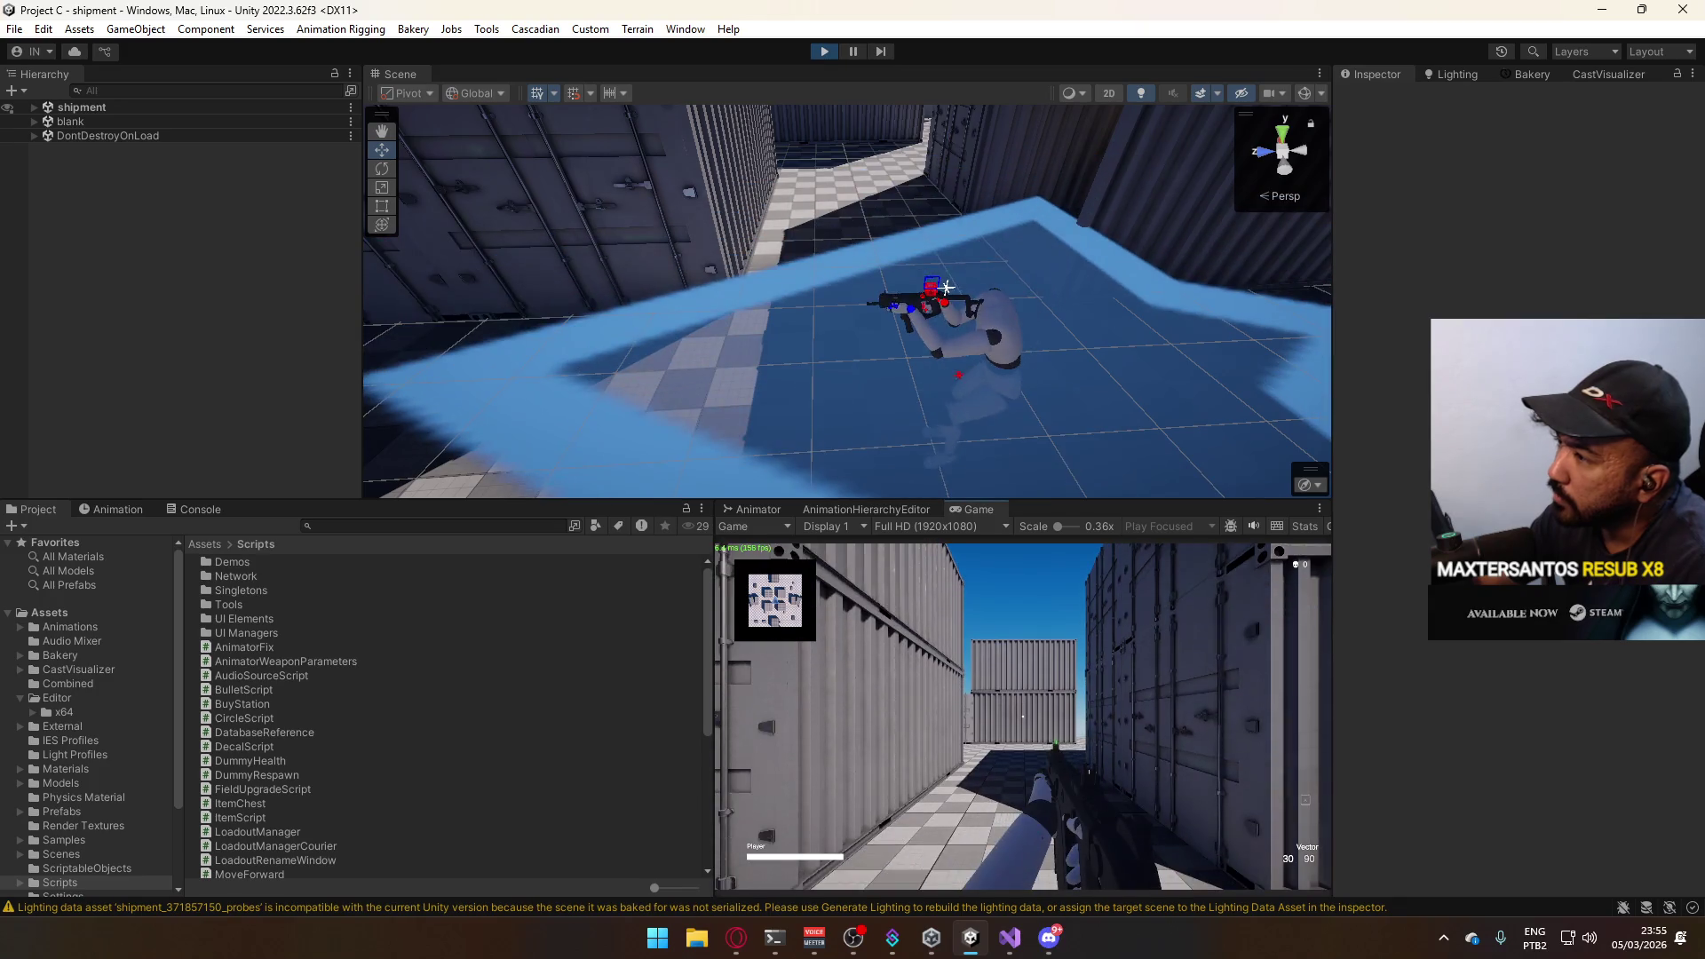
# Take control of the running game and expand the shipment scene's objects in the Hierarchy.
pyautogui.press('super')
pyautogui.press('super')
pyautogui.click(896, 576)
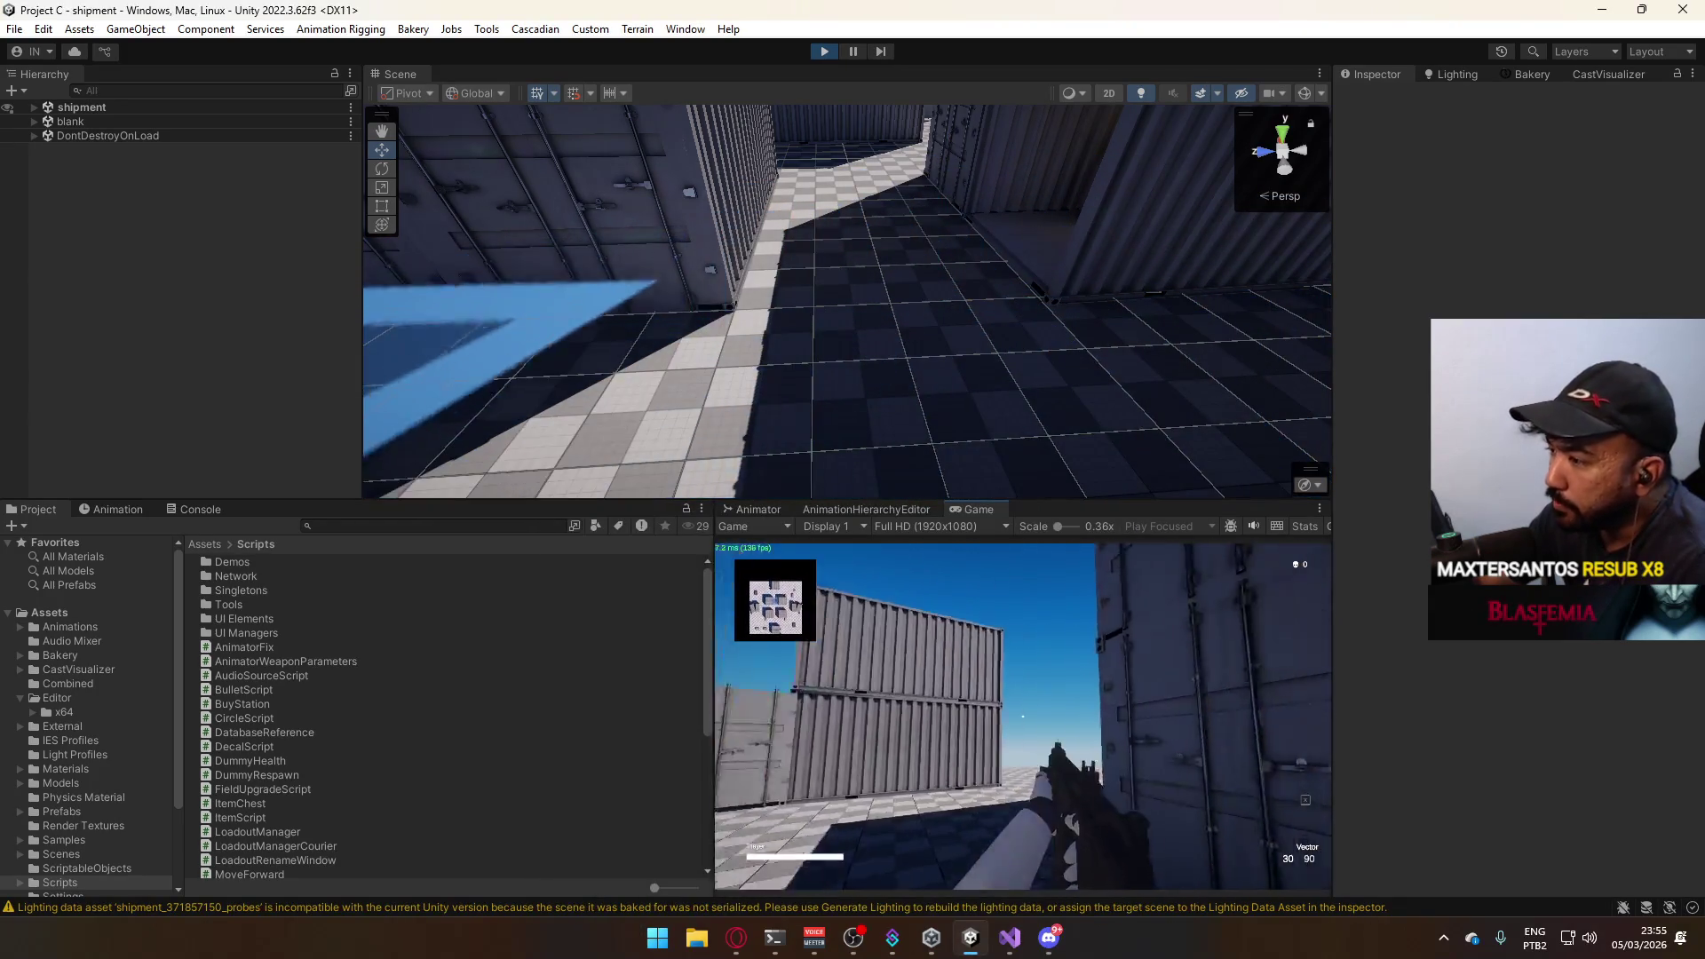
pyautogui.press('super')
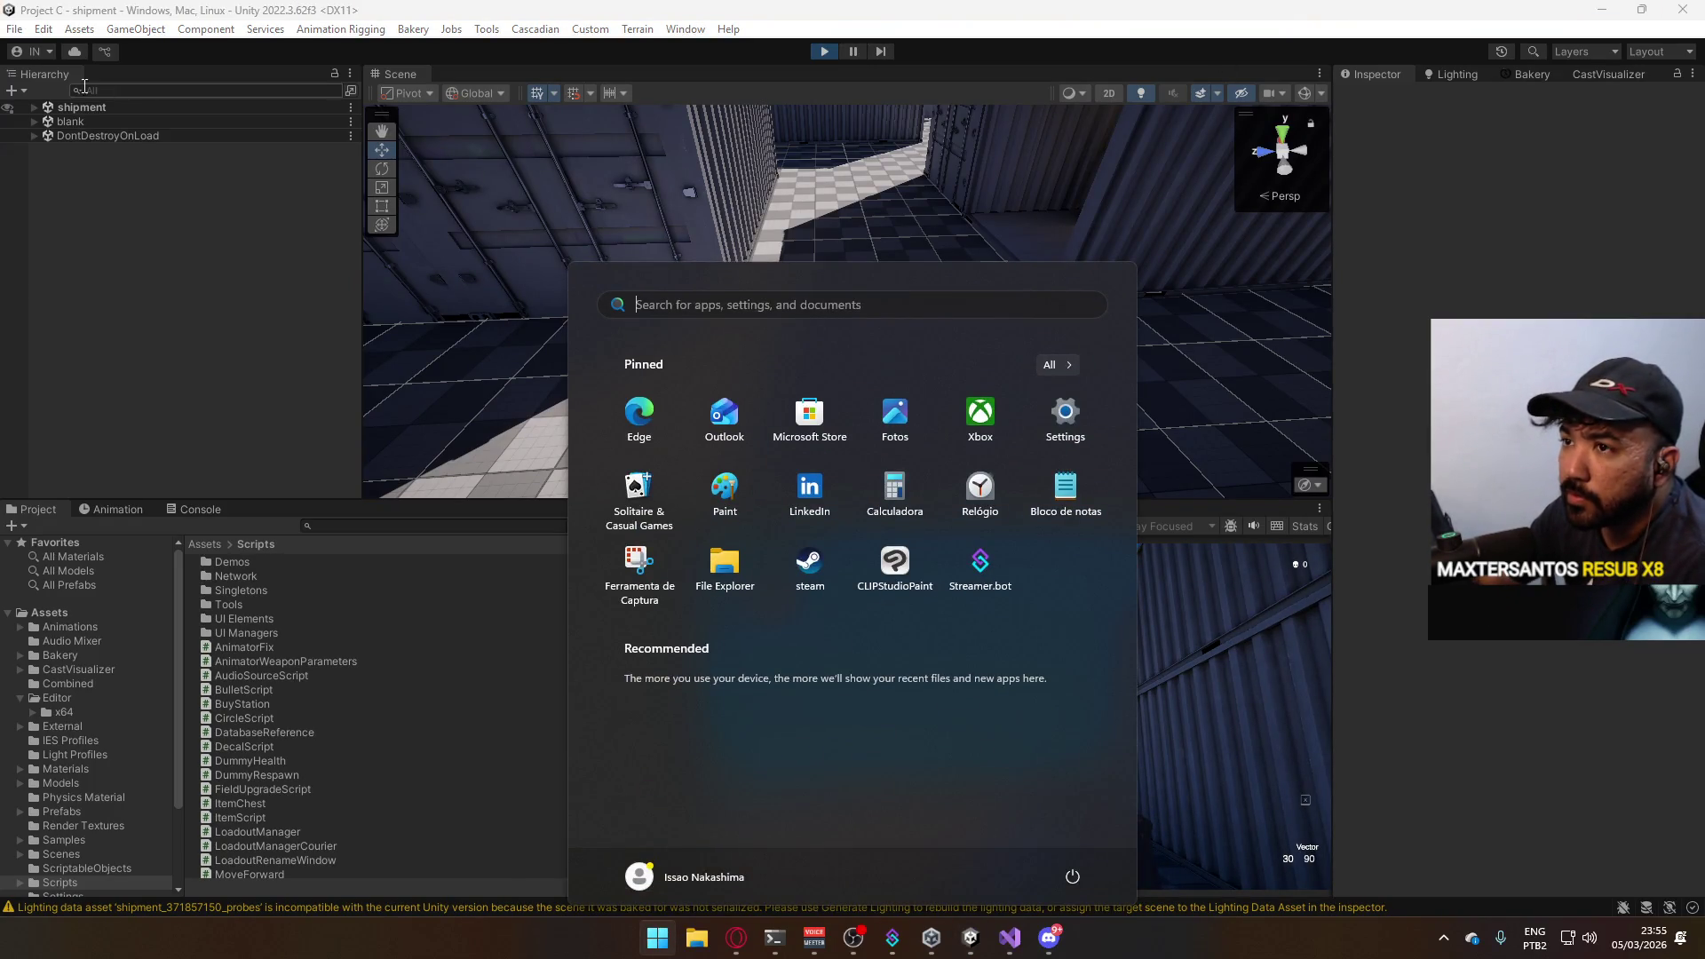
pyautogui.click(36, 108)
pyautogui.scroll(-3, 214, 313)
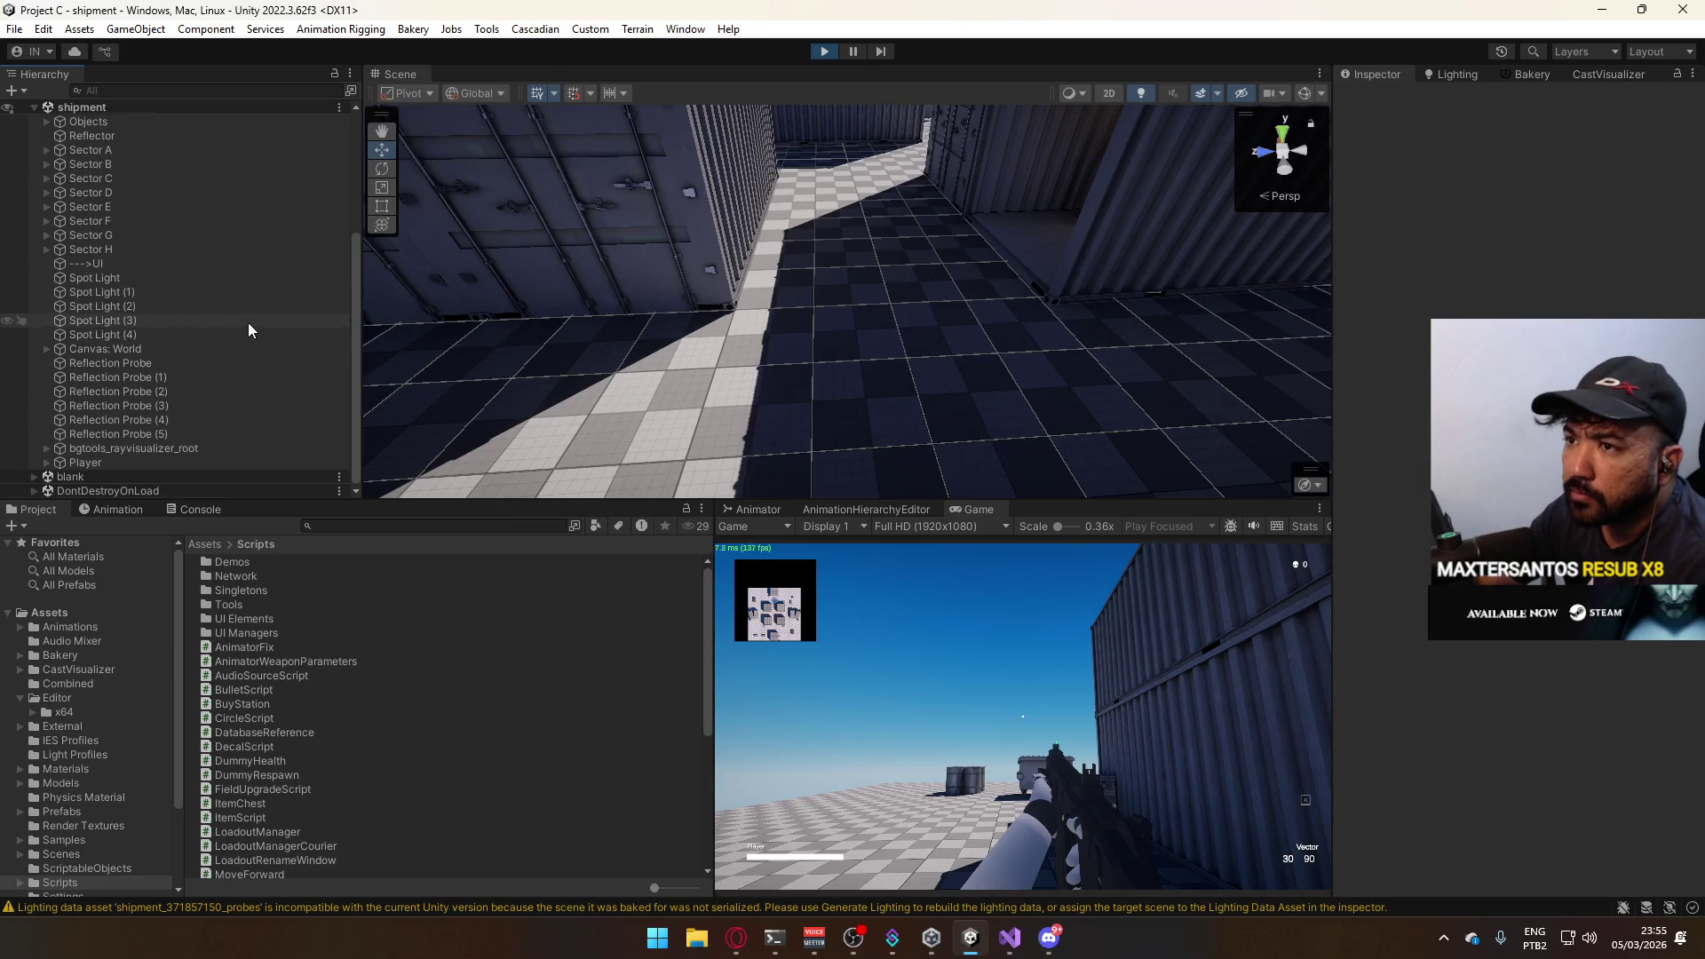
# Fire the Vector to spawn a Bullet(Clone), select it and frame it in the Scene view.
pyautogui.click(964, 722)
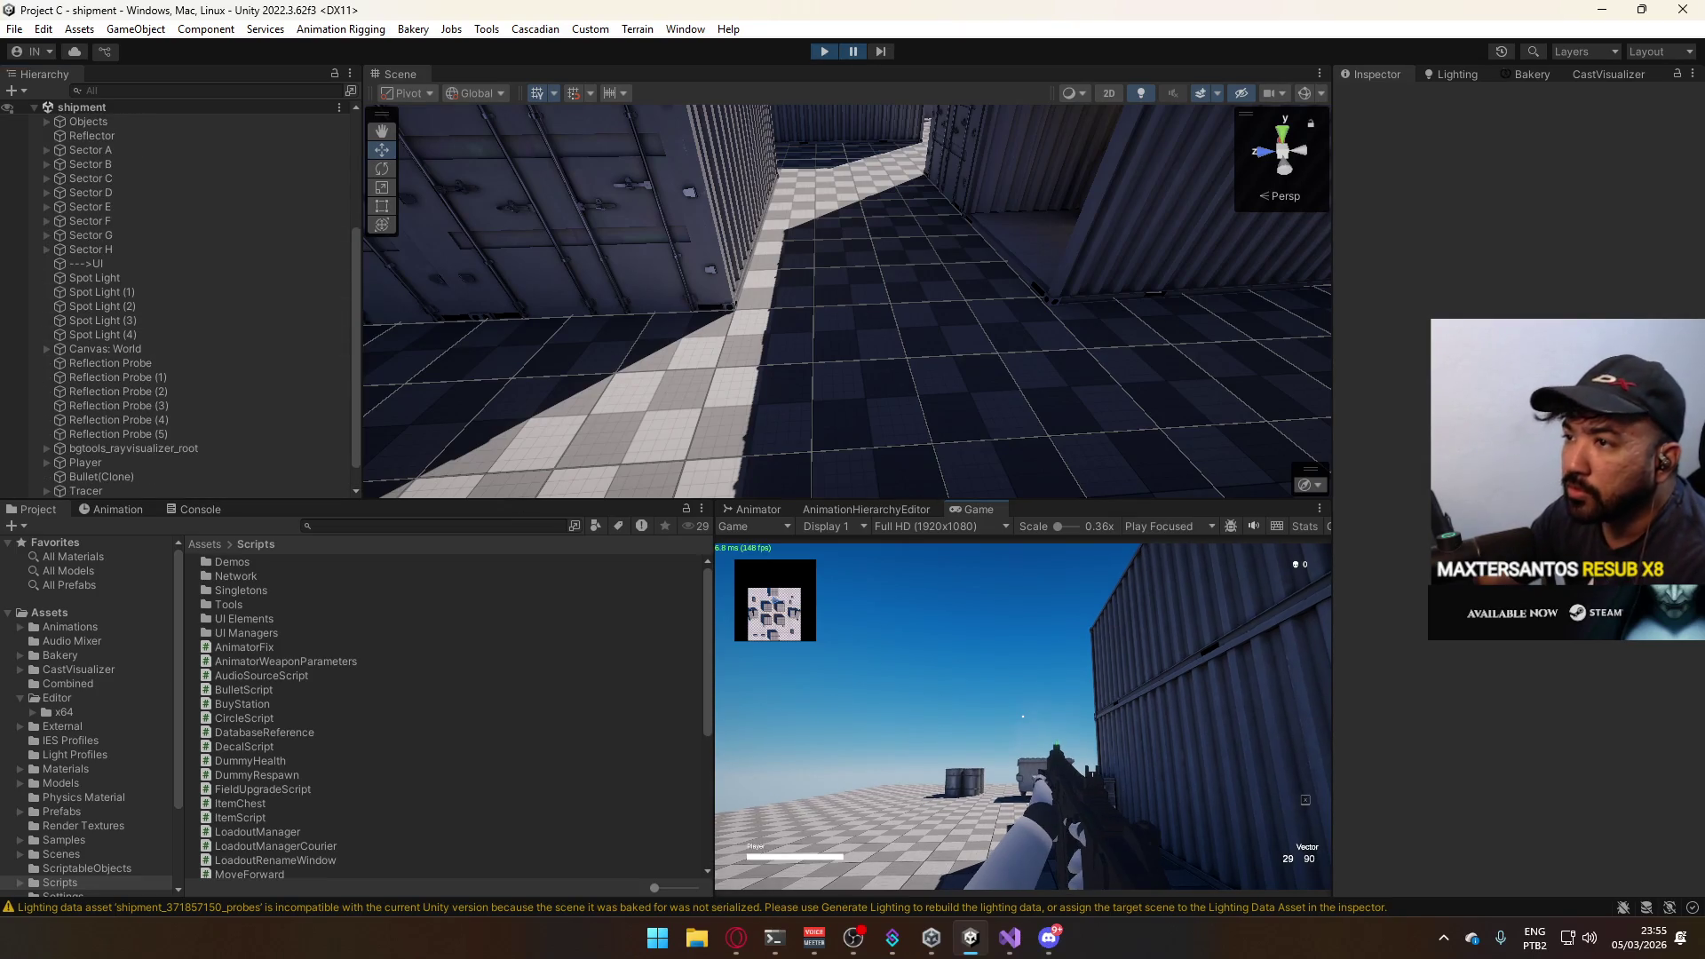
pyautogui.scroll(-1, 199, 400)
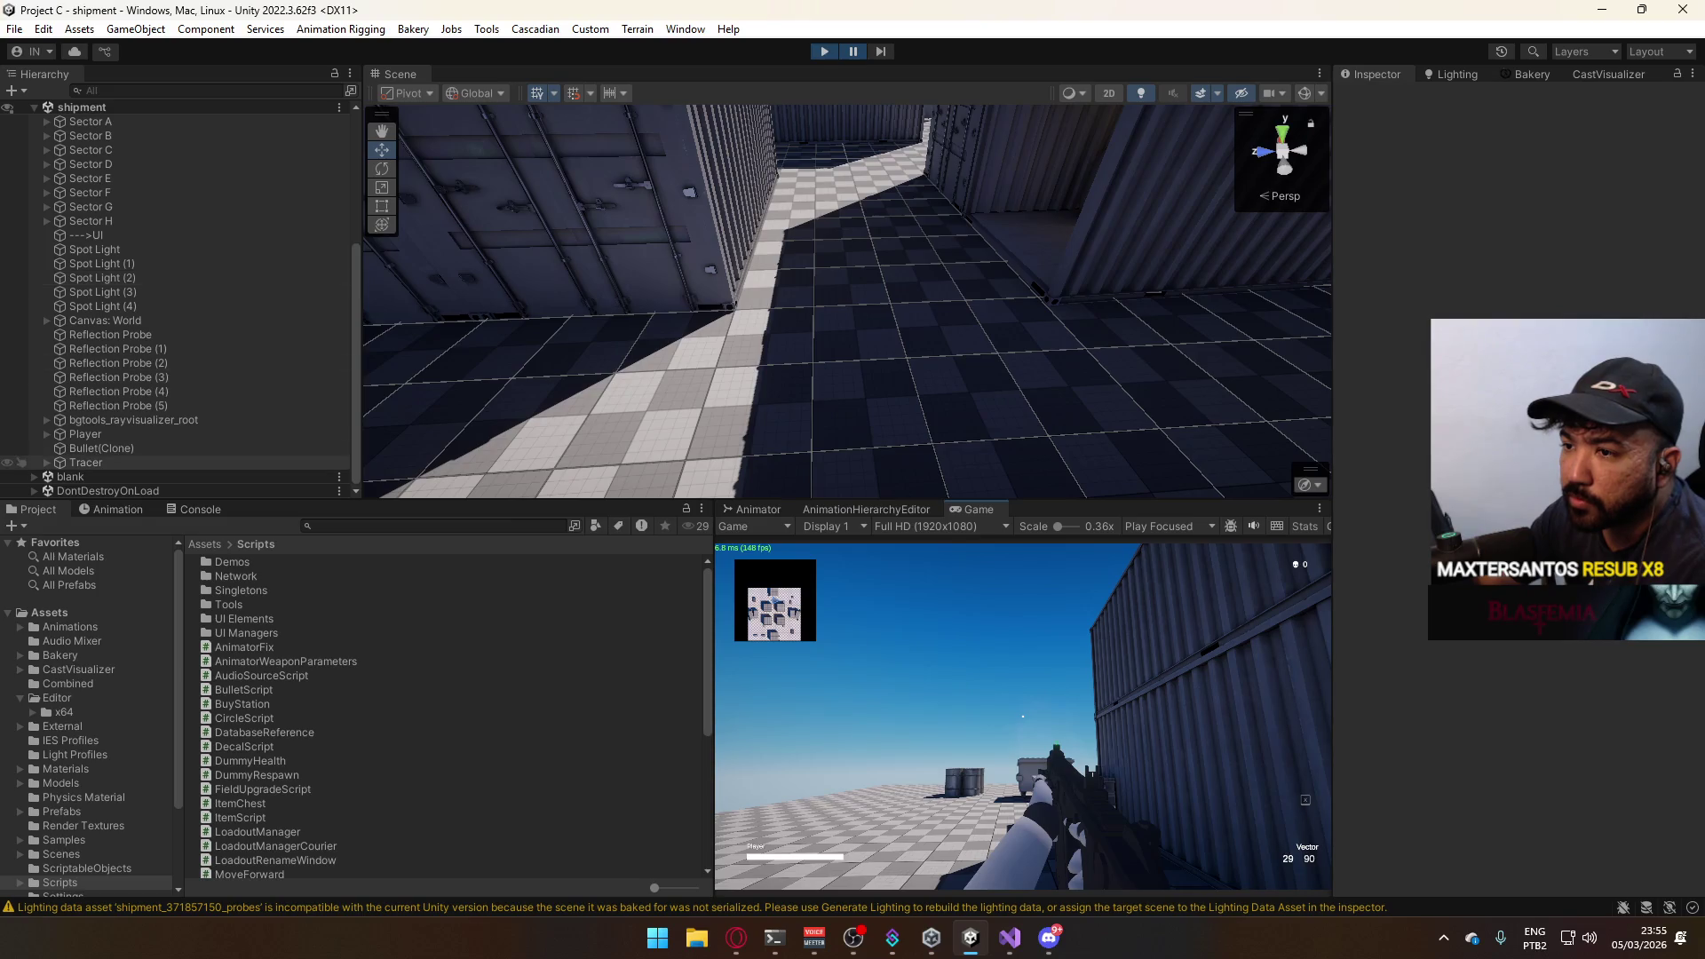
pyautogui.press('super')
pyautogui.click(160, 447)
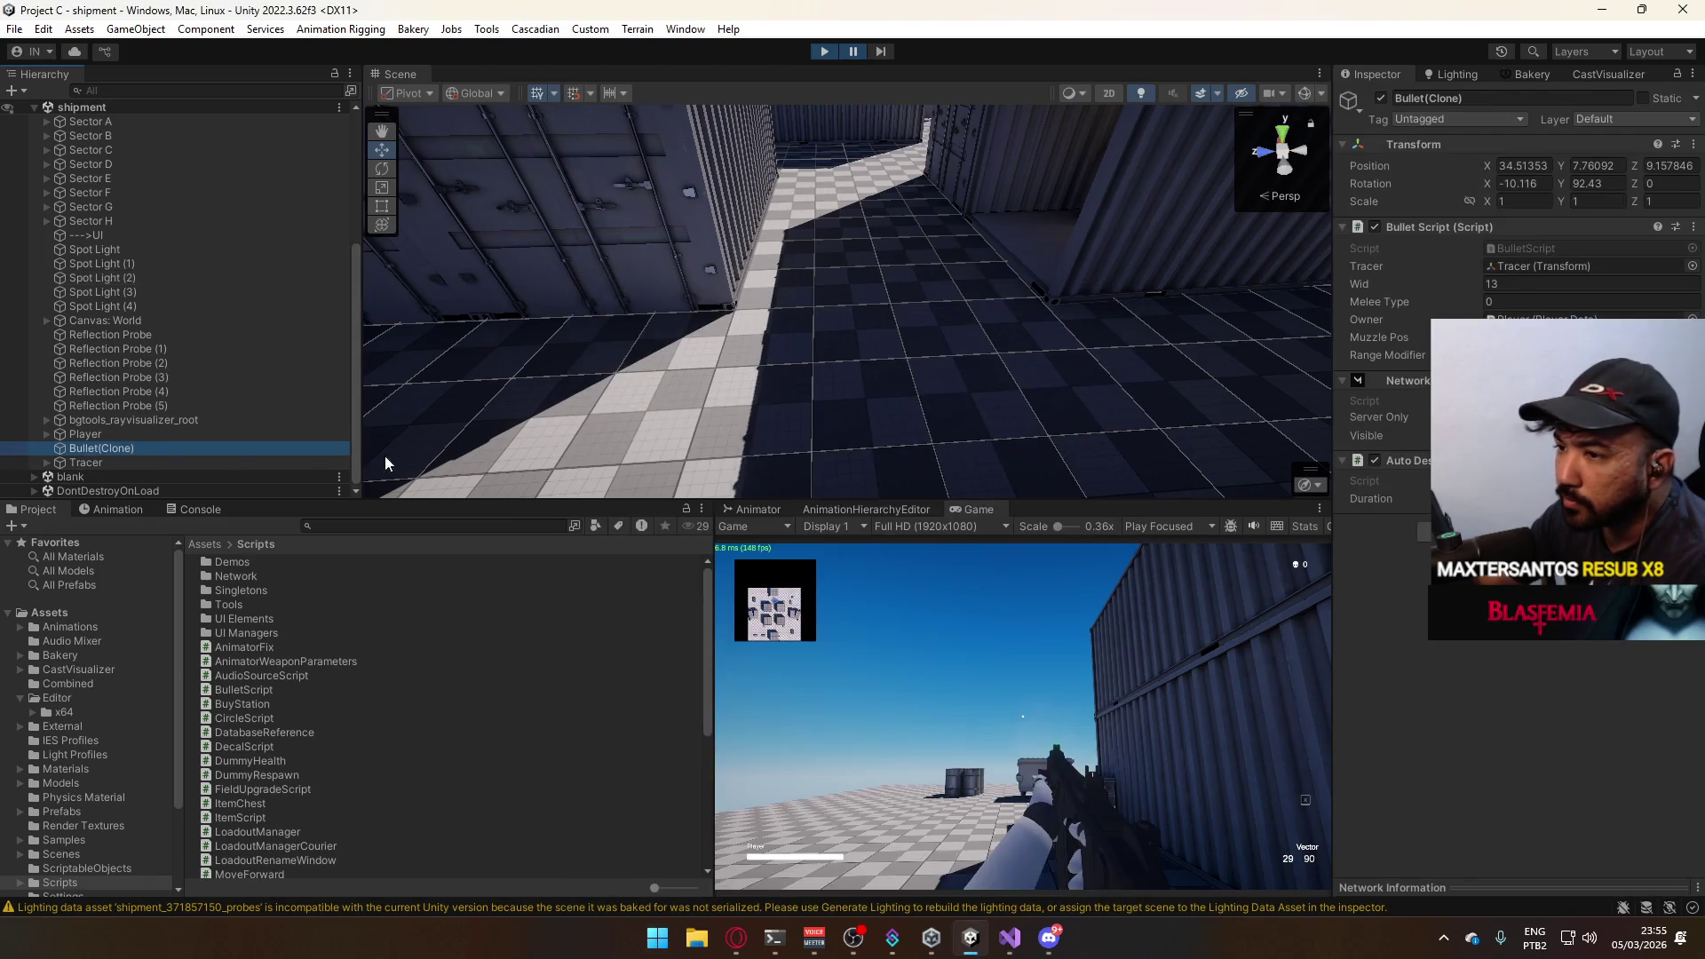
pyautogui.press('f')
pyautogui.moveTo(973, 282)
pyautogui.mouseDown()
pyautogui.moveTo(1094, 303)
pyautogui.moveTo(1378, 306)
pyautogui.mouseUp()
# Turn the CastVisualizer on and orbit around the bullet and container stacks.
pyautogui.click(1607, 73)
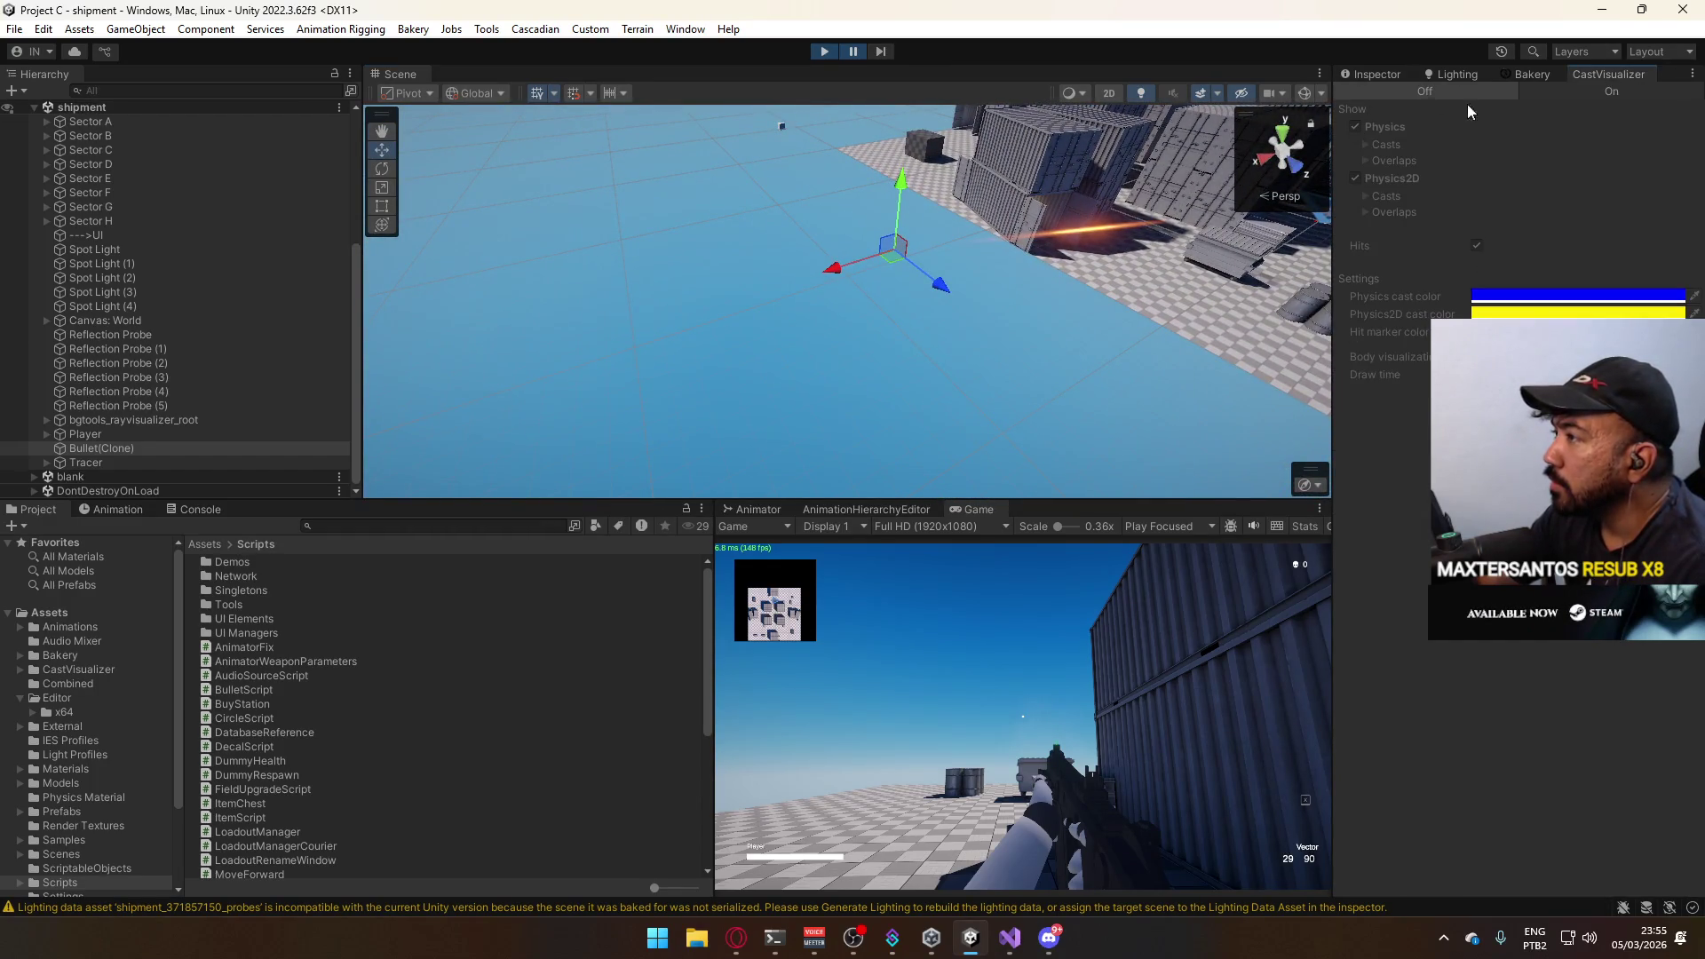
pyautogui.click(1608, 91)
pyautogui.moveTo(1132, 200)
pyautogui.mouseDown()
pyautogui.moveTo(1031, 216)
pyautogui.moveTo(654, 86)
pyautogui.mouseUp()
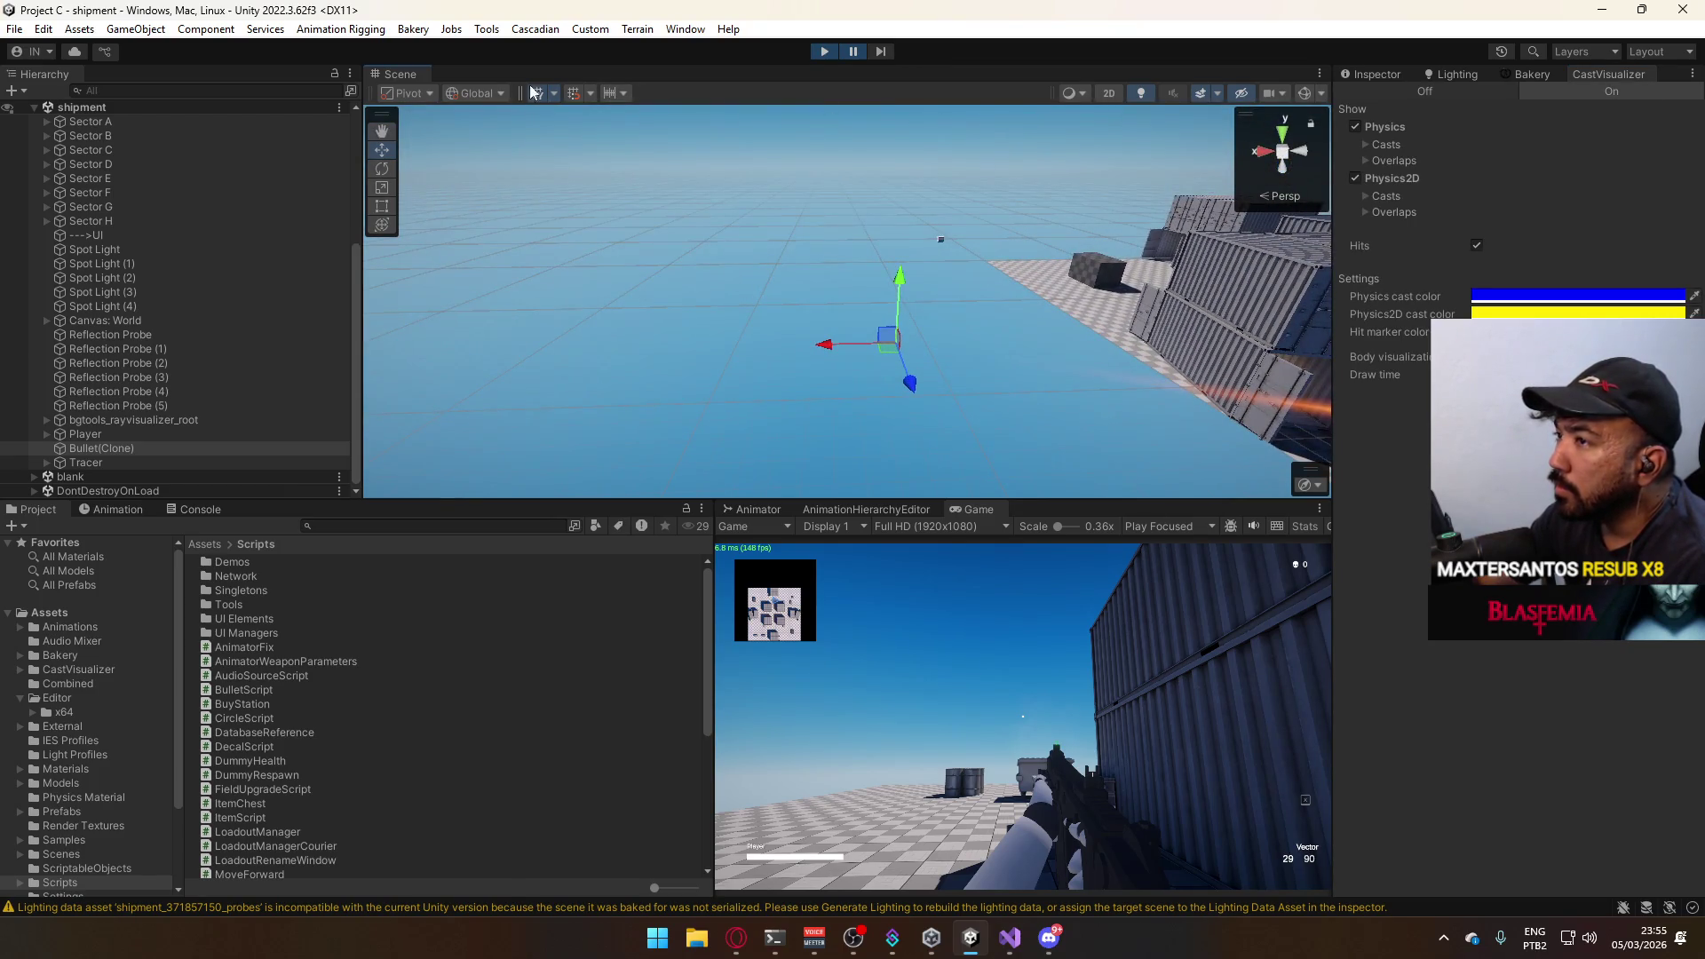
pyautogui.moveTo(933, 214); pyautogui.dragTo(857, 207)
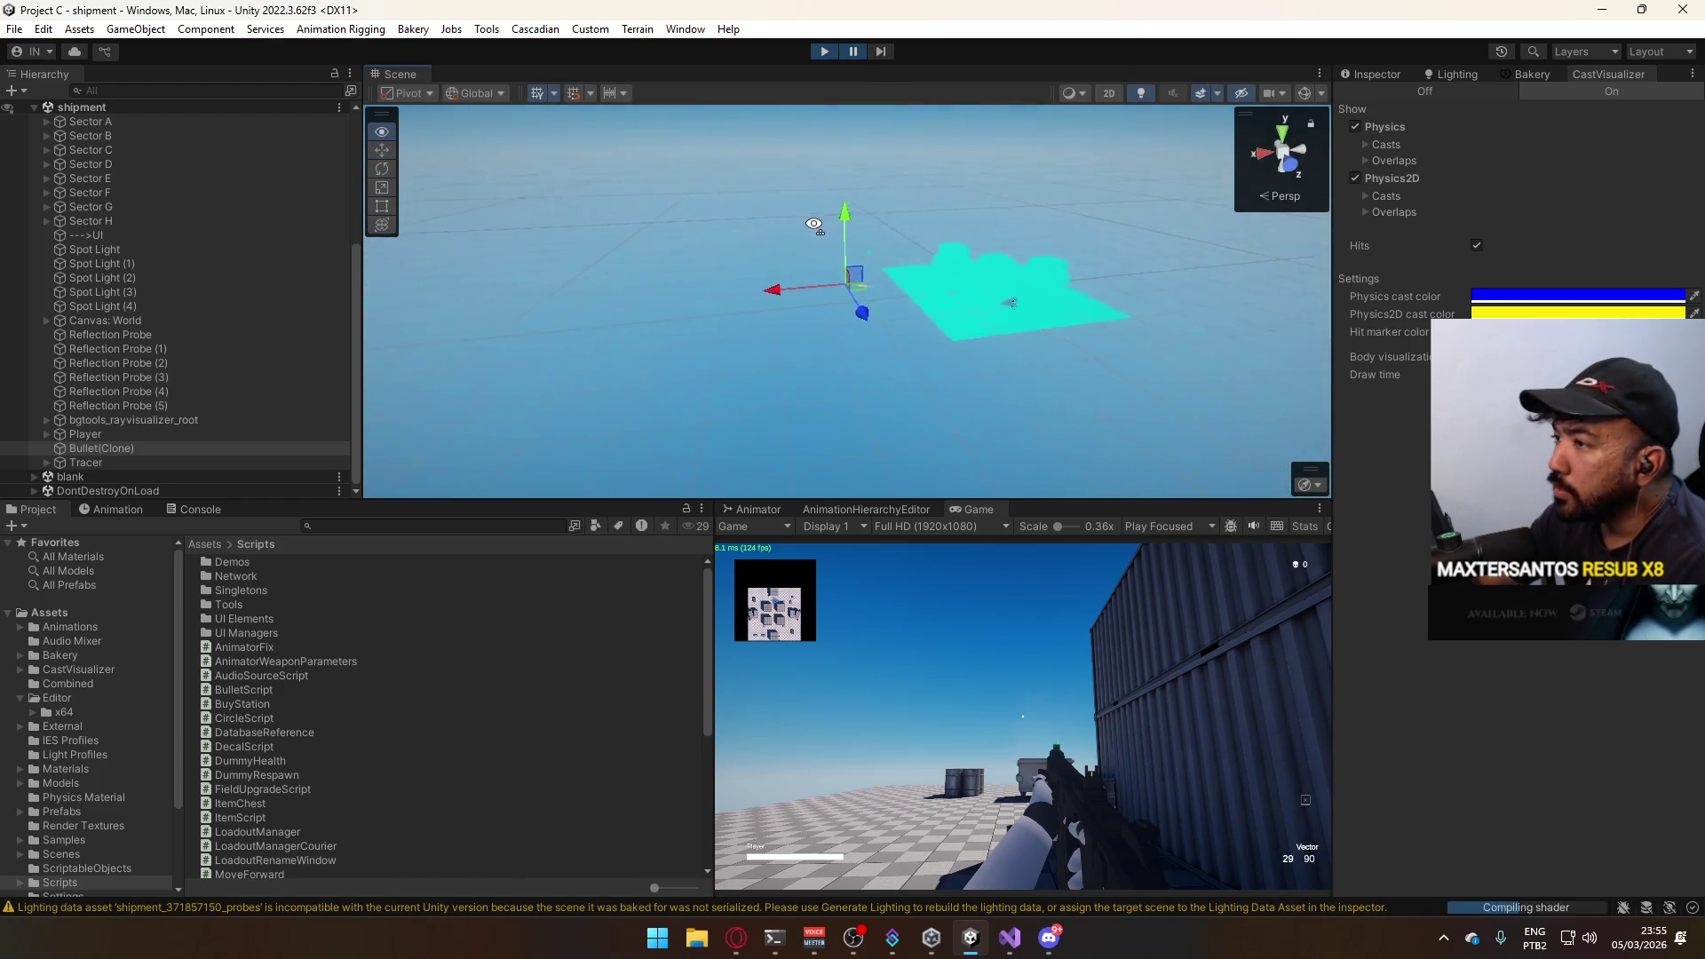
pyautogui.moveTo(856, 207); pyautogui.dragTo(750, 267)
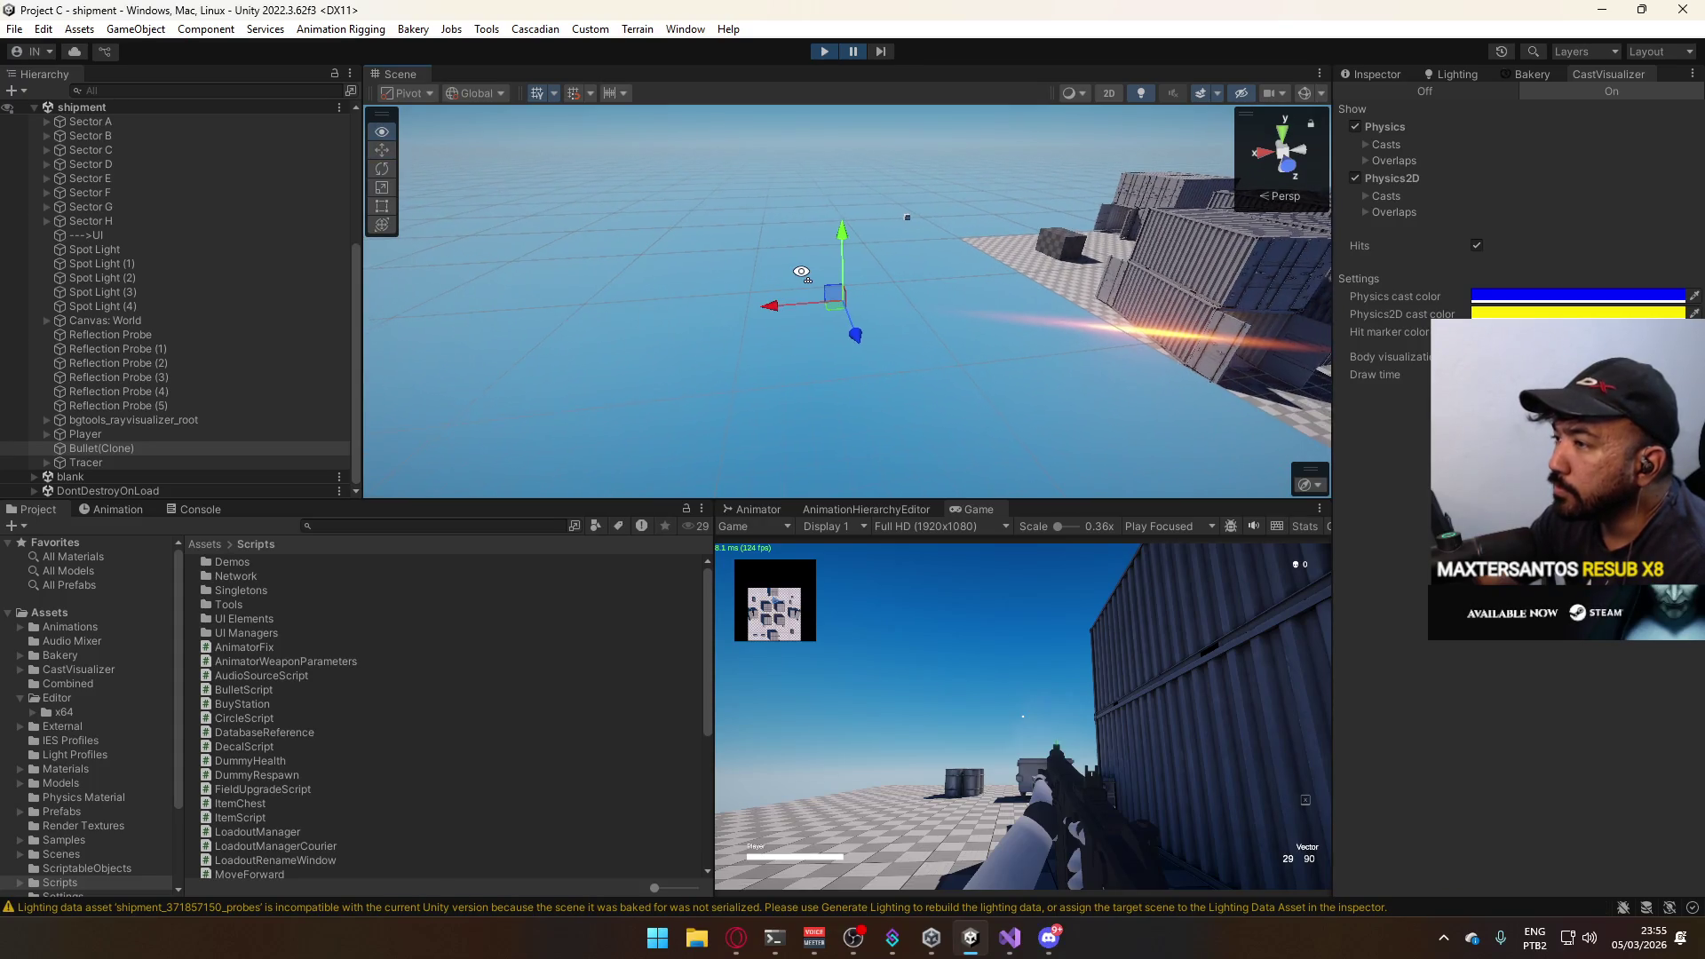
pyautogui.scroll(-5, 750, 273)
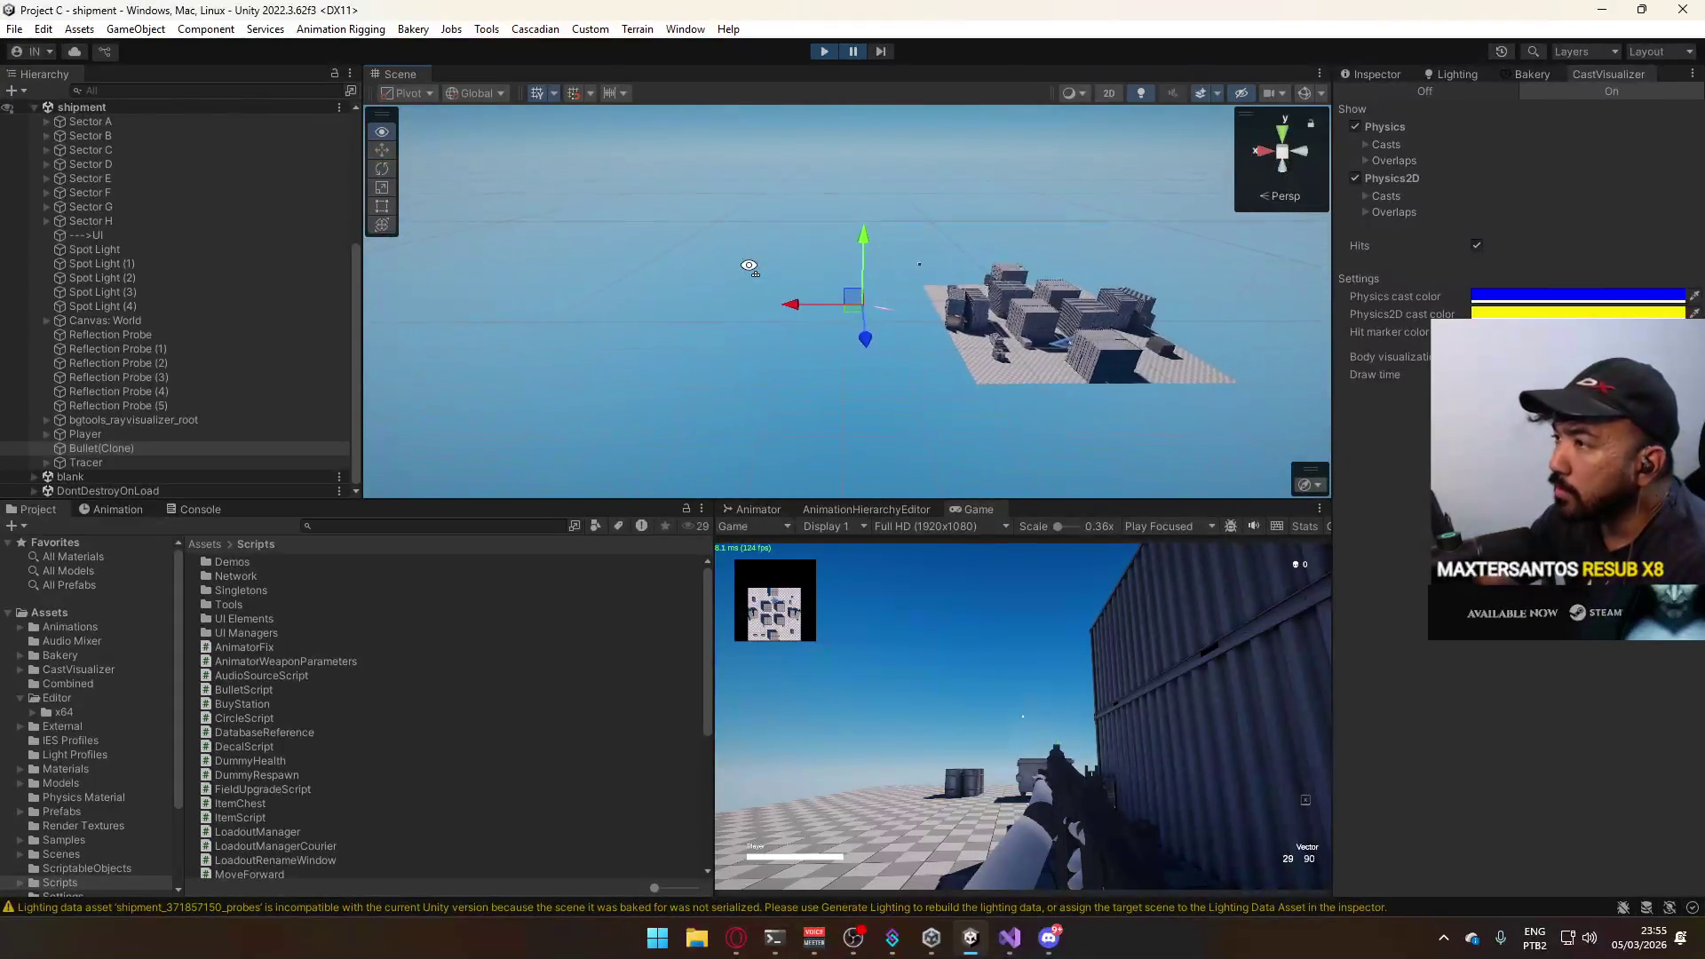
# Switch tool handles to Local orientation, resume the game and pull back to see the whole map.
pyautogui.click(476, 92)
pyautogui.click(488, 133)
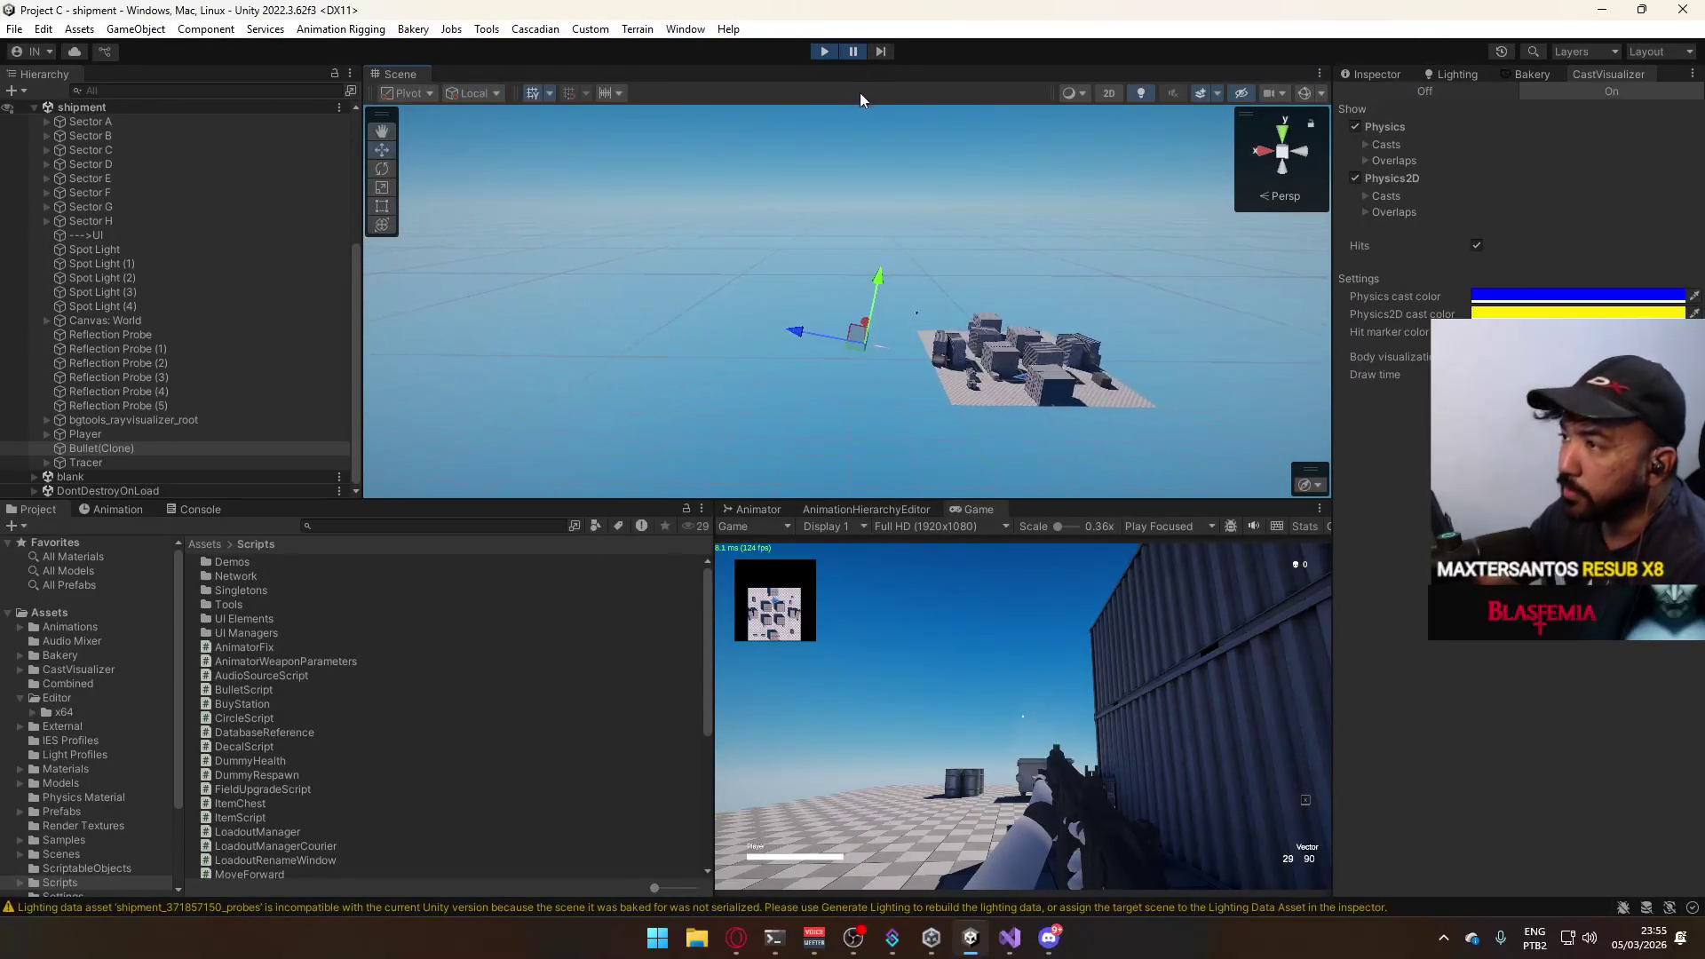
pyautogui.click(854, 52)
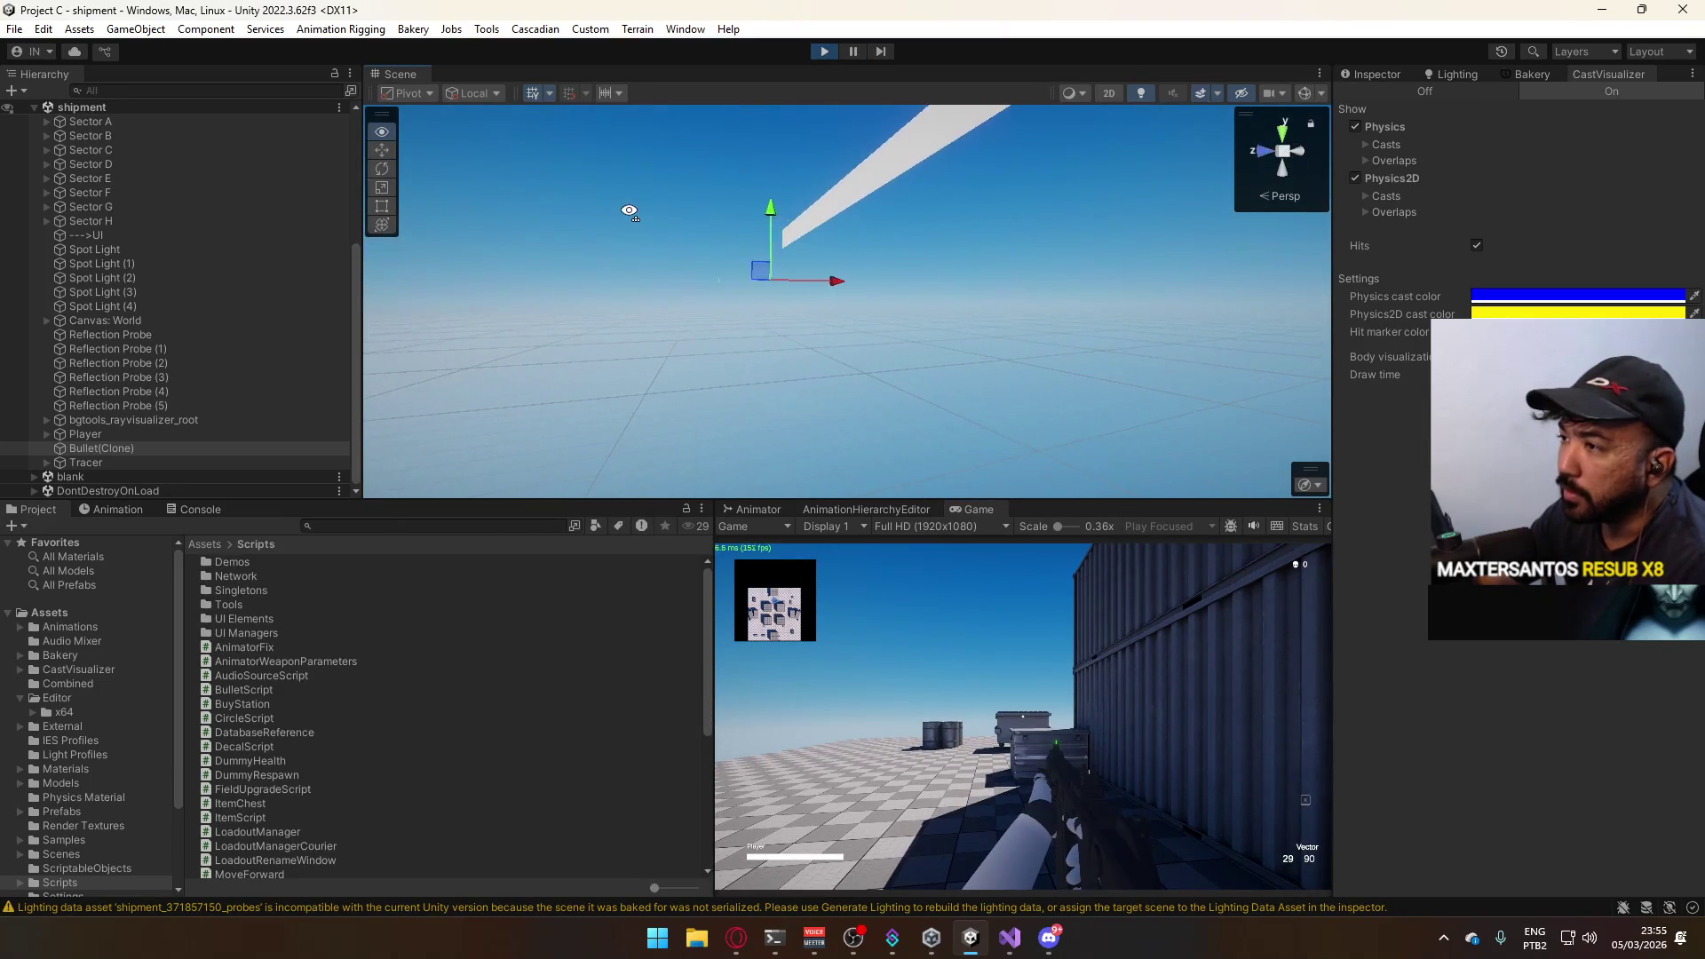
pyautogui.moveTo(653, 210)
pyautogui.mouseDown()
pyautogui.moveTo(1184, 339)
pyautogui.moveTo(1142, 350)
pyautogui.mouseUp()
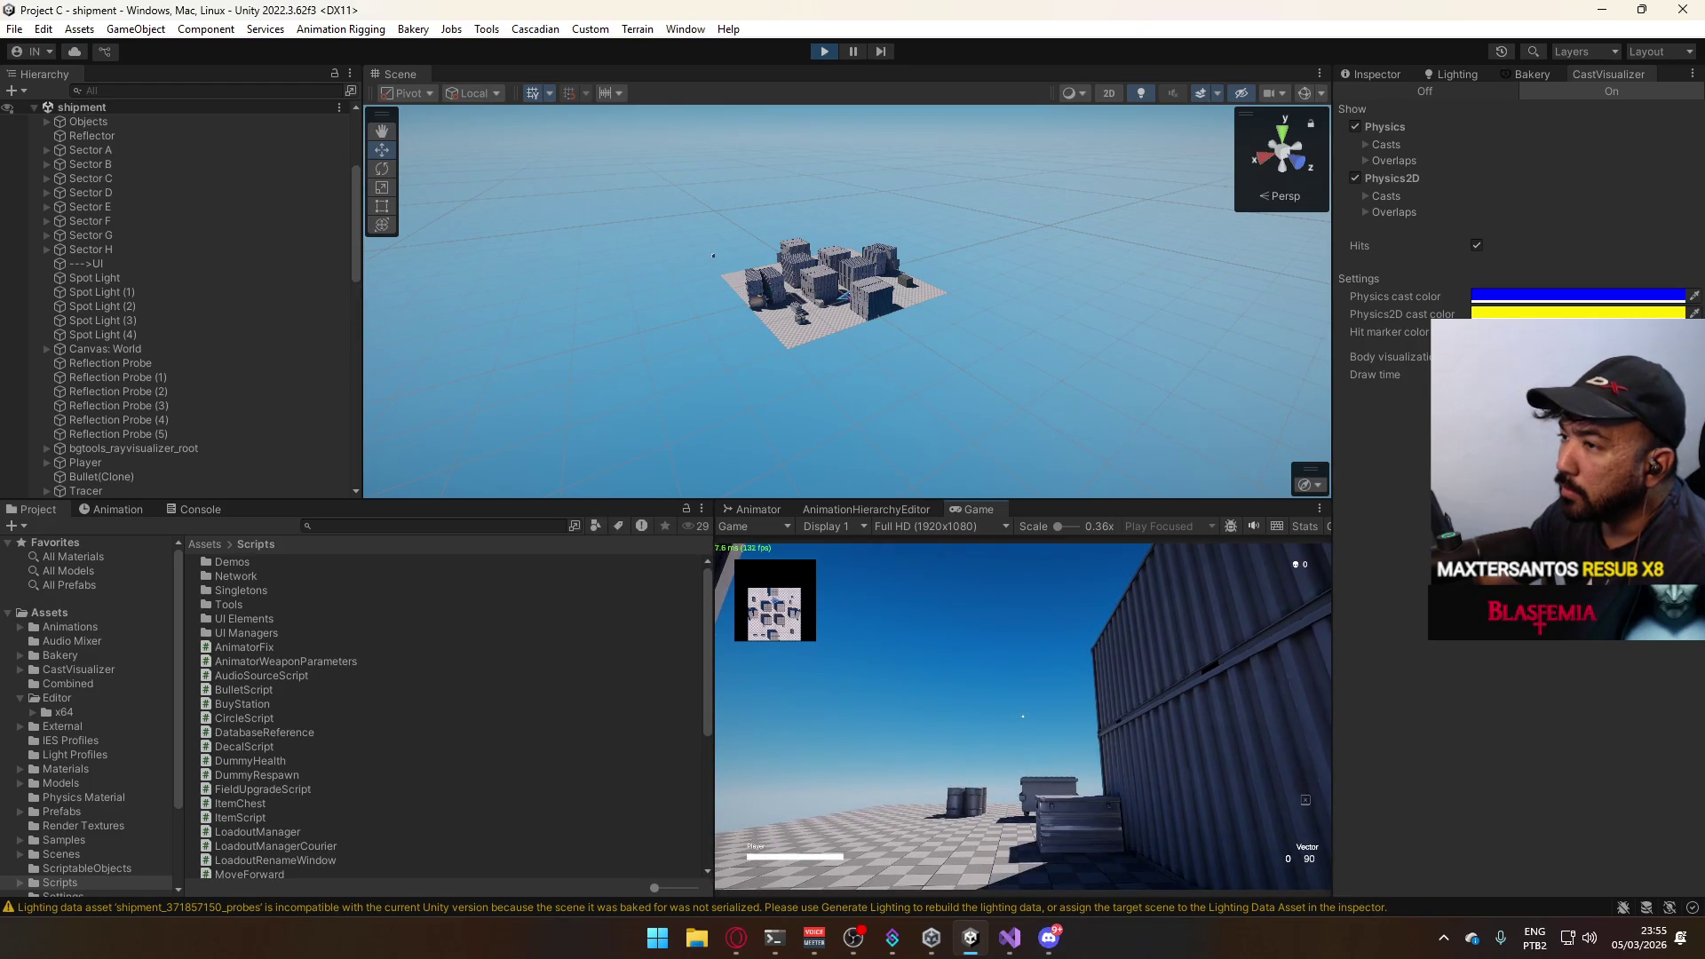
# Release game control and bring up the editor's Window menu.
pyautogui.press('super')
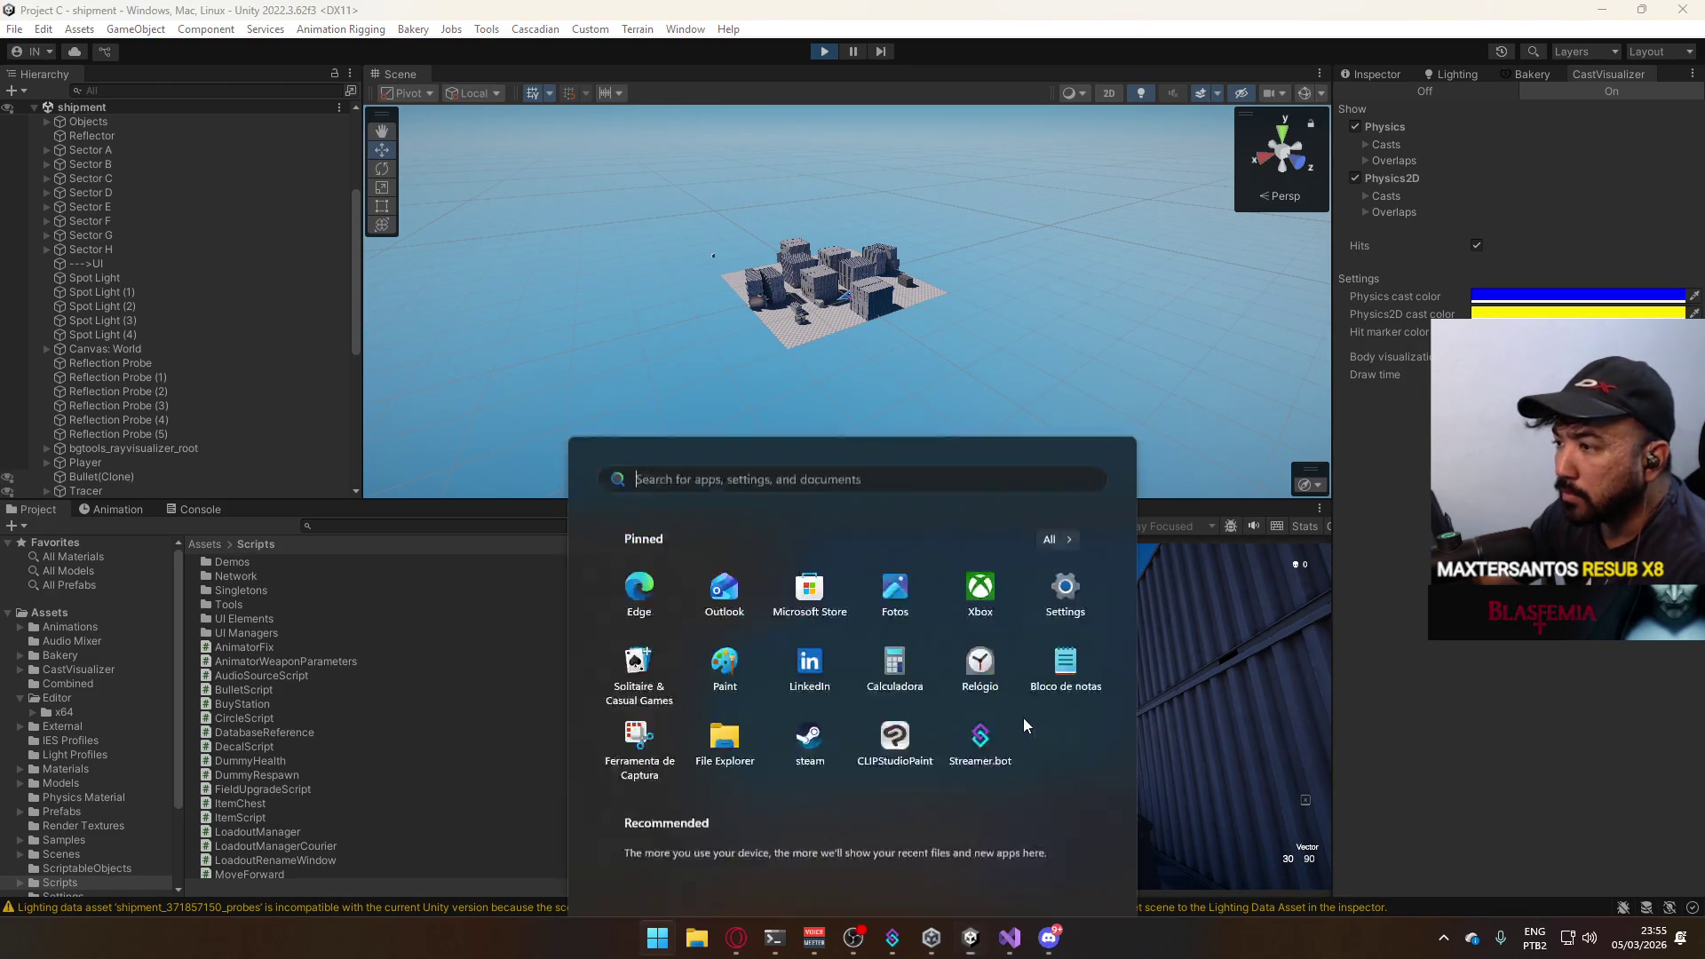
pyautogui.press('super')
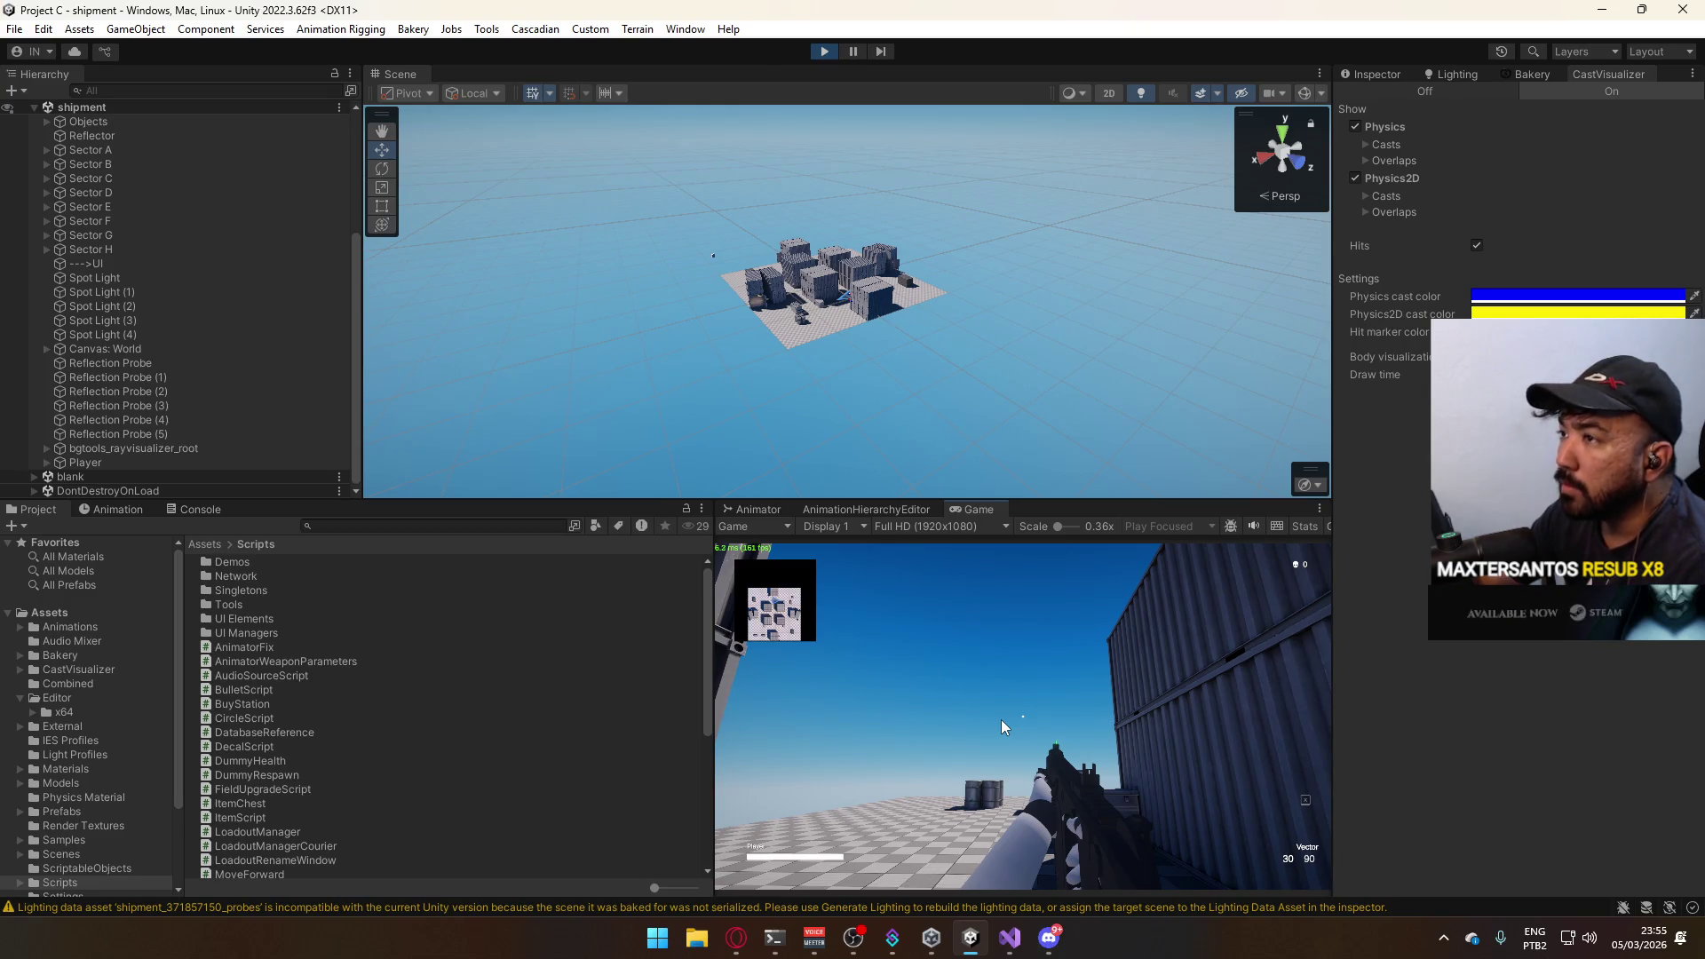
pyautogui.press('super')
pyautogui.press('super')
pyautogui.click(690, 32)
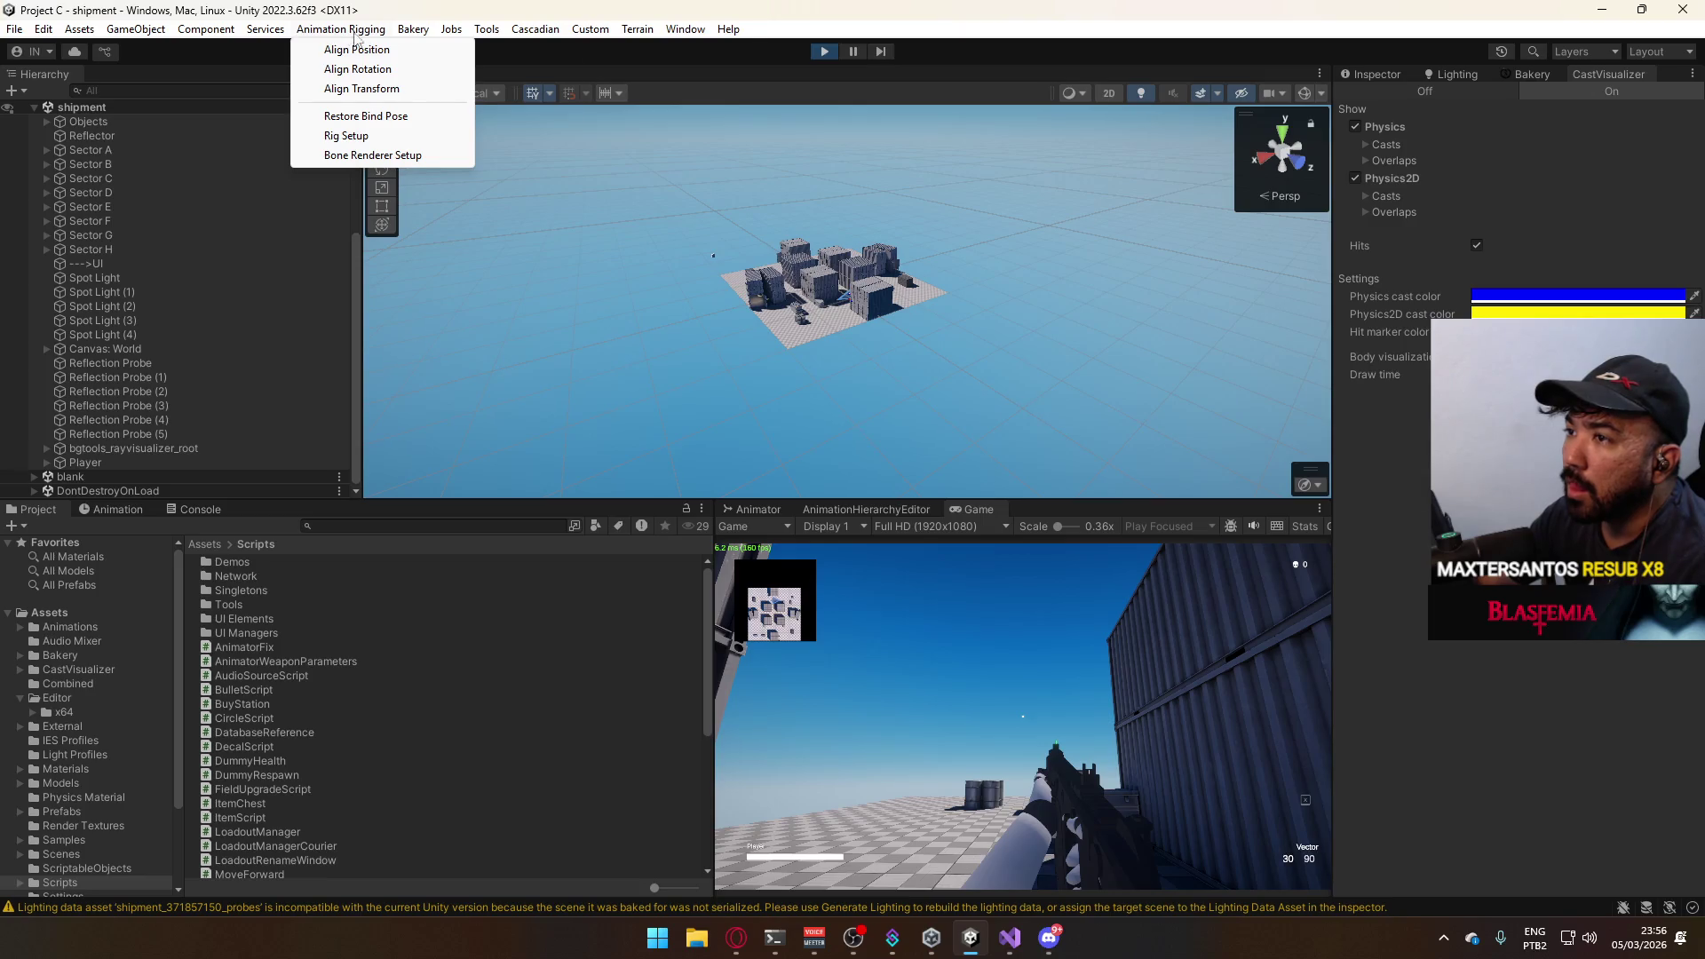
pyautogui.moveTo(719, 419)
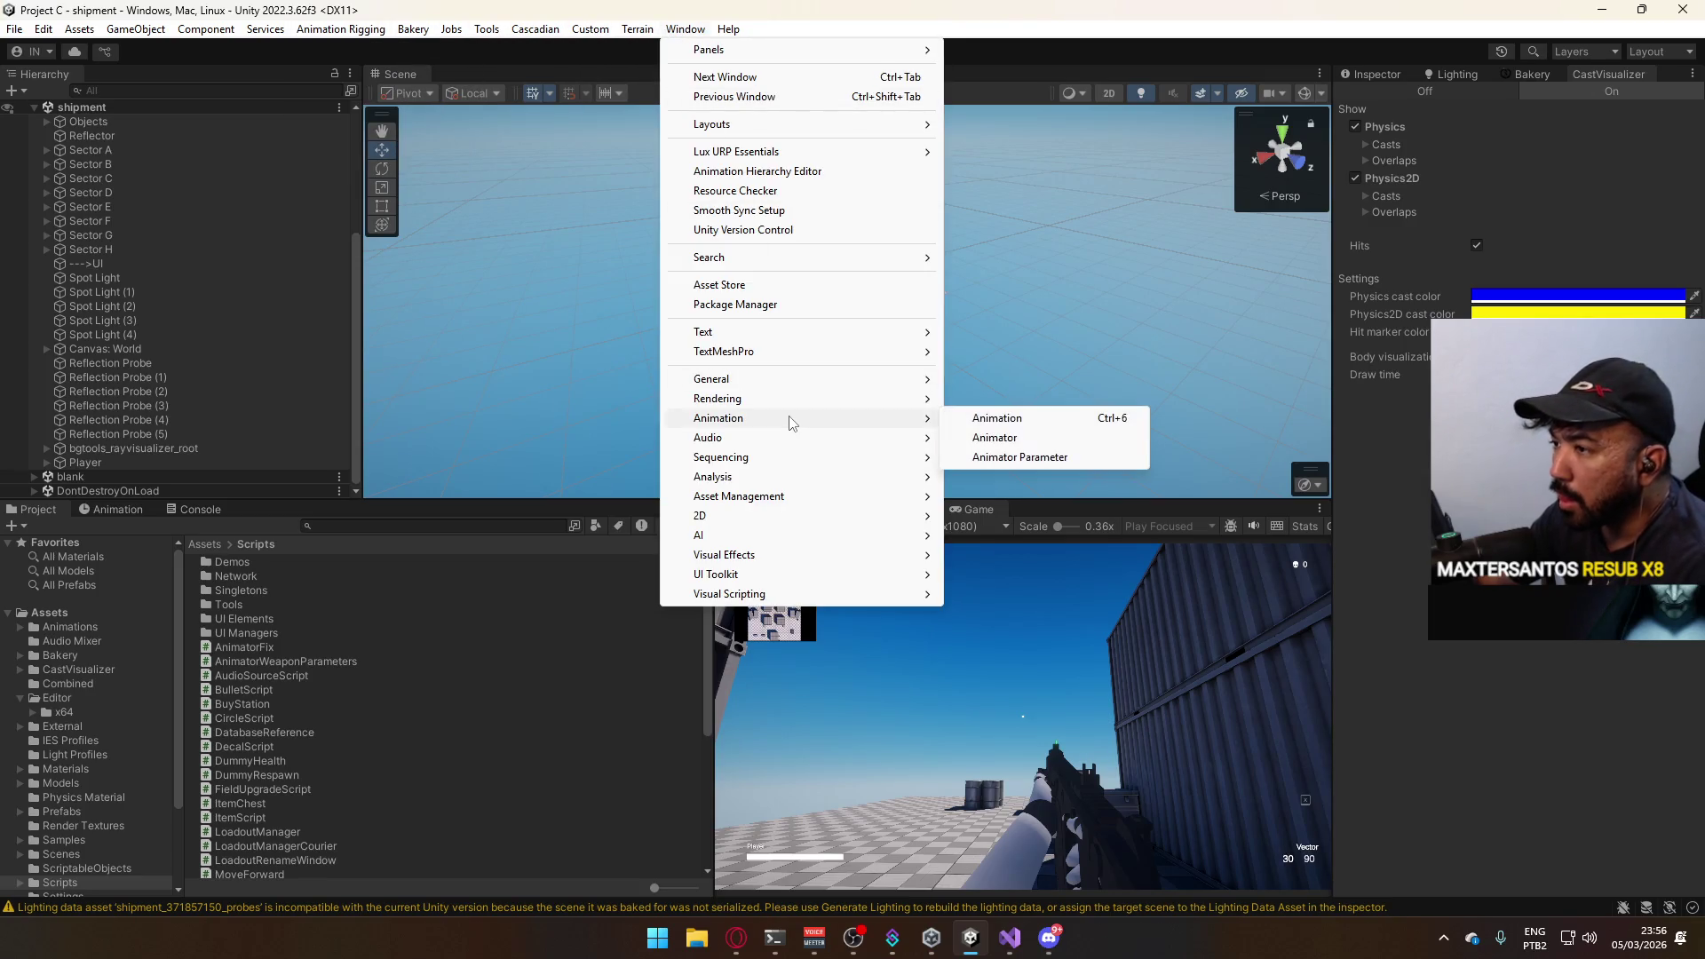
# Open the Profiler, dock it into the layout and pause the running game.
pyautogui.moveTo(712, 476)
pyautogui.click(999, 476)
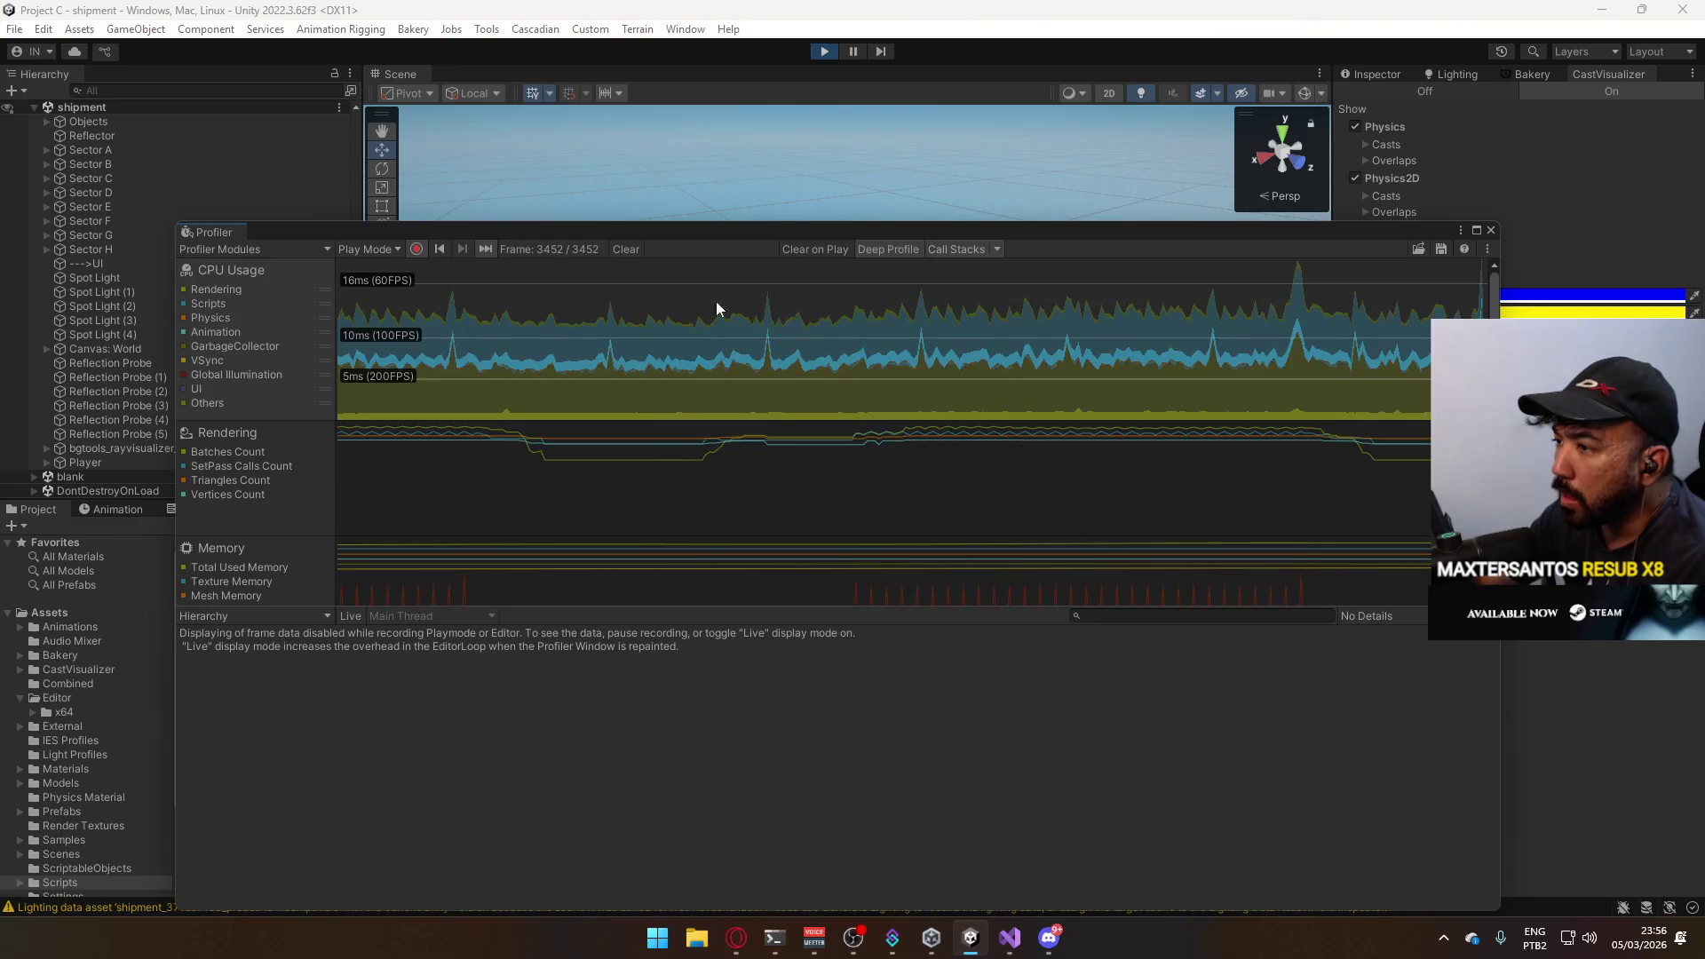
pyautogui.moveTo(803, 238); pyautogui.dragTo(553, 644)
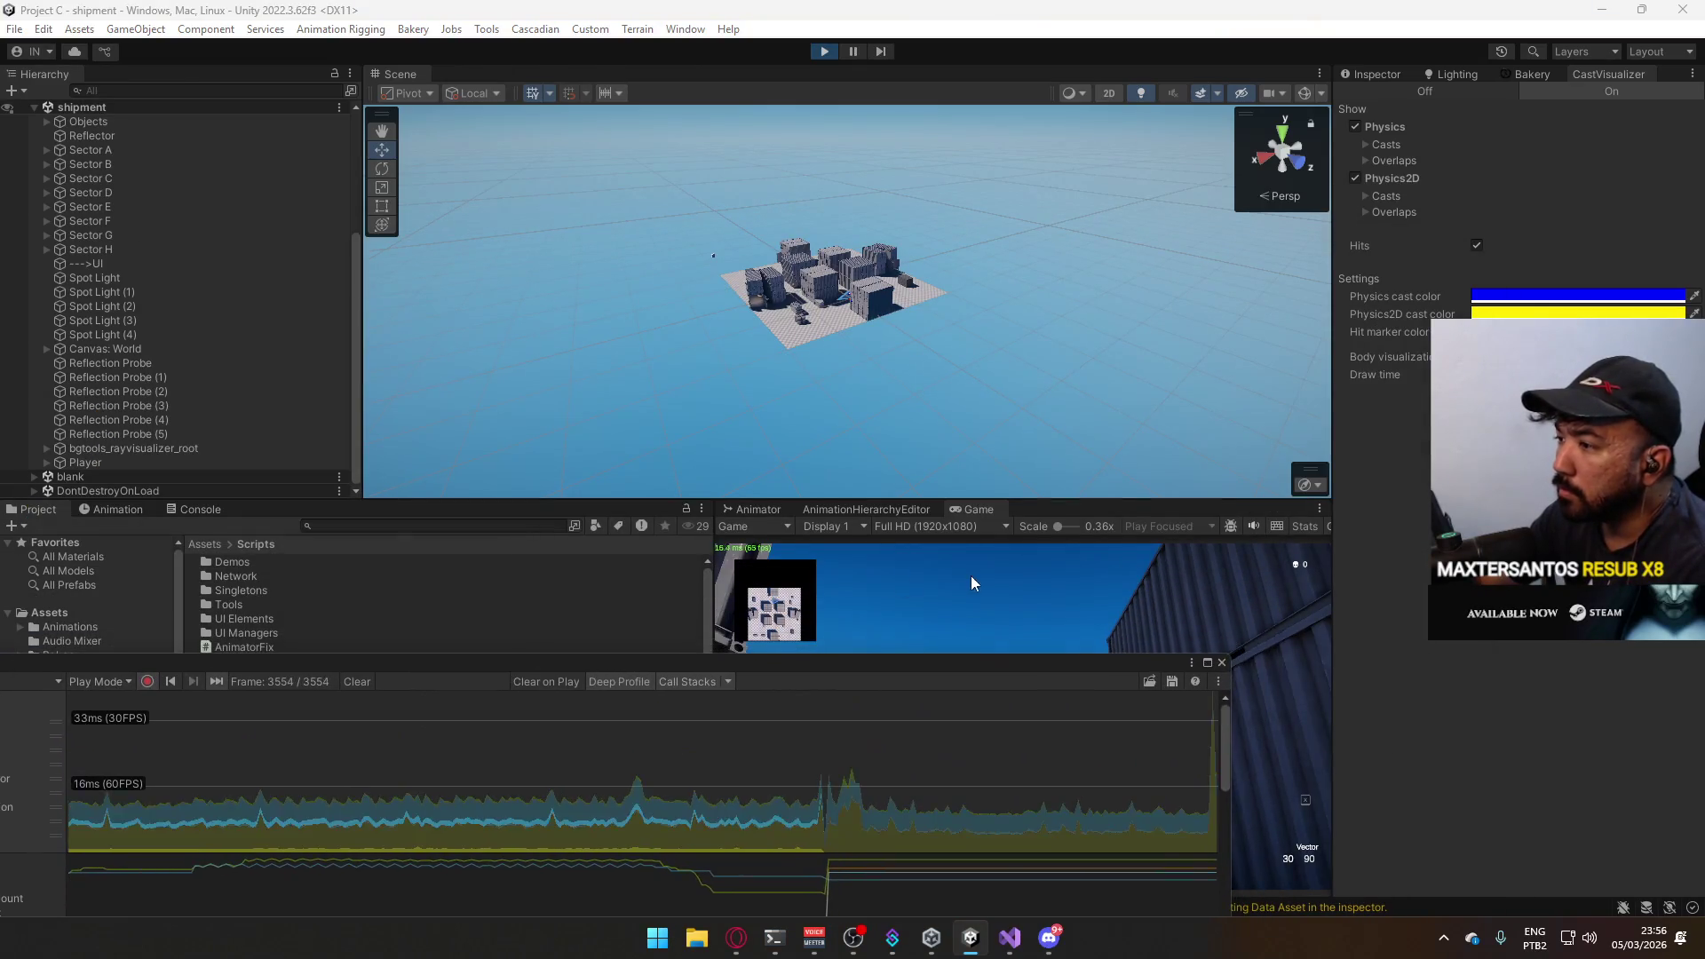
pyautogui.click(972, 581)
pyautogui.hotkey('ctrl', 'shift', 'p')
pyautogui.press('super')
pyautogui.press('super')
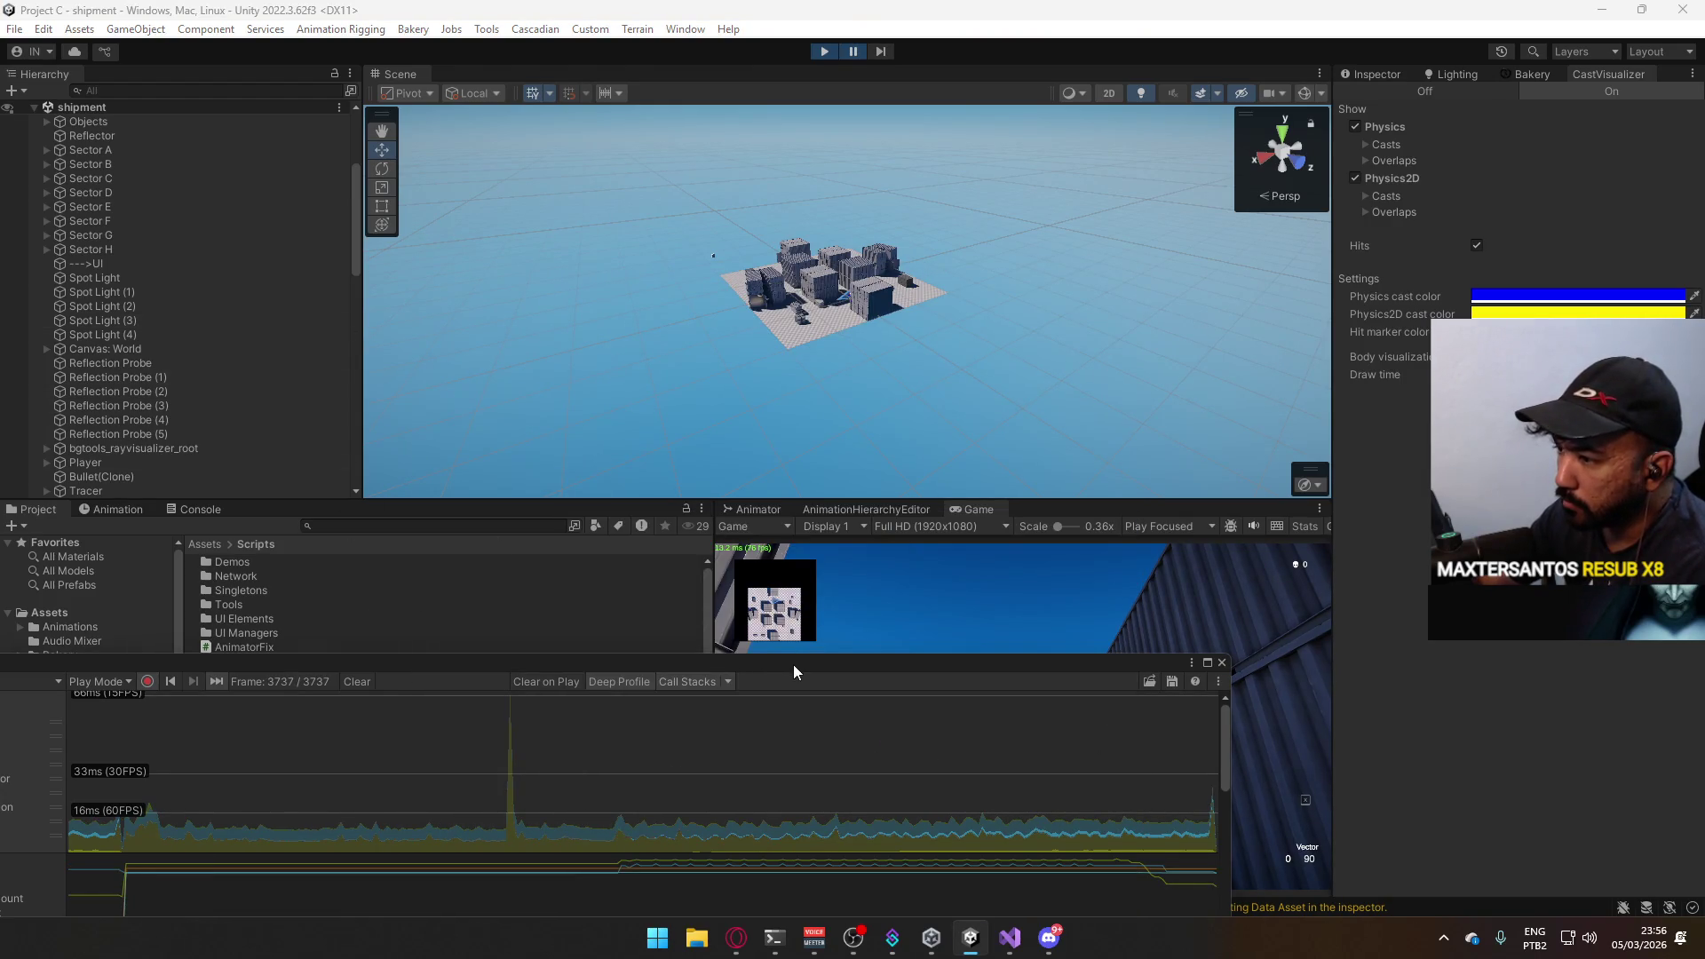
# Enlarge and float the Profiler, pick frame 3691 and select the PlayerLoop sample.
pyautogui.moveTo(793, 661); pyautogui.dragTo(757, 379)
pyautogui.click(994, 499)
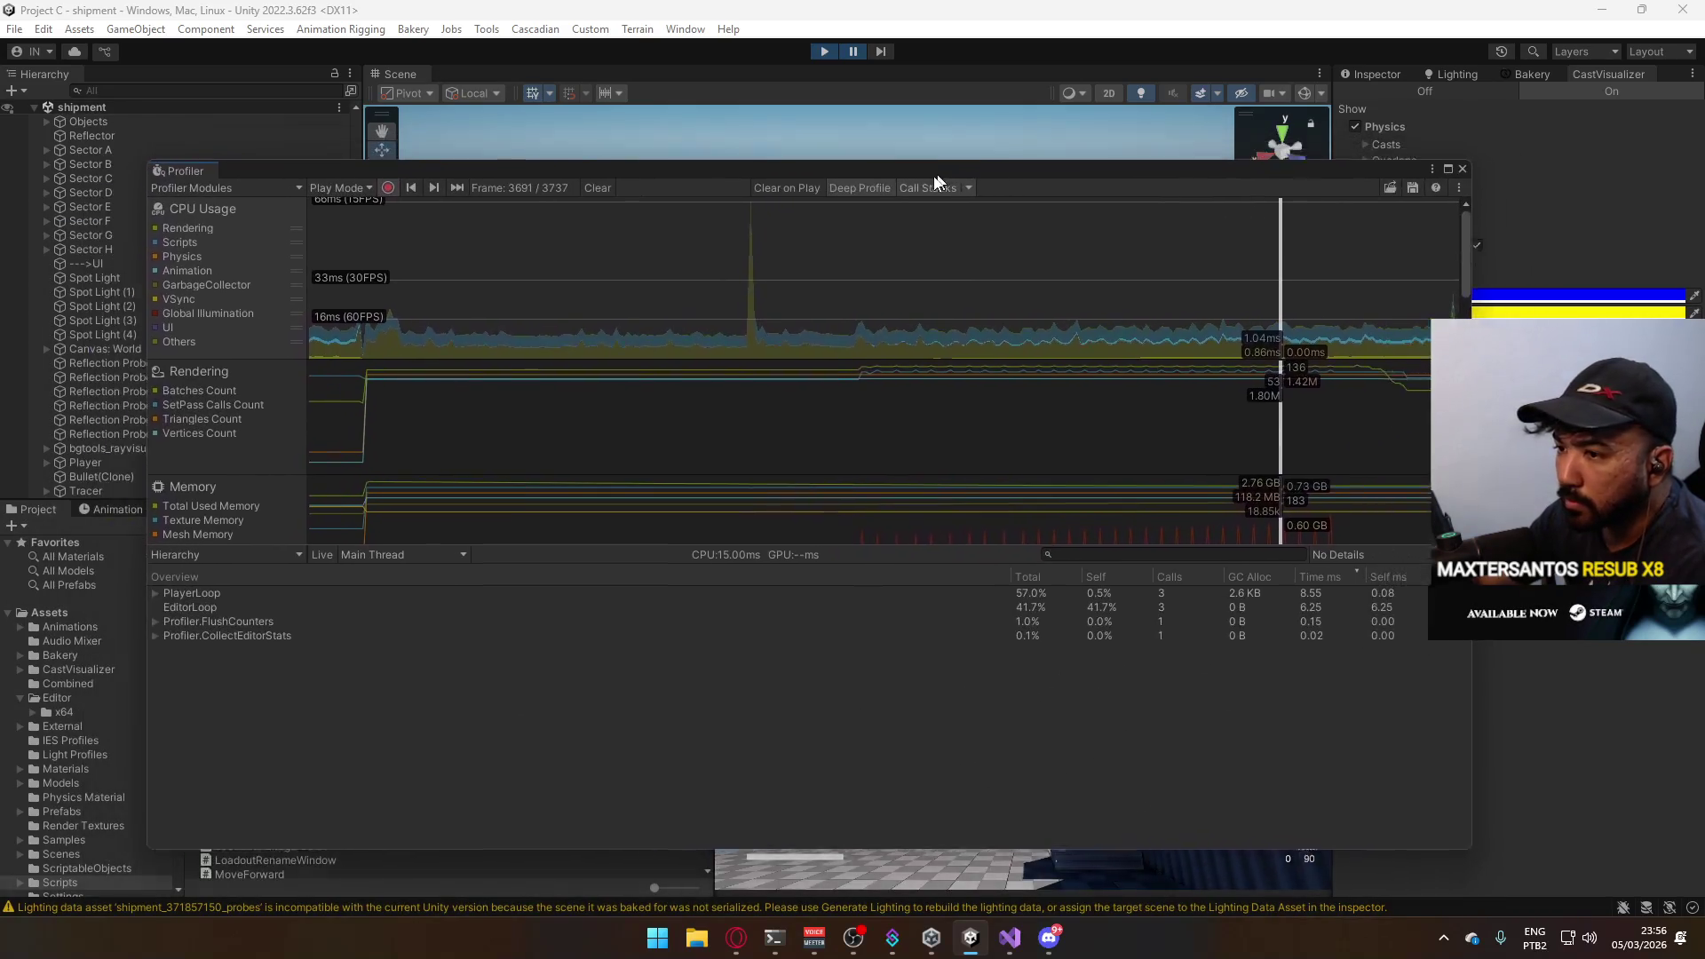
pyautogui.moveTo(593, 382); pyautogui.dragTo(813, 180)
pyautogui.click(212, 606)
# Show PlayerLoop's call details and expand it to select Update.ScriptRunBehaviourUpdate (2.40 ms).
pyautogui.click(1326, 561)
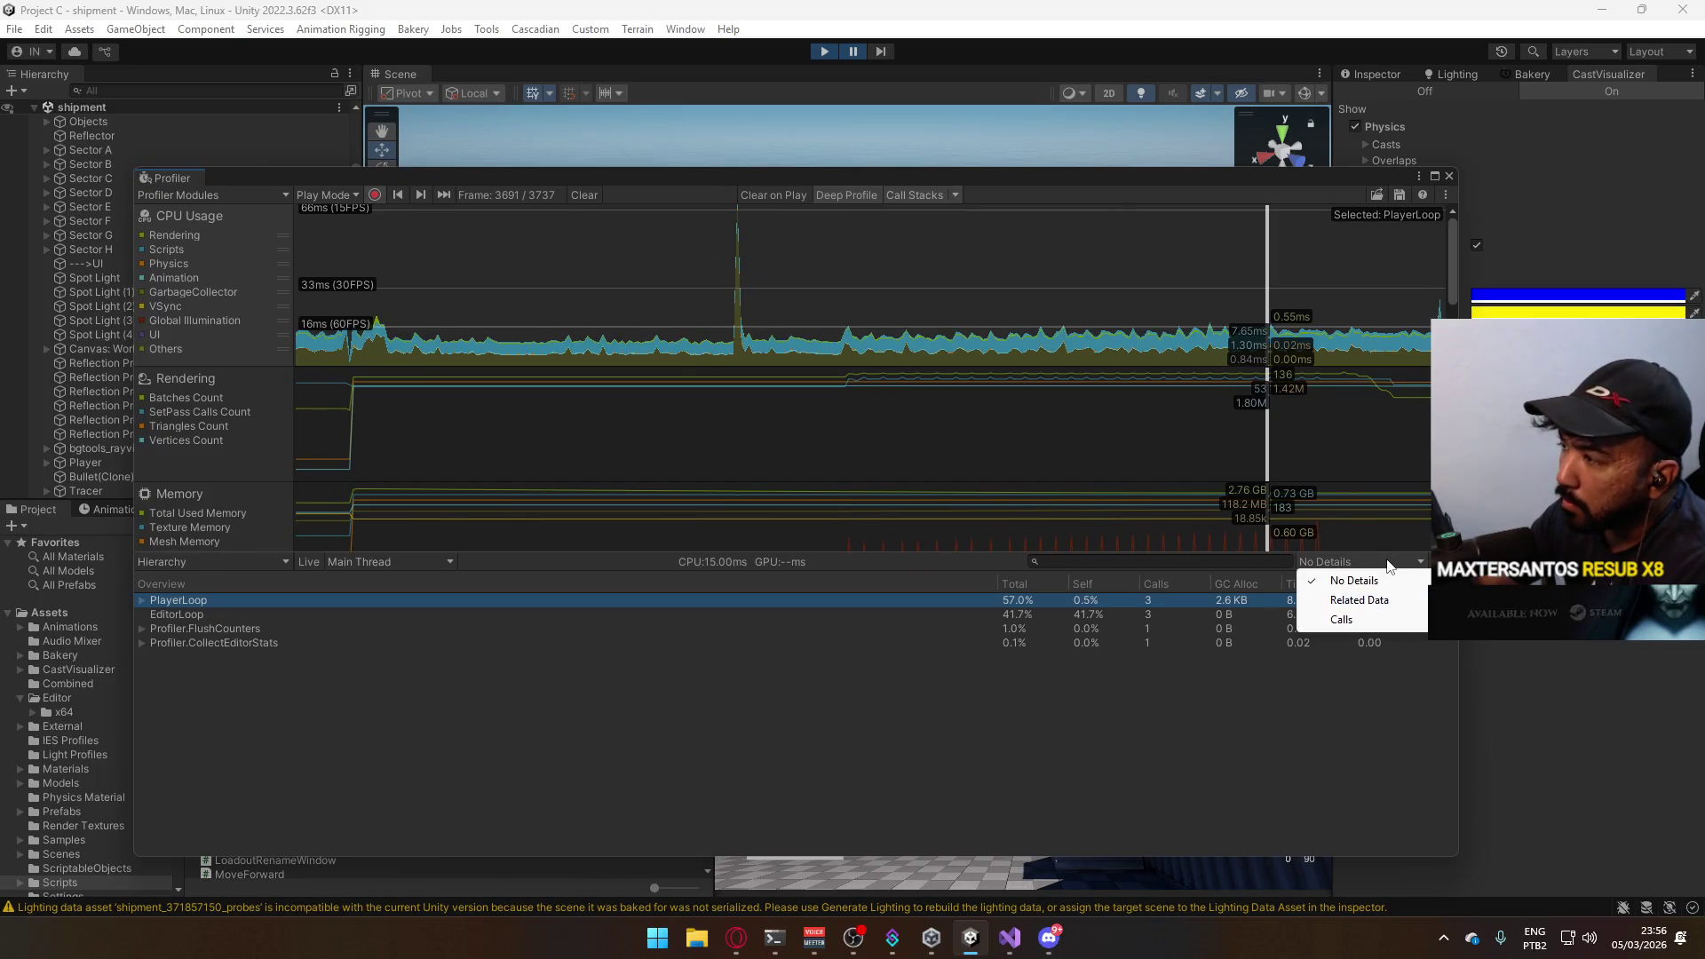
pyautogui.click(1357, 599)
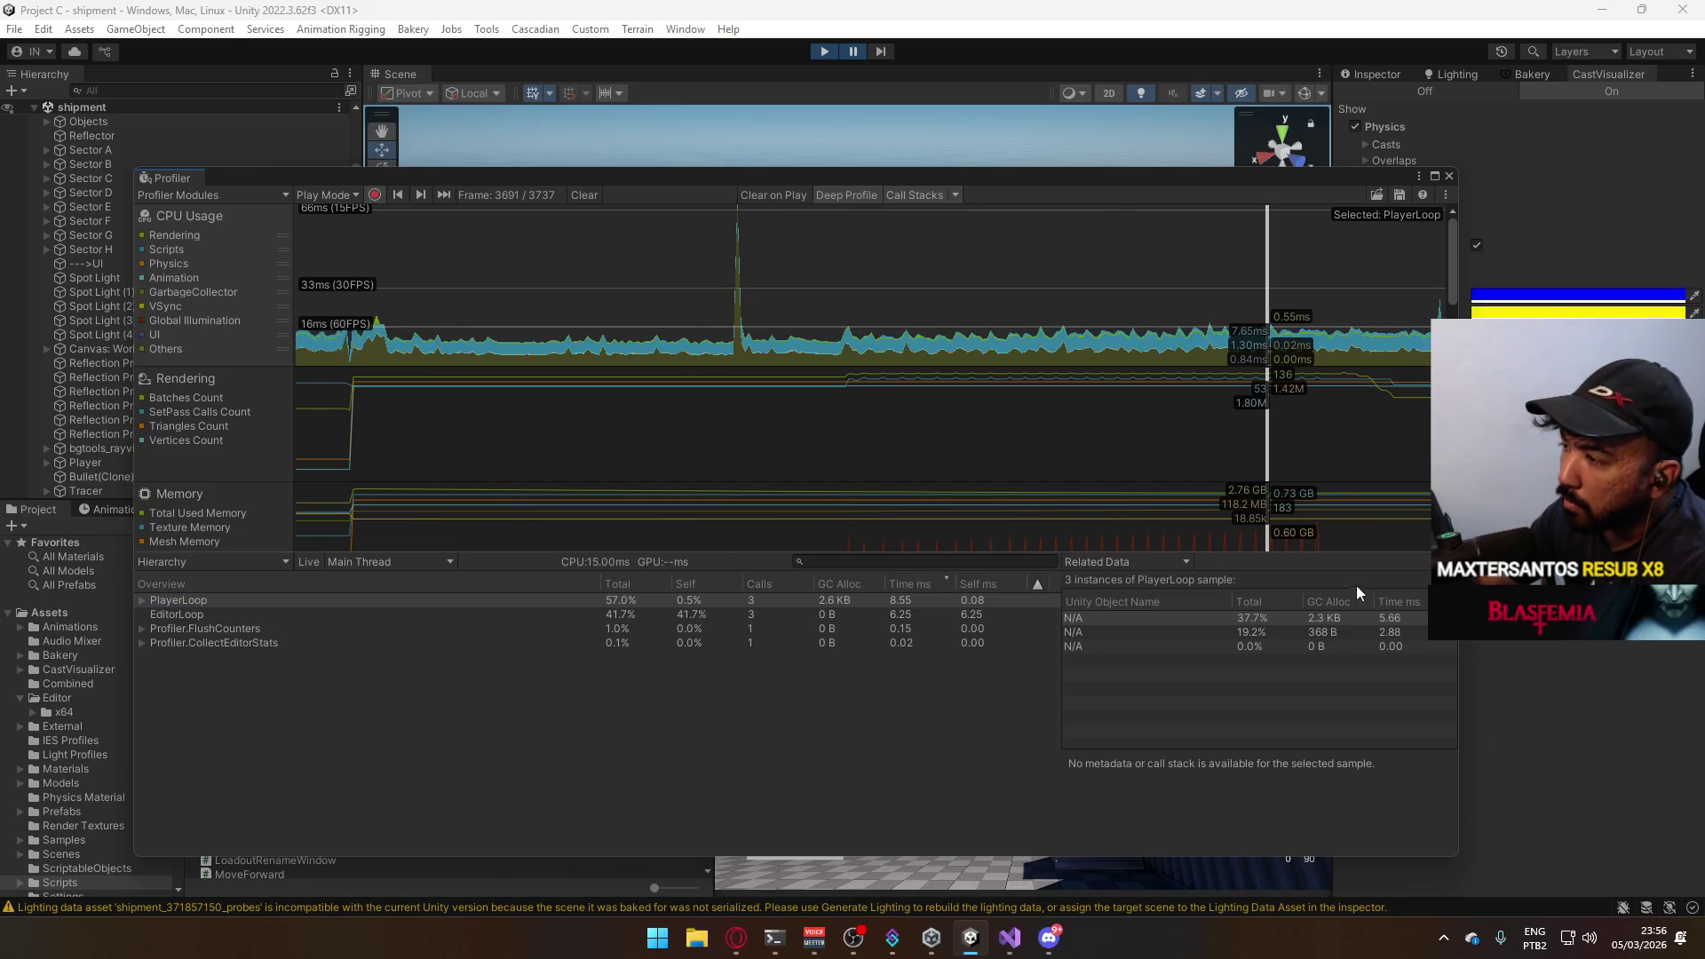
pyautogui.click(1194, 564)
pyautogui.click(1160, 615)
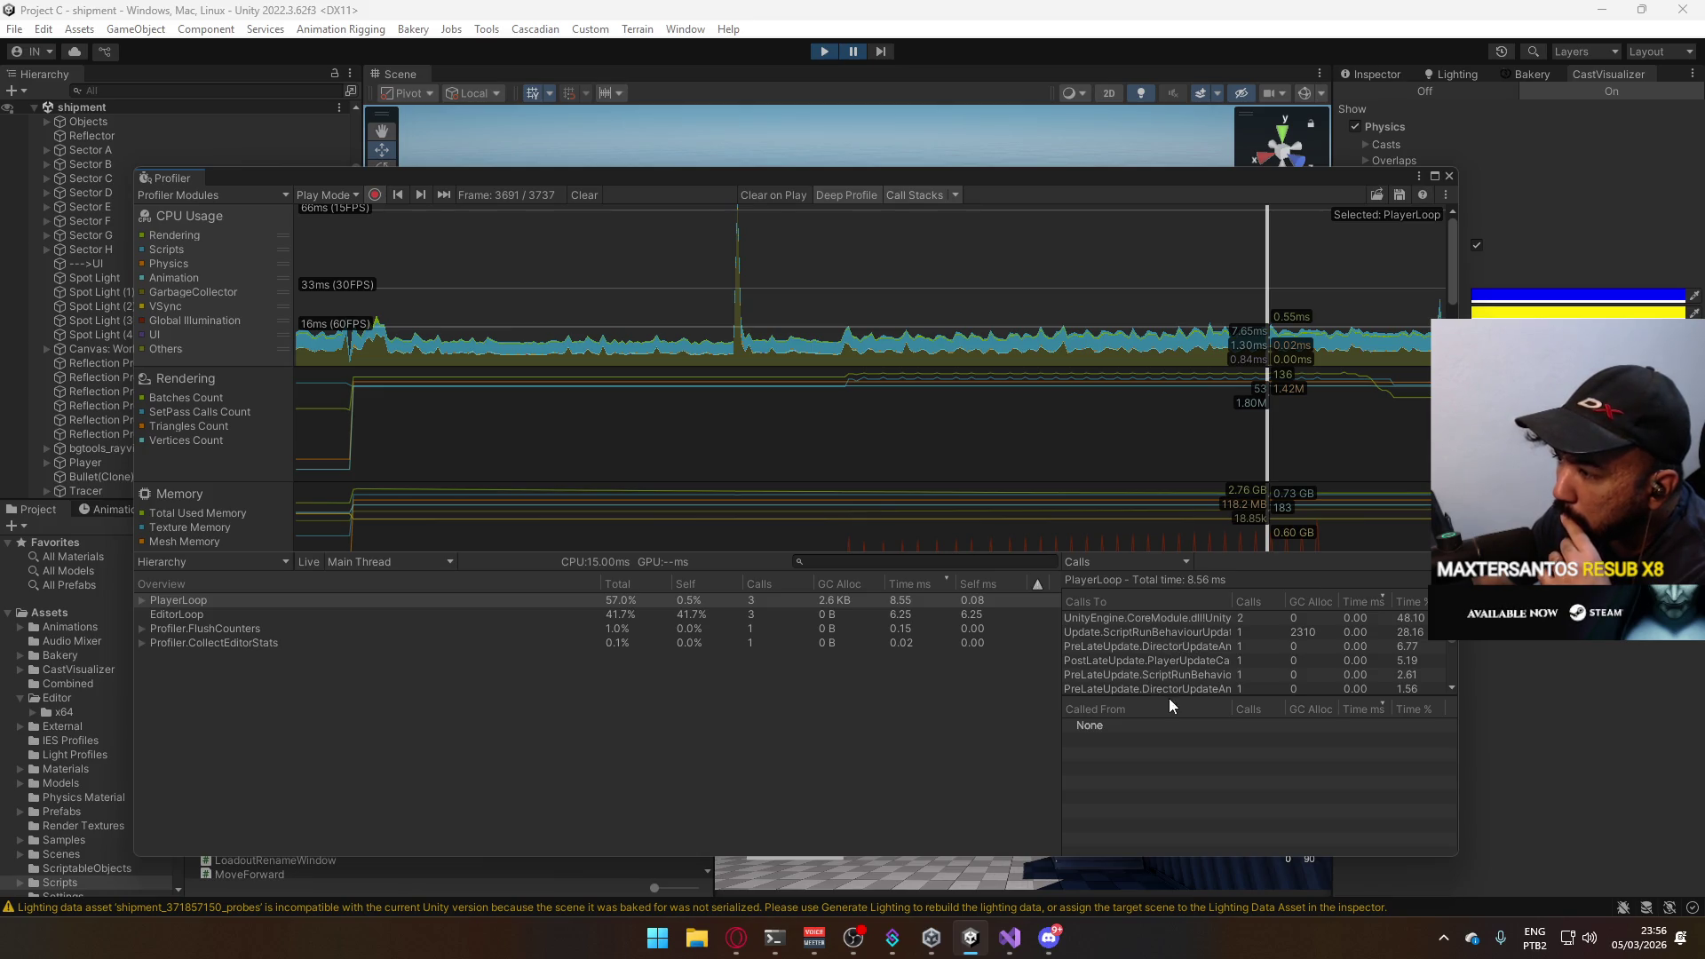
pyautogui.click(1163, 634)
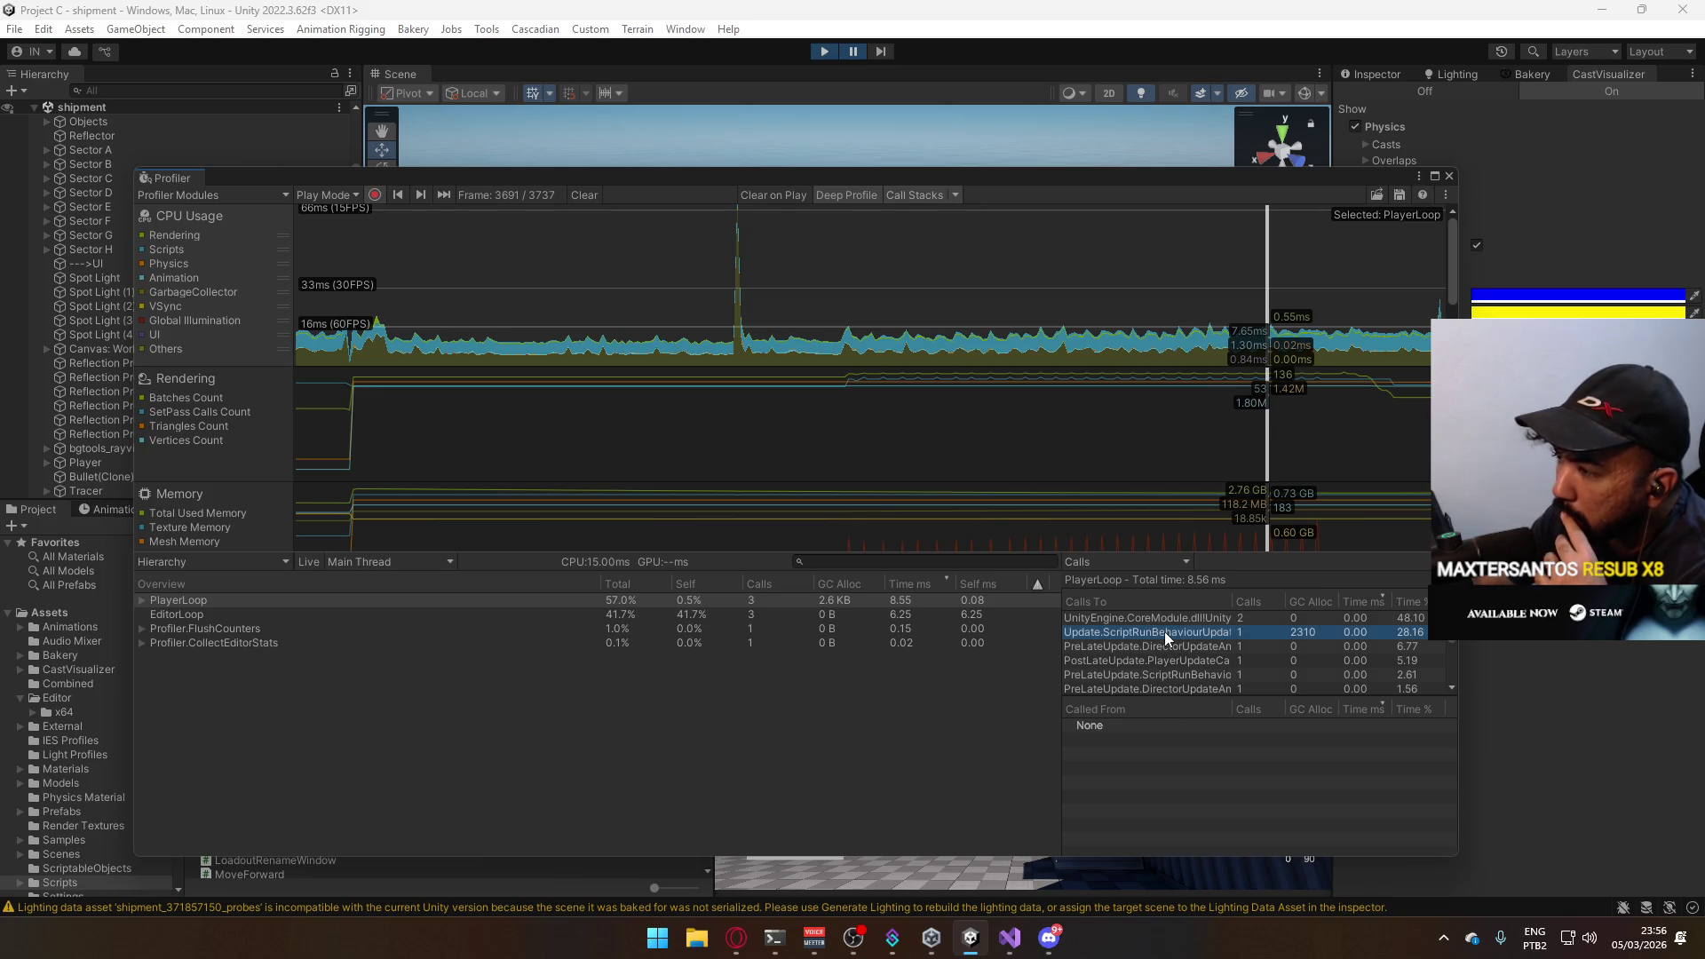
pyautogui.click(139, 598)
pyautogui.click(227, 628)
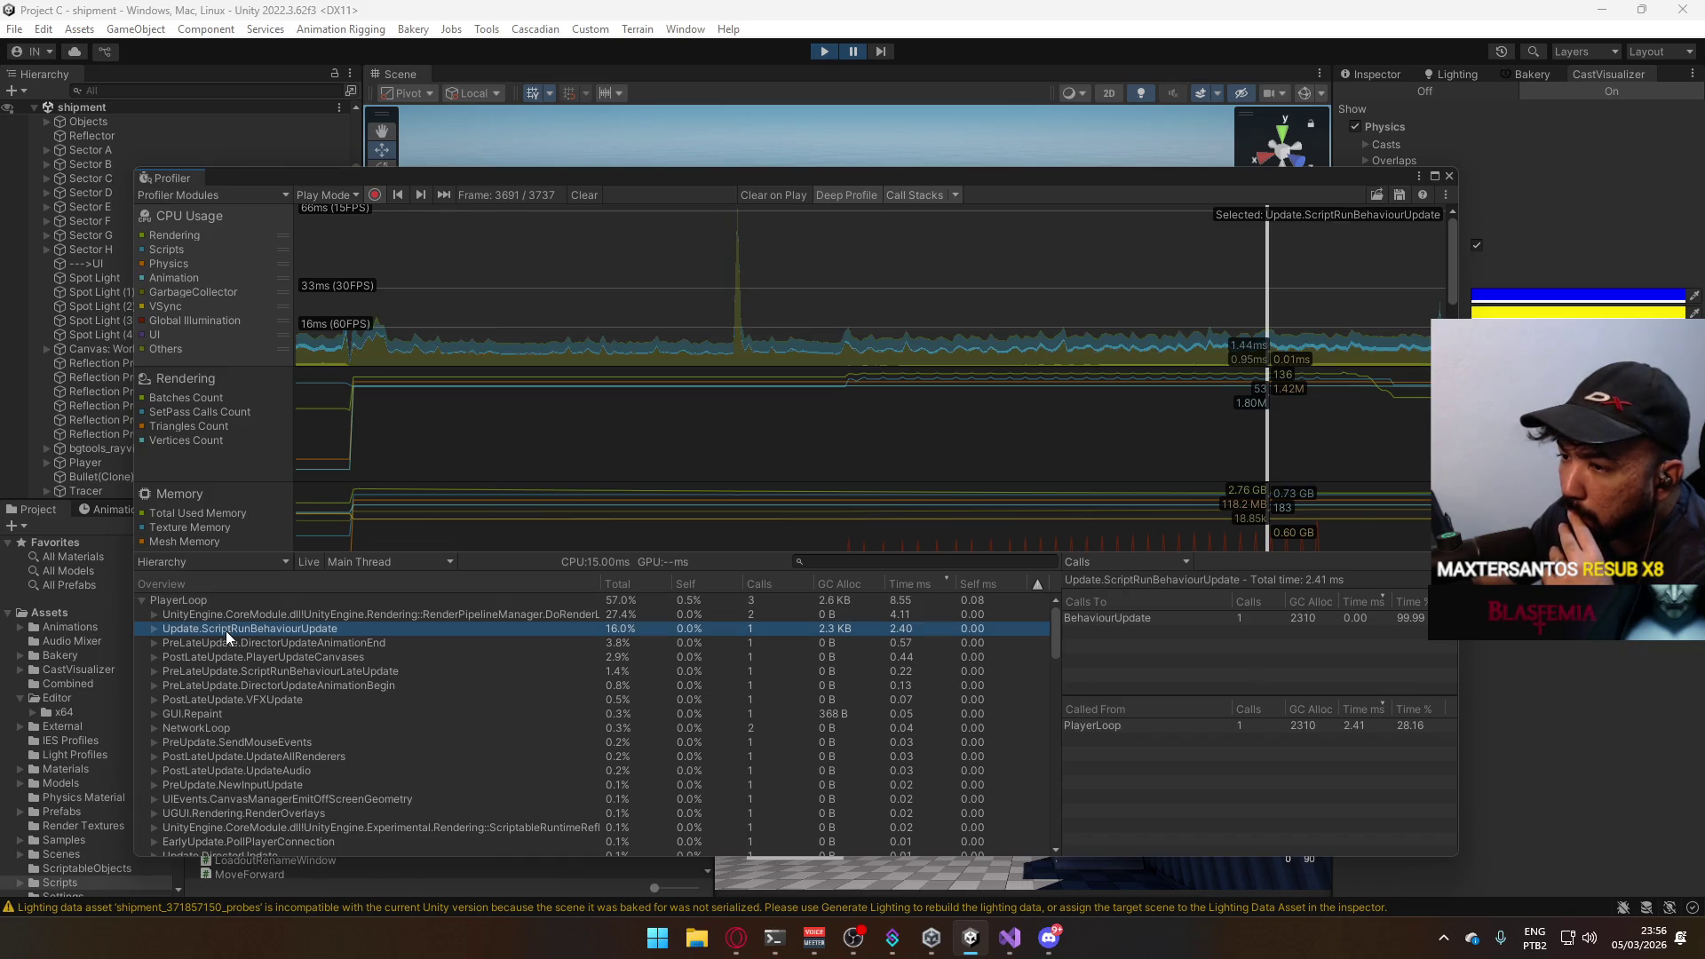
# Drill down to BulletScript.Update, scrub back to frame 3689 and select its PhysicsModule call.
pyautogui.click(153, 631)
pyautogui.click(167, 644)
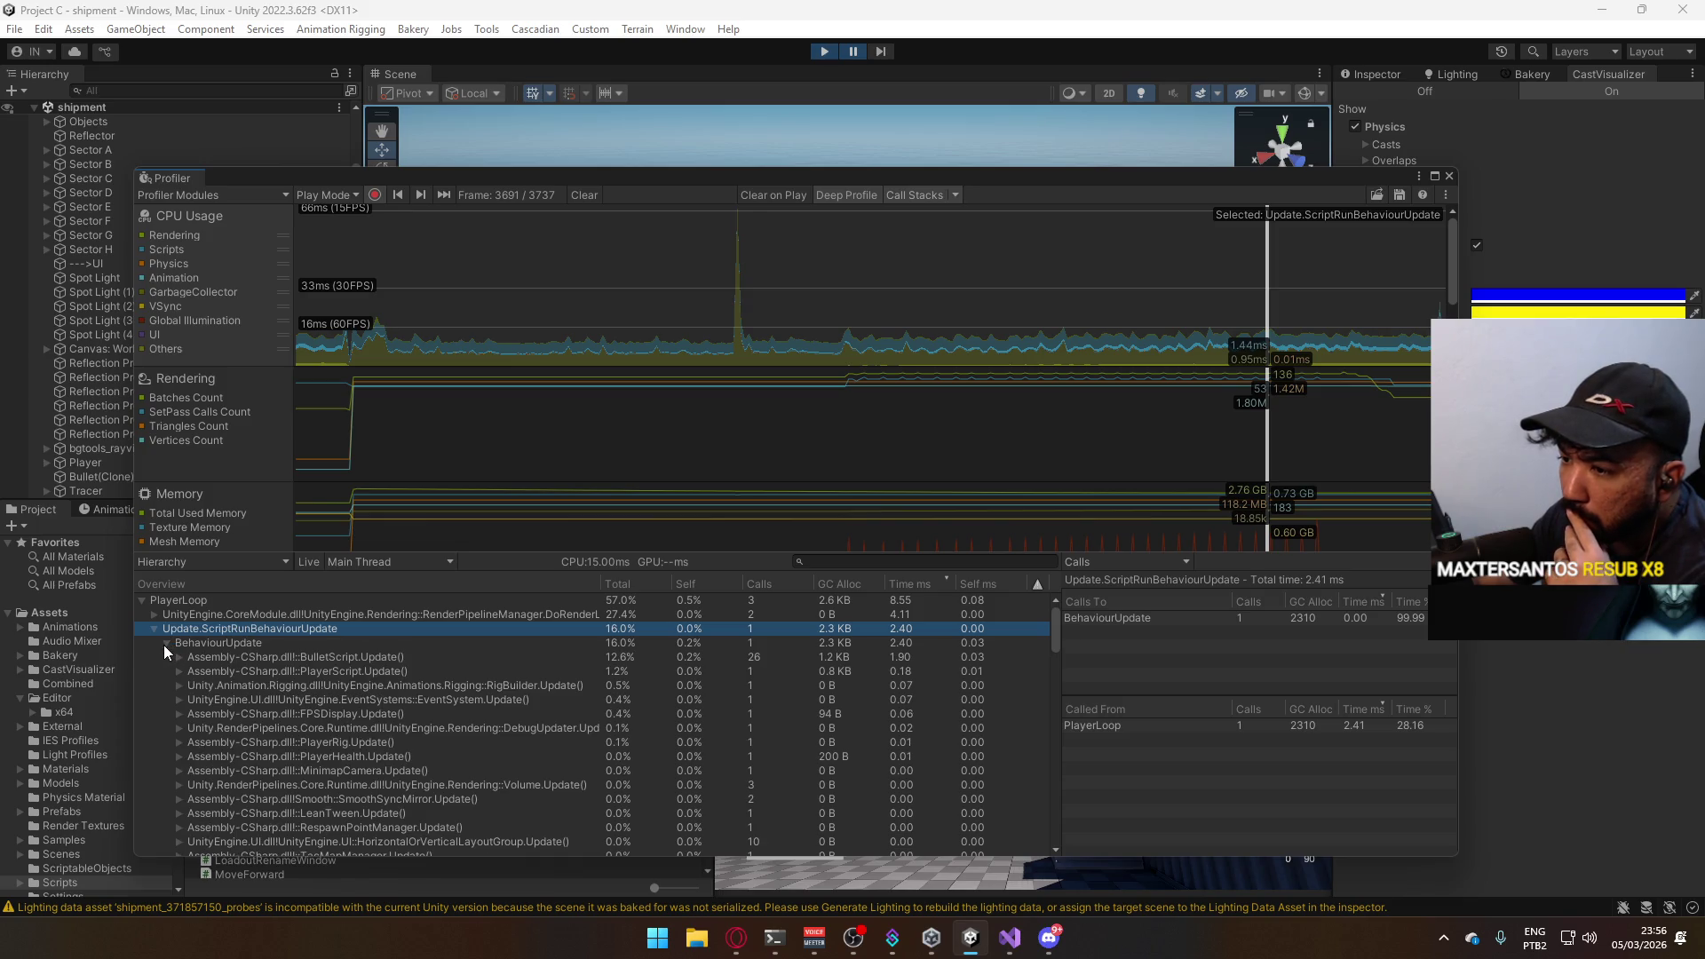
pyautogui.click(343, 652)
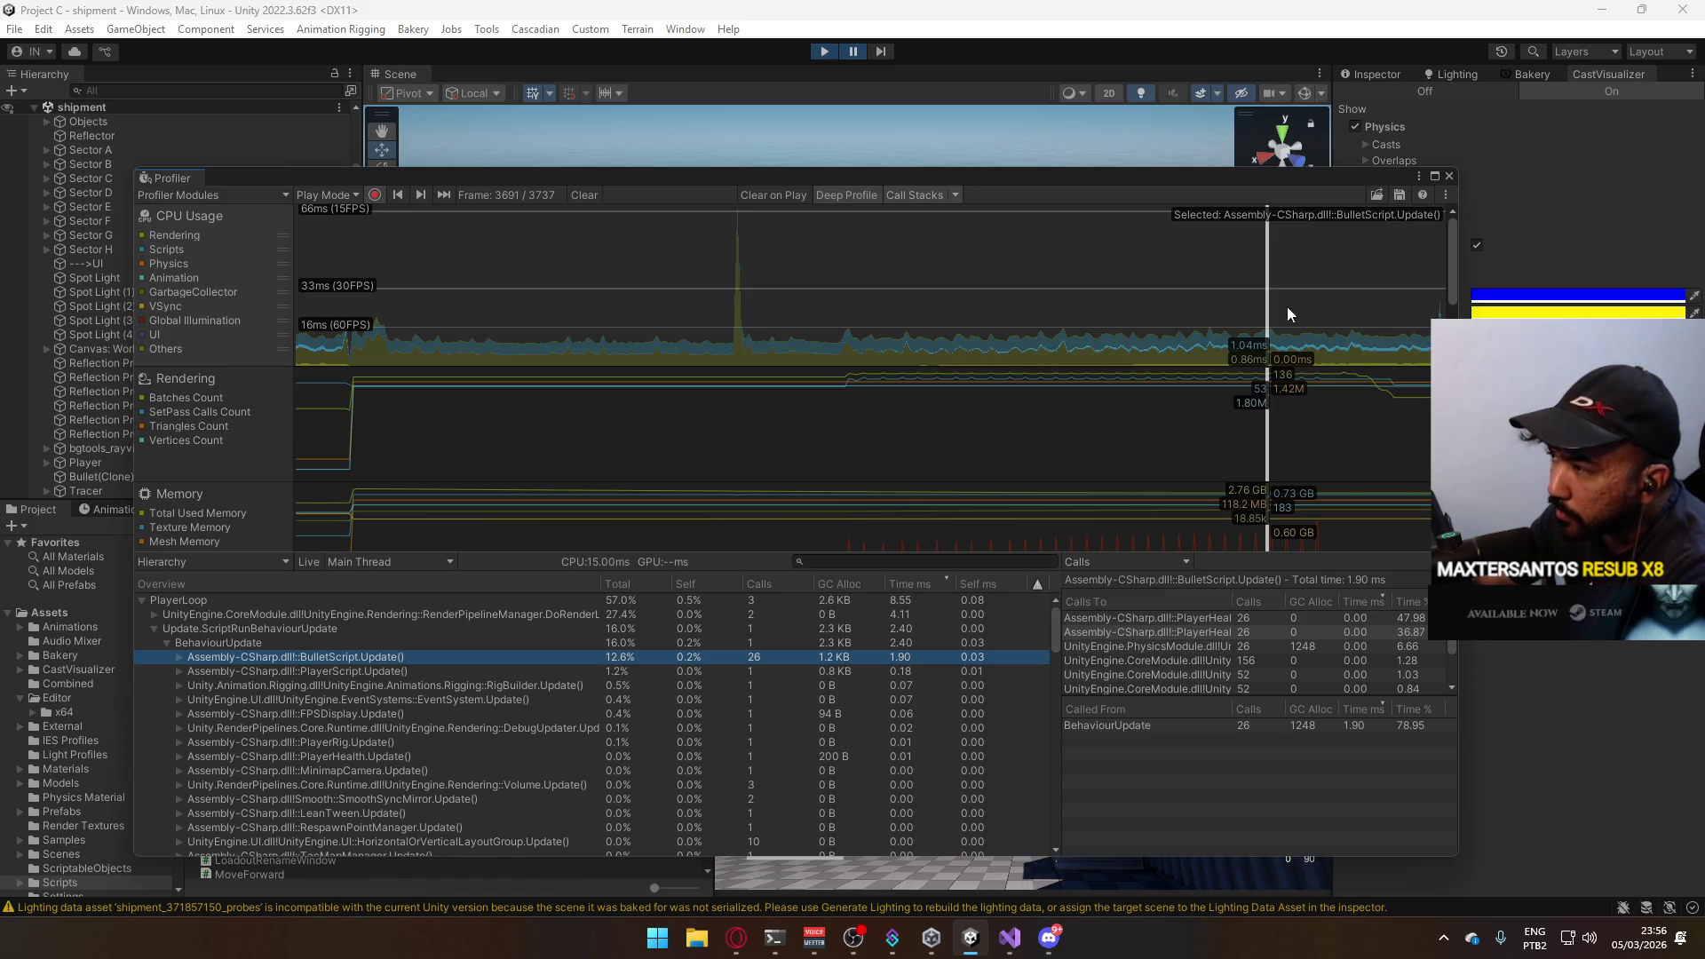
pyautogui.click(1259, 210)
pyautogui.moveTo(1259, 209)
pyautogui.mouseDown()
pyautogui.moveTo(950, 202)
pyautogui.moveTo(1380, 199)
pyautogui.moveTo(1285, 202)
pyautogui.moveTo(1309, 213)
pyautogui.mouseUp()
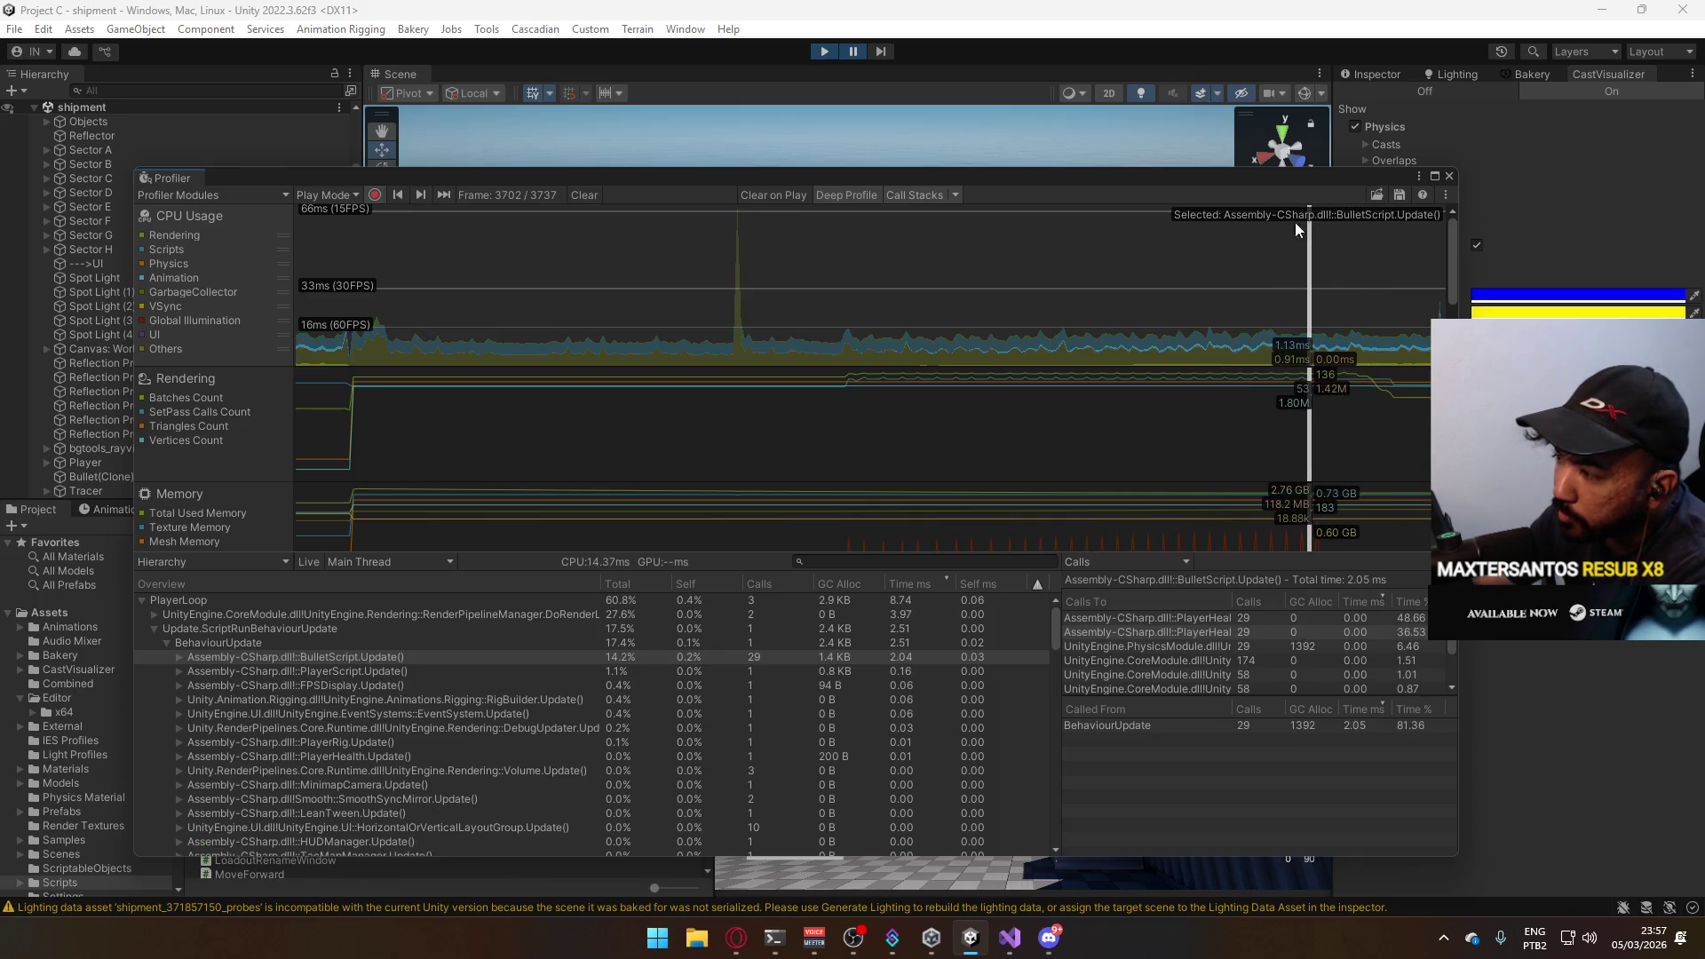
pyautogui.click(1135, 648)
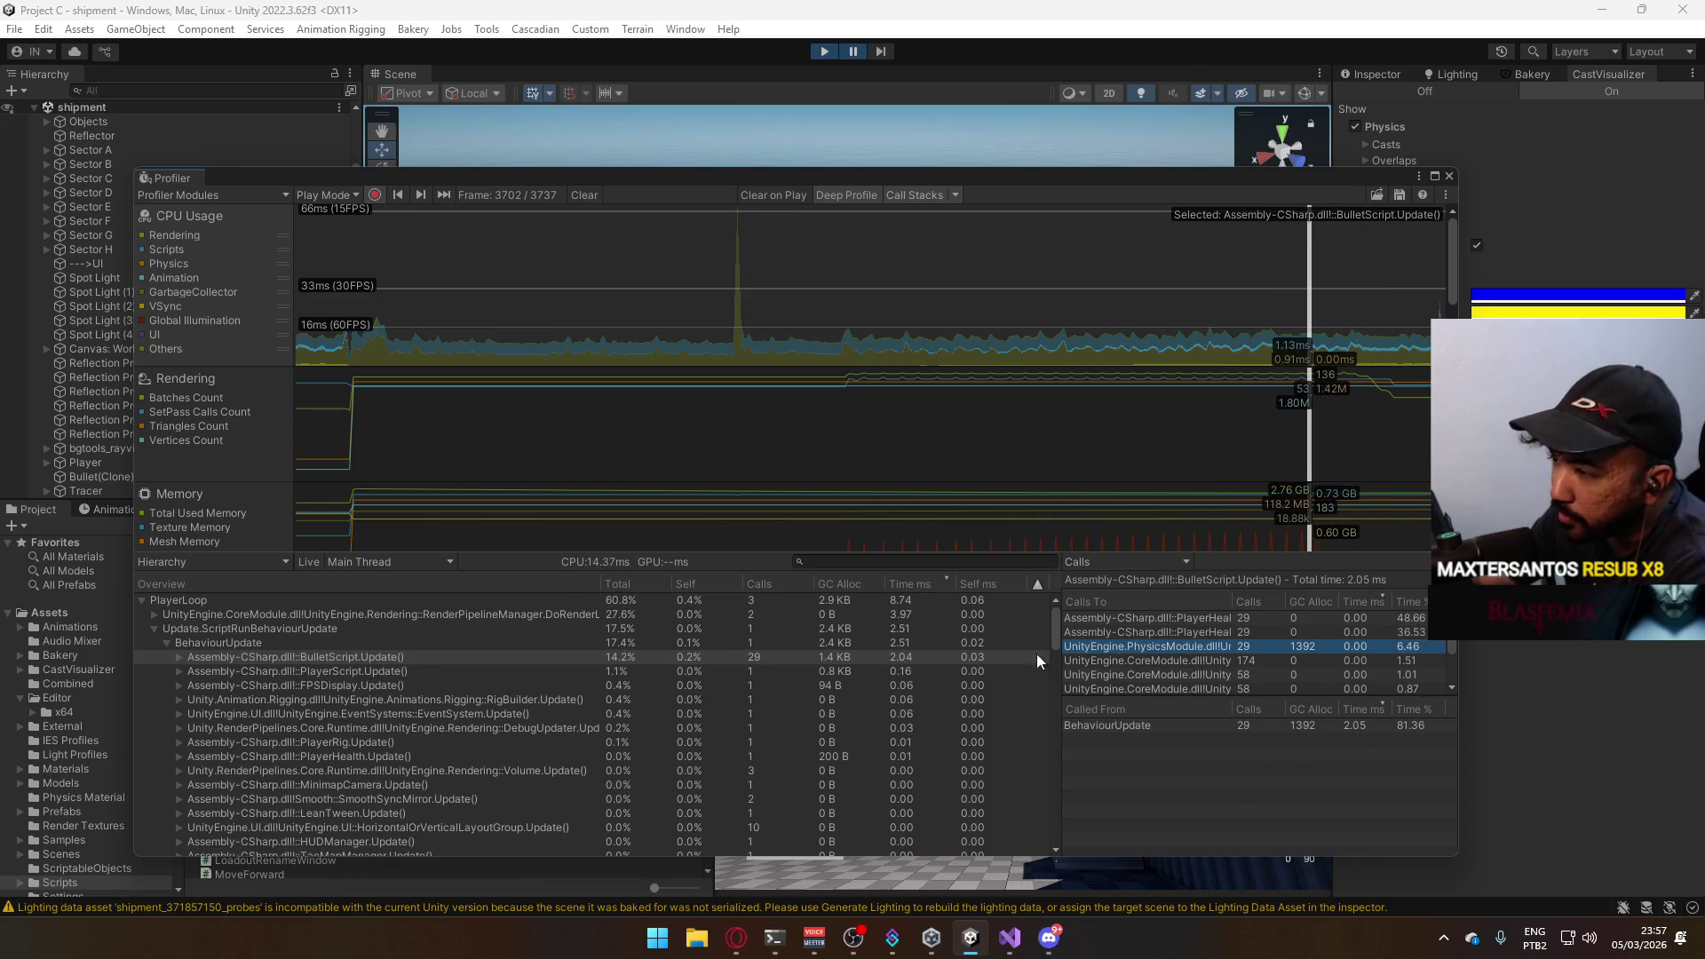
# Expand BulletScript.Update to check the DisableHitbox and EnableHitbox call costs, then switch to Discord.
pyautogui.click(178, 657)
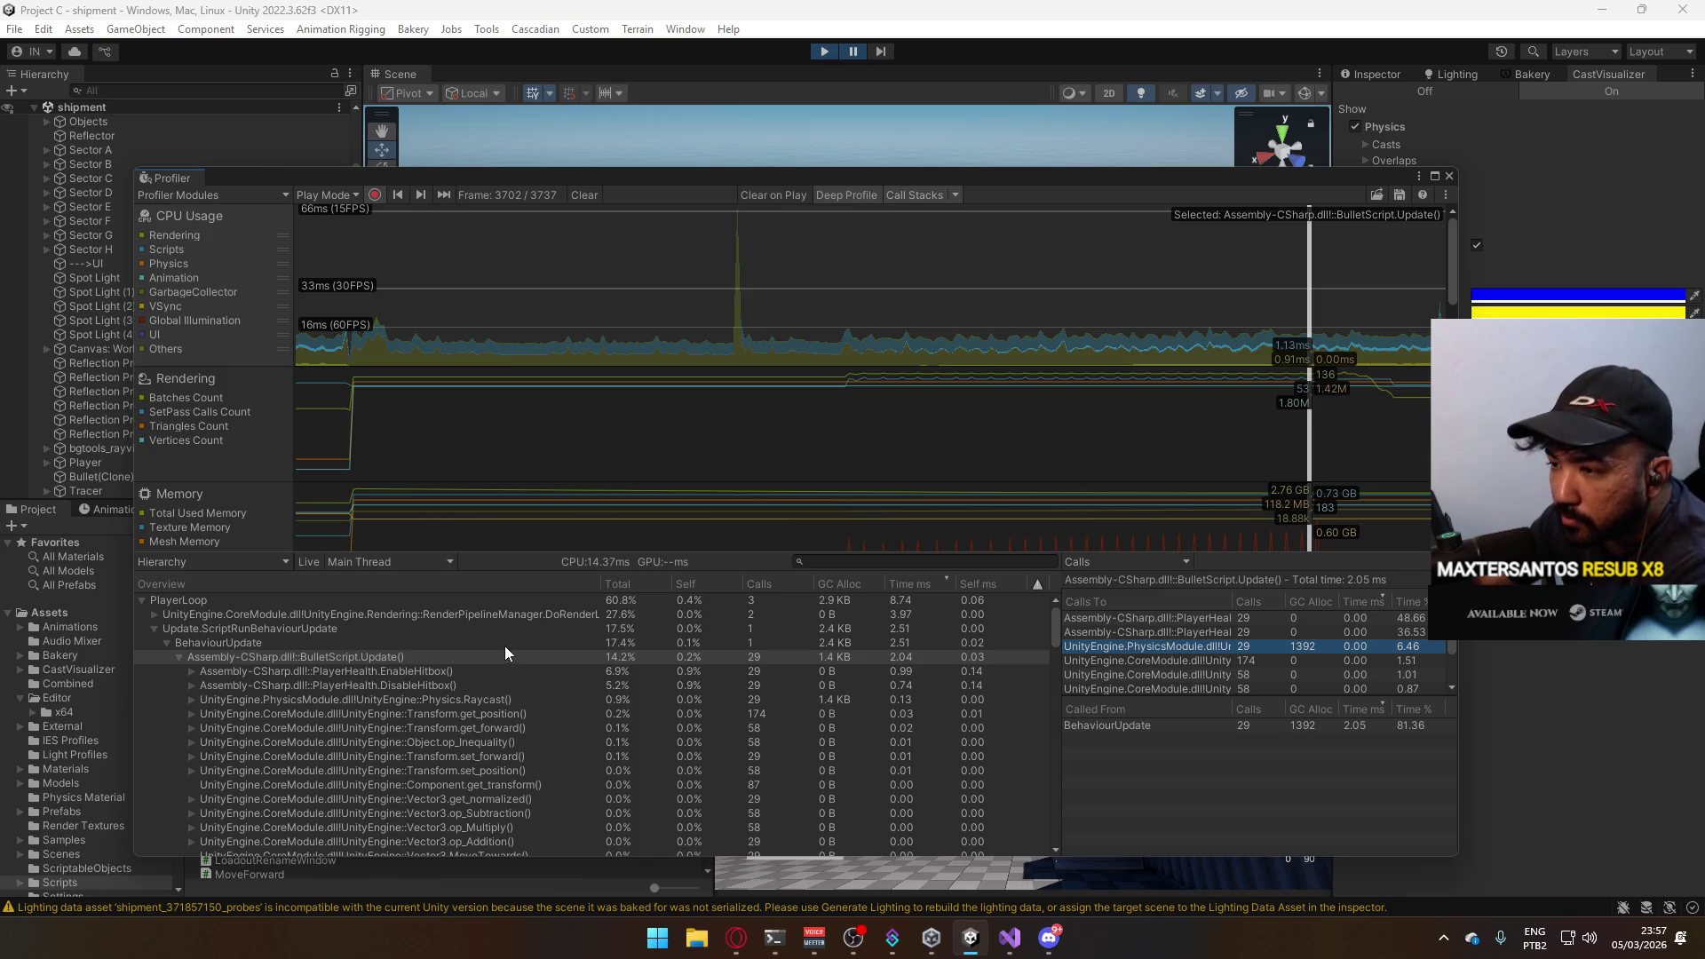
pyautogui.click(192, 687)
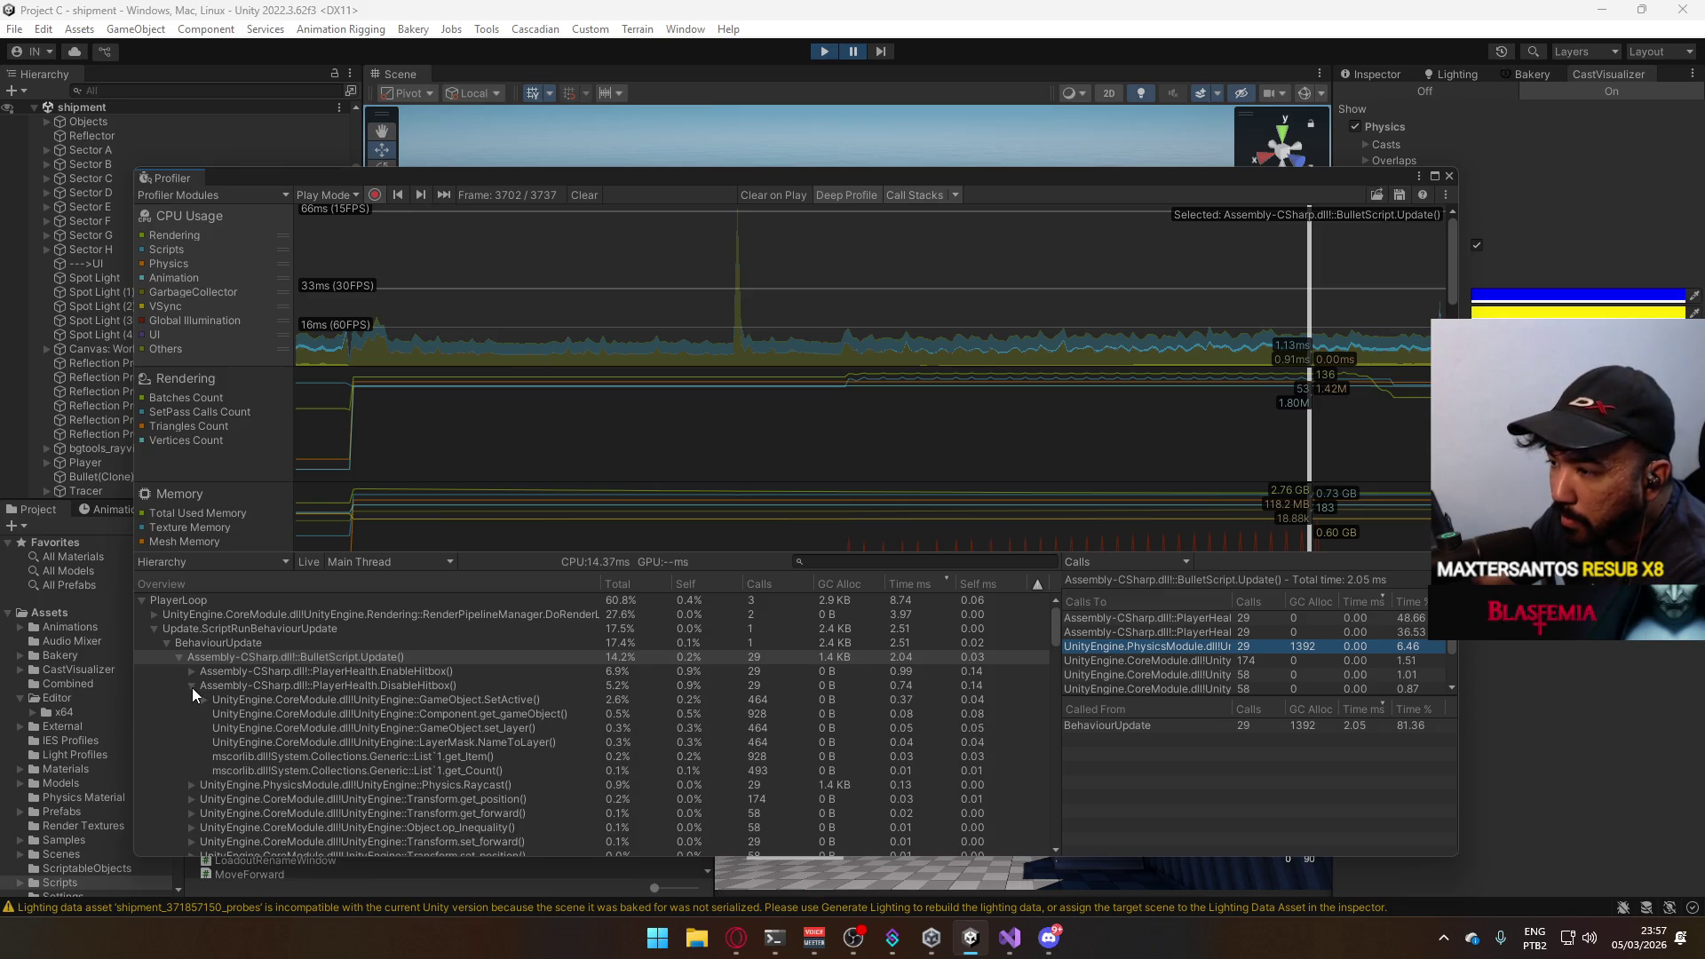
pyautogui.click(192, 685)
pyautogui.click(190, 674)
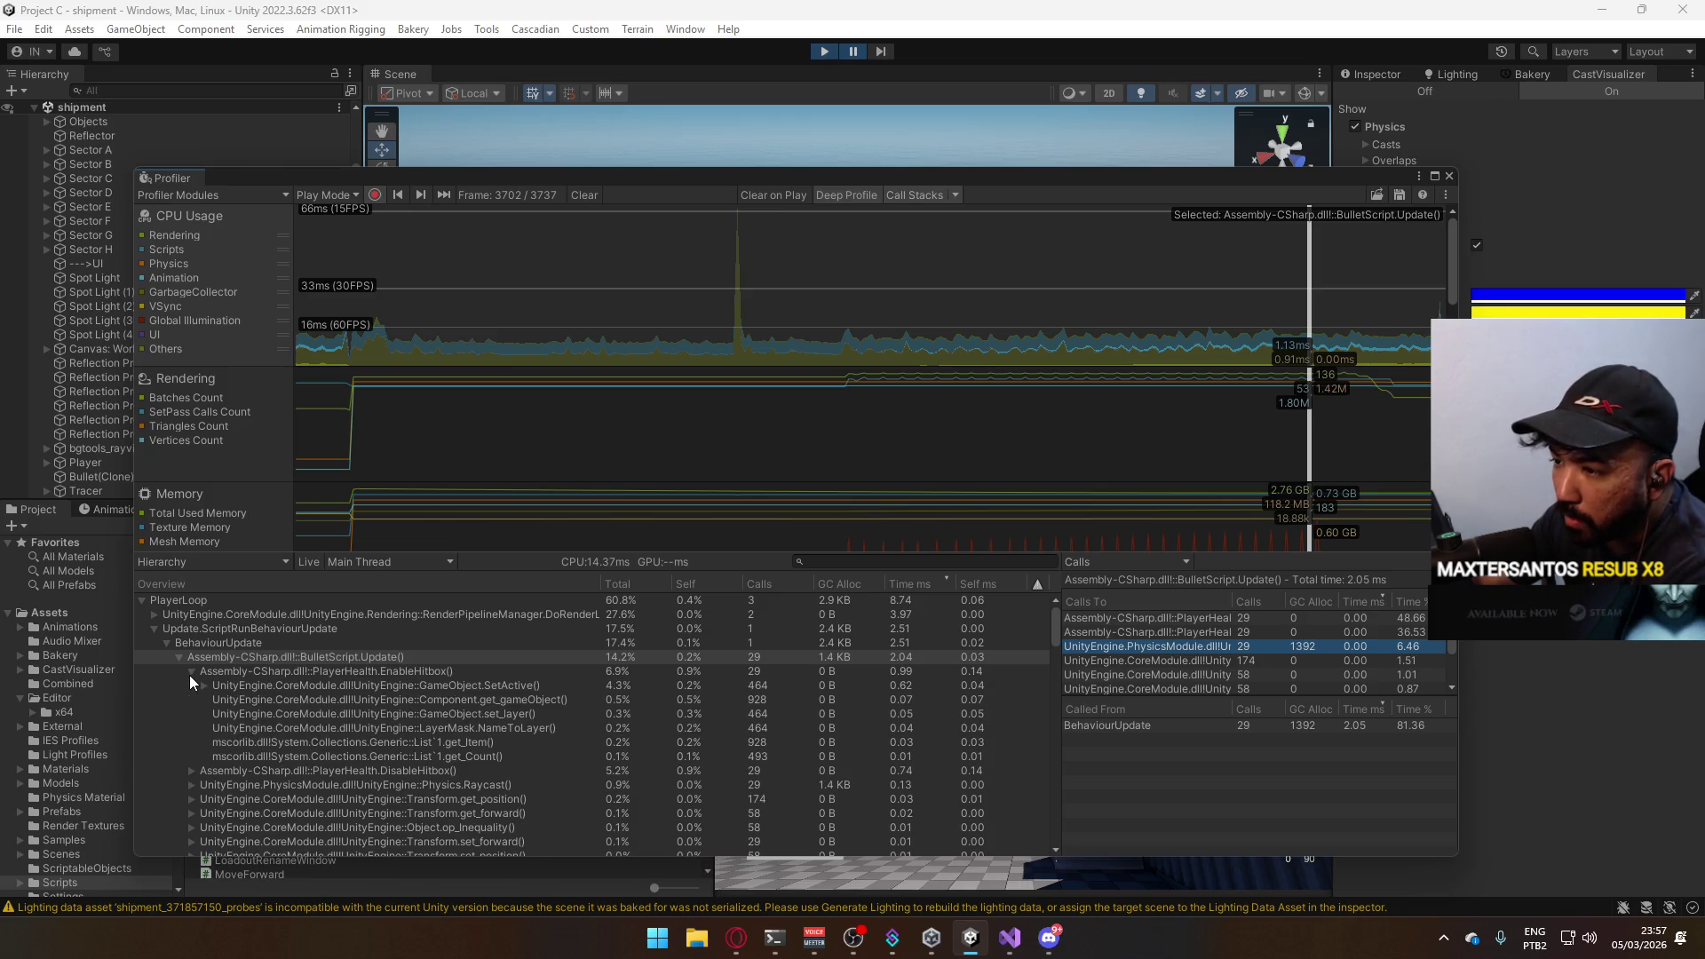
pyautogui.click(191, 671)
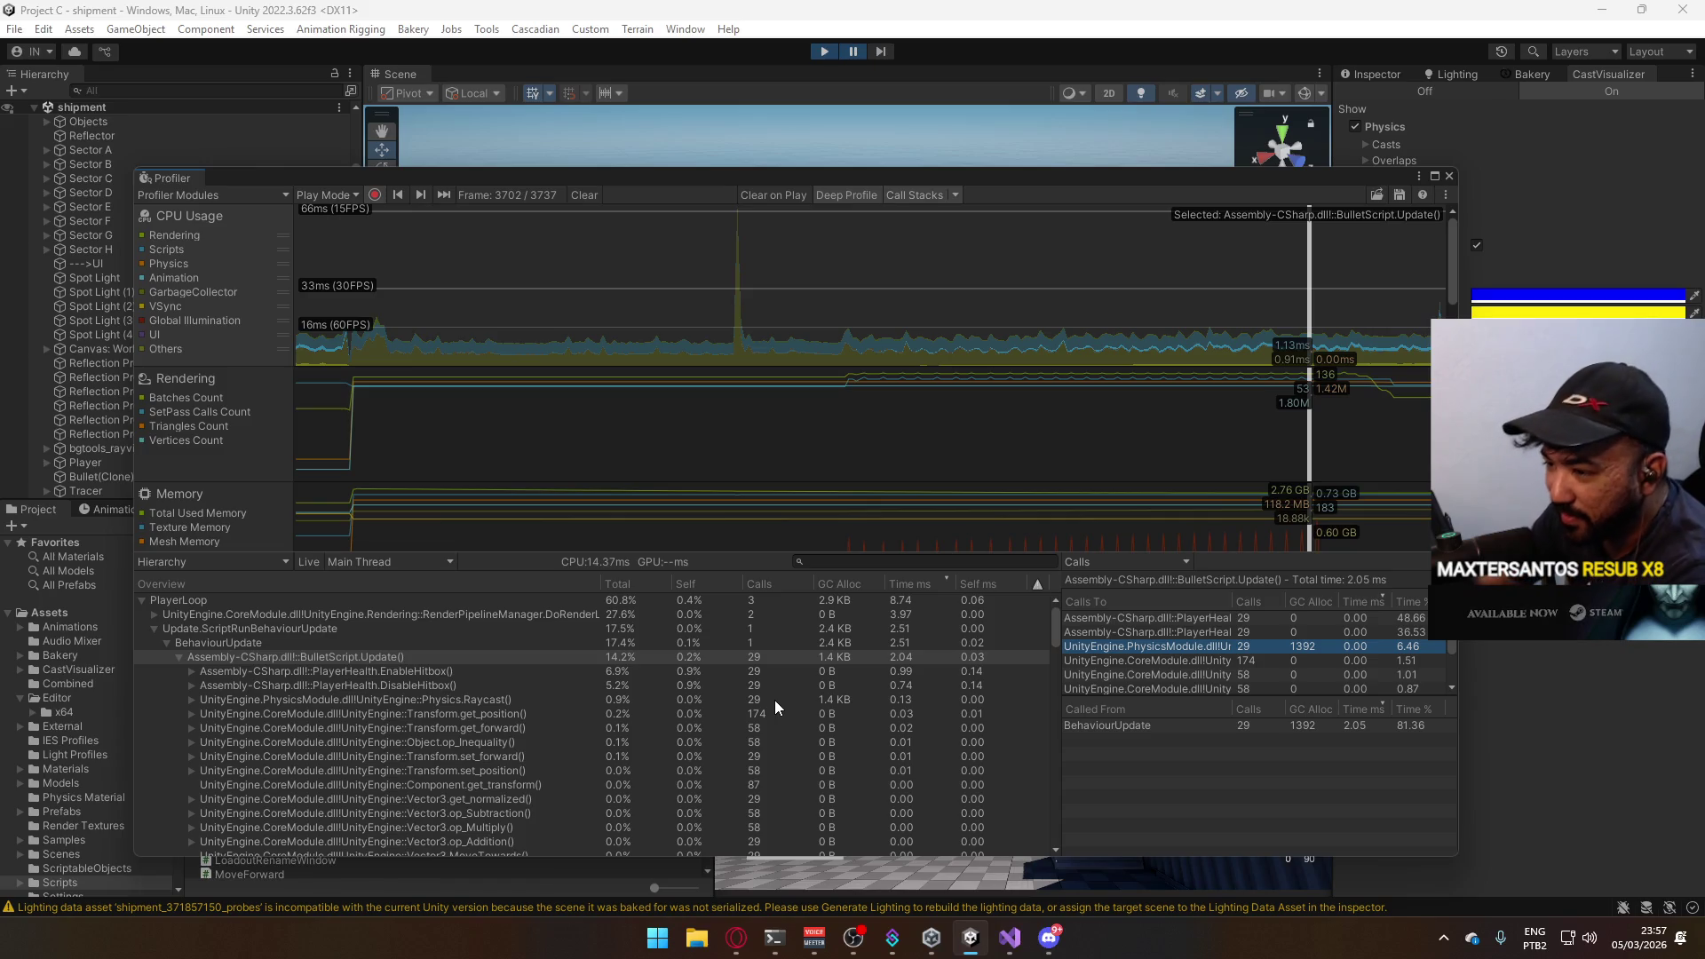
pyautogui.scroll(-3, 746, 727)
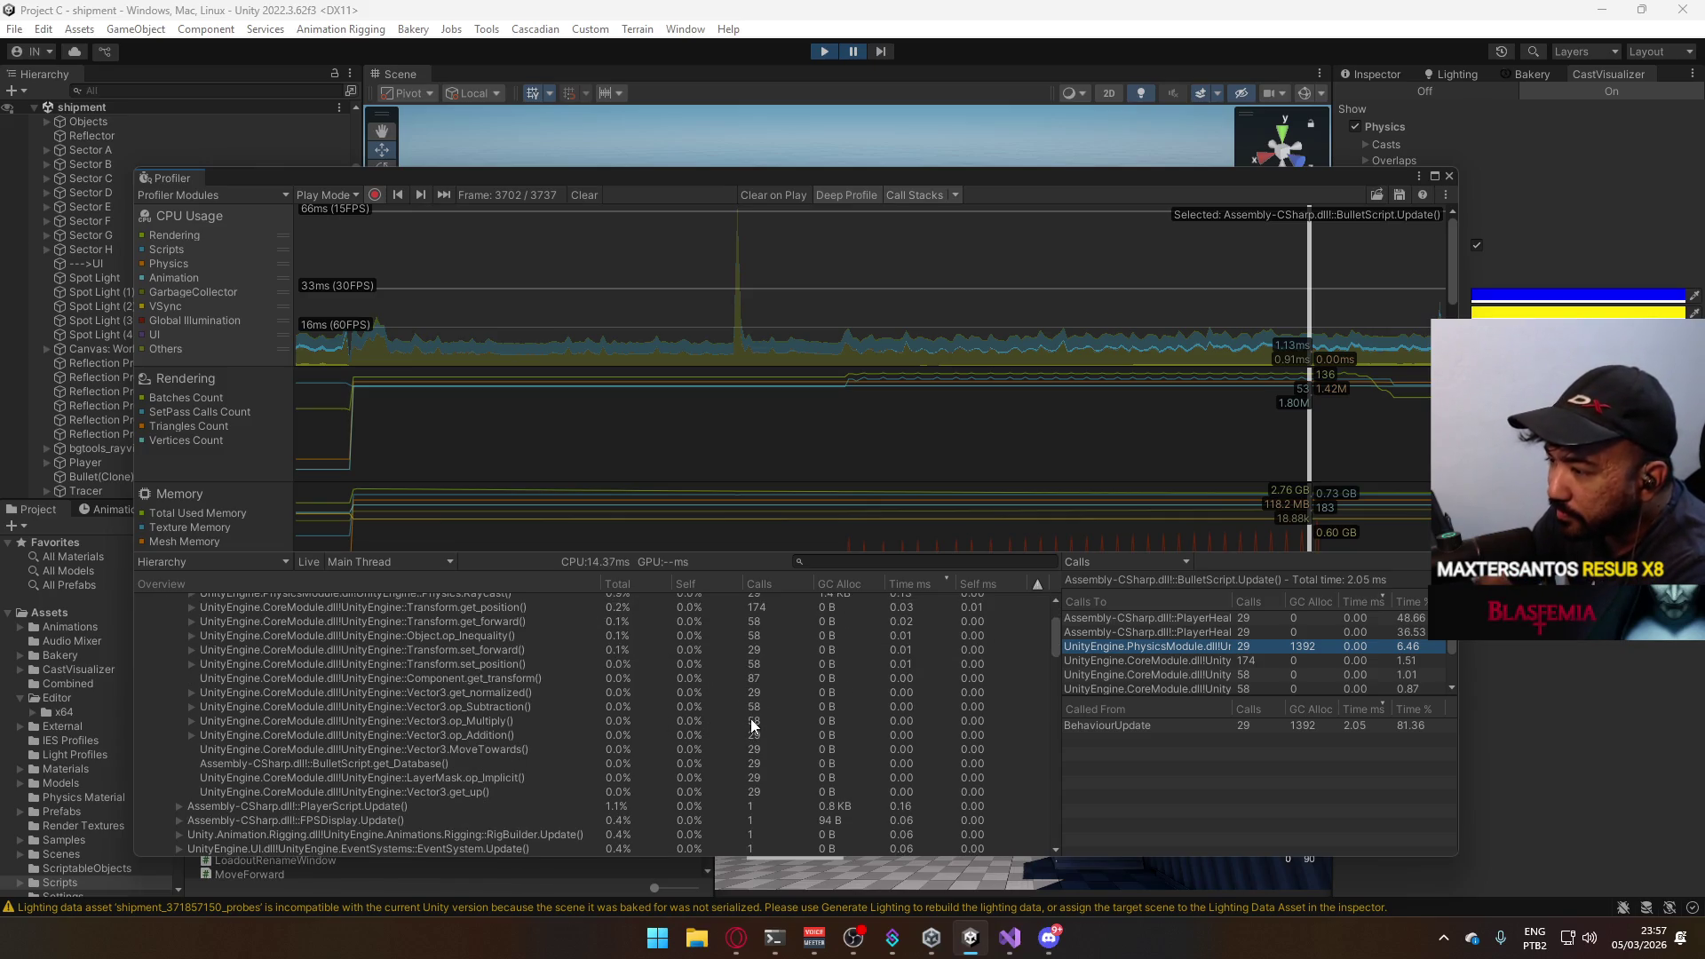
pyautogui.scroll(2, 751, 744)
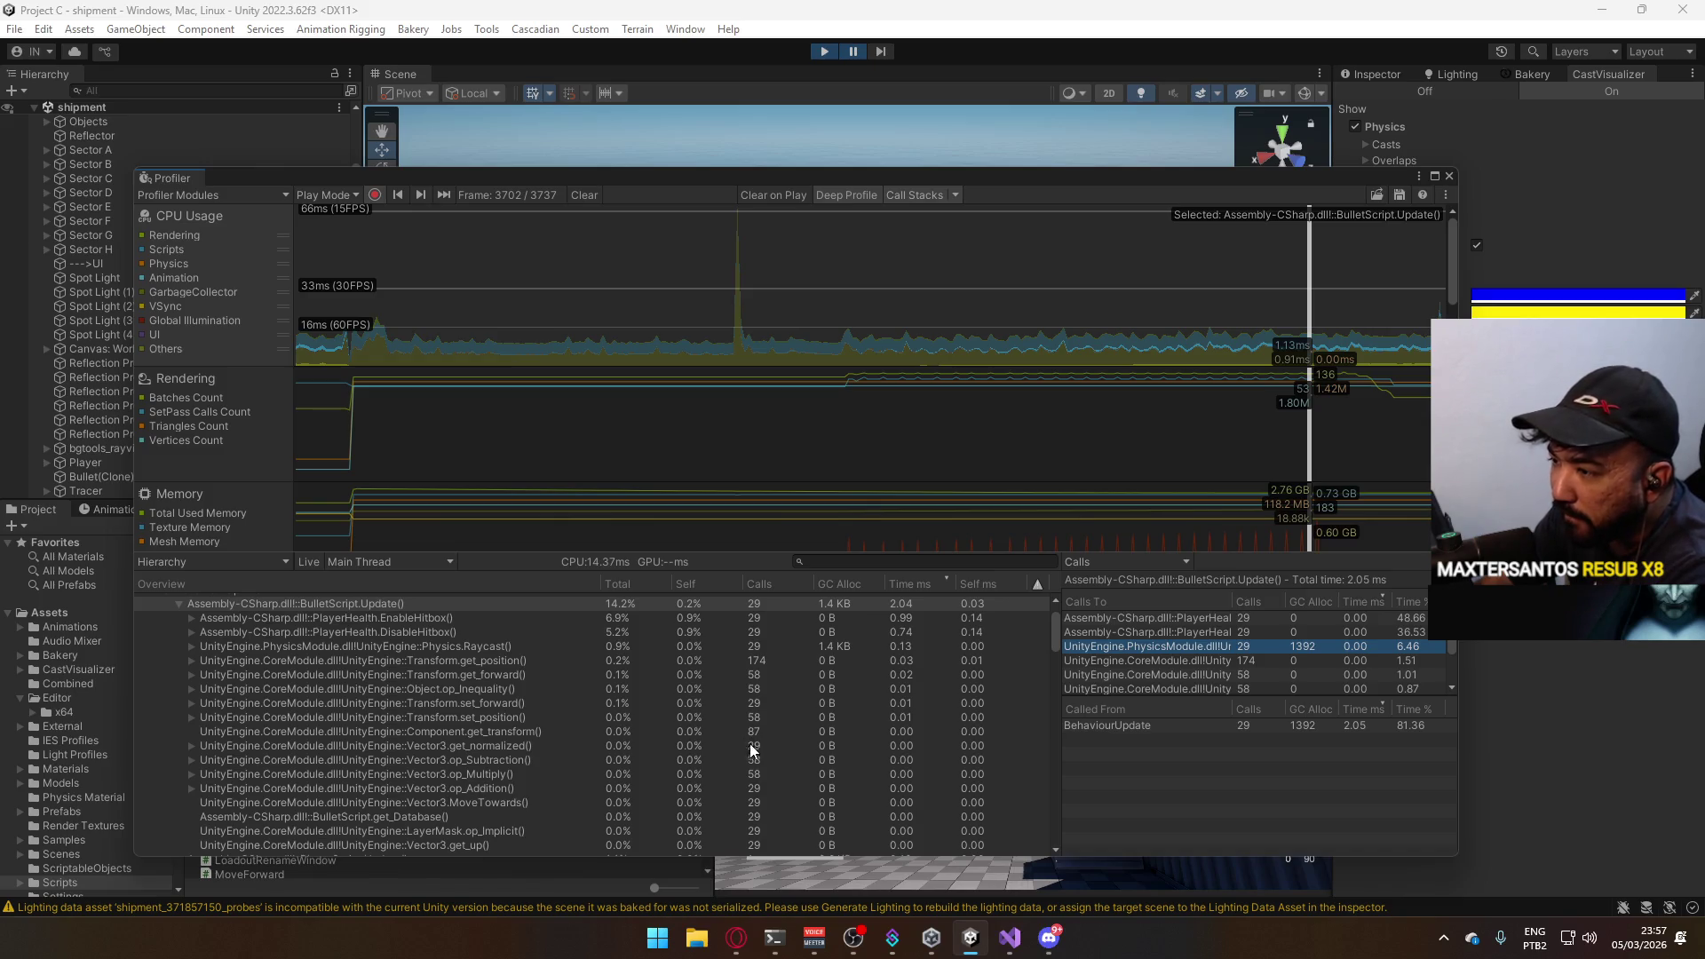
pyautogui.scroll(2, 752, 751)
pyautogui.click(1048, 937)
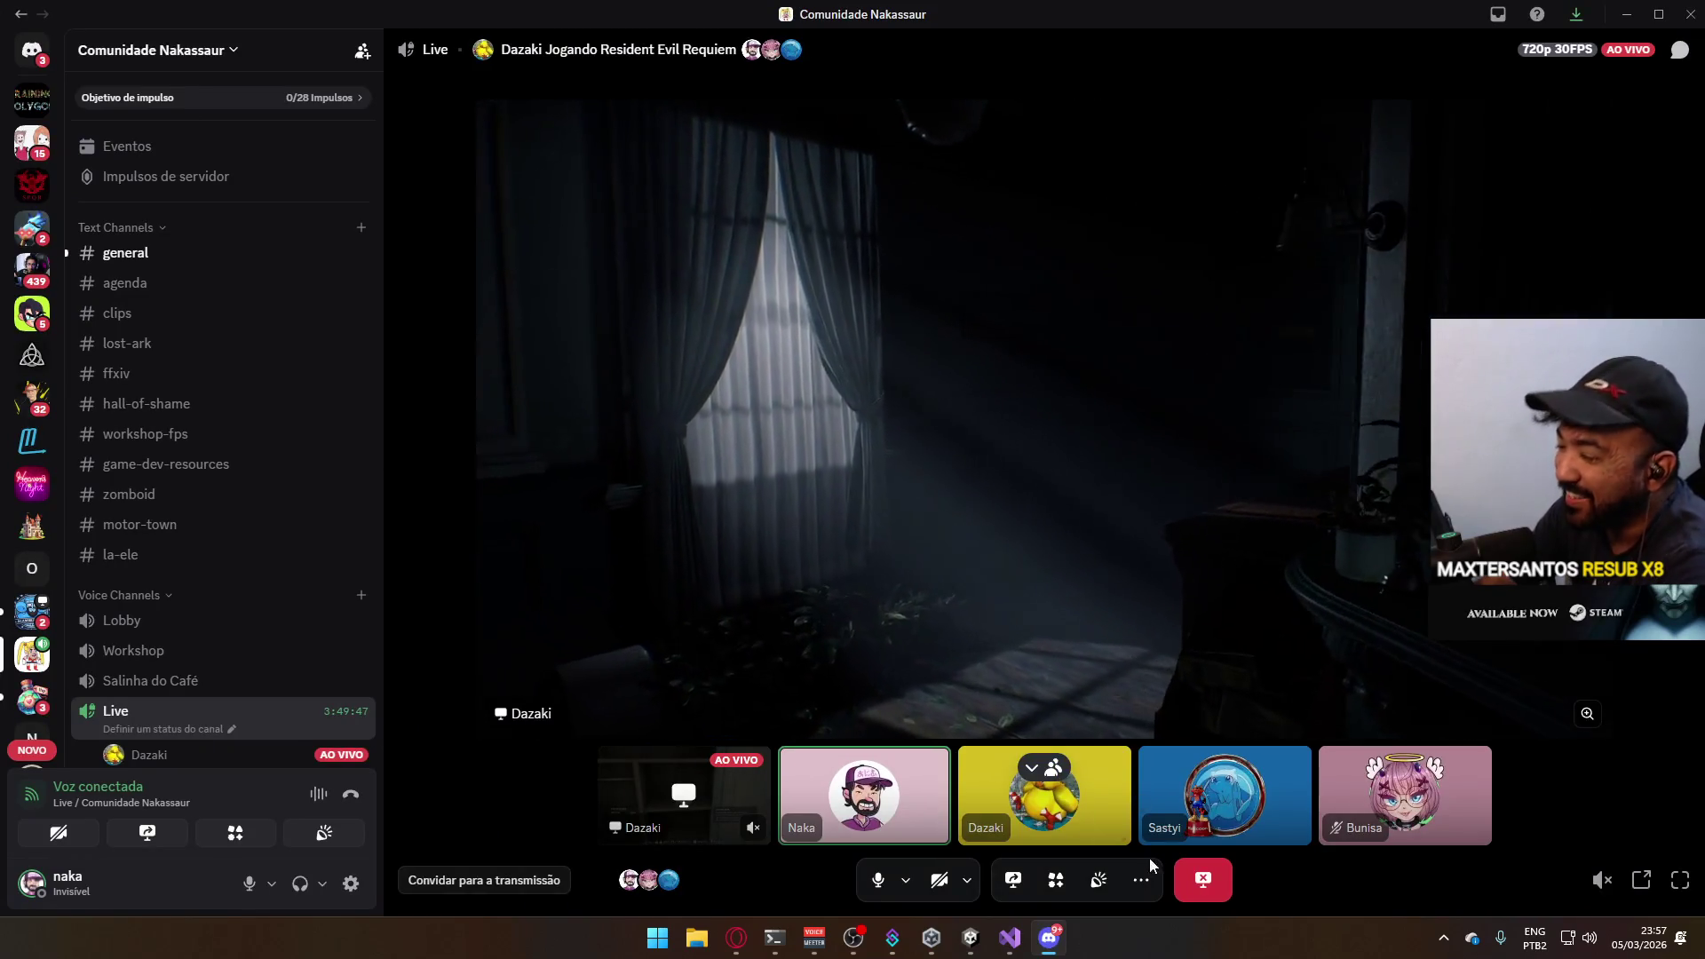
pyautogui.click(1049, 938)
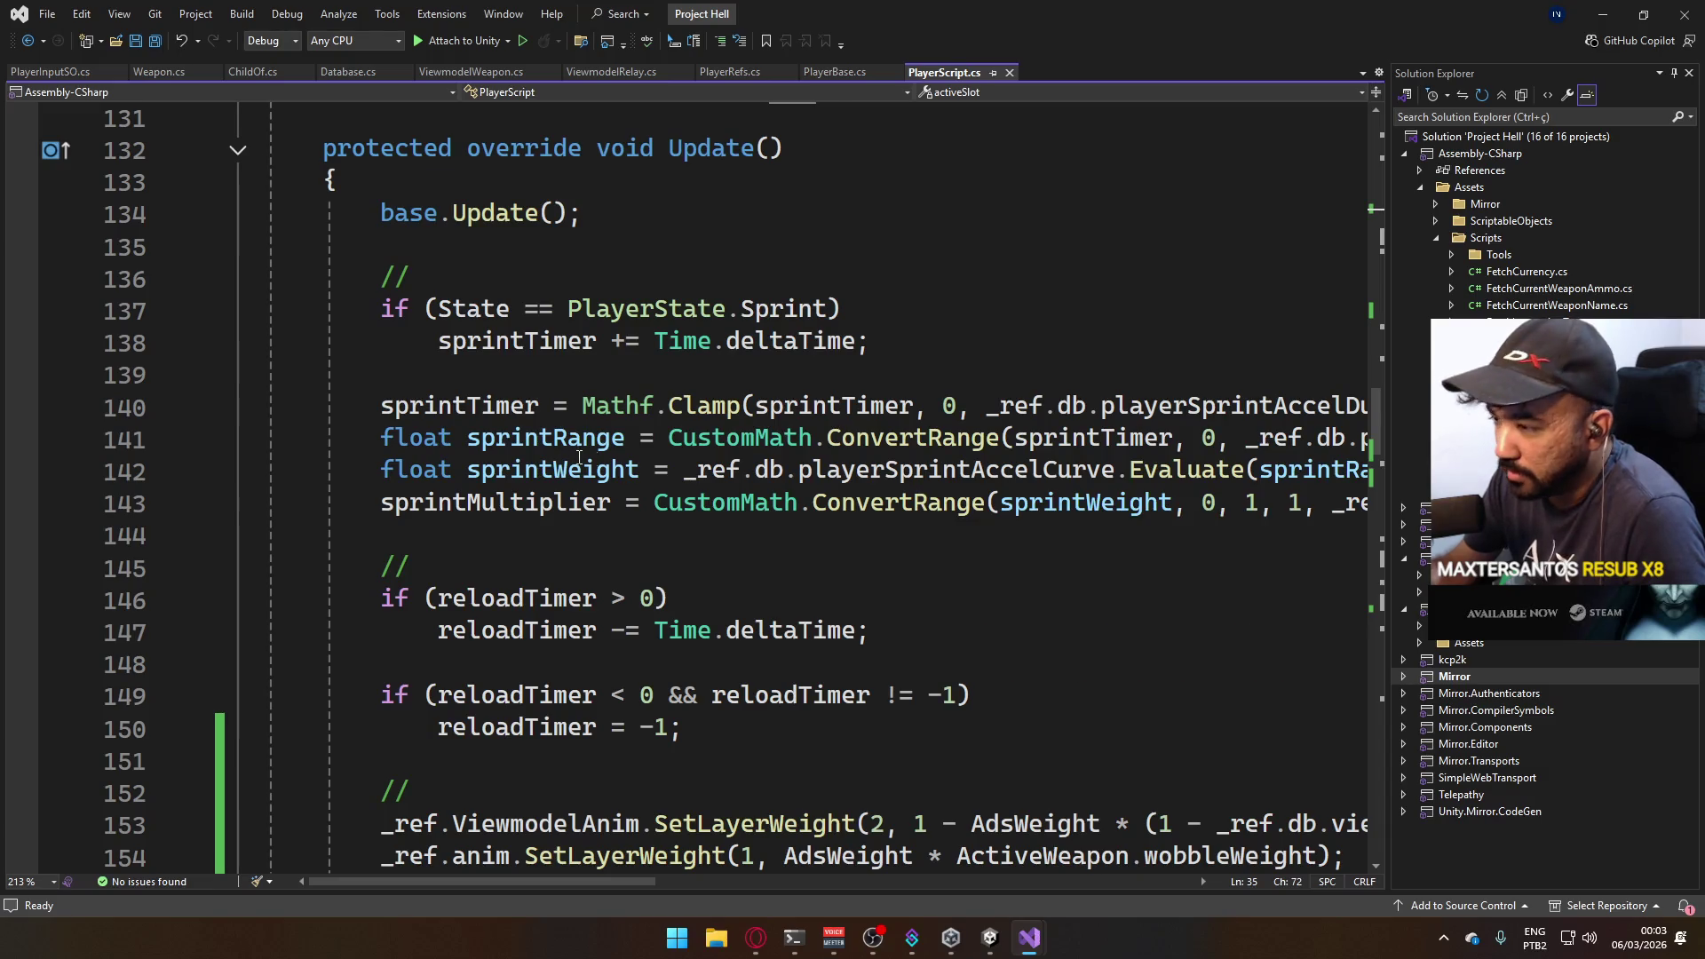
pyautogui.scroll(-3, 577, 456)
pyautogui.scroll(-3, 823, 522)
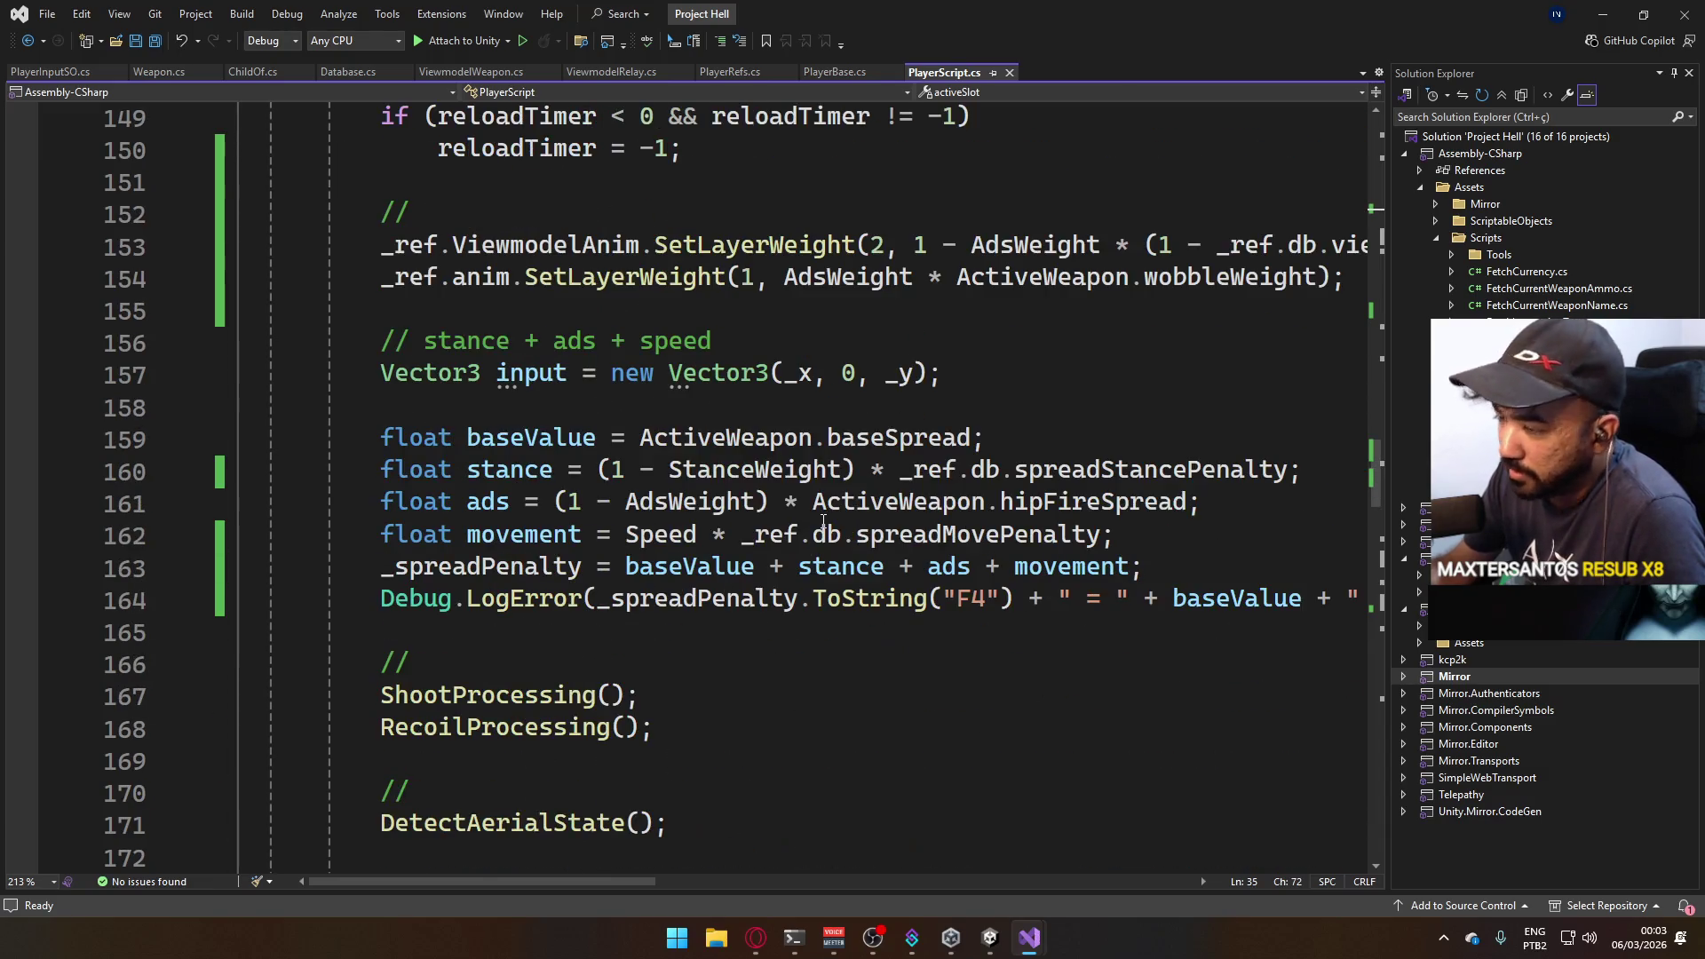
pyautogui.scroll(-1, 824, 522)
pyautogui.scroll(-4, 816, 533)
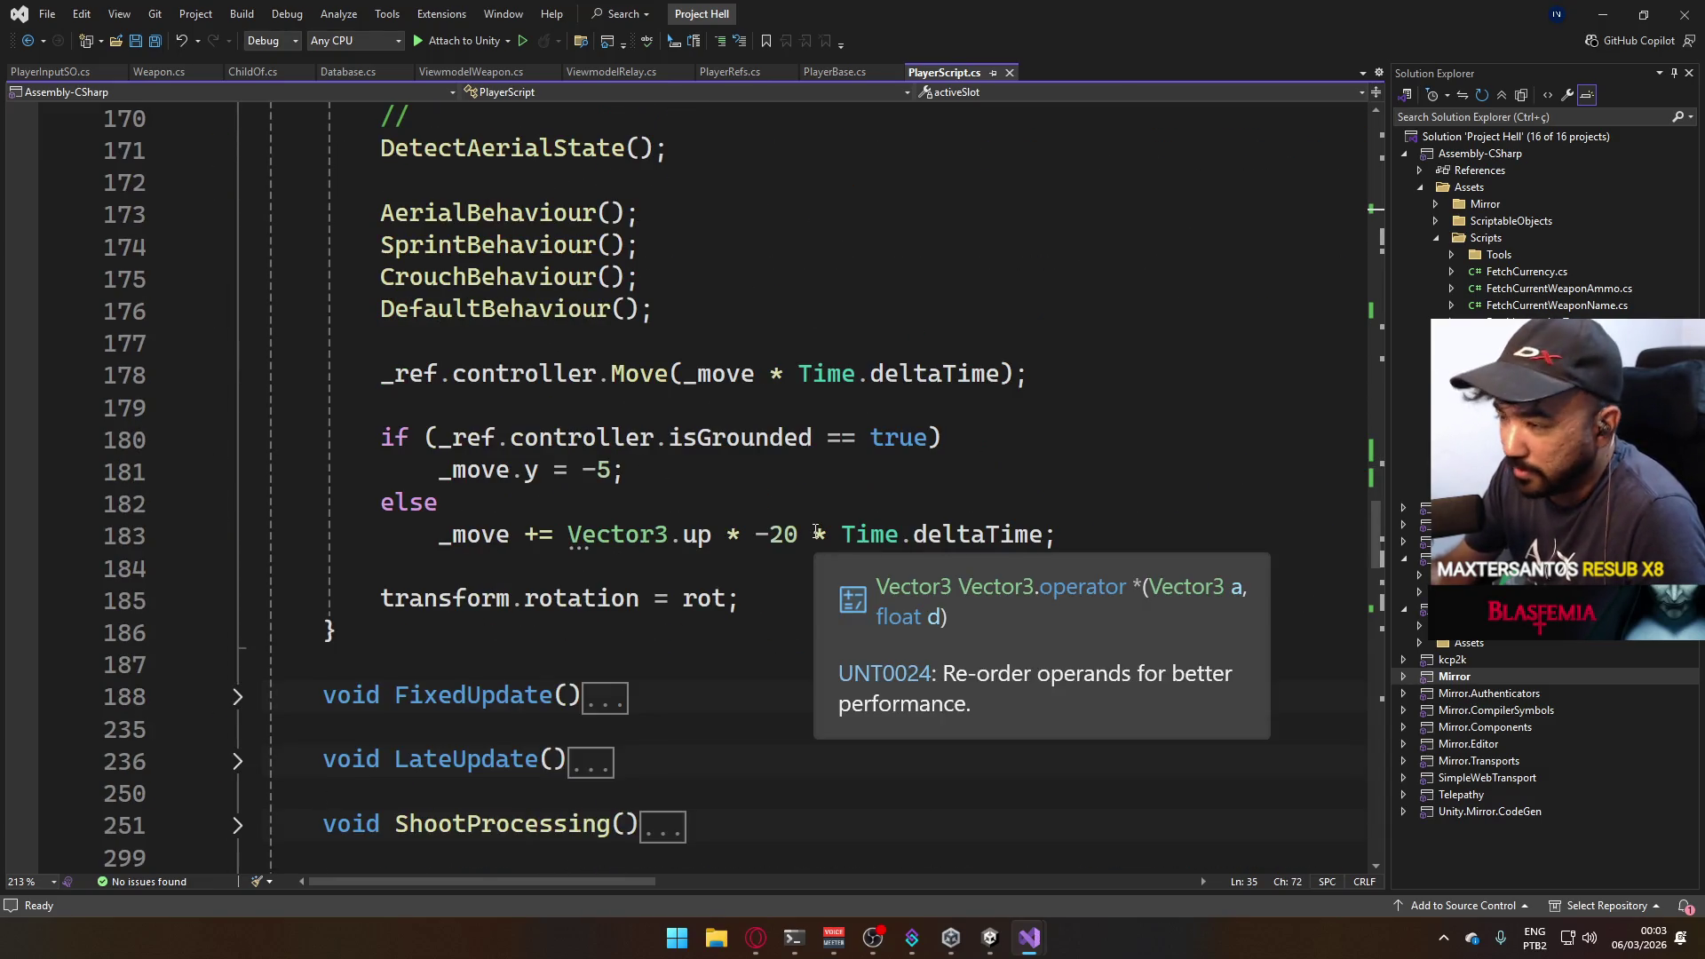
pyautogui.scroll(-4, 818, 534)
pyautogui.scroll(-3, 836, 527)
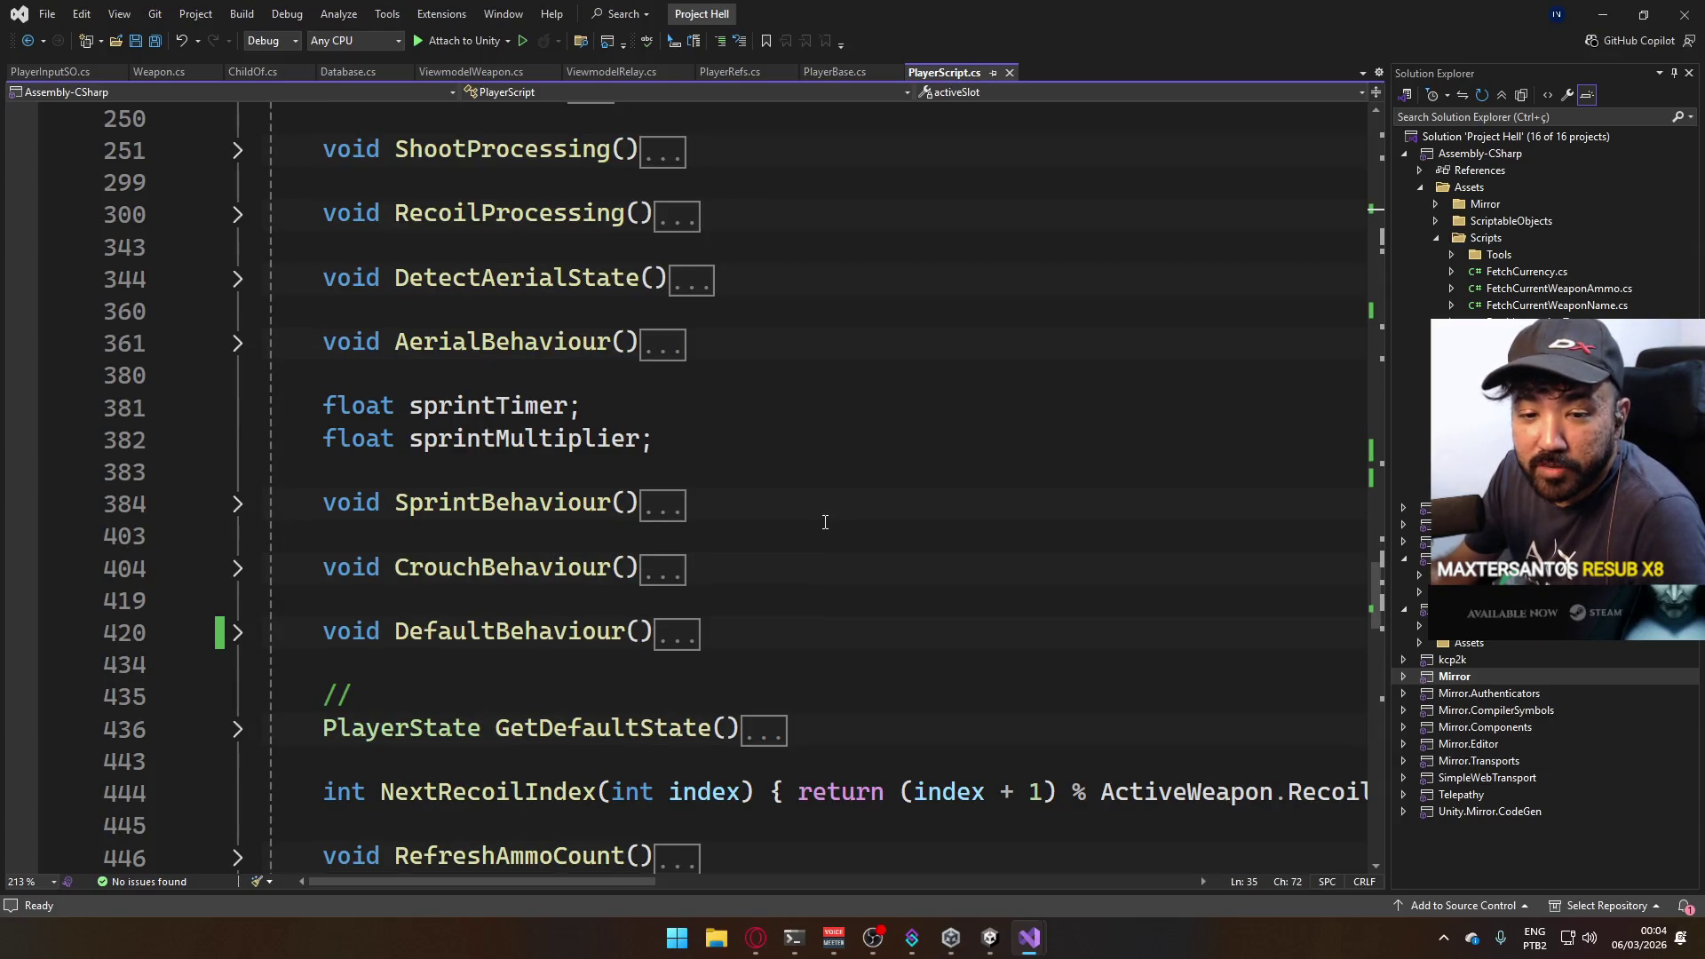
pyautogui.scroll(-3, 824, 510)
pyautogui.scroll(-6, 819, 520)
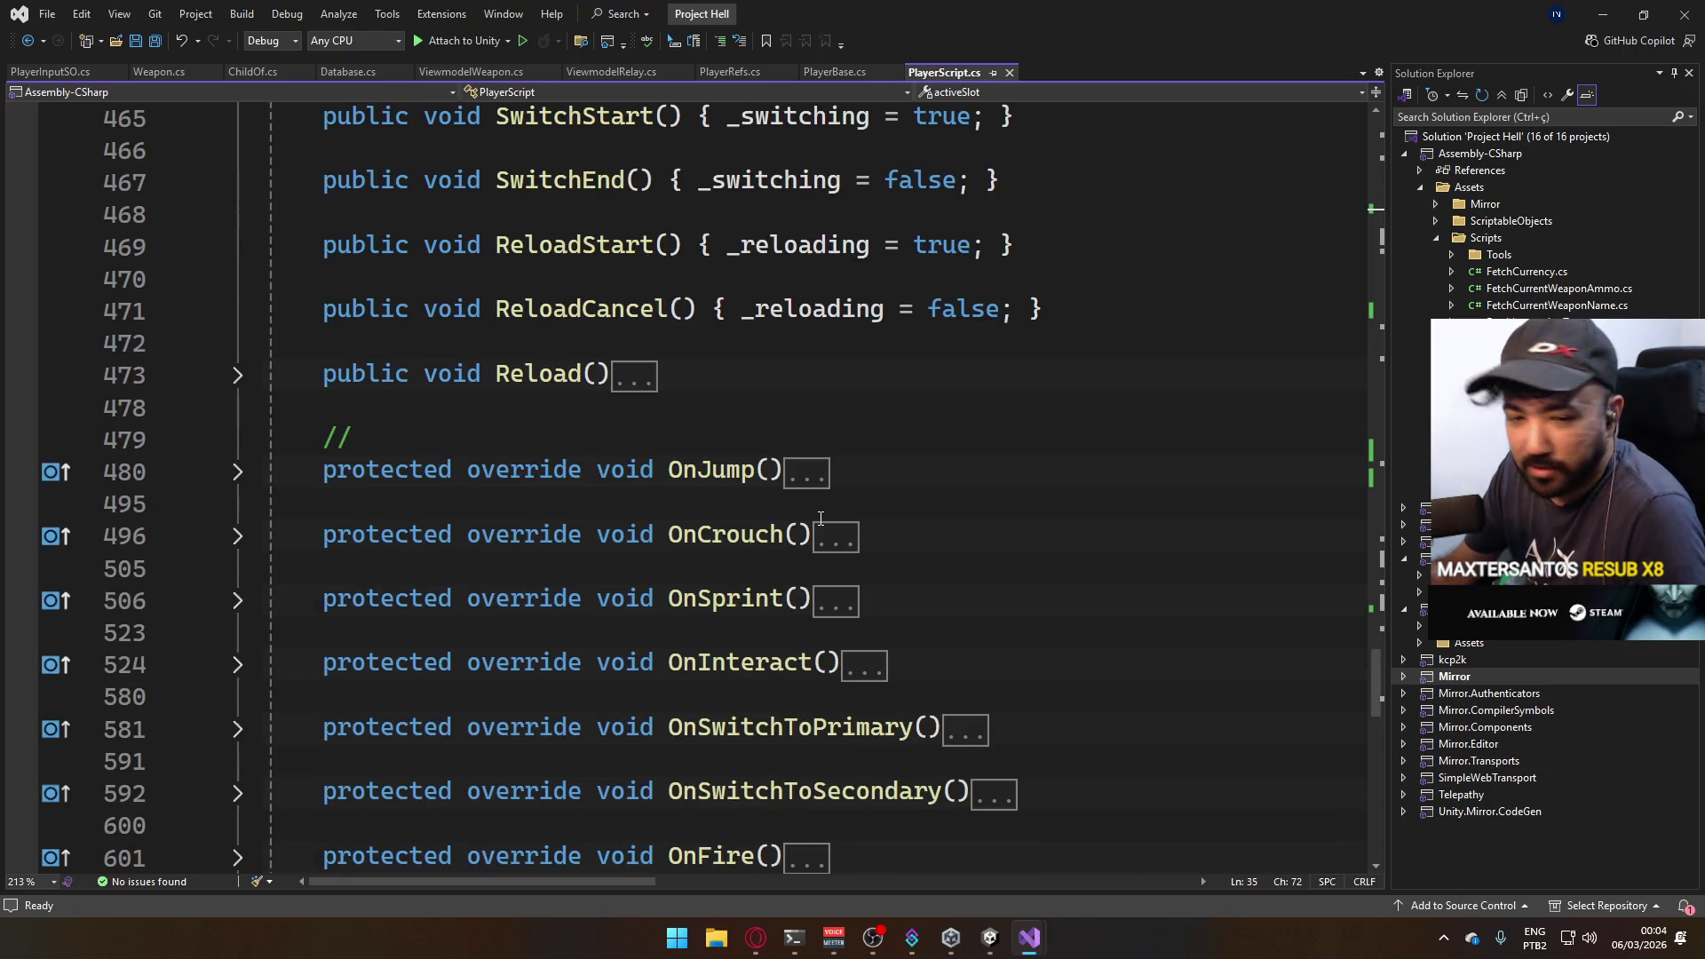
pyautogui.scroll(-4, 918, 540)
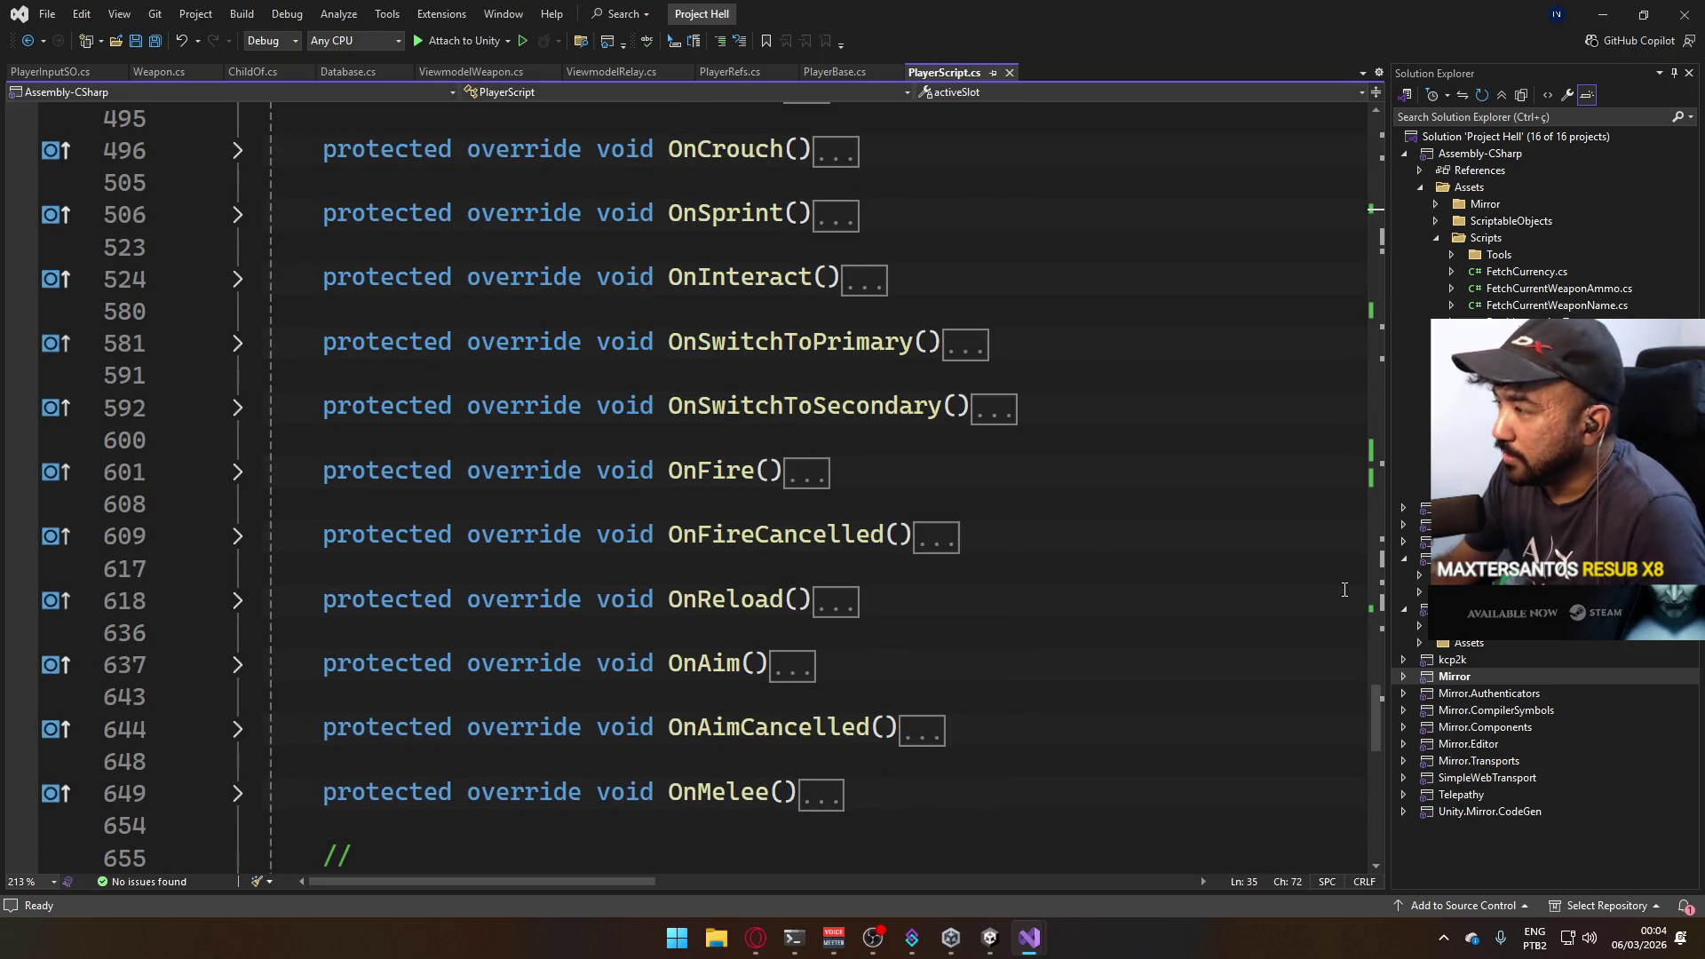
pyautogui.moveTo(1375, 715); pyautogui.dragTo(1266, 114)
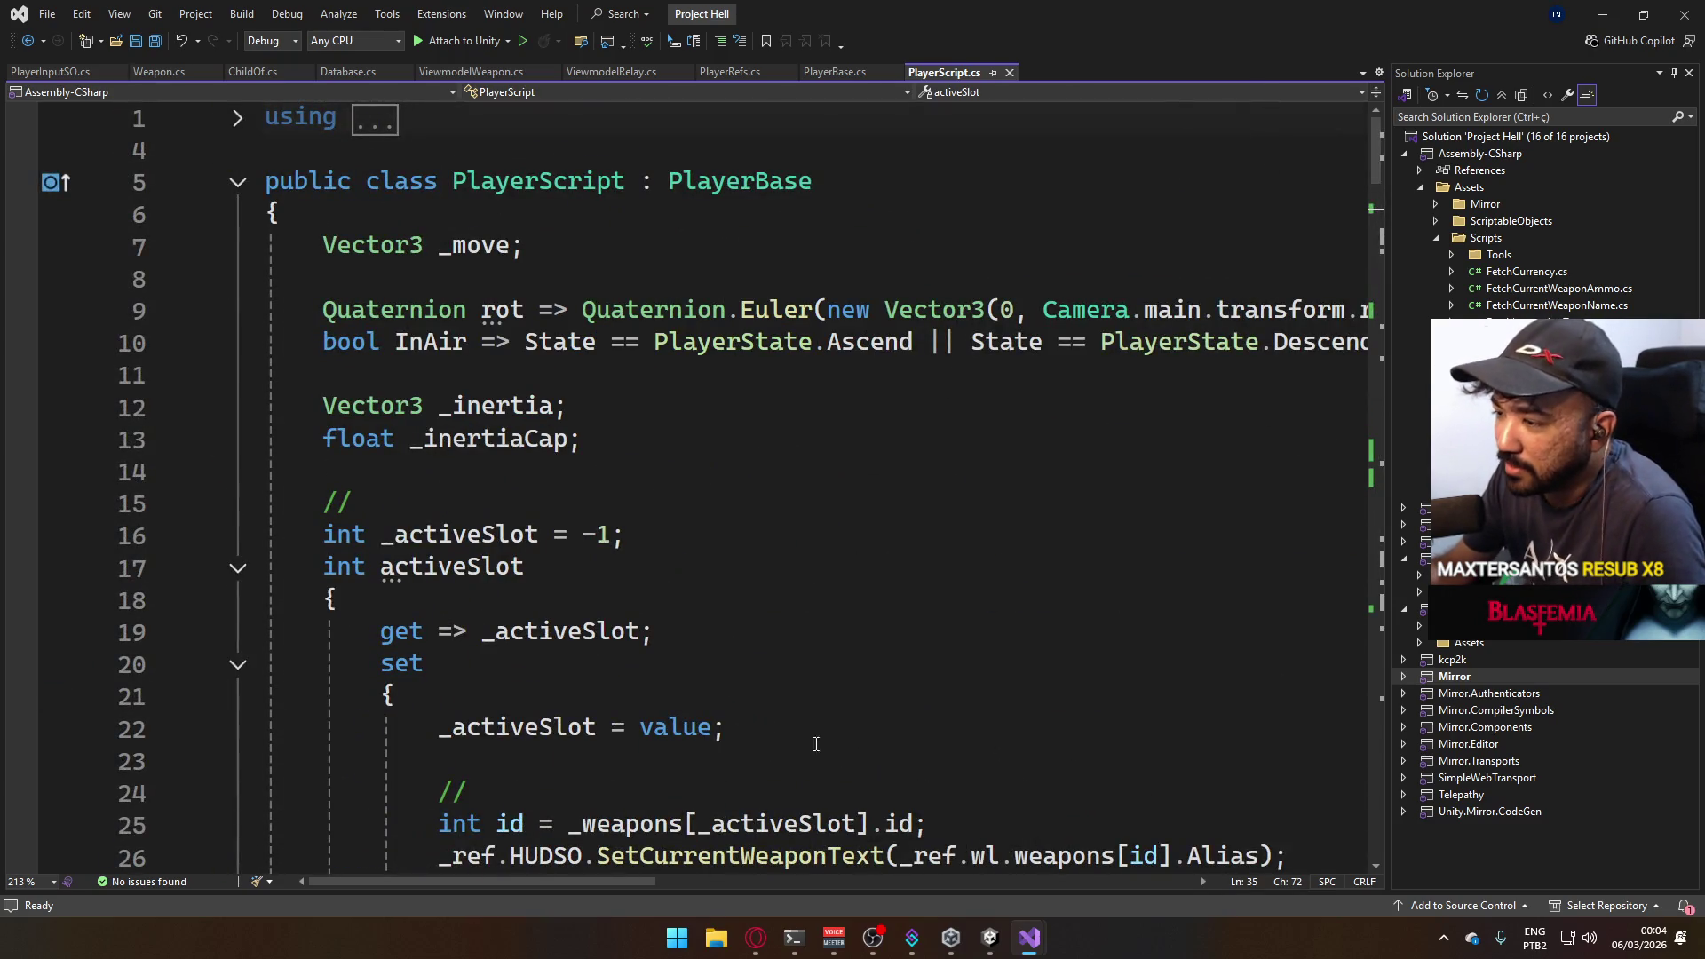
pyautogui.scroll(-2, 816, 744)
pyautogui.scroll(-3, 853, 693)
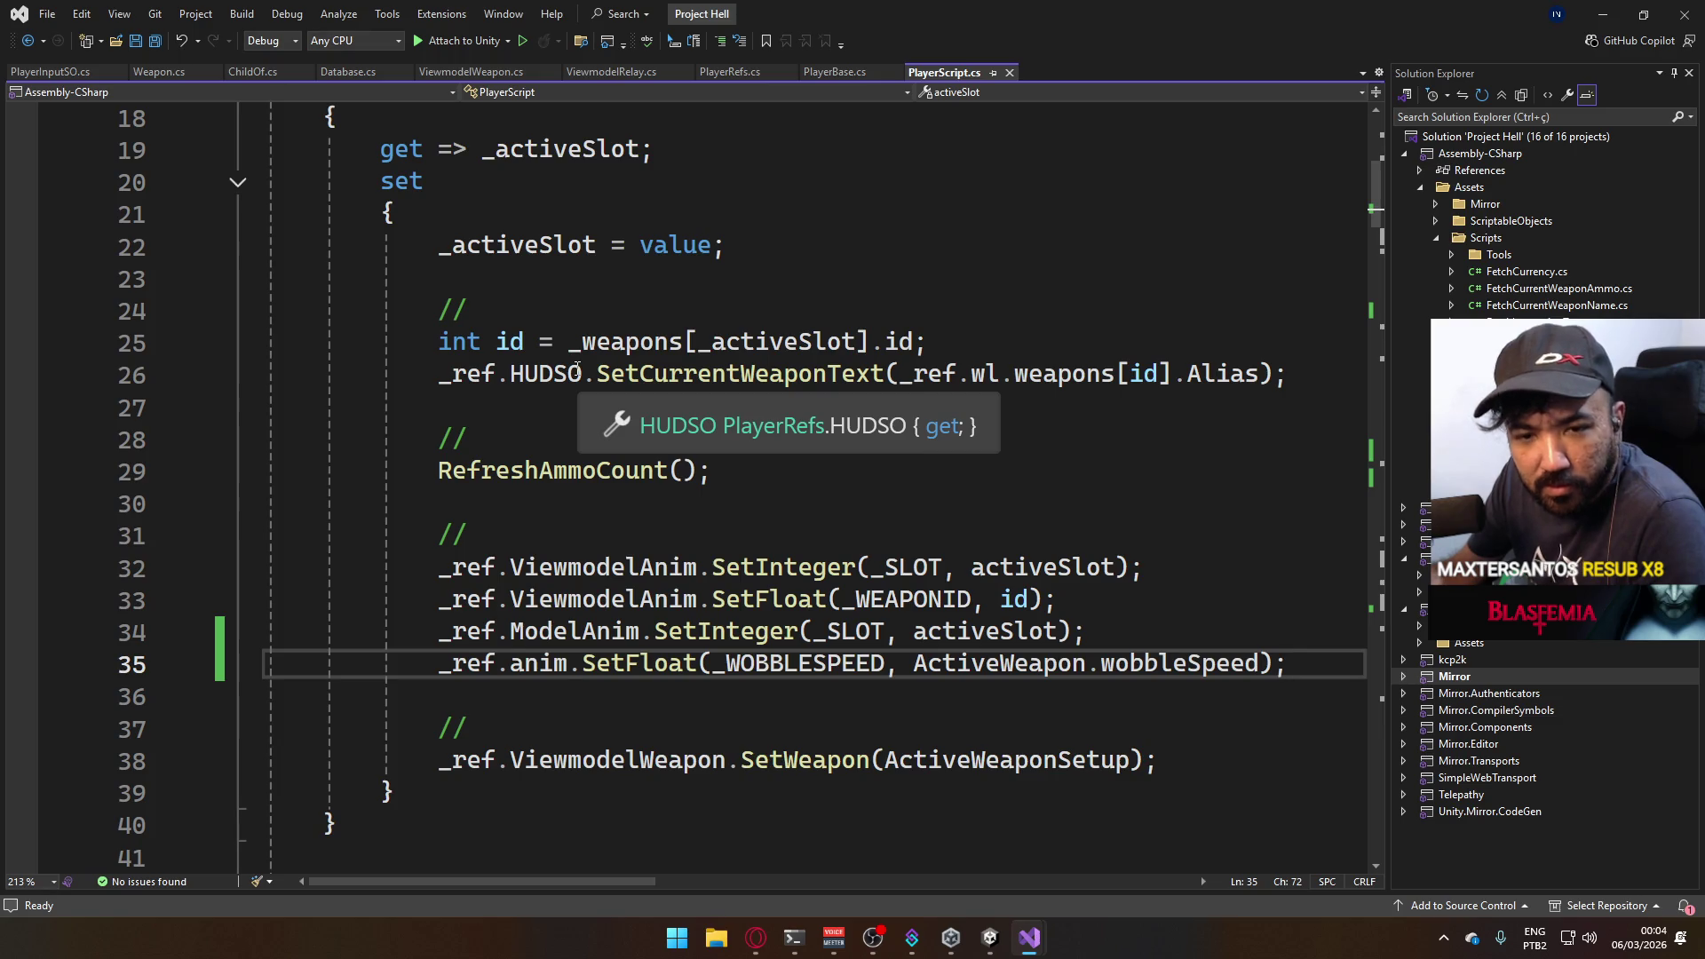
pyautogui.scroll(-4, 722, 389)
pyautogui.scroll(-4, 712, 395)
pyautogui.scroll(-7, 693, 405)
pyautogui.scroll(-3, 672, 415)
pyautogui.scroll(-3, 672, 416)
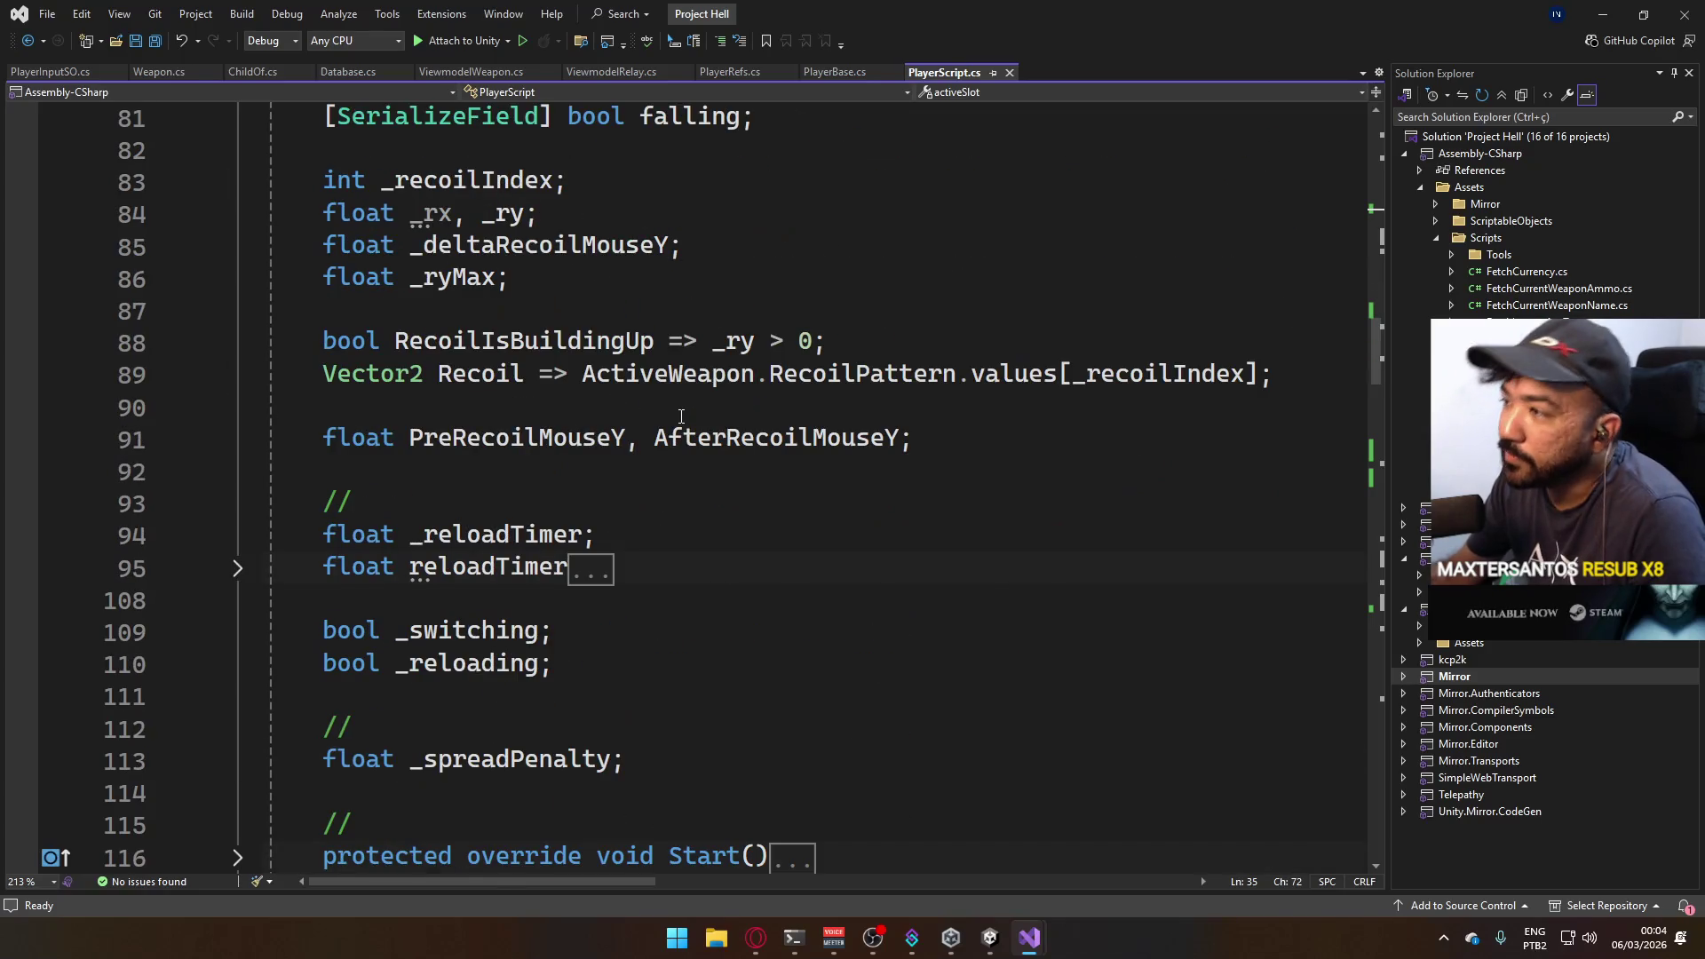
pyautogui.scroll(4, 673, 416)
pyautogui.scroll(-4, 987, 417)
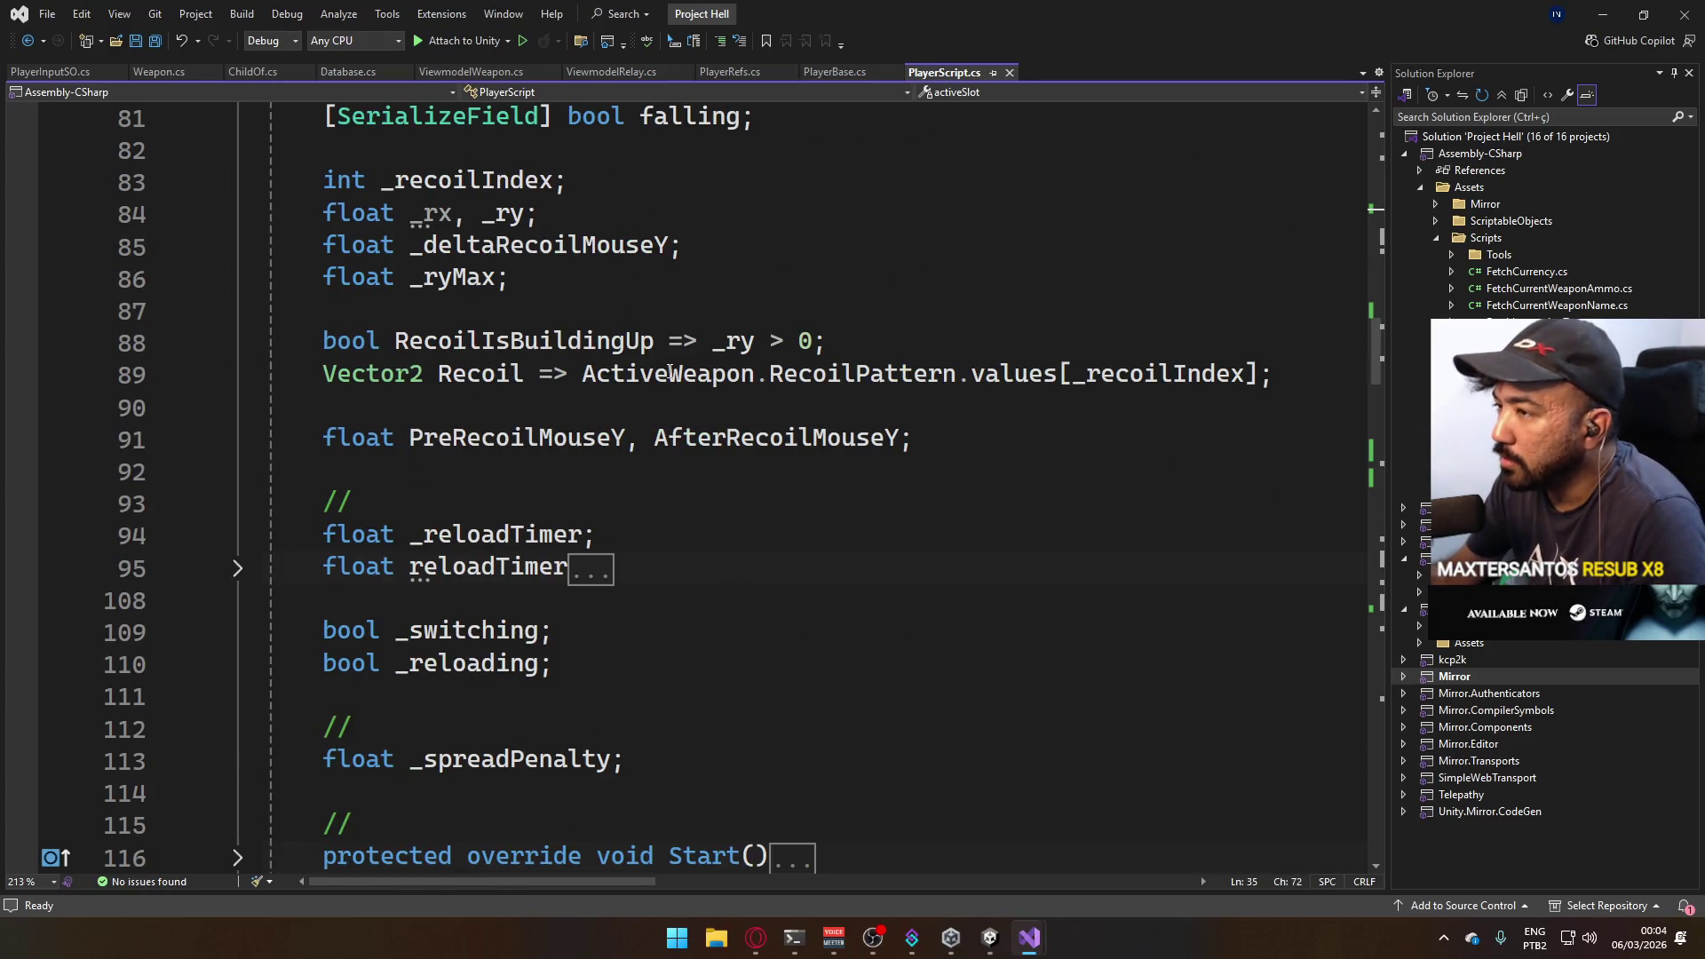
# Switch from Visual Studio back to the Unity editor.
pyautogui.click(986, 933)
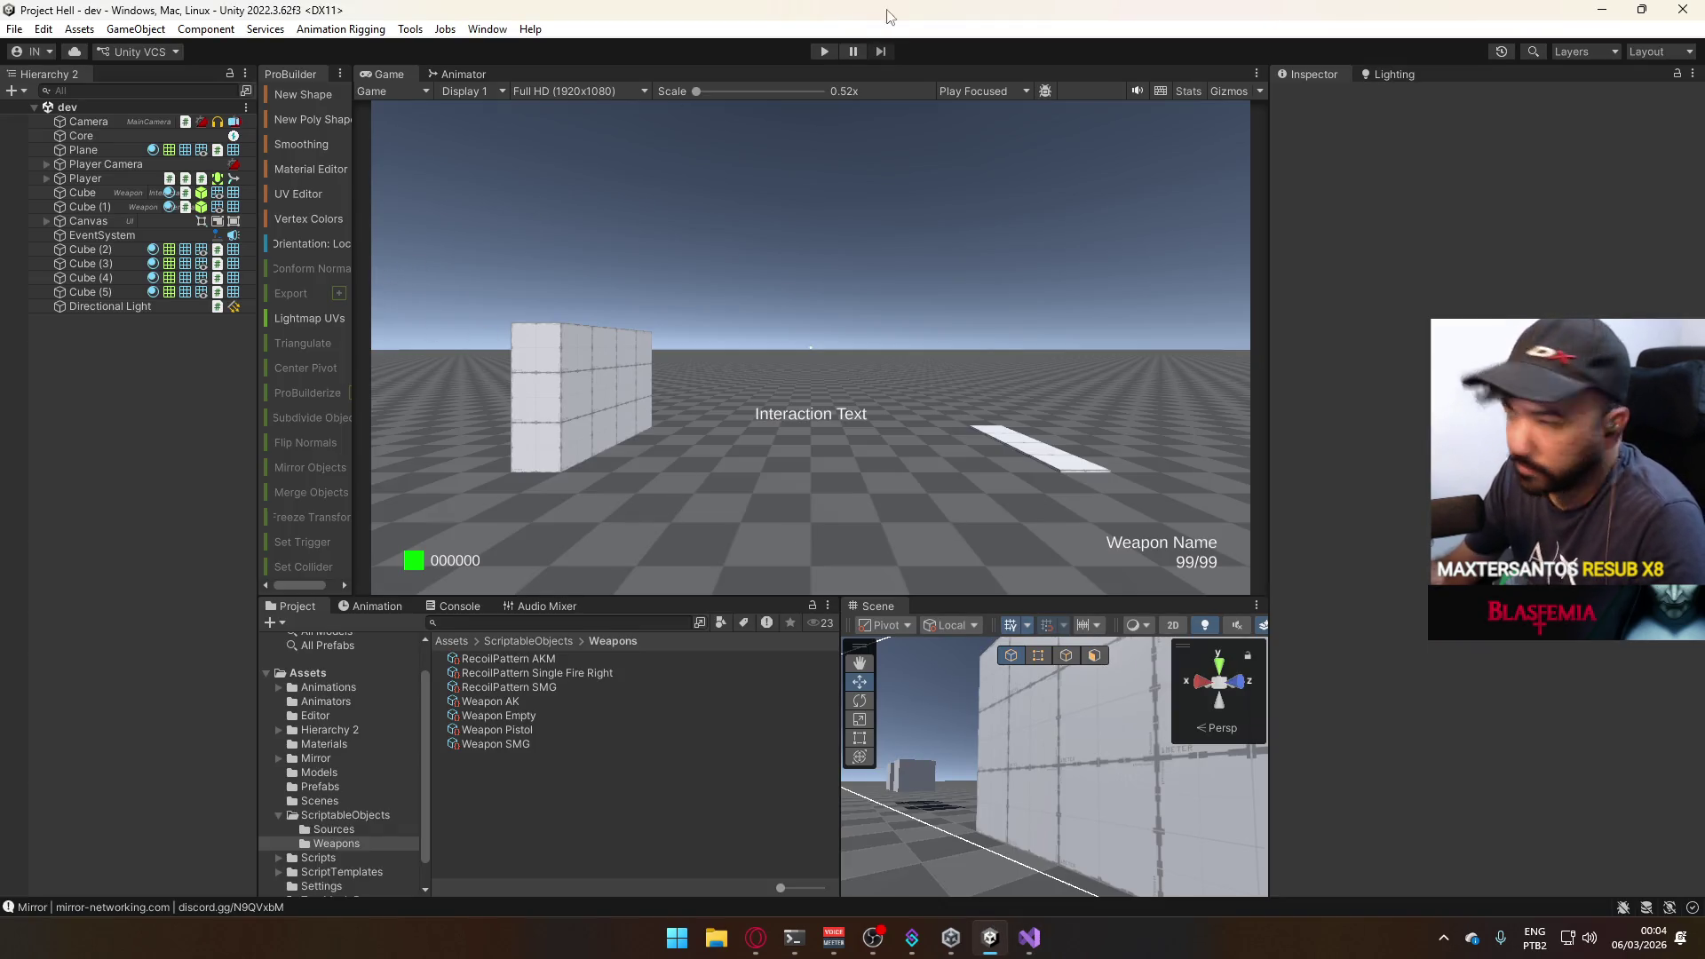
# Start play mode and walk the pistol-holding player around the test level.
pyautogui.click(823, 53)
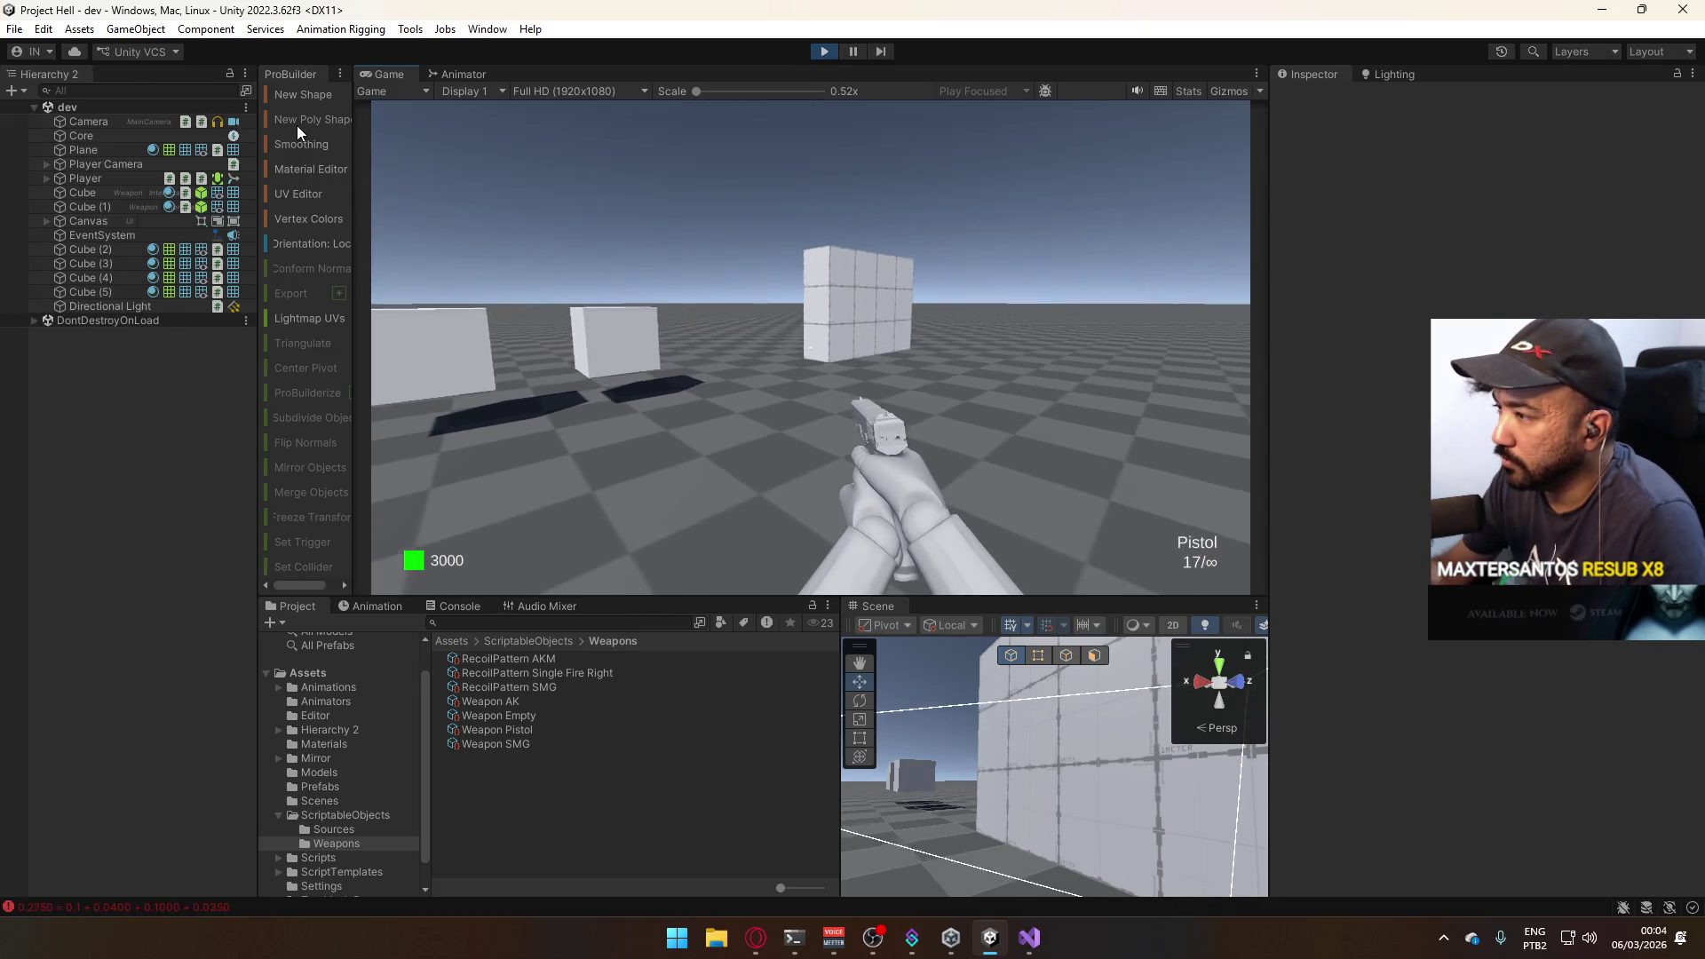
pyautogui.press('super')
pyautogui.press('super')
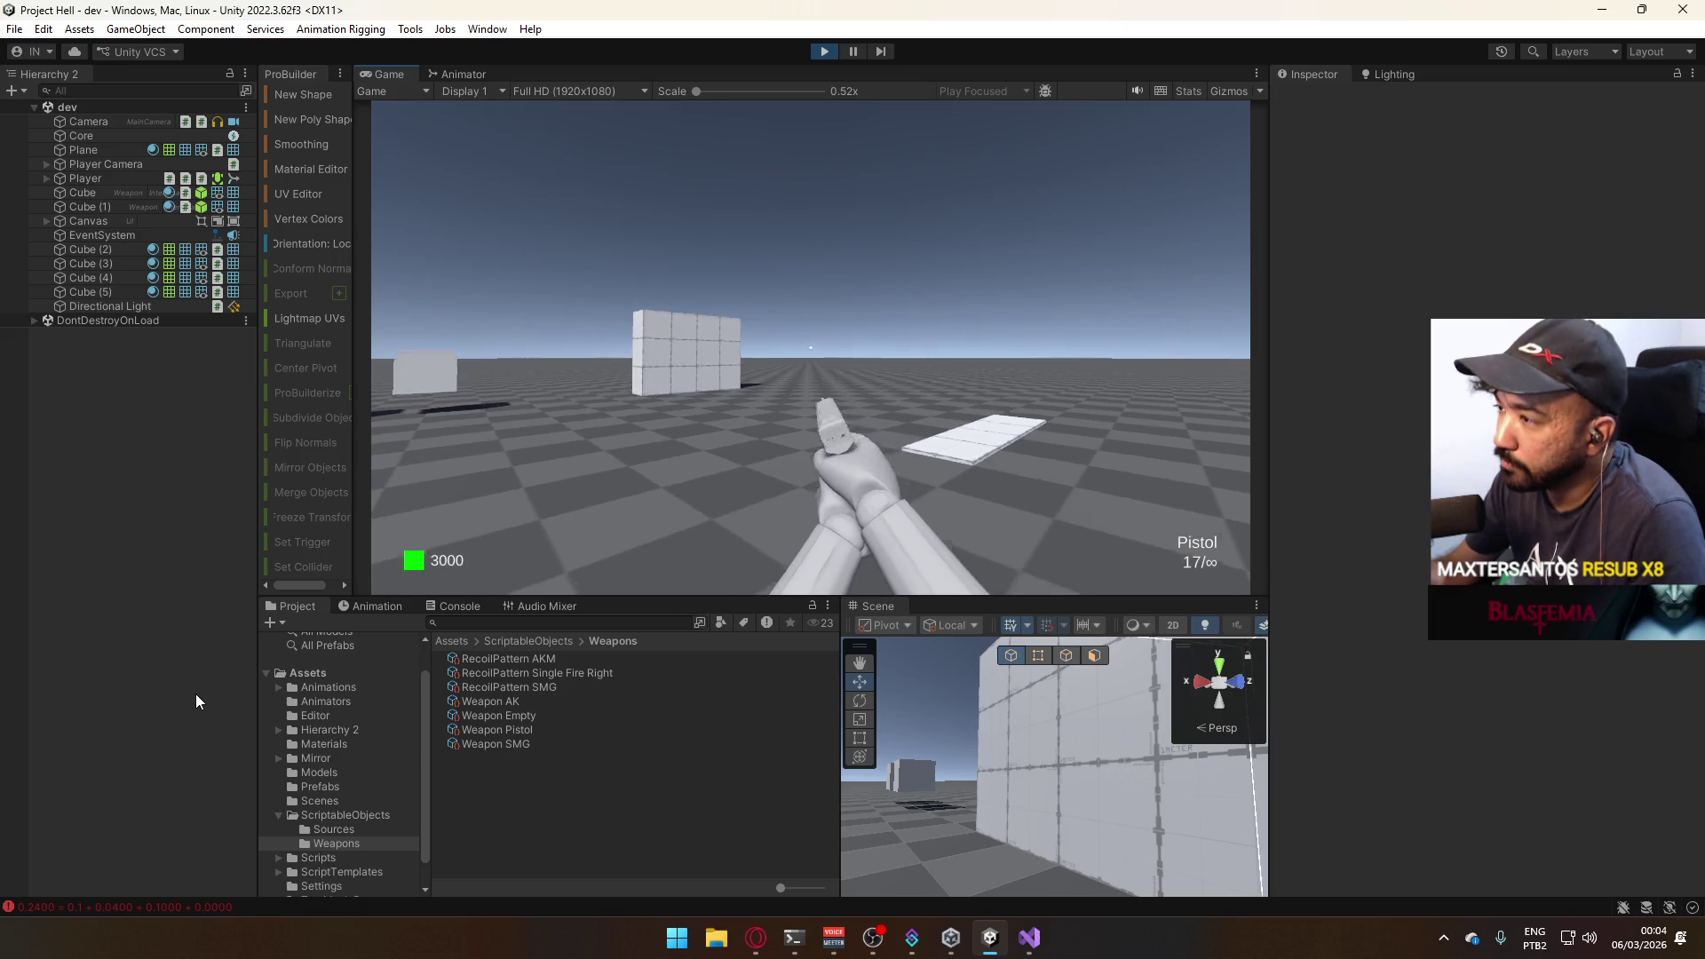
pyautogui.press('super')
pyautogui.press('super')
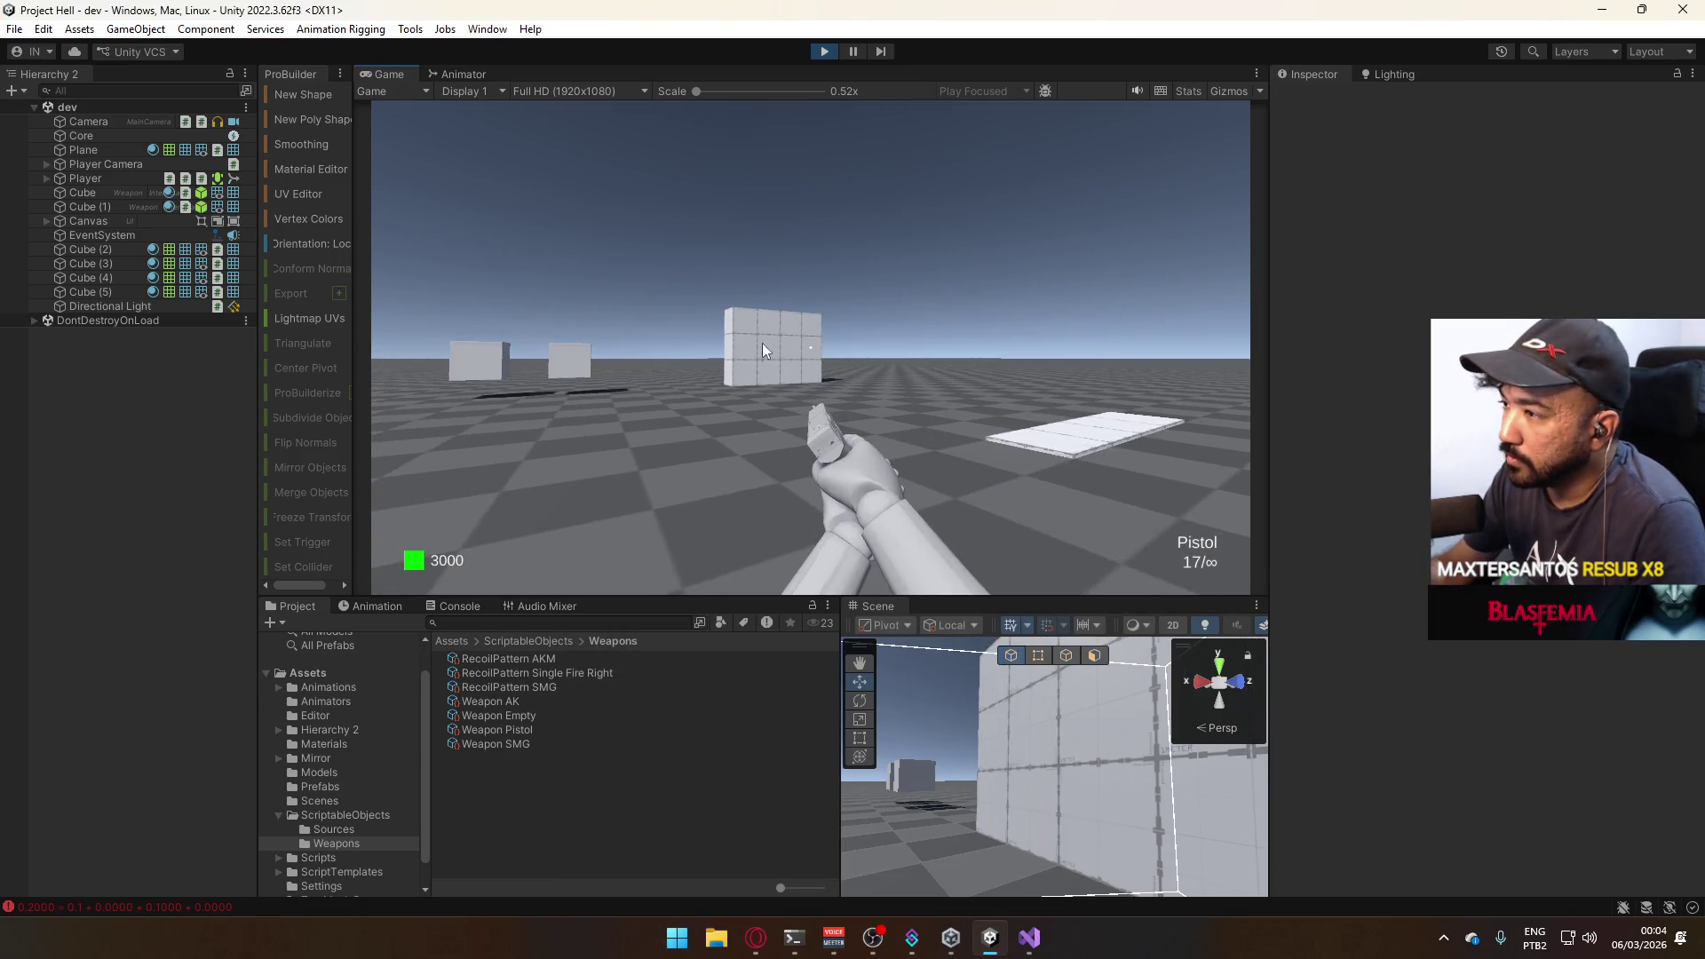
pyautogui.press('s')
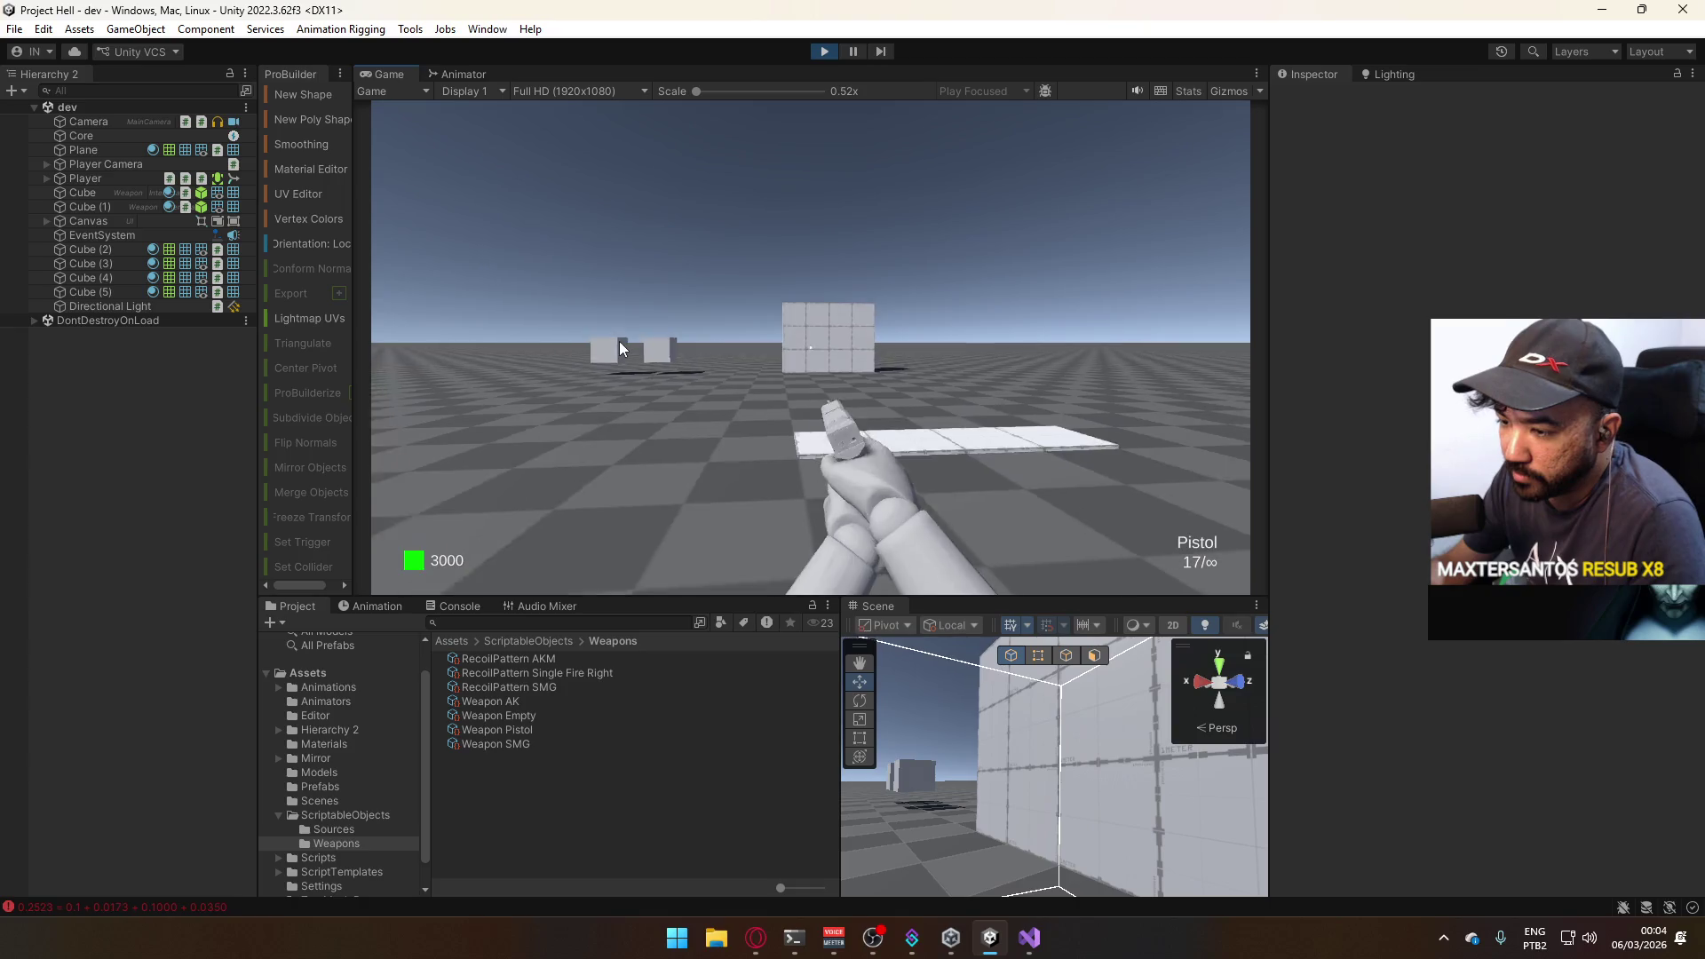
pyautogui.press('s')
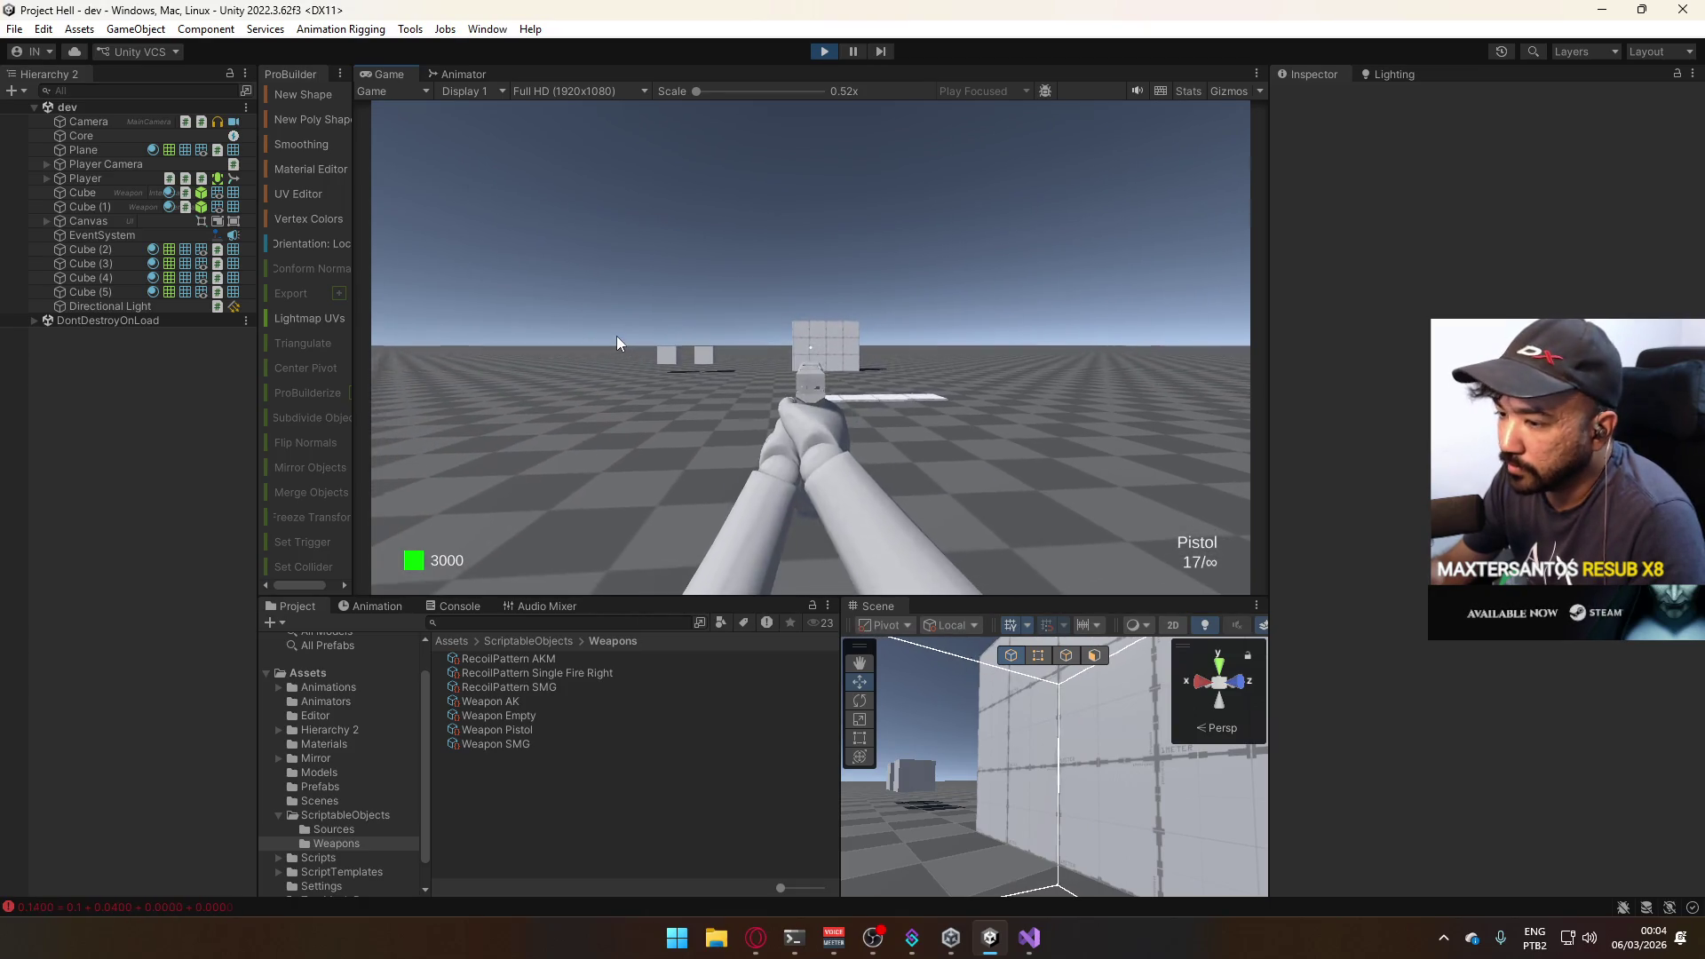
pyautogui.press('super')
pyautogui.press('super')
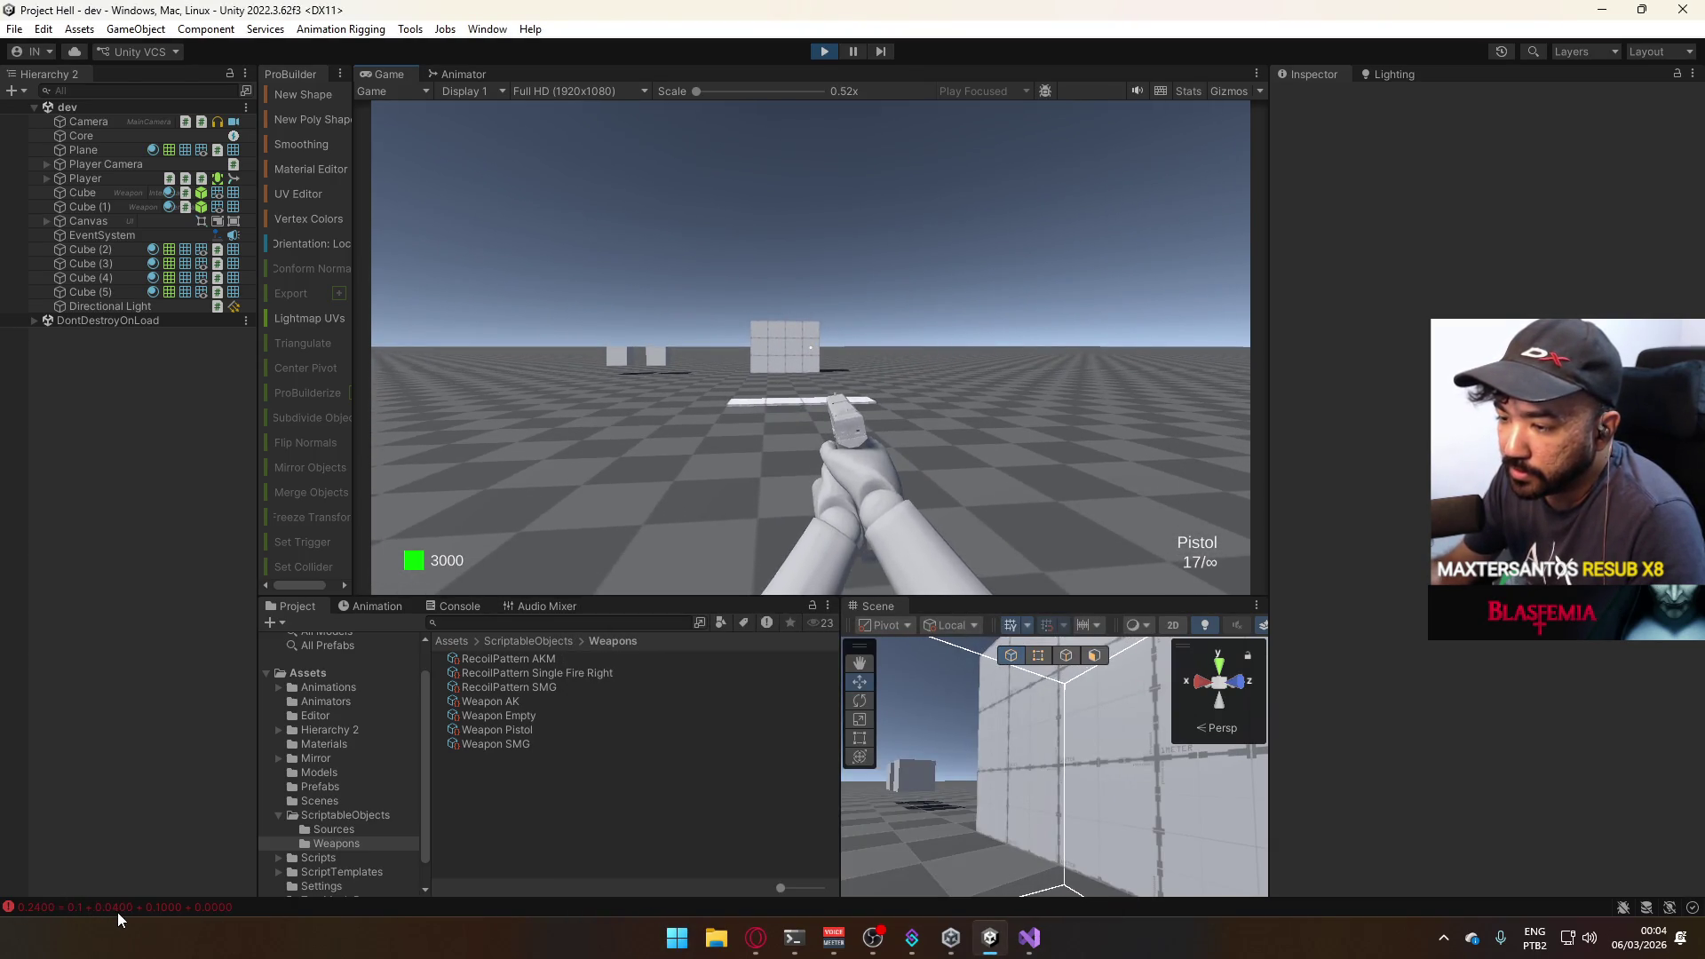
# Refocus the running game, then maximize the Game view from its tab menu.
pyautogui.press('super')
pyautogui.press('super')
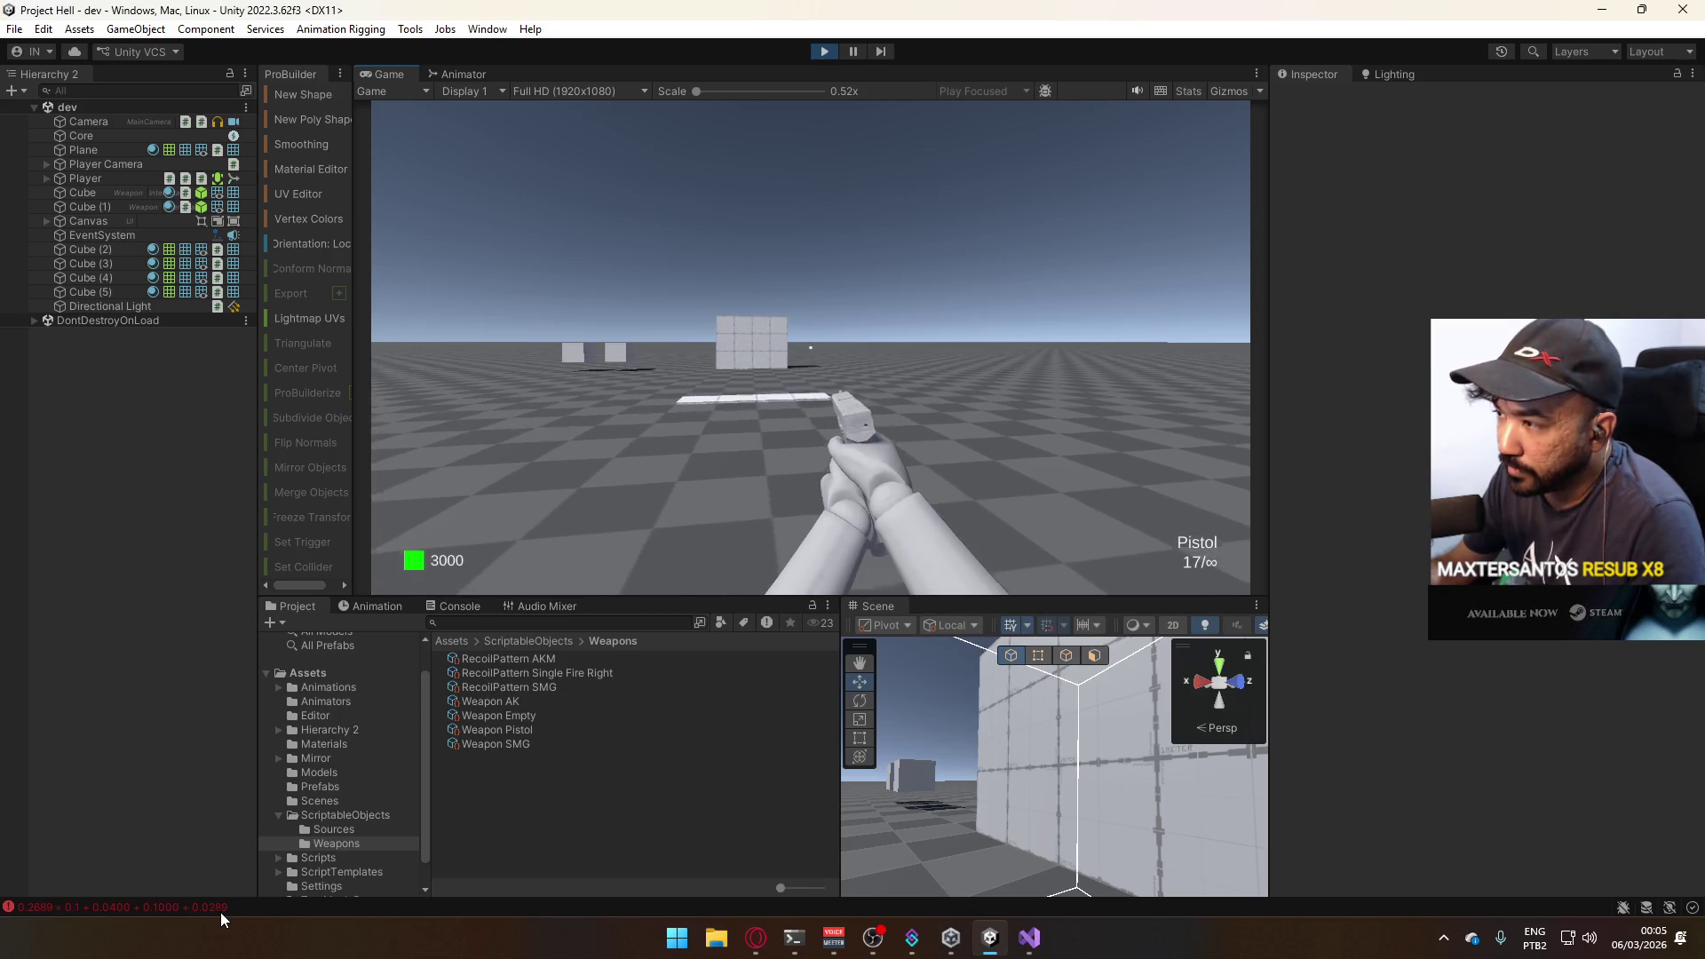
pyautogui.press('super')
pyautogui.click(683, 307)
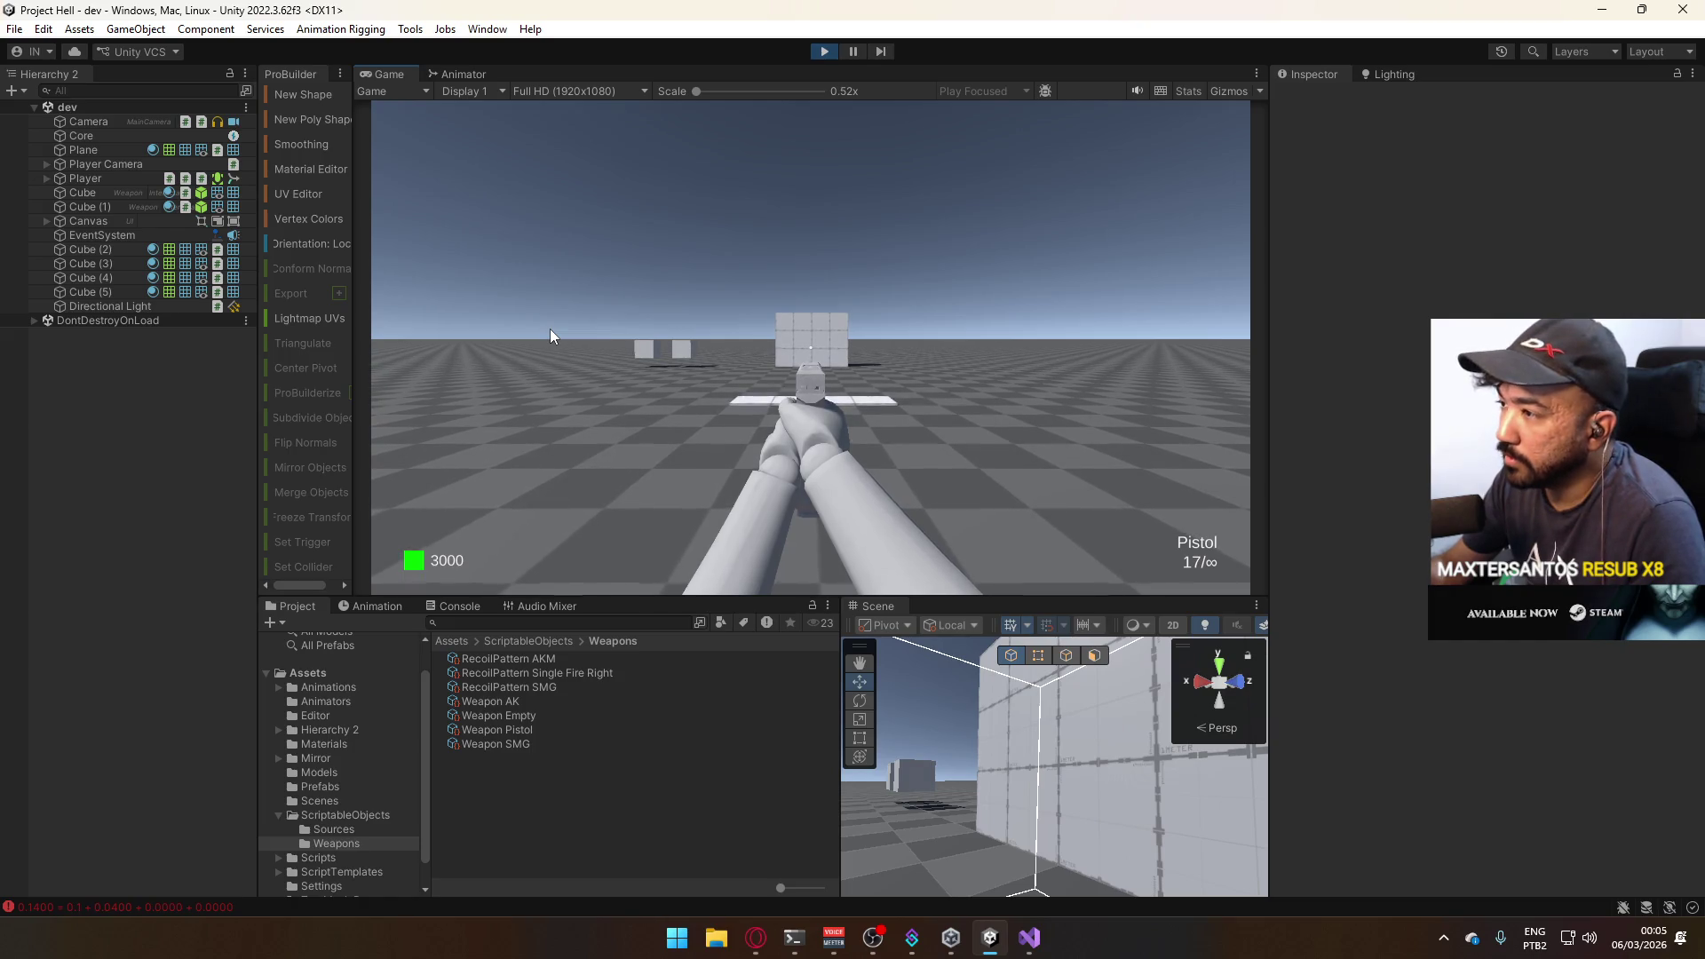
pyautogui.press('super')
pyautogui.press('super')
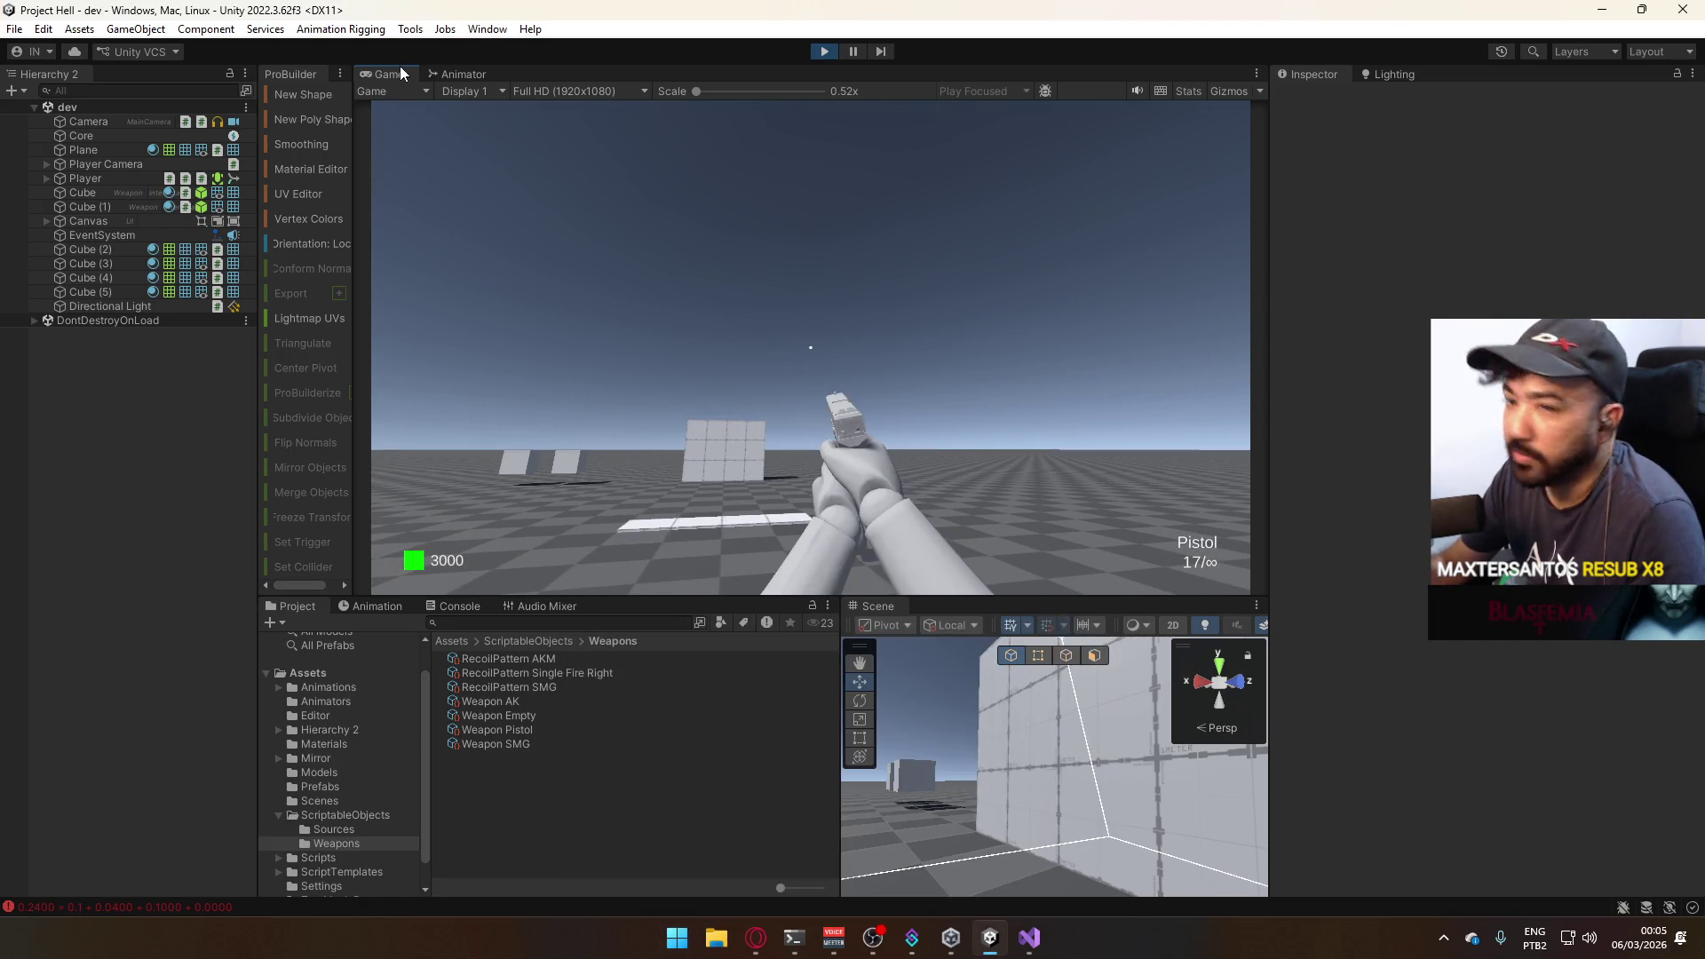
pyautogui.rightClick(397, 73)
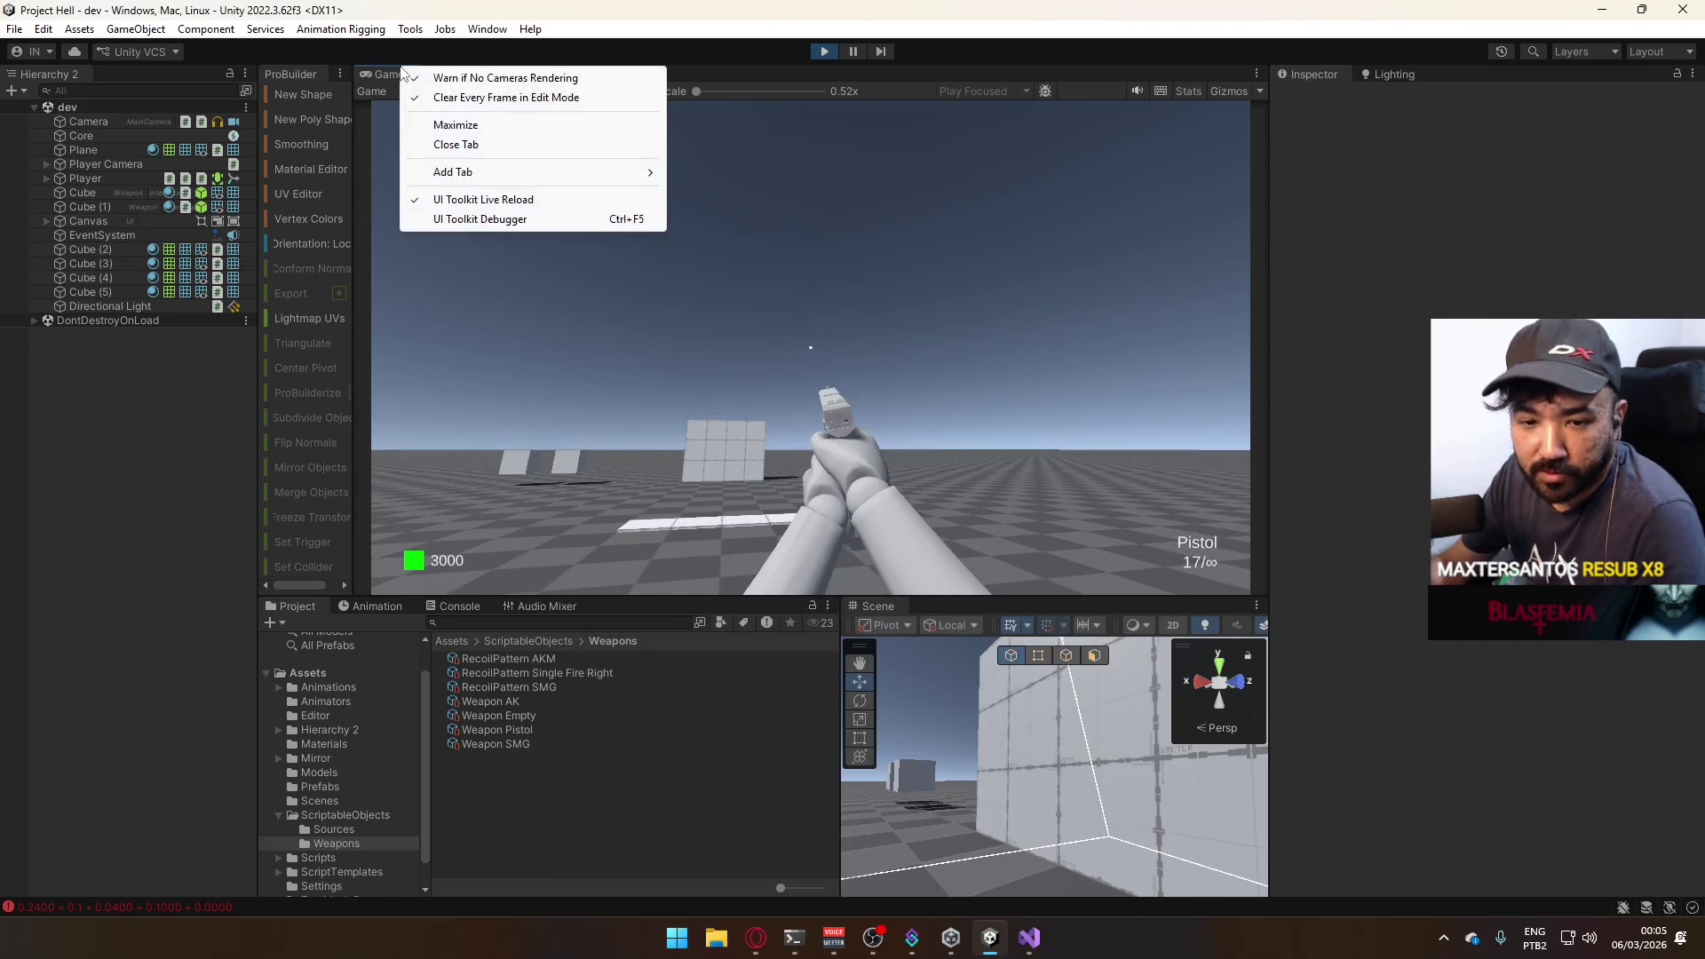
pyautogui.click(540, 126)
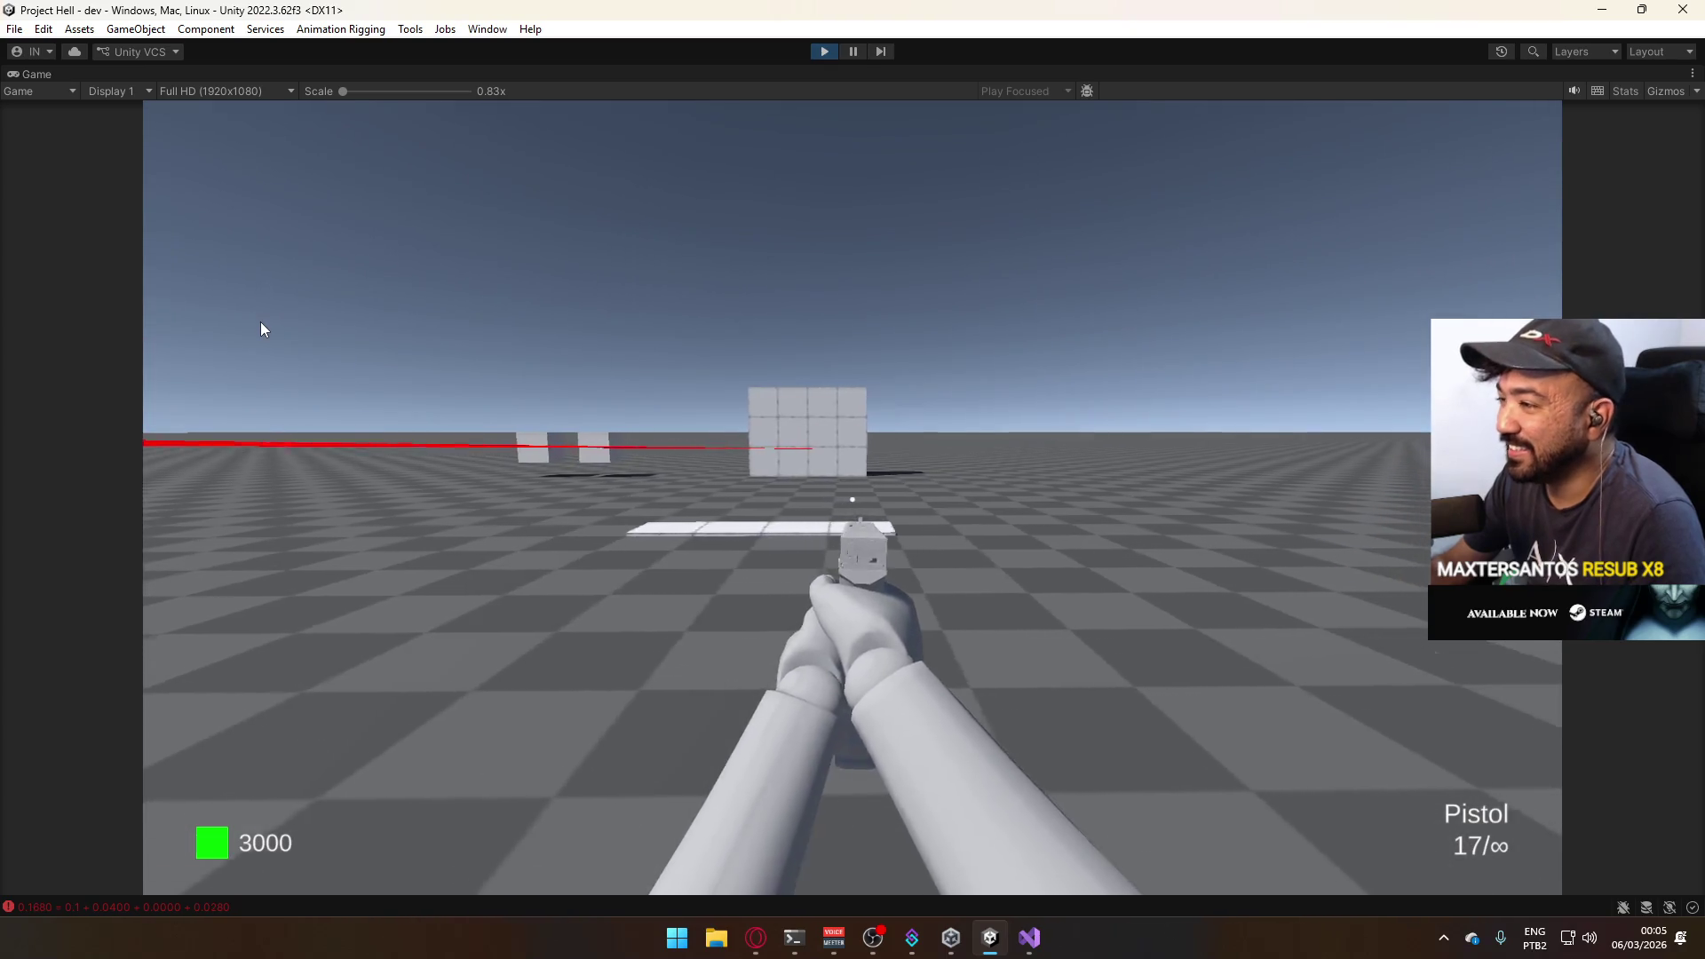
# Fire a pistol shot showing a red tracer line, then stop play mode with Ctrl+P.
pyautogui.press('super')
pyautogui.press('super')
pyautogui.click(571, 437)
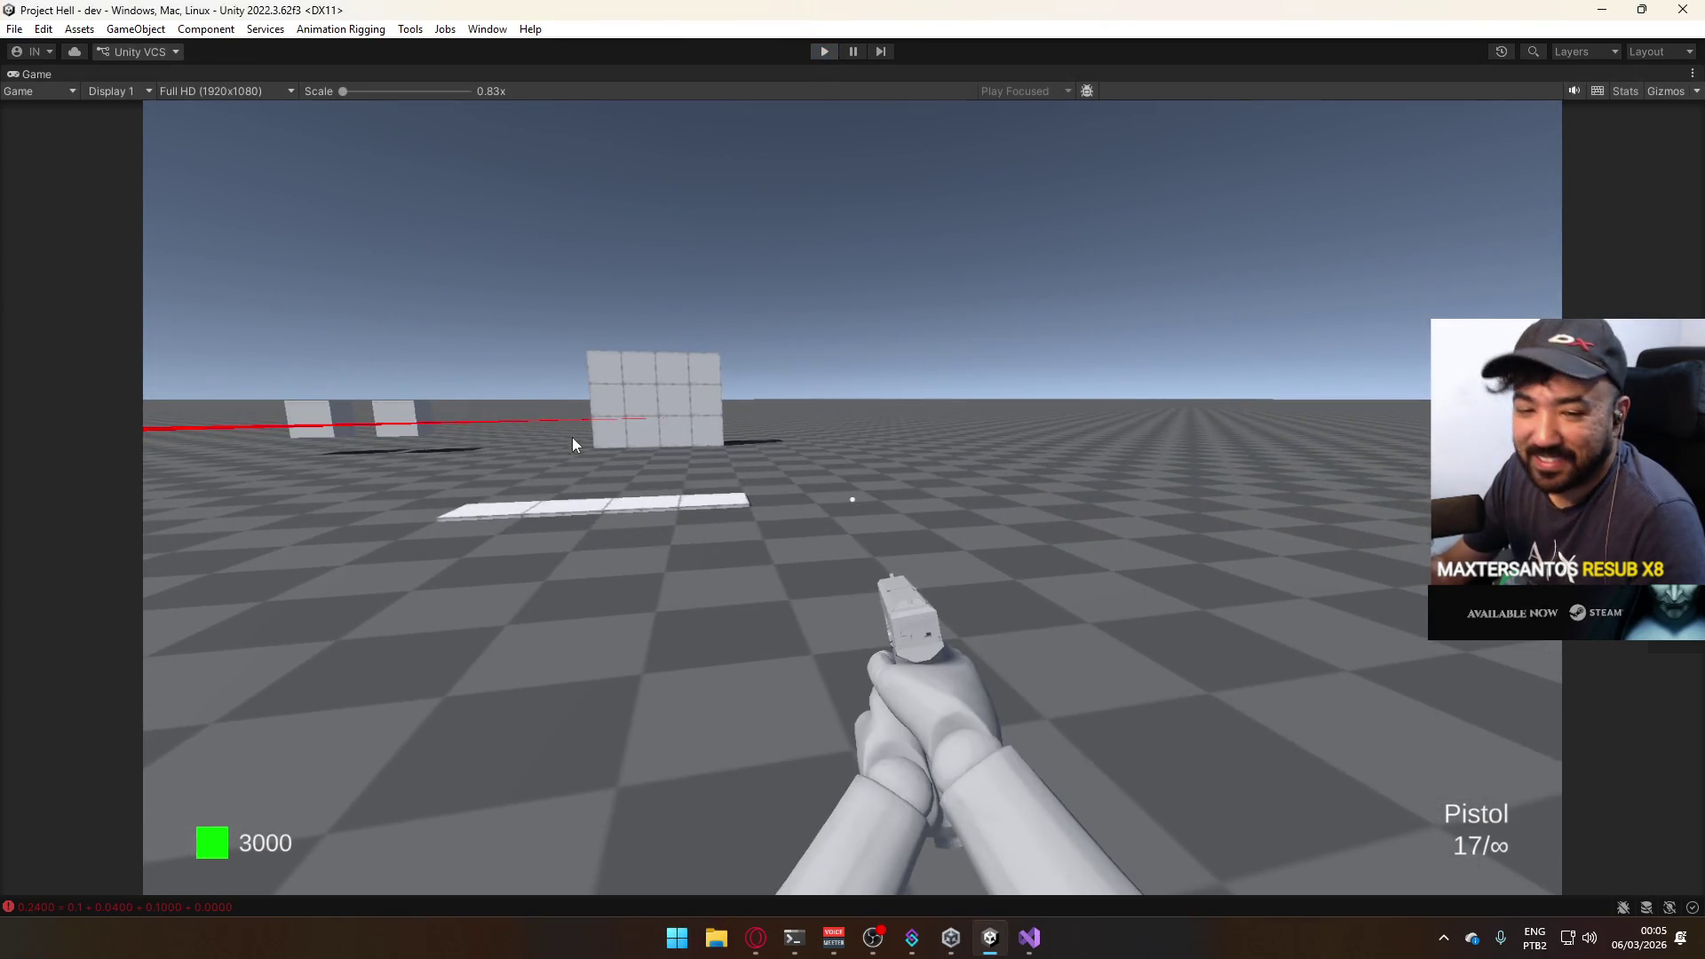
pyautogui.hotkey('ctrl', 'p')
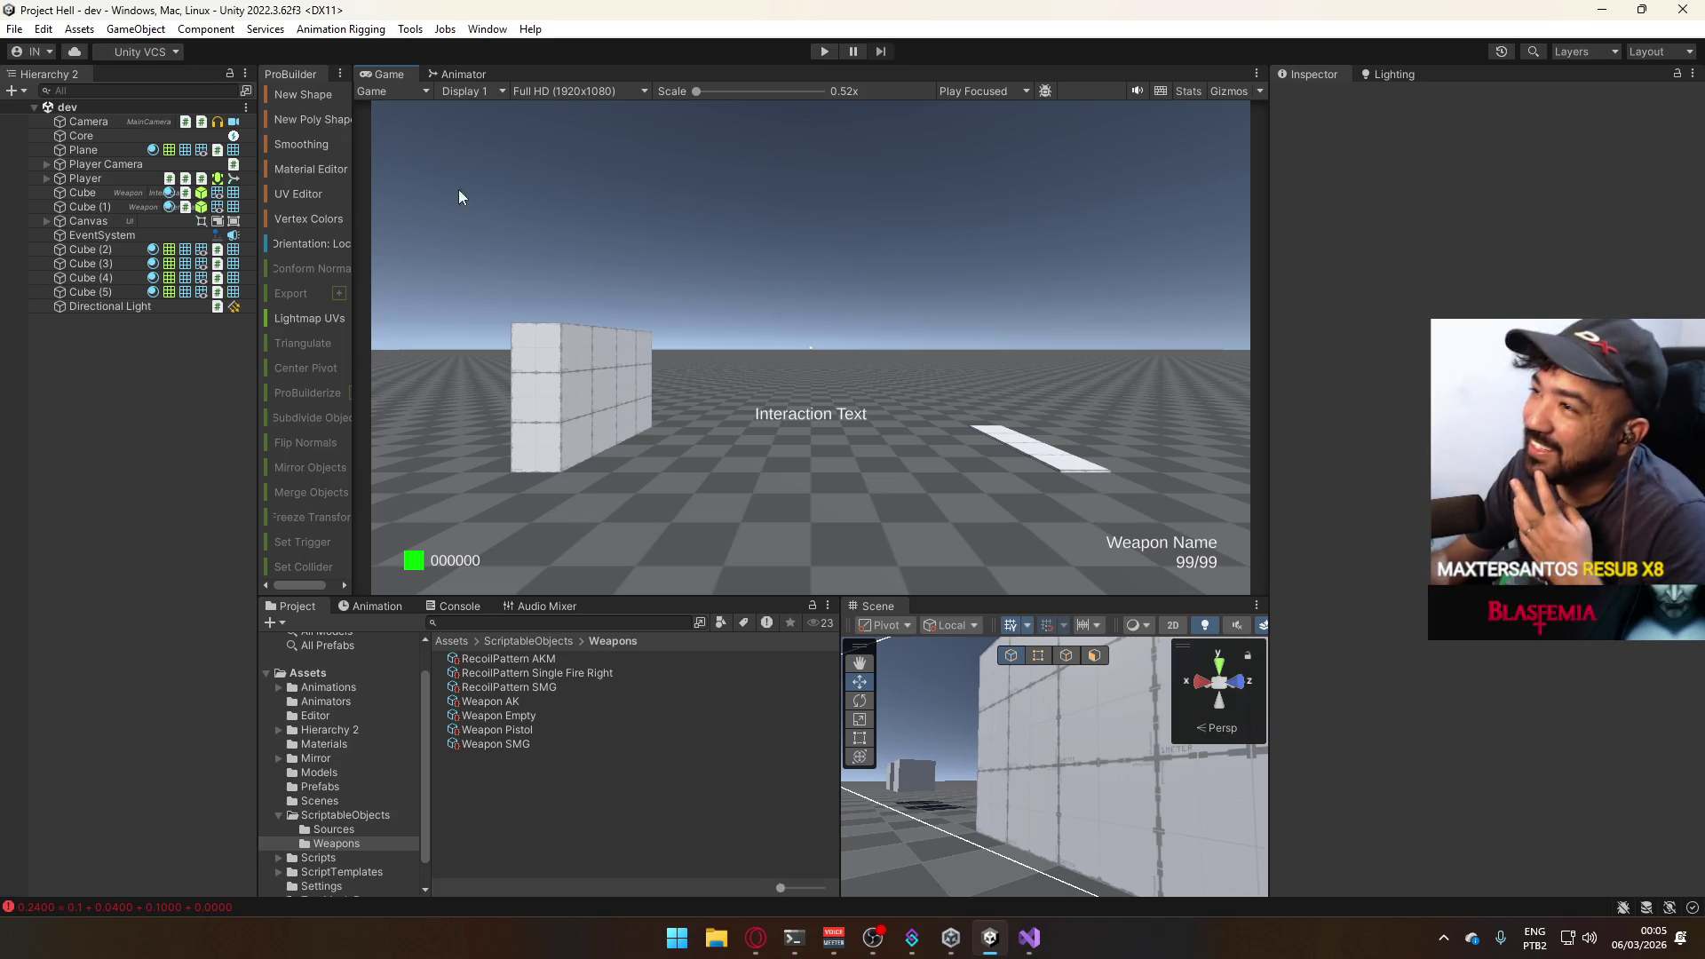
# Show the Animator graph, start play mode and switch to its Layers list (Base, Wobble, Recoil).
pyautogui.click(473, 73)
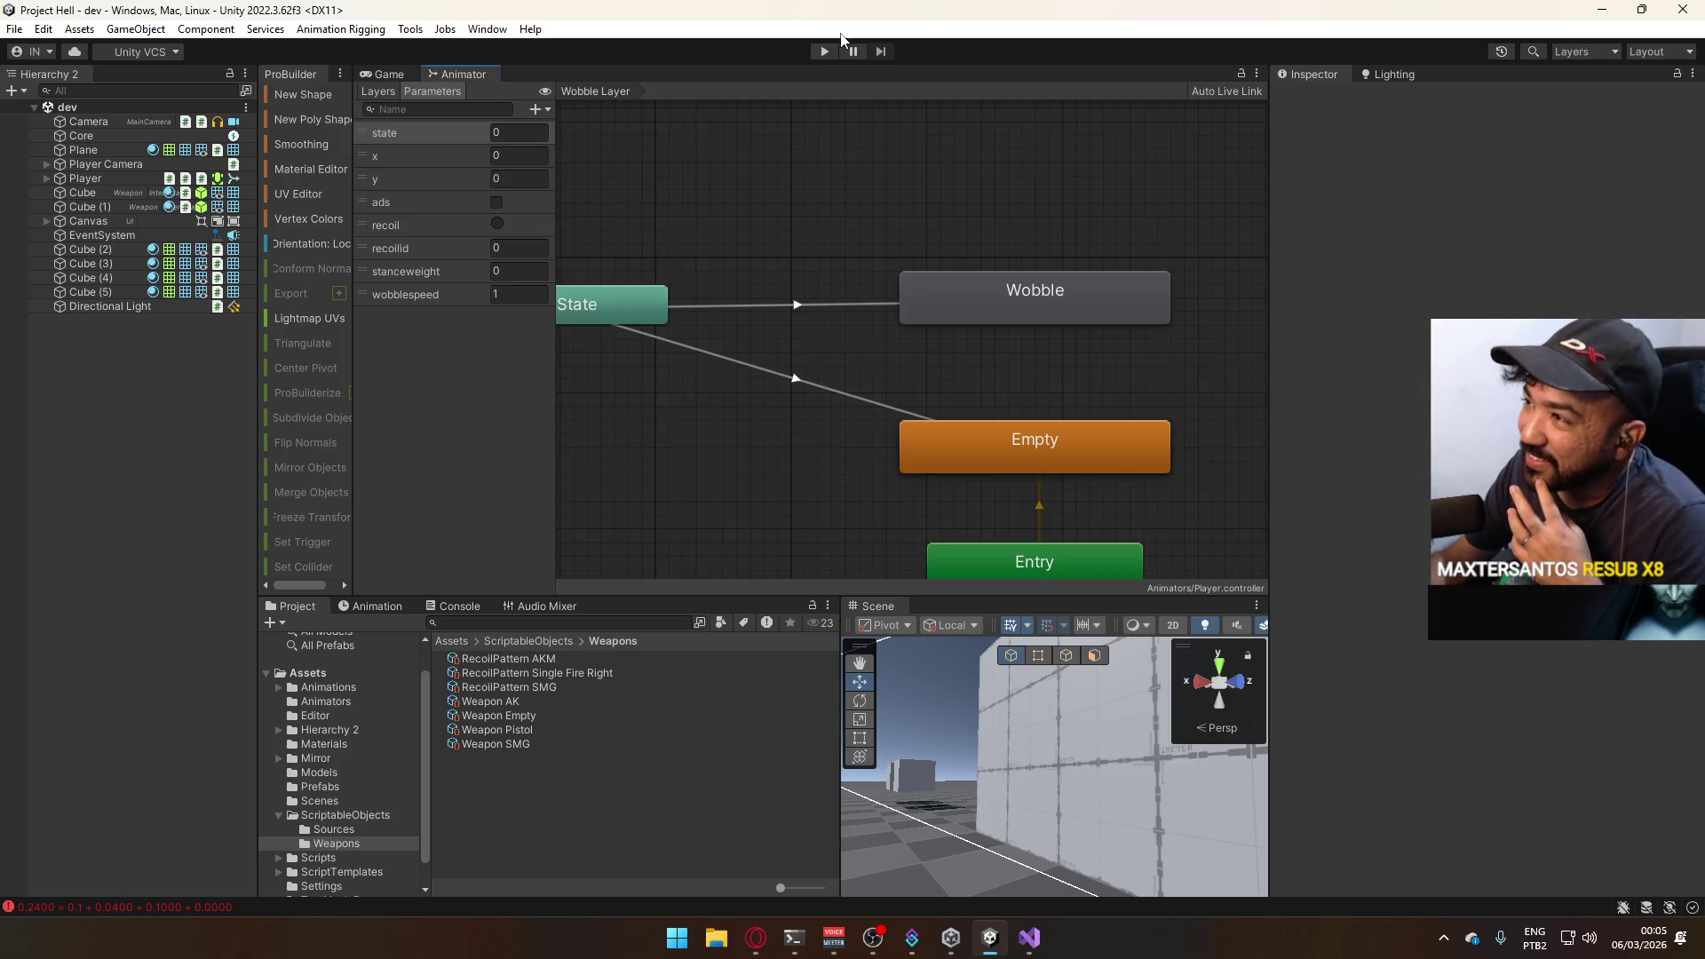
pyautogui.click(825, 52)
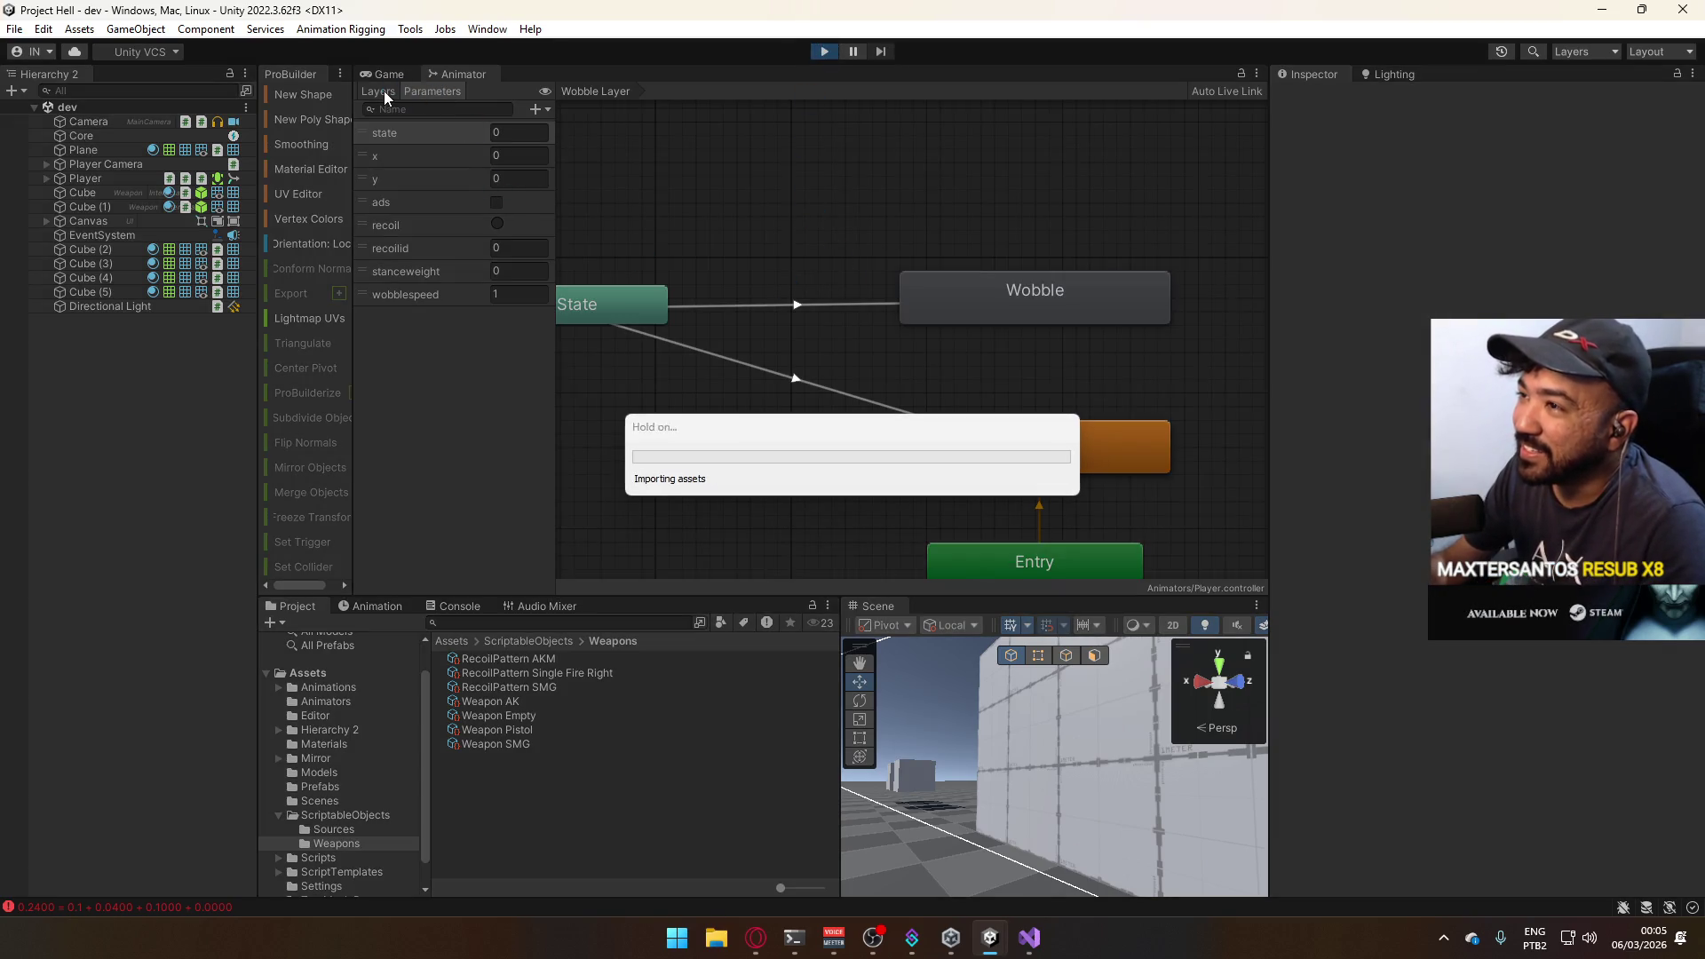
pyautogui.click(442, 69)
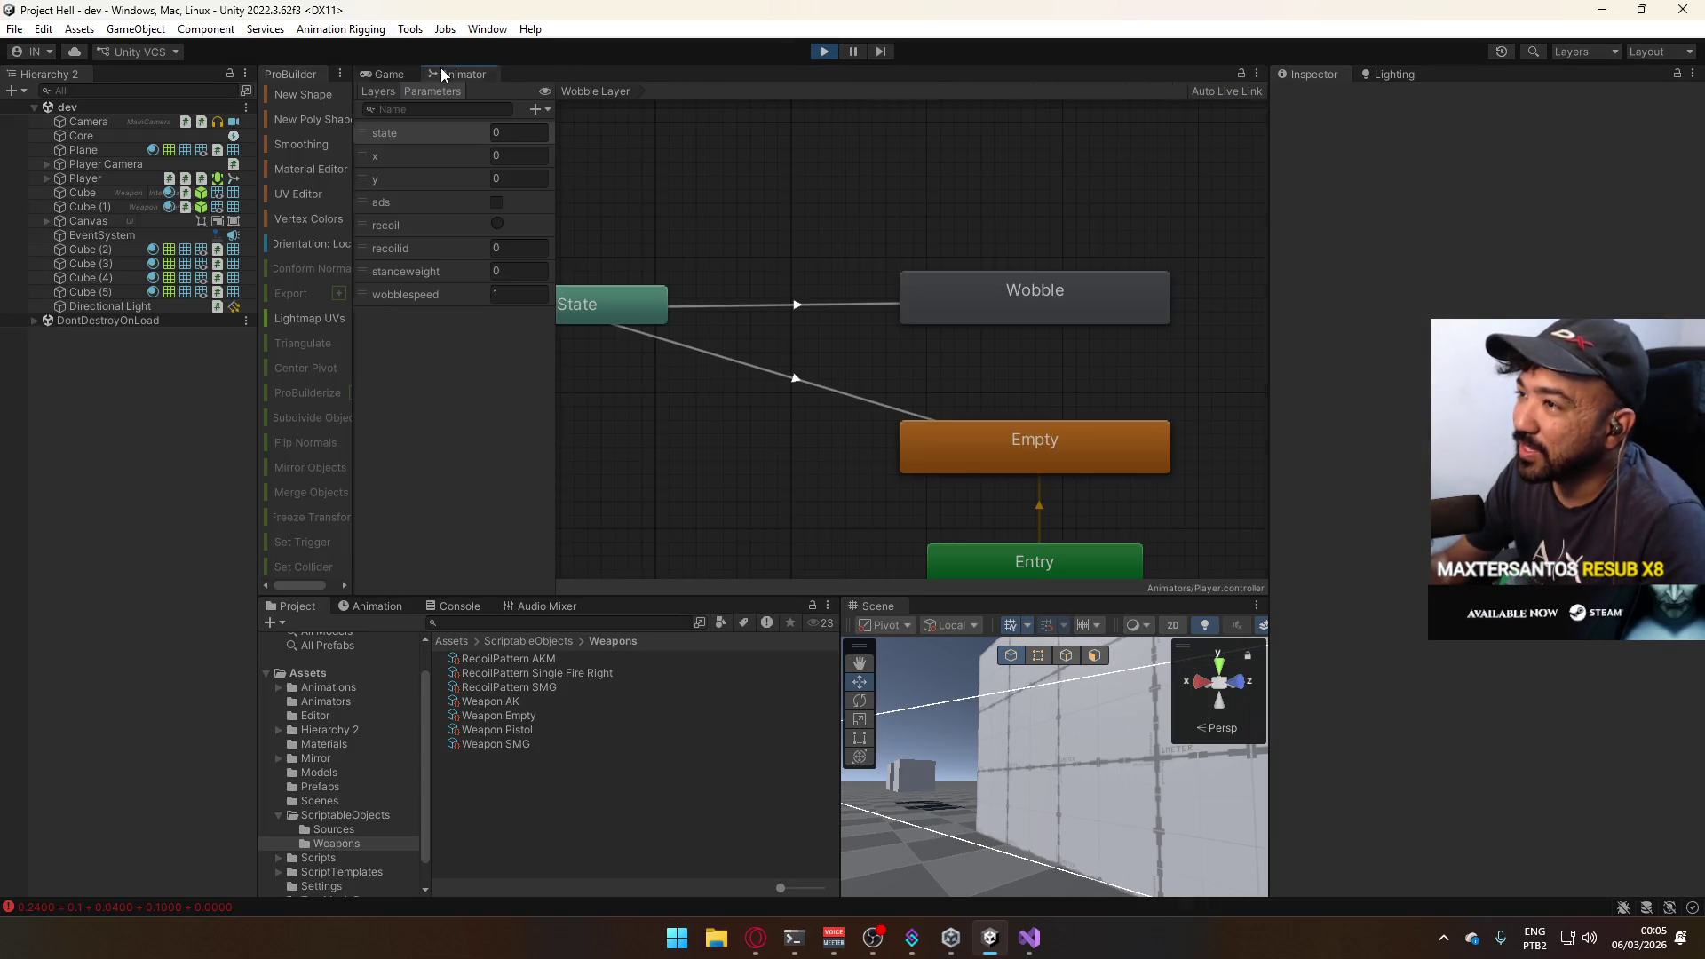
pyautogui.click(381, 93)
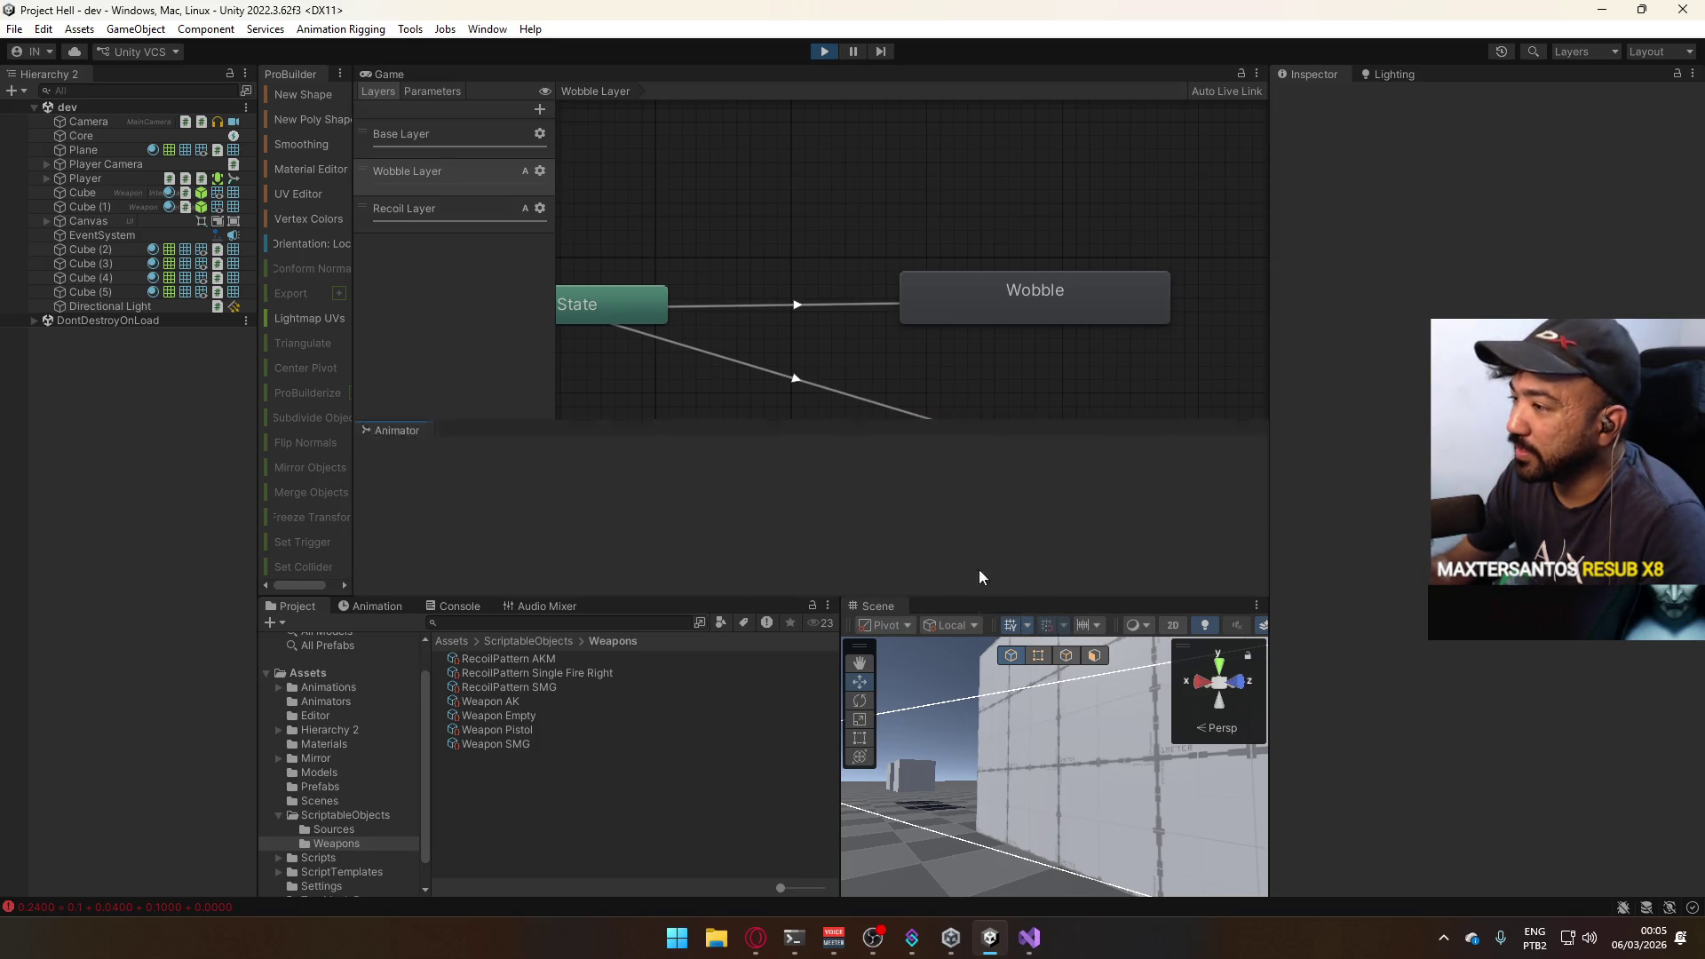
pyautogui.moveTo(474, 69); pyautogui.dragTo(499, 81)
# Dock the Game view beside the Scene view and fire the pistol to spawn Projectile clones.
pyautogui.click(386, 74)
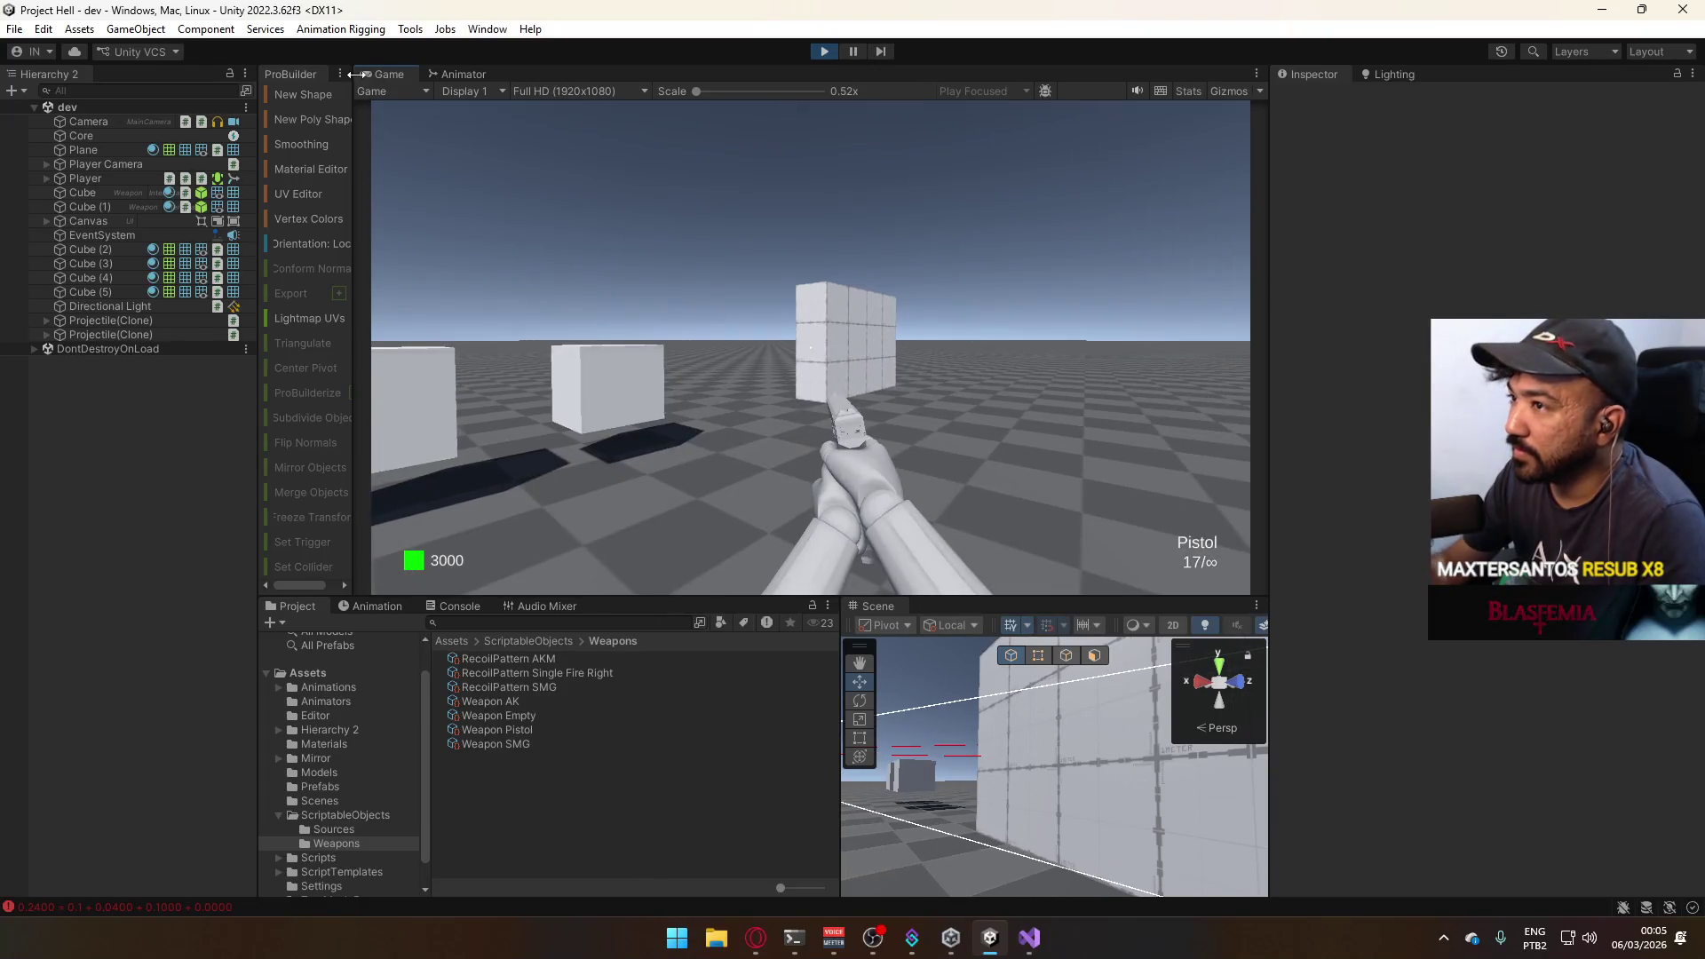
pyautogui.moveTo(379, 76); pyautogui.dragTo(964, 624)
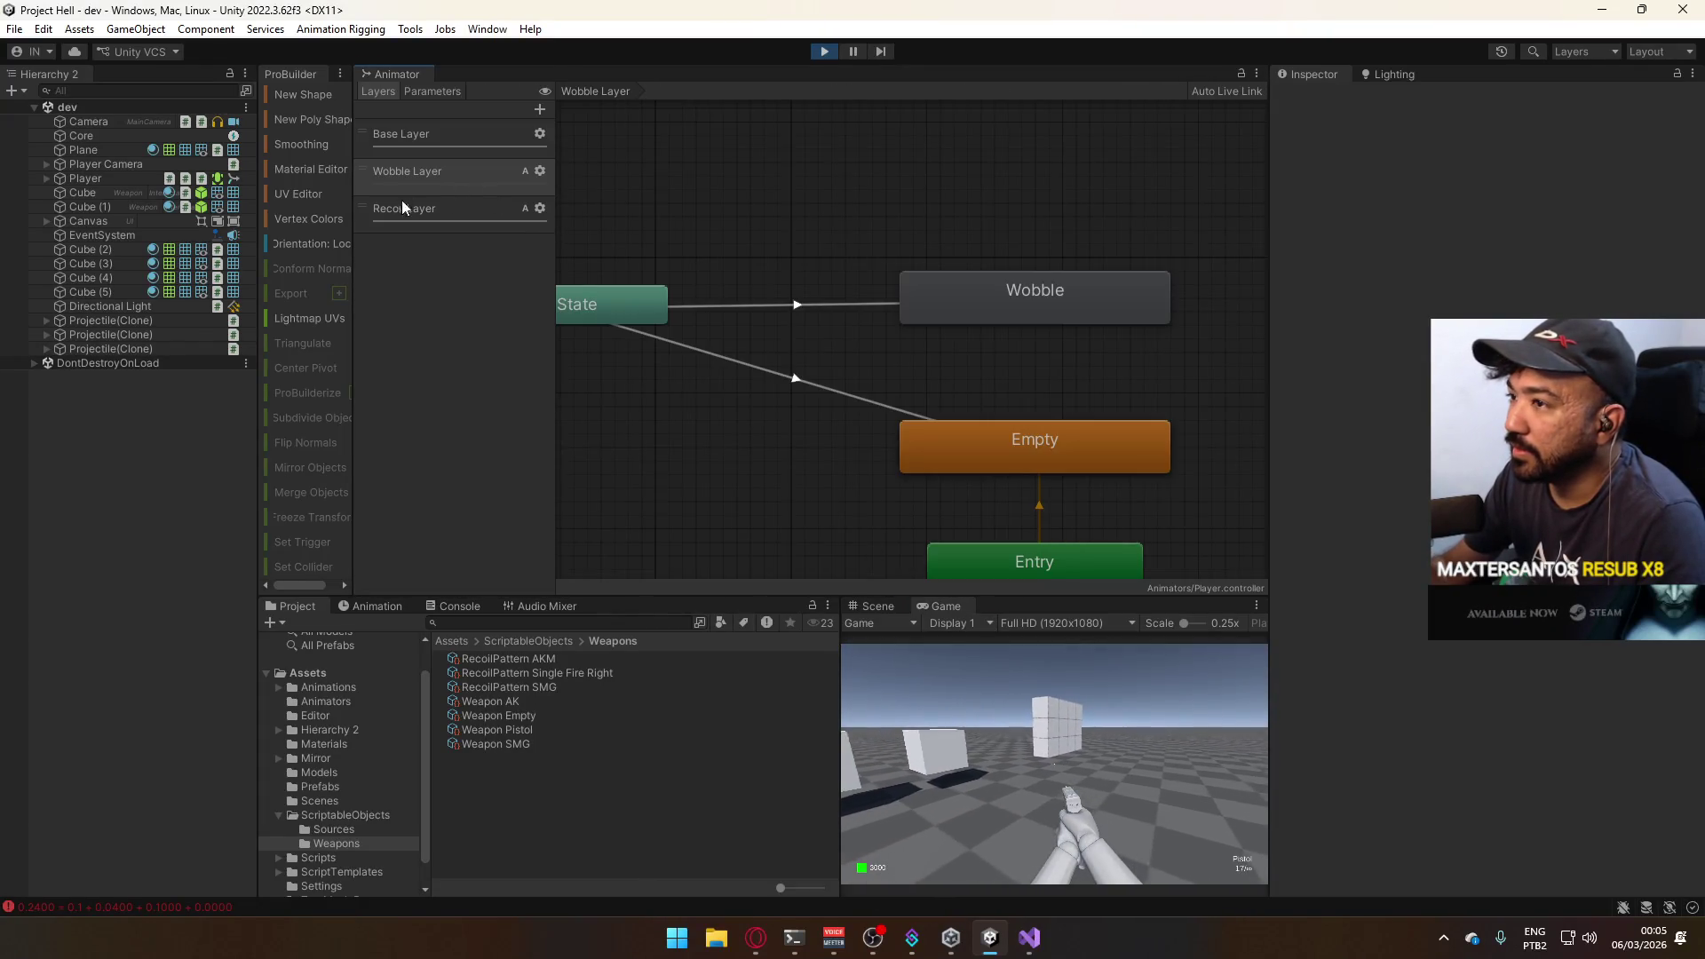
pyautogui.click(1084, 730)
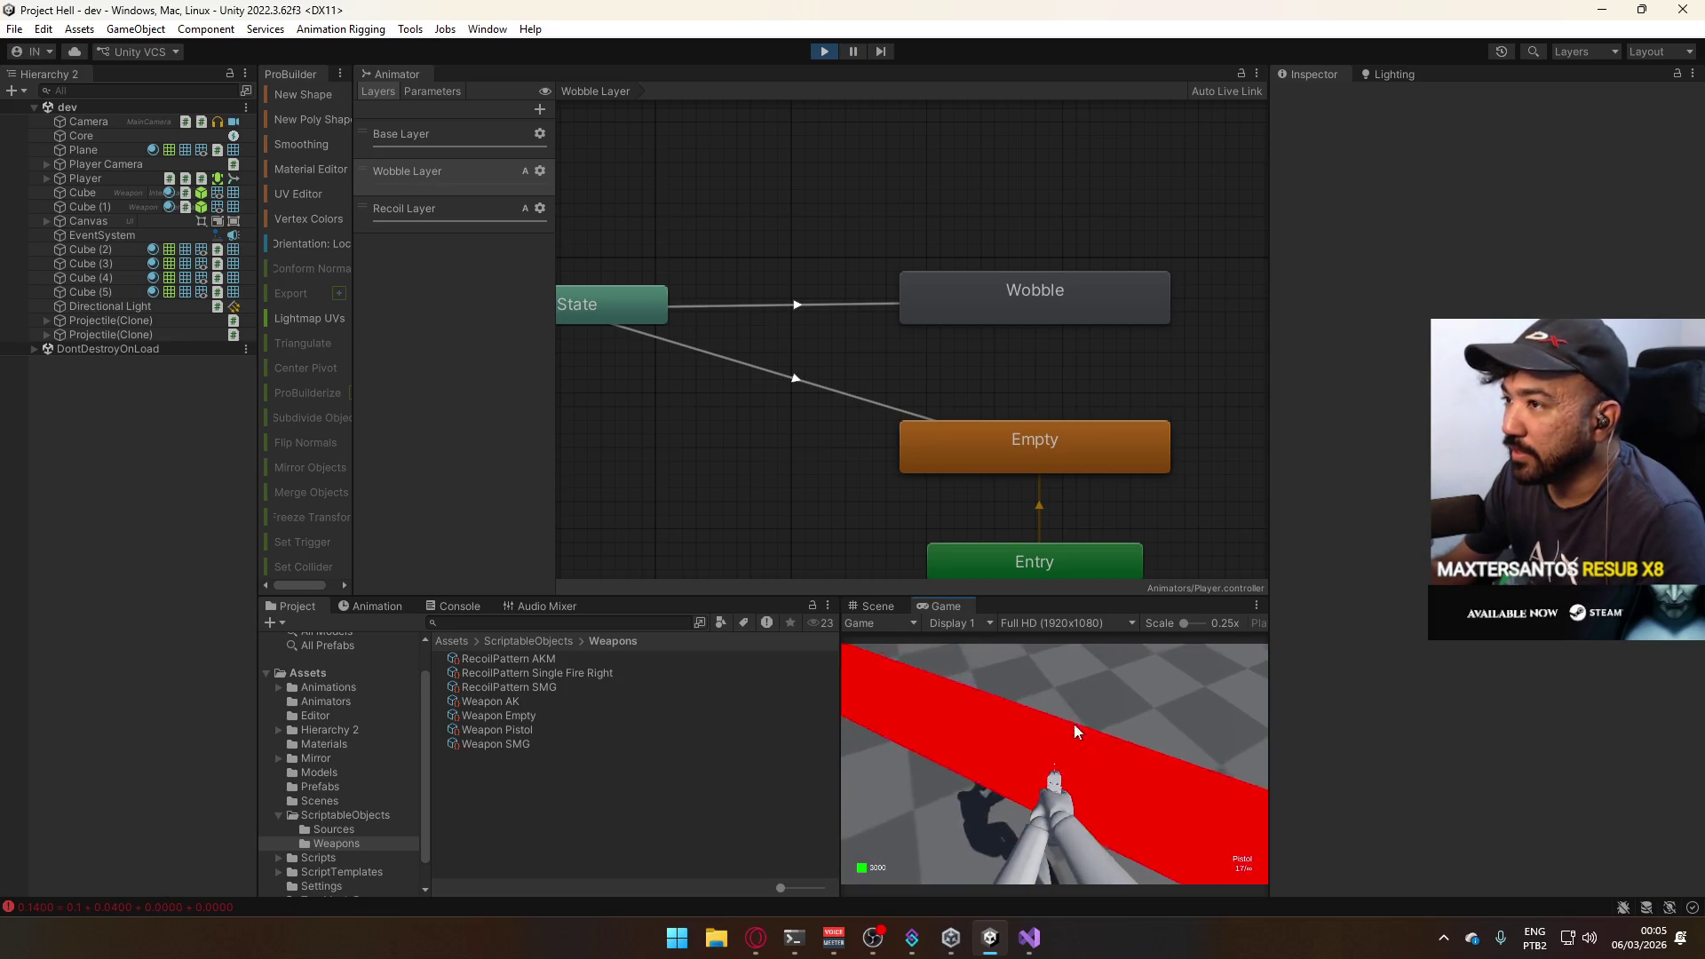
# Select the Player object and move in game to watch its animator states react.
pyautogui.click(84, 179)
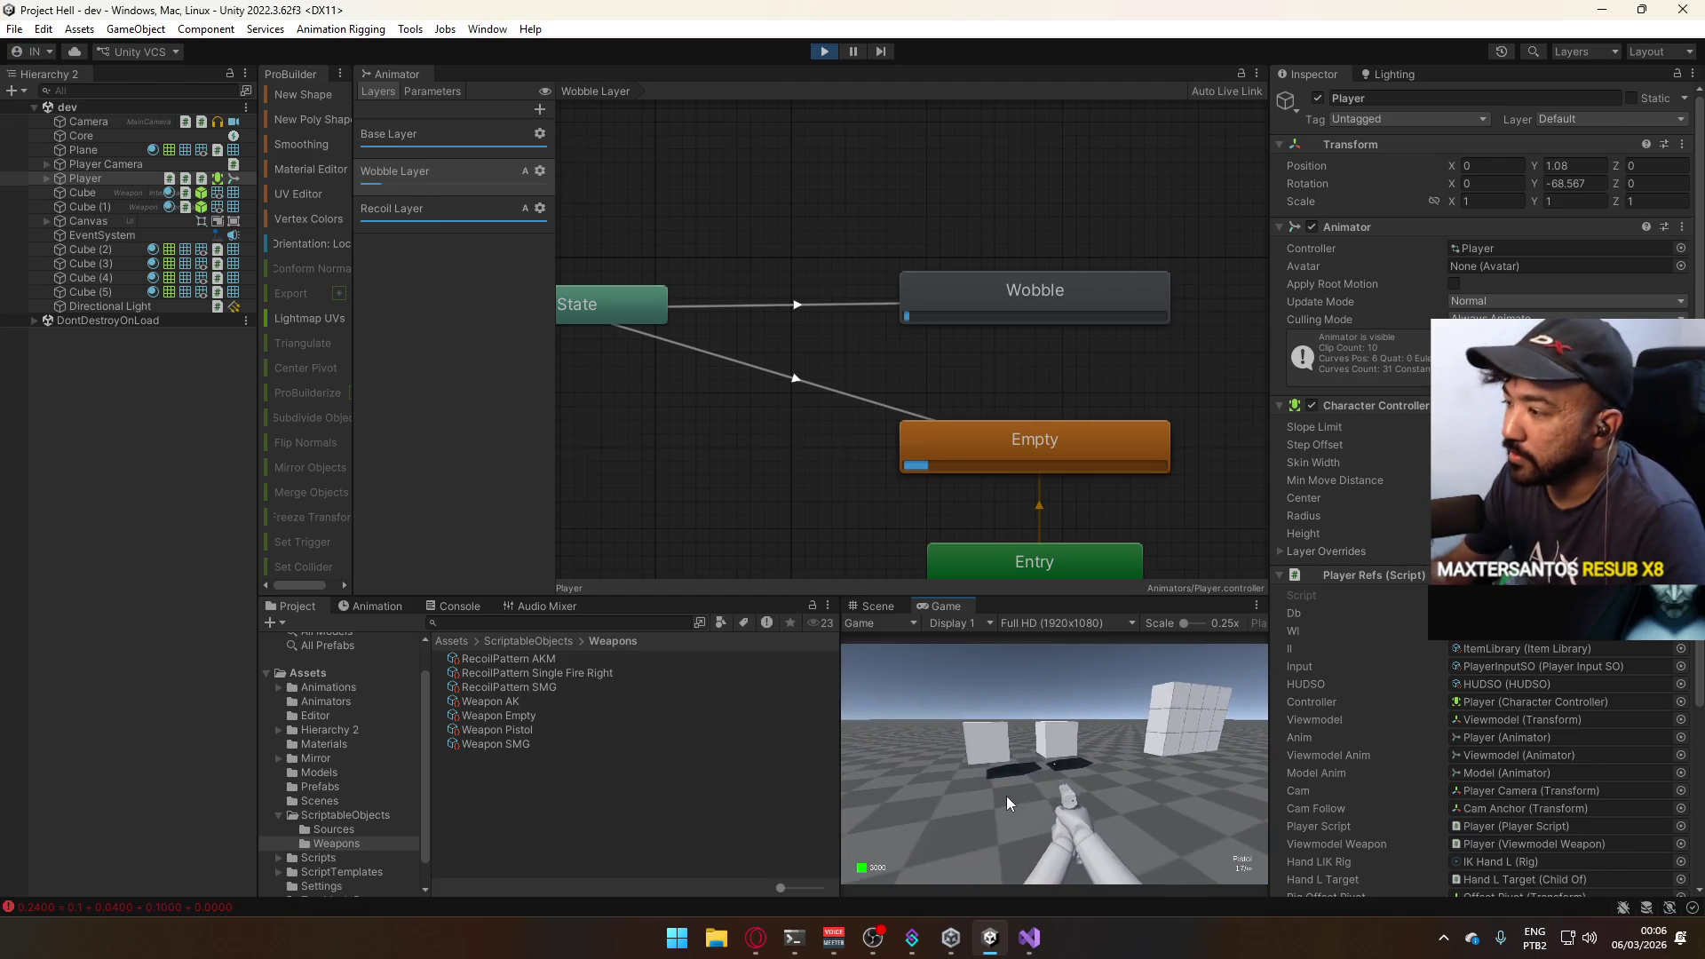
pyautogui.press('s')
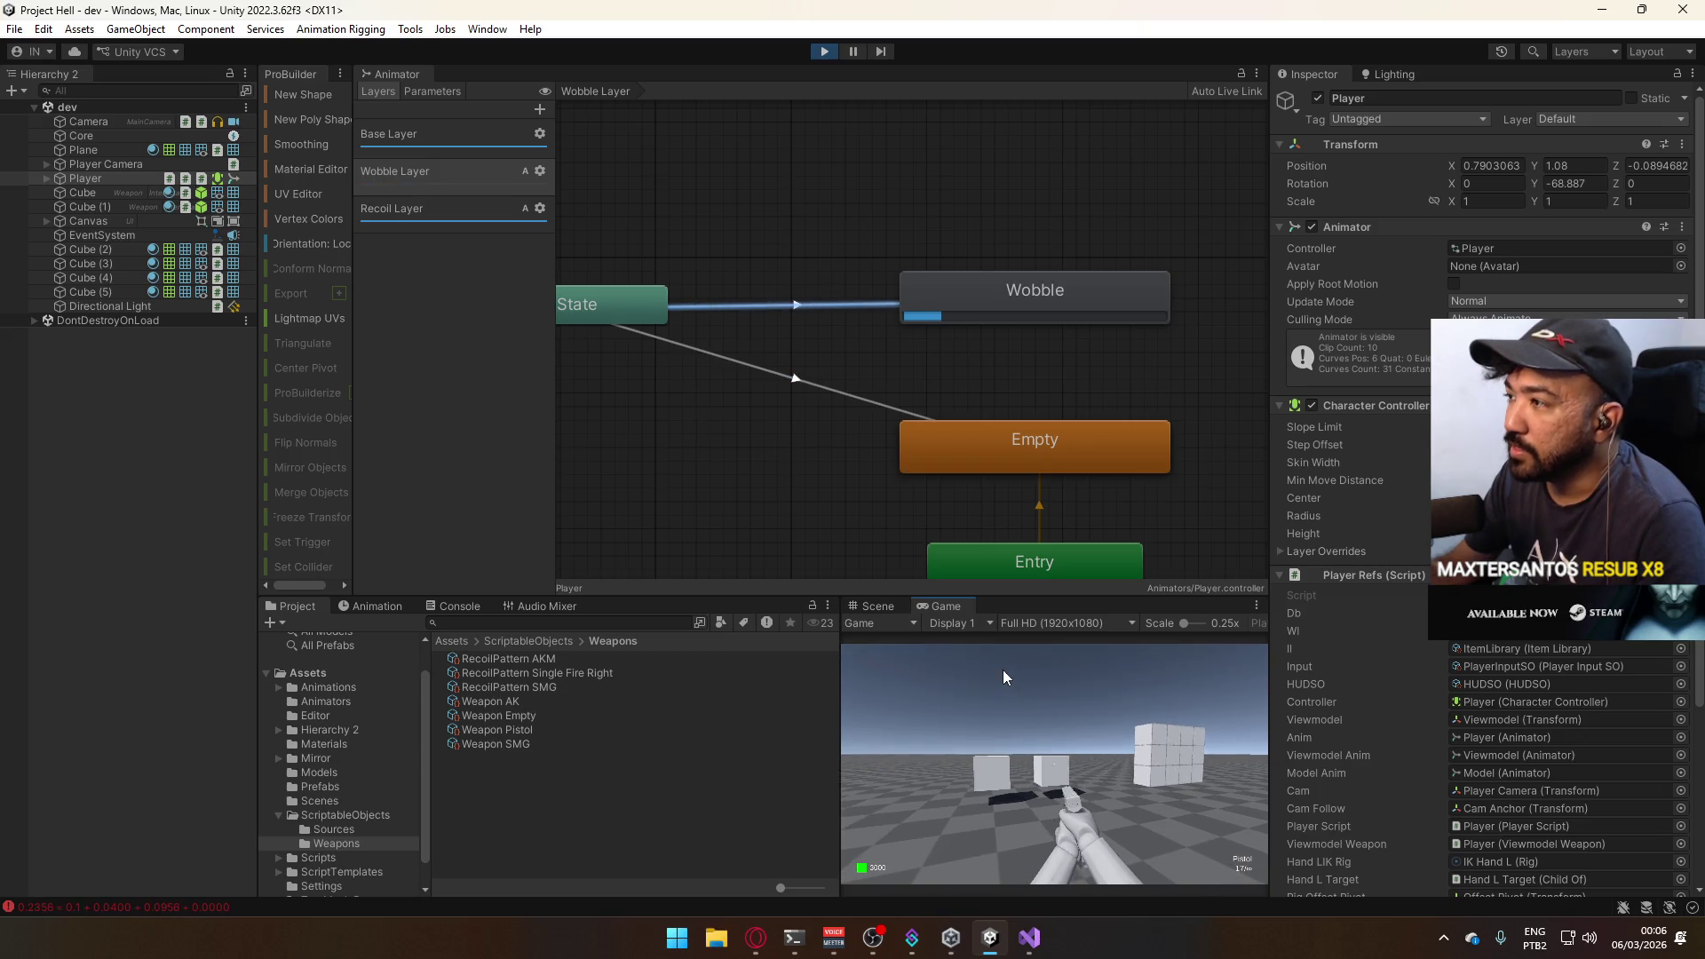
pyautogui.press('super')
# Open the Wobble state's clip and select the Player@Wobble asset.
pyautogui.click(1018, 294)
pyautogui.doubleClick(1019, 295)
pyautogui.click(500, 801)
# Show Player@Wobble's Cam Anchor position channels as curves, then return to the Animators folder.
pyautogui.click(374, 606)
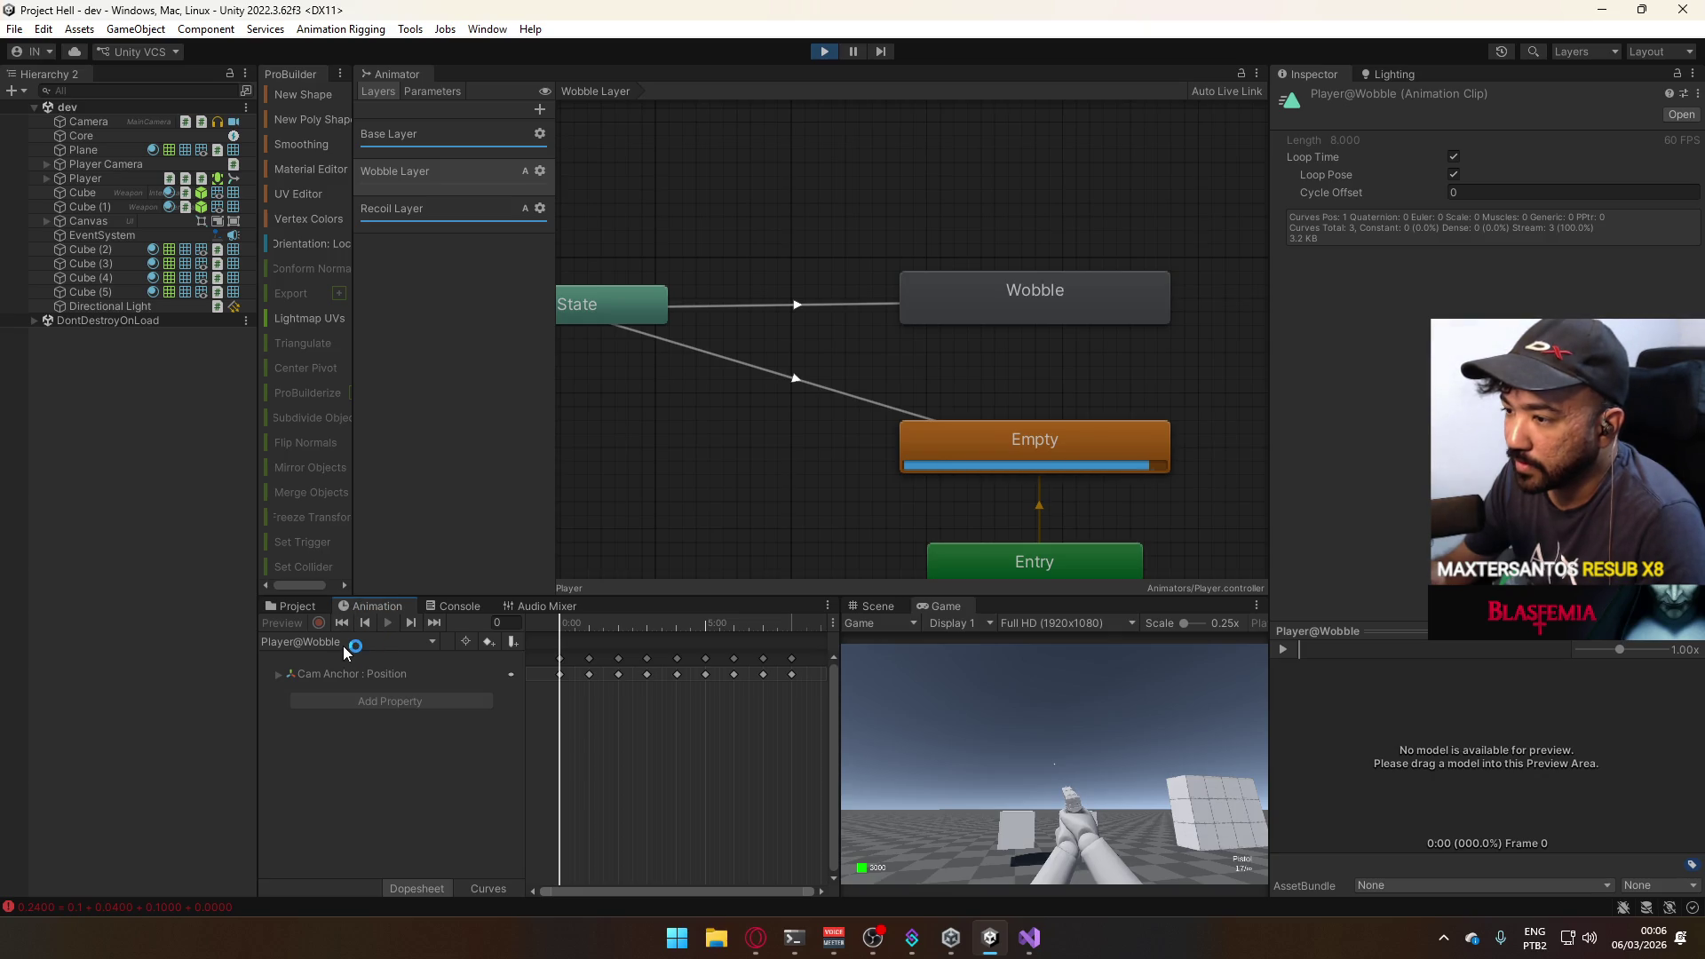
pyautogui.click(277, 674)
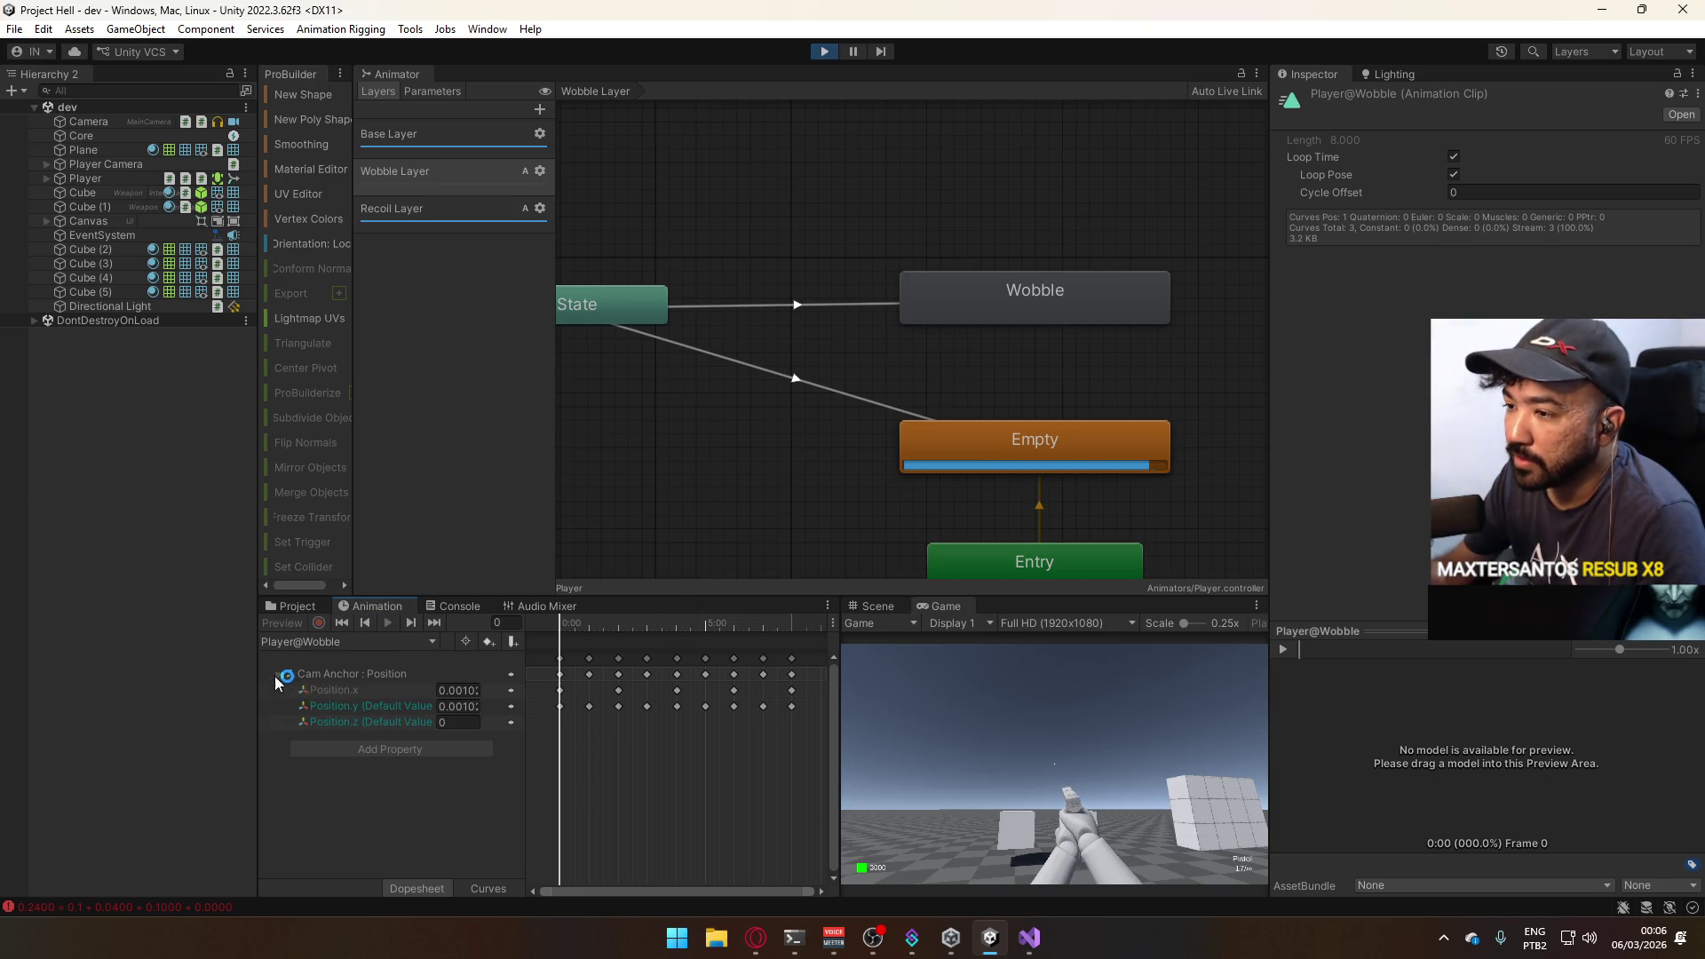
pyautogui.click(488, 889)
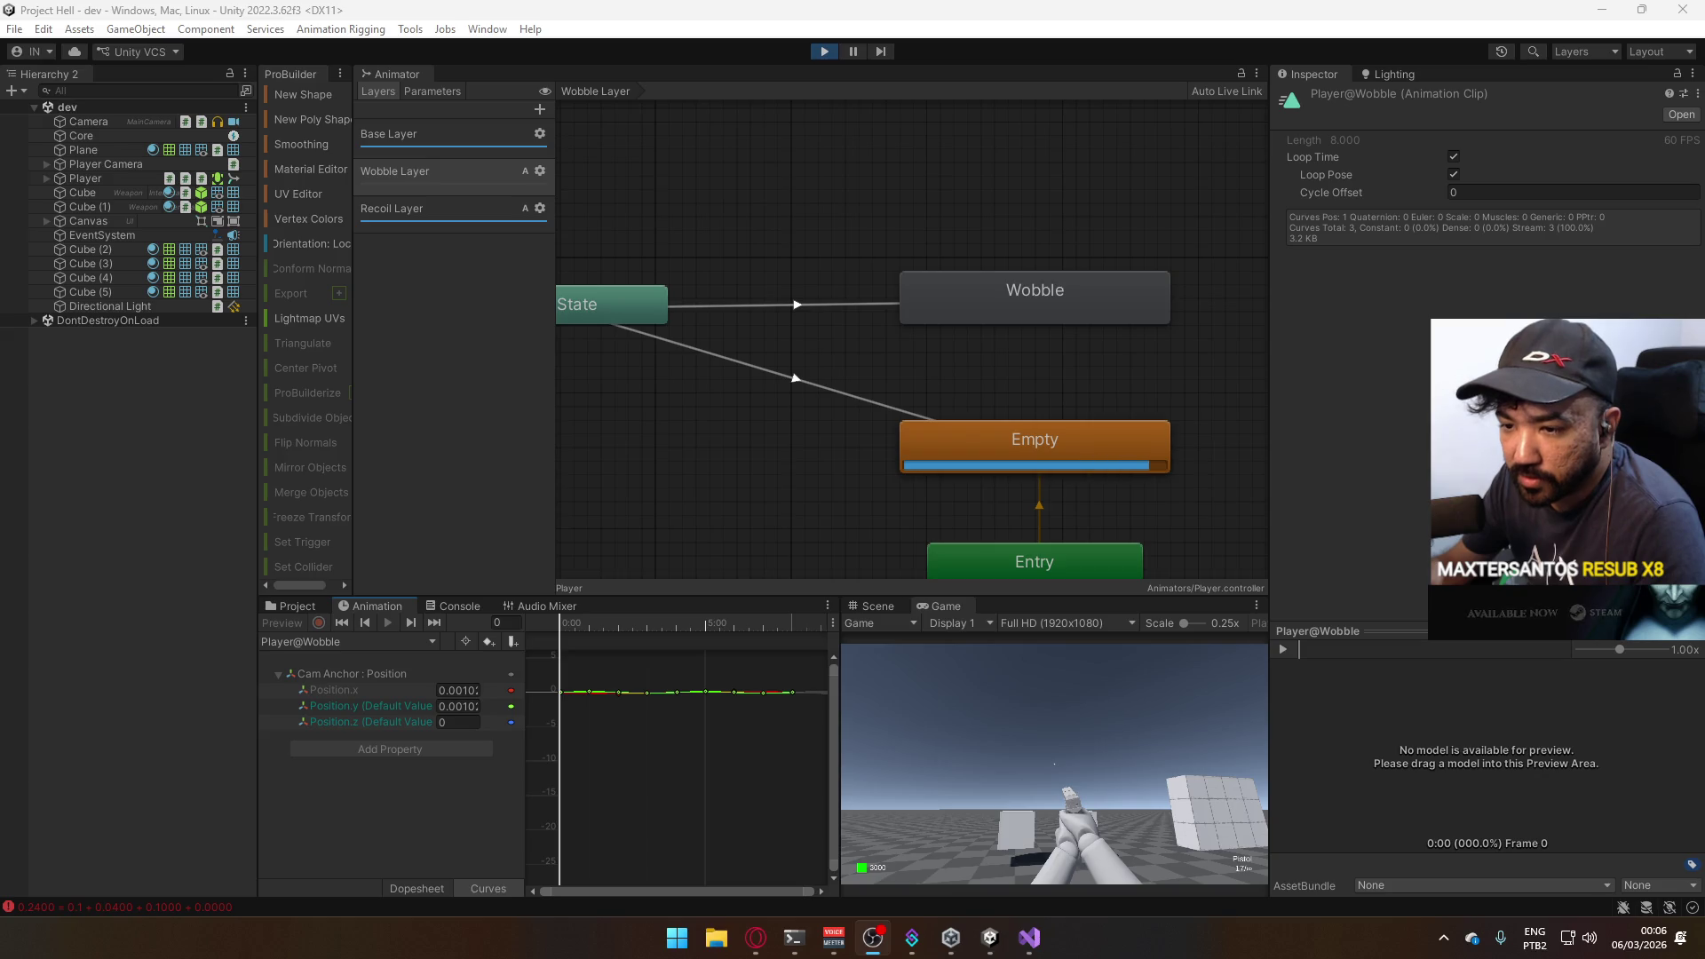
pyautogui.moveTo(828, 872)
pyautogui.mouseDown()
pyautogui.moveTo(833, 697)
pyautogui.moveTo(834, 796)
pyautogui.mouseUp()
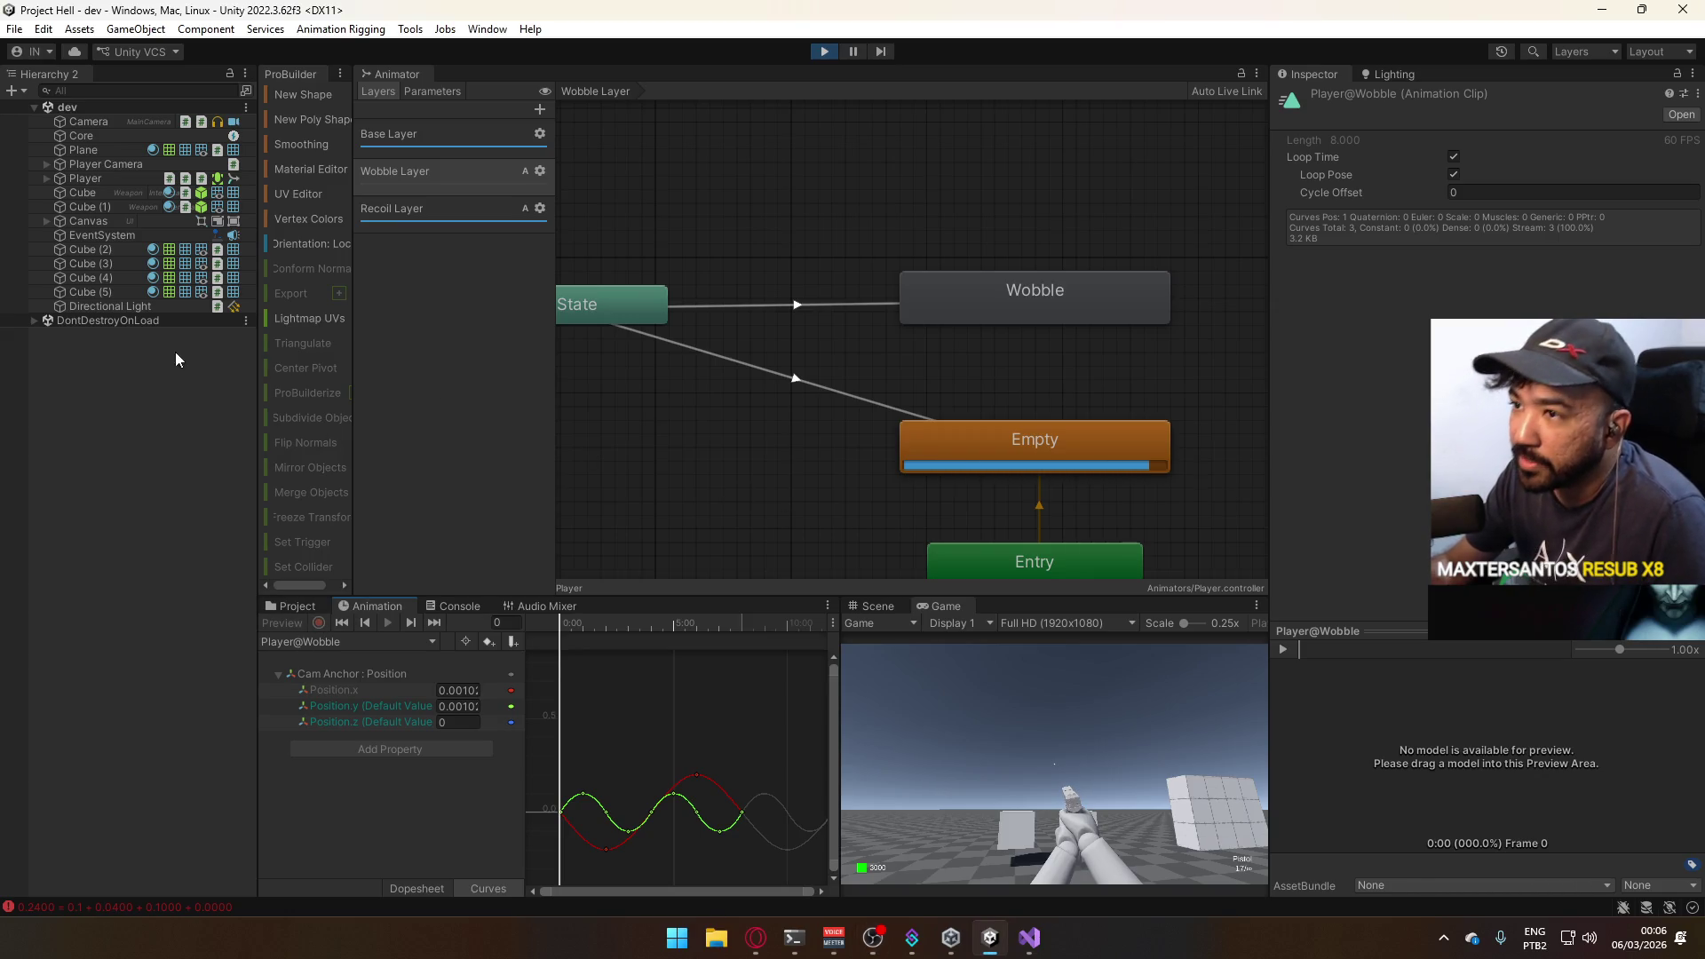
pyautogui.click(295, 605)
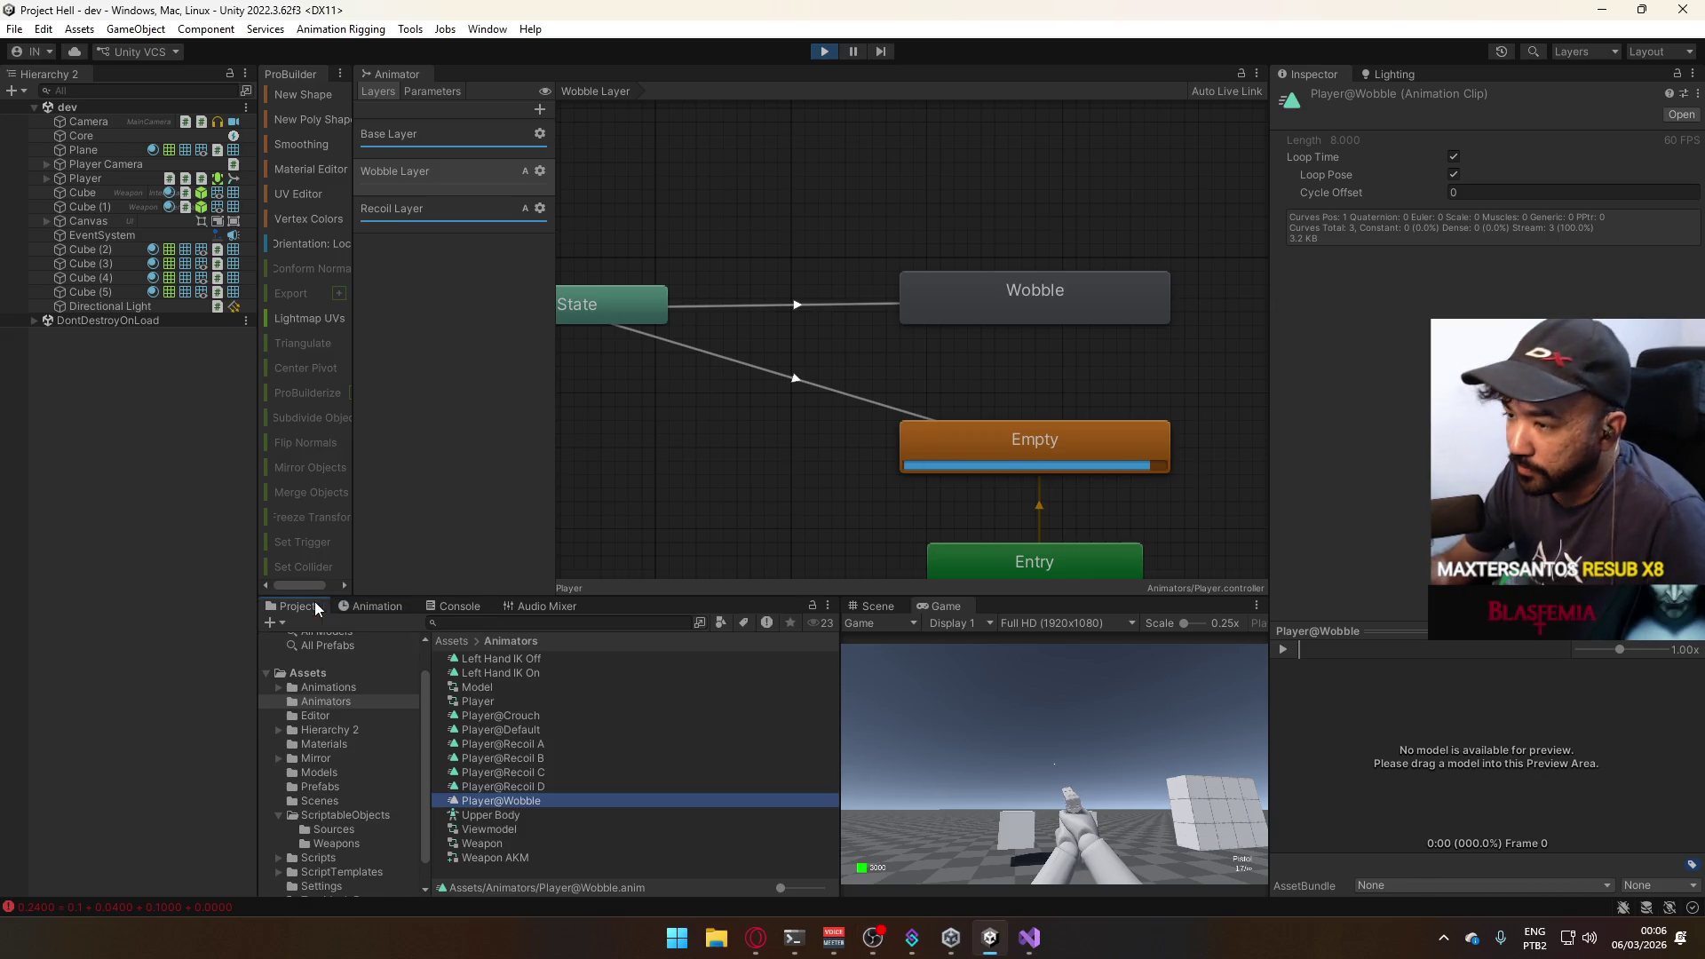
# Select the Player@Recoil A clip, inspect the peak keyframe of its Cam Anchor rotation curve, and return to the Animators folder.
pyautogui.click(531, 742)
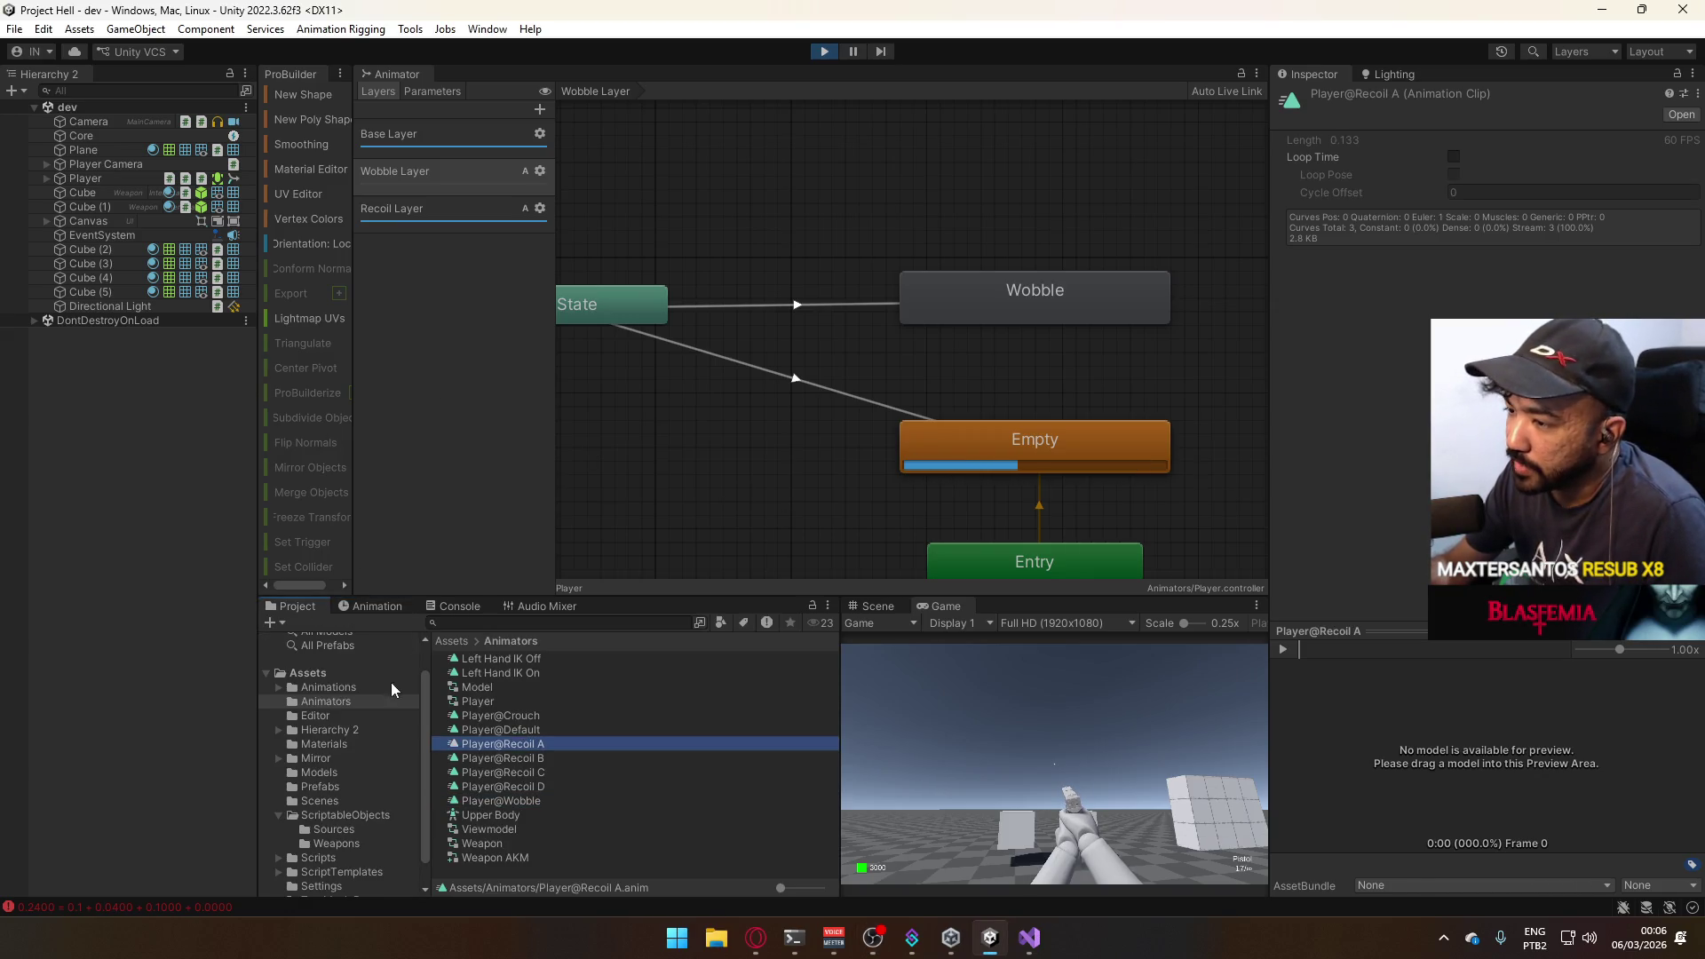
pyautogui.click(388, 607)
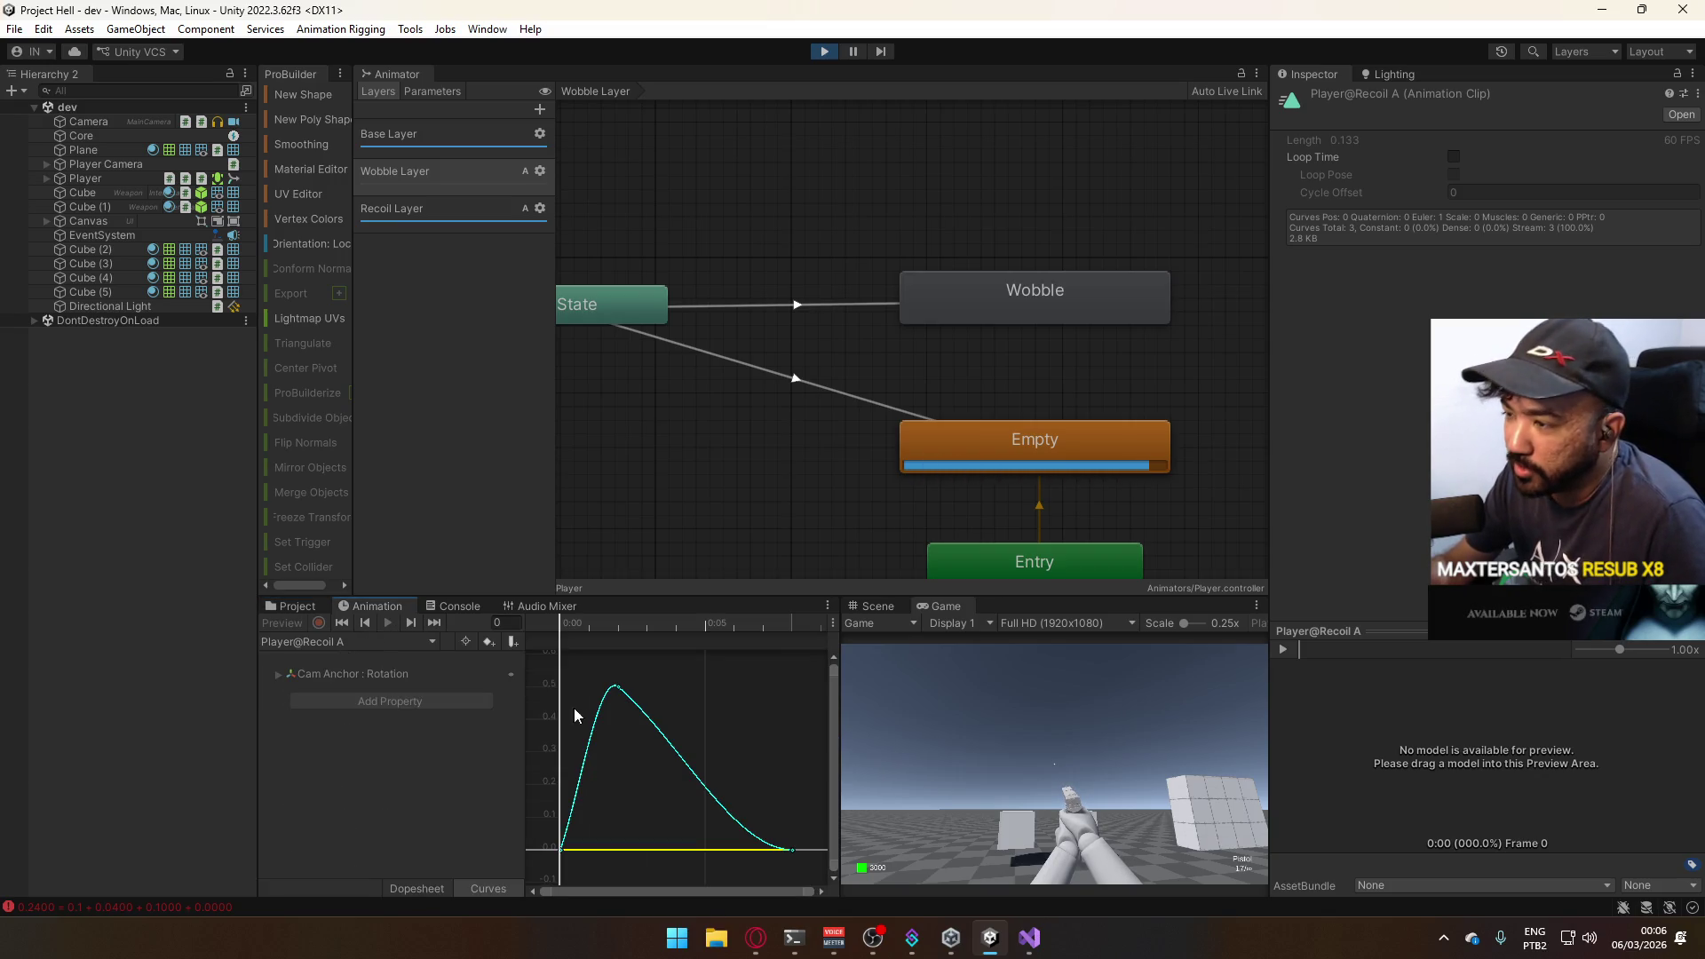
pyautogui.click(616, 687)
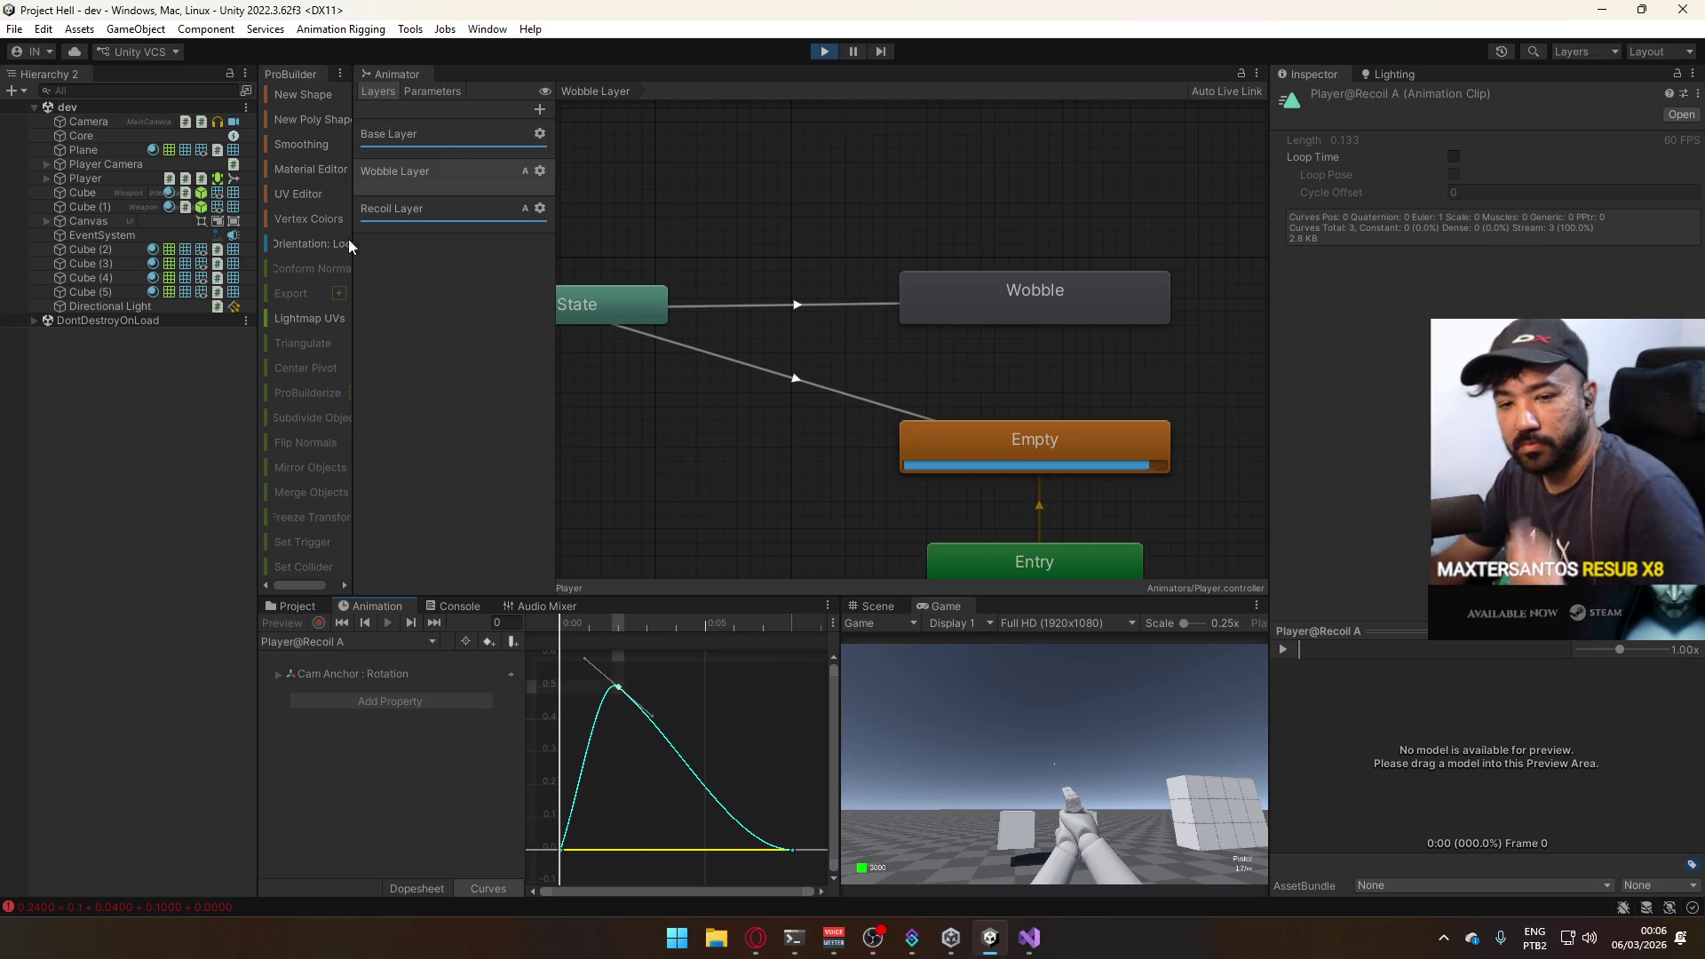
pyautogui.click(298, 608)
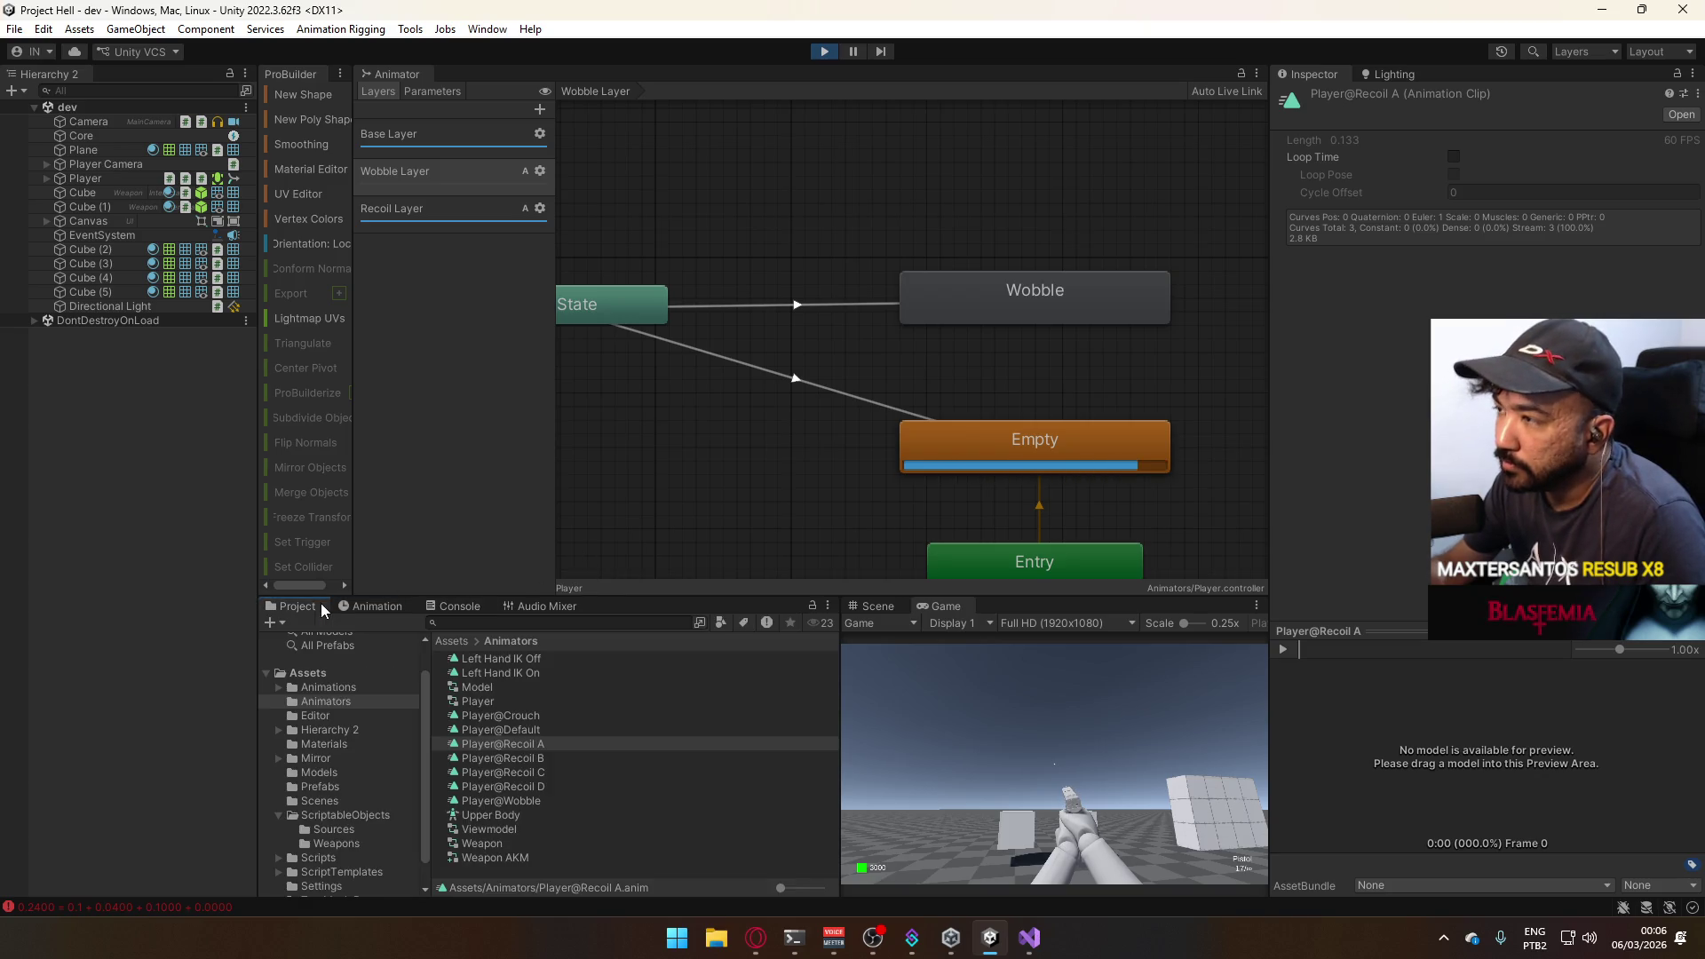
# Move the Game view back beside the Animator and stop play mode.
pyautogui.moveTo(957, 609)
pyautogui.mouseDown()
pyautogui.moveTo(573, 142)
pyautogui.moveTo(451, 72)
pyautogui.mouseUp()
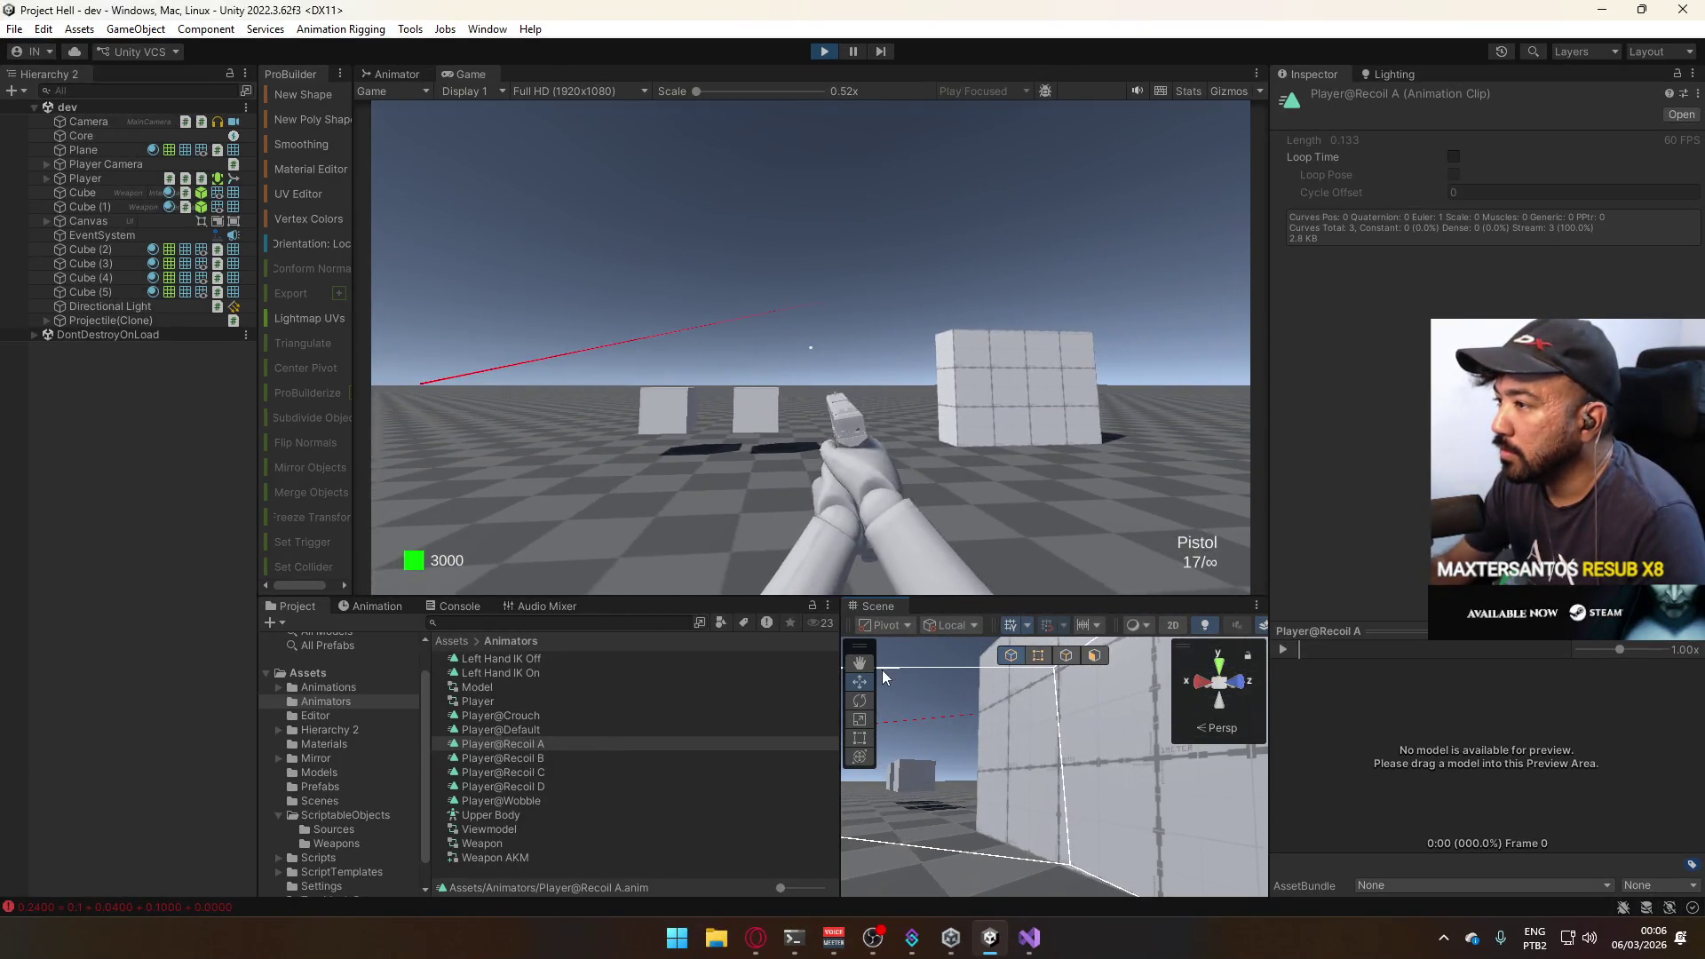
pyautogui.click(823, 50)
pyautogui.moveTo(1029, 938)
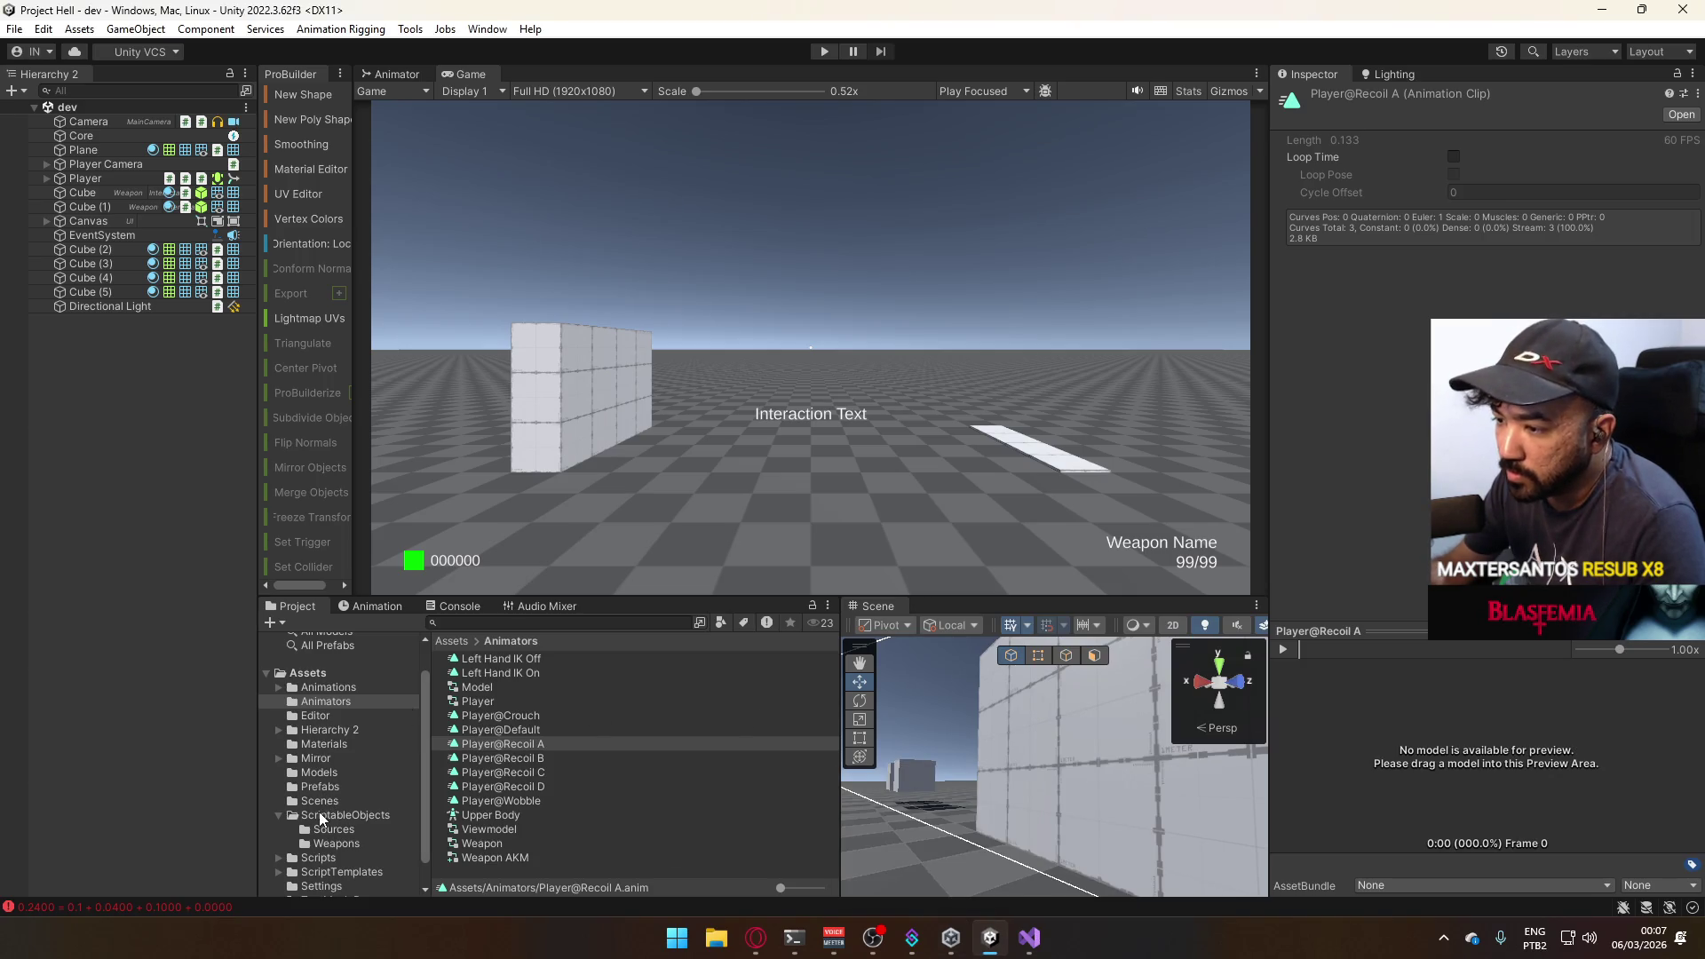
# Browse the ScriptableObjects and Scripts folders, then select the Projectile prefab in Prefabs.
pyautogui.click(327, 815)
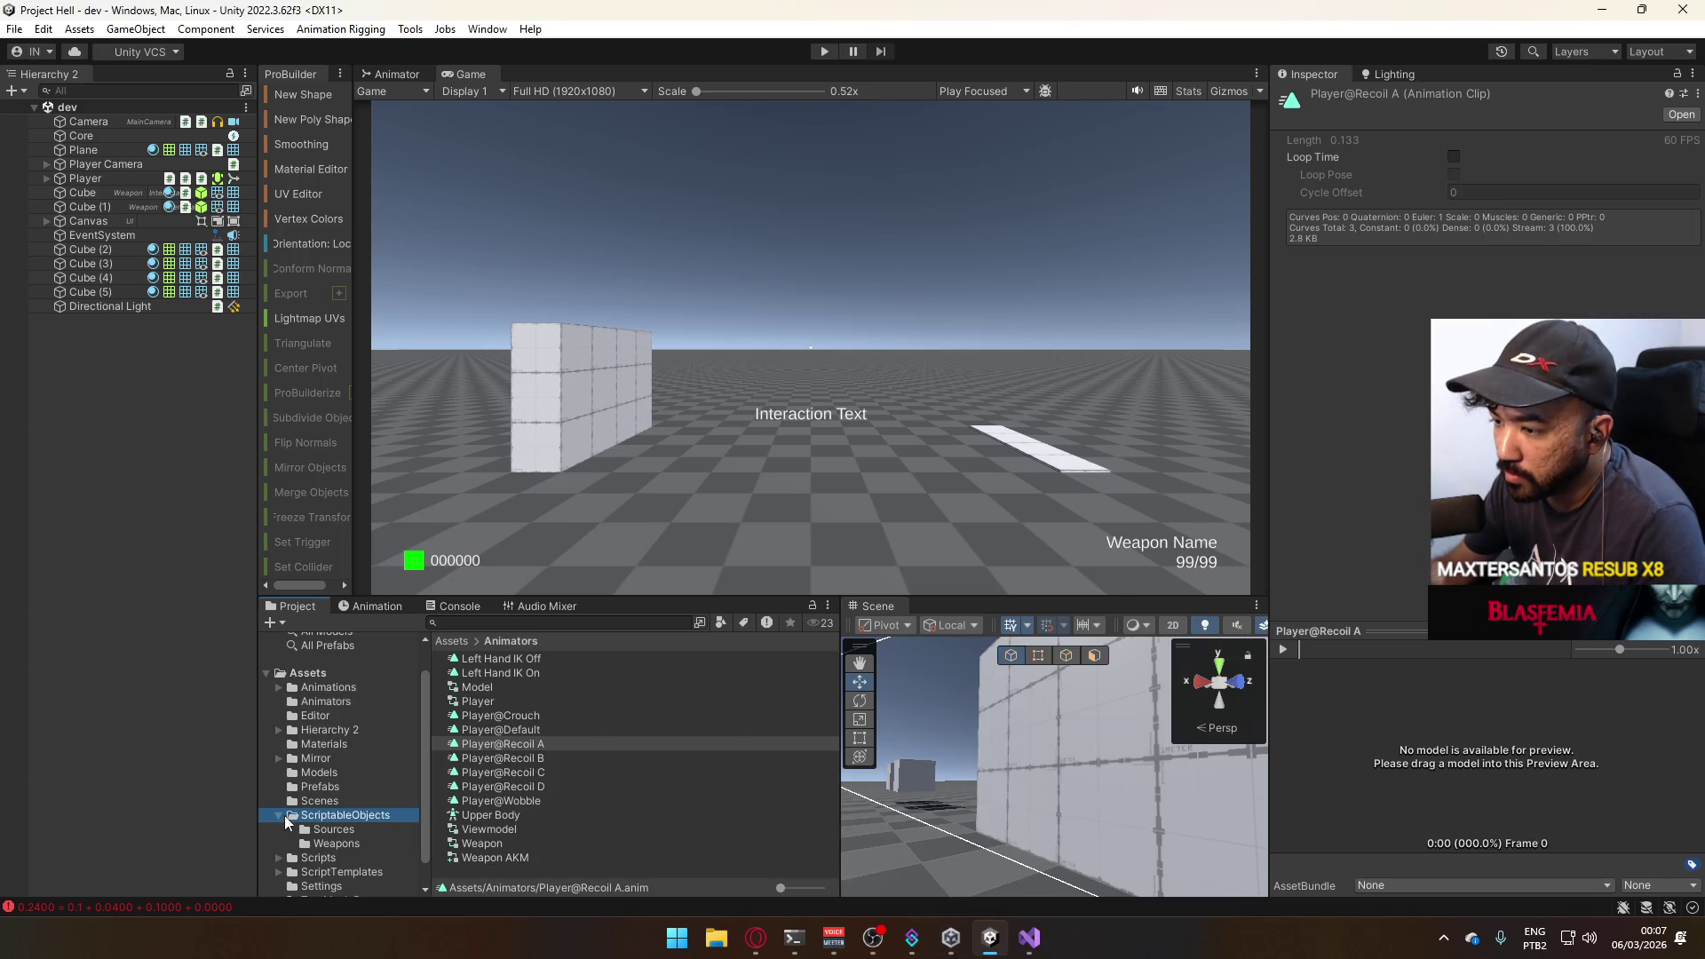
pyautogui.click(278, 816)
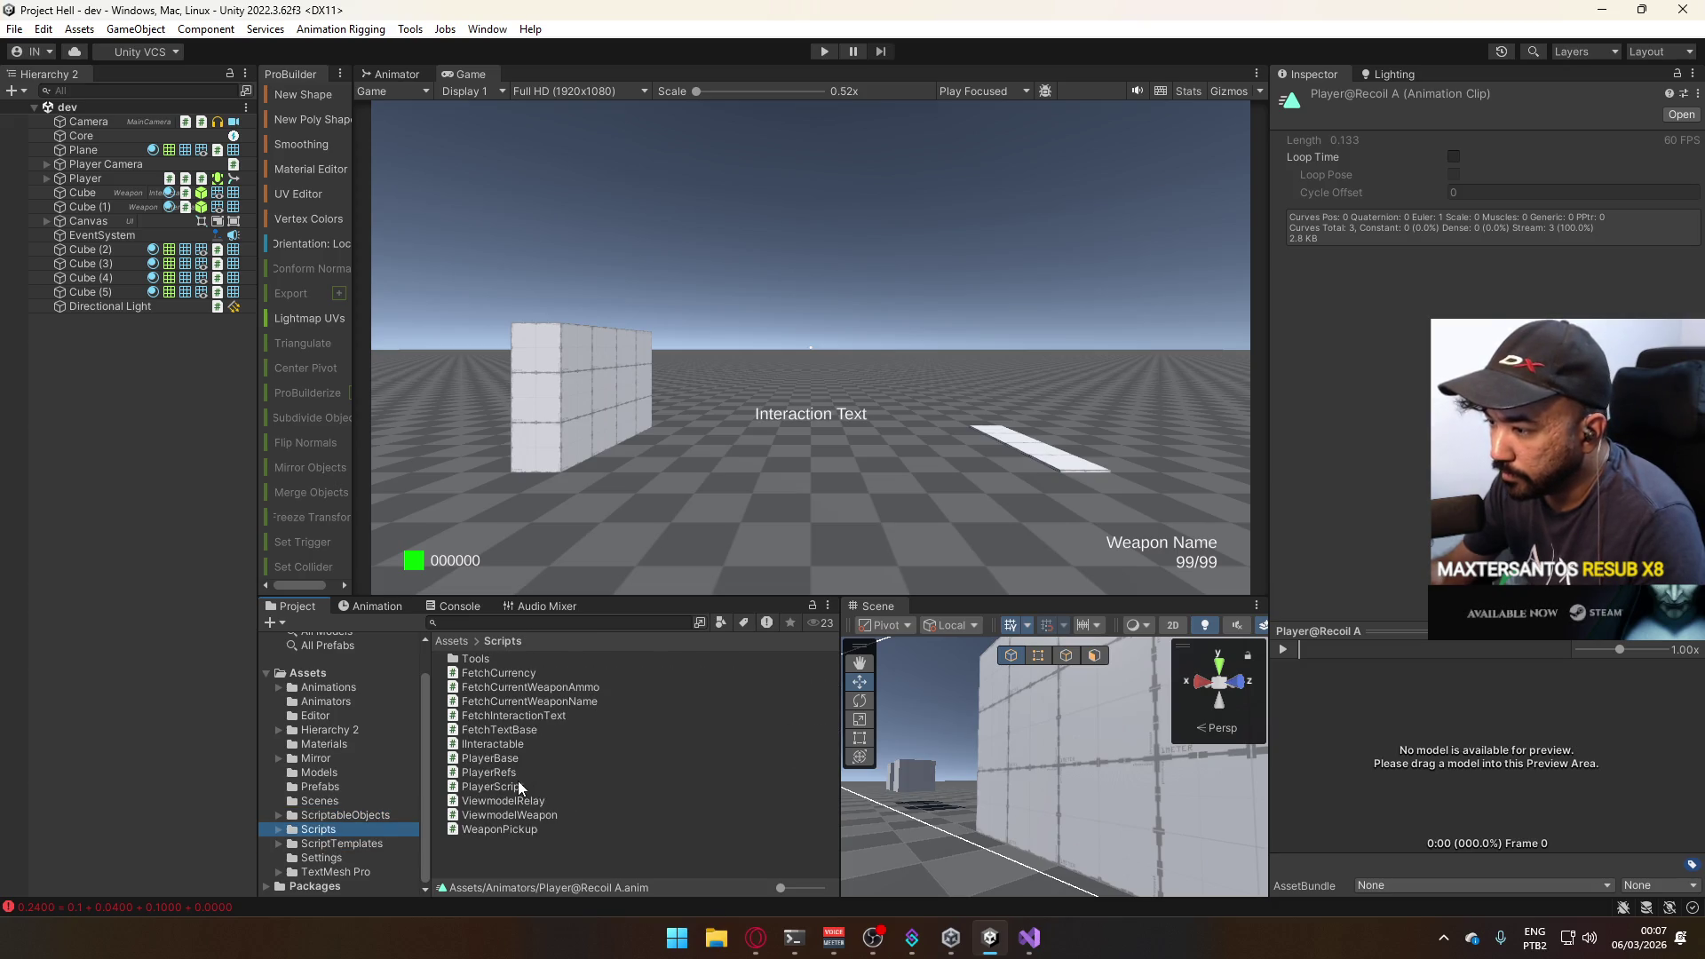
pyautogui.click(519, 783)
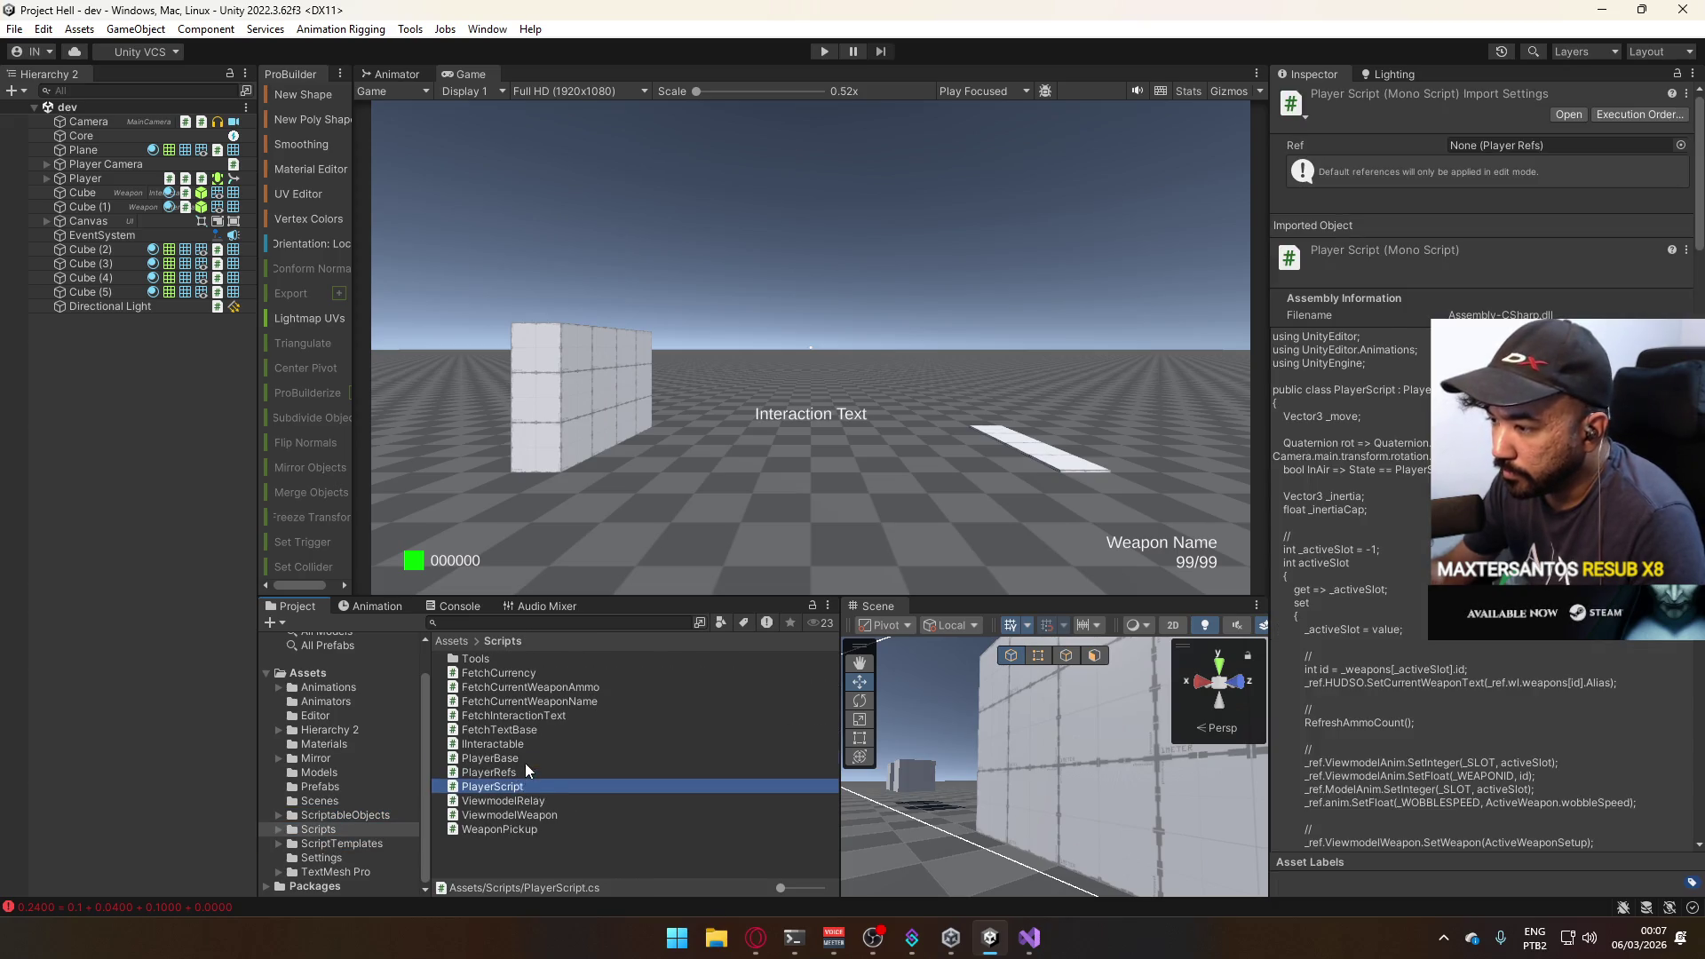
pyautogui.click(332, 788)
pyautogui.click(507, 659)
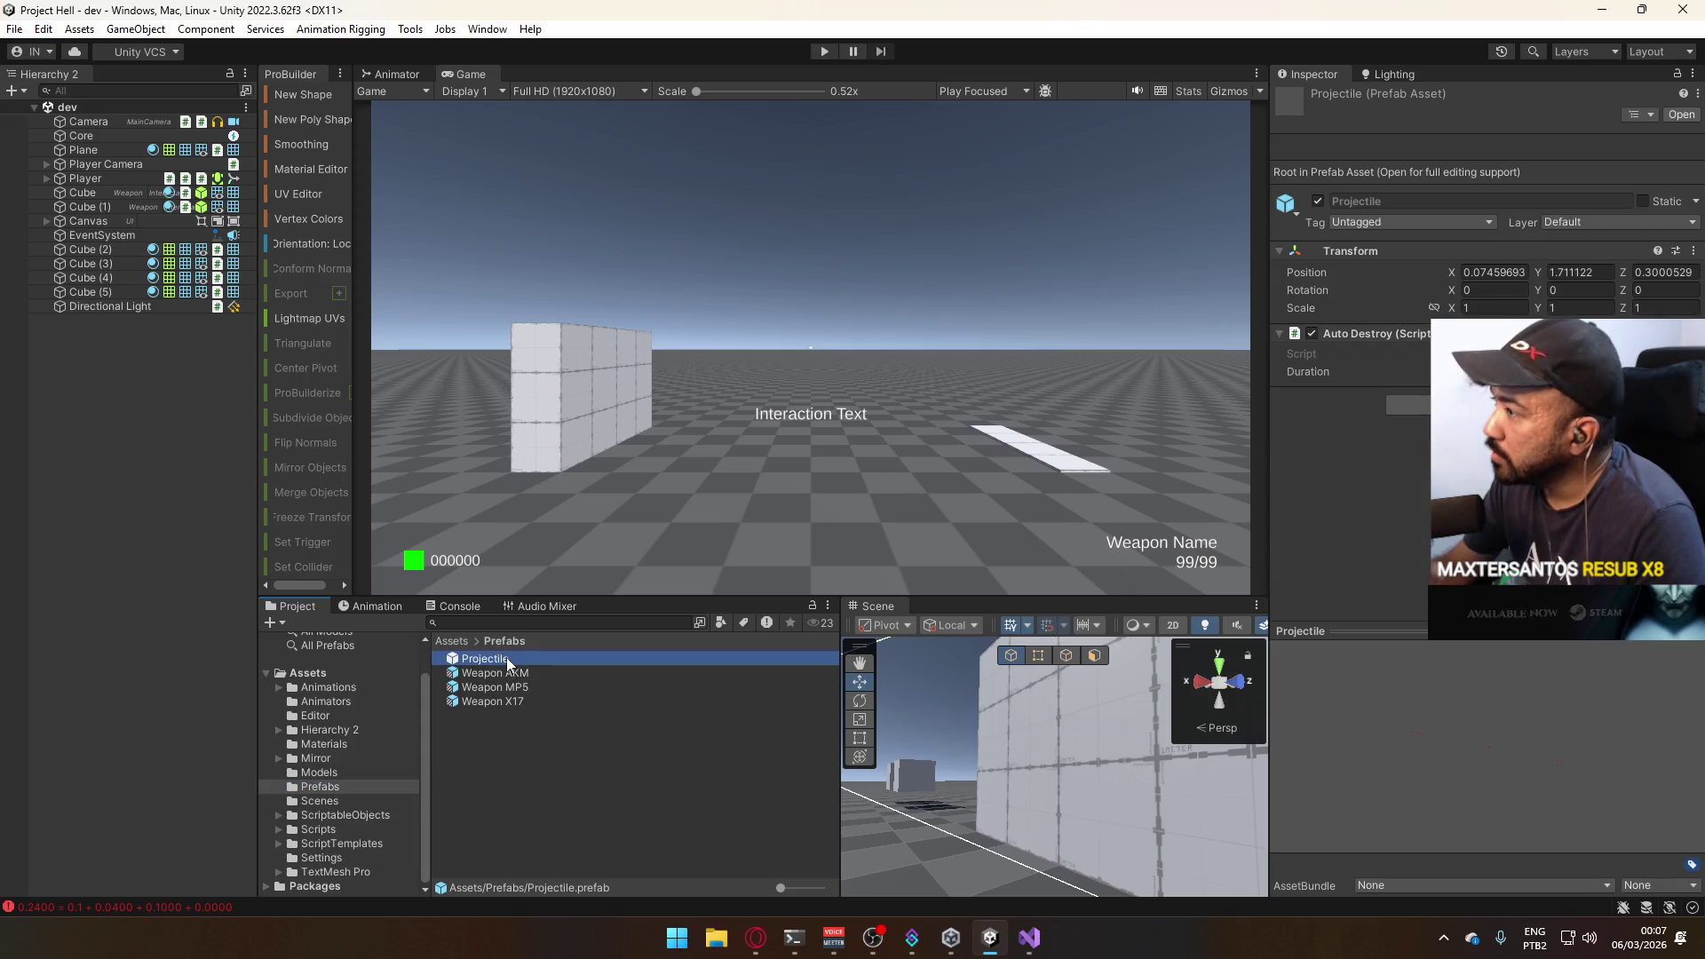
# Edit the Projectile prefab, deleting its Cube child and removing the Auto Destroy component.
pyautogui.doubleClick(516, 658)
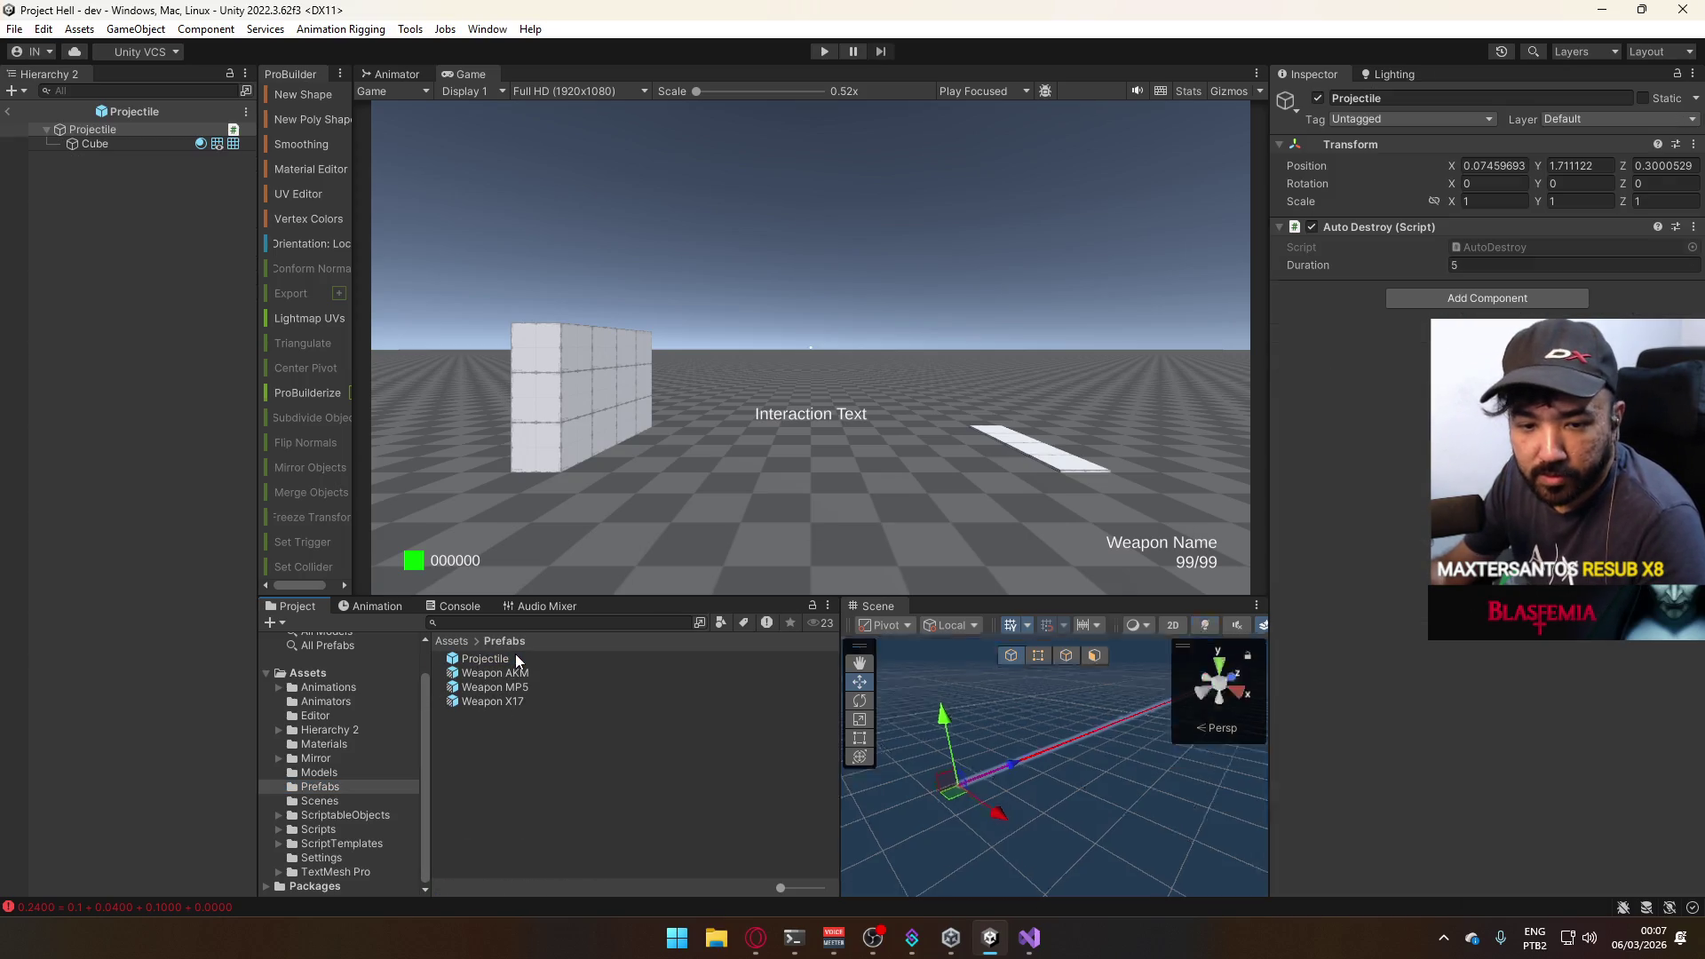
pyautogui.click(114, 145)
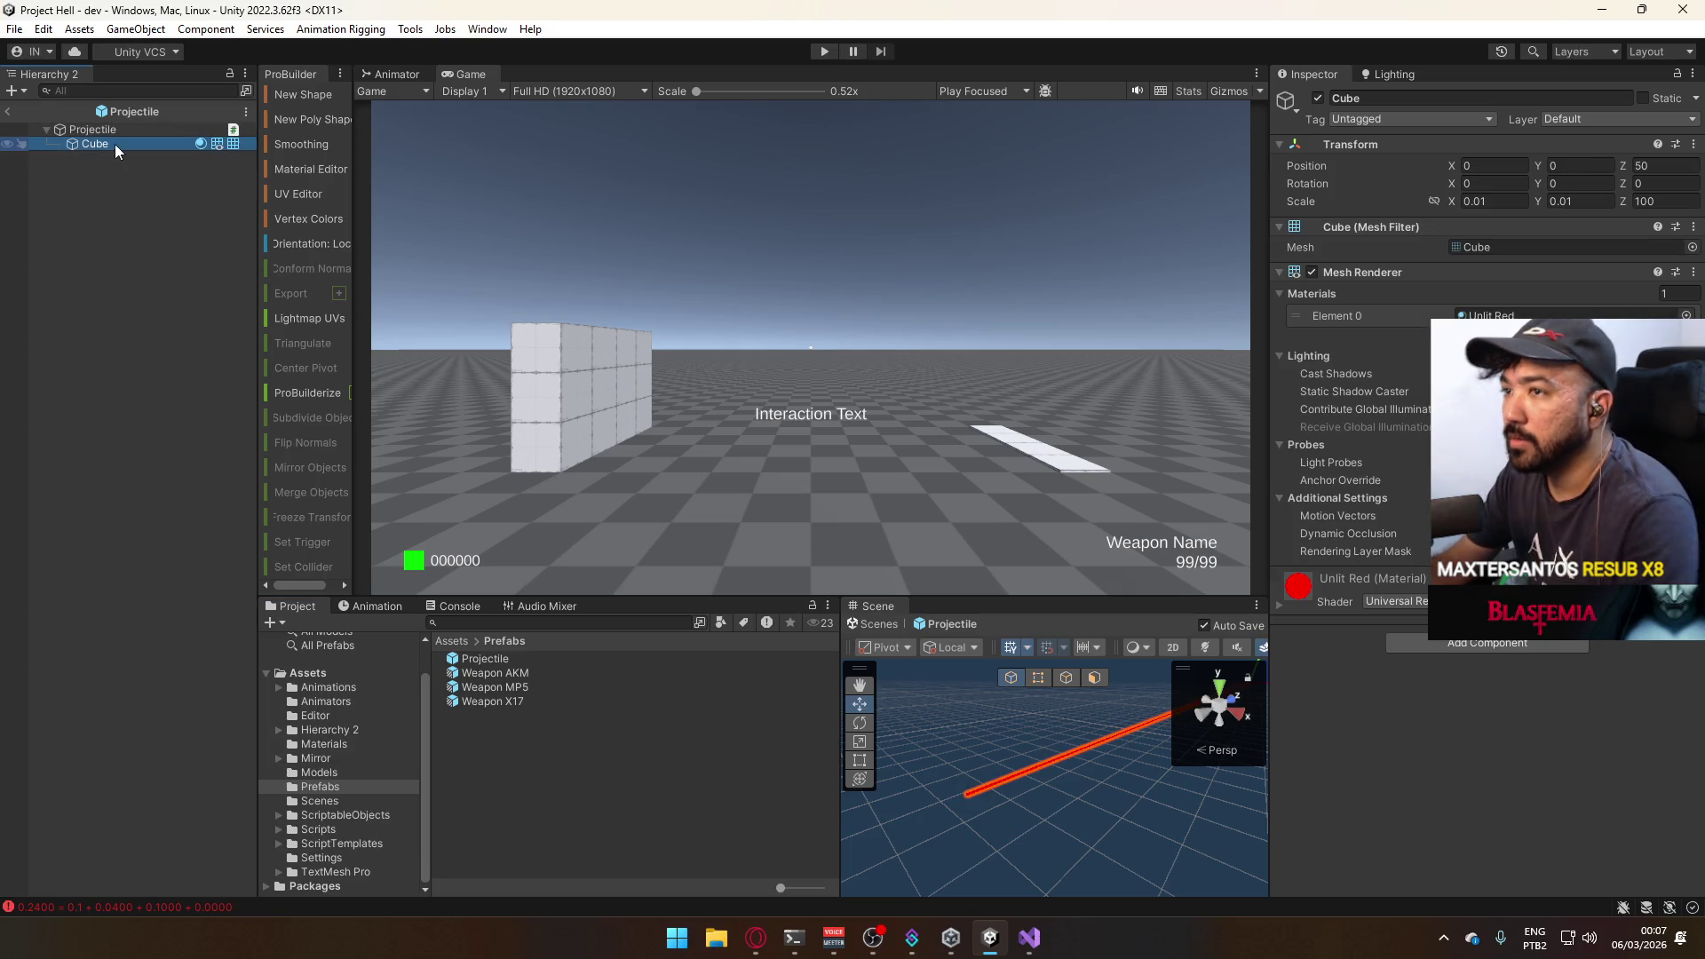
pyautogui.press('Delete')
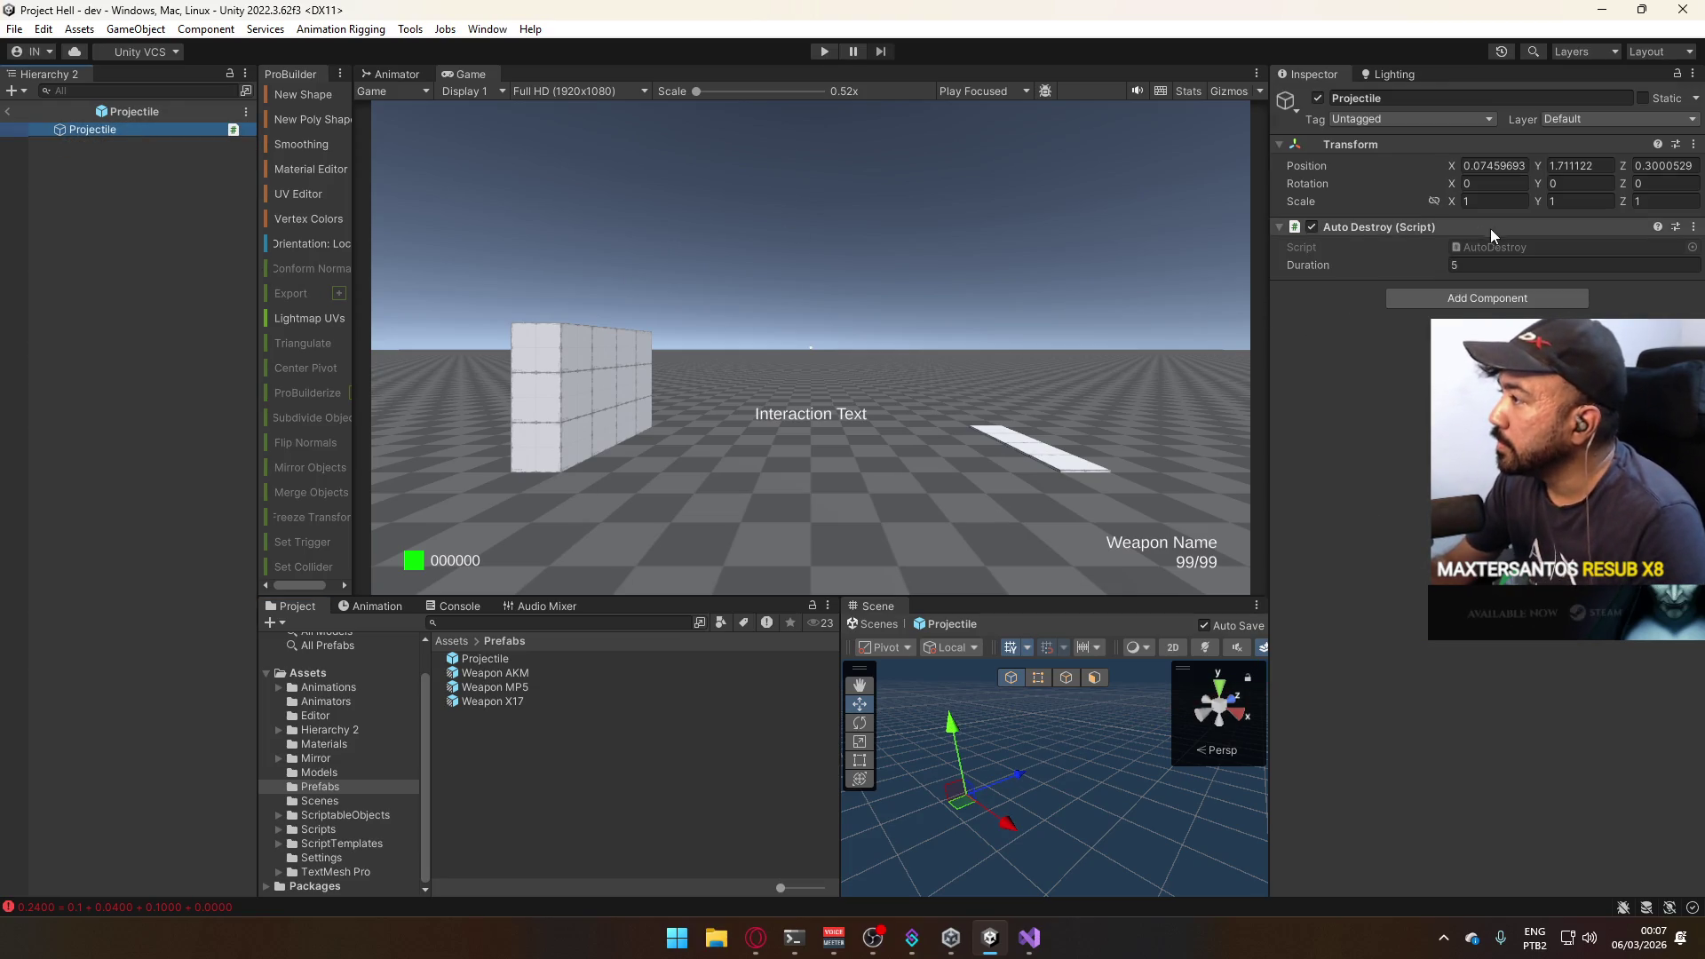
pyautogui.click(1480, 268)
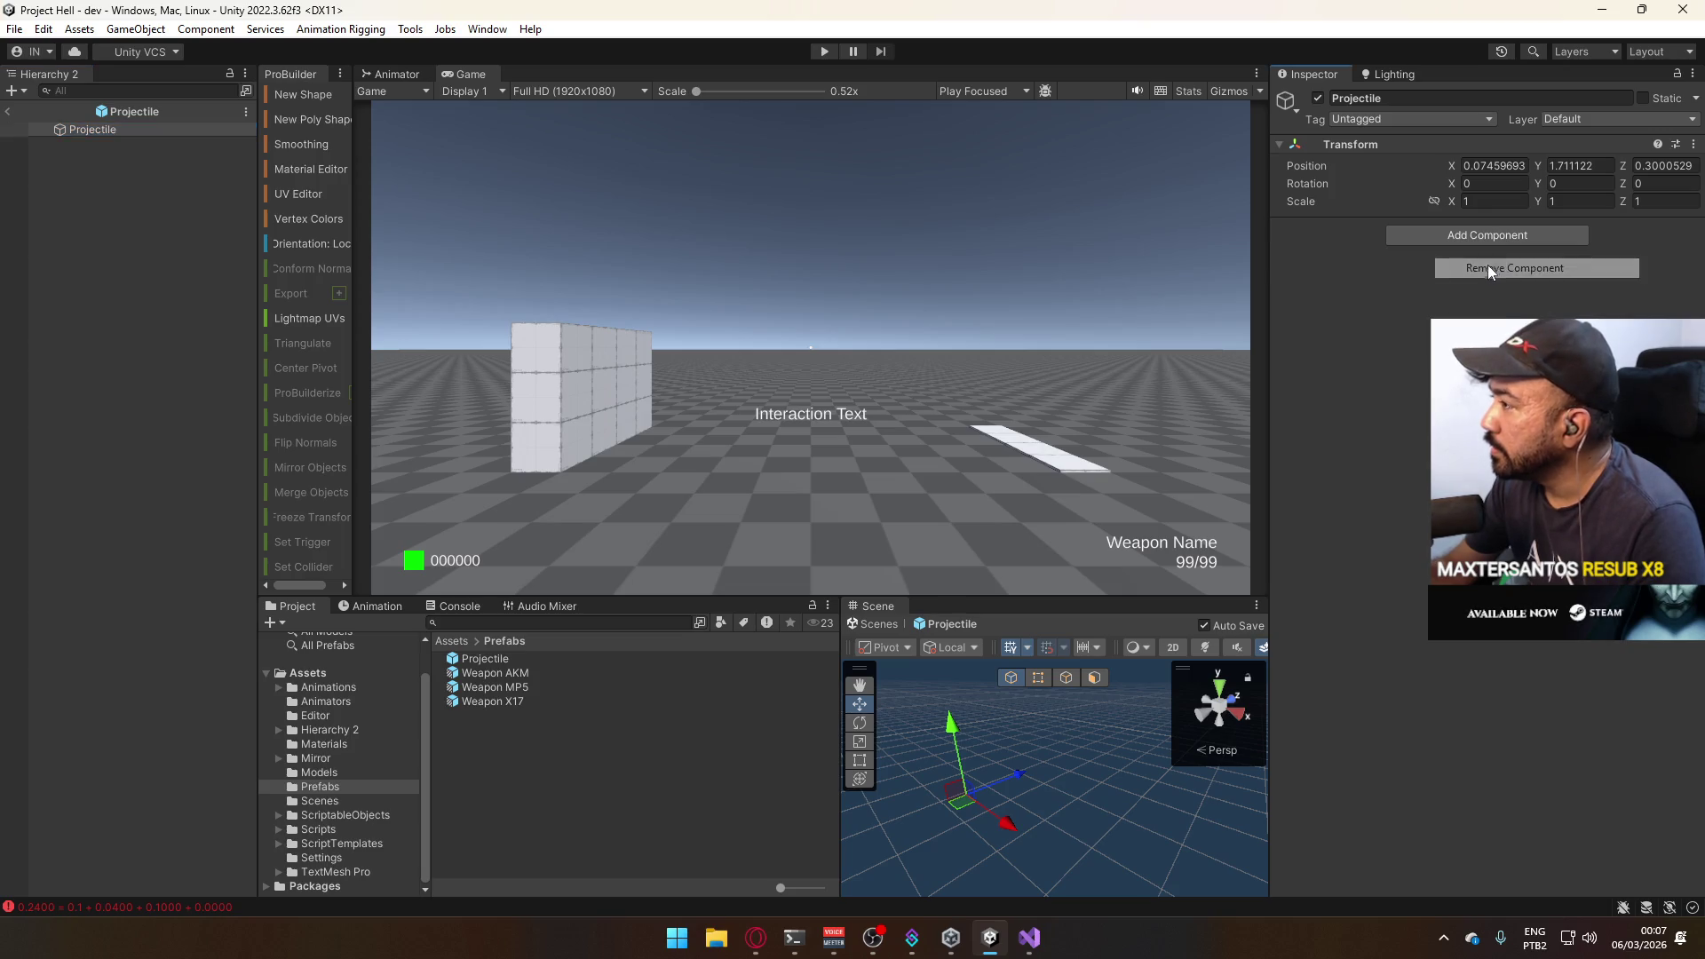
# Hide the browser and bring up asset creation options for the Scripts folder.
pyautogui.click(386, 829)
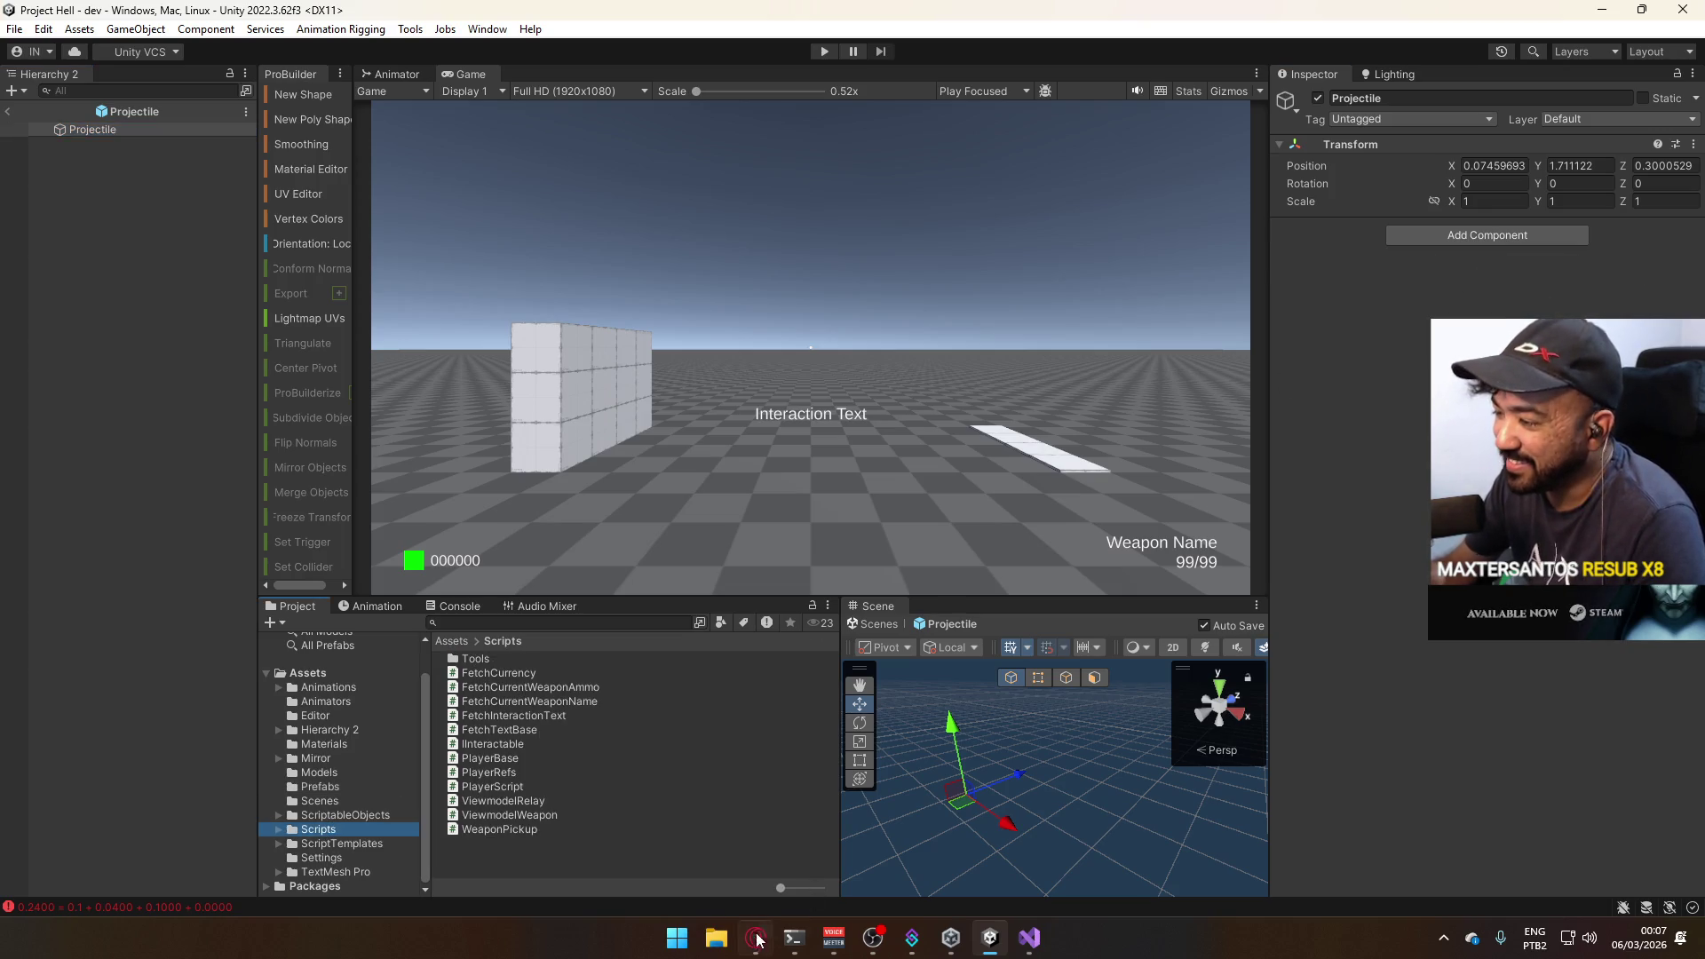
pyautogui.click(755, 937)
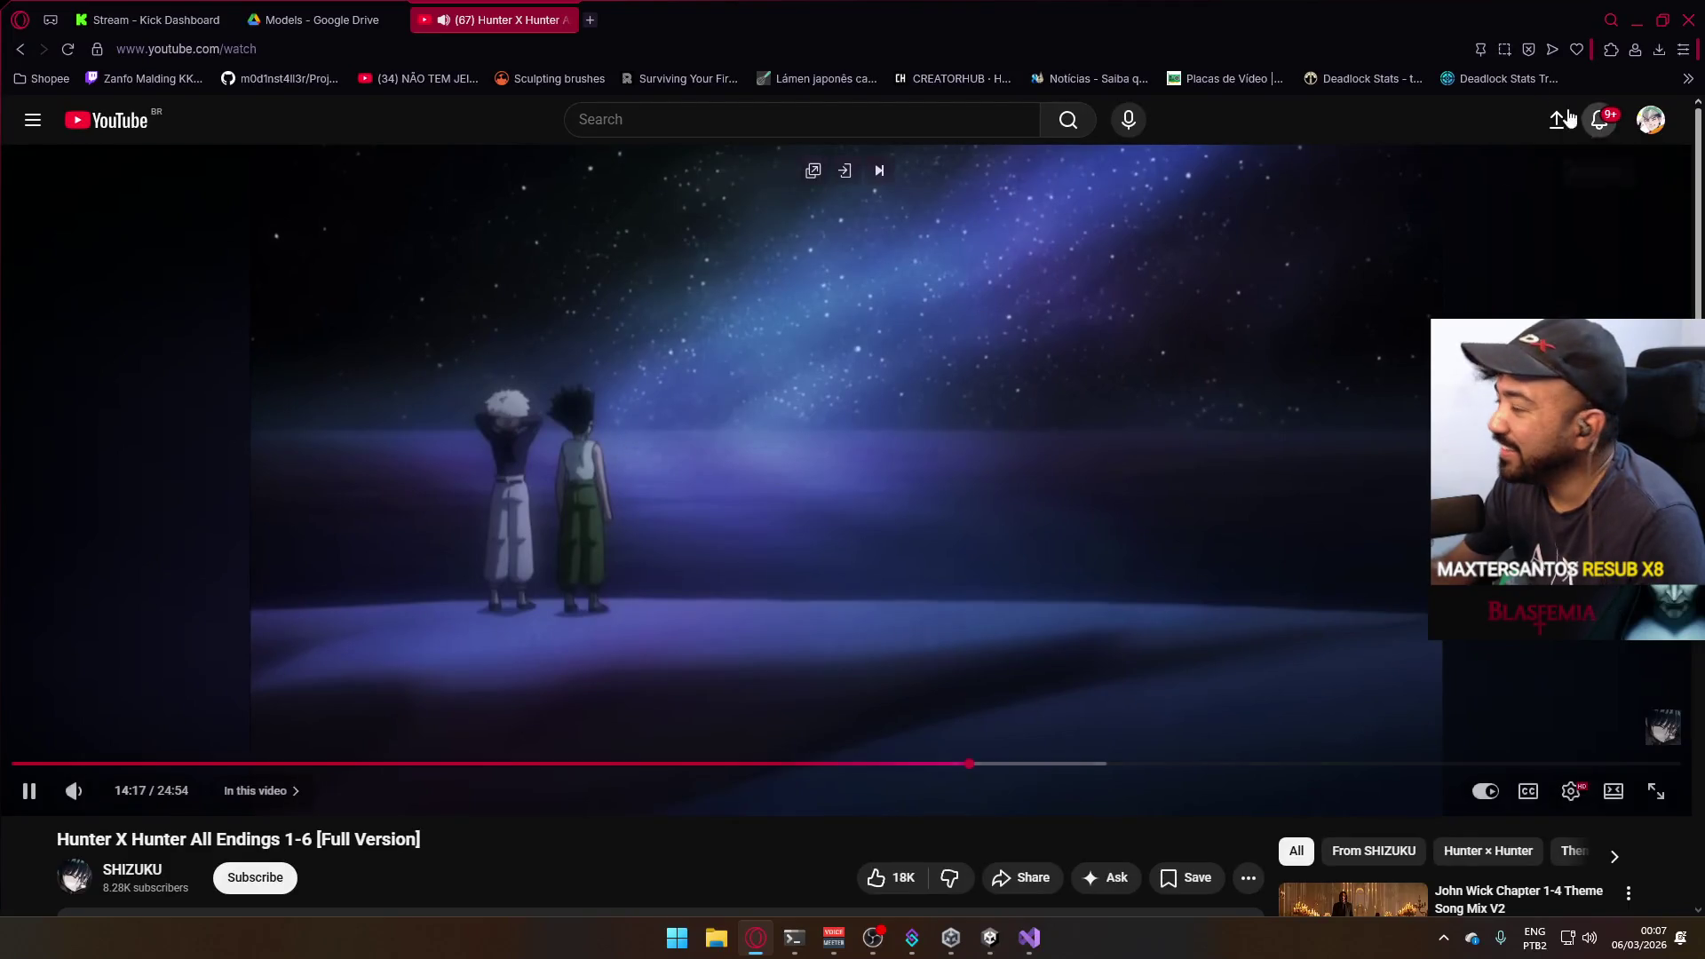
pyautogui.click(1637, 20)
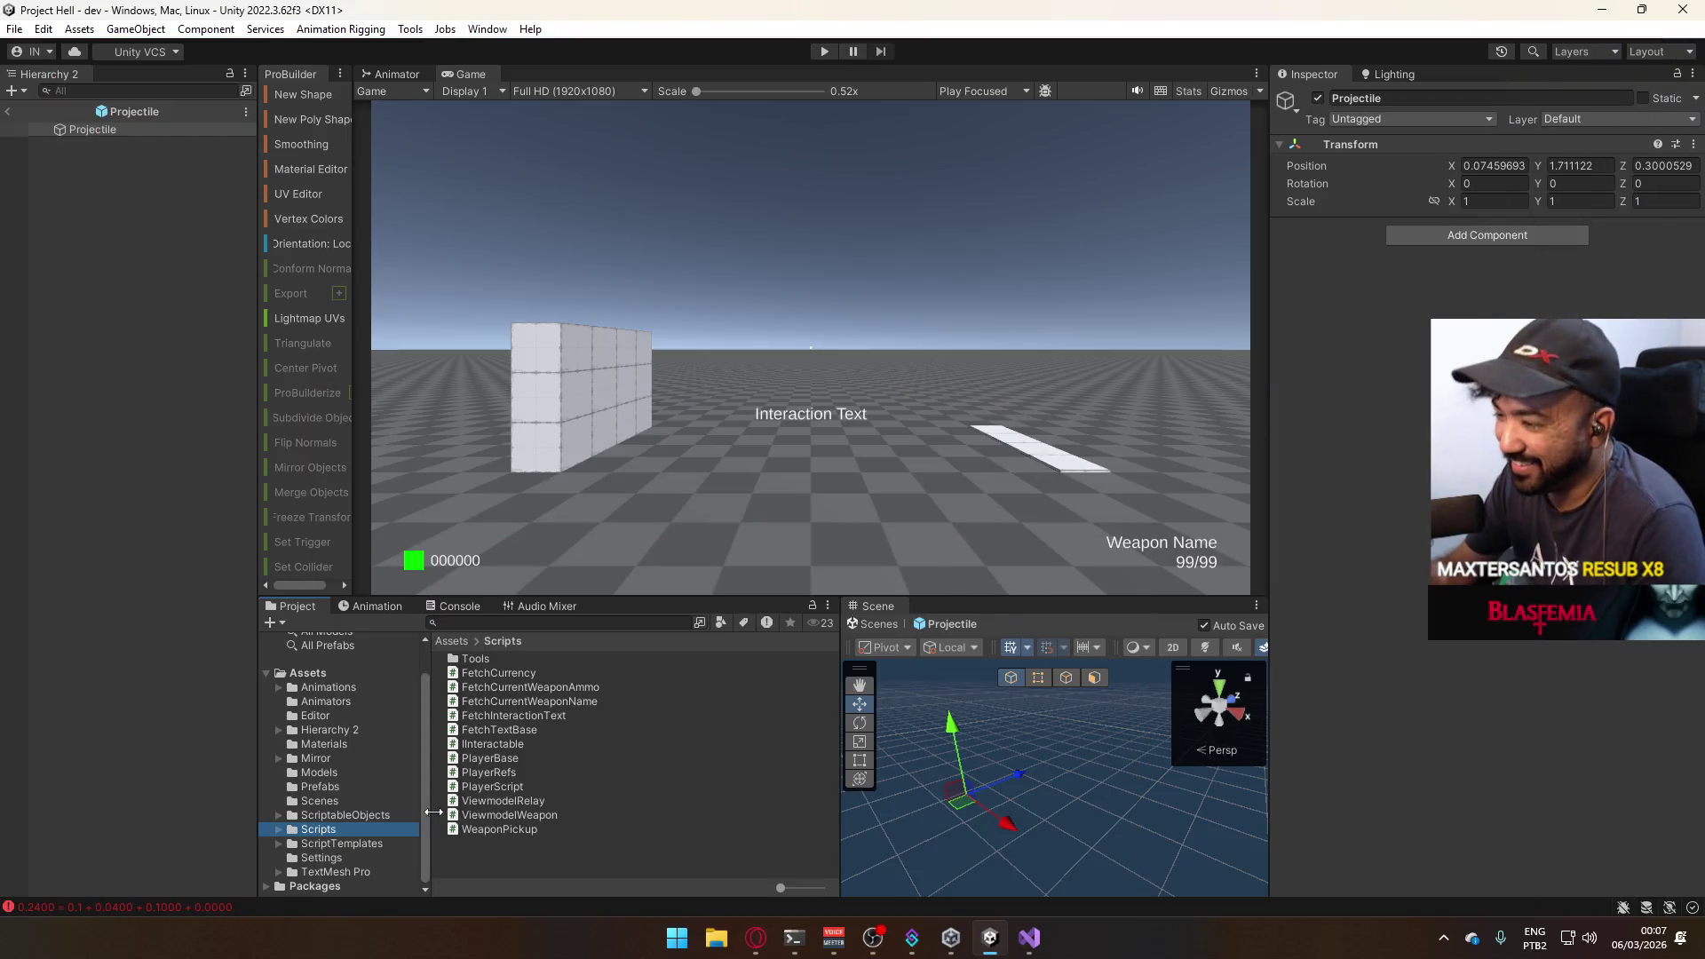
pyautogui.rightClick(494, 864)
pyautogui.moveTo(634, 337)
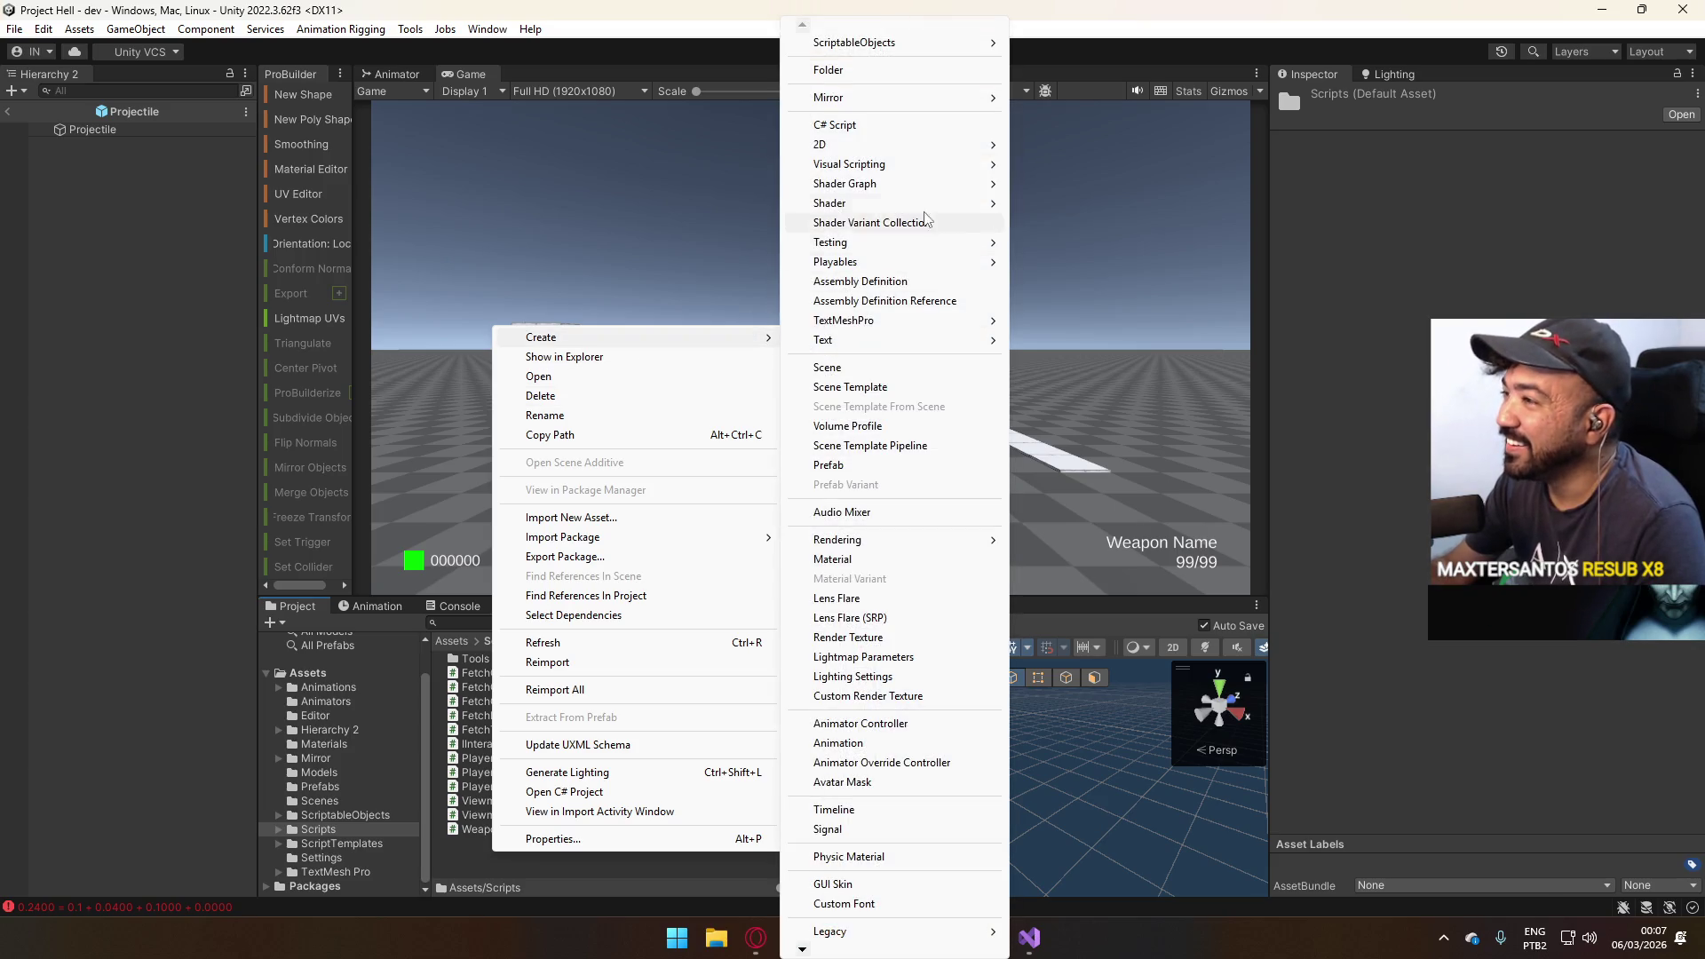
# Create a C# script named BulletScript and attach it to the Projectile object.
pyautogui.click(904, 127)
pyautogui.write('Bullet')
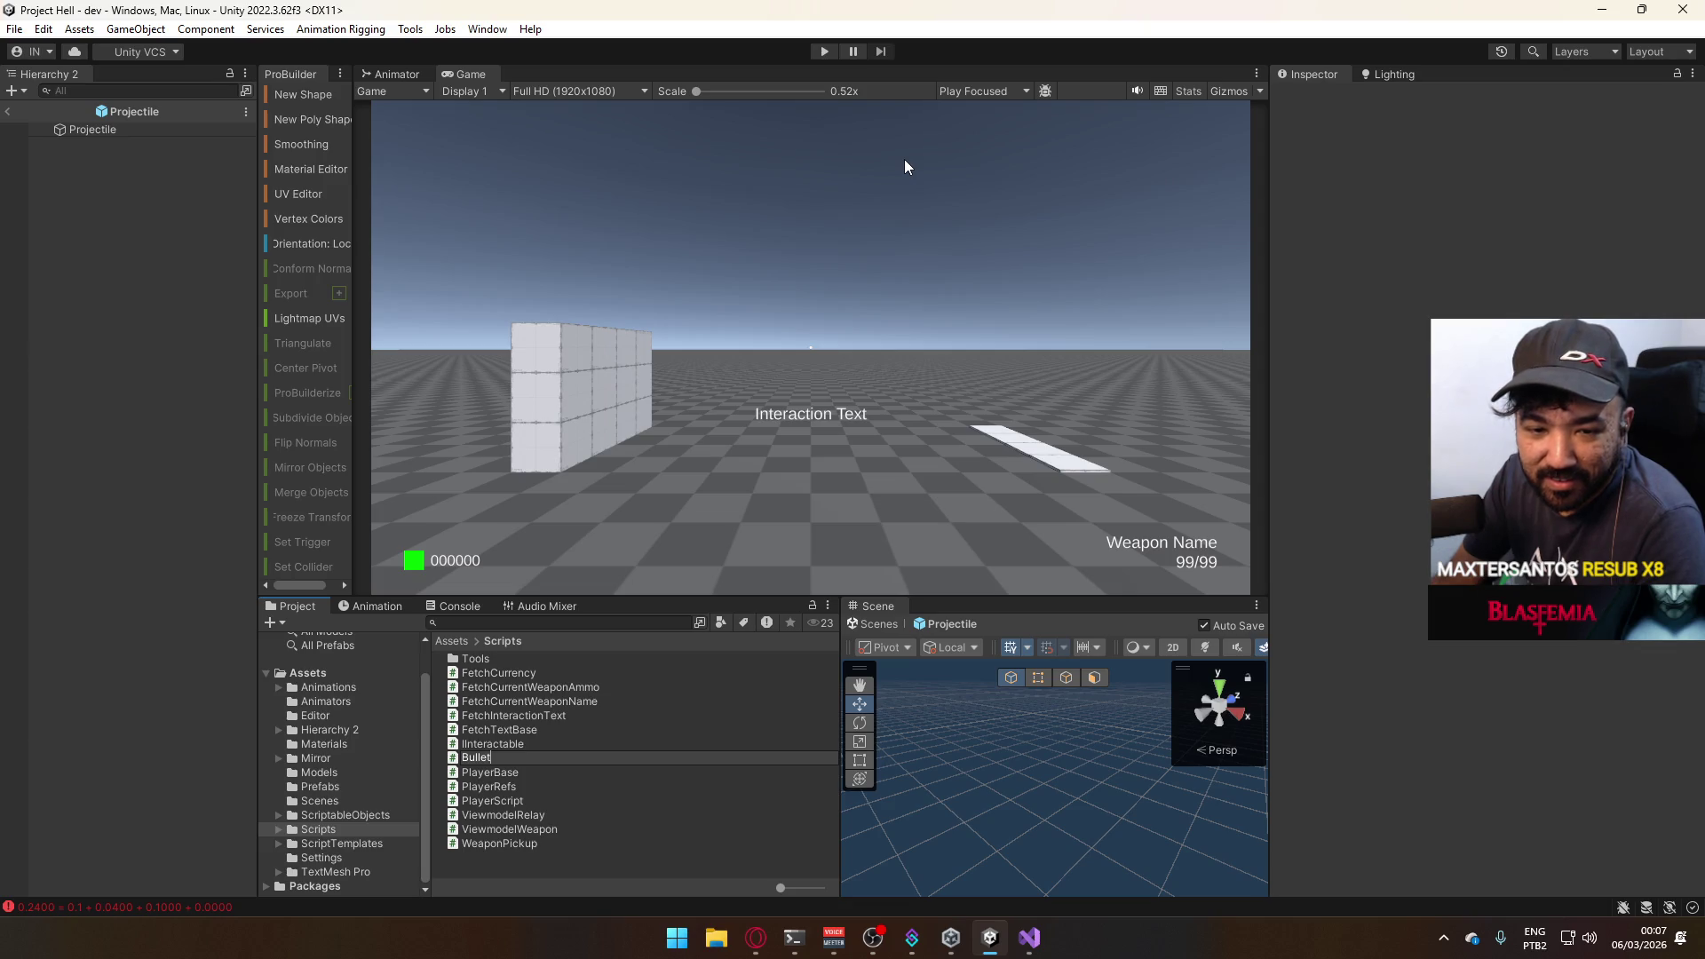
pyautogui.write('Script')
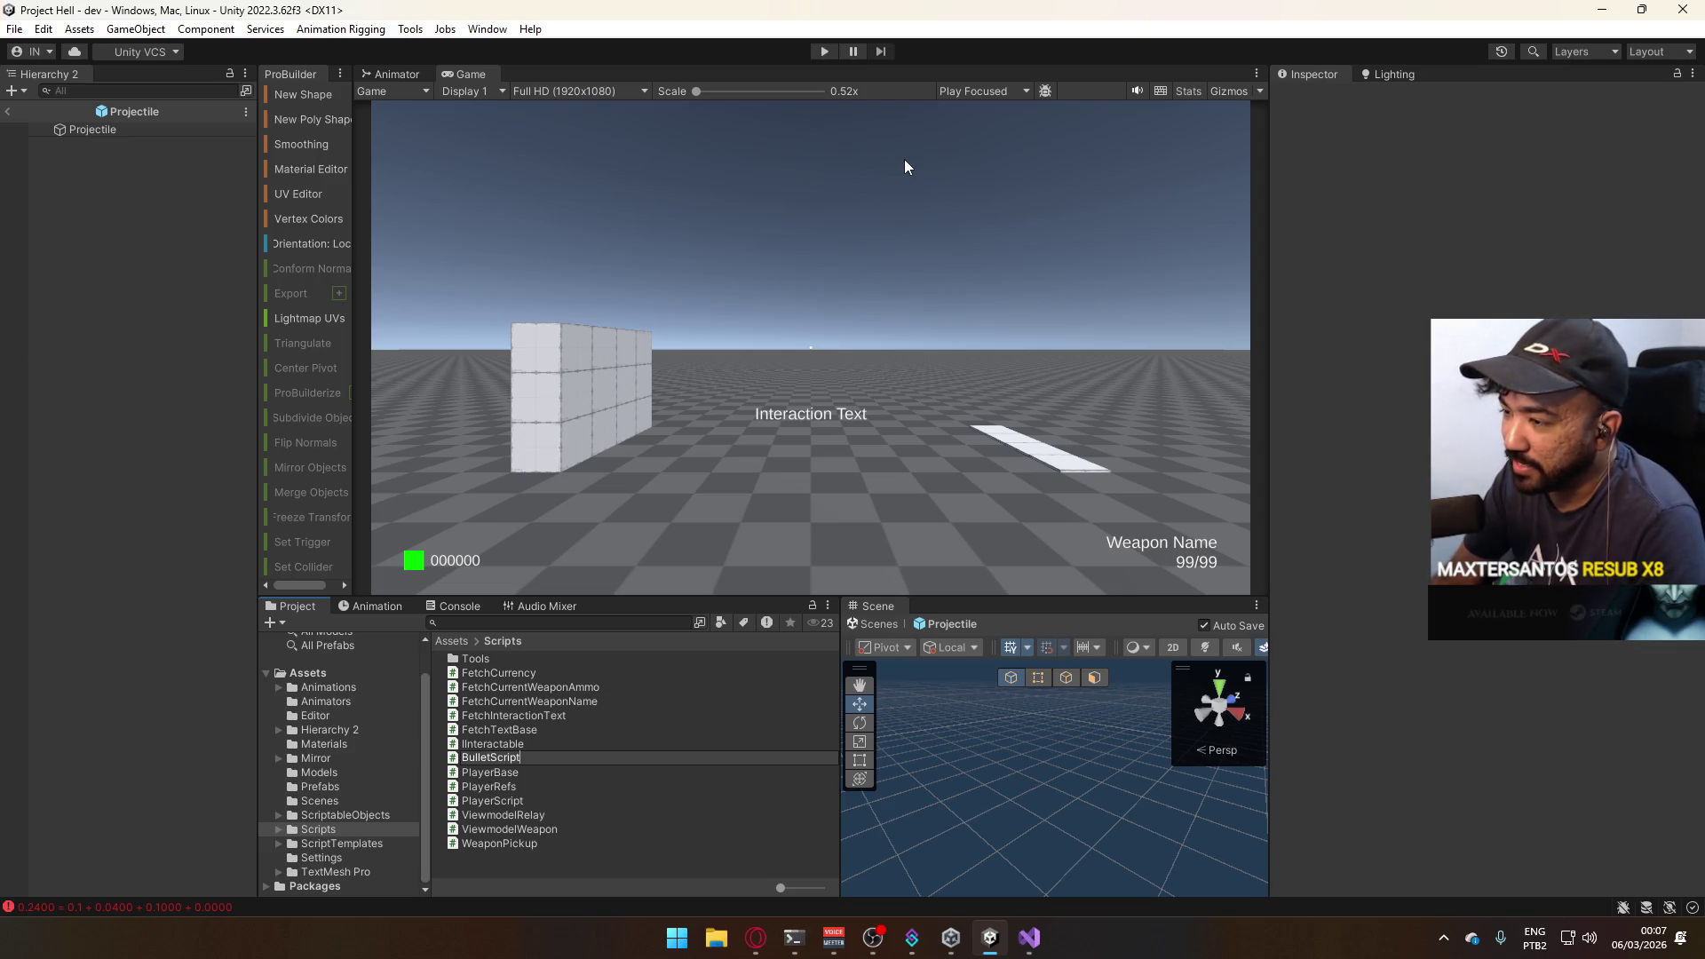
pyautogui.press('Return')
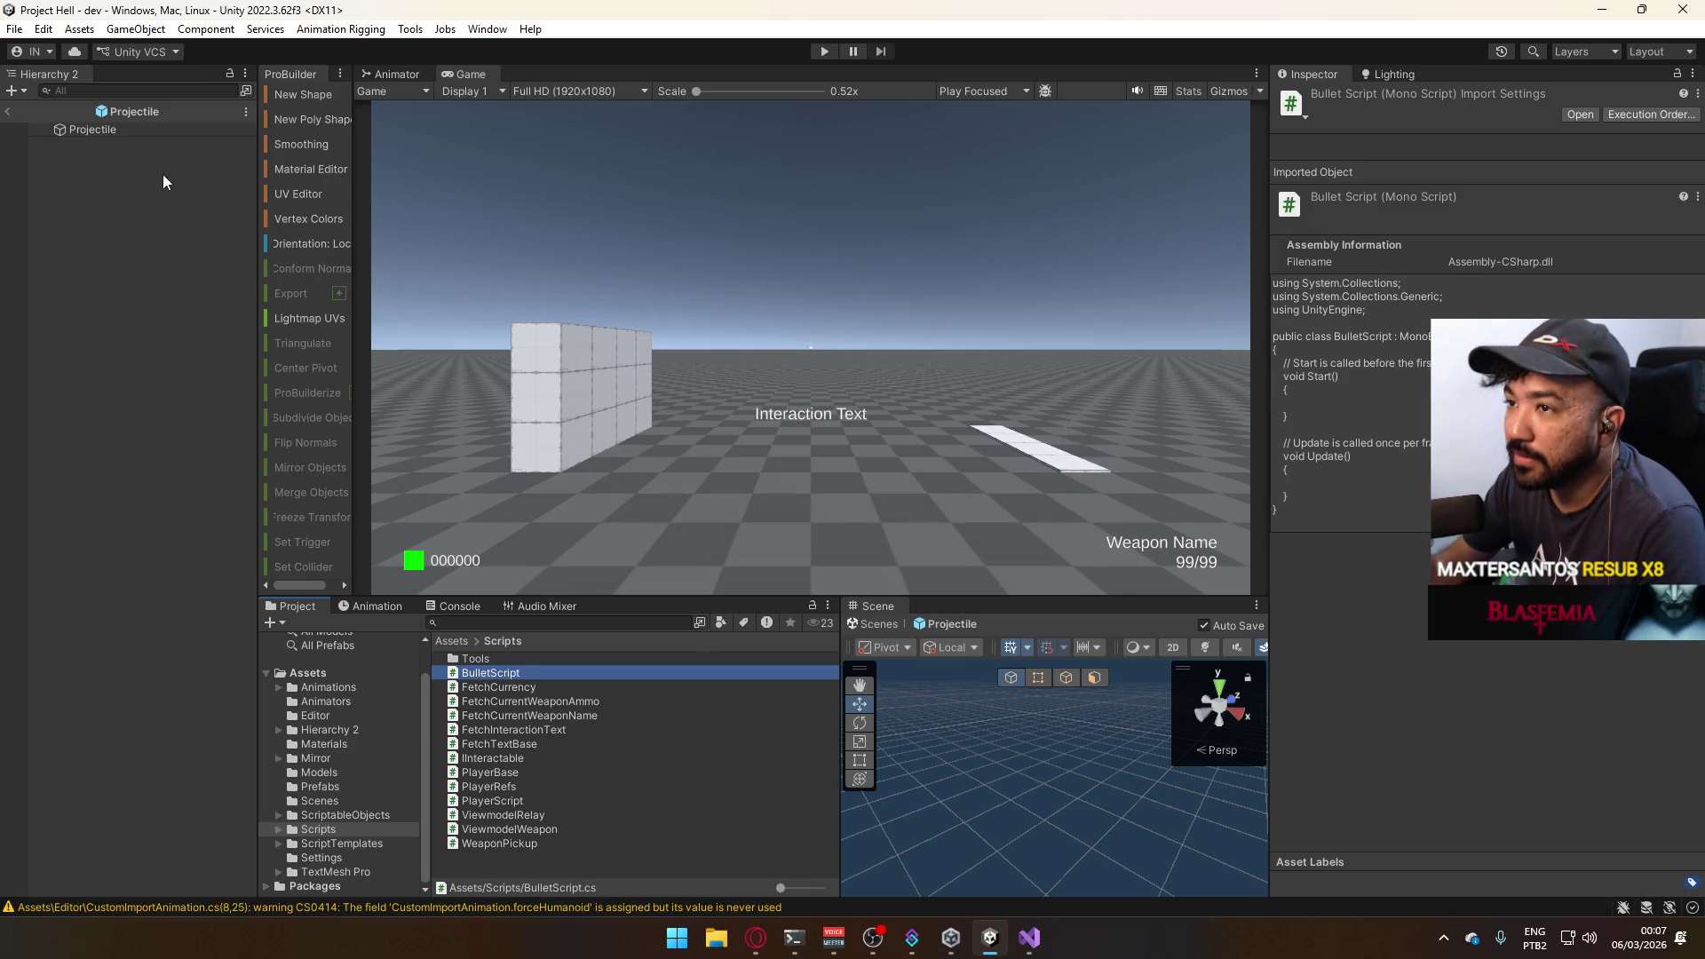
pyautogui.click(186, 130)
pyautogui.moveTo(558, 669); pyautogui.dragTo(134, 129)
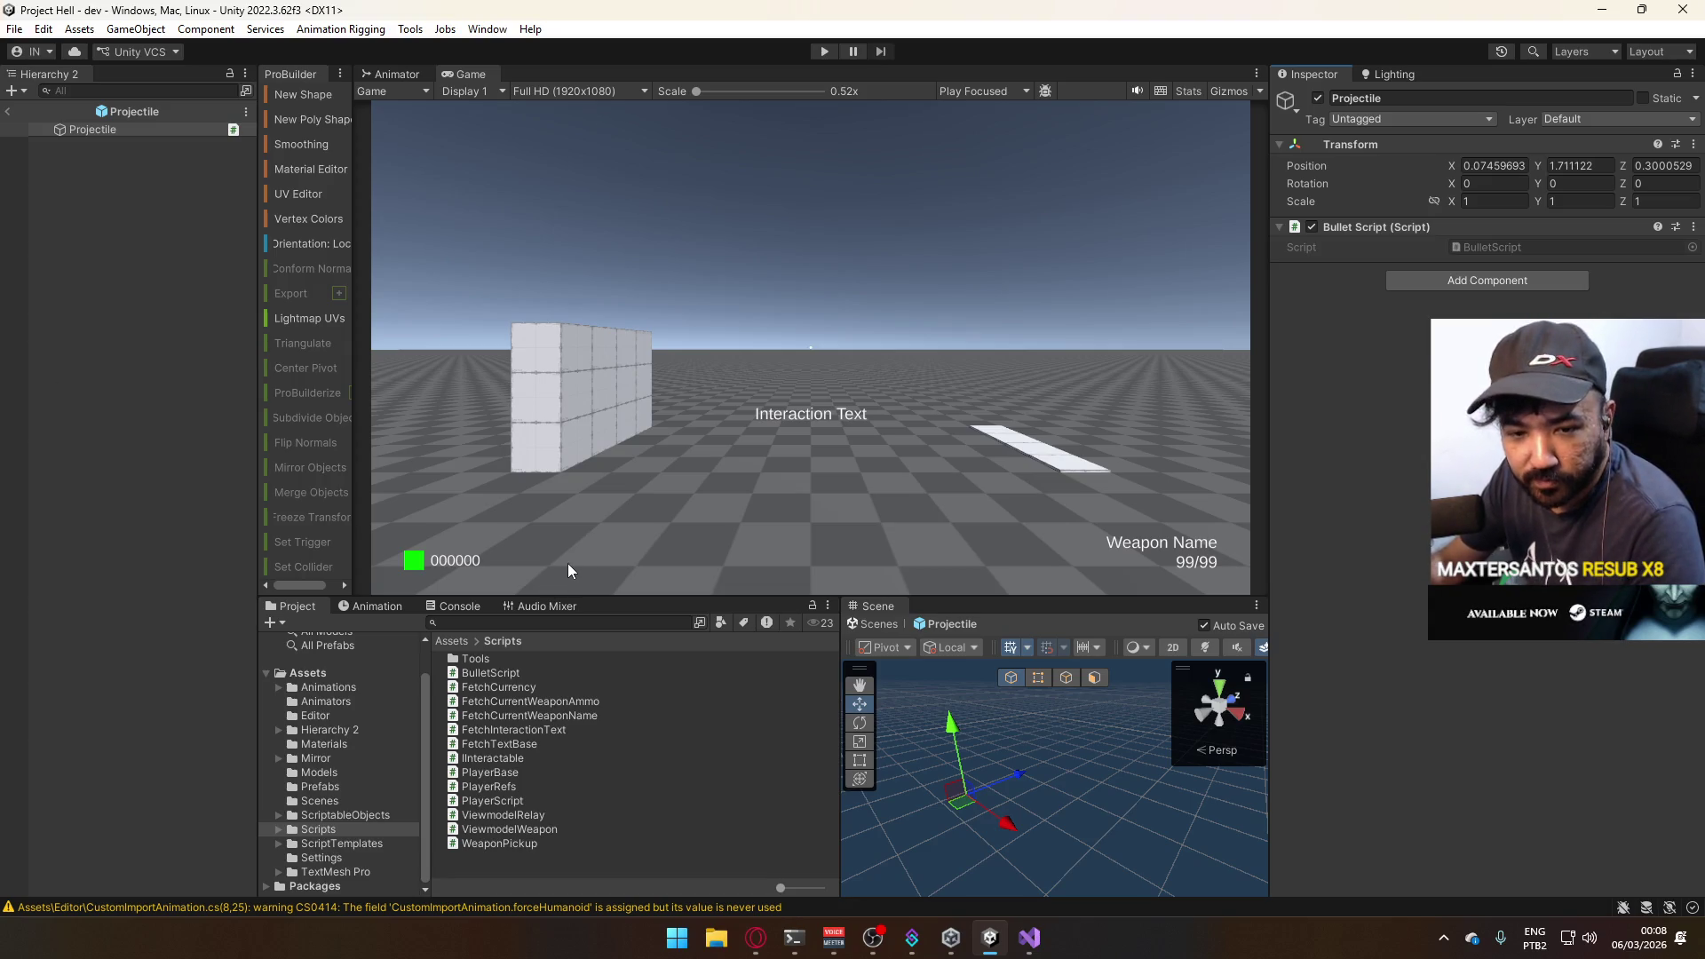
# Open BulletScript.cs in Visual Studio, reload the changed solution, and delete the default Start and Update methods.
pyautogui.click(504, 674)
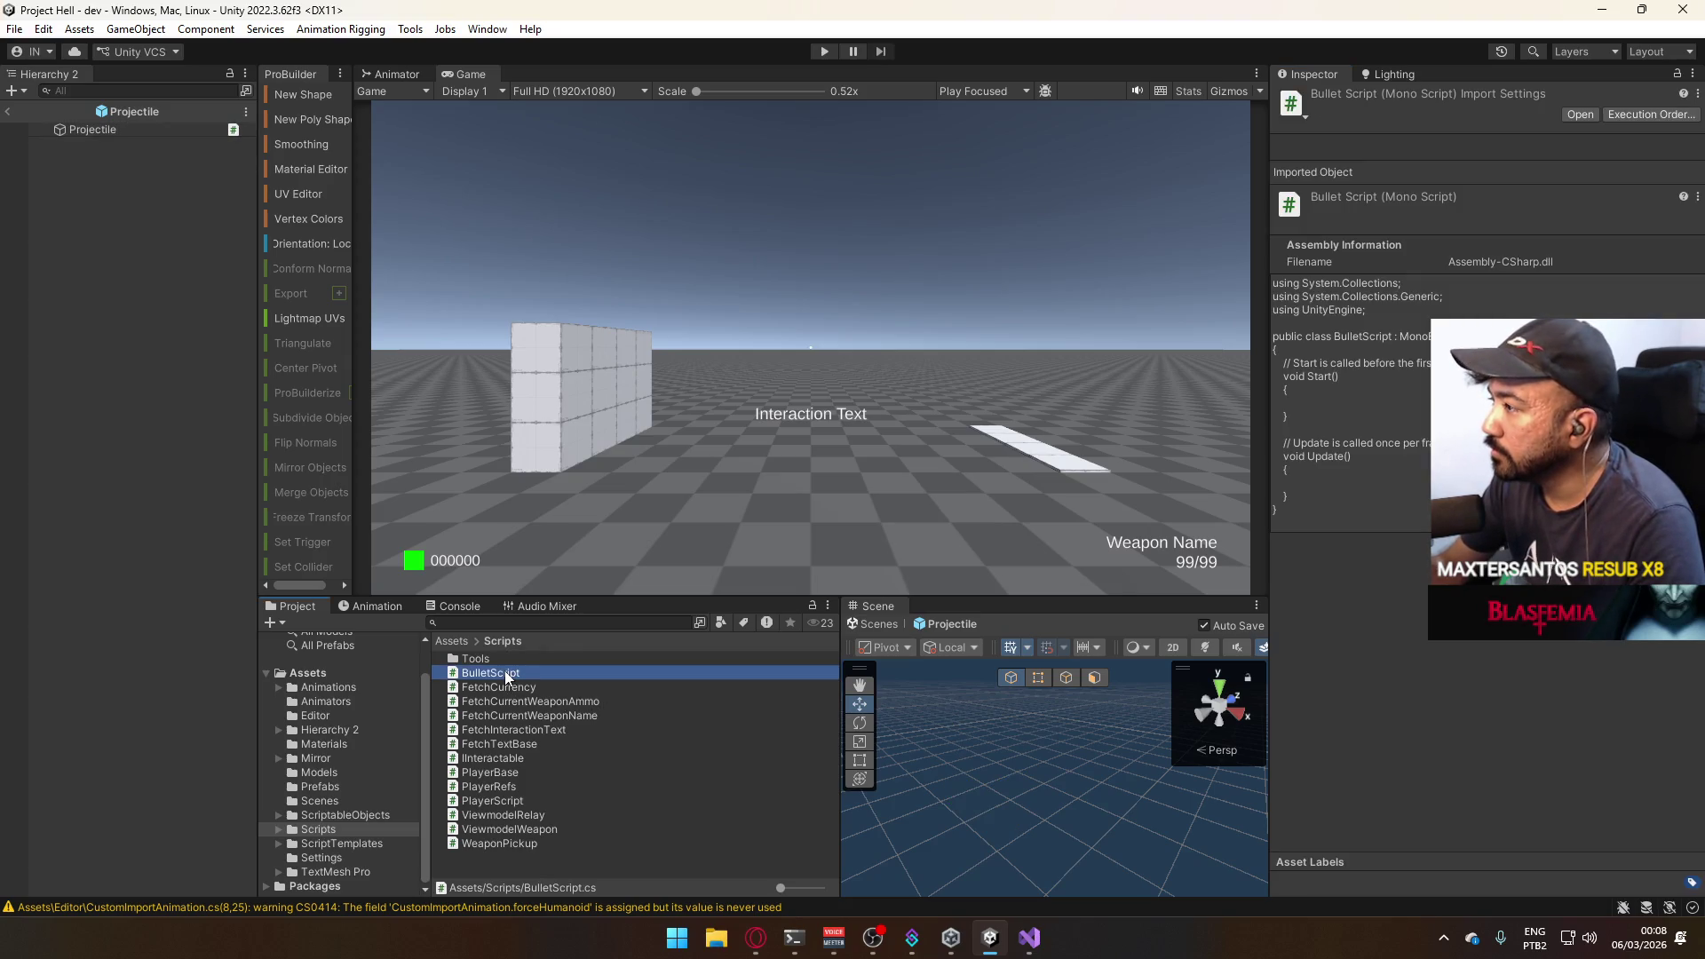
pyautogui.doubleClick(506, 674)
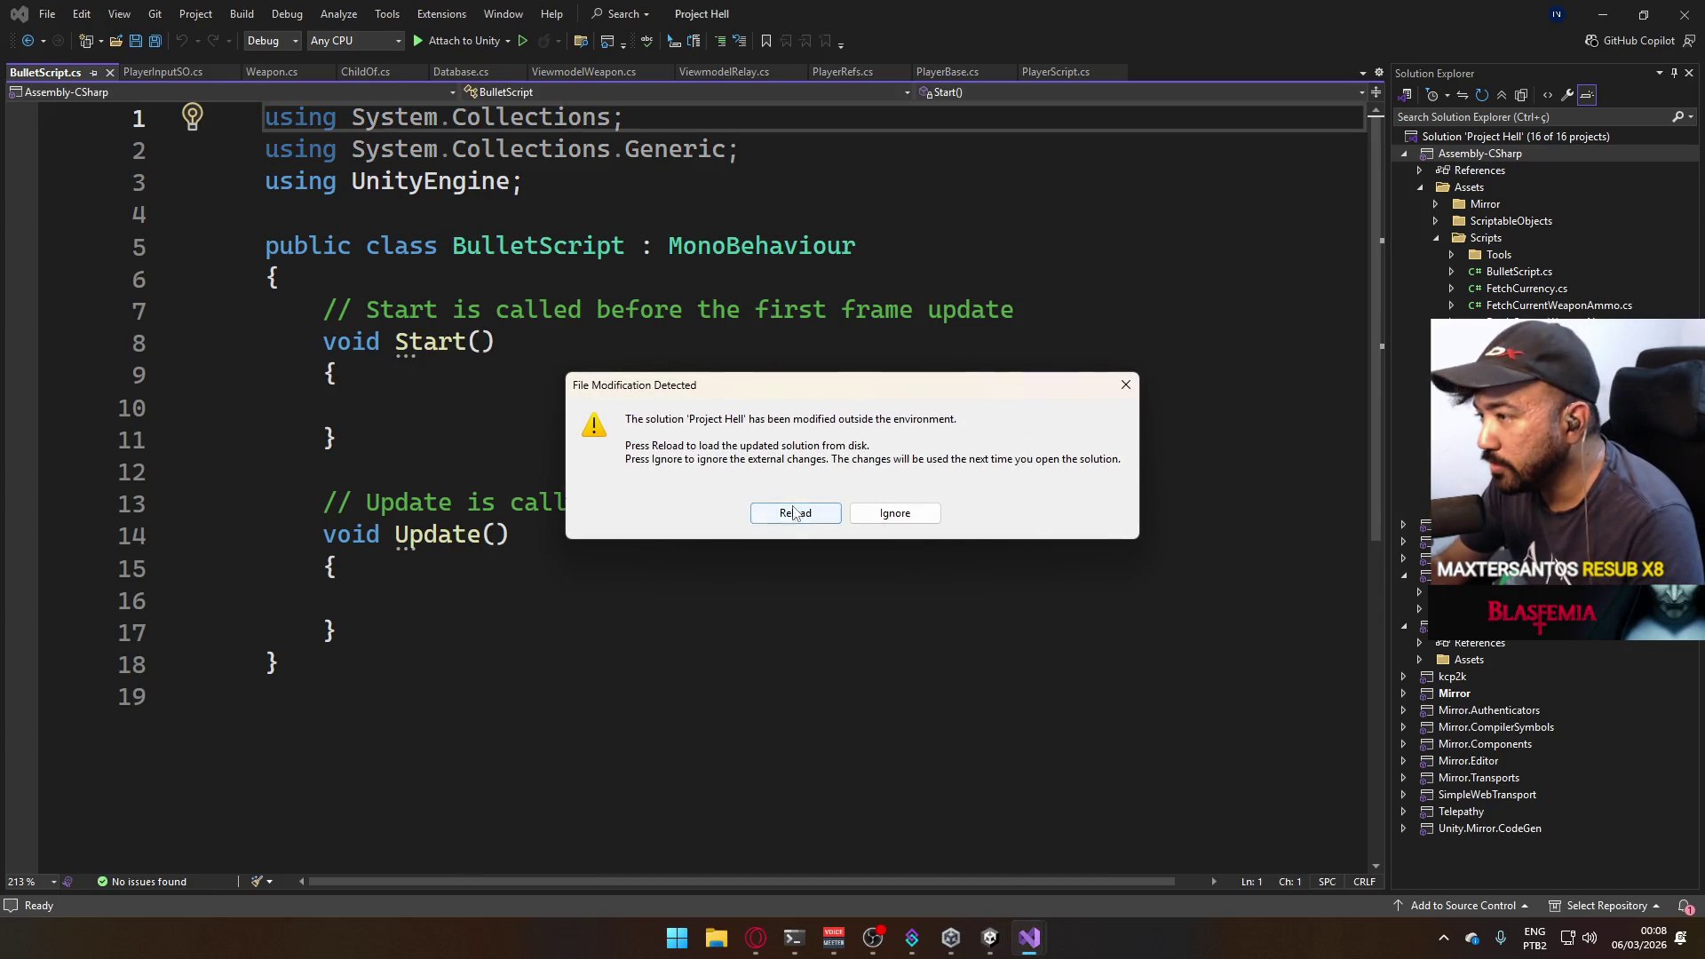
pyautogui.click(794, 514)
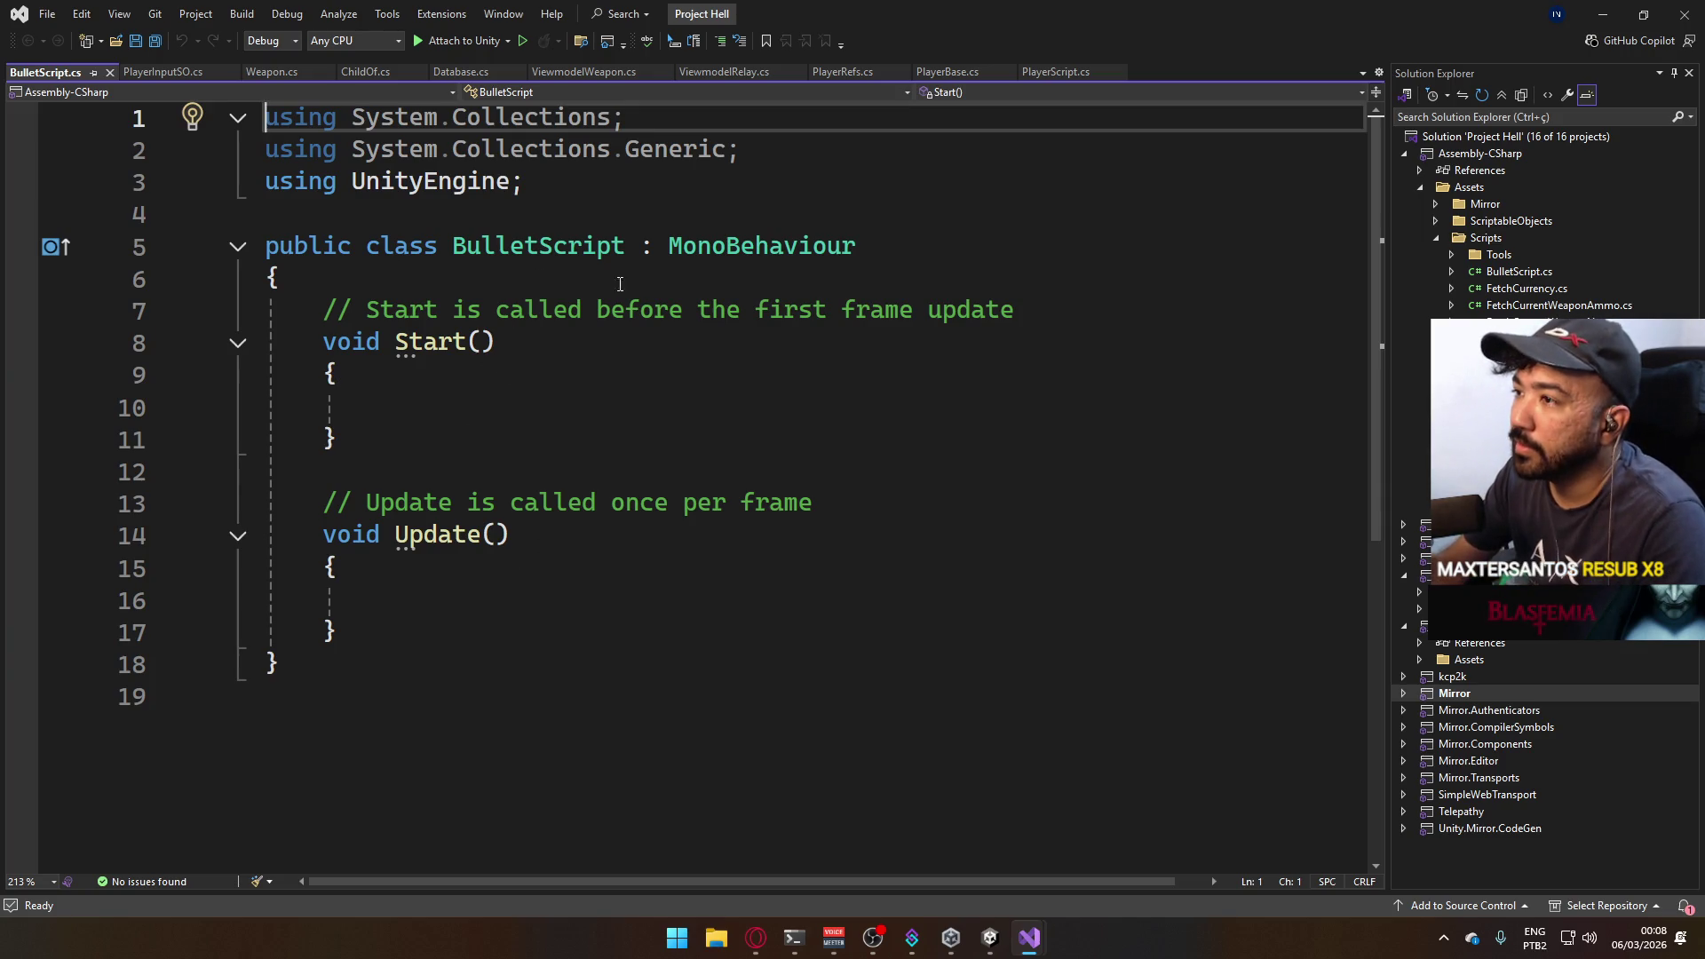
pyautogui.moveTo(518, 627); pyautogui.dragTo(327, 308)
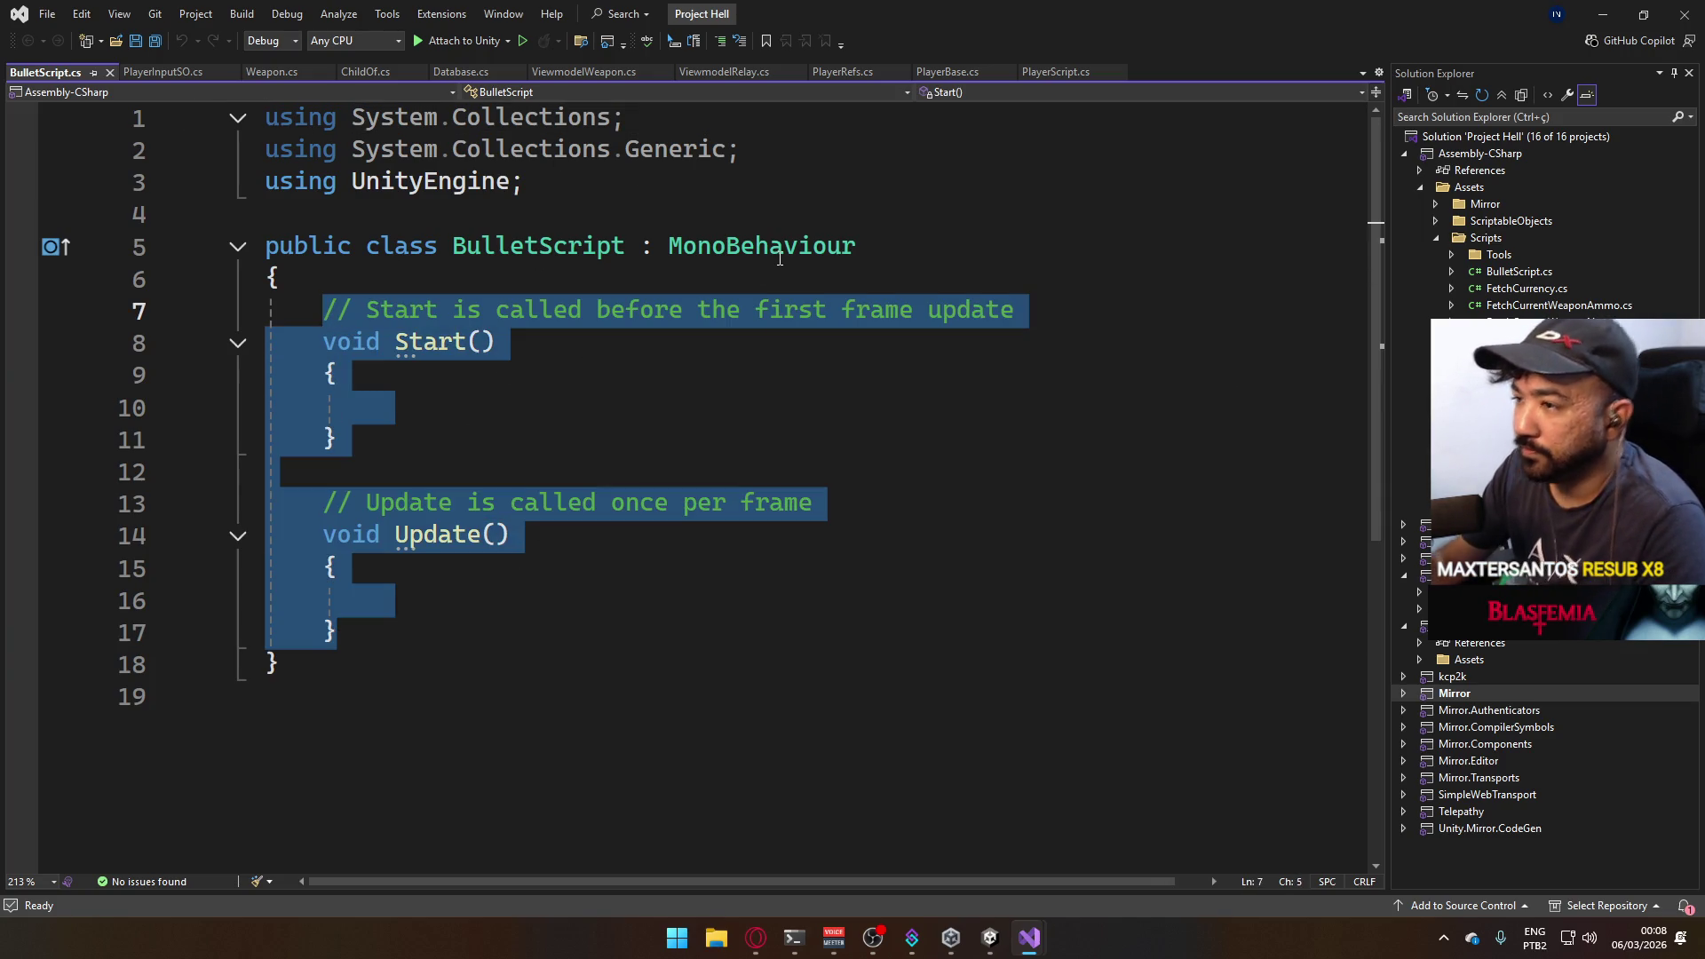
pyautogui.press('Delete')
# Declare a [SerializeField] Weapon field and rename it to _weapon.
pyautogui.hotkey('ctrl', 's')
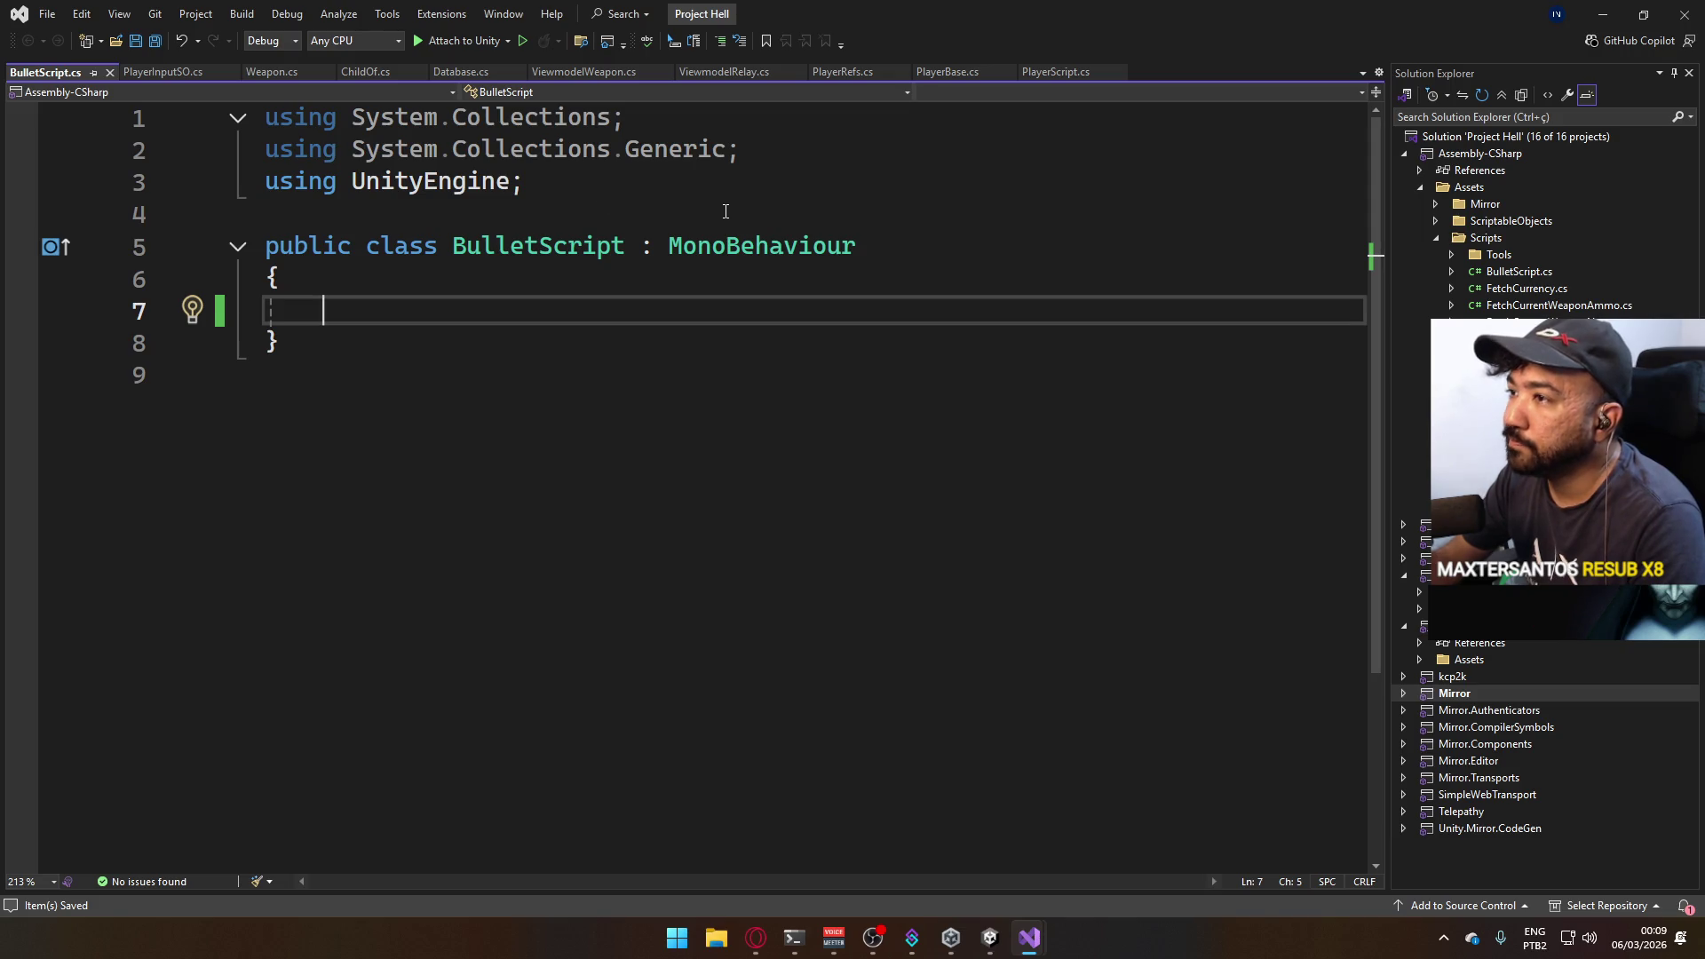
pyautogui.write('[Ser')
pyautogui.press('Tab')
pyautogui.write('] ')
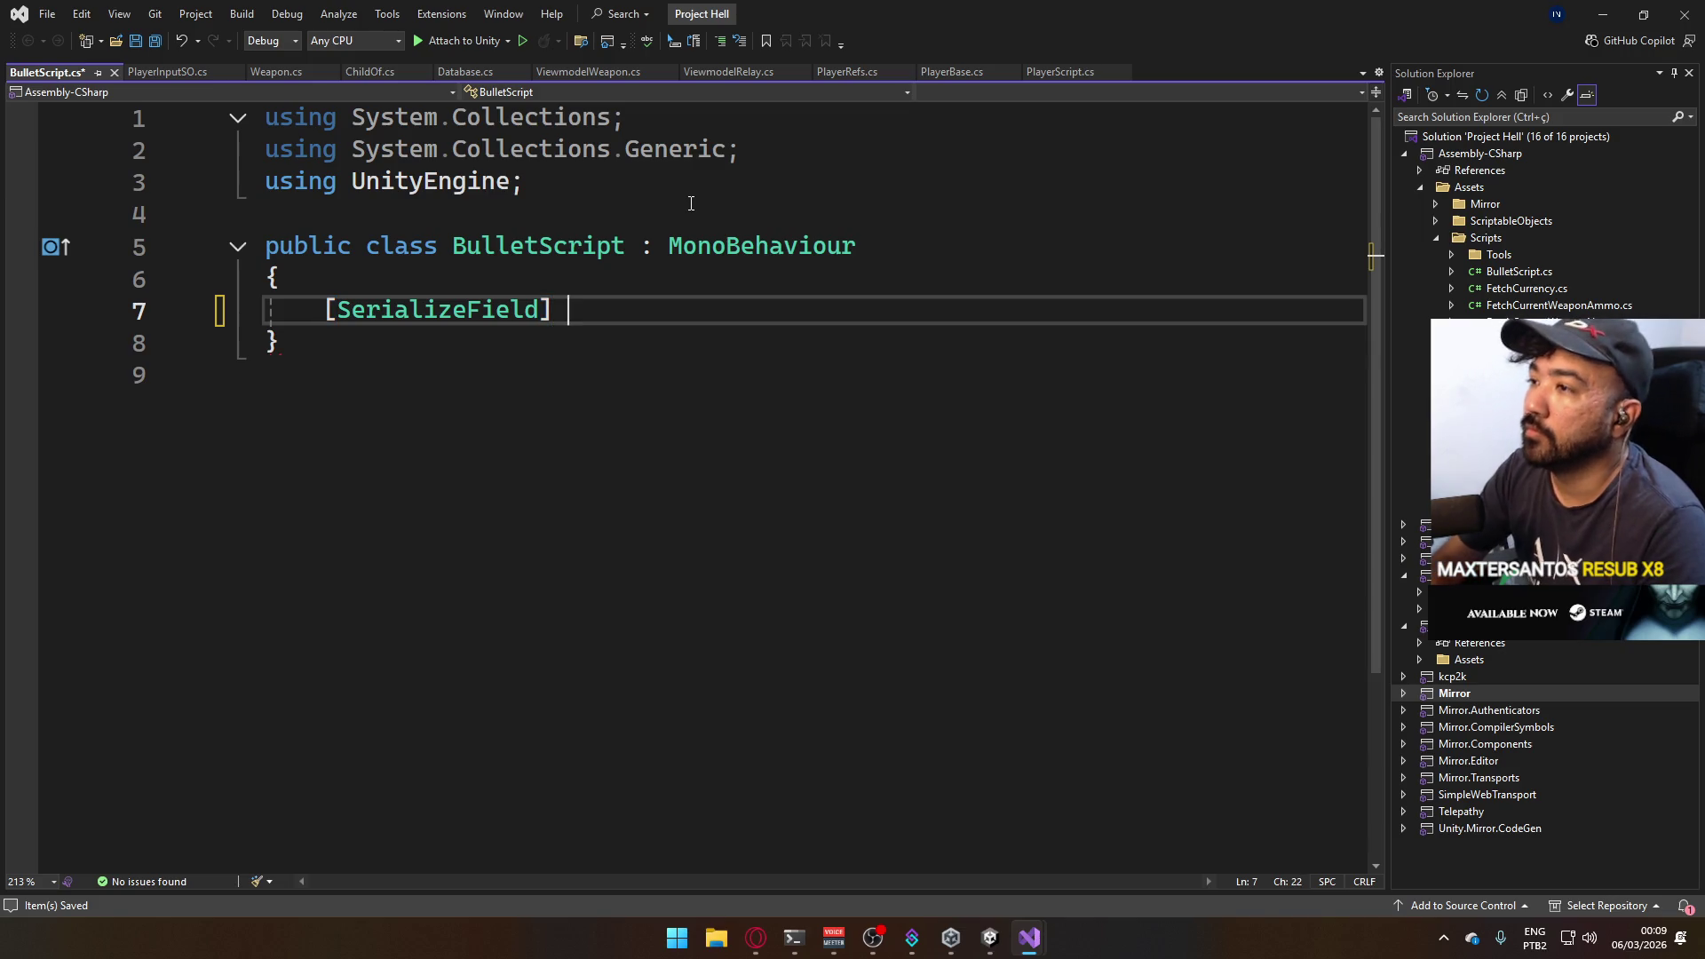
pyautogui.write('Wea')
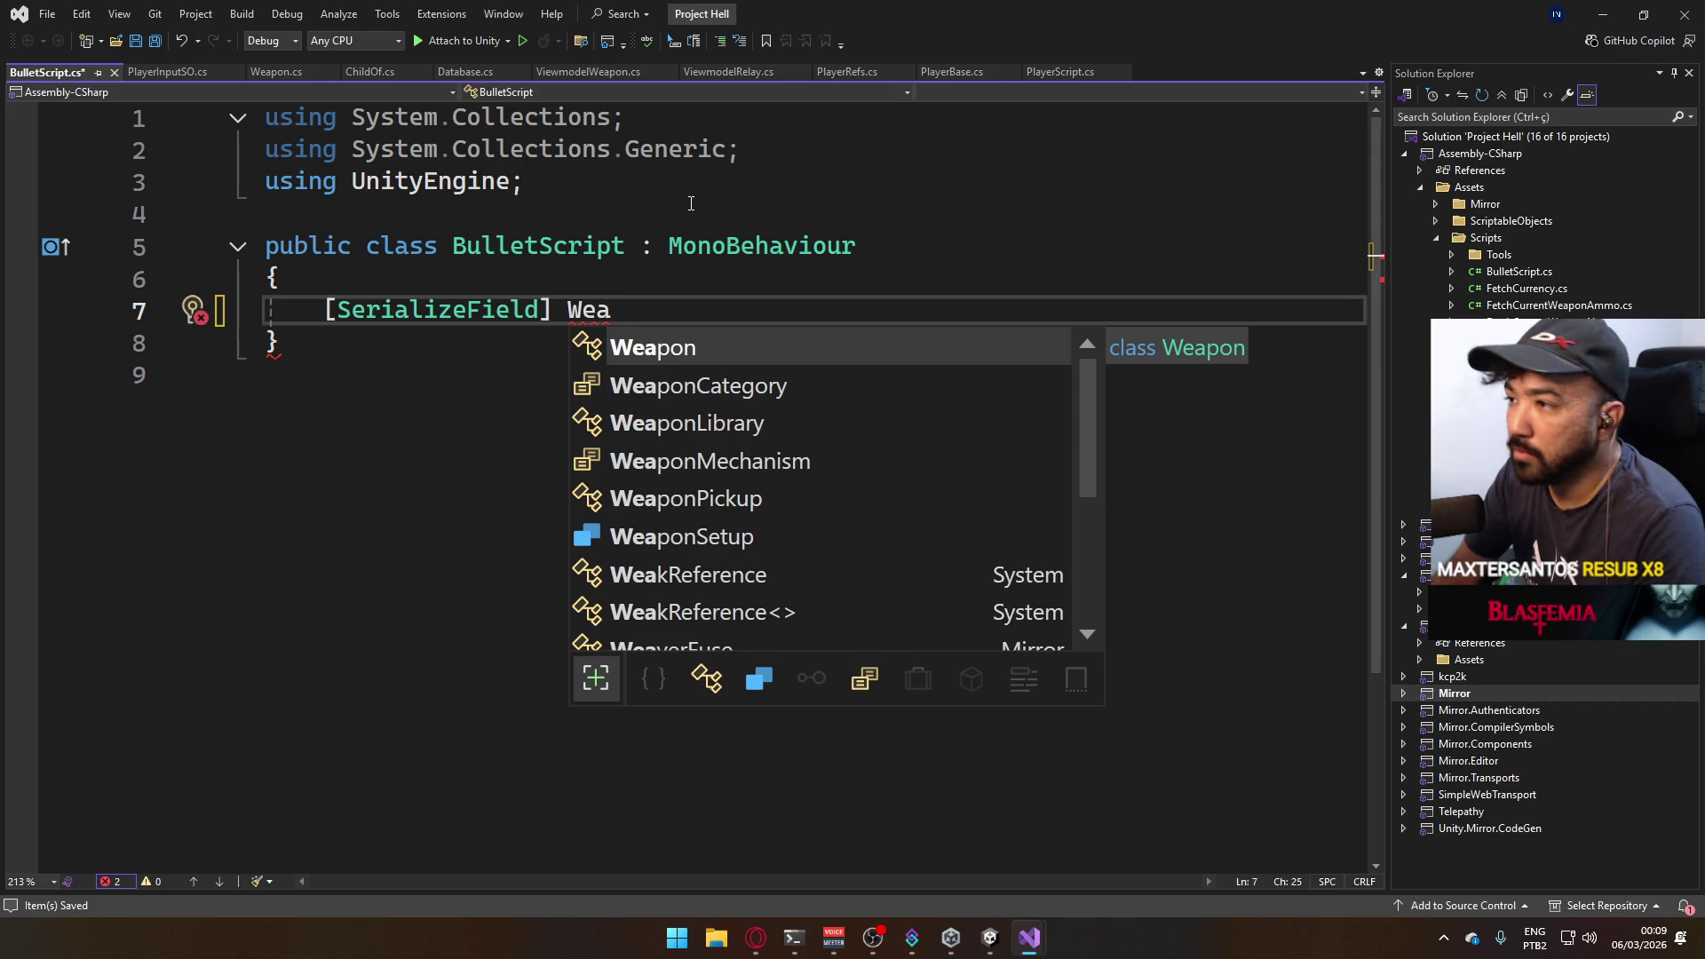
pyautogui.press('Tab')
pyautogui.write('weapon')
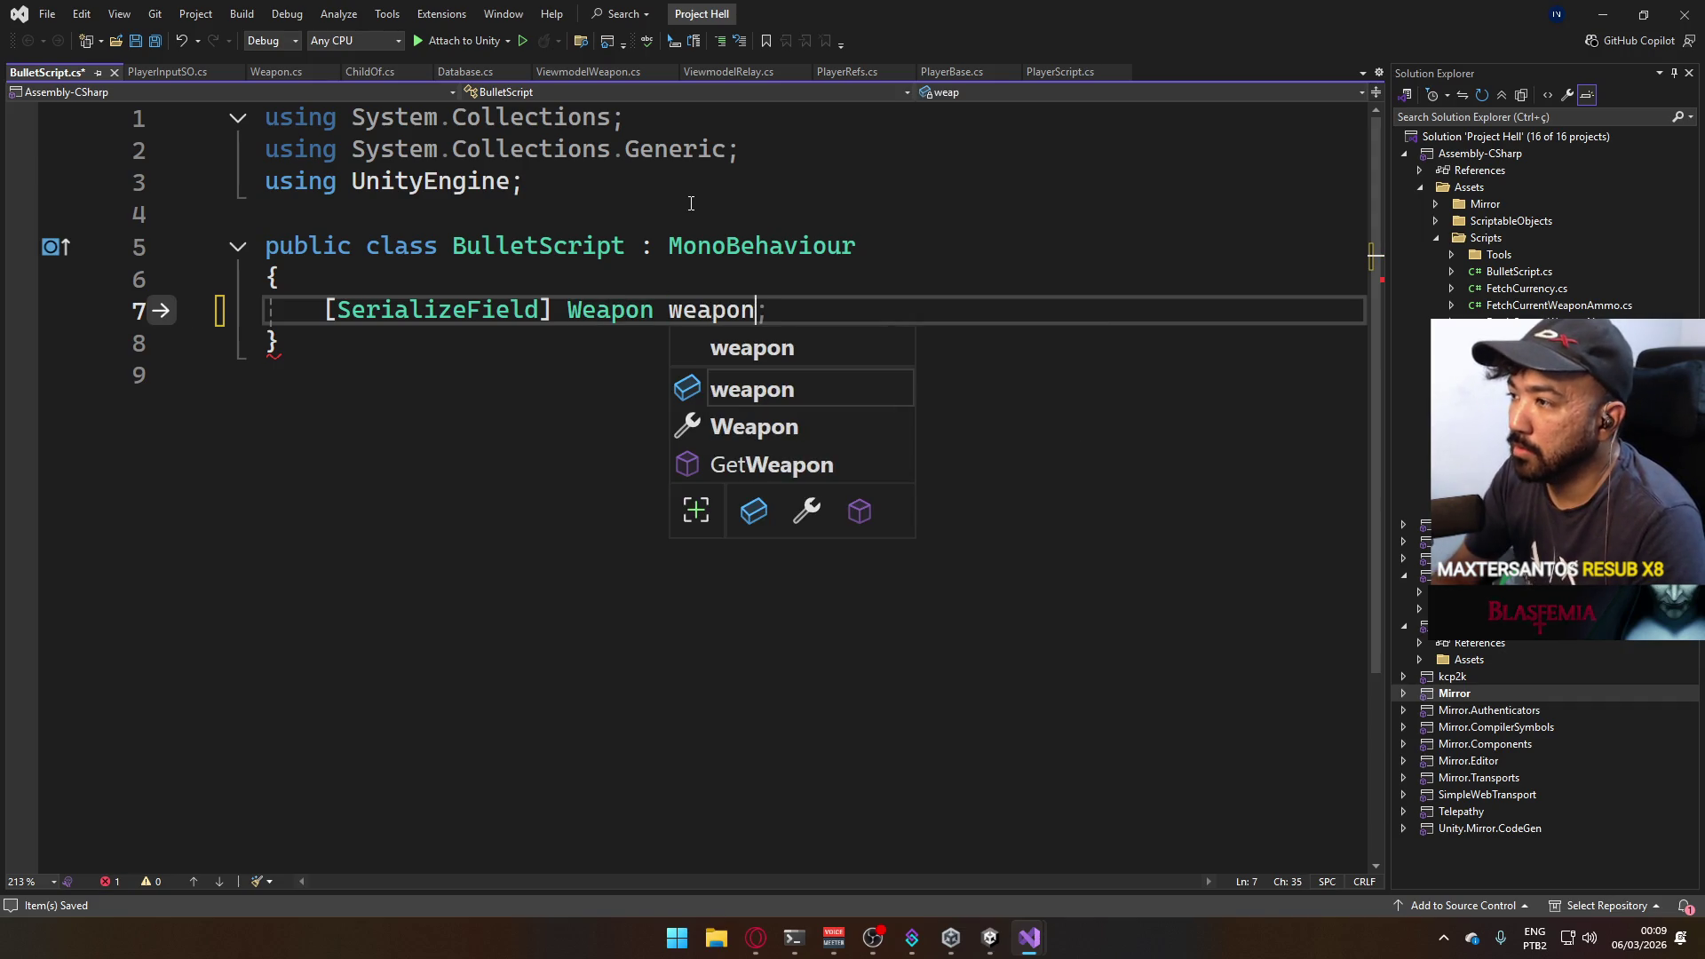
pyautogui.press('Escape')
pyautogui.hotkey('ctrl', 'r')
pyautogui.hotkey('ctrl', 'r')
pyautogui.write('_')
pyautogui.press('End')
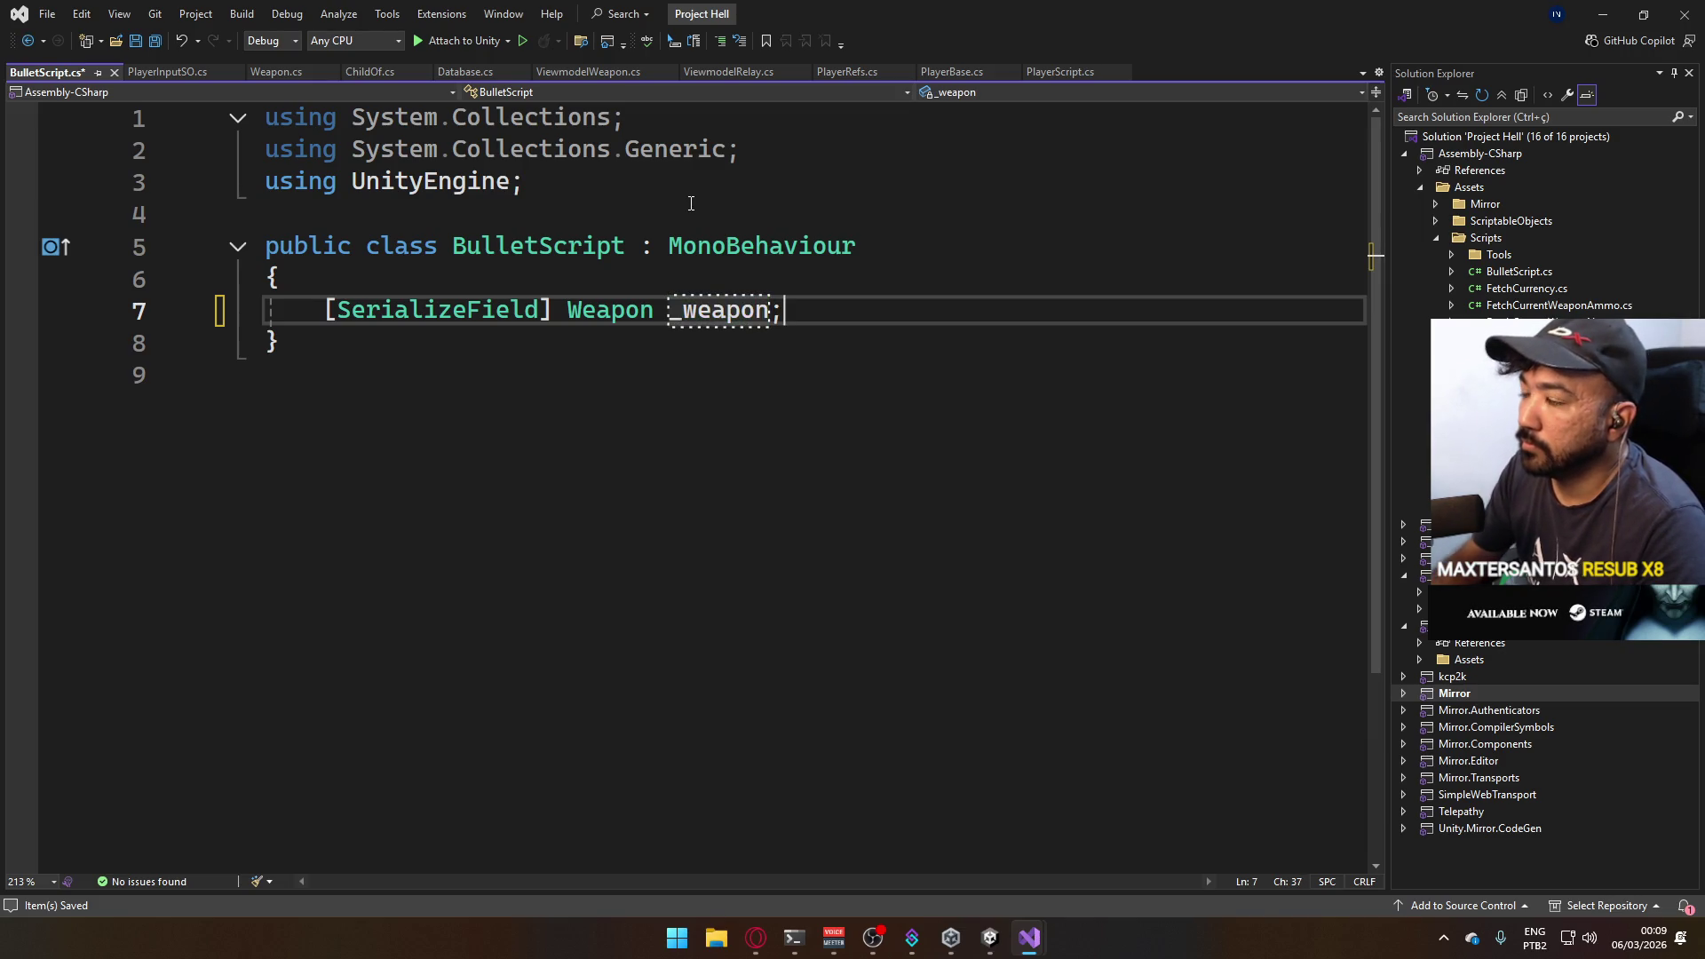
pyautogui.press('Return')
pyautogui.write('public ')
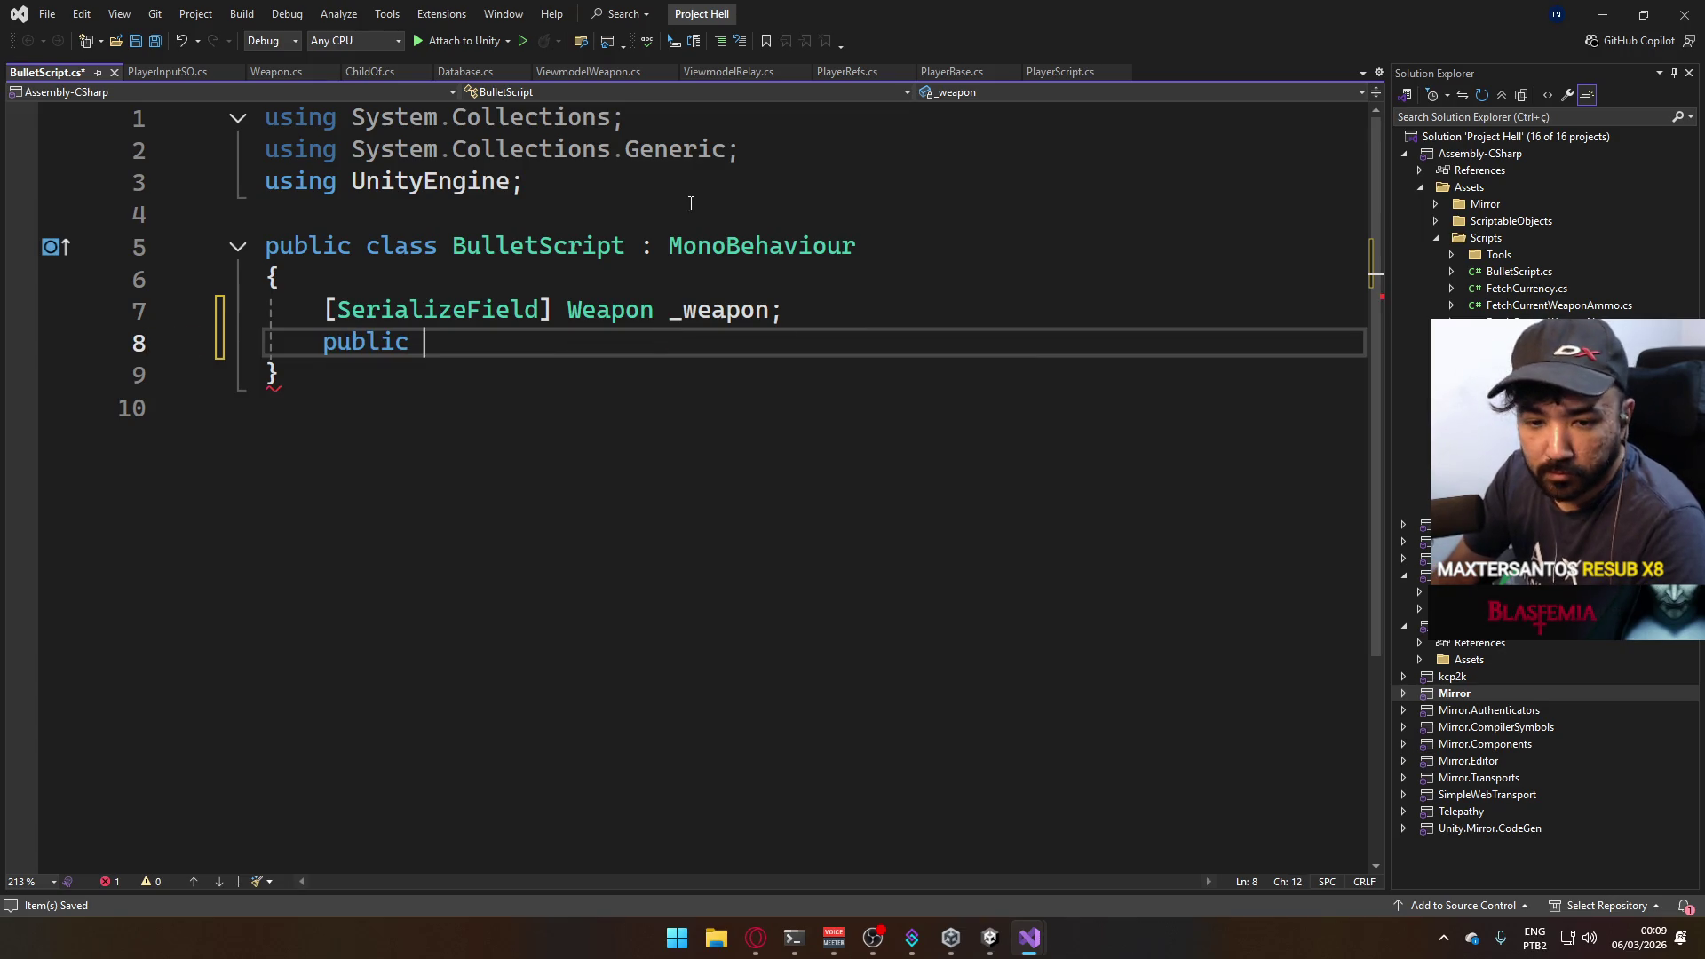
pyautogui.write('Weapon ')
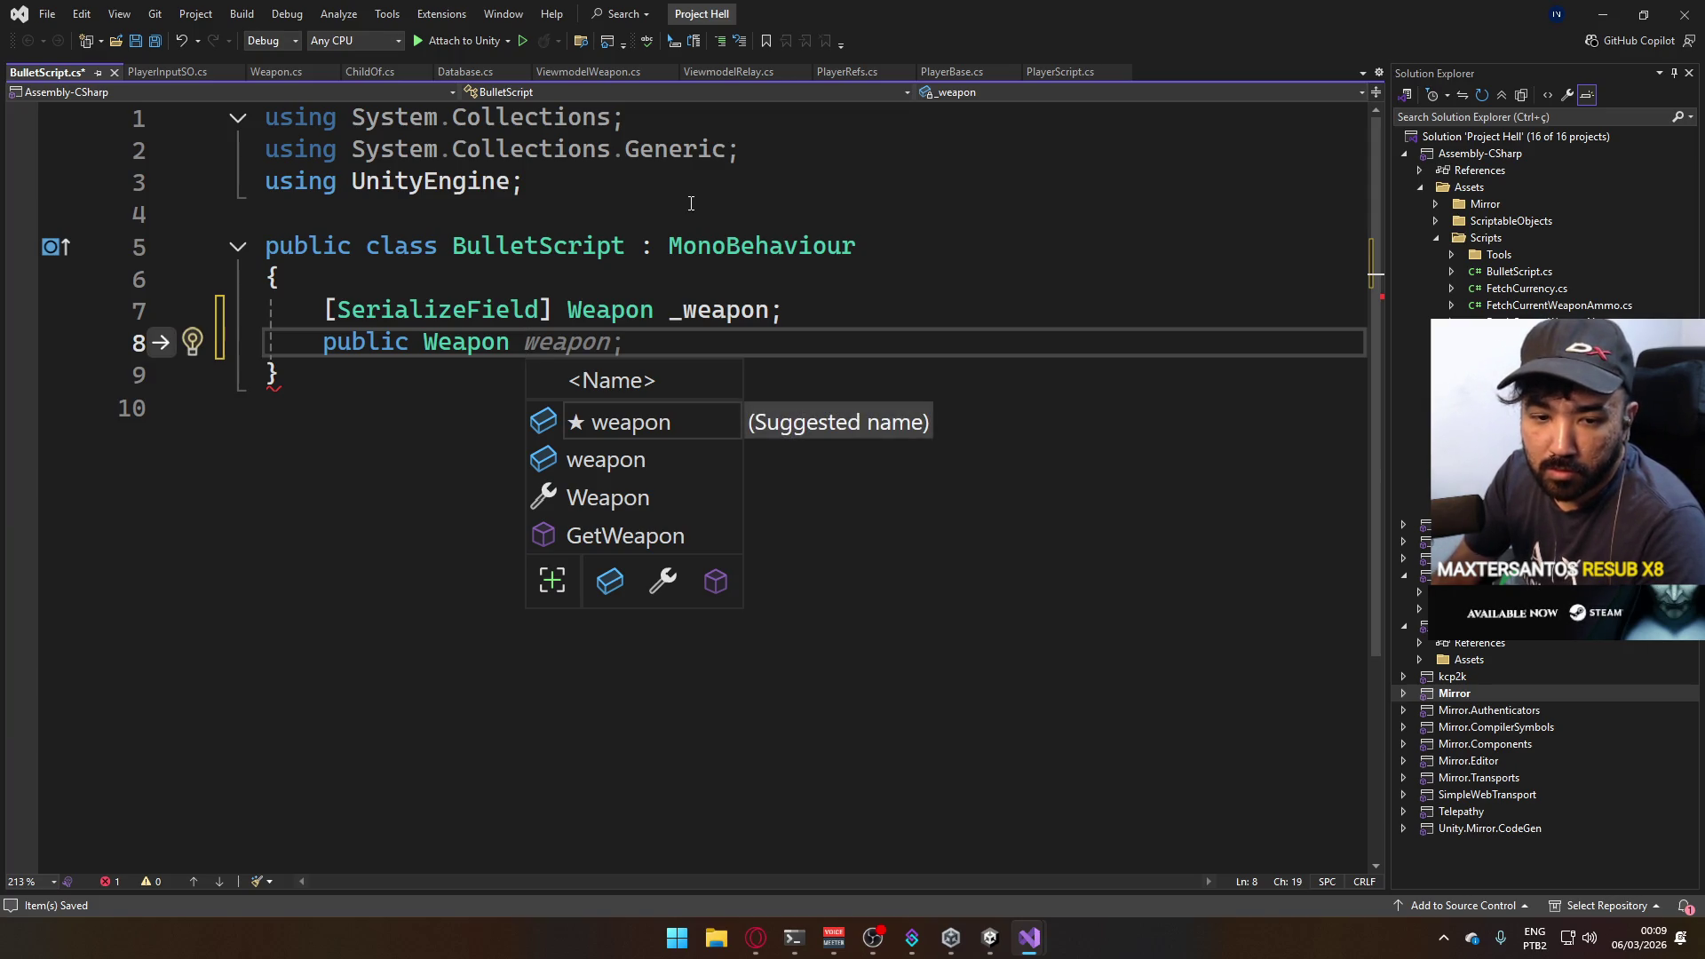
pyautogui.write('weapon')
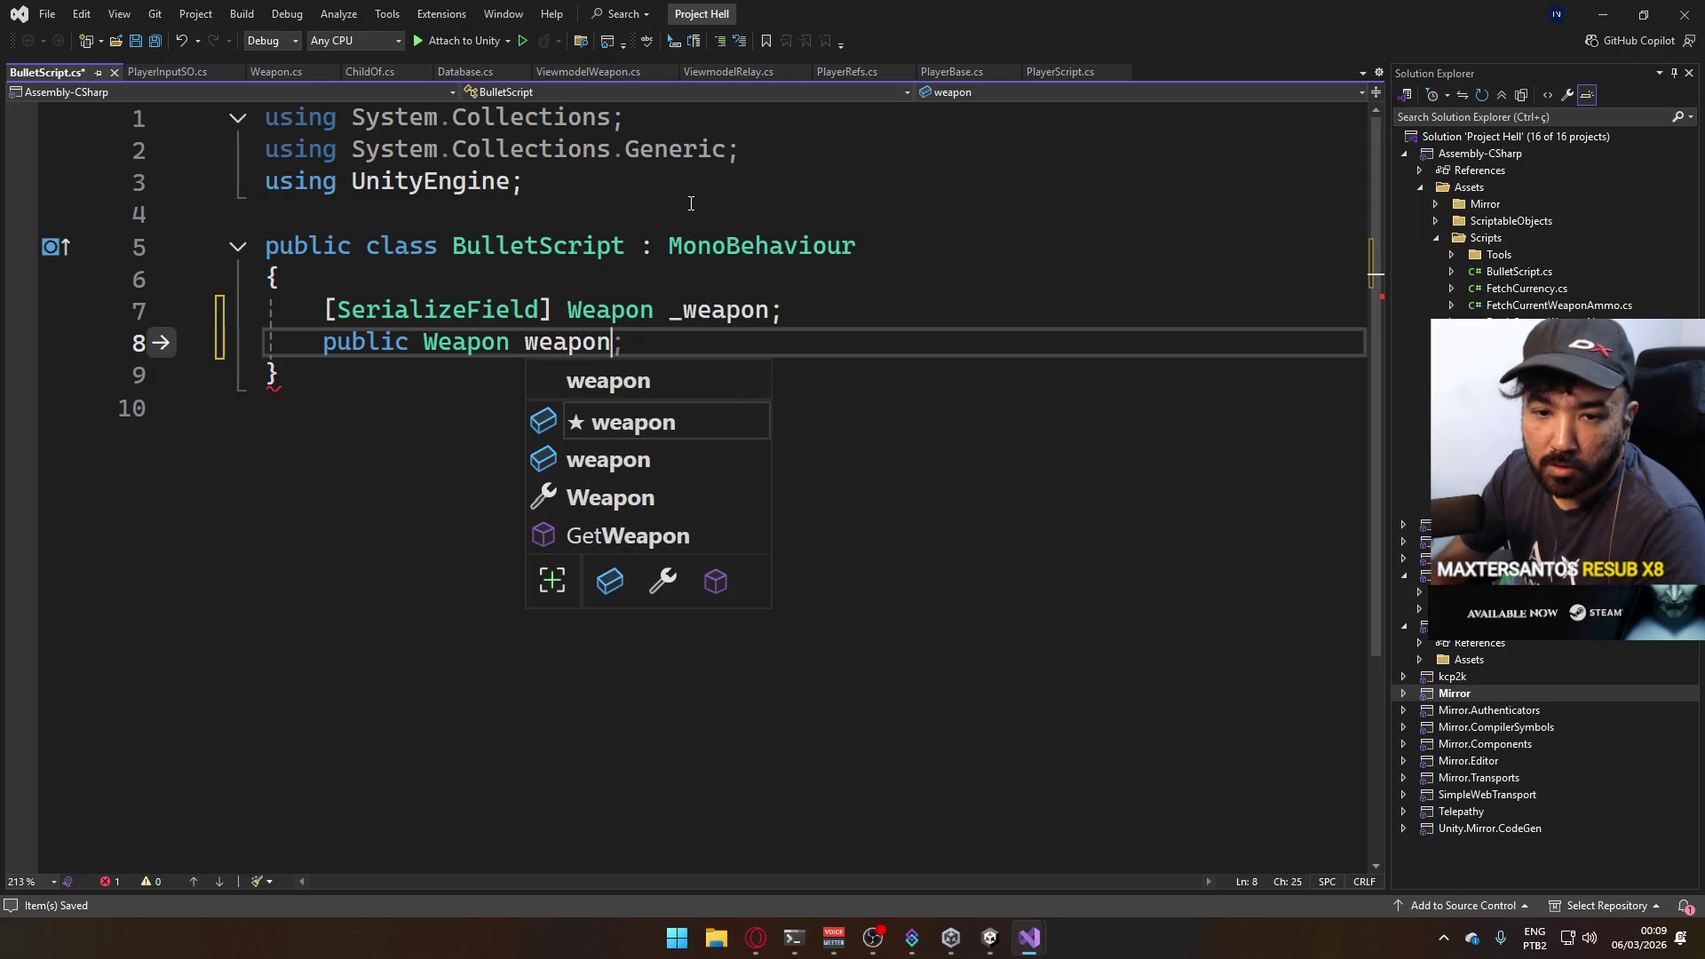
pyautogui.write(' =>')
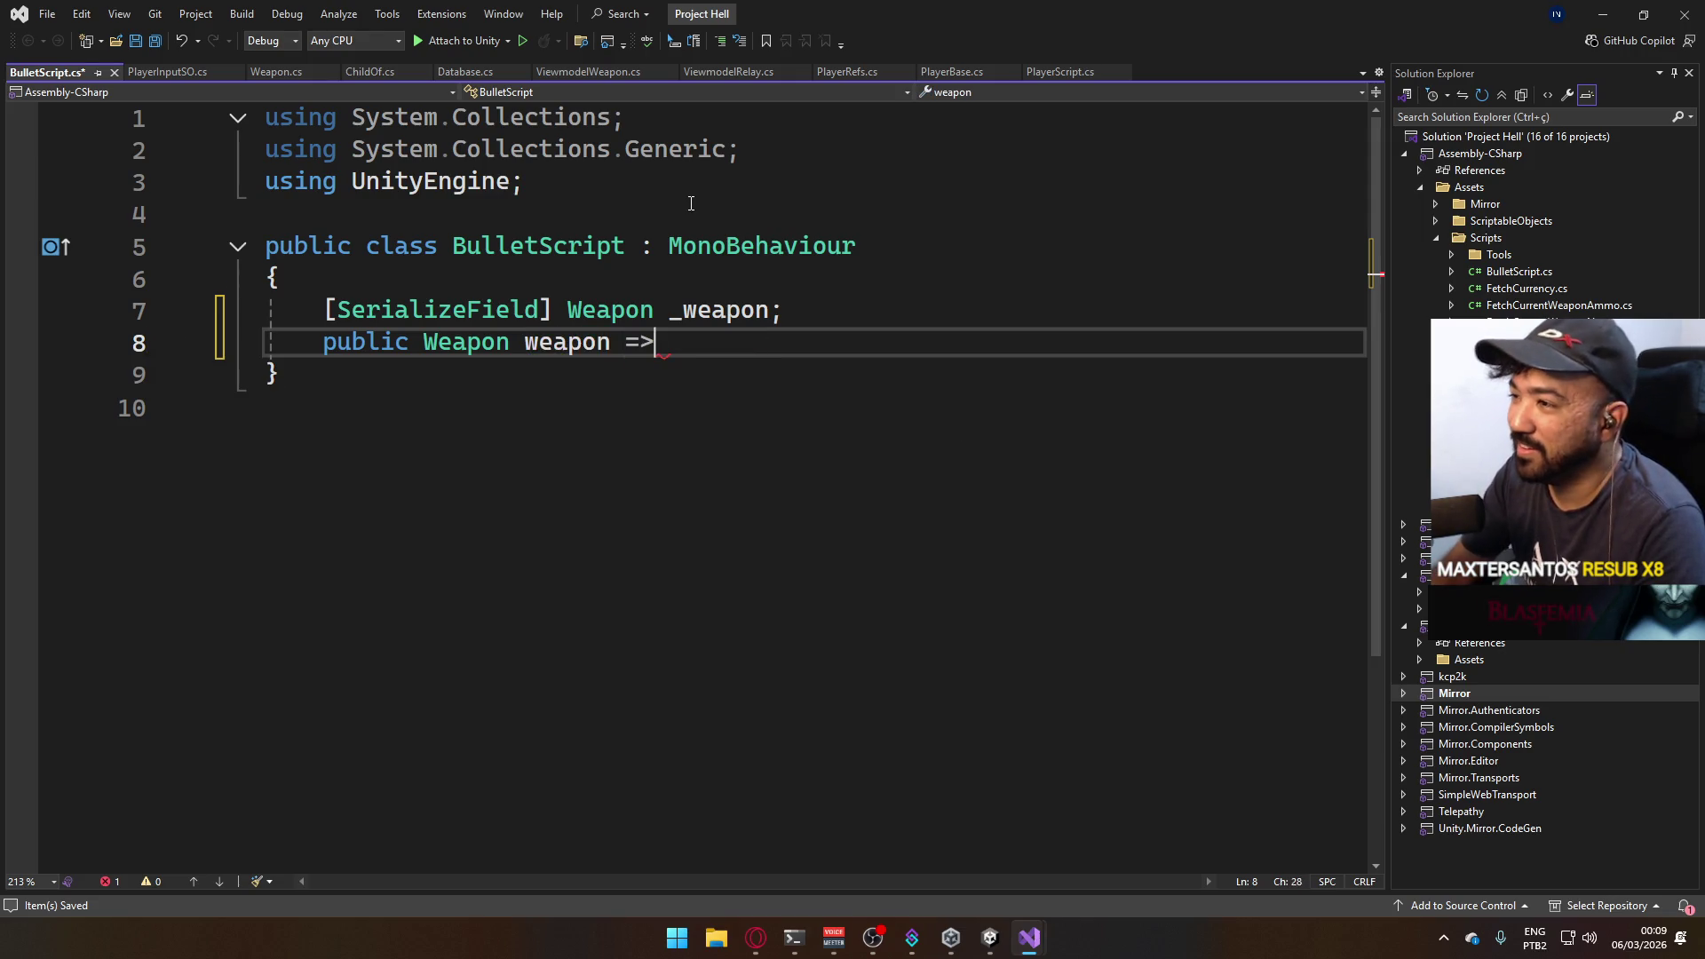
pyautogui.write(' _weapon')
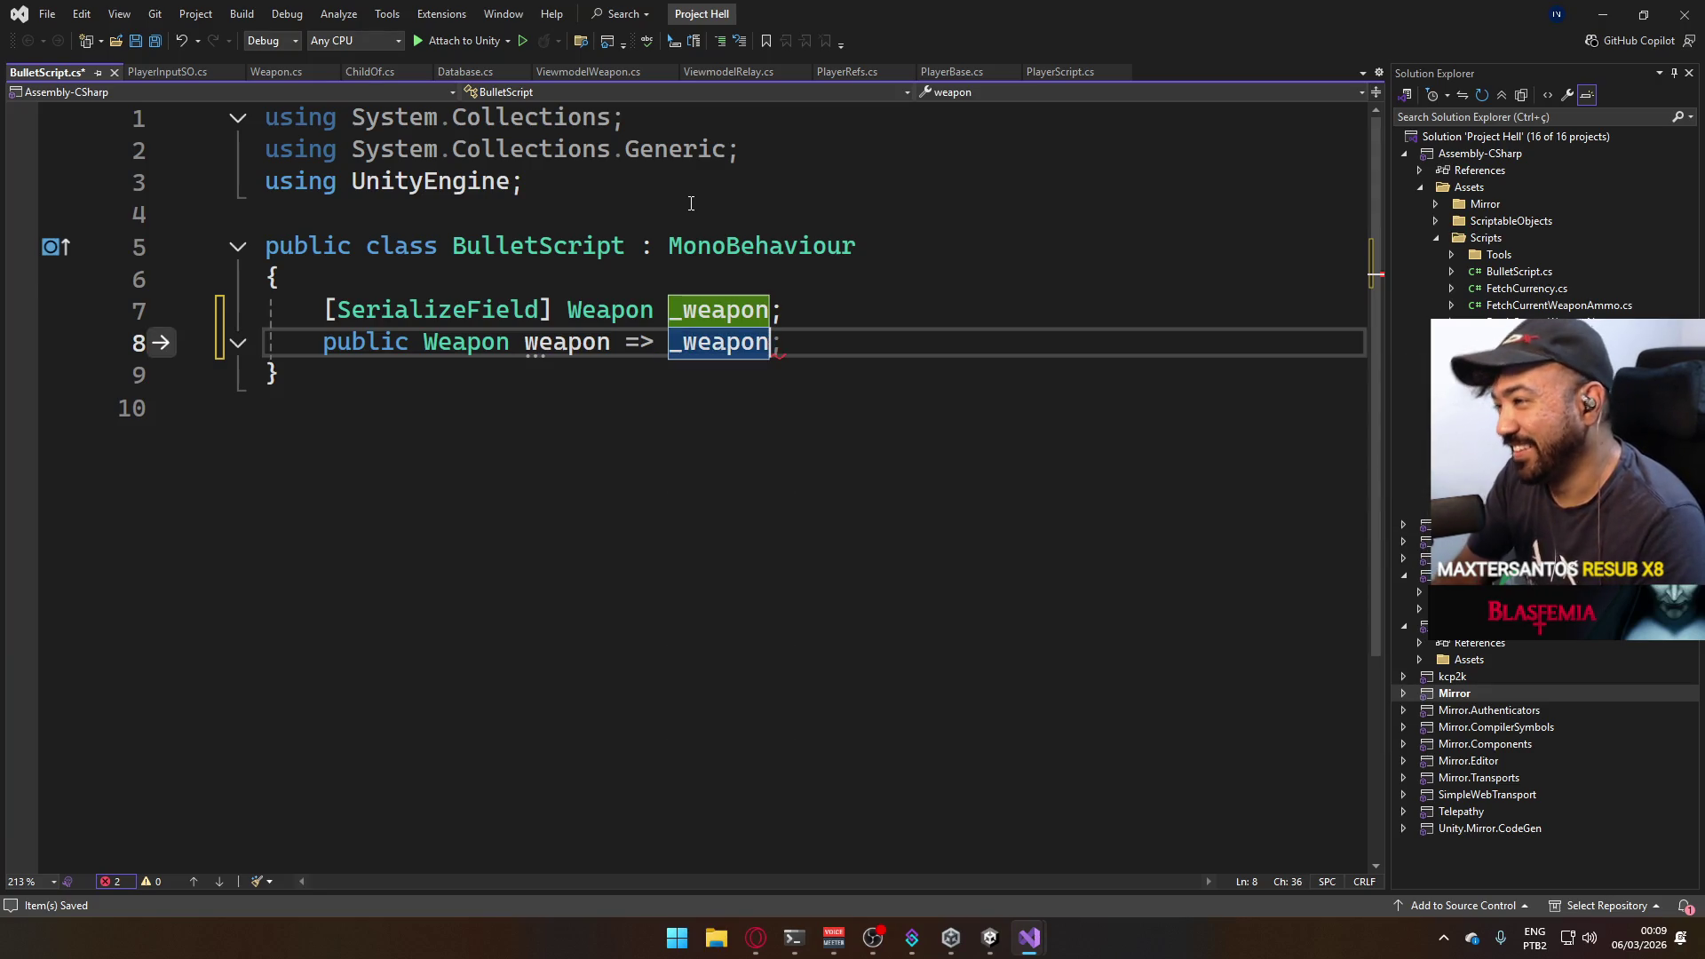
pyautogui.write(';')
# Write a public SetWeapon(Weapon w) method that assigns w to _weapon, and save the script.
pyautogui.hotkey('ctrl', 's')
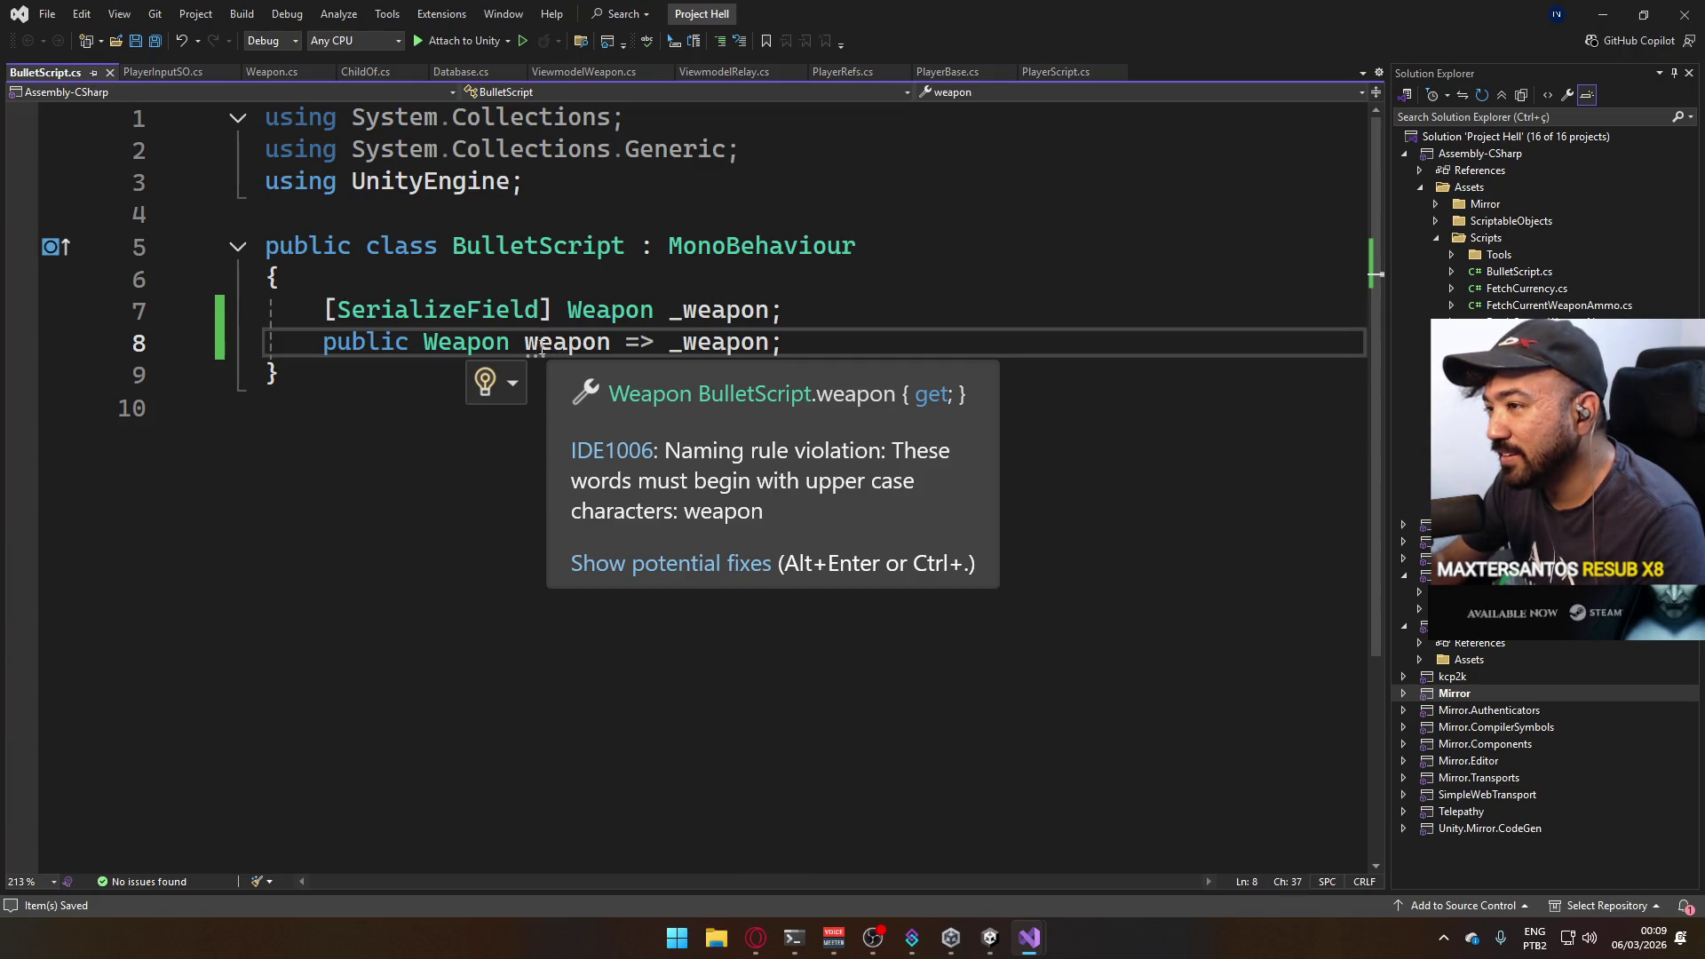
pyautogui.click(532, 343)
pyautogui.press('Delete')
pyautogui.write('W')
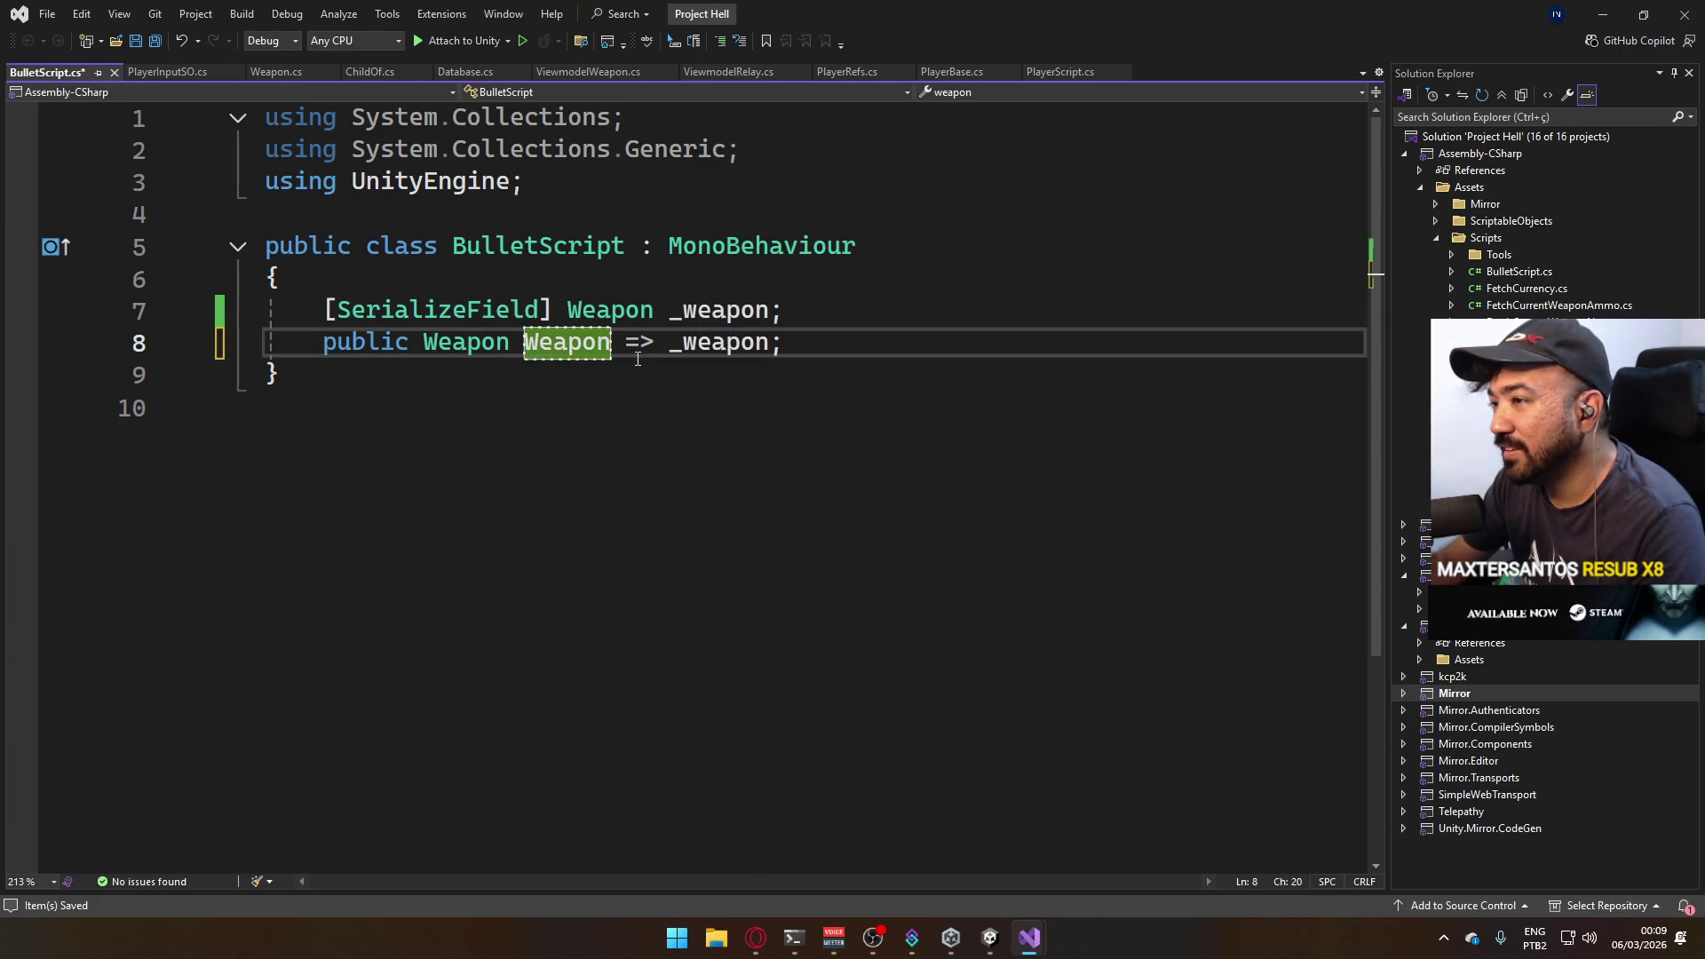
pyautogui.click(465, 344)
pyautogui.click(415, 361)
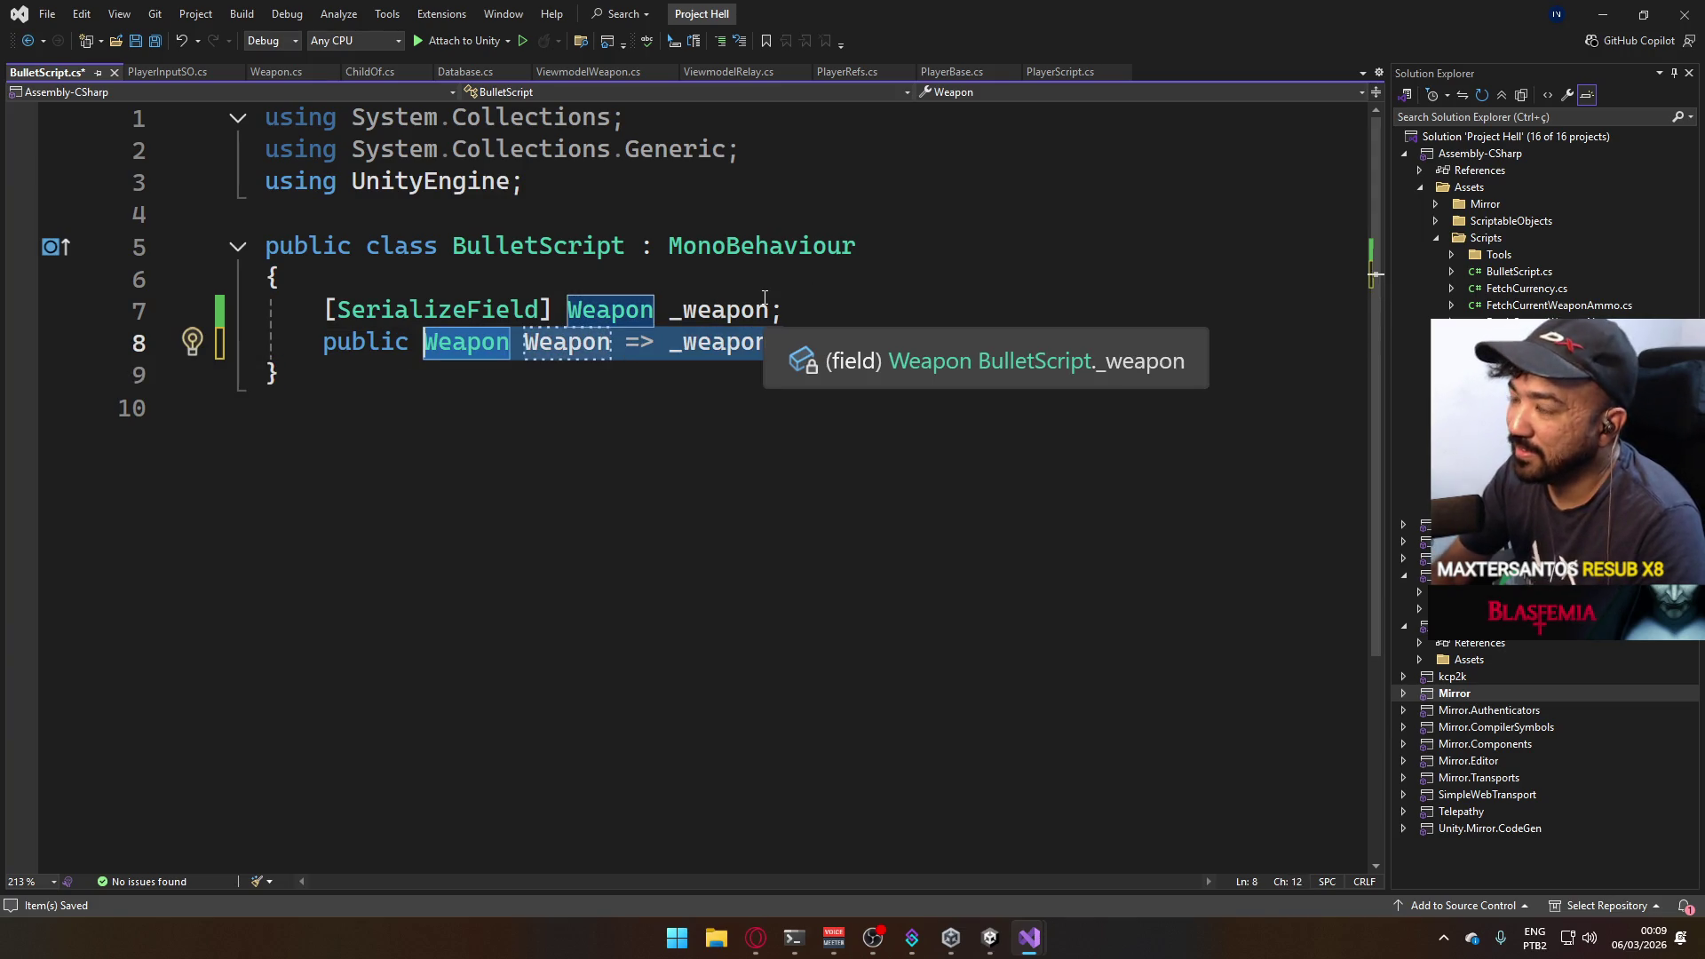
pyautogui.write('void SetWeapon(Weapon w')
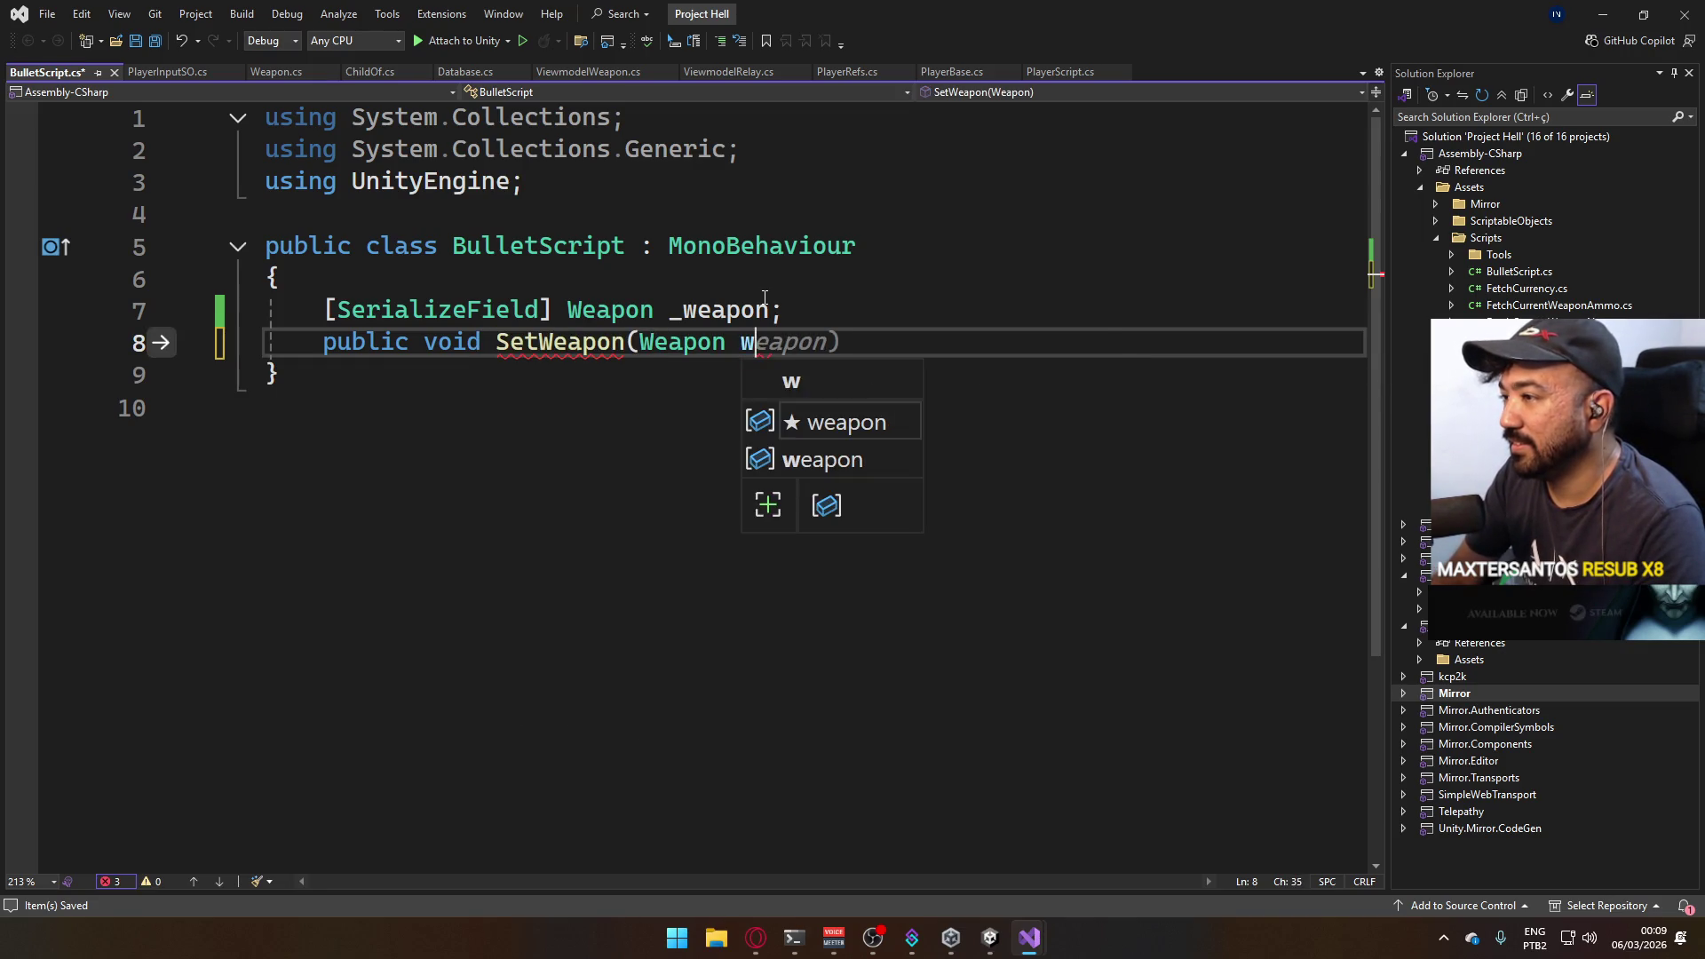
pyautogui.write(') { _wp')
pyautogui.press('BackSpace')
pyautogui.press('Tab')
pyautogui.write('= w; }')
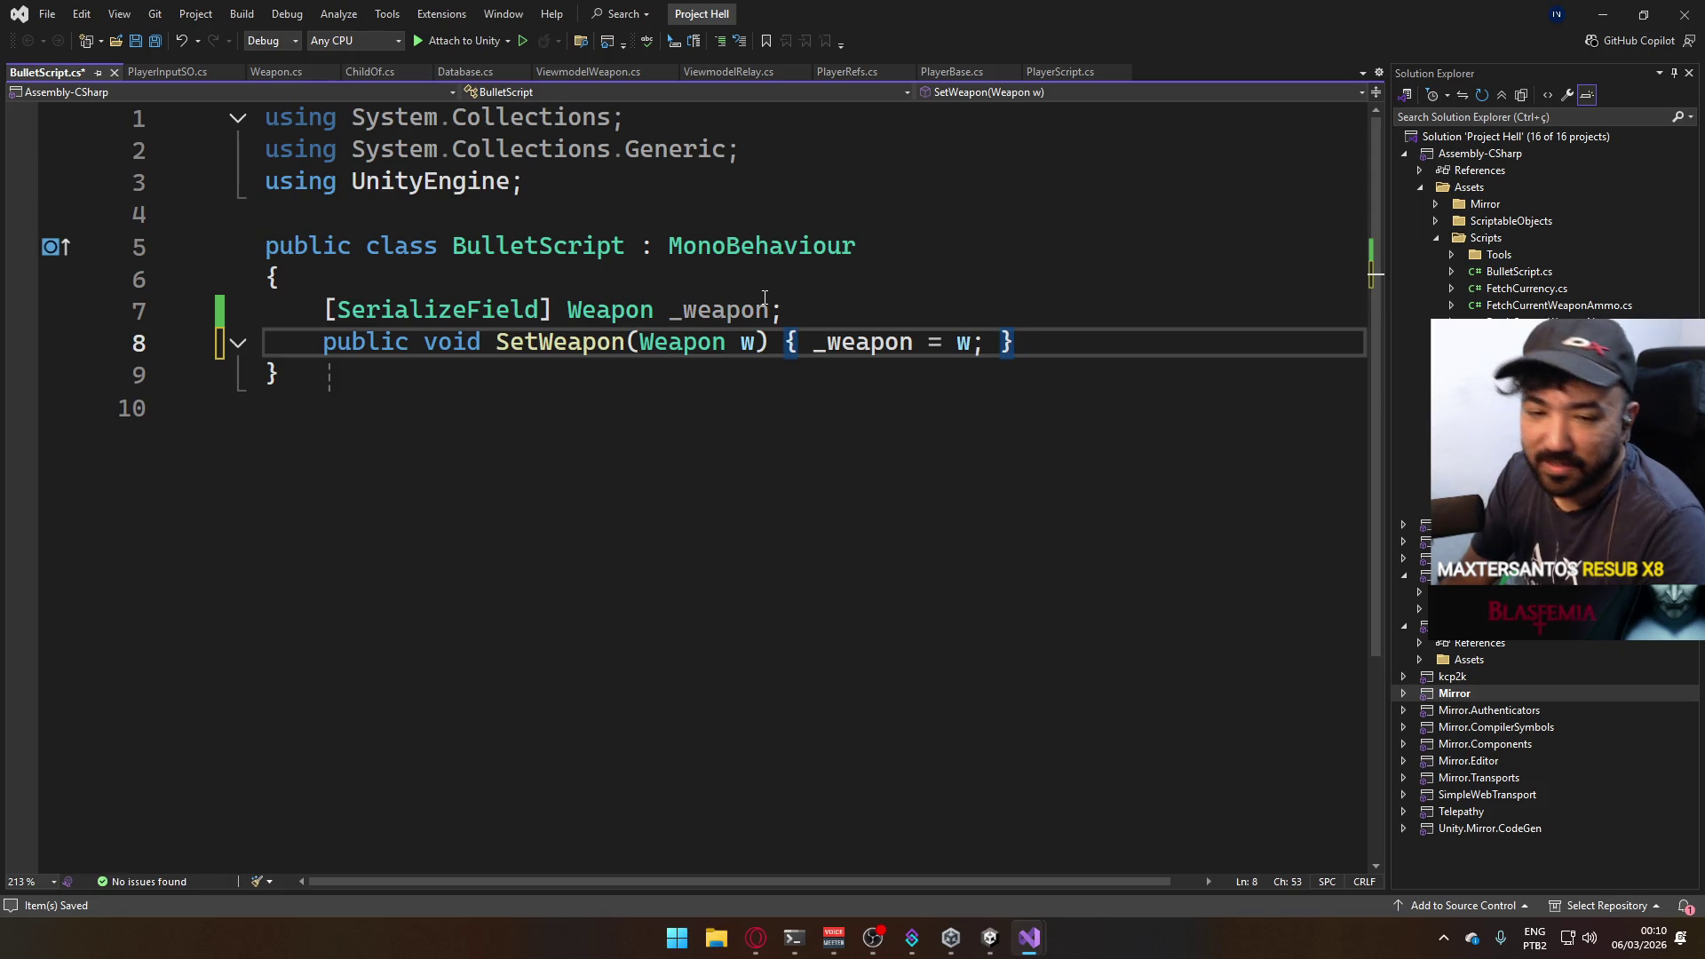
pyautogui.hotkey('ctrl', 's')
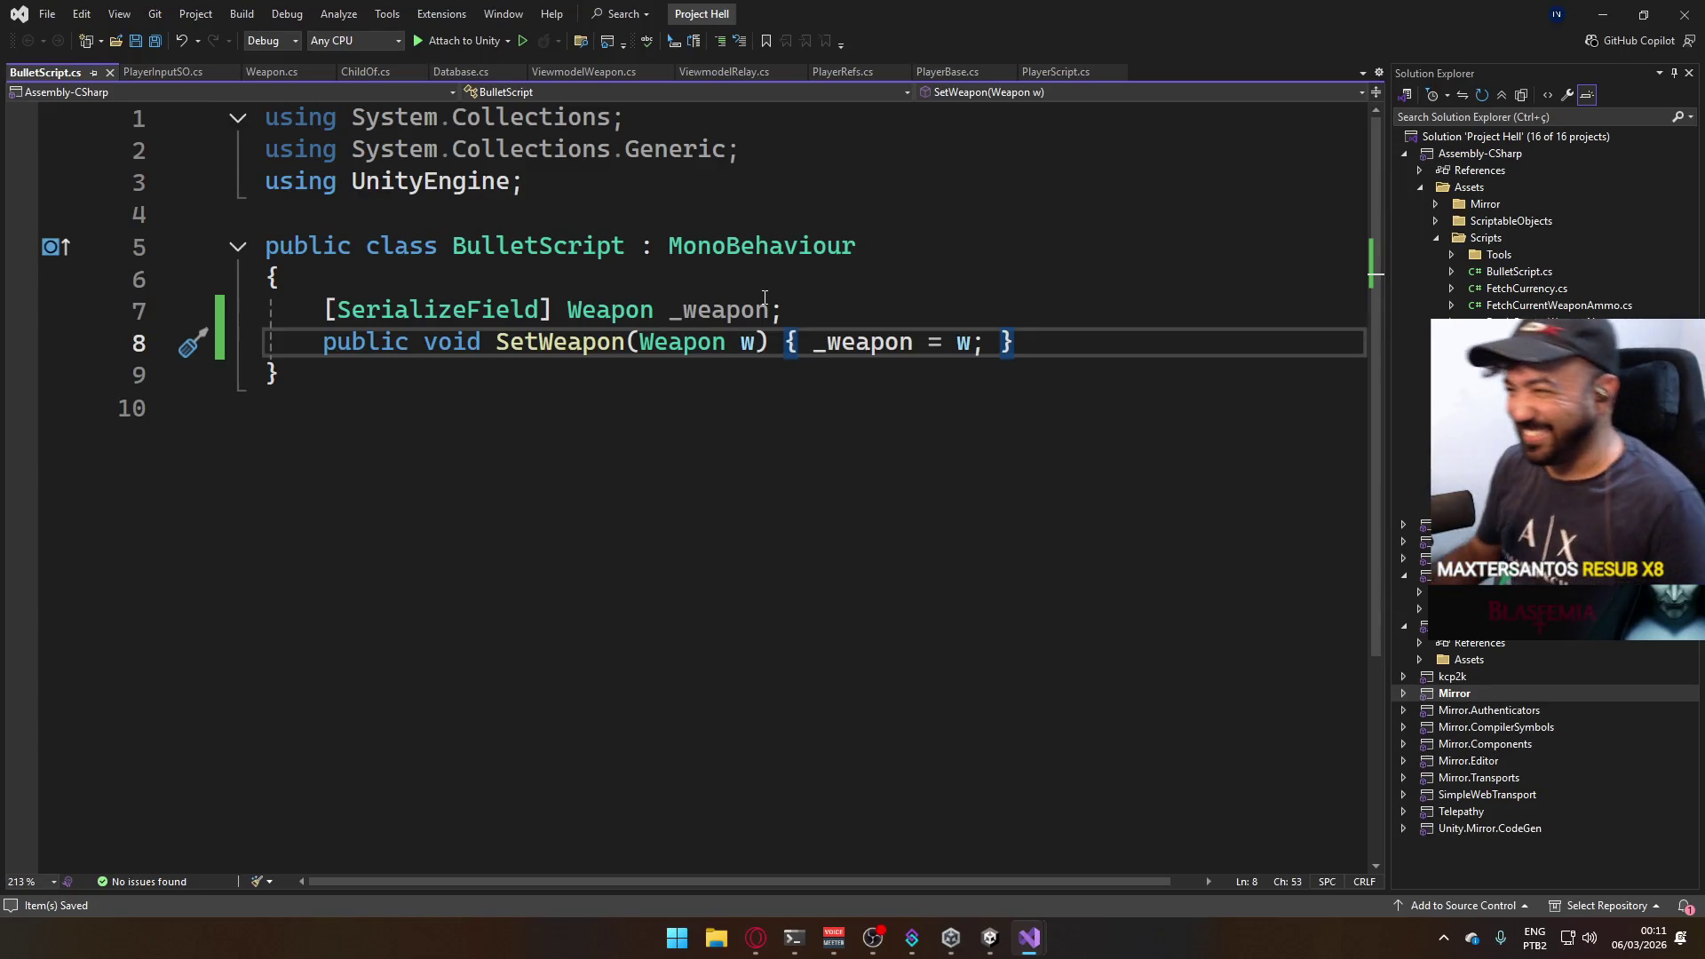
# Place the caret after the _weapon field in the saved BulletScript.
pyautogui.click(925, 306)
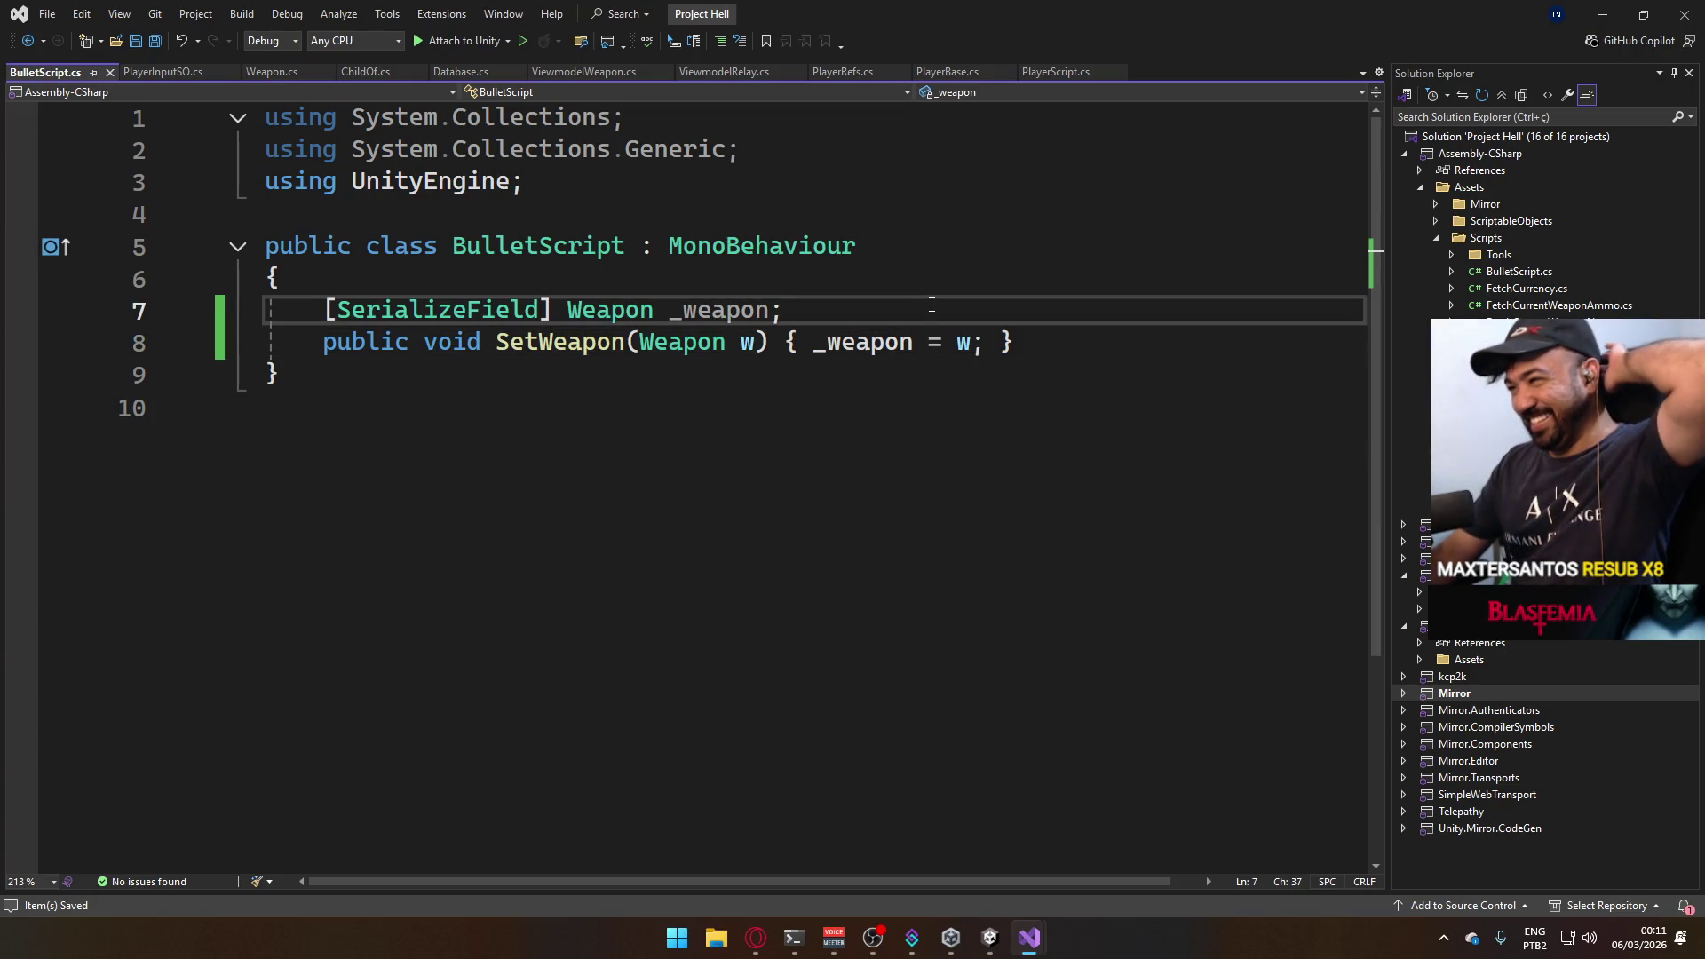
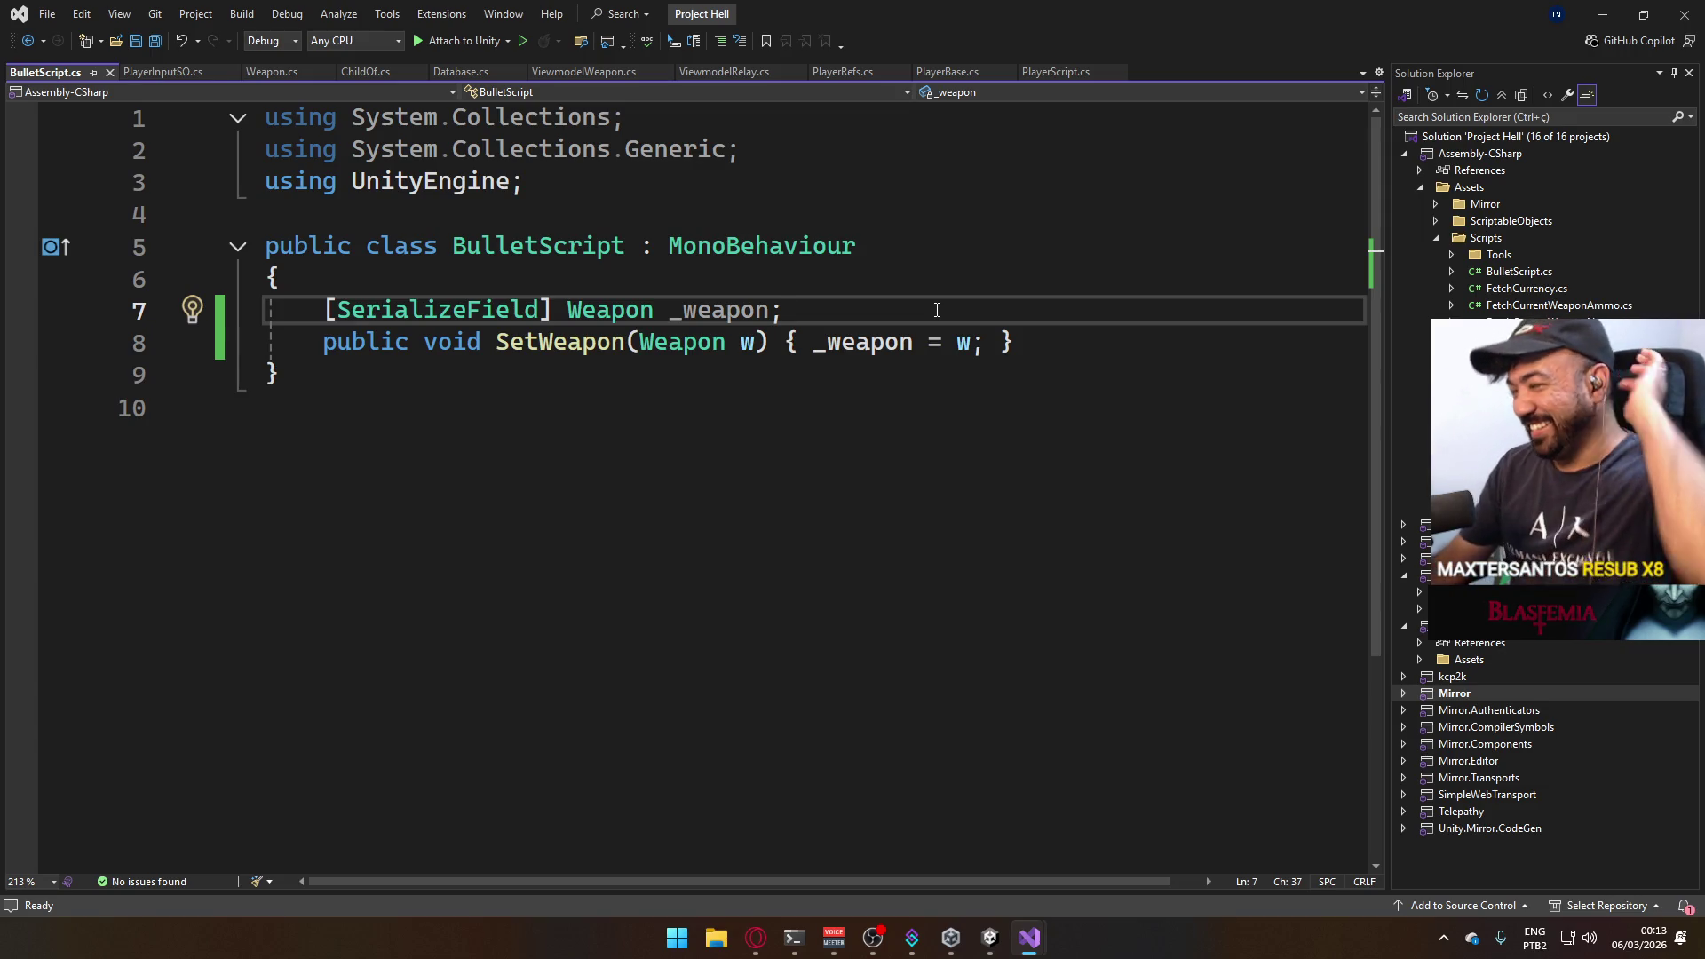
# Add an empty Start method below SetWeapon in BulletScript.
pyautogui.click(1015, 341)
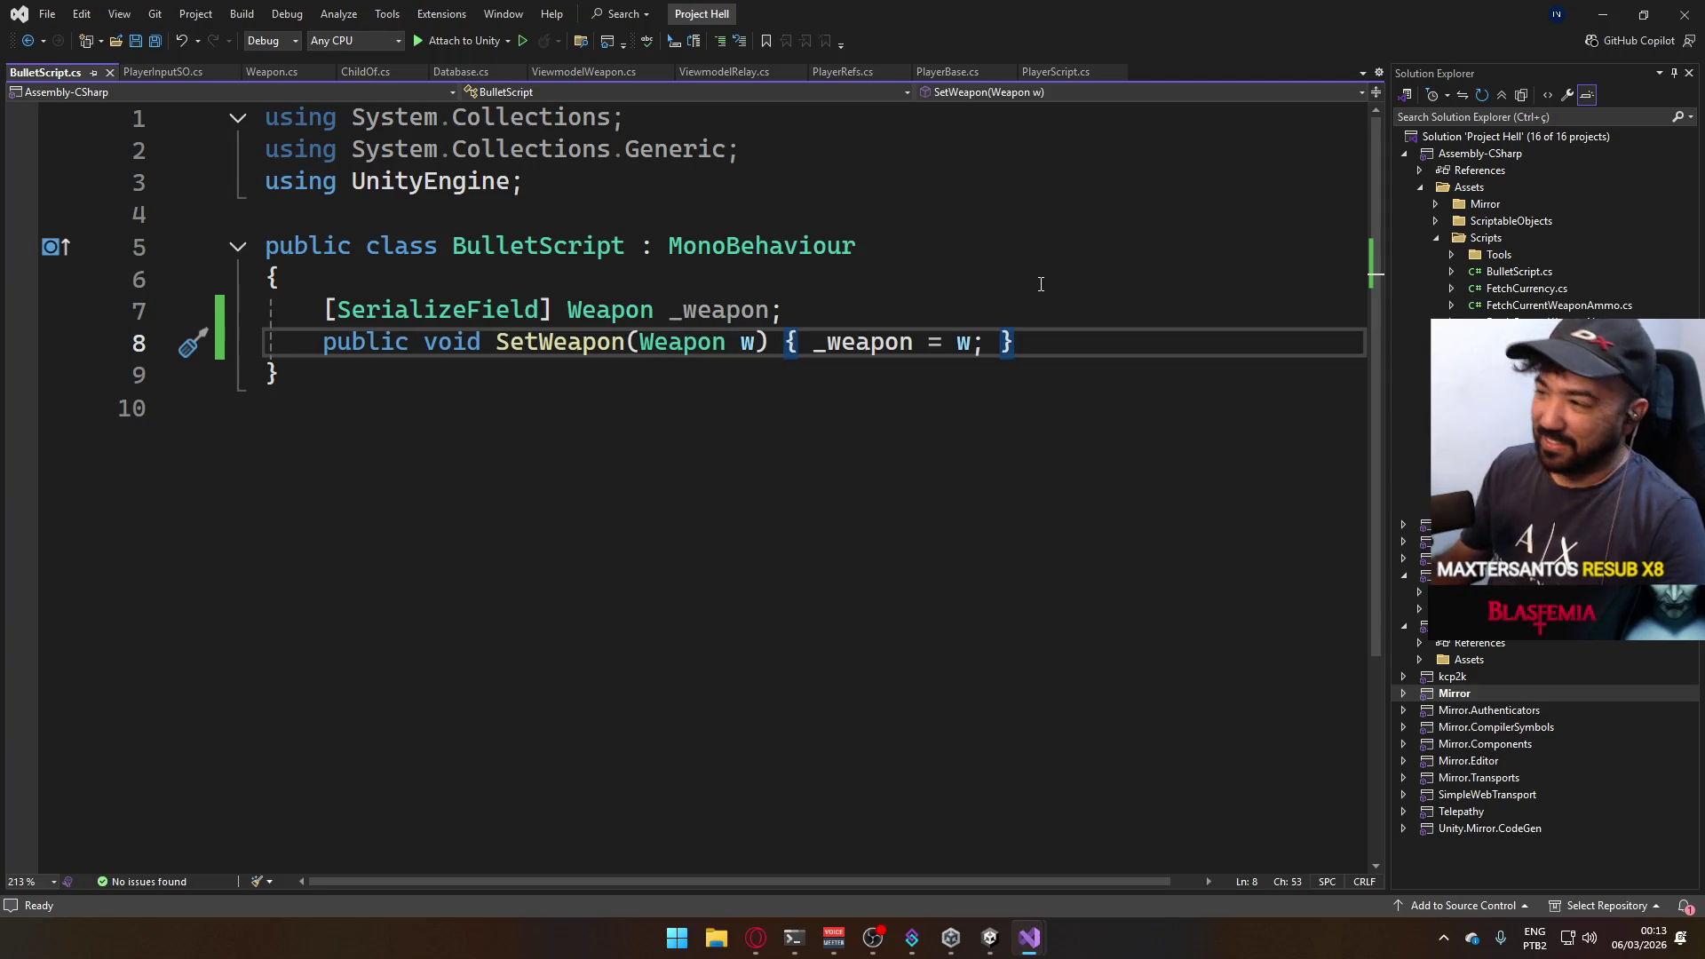
pyautogui.press('Return')
pyautogui.press('Return')
pyautogui.write('void Start')
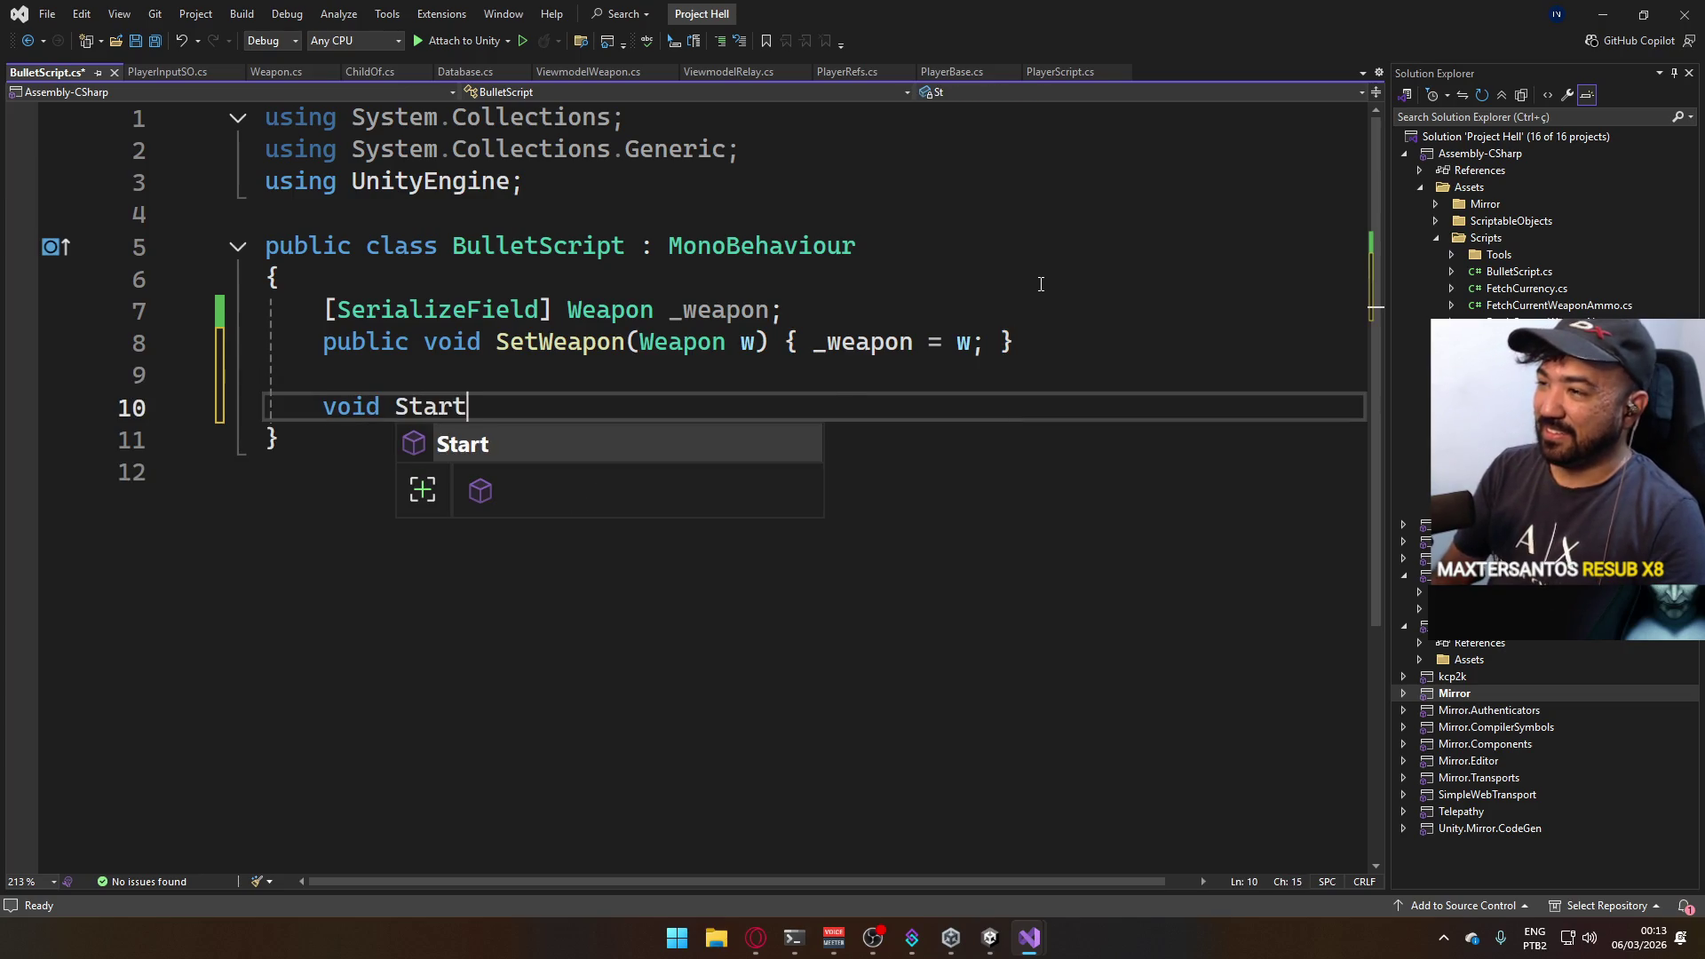
pyautogui.press('Tab')
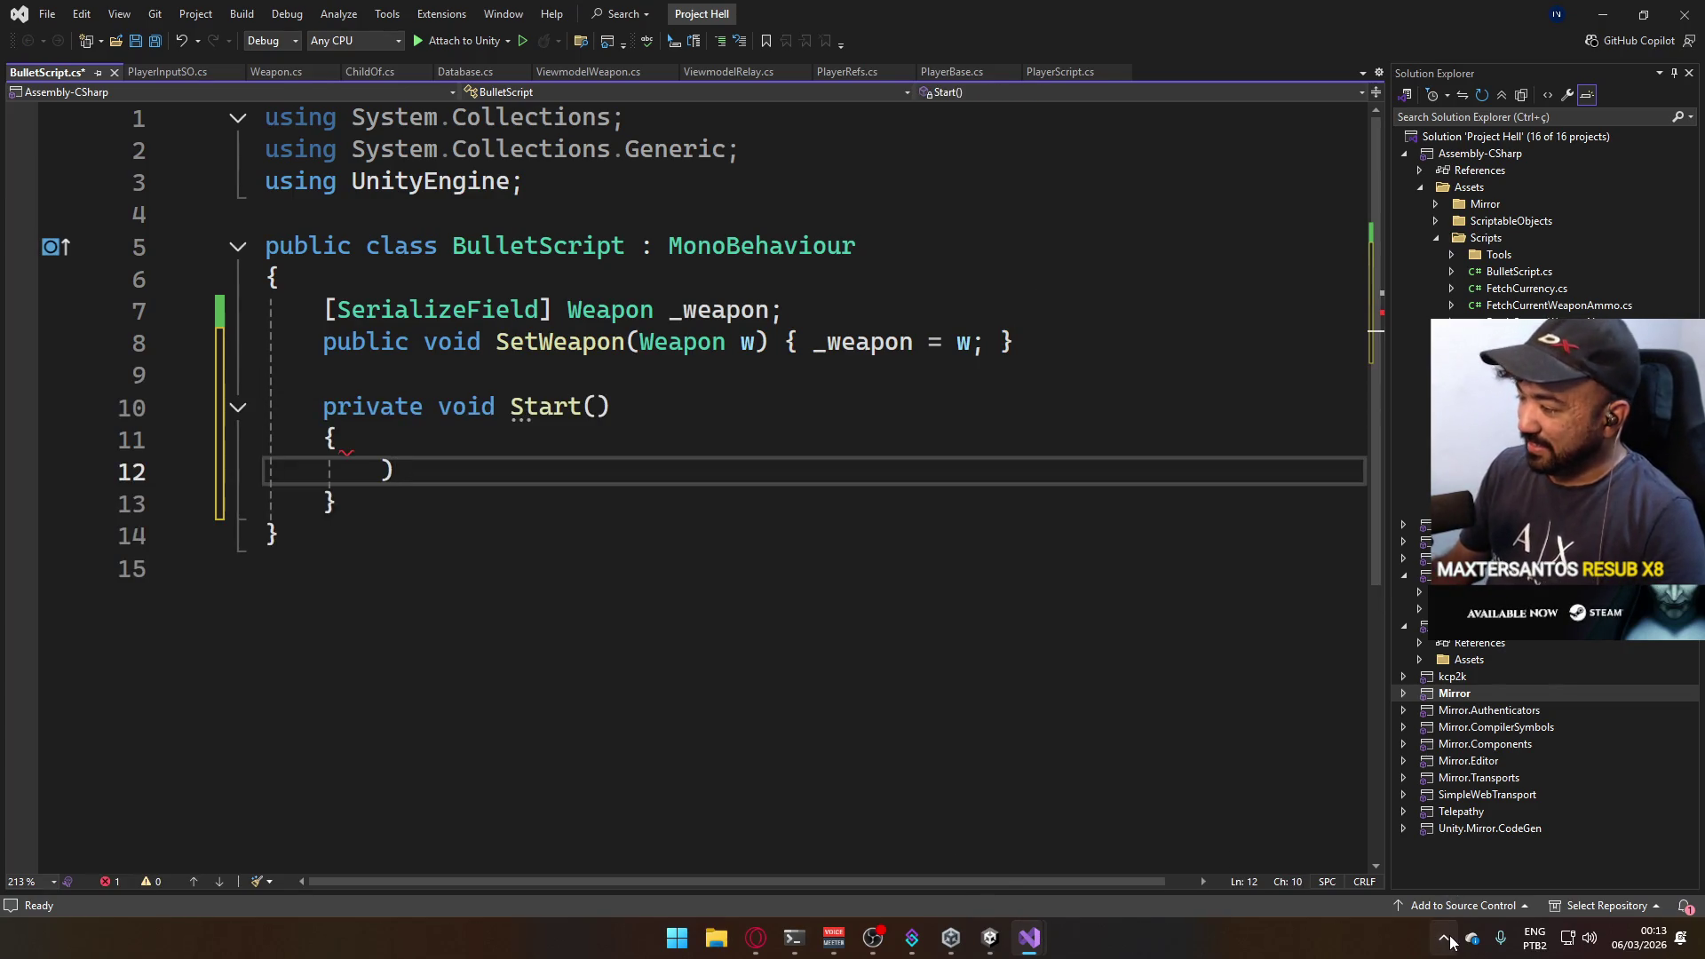
# Bring up the Discord live stream from the hidden tray icons.
pyautogui.click(1444, 938)
pyautogui.click(1447, 884)
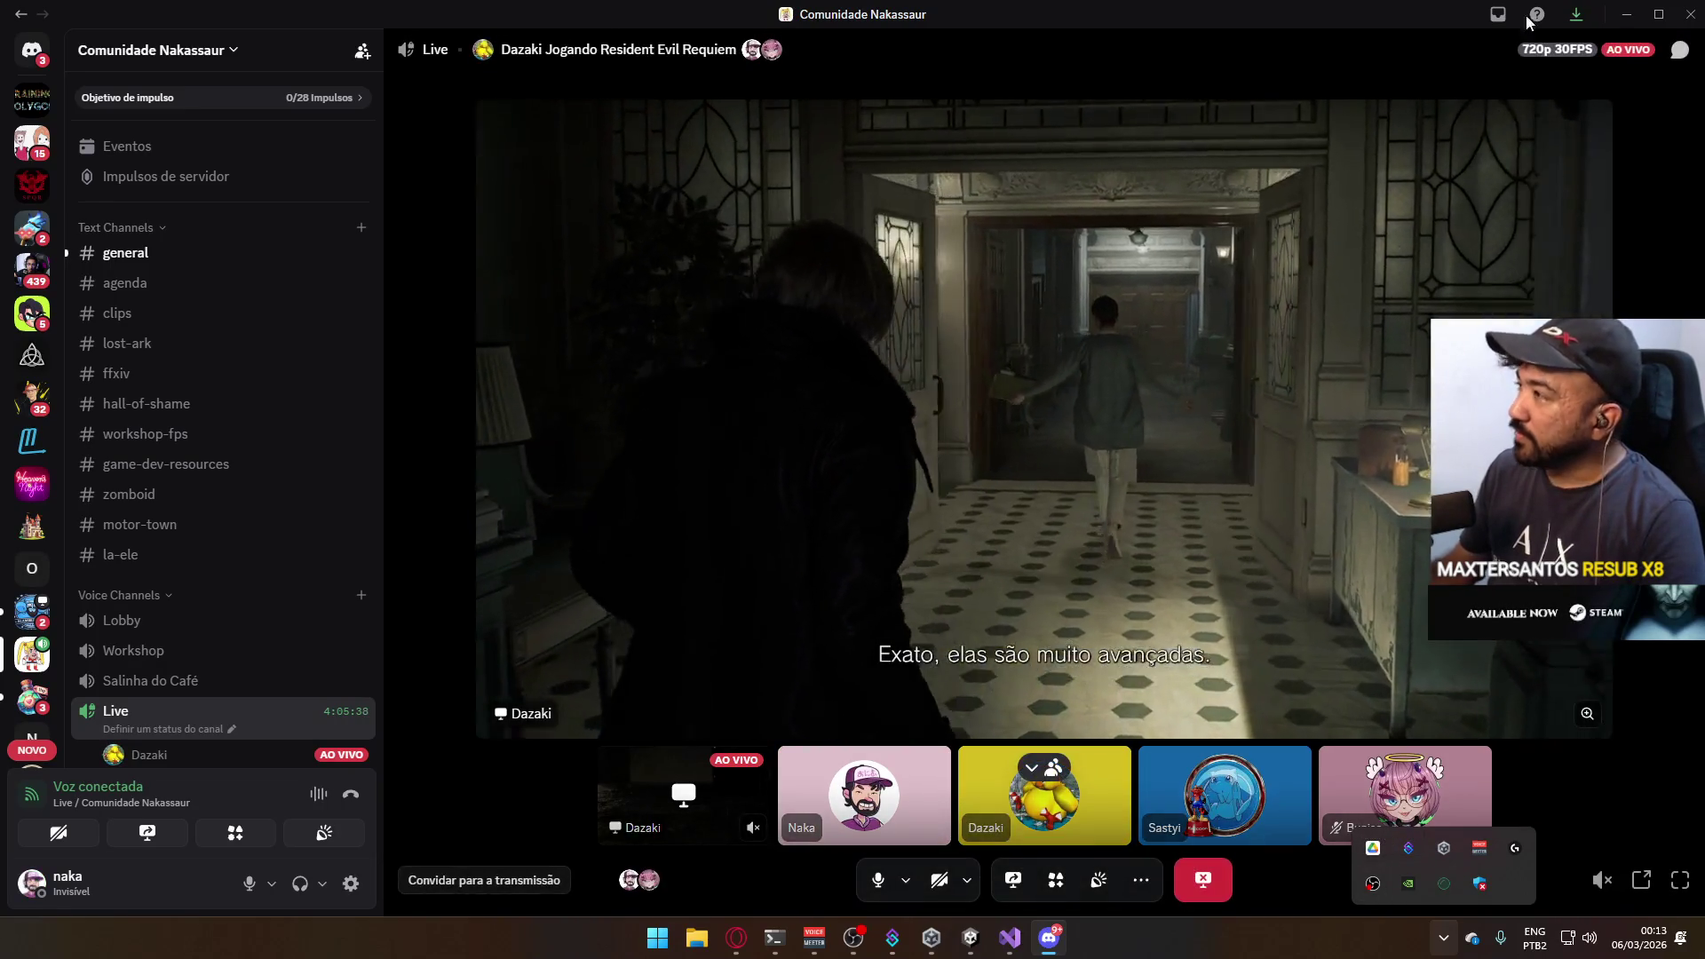
# Minimize the Discord window to get back to the BulletScript code.
pyautogui.click(1620, 13)
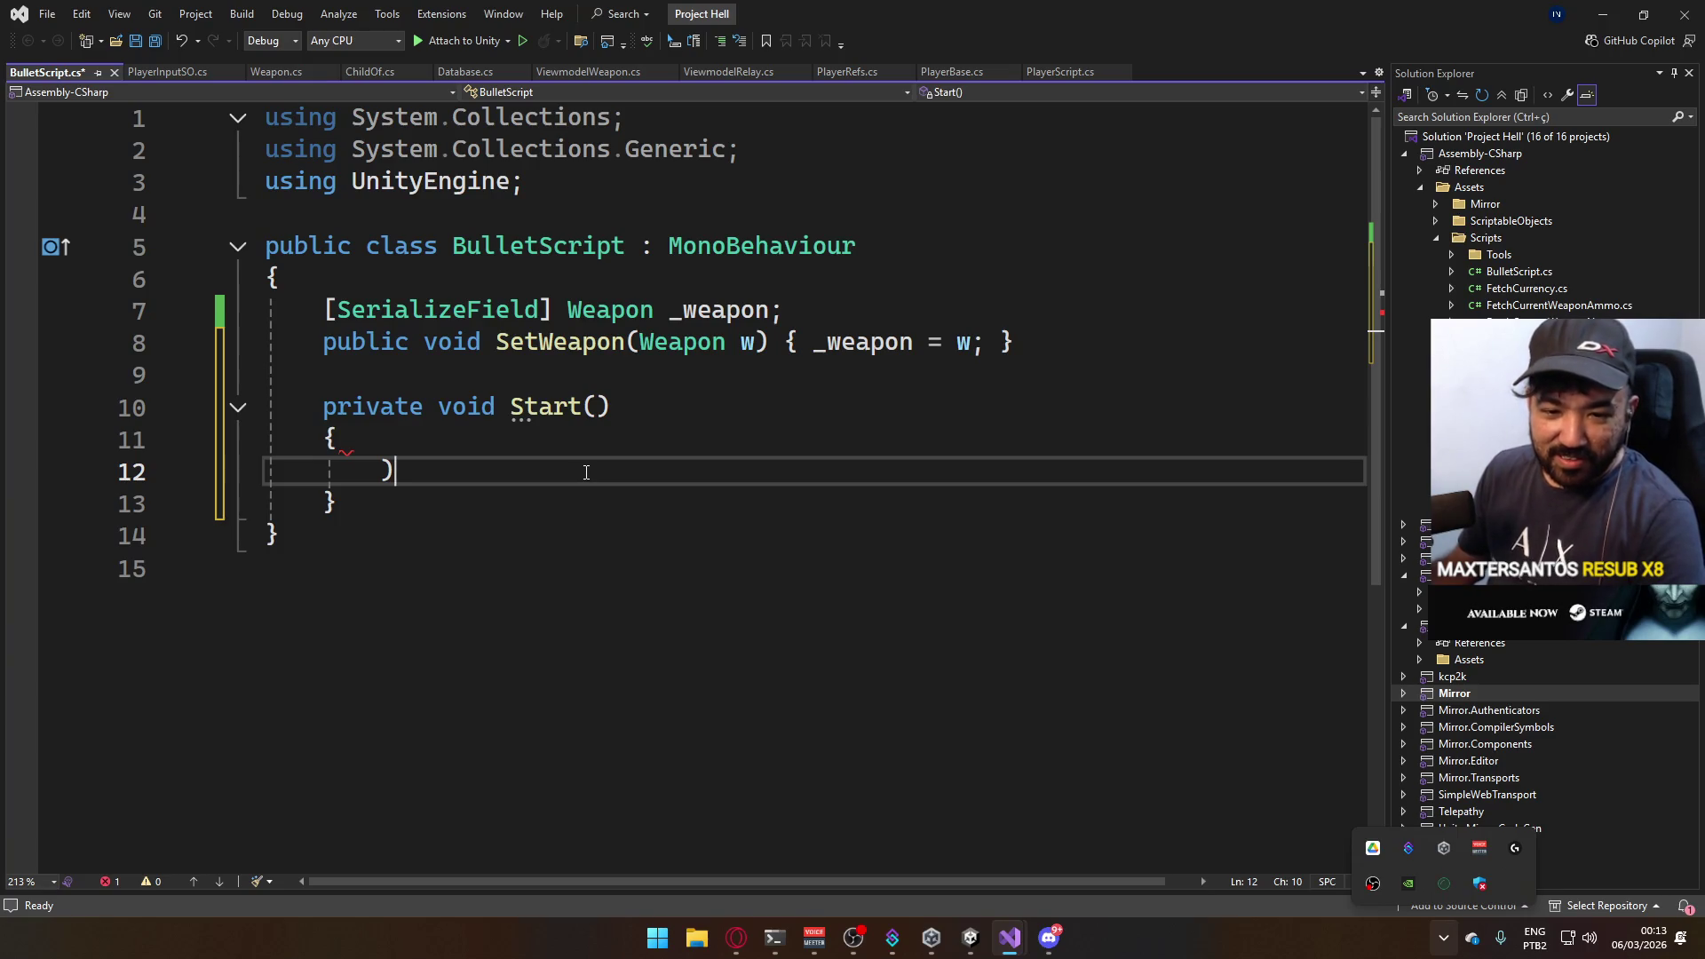
# Declare float _velocity and float _distancePerFrame fields under SetWeapon and save BulletScript.
pyautogui.press('BackSpace')
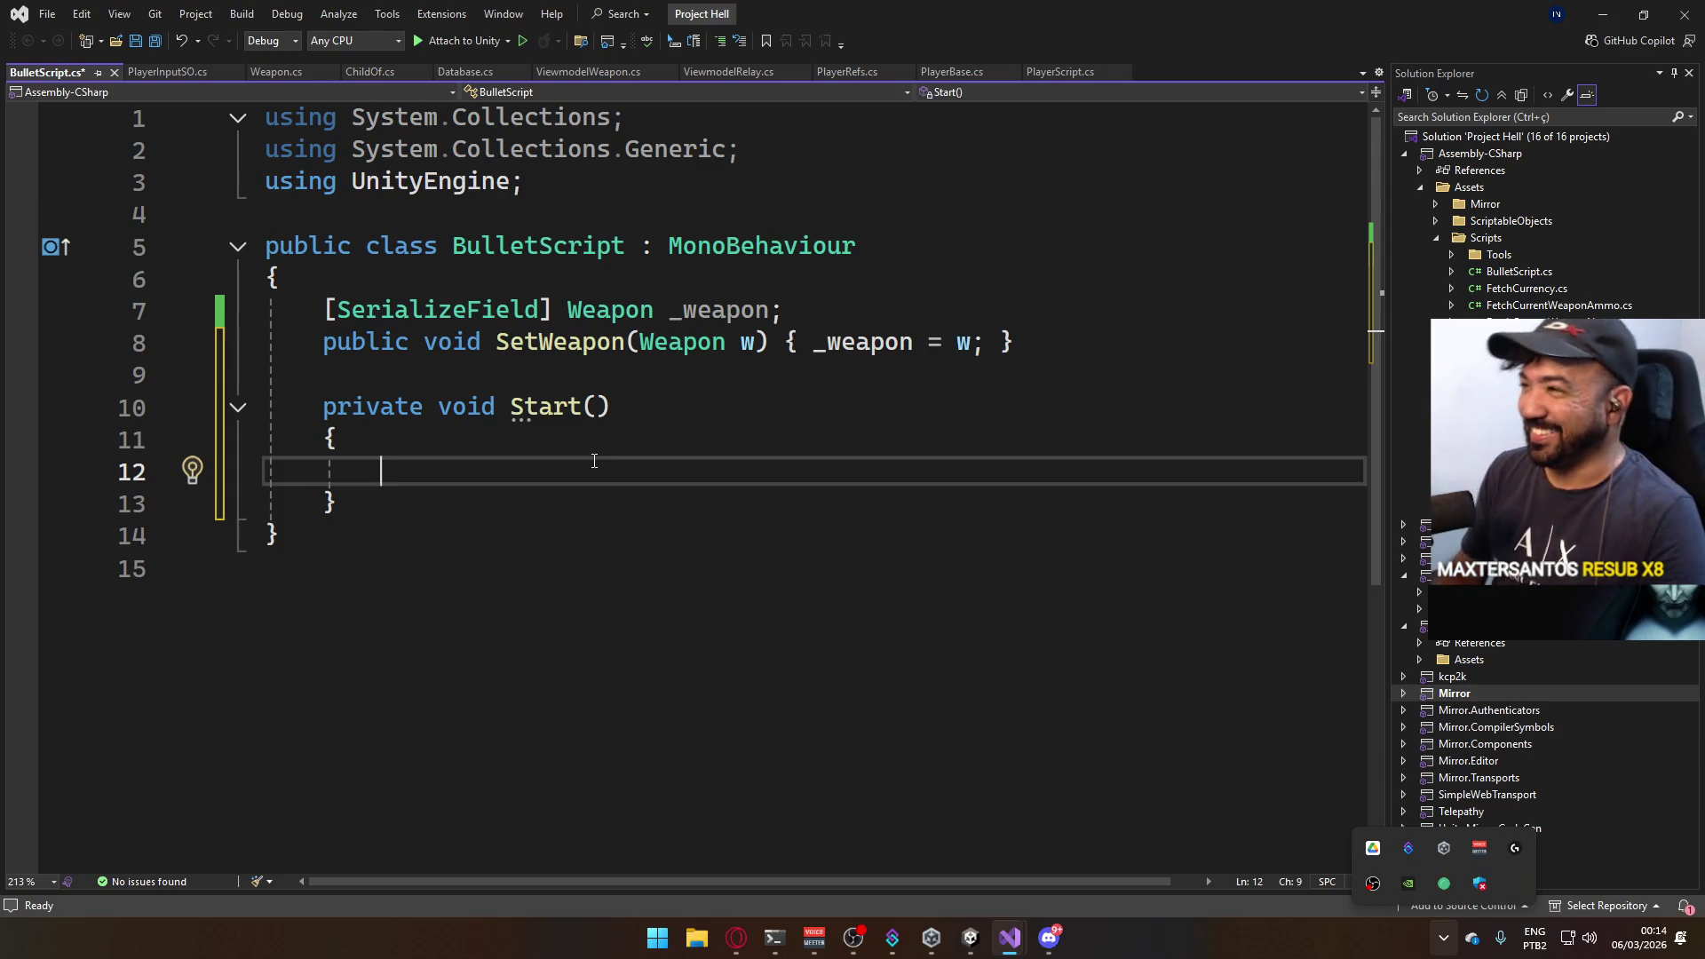
pyautogui.click(1099, 334)
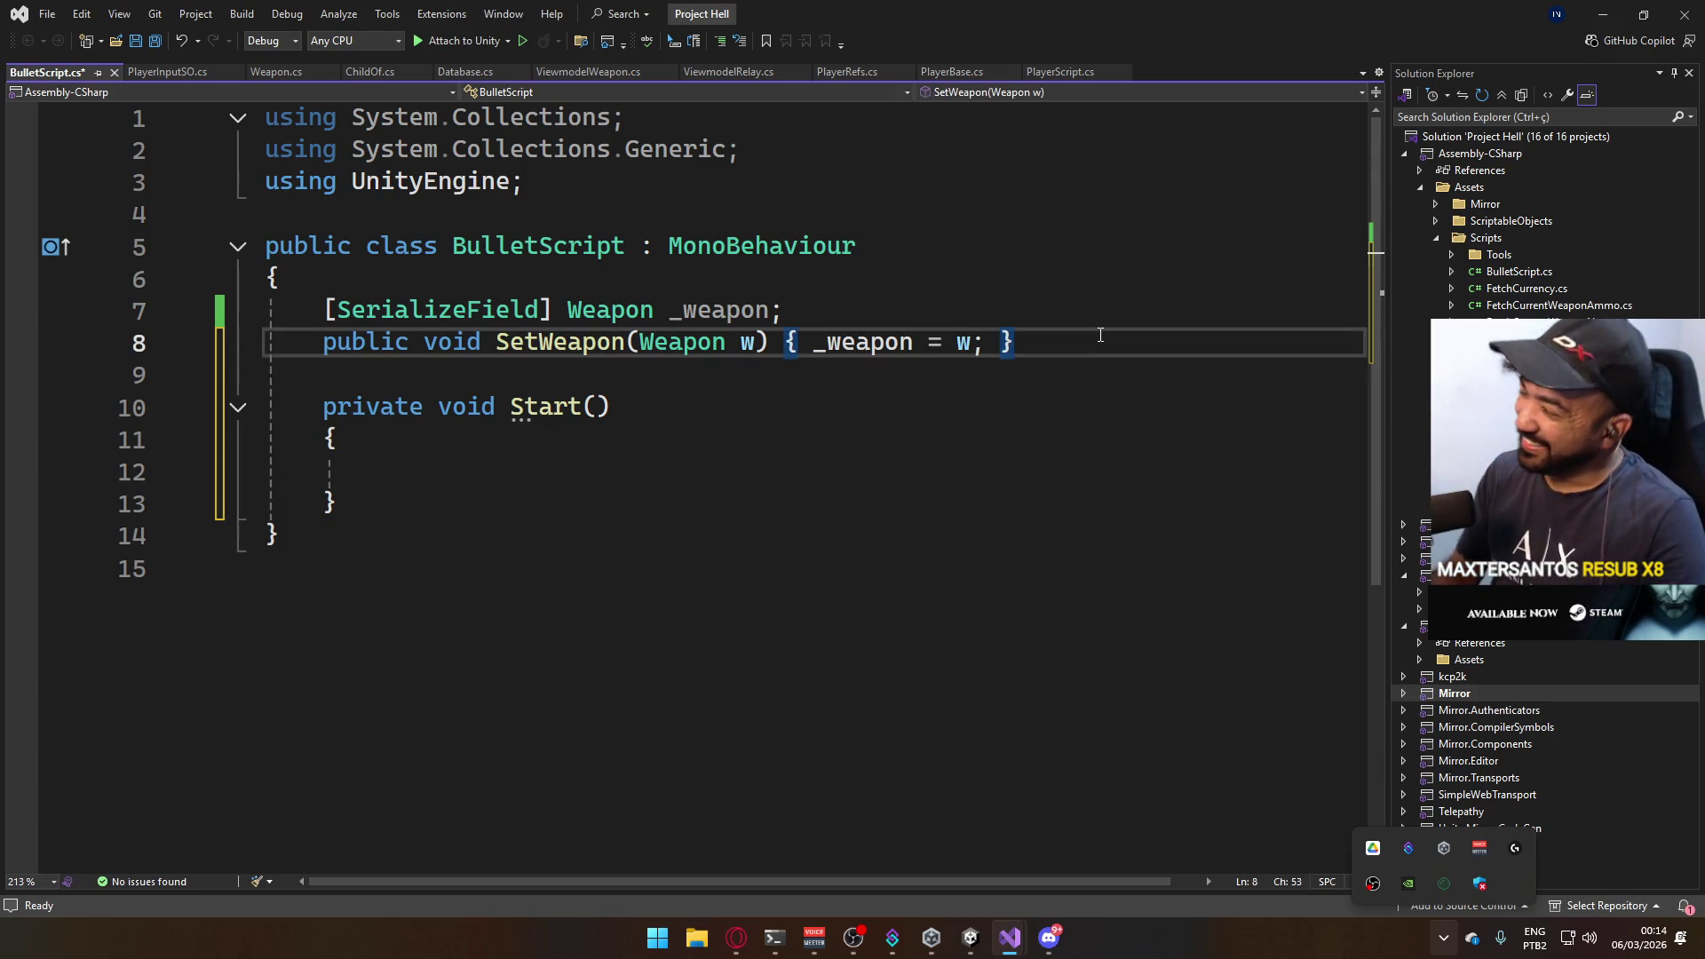
pyautogui.press('Return')
pyautogui.press('Return')
pyautogui.write('void')
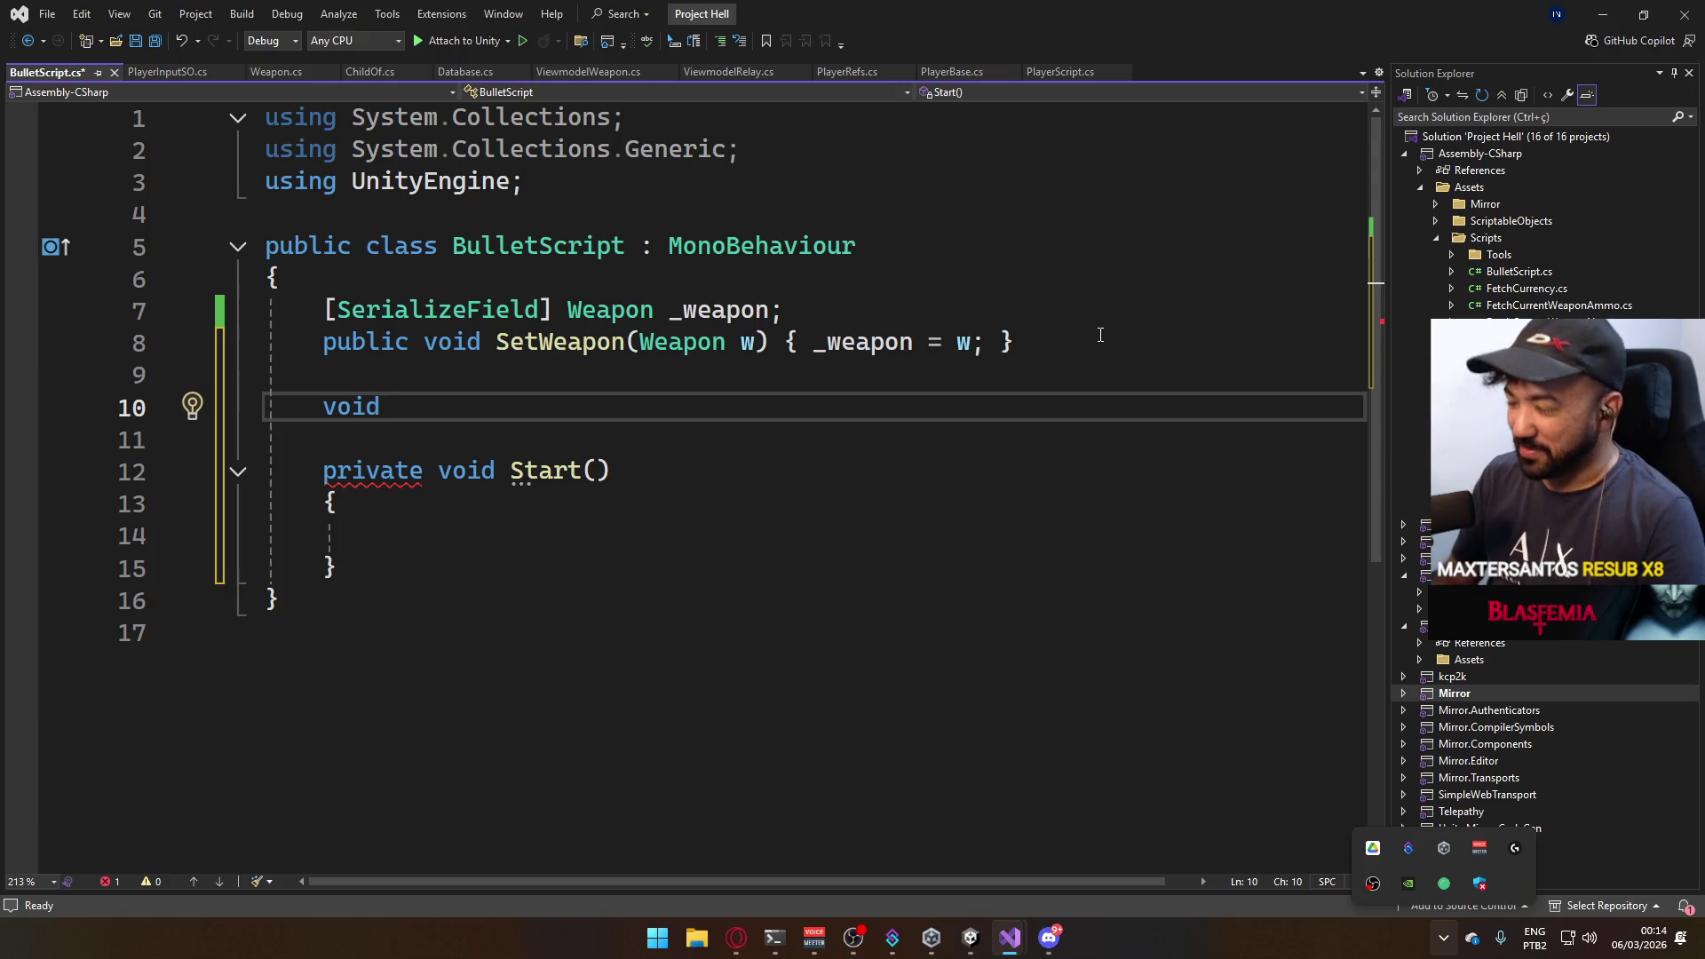
pyautogui.press('BackSpace')
pyautogui.press('BackSpace')
pyautogui.press('BackSpace')
pyautogui.press('BackSpace')
pyautogui.press('BackSpace')
pyautogui.write('fçpa')
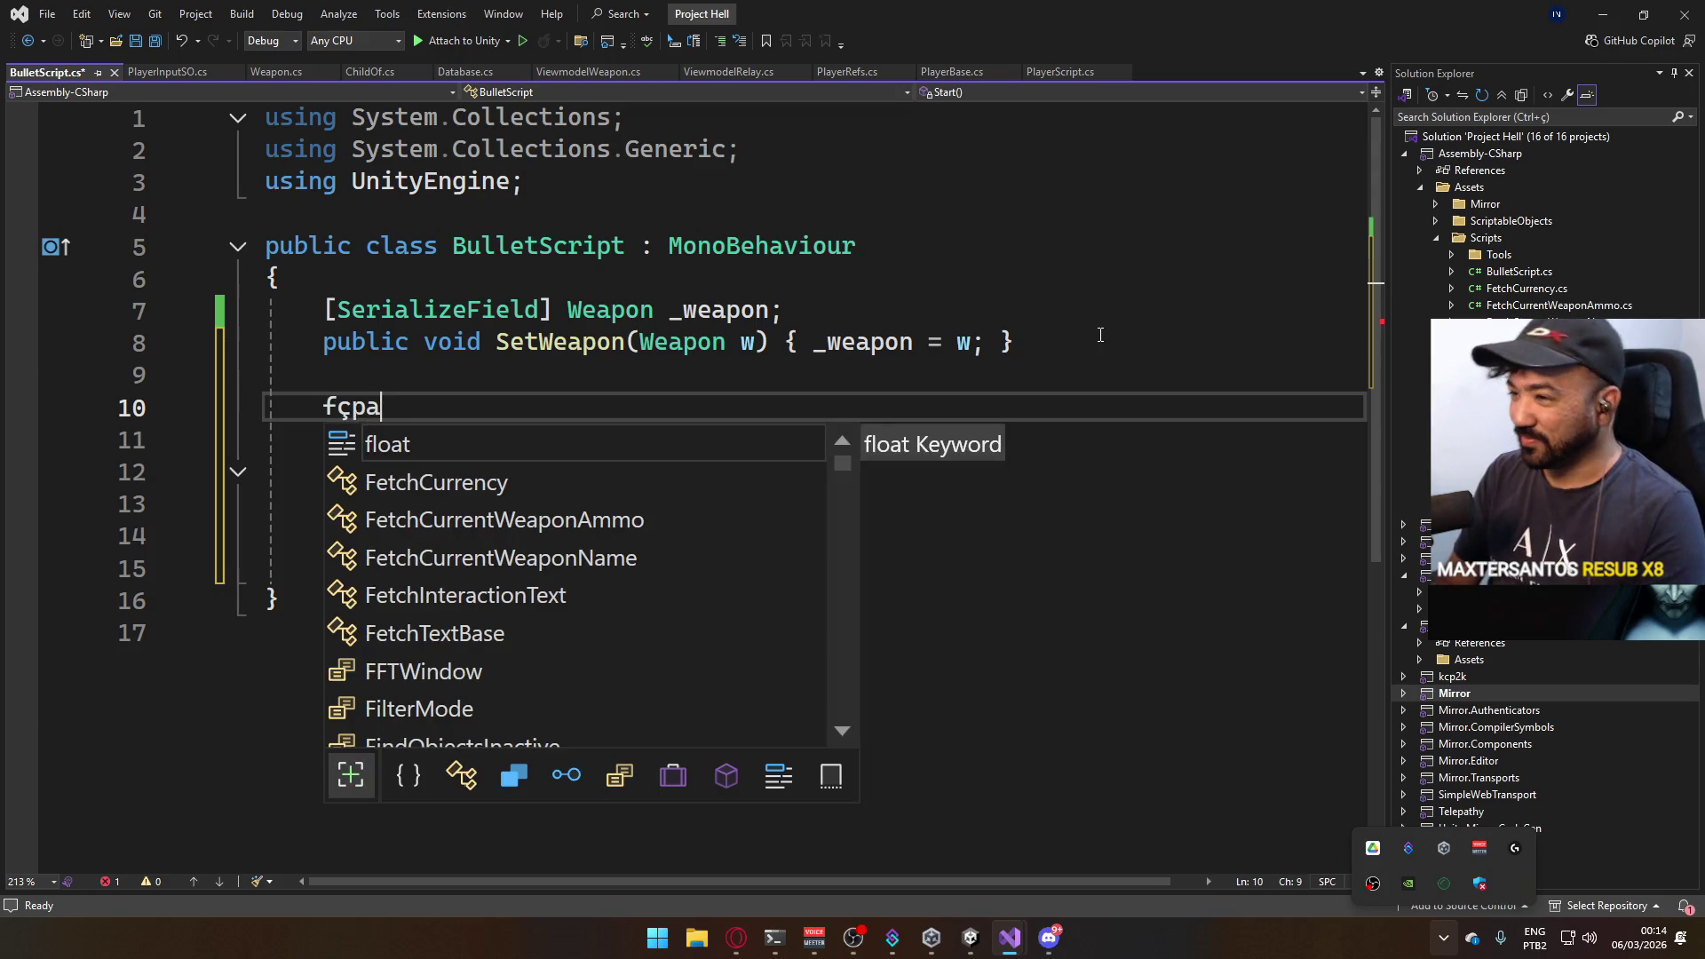
pyautogui.press('BackSpace')
pyautogui.press('BackSpace')
pyautogui.press('BackSpace')
pyautogui.write('loat bu')
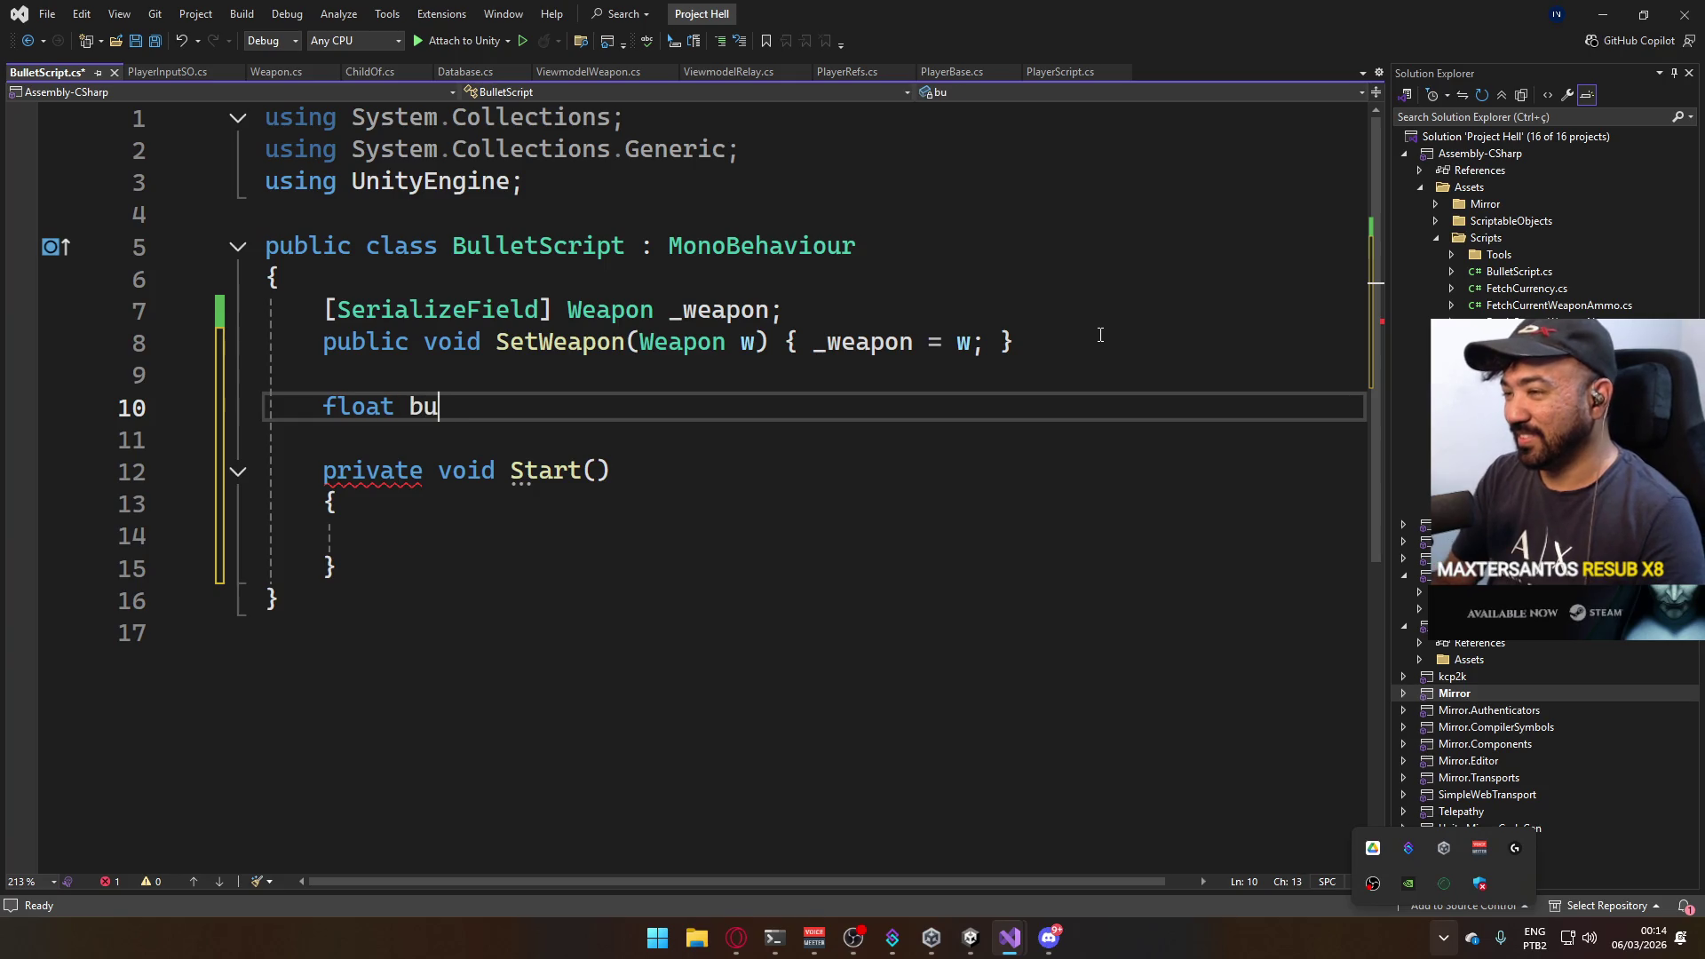
pyautogui.press('BackSpace')
pyautogui.press('BackSpace')
pyautogui.write('_velocity;')
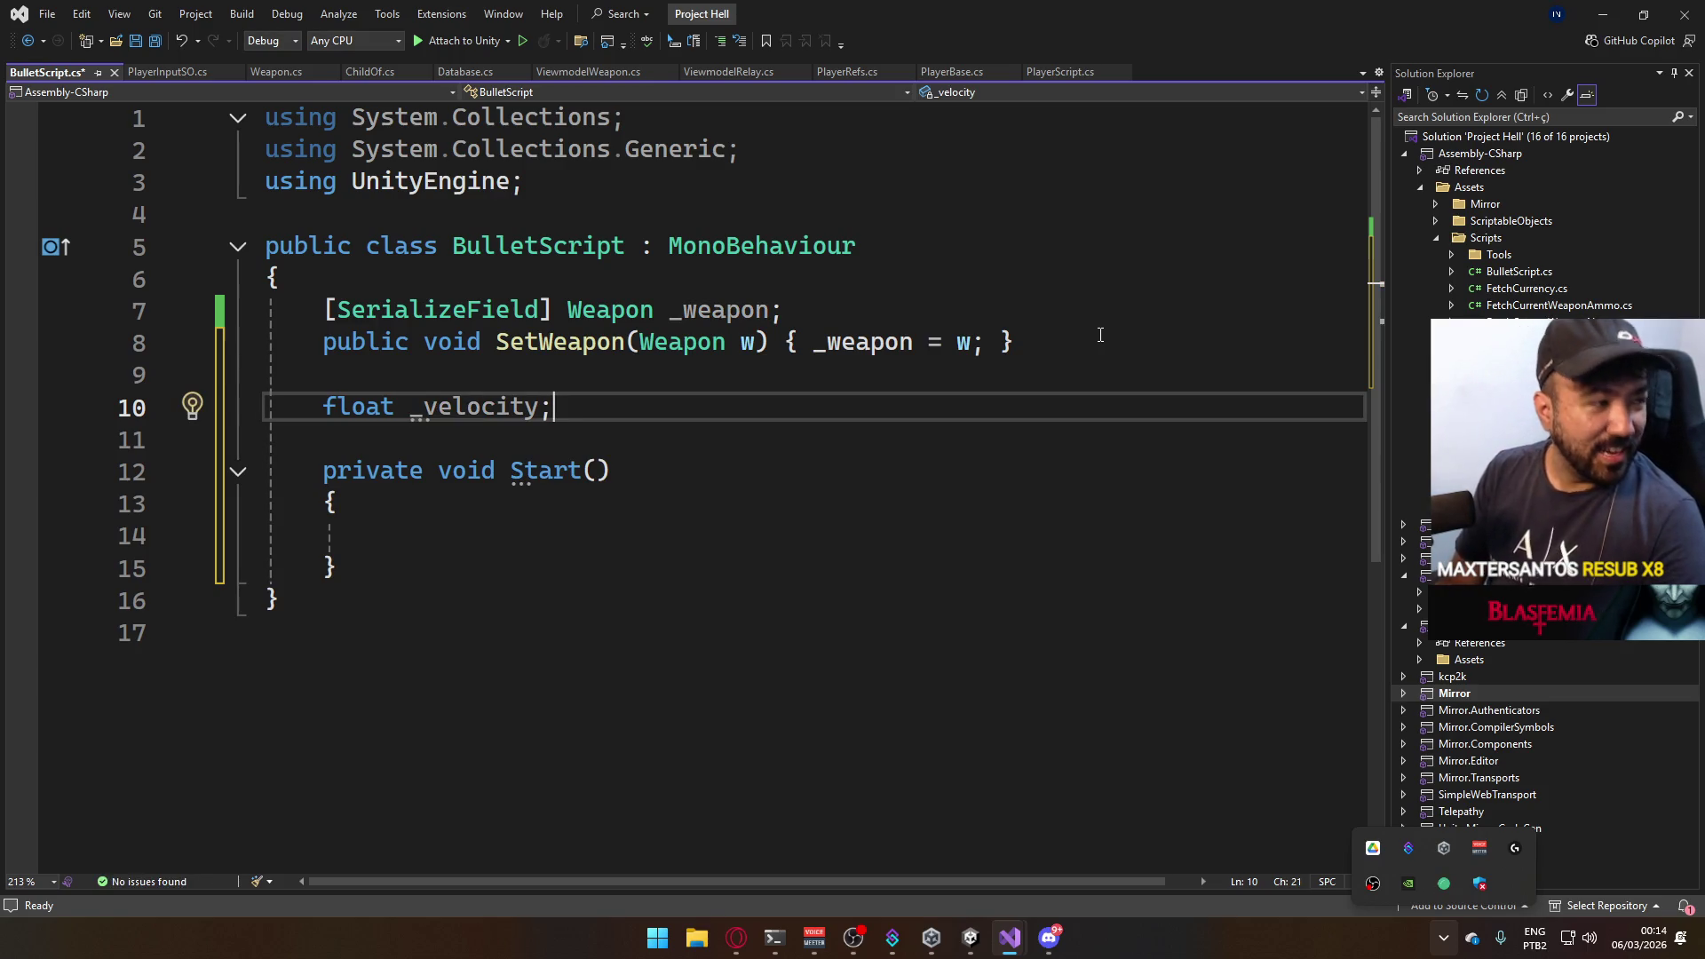
pyautogui.press('Return')
pyautogui.write('floa')
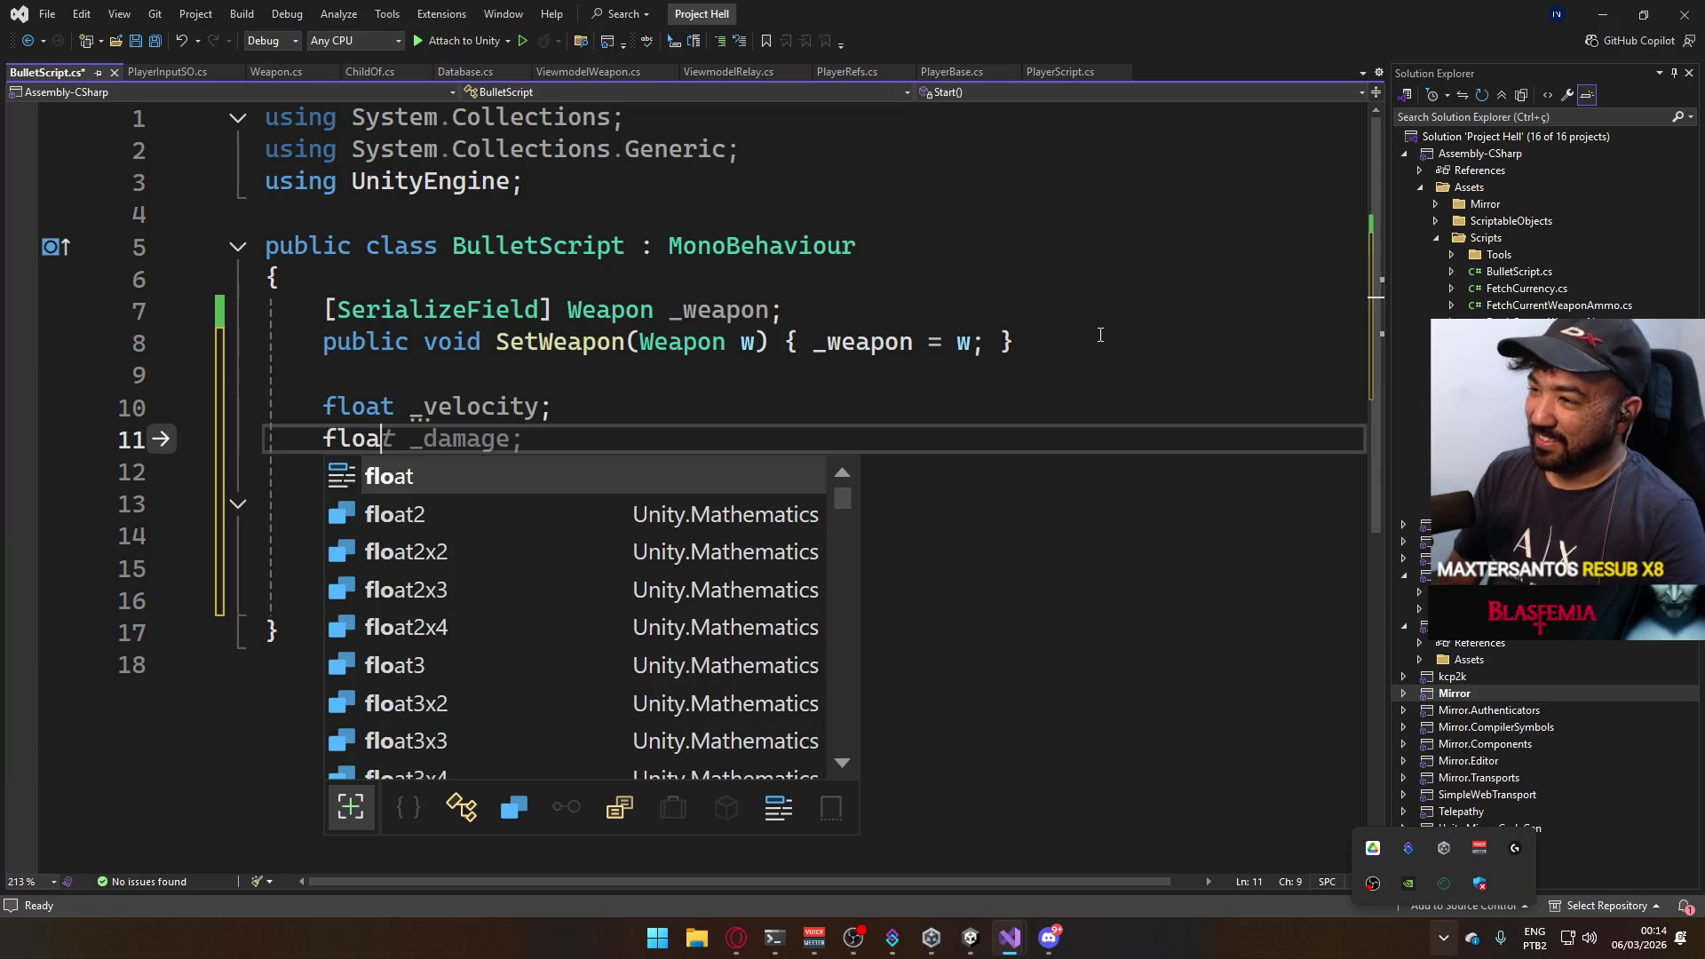
pyautogui.write('t _distancePerFrame;')
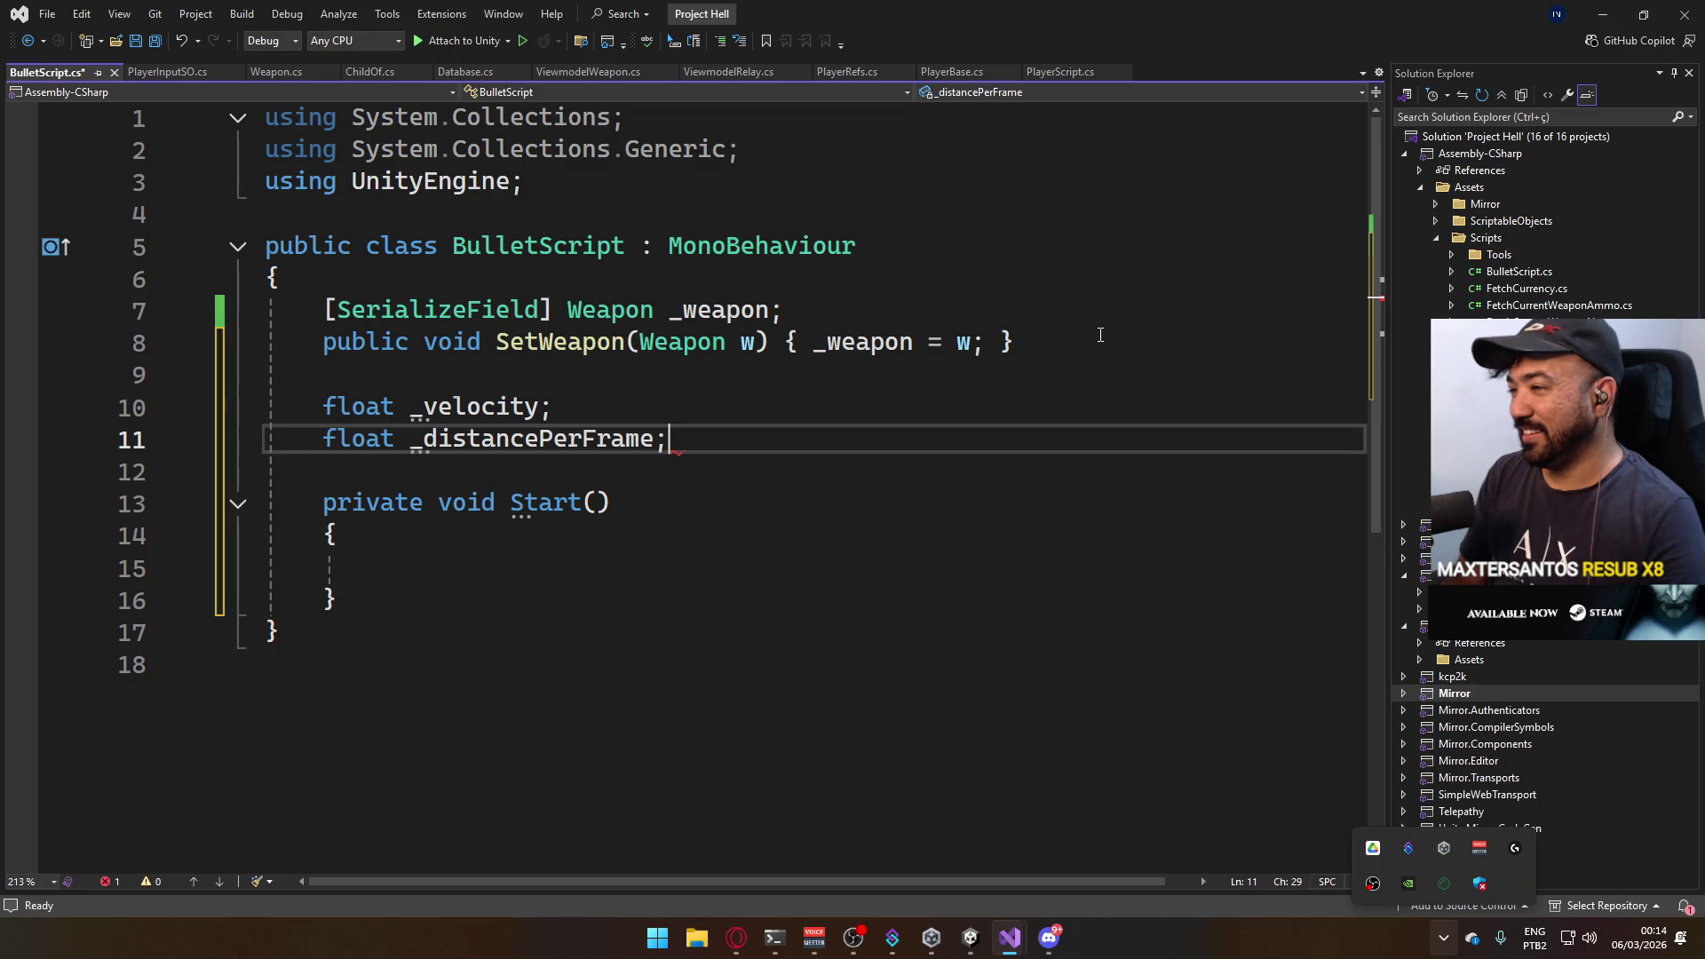
pyautogui.hotkey('ctrl', 's')
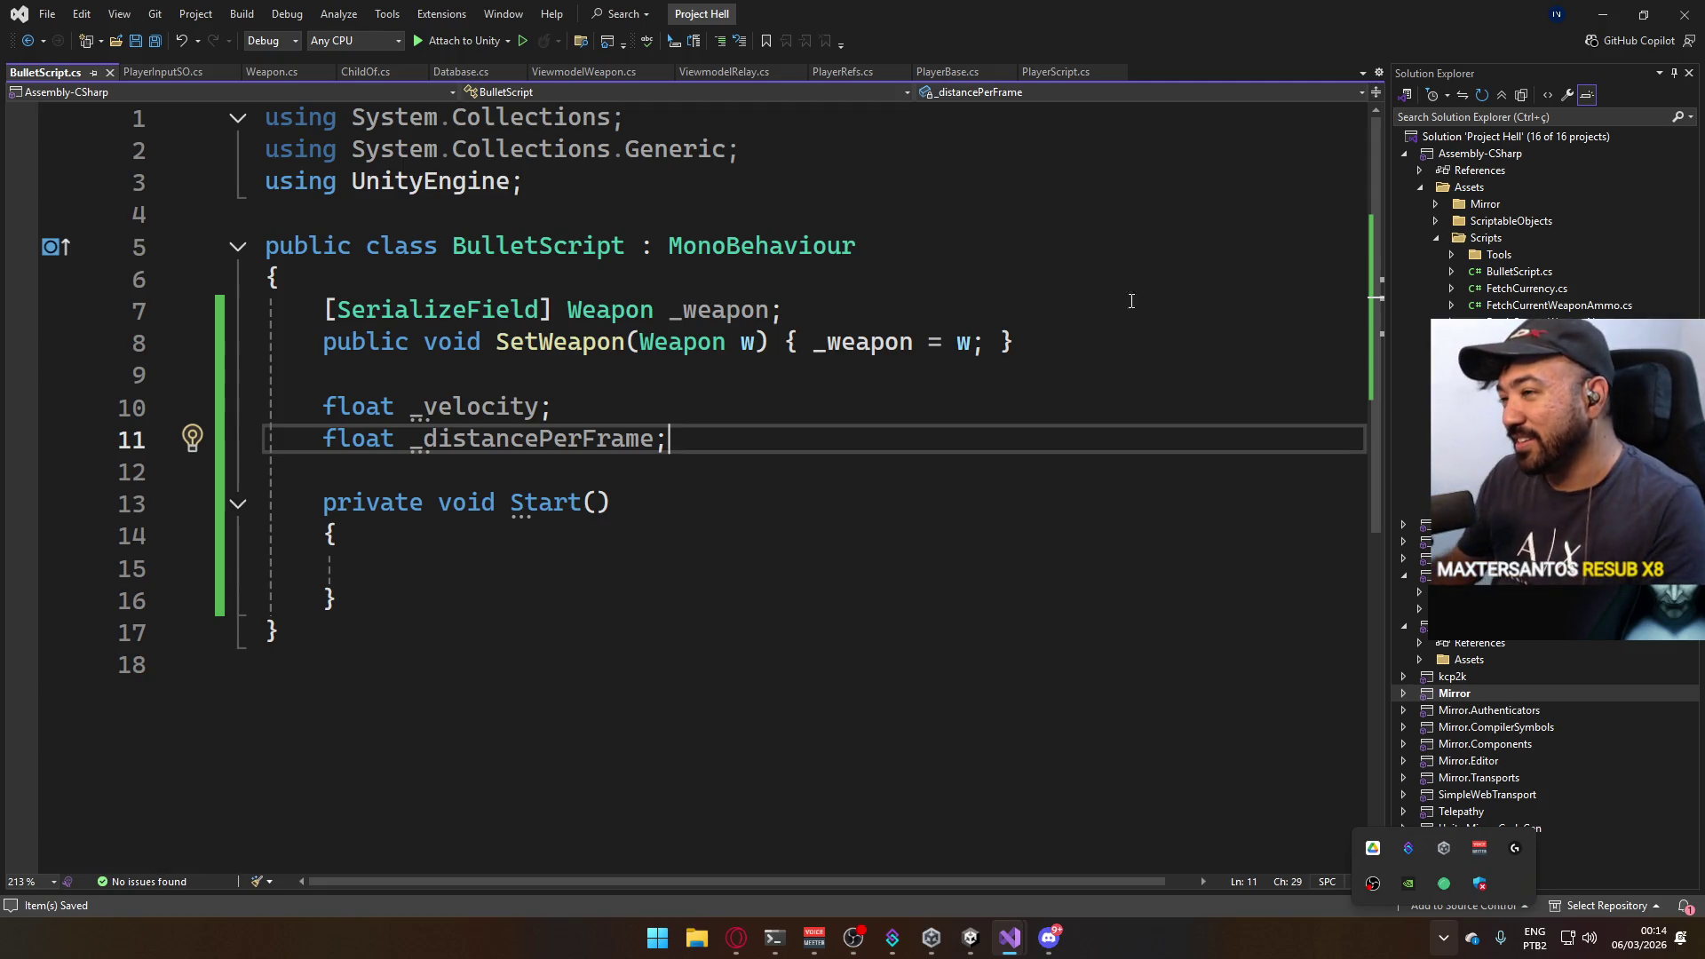
# Remove the private modifier from the Start method.
pyautogui.doubleClick(373, 503)
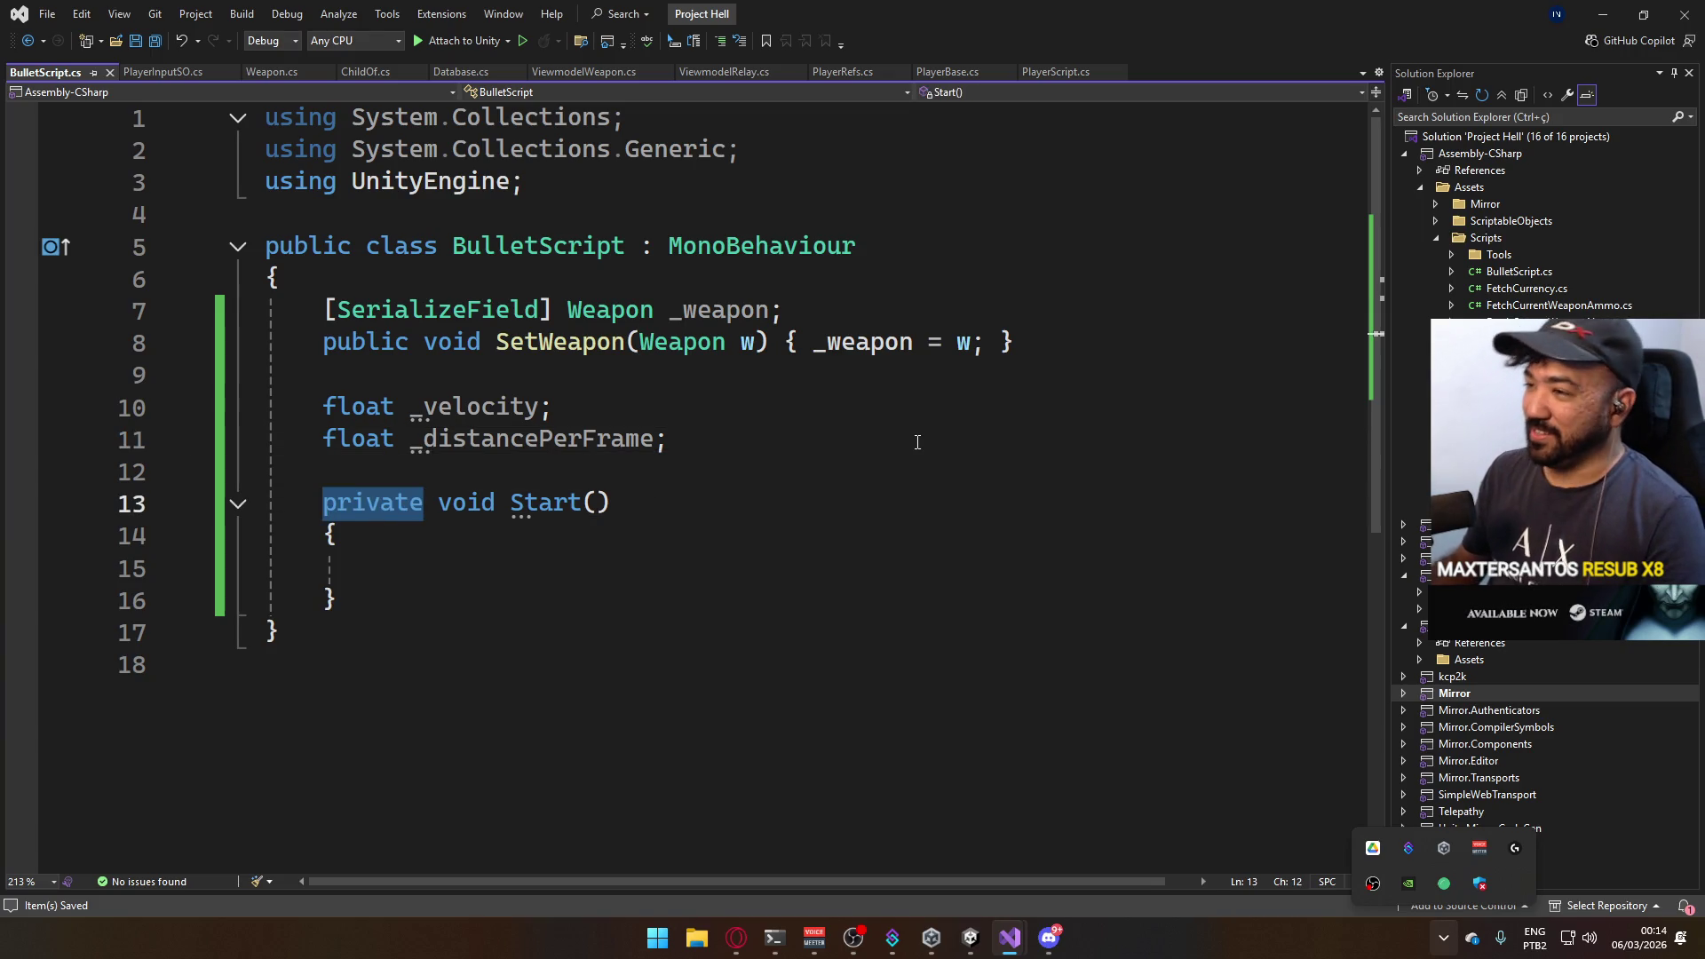
pyautogui.press('Delete')
pyautogui.press('Delete')
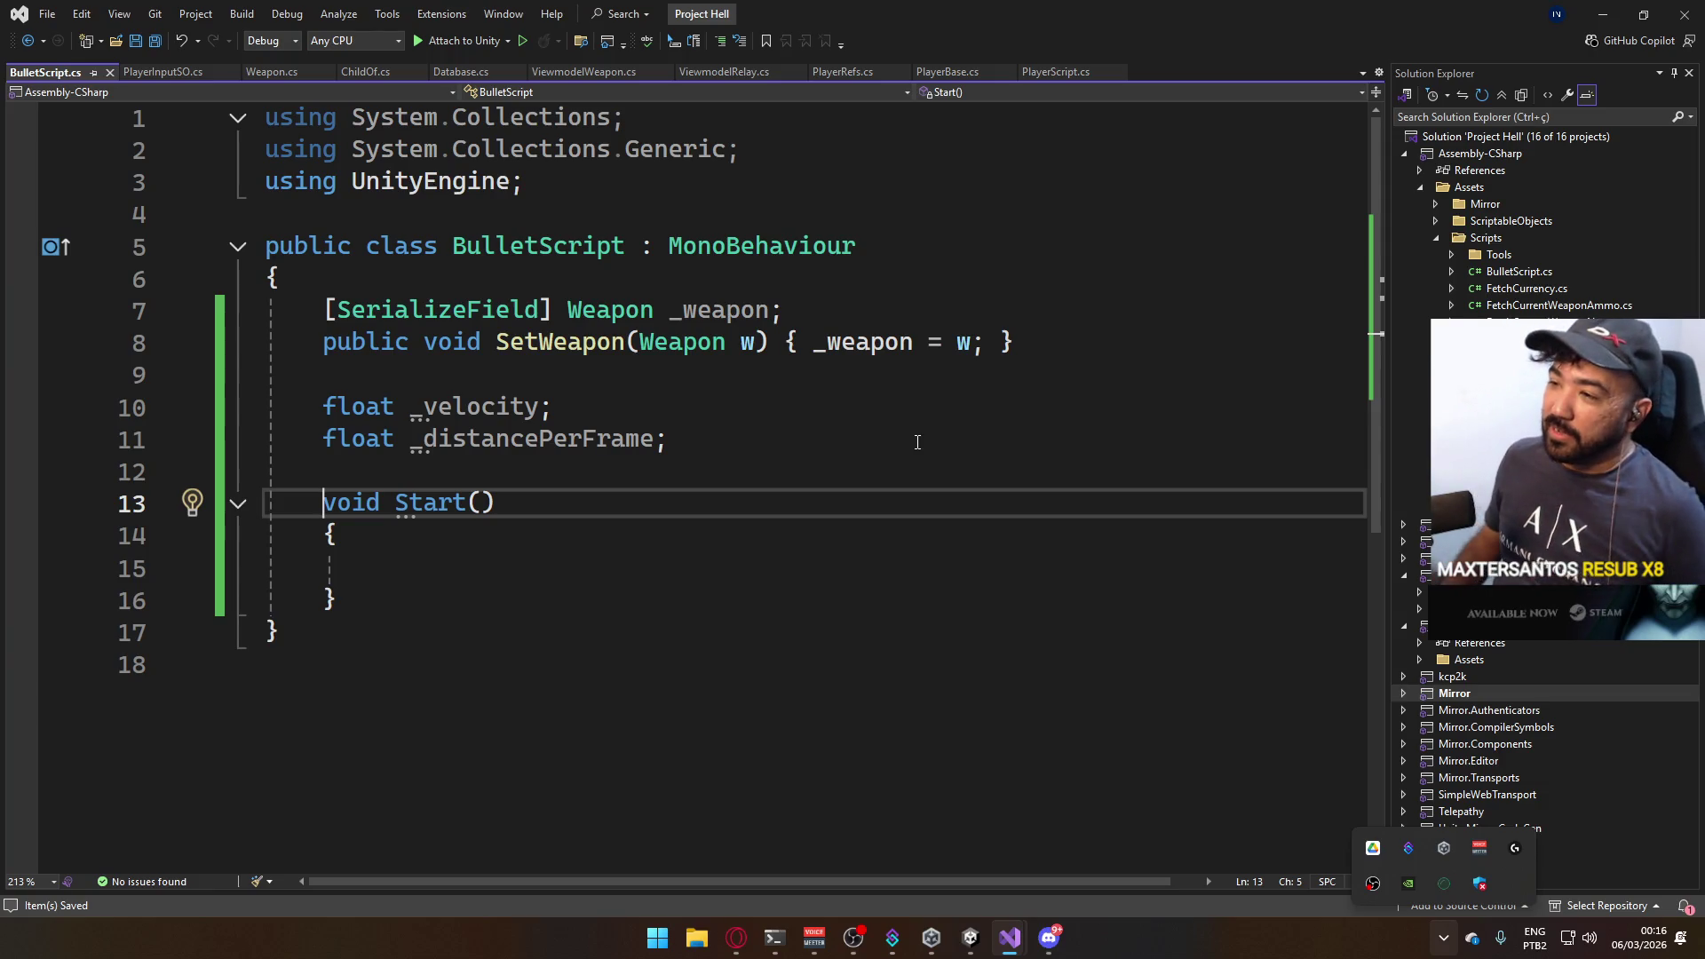
# Place the caret on the empty line inside Start.
pyautogui.click(682, 554)
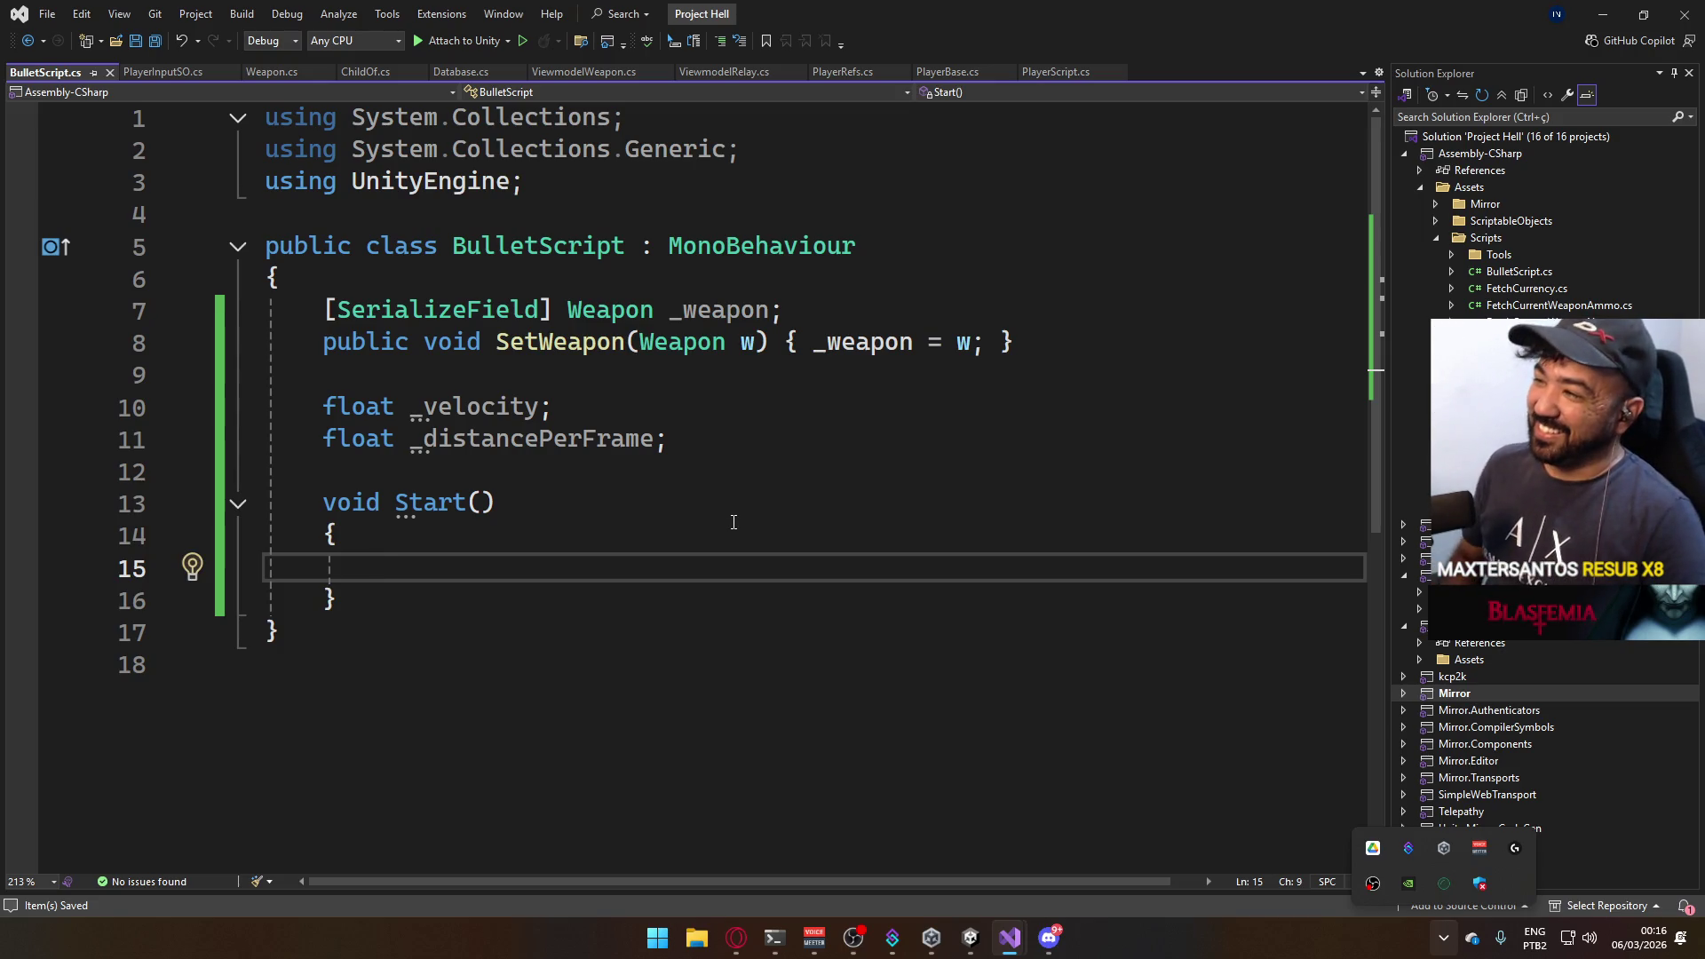
pyautogui.write('_')
# Begin the '_velocity = _weapon.' assignment in Start, then switch to the Unity Editor.
pyautogui.press('BackSpace')
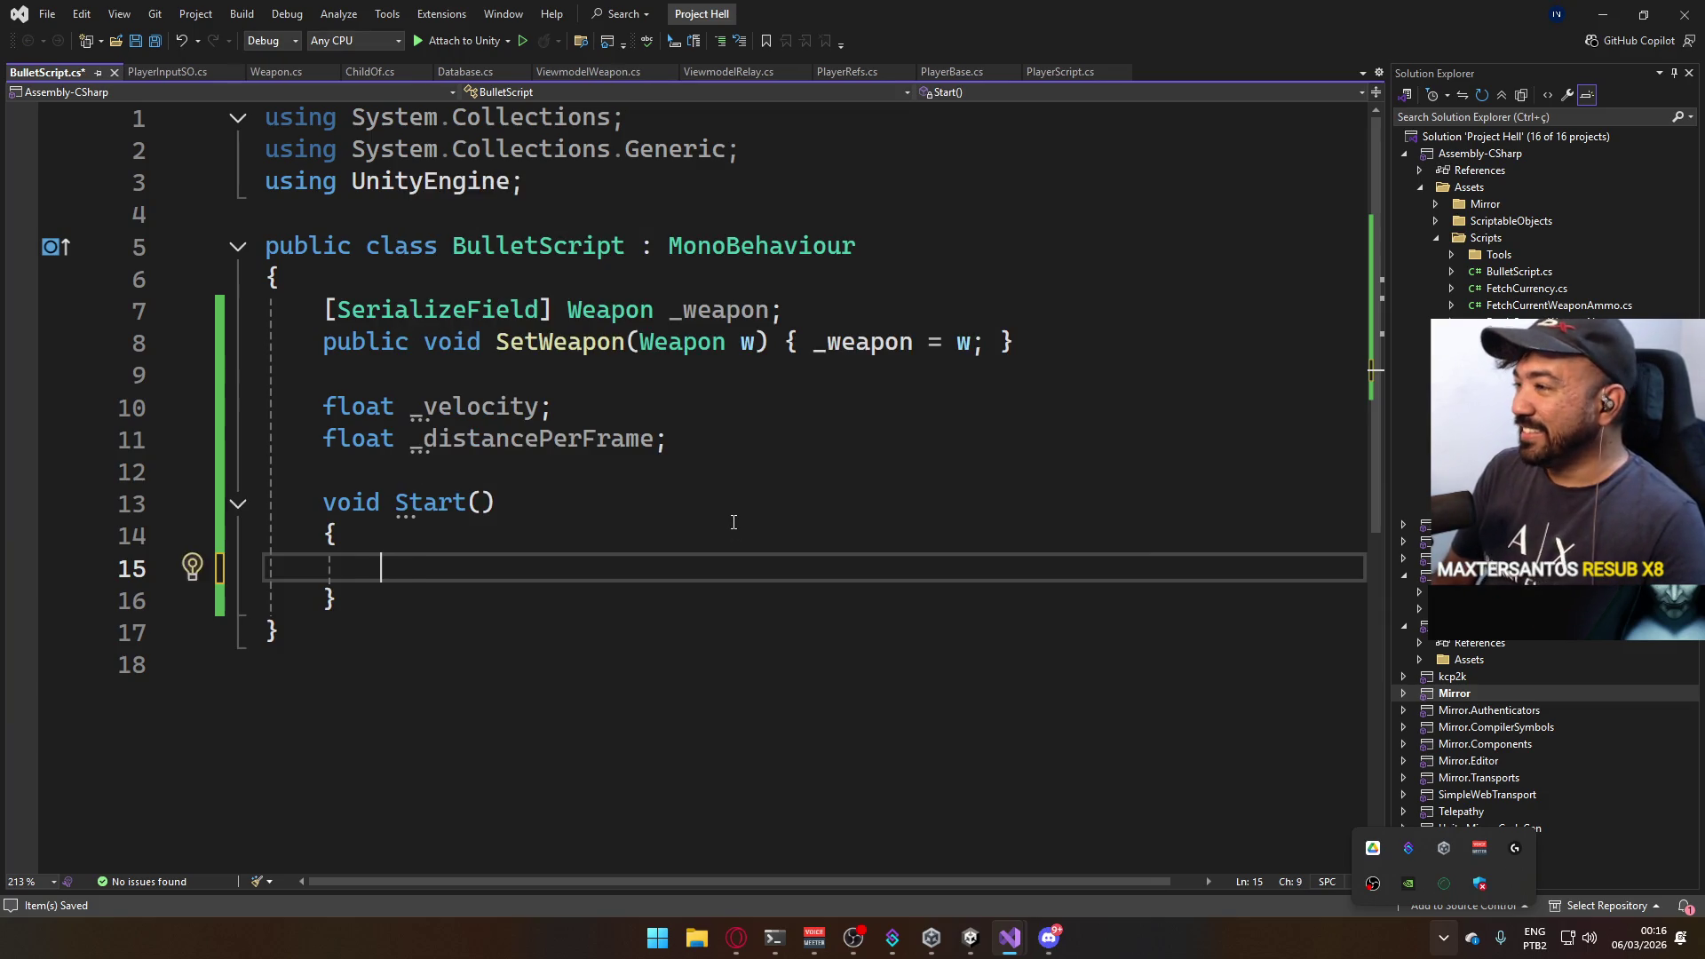
pyautogui.write('_vecl')
pyautogui.press('BackSpace')
pyautogui.press('BackSpace')
pyautogui.write('l')
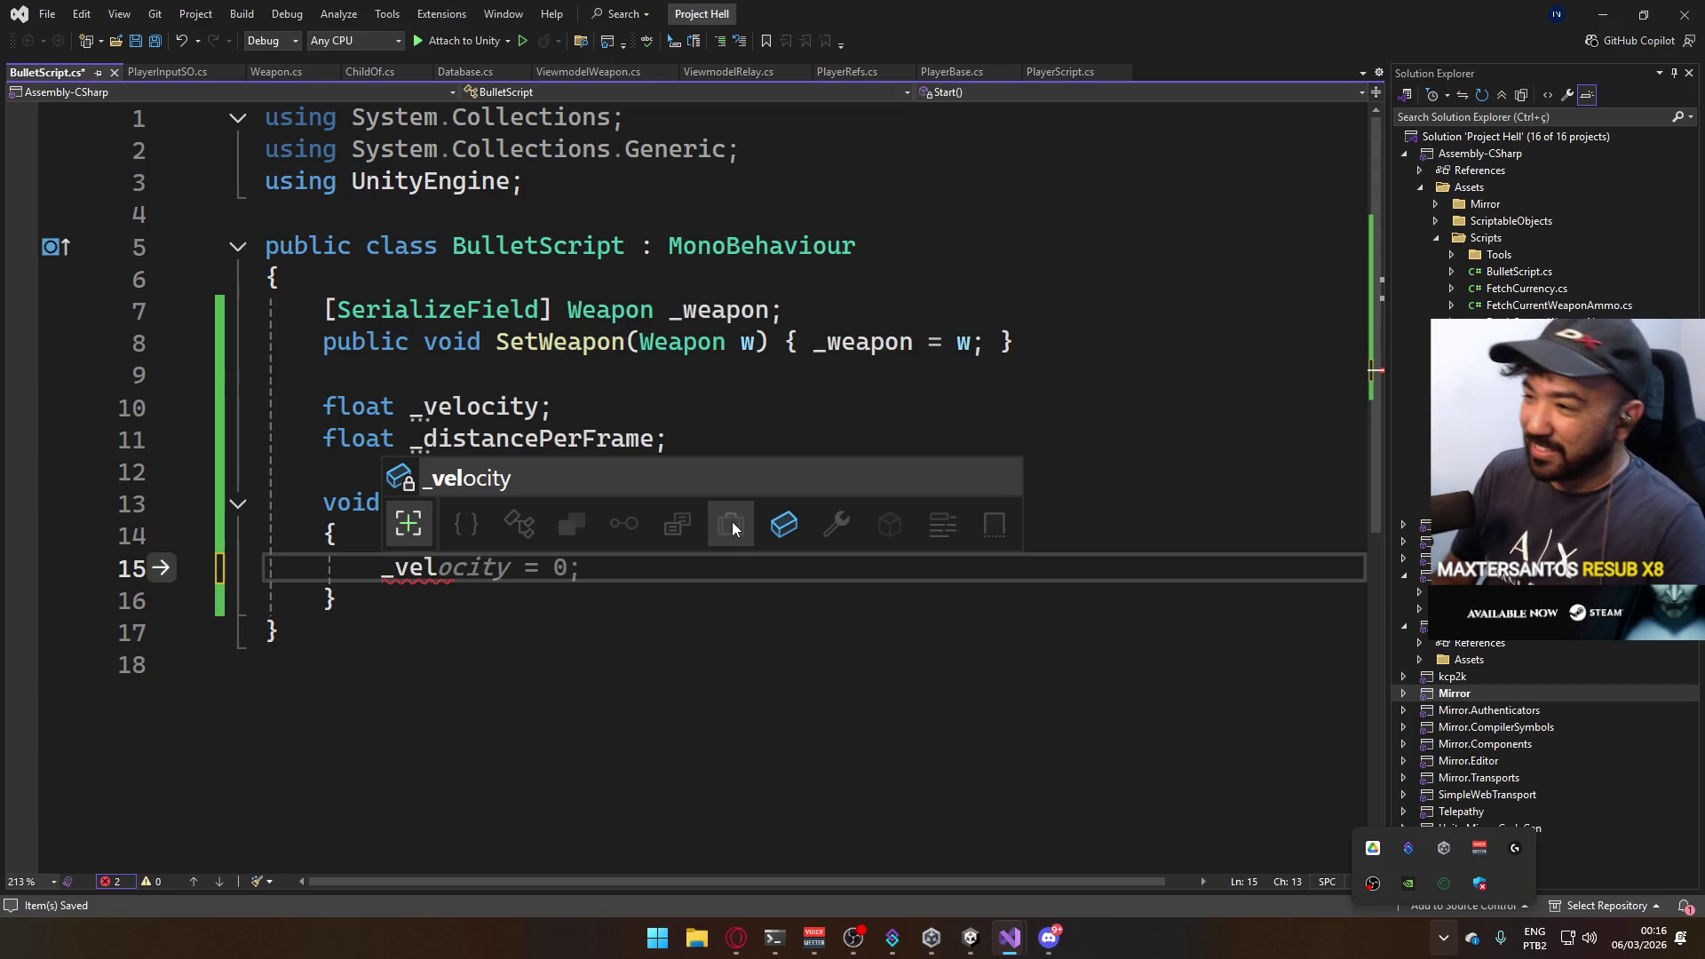
pyautogui.press('Tab')
pyautogui.write('= _weapon')
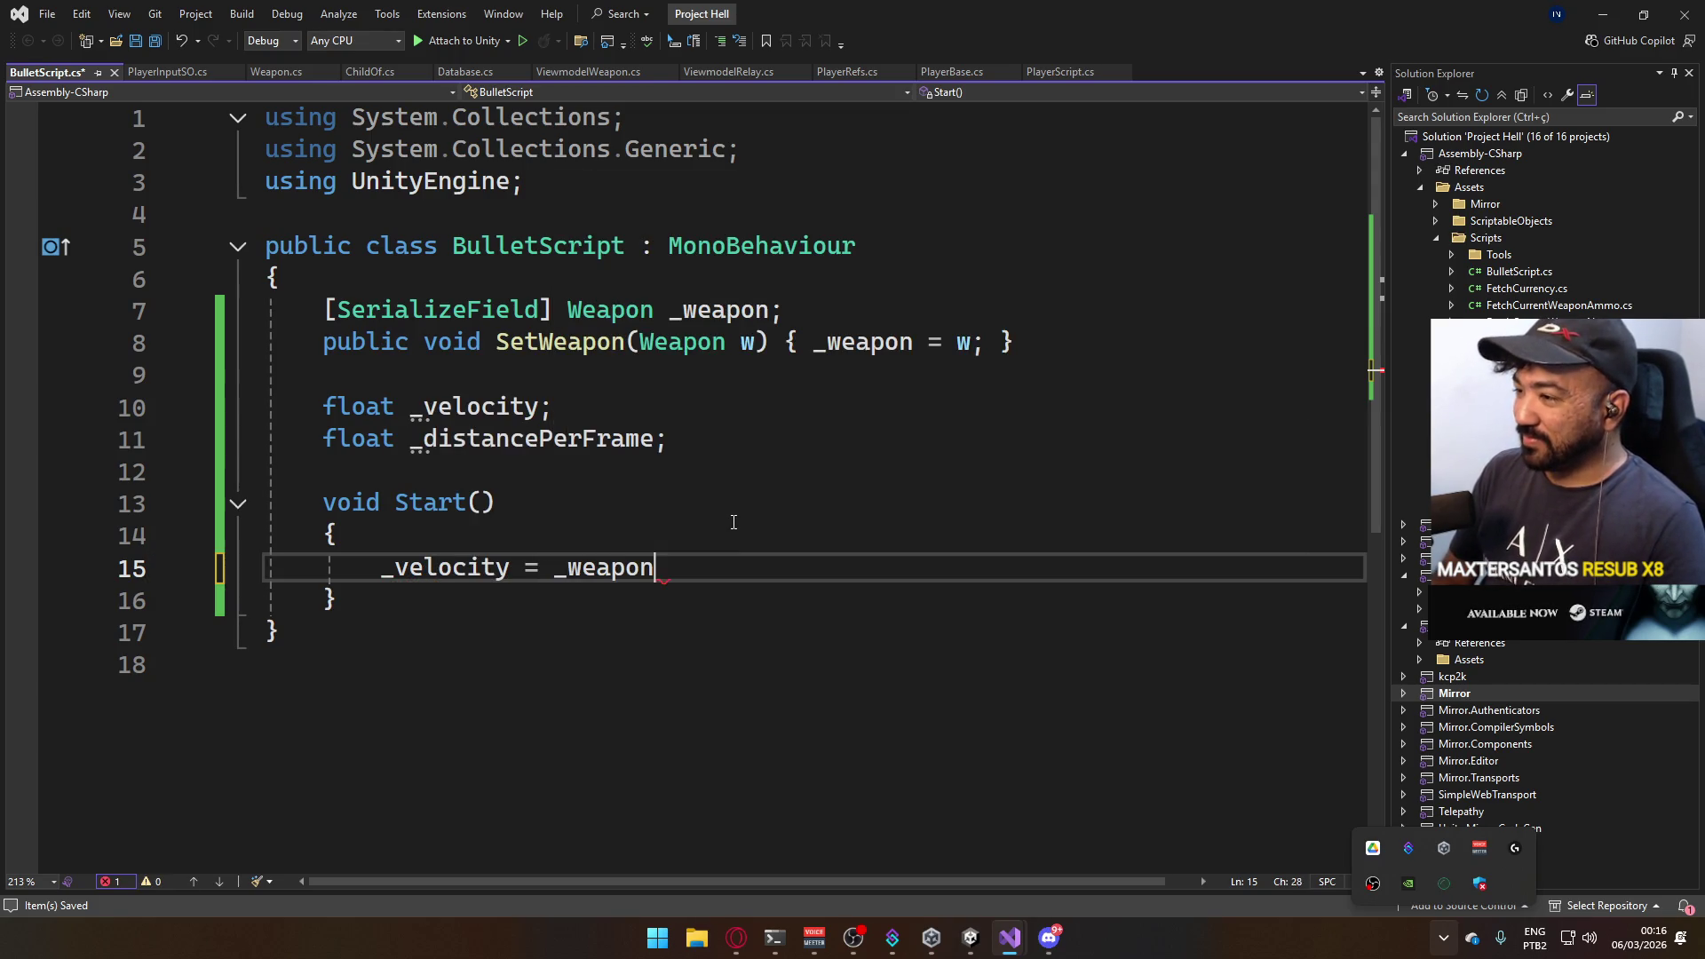
pyautogui.write('.')
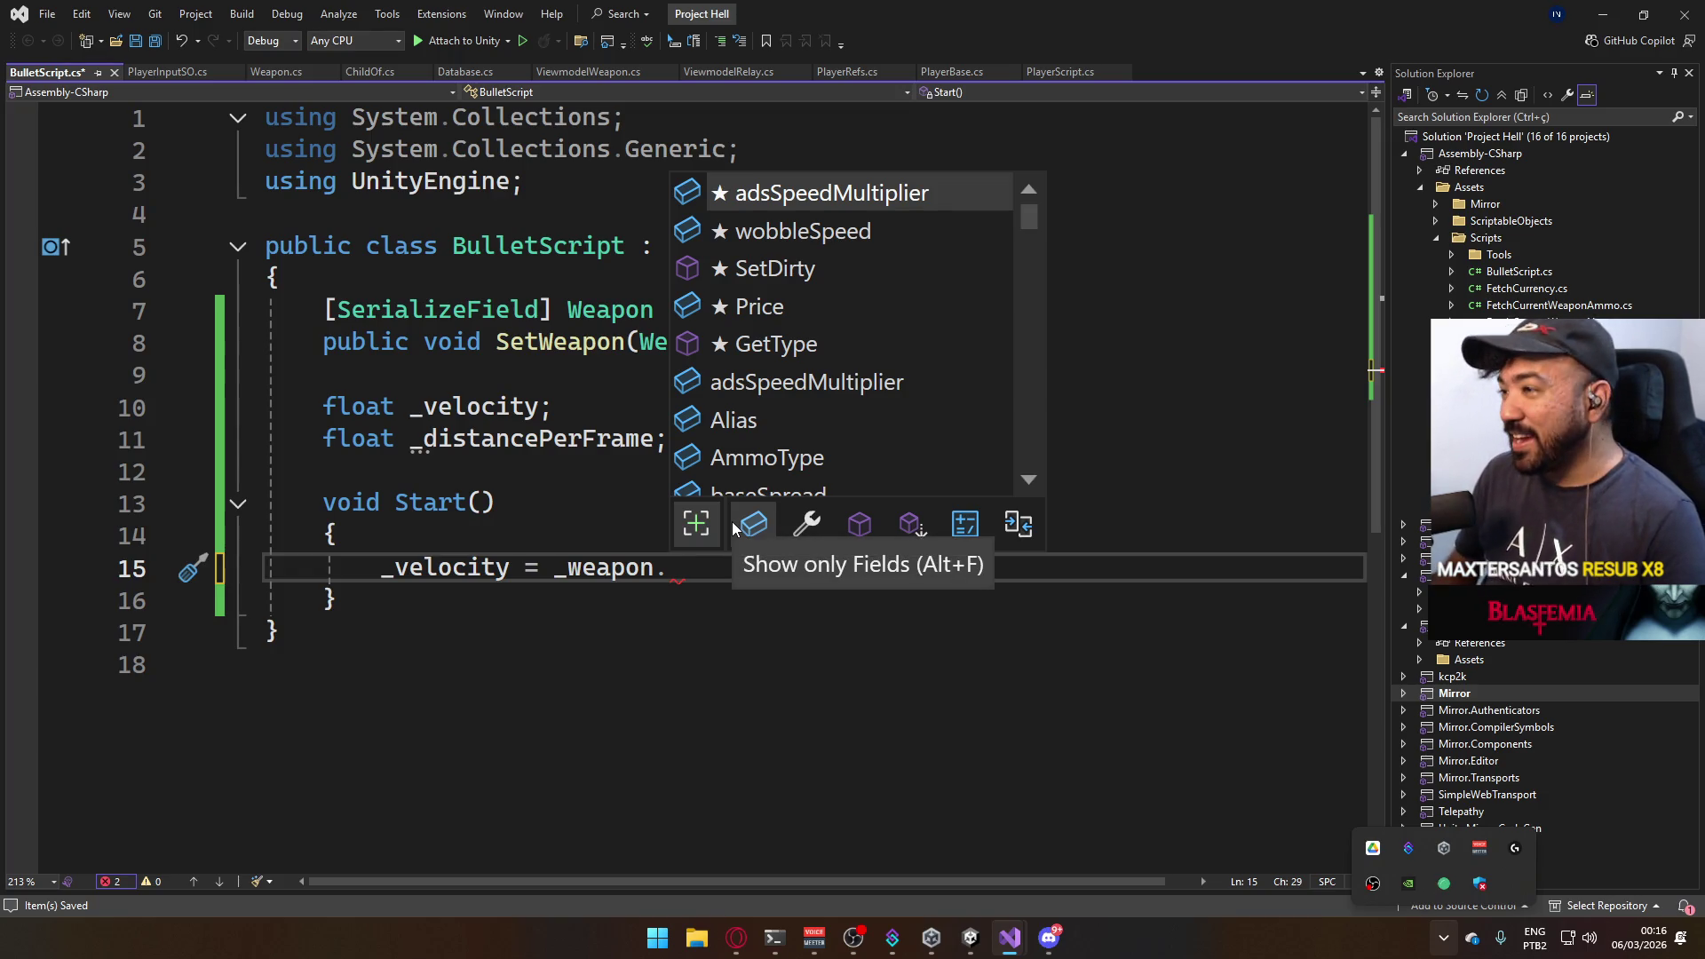
pyautogui.click(970, 936)
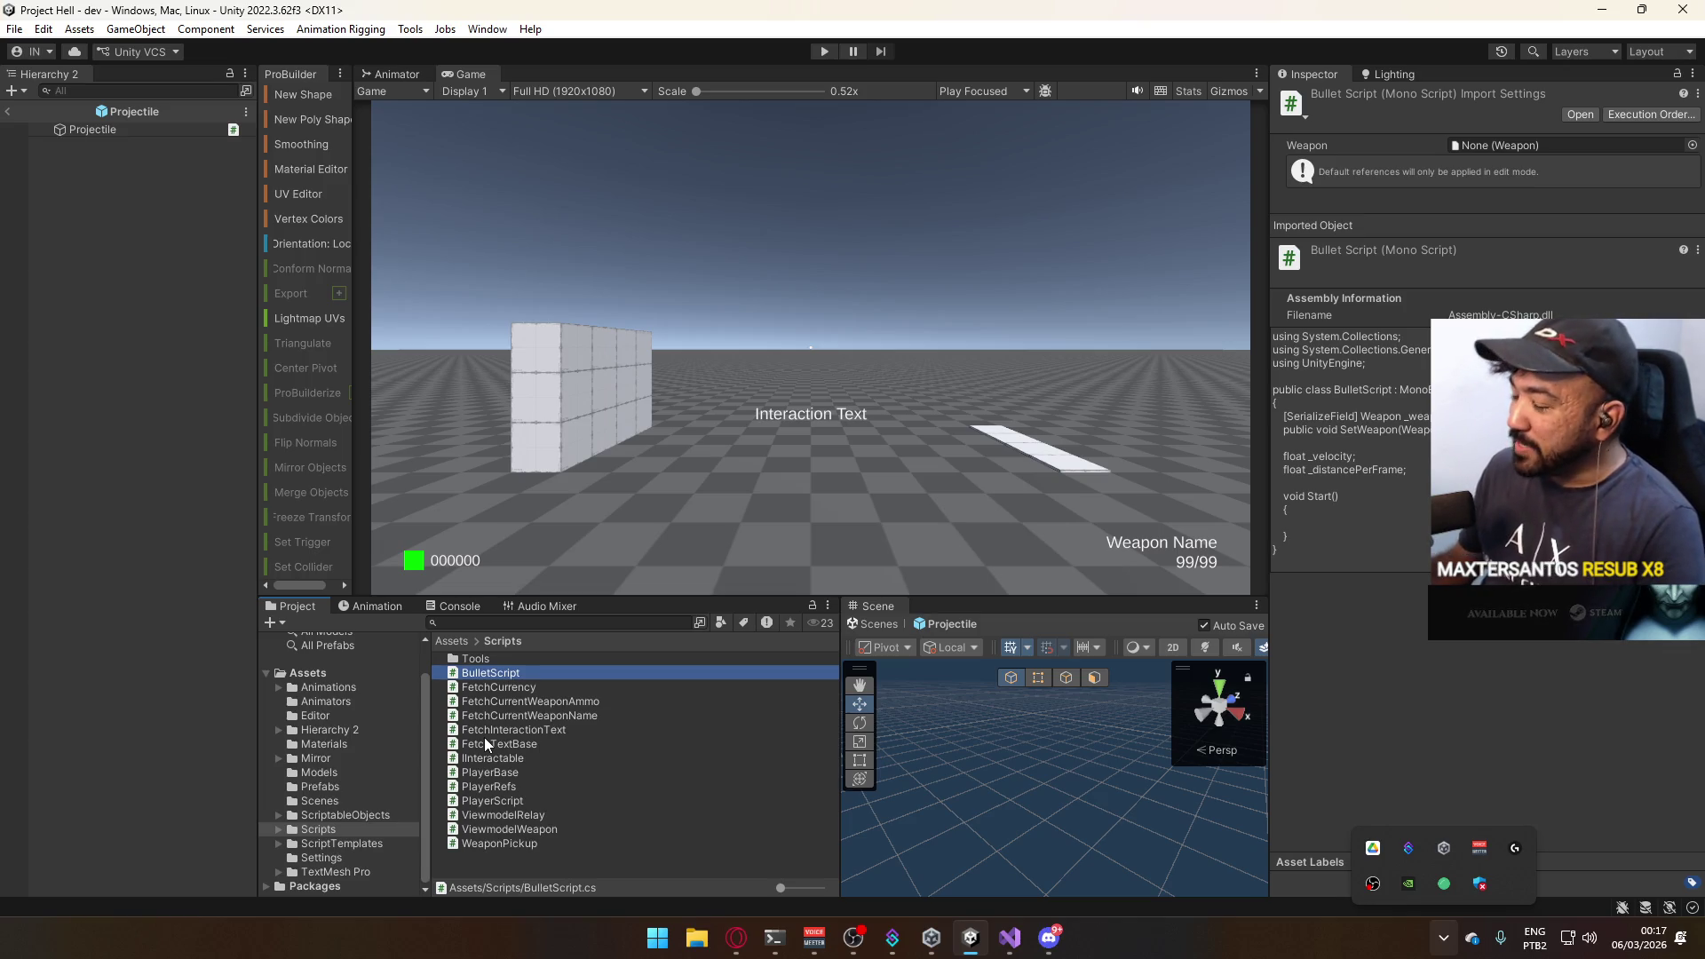
# Browse ScriptableObjects > Weapons and inspect the Weapon AK asset's fields.
pyautogui.moveTo(422, 756); pyautogui.dragTo(429, 718)
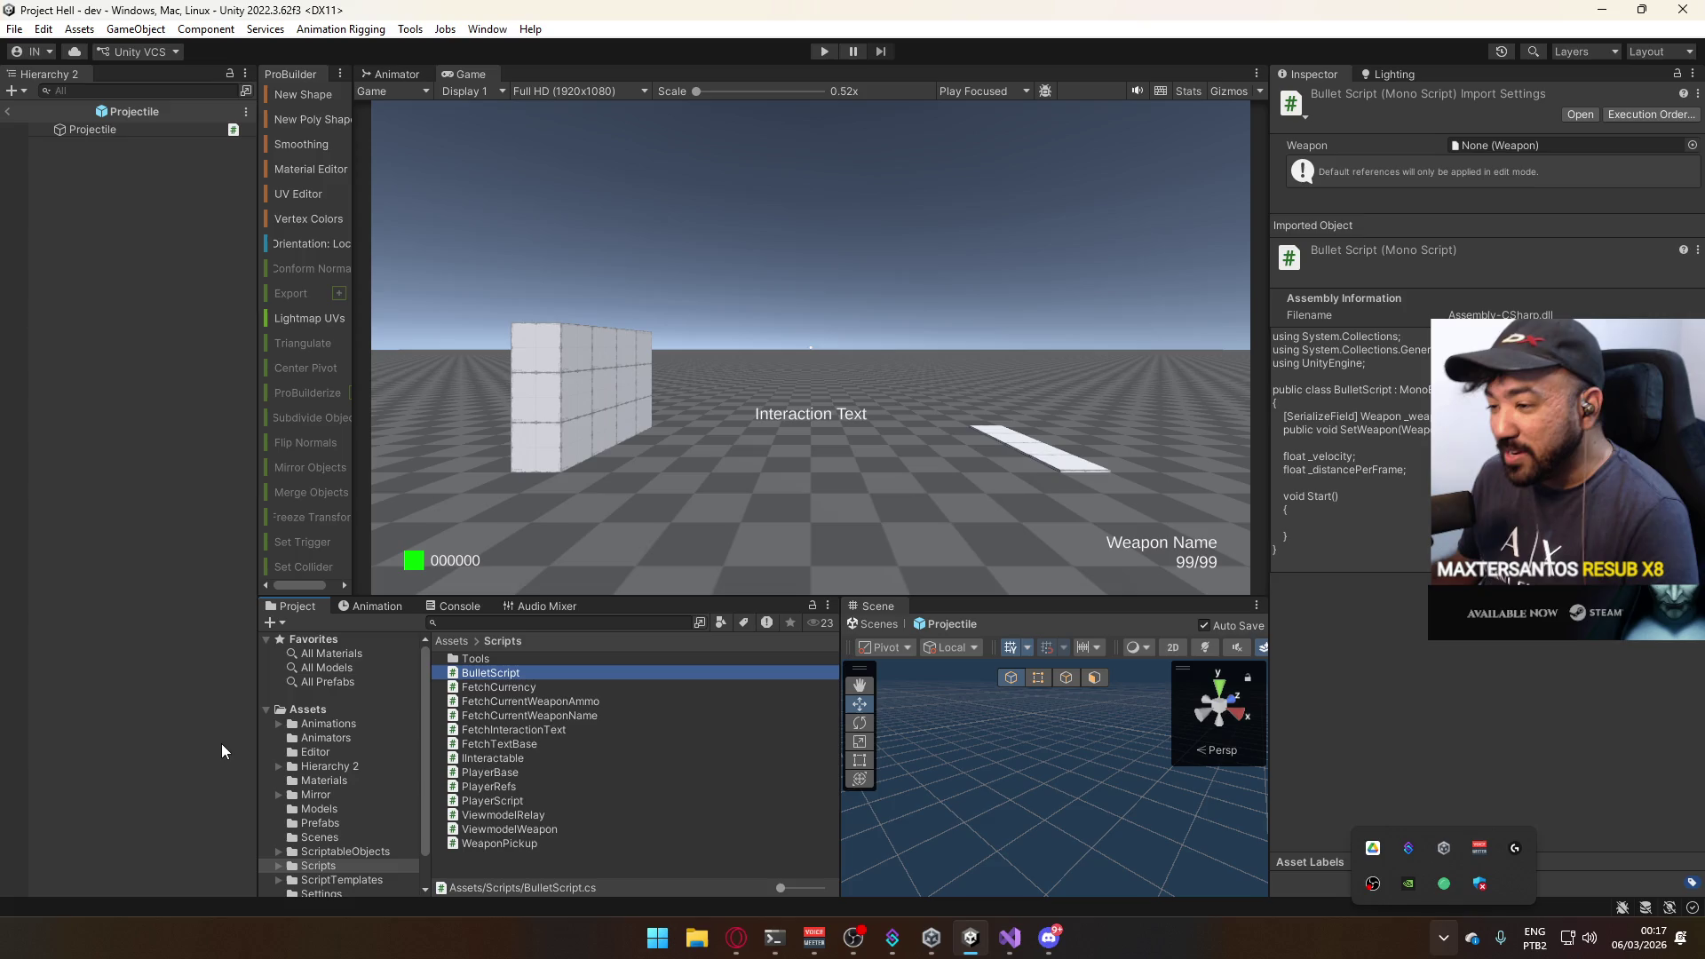
pyautogui.click(349, 851)
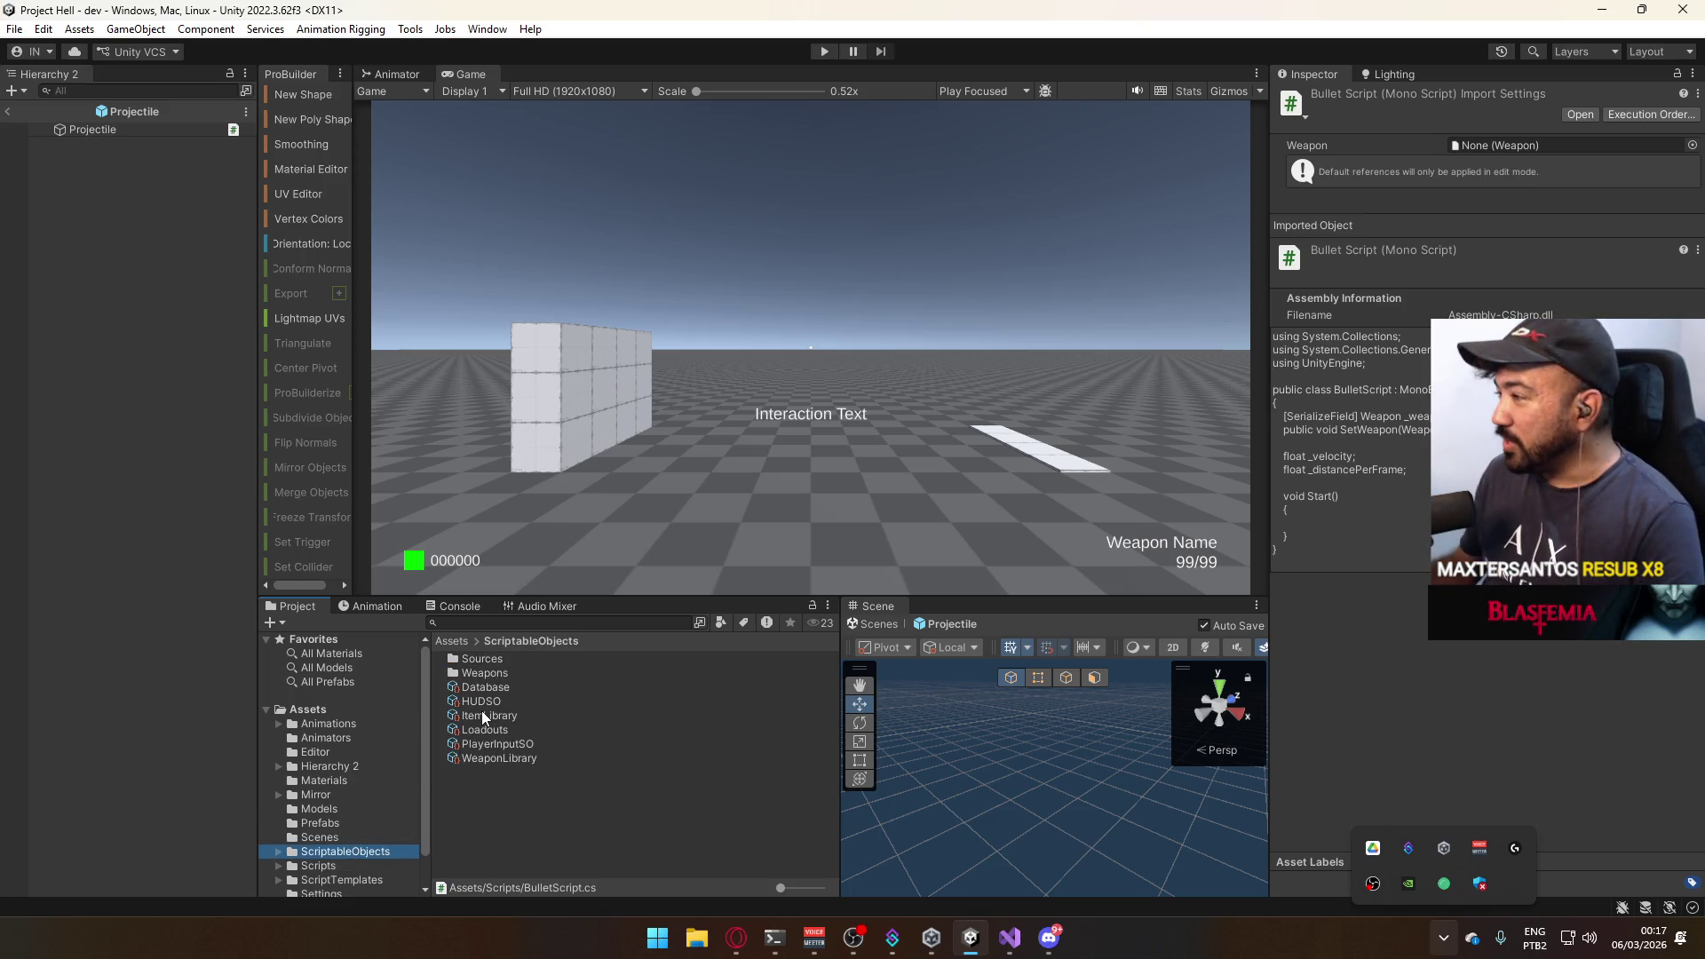
pyautogui.doubleClick(491, 676)
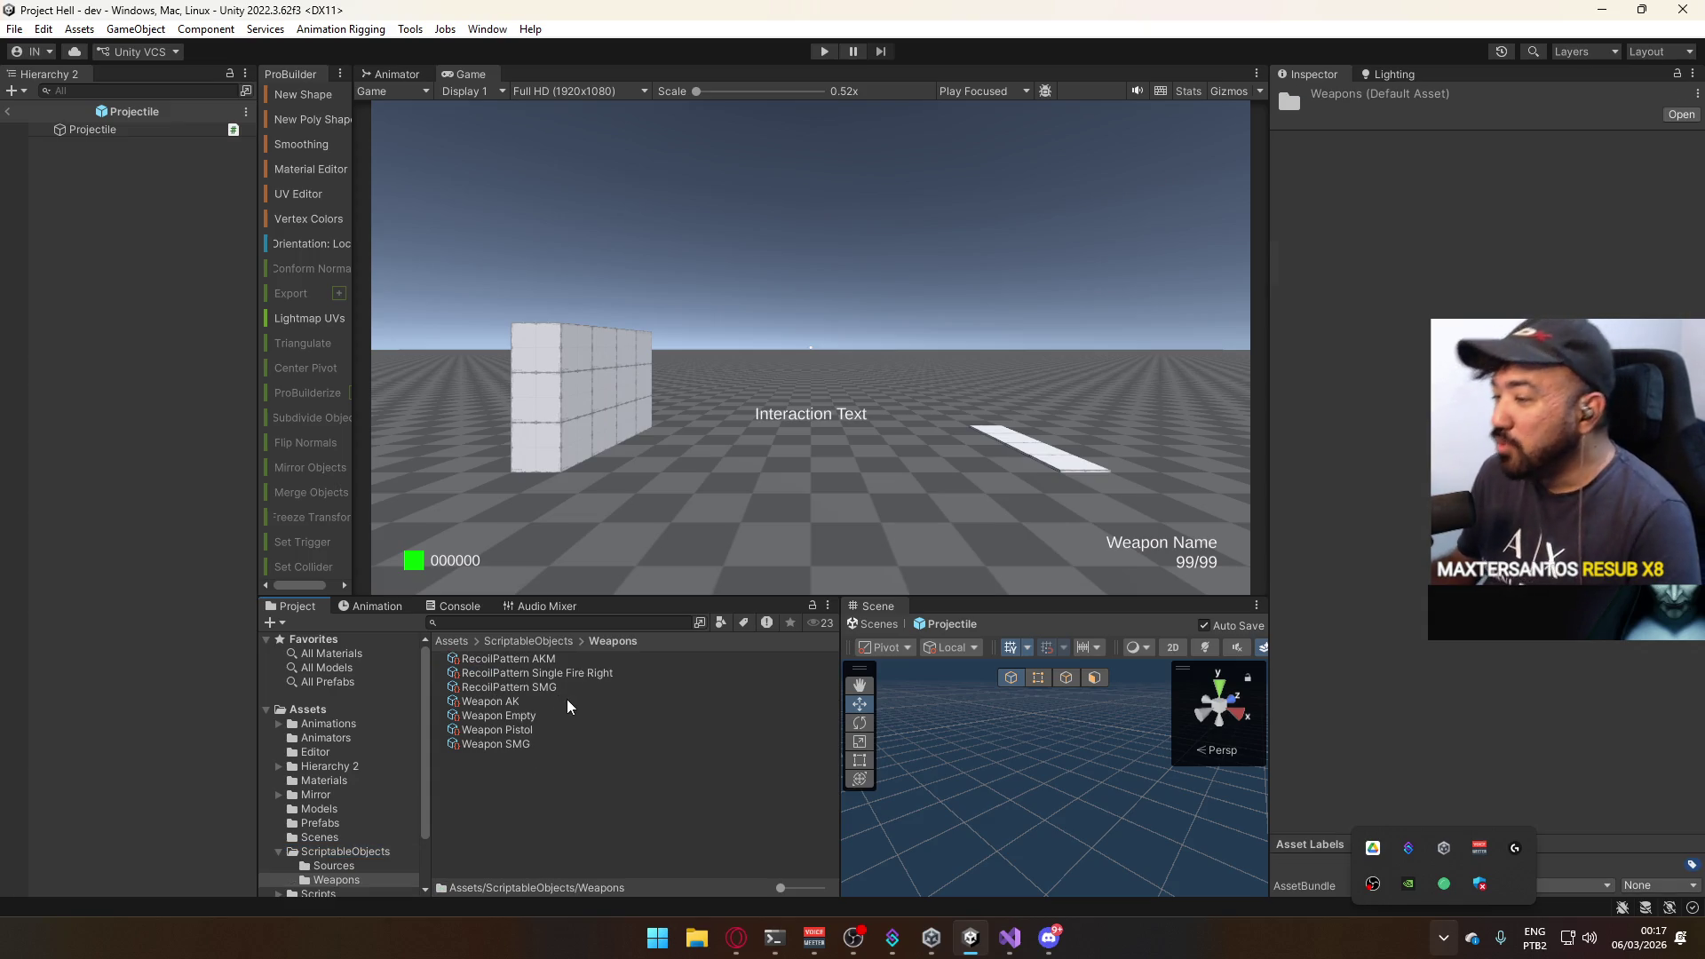
pyautogui.click(542, 689)
pyautogui.click(539, 700)
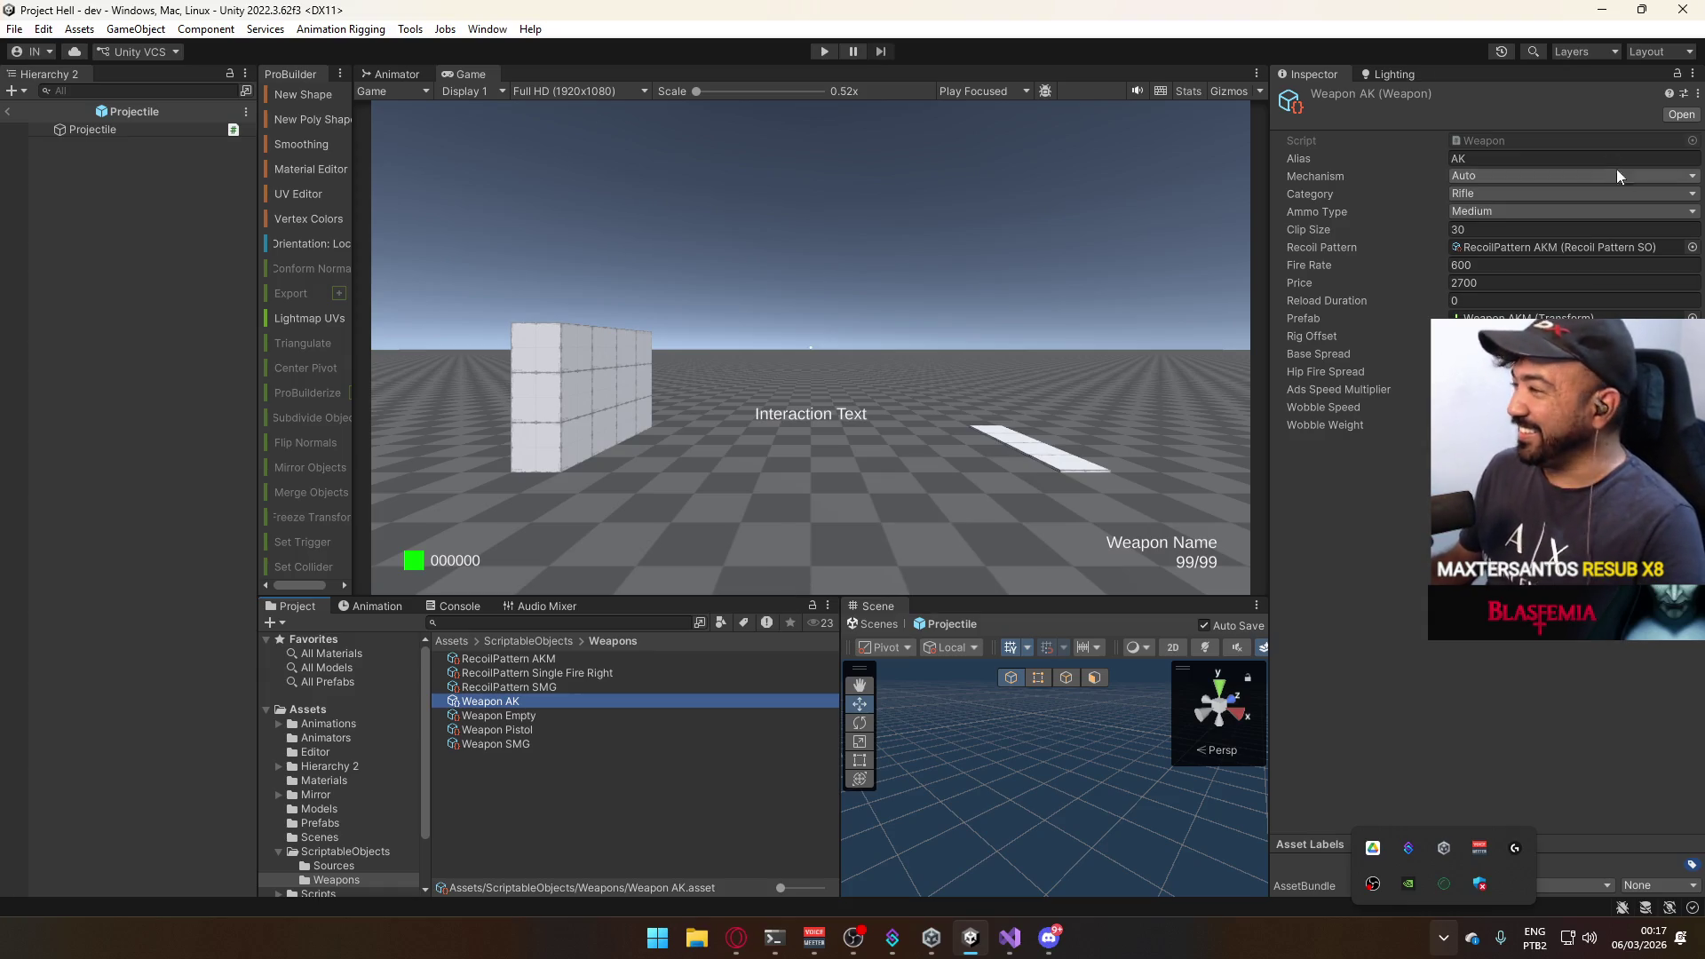
# Open the Weapon script for editing from the Inspector.
pyautogui.doubleClick(1523, 142)
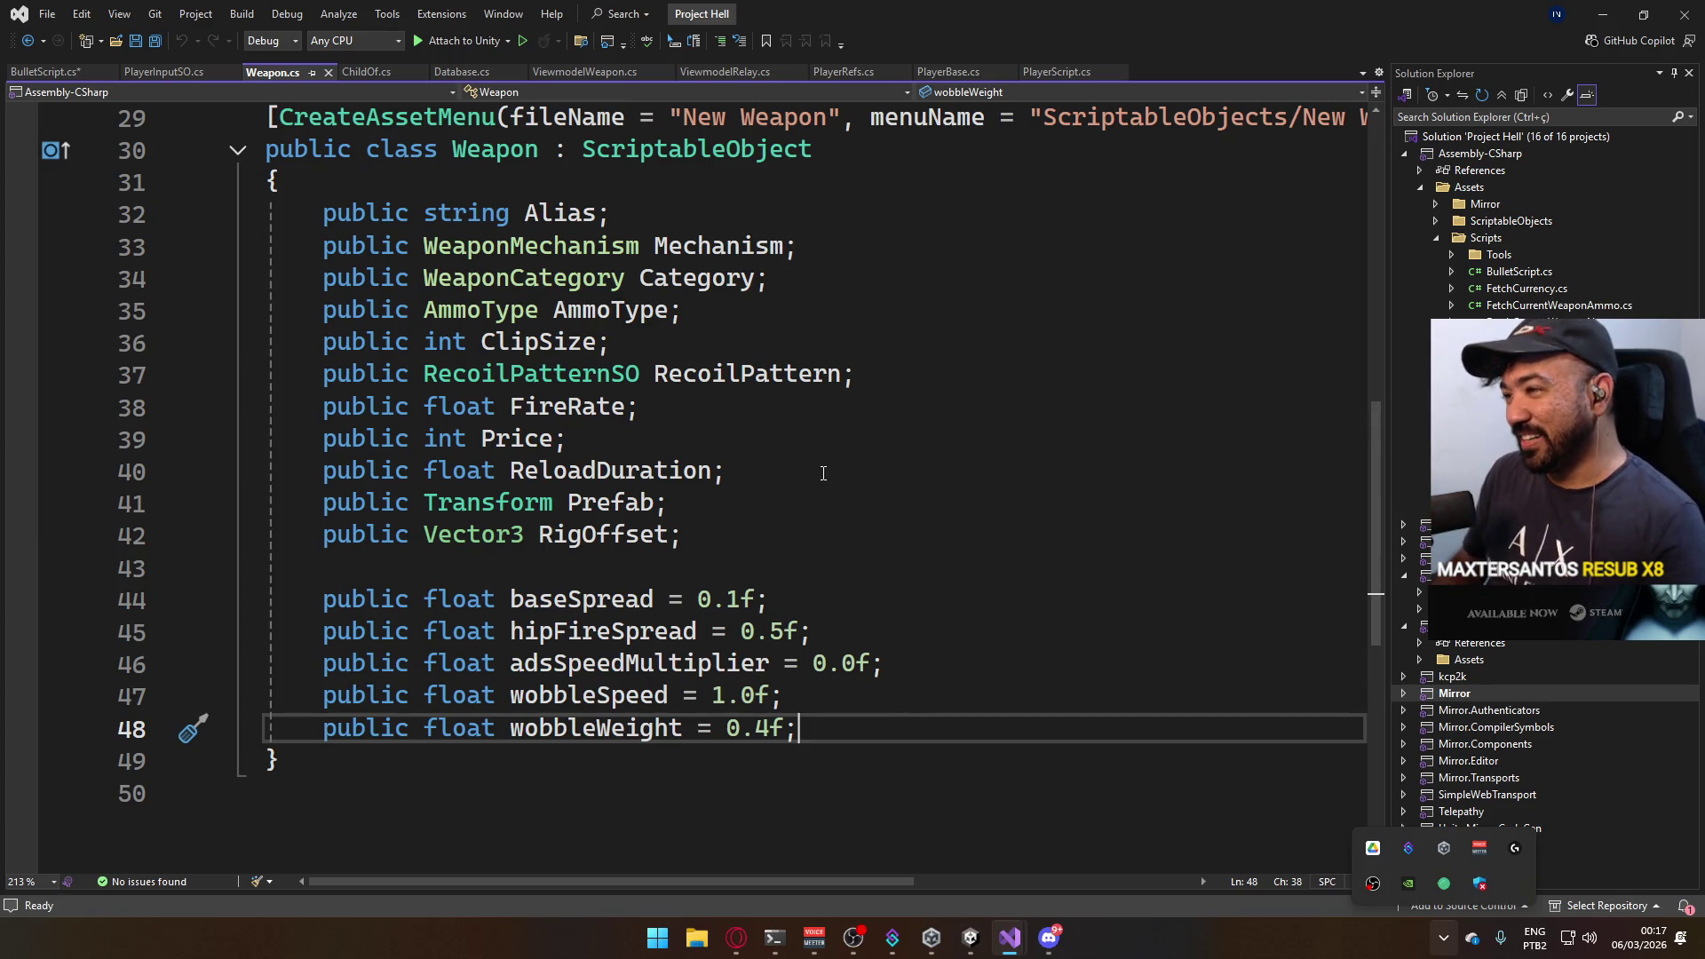
# Add a BulletVelocity field below FireRate in Weapon.cs, save it, and return to BulletScript.
pyautogui.press('Up')
pyautogui.press('Up')
pyautogui.press('Up')
pyautogui.press('Up')
pyautogui.press('Up')
pyautogui.press('Up')
pyautogui.press('Up')
pyautogui.press('Up')
pyautogui.press('Up')
pyautogui.press('Up')
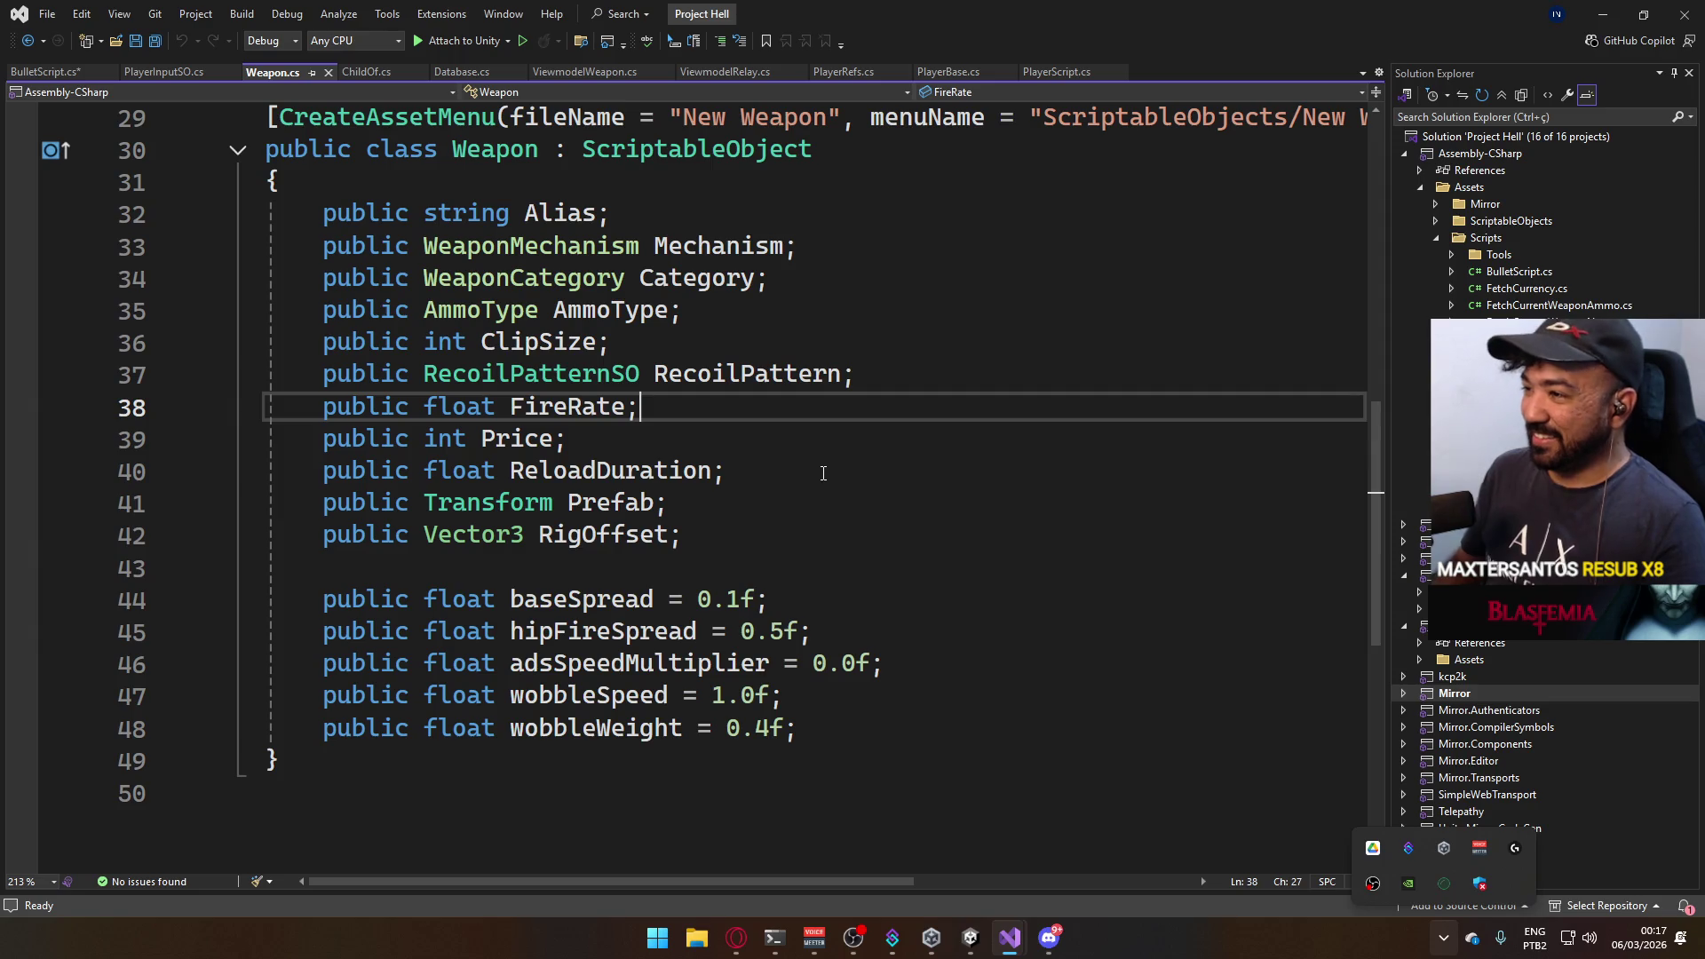
pyautogui.press('Return')
pyautogui.write('pu')
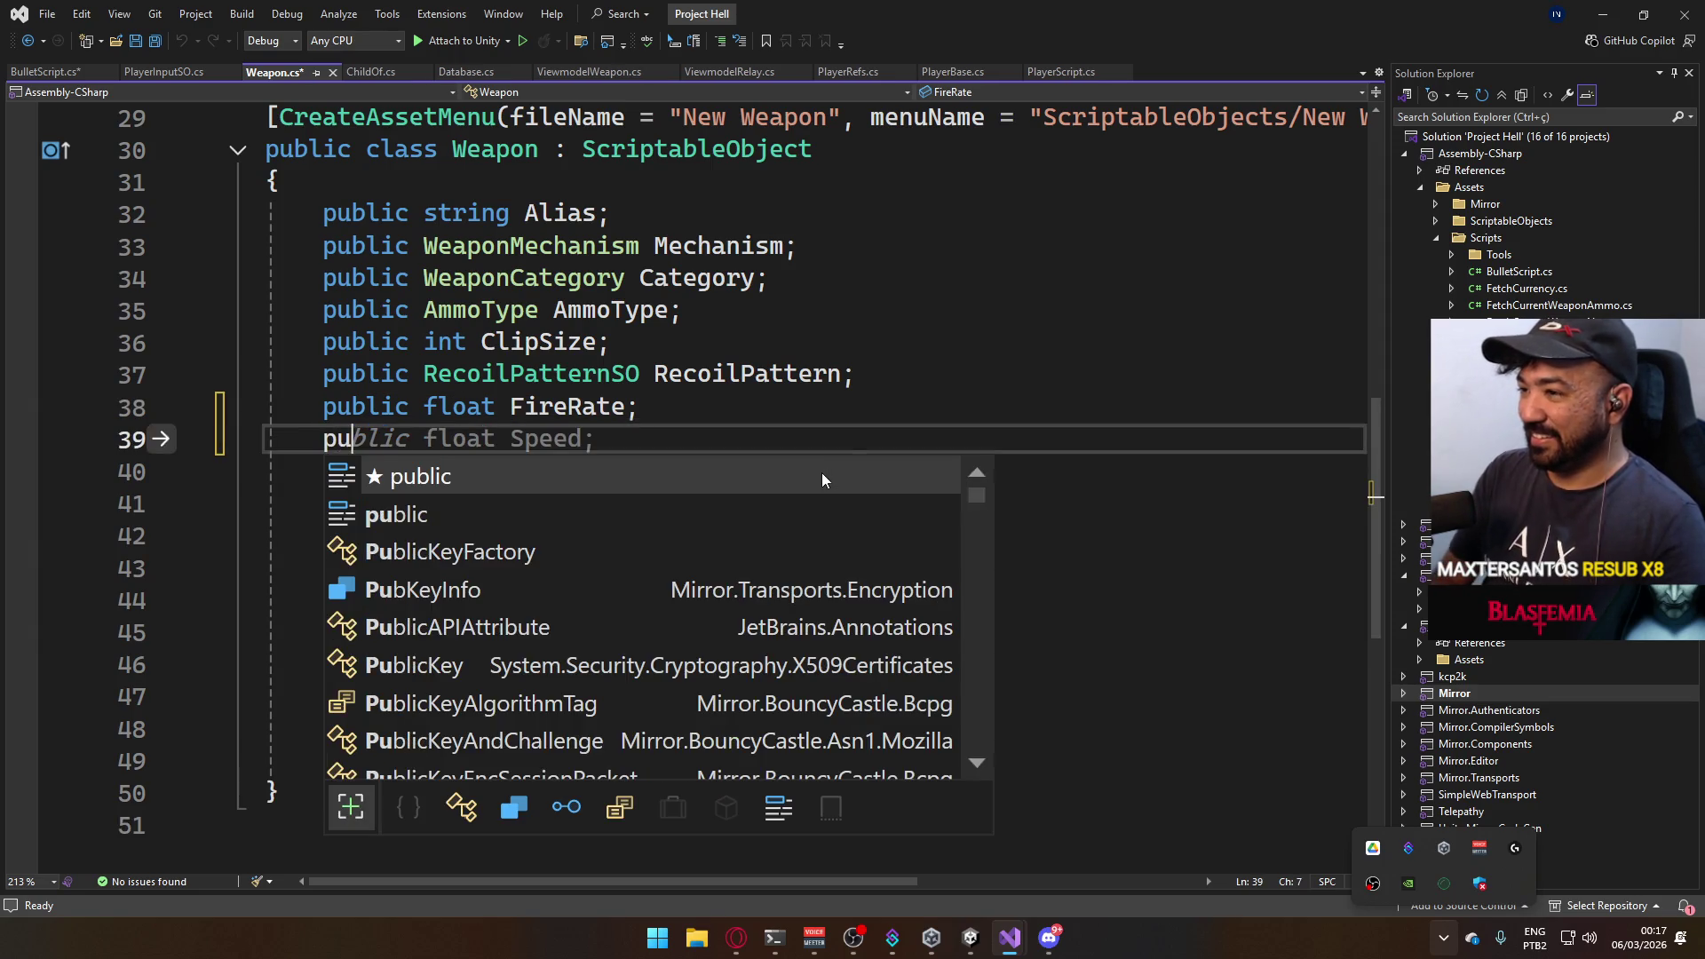
pyautogui.write('blic float BulletVelocity;')
pyautogui.hotkey('ctrl', 's')
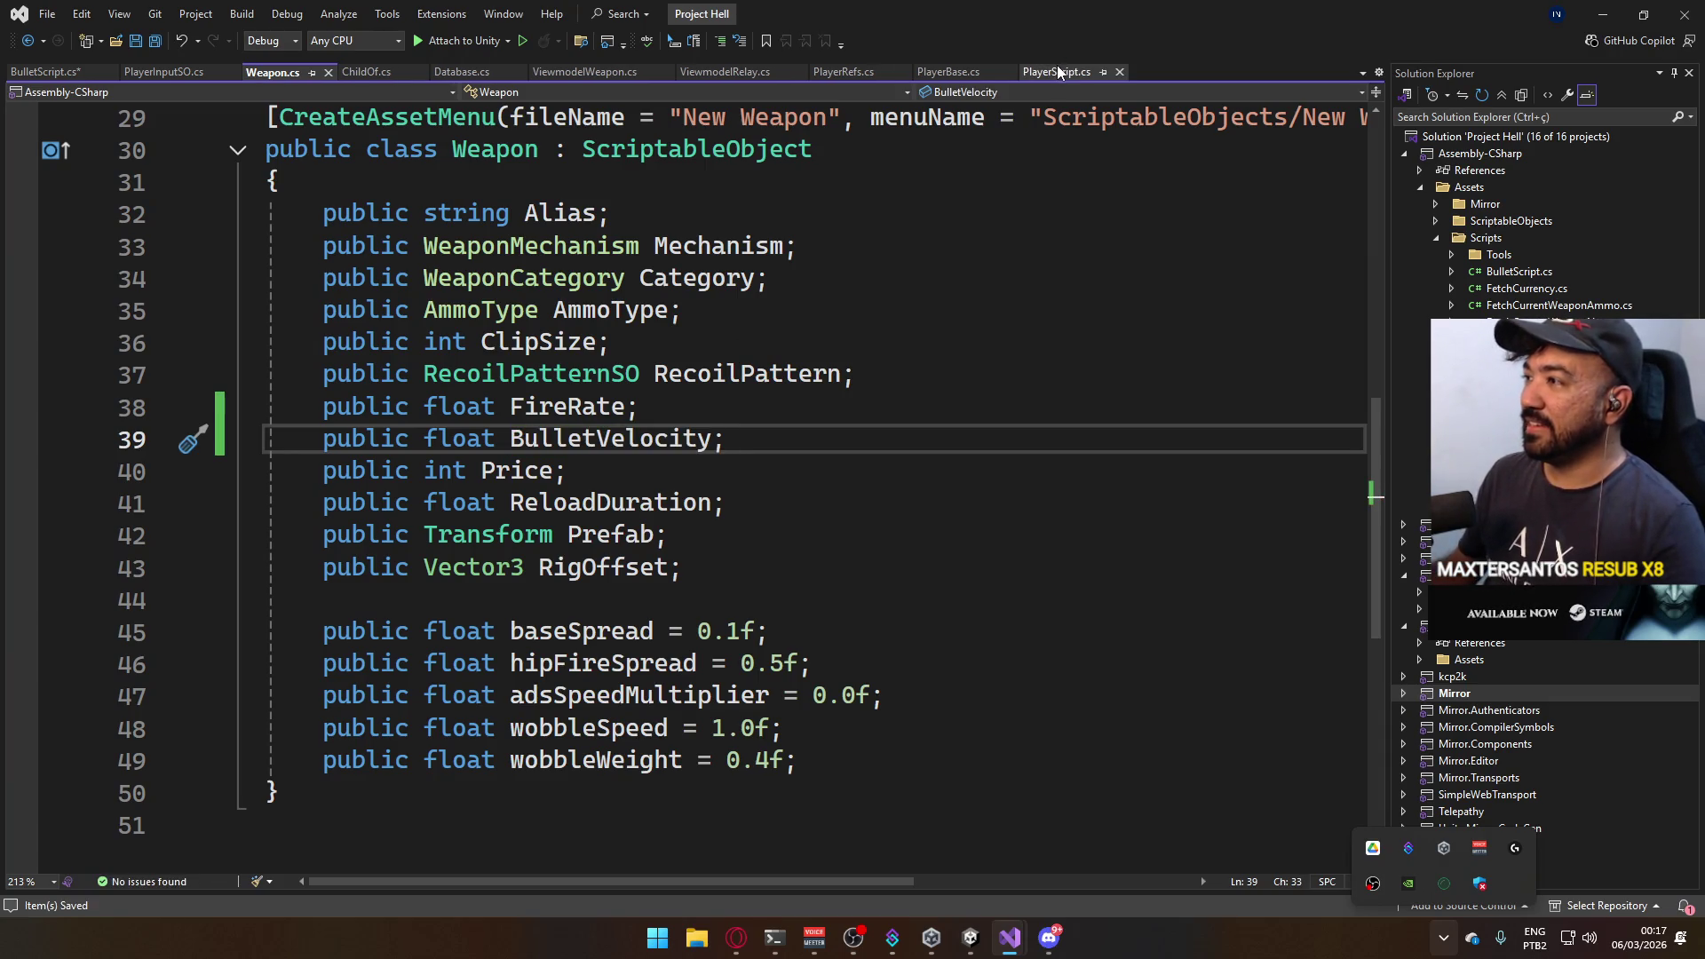
pyautogui.click(1056, 69)
pyautogui.click(56, 69)
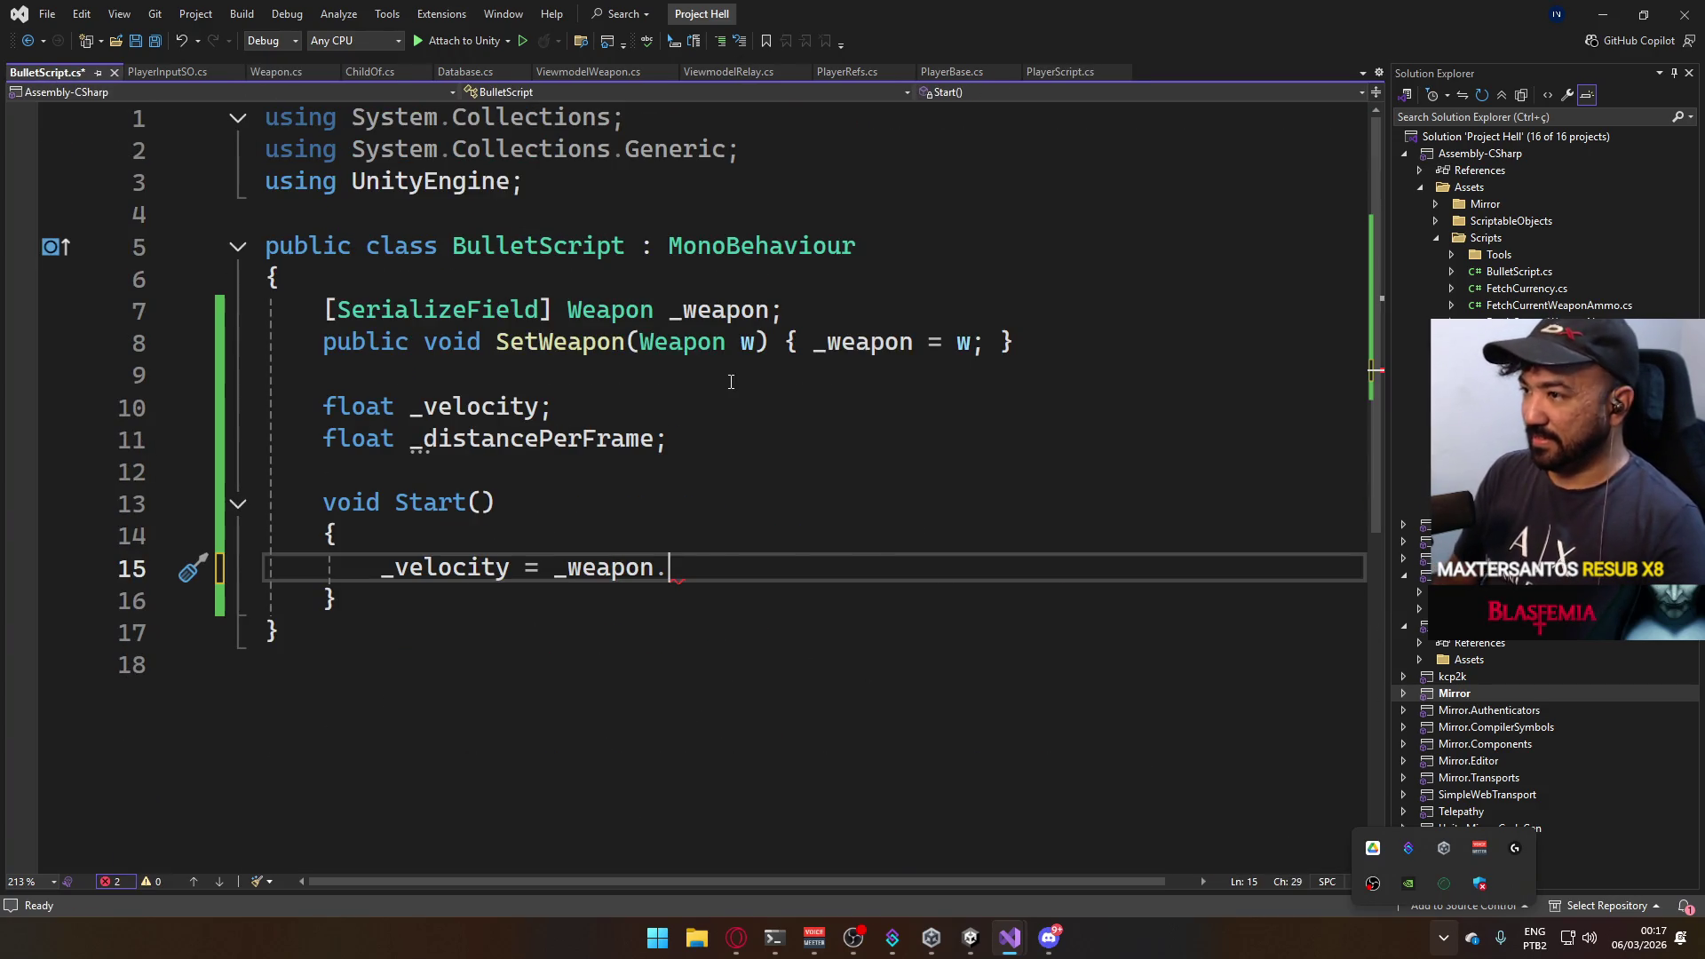
pyautogui.write('Vel')
# Complete '_velocity = _weapon.BulletVelocity;' in Start and save the script.
pyautogui.press('BackSpace')
pyautogui.press('BackSpace')
pyautogui.press('BackSpace')
pyautogui.press('BackSpace')
pyautogui.press('BackSpace')
pyautogui.write('n.Bu')
pyautogui.press('BackSpace')
pyautogui.press('BackSpace')
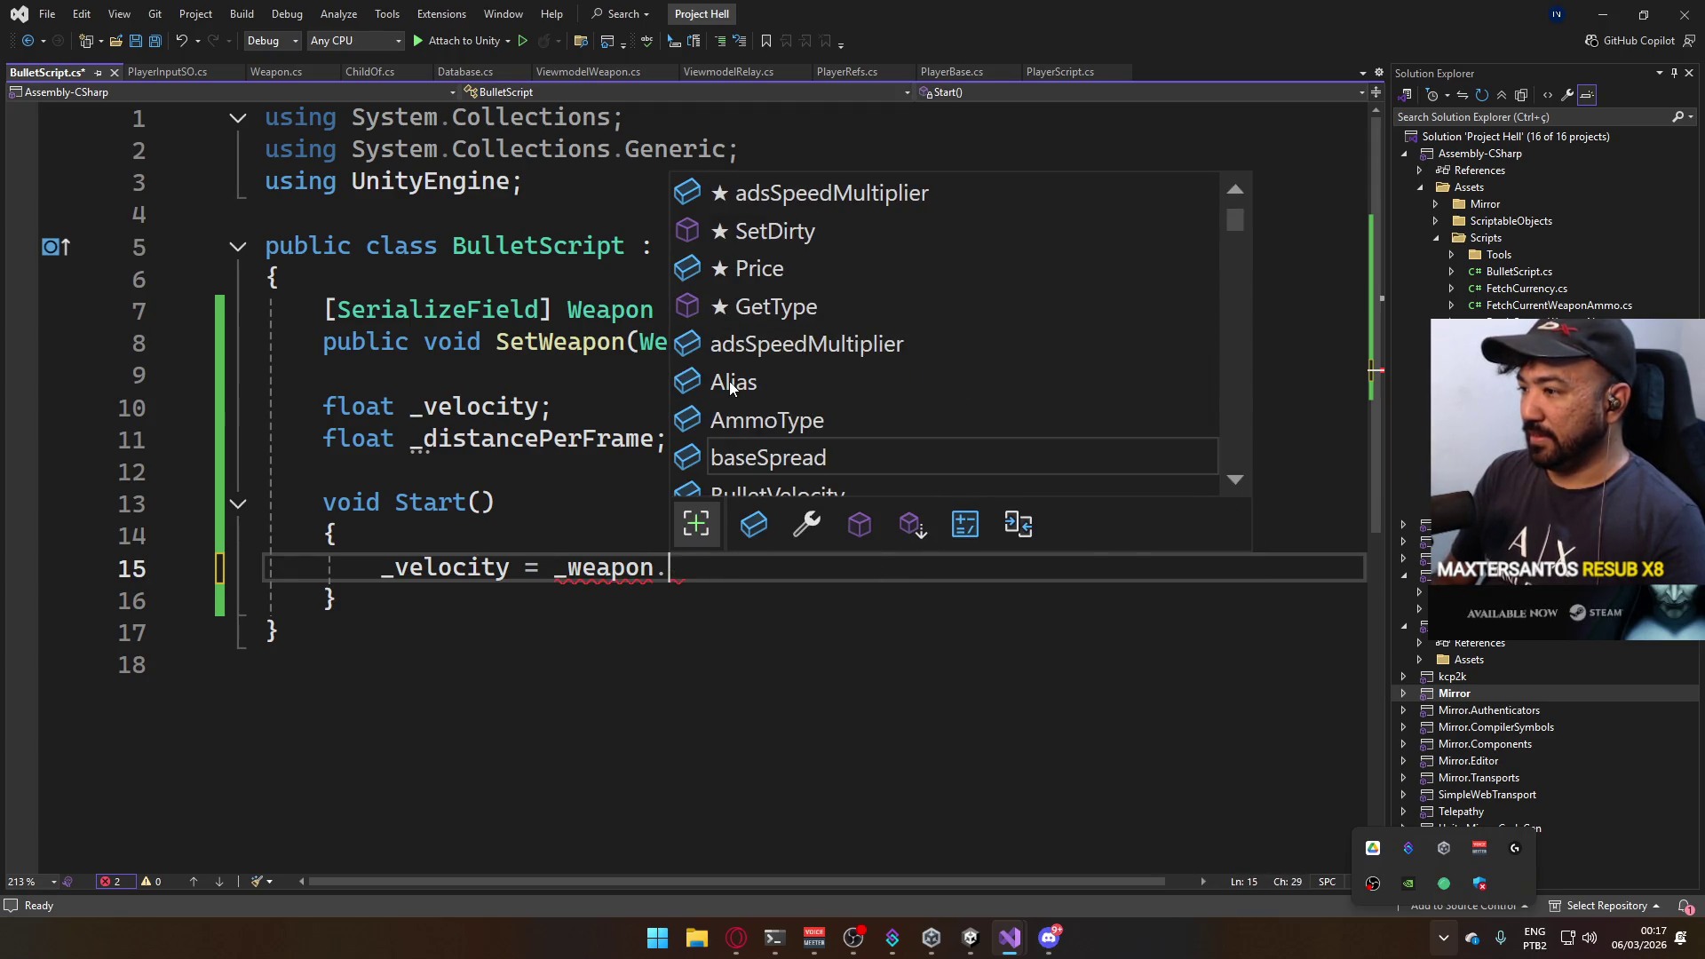
pyautogui.write('Bu')
pyautogui.press('Tab')
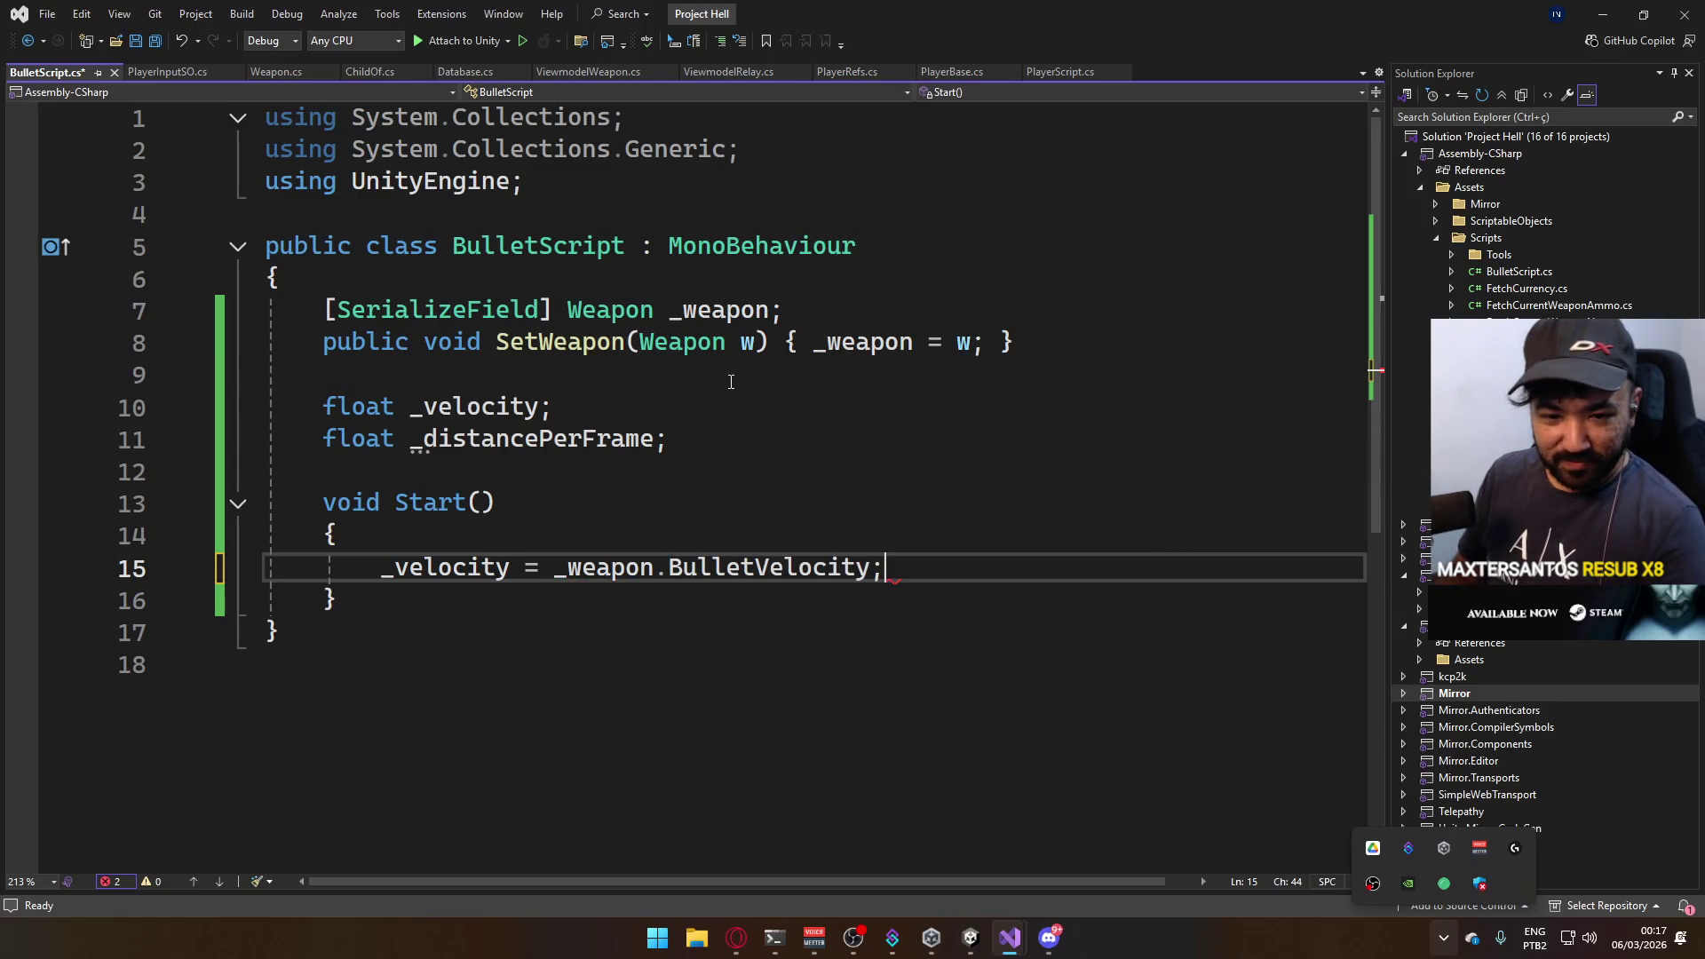
pyautogui.hotkey('ctrl', 's')
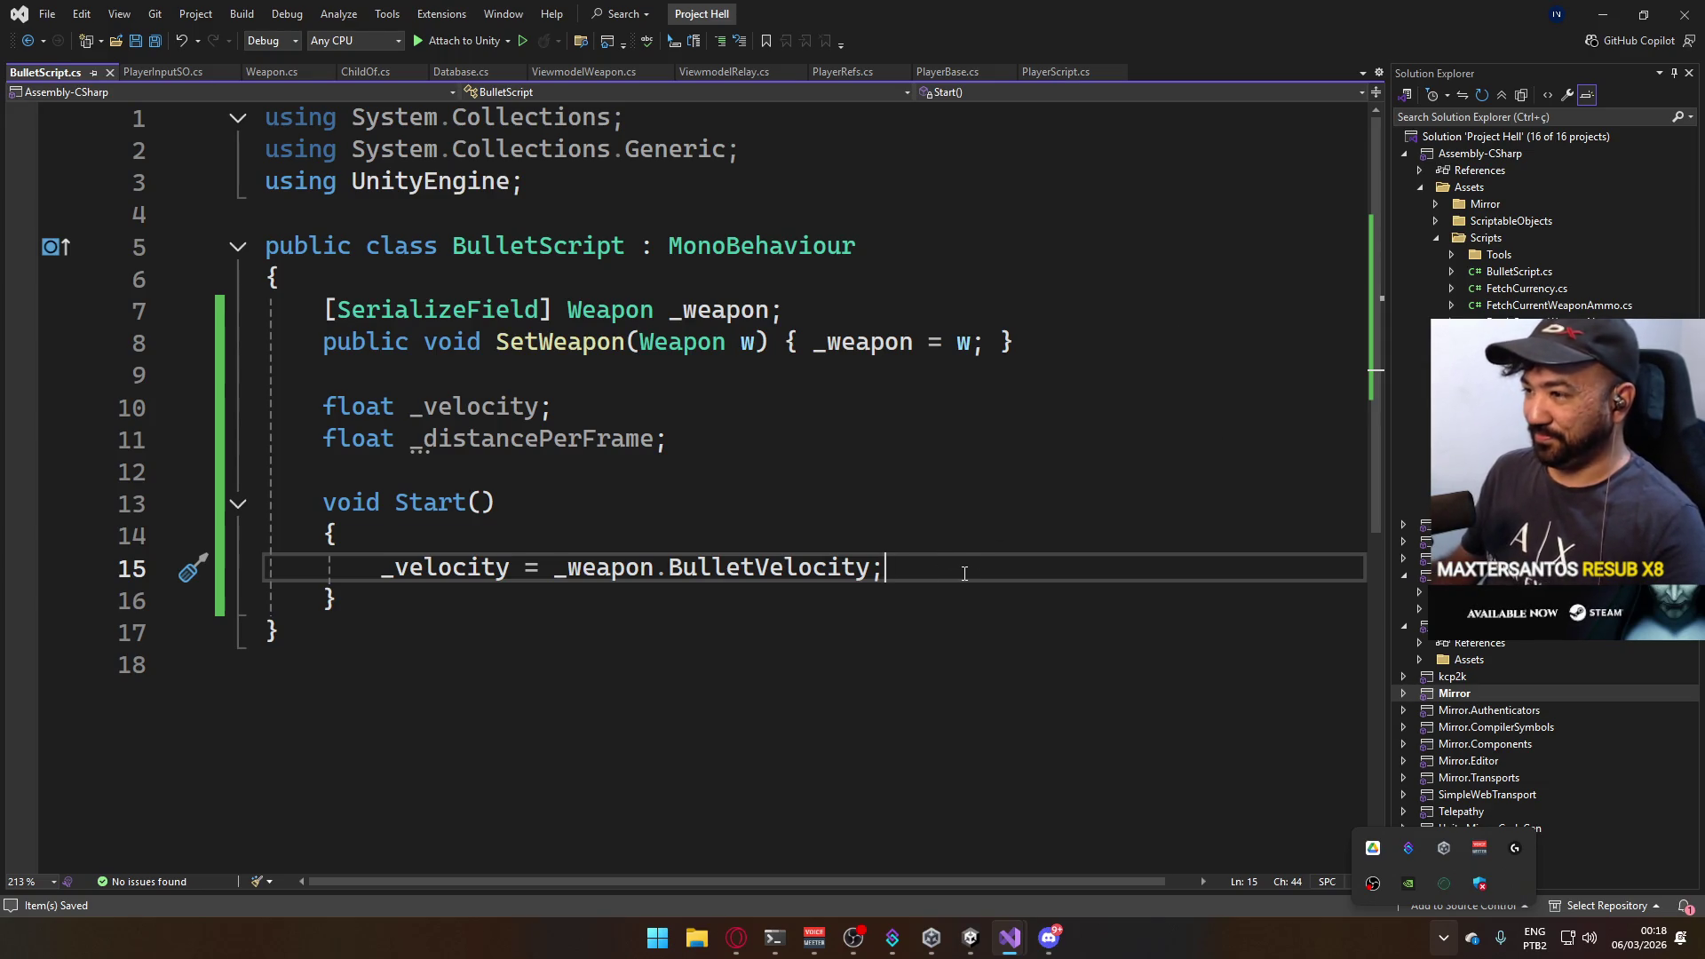
# Start a _distancePerFrame line below the assignment, then delete it again.
pyautogui.press('Return')
pyautogui.write('_di')
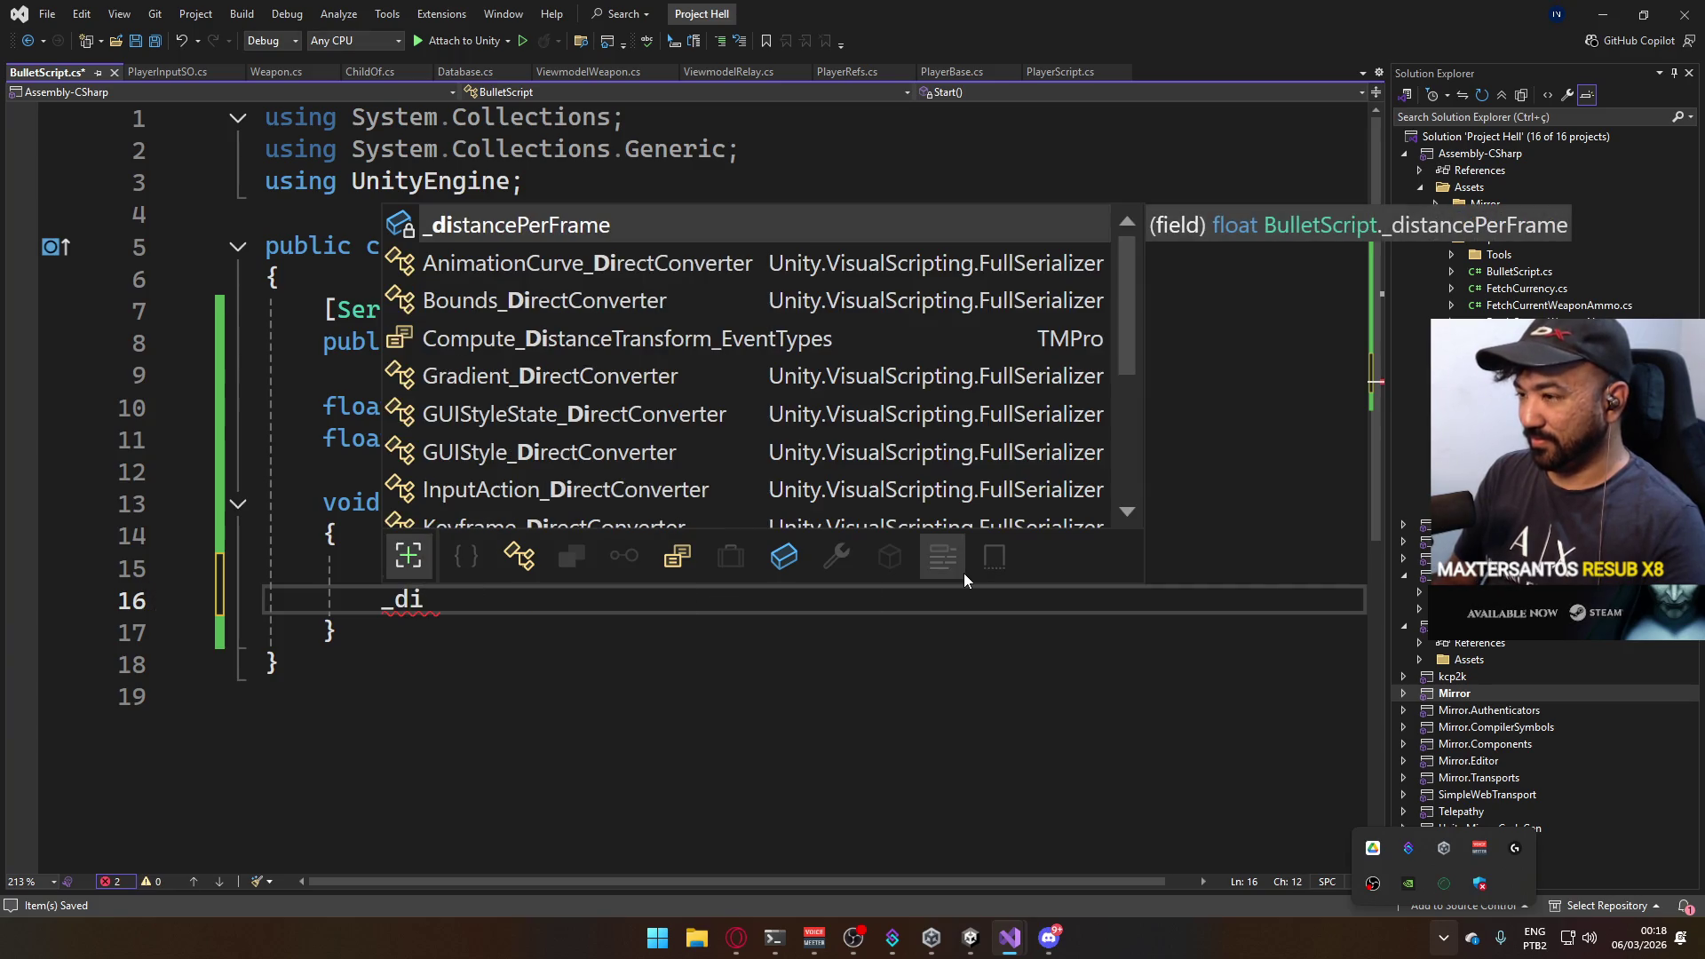
pyautogui.press('Tab')
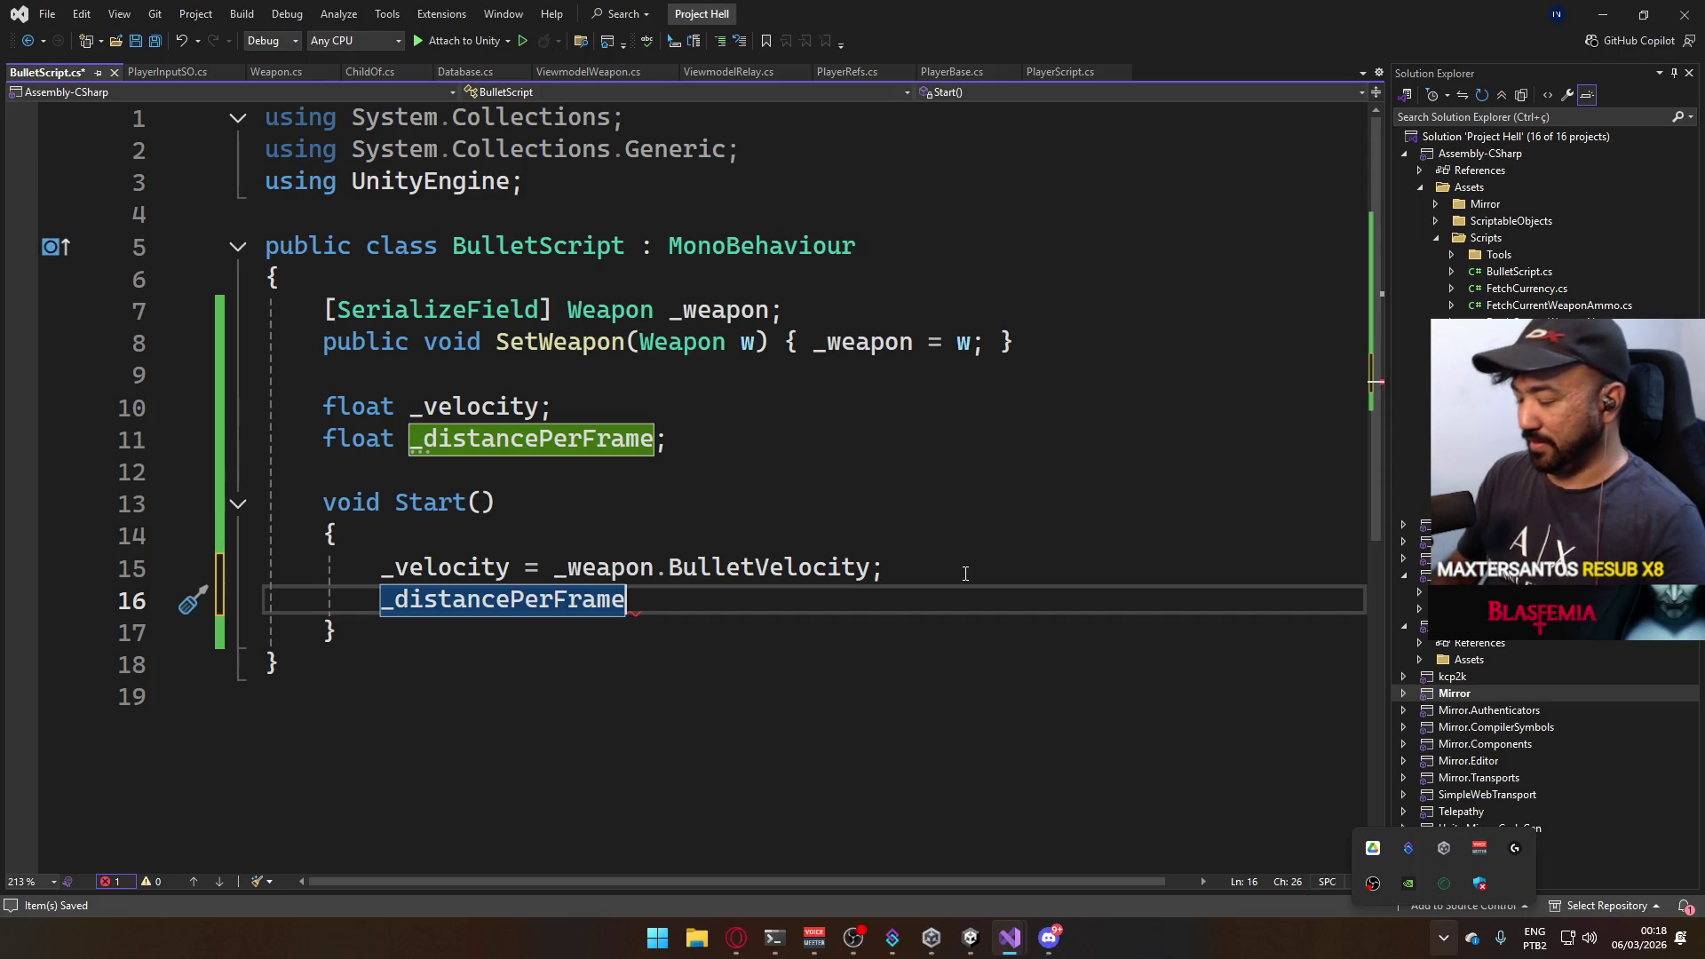
pyautogui.press('BackSpace')
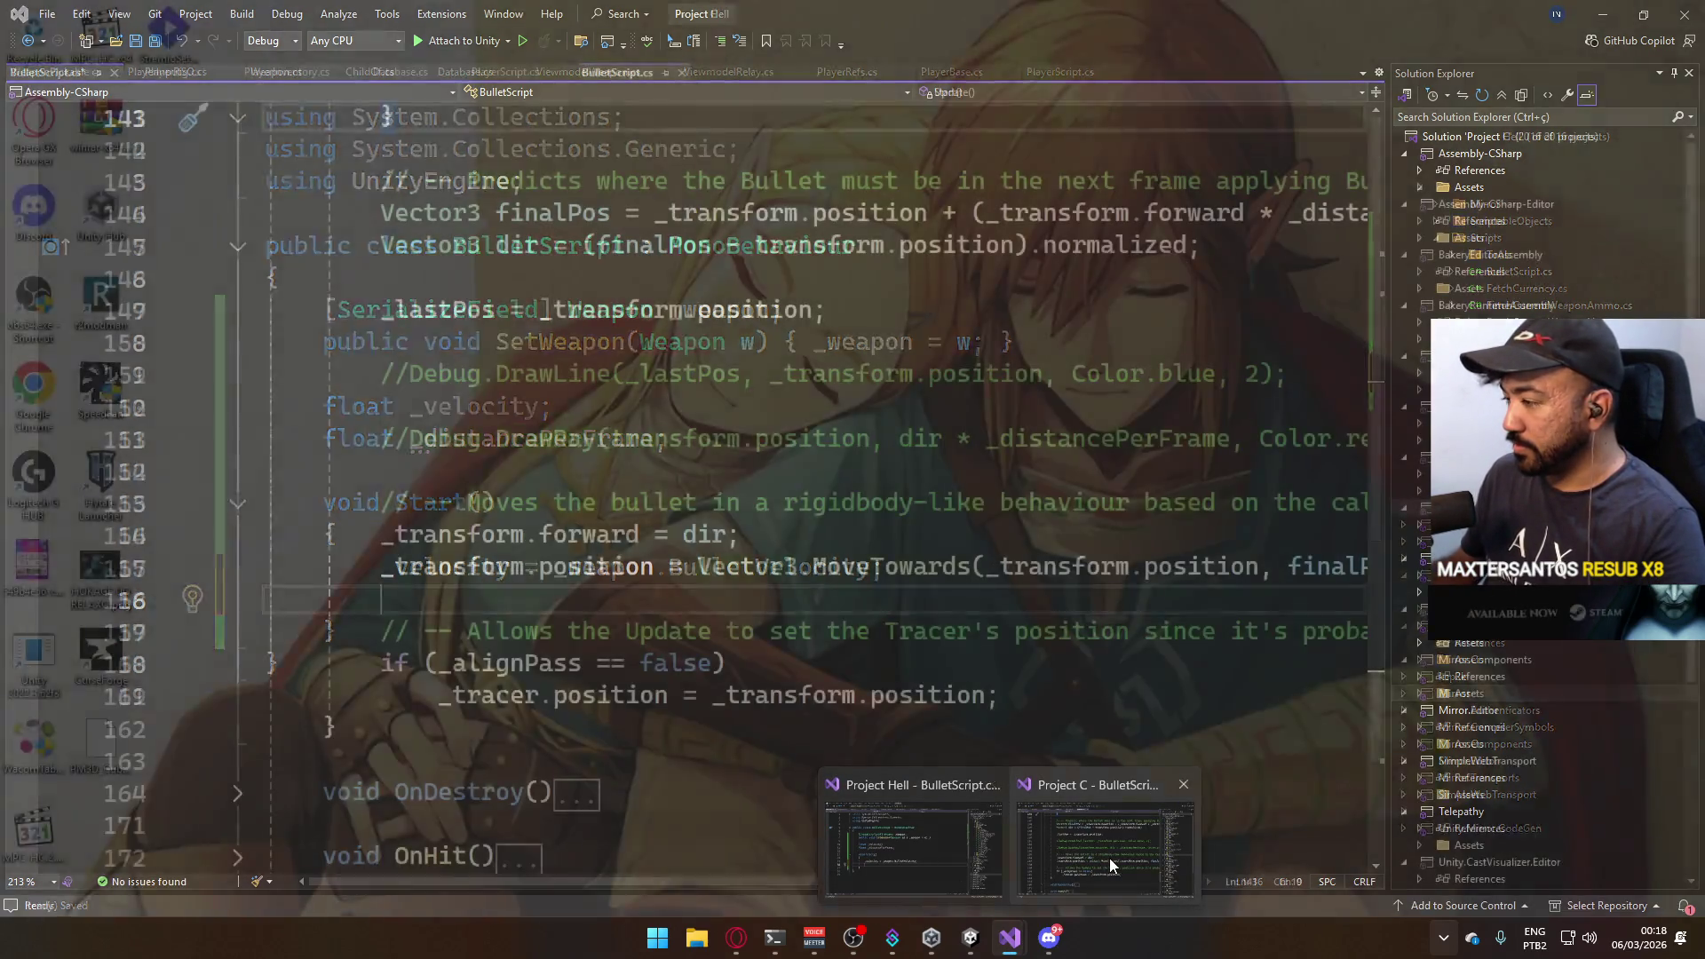
pyautogui.click(1110, 857)
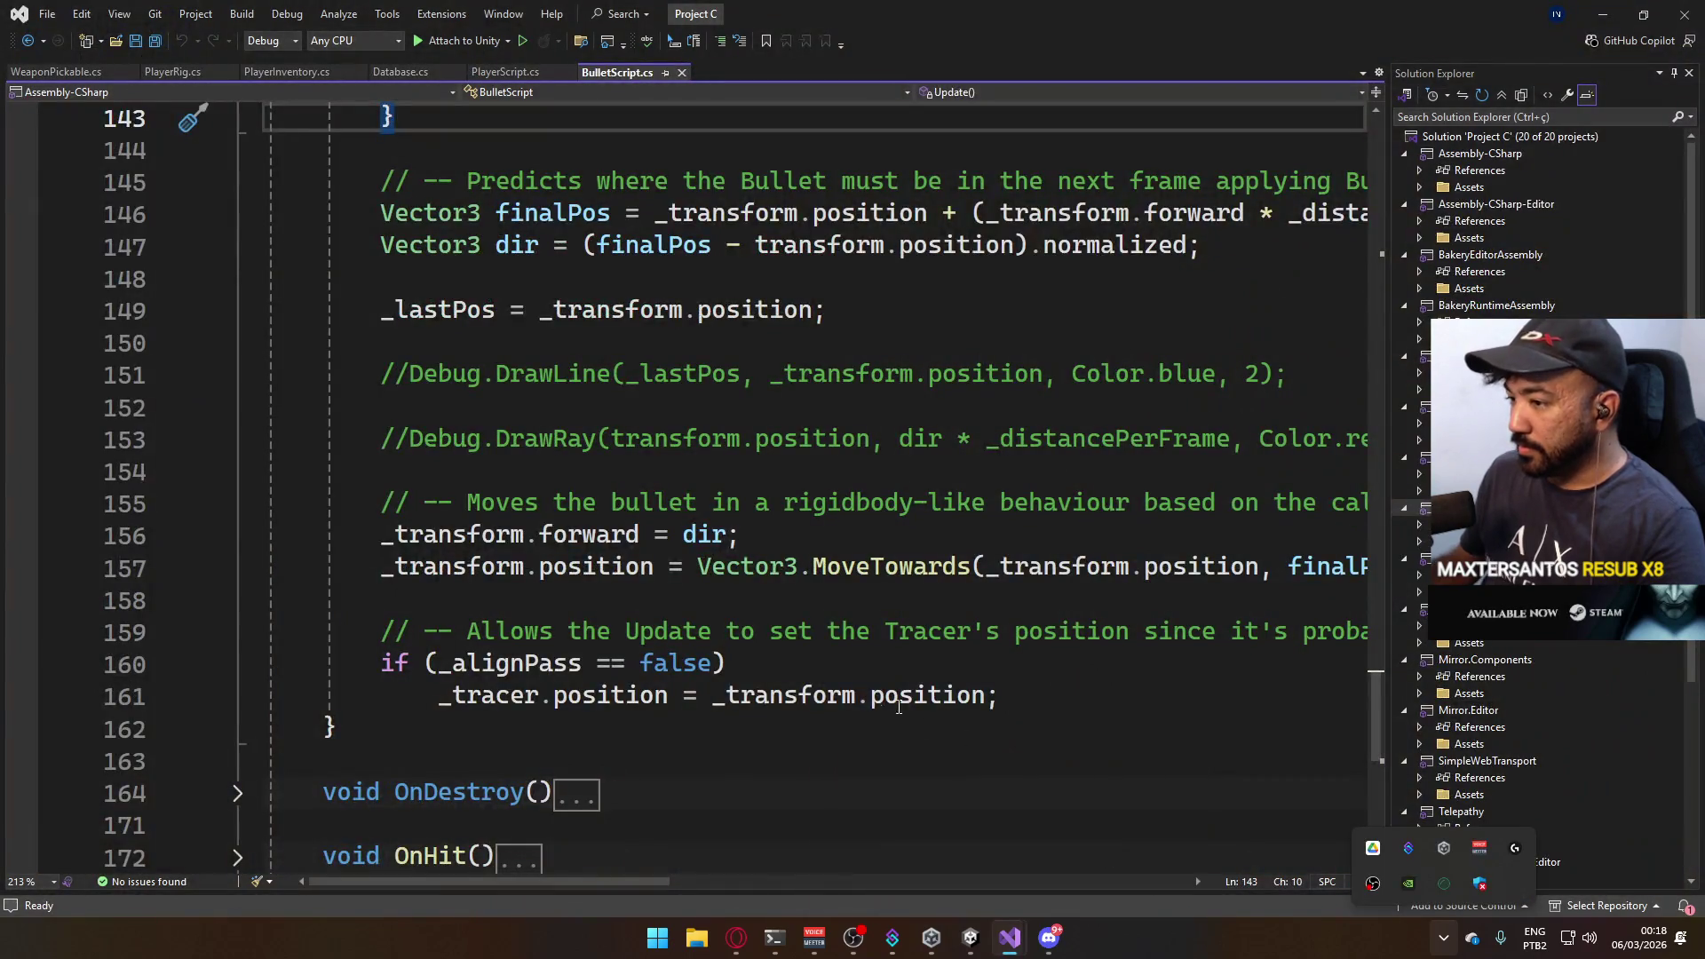
pyautogui.scroll(7, 836, 674)
pyautogui.scroll(7, 839, 666)
pyautogui.scroll(2, 838, 667)
pyautogui.scroll(3, 838, 666)
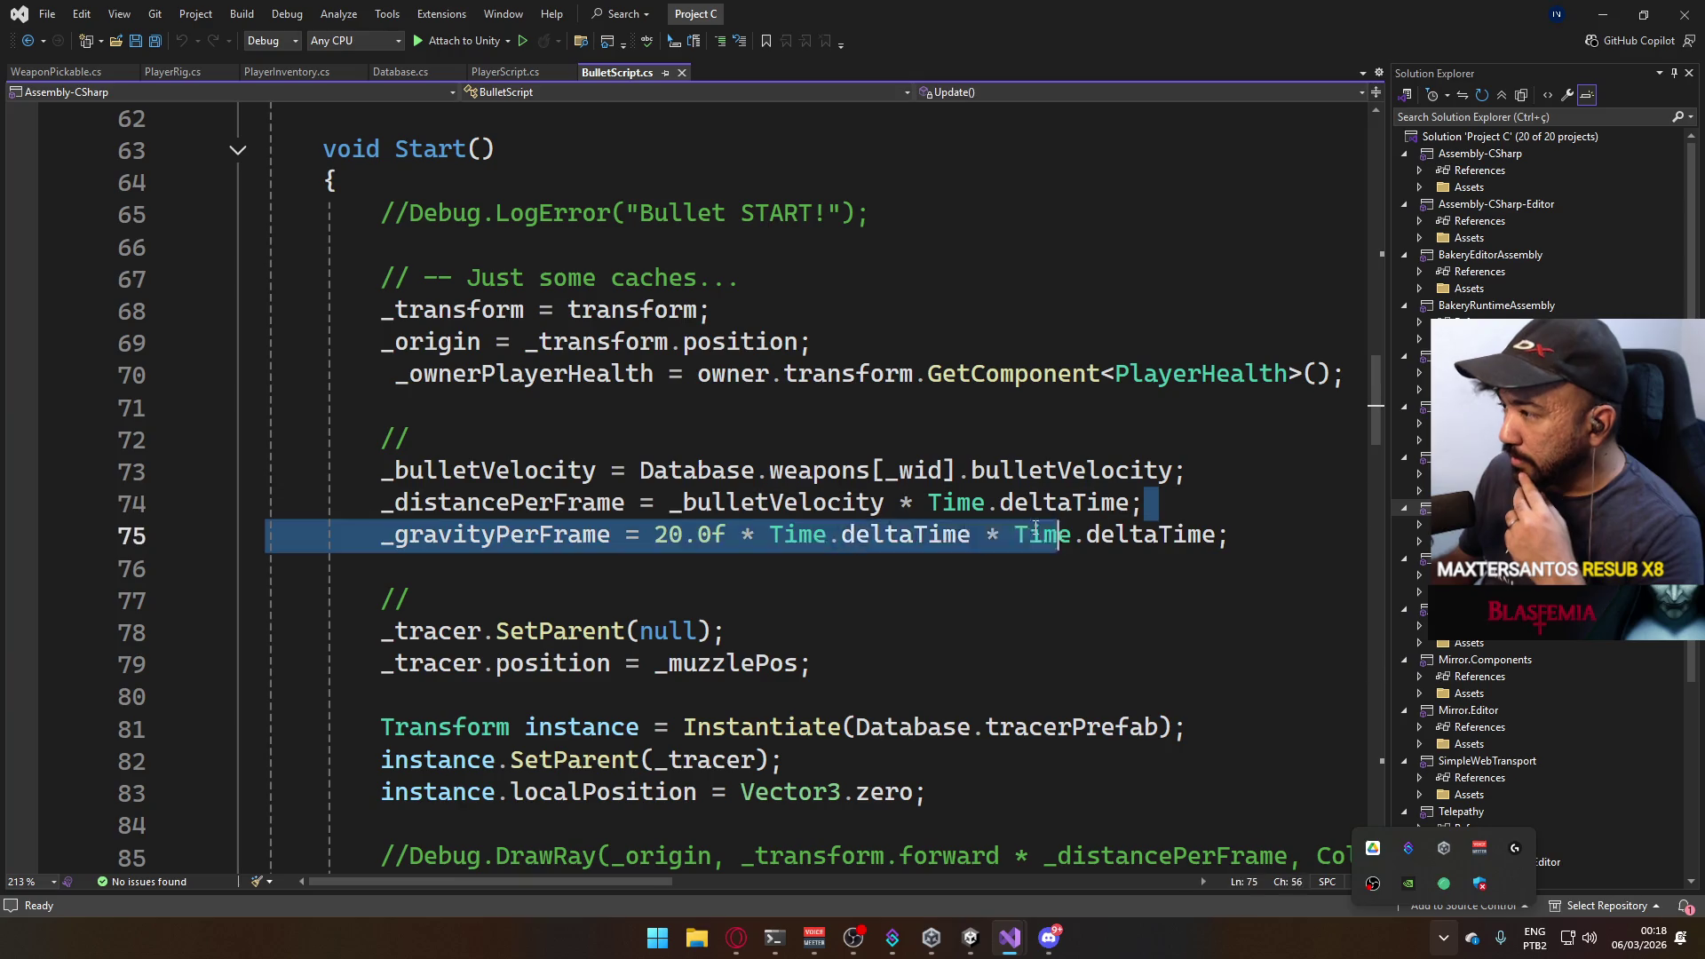
pyautogui.moveTo(1143, 504); pyautogui.dragTo(381, 503)
pyautogui.doubleClick(505, 503)
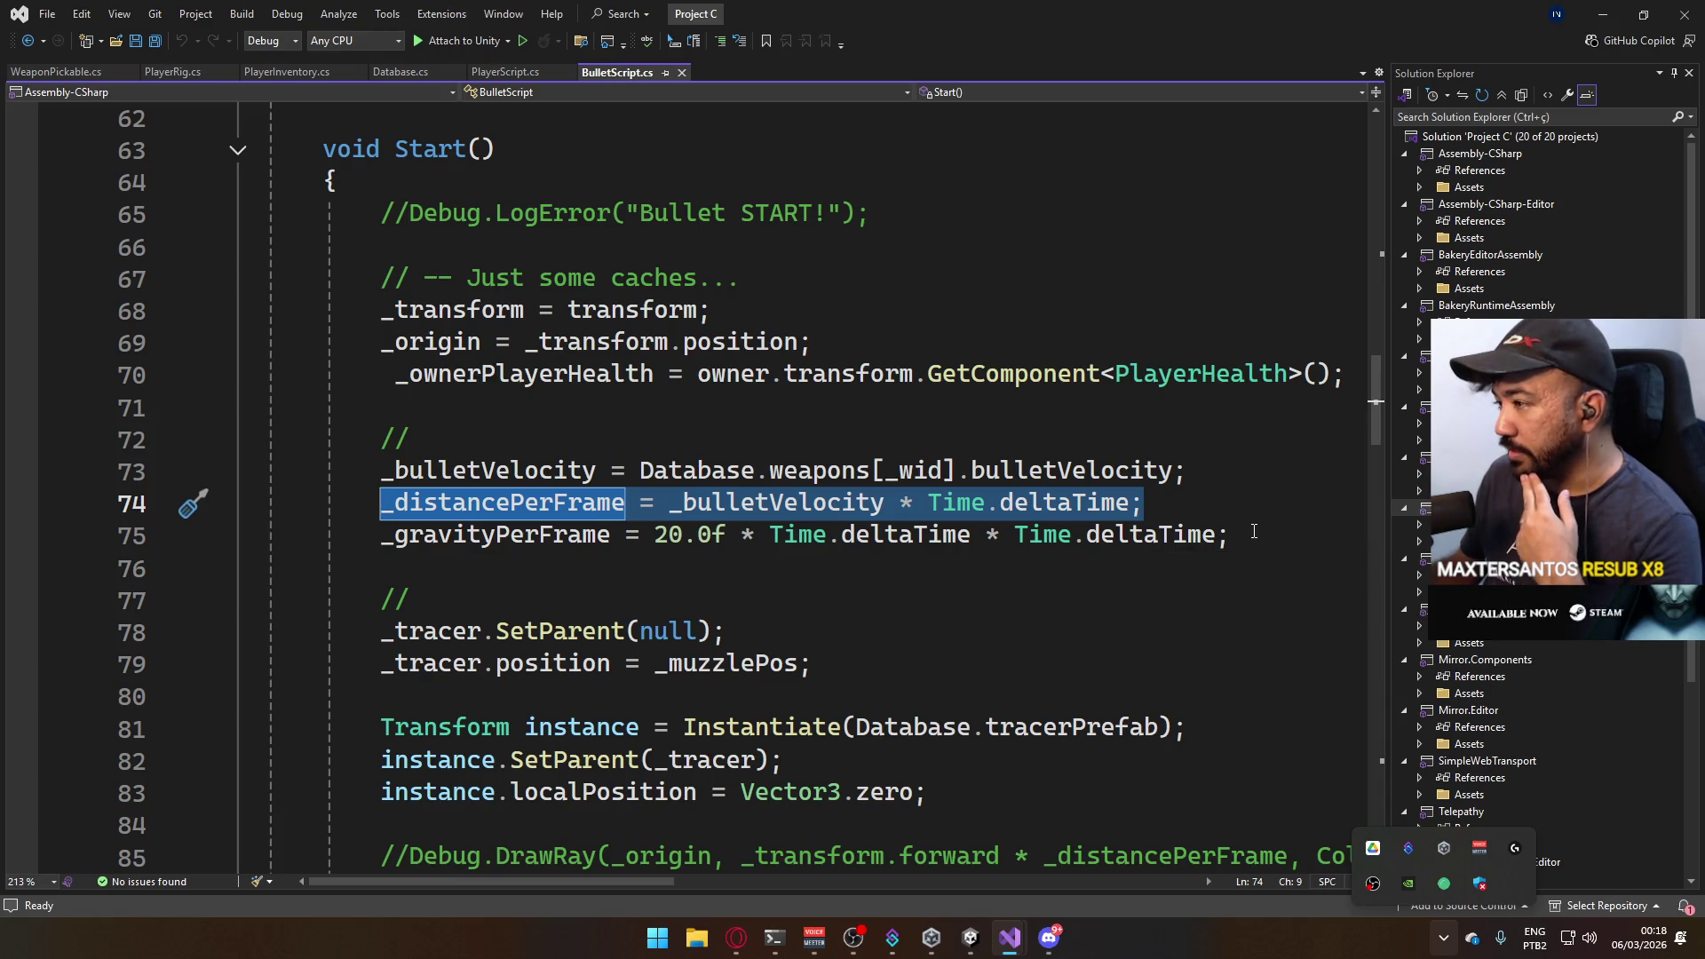
pyautogui.moveTo(1252, 532); pyautogui.dragTo(385, 508)
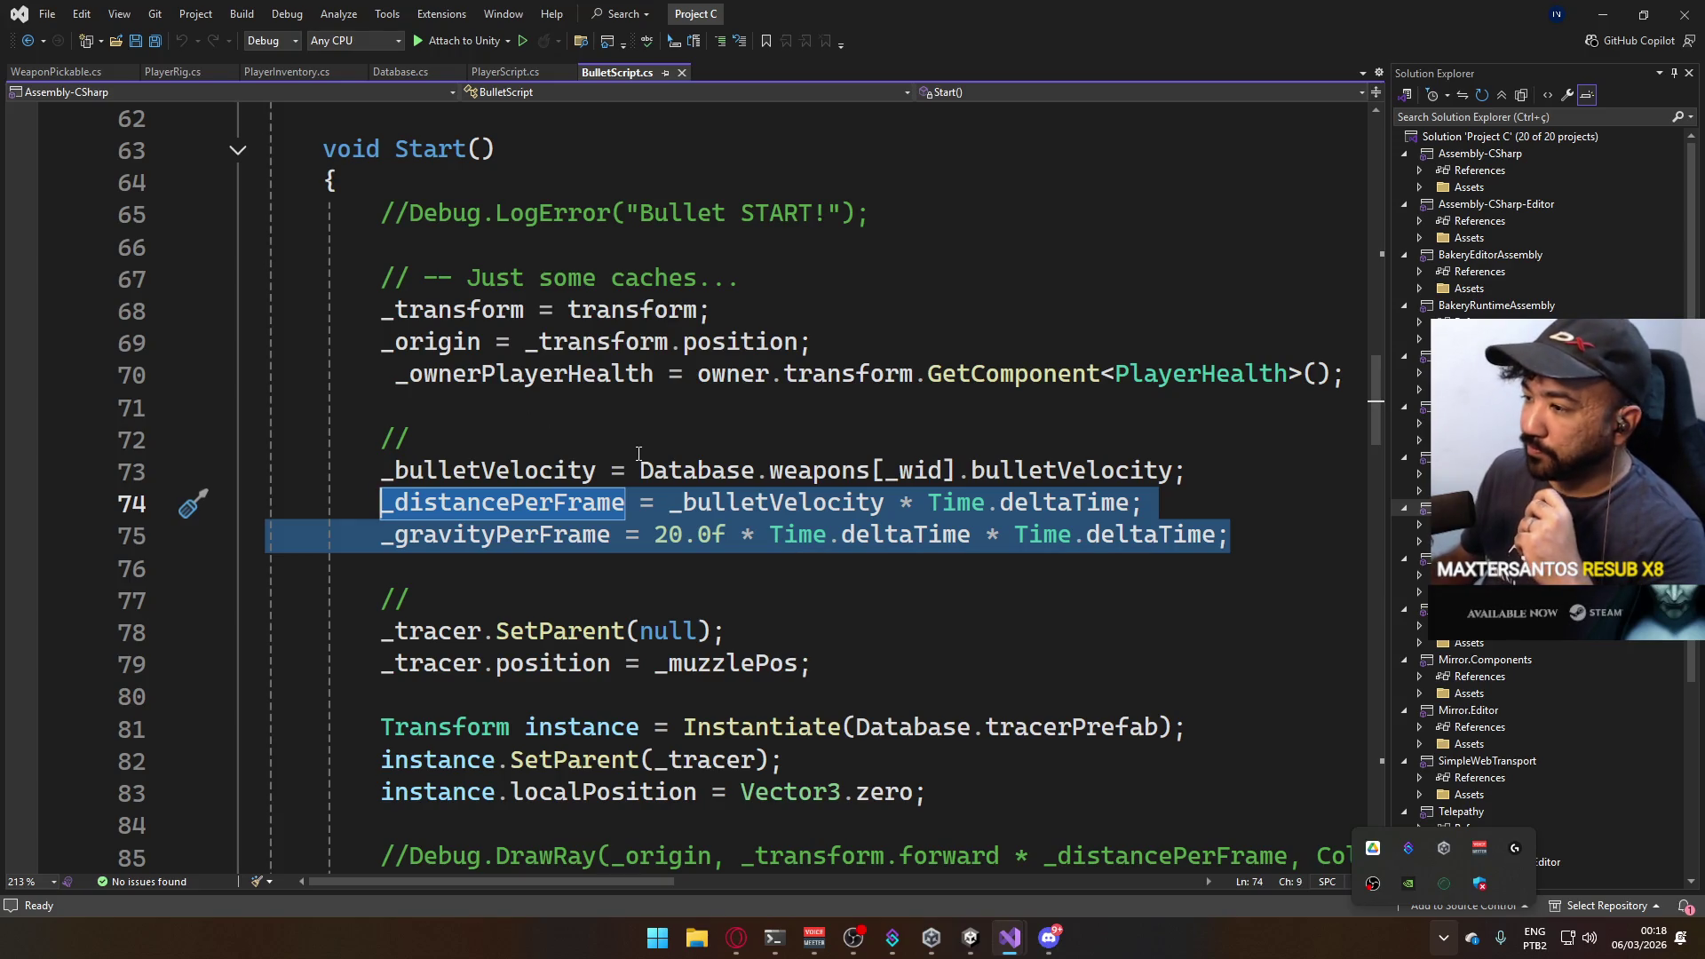
pyautogui.scroll(-4, 658, 461)
pyautogui.scroll(-6, 659, 462)
pyautogui.scroll(-8, 658, 461)
pyautogui.scroll(-6, 659, 461)
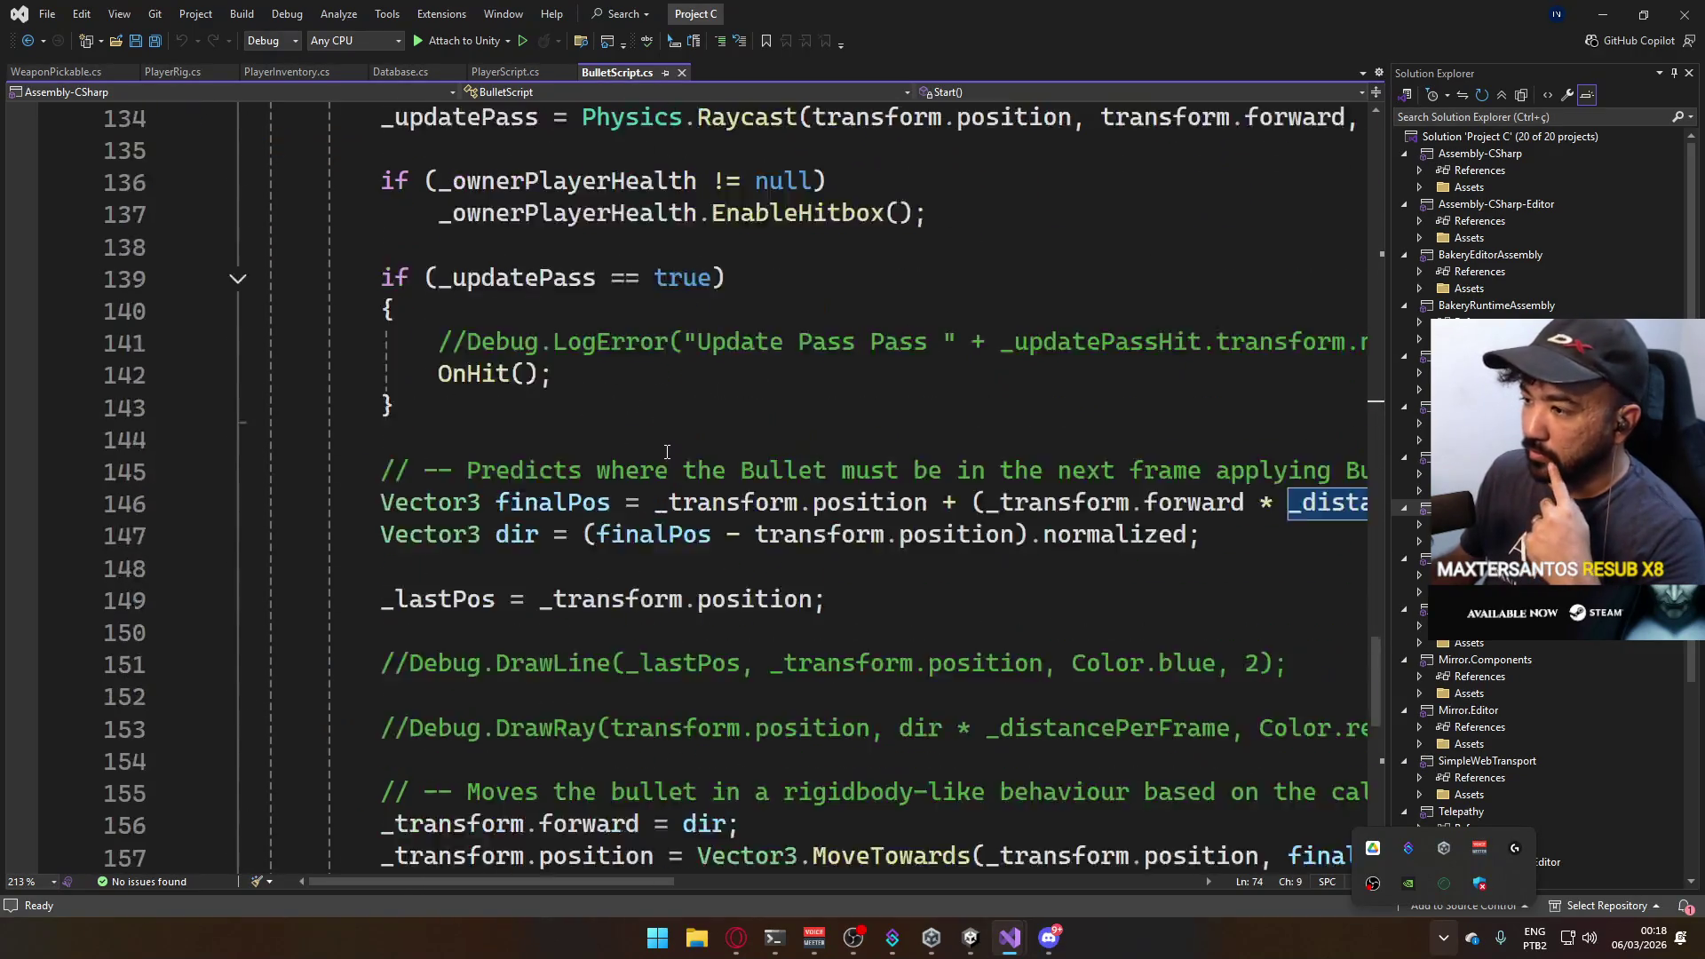
pyautogui.scroll(-5, 664, 452)
pyautogui.scroll(4, 663, 445)
pyautogui.scroll(2, 663, 447)
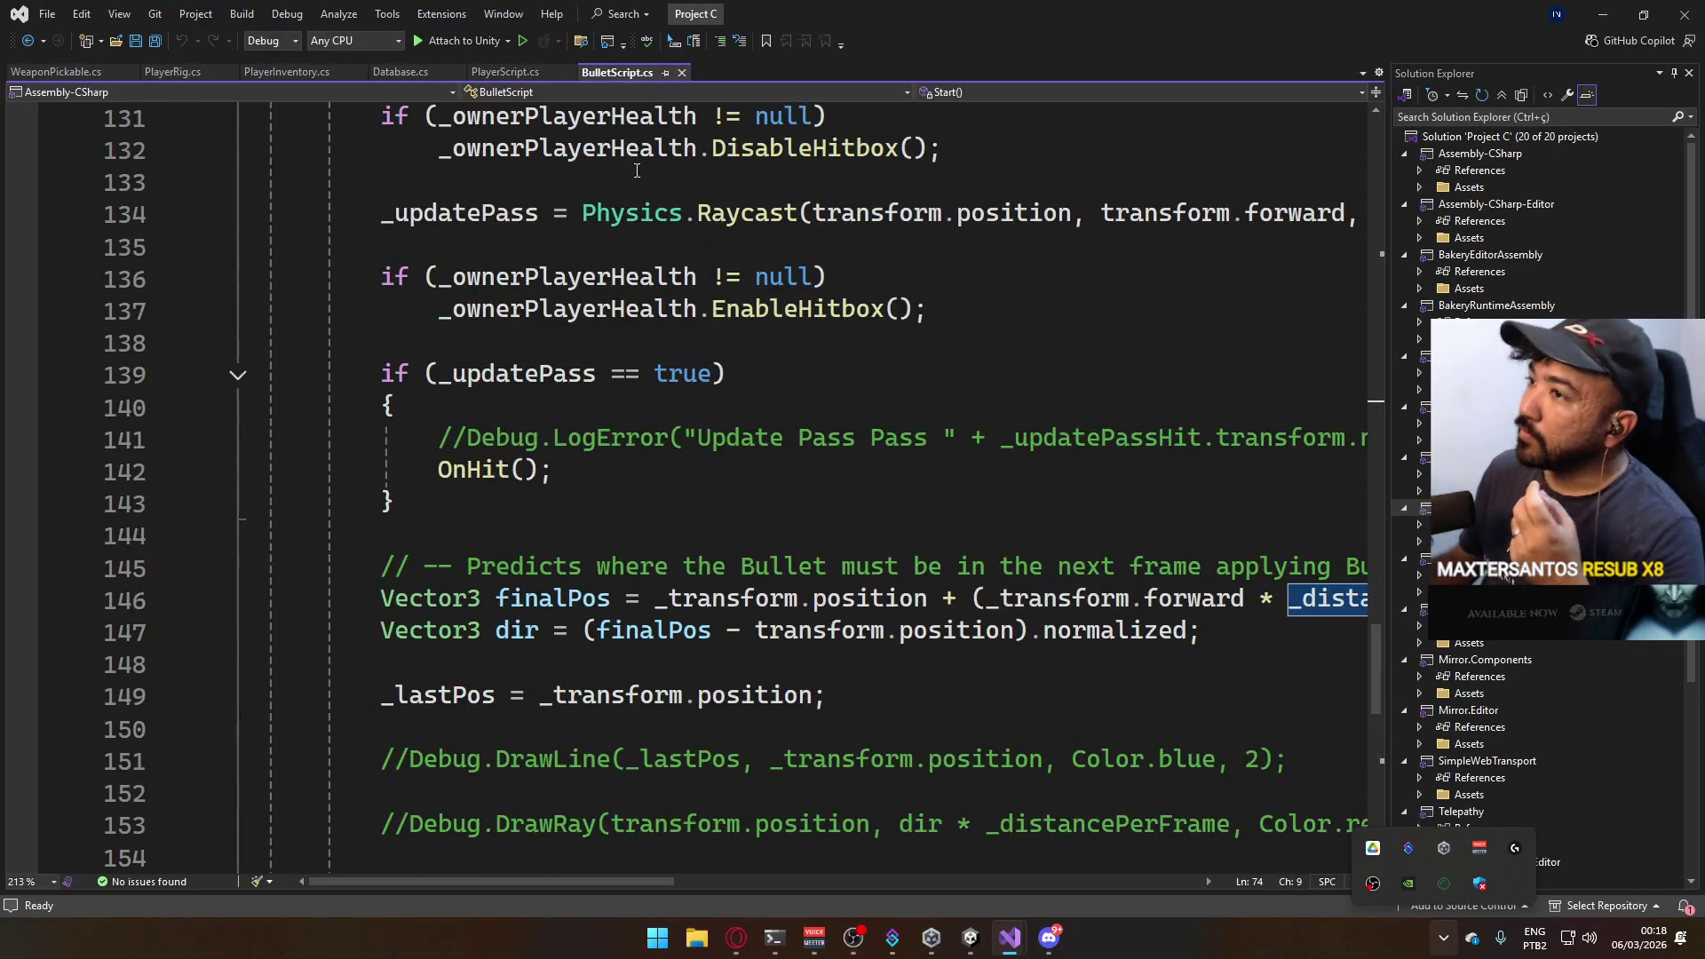
pyautogui.click(530, 72)
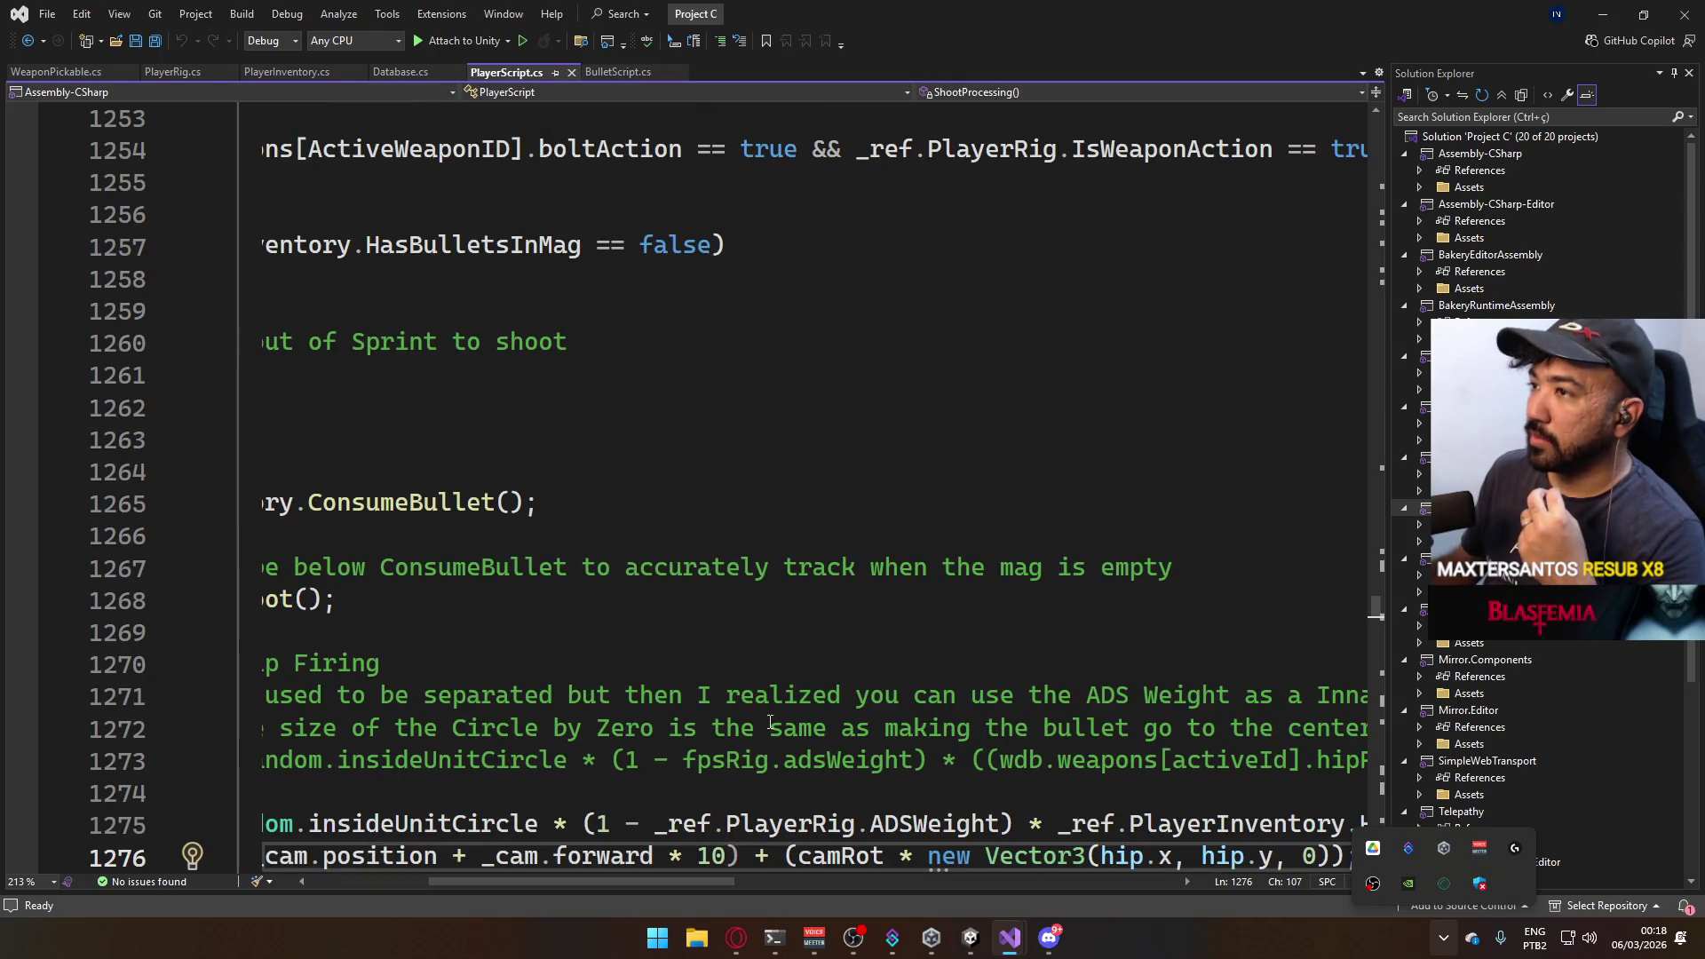
pyautogui.moveTo(711, 884); pyautogui.dragTo(598, 890)
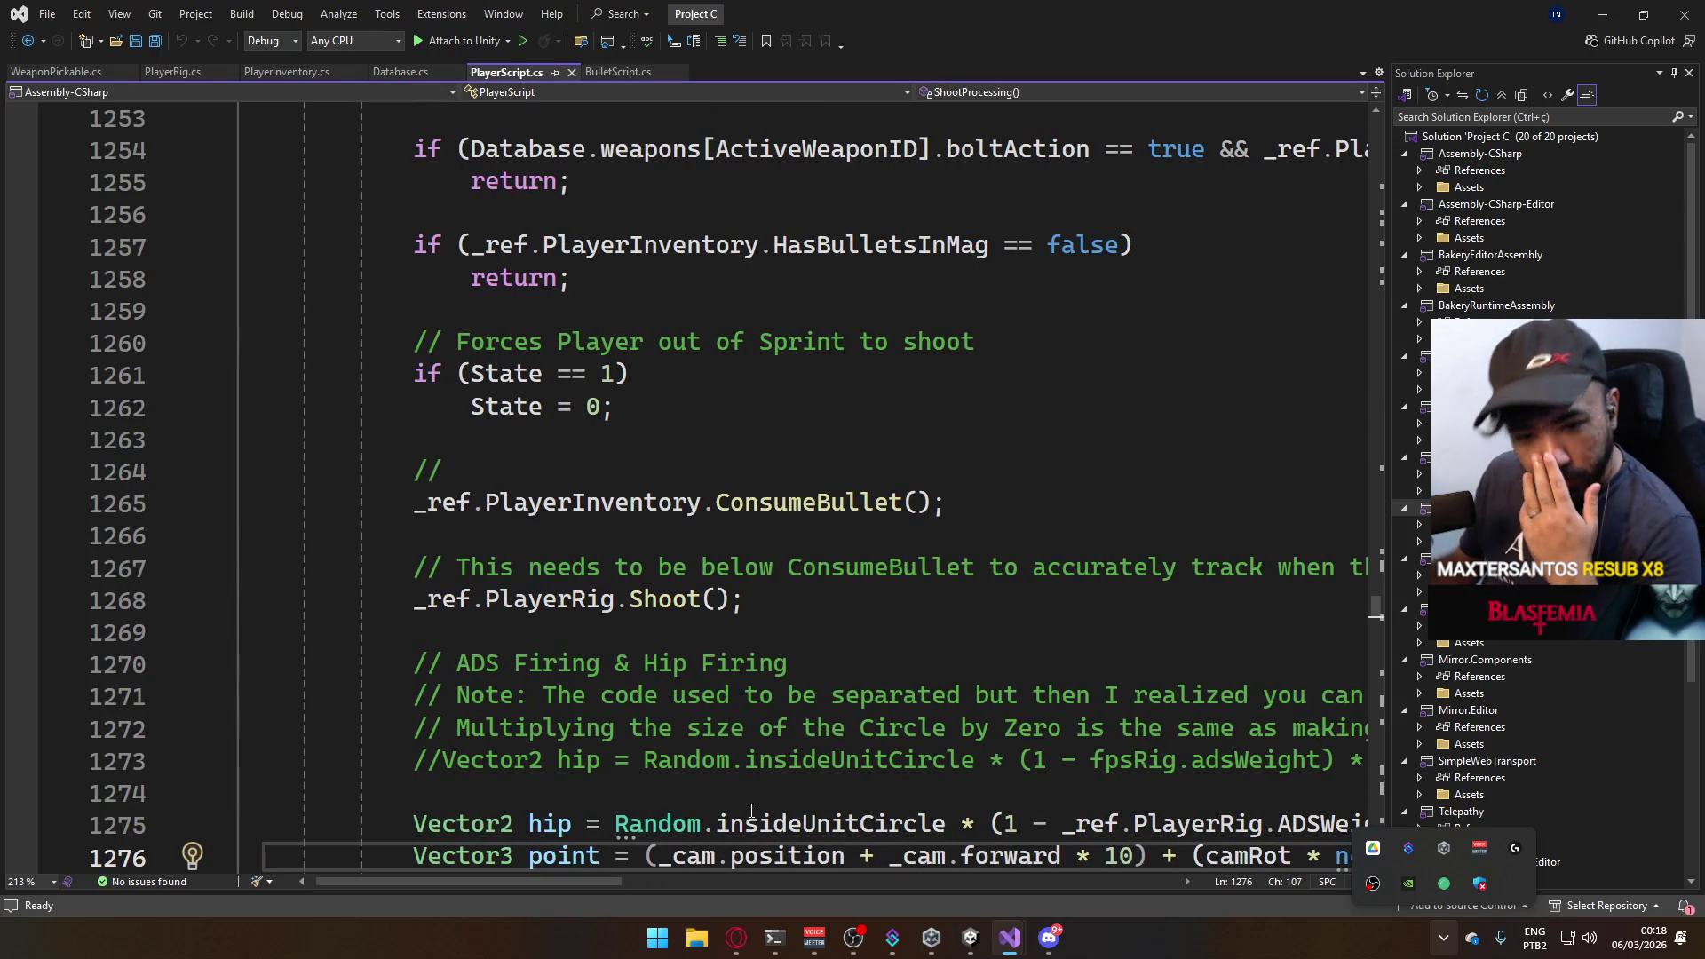
pyautogui.scroll(-5, 1100, 612)
pyautogui.scroll(-4, 981, 710)
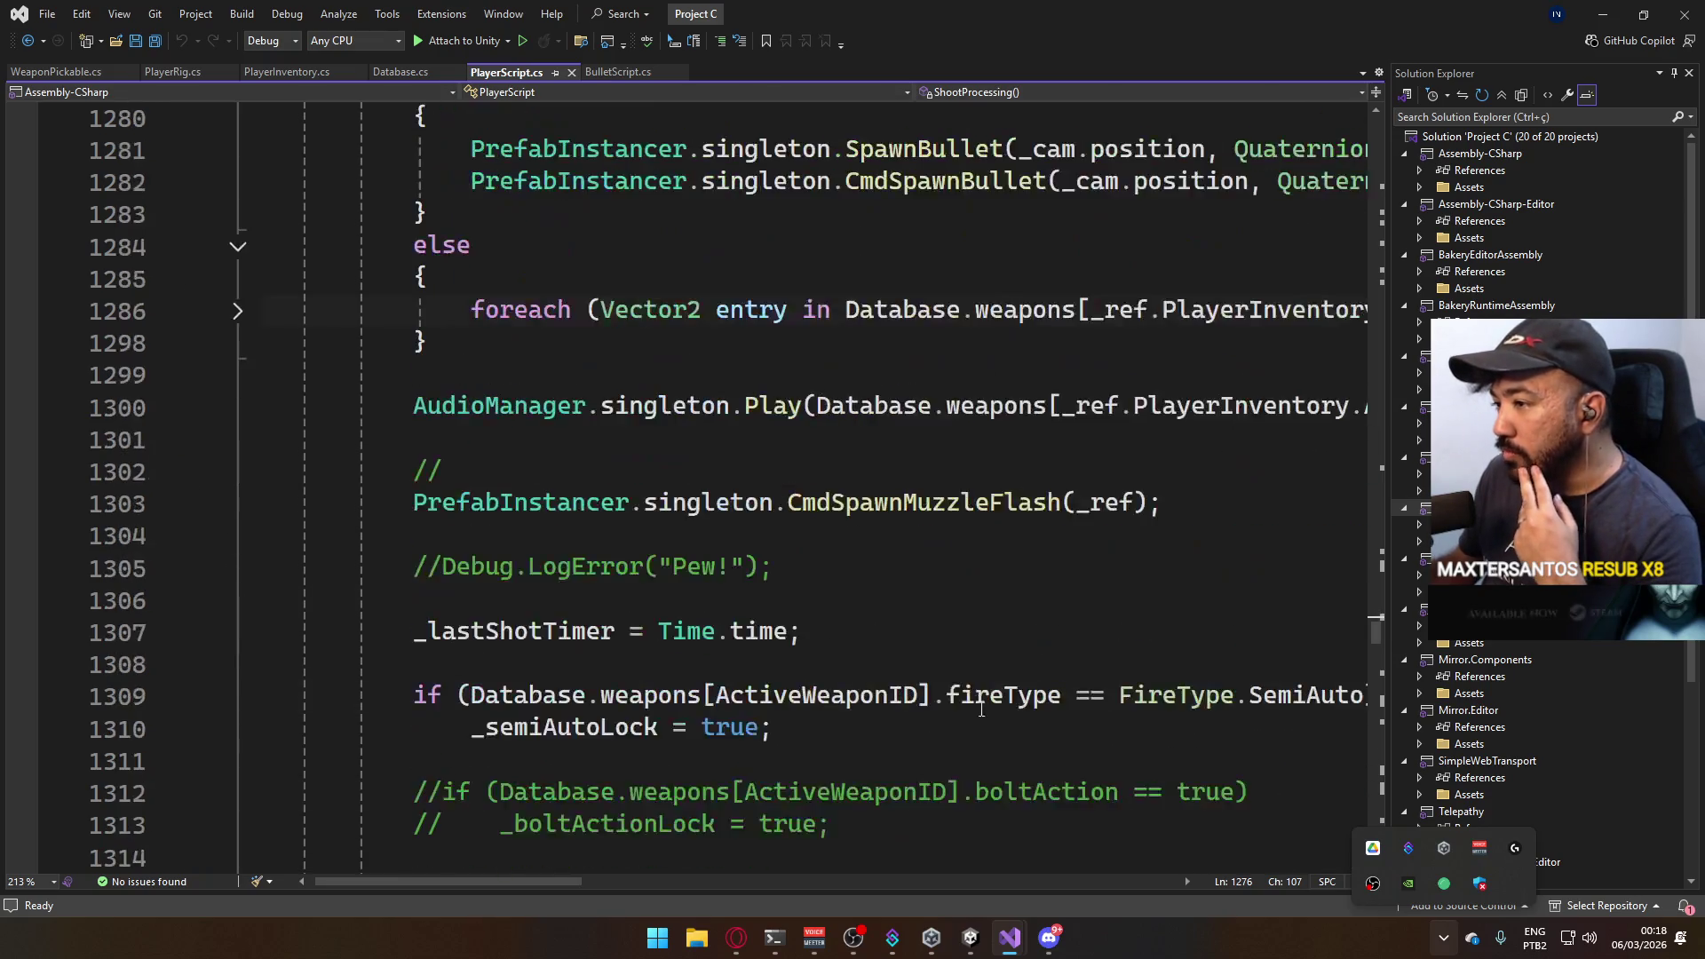
pyautogui.scroll(4, 982, 710)
pyautogui.hscroll(3, 981, 710)
pyautogui.moveTo(670, 885); pyautogui.dragTo(570, 881)
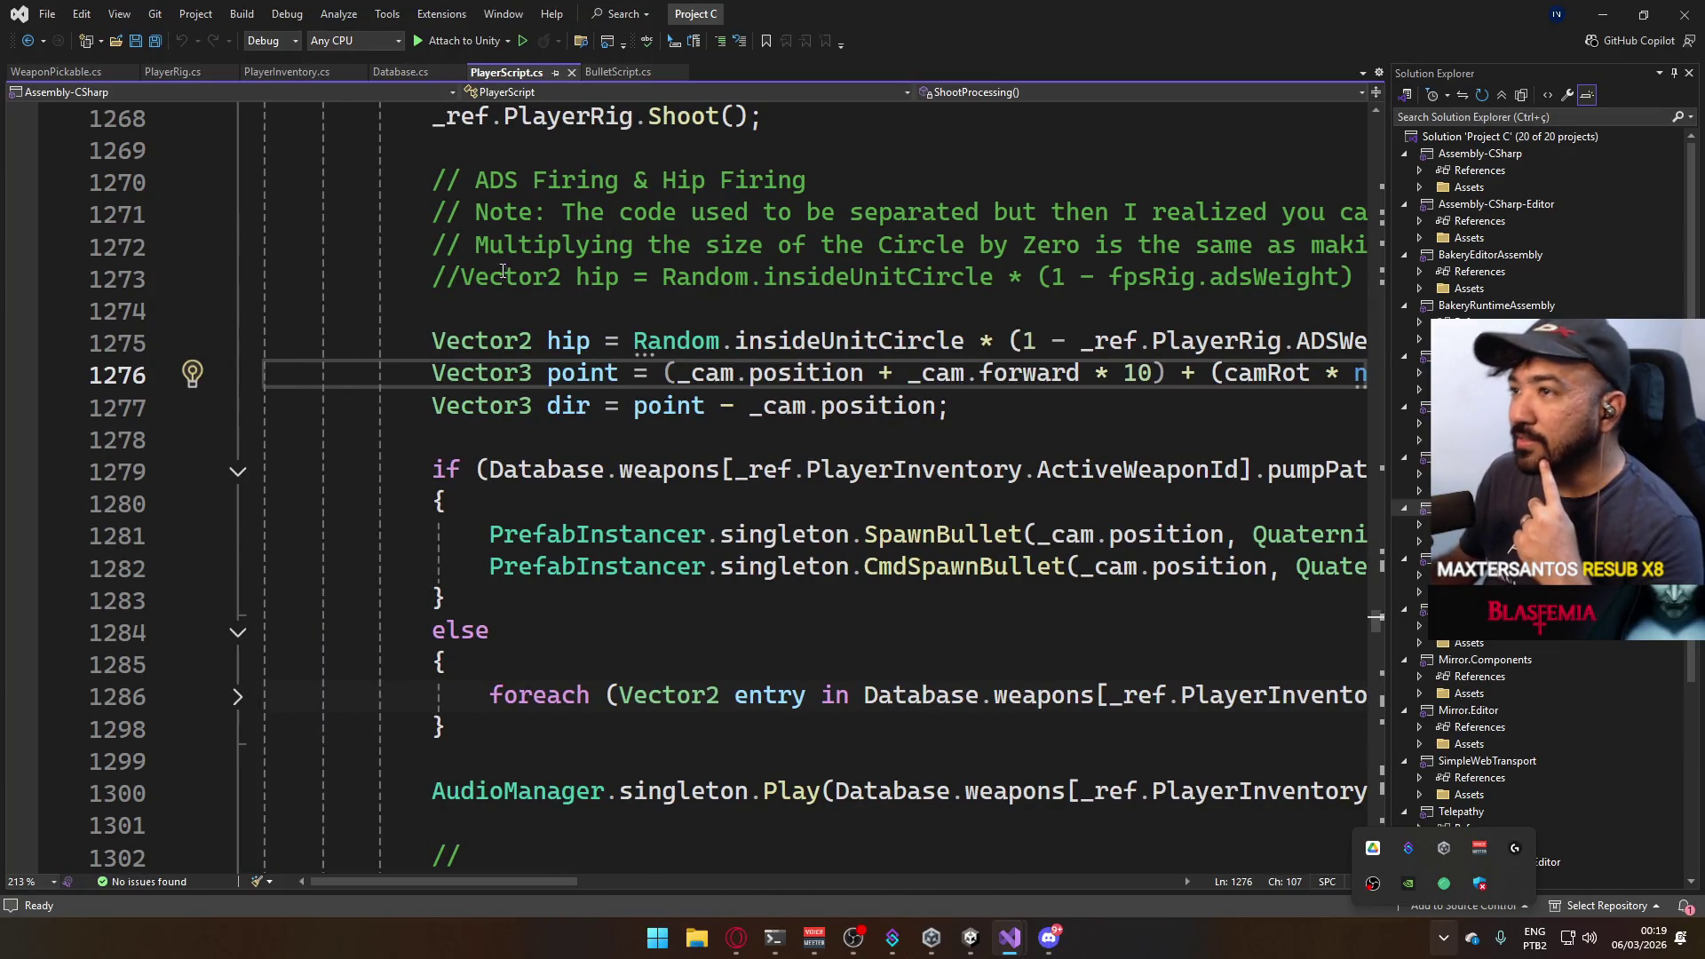
pyautogui.click(617, 71)
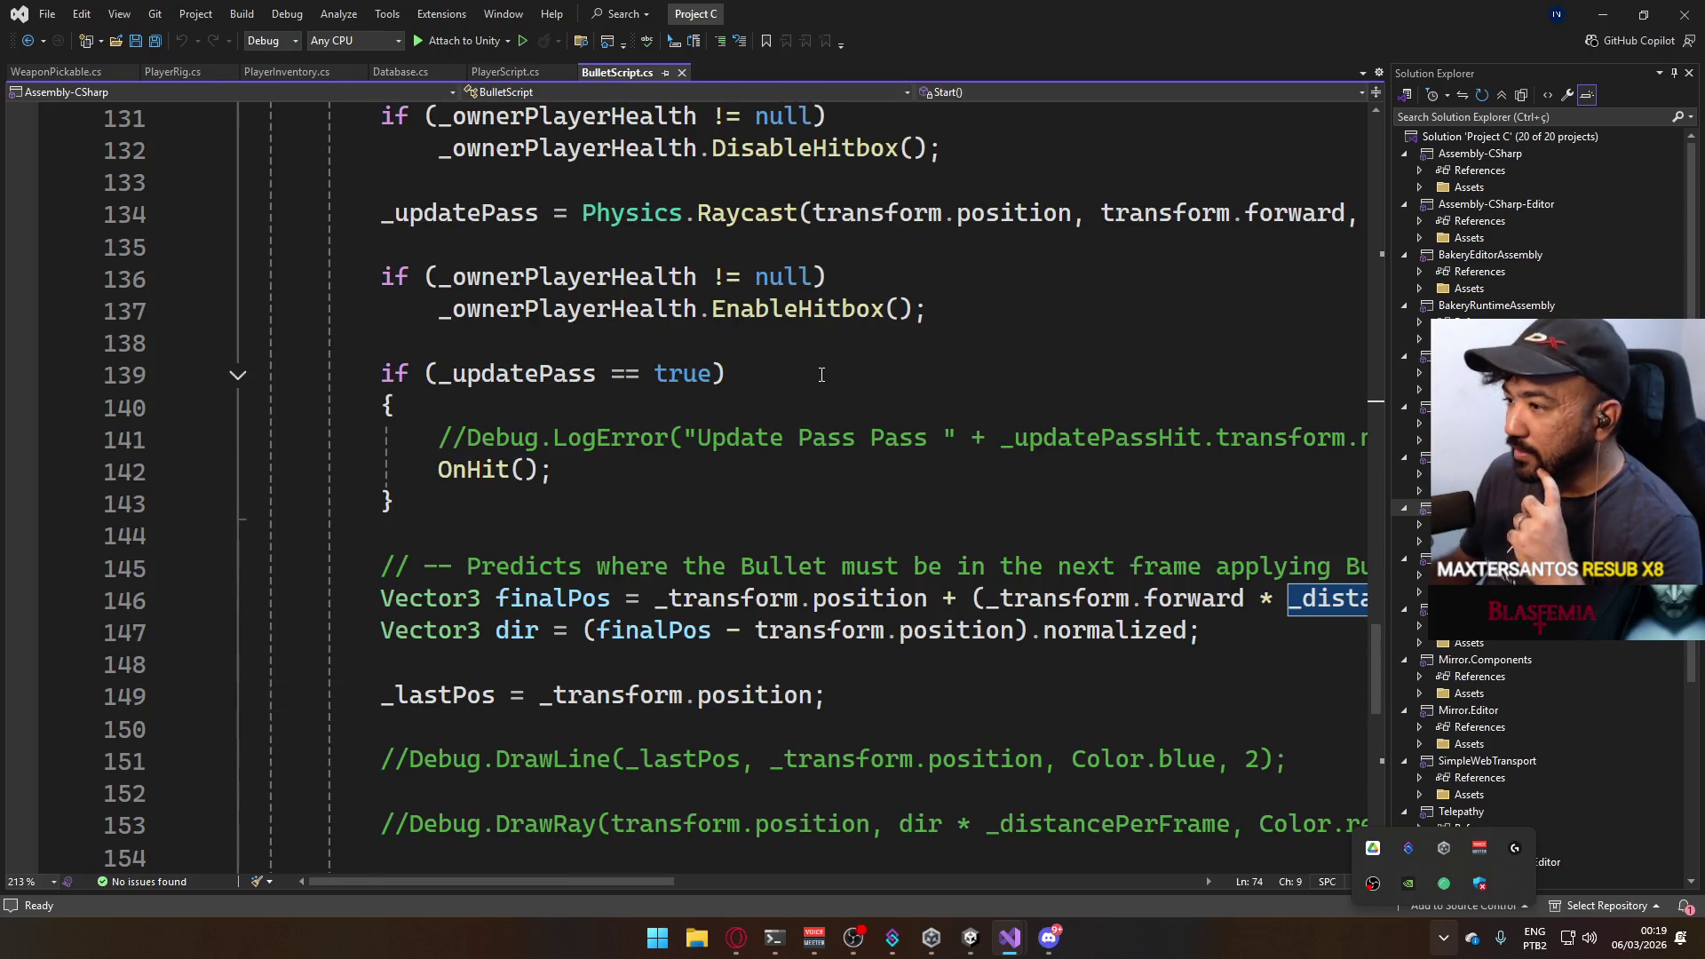
pyautogui.moveTo(1008, 937)
pyautogui.click(906, 867)
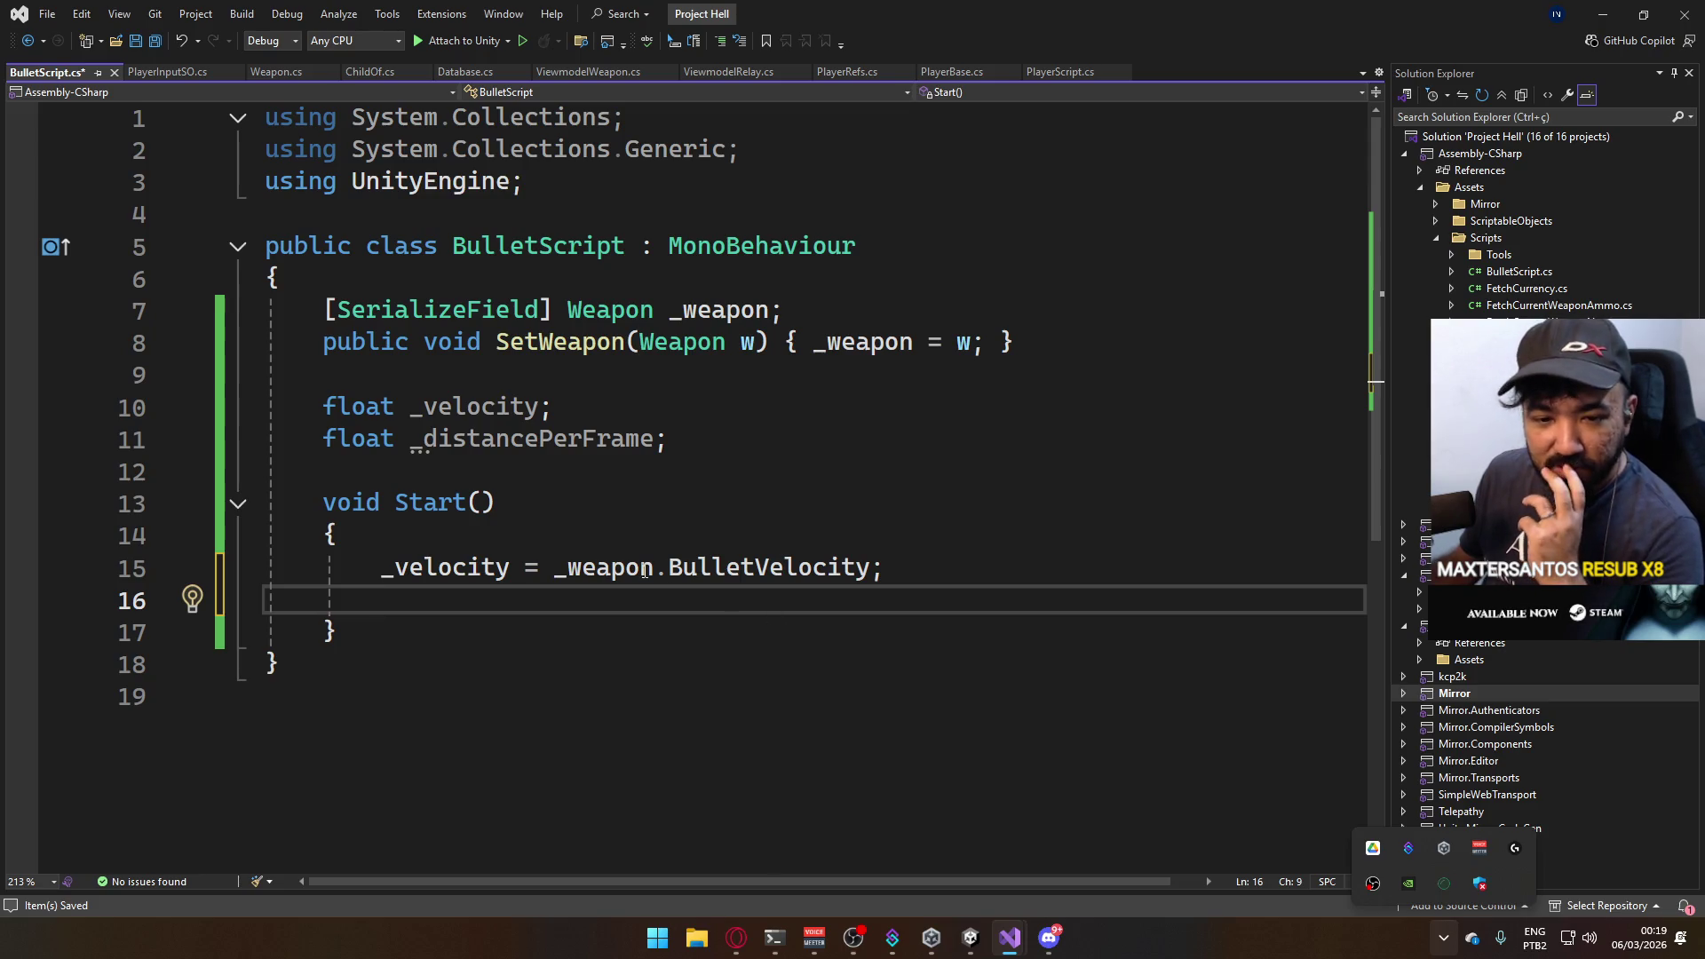
# Delete the 'float _distancePerFrame;' declaration and its leftover empty line.
pyautogui.moveTo(667, 440); pyautogui.dragTo(267, 440)
pyautogui.press('BackSpace')
pyautogui.press('Delete')
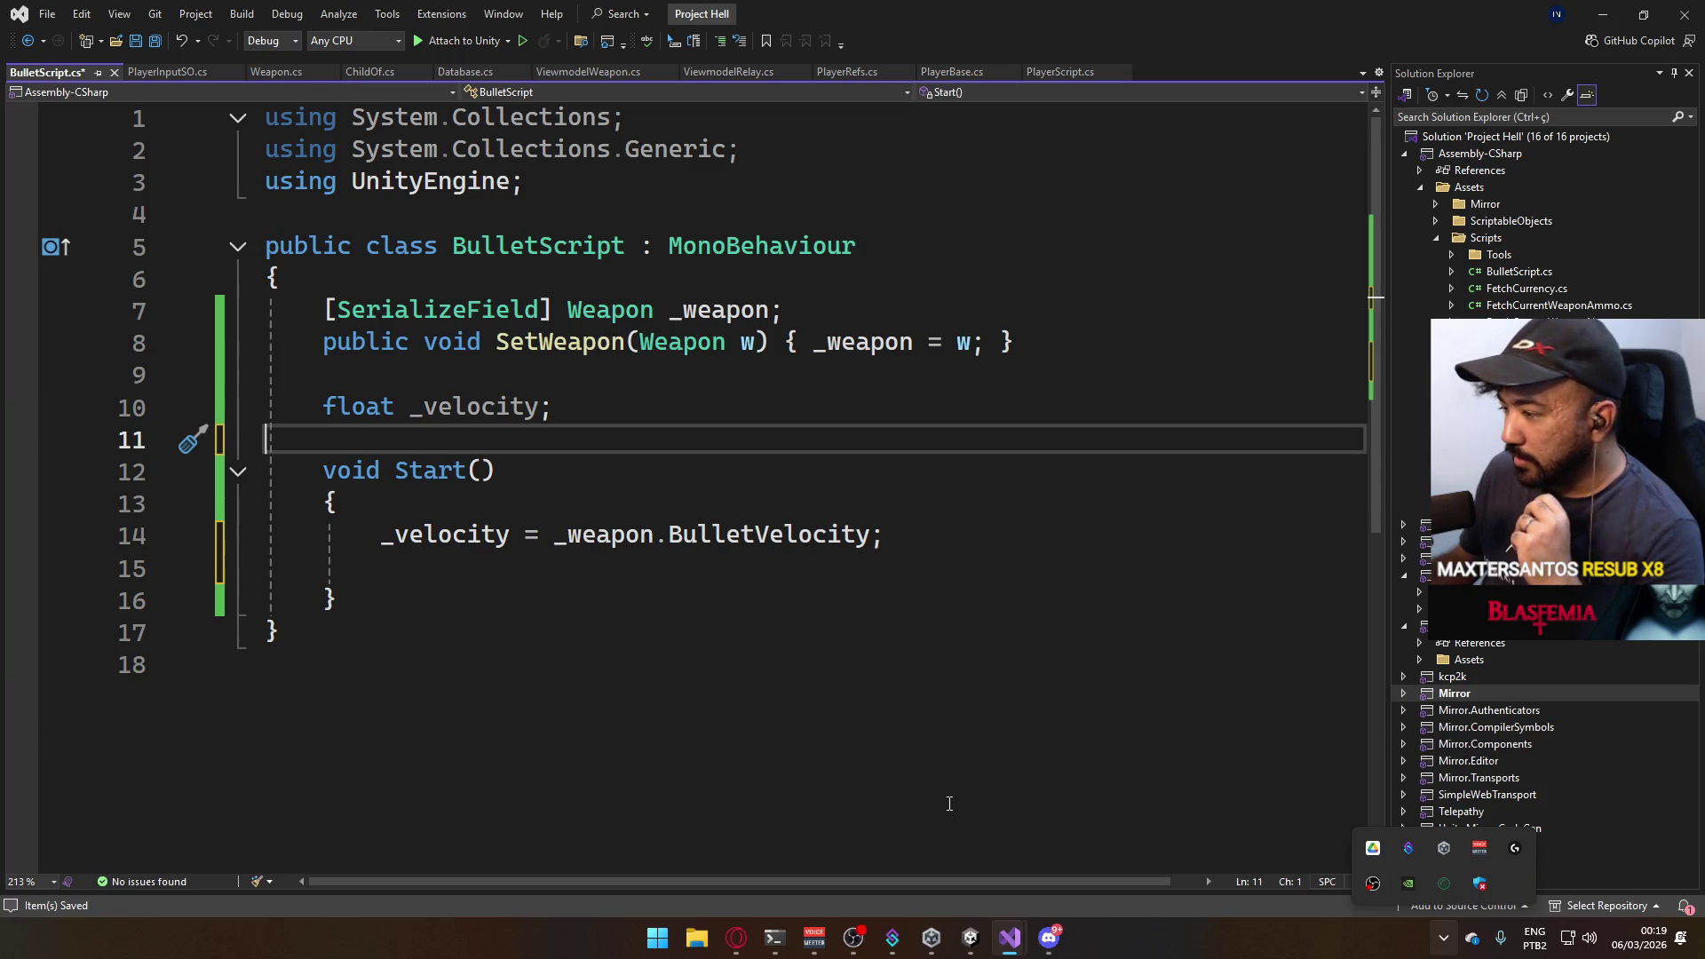
# Glance at Discord, then switch to the Project C reference solution window.
pyautogui.click(1049, 937)
pyautogui.click(1050, 938)
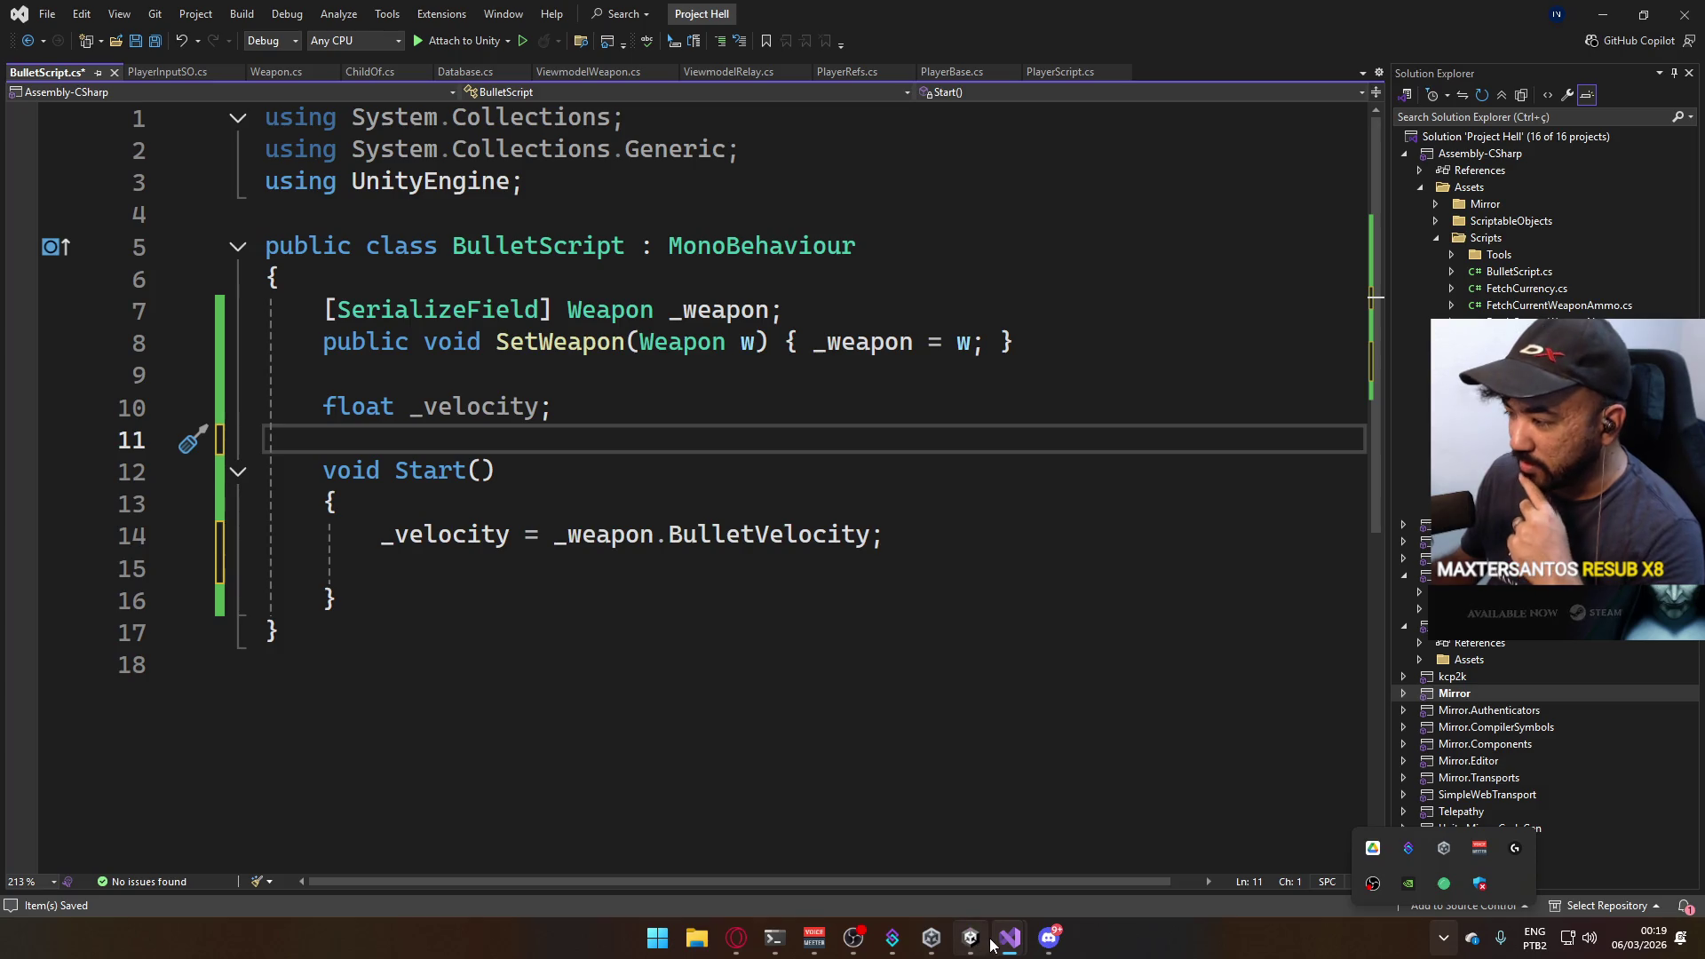
pyautogui.moveTo(1008, 937)
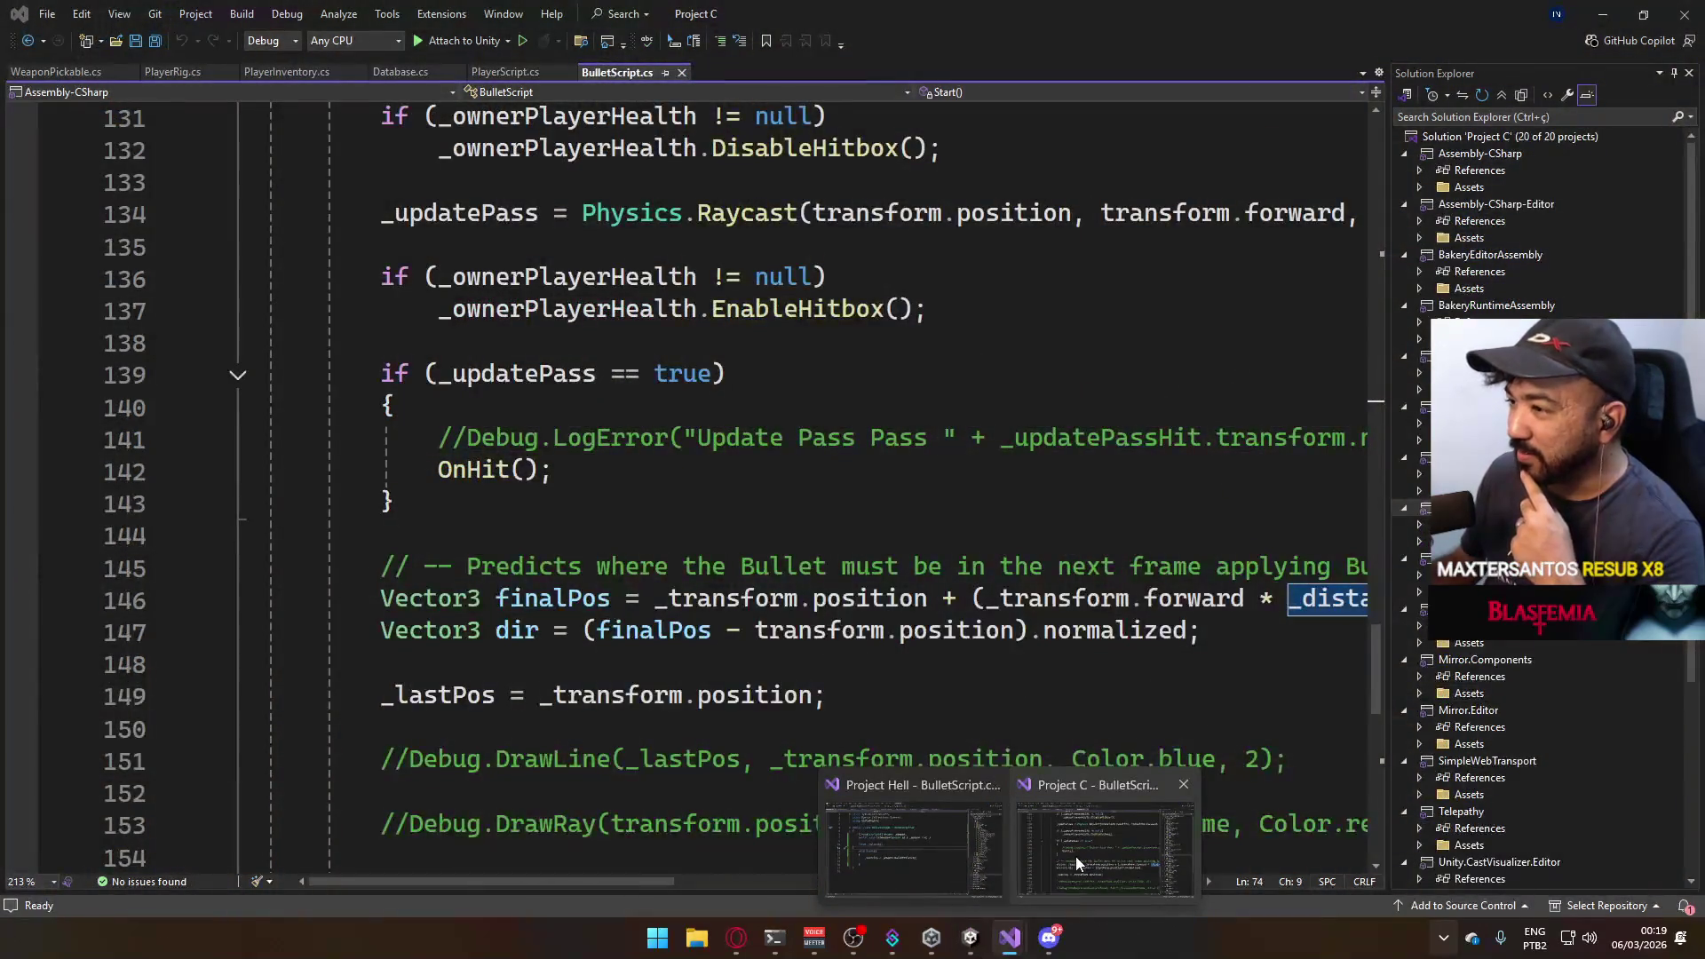
pyautogui.click(1074, 856)
pyautogui.scroll(7, 756, 631)
pyautogui.scroll(4, 756, 630)
pyautogui.scroll(6, 760, 622)
pyautogui.scroll(3, 763, 614)
pyautogui.scroll(2, 763, 614)
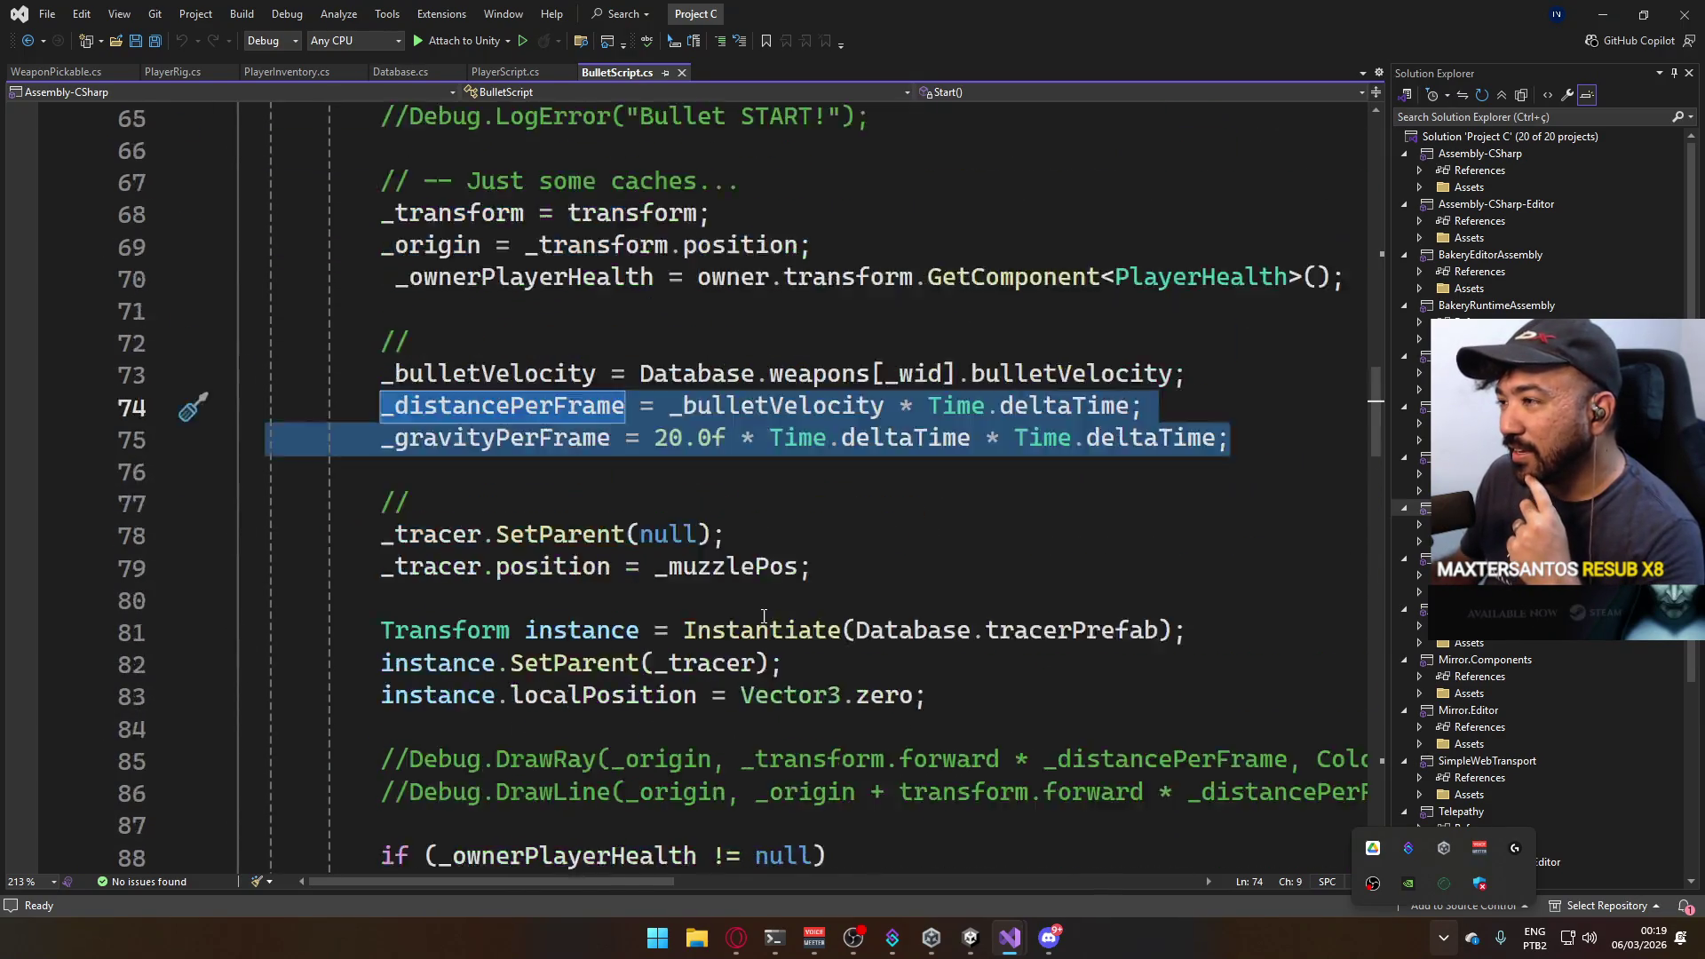
pyautogui.scroll(1, 746, 613)
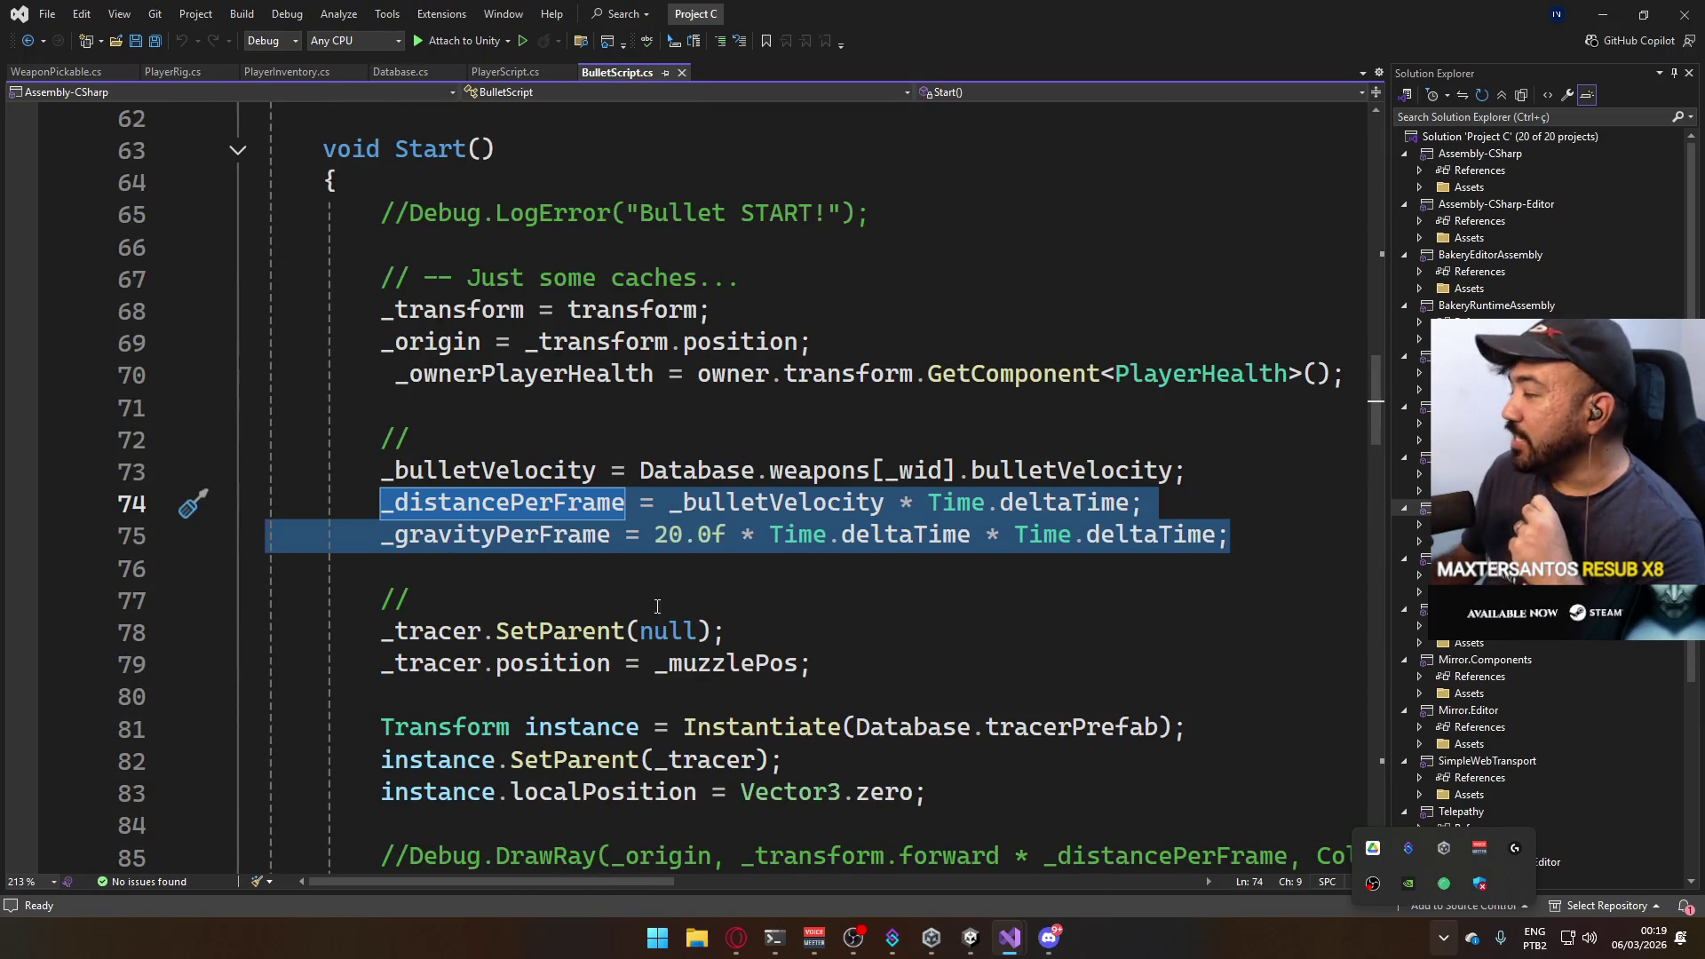
pyautogui.scroll(2, 671, 577)
pyautogui.scroll(3, 673, 612)
pyautogui.scroll(3, 675, 652)
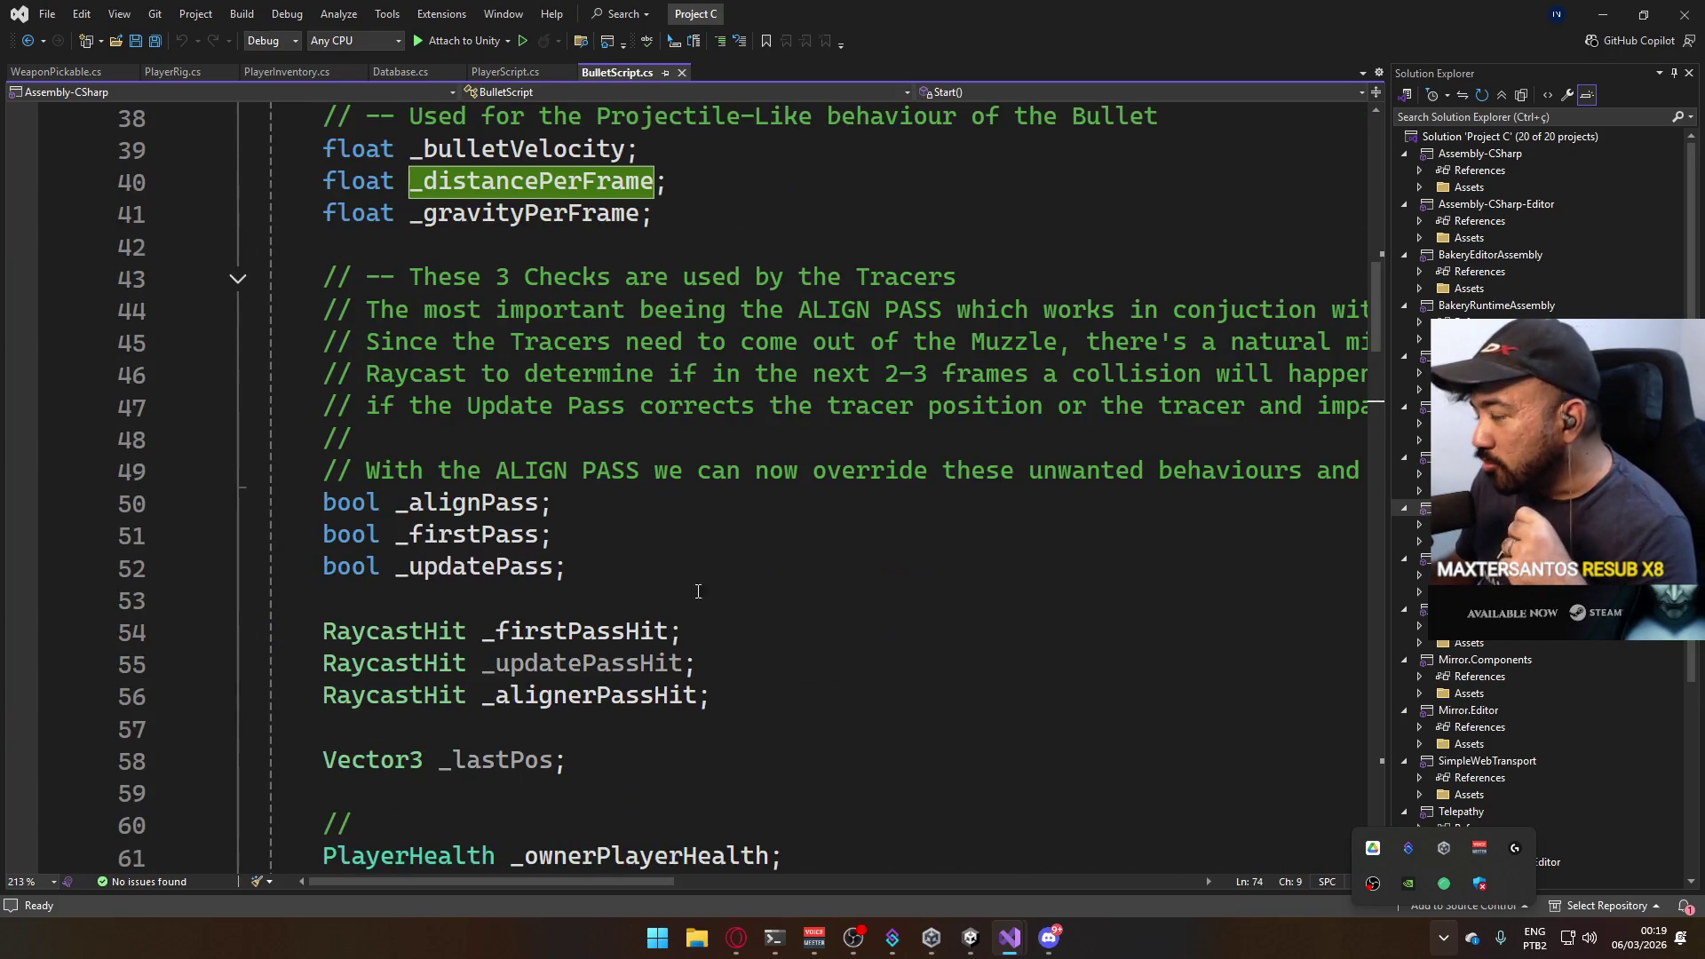
pyautogui.scroll(4, 678, 670)
pyautogui.scroll(2, 677, 670)
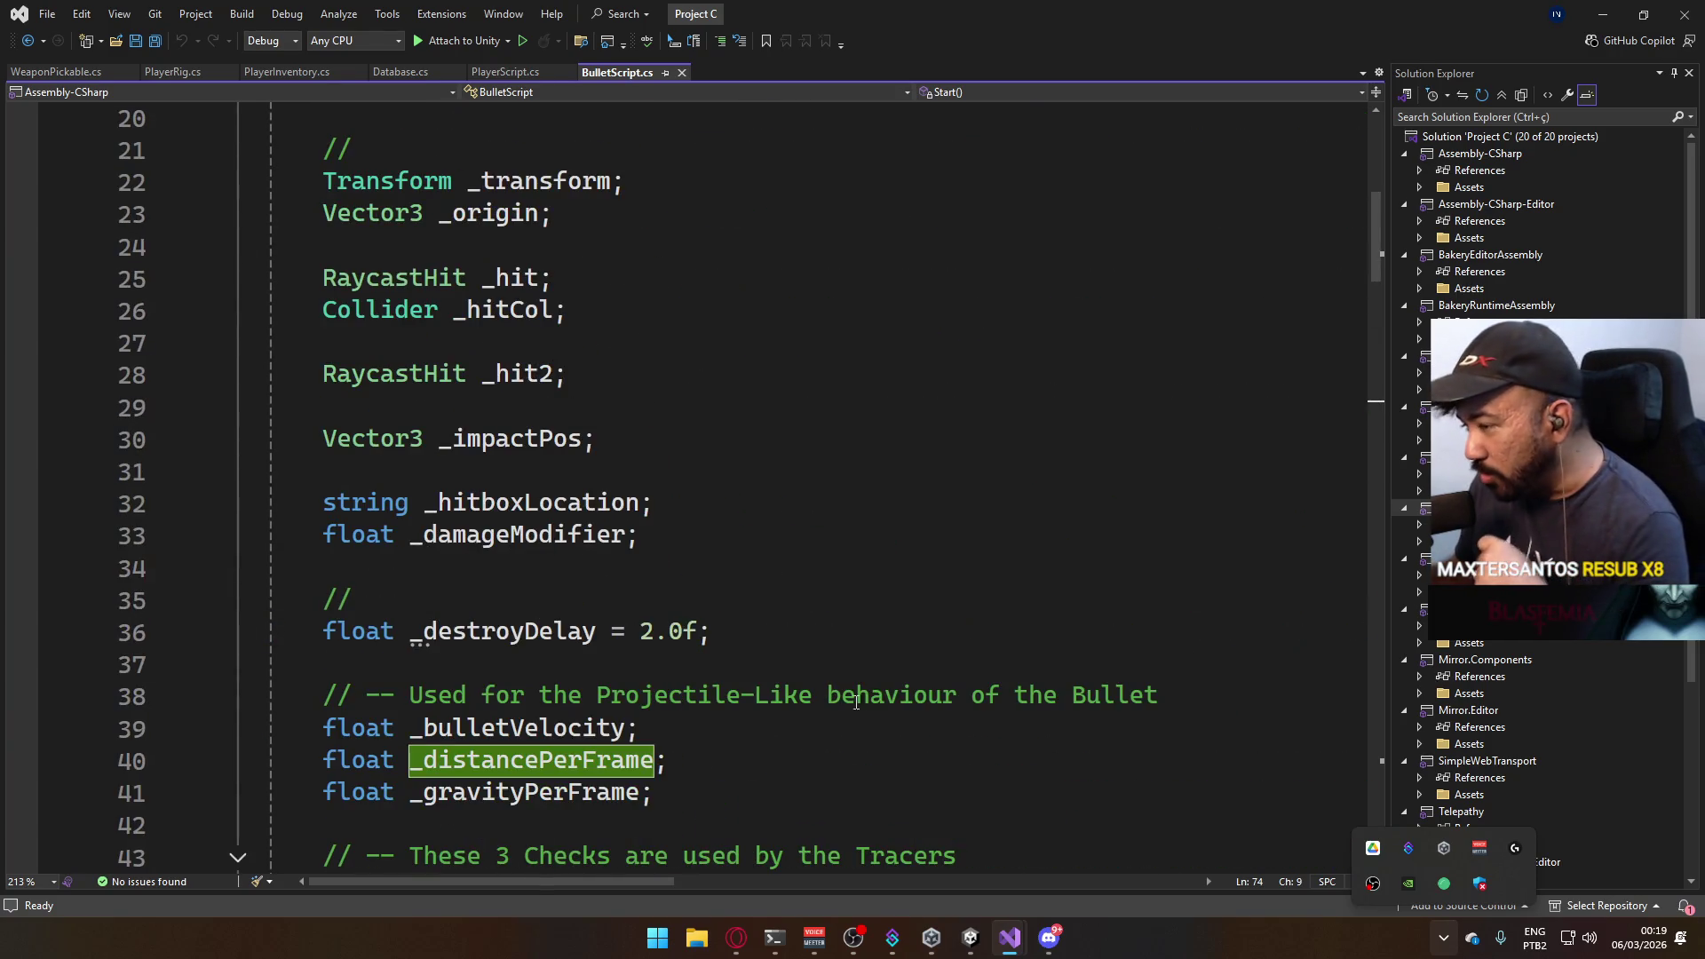
# Look over the Project C bullet script, then return to the Project Hell BulletScript window.
pyautogui.click(877, 654)
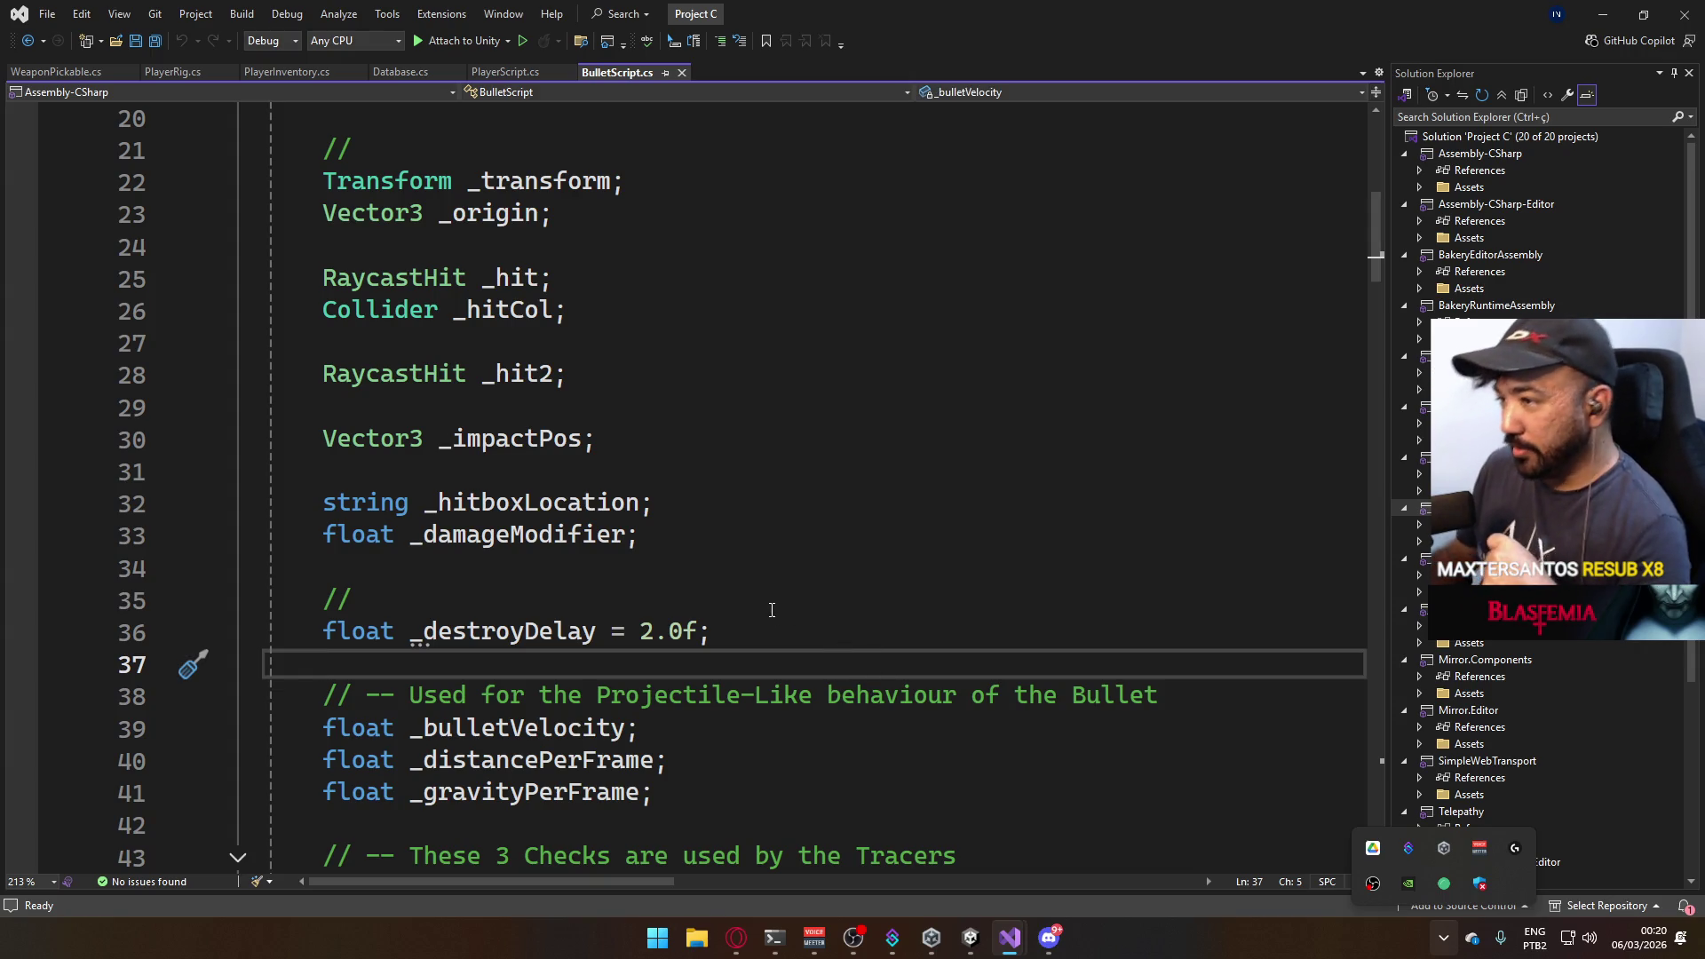
pyautogui.scroll(2, 770, 610)
pyautogui.scroll(3, 769, 587)
pyautogui.scroll(2, 767, 538)
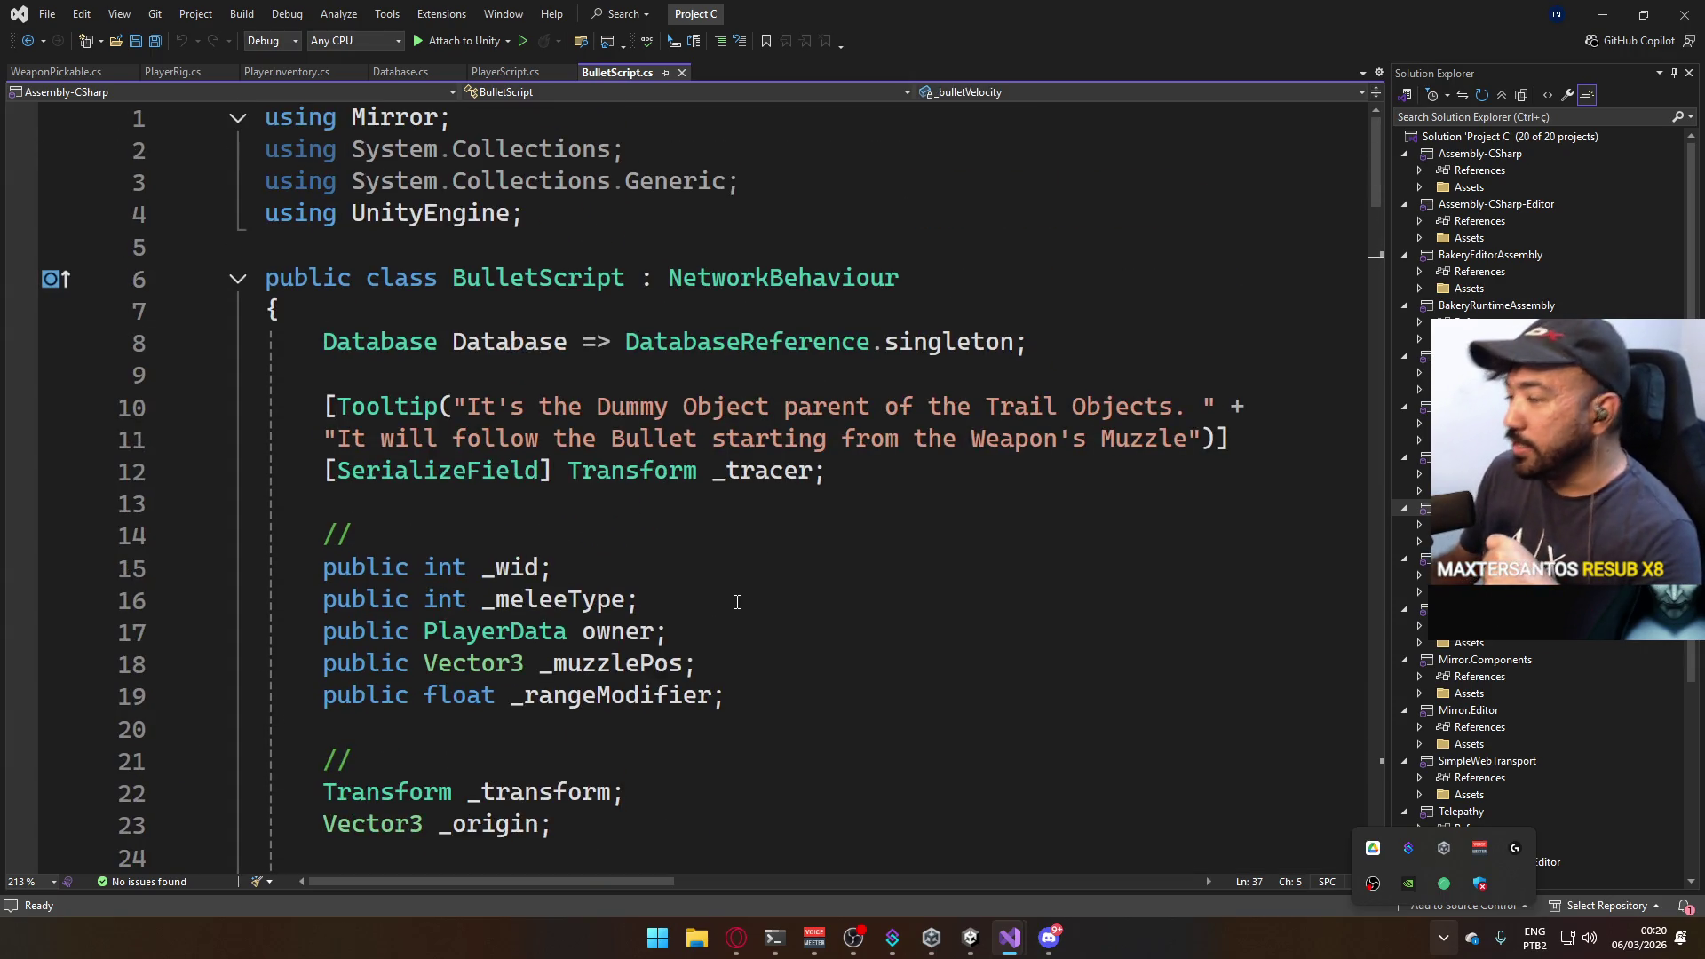
pyautogui.scroll(-3, 730, 524)
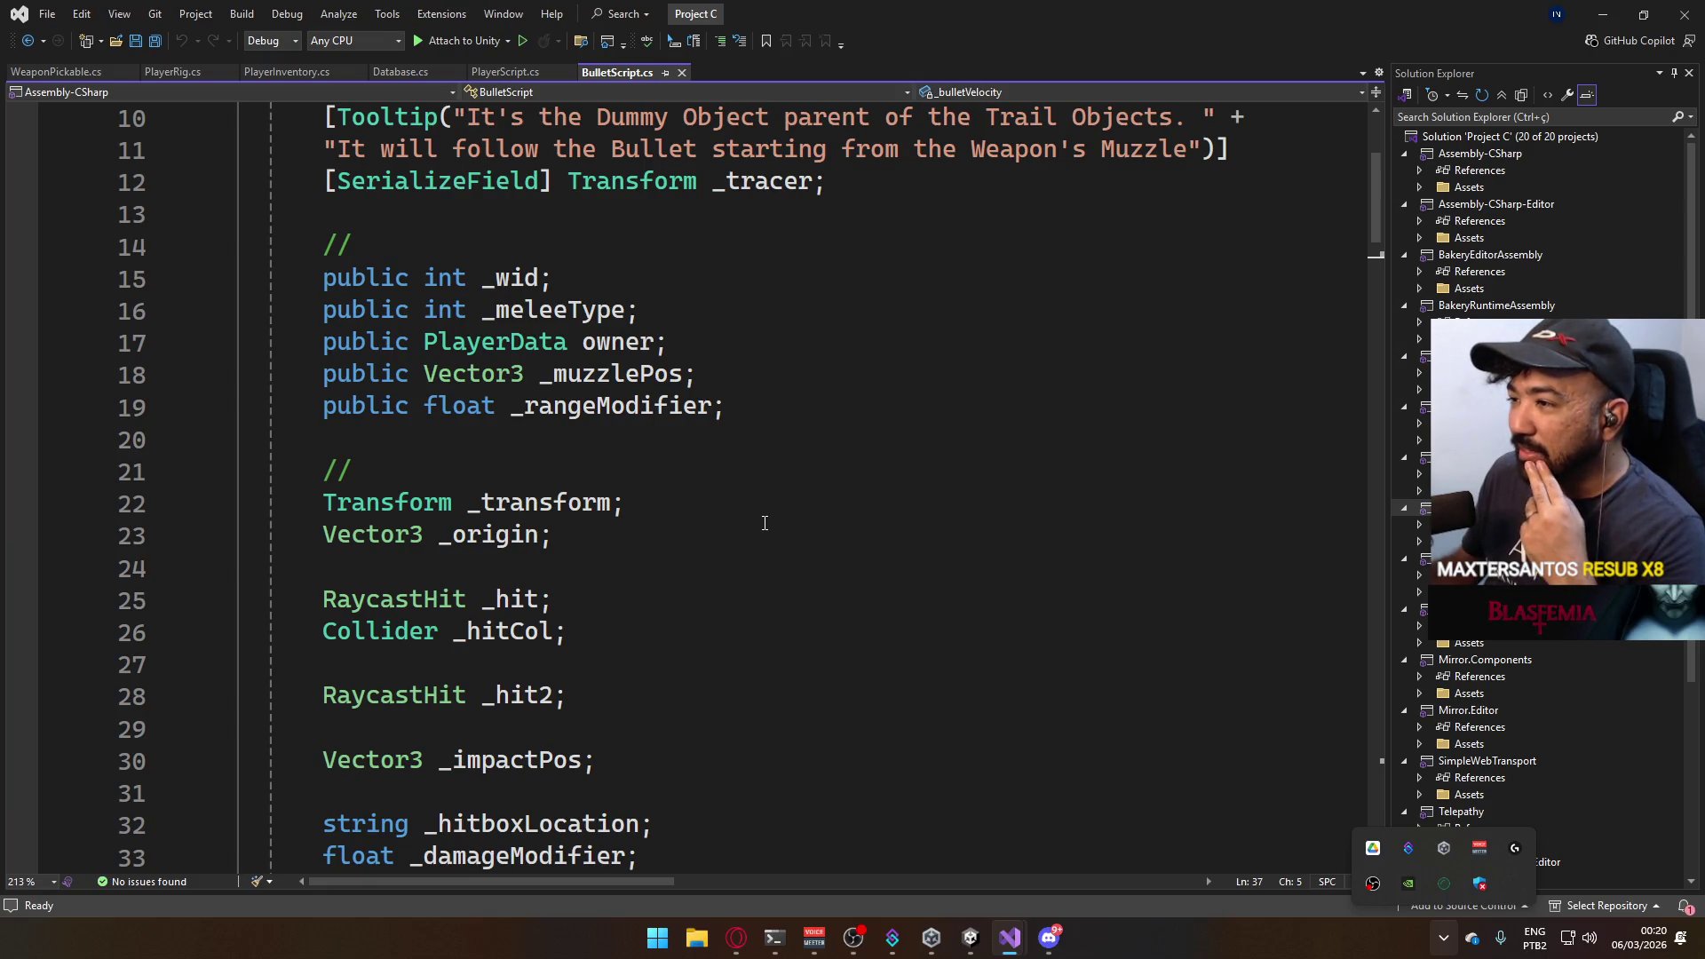
pyautogui.scroll(-3, 763, 522)
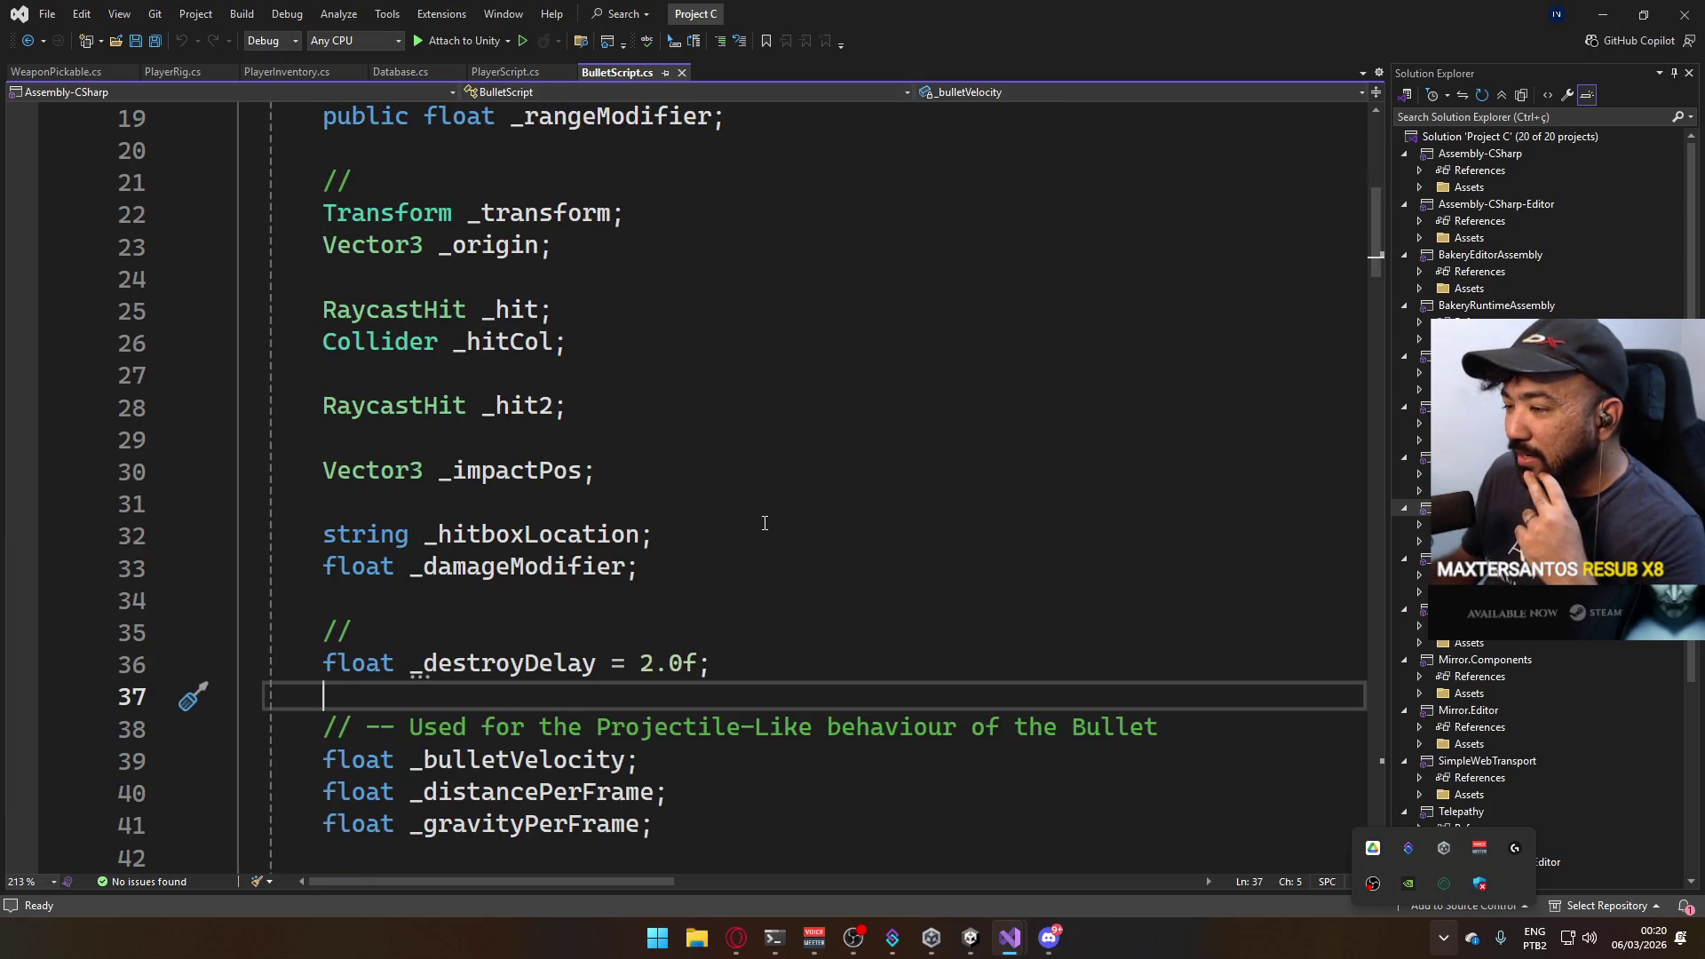
pyautogui.scroll(-2, 763, 522)
pyautogui.scroll(-2, 764, 522)
pyautogui.scroll(-2, 764, 521)
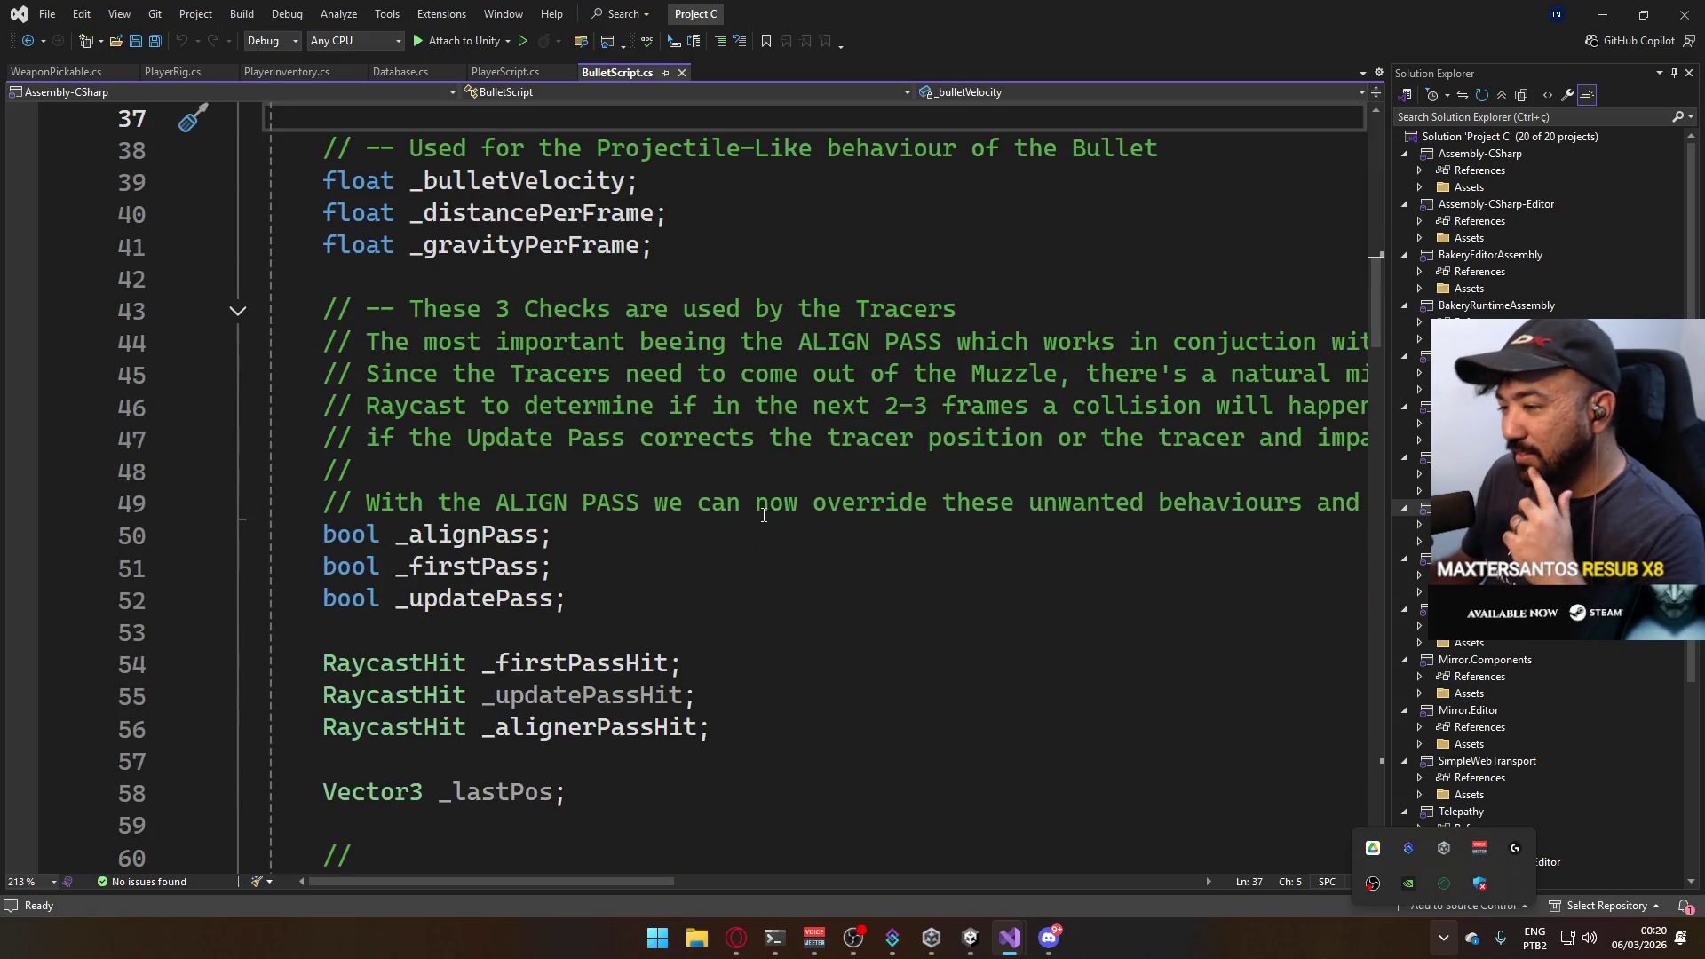
pyautogui.scroll(-2, 756, 504)
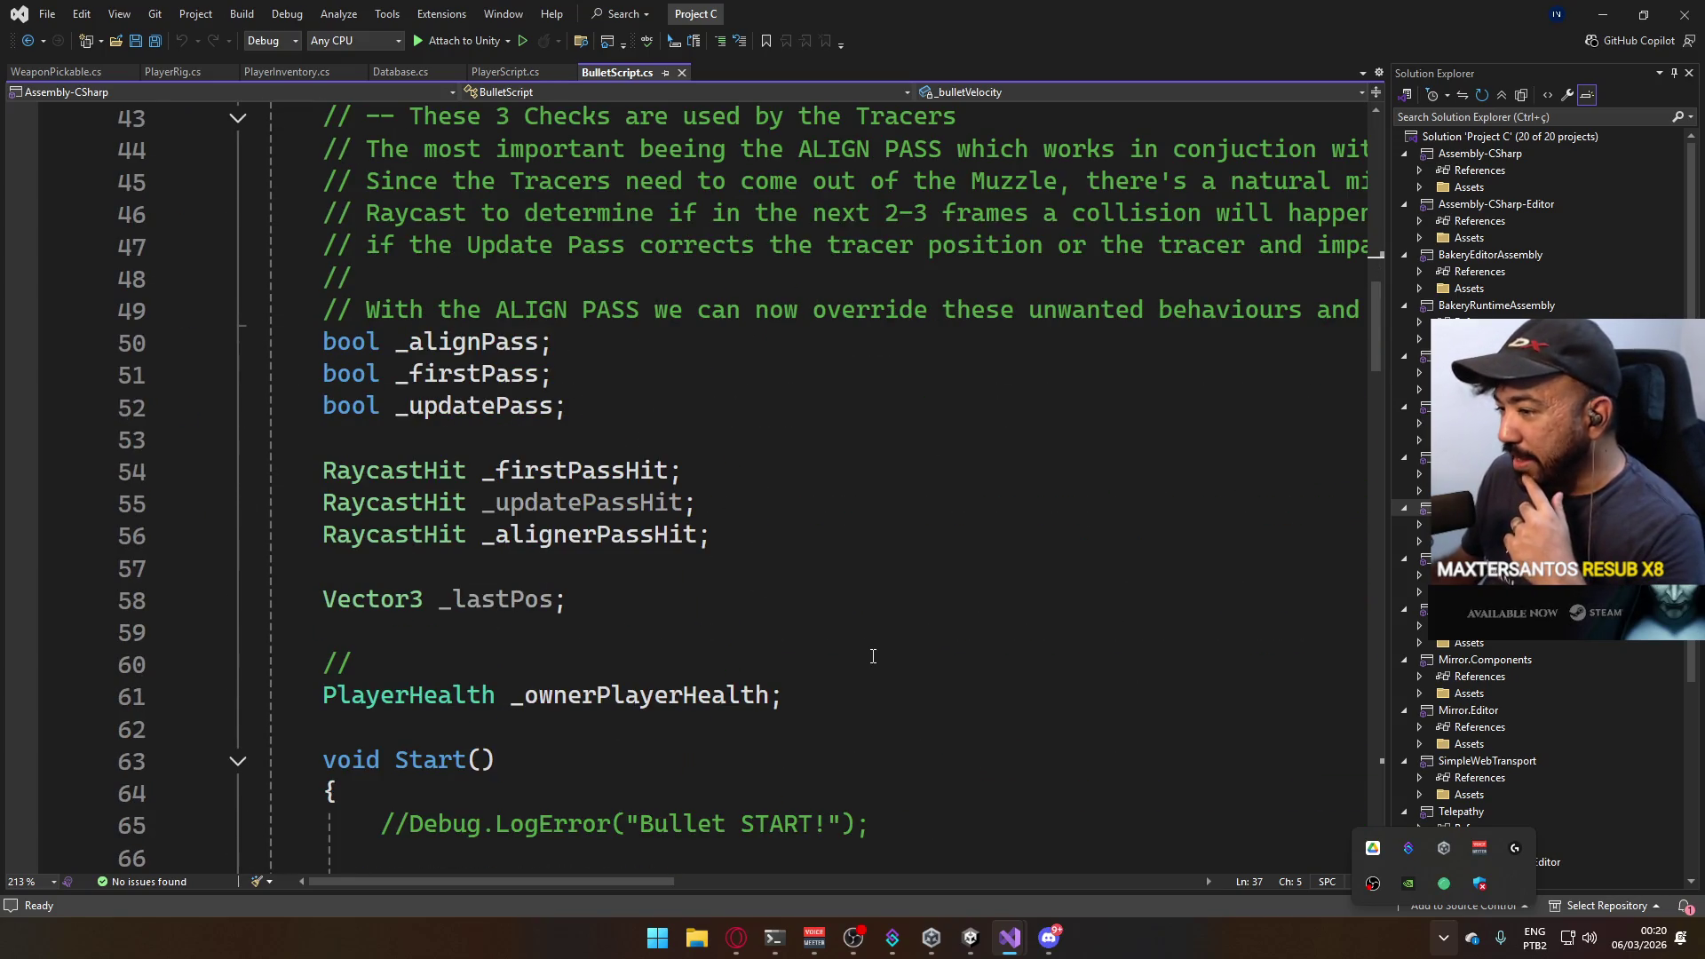
pyautogui.scroll(-2, 874, 631)
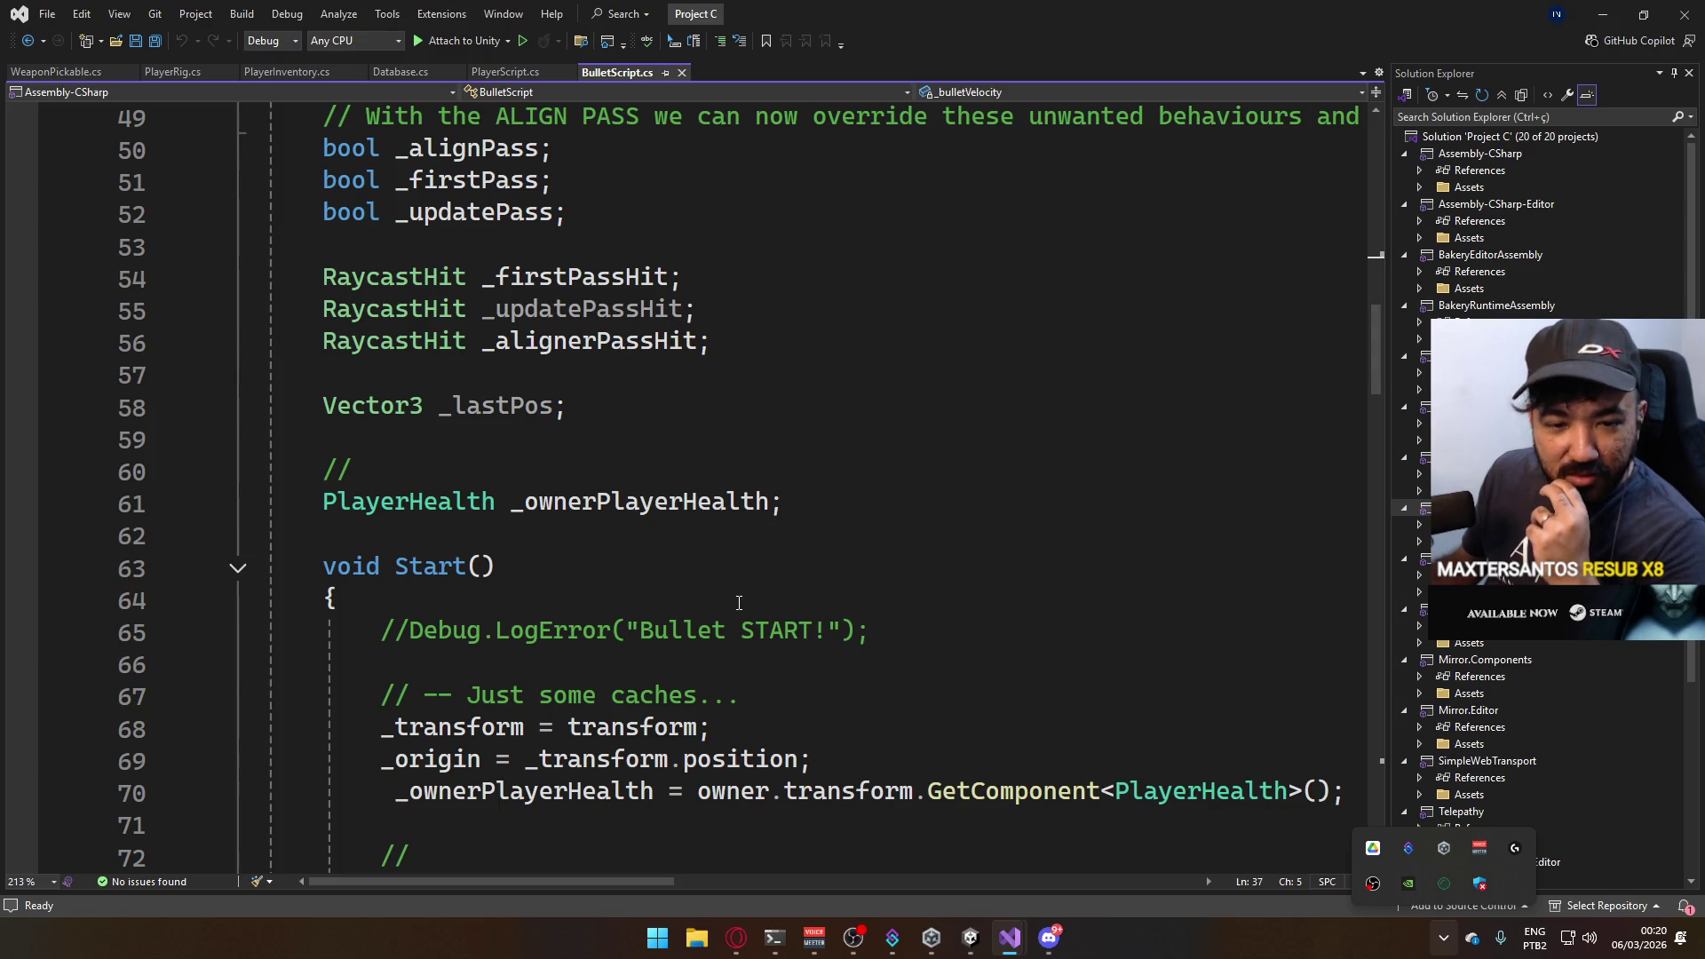
pyautogui.click(946, 865)
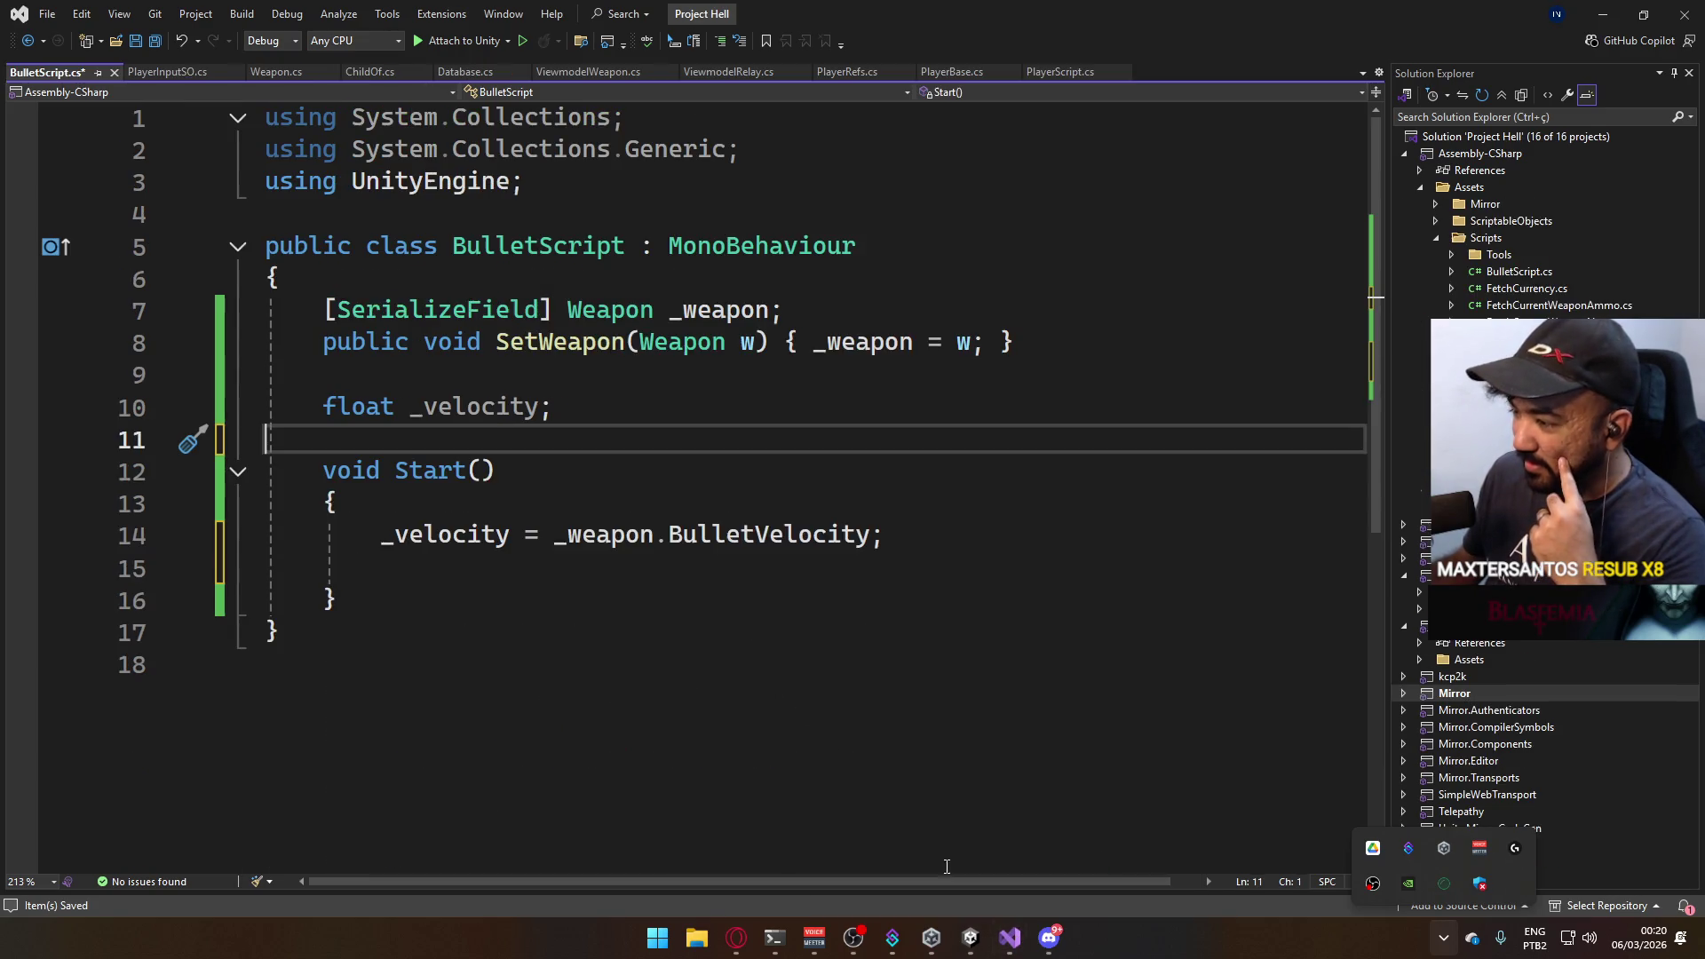
# Save BulletScript and add an empty Update method below Start.
pyautogui.click(688, 564)
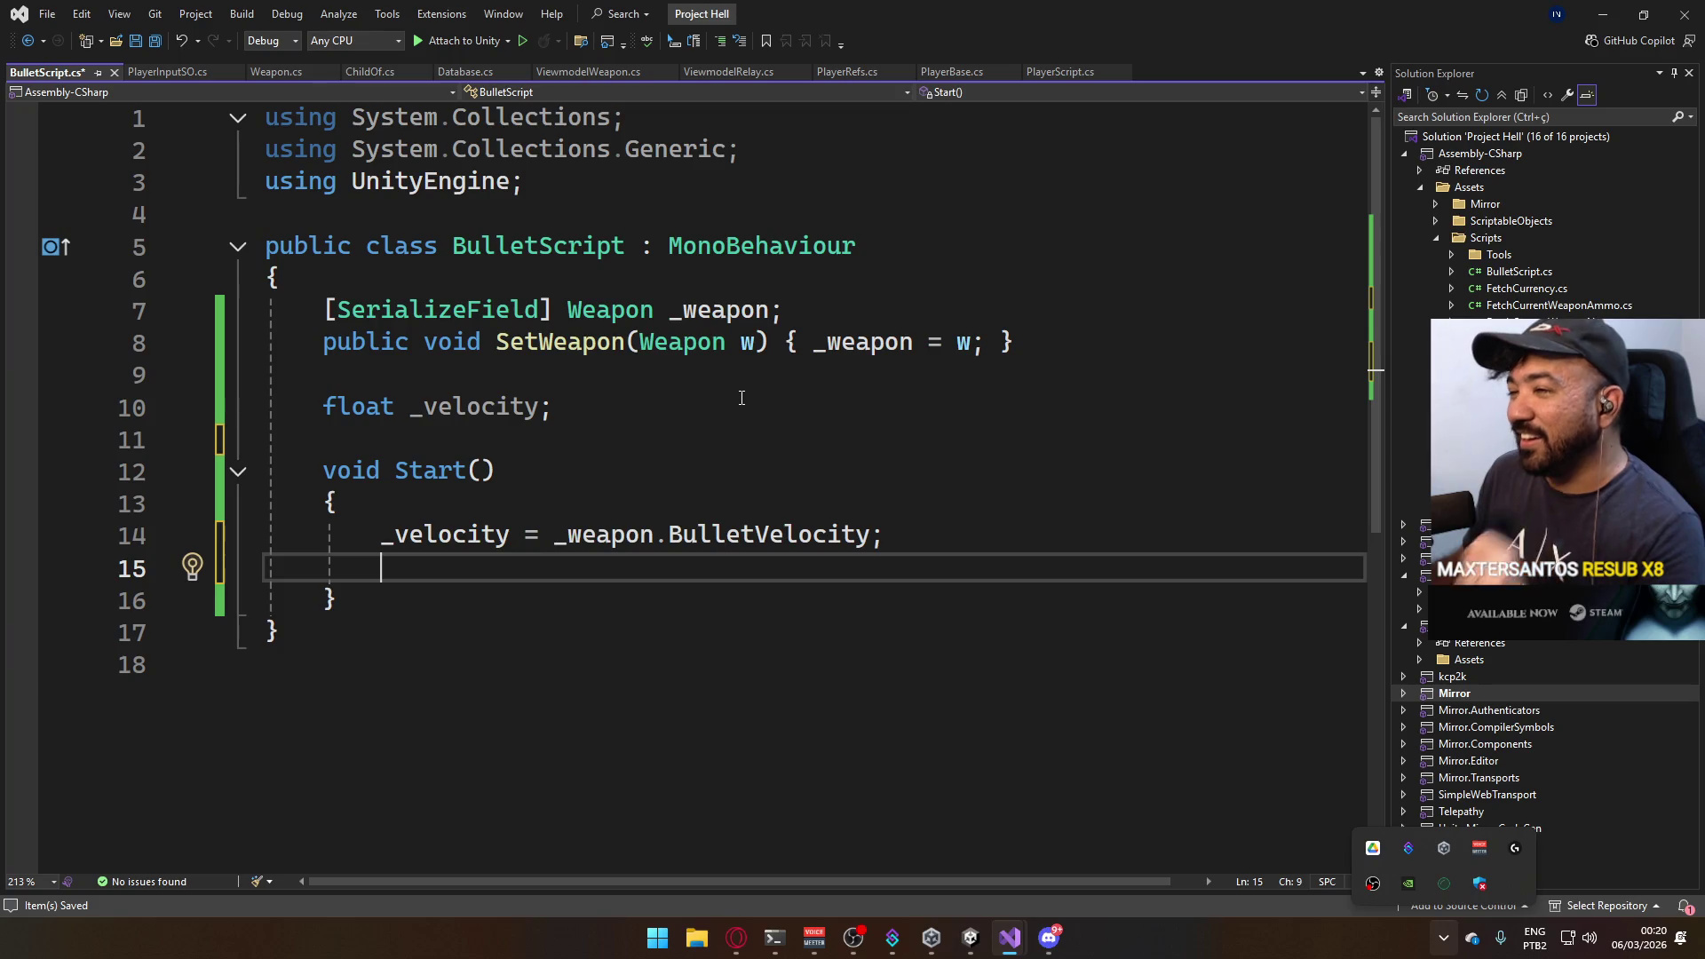
pyautogui.hotkey('ctrl', 's')
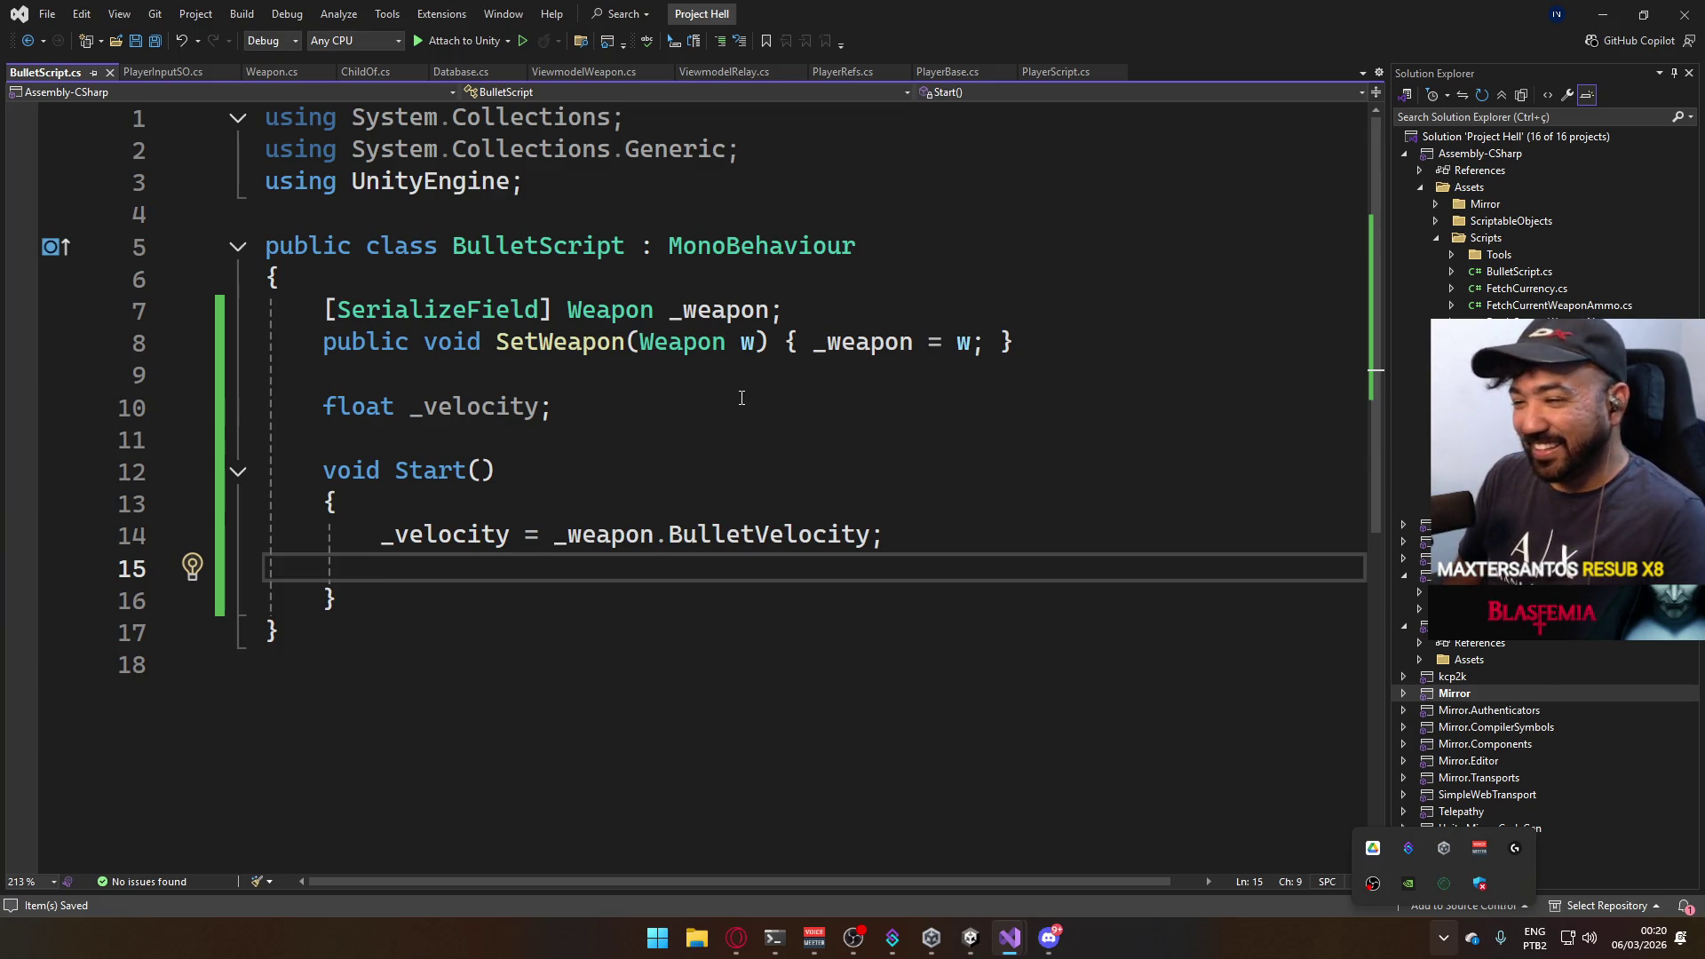
pyautogui.press('Down')
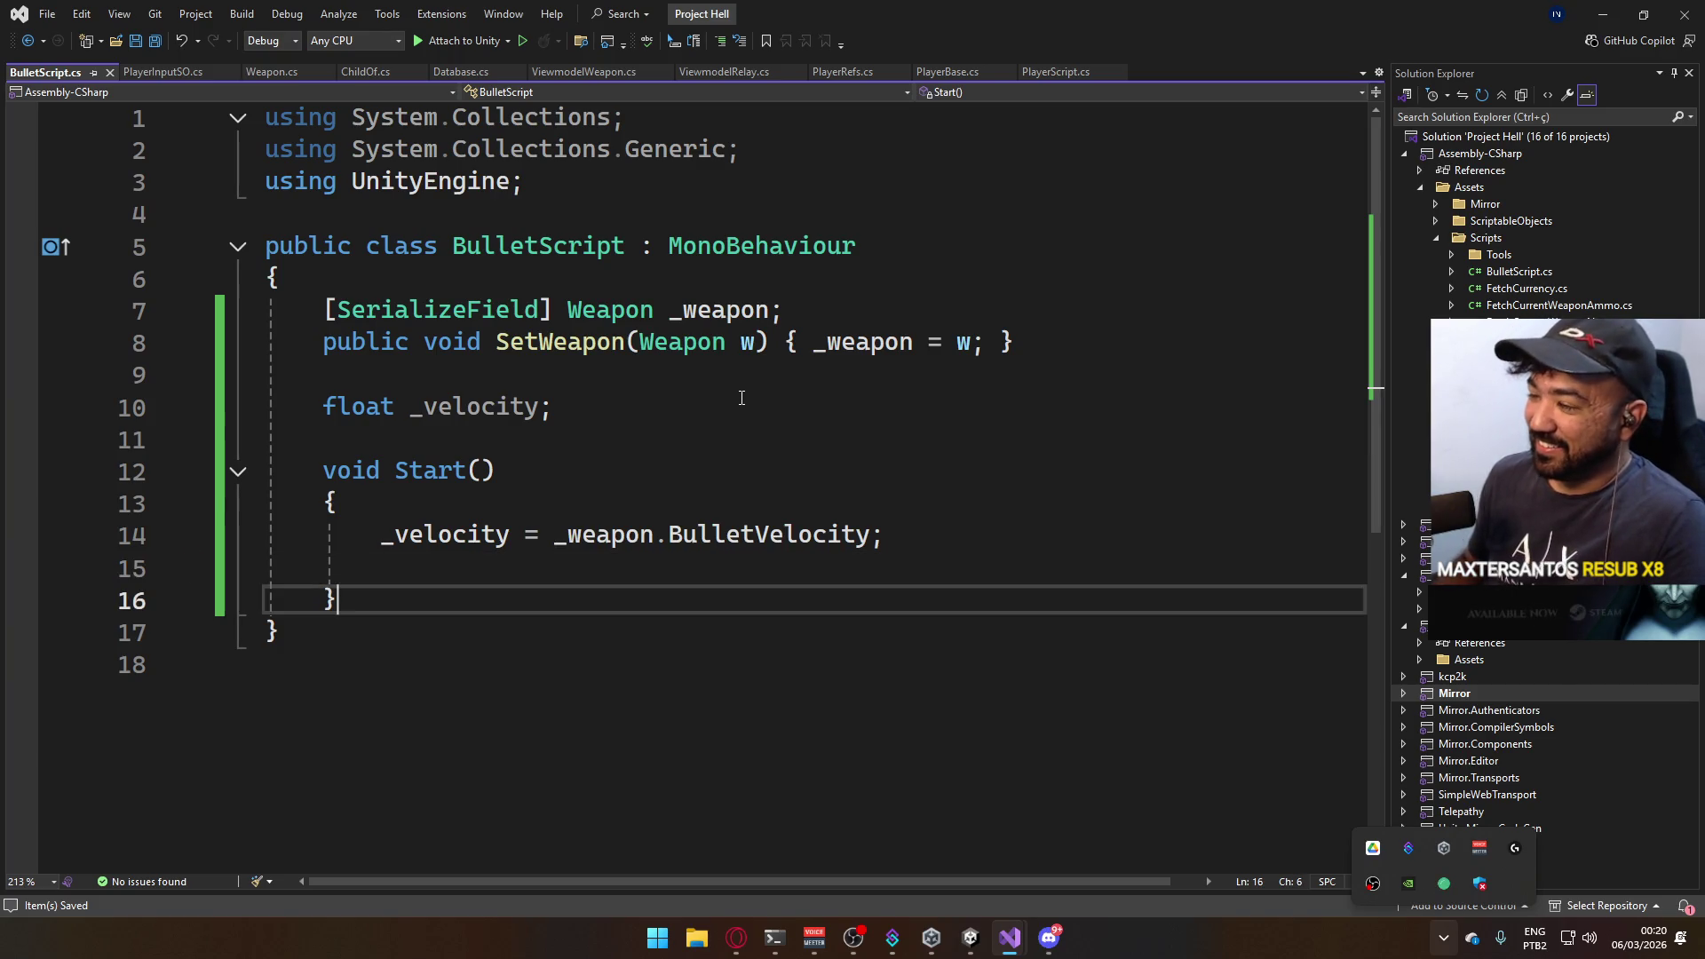
pyautogui.write('}')
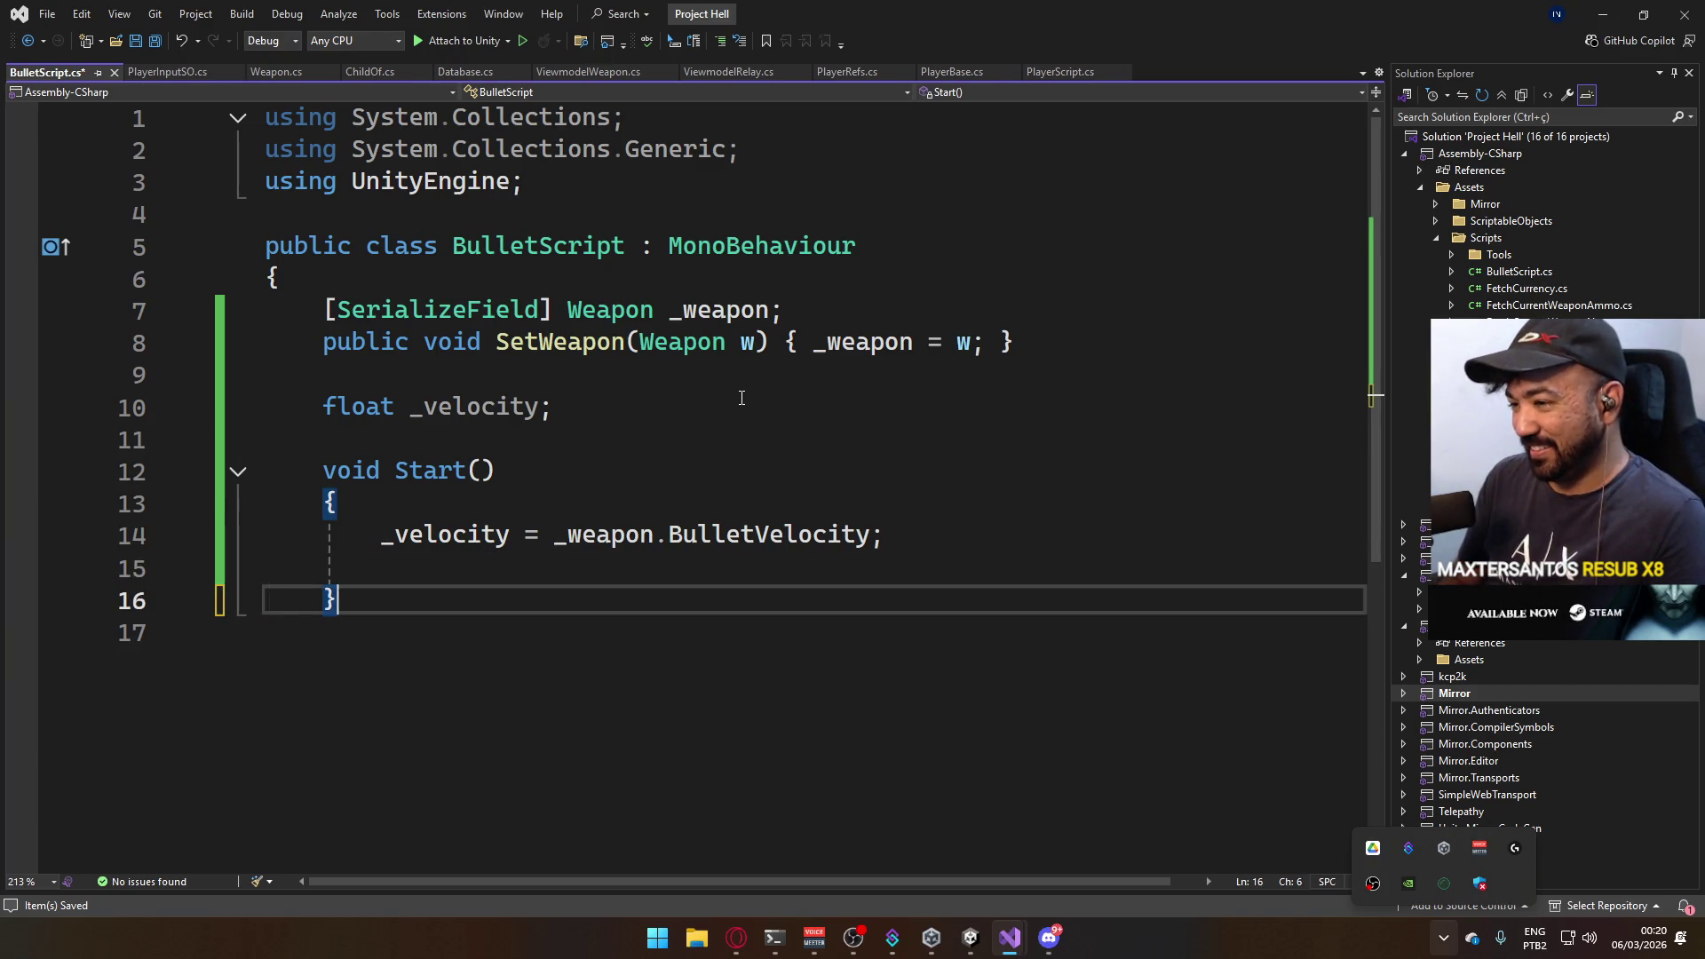
pyautogui.press('Return')
pyautogui.press('Down')
pyautogui.write('}')
pyautogui.press('Up')
pyautogui.press('Return')
pyautogui.write('vo')
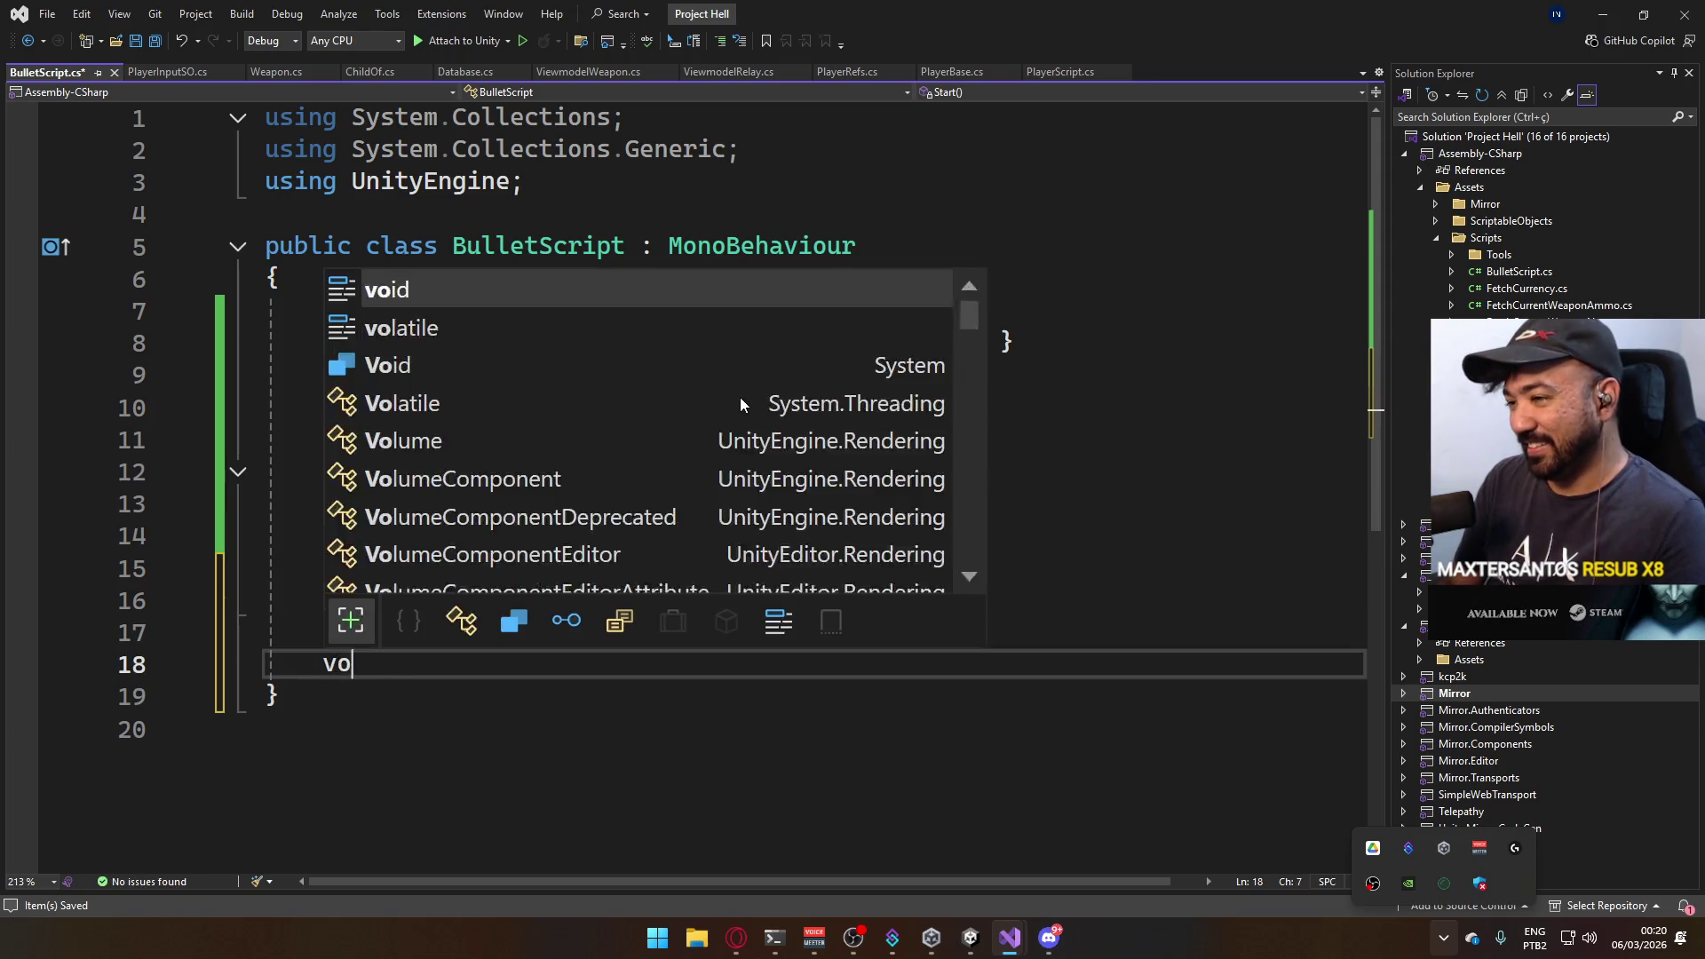
pyautogui.write('id Update()')
pyautogui.press('Return')
pyautogui.write('{')
pyautogui.press('Return')
pyautogui.press('Return')
pyautogui.write('}')
# Declare a _lastPos field and write '_lastPos = transform.position;' in Update.
pyautogui.click(588, 405)
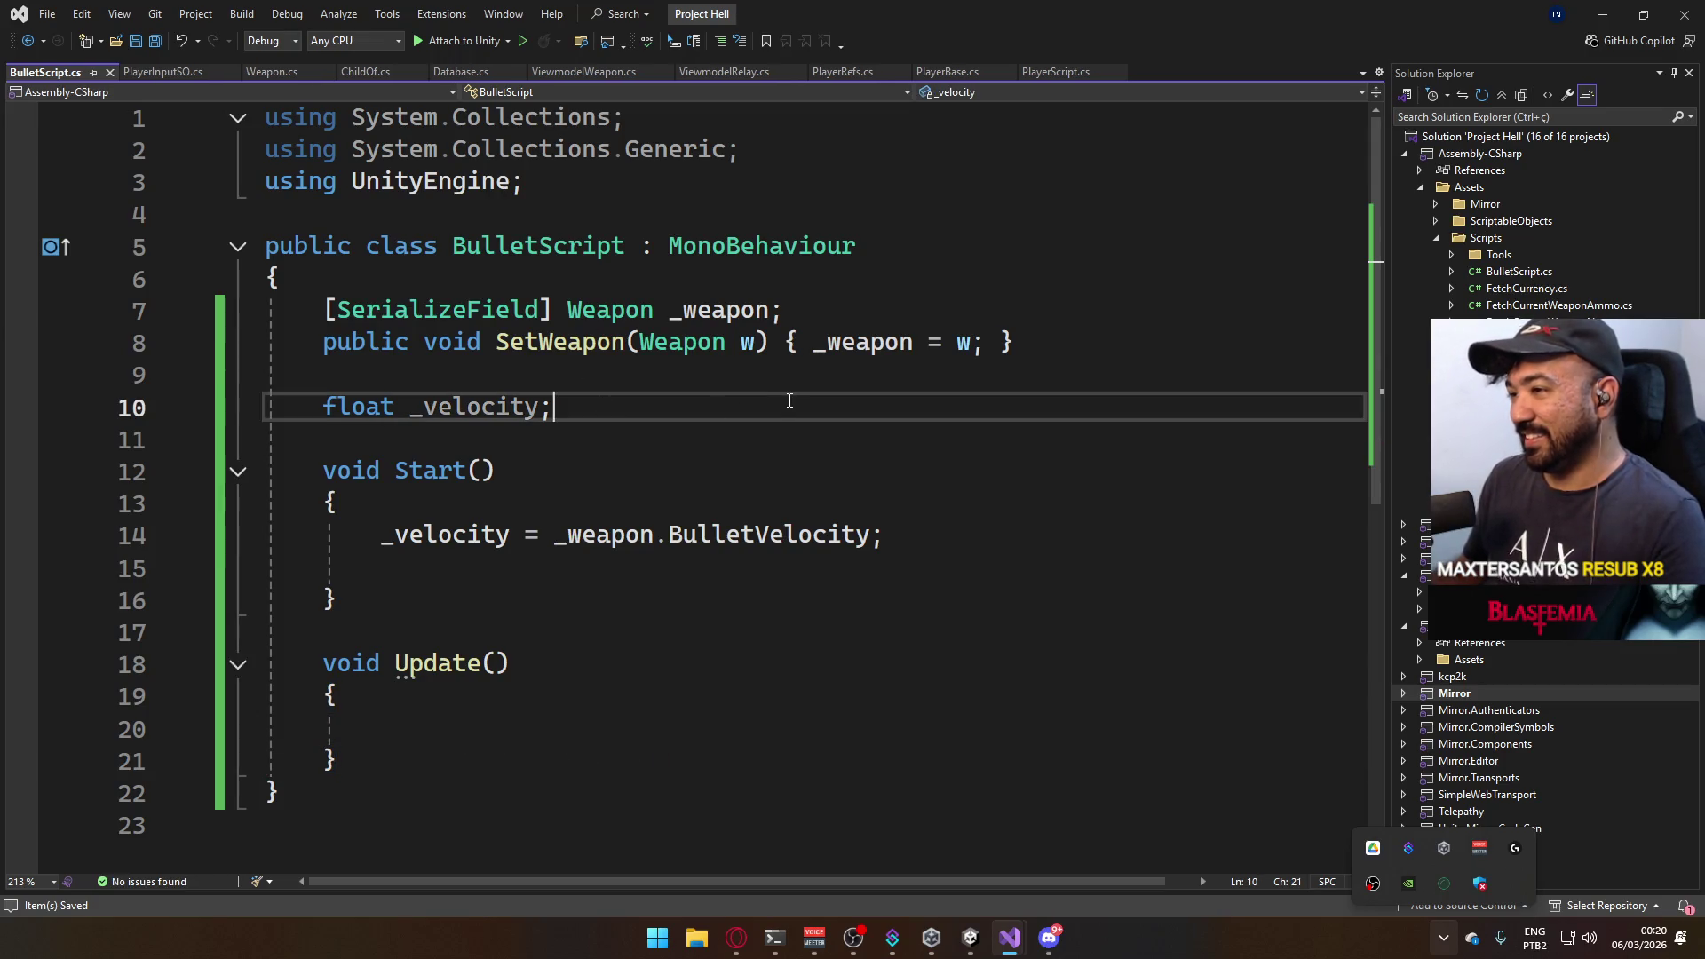
pyautogui.press('Return')
pyautogui.write('Transform _lastPo')
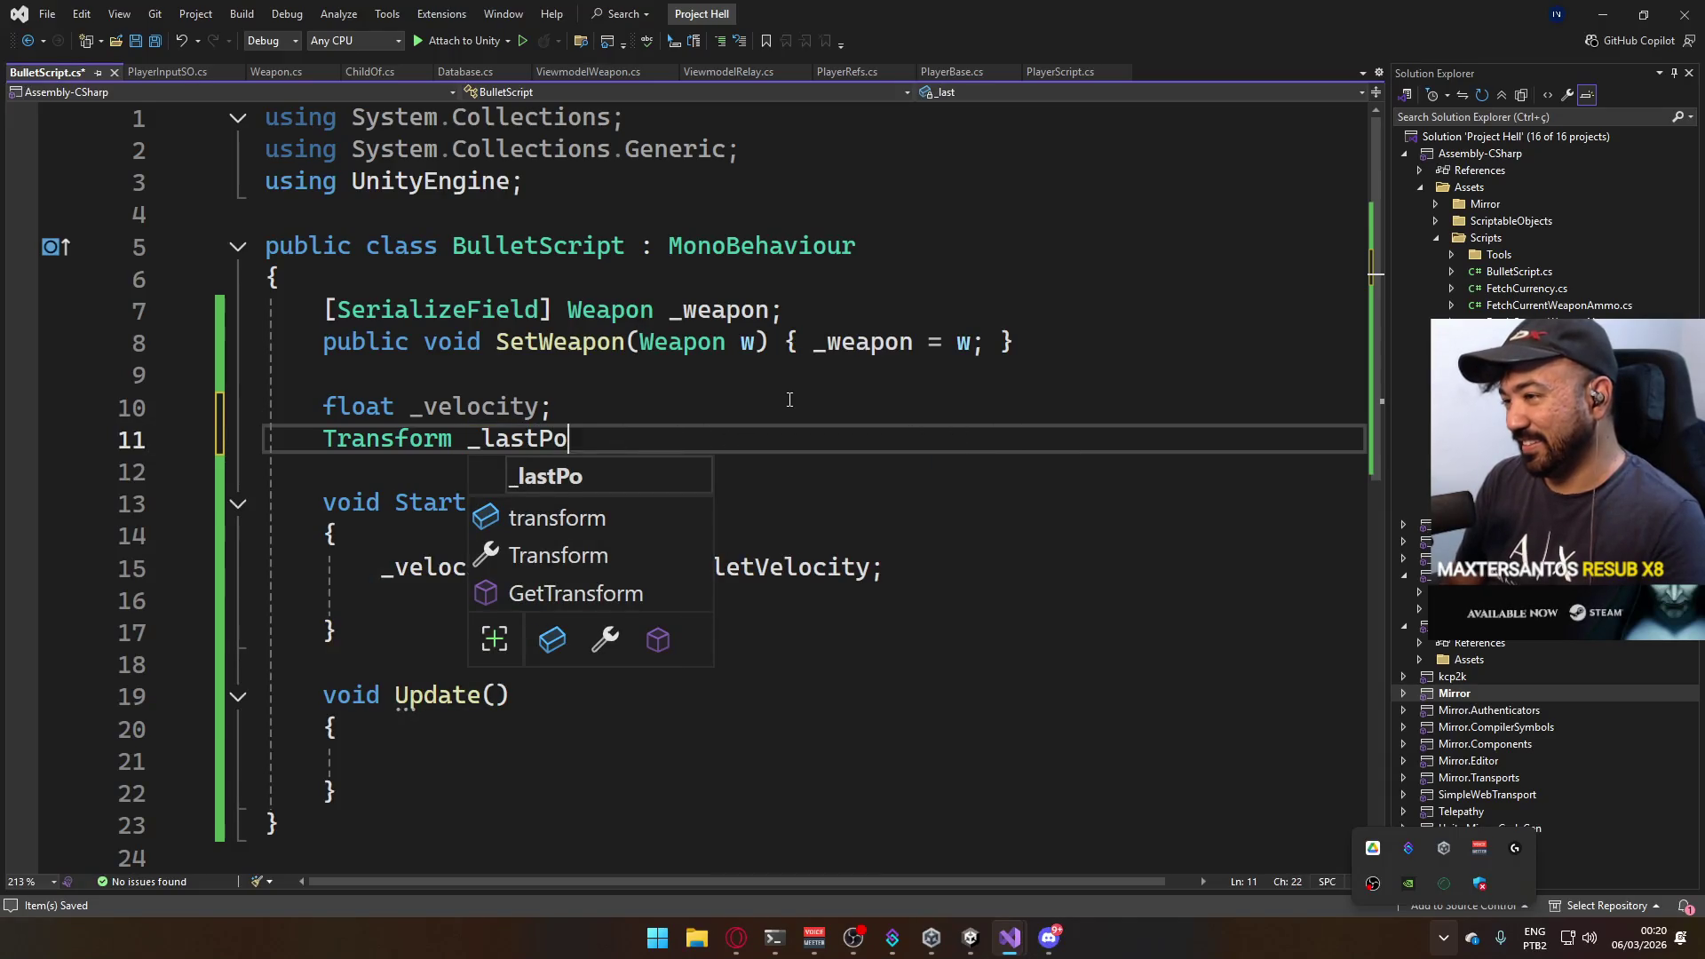
pyautogui.write('s;')
pyautogui.hotkey('ctrl', 's')
pyautogui.click(634, 759)
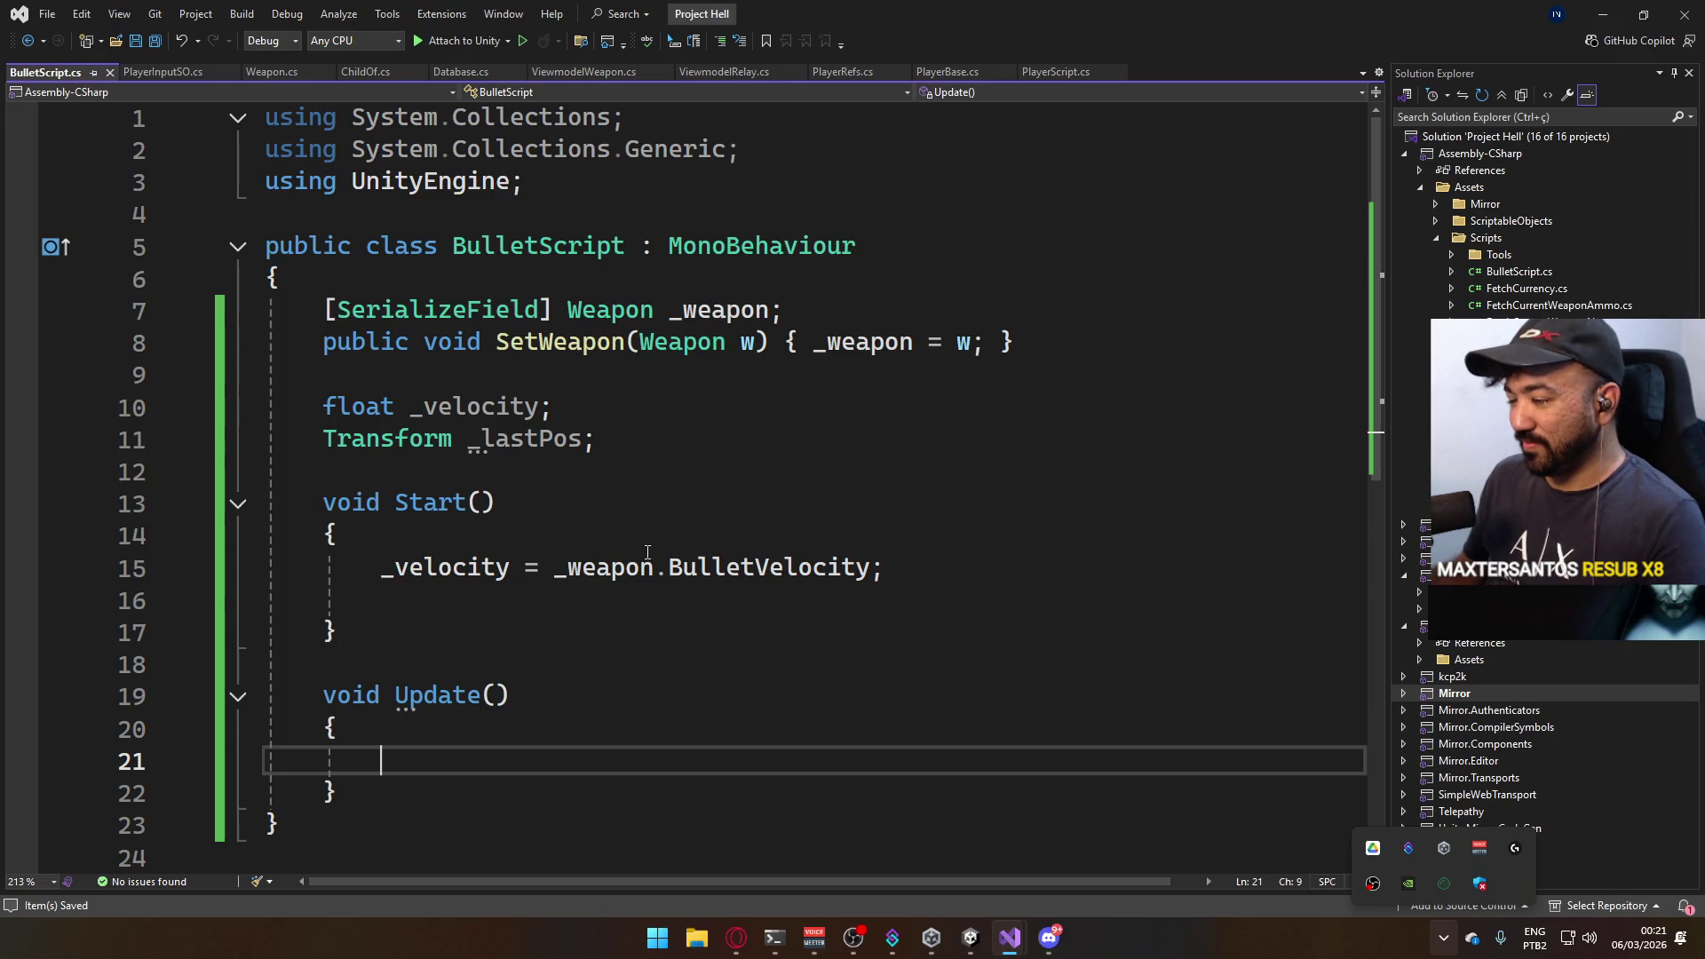
pyautogui.write('_las')
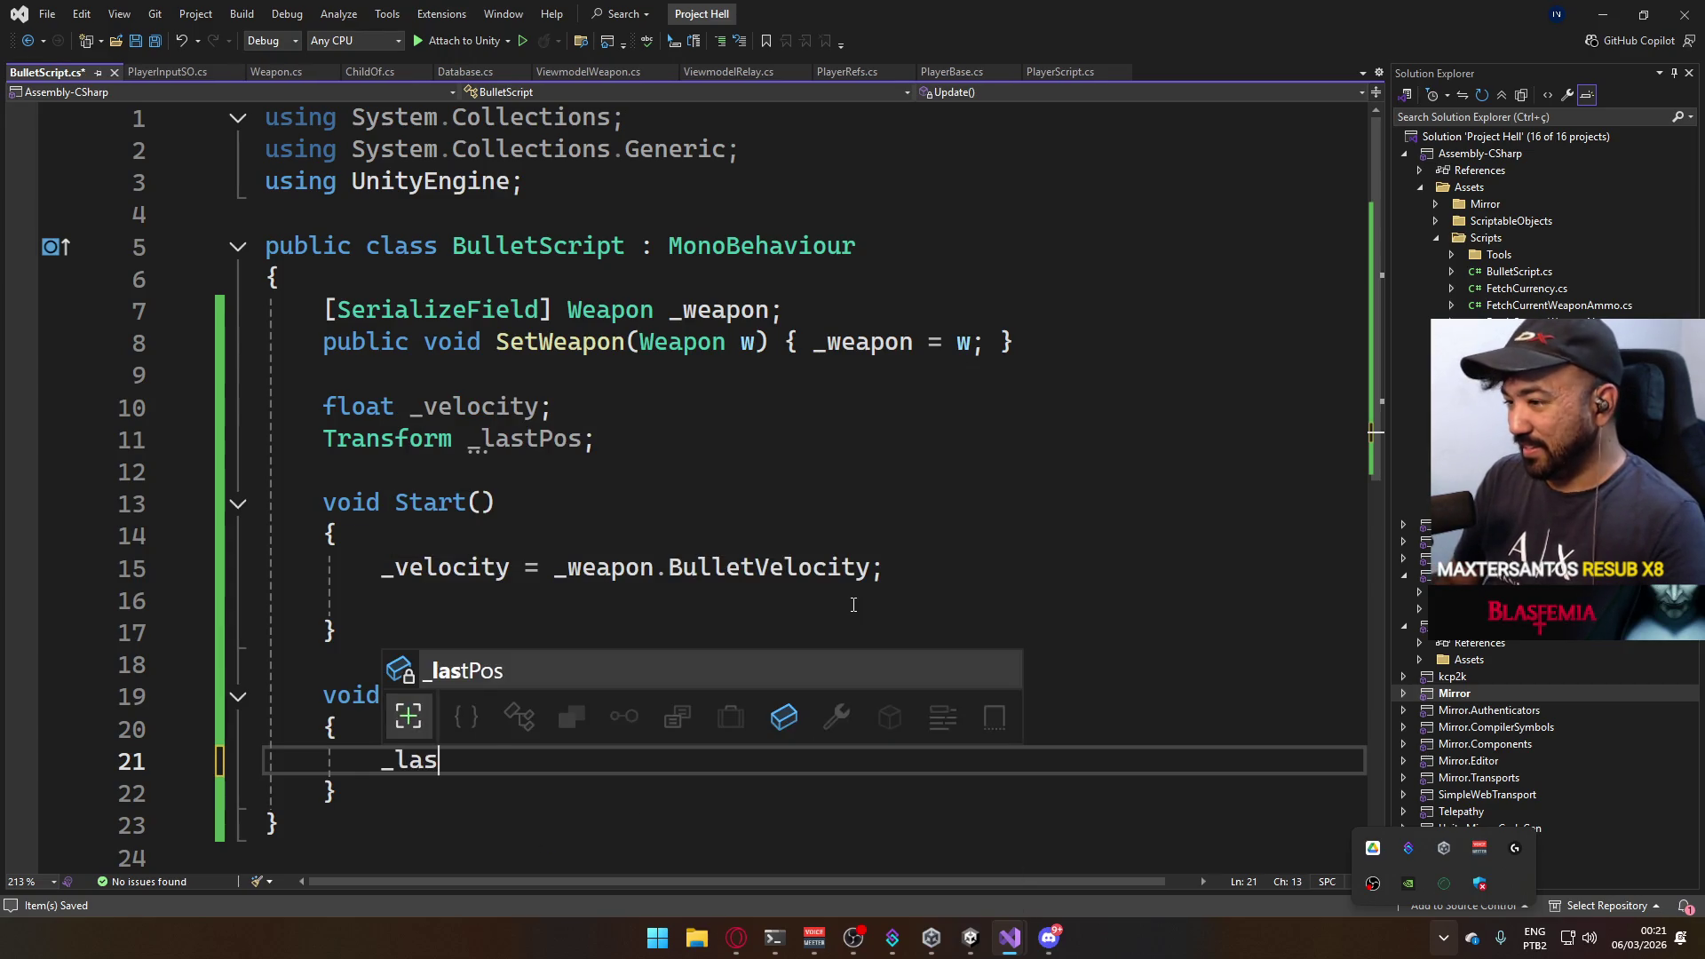
pyautogui.write('tPos = t')
pyautogui.press('Tab')
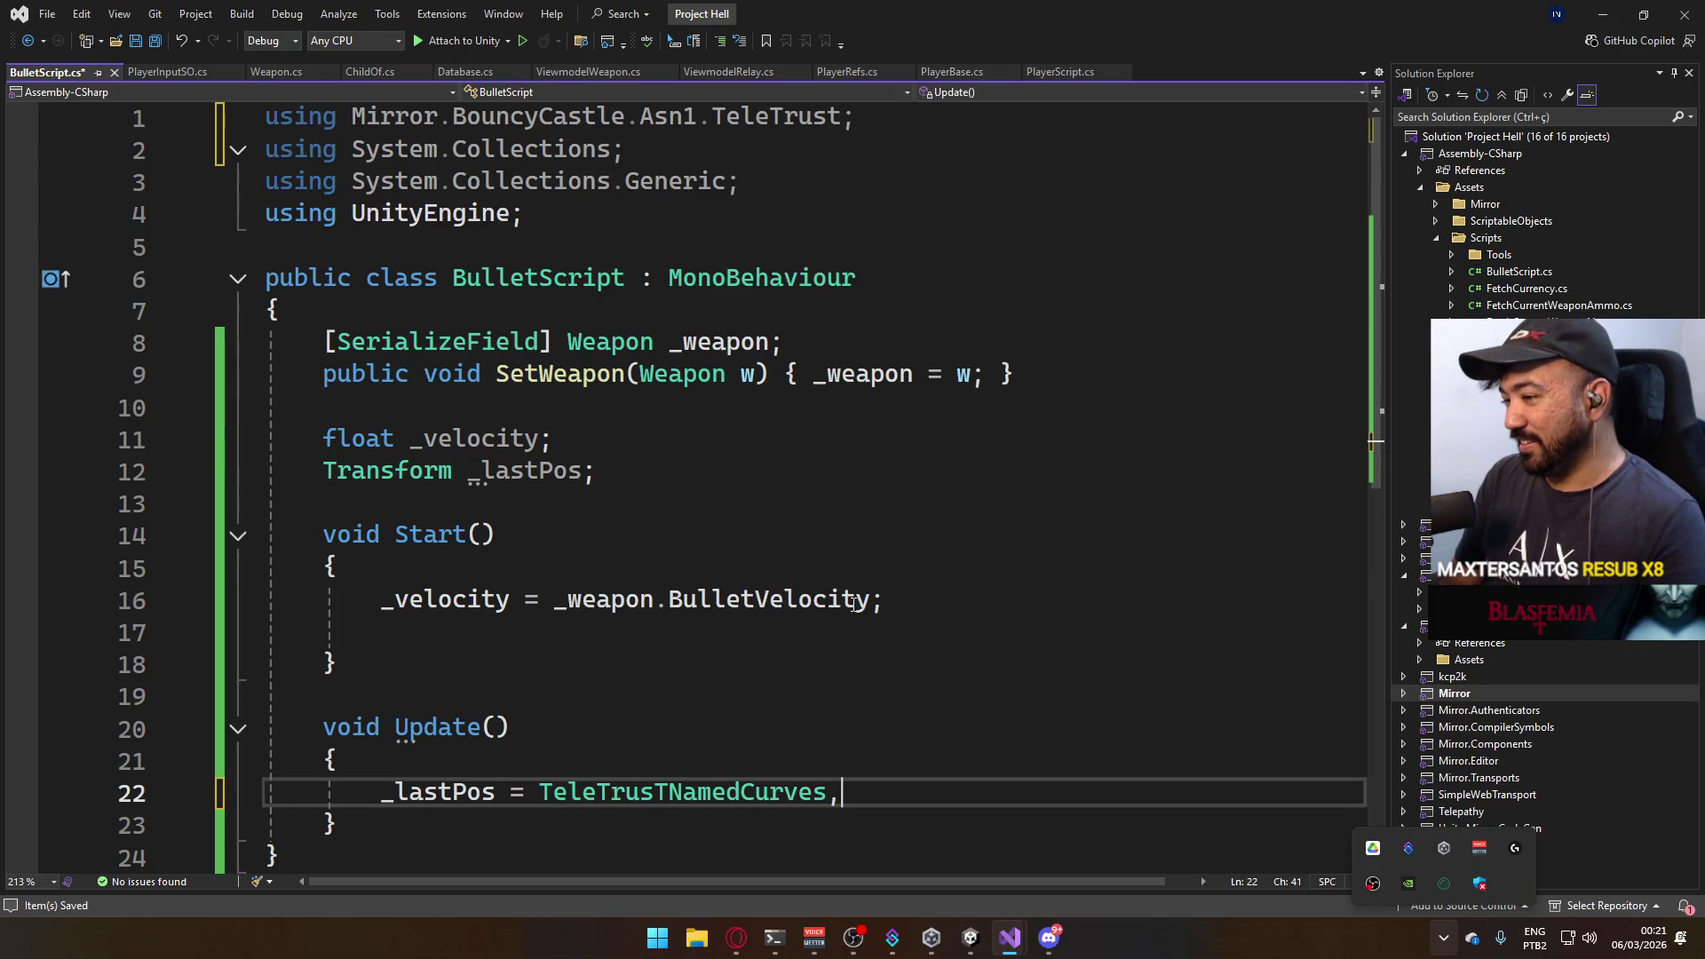
pyautogui.press('BackSpace')
pyautogui.press('BackSpace')
pyautogui.press('BackSpace')
pyautogui.press('BackSpace')
pyautogui.press('BackSpace')
pyautogui.press('BackSpace')
pyautogui.press('BackSpace')
pyautogui.write('transform.')
pyautogui.press('Tab')
pyautogui.write(';')
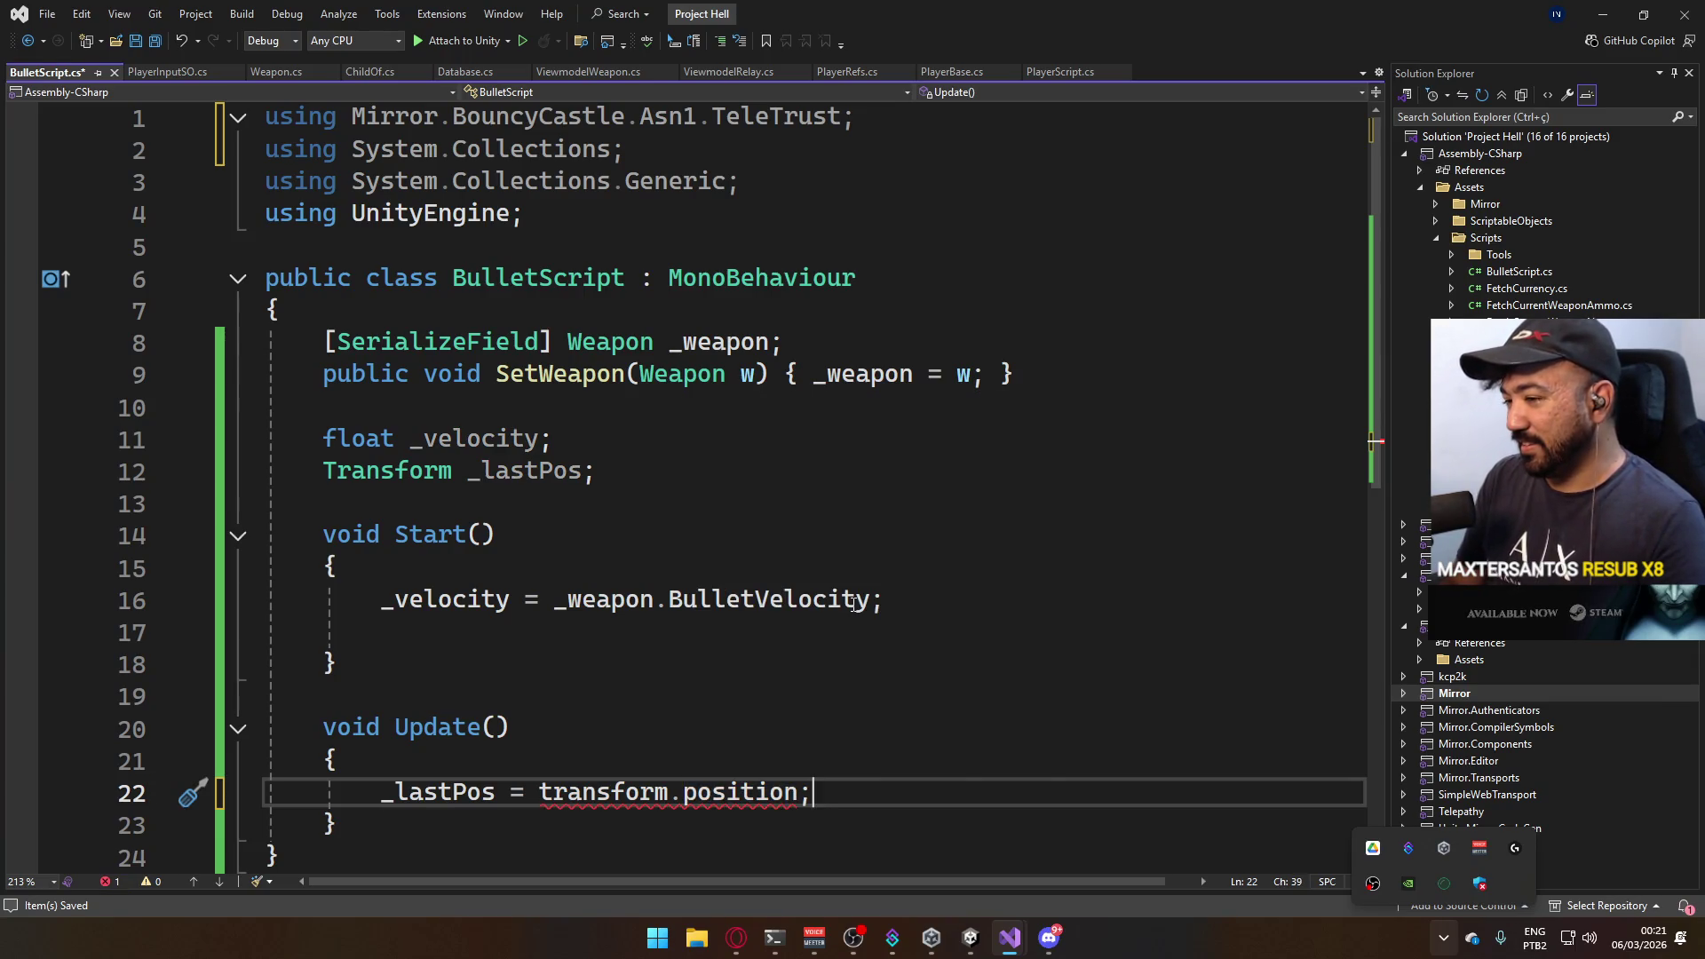
# Change _lastPos to type Vector3, open a new line in Update, save, and switch to the Project C script.
pyautogui.doubleClick(408, 470)
pyautogui.write('V')
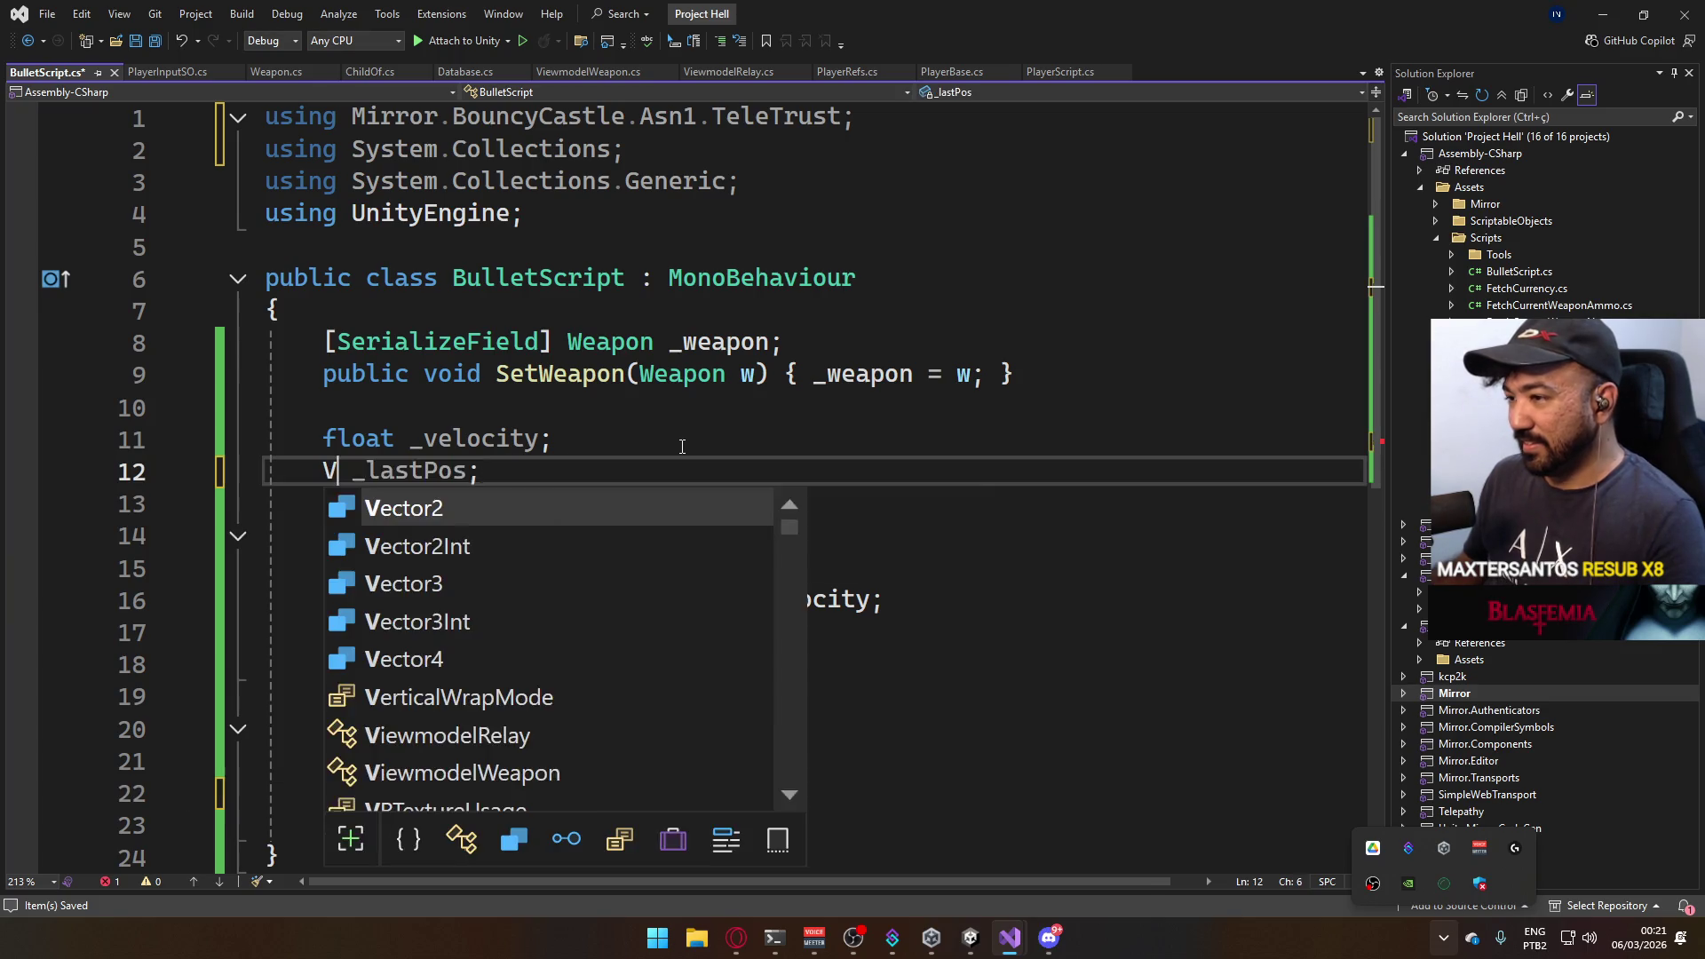
pyautogui.write('ec')
pyautogui.doubleClick(454, 583)
pyautogui.click(773, 439)
pyautogui.click(933, 824)
pyautogui.scroll(-2, 935, 724)
pyautogui.click(951, 614)
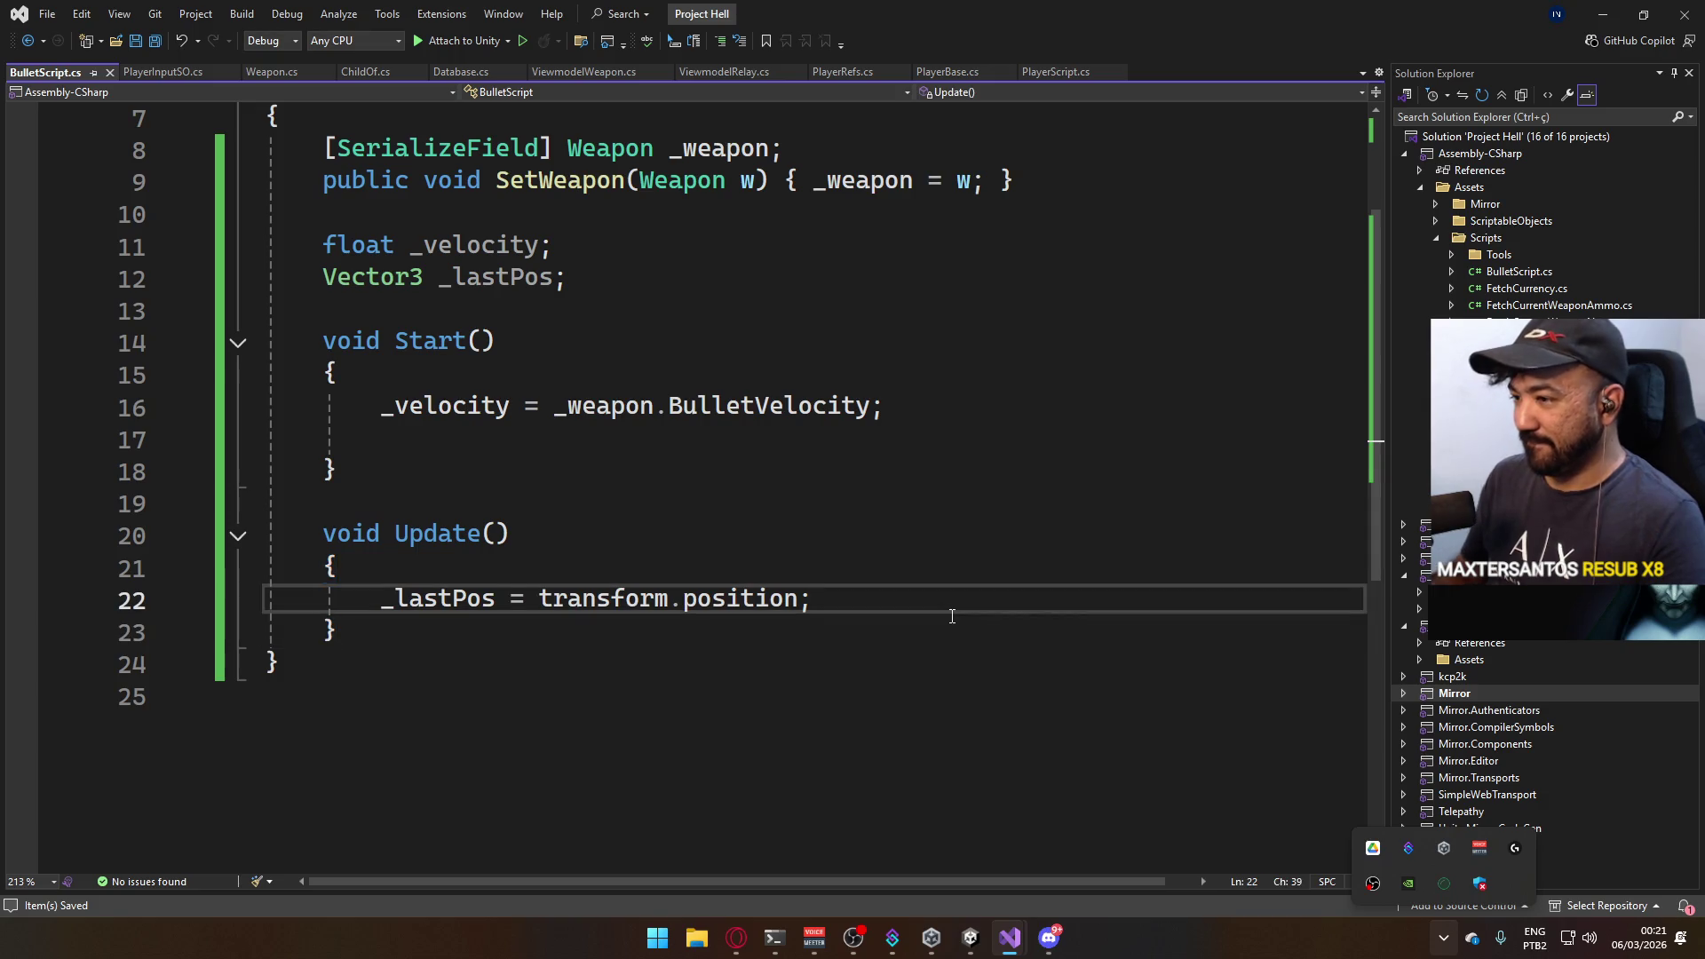
pyautogui.press('Return')
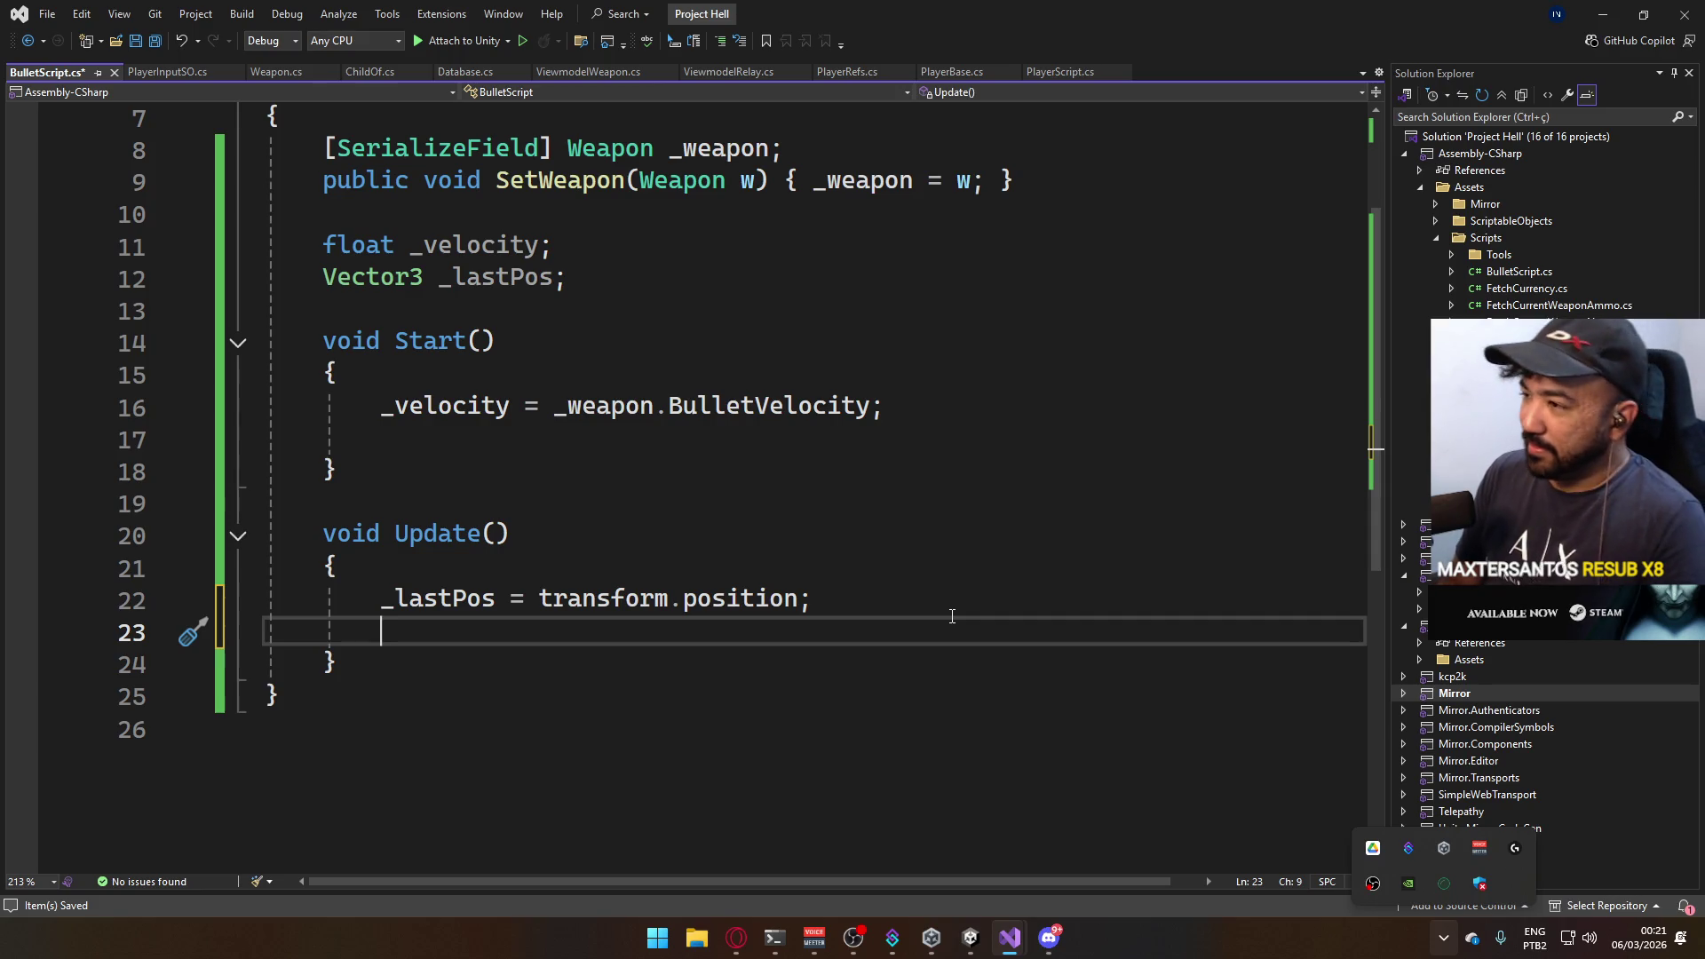
pyautogui.hotkey('ctrl', 's')
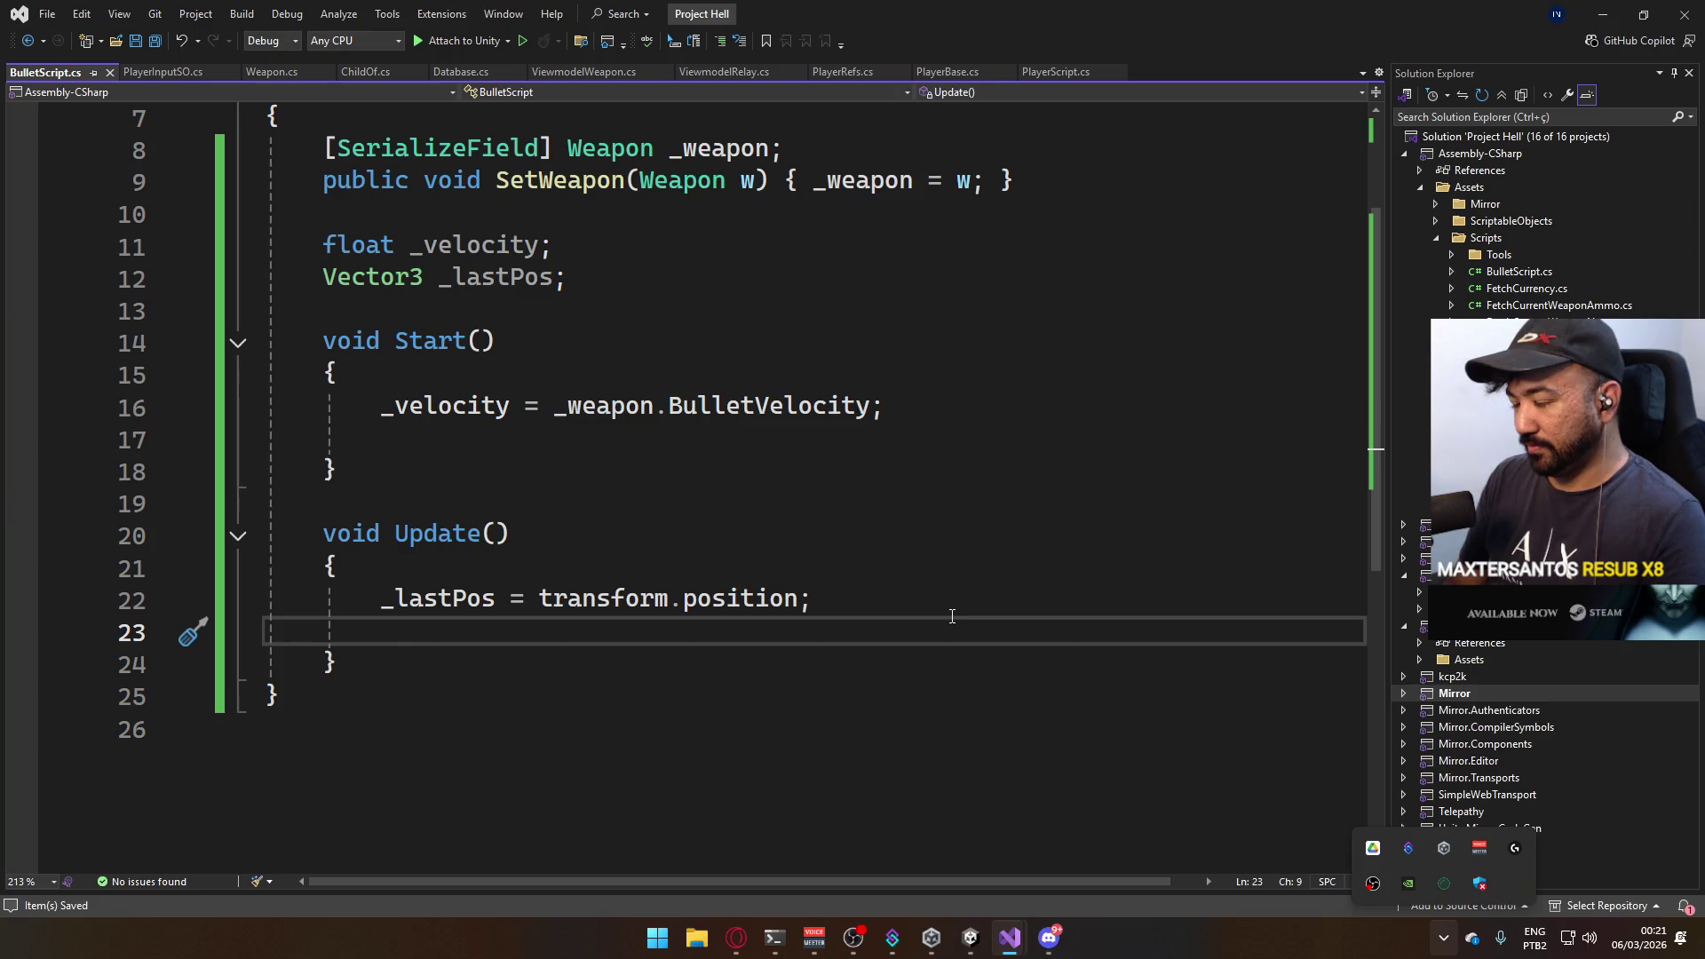
pyautogui.write('transform.position ')
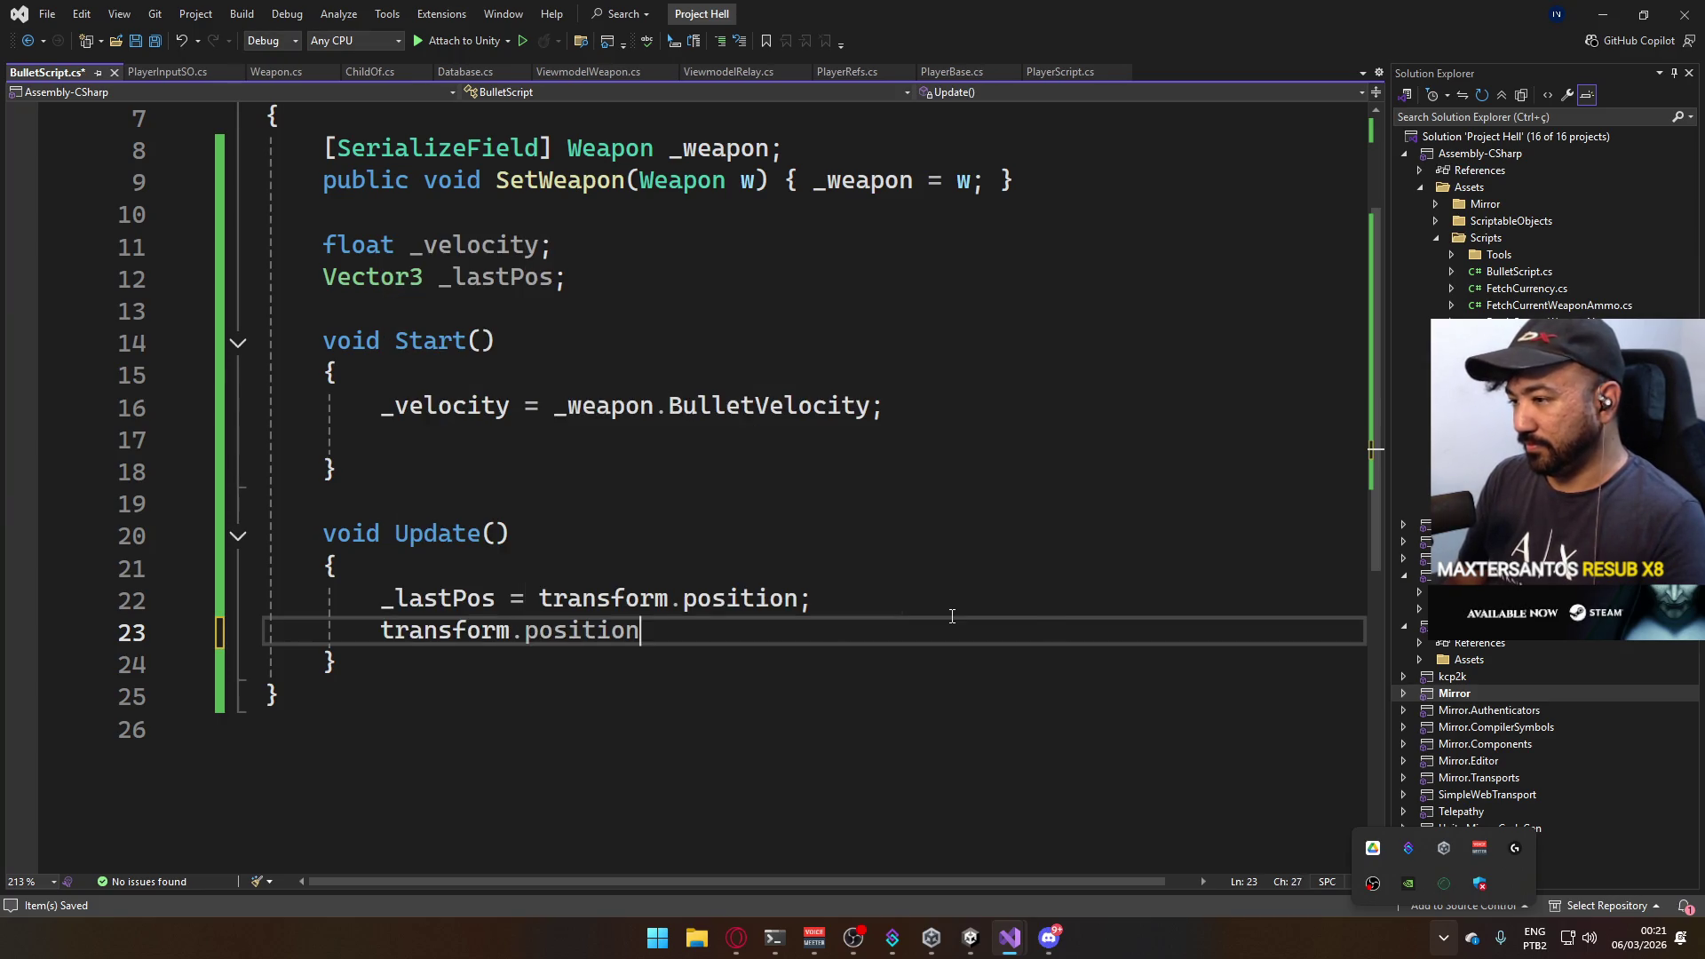
pyautogui.write('=')
pyautogui.hotkey('alt', 'Tab')
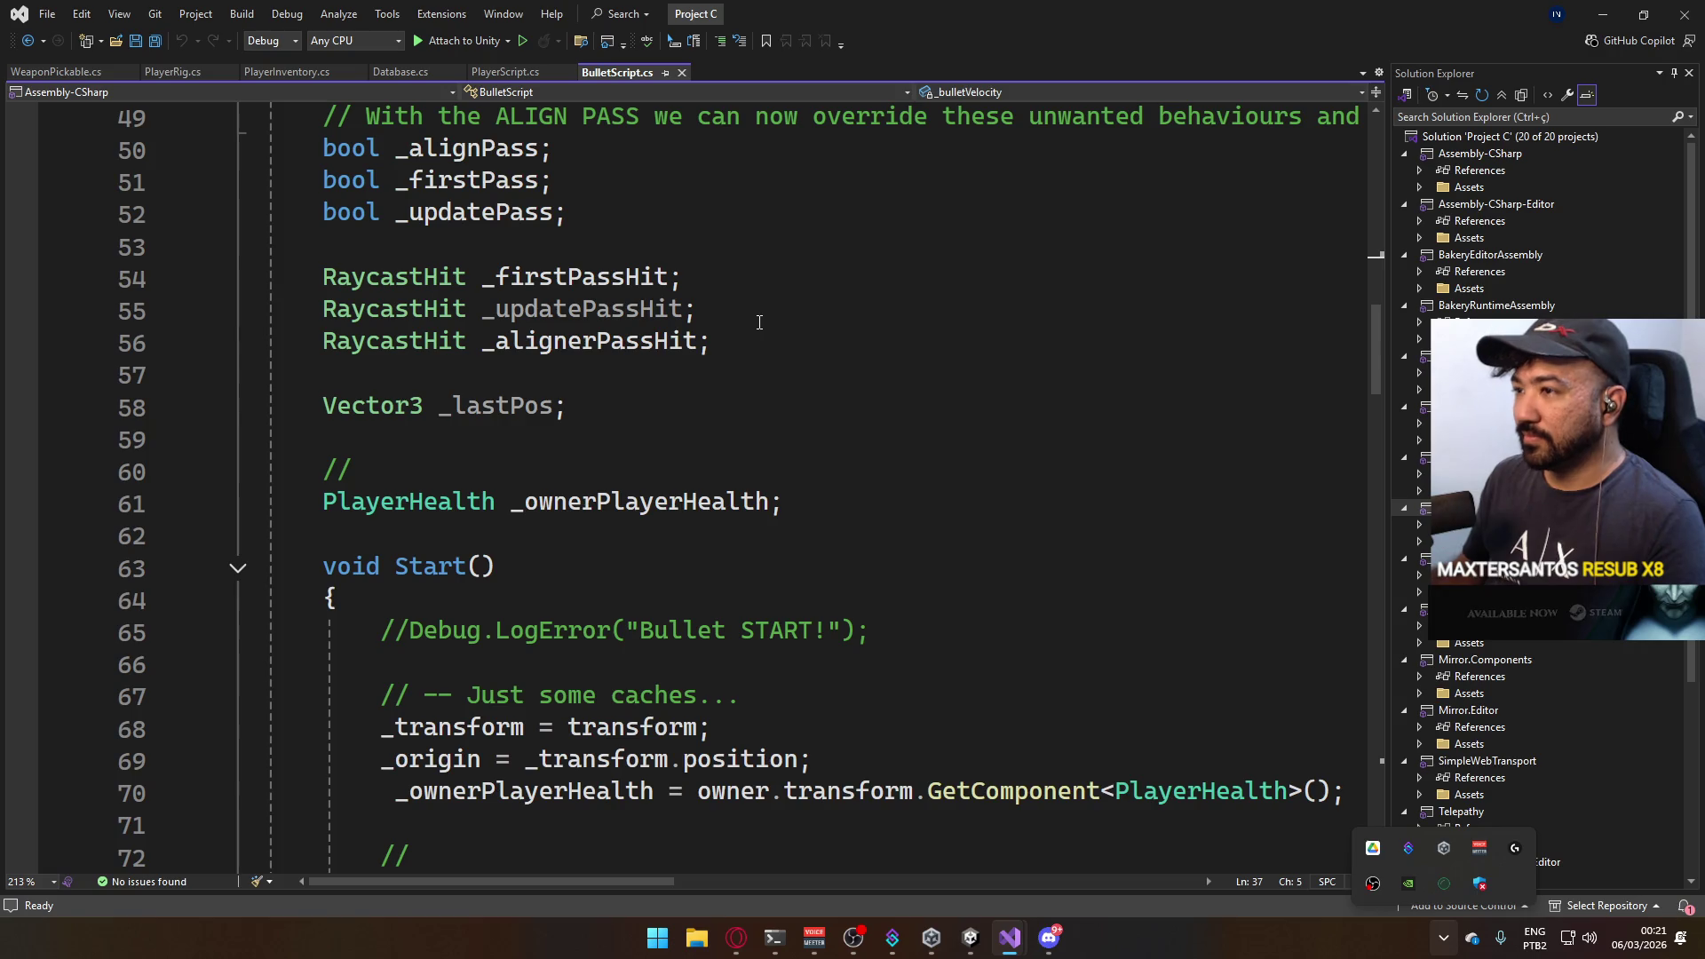
pyautogui.scroll(-3, 801, 464)
pyautogui.scroll(-3, 921, 497)
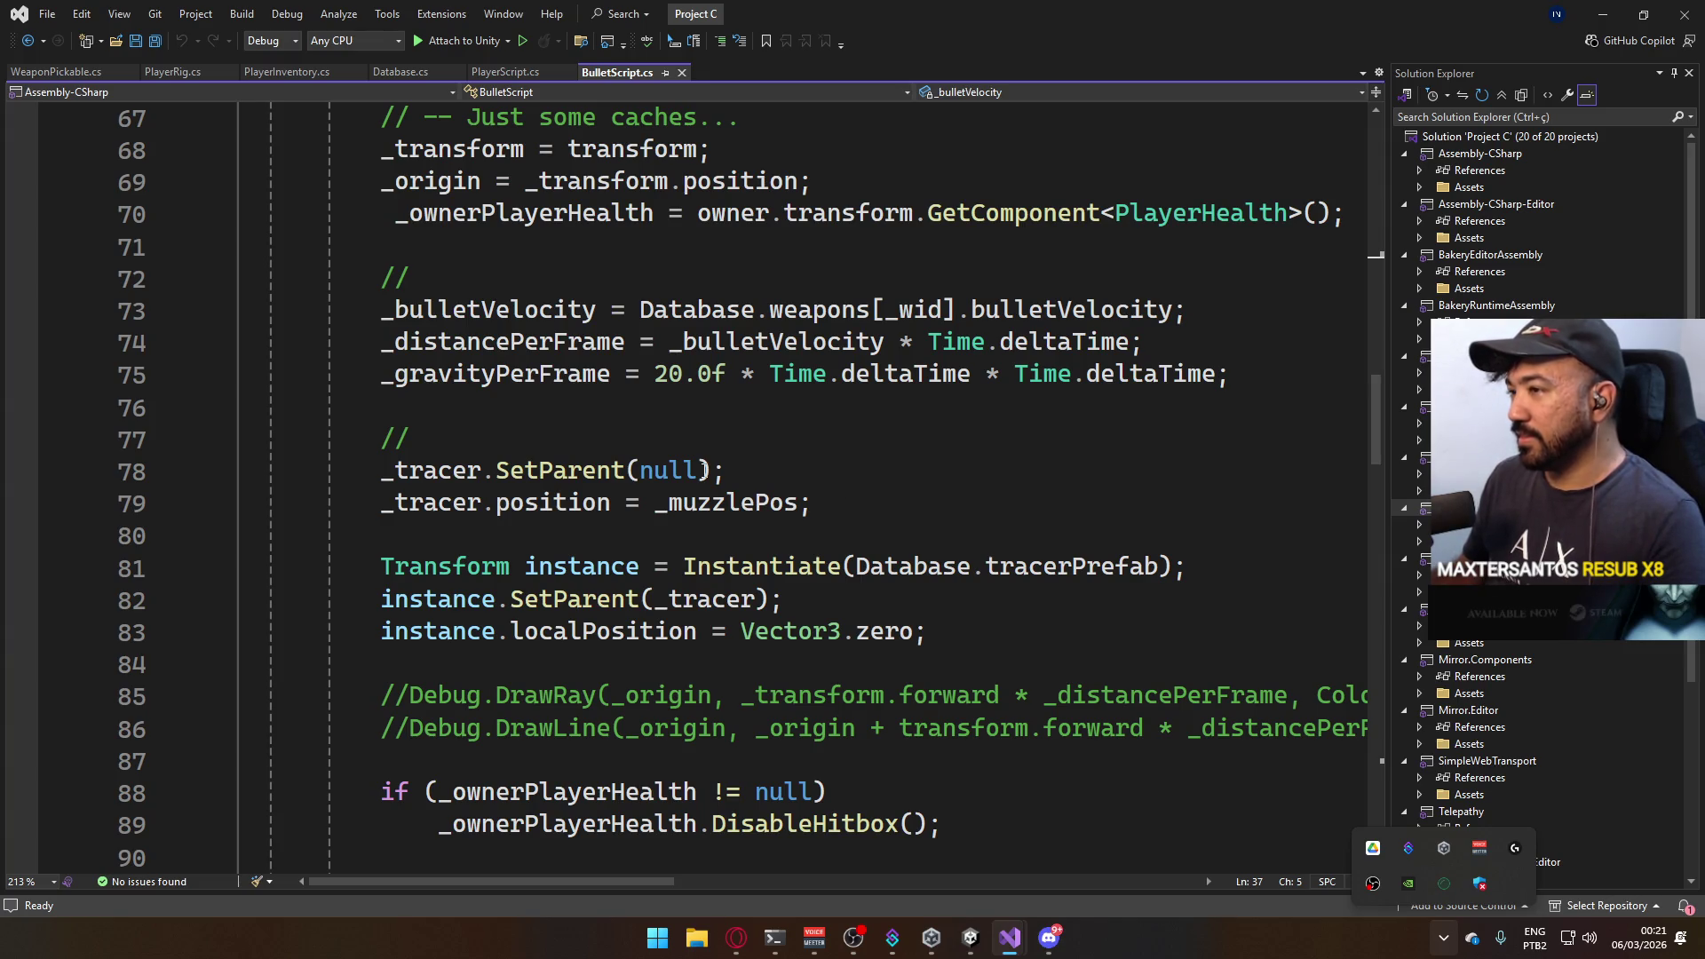
# Add float distancePerFrame = _velocity * Time.deltaTime; in Update, checking Project C's BulletScript between edits.
pyautogui.hotkey('alt', 'Tab')
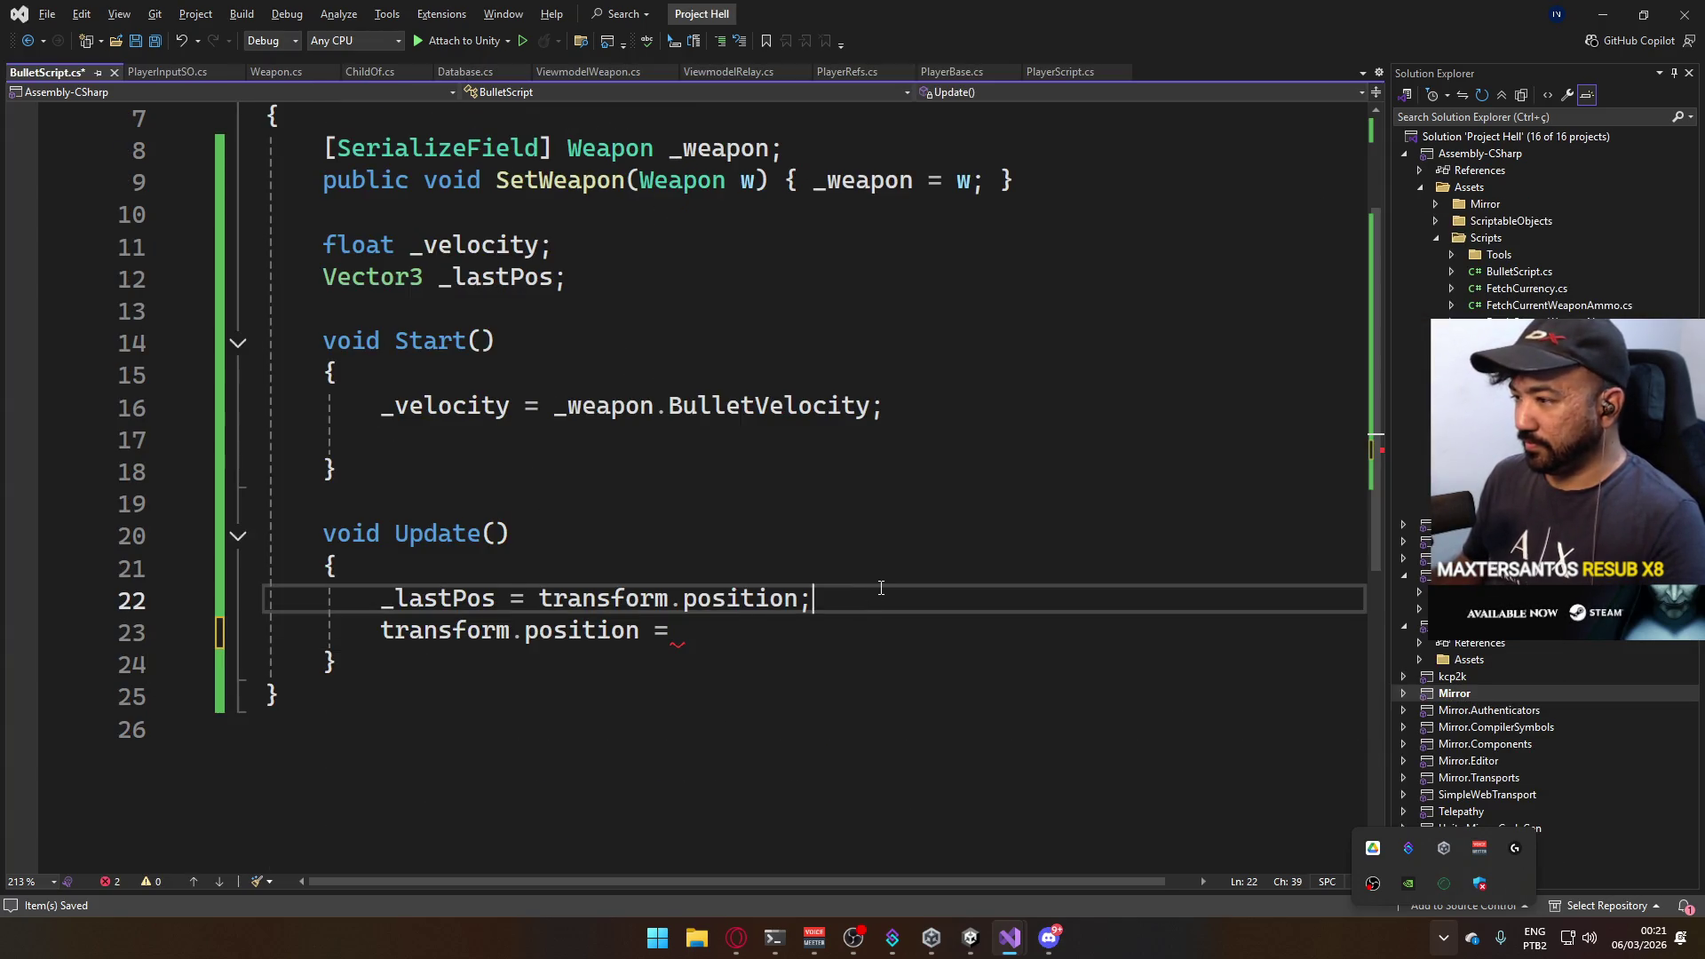
pyautogui.hotkey('alt', 'Tab')
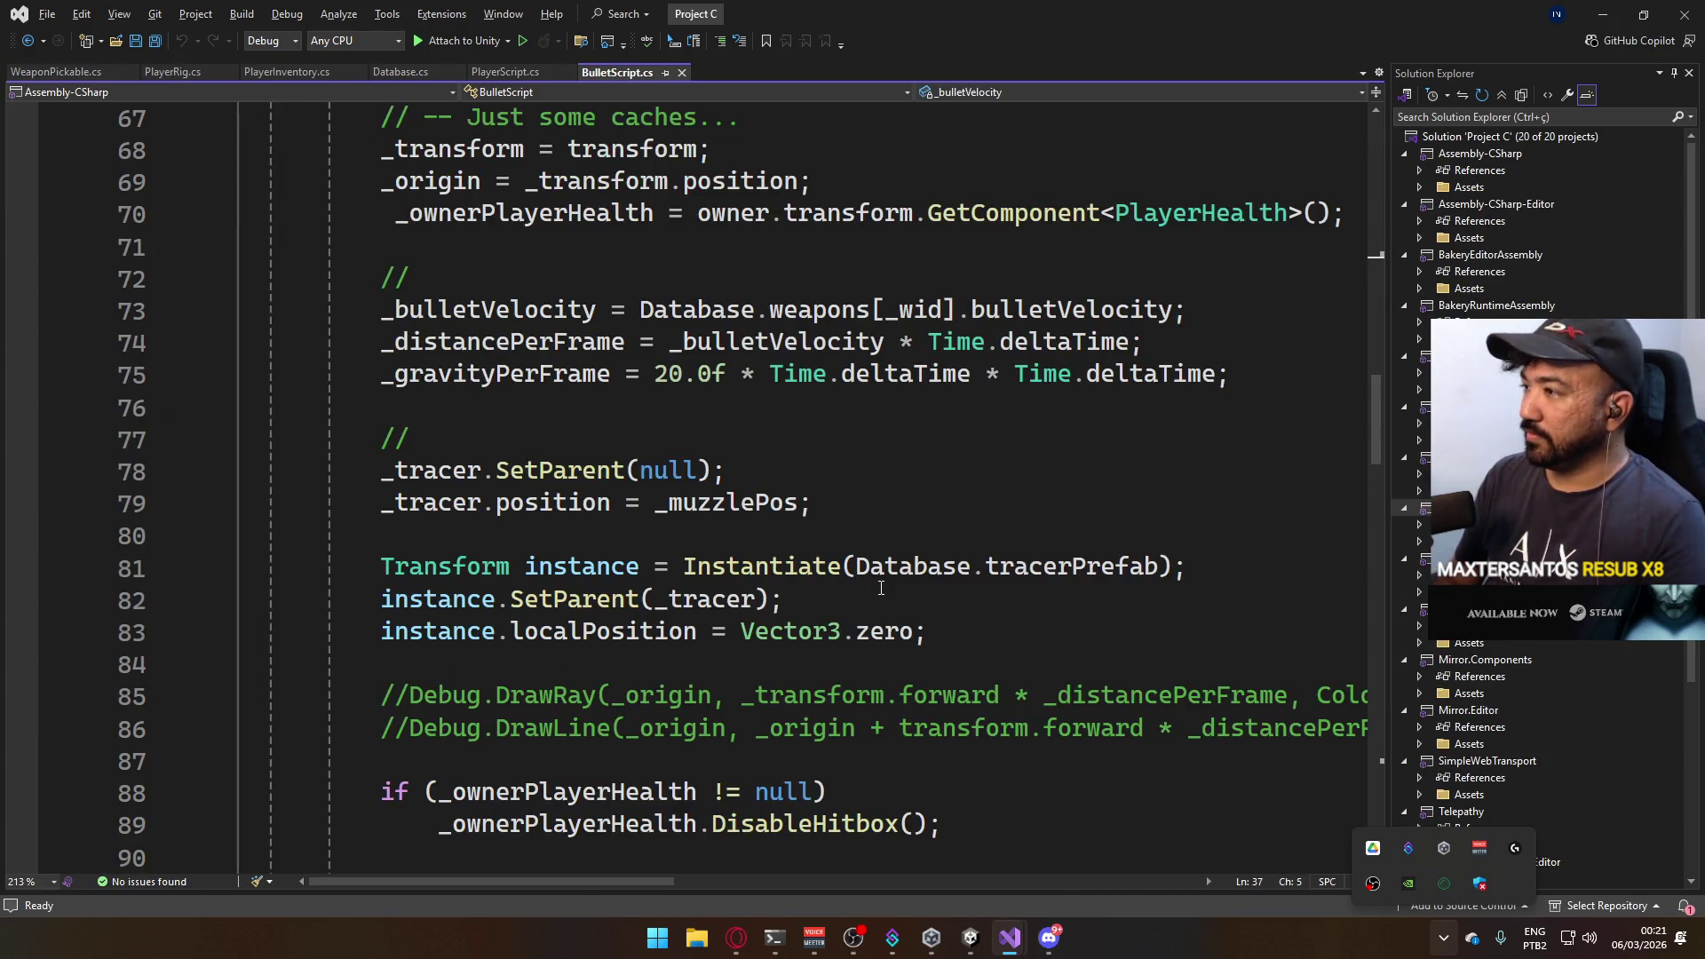
pyautogui.hotkey('alt', 'Tab')
pyautogui.press('Return')
pyautogui.write('float distancePerFra')
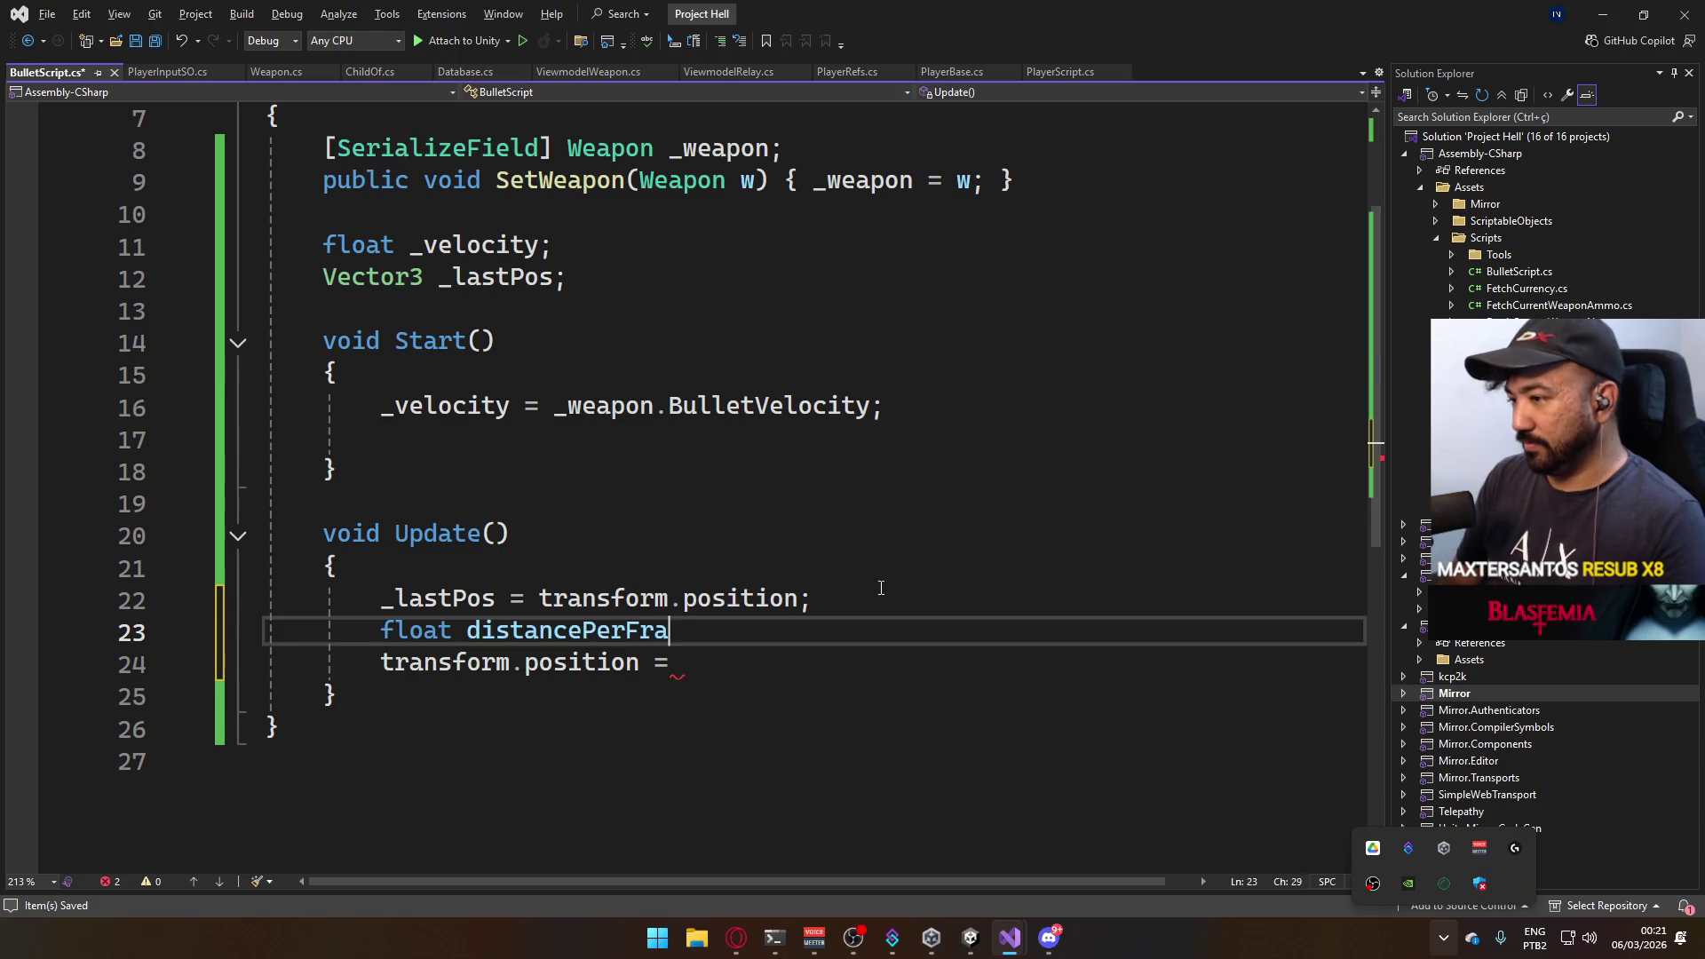
pyautogui.write('me =')
pyautogui.hotkey('alt', 'Tab')
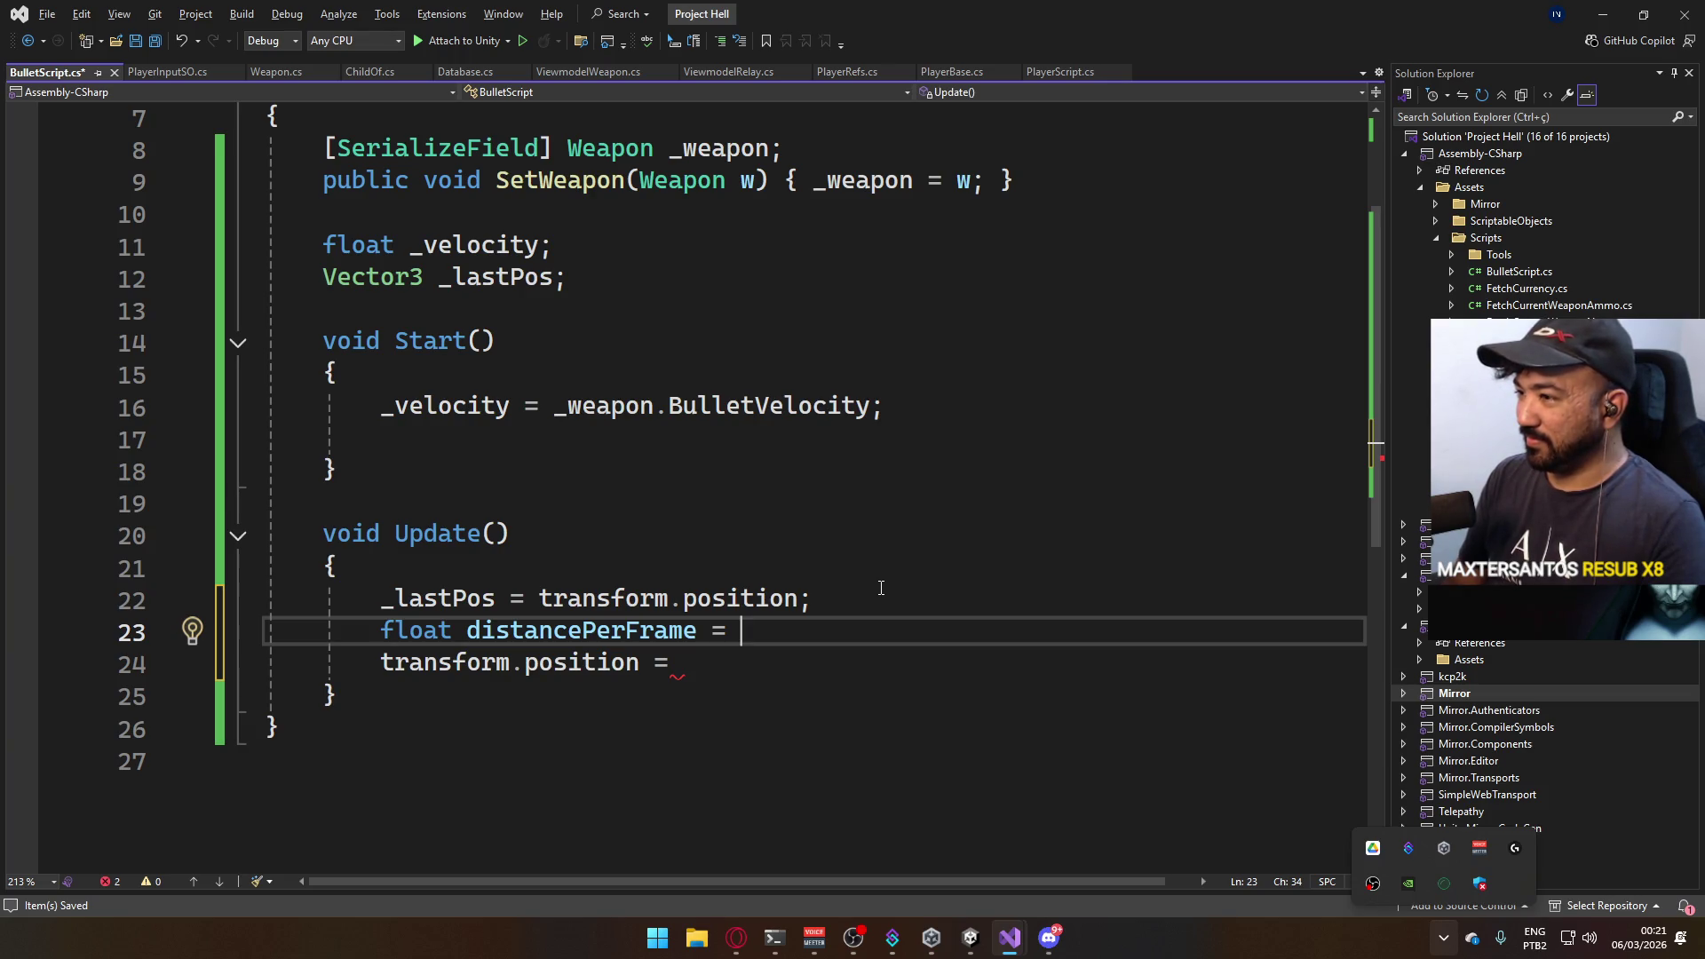
pyautogui.write('_ve')
pyautogui.hotkey('alt', 'Tab')
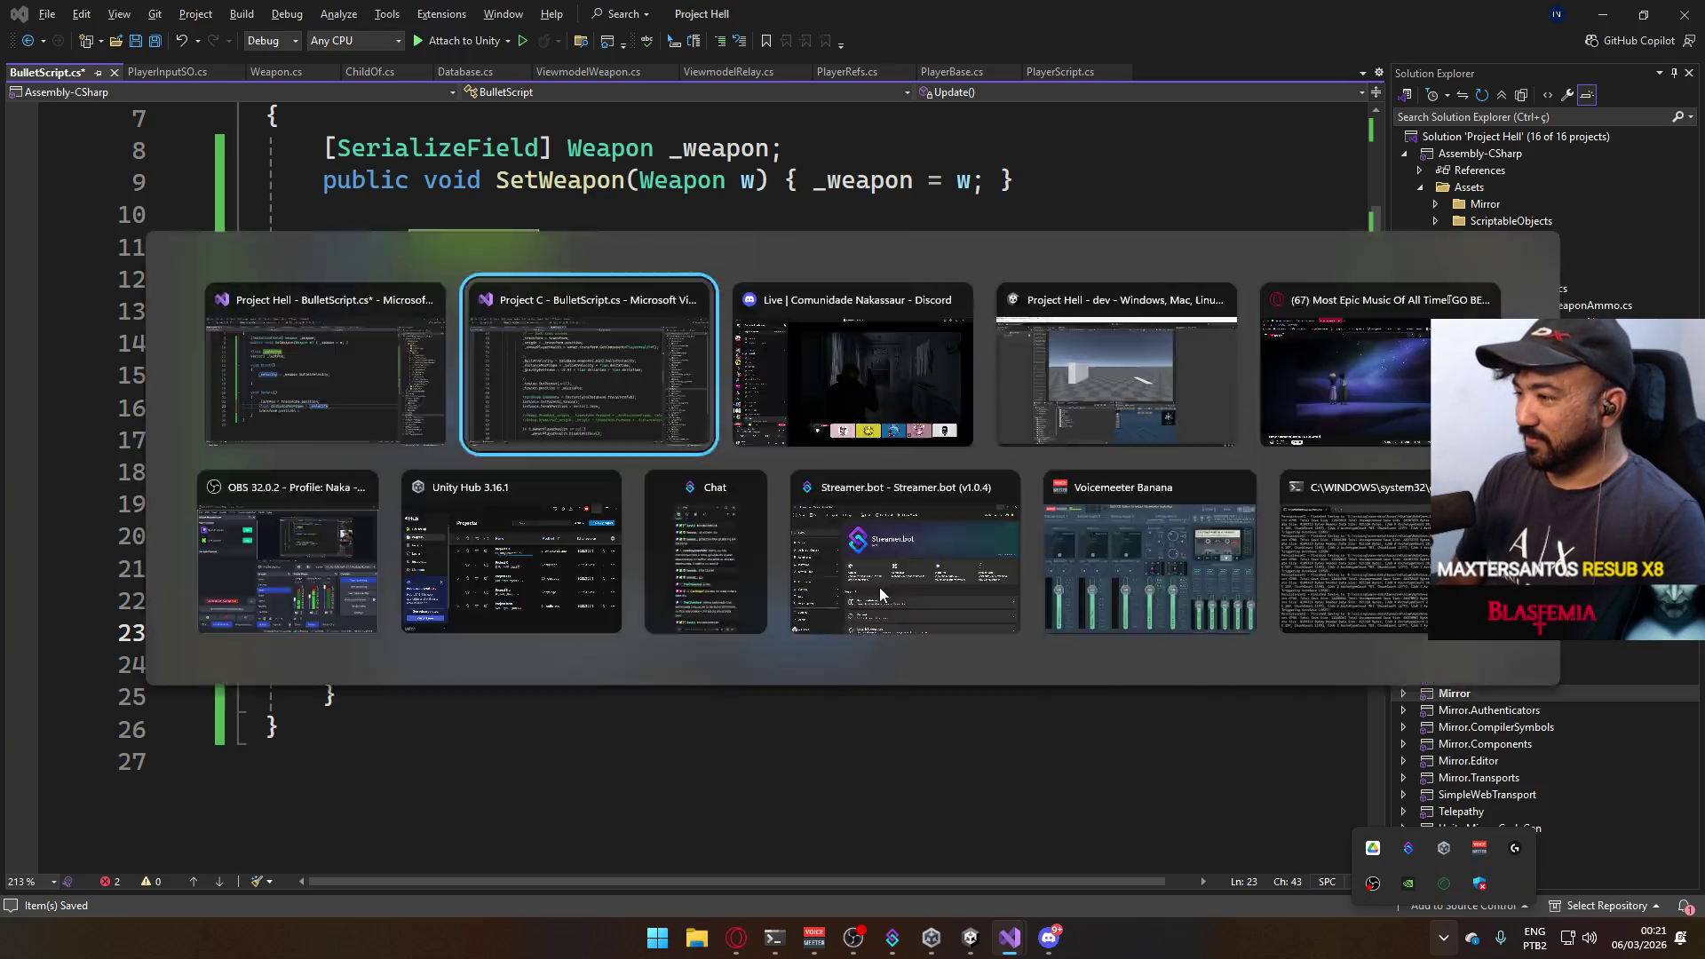
pyautogui.hotkey('alt', 'Tab')
pyautogui.write('* T')
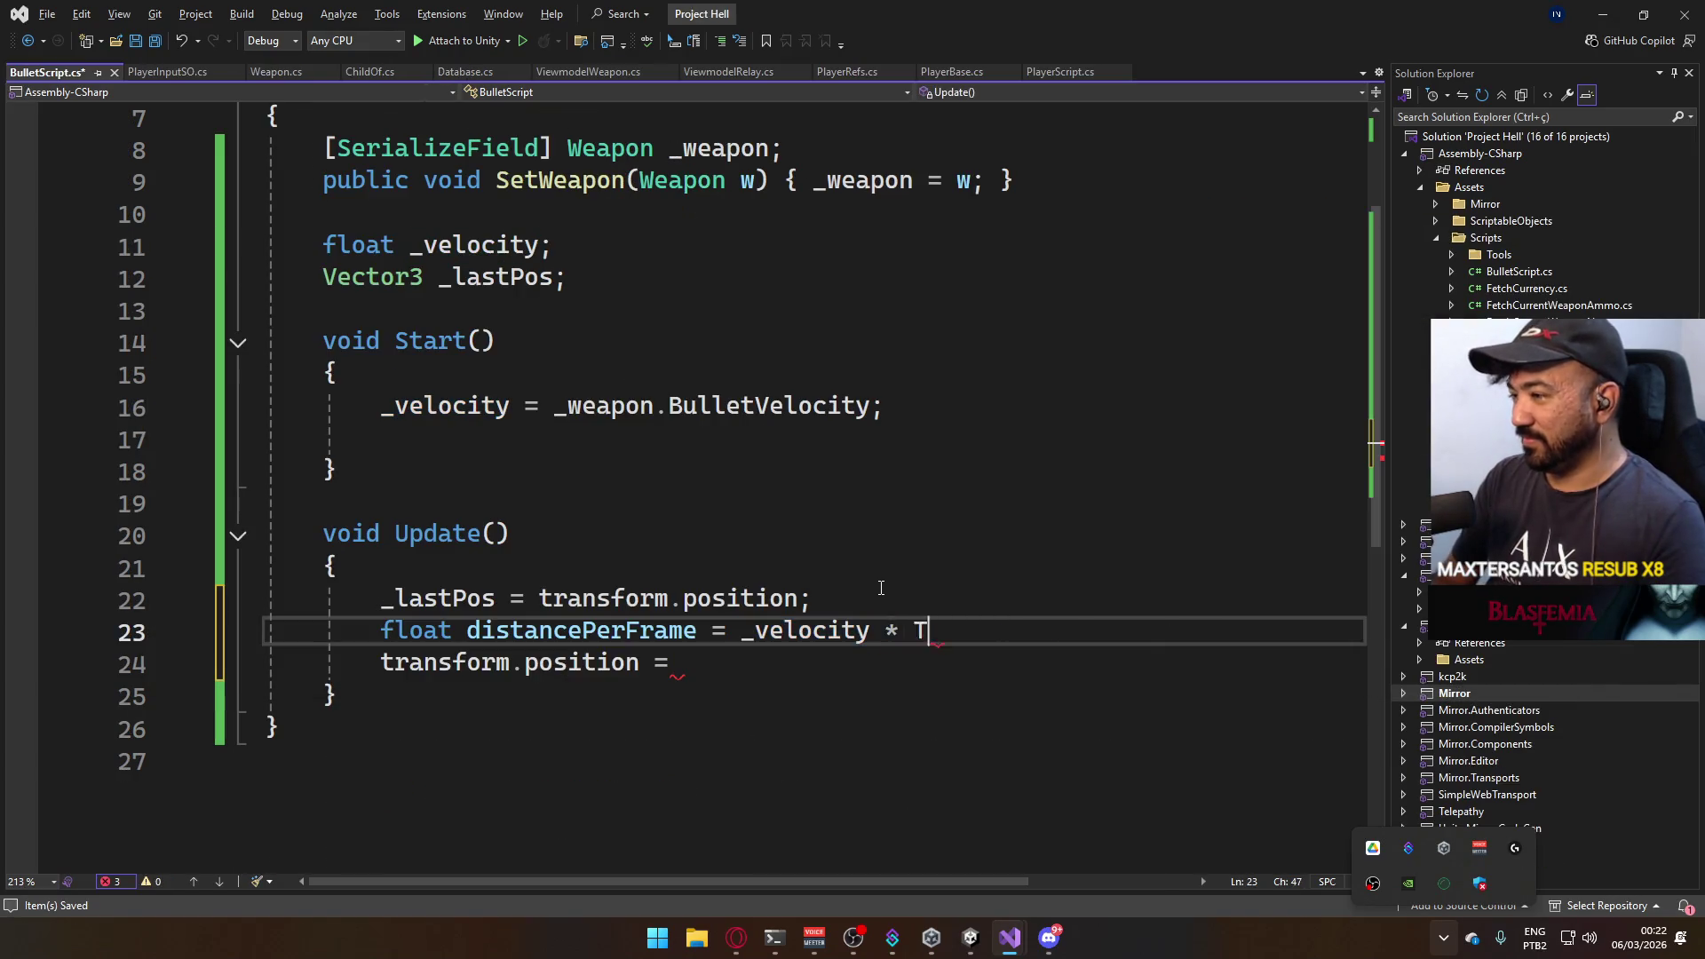
pyautogui.write('ime.d')
pyautogui.press('Tab')
pyautogui.write(';')
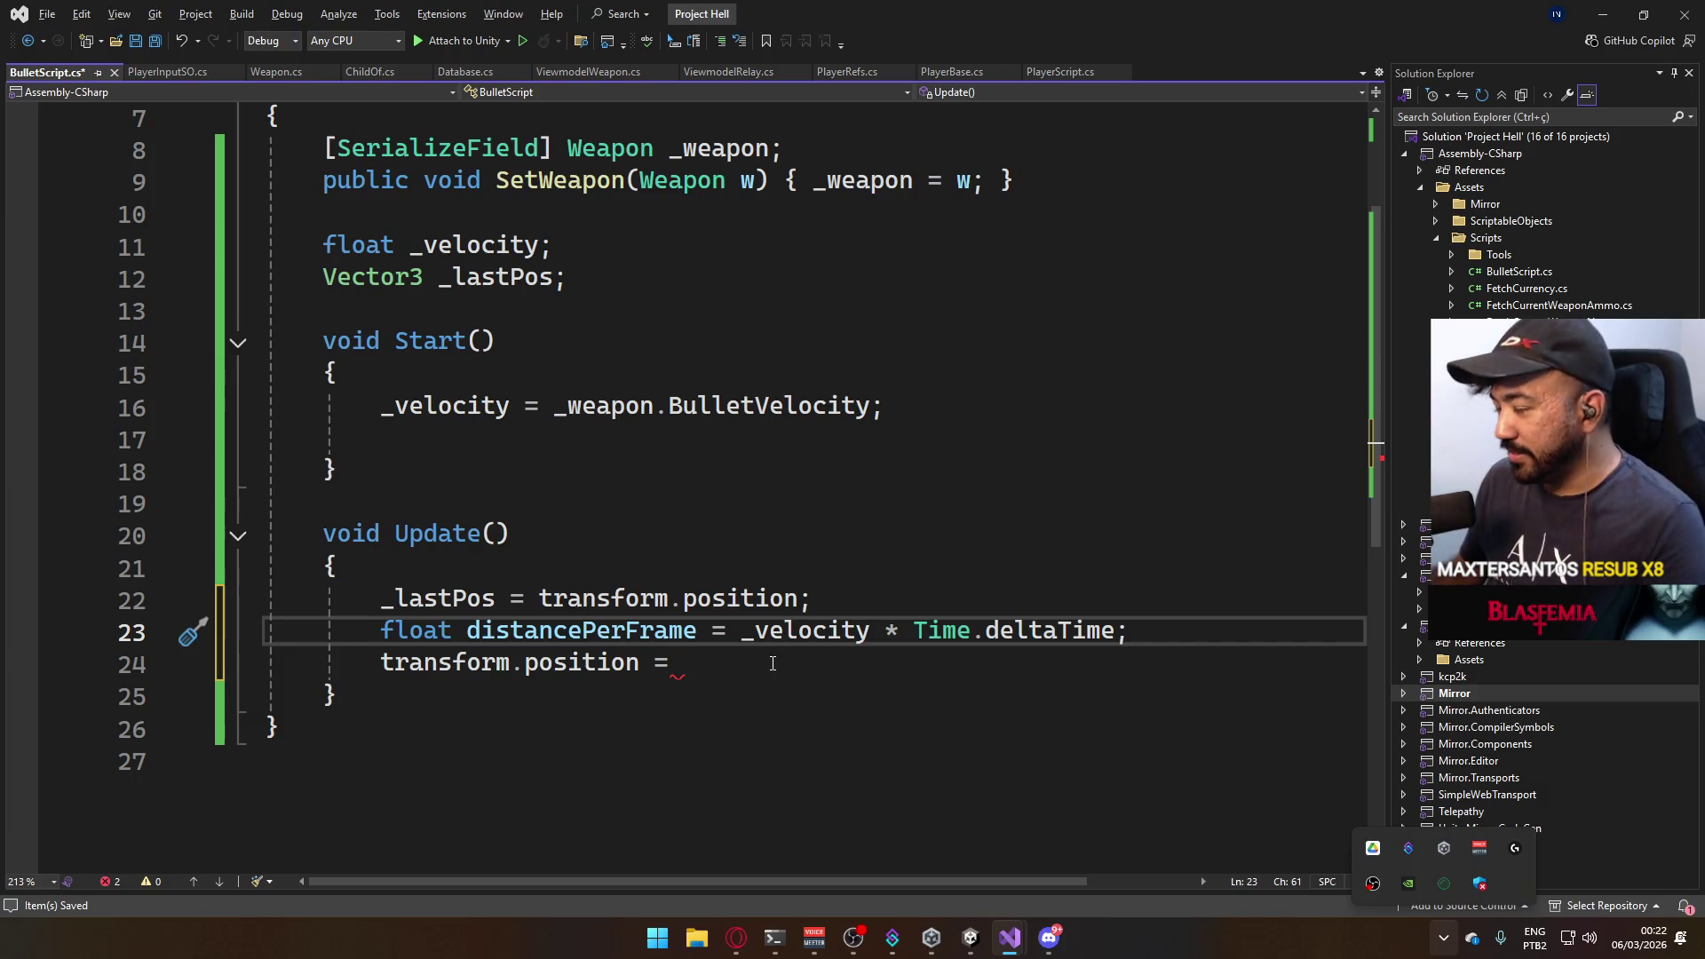
# Review Project C's Start caches, then add an empty line below the float _velocity field.
pyautogui.press('Down')
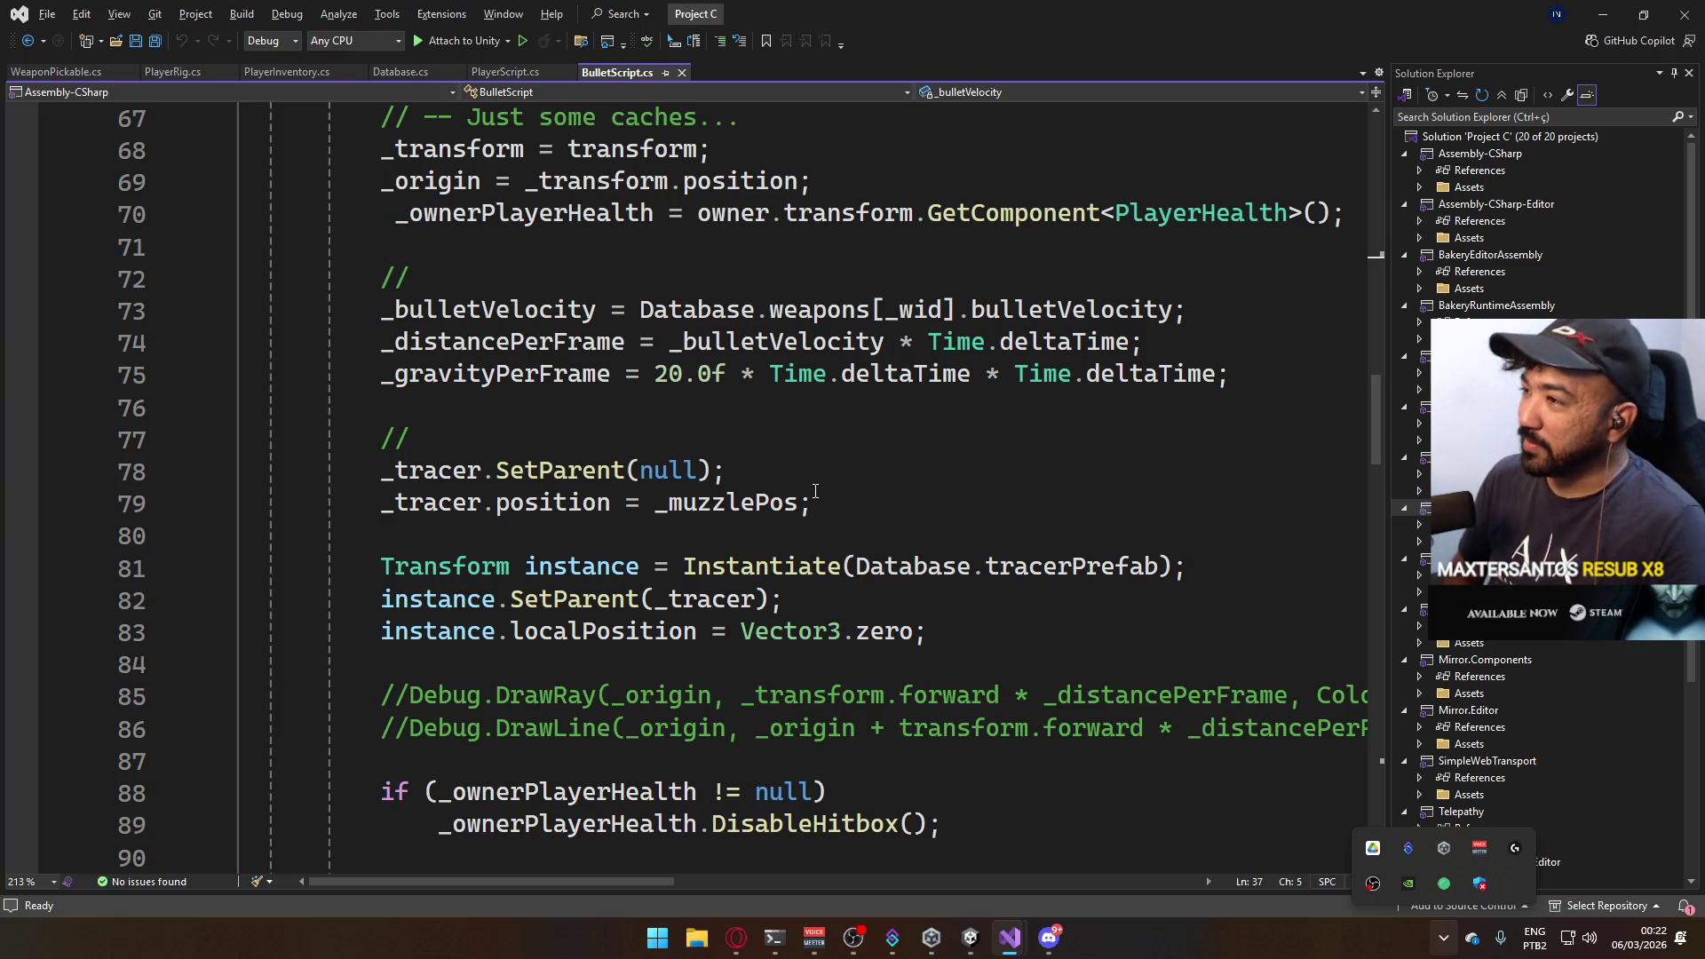
pyautogui.scroll(2, 872, 453)
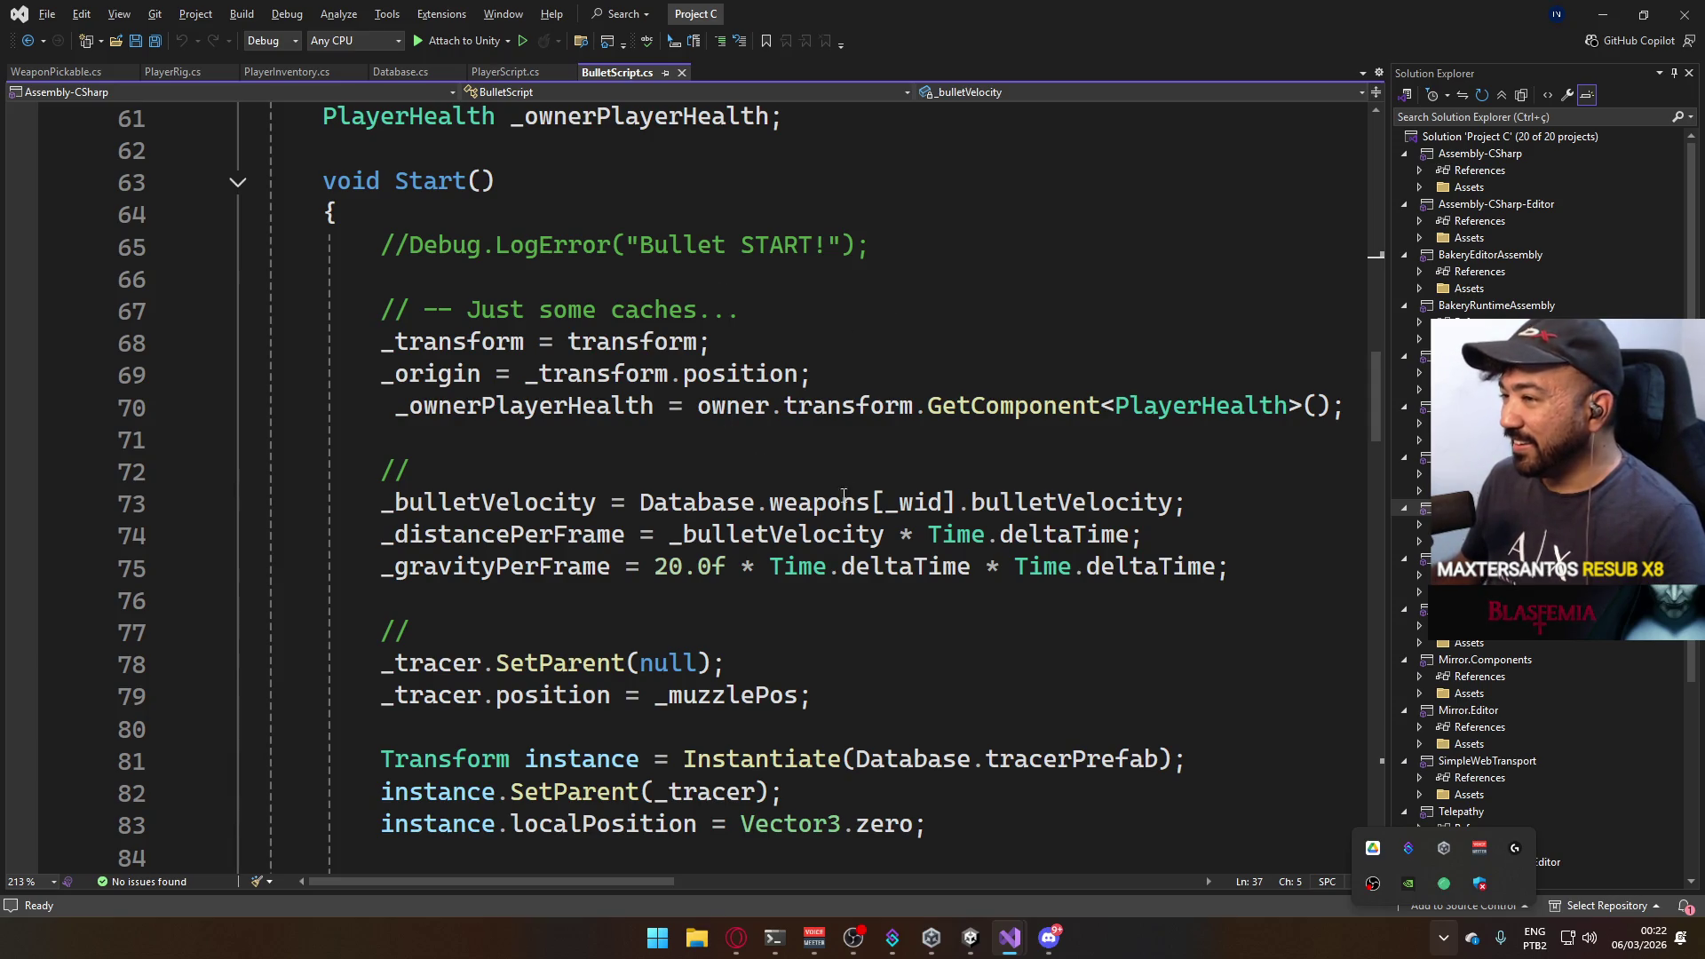
pyautogui.scroll(1, 852, 493)
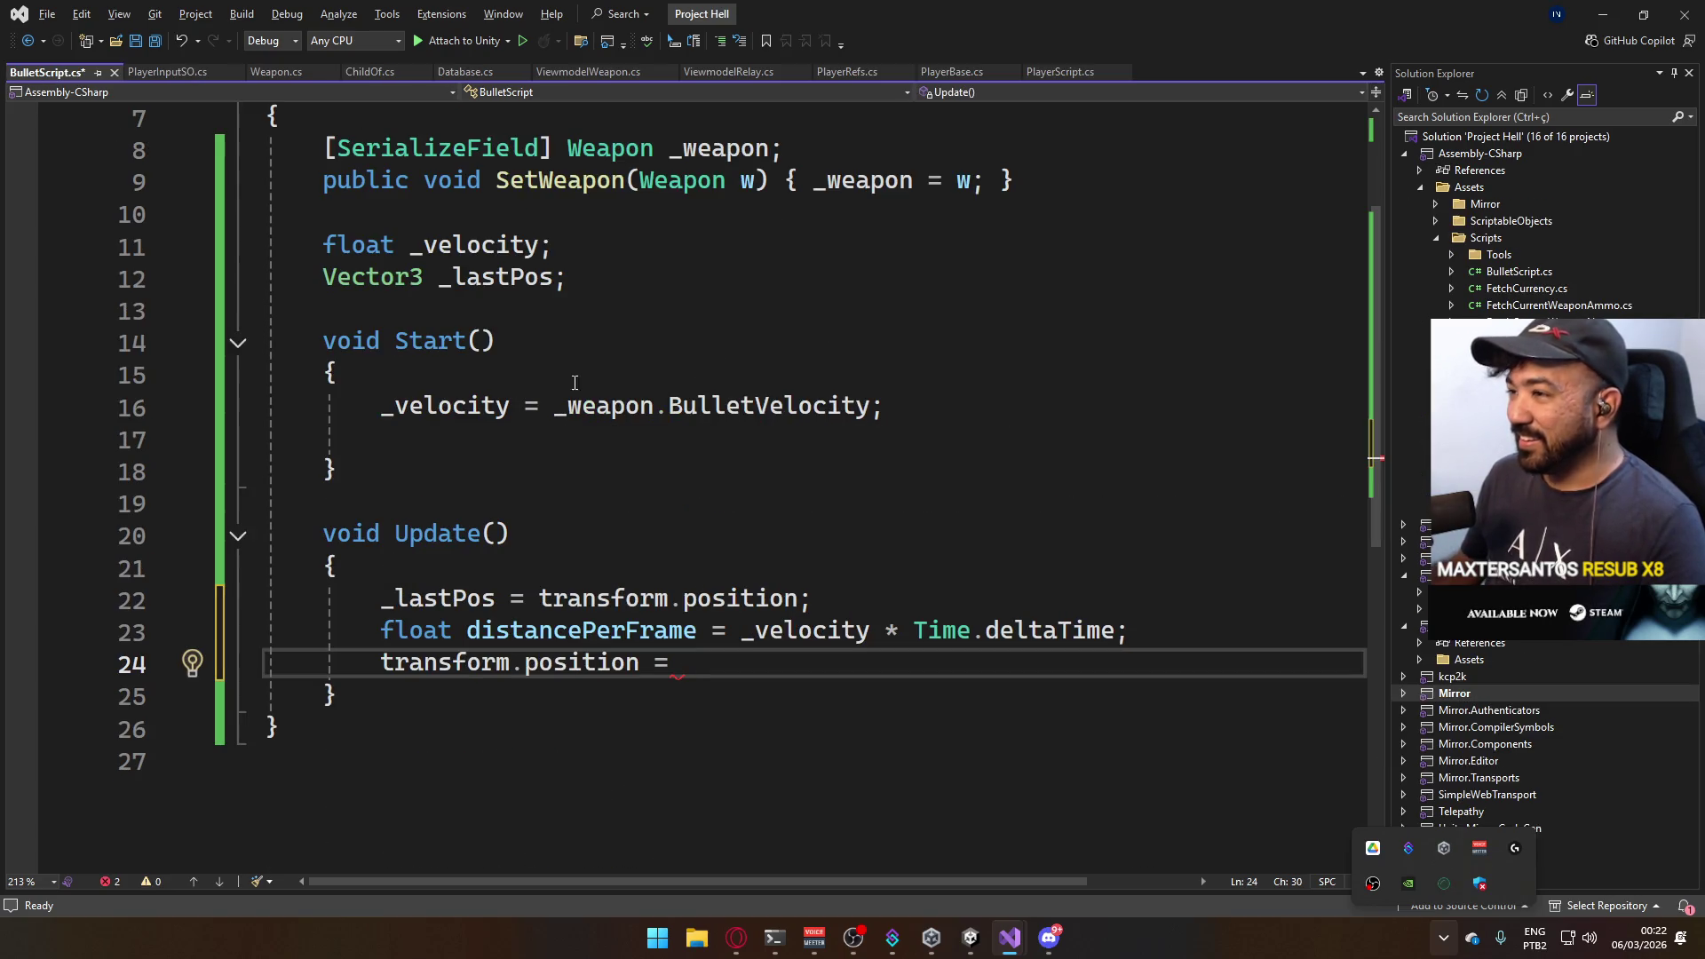
pyautogui.click(619, 238)
pyautogui.press('Return')
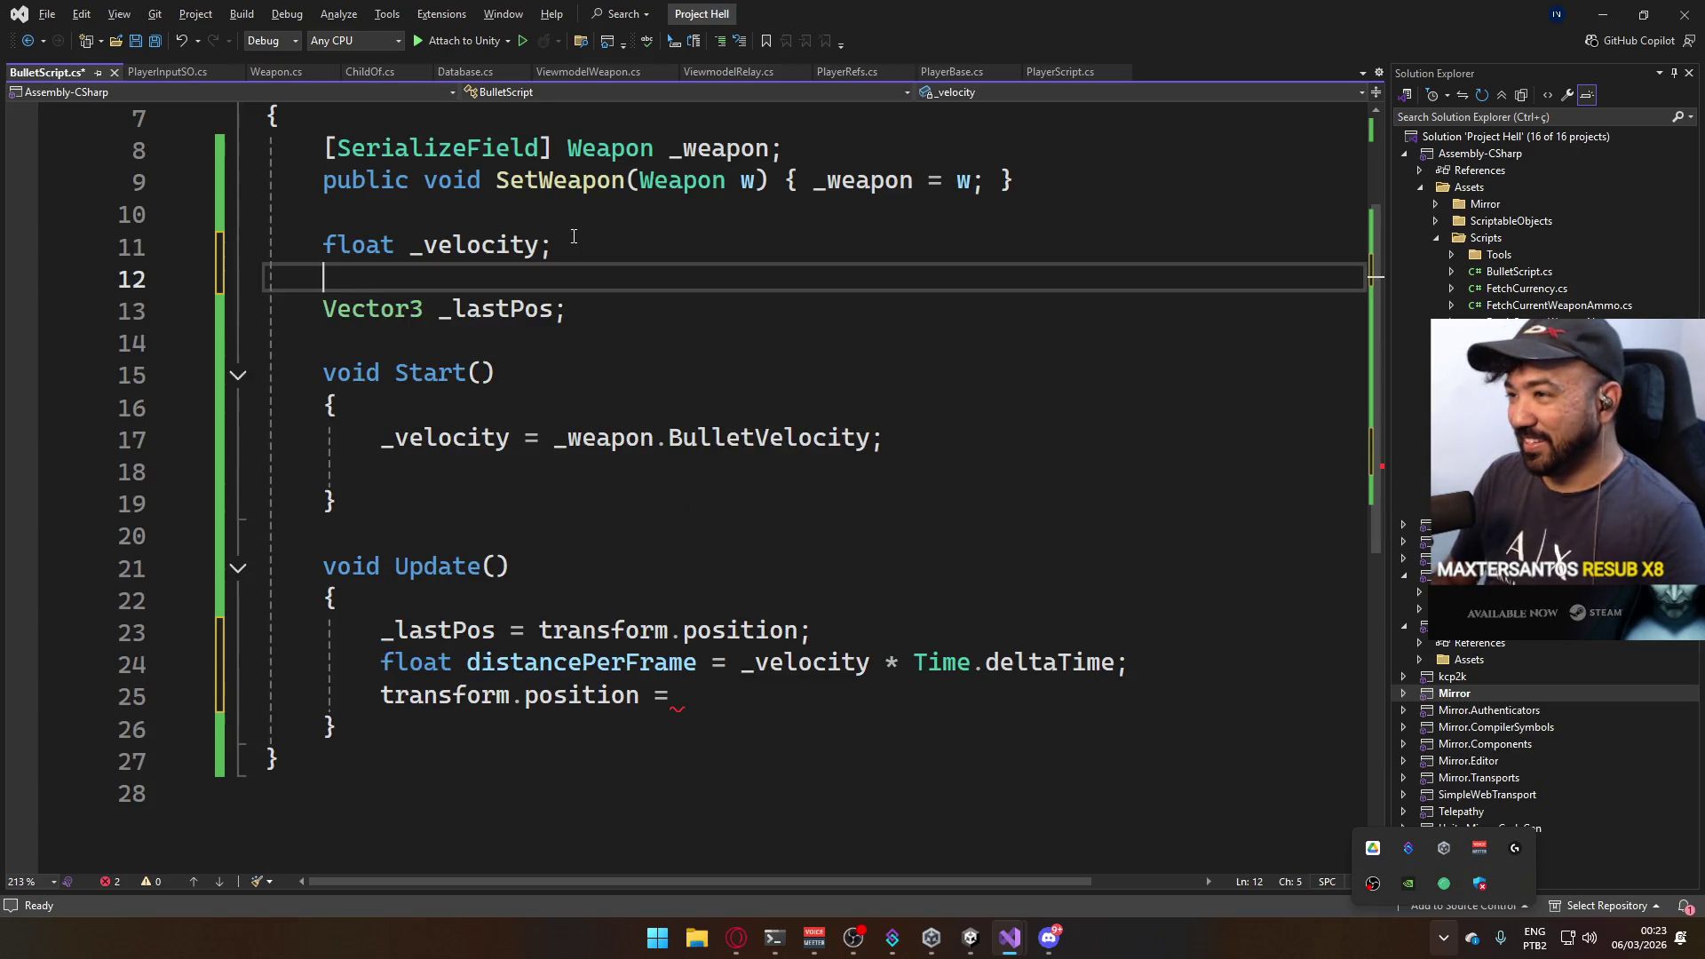
pyautogui.write('Vector3')
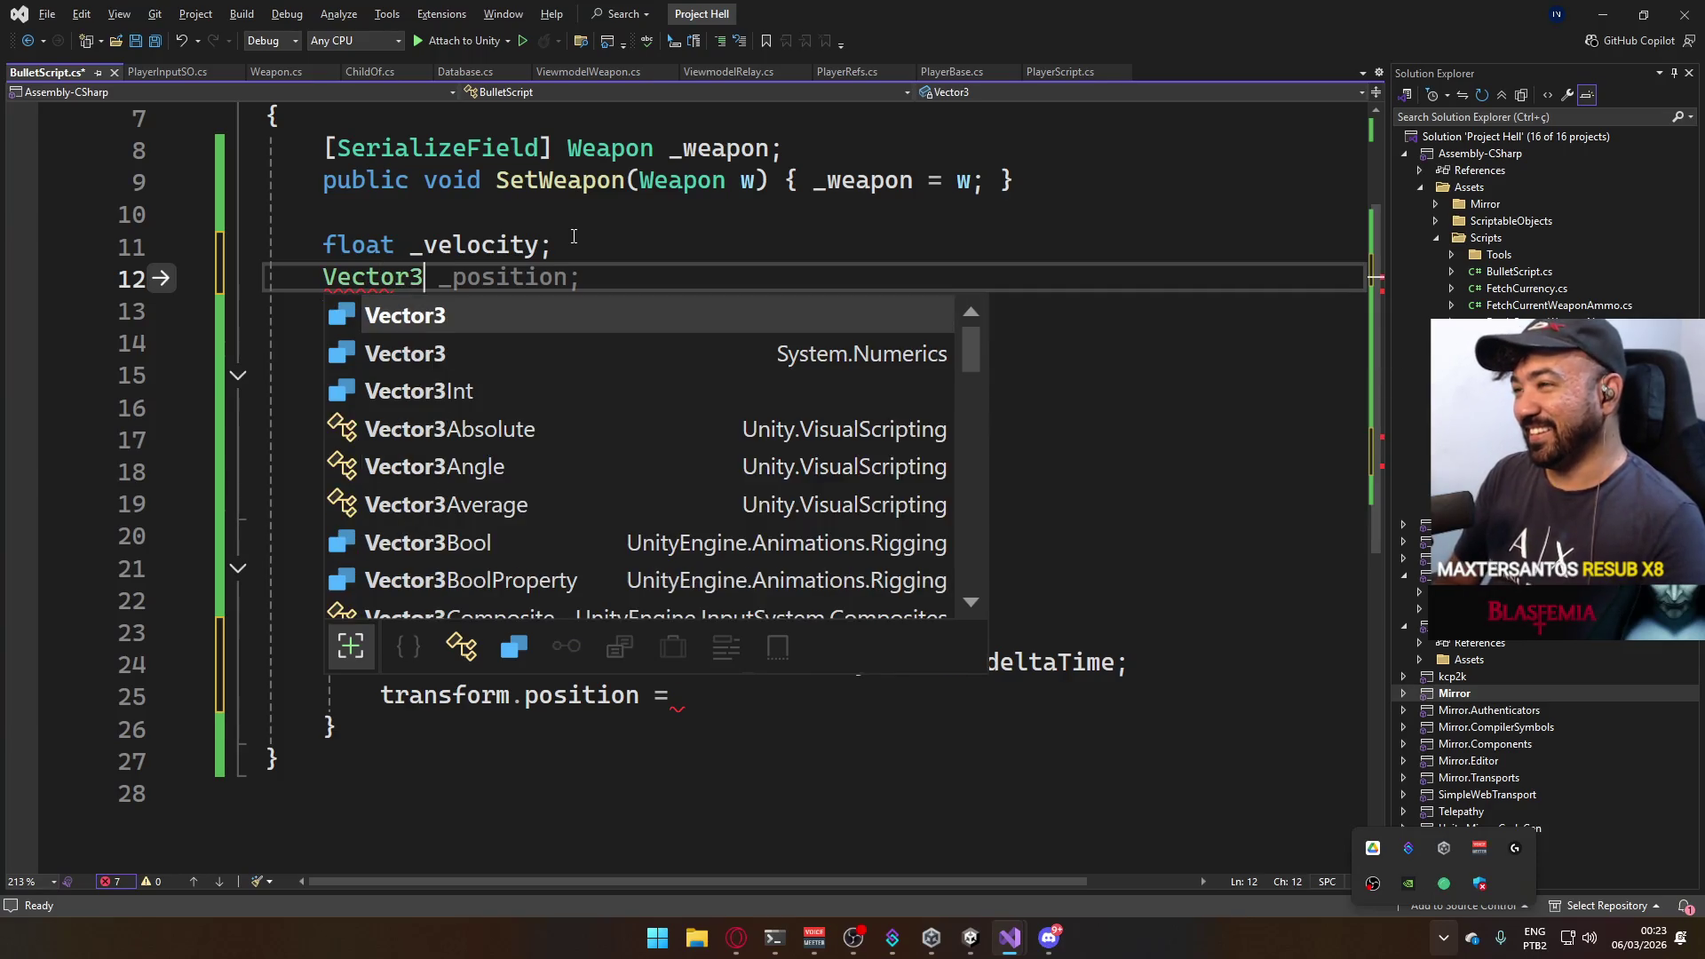
pyautogui.write(' _origin;')
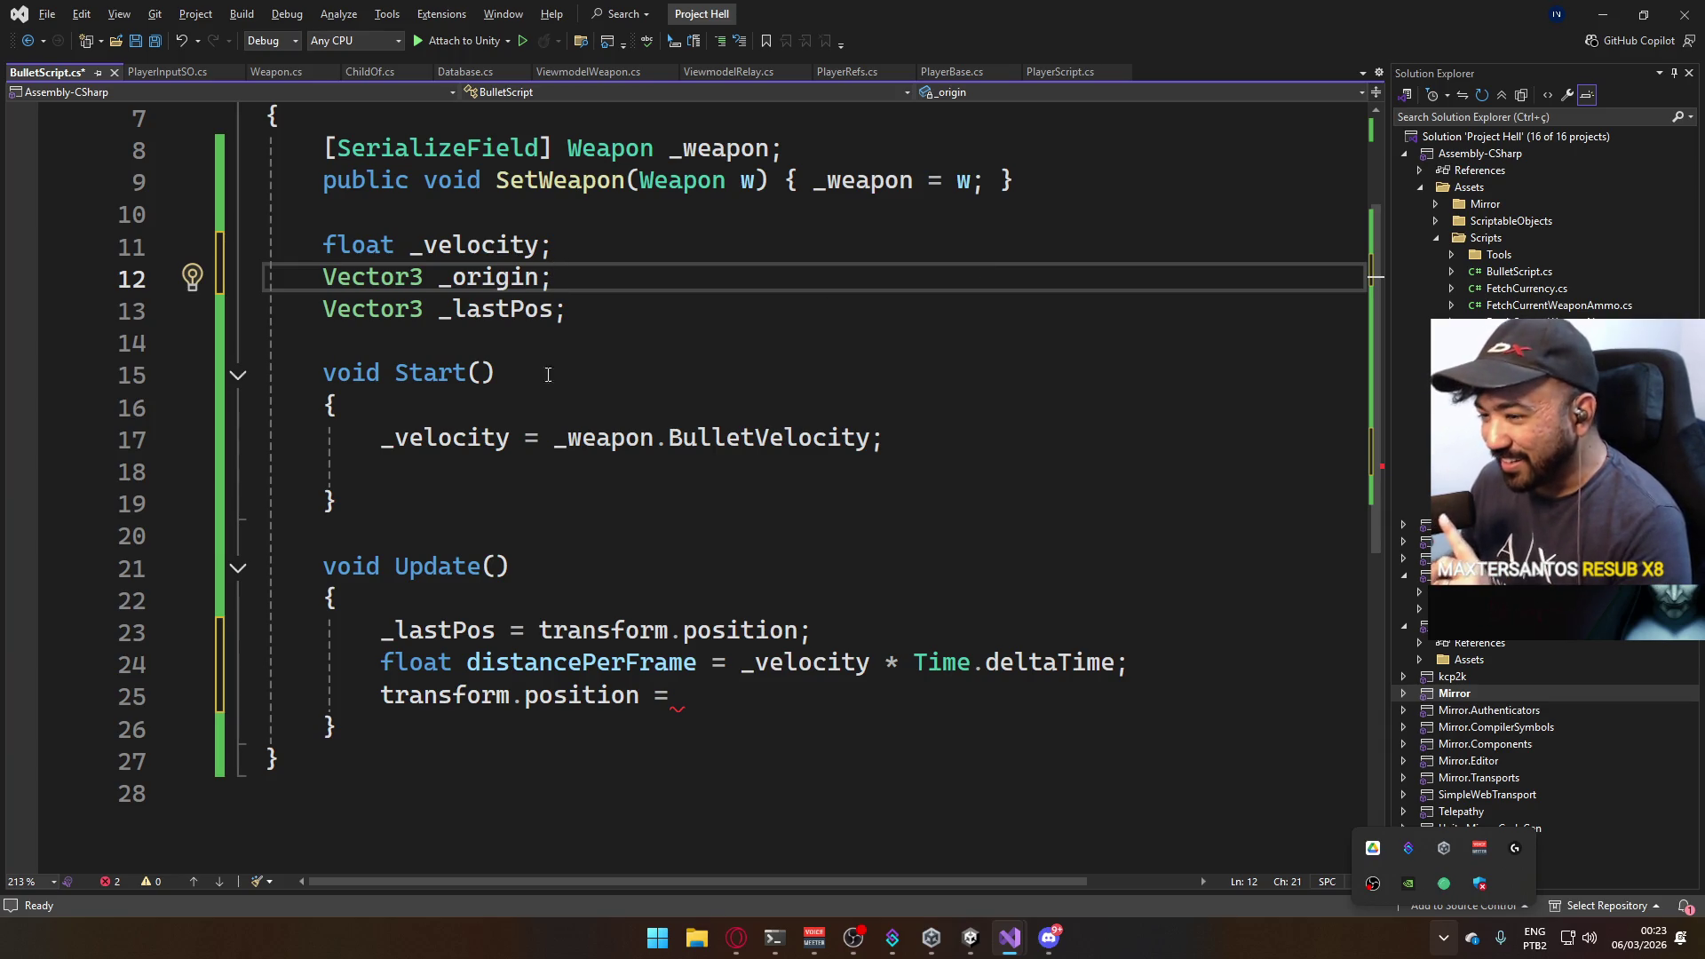
# Declare Vector3 _origin and Vector3 _lastPos fields below _velocity, then switch to Discord.
pyautogui.hotkey('alt', 'Tab')
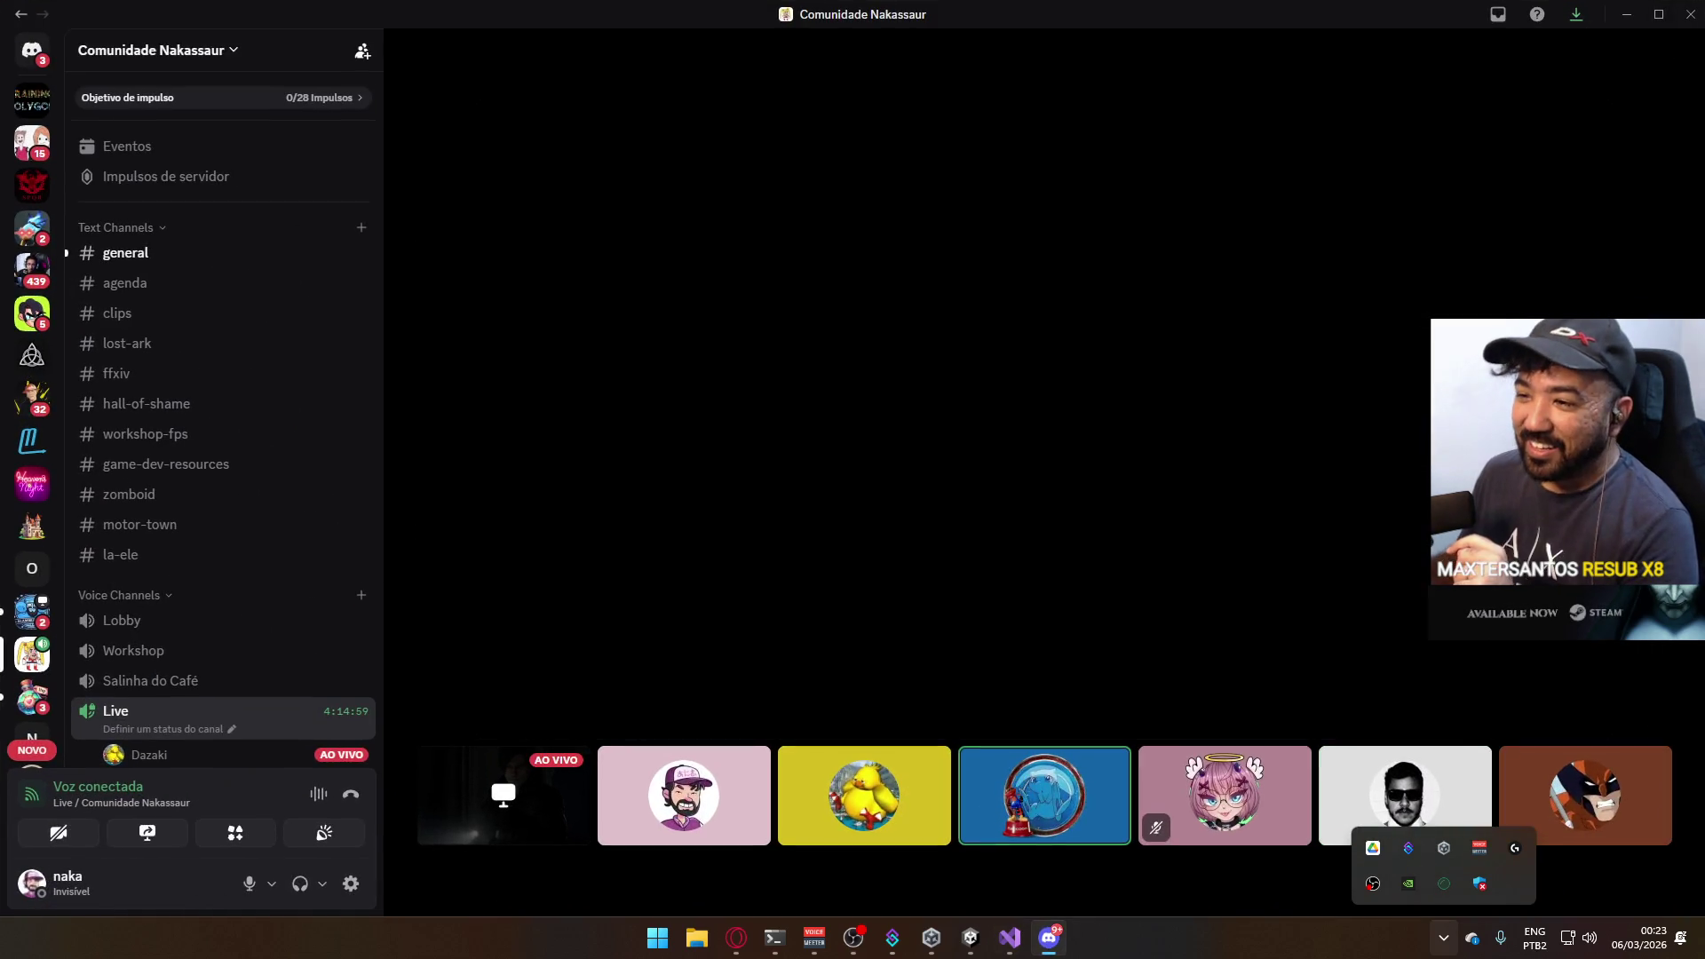
pyautogui.scroll(-3, 270, 387)
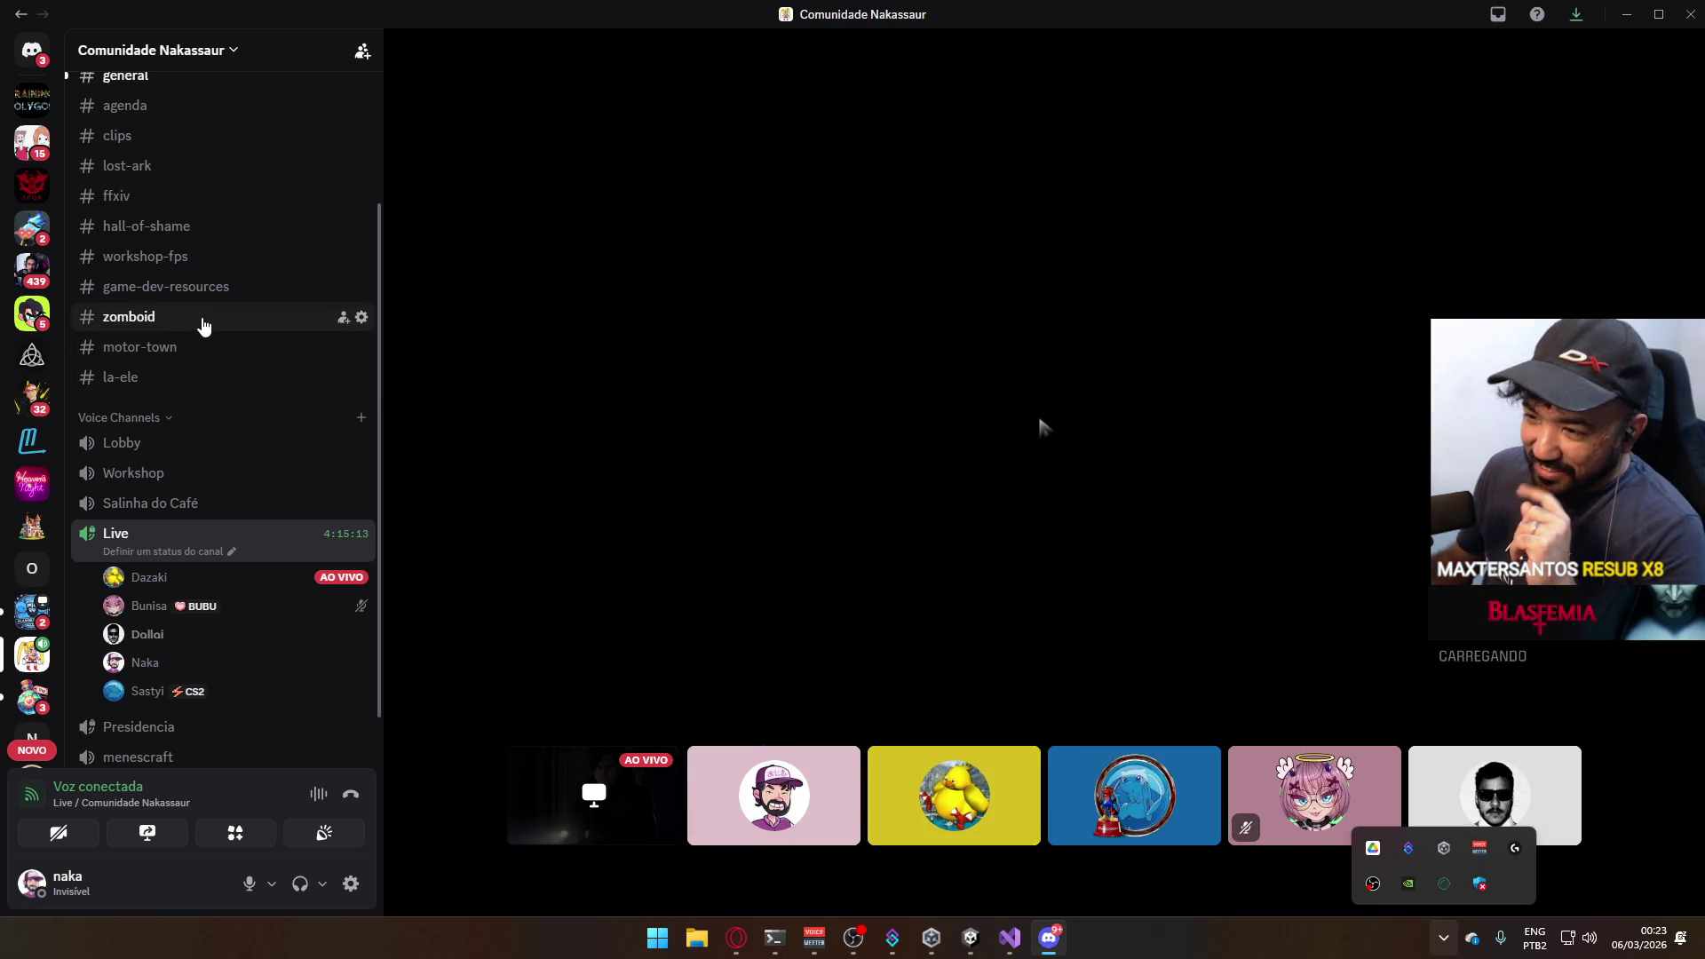
# Glance at the Discord server's channels and return to BulletScript in Visual Studio.
pyautogui.hotkey('alt', 'Tab')
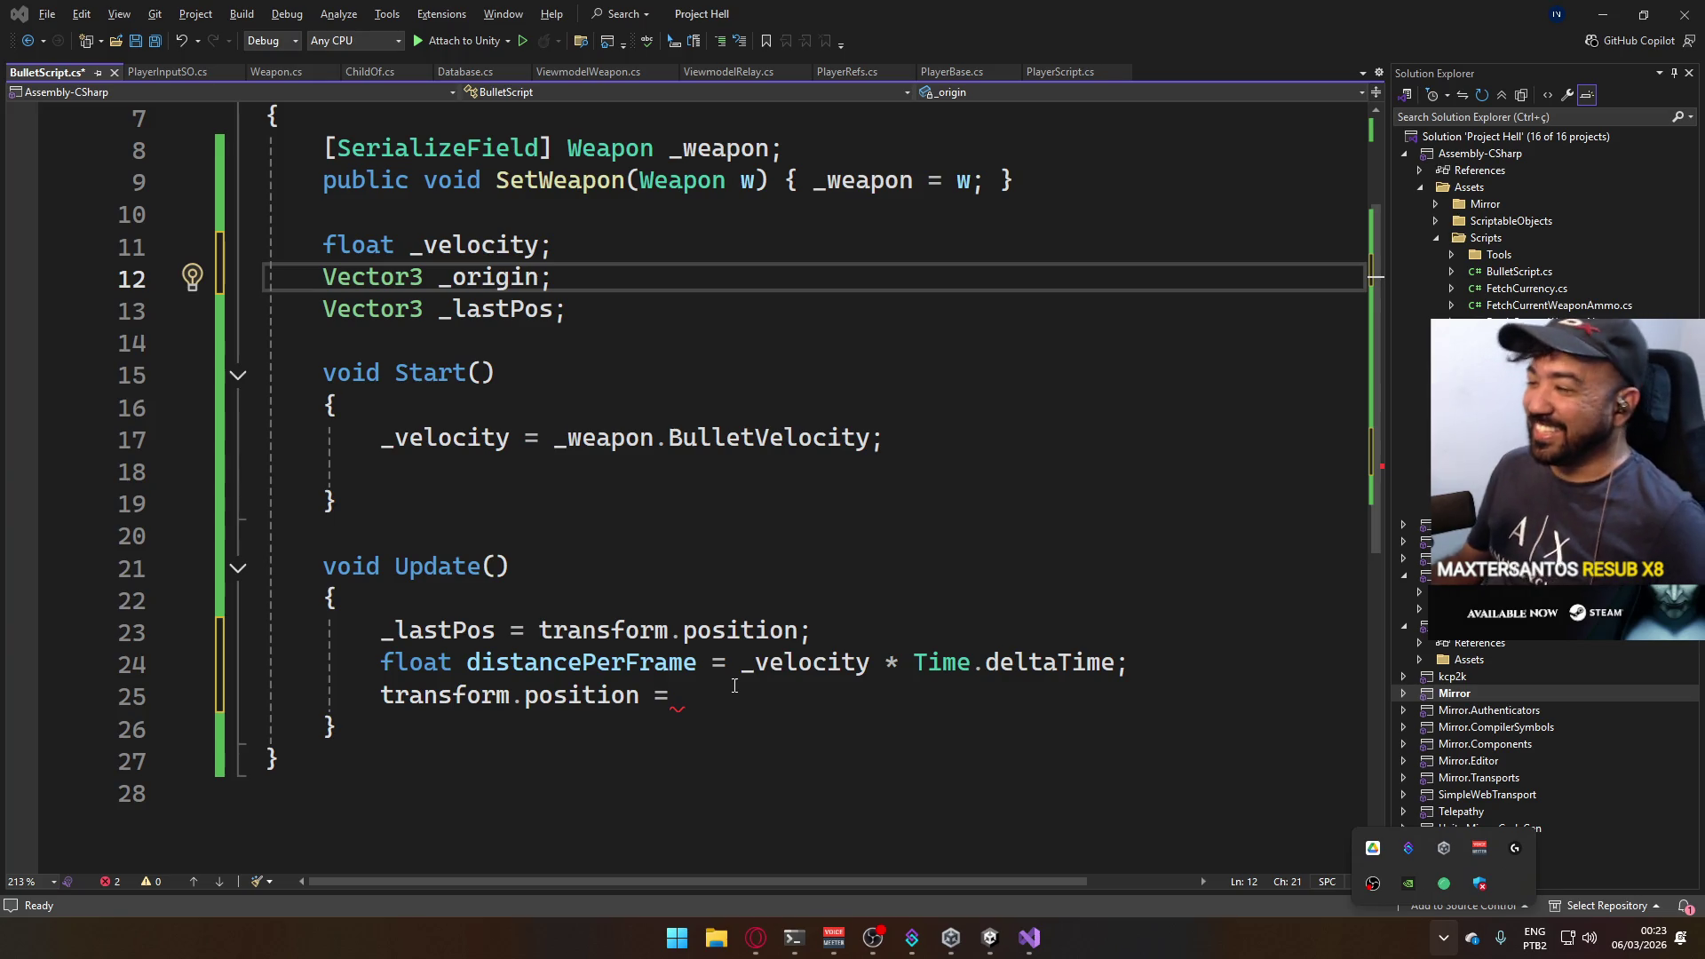
# Store _origin = transform.position; in Start and save BulletScript.
pyautogui.click(908, 468)
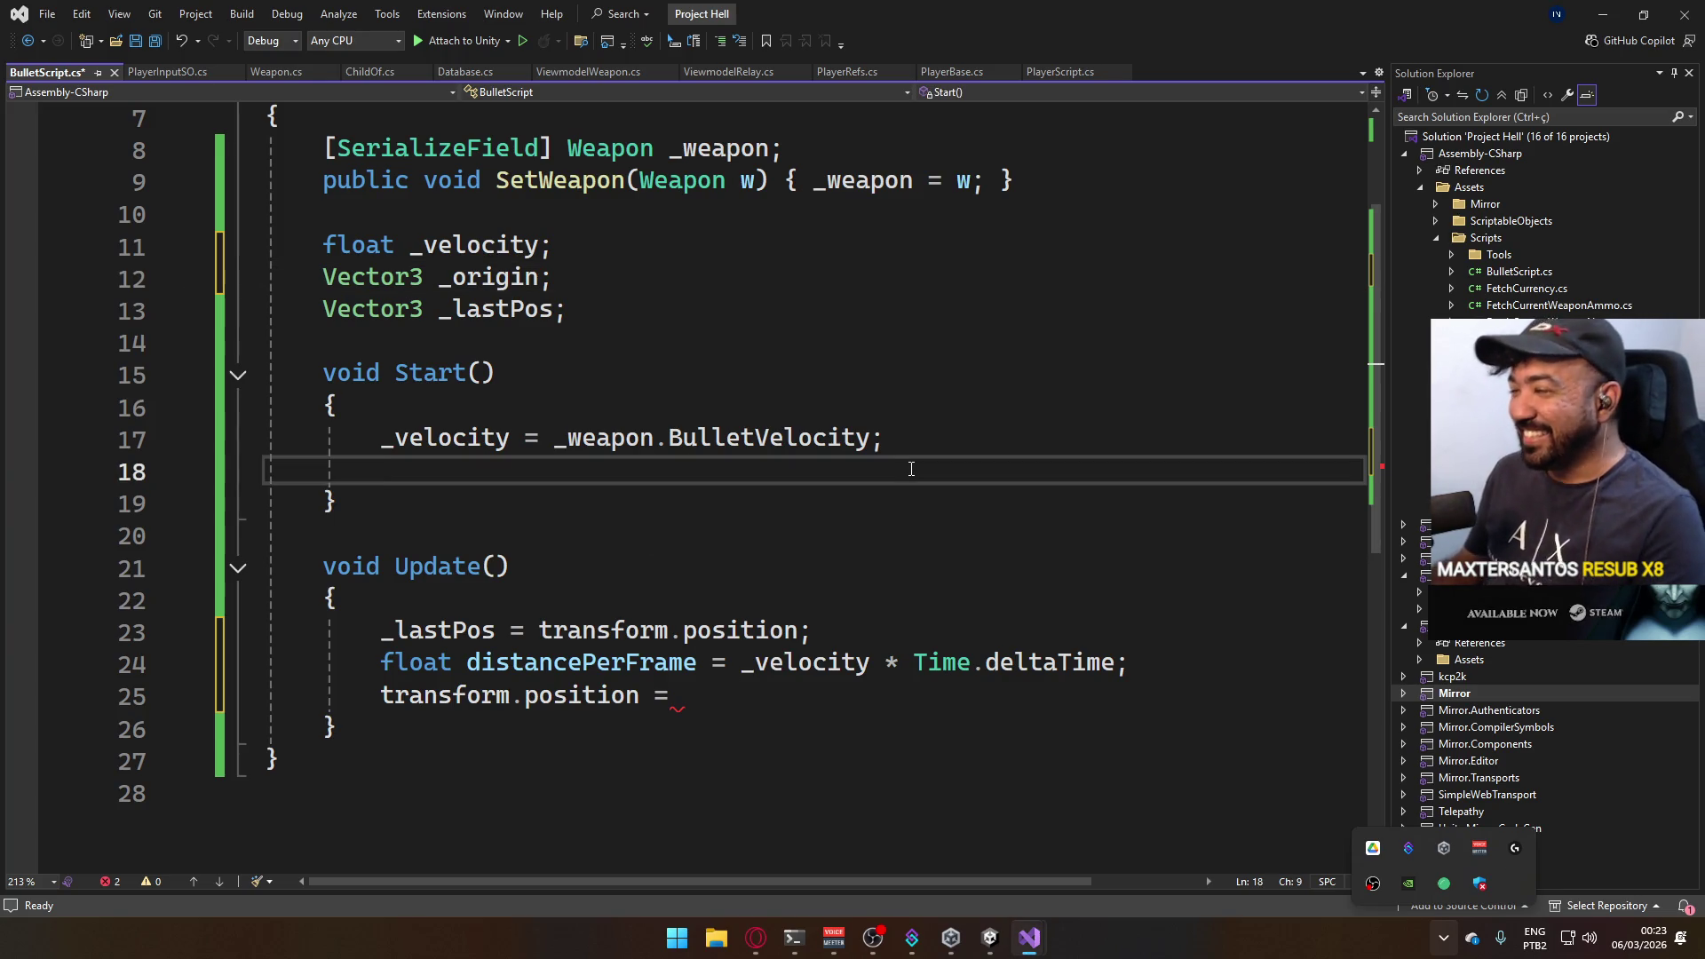
pyautogui.write('_ori')
pyautogui.press('Tab')
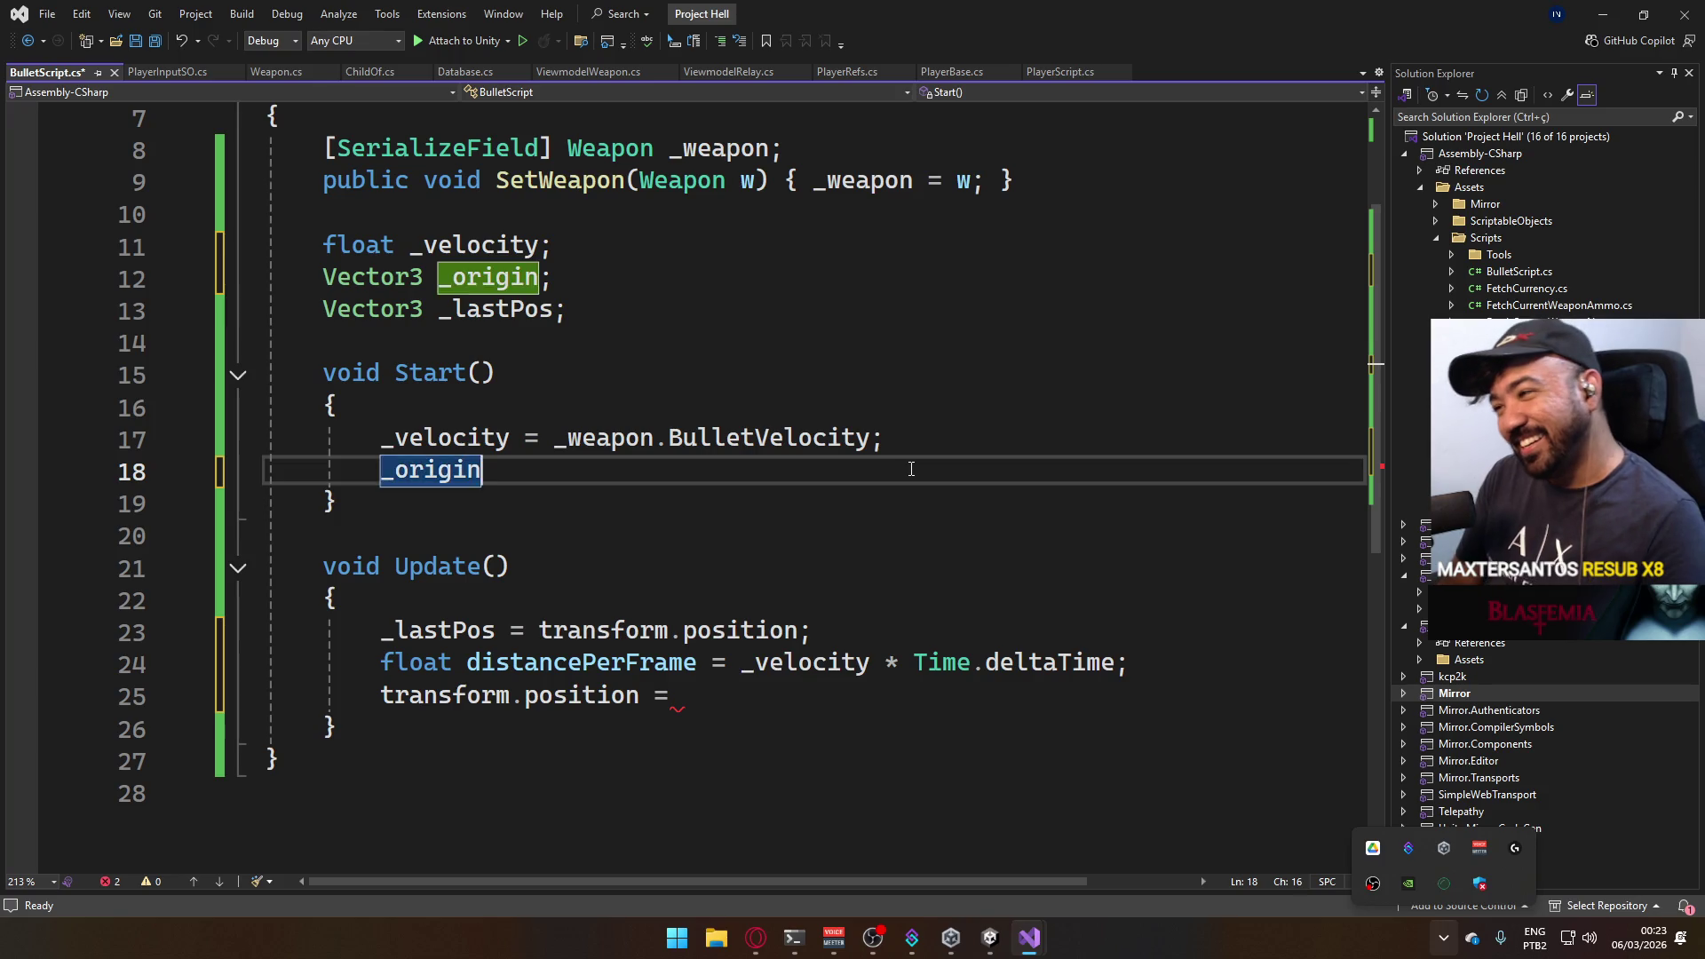
pyautogui.write(' = tran')
pyautogui.press('Tab')
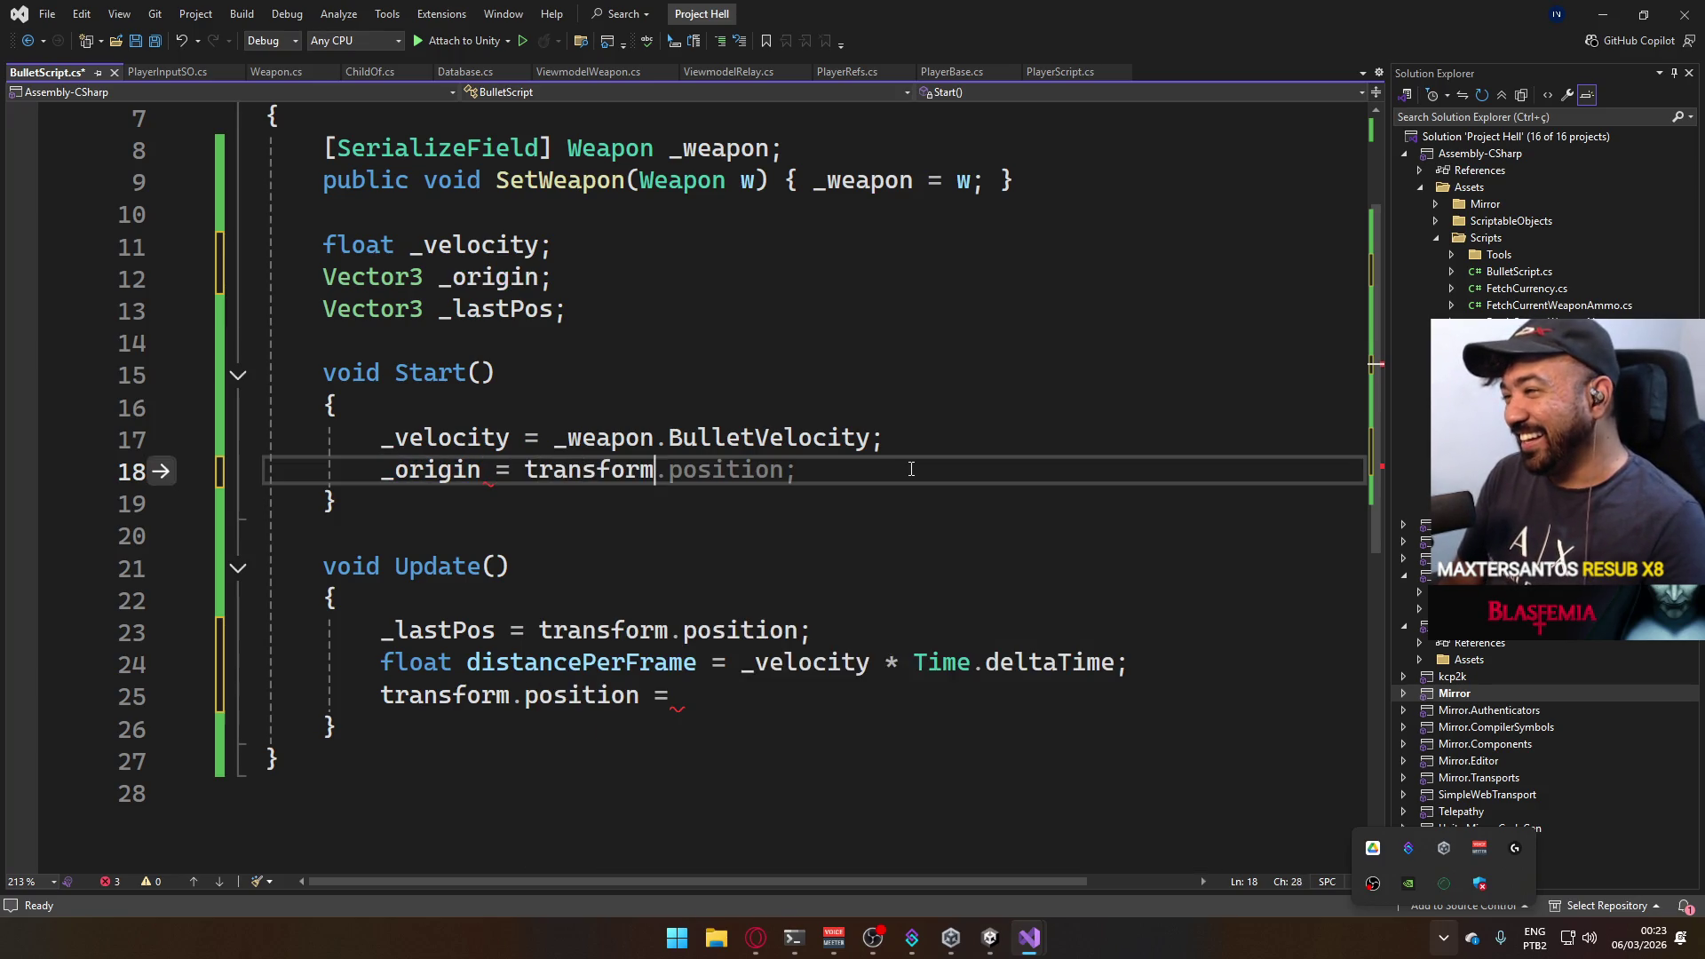
pyautogui.press('Tab')
pyautogui.write(';')
pyautogui.hotkey('ctrl', 's')
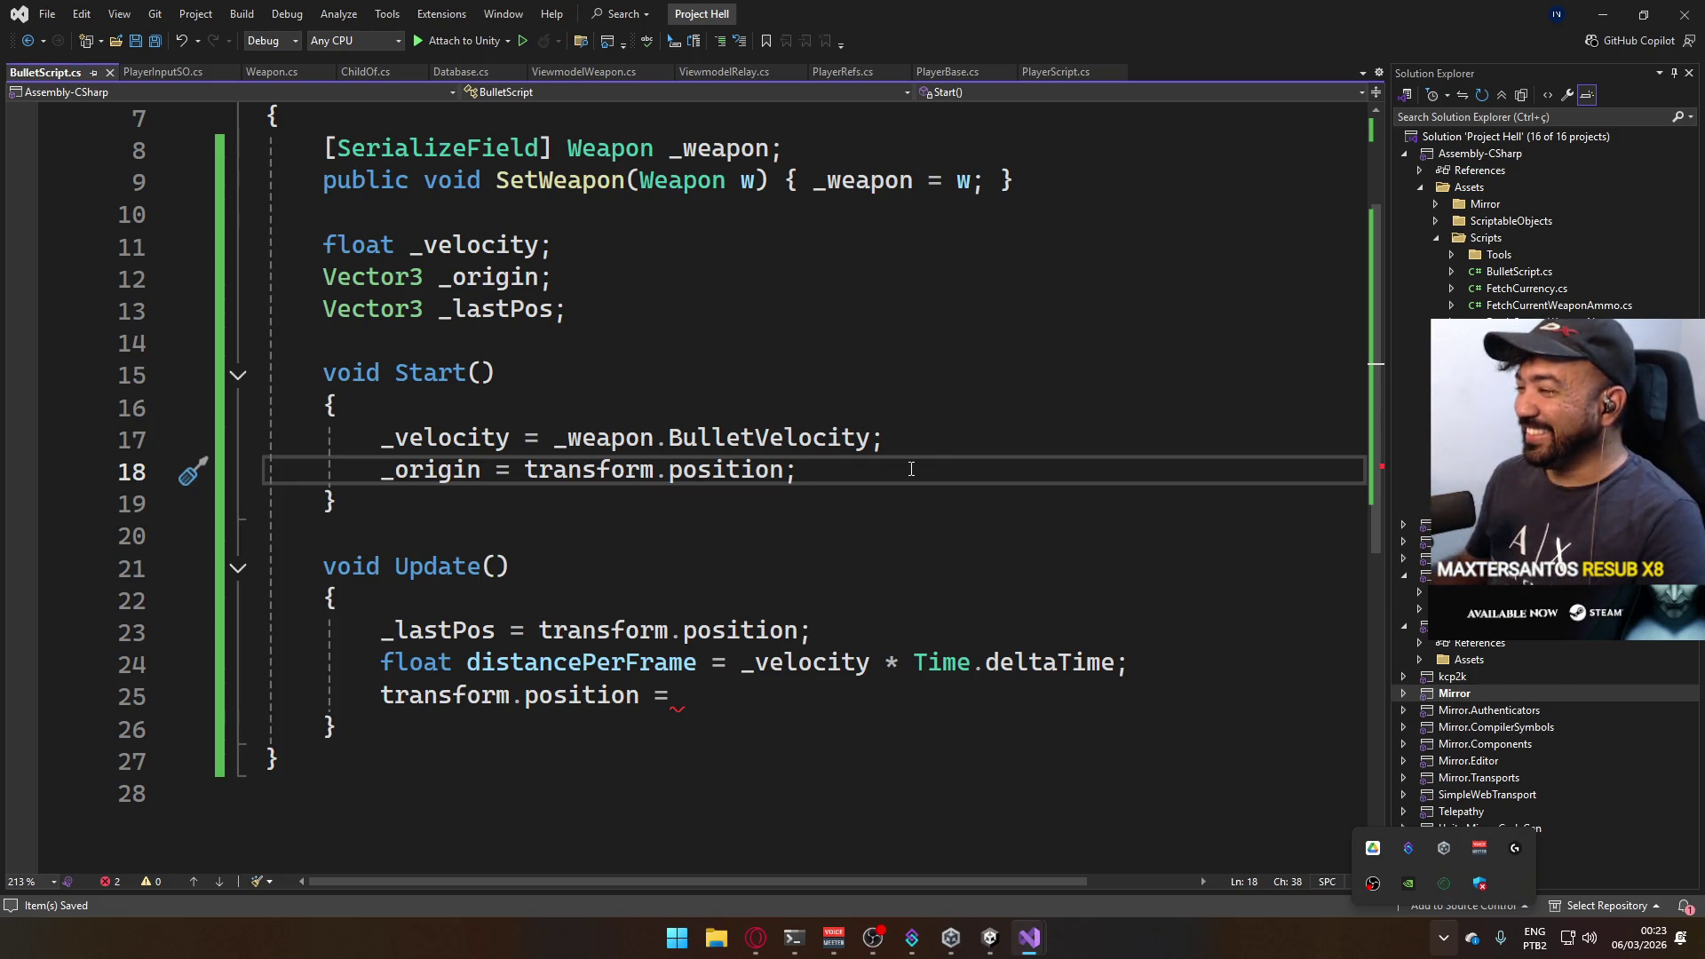
# Return the caret to Update's unfinished position assignment before consulting Project C.
pyautogui.click(781, 728)
pyautogui.click(782, 695)
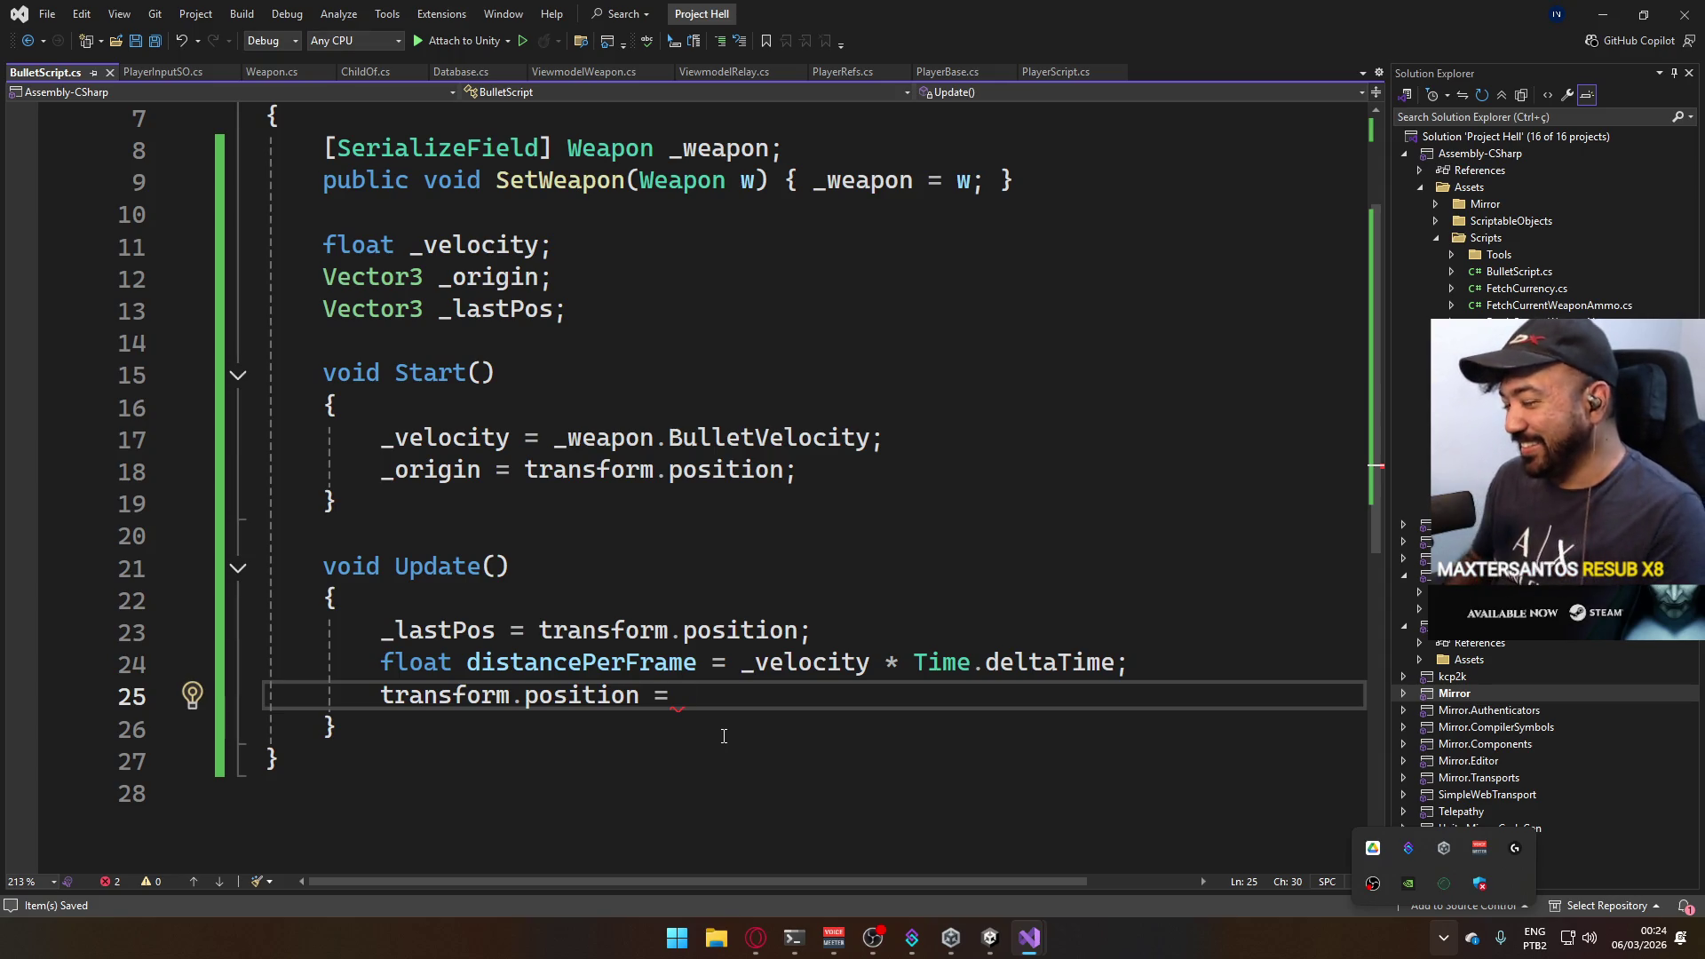
pyautogui.scroll(-2, 808, 395)
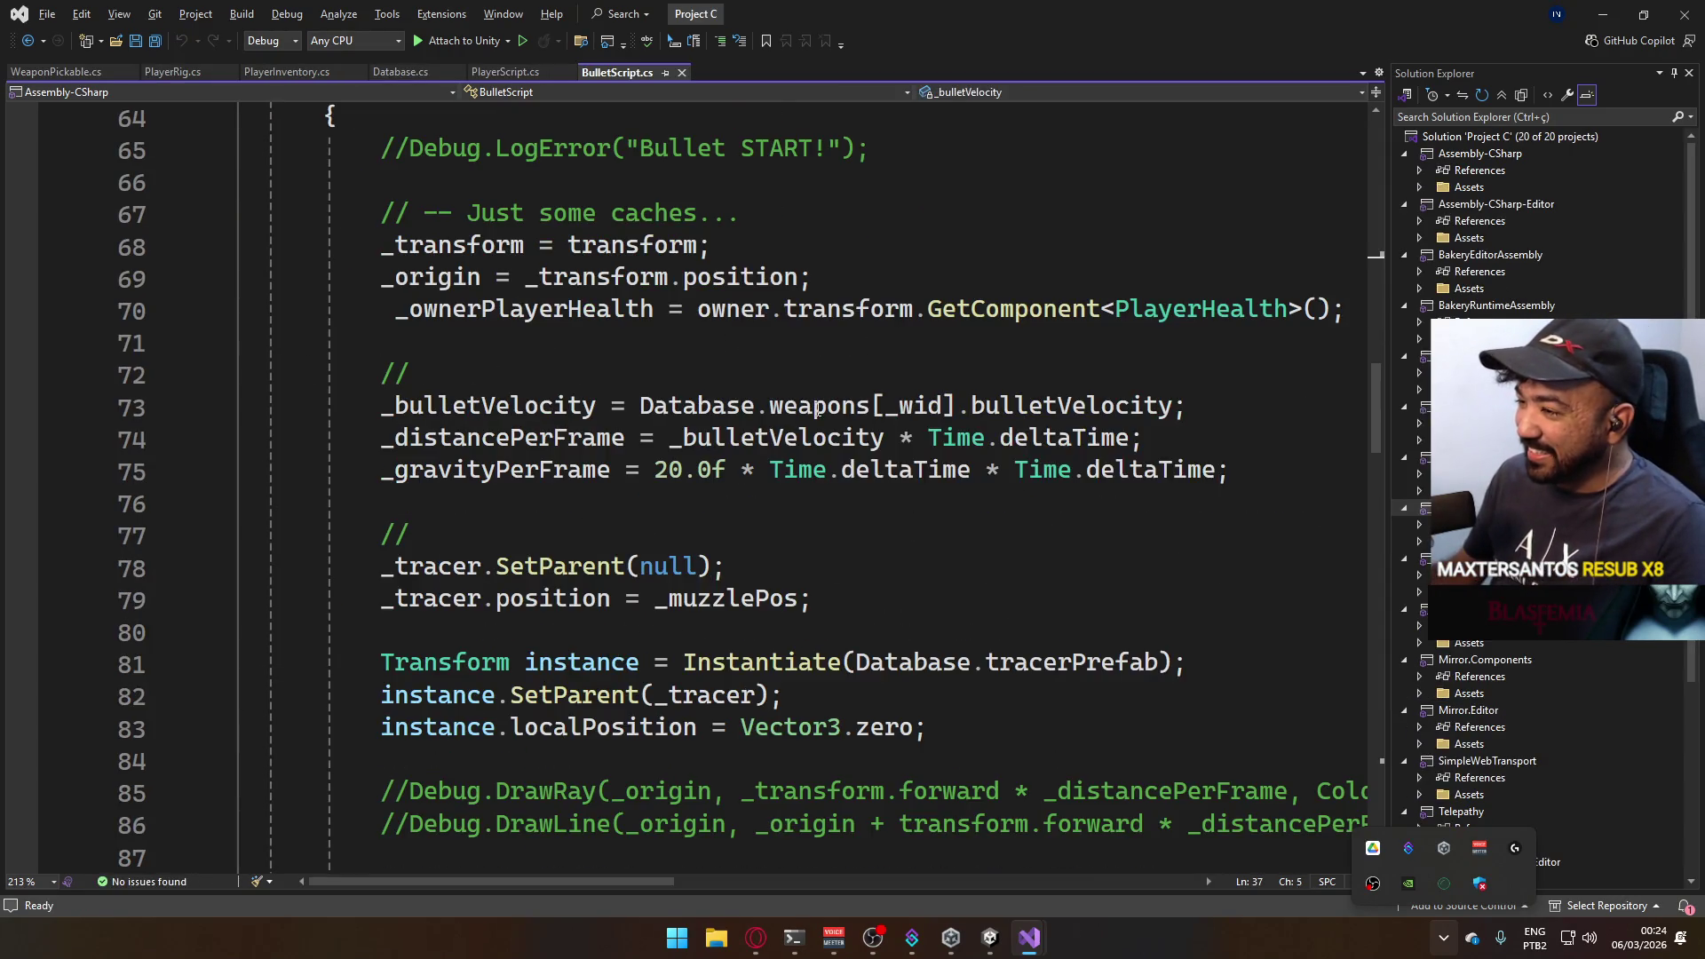
pyautogui.scroll(-2, 725, 350)
pyautogui.scroll(-2, 725, 350)
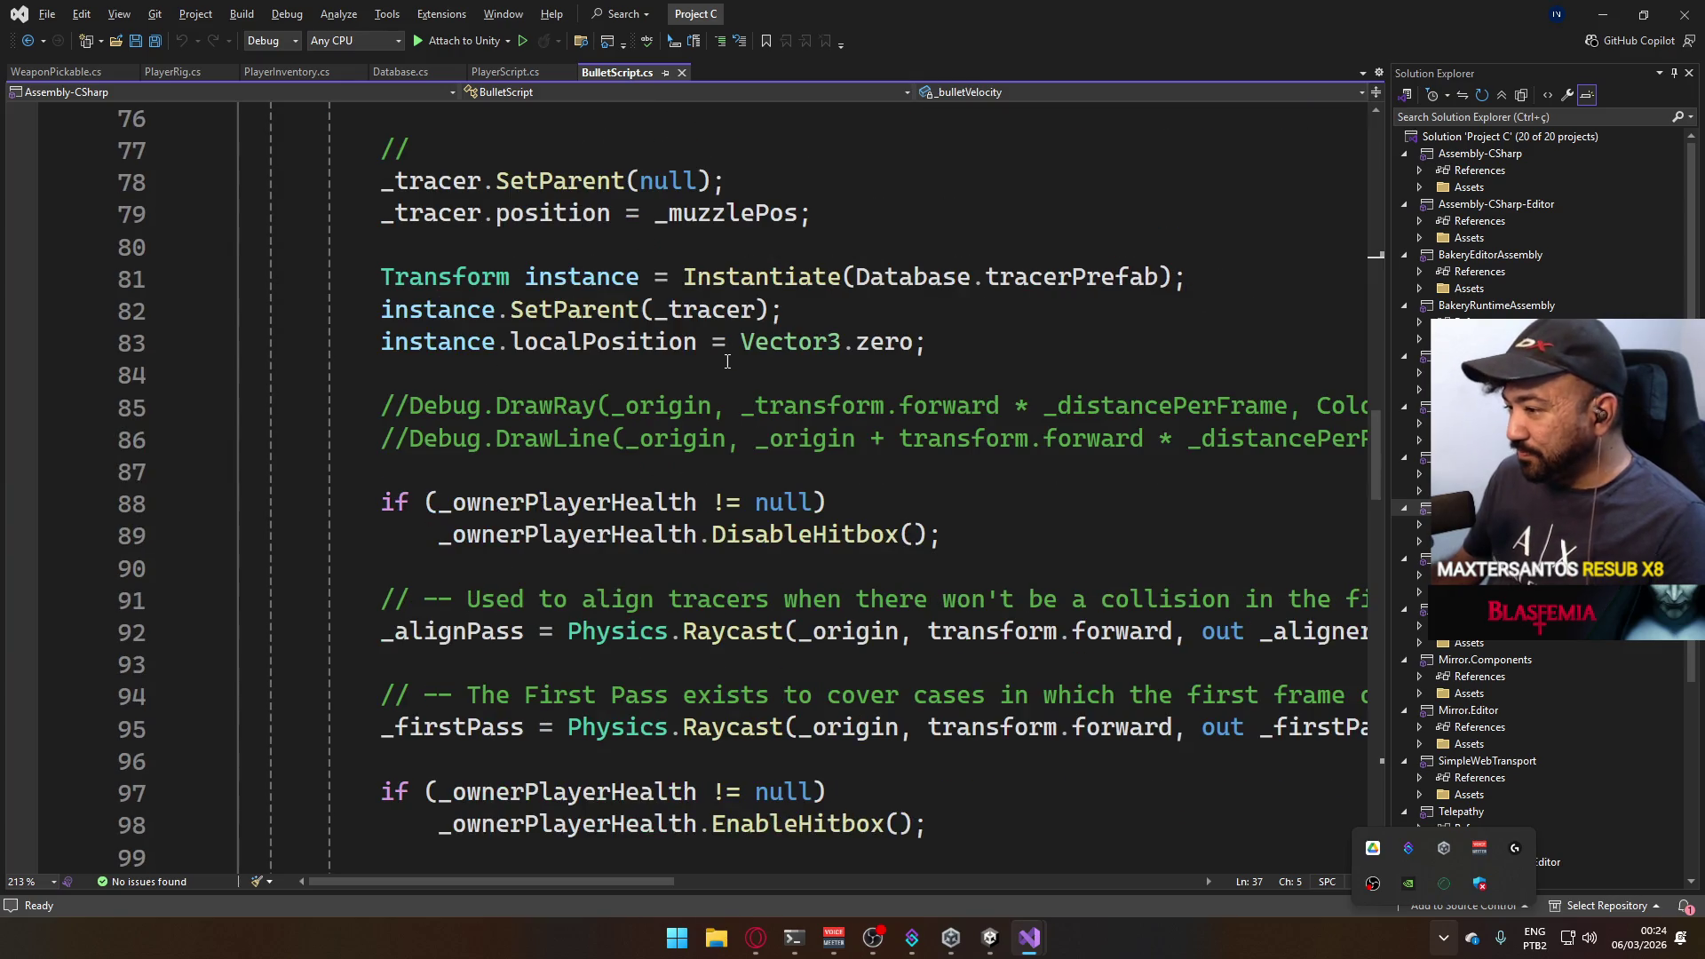
pyautogui.scroll(-2, 724, 350)
pyautogui.scroll(-2, 728, 361)
pyautogui.scroll(-2, 730, 377)
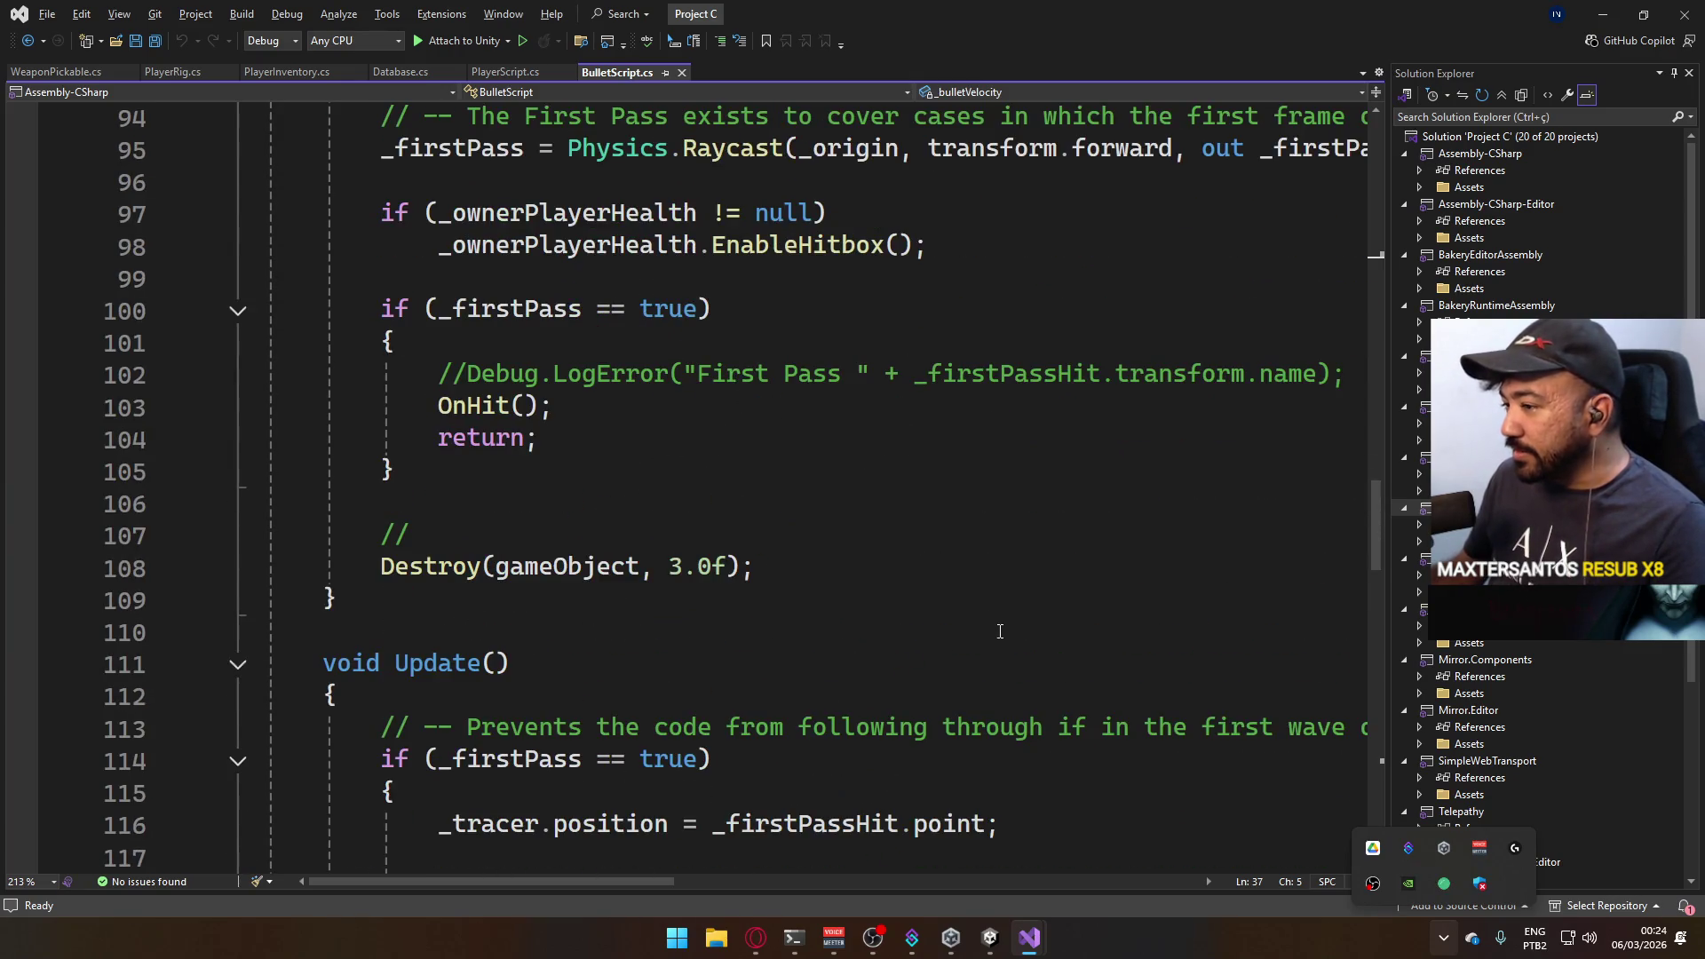
pyautogui.scroll(-4, 1000, 630)
pyautogui.scroll(-4, 1020, 657)
pyautogui.scroll(-2, 1021, 656)
pyautogui.scroll(-3, 1021, 662)
pyautogui.scroll(-3, 1021, 661)
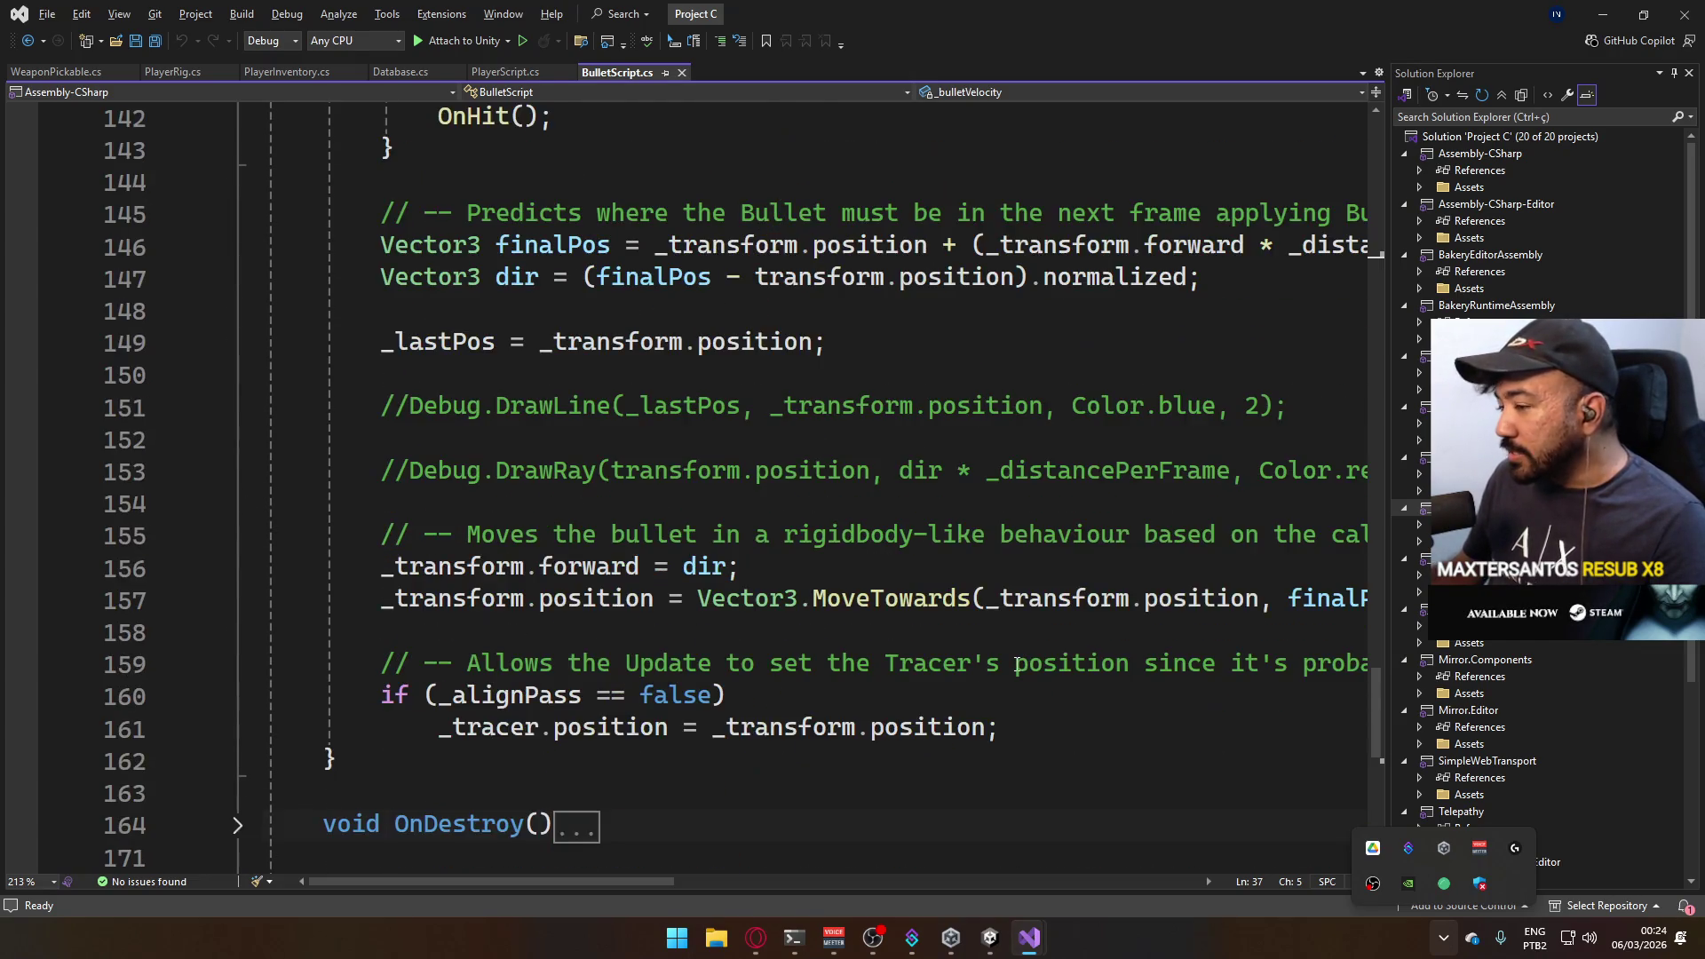
pyautogui.scroll(-2, 1017, 664)
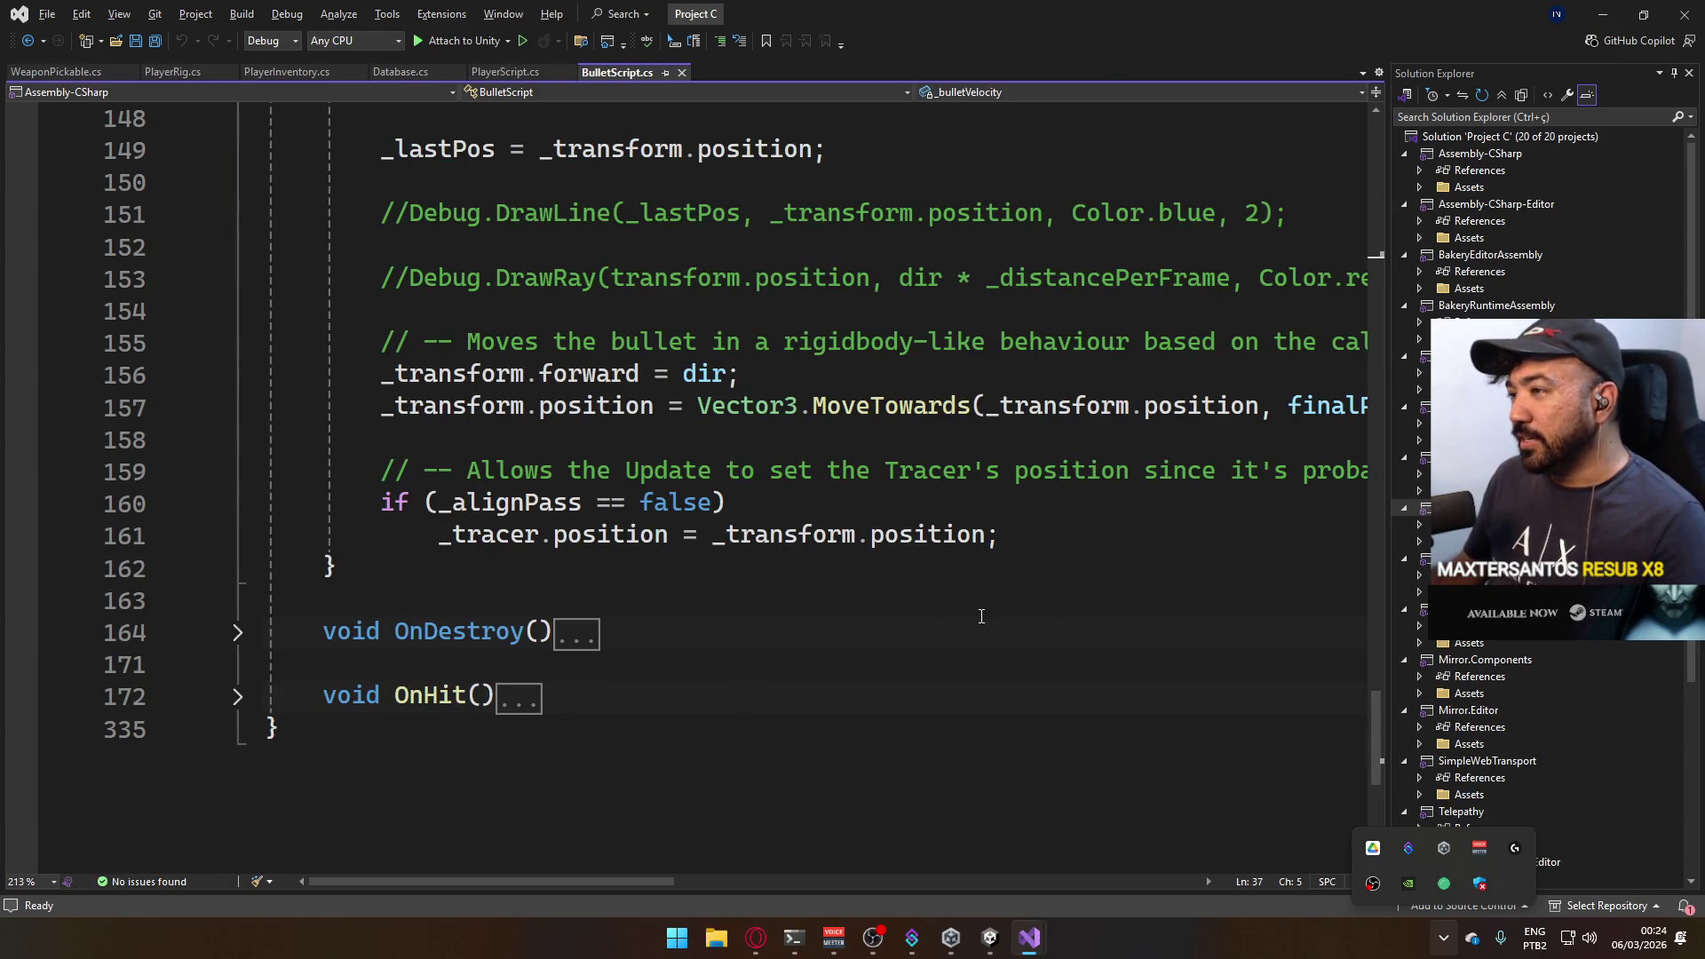
pyautogui.scroll(2, 827, 600)
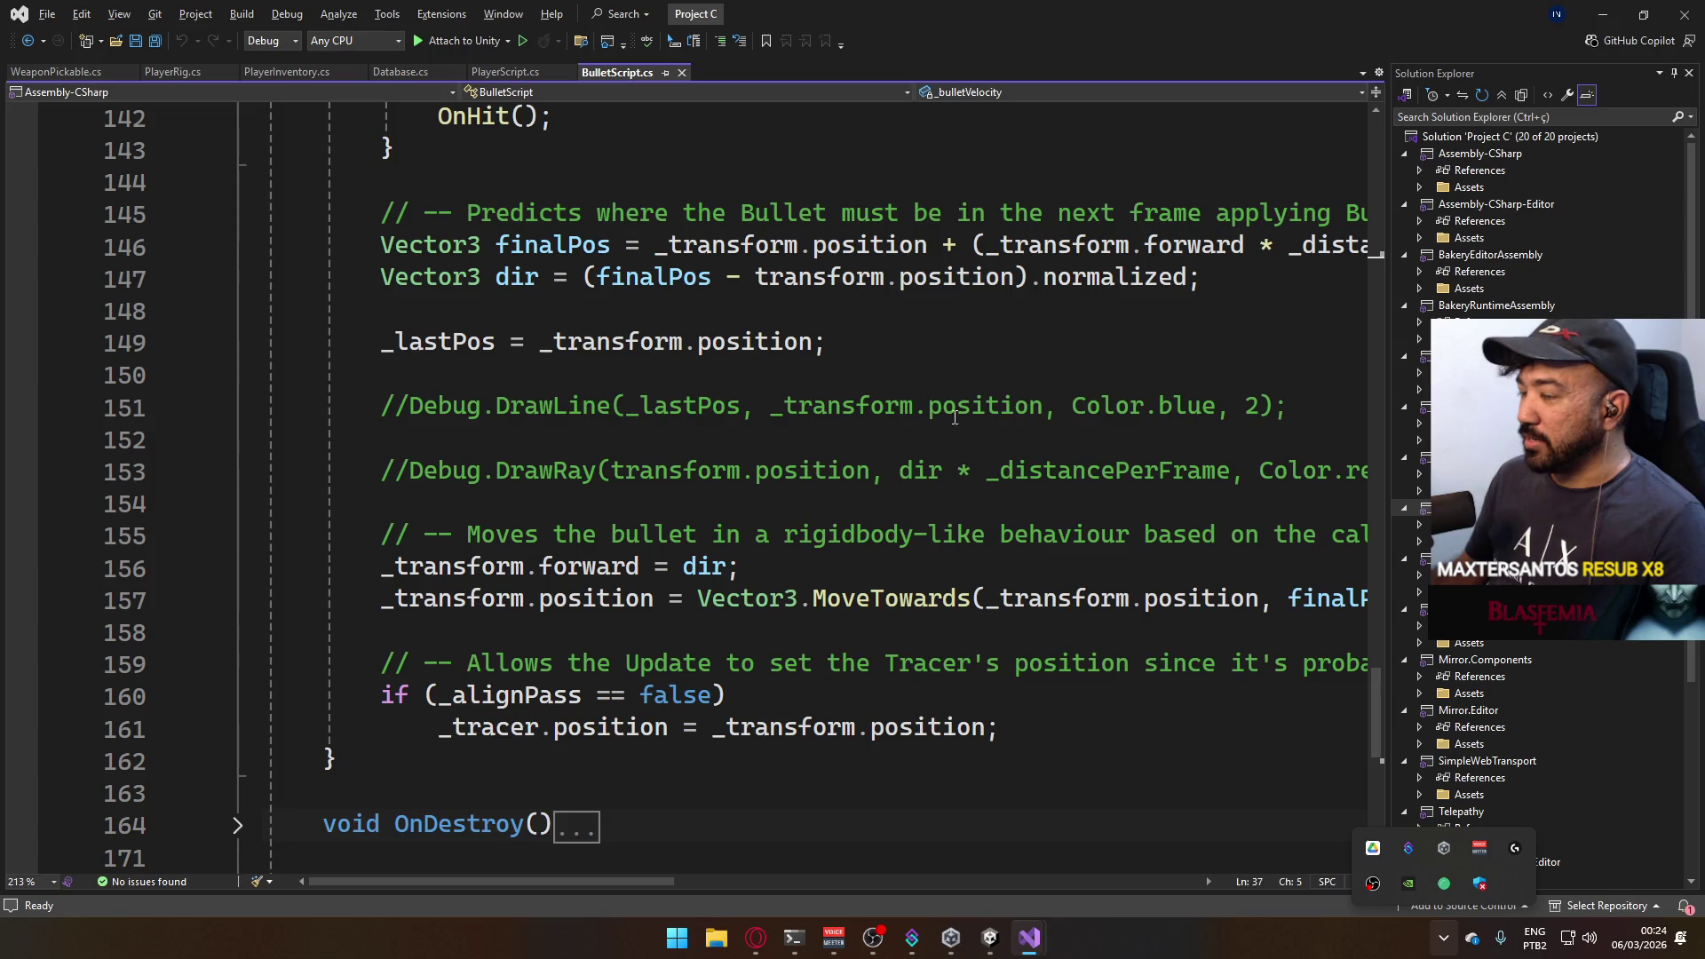
pyautogui.scroll(1, 873, 415)
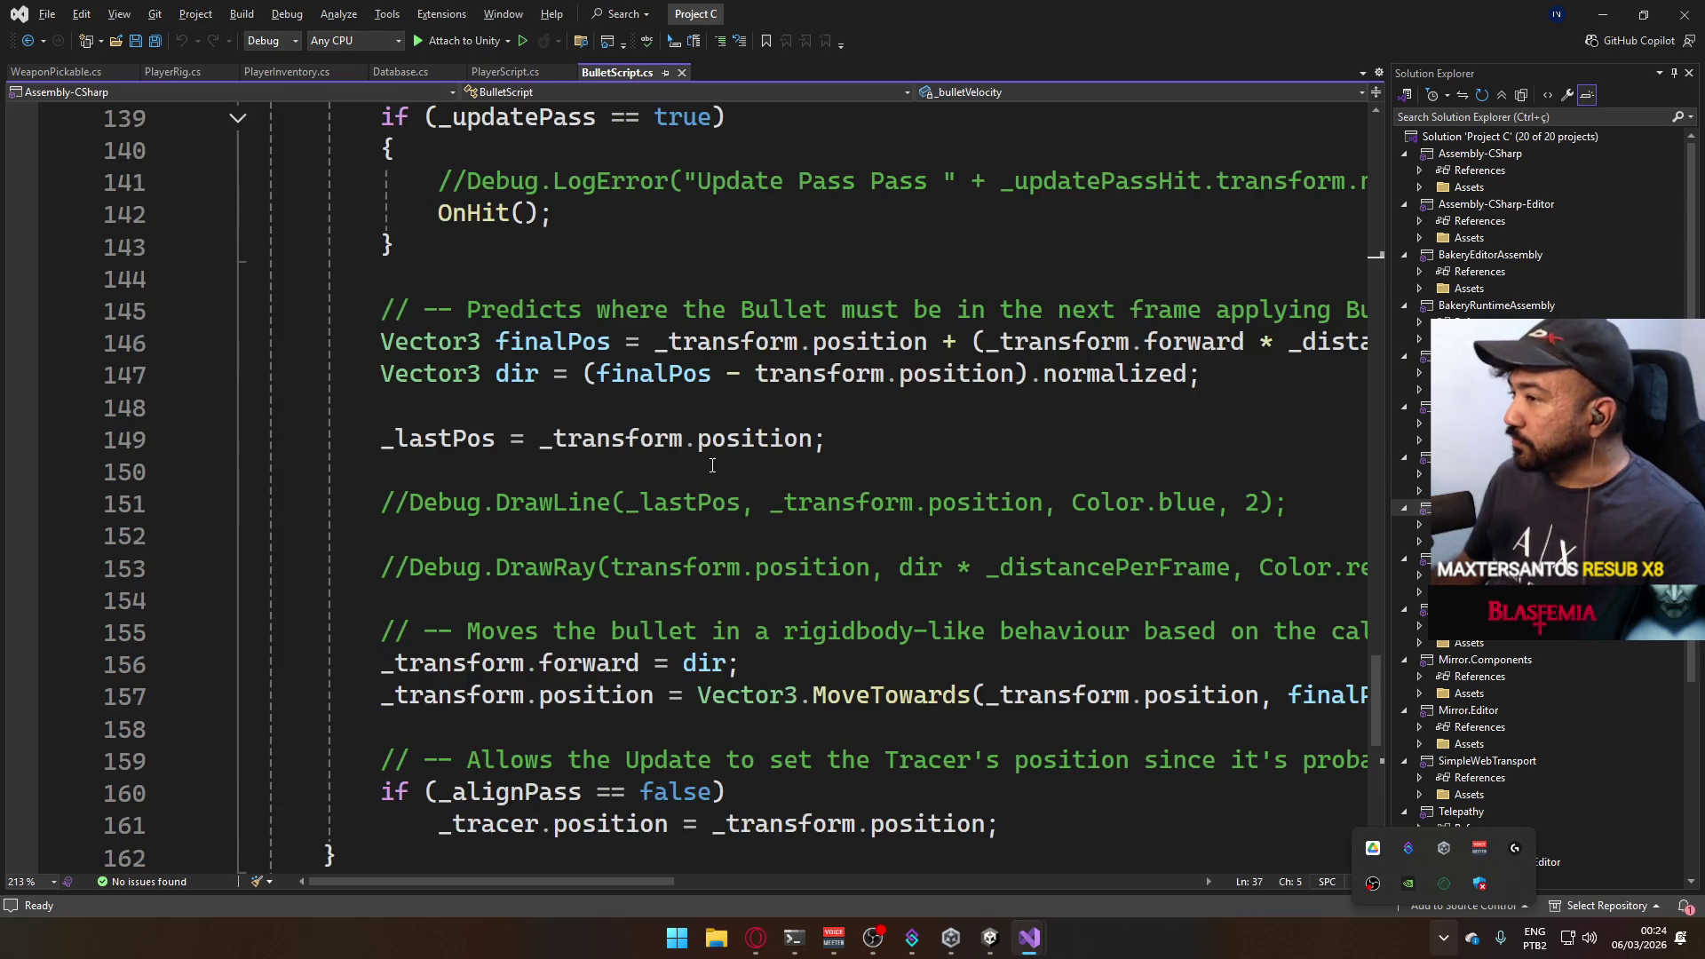
pyautogui.scroll(1, 711, 465)
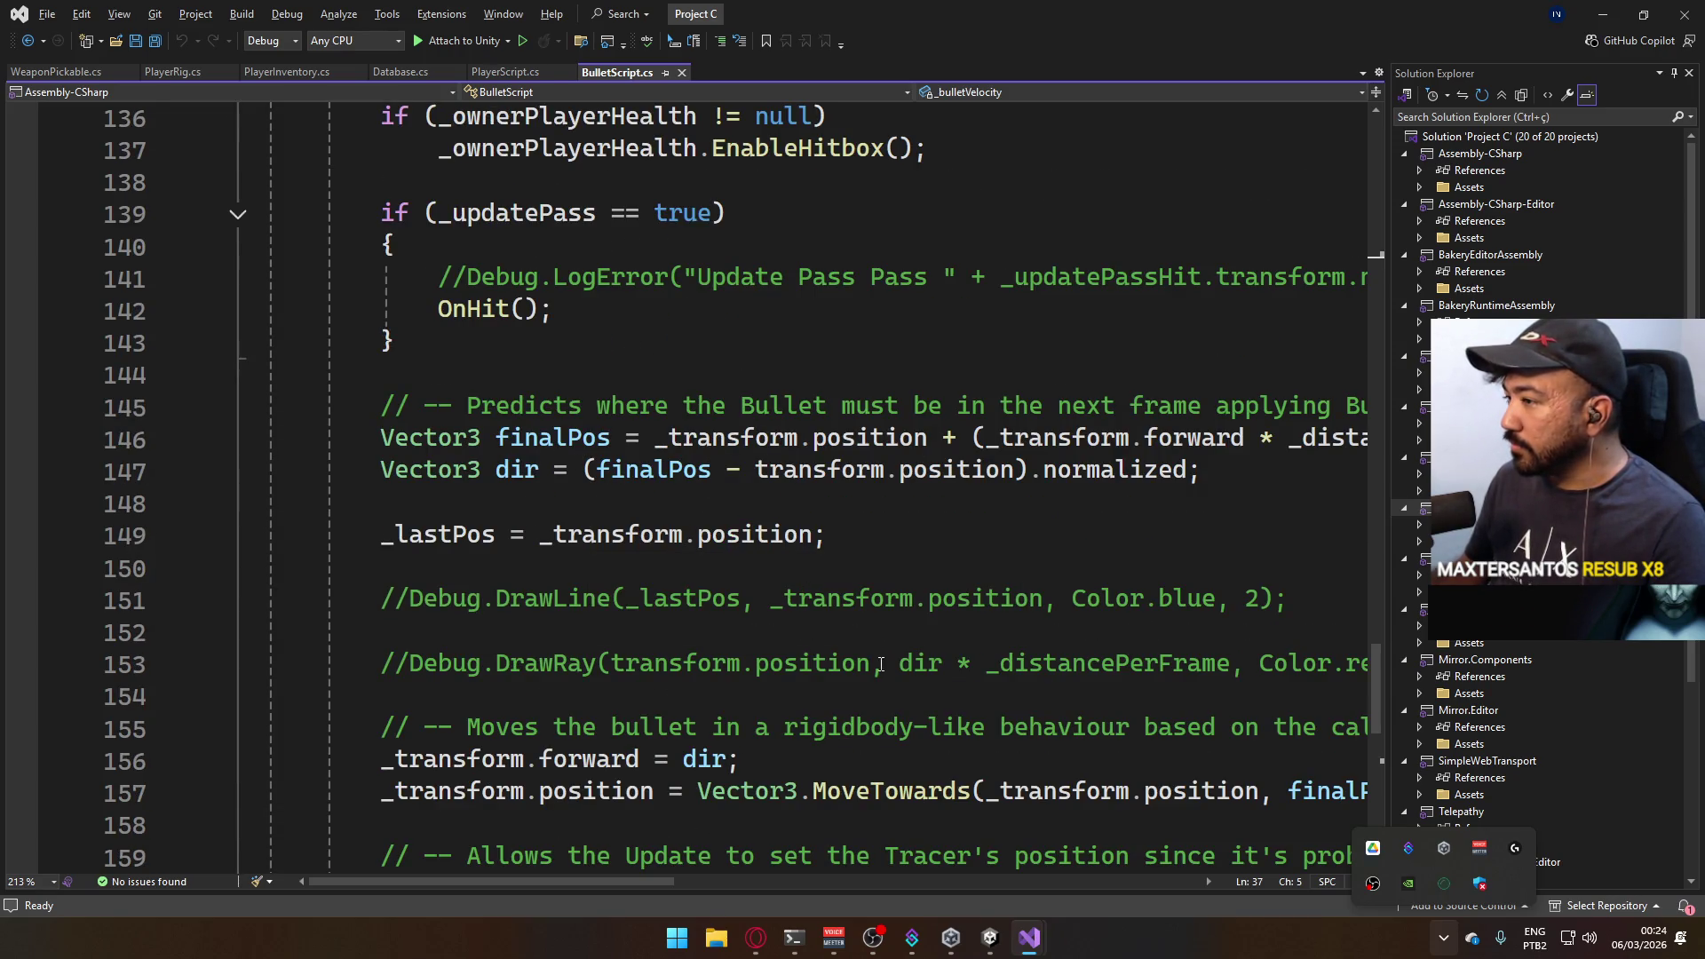
pyautogui.moveTo(660, 880); pyautogui.dragTo(647, 872)
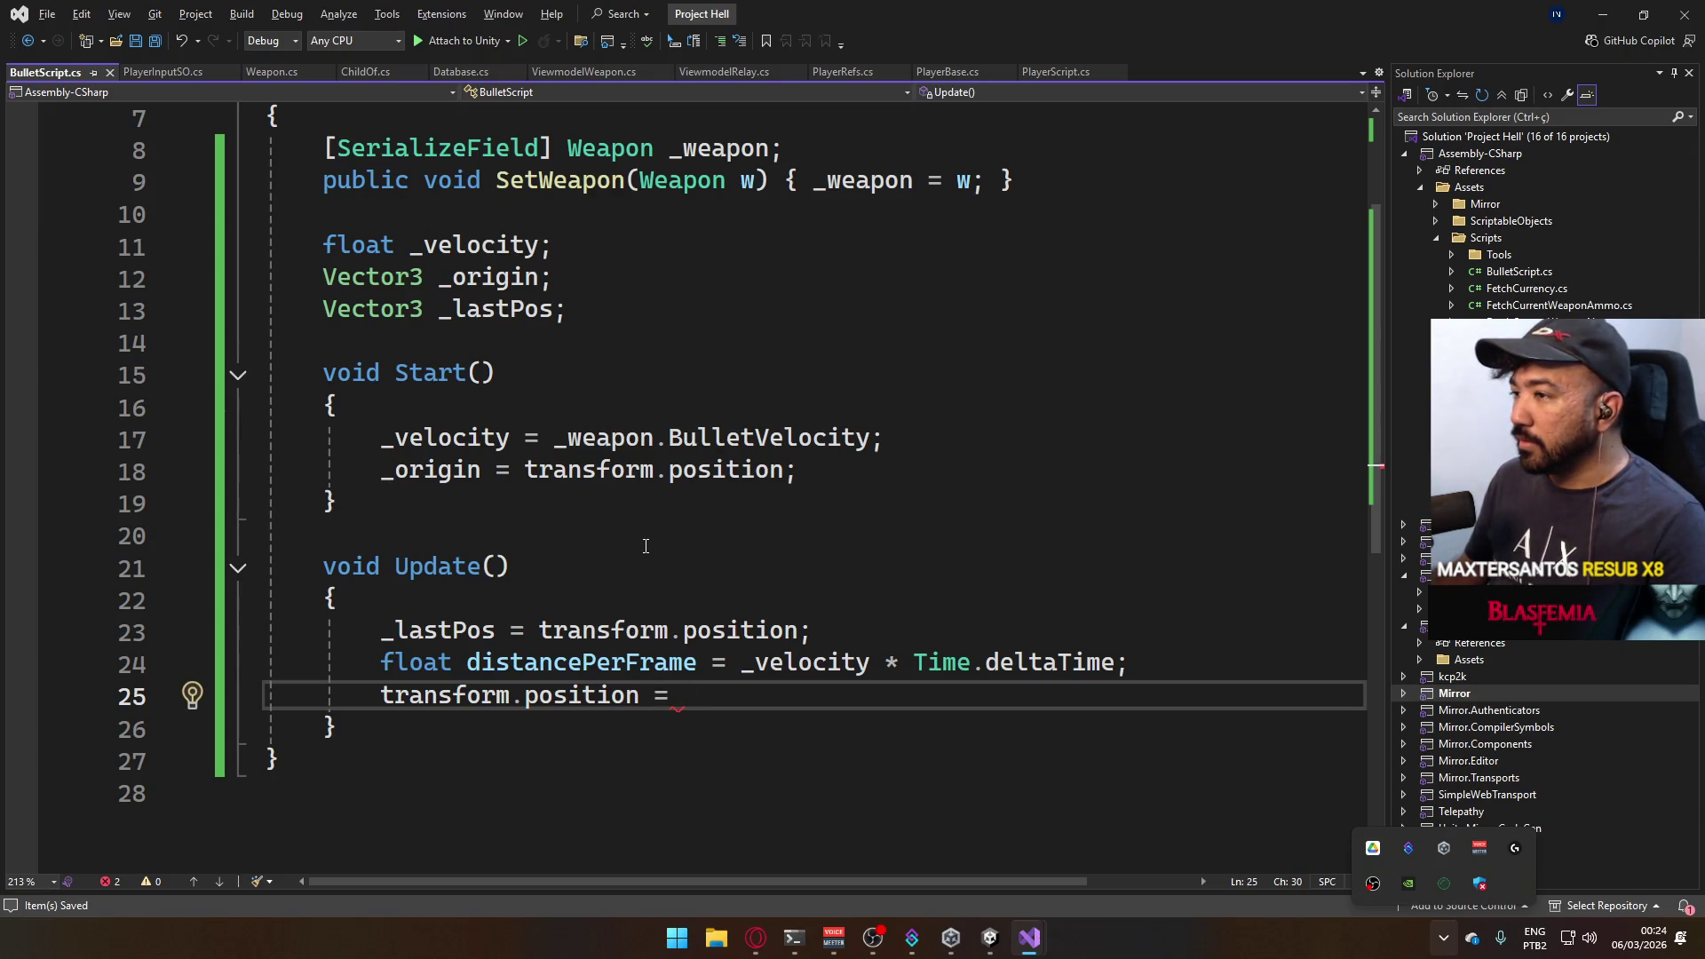
pyautogui.scroll(2, 645, 545)
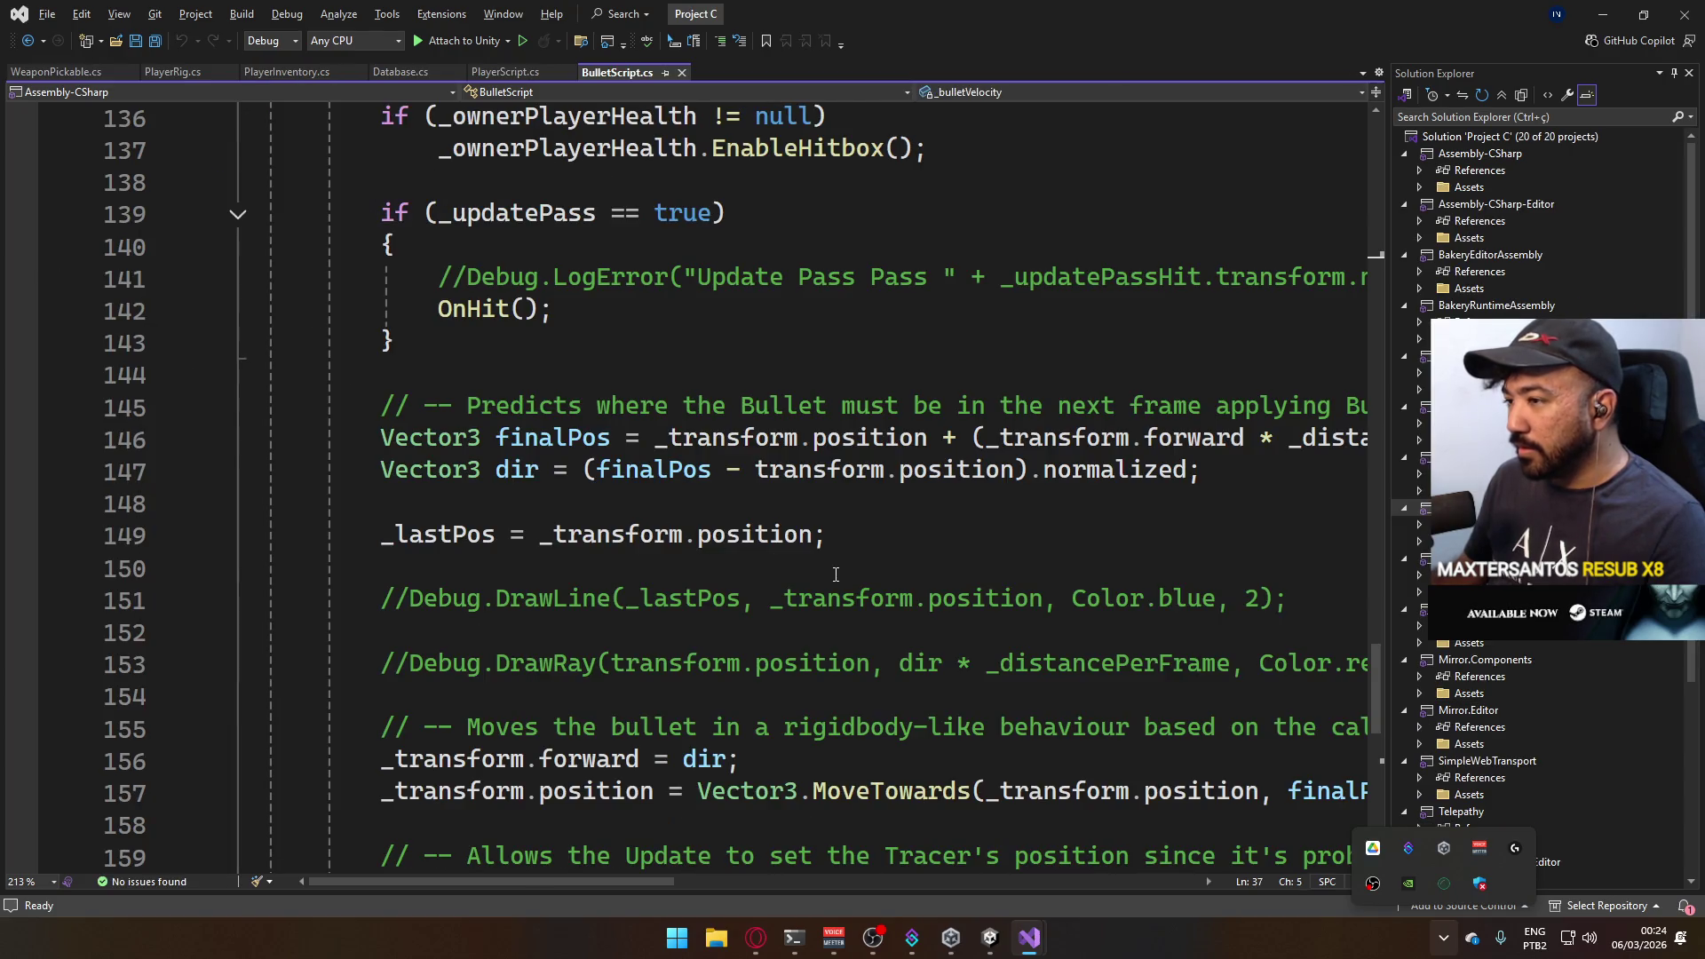
pyautogui.scroll(3, 759, 579)
pyautogui.scroll(-2, 786, 582)
pyautogui.scroll(-2, 786, 582)
pyautogui.scroll(2, 789, 580)
pyautogui.scroll(-3, 792, 576)
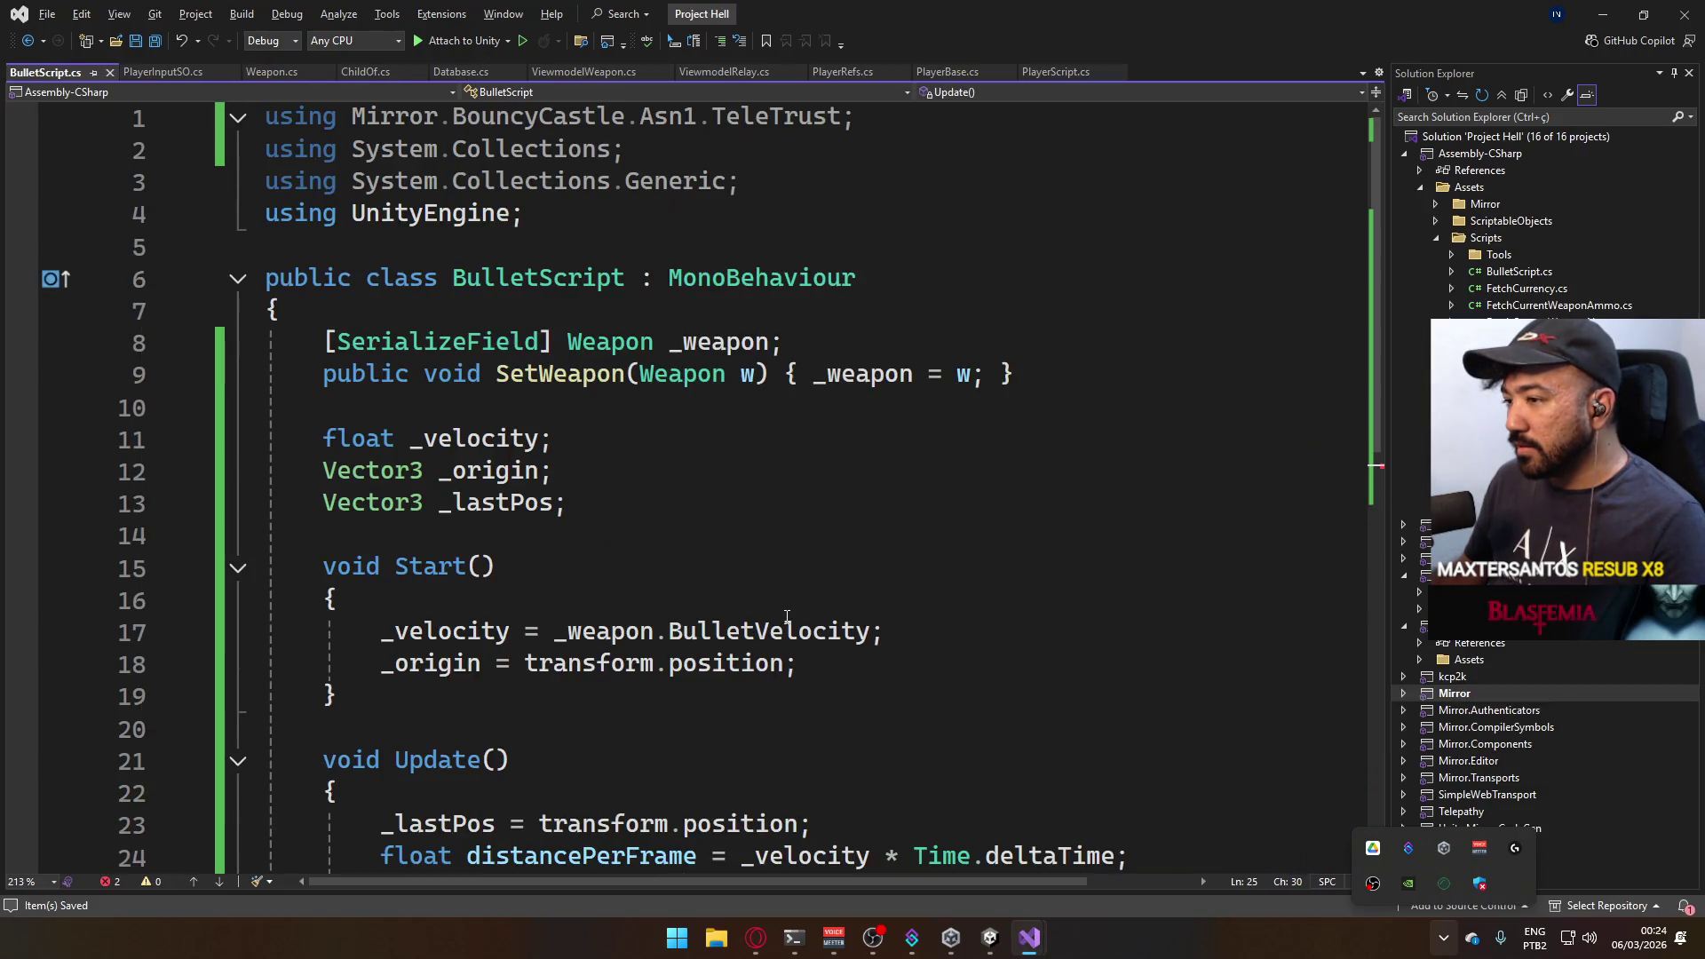
pyautogui.scroll(-2, 789, 586)
pyautogui.scroll(1, 785, 617)
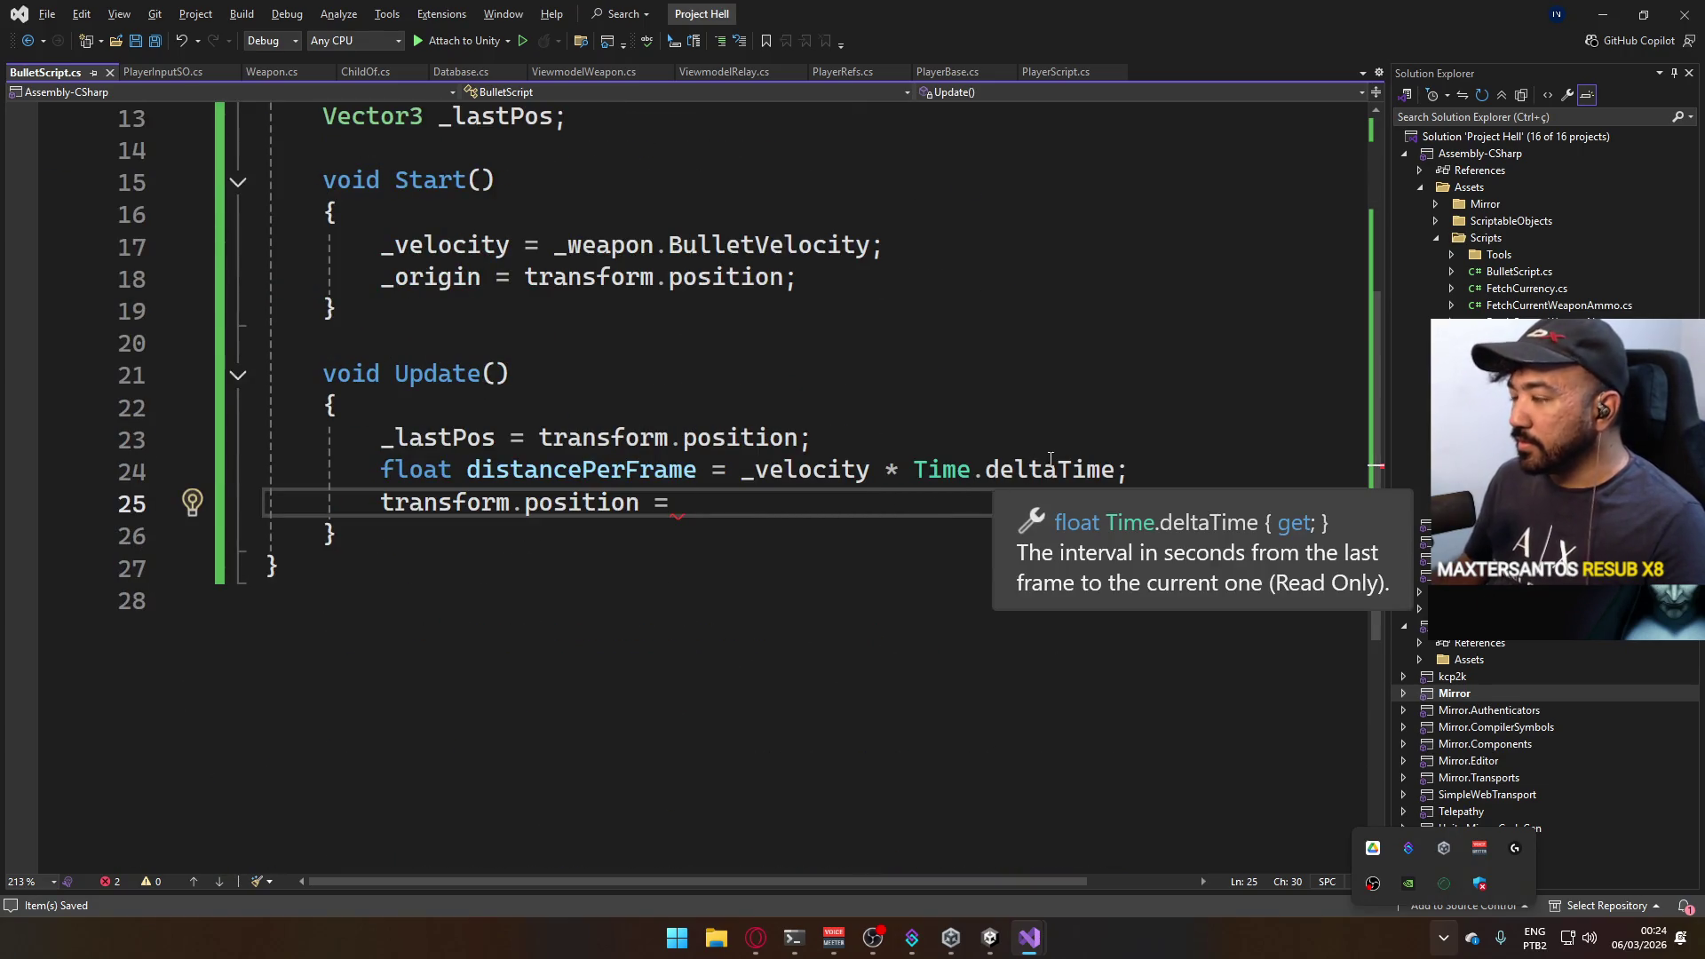
# After reviewing Project C's bullet movement, add blank lines below the distancePerFrame calculation.
pyautogui.click(1159, 467)
pyautogui.press('Return')
pyautogui.press('Return')
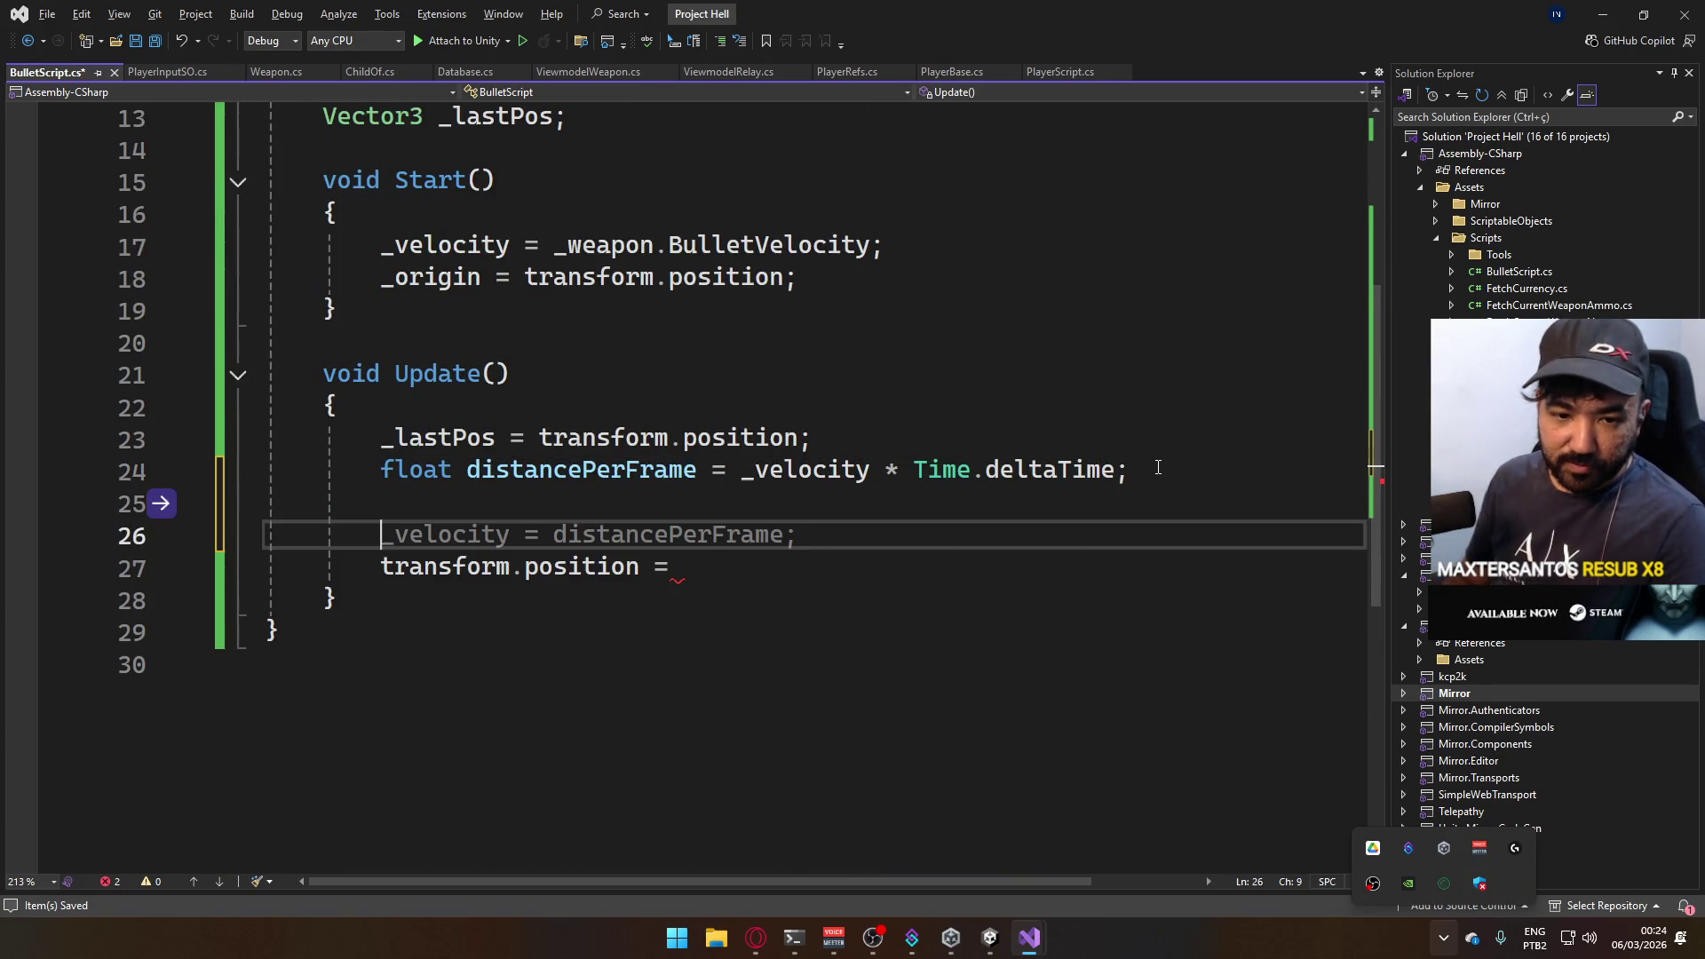
# Begin a Vector3 finalPos = declaration in Update and compare with Project C's BulletScript.
pyautogui.press('Escape')
pyautogui.press('Return')
pyautogui.press('Up')
pyautogui.write('Vector3 ')
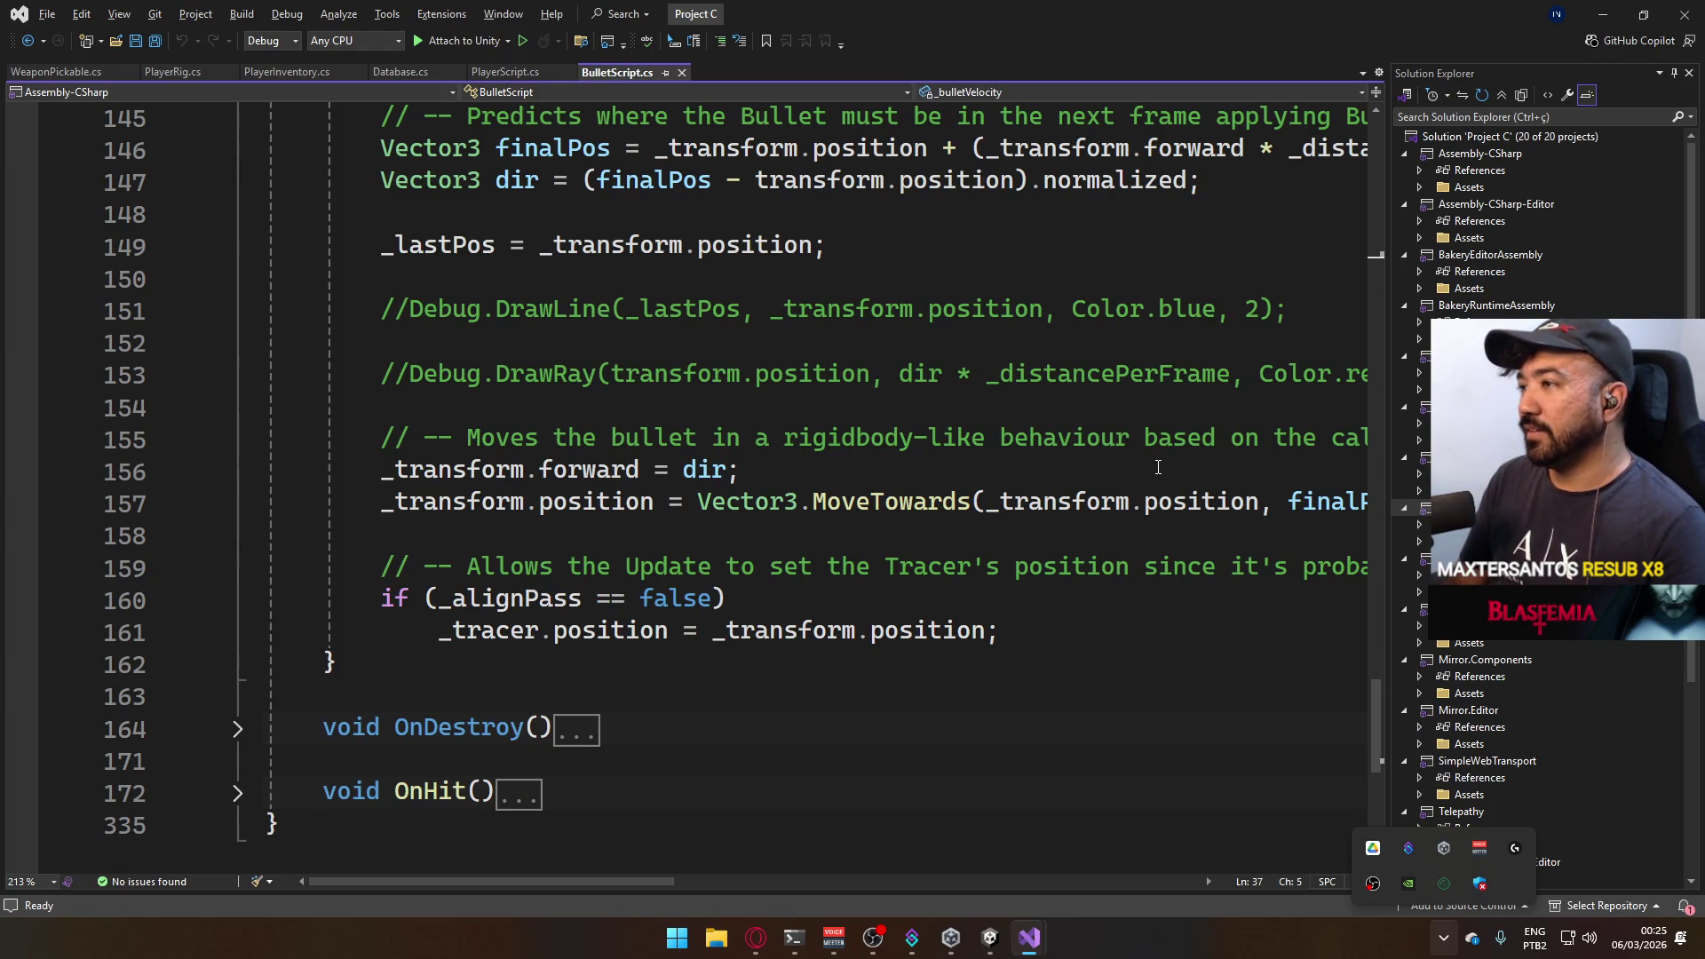
pyautogui.write('f')
pyautogui.write('inalPos =')
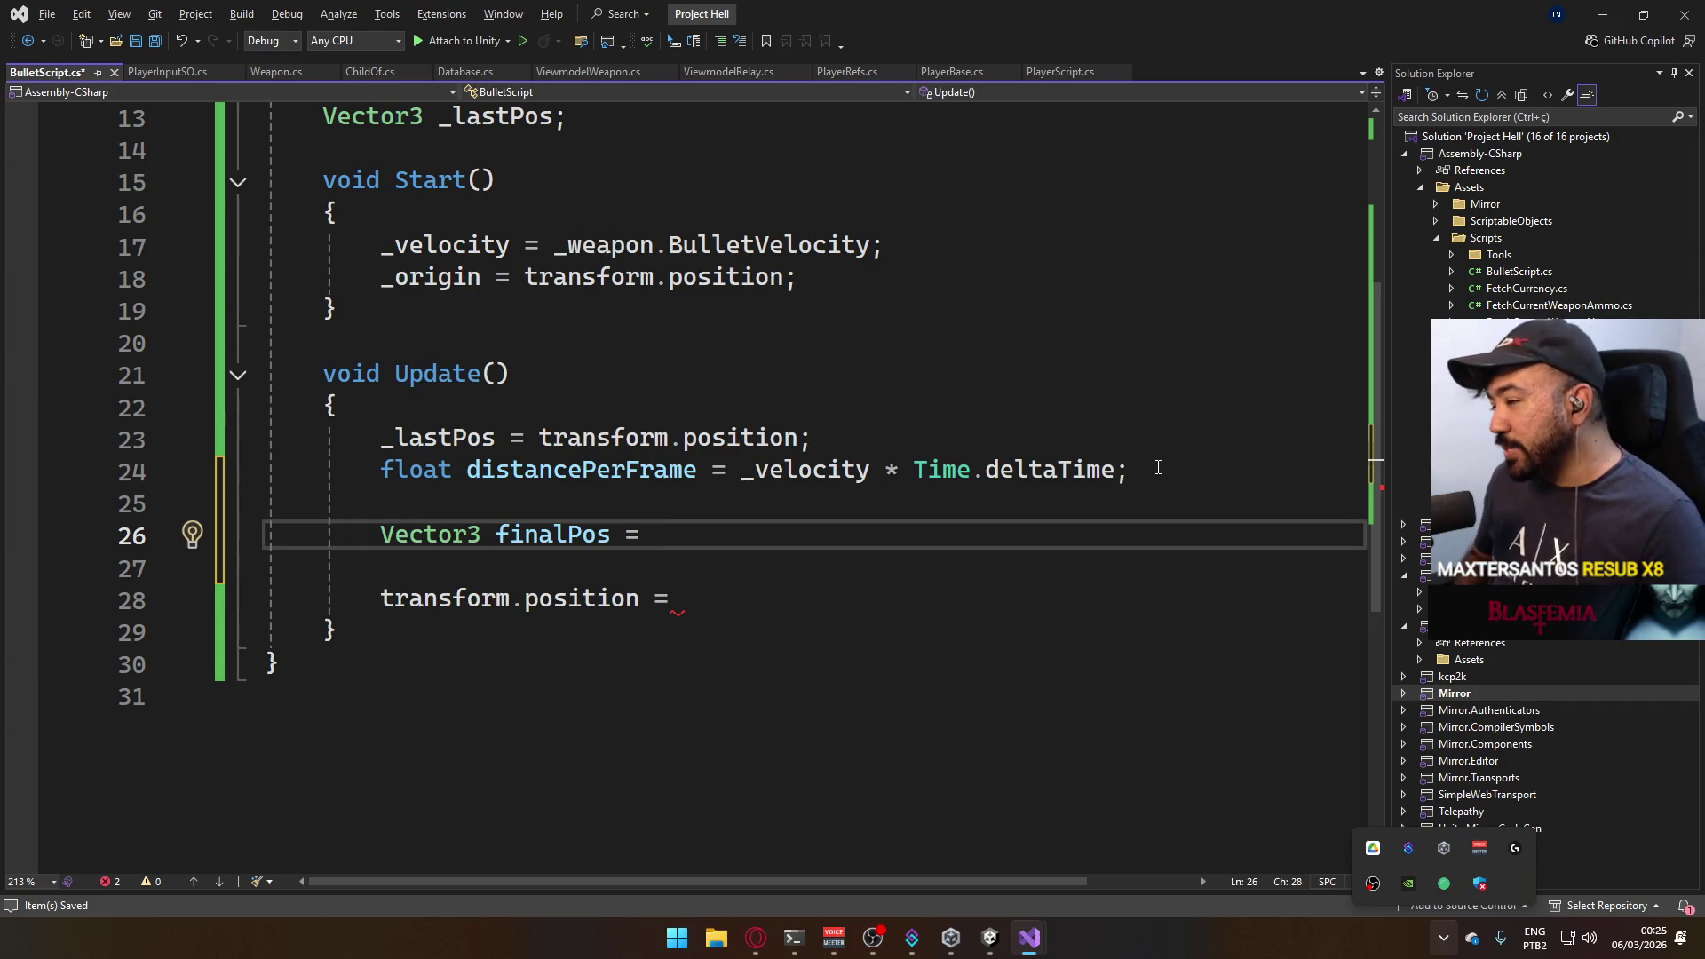
pyautogui.hotkey('alt', 'Tab')
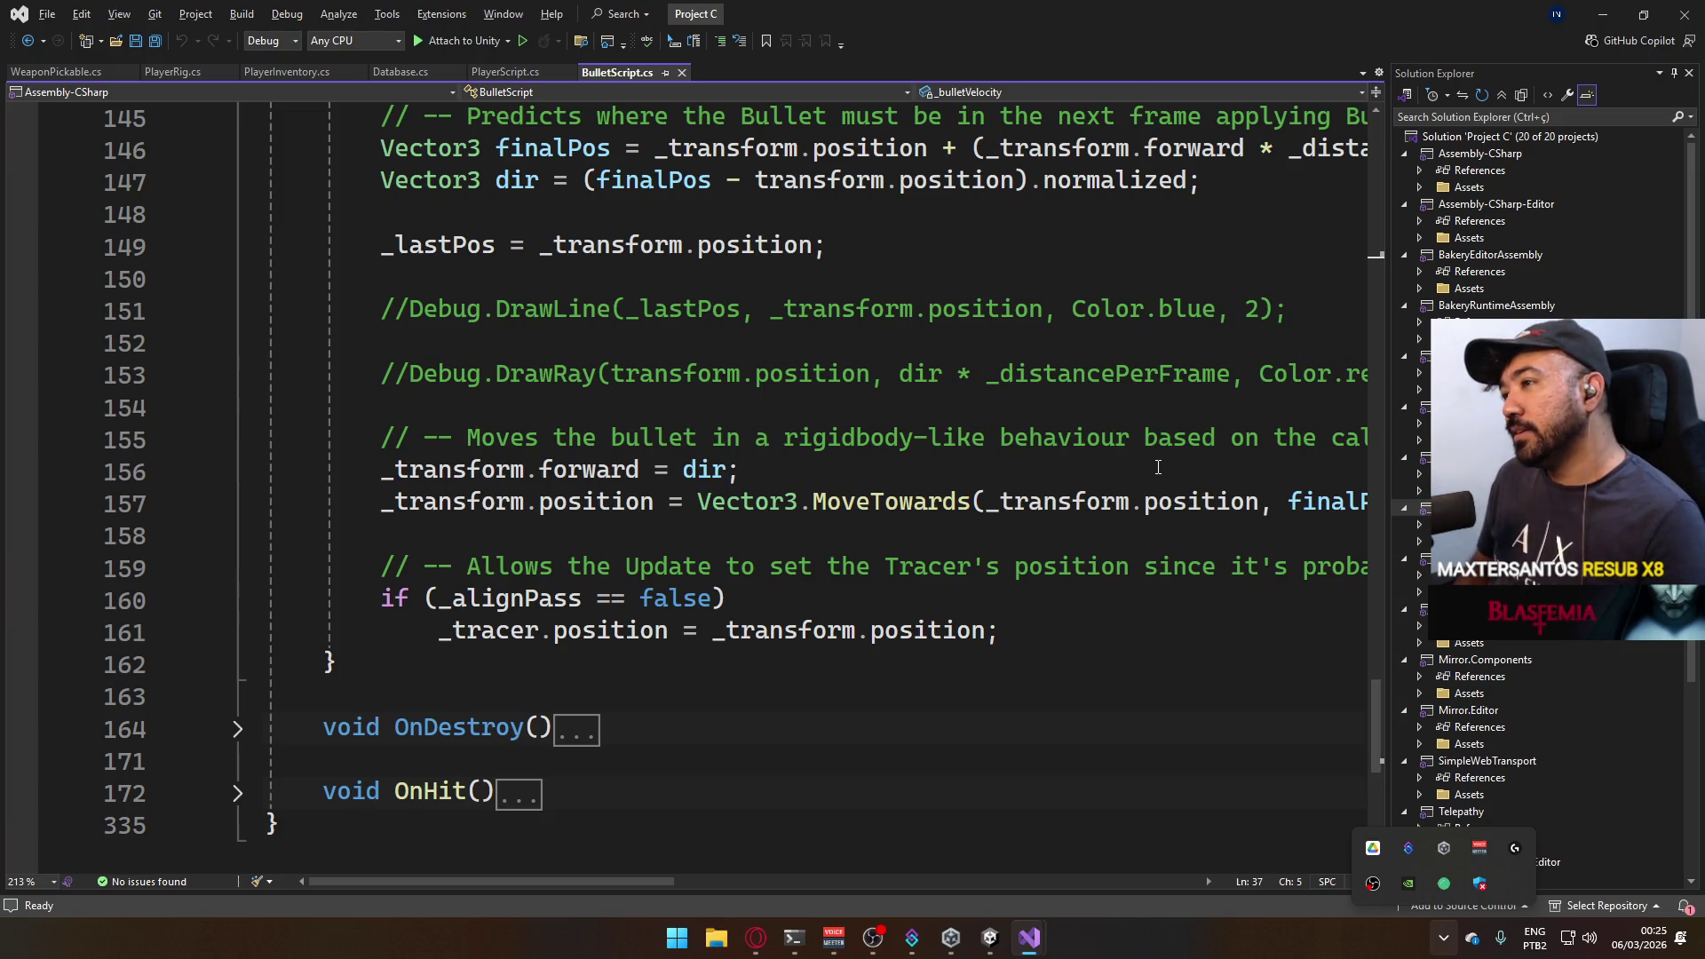
pyautogui.hotkey('alt', 'Tab')
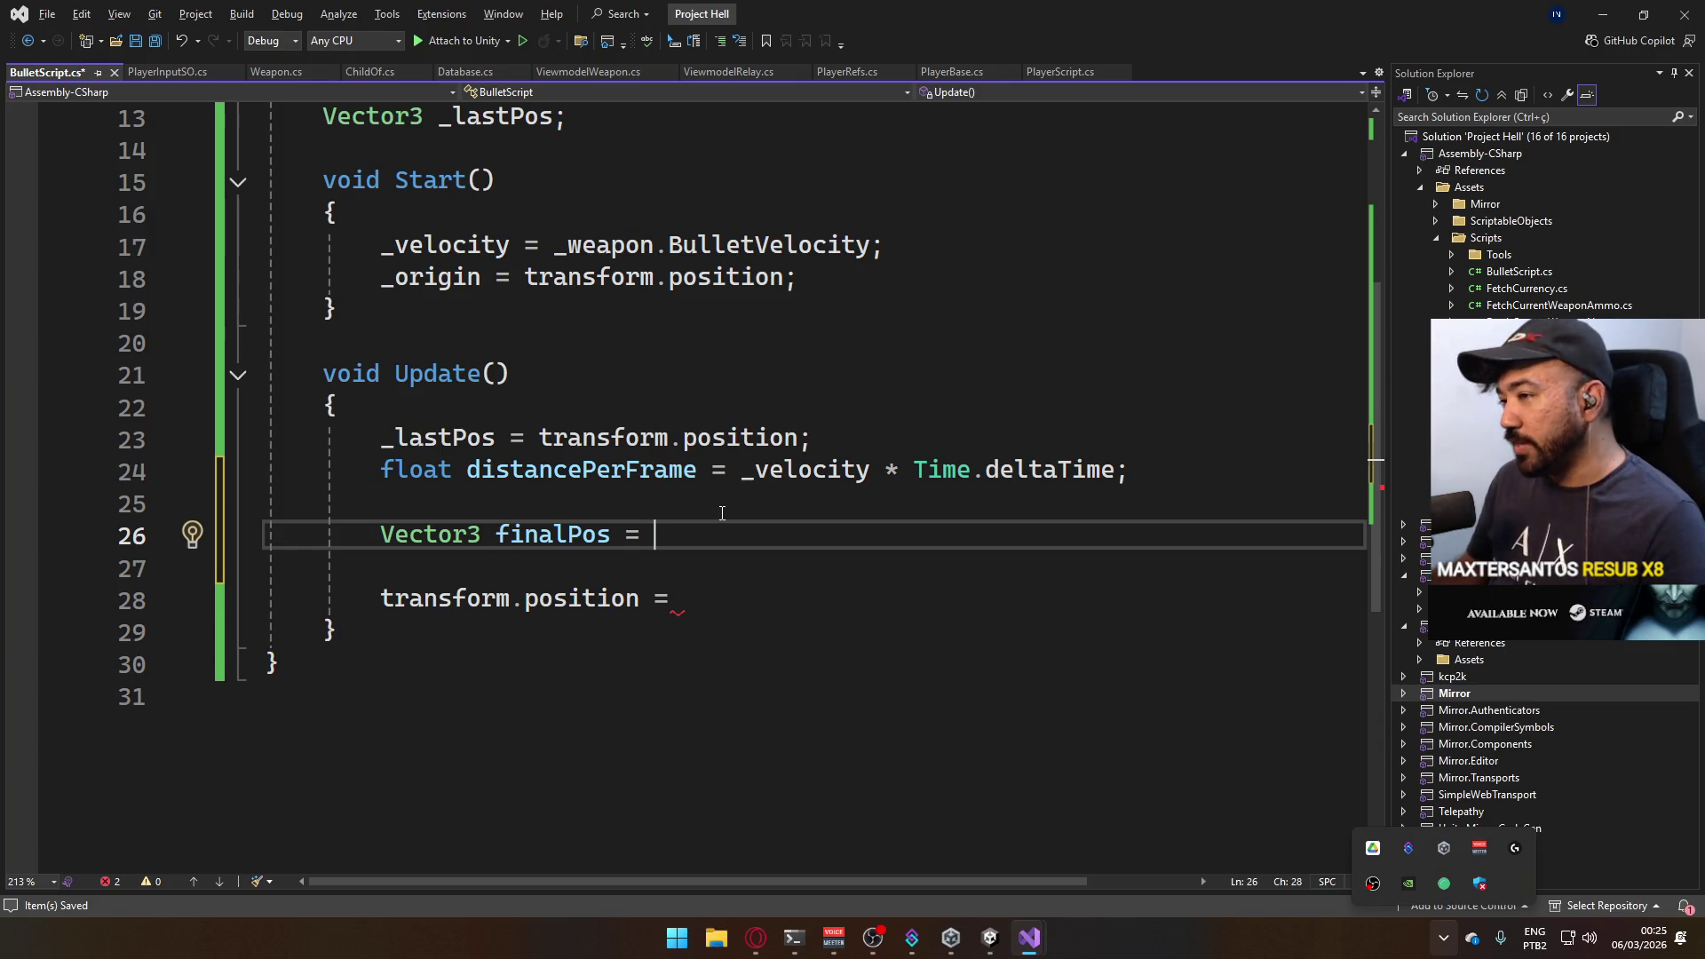
# Move _lastPos = transform.position; to after the position assignment and set finalPos to transform.position.
pyautogui.click(844, 441)
pyautogui.hotkey('shift', 'Home')
pyautogui.press('BackSpace')
pyautogui.click(749, 595)
pyautogui.press('Return')
pyautogui.press('Return')
pyautogui.write('_lastPos = transform.position;')
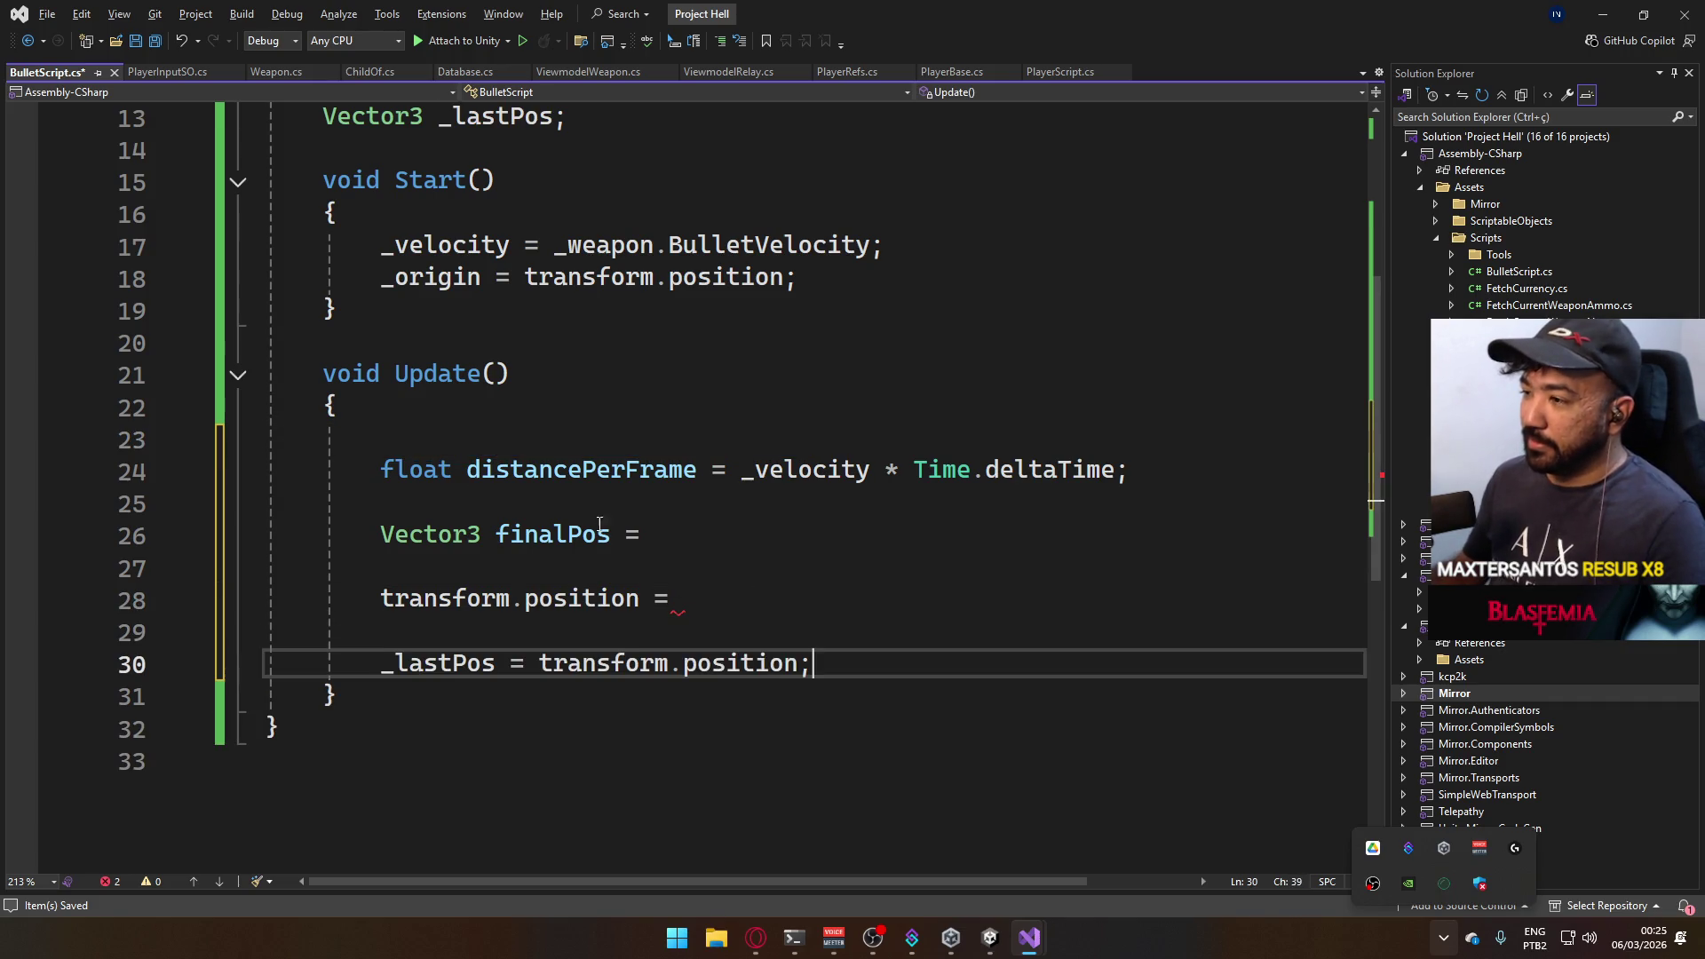
pyautogui.click(679, 532)
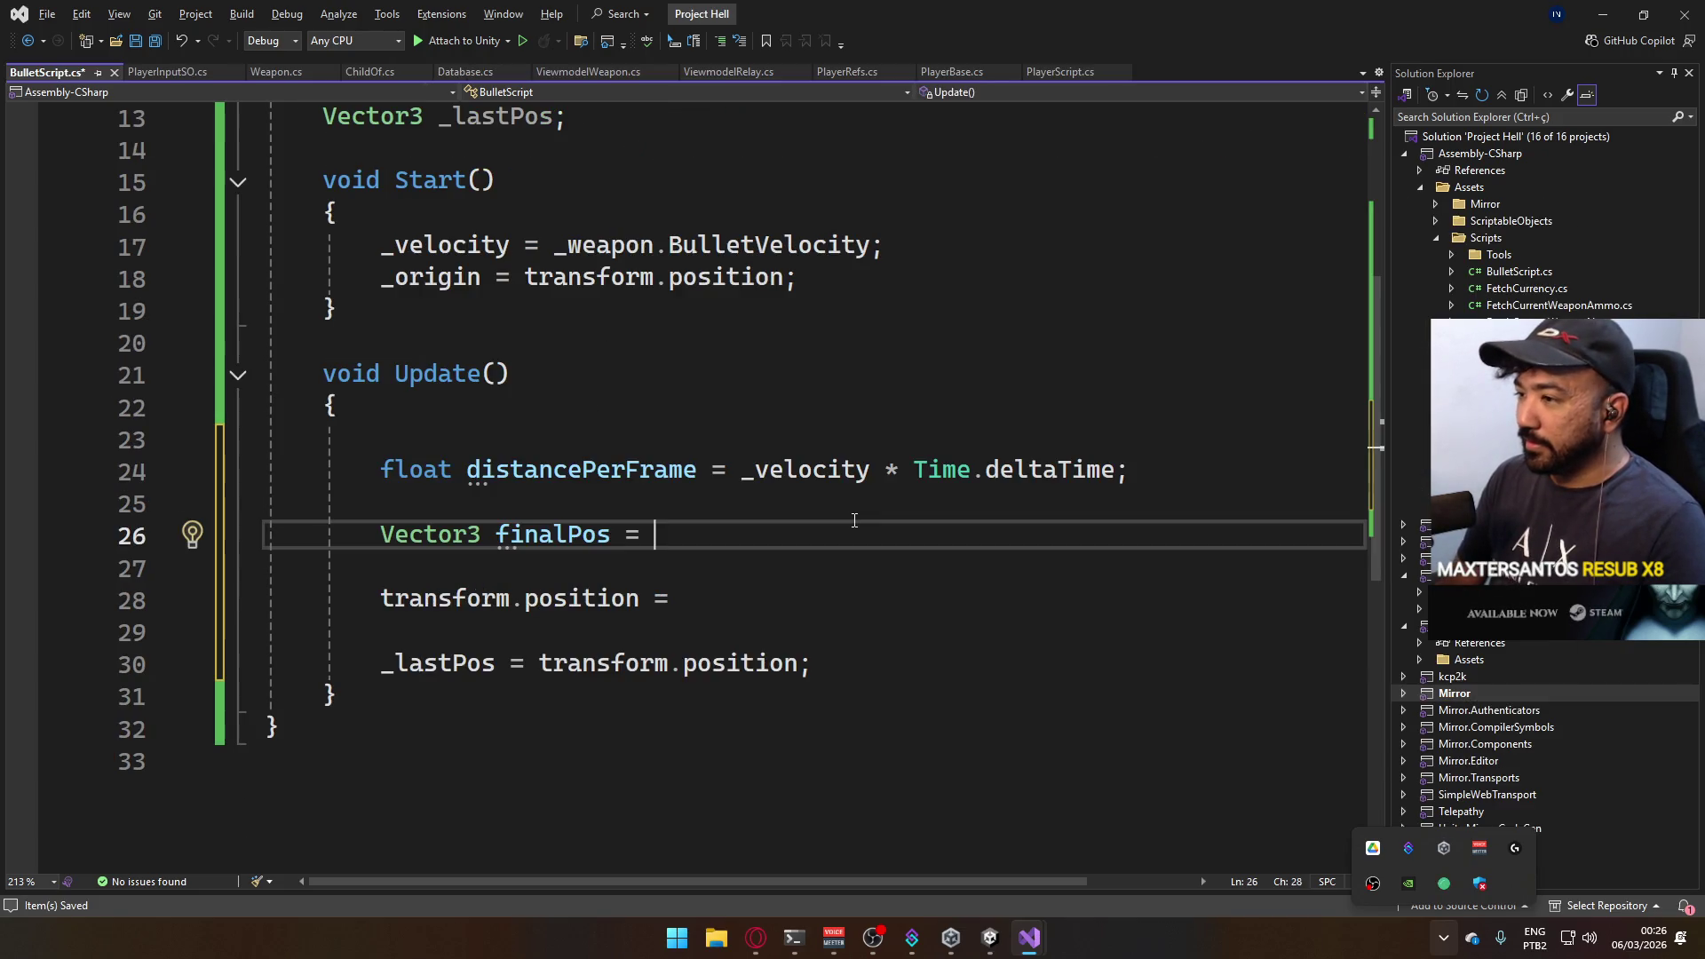
pyautogui.write('t')
pyautogui.press('Tab')
pyautogui.press('Tab')
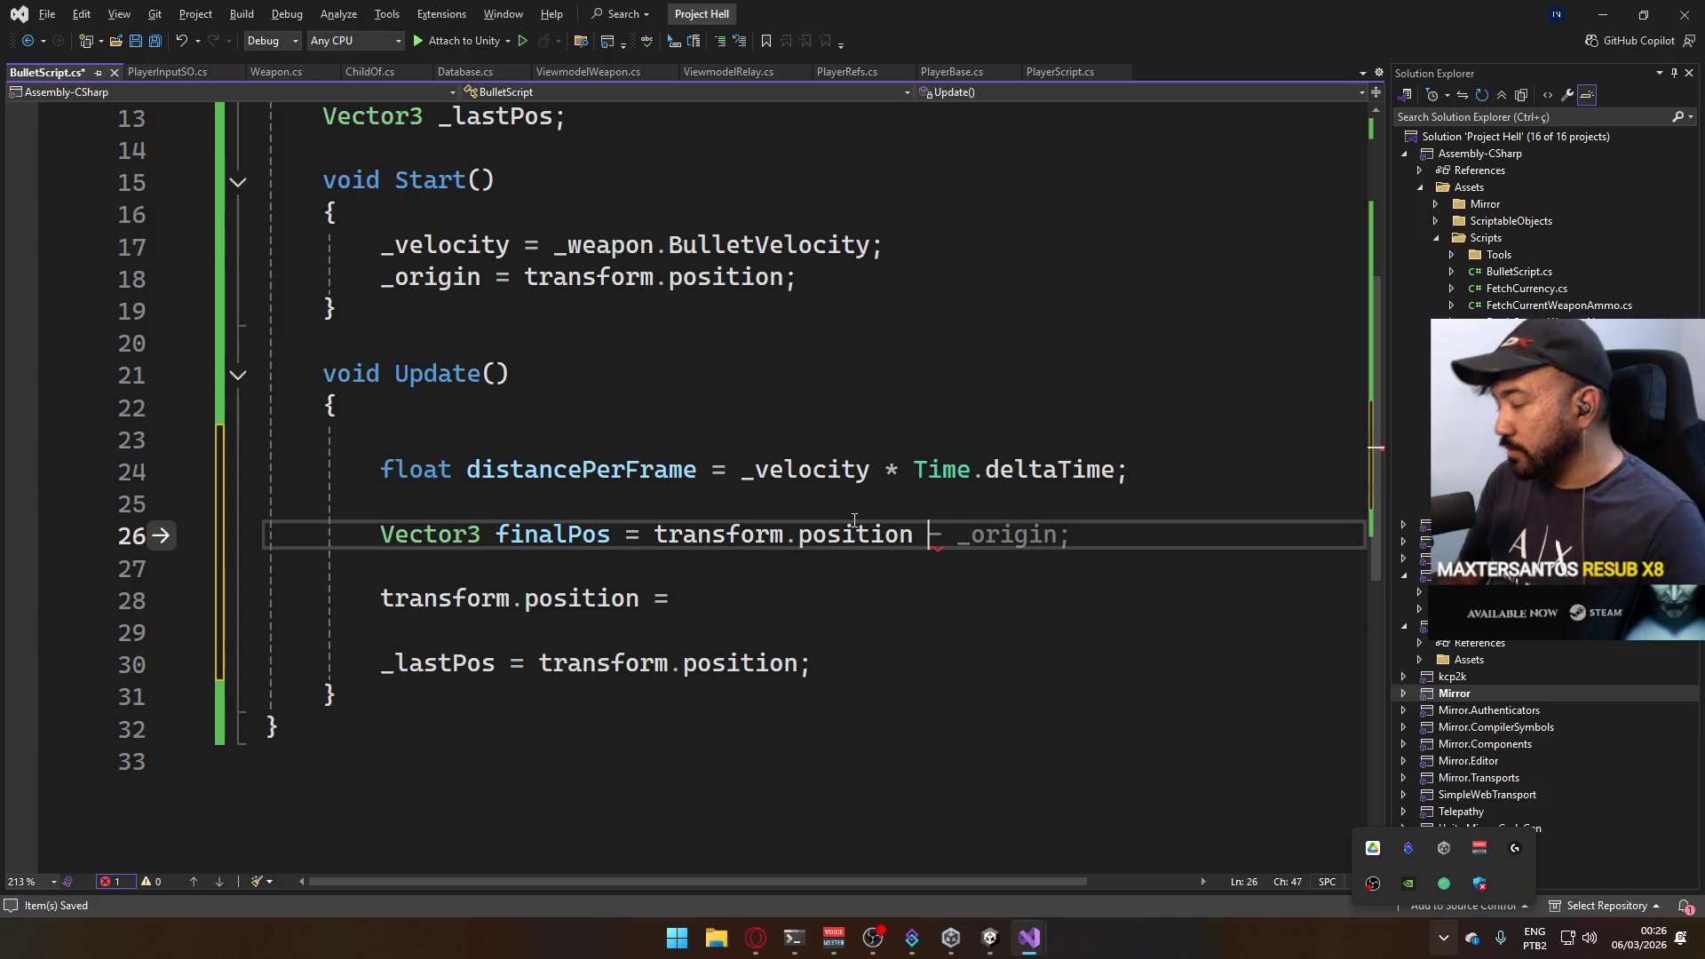
pyautogui.write('+ ')
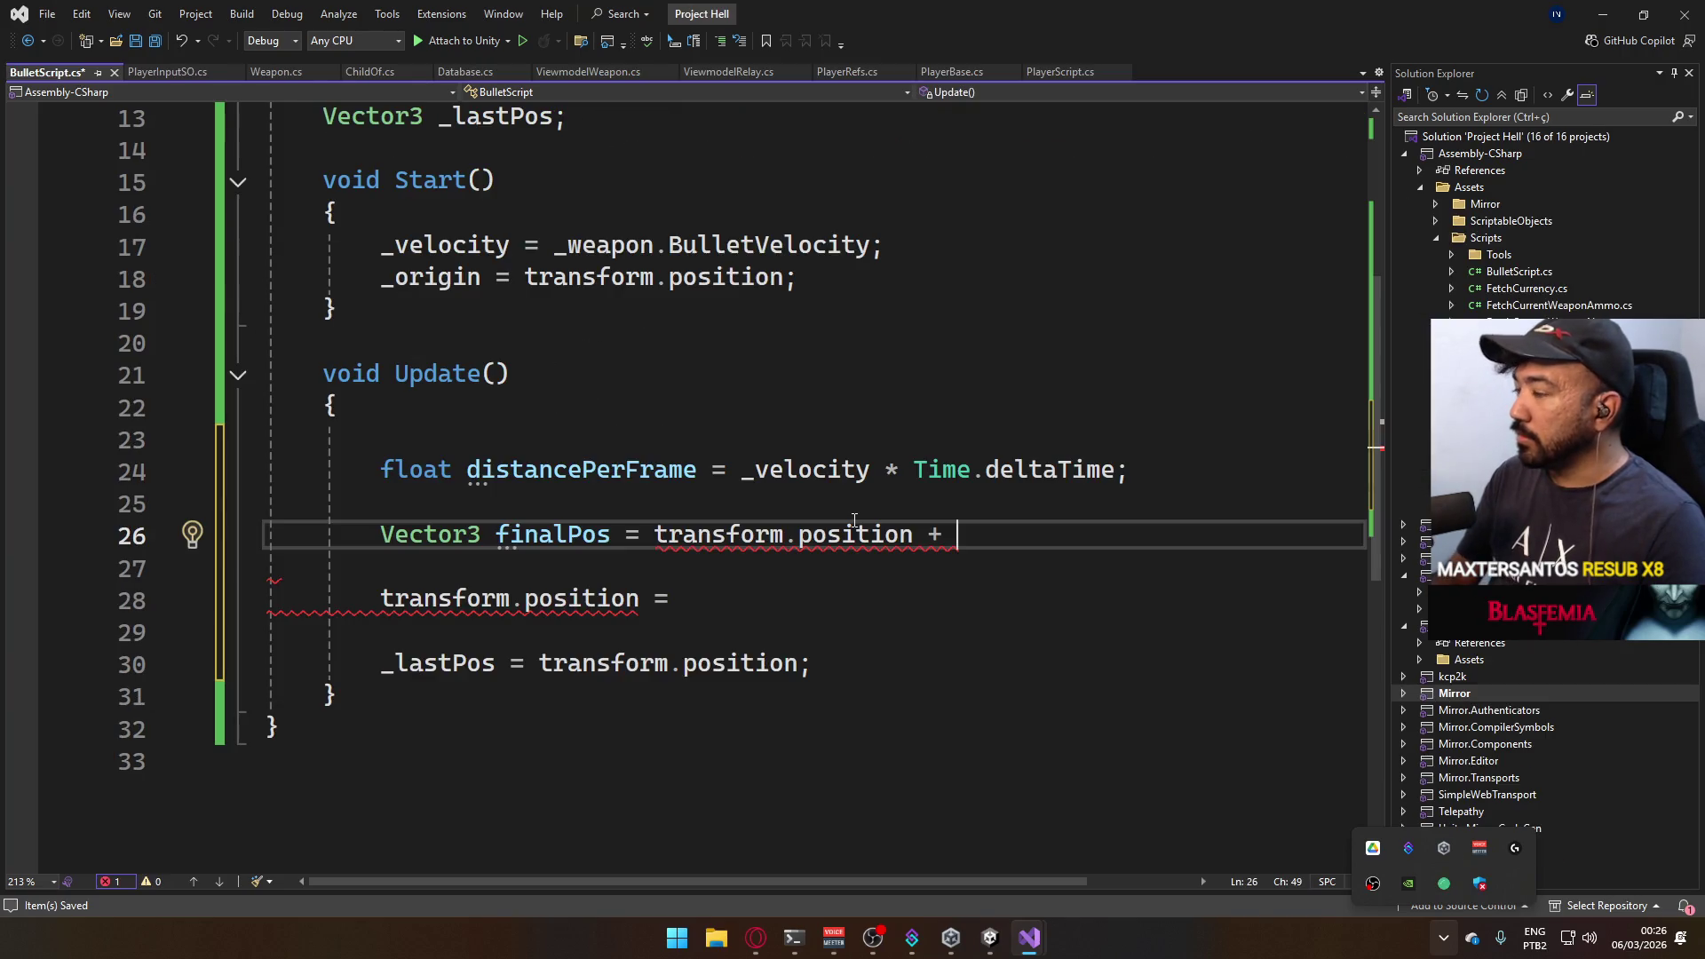
pyautogui.write('(transform')
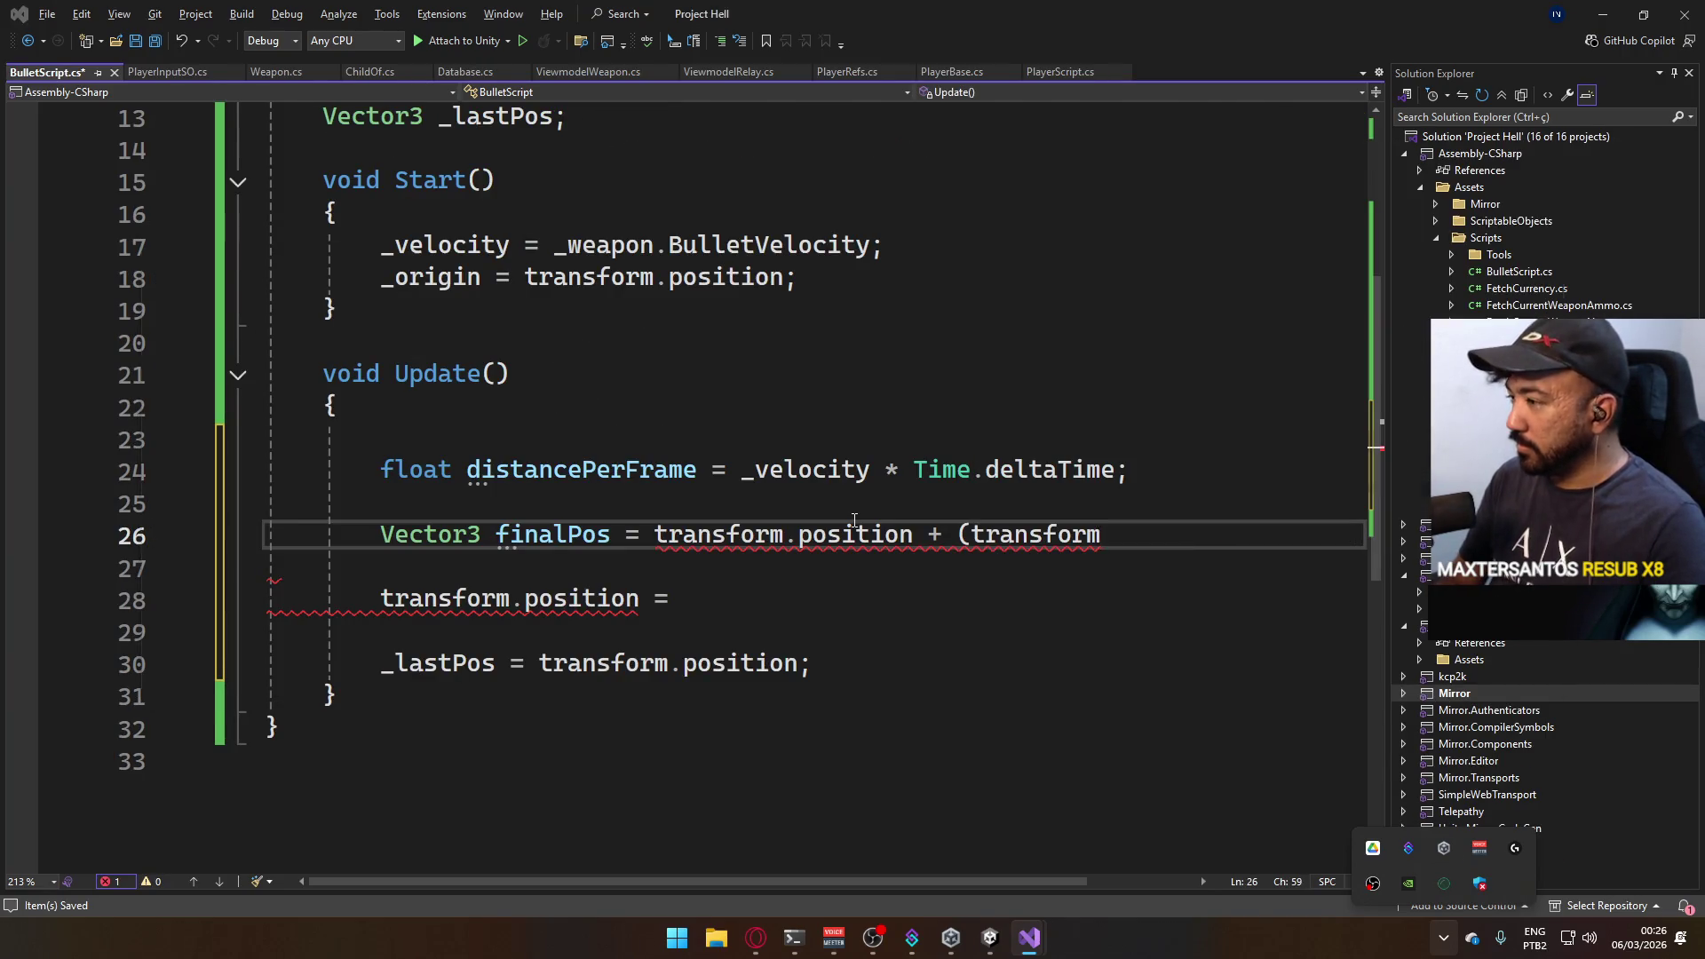
pyautogui.write('.forward')
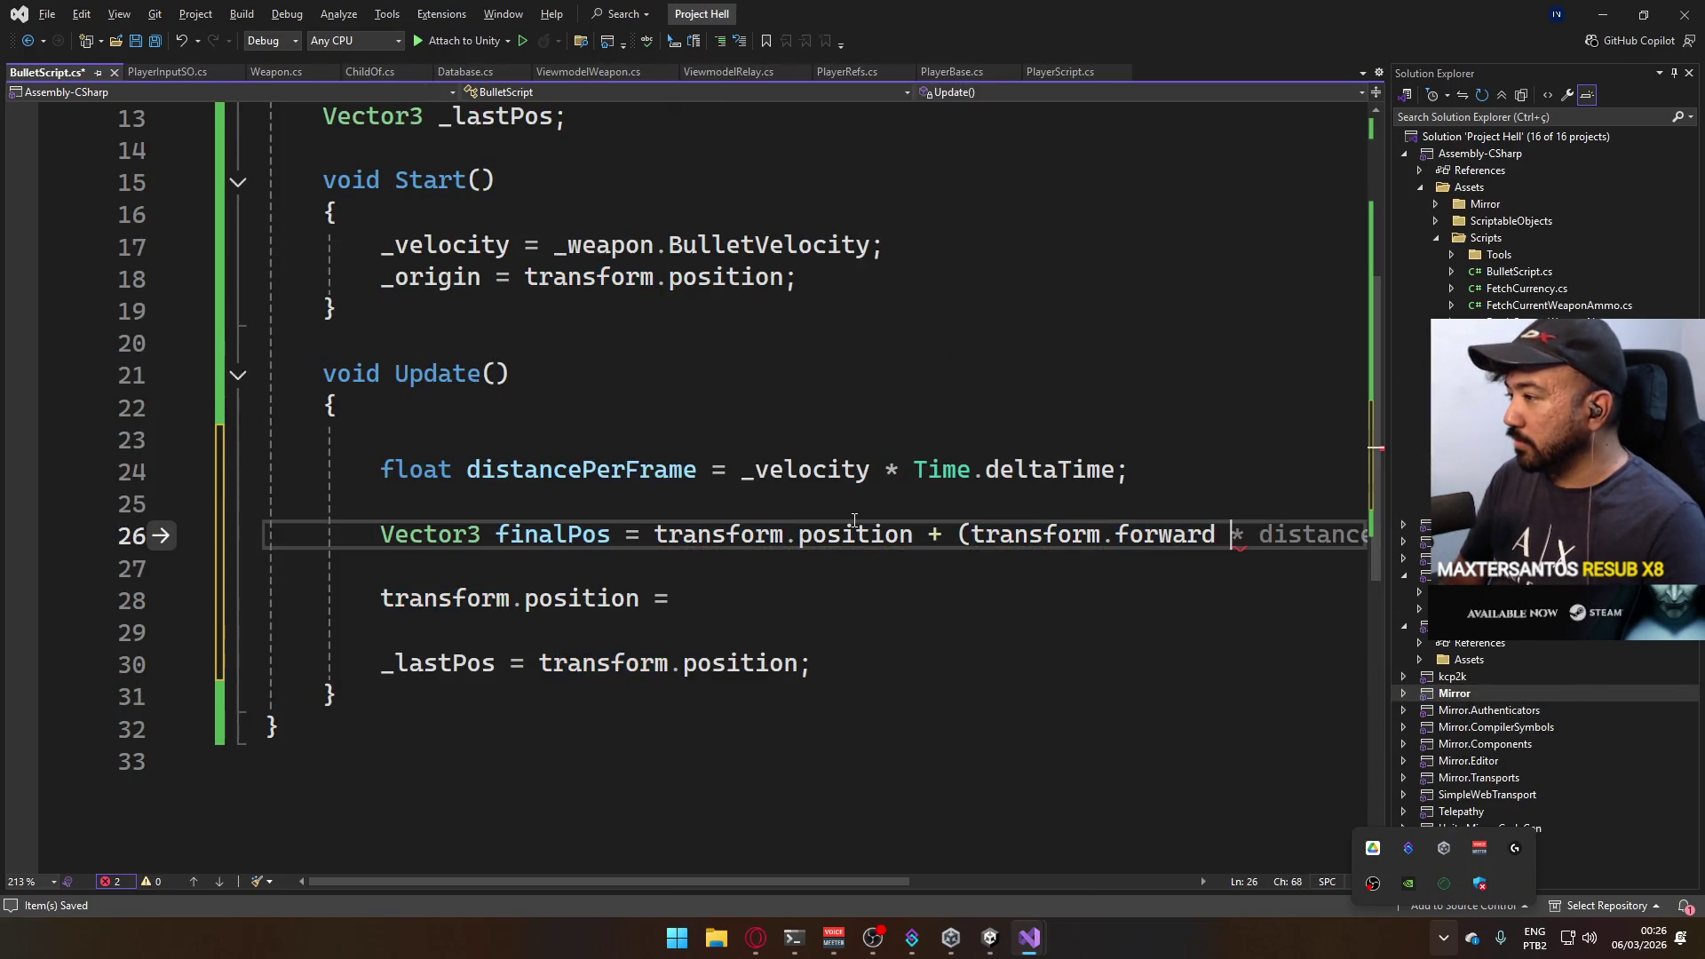
pyautogui.write(' *')
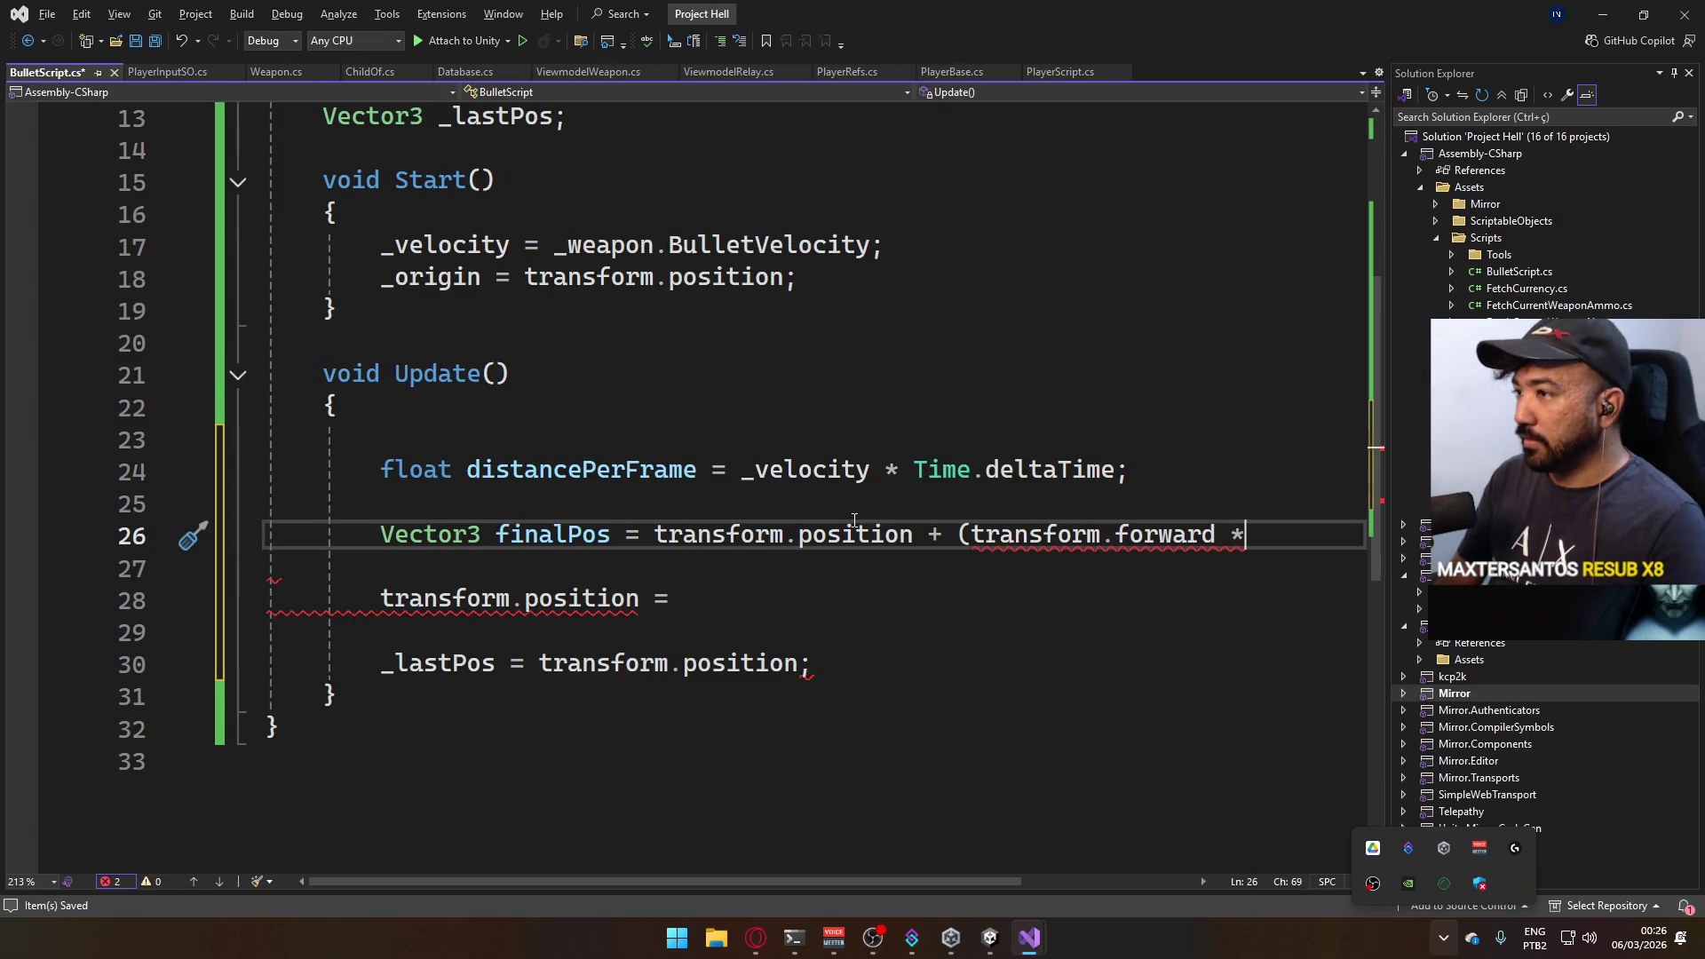
pyautogui.write(' dis')
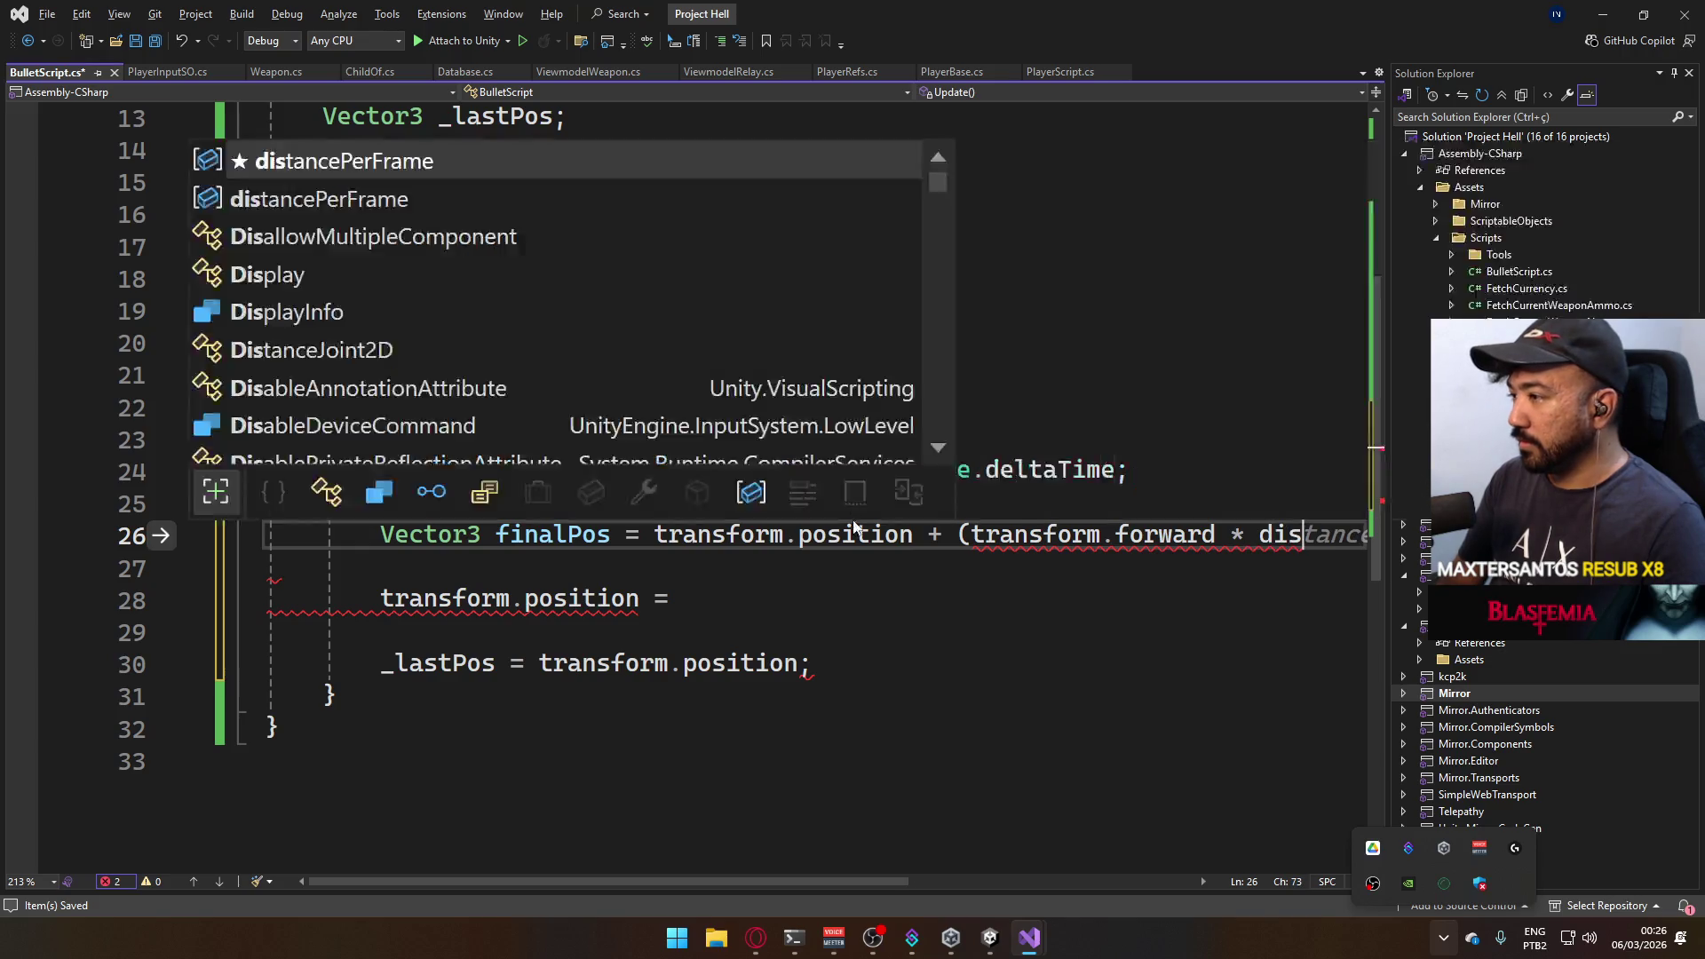
# Extend finalPos with + transform.forward * distancePerFrame and start subtracting a (Vector3 term.
pyautogui.press('Tab')
pyautogui.write(')')
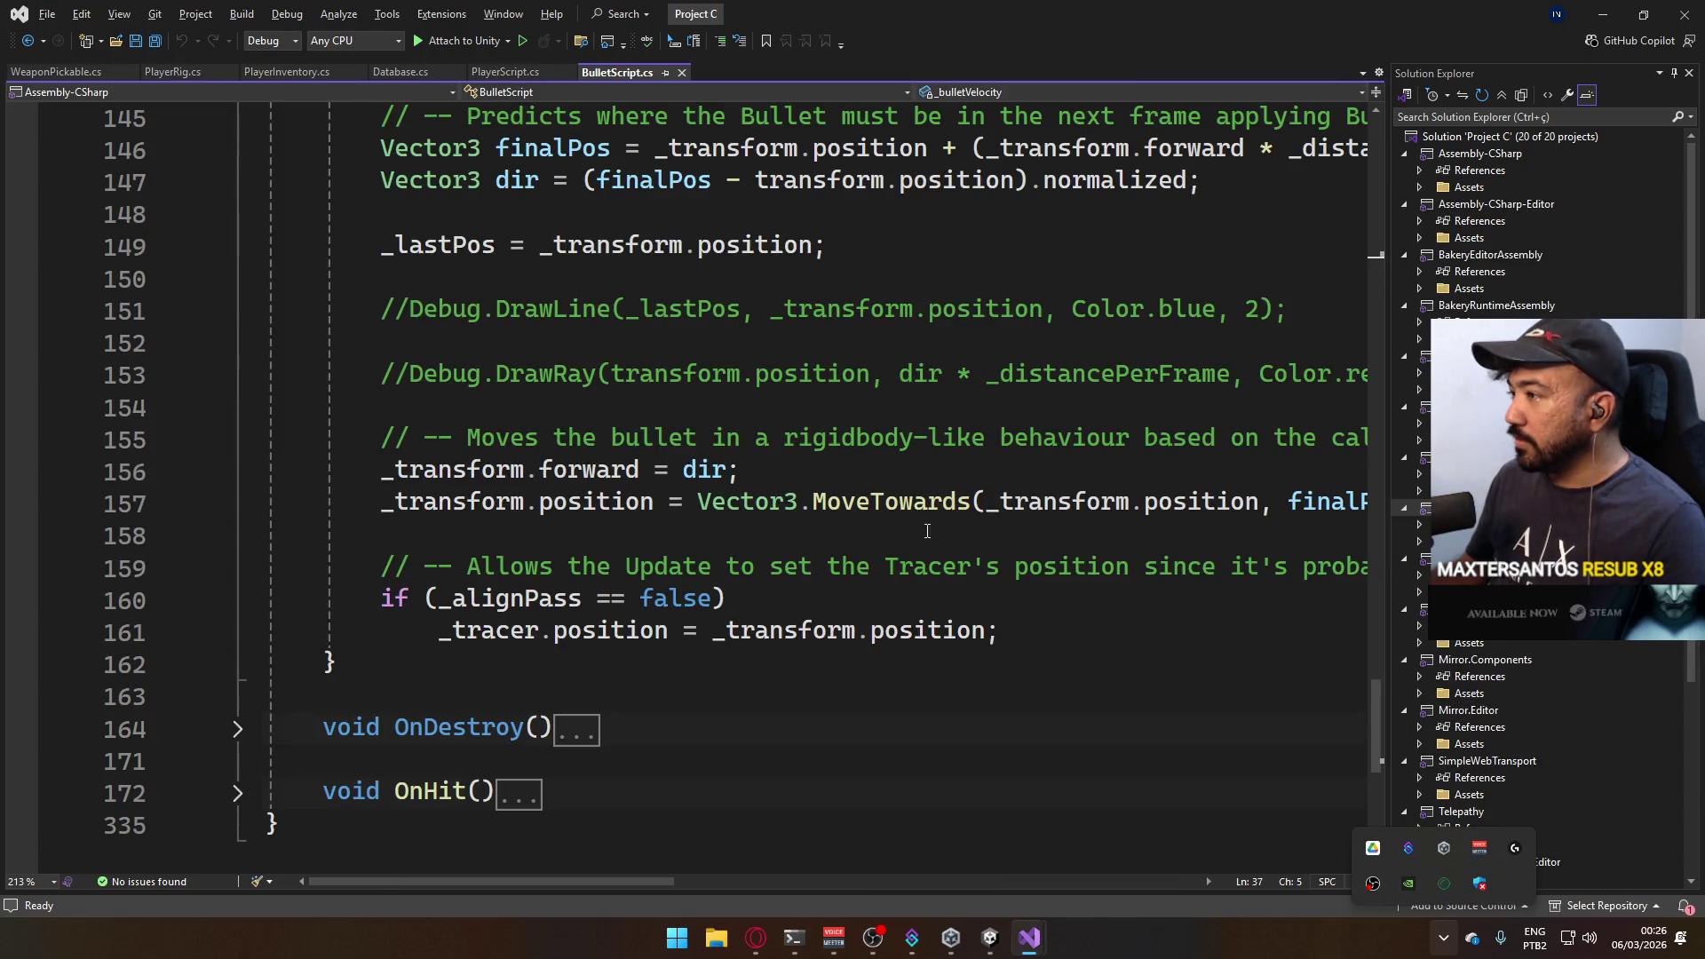
pyautogui.scroll(1, 1023, 620)
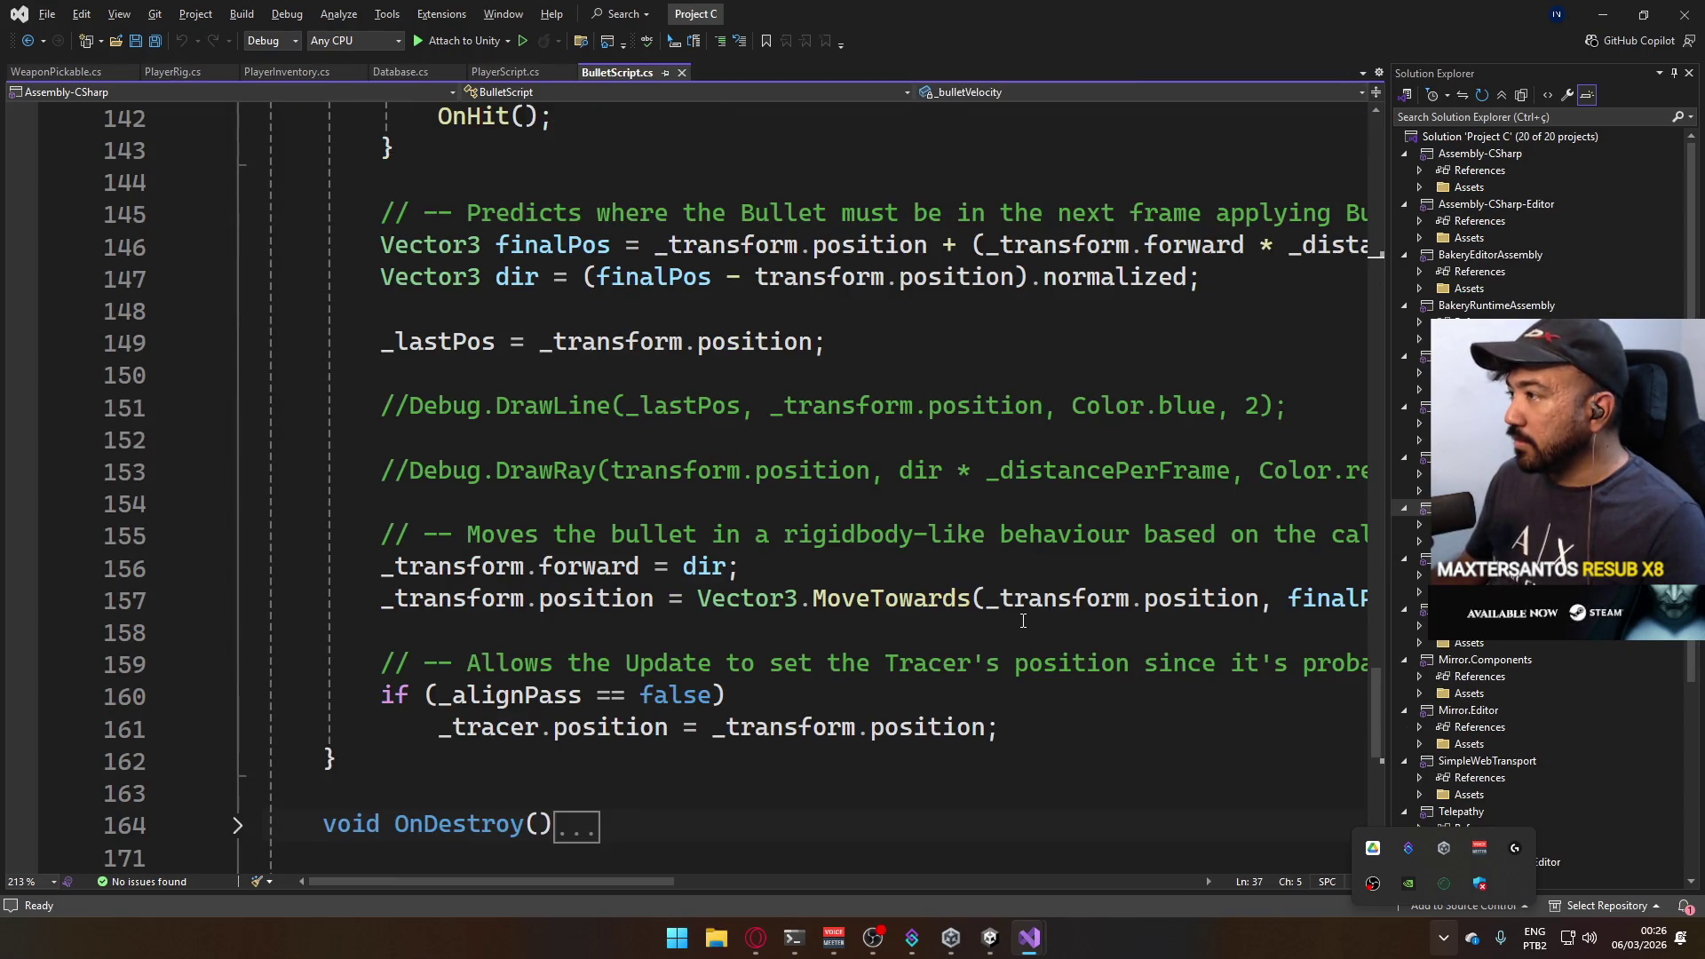
pyautogui.moveTo(631, 883); pyautogui.dragTo(900, 872)
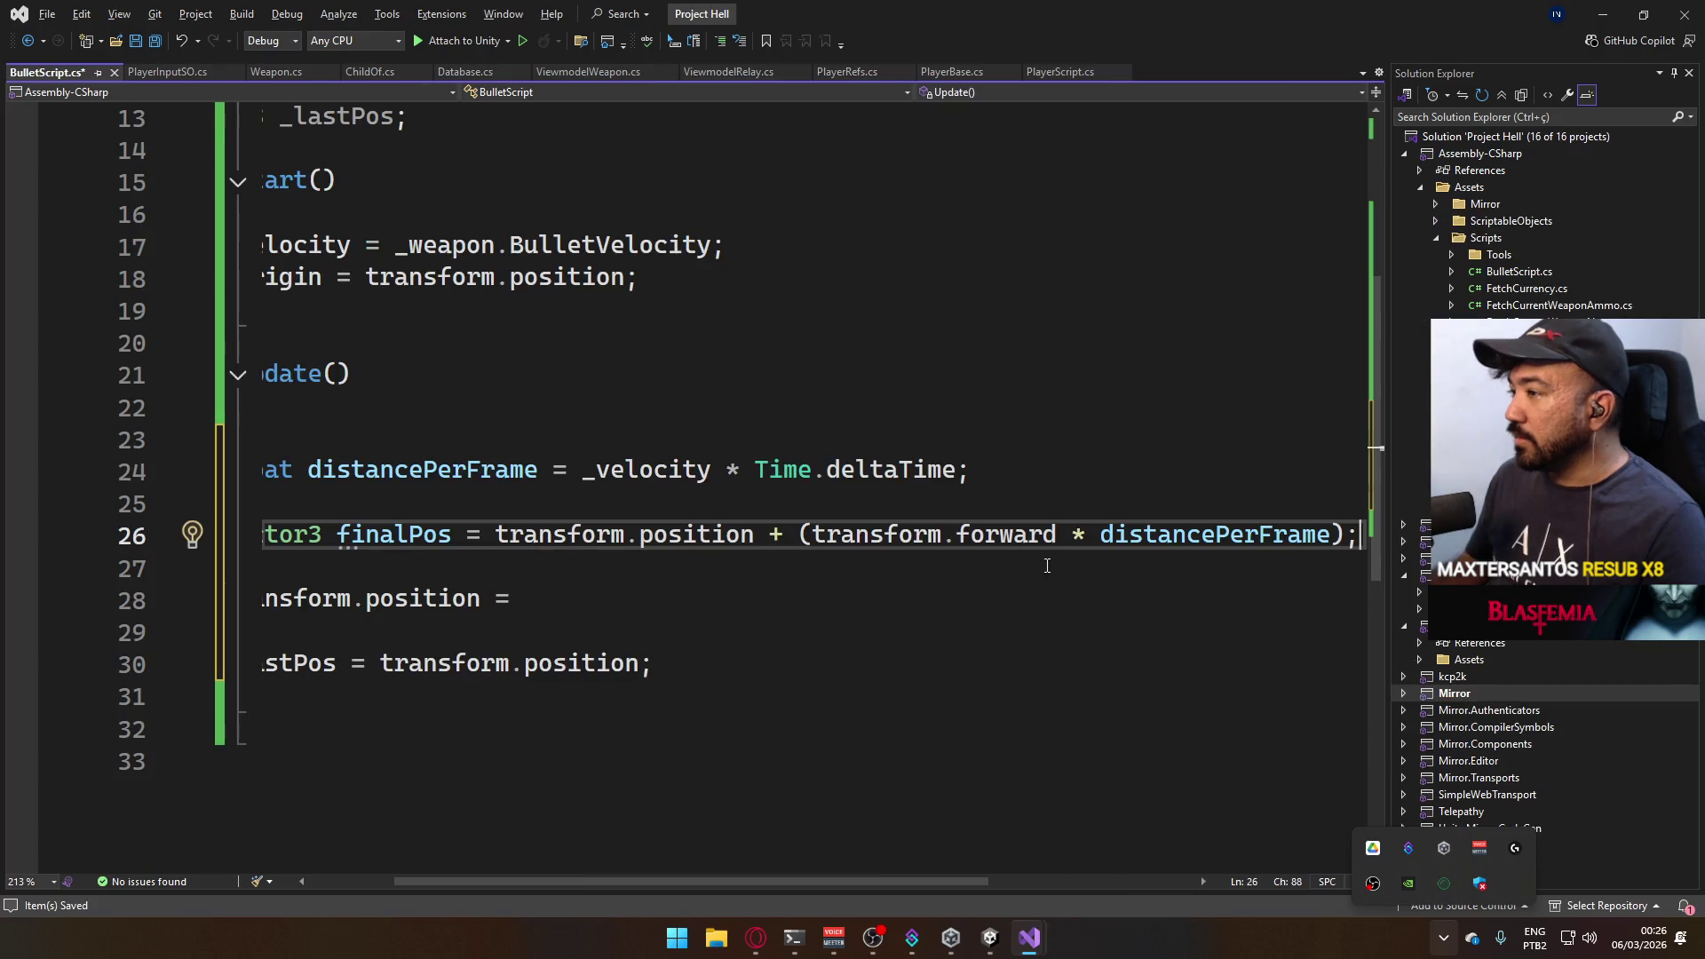
pyautogui.moveTo(794, 883); pyautogui.dragTo(926, 883)
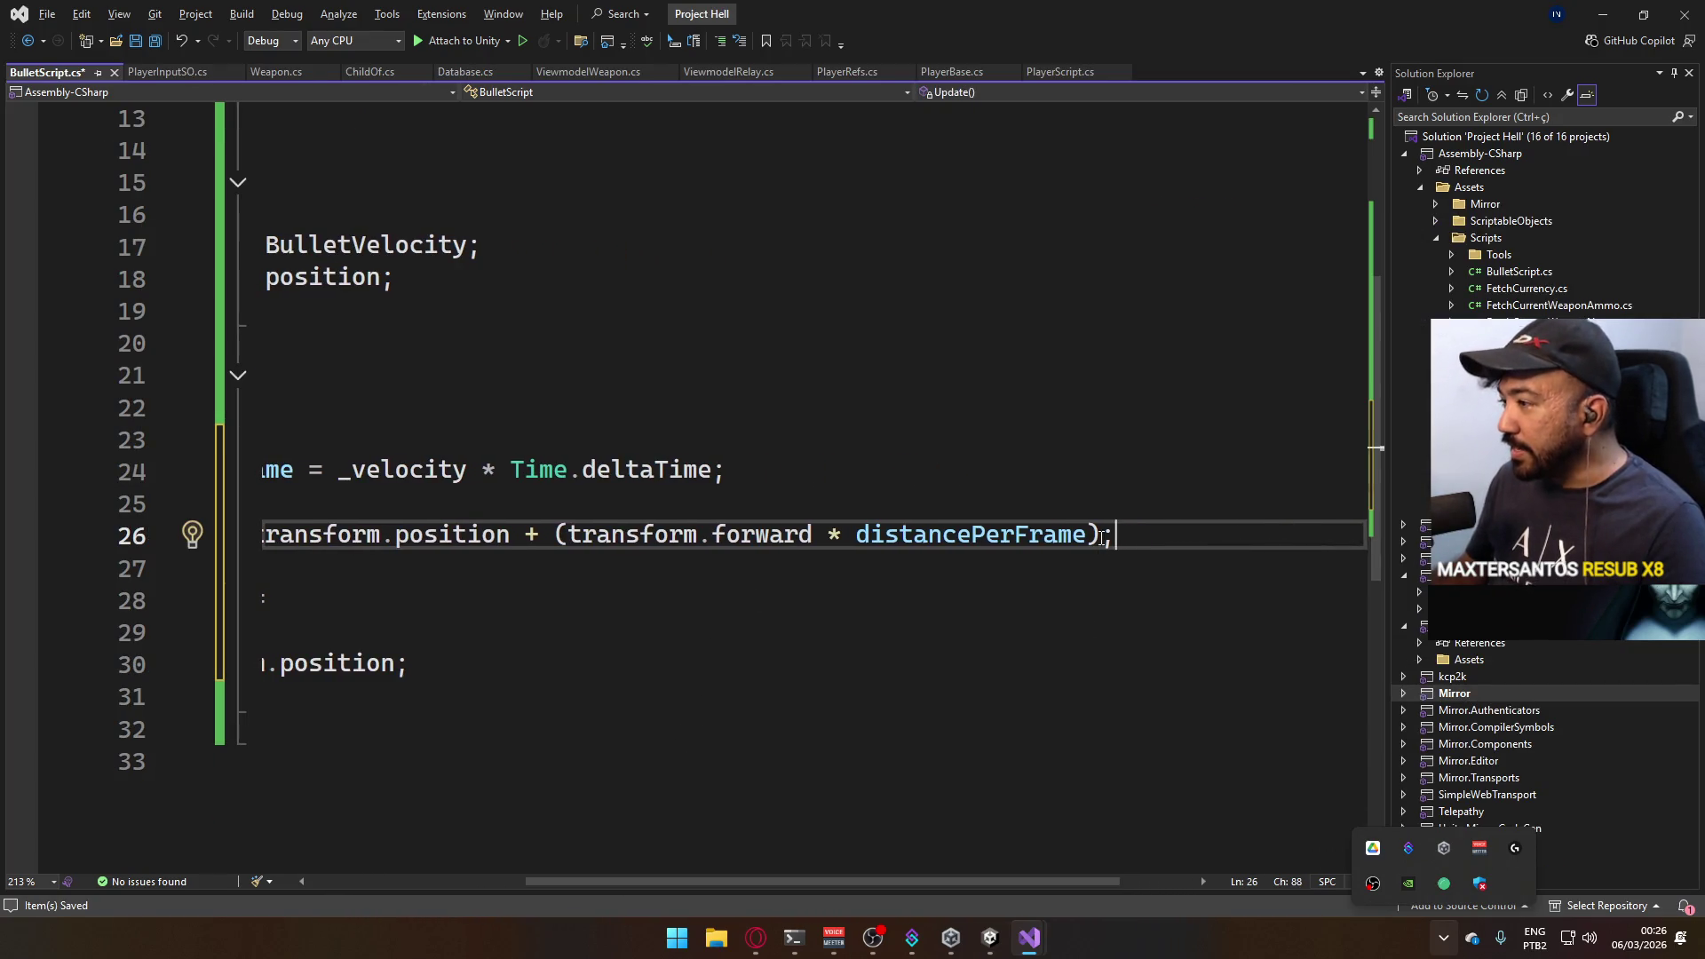
pyautogui.write('-')
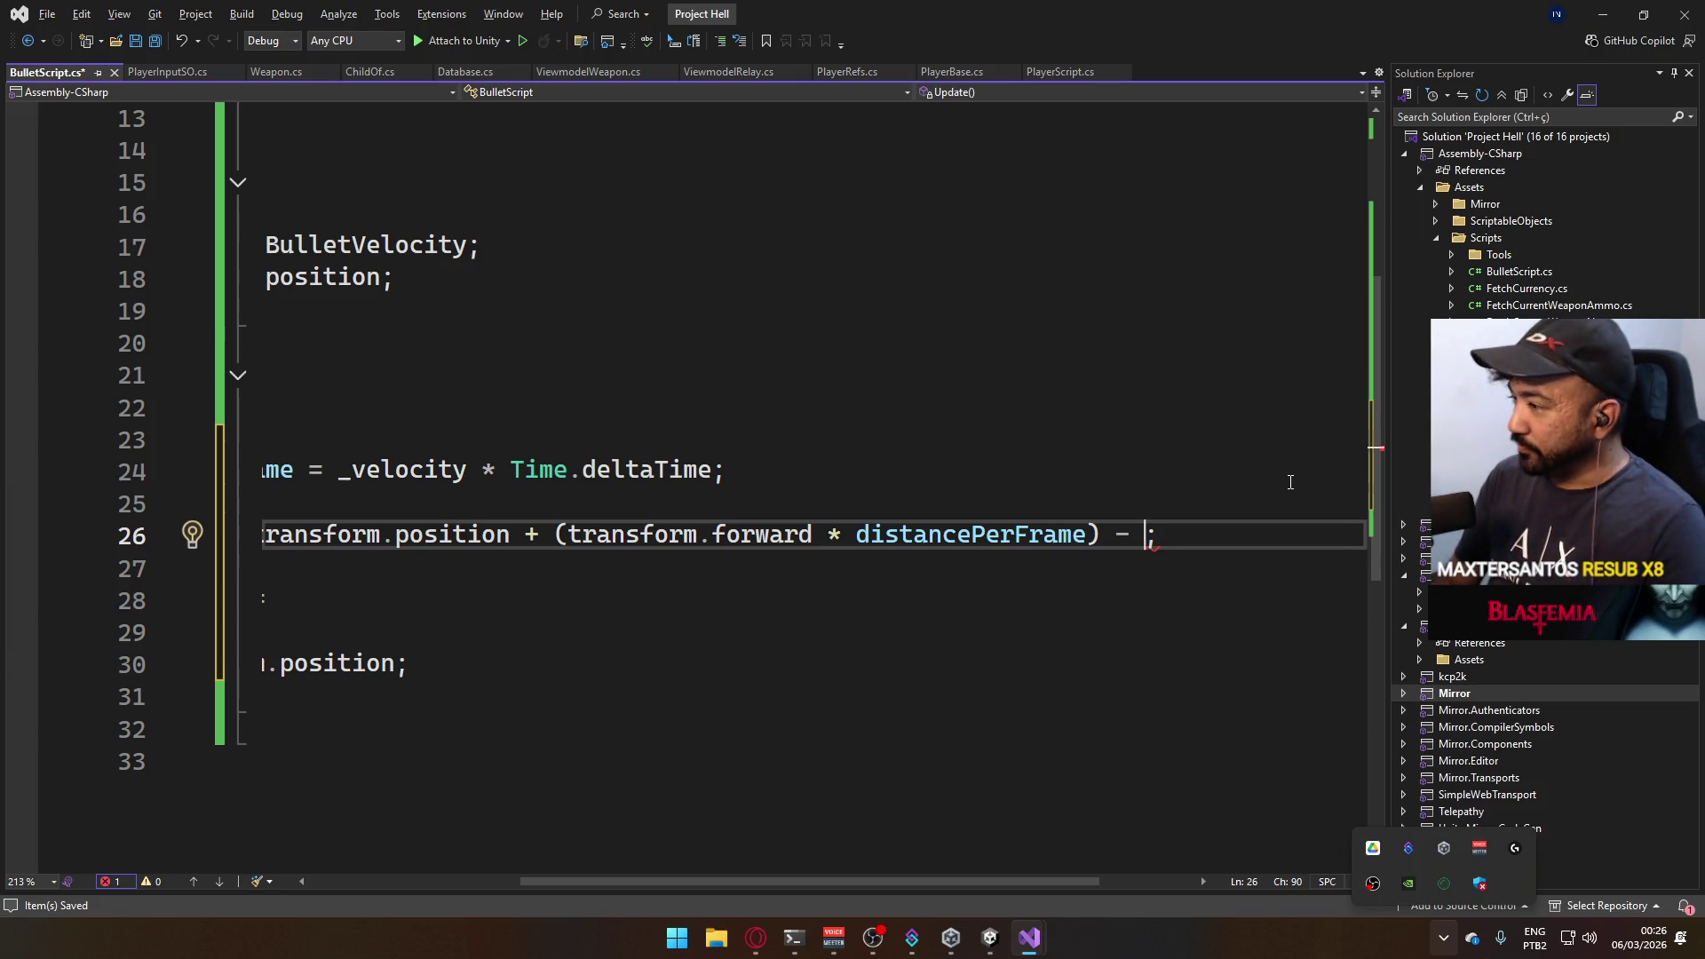
pyautogui.write('ector3')
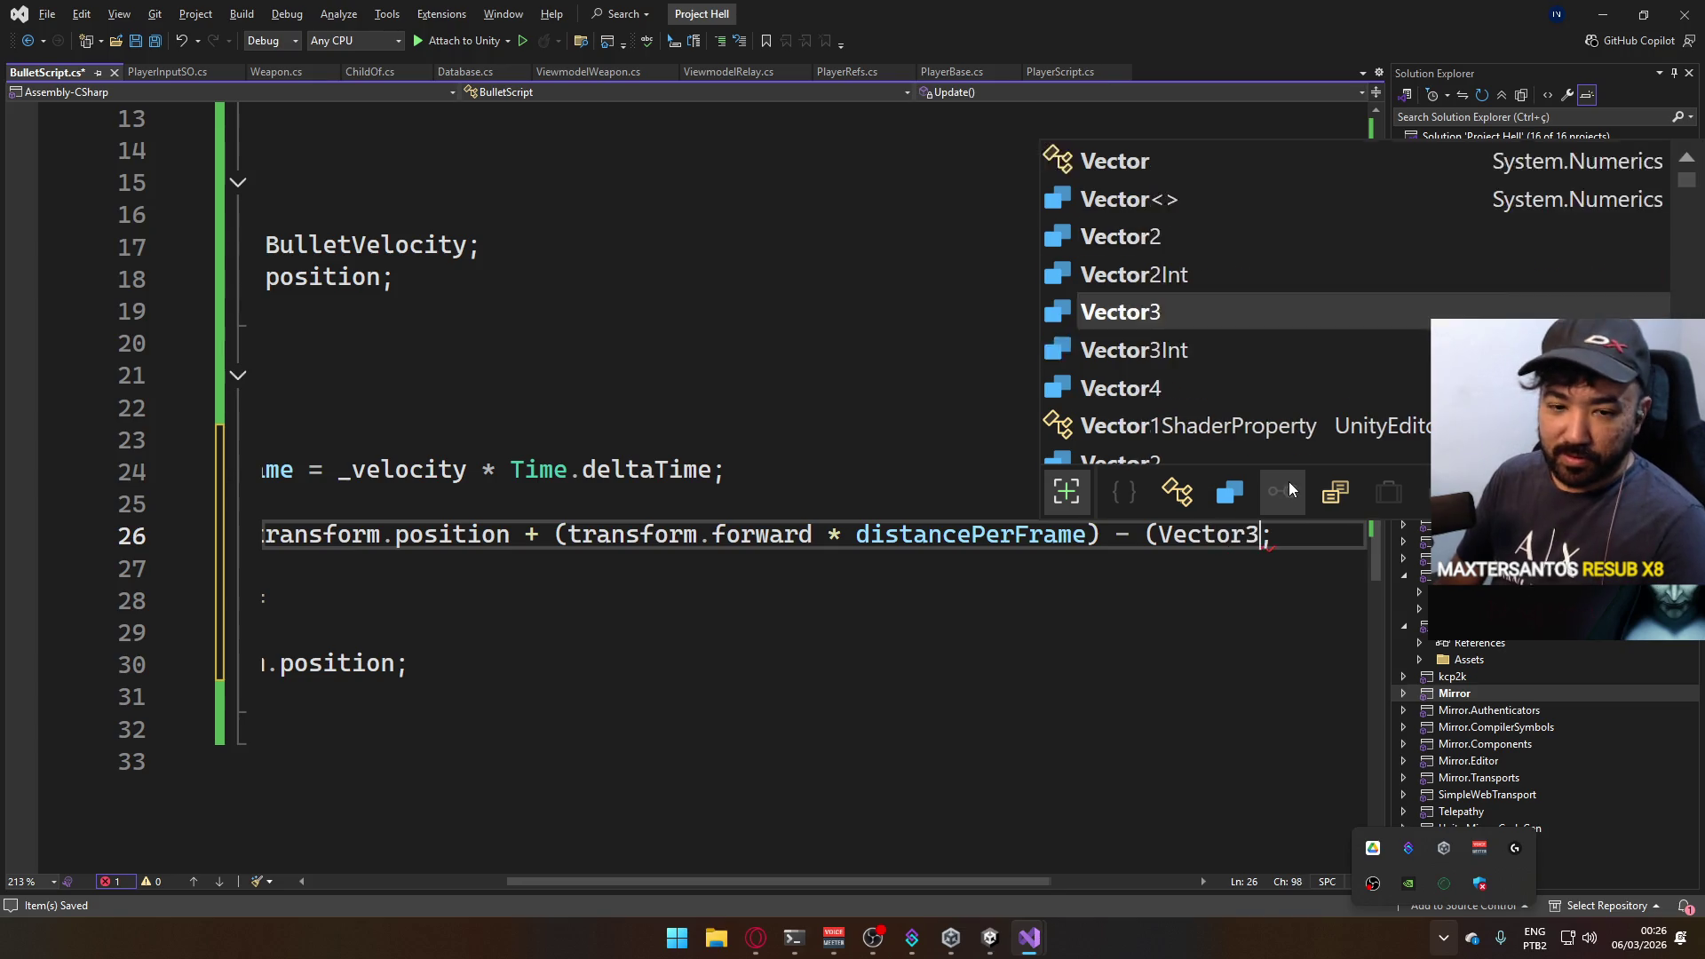
pyautogui.write('.up')
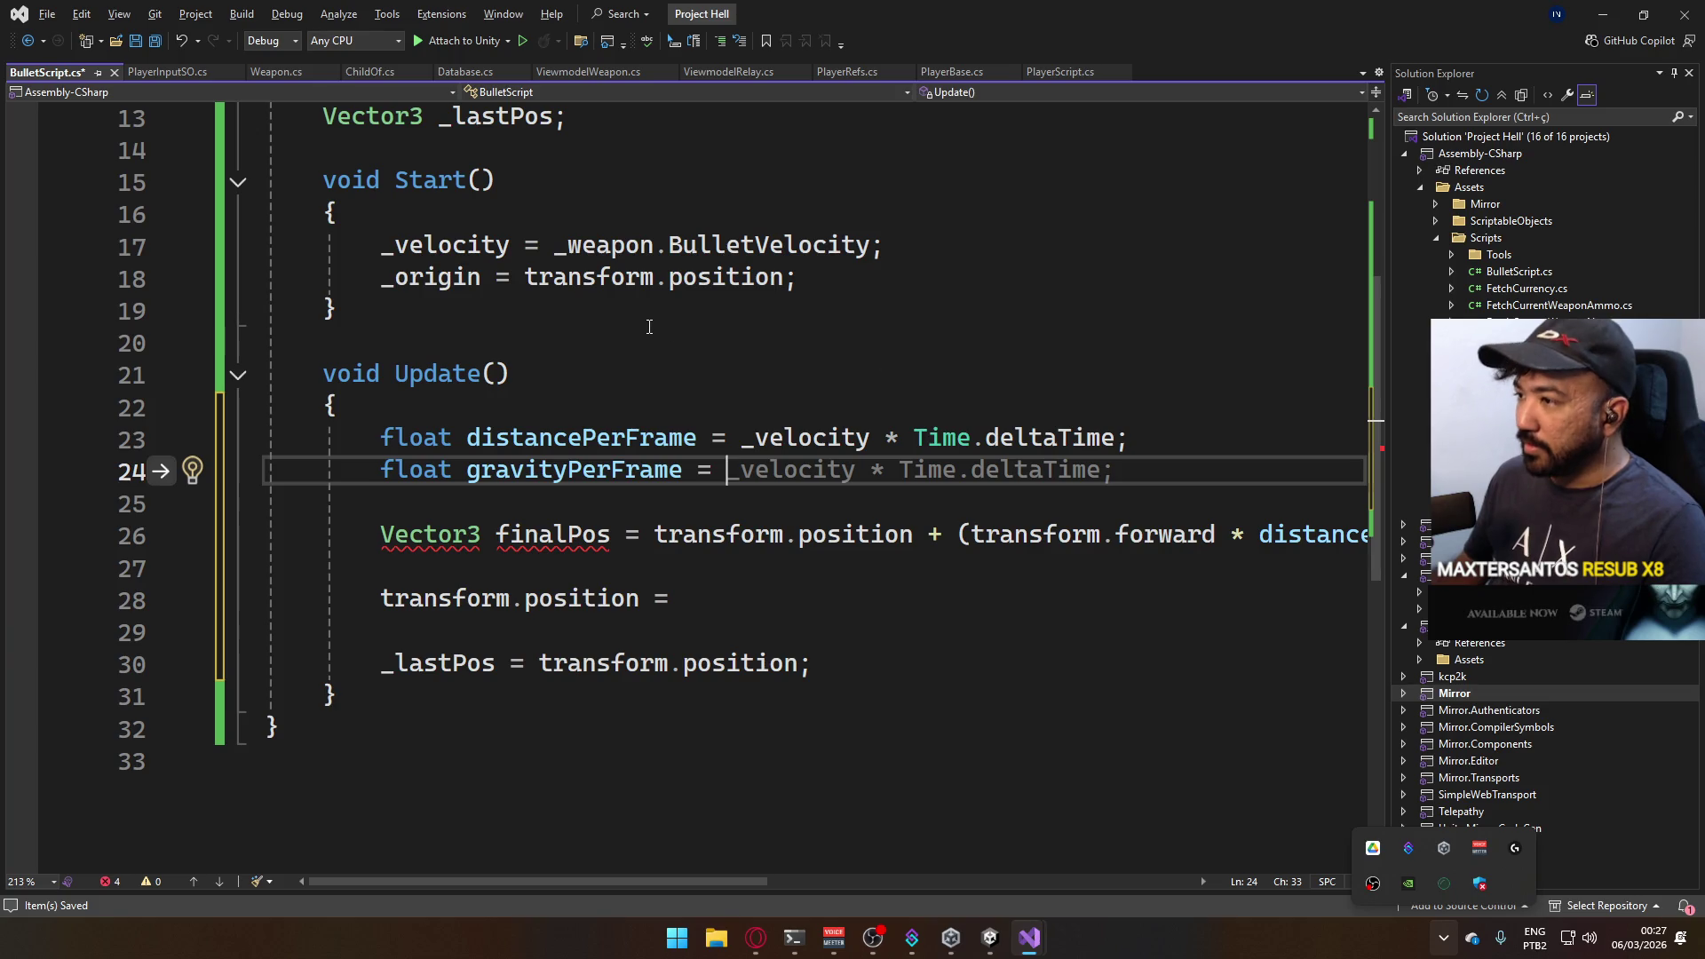
pyautogui.write('-')
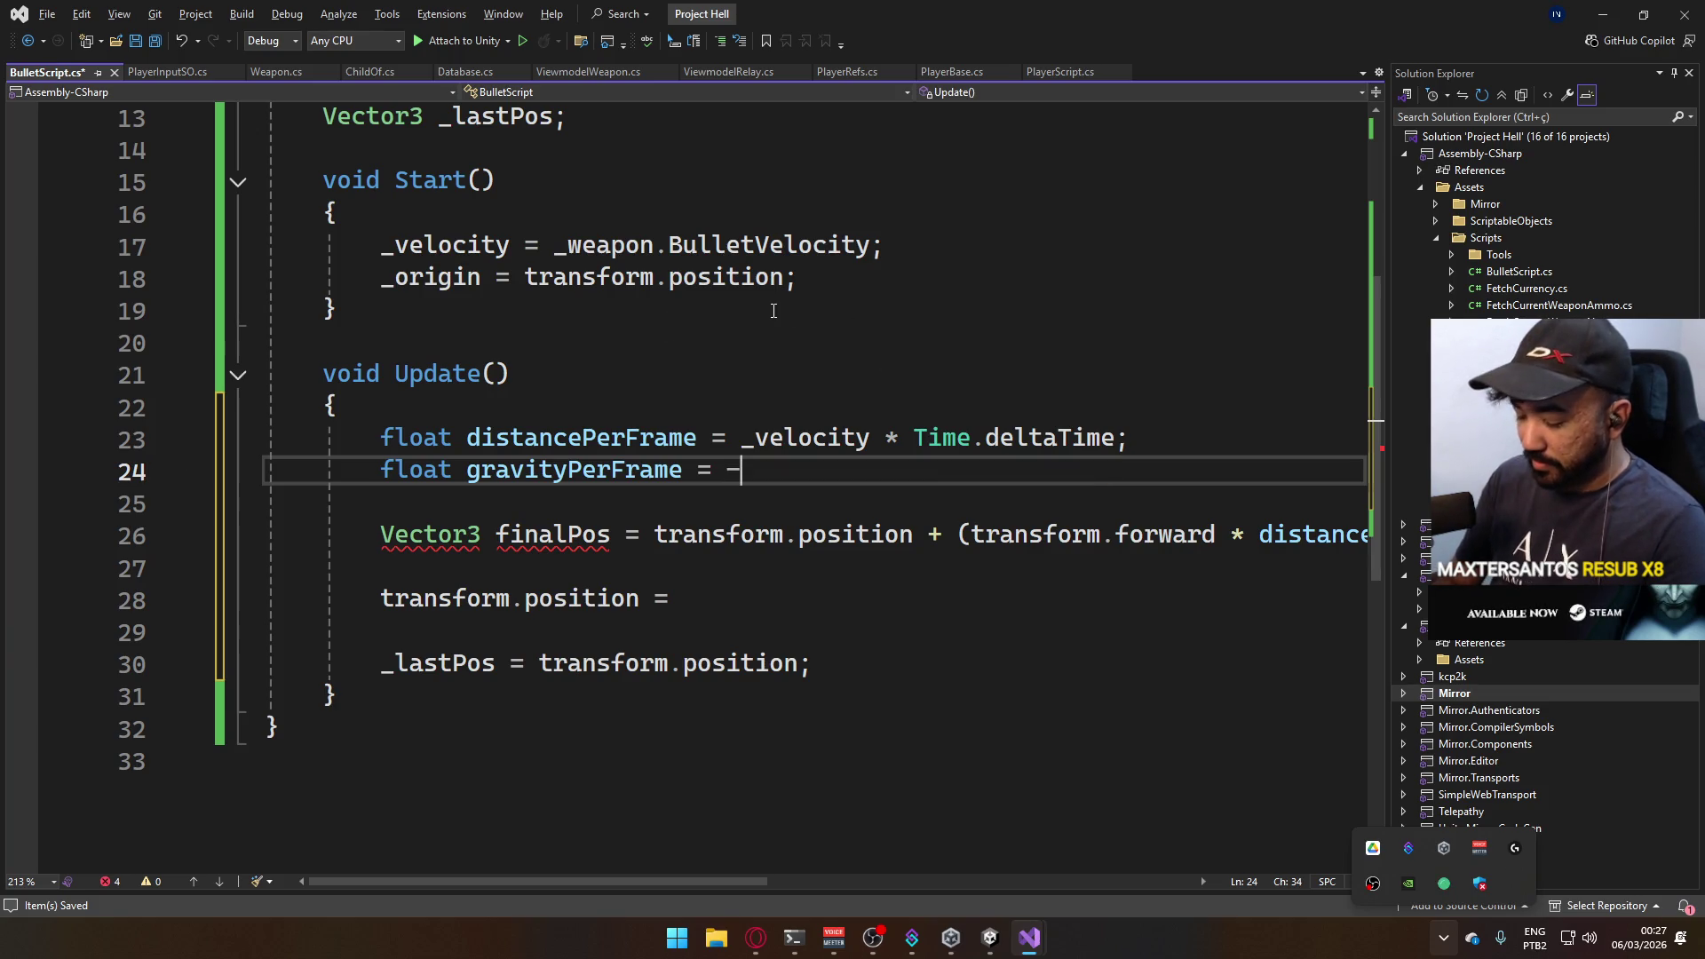
pyautogui.write('20')
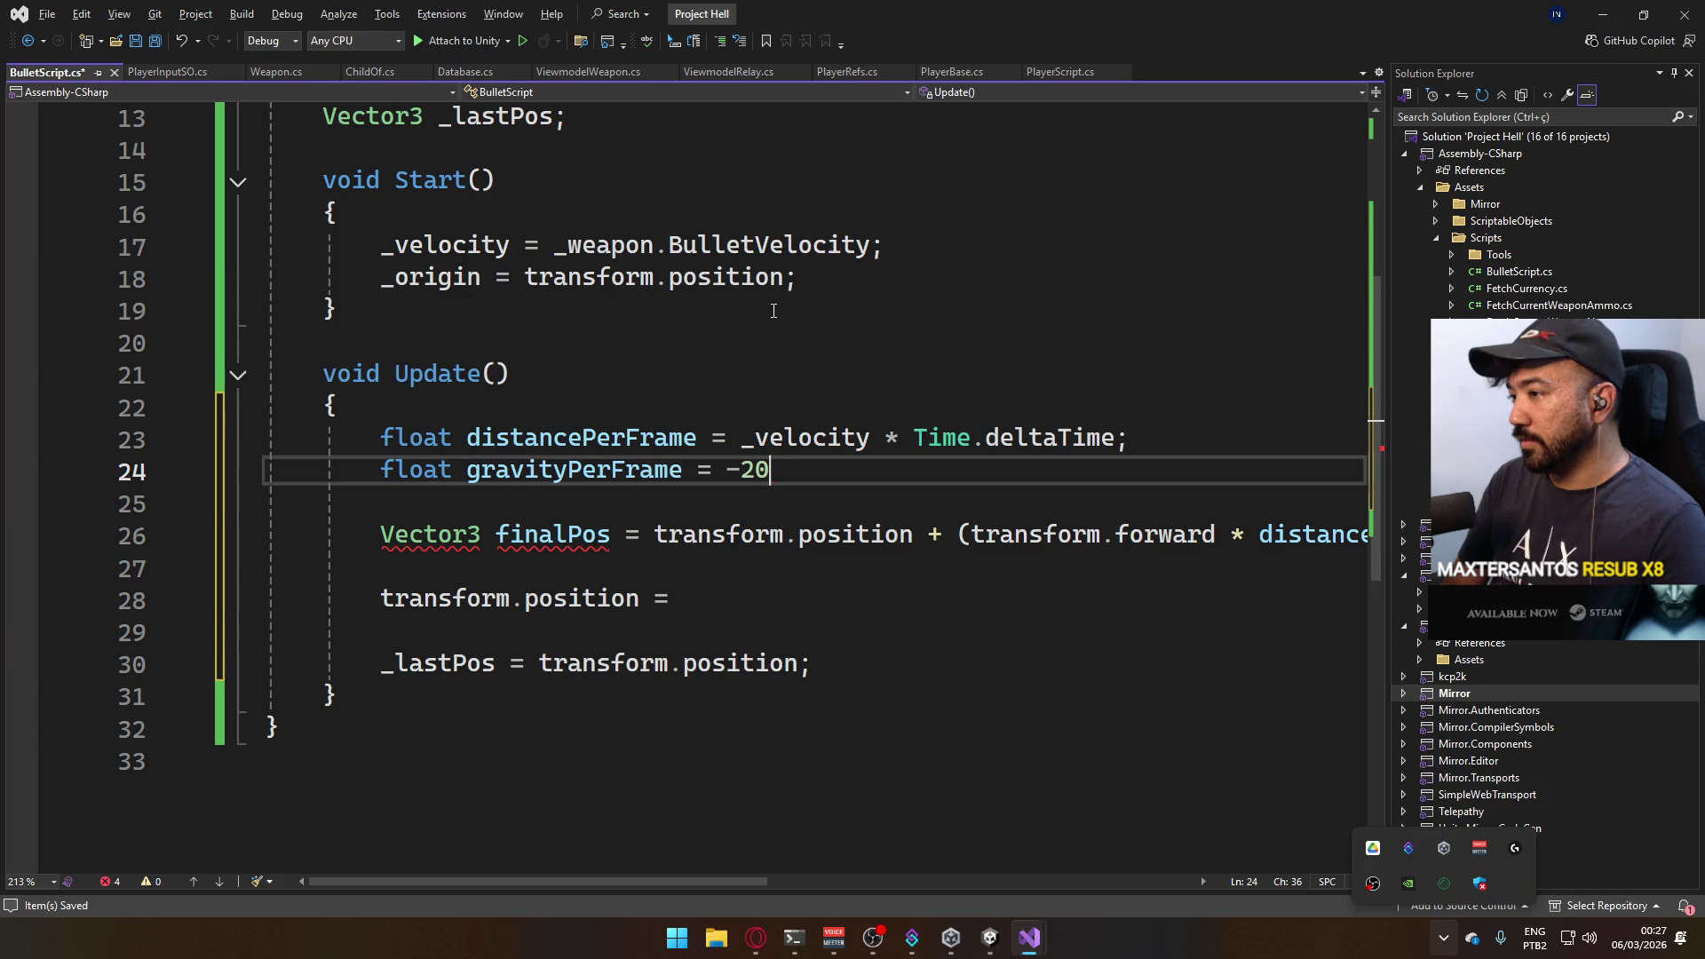
pyautogui.write(' *')
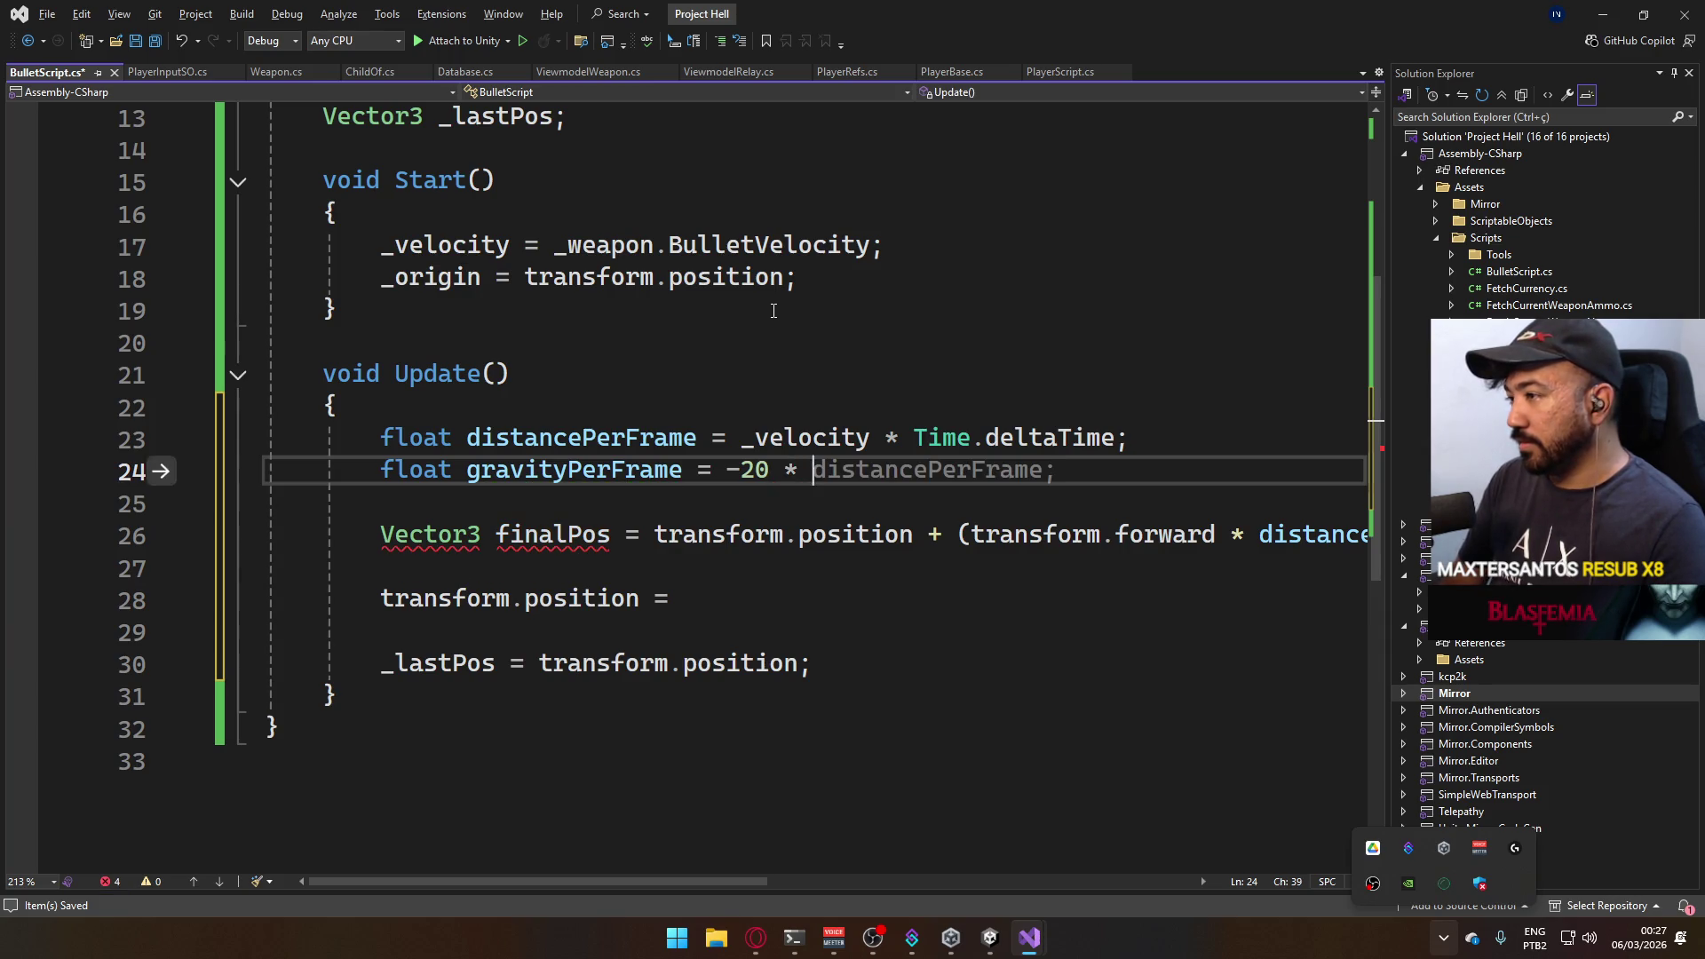
pyautogui.write('Time.deltaTime')
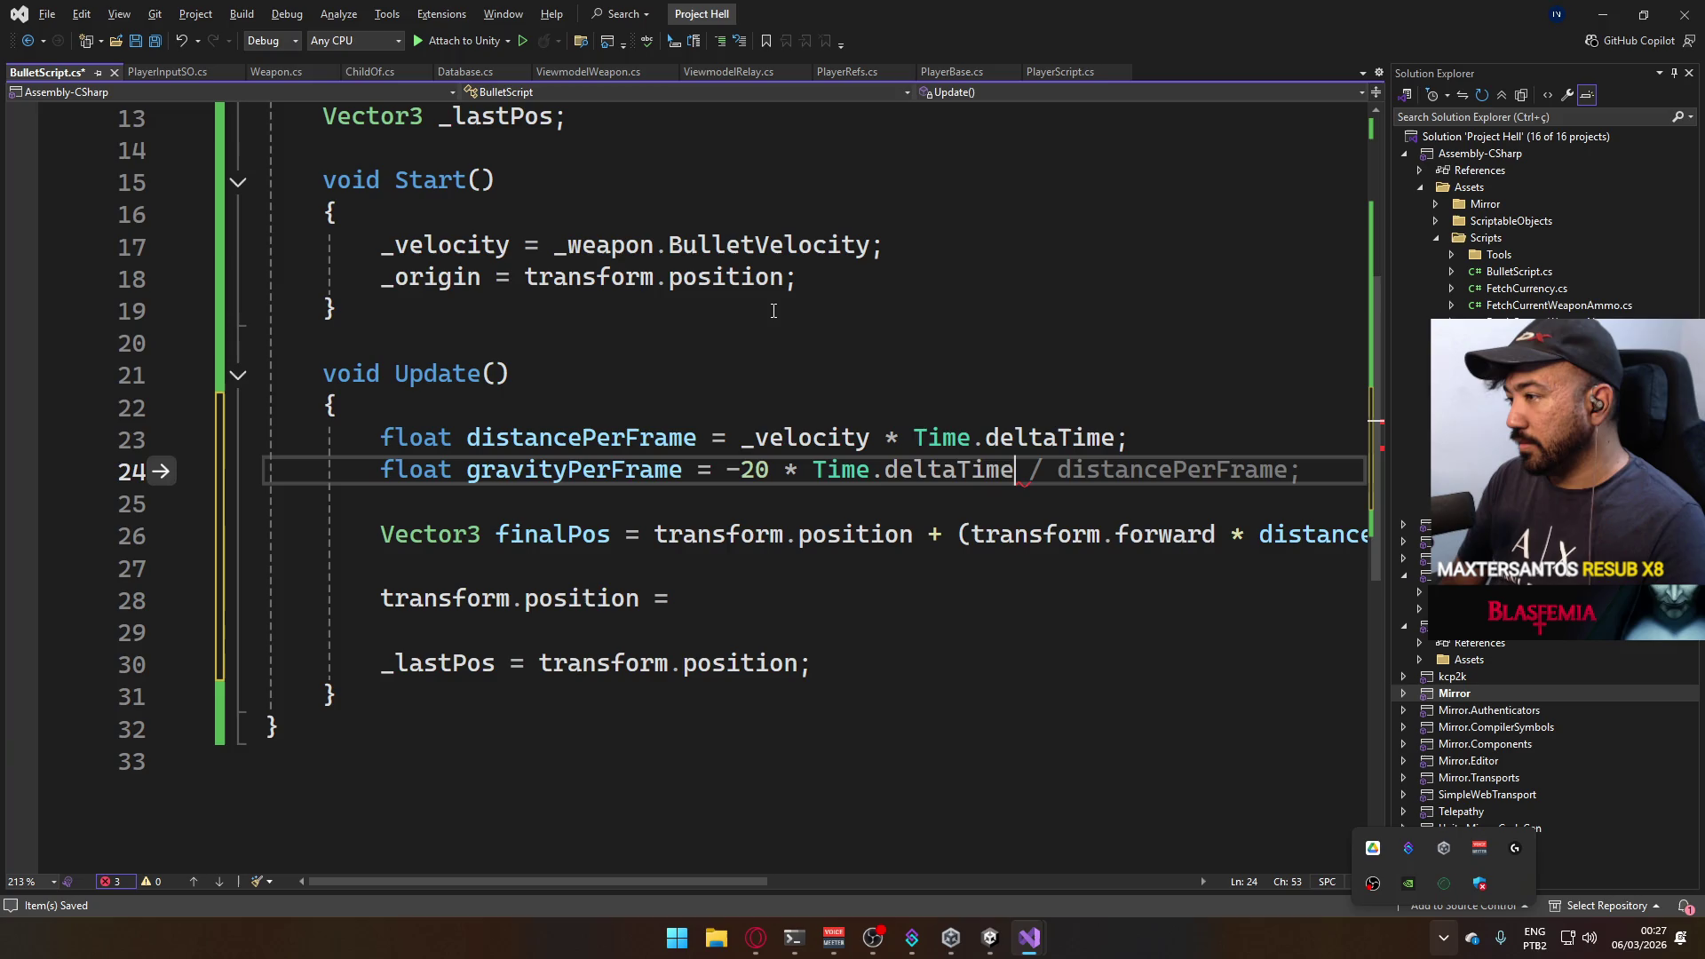
pyautogui.write(' * Time.')
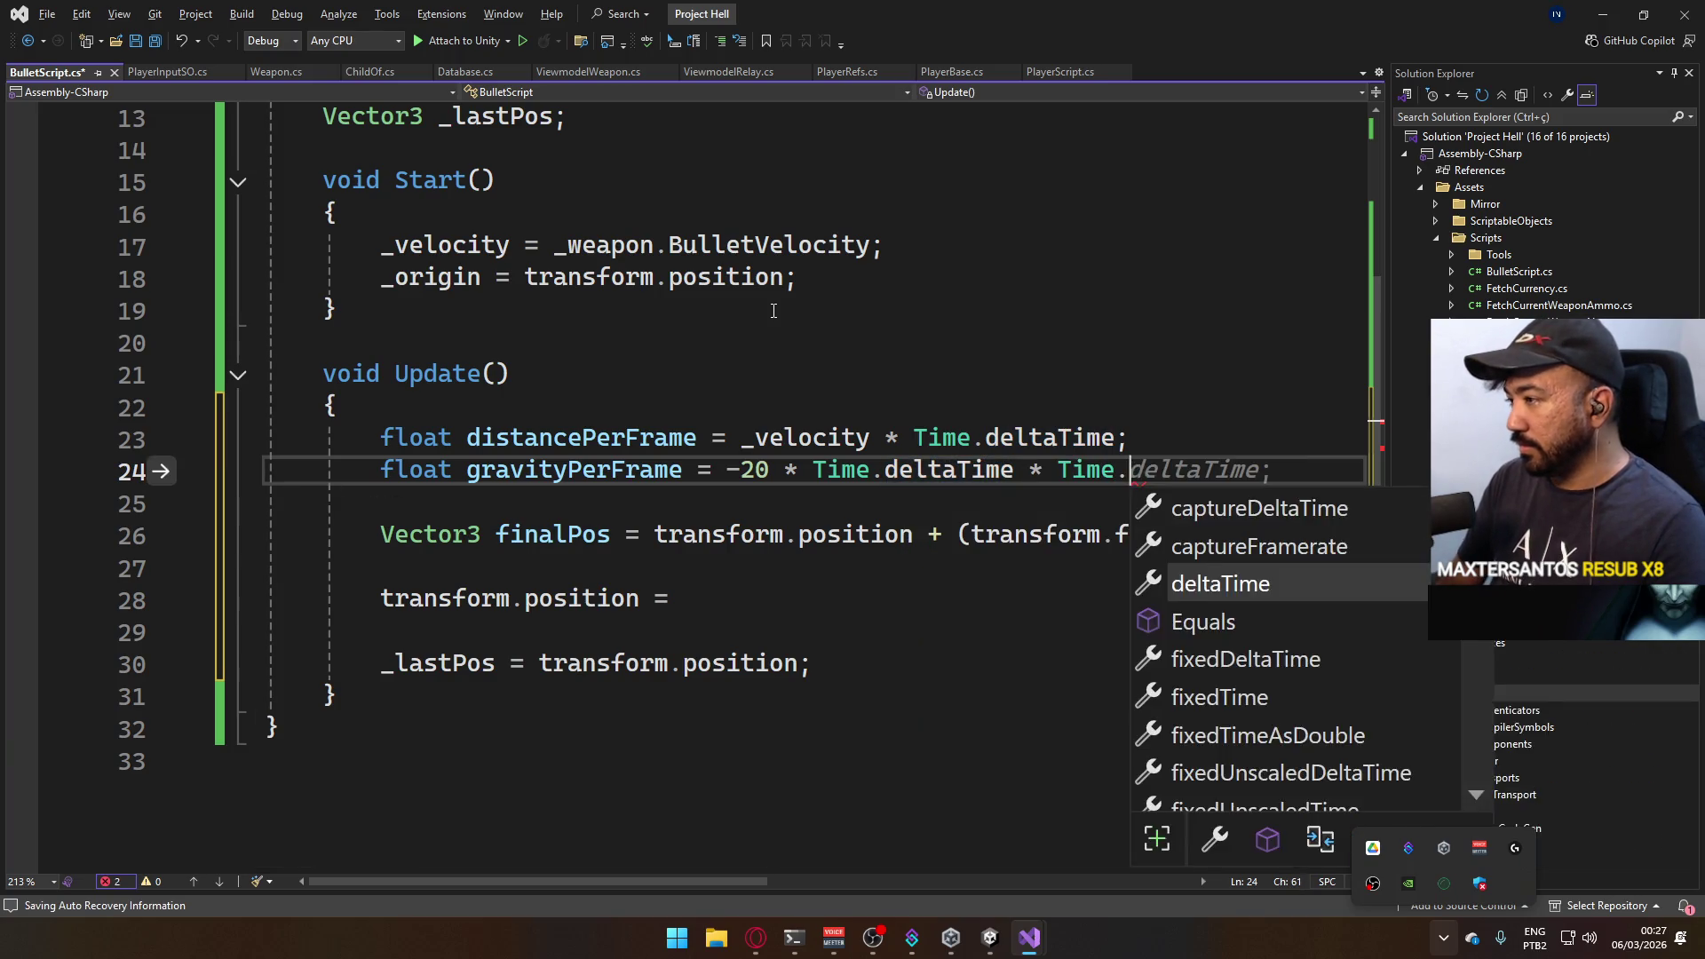
# Add float gravityPerFrame = -20 * Time.deltaTime * Time.deltaTime; to Update and save.
pyautogui.press('Tab')
pyautogui.hotkey('ctrl', 's')
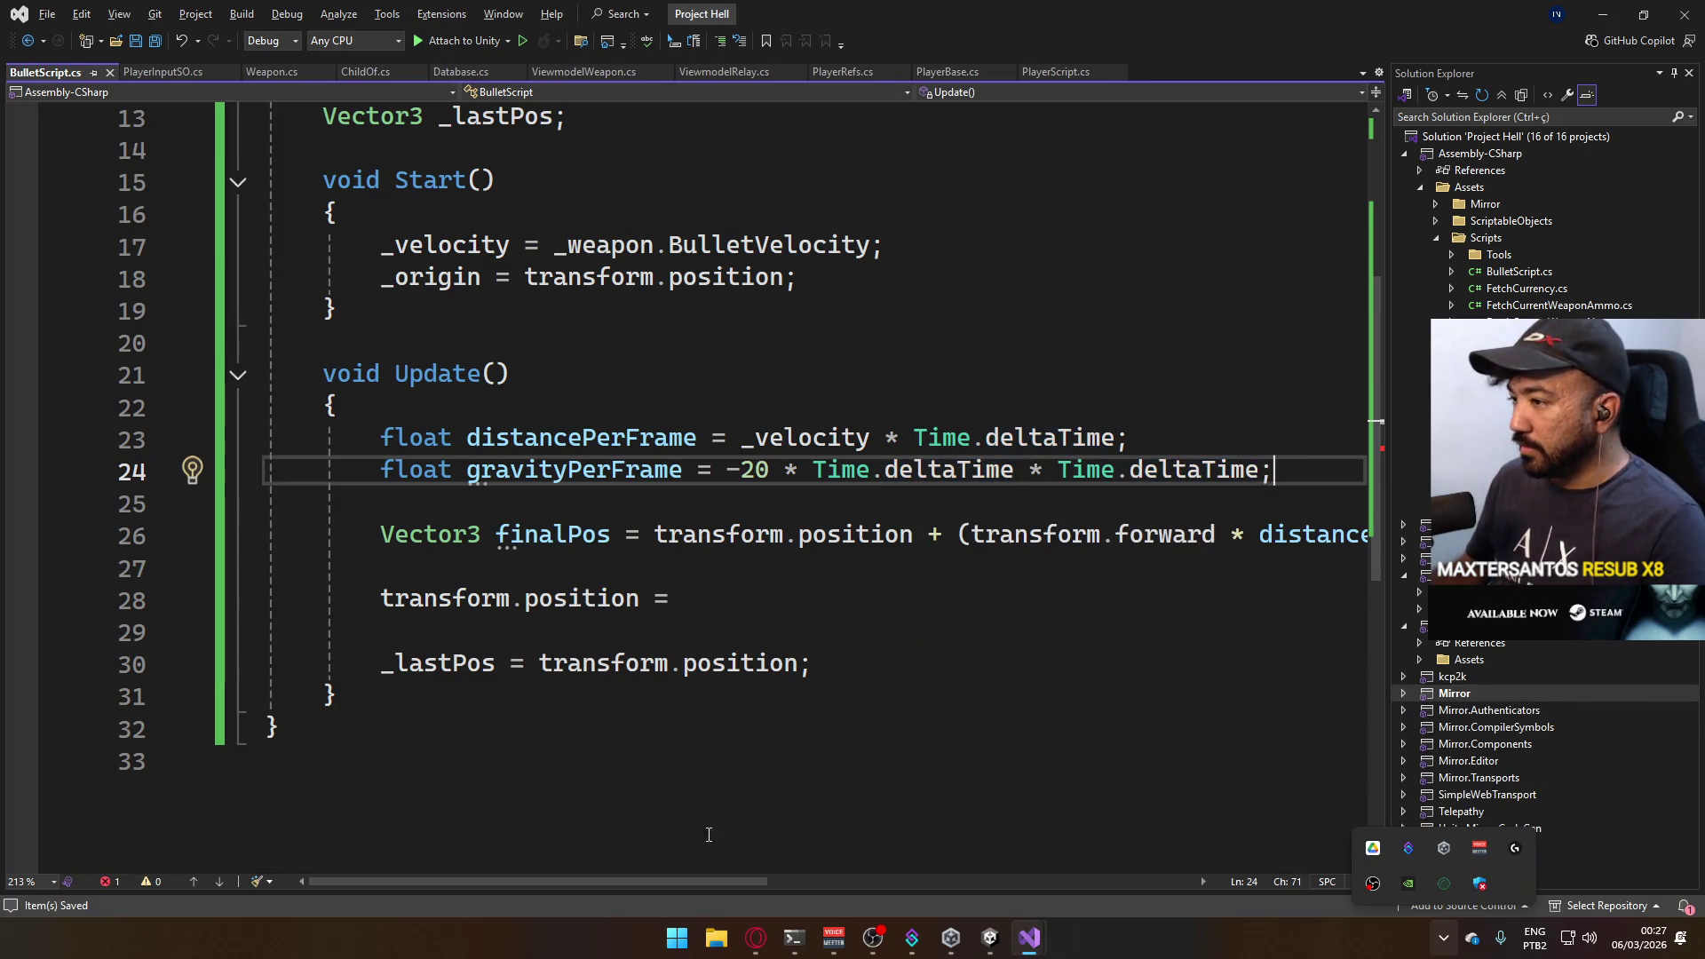
pyautogui.moveTo(667, 880)
pyautogui.mouseDown()
pyautogui.moveTo(1071, 886)
pyautogui.moveTo(664, 833)
pyautogui.moveTo(1009, 816)
pyautogui.moveTo(679, 785)
pyautogui.moveTo(730, 789)
pyautogui.moveTo(711, 787)
pyautogui.mouseUp()
# Replace the misspelled _gravityPerFrame with gravityPerFrame so finalPos subtracts Vector3.up * gravityPerFrame, and save.
pyautogui.doubleClick(528, 469)
pyautogui.hotkey('ctrl', 'c')
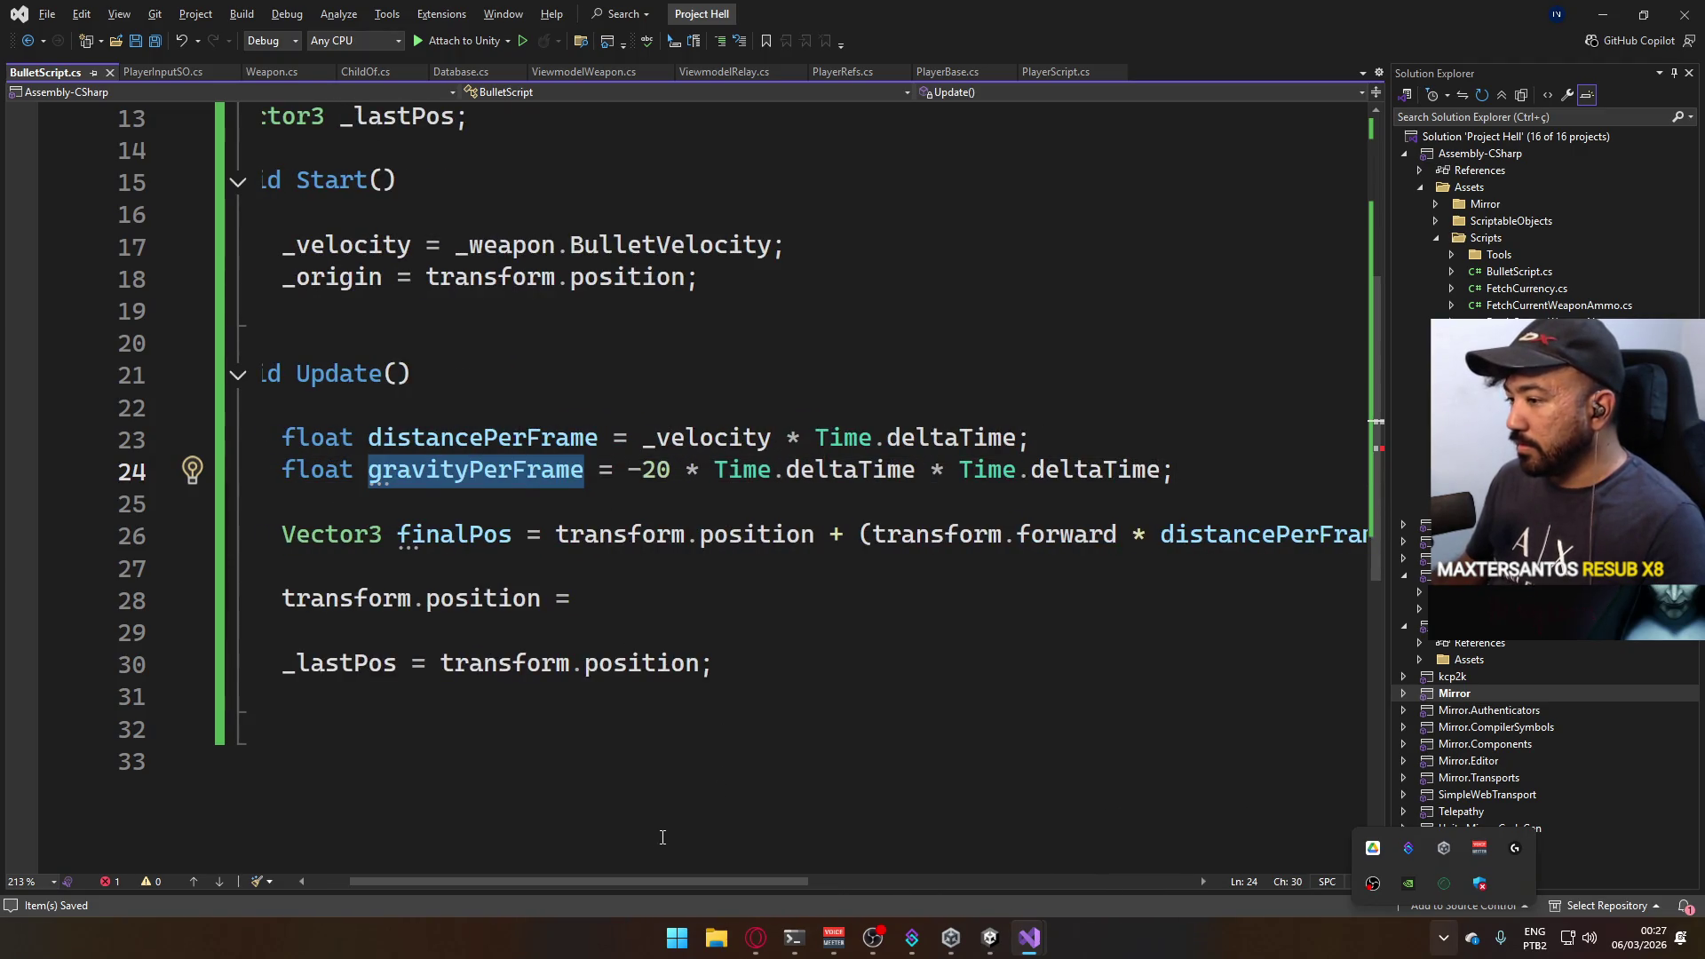
pyautogui.moveTo(653, 881)
pyautogui.mouseDown()
pyautogui.moveTo(932, 867)
pyautogui.moveTo(628, 845)
pyautogui.mouseUp()
pyautogui.doubleClick(1065, 540)
pyautogui.hotkey('ctrl', 'v')
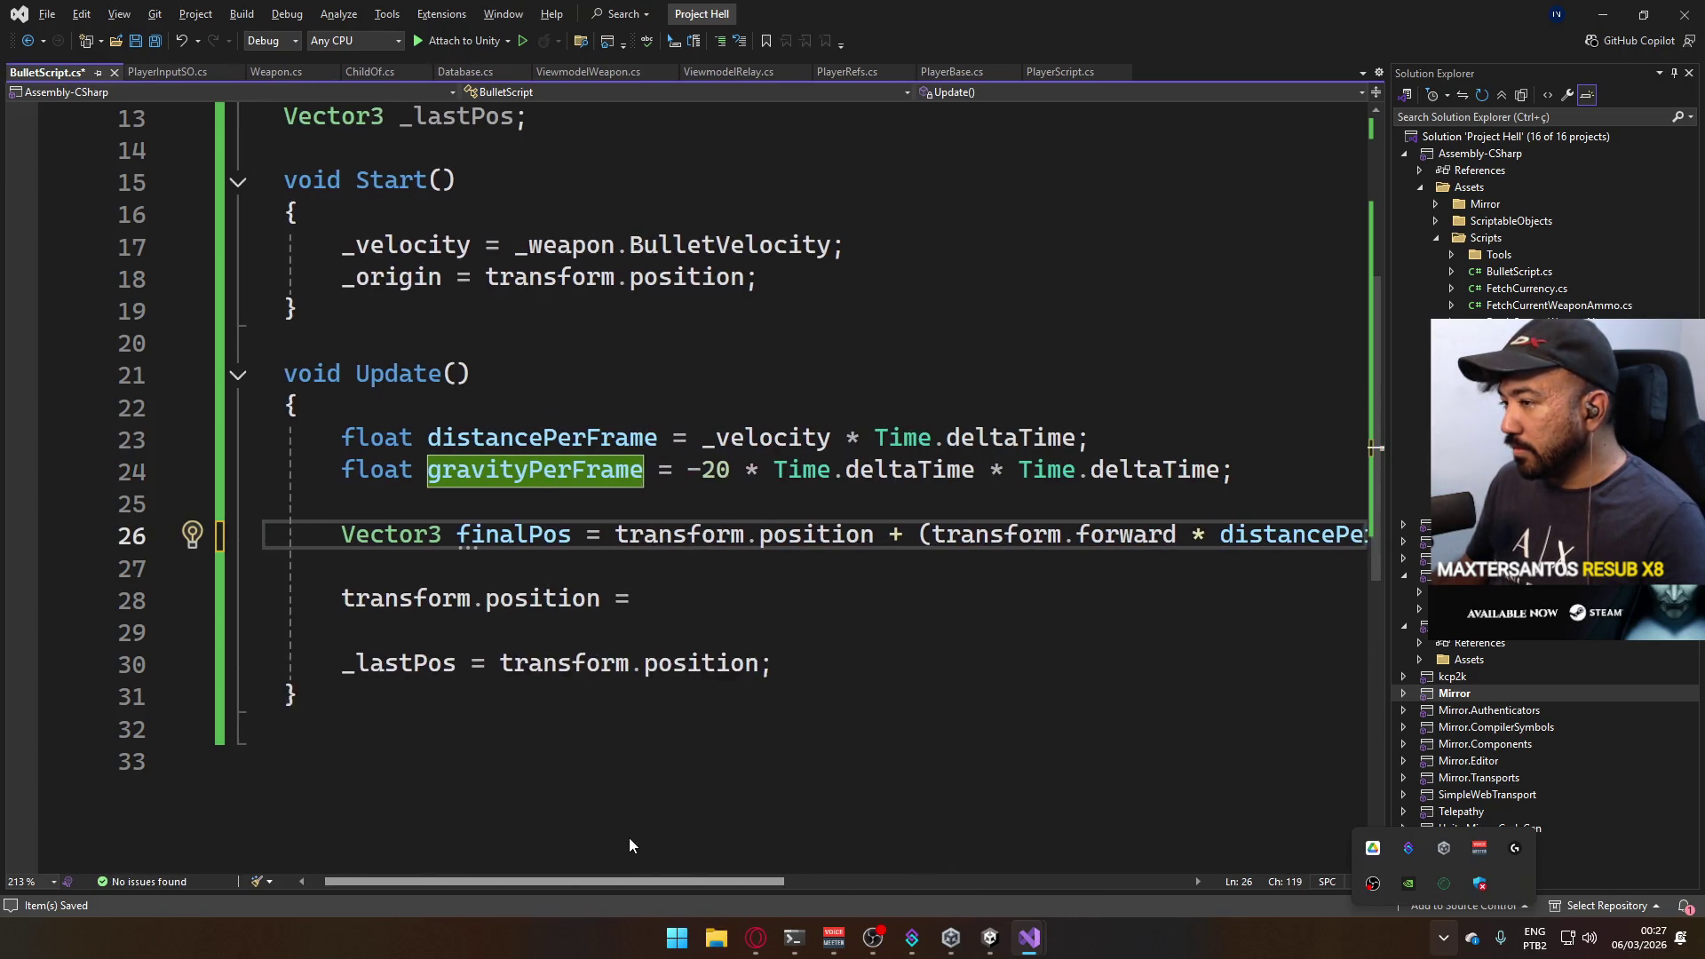
pyautogui.hotkey('ctrl', 's')
pyautogui.click(688, 598)
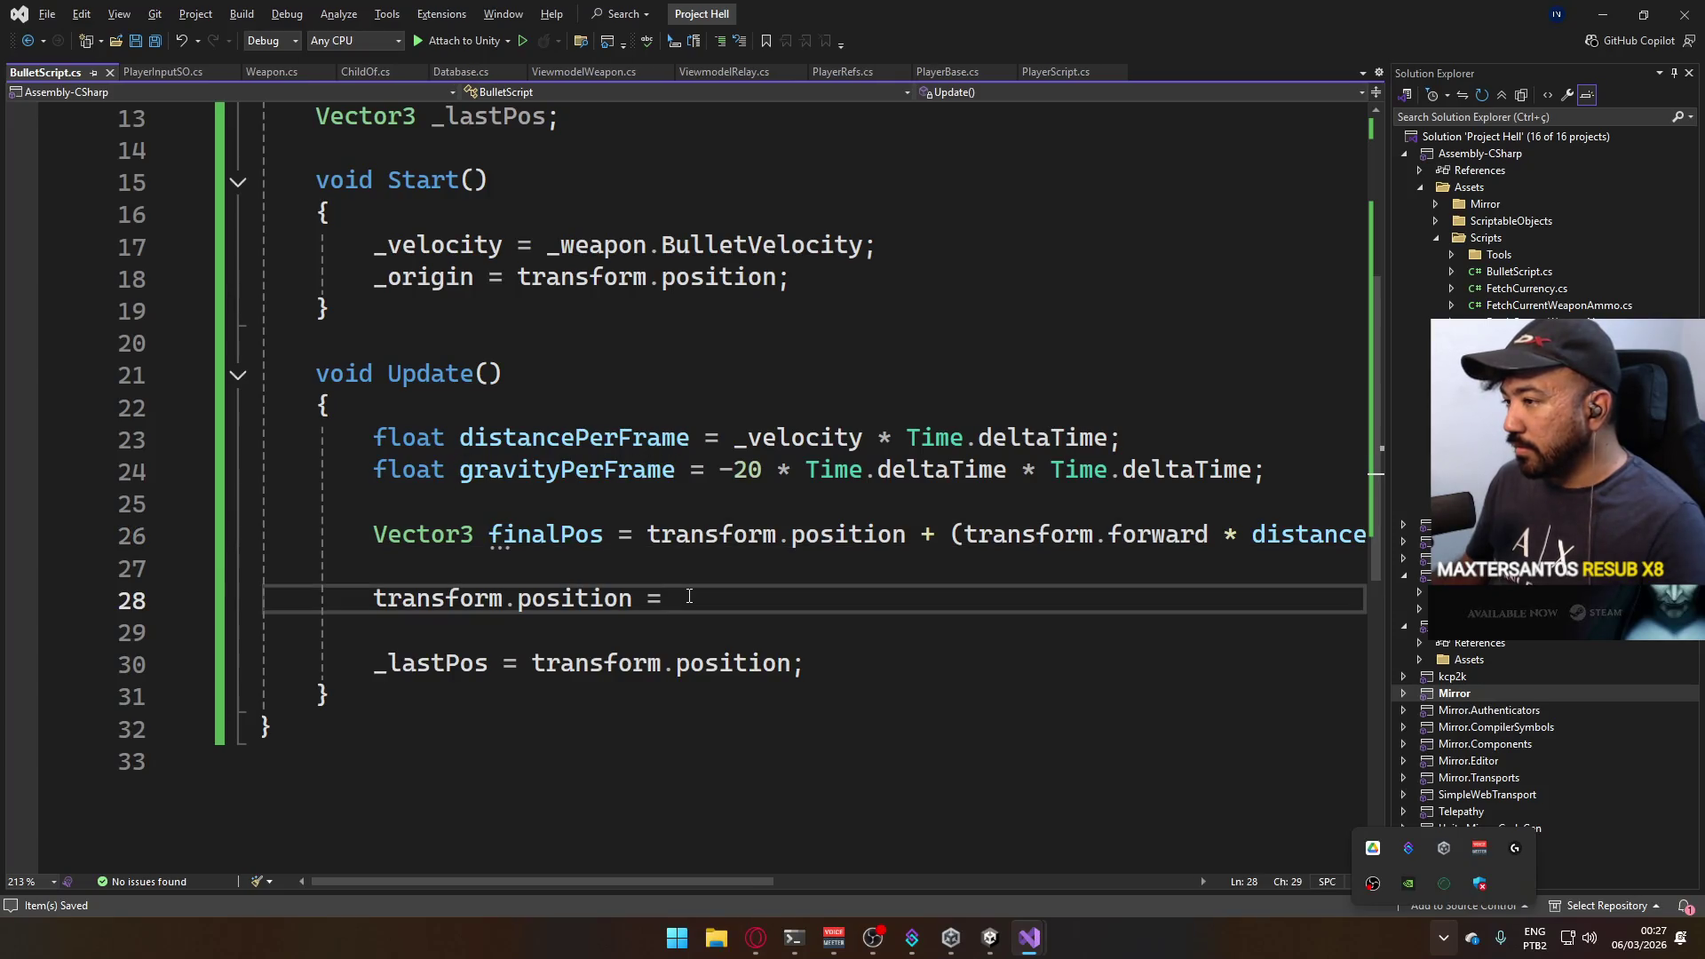
pyautogui.hotkey('ctrl', 's')
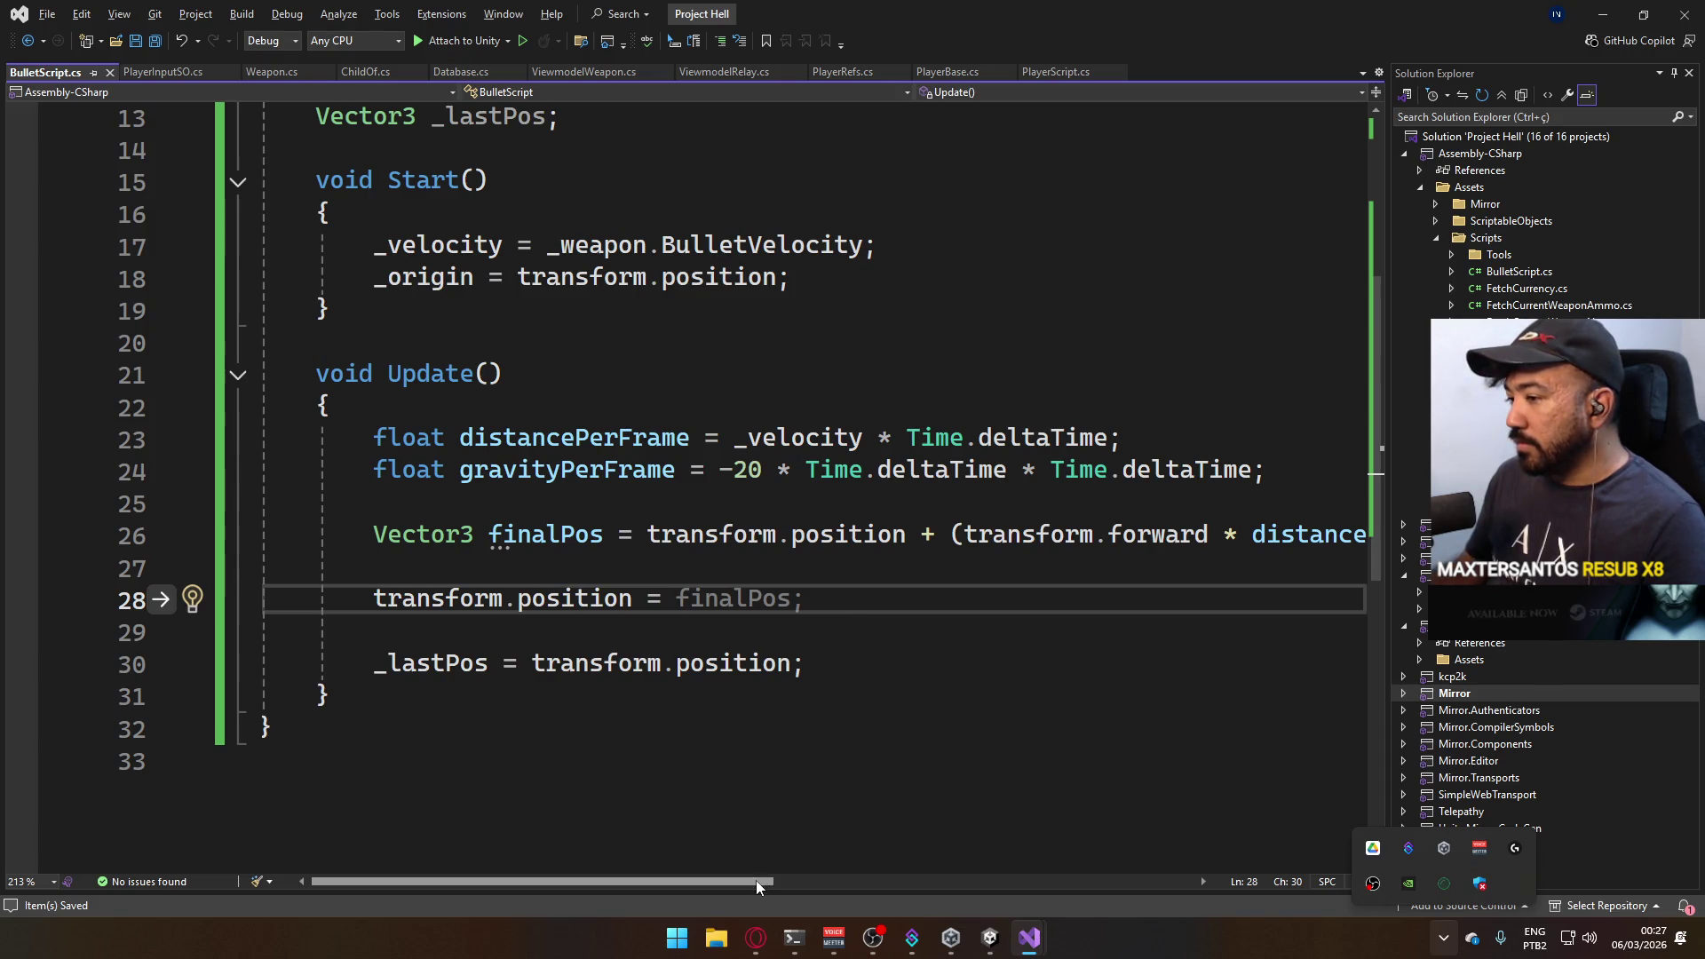
pyautogui.moveTo(755, 881); pyautogui.dragTo(778, 829)
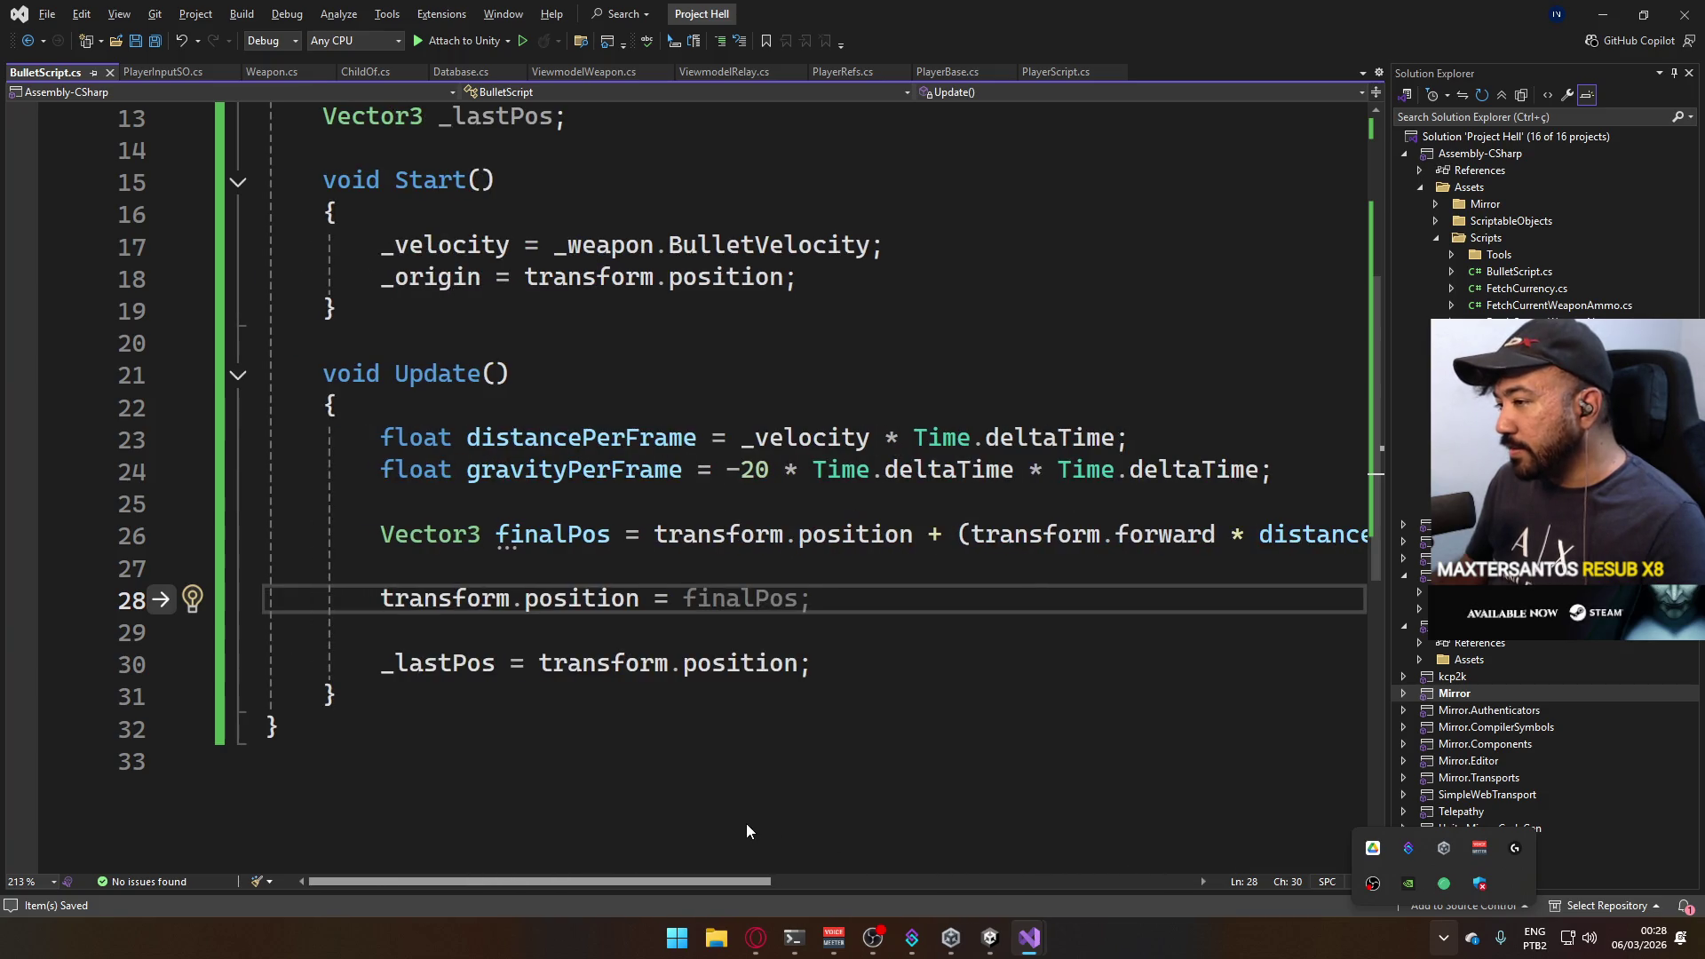
pyautogui.moveTo(781, 835)
pyautogui.mouseDown()
pyautogui.moveTo(1044, 874)
pyautogui.moveTo(838, 855)
pyautogui.mouseUp()
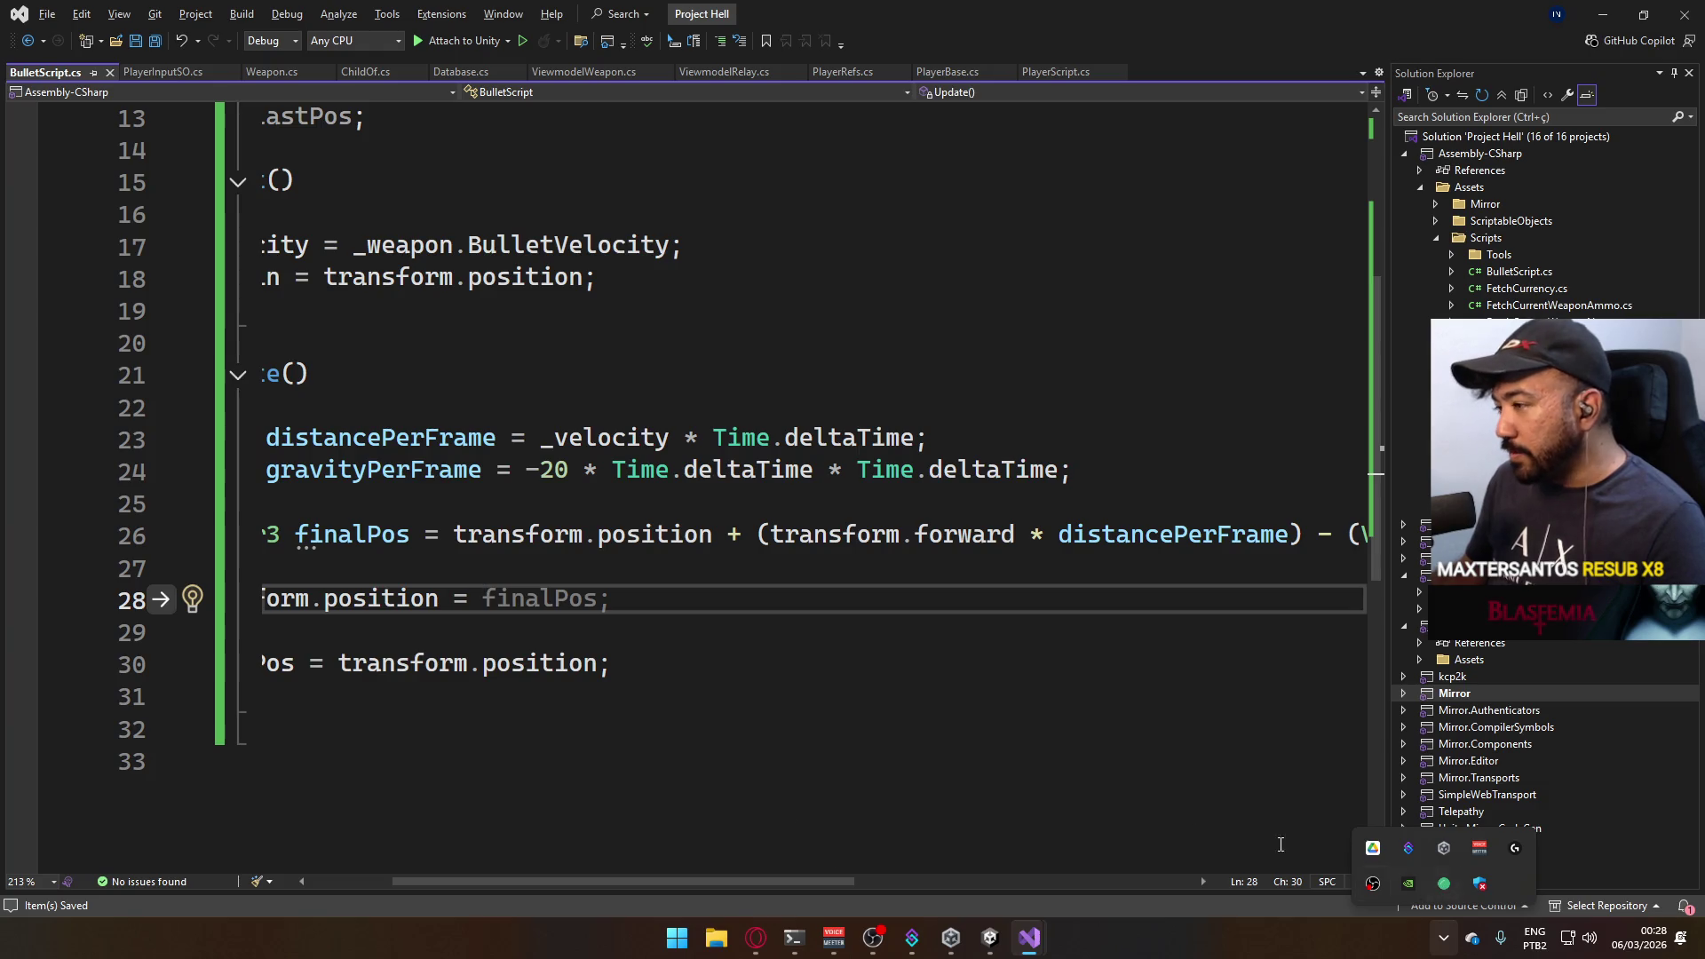
pyautogui.moveTo(815, 885)
pyautogui.mouseDown()
pyautogui.moveTo(986, 864)
pyautogui.moveTo(725, 814)
pyautogui.moveTo(750, 813)
pyautogui.mouseUp()
pyautogui.hscroll(5, 750, 820)
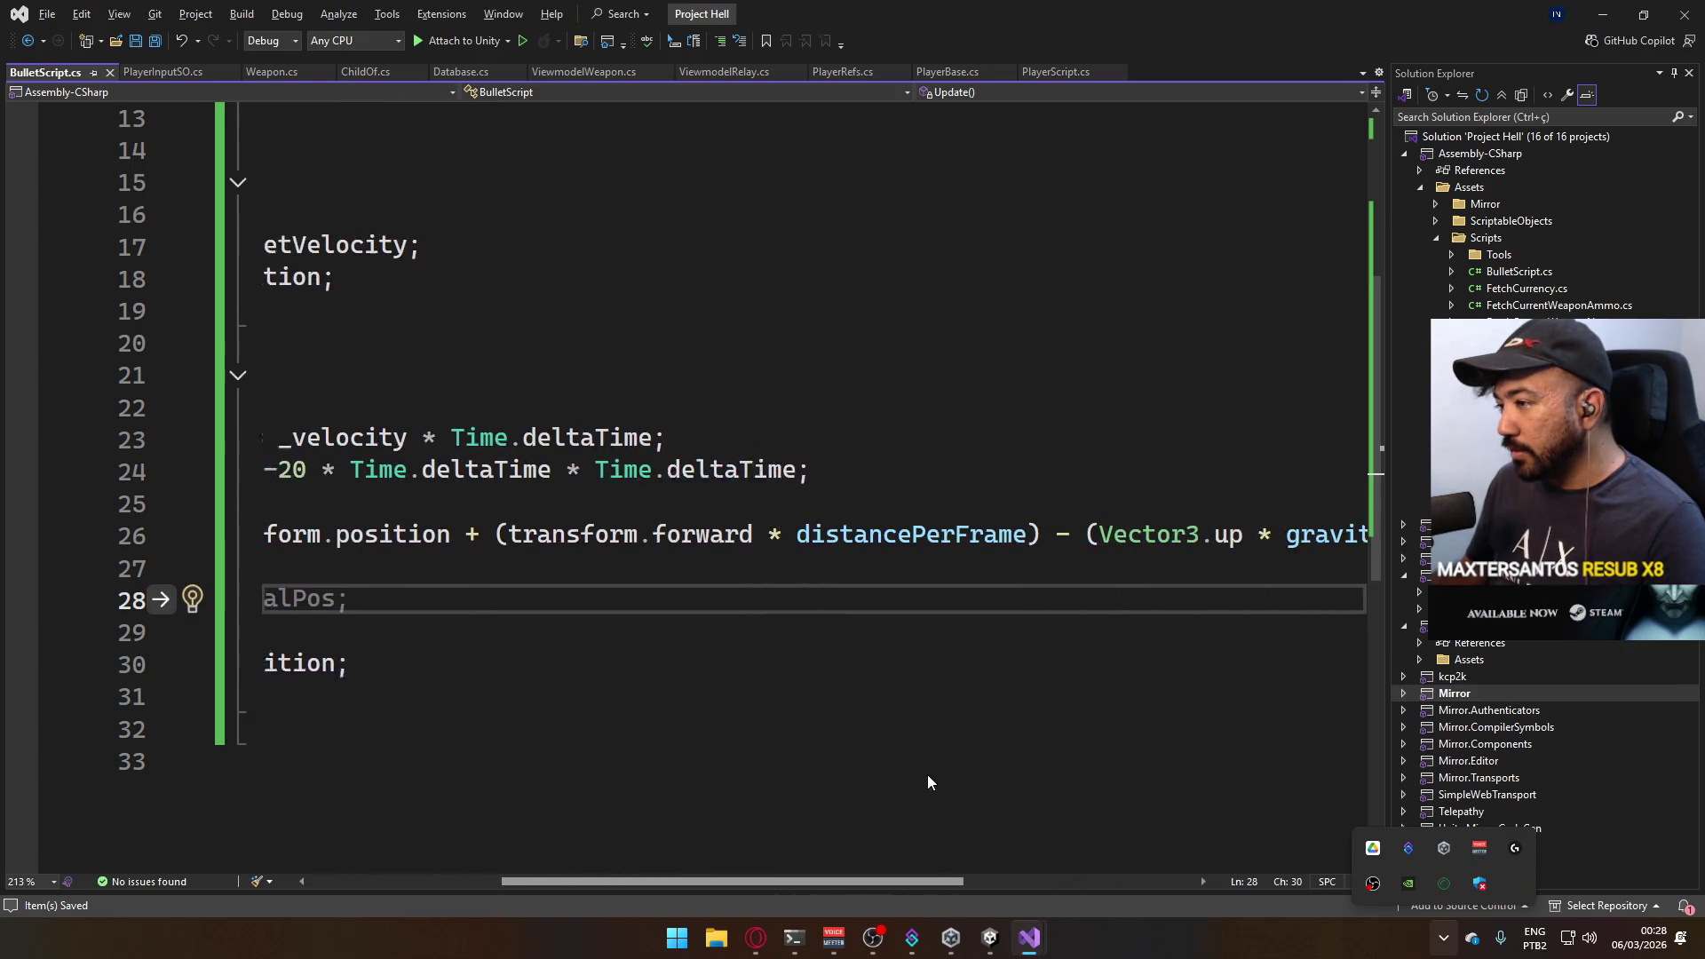
pyautogui.hscroll(2, 891, 775)
pyautogui.hscroll(-5, 975, 760)
pyautogui.hscroll(5, 1057, 741)
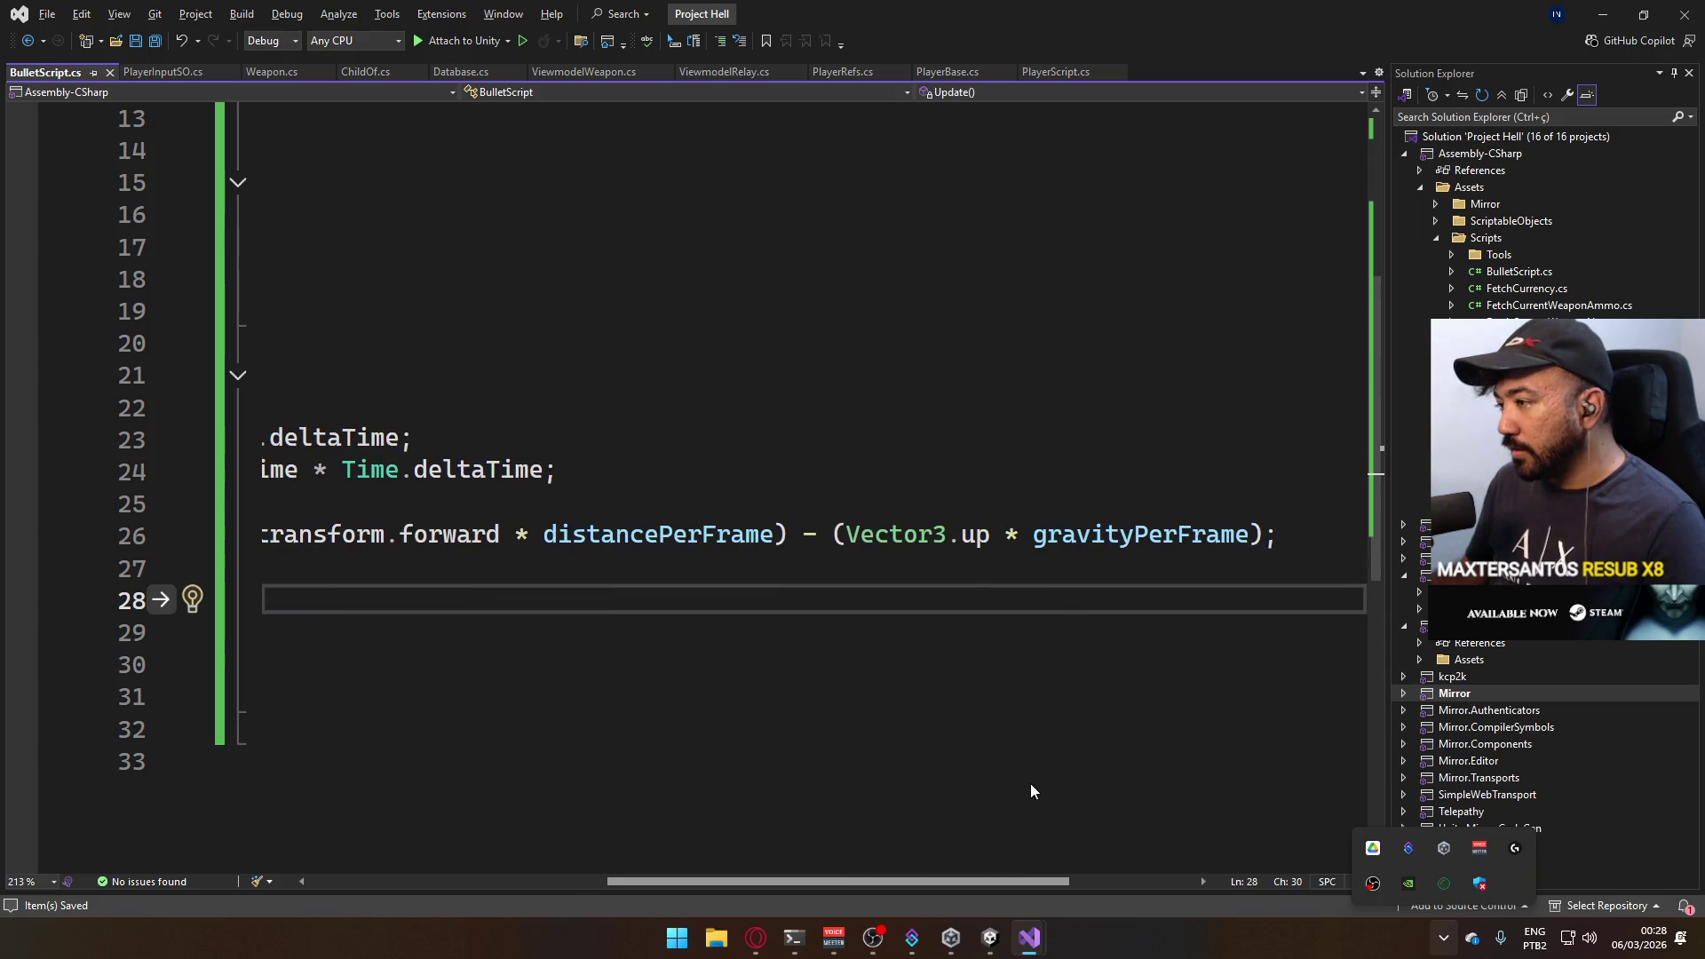
pyautogui.hscroll(-1, 986, 790)
pyautogui.hscroll(-3, 886, 786)
pyautogui.hscroll(-1, 820, 784)
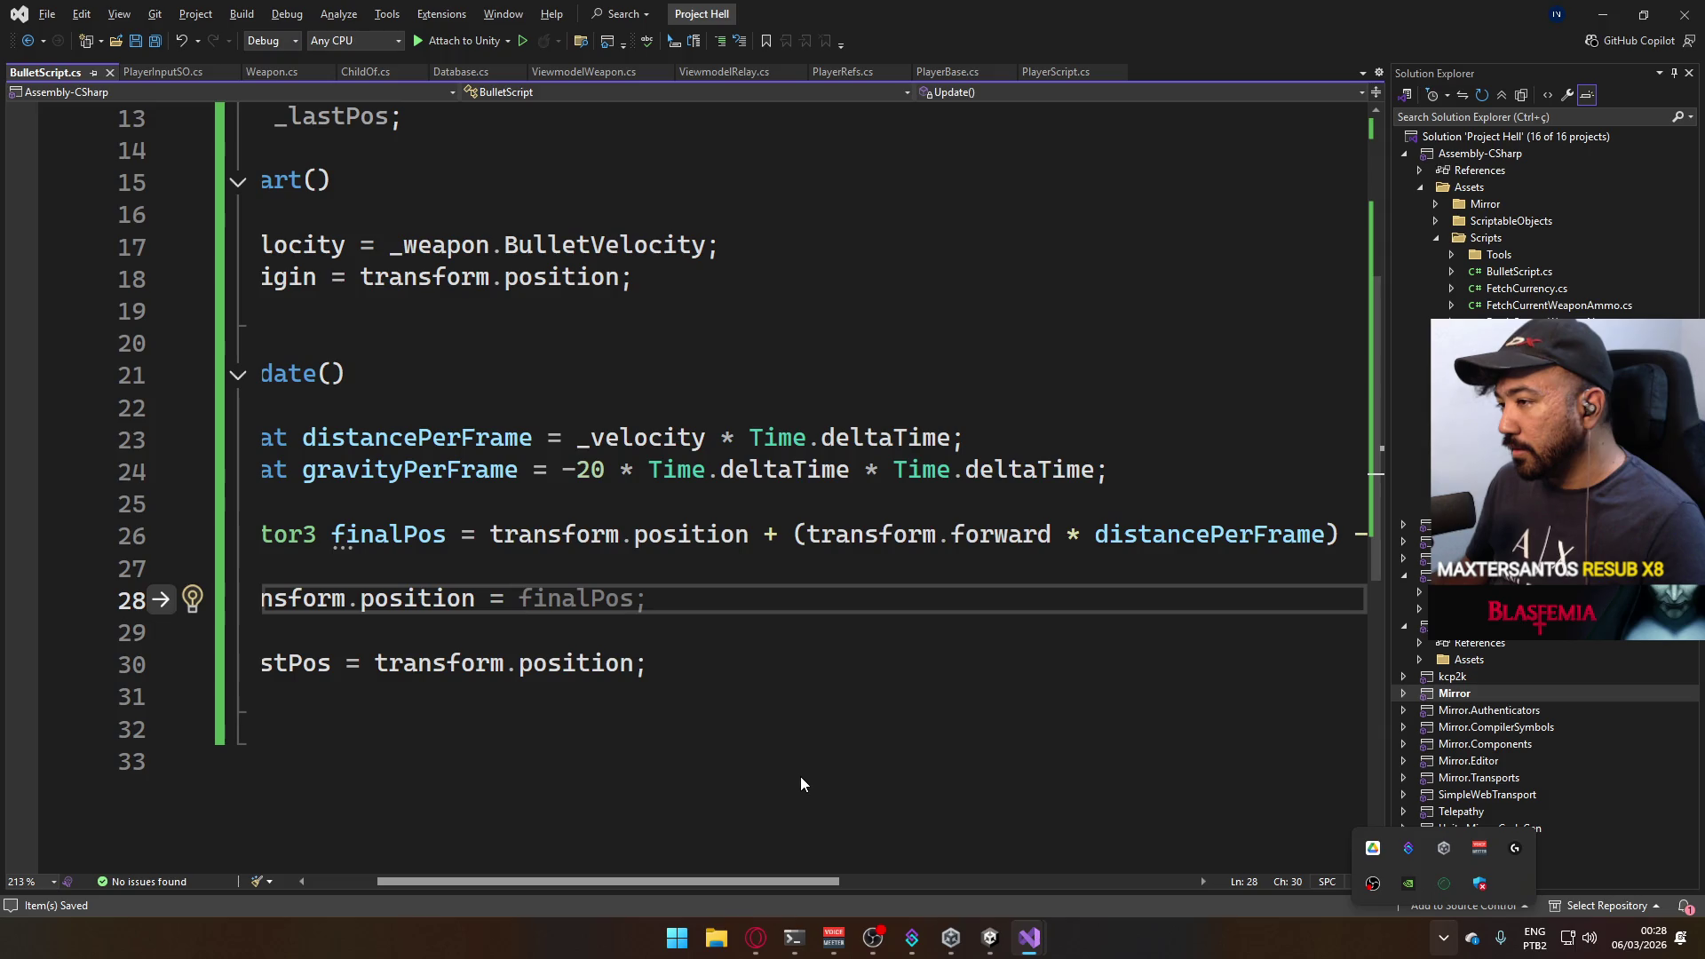
pyautogui.hscroll(-1, 800, 783)
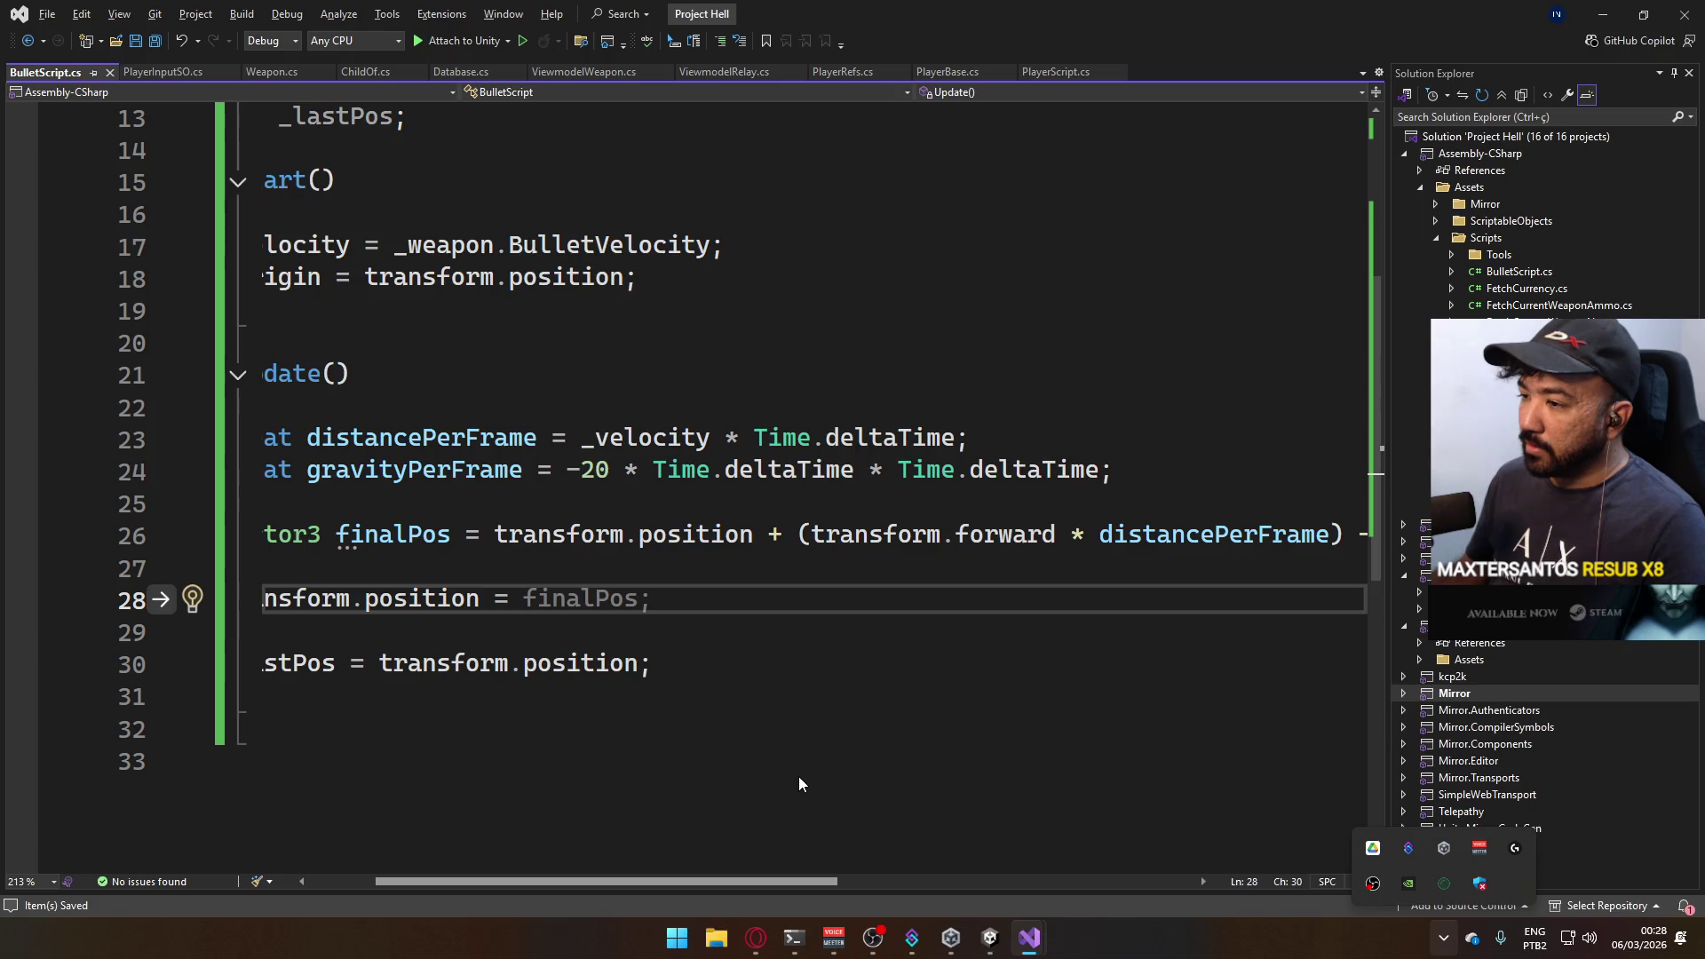
pyautogui.hscroll(-1, 761, 782)
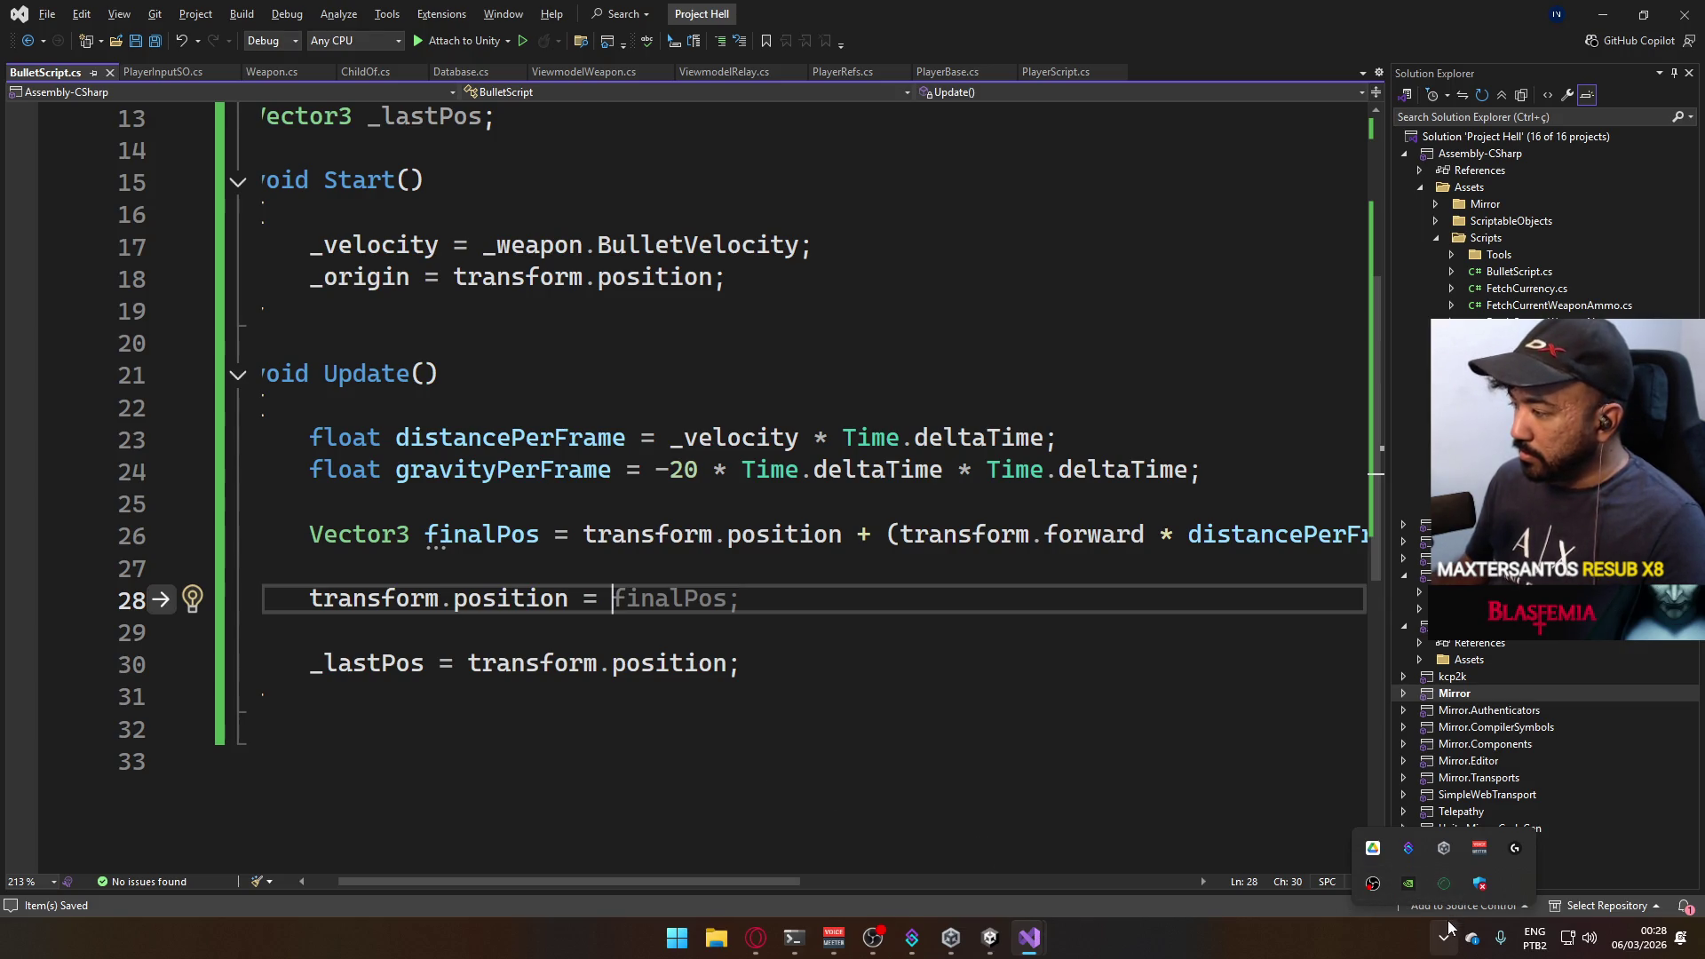
# Launch Steam from search, then dismiss Dazaki's ended stream and close the Discord call window.
pyautogui.click(678, 936)
pyautogui.write('steam')
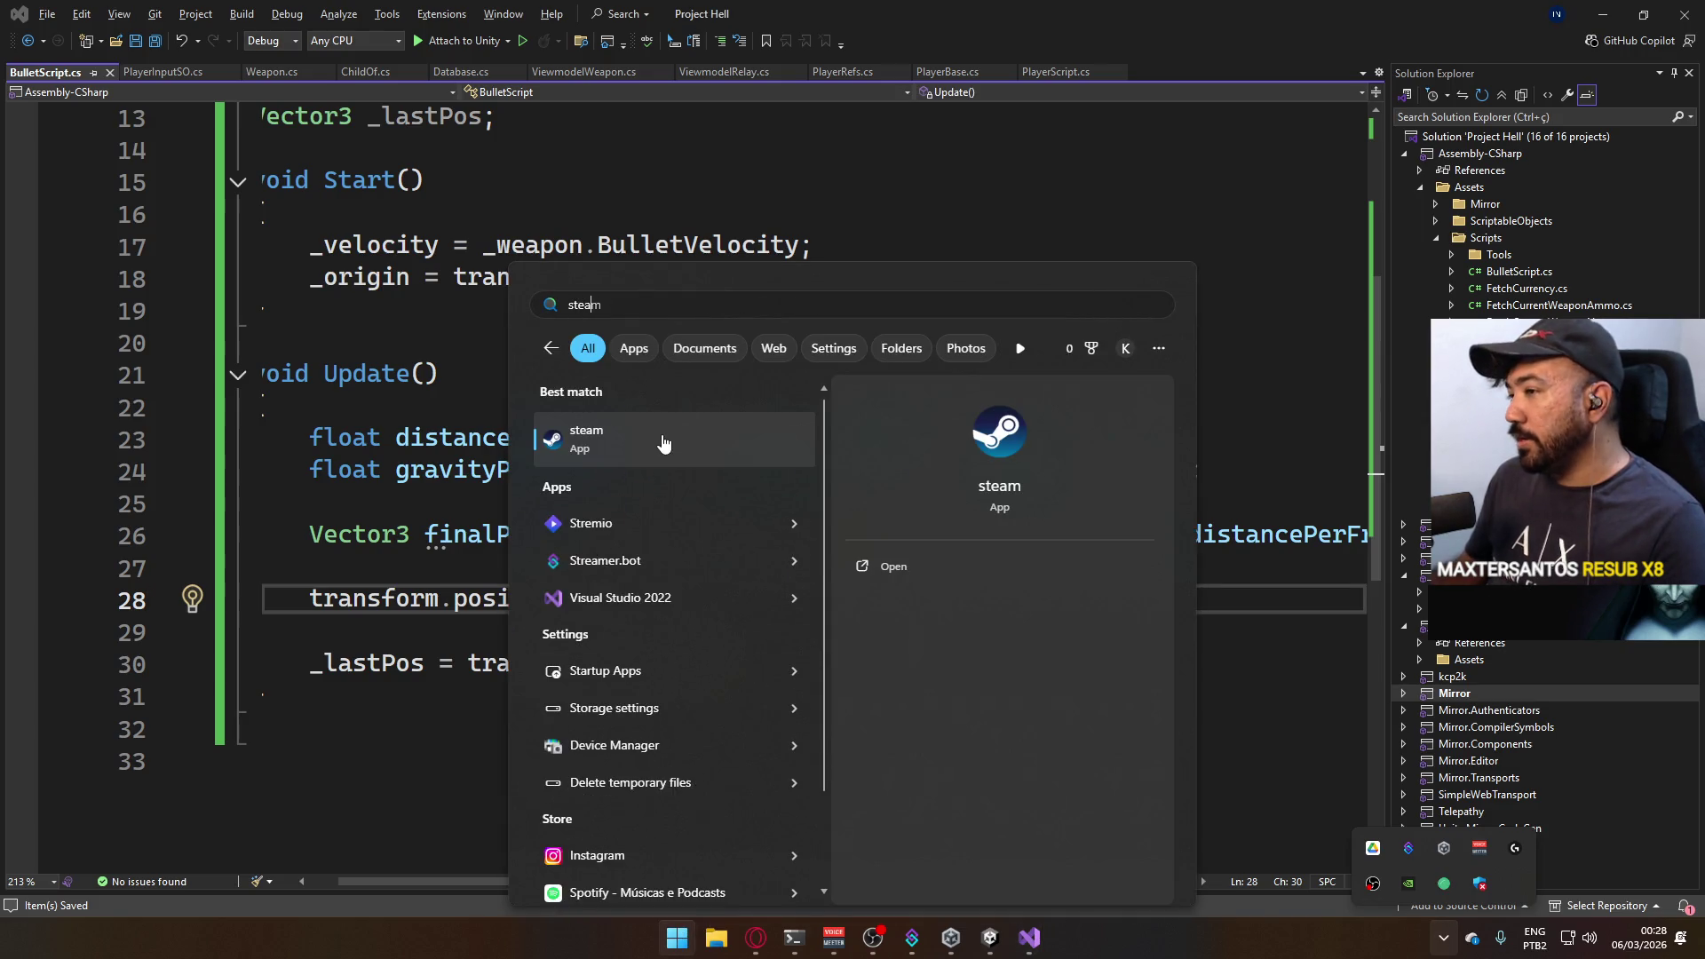
pyautogui.click(657, 453)
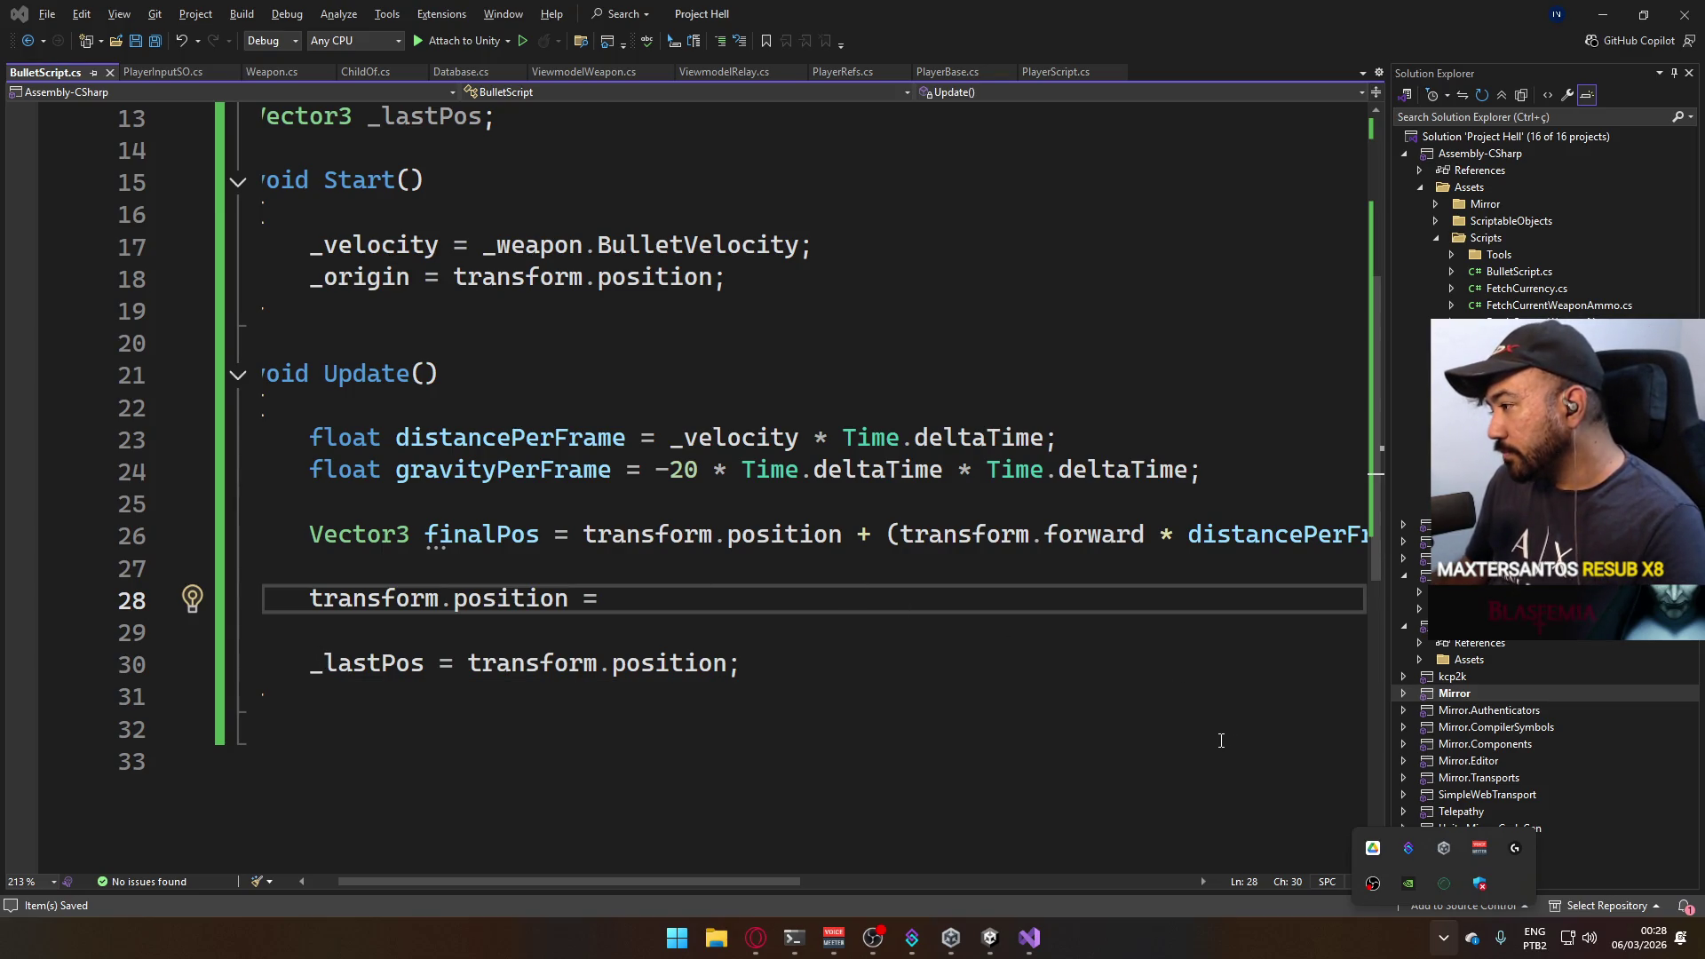
pyautogui.click(1448, 883)
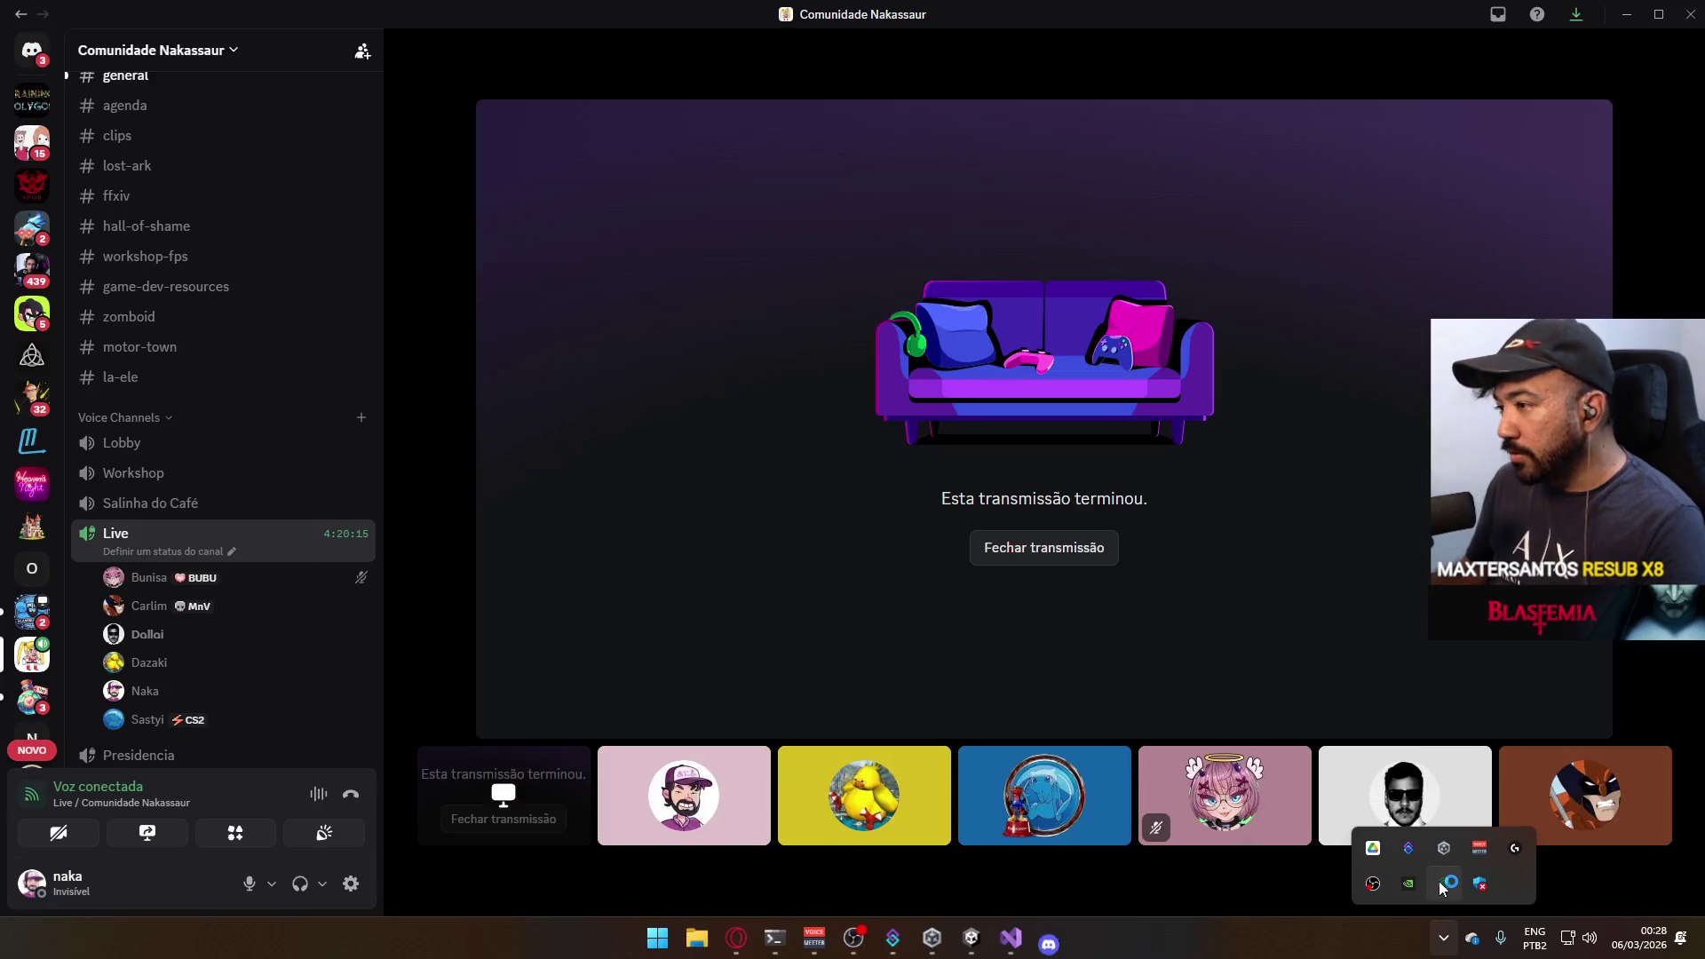
pyautogui.click(1047, 550)
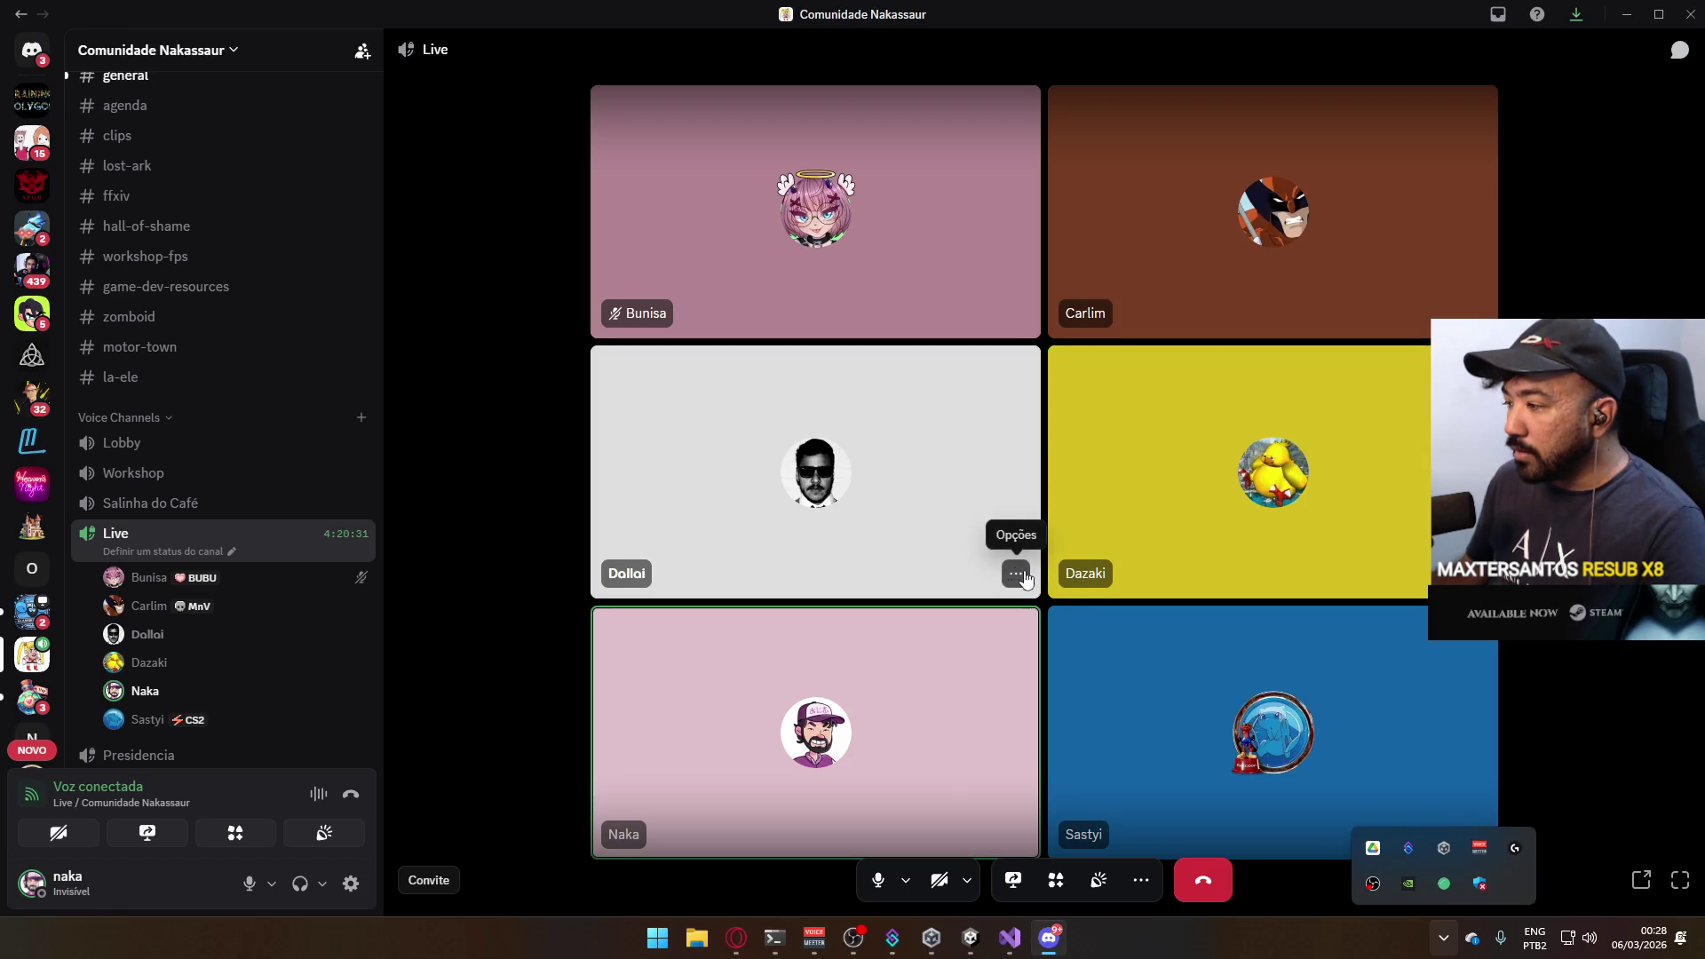
pyautogui.click(1687, 16)
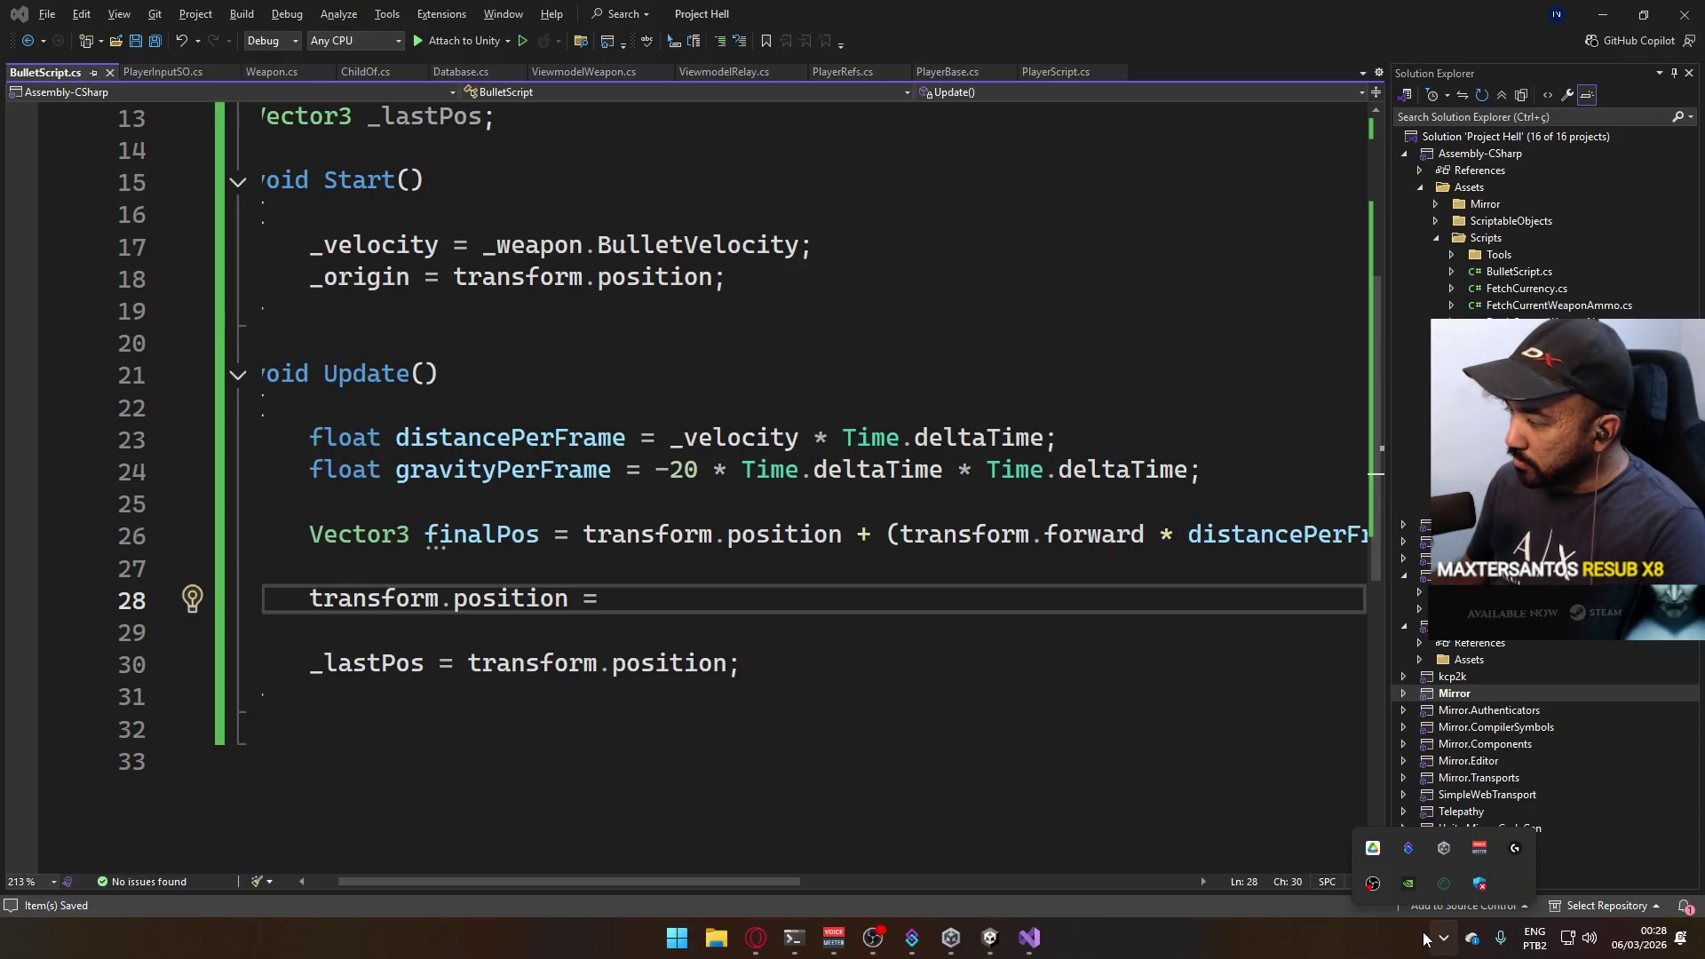
# Flash the Start menu open and closed, then start Steam from the system tray background apps.
pyautogui.press('super')
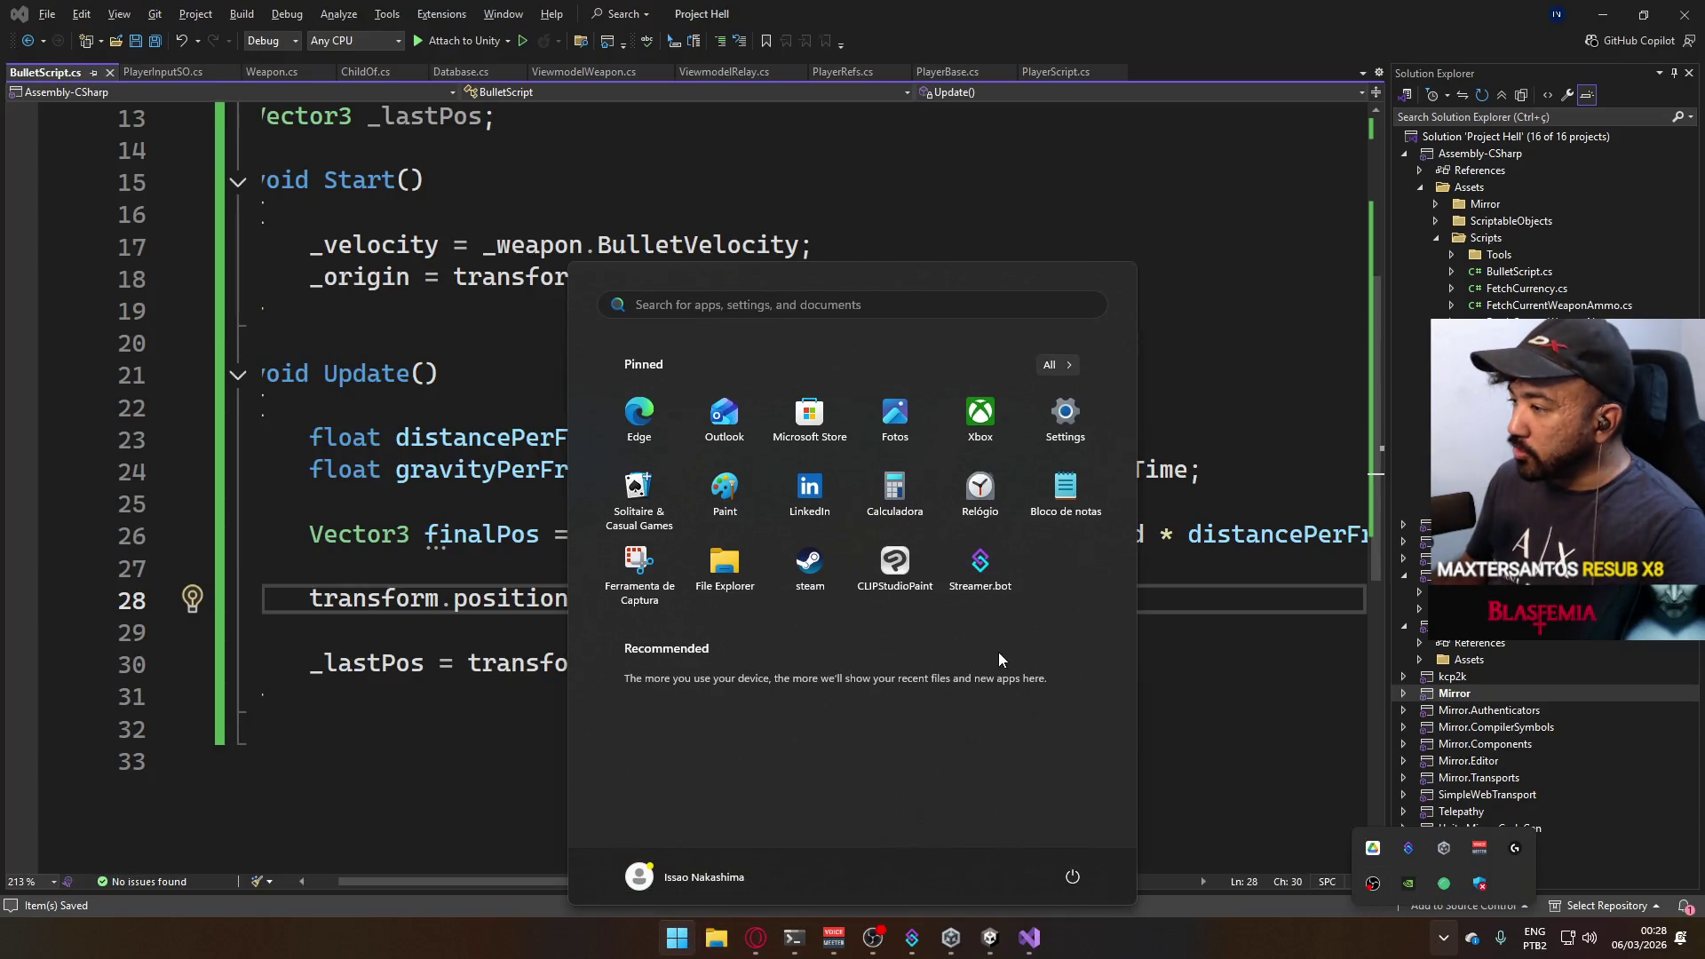
pyautogui.press('super')
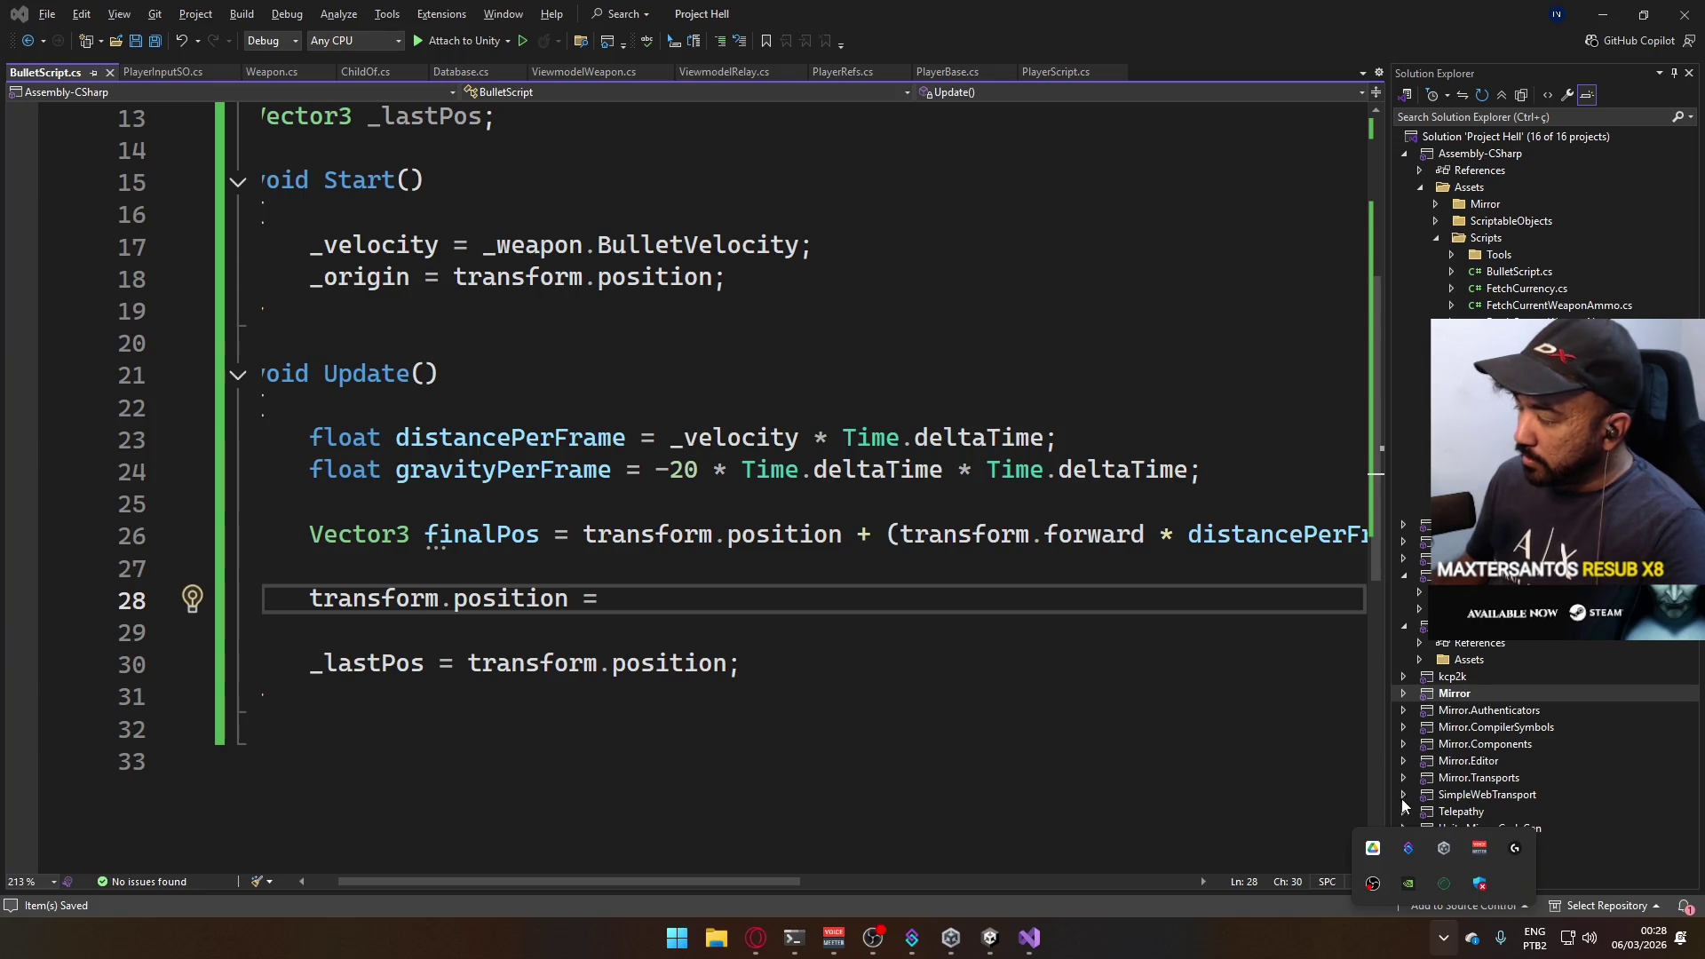
pyautogui.click(1435, 886)
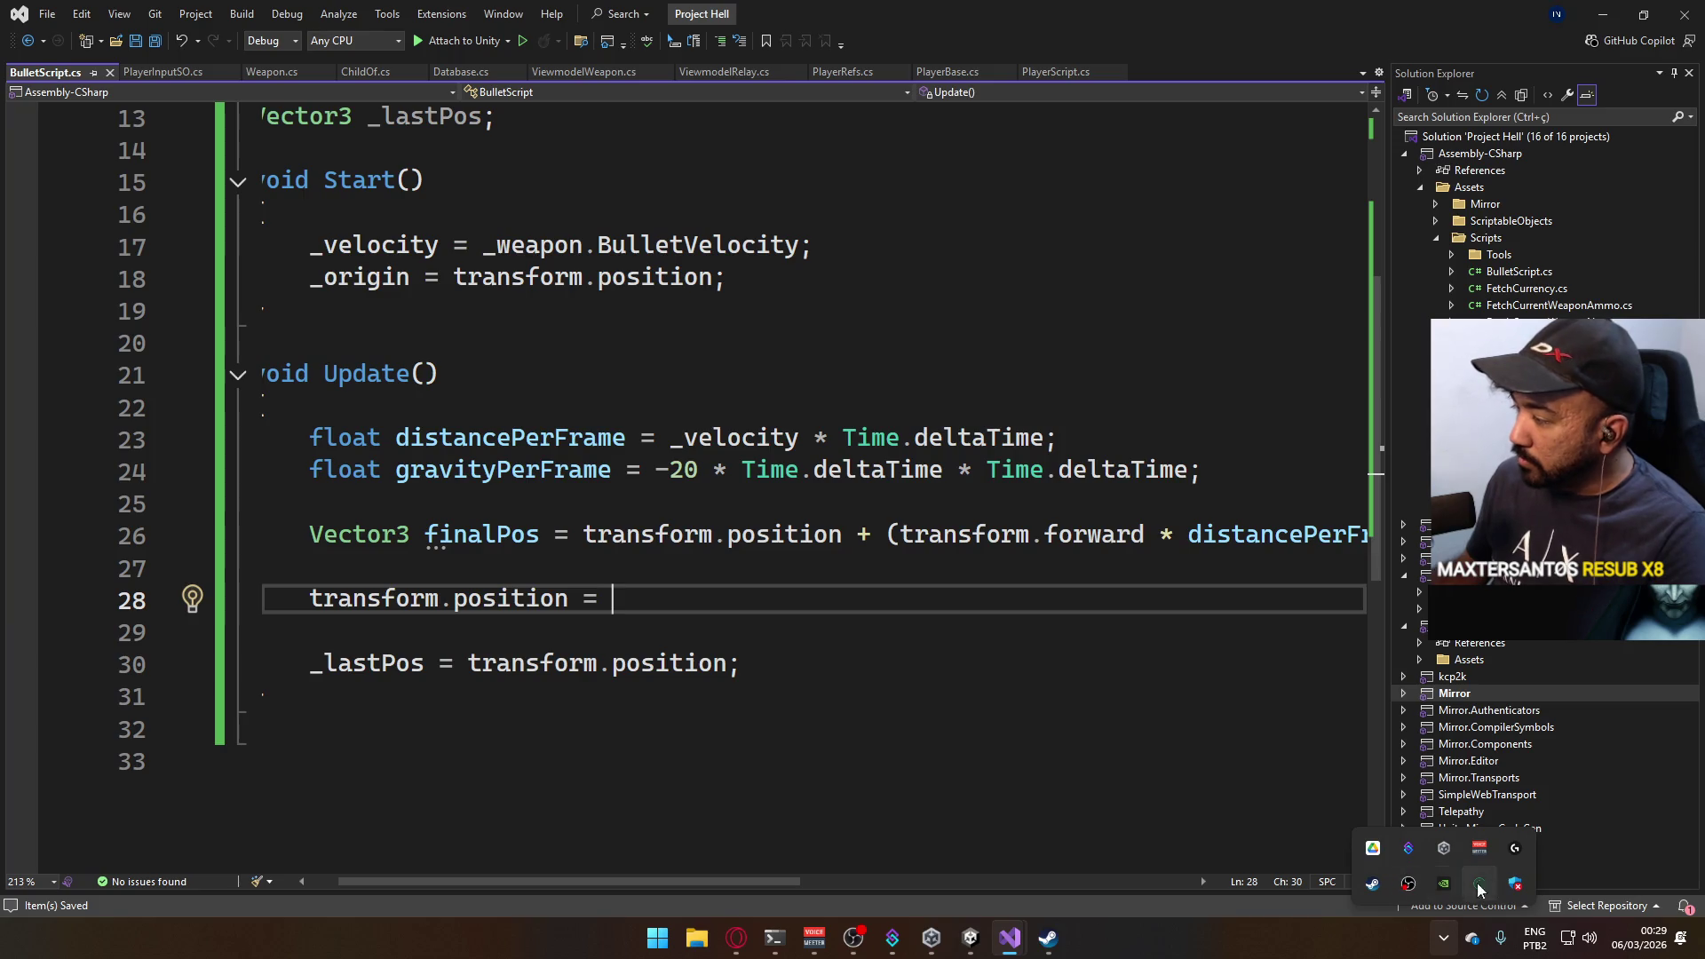
# Bring up the Steam client, dismiss its empty startup dialog and clear the friends search.
pyautogui.click(1482, 883)
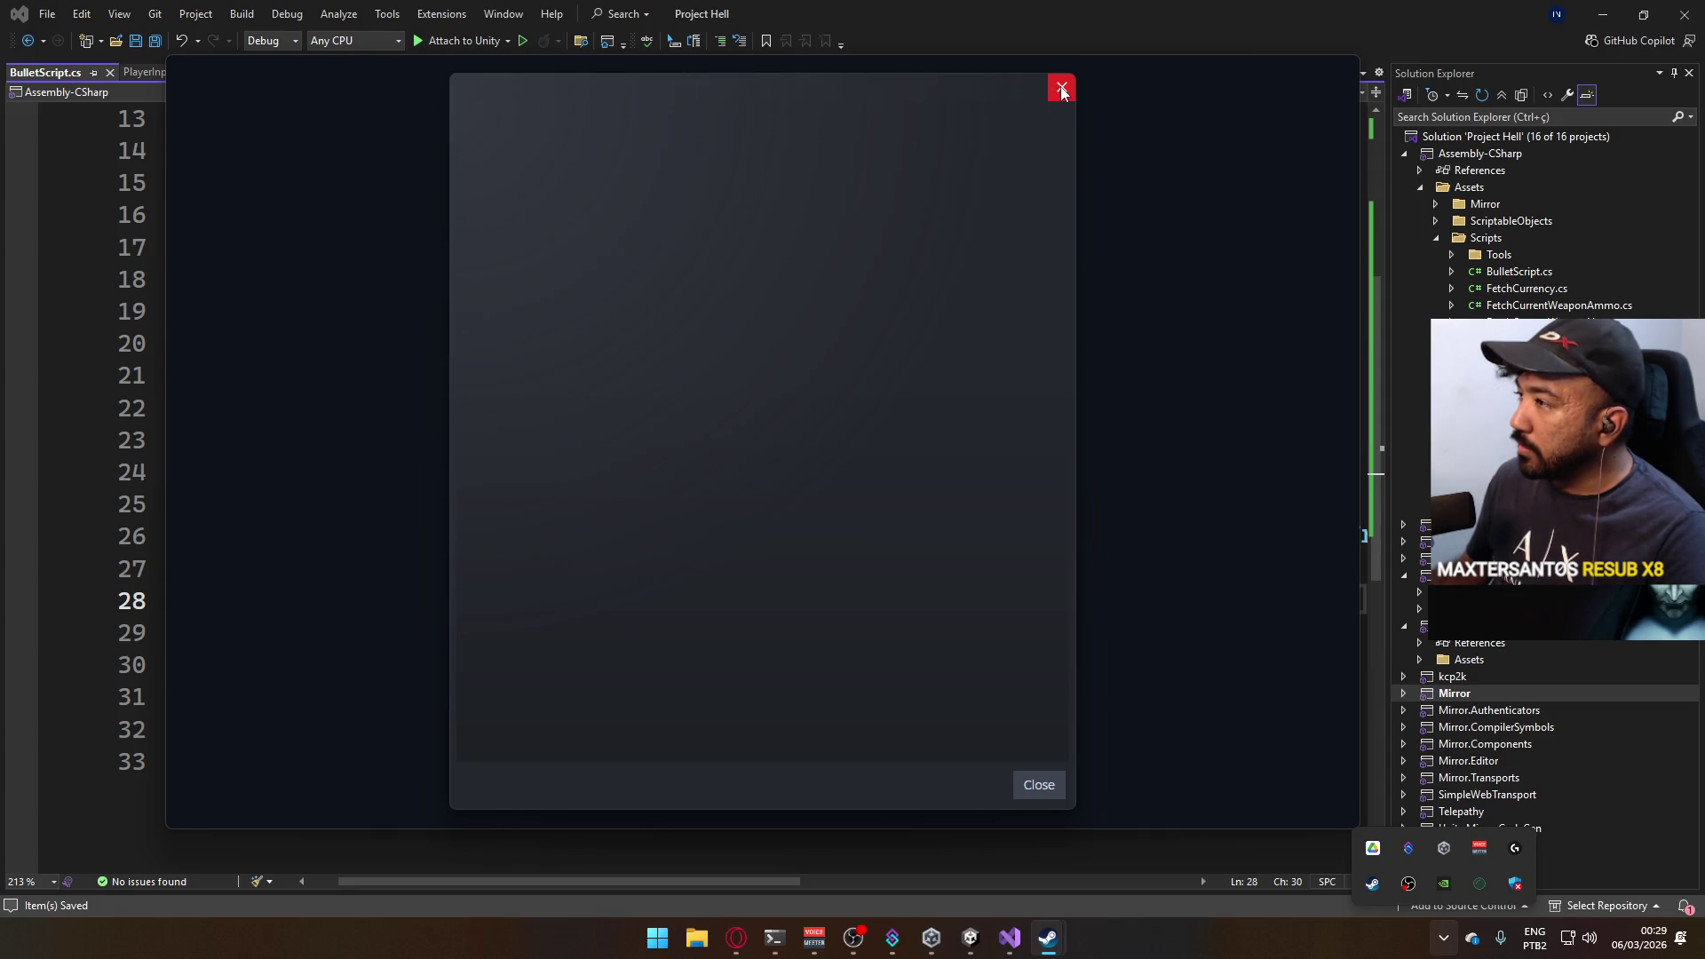
pyautogui.click(1061, 86)
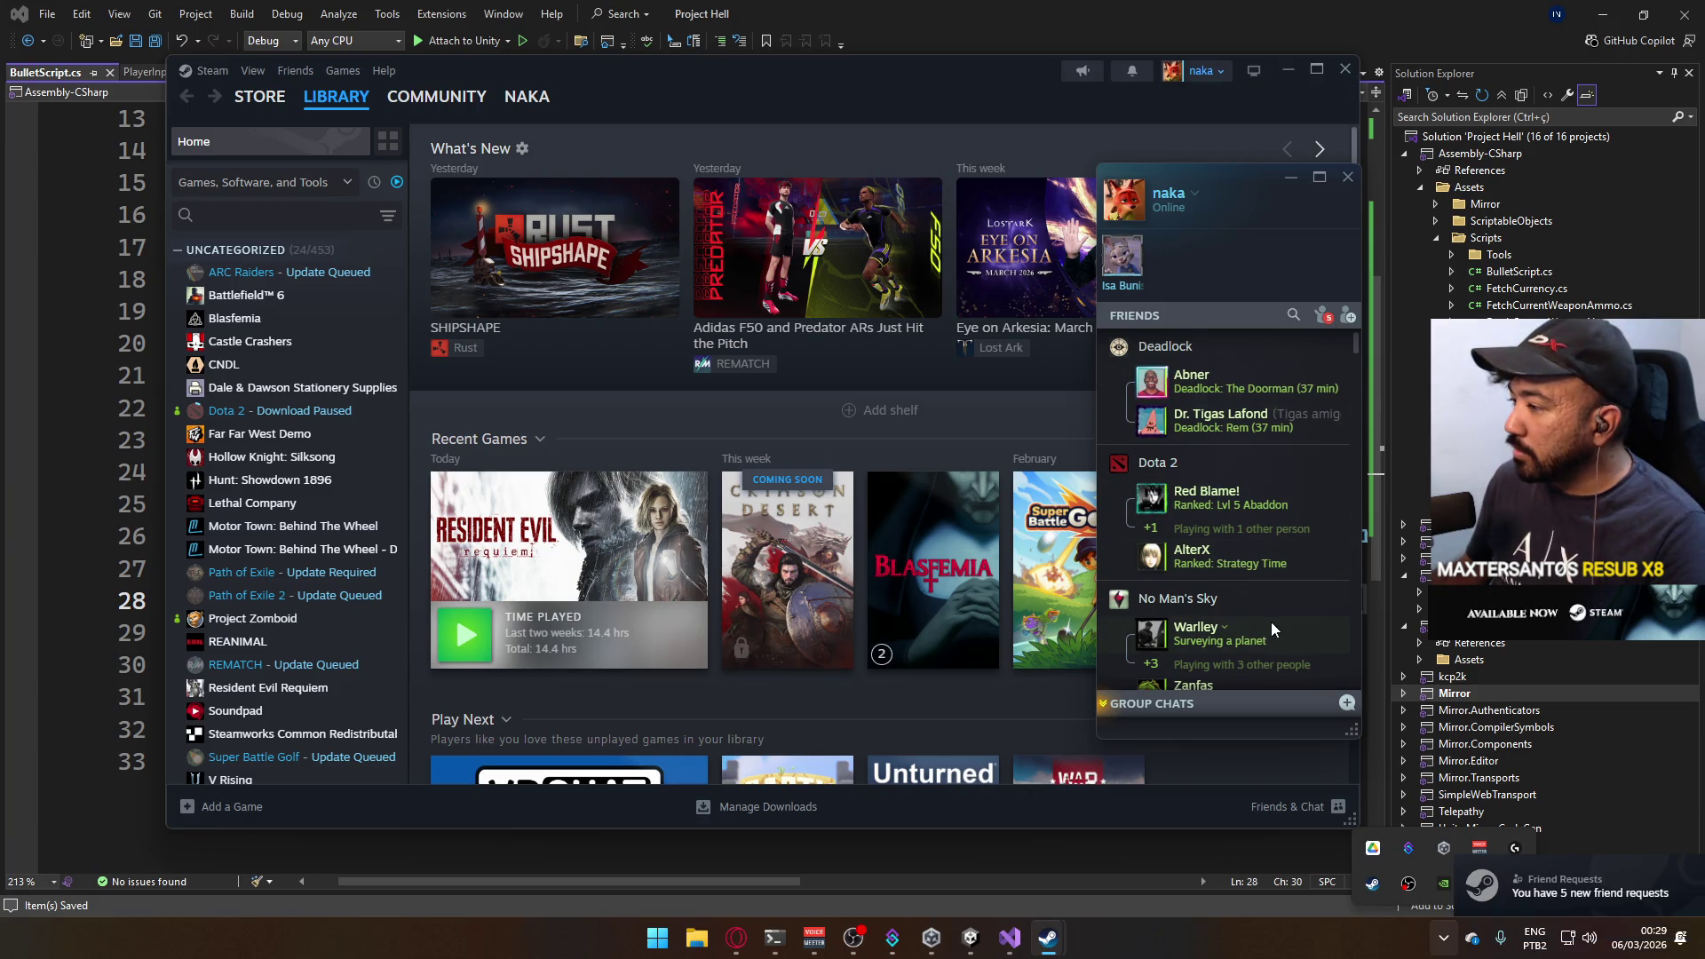
pyautogui.scroll(-3, 1273, 490)
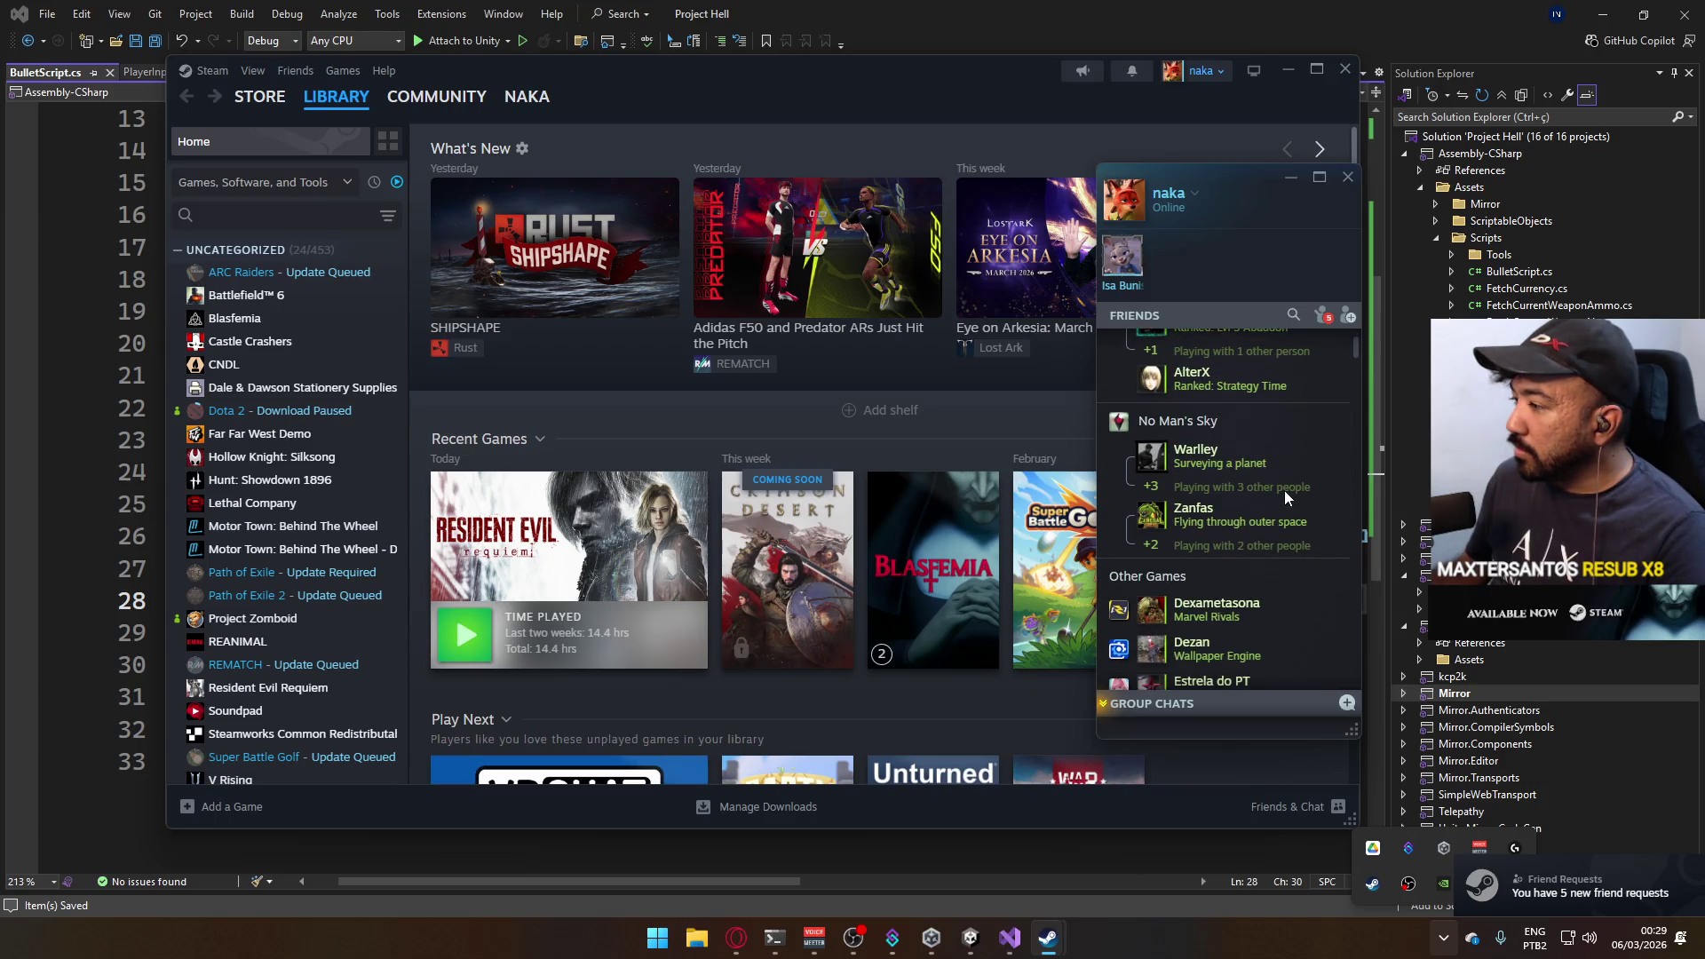
pyautogui.scroll(3, 1295, 517)
pyautogui.scroll(-5, 1247, 504)
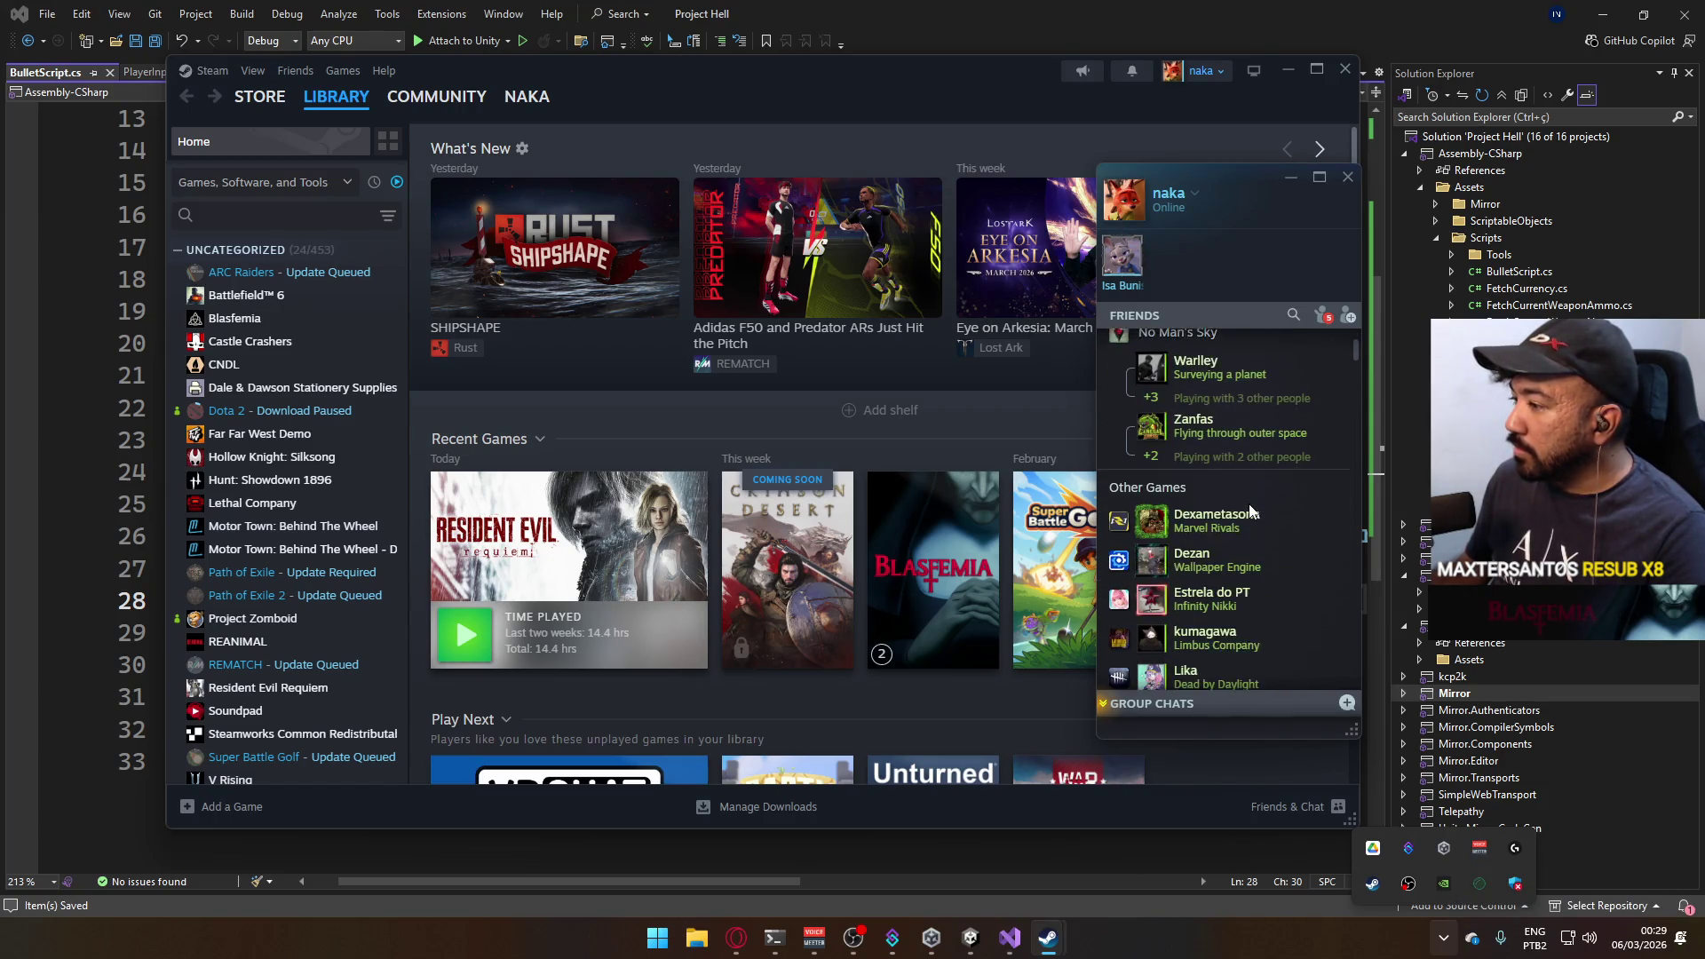
pyautogui.scroll(-5, 1248, 504)
pyautogui.click(1266, 315)
pyautogui.write('sa')
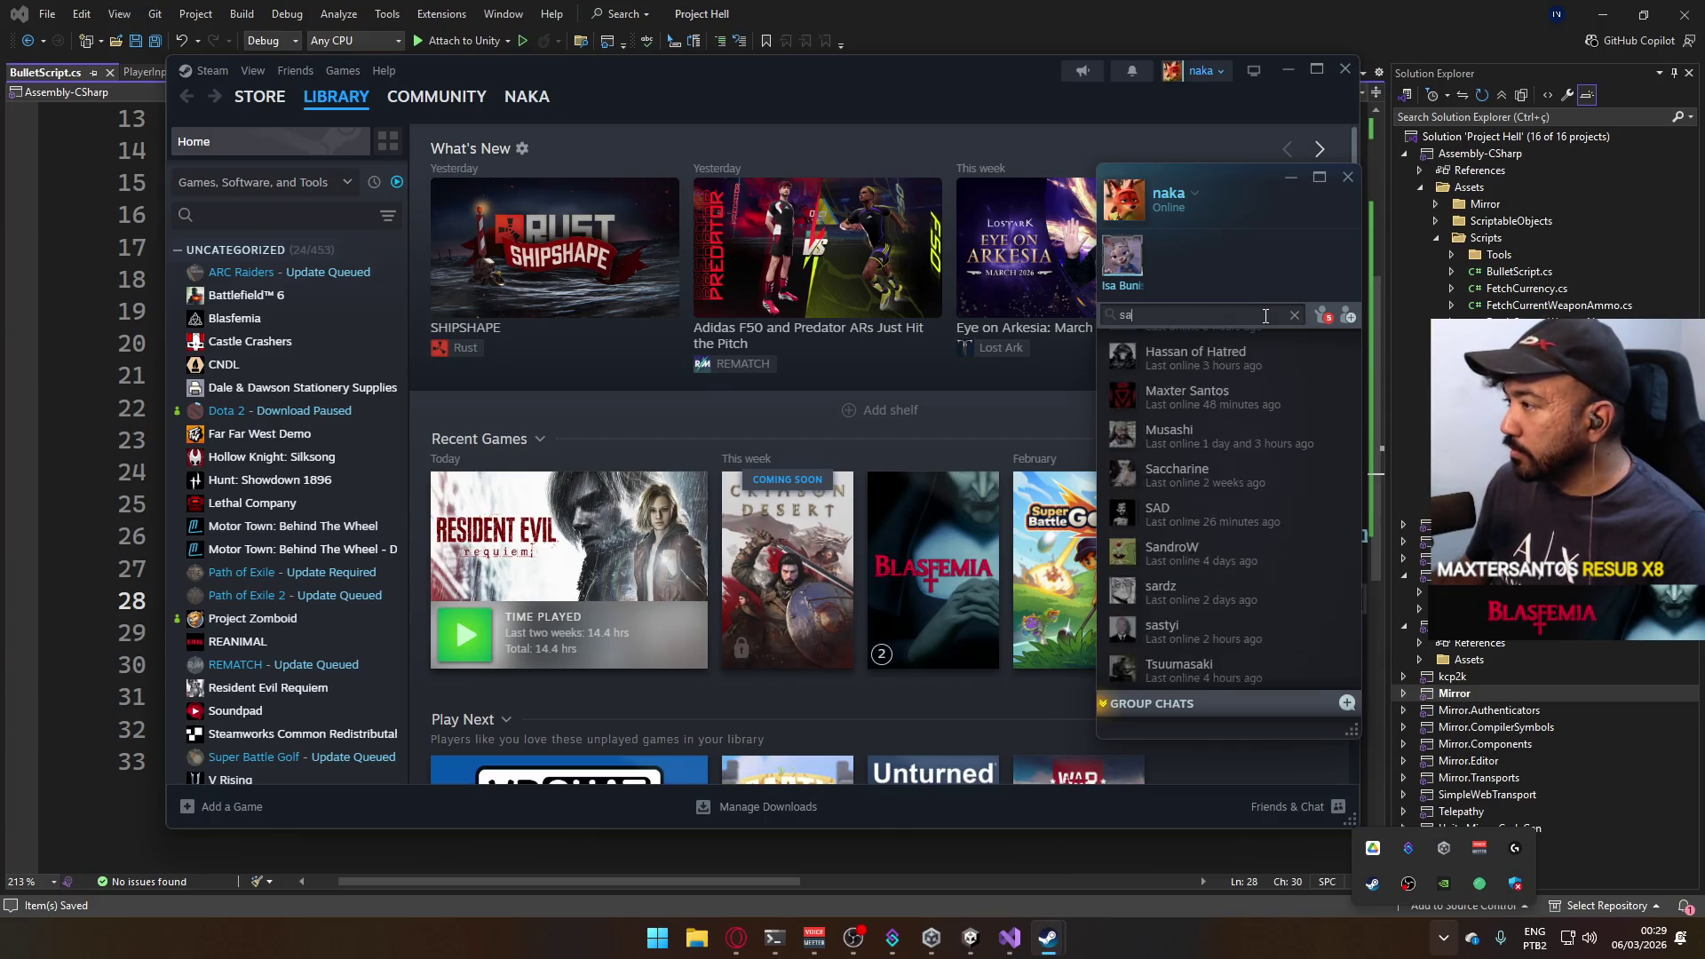
pyautogui.write('ma')
pyautogui.press('BackSpace')
pyautogui.press('BackSpace')
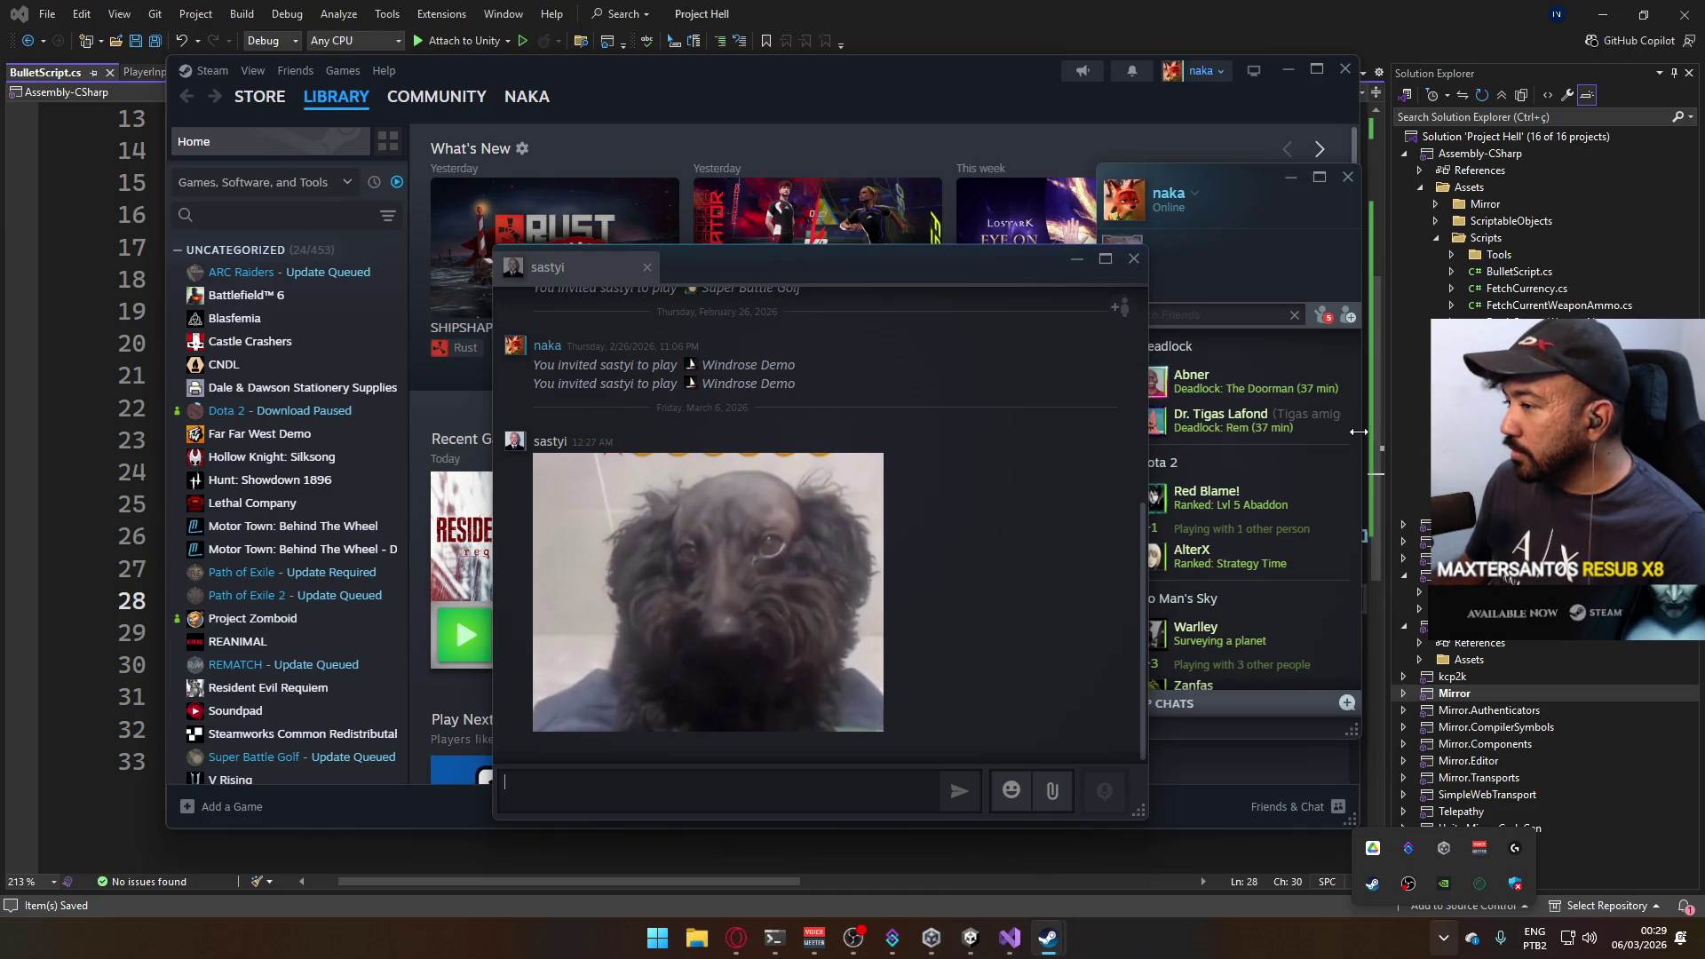
# View the friend's dog photo full size, then close the chat, friends list and Steam window.
pyautogui.click(704, 609)
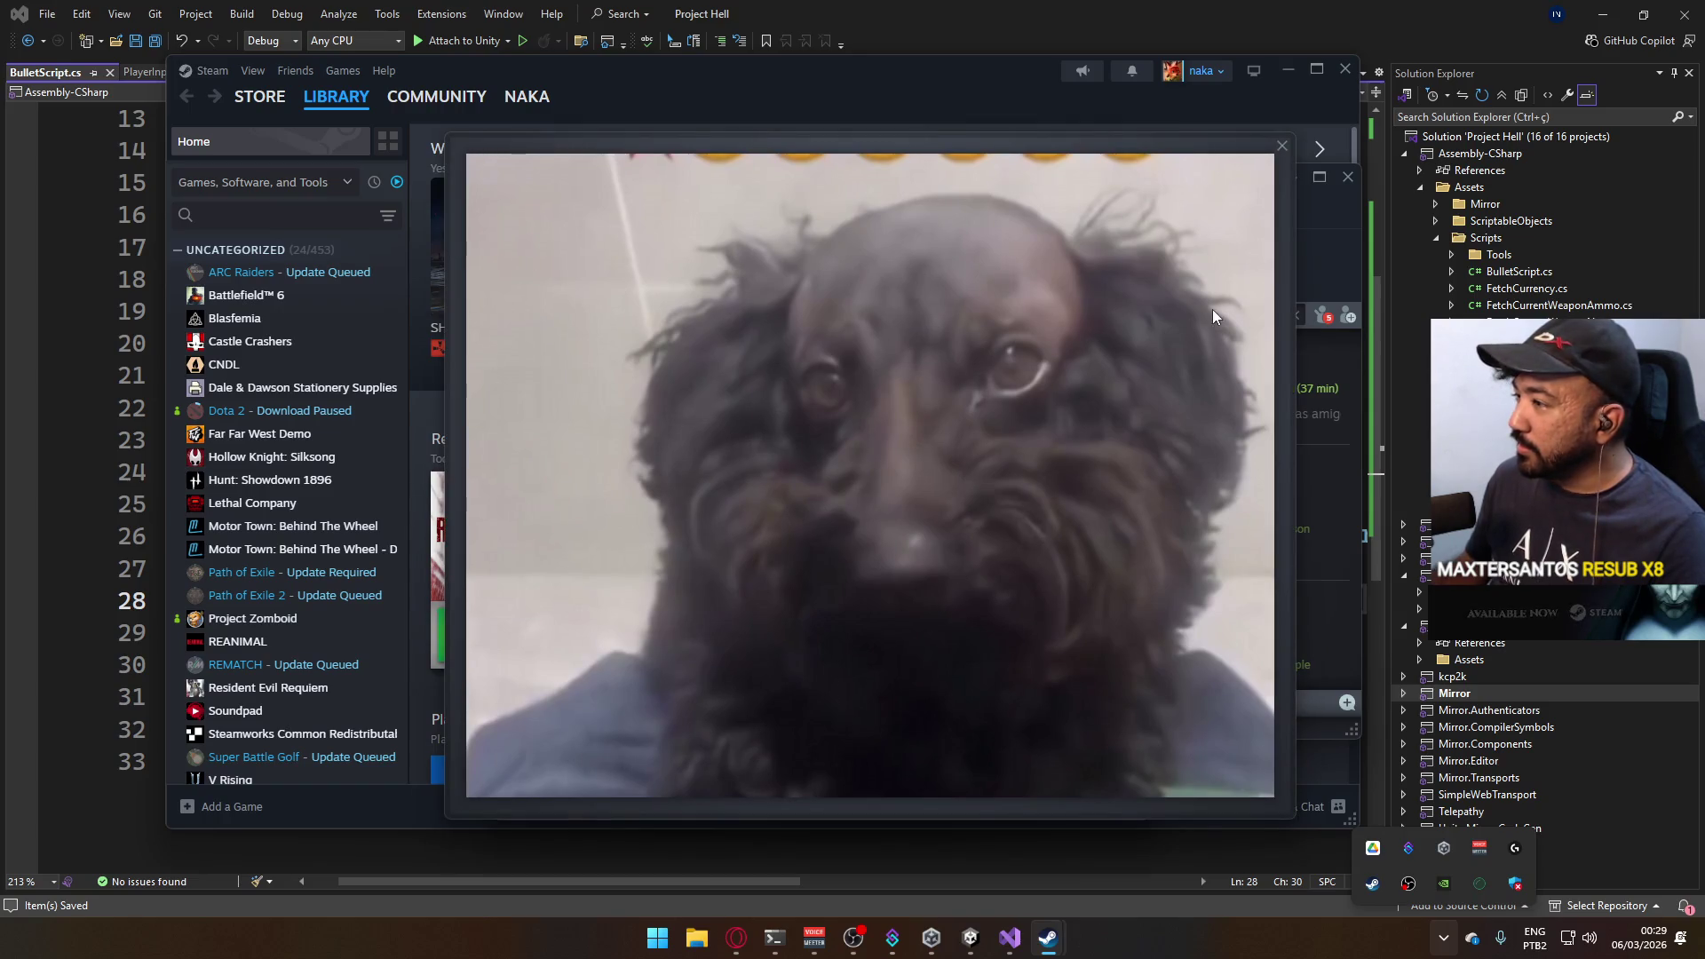
pyautogui.click(1276, 154)
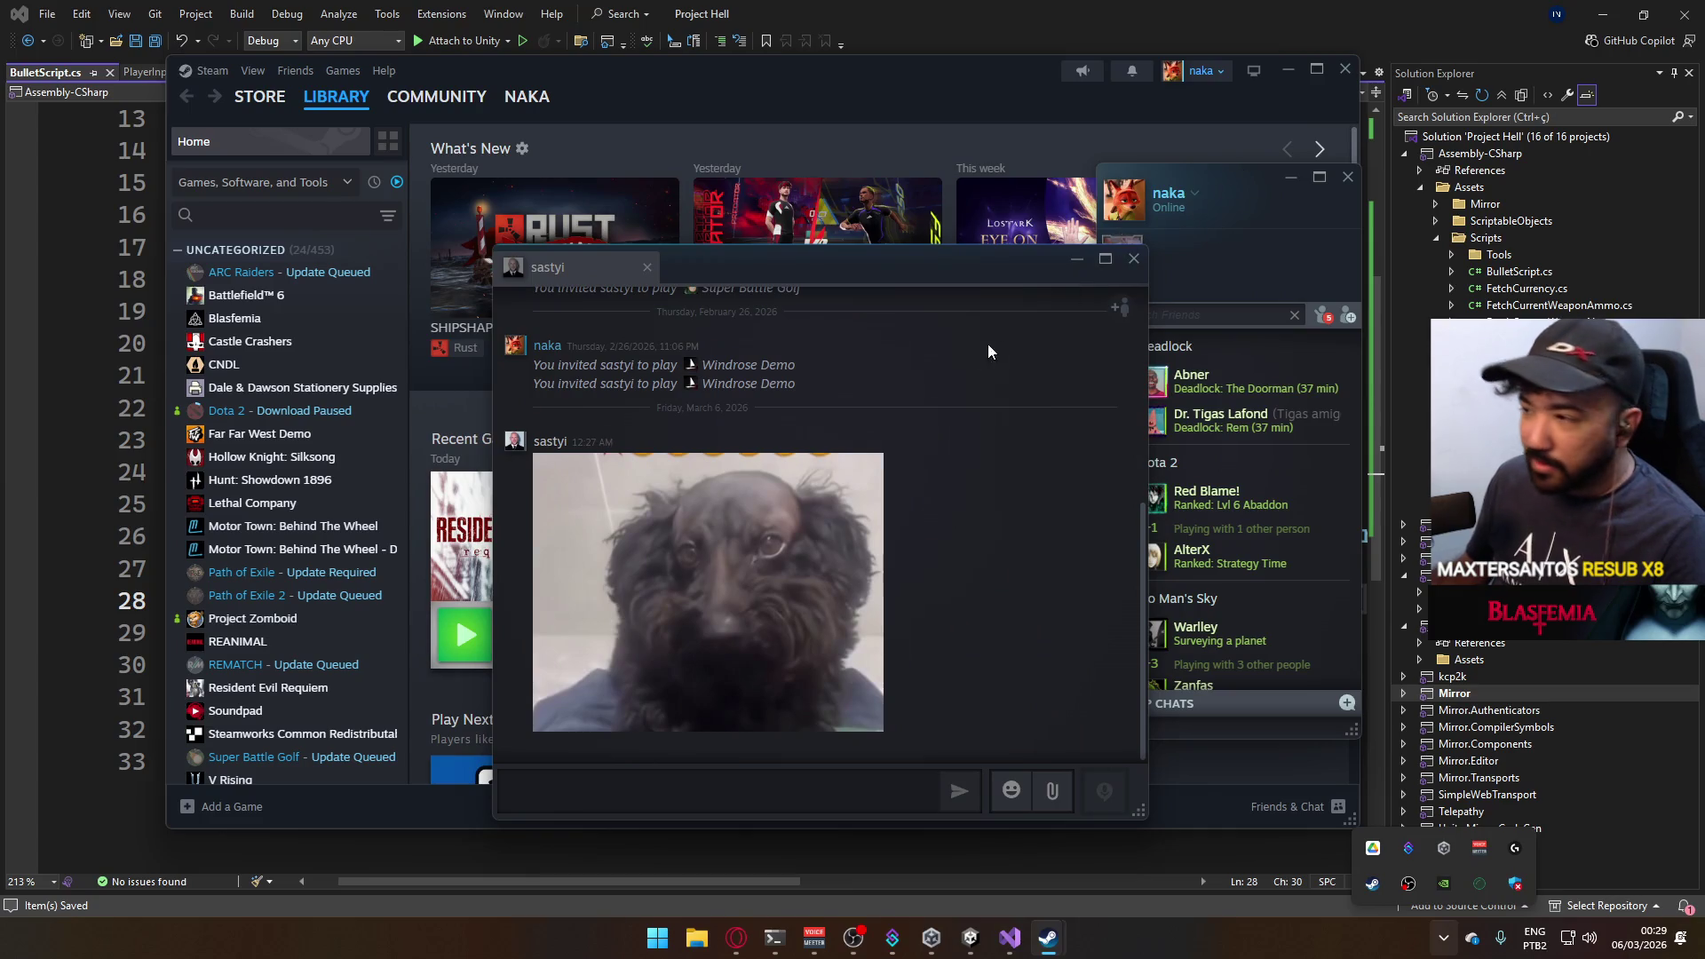
pyautogui.click(646, 267)
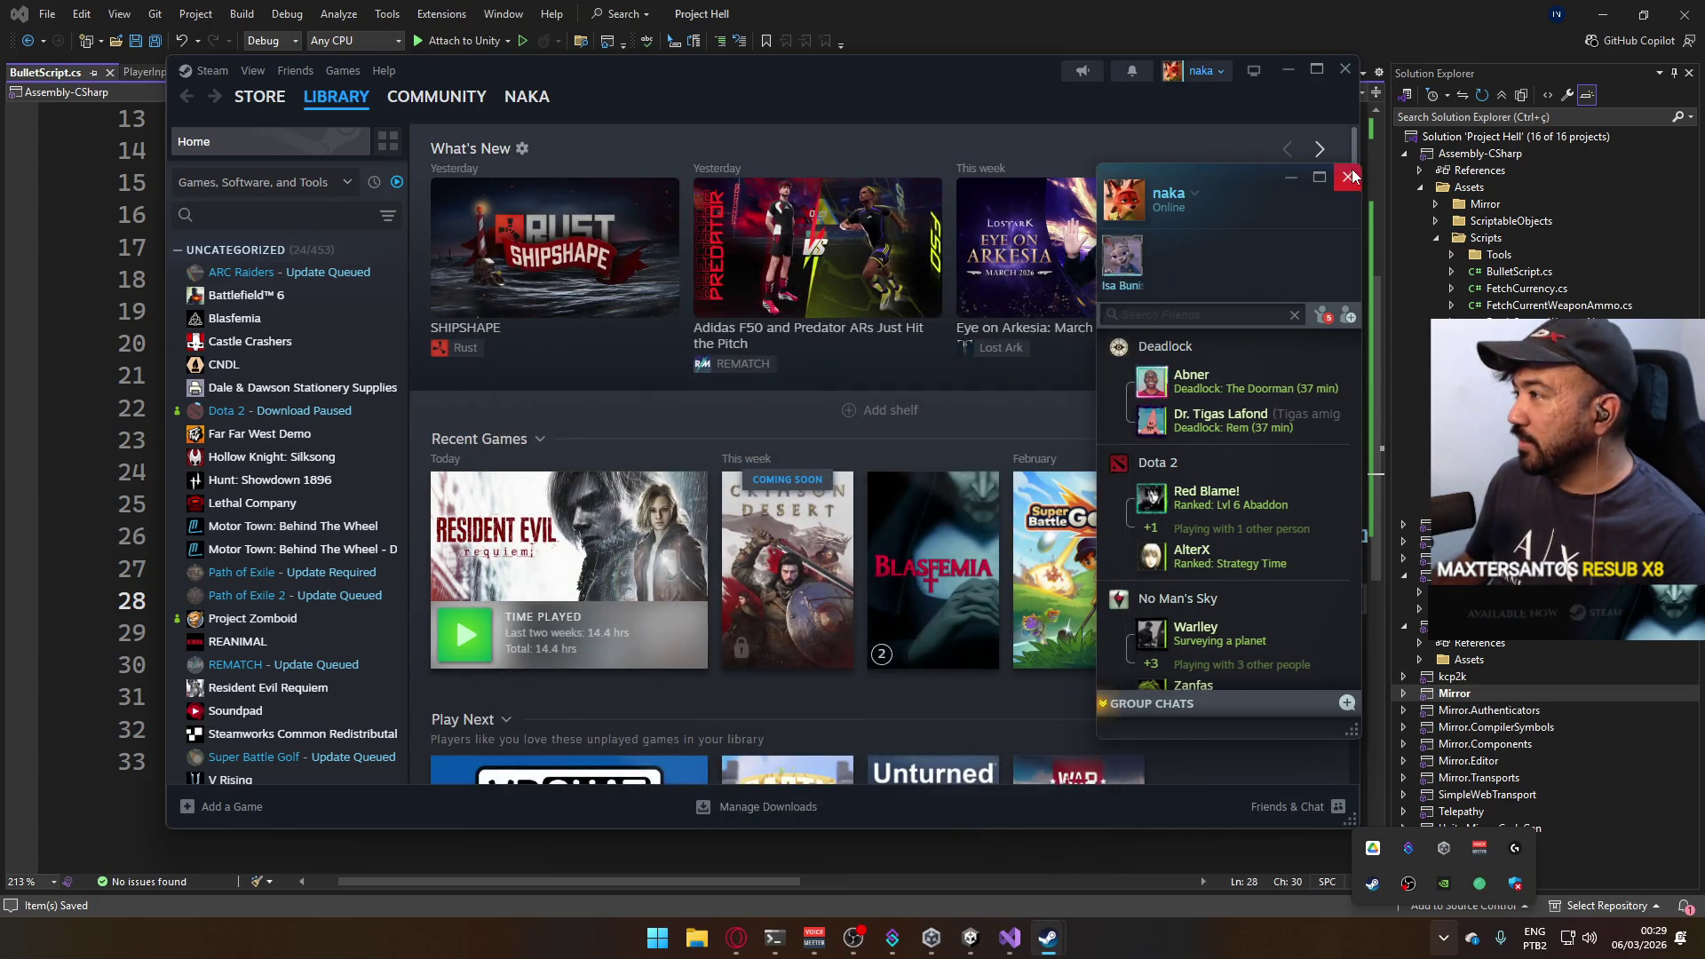
pyautogui.click(1346, 176)
pyautogui.click(1344, 69)
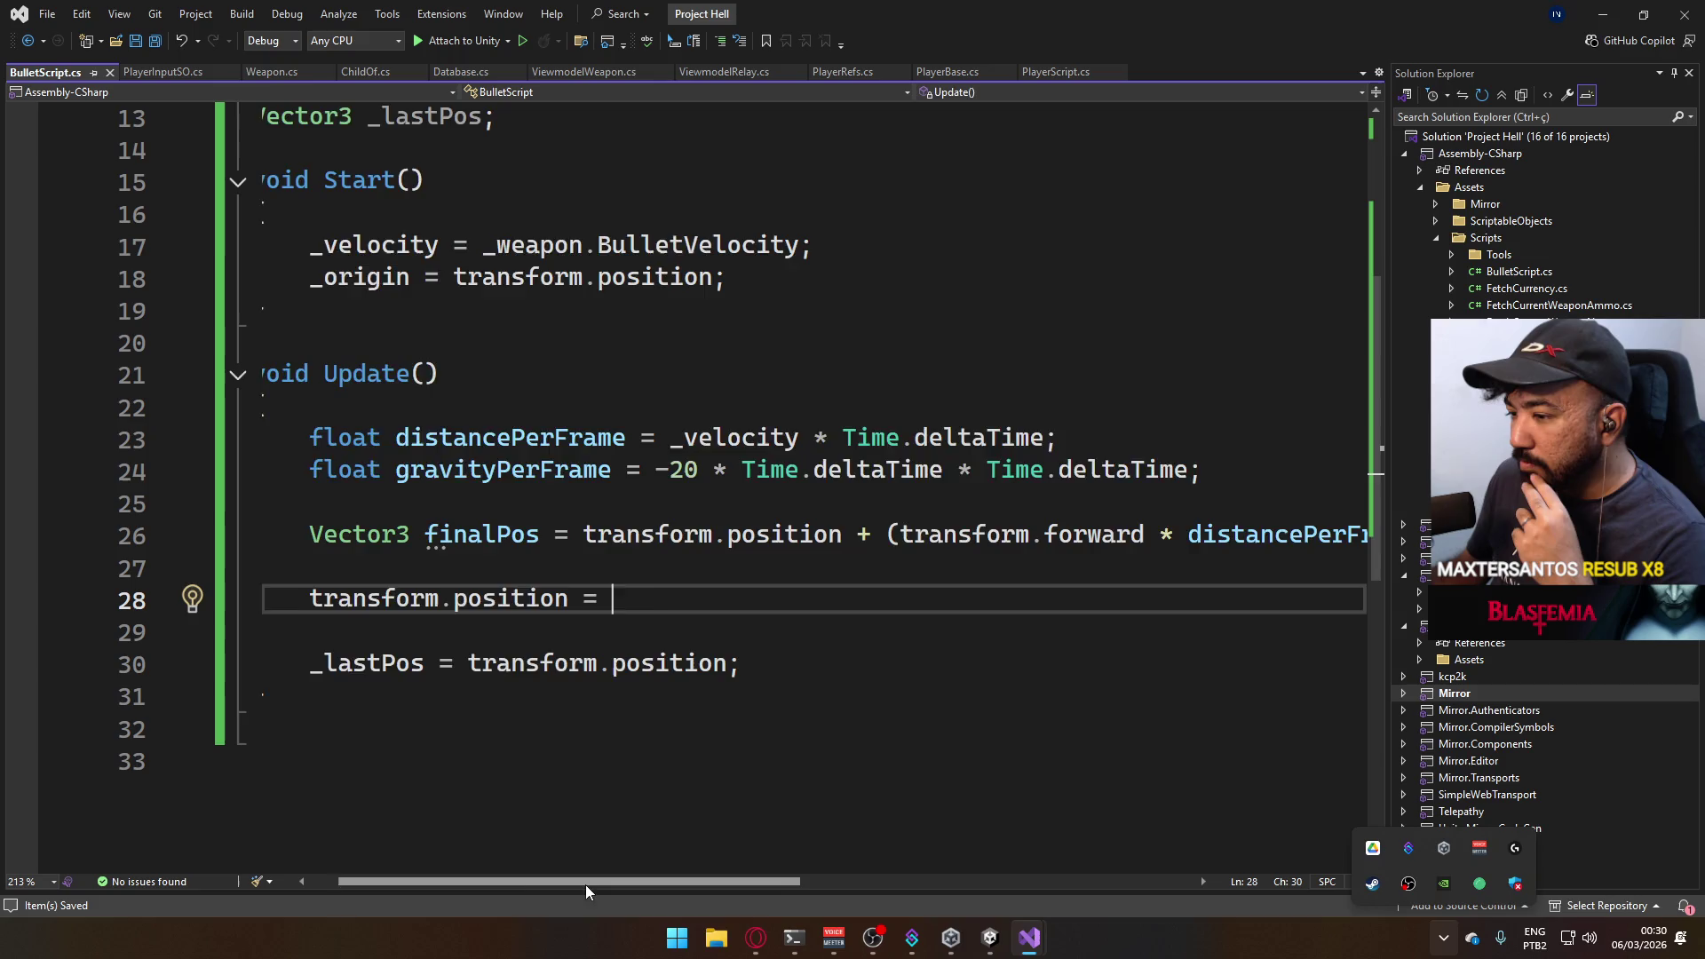
pyautogui.moveTo(585, 883)
pyautogui.mouseDown()
pyautogui.moveTo(749, 842)
pyautogui.moveTo(1072, 824)
pyautogui.moveTo(505, 772)
pyautogui.mouseUp()
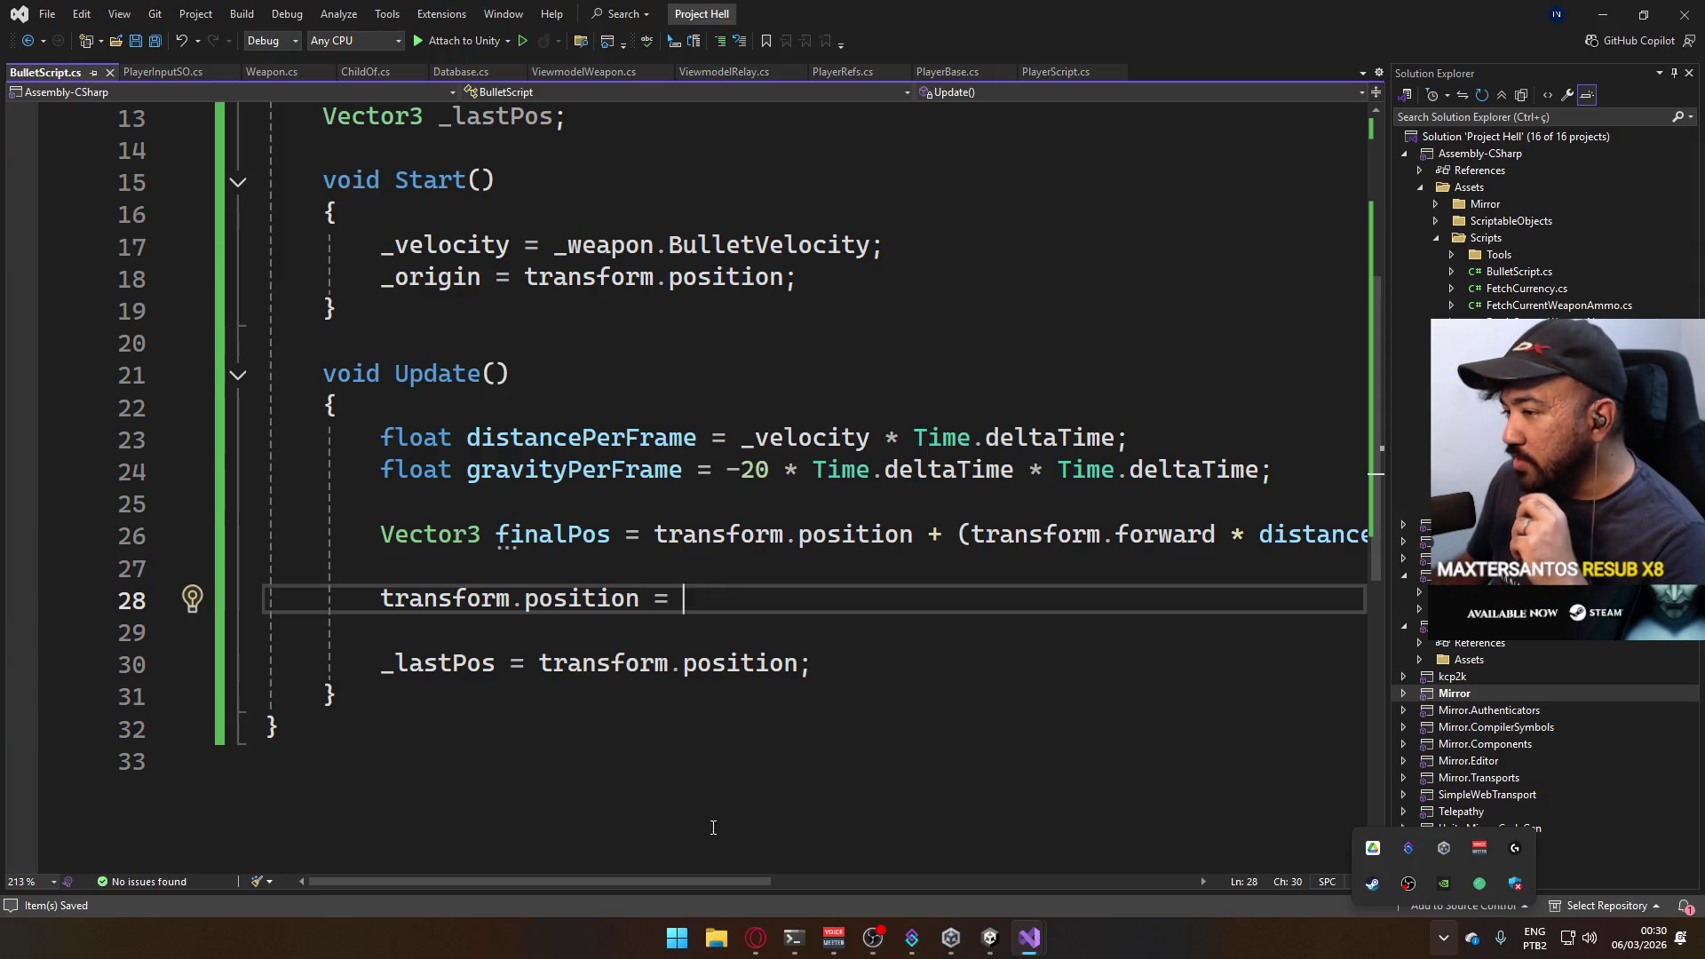
pyautogui.moveTo(667, 883)
pyautogui.mouseDown()
pyautogui.moveTo(745, 860)
pyautogui.moveTo(663, 845)
pyautogui.mouseUp()
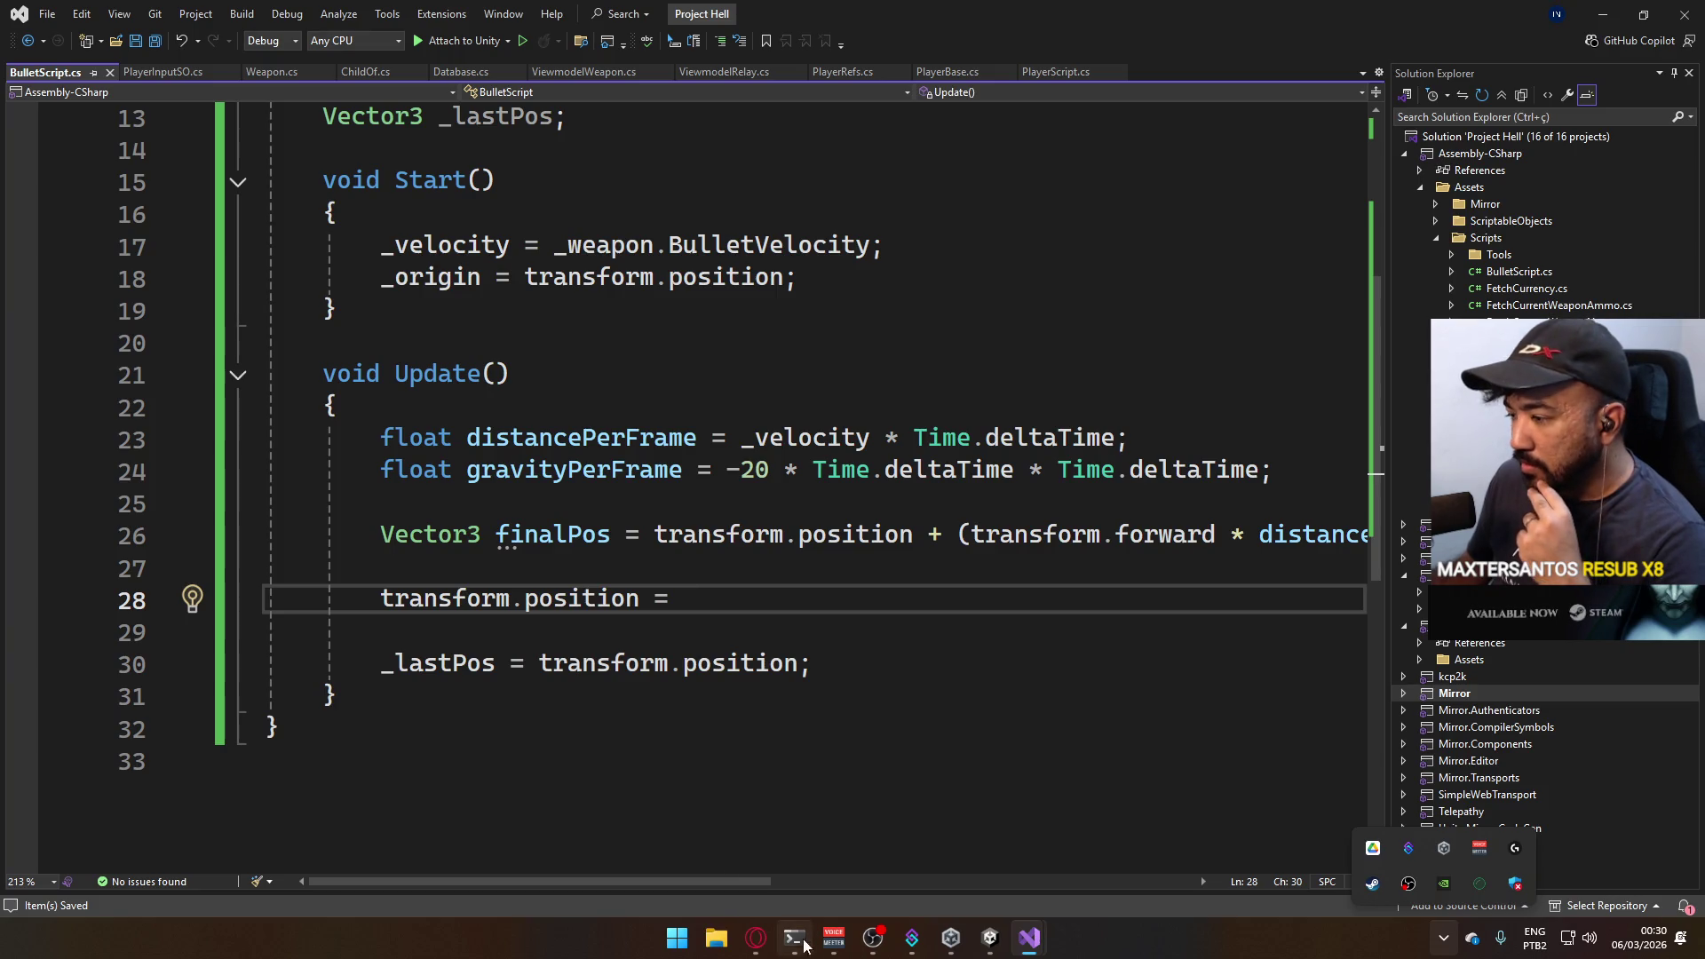
# Raise then minimize the Opera YouTube window so Project C's BulletScript code shows.
pyautogui.click(755, 938)
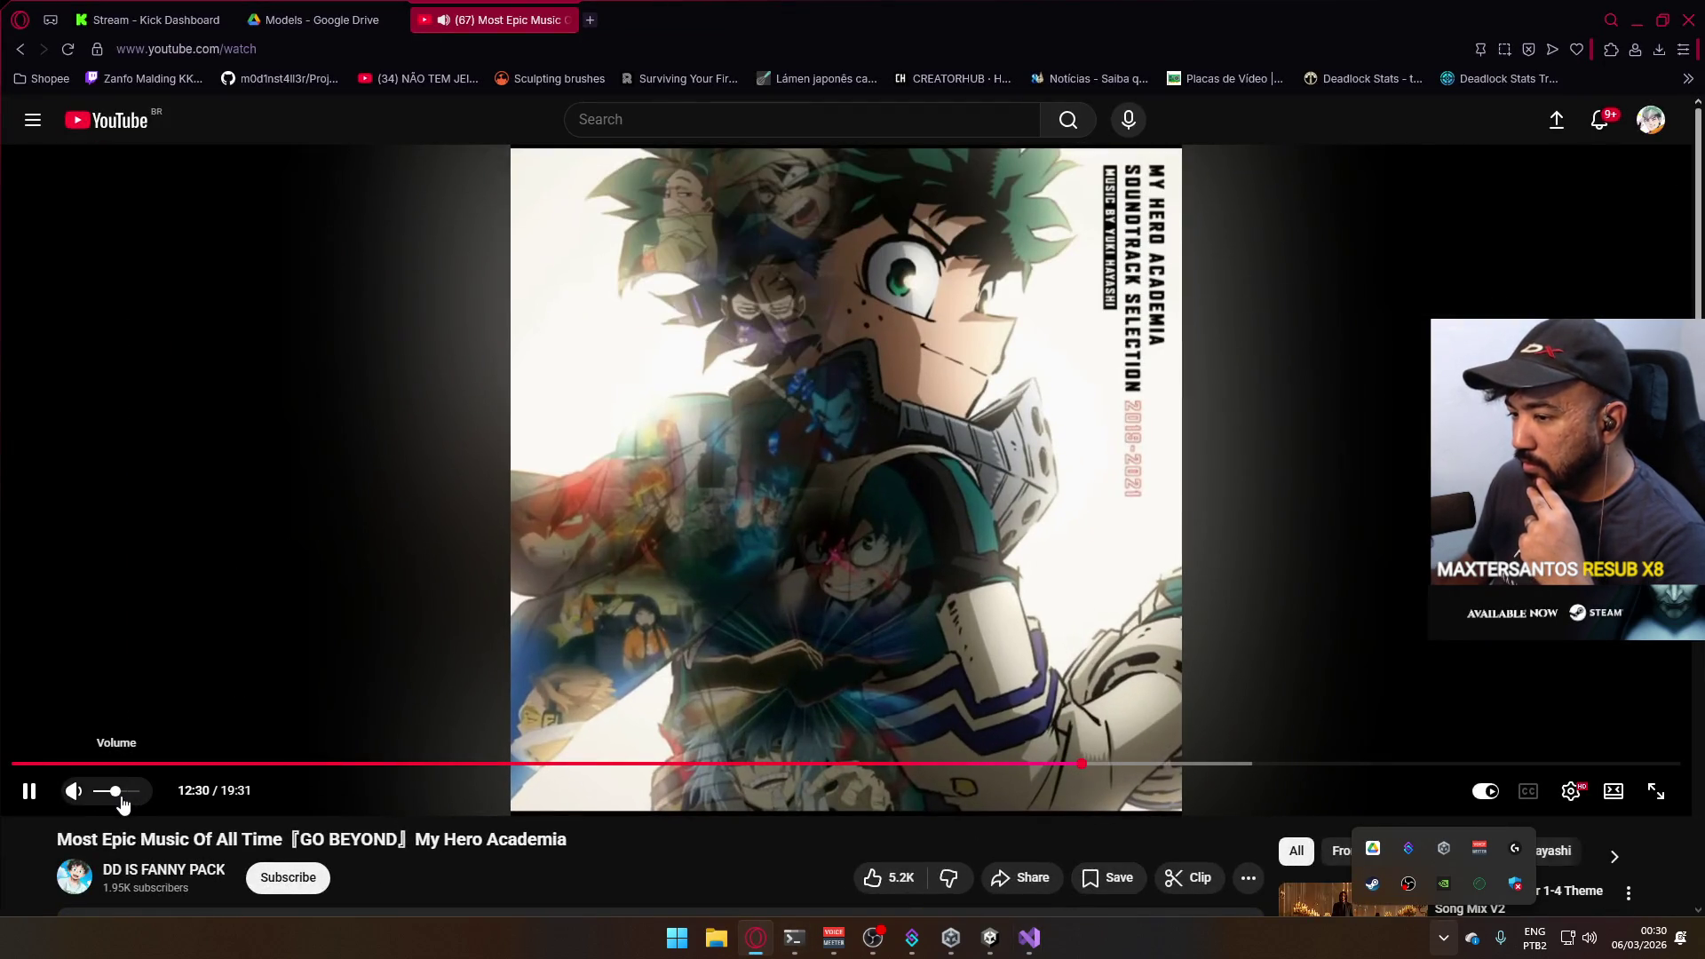
pyautogui.click(755, 938)
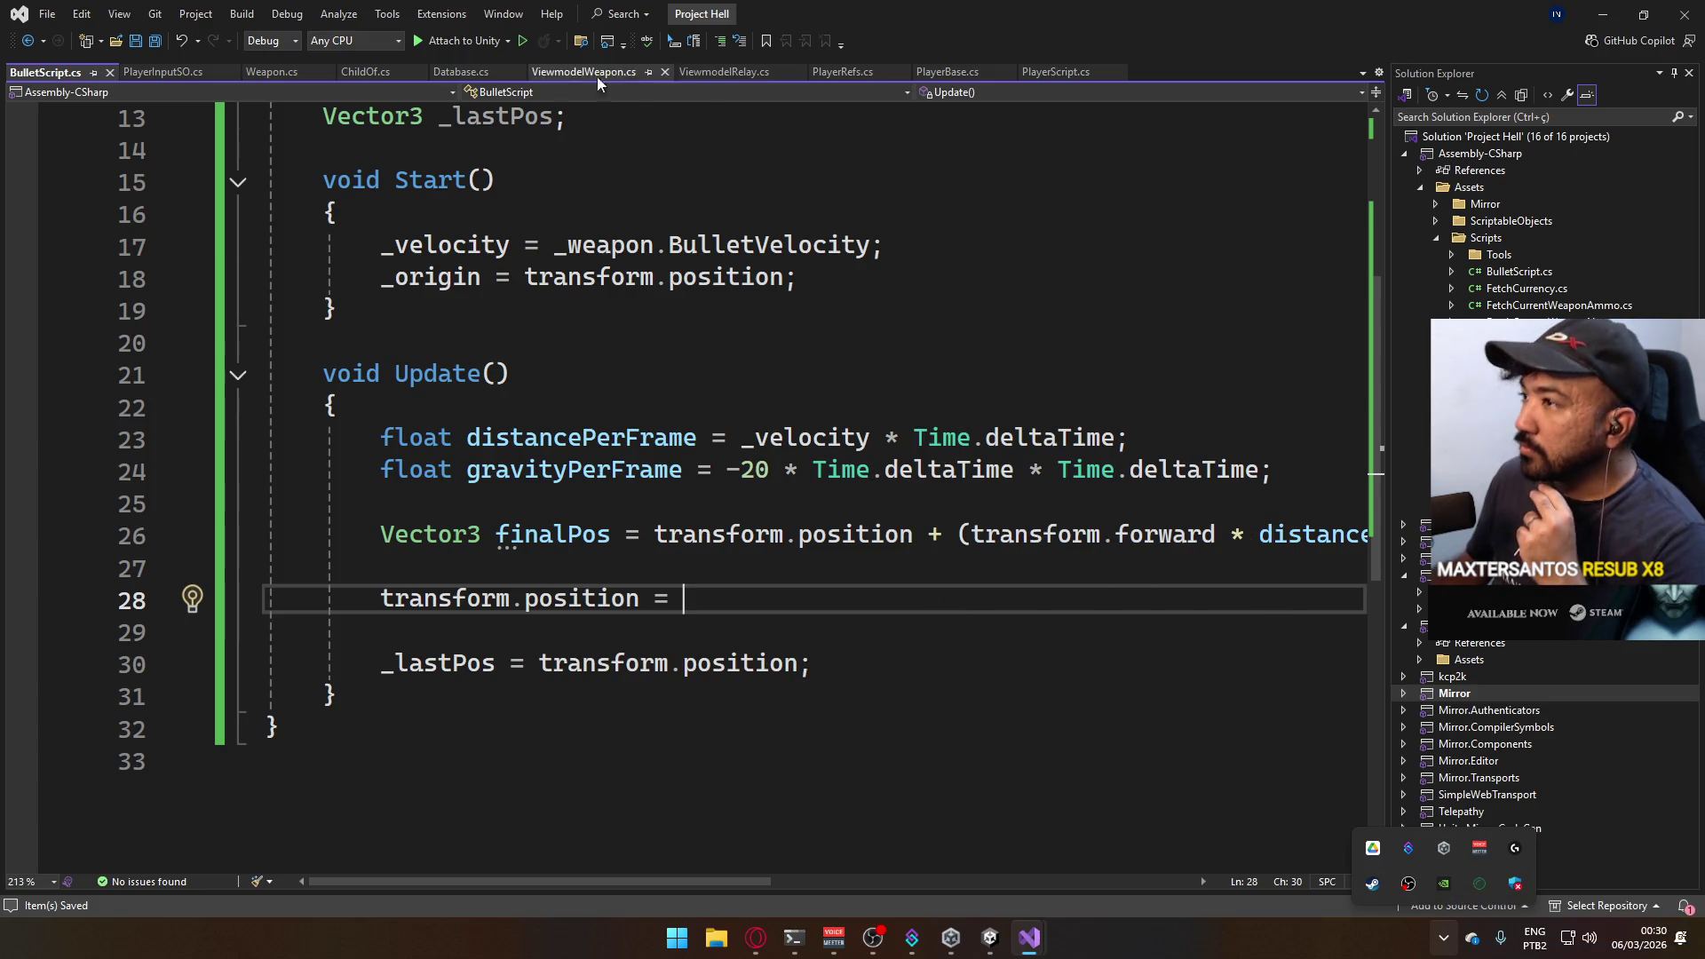
pyautogui.moveTo(1028, 937)
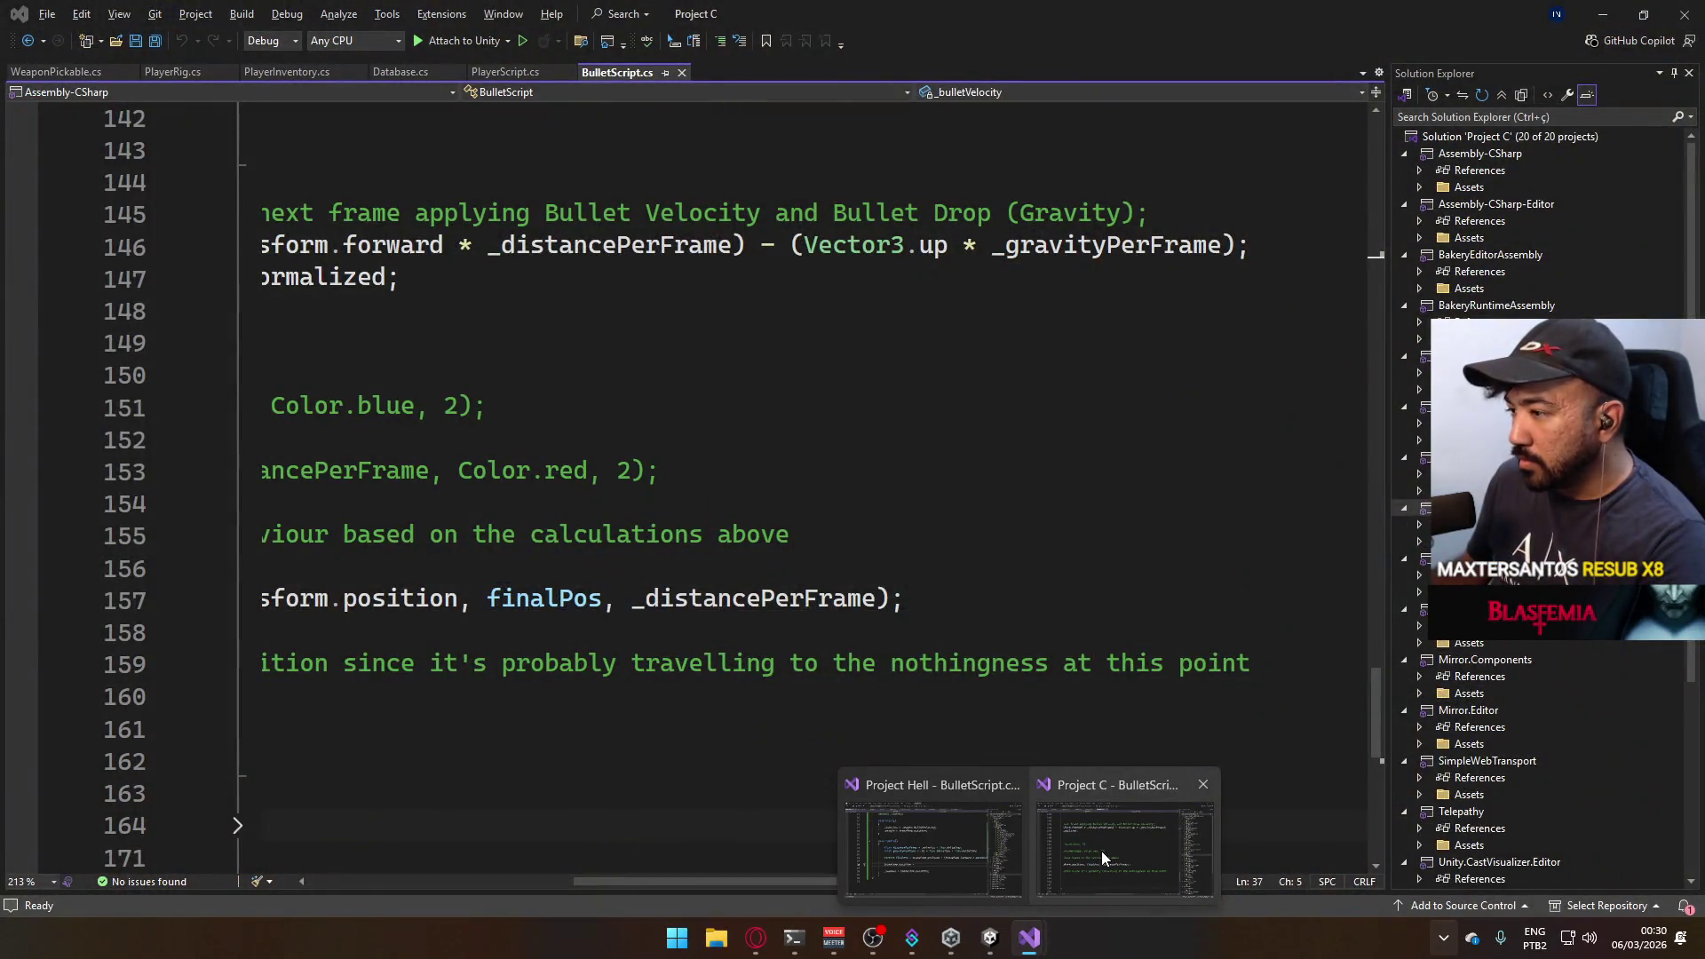
# Focus the Project C window, then switch Visual Studio back to Project Hell's BulletScript.
pyautogui.click(1101, 852)
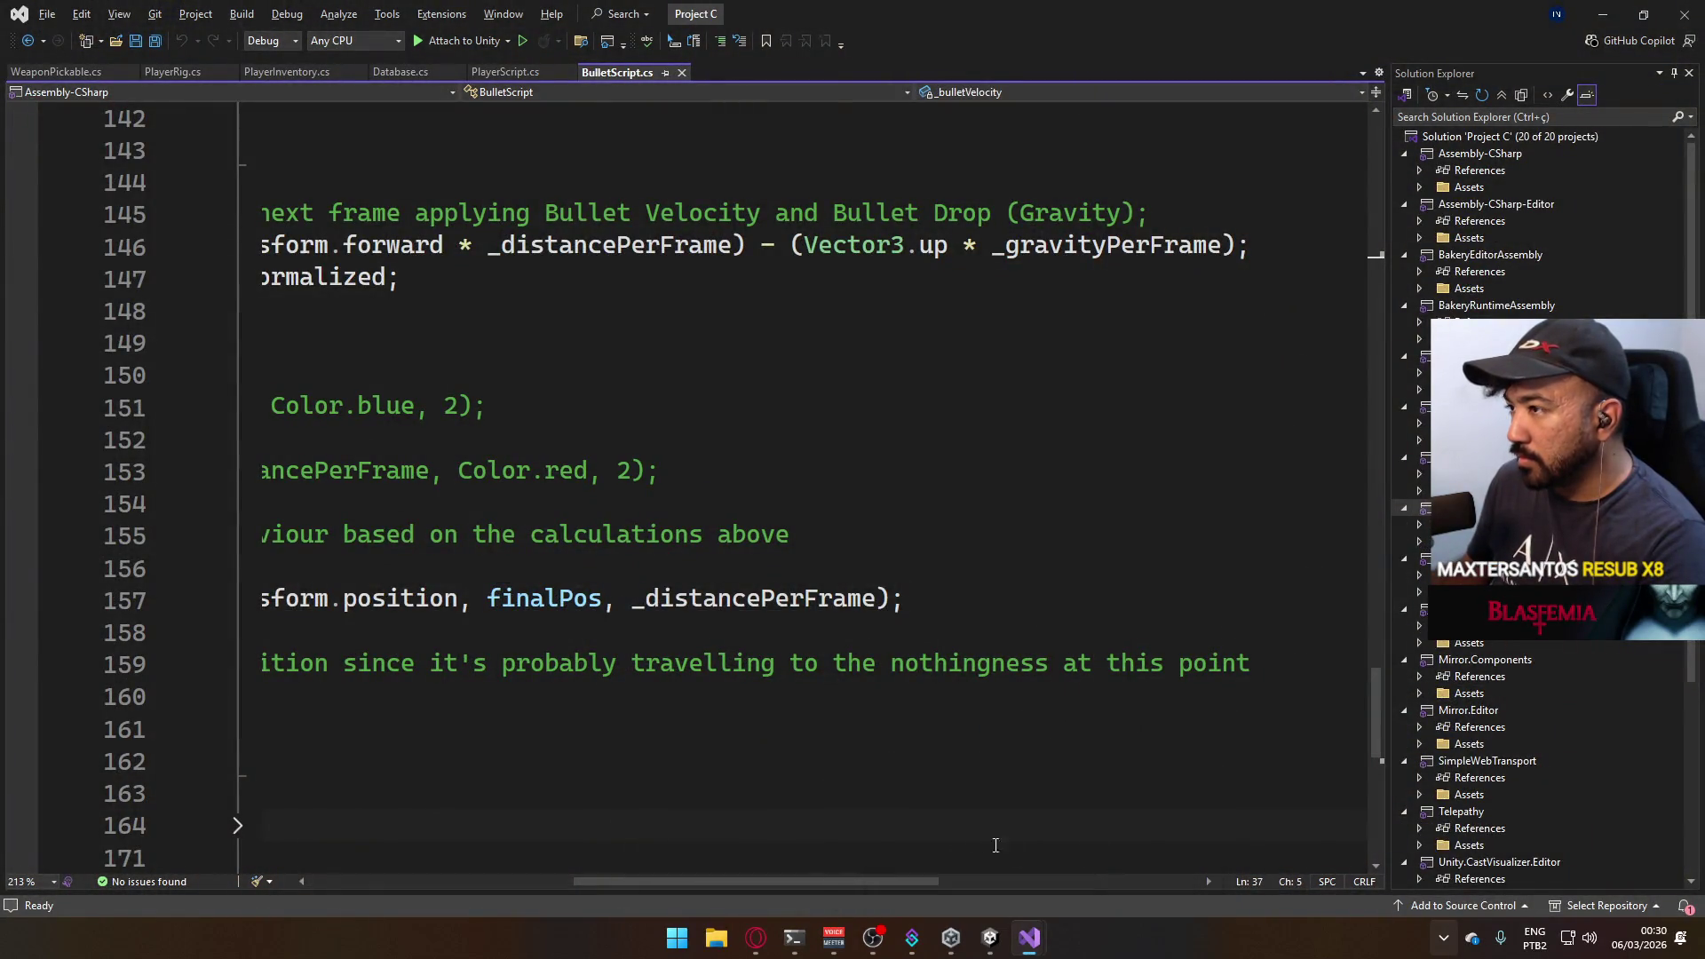
pyautogui.moveTo(1028, 938)
pyautogui.click(881, 856)
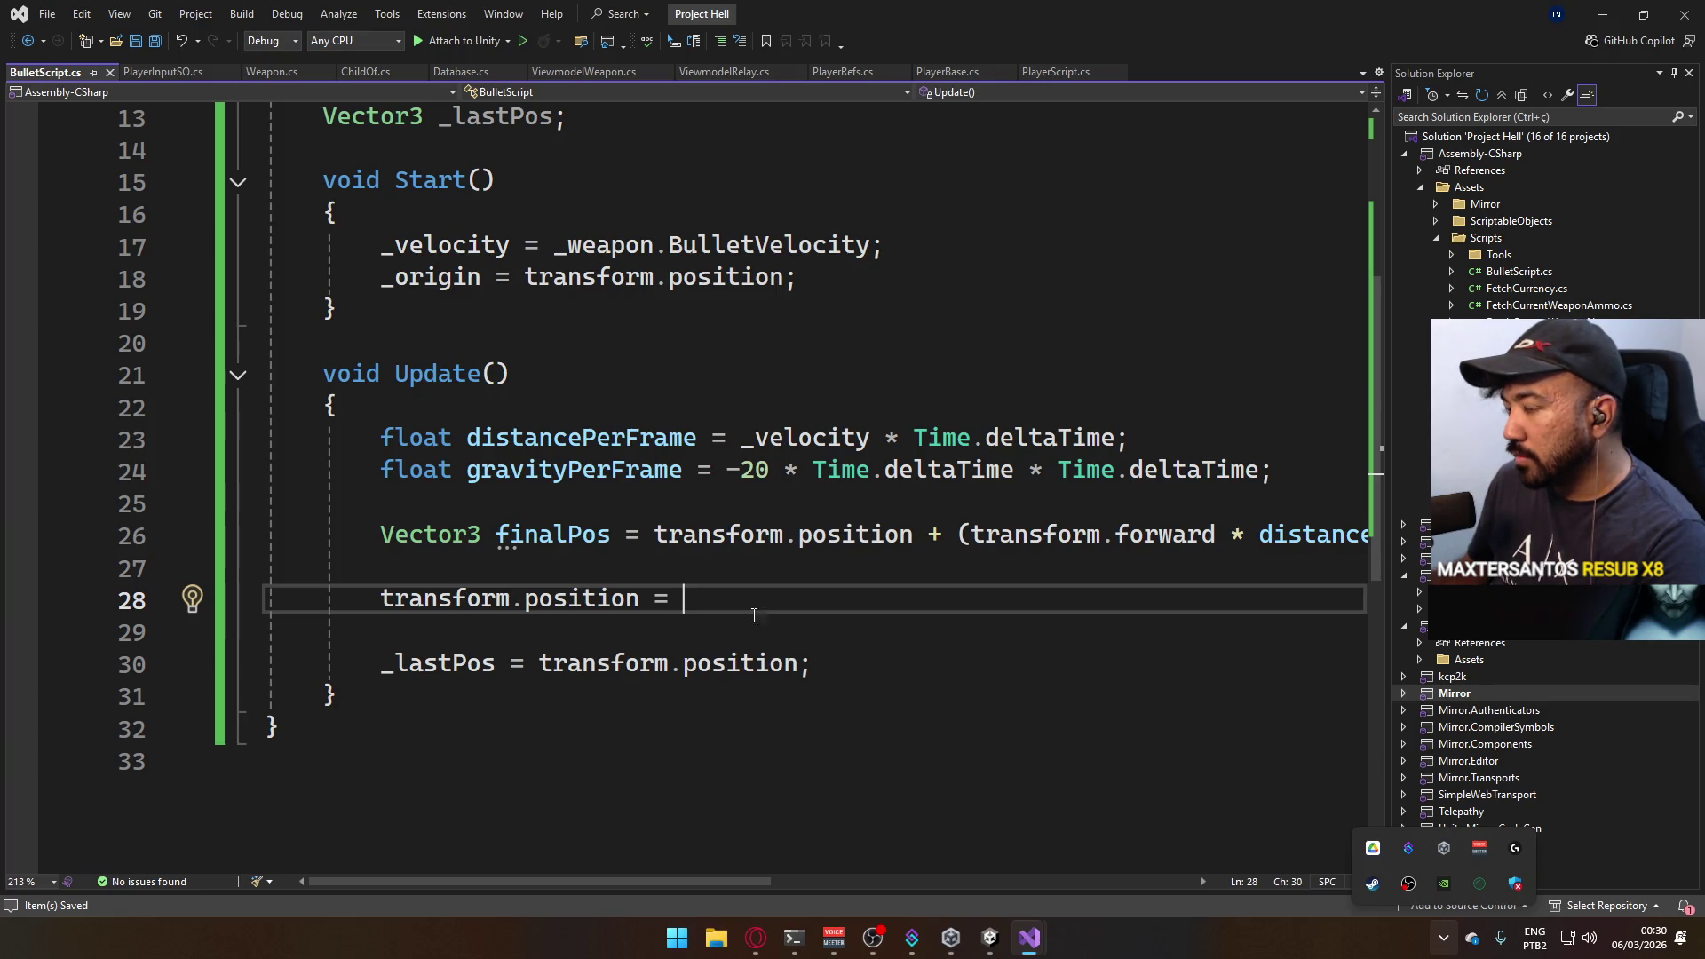
pyautogui.moveTo(739, 883)
pyautogui.mouseDown()
pyautogui.moveTo(1080, 872)
pyautogui.moveTo(712, 841)
pyautogui.mouseUp()
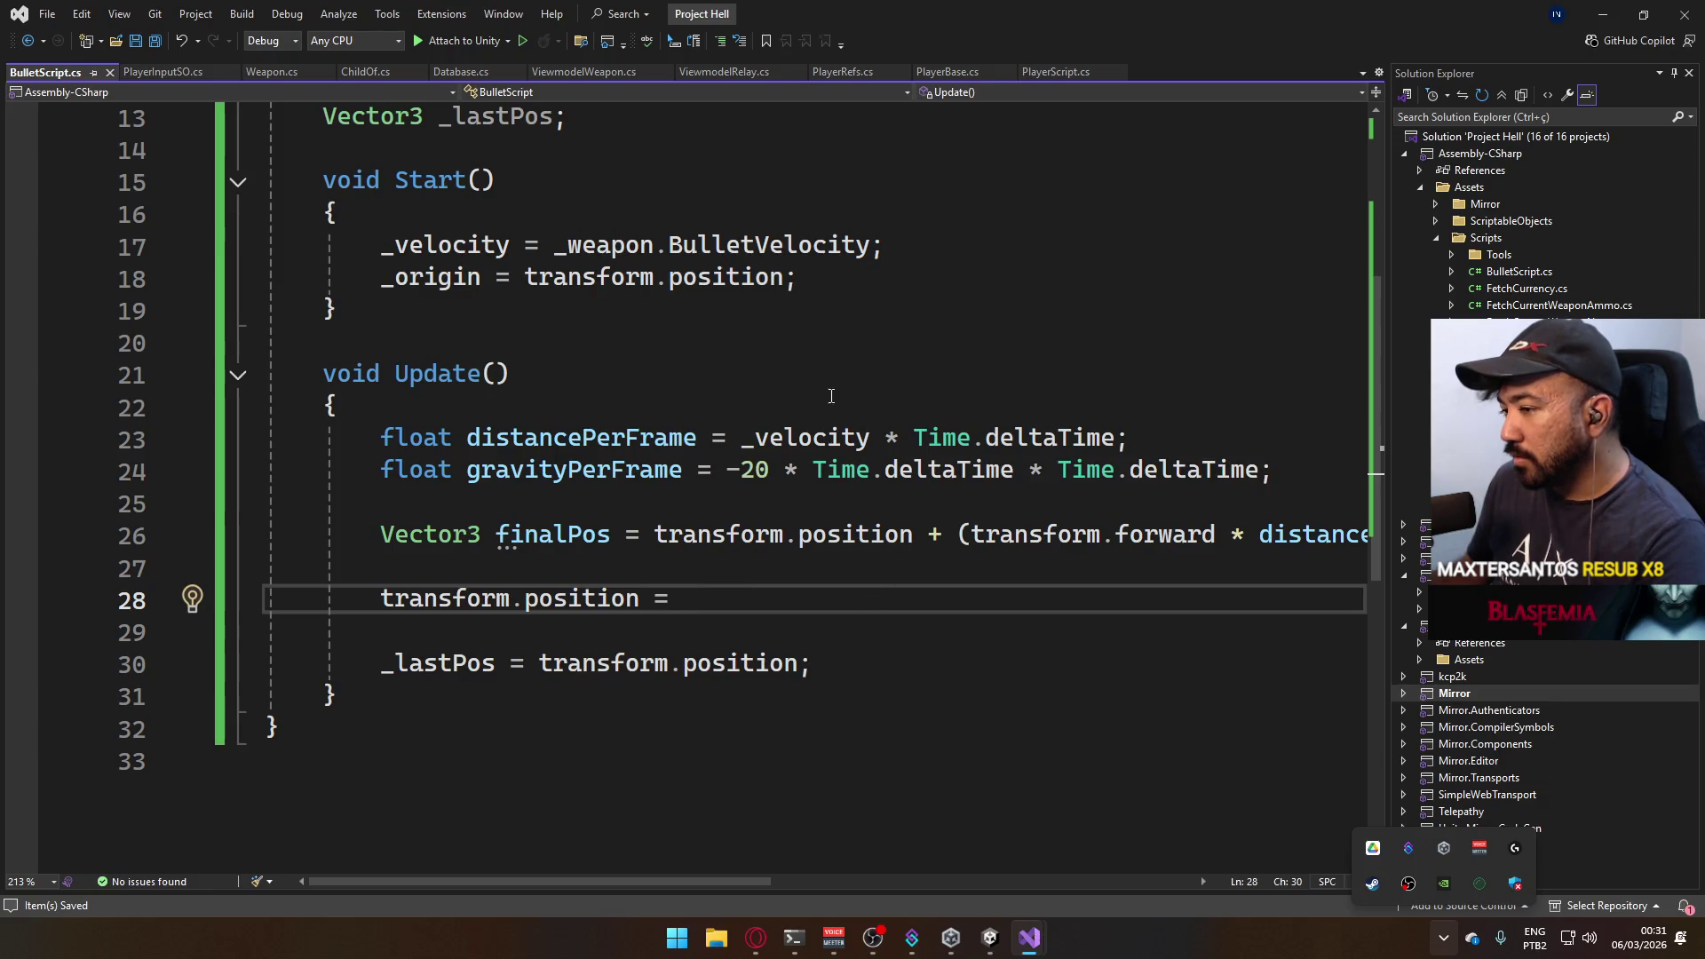
# Select and cut the _lastPos = transform.position statement from the end of Update.
pyautogui.moveTo(811, 662); pyautogui.dragTo(382, 663)
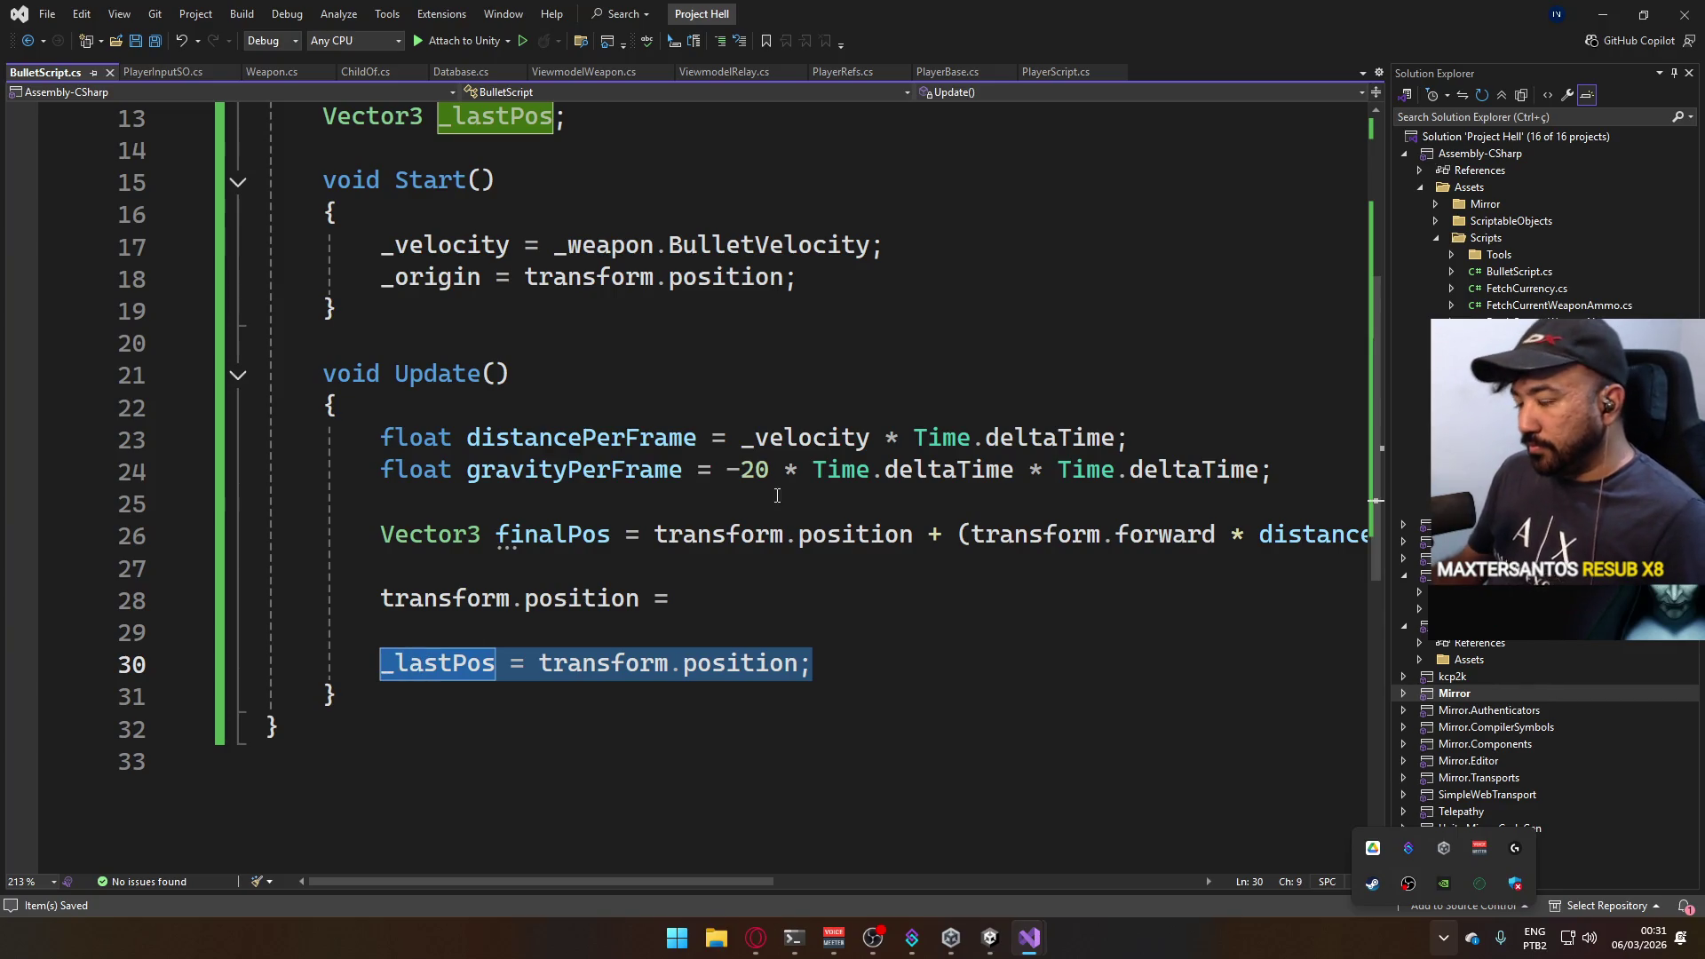
pyautogui.hotkey('ctrl', 'x')
# Paste the _lastPos = transform.position statement onto a new first line of Update.
pyautogui.click(670, 406)
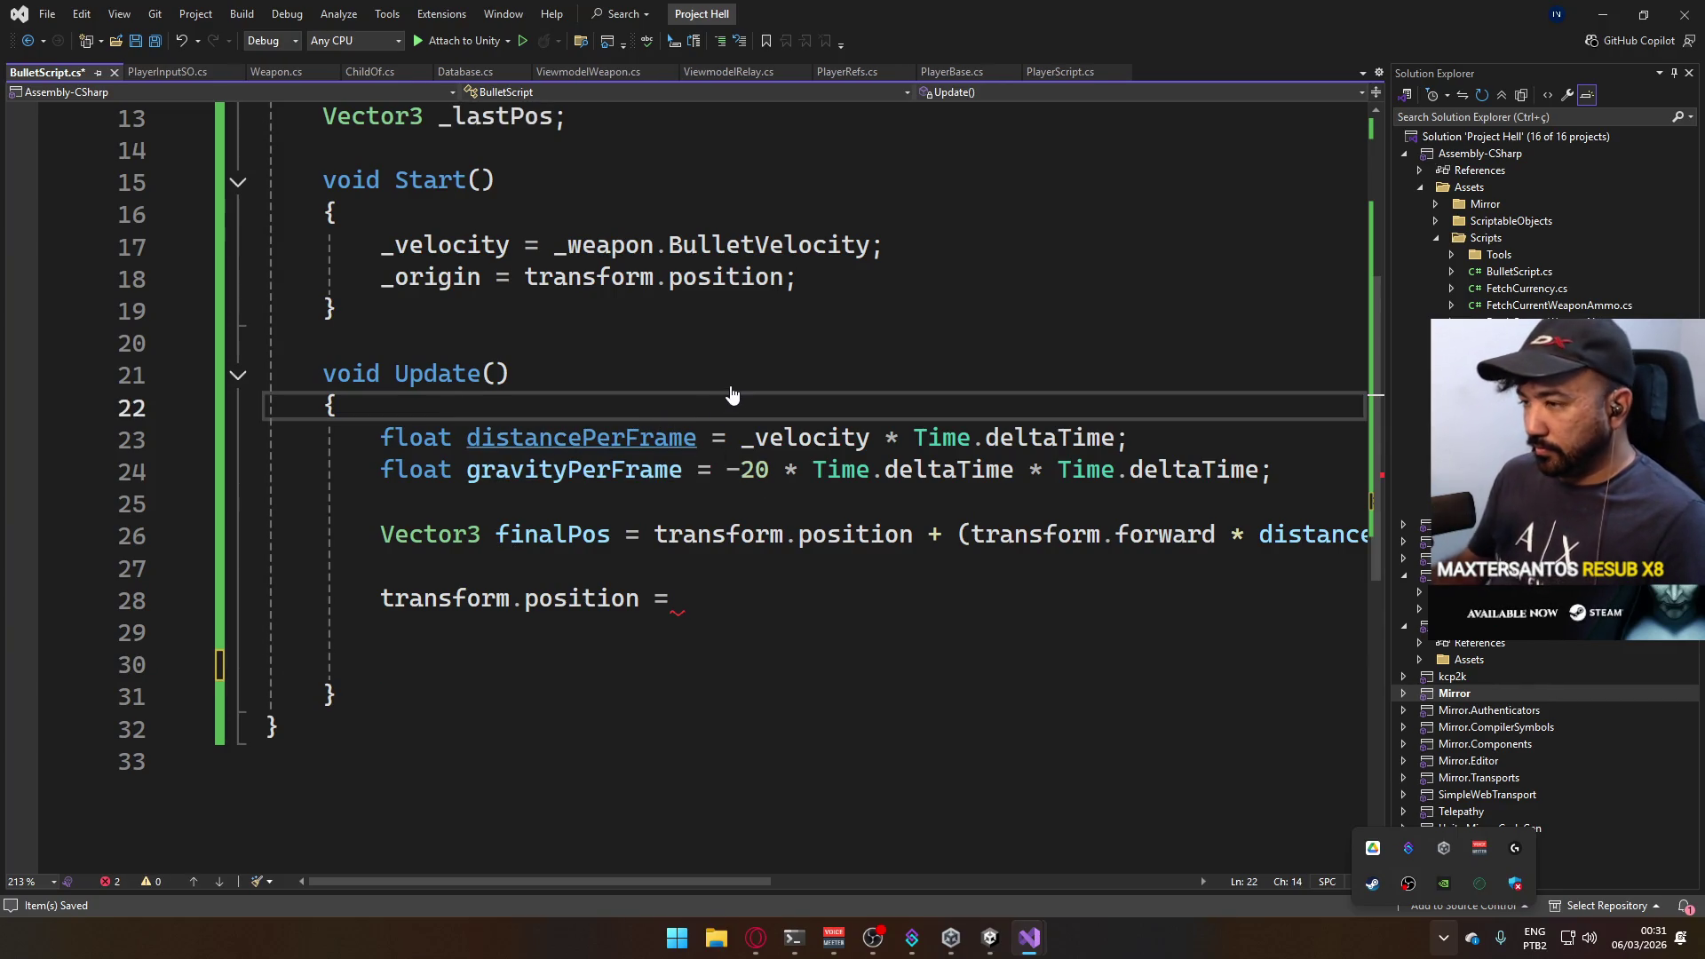
pyautogui.press('Return')
pyautogui.press('Return')
pyautogui.press('Up')
pyautogui.hotkey('ctrl', 'v')
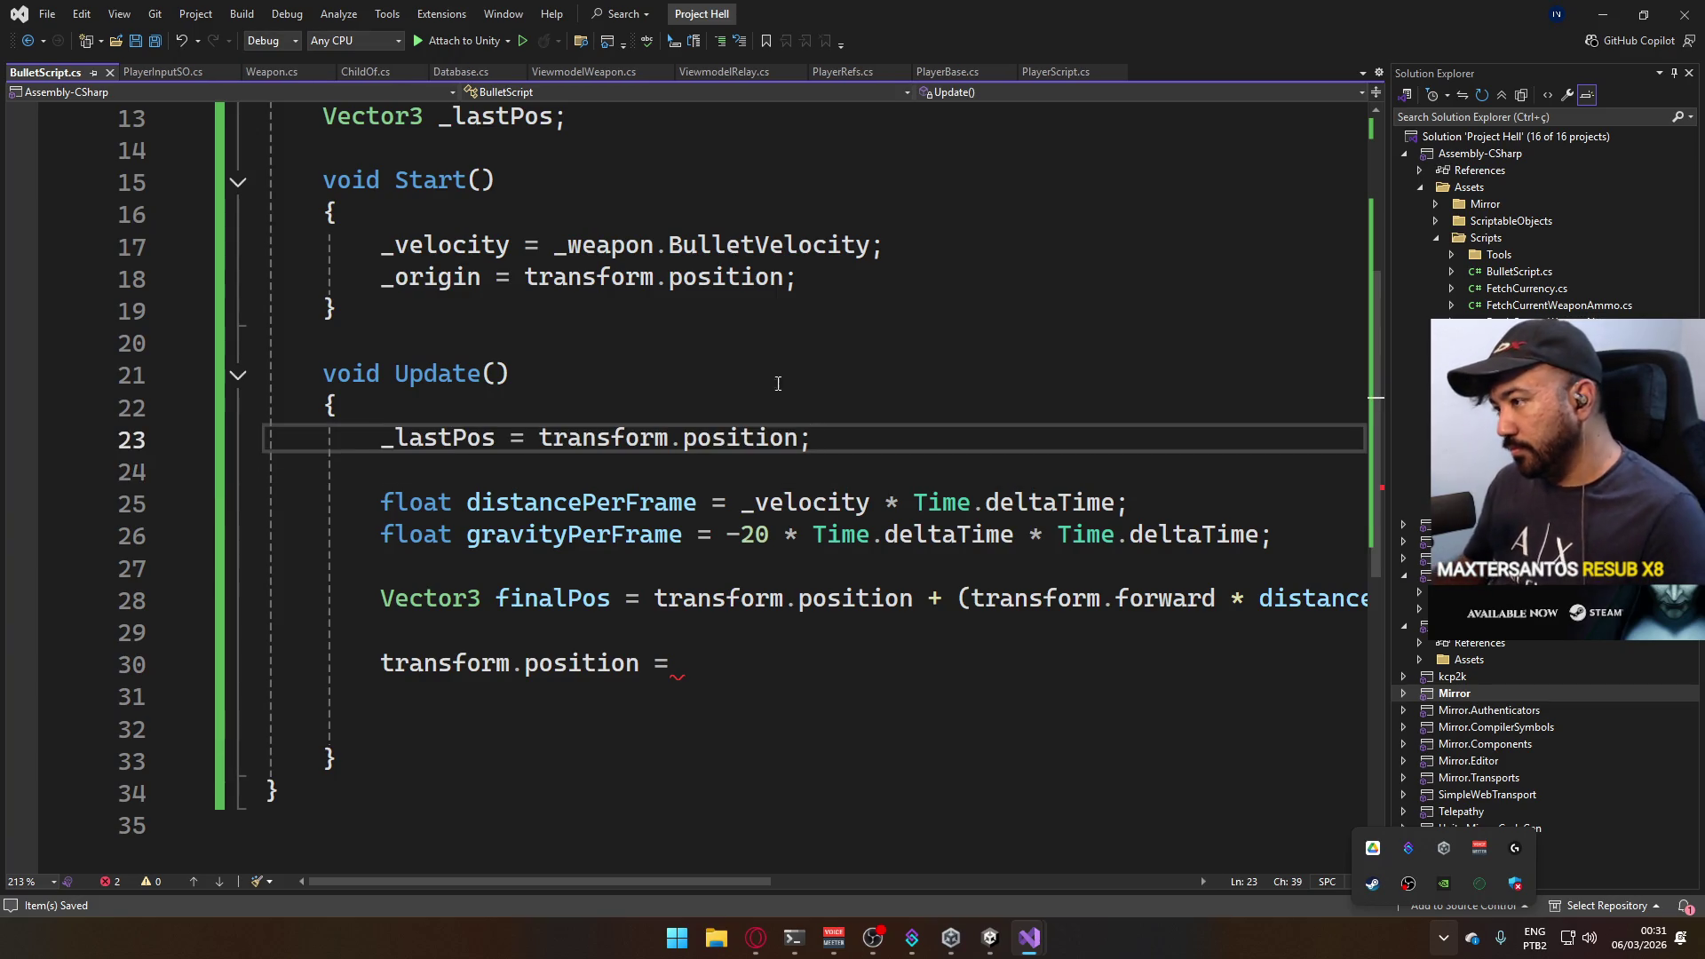
# Review the gravity line and unfinished position assignment, undoing the suggested completion.
pyautogui.click(761, 662)
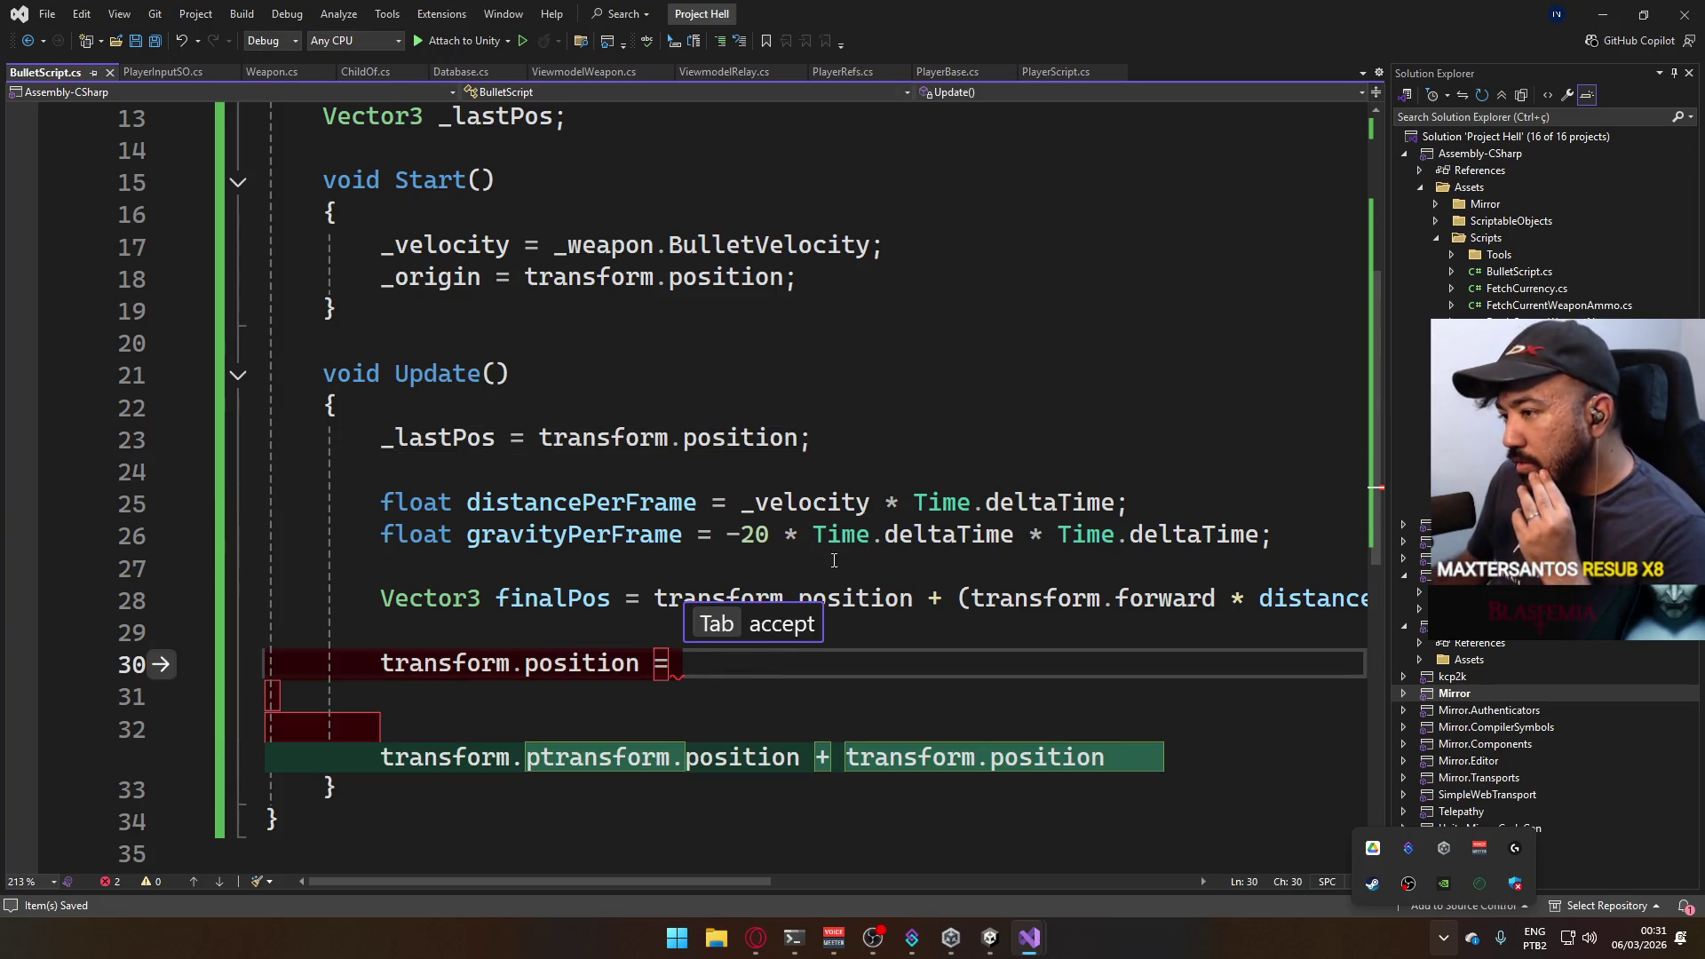
pyautogui.click(790, 535)
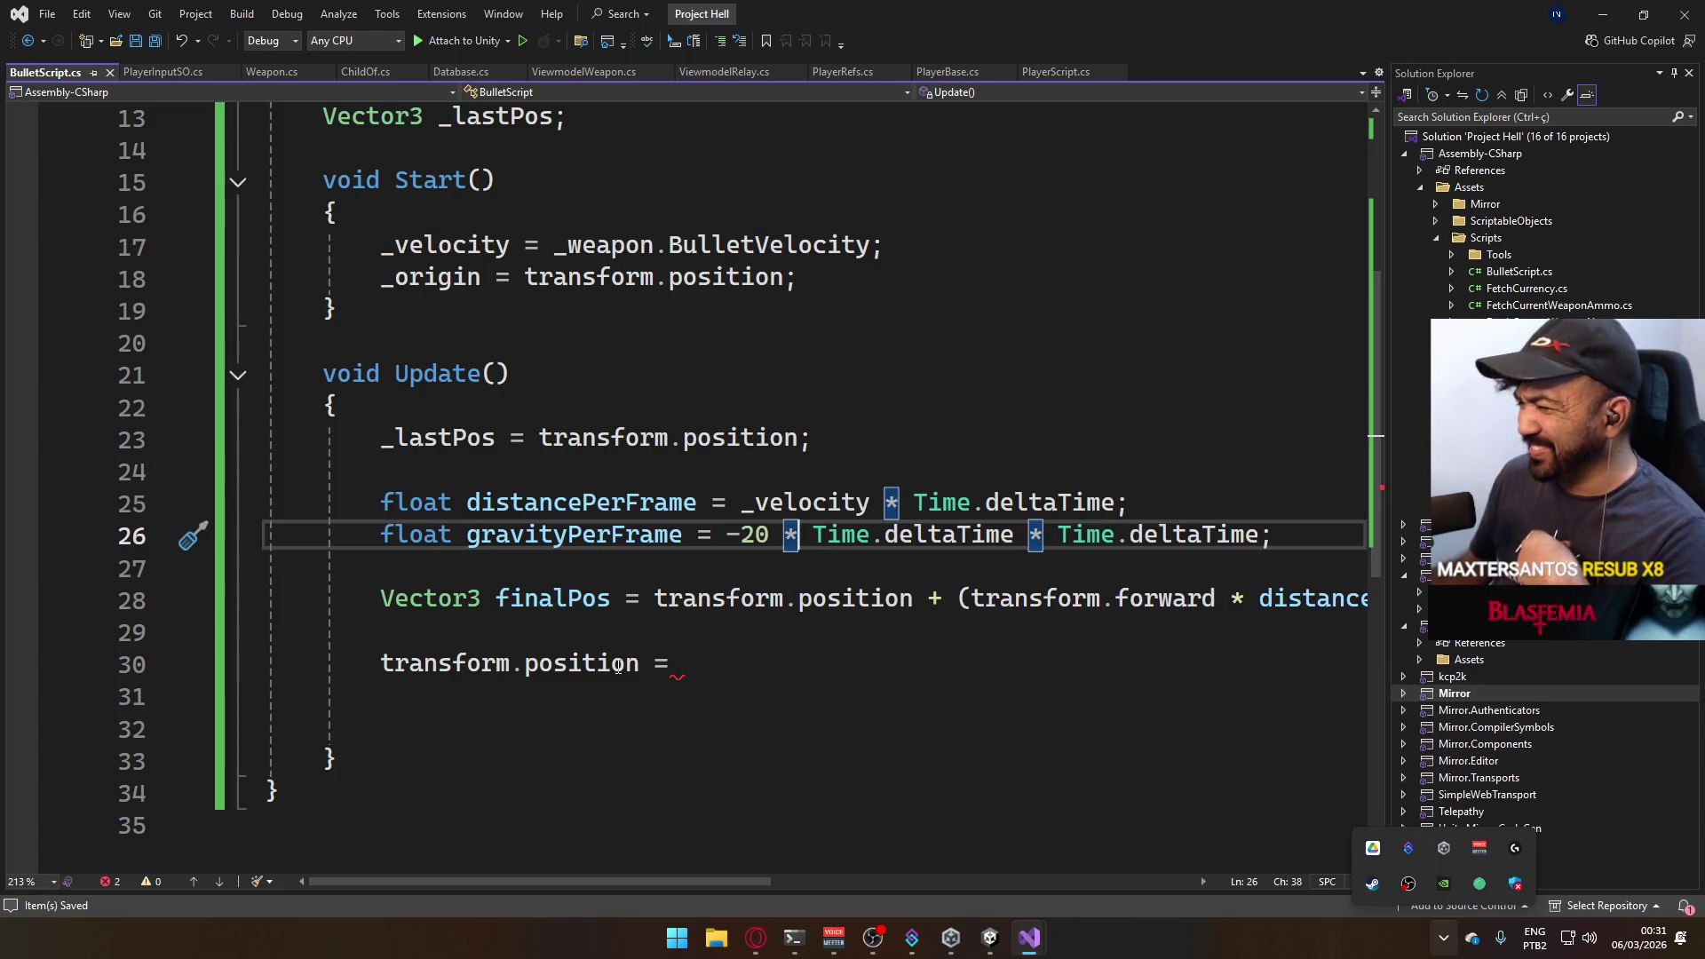
pyautogui.click(936, 664)
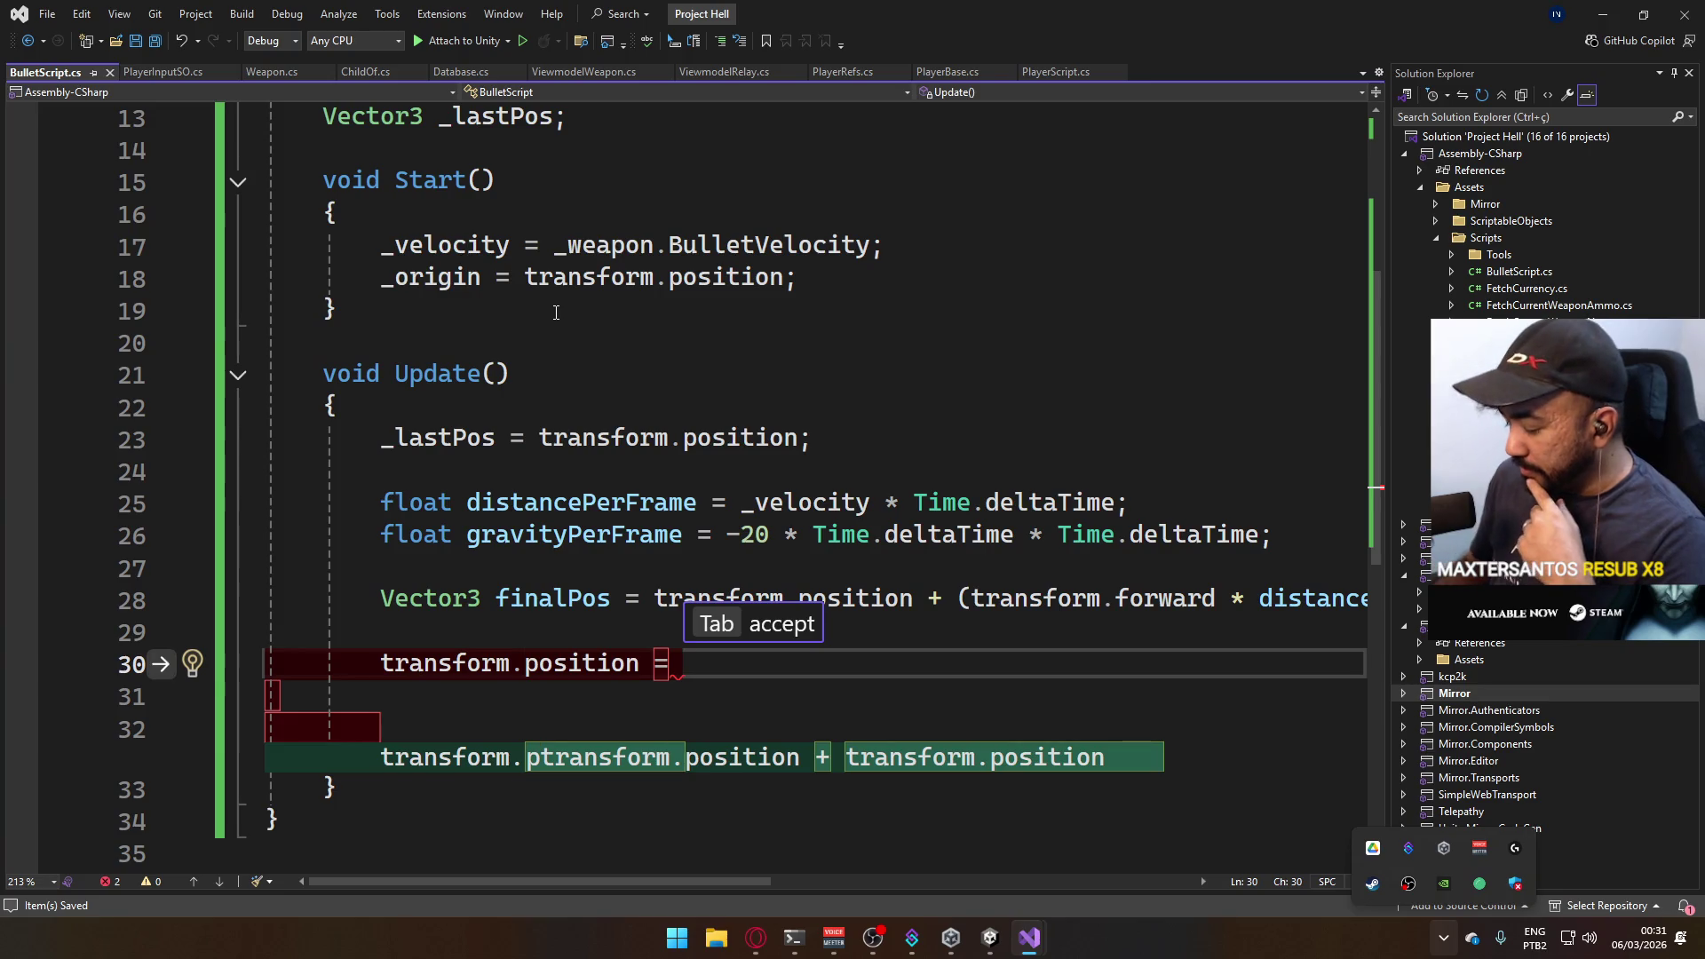
pyautogui.hotkey('ctrl', 'z')
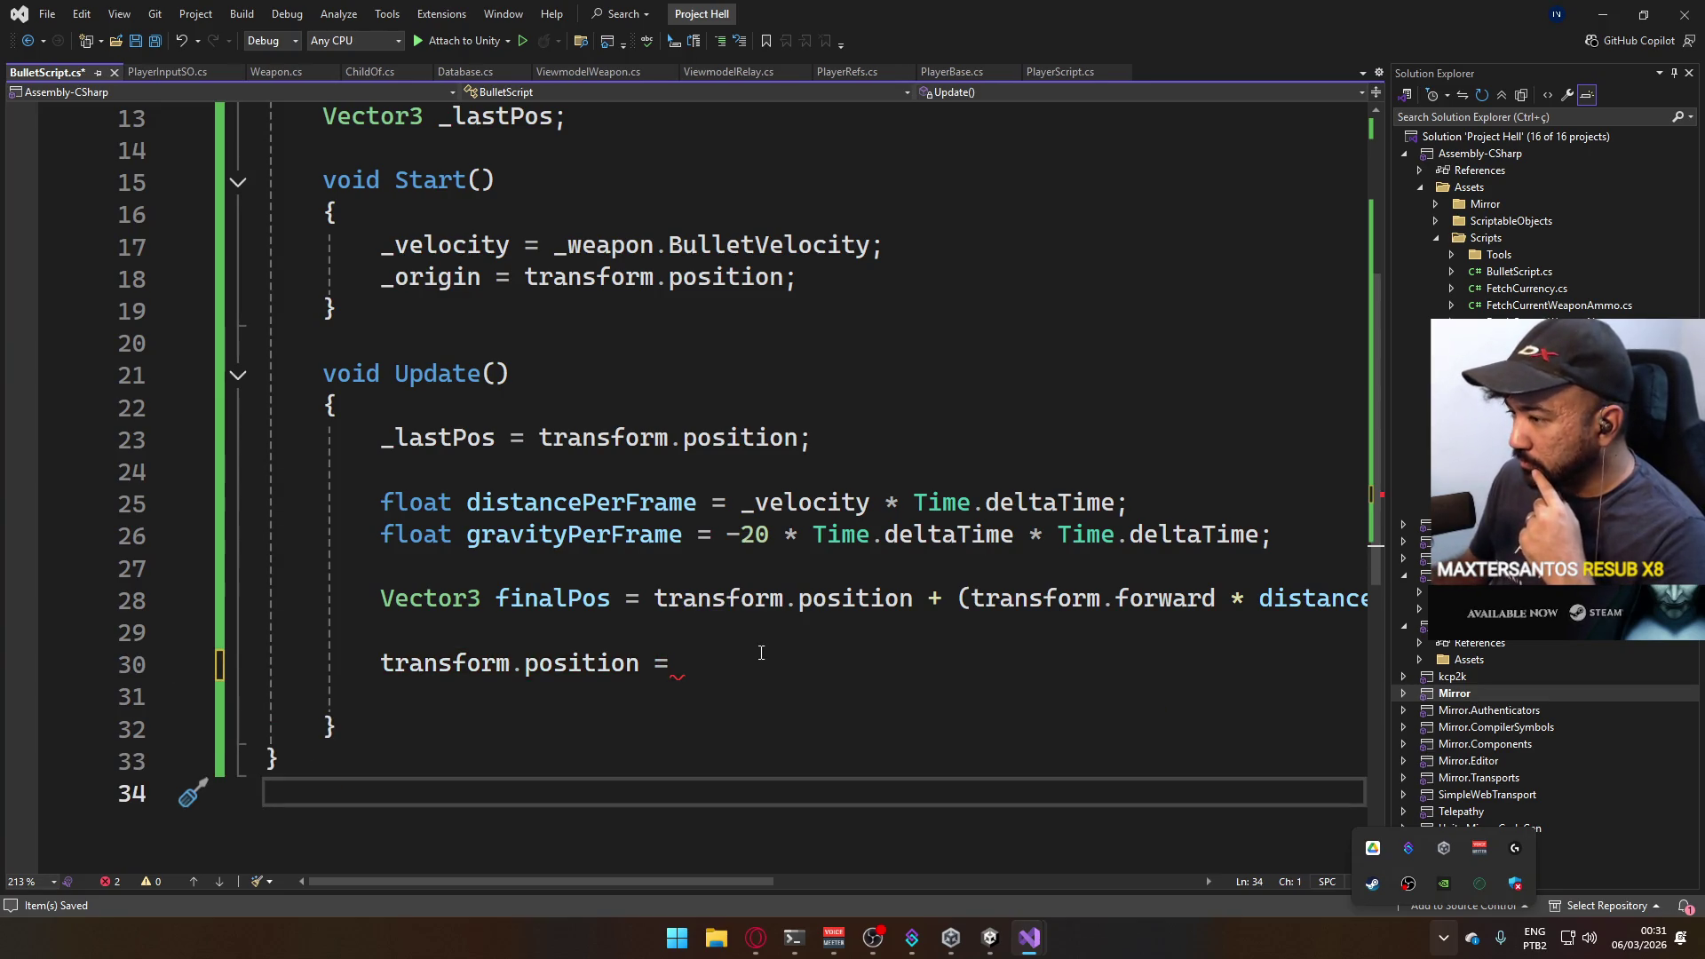
pyautogui.click(760, 662)
pyautogui.click(743, 316)
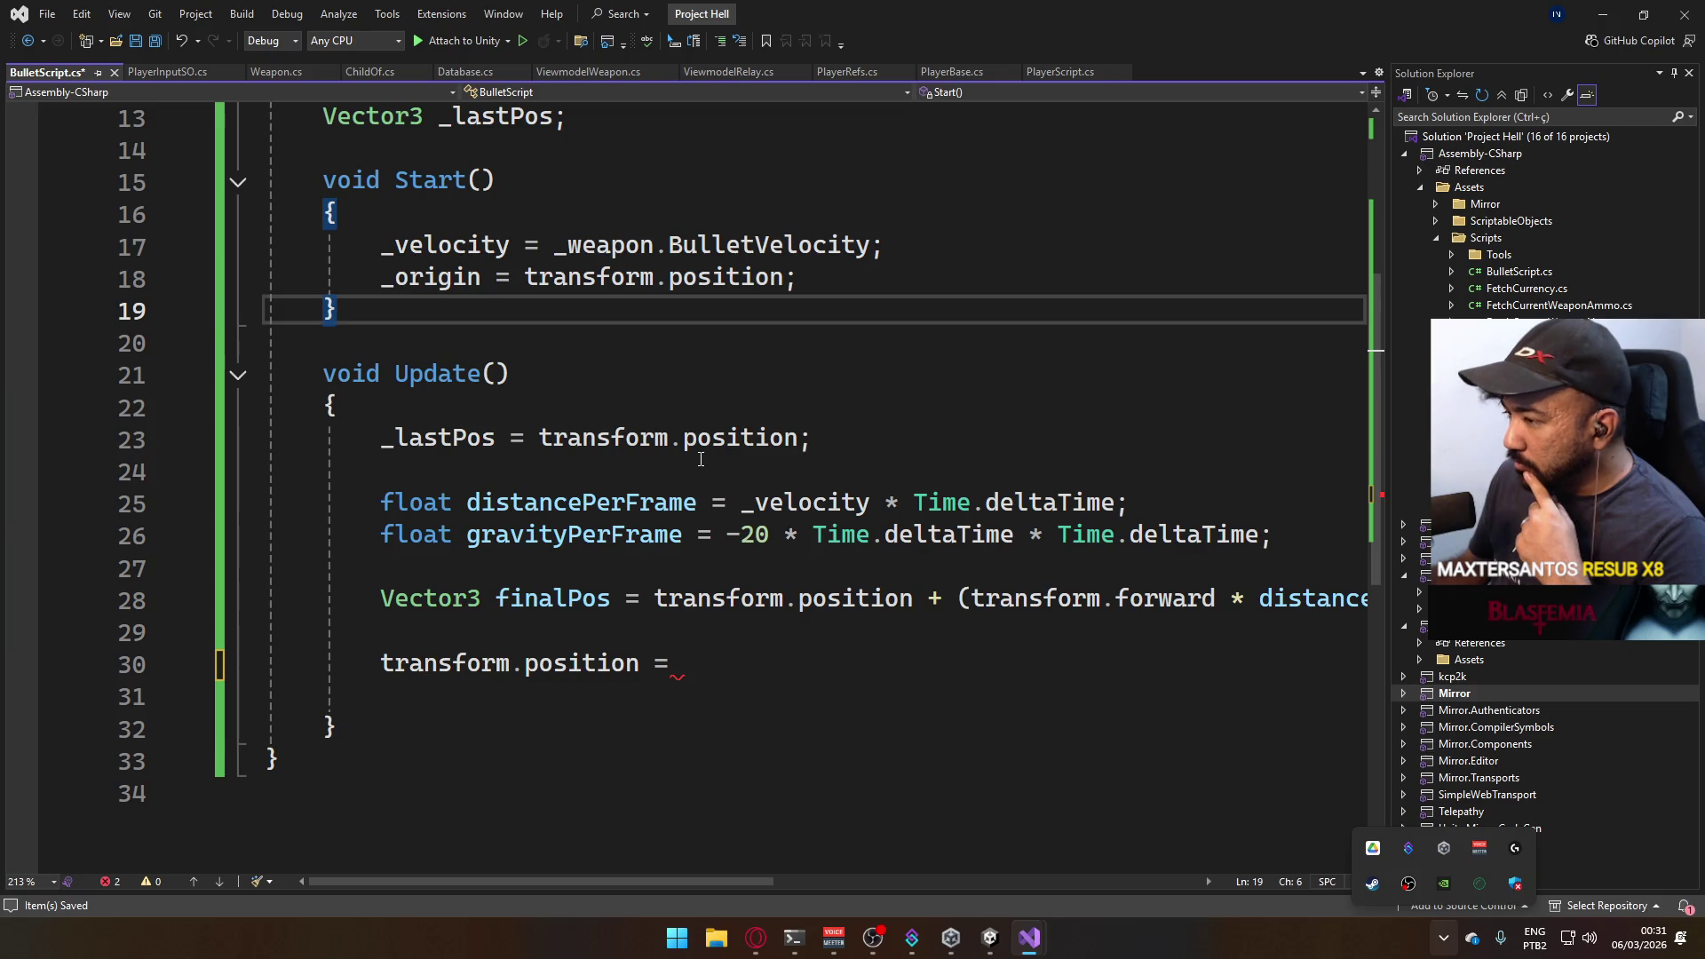
pyautogui.moveTo(676, 879)
pyautogui.mouseDown()
pyautogui.moveTo(830, 880)
pyautogui.moveTo(700, 817)
pyautogui.mouseUp()
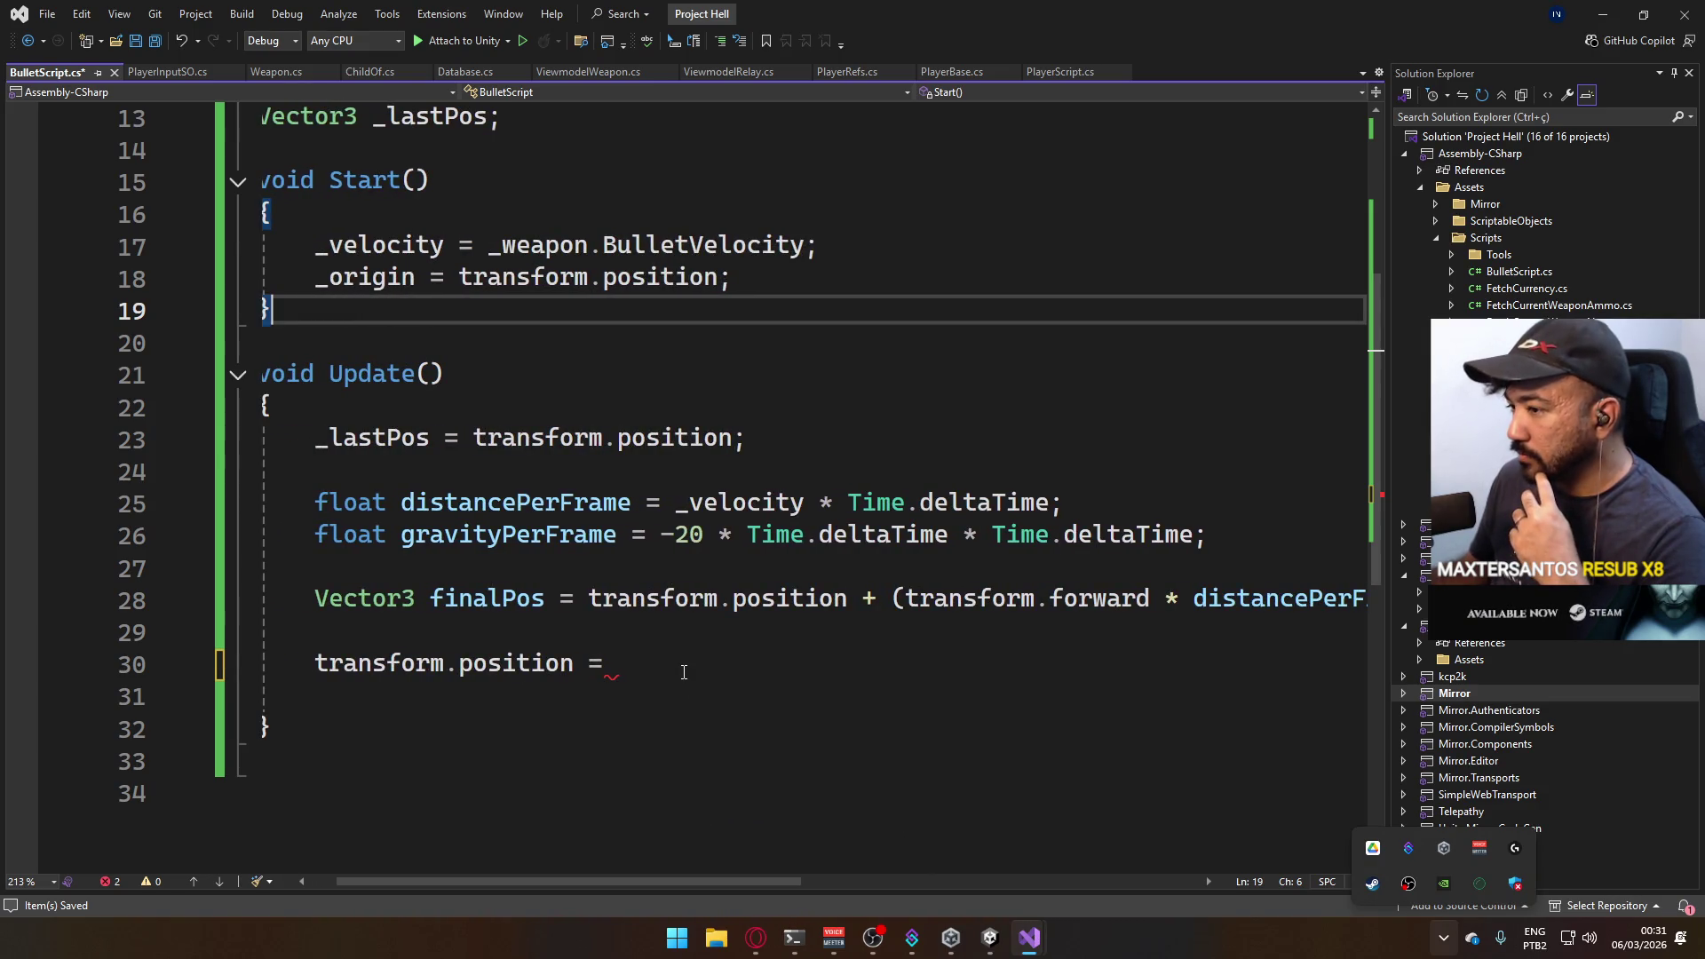
# Add 'Vector3 dir = finalPos - transform.position;' above the position assignment and select the _lastPos line.
pyautogui.click(689, 630)
pyautogui.write('V')
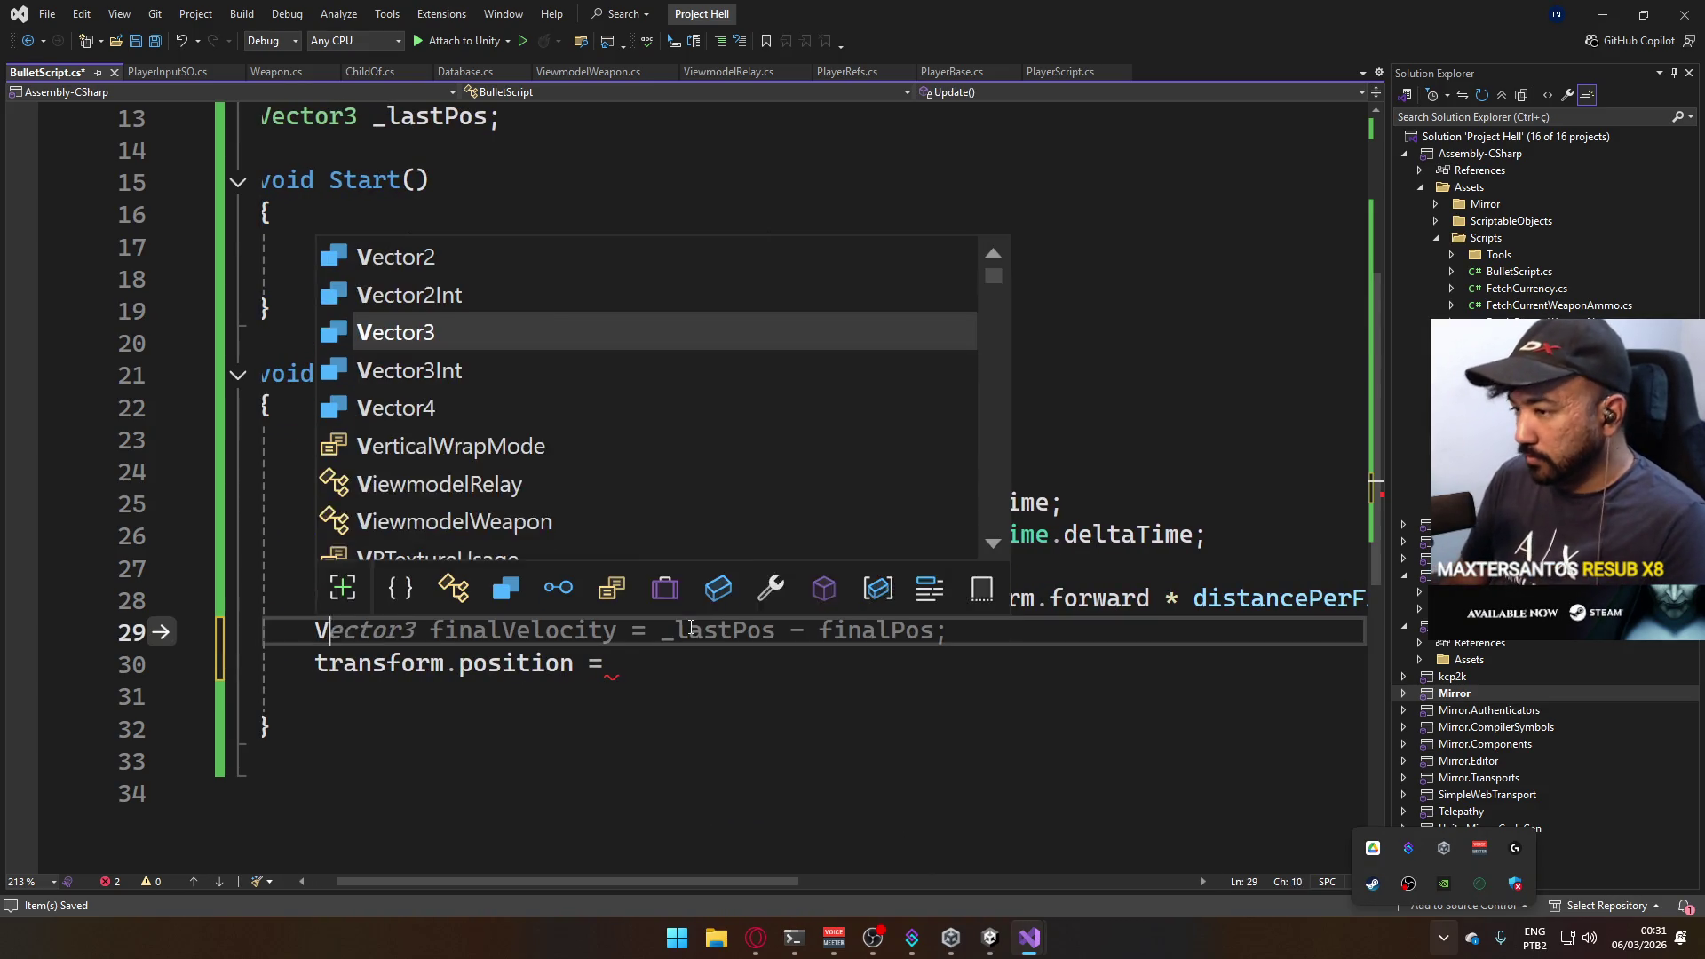
pyautogui.write('ector3 dir = ')
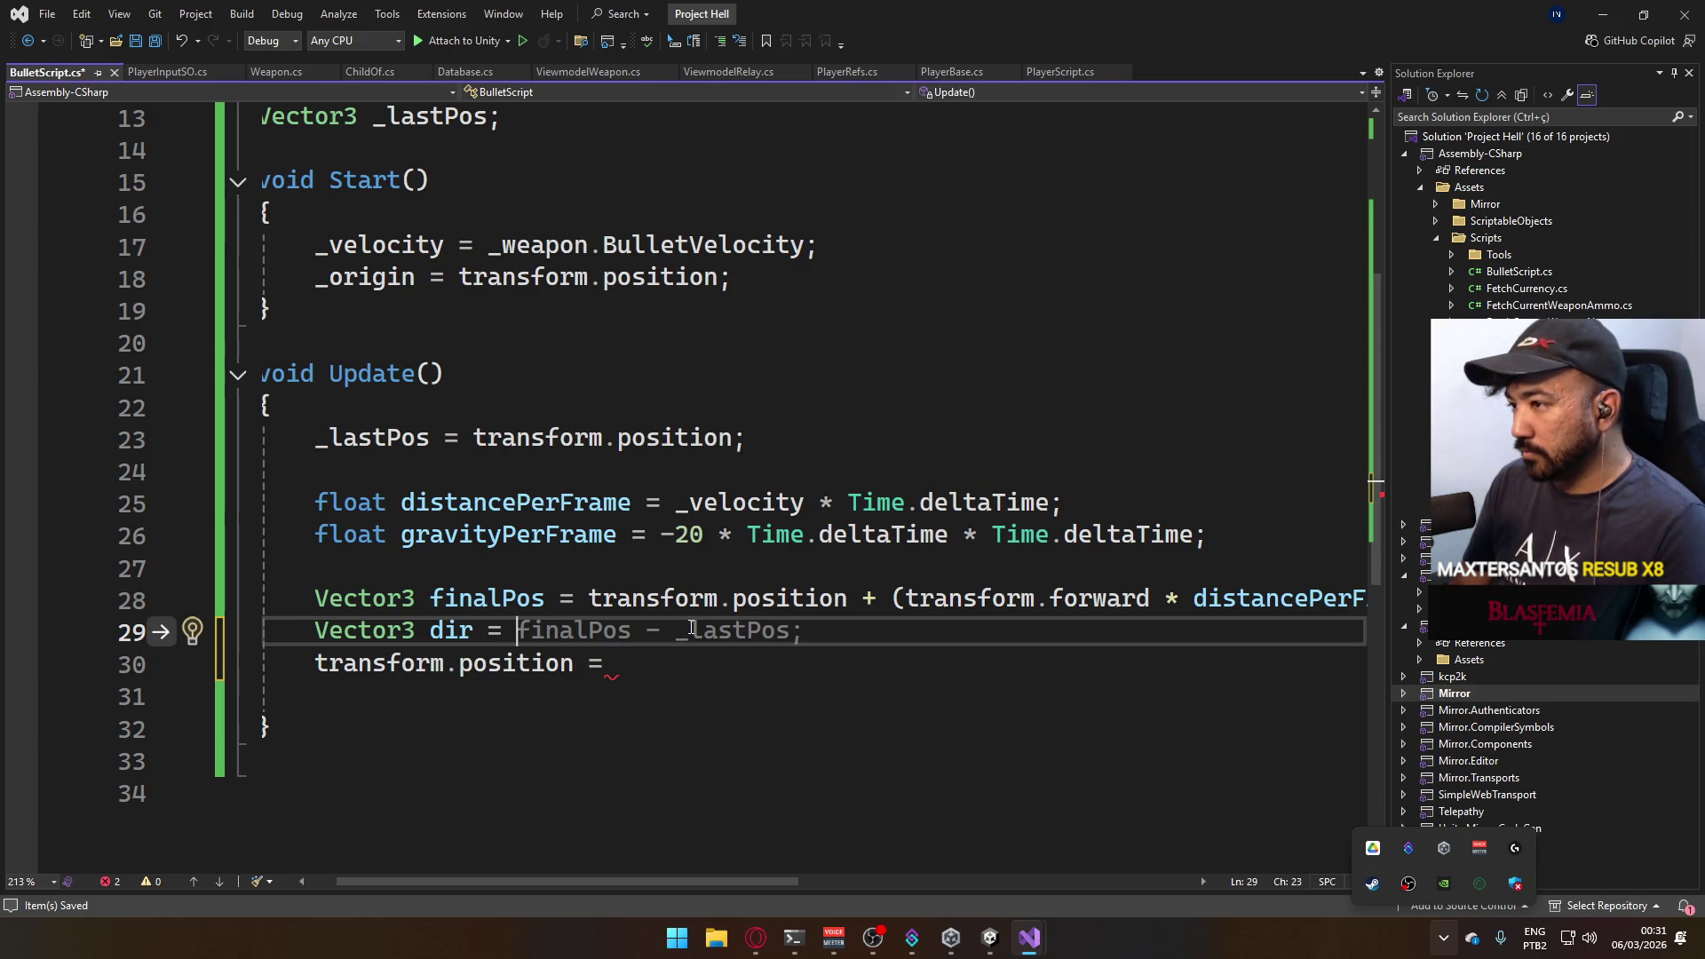
pyautogui.write('finalPos ')
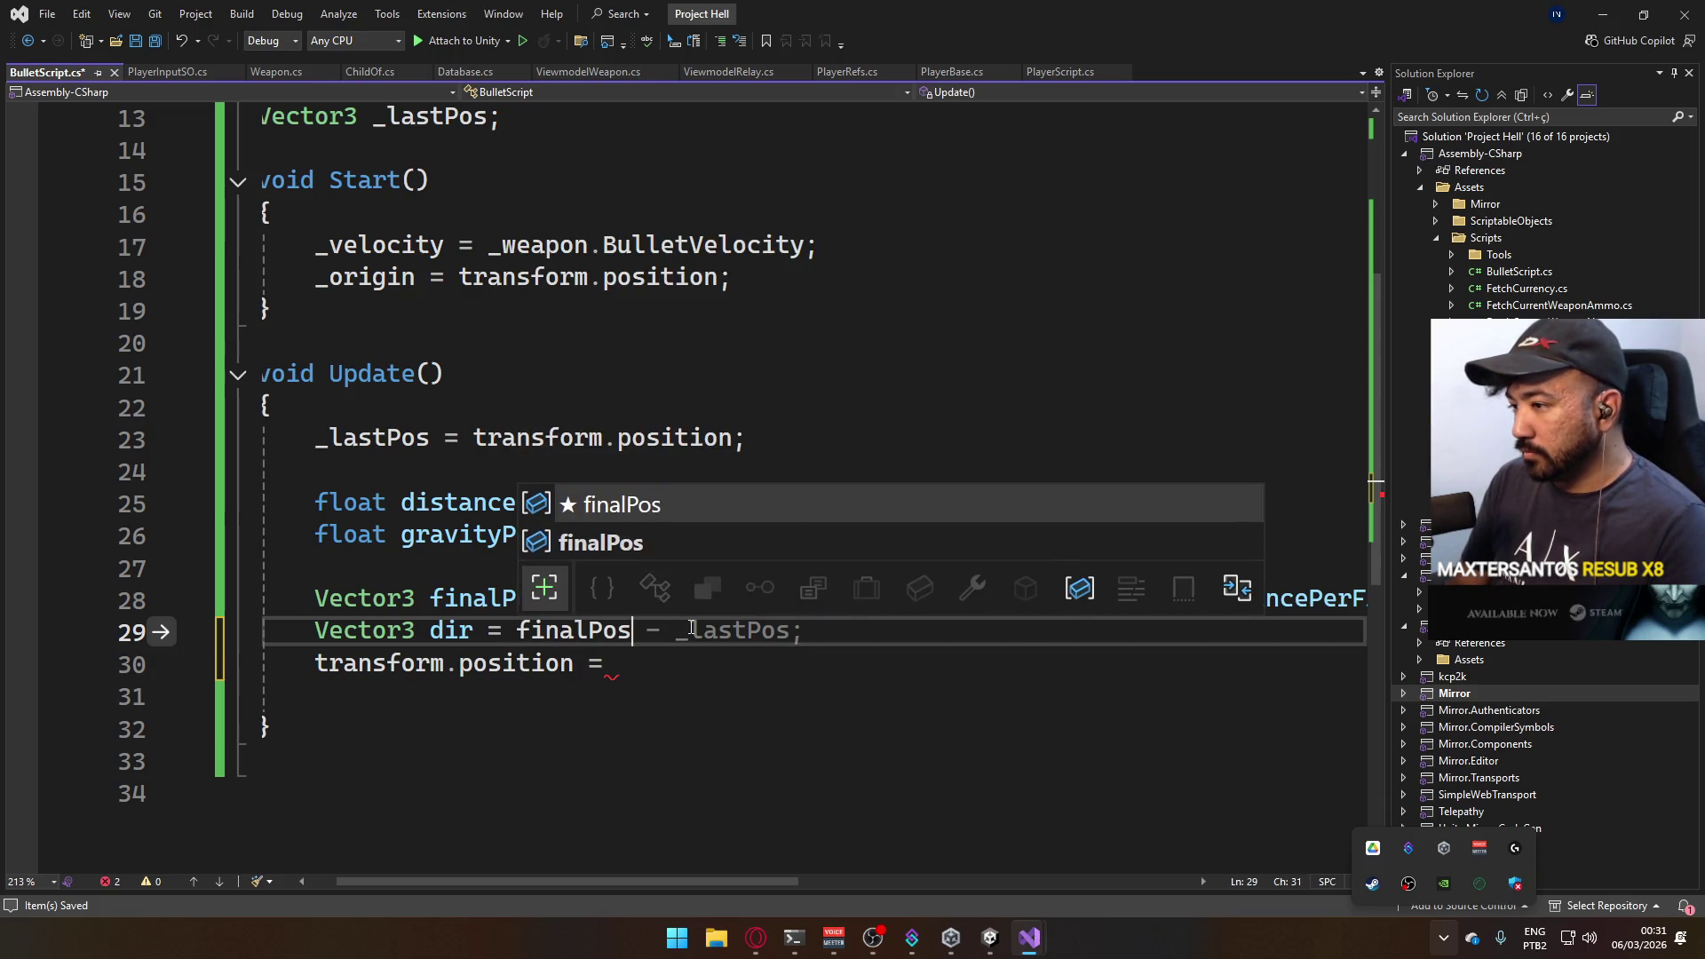
pyautogui.write('- transform.position;')
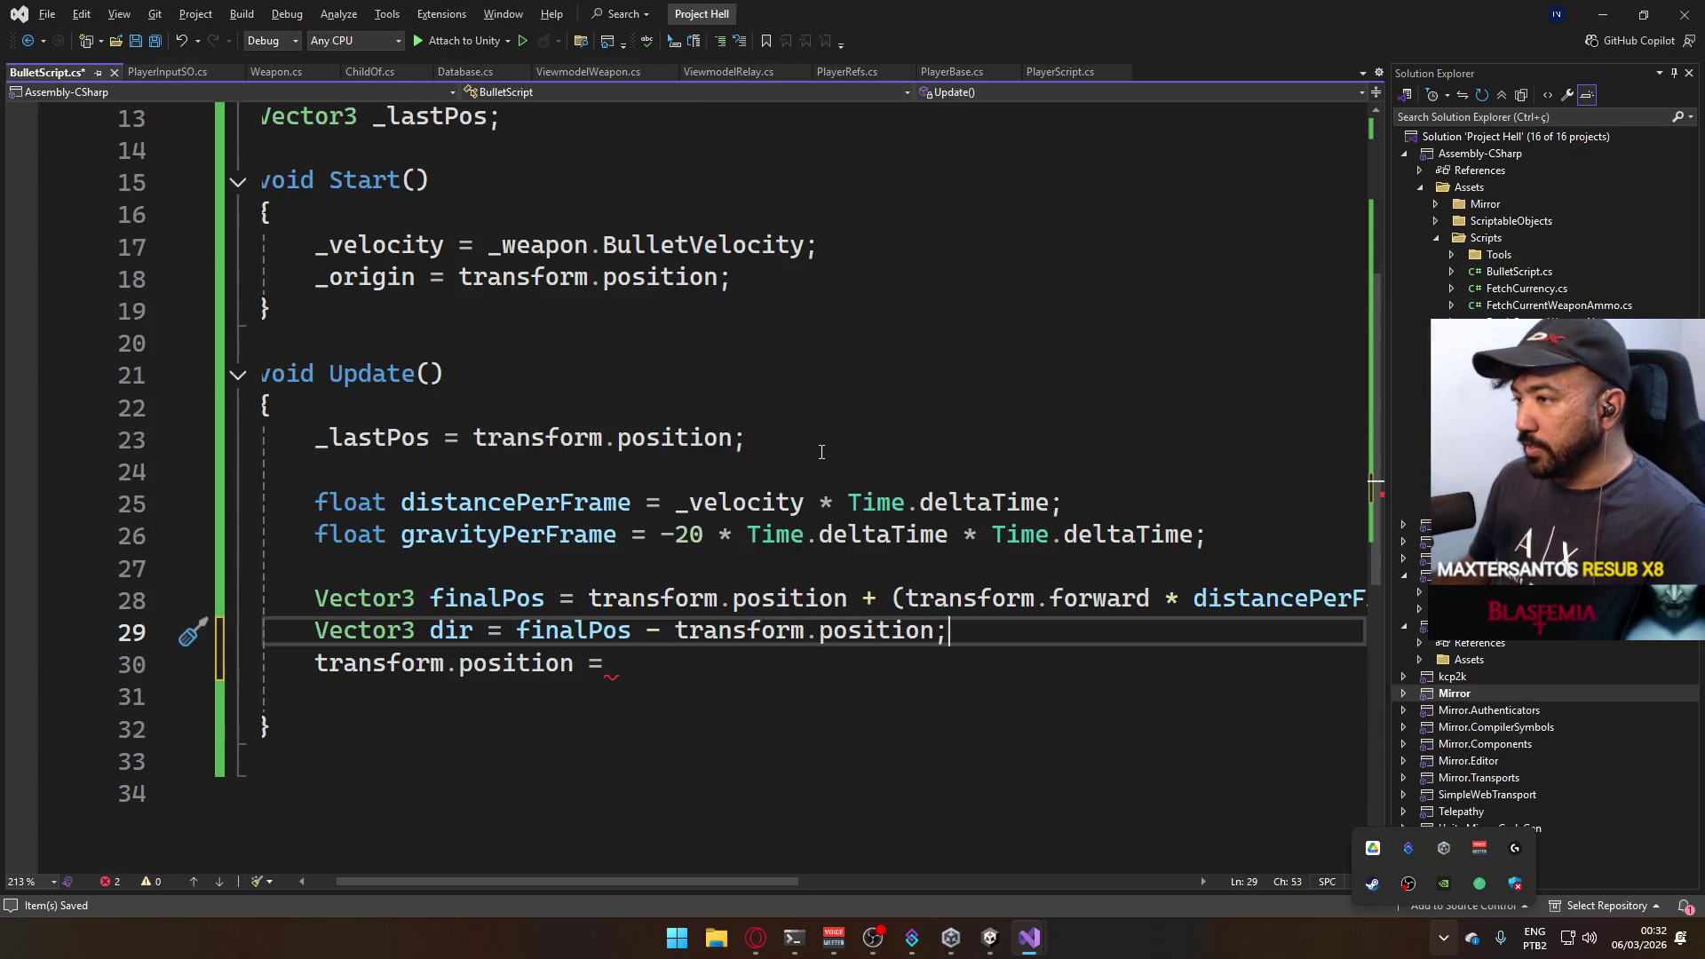
pyautogui.click(264, 440)
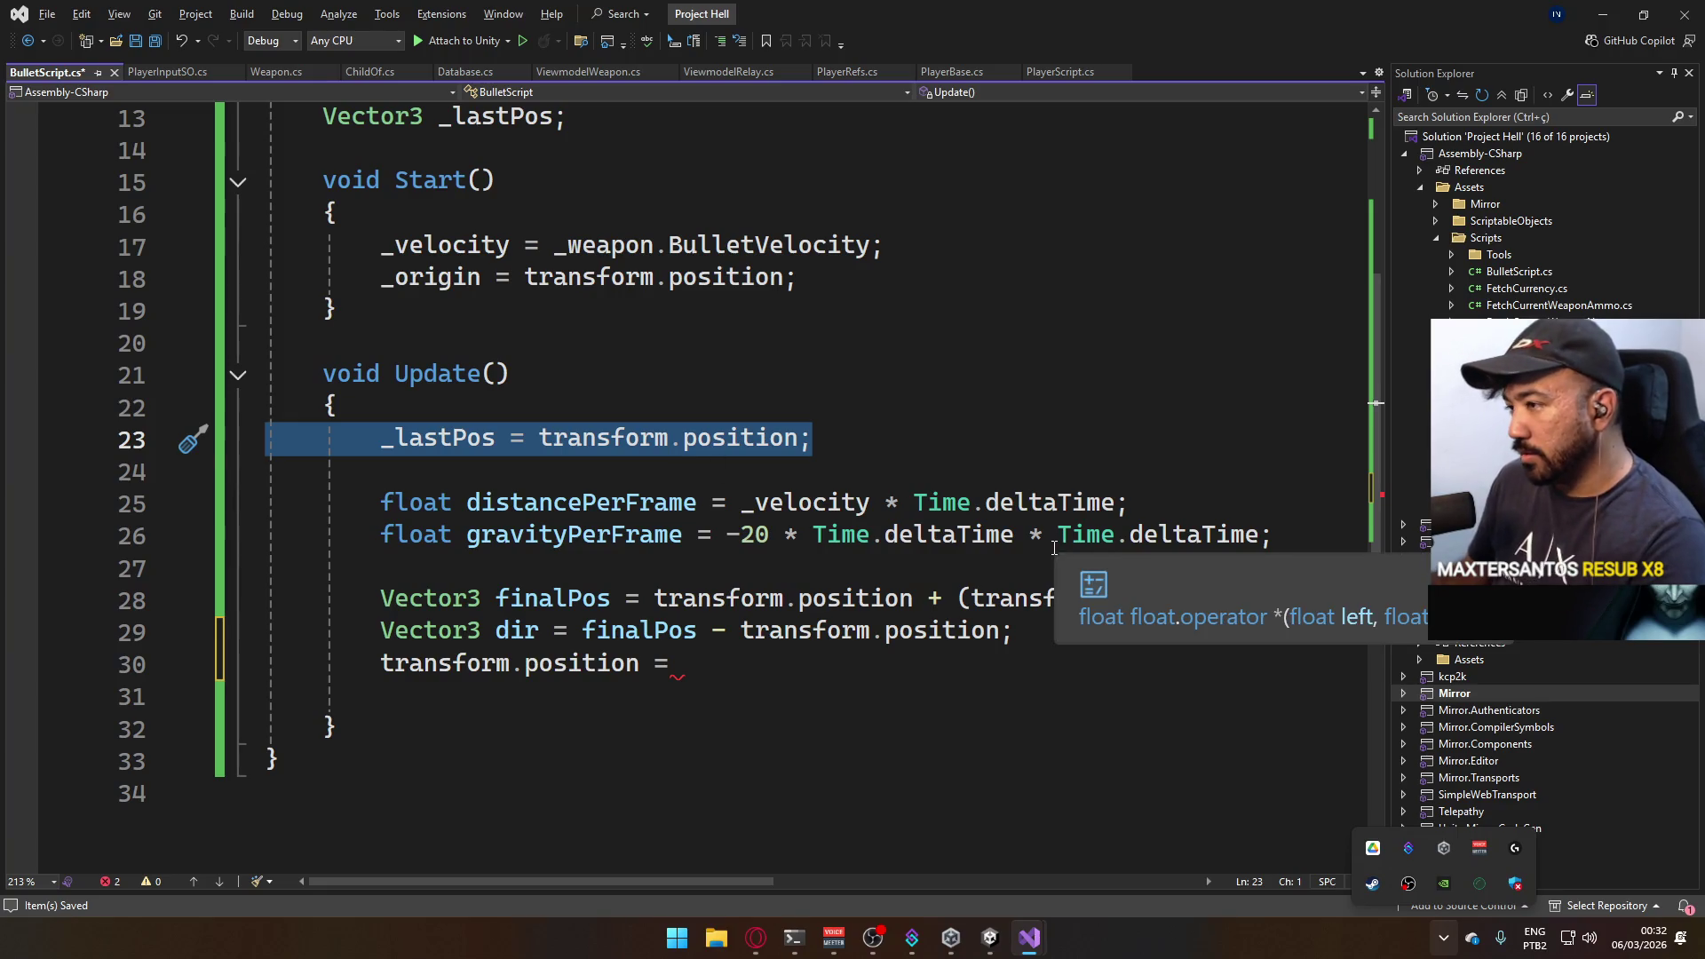
# Delete the _lastPos assignment from Update and tidy the leftover blank line.
pyautogui.press('Delete')
pyautogui.press('Delete')
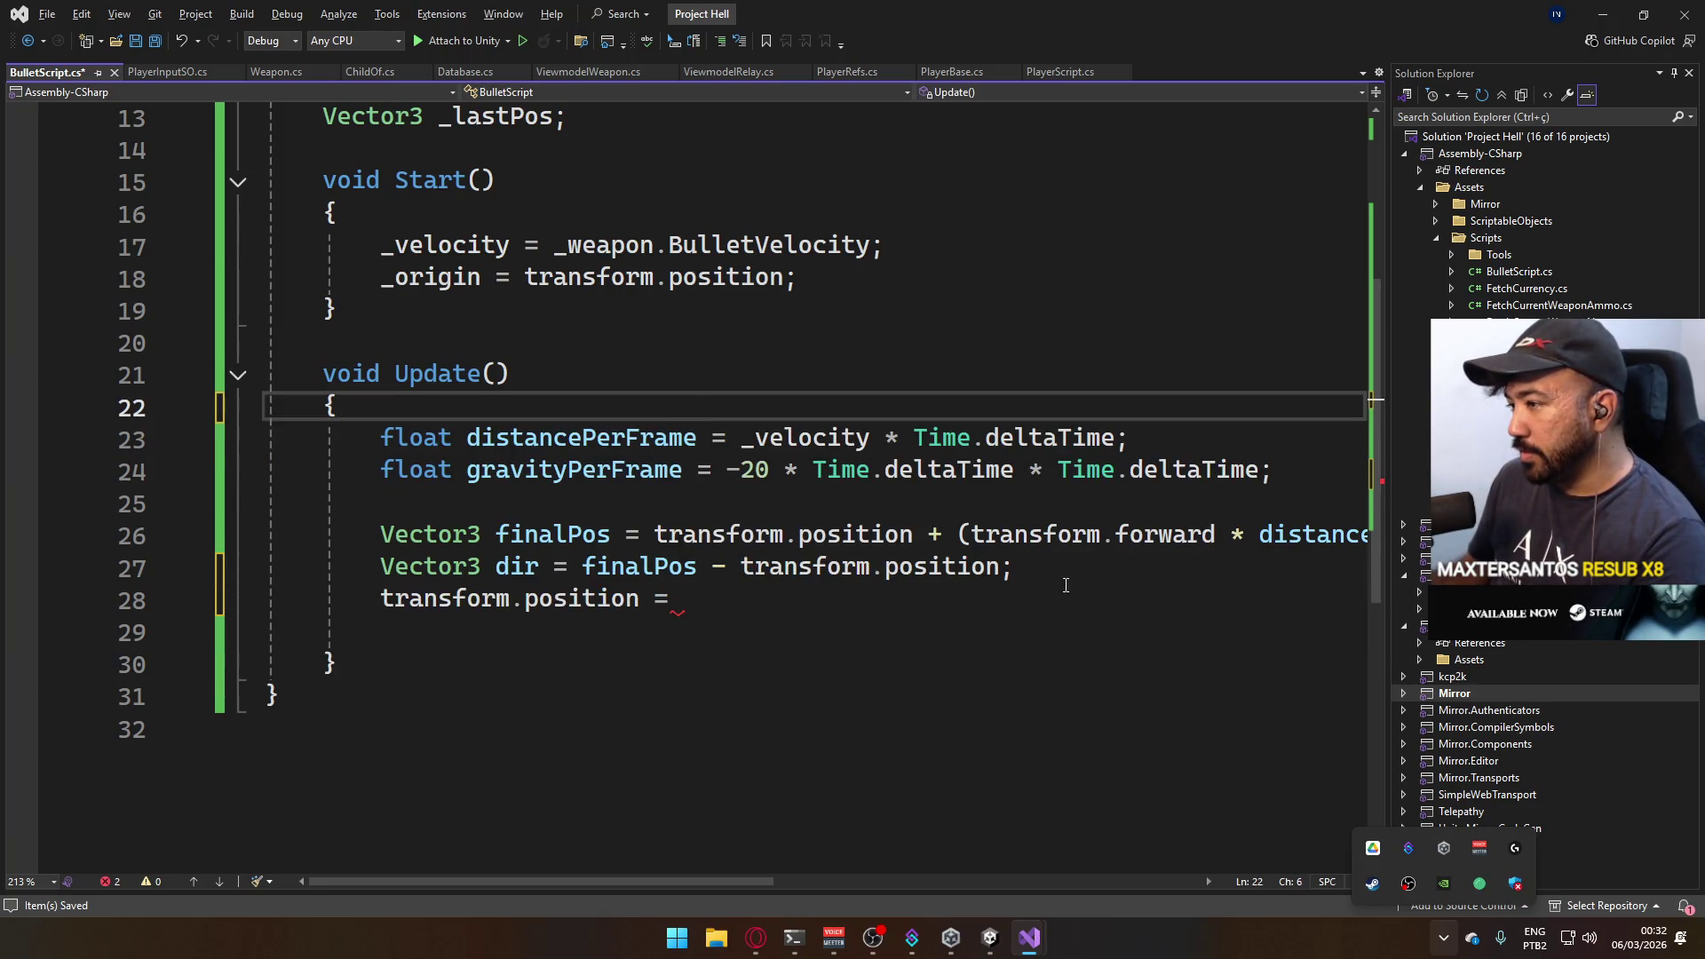
pyautogui.click(1053, 570)
pyautogui.press('Return')
pyautogui.click(772, 628)
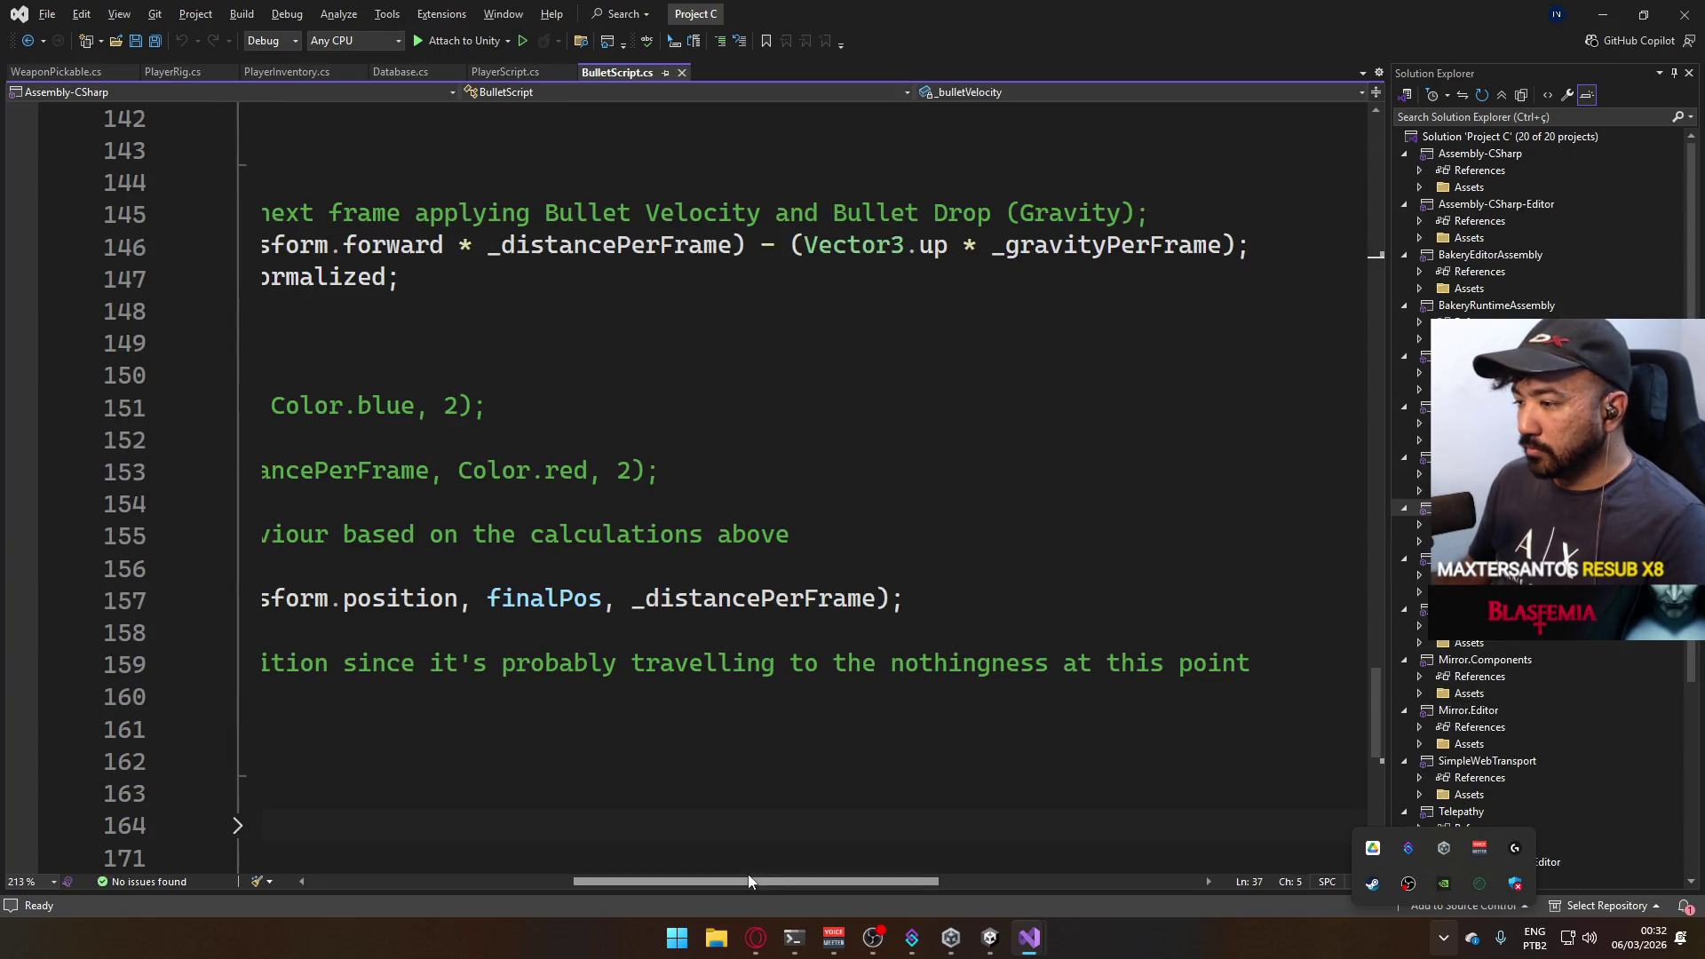
pyautogui.moveTo(747, 874)
pyautogui.mouseDown()
pyautogui.moveTo(475, 874)
pyautogui.moveTo(498, 875)
pyautogui.mouseUp()
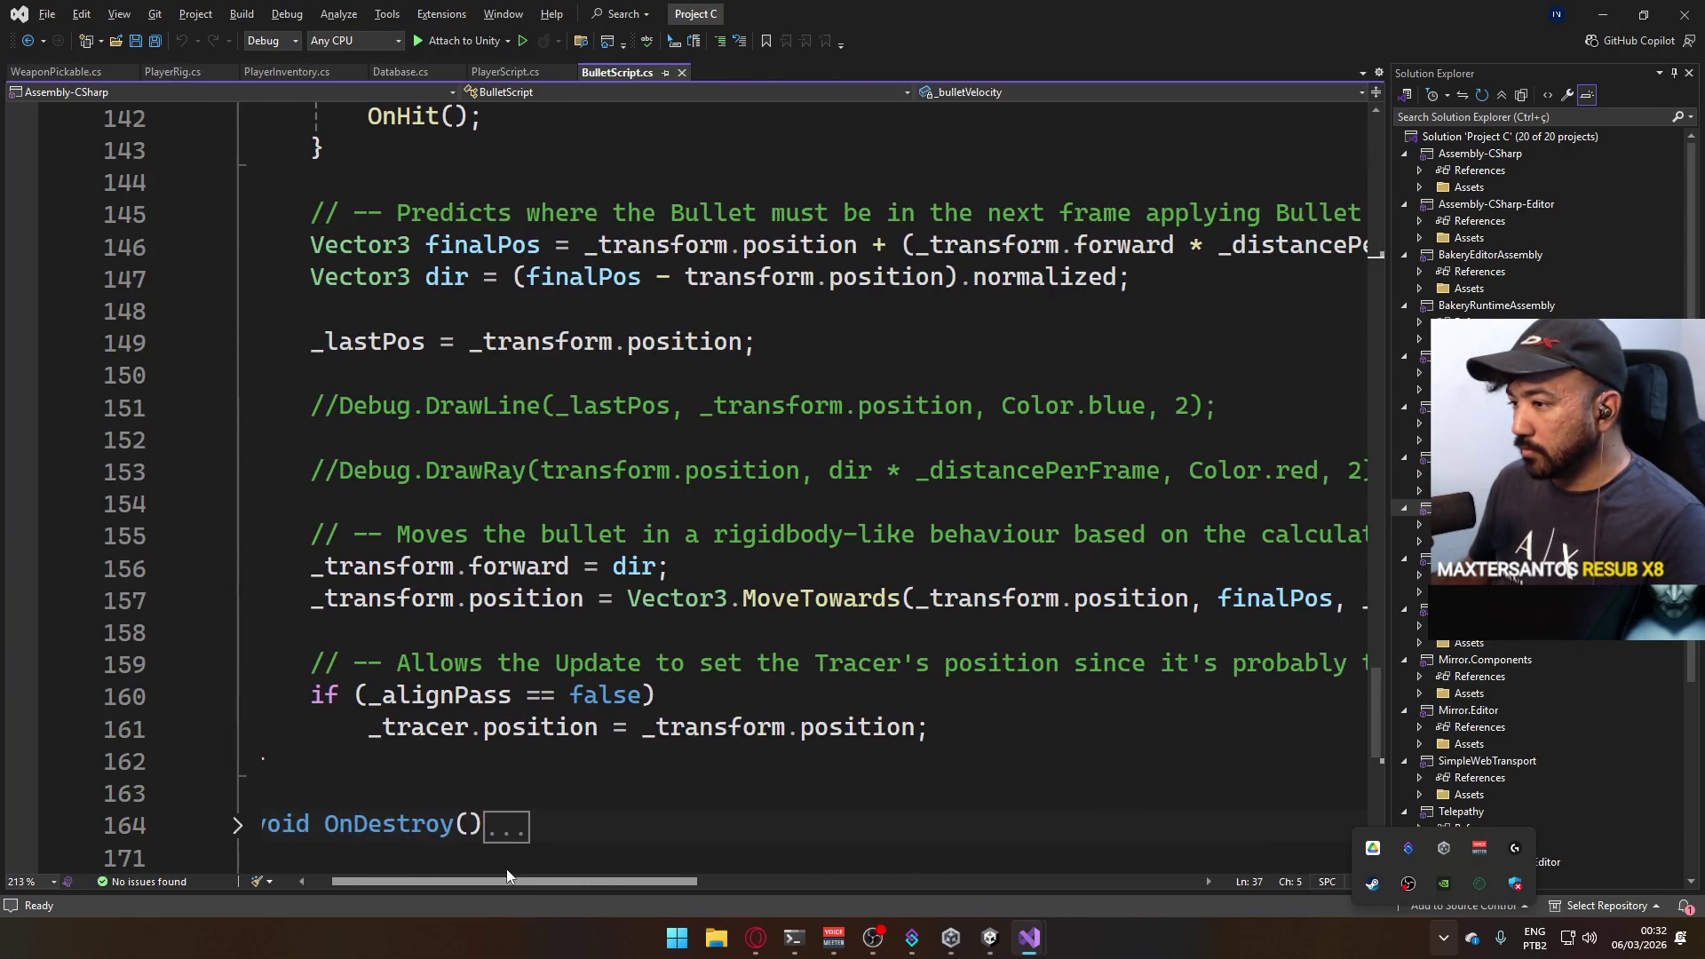
pyautogui.moveTo(634, 882); pyautogui.dragTo(768, 872)
pyautogui.moveTo(727, 873); pyautogui.dragTo(611, 873)
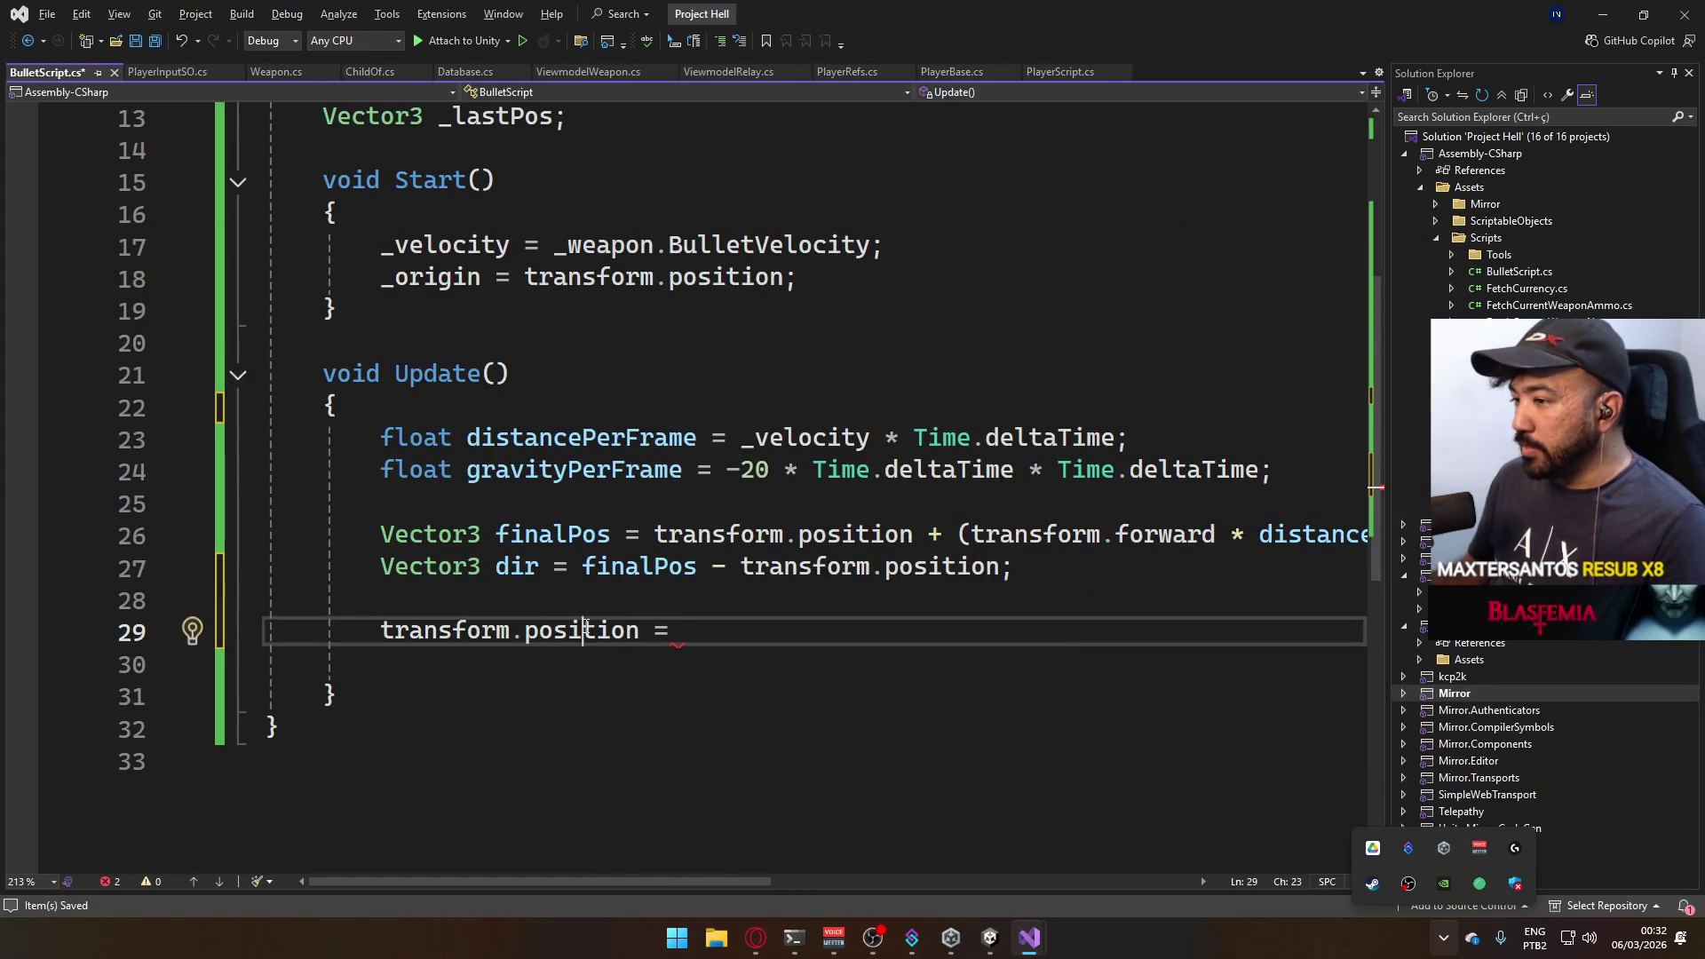
# Change line 29 to 'transform.forward = dir;', start a transform.position line, and flip to Project C's reference script.
pyautogui.doubleClick(582, 630)
pyautogui.write('forw')
pyautogui.press('Tab')
pyautogui.write('= ')
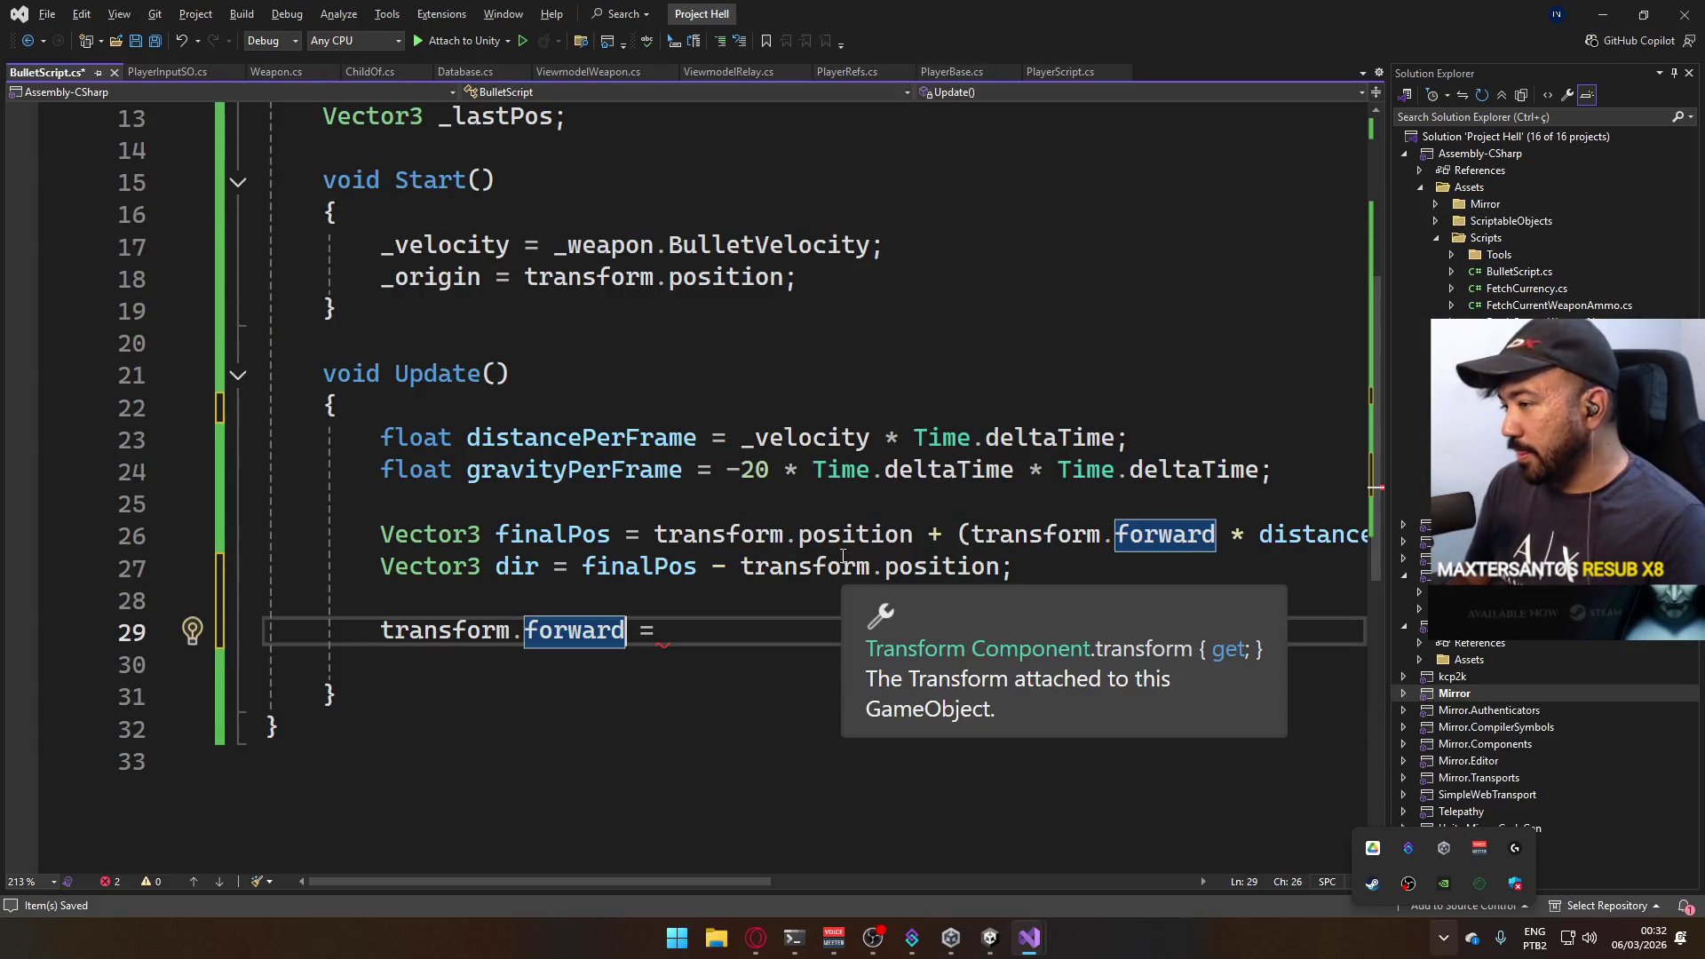
pyautogui.write('dir;')
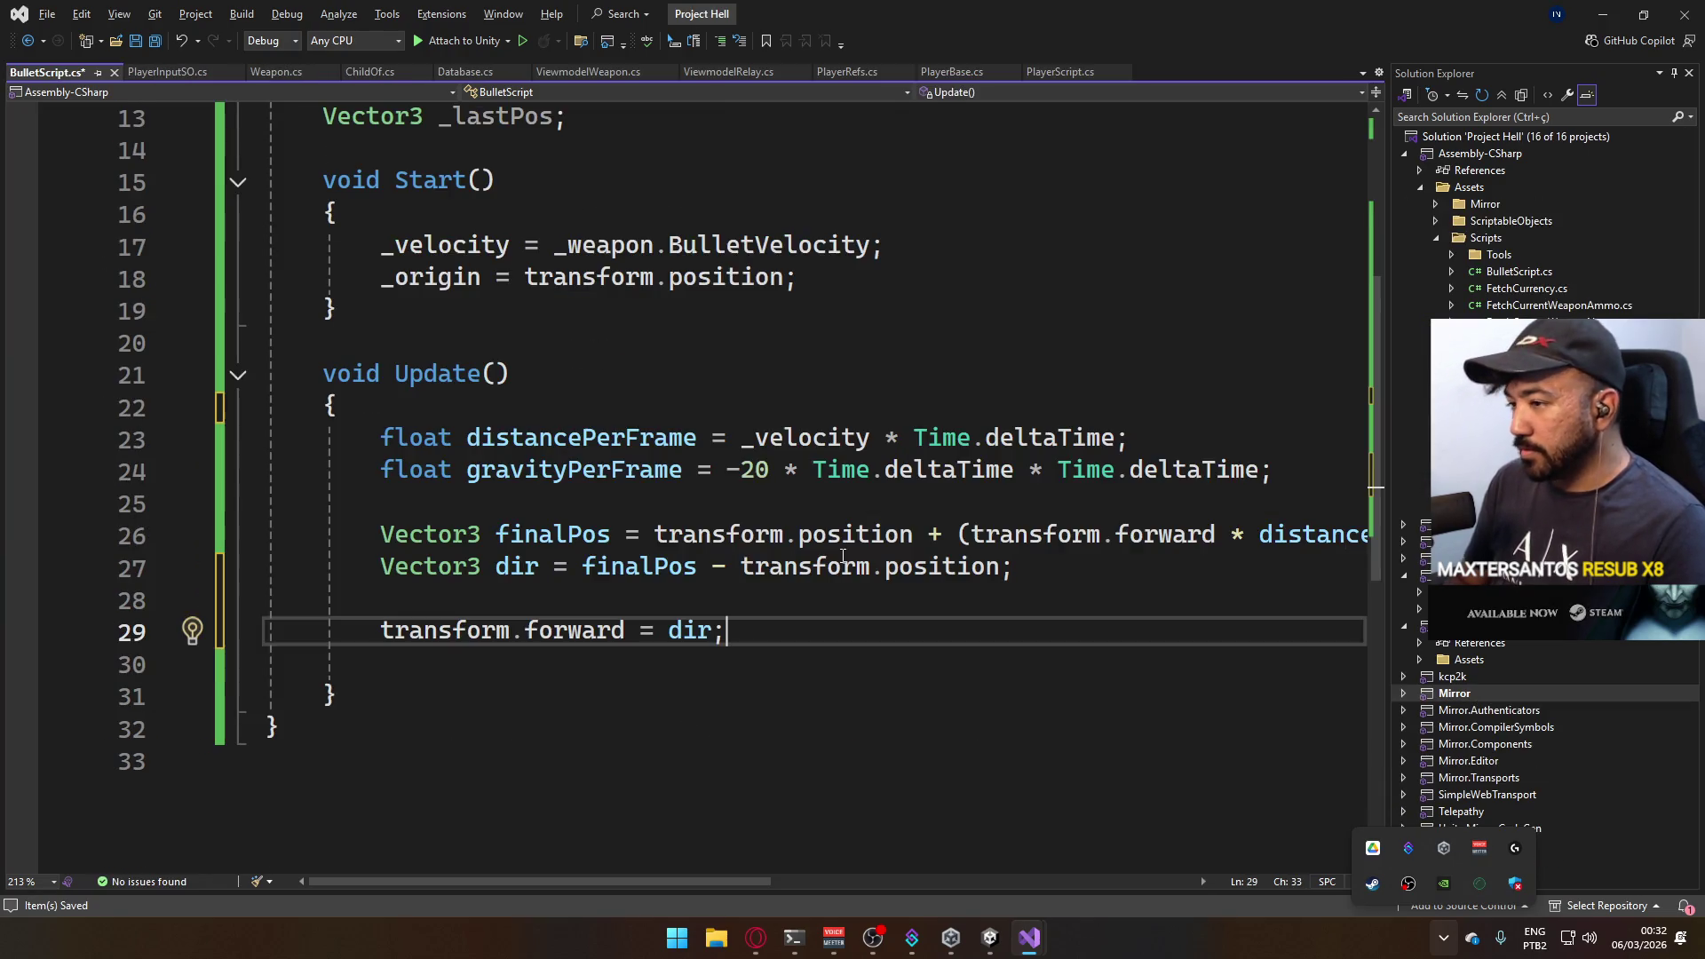
pyautogui.press('Return')
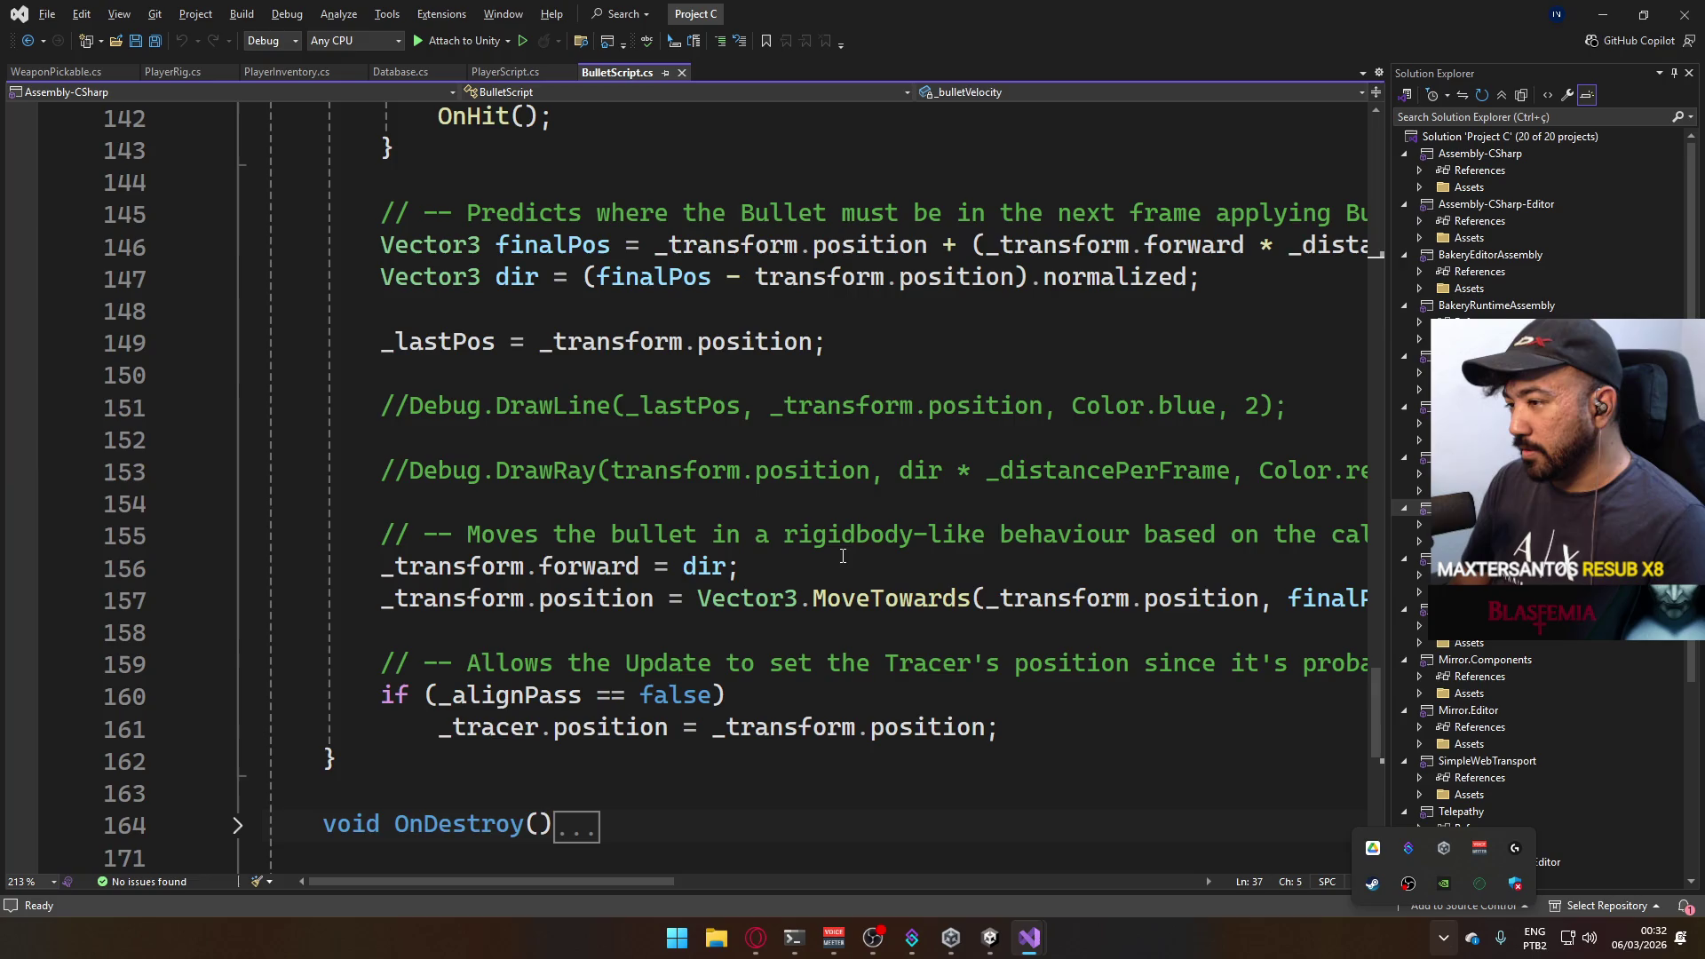
pyautogui.hotkey('alt', 'Tab')
pyautogui.write('transform.p')
pyautogui.press('Tab')
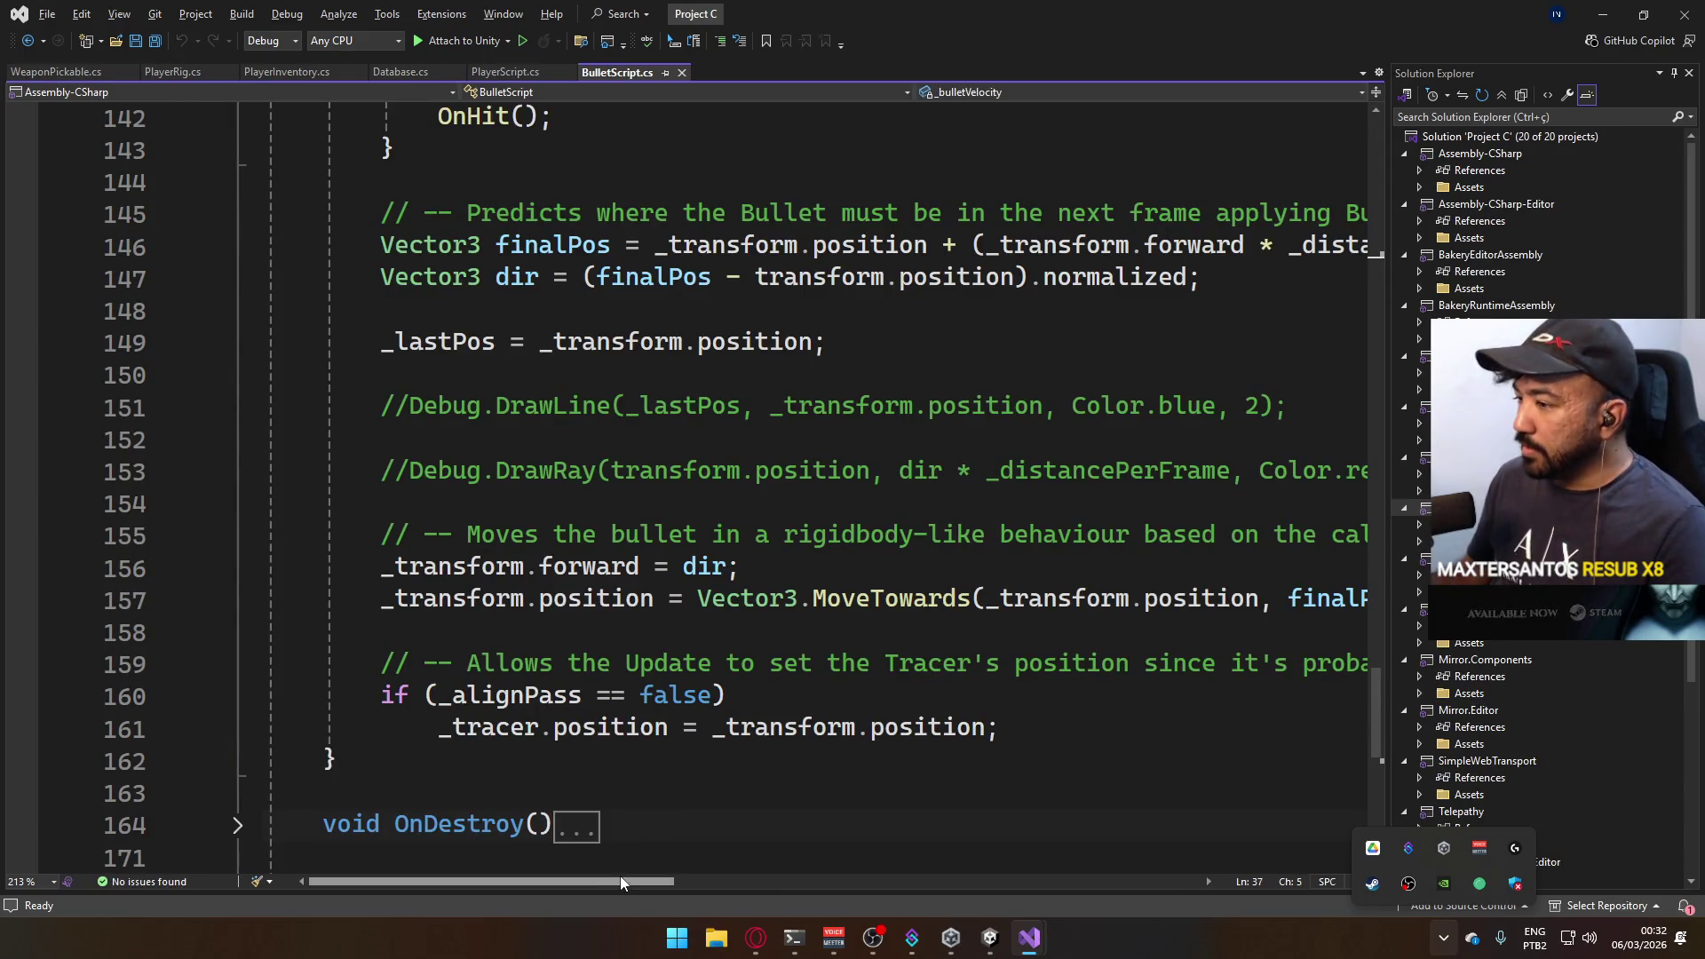
pyautogui.moveTo(619, 875); pyautogui.dragTo(682, 884)
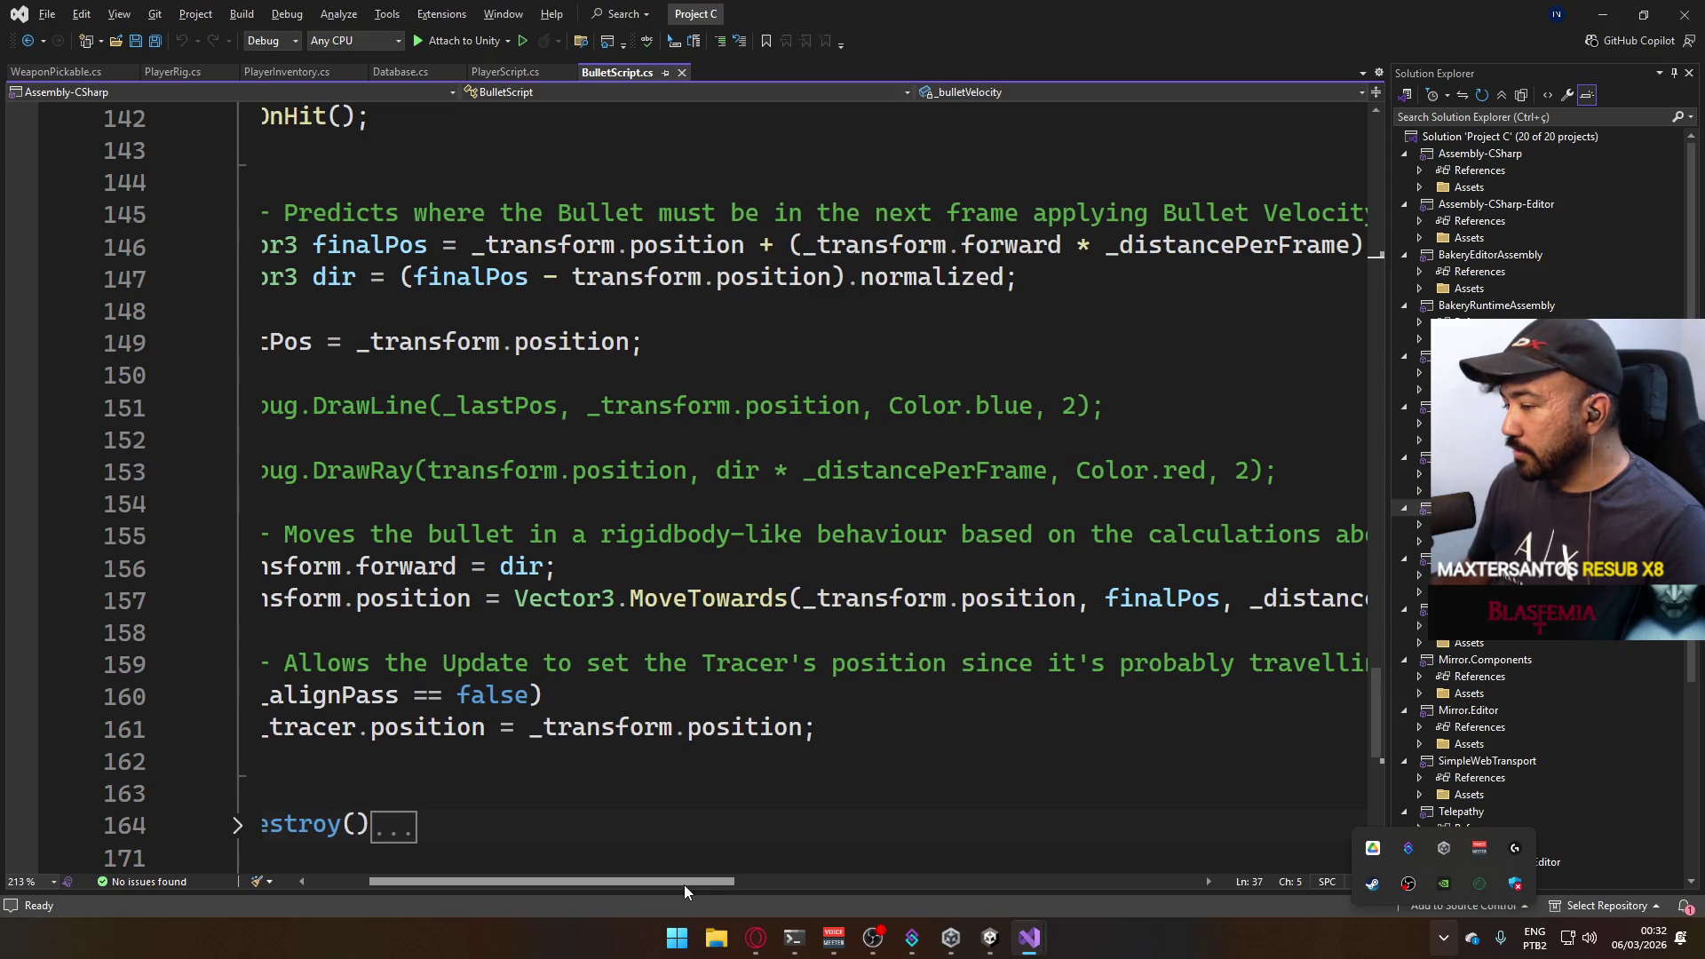
pyautogui.moveTo(684, 885); pyautogui.dragTo(689, 884)
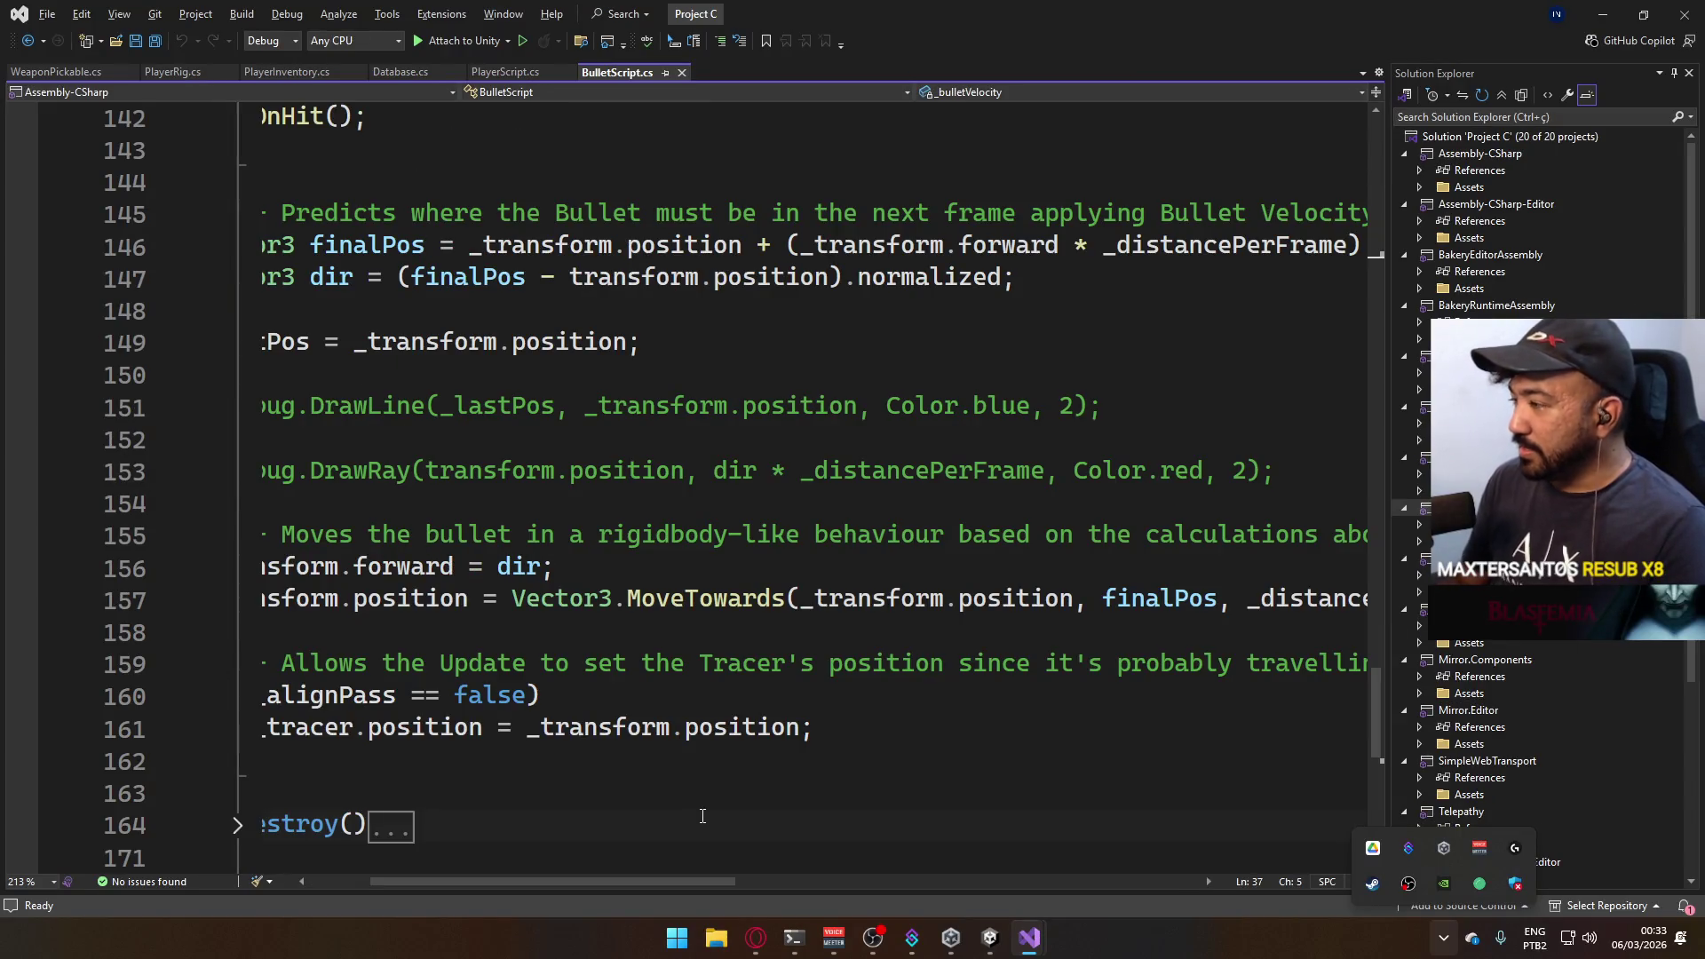
pyautogui.moveTo(666, 880)
pyautogui.mouseDown()
pyautogui.moveTo(755, 880)
pyautogui.moveTo(666, 879)
pyautogui.mouseUp()
pyautogui.hotkey('alt', 'Tab')
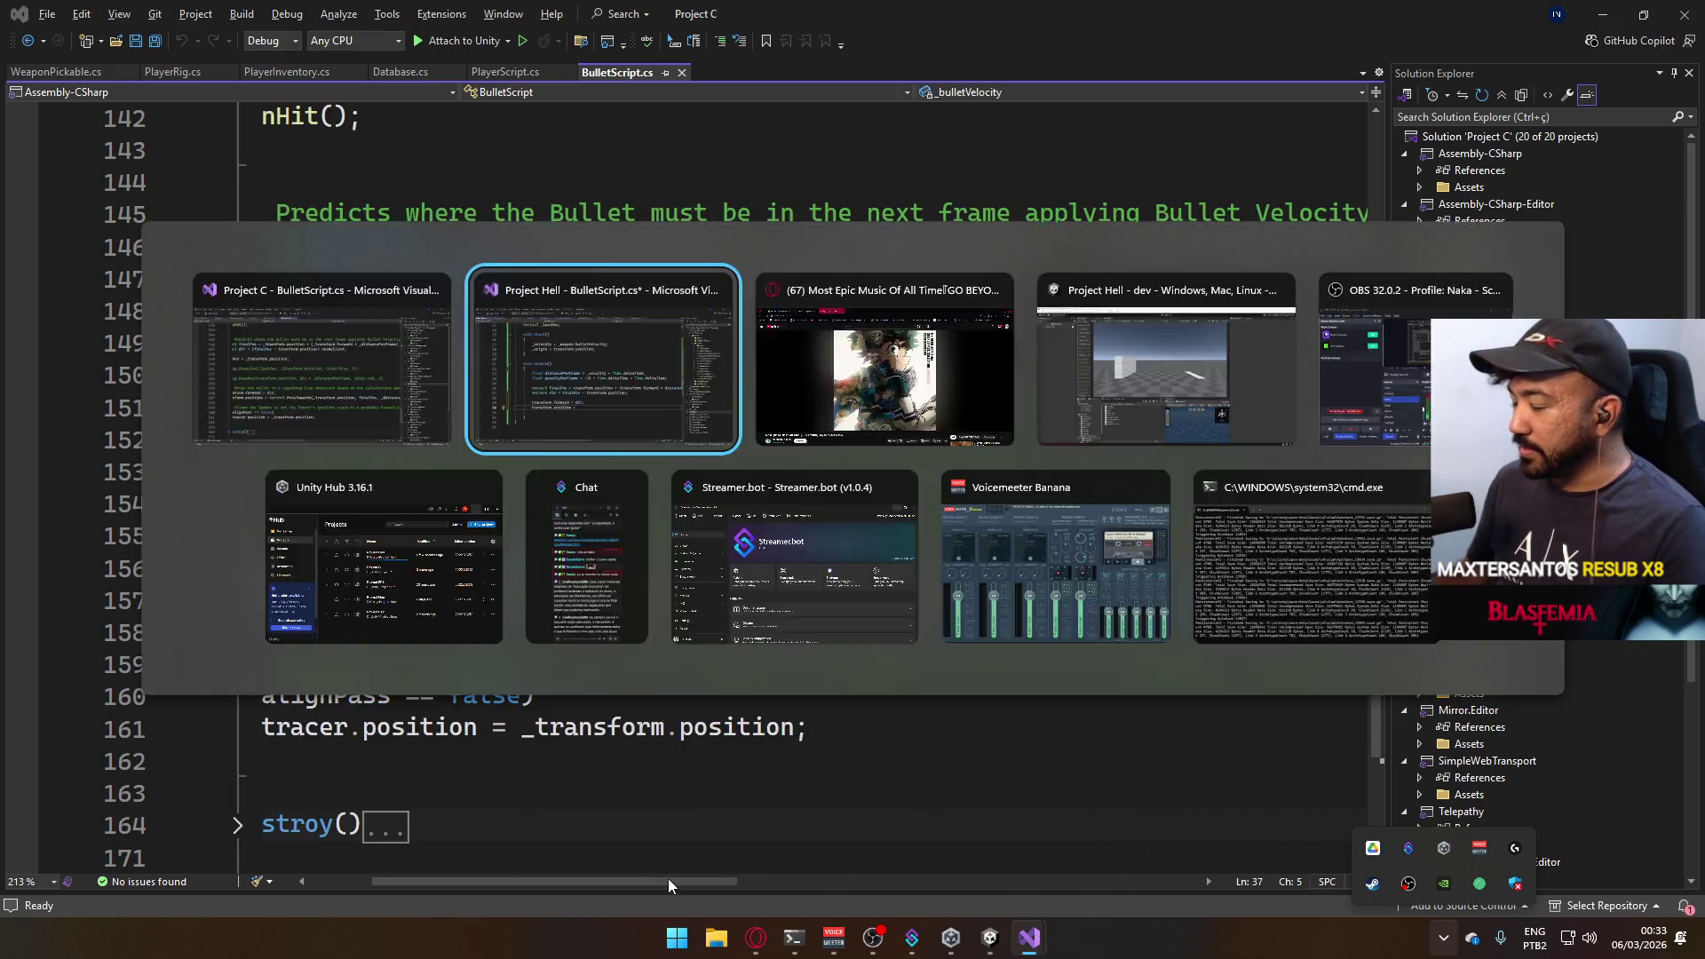
pyautogui.write('fuba')
# Complete 'transform.position = finalPos;' and compare with Project C's script, expanding OnDestroy.
pyautogui.press('BackSpace')
pyautogui.press('BackSpace')
pyautogui.press('BackSpace')
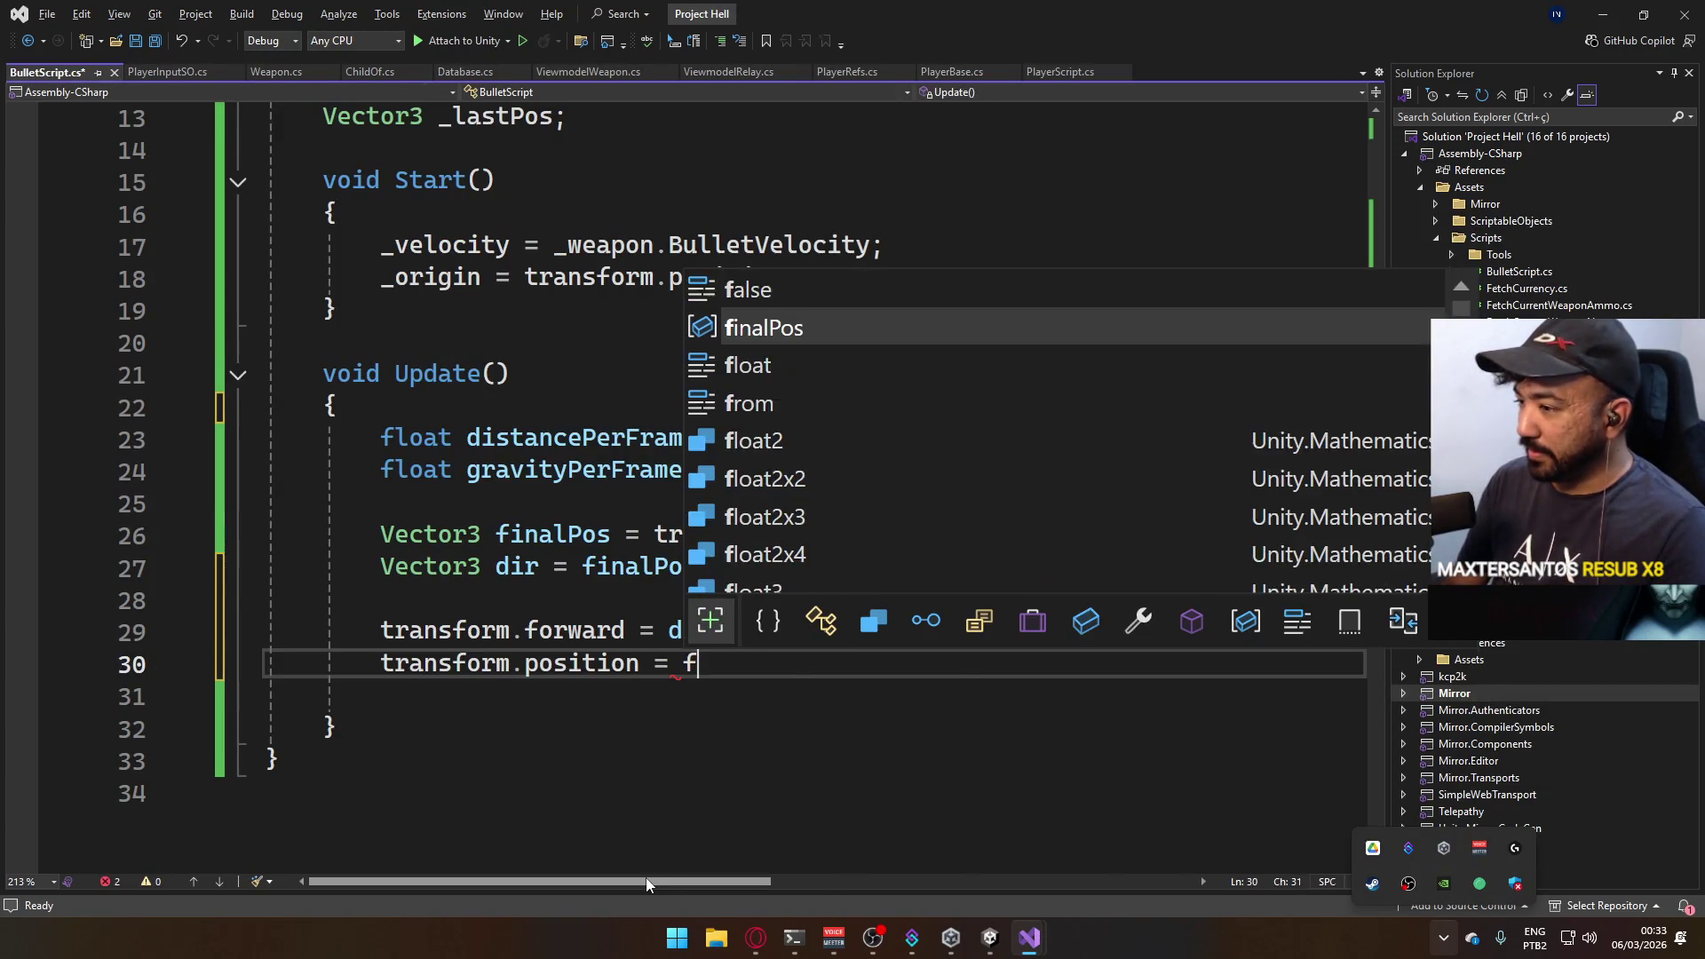
pyautogui.write('inal')
pyautogui.press('Tab')
pyautogui.write(';')
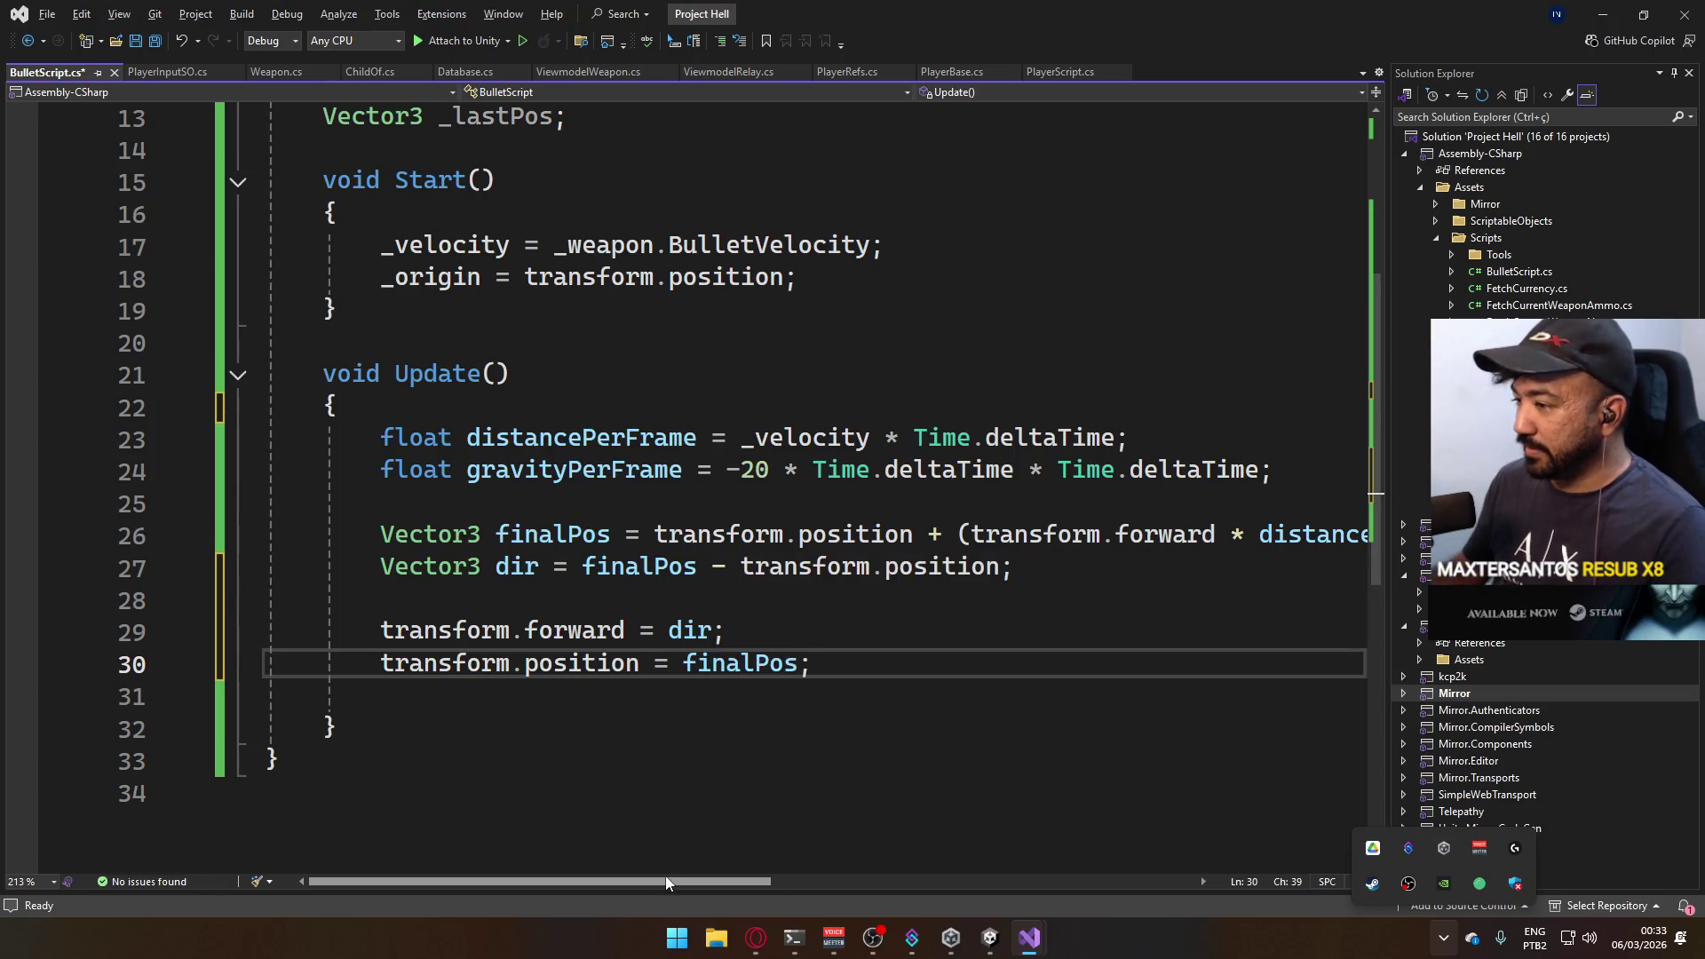
pyautogui.moveTo(662, 888)
pyautogui.mouseDown()
pyautogui.moveTo(807, 888)
pyautogui.moveTo(632, 883)
pyautogui.mouseUp()
pyautogui.hotkey('alt', 'Tab')
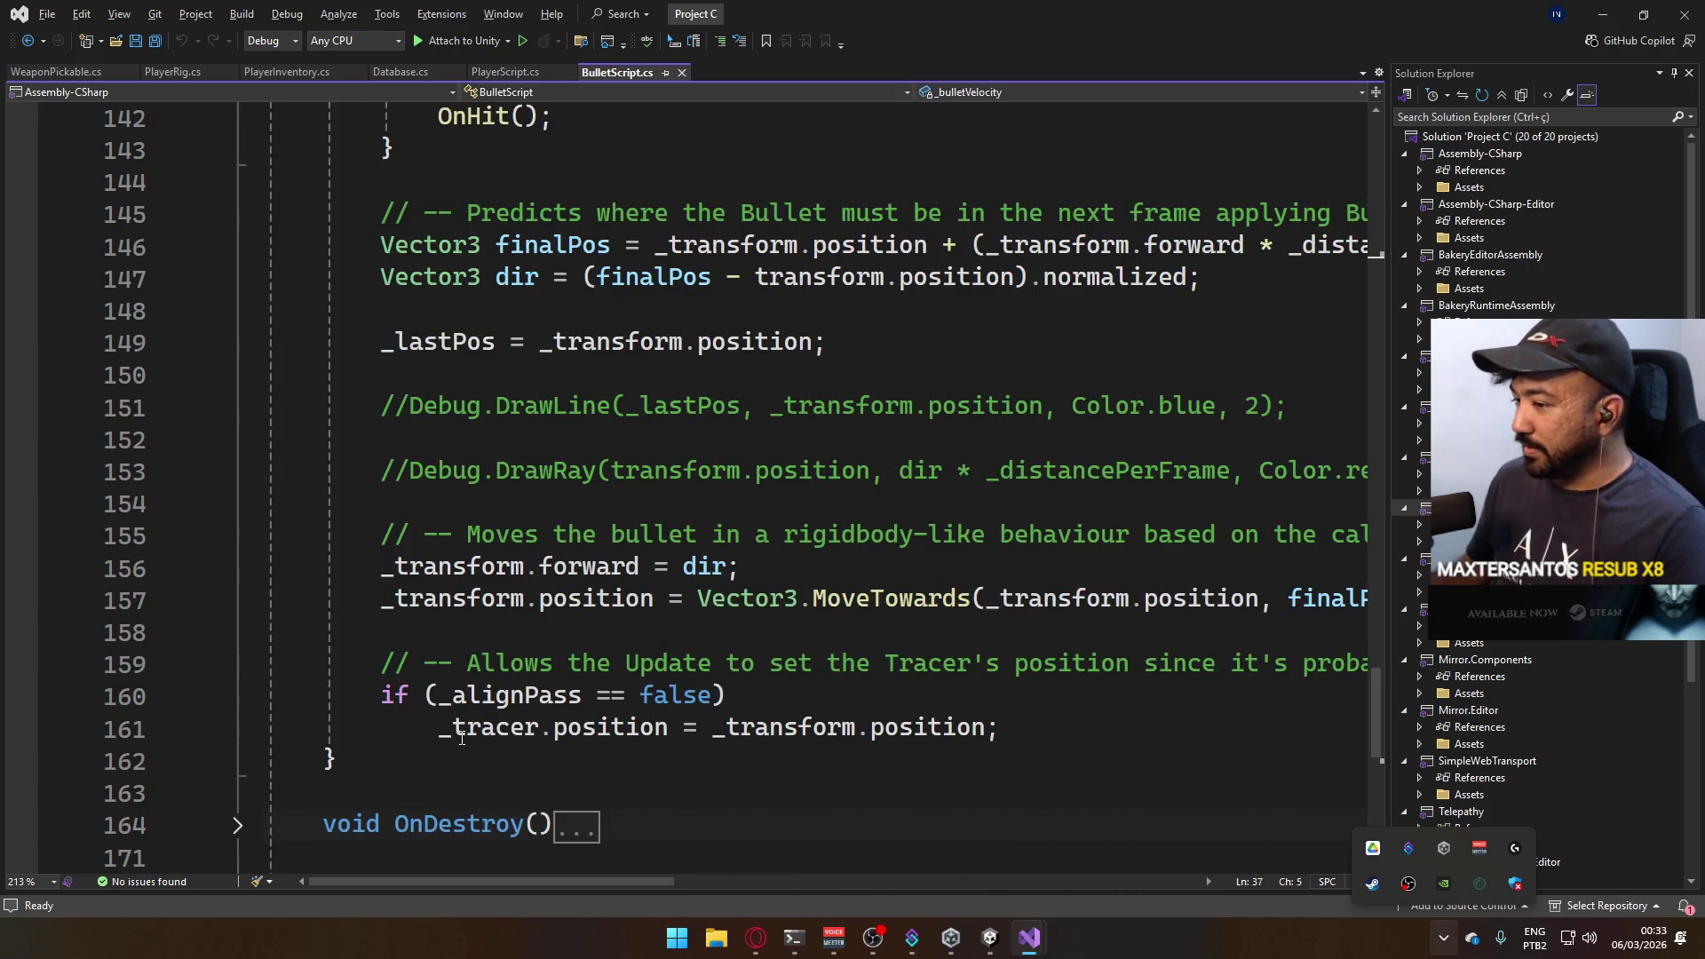
pyautogui.hotkey('alt', 'Tab')
pyautogui.hotkey('alt', 'Tab')
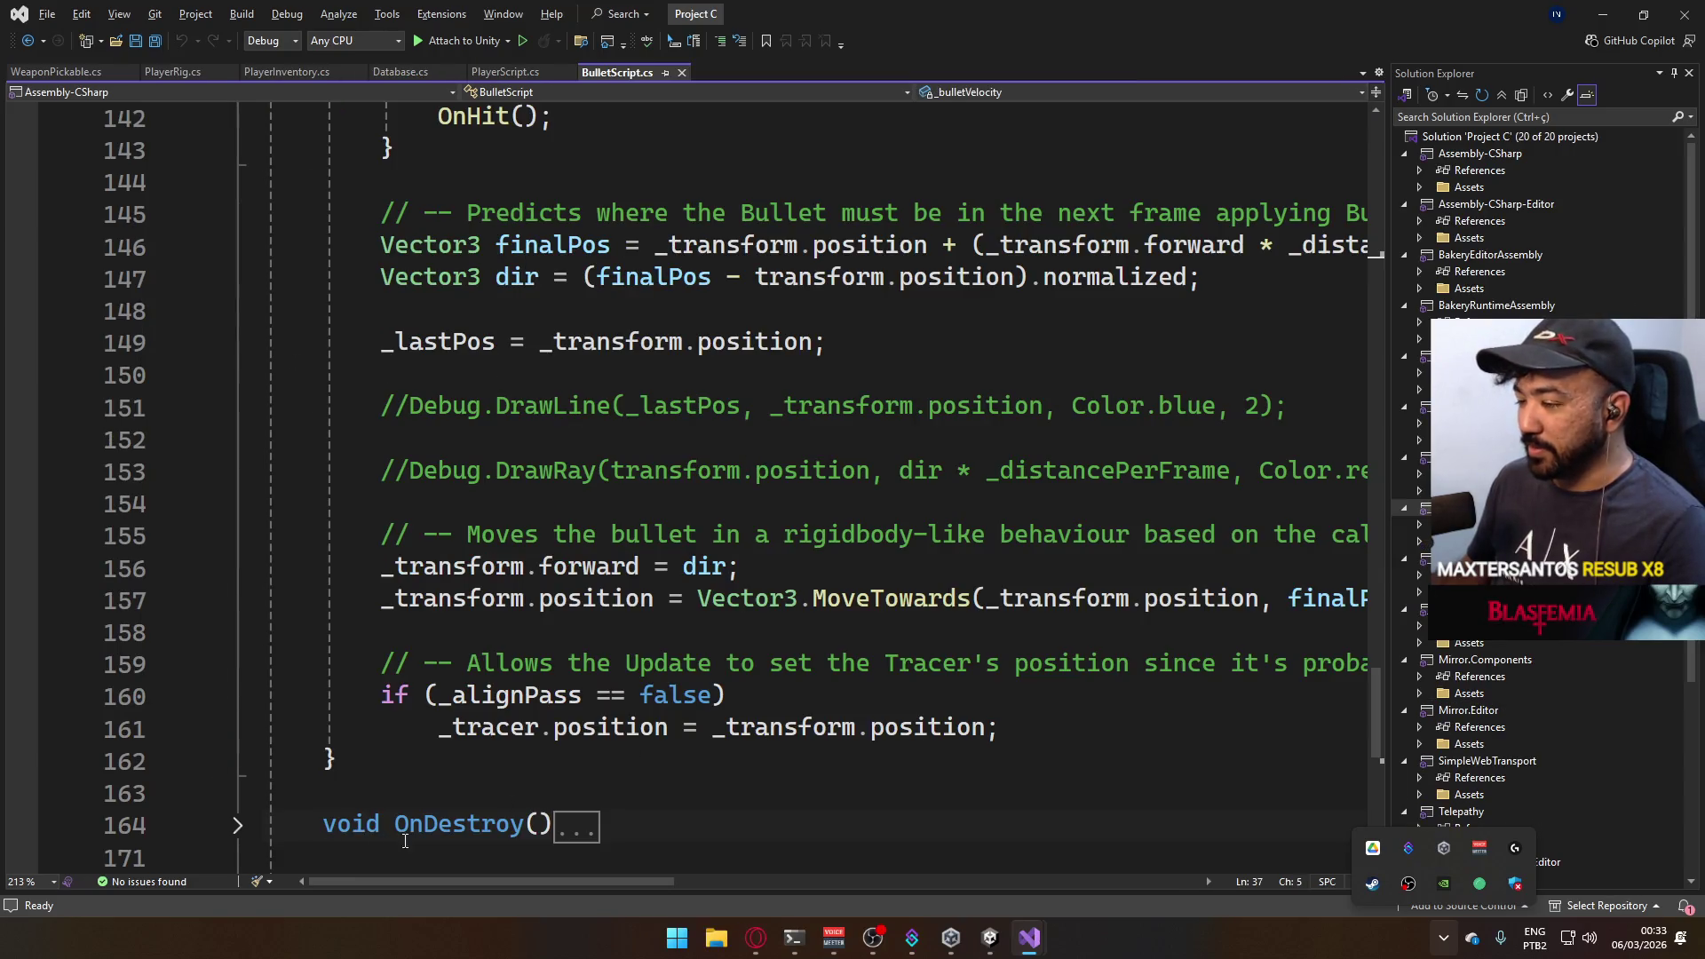
pyautogui.click(239, 827)
pyautogui.scroll(-3, 550, 730)
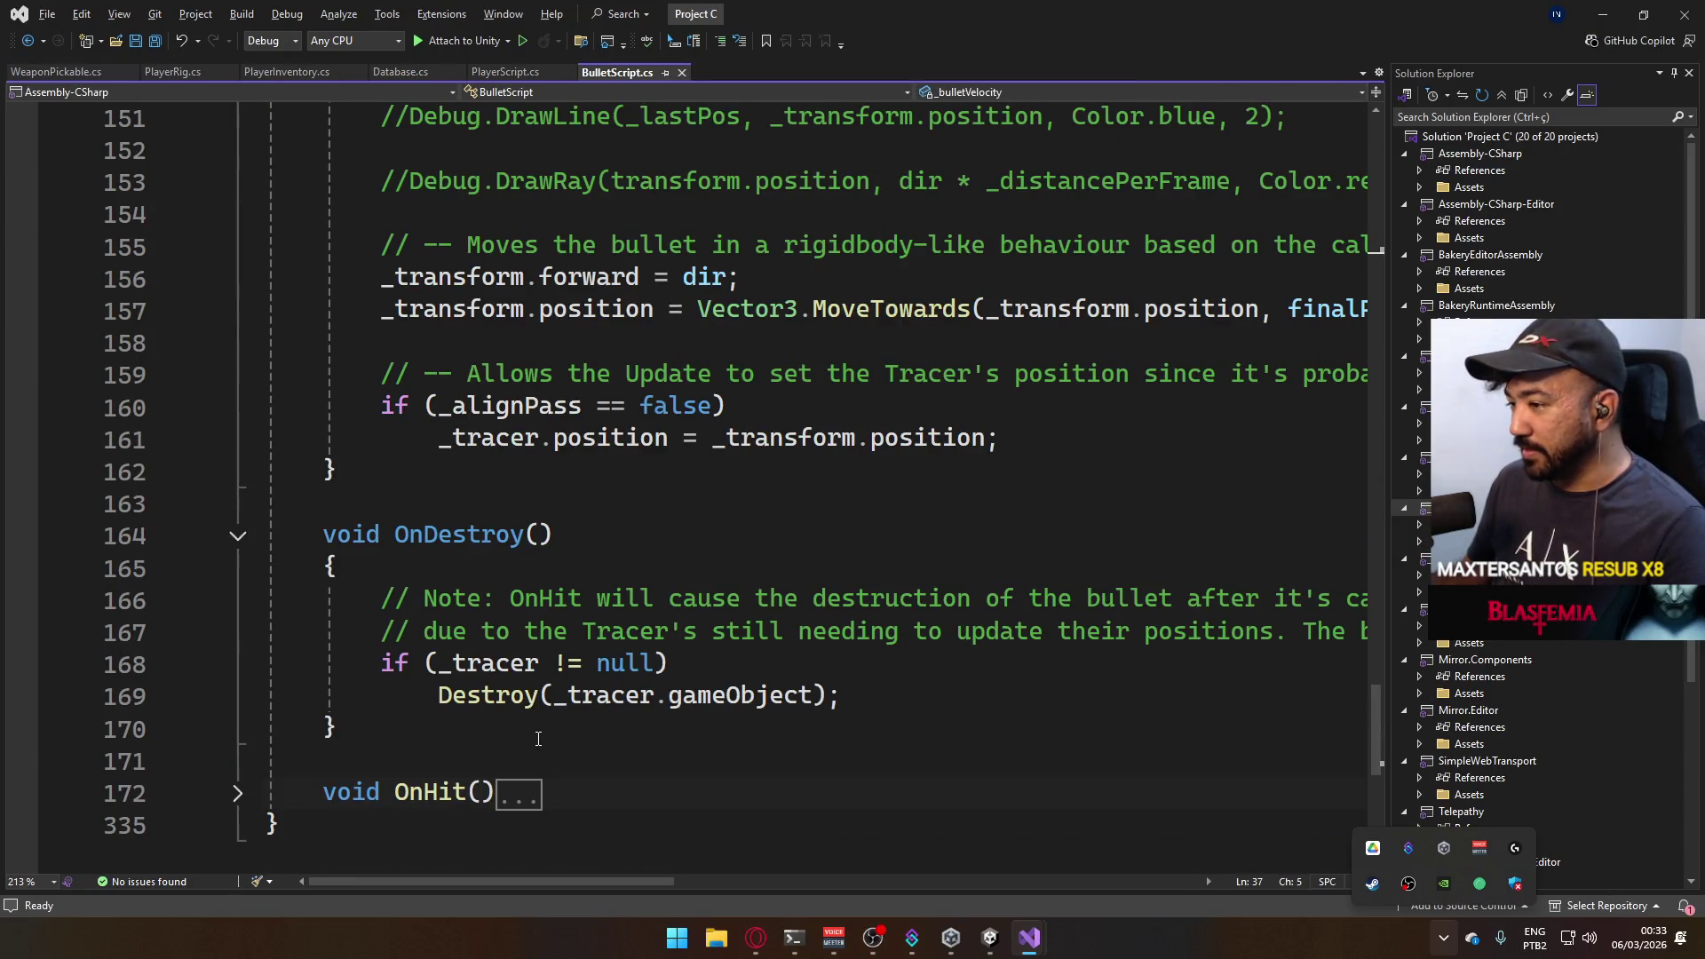
pyautogui.hotkey('alt', 'Tab')
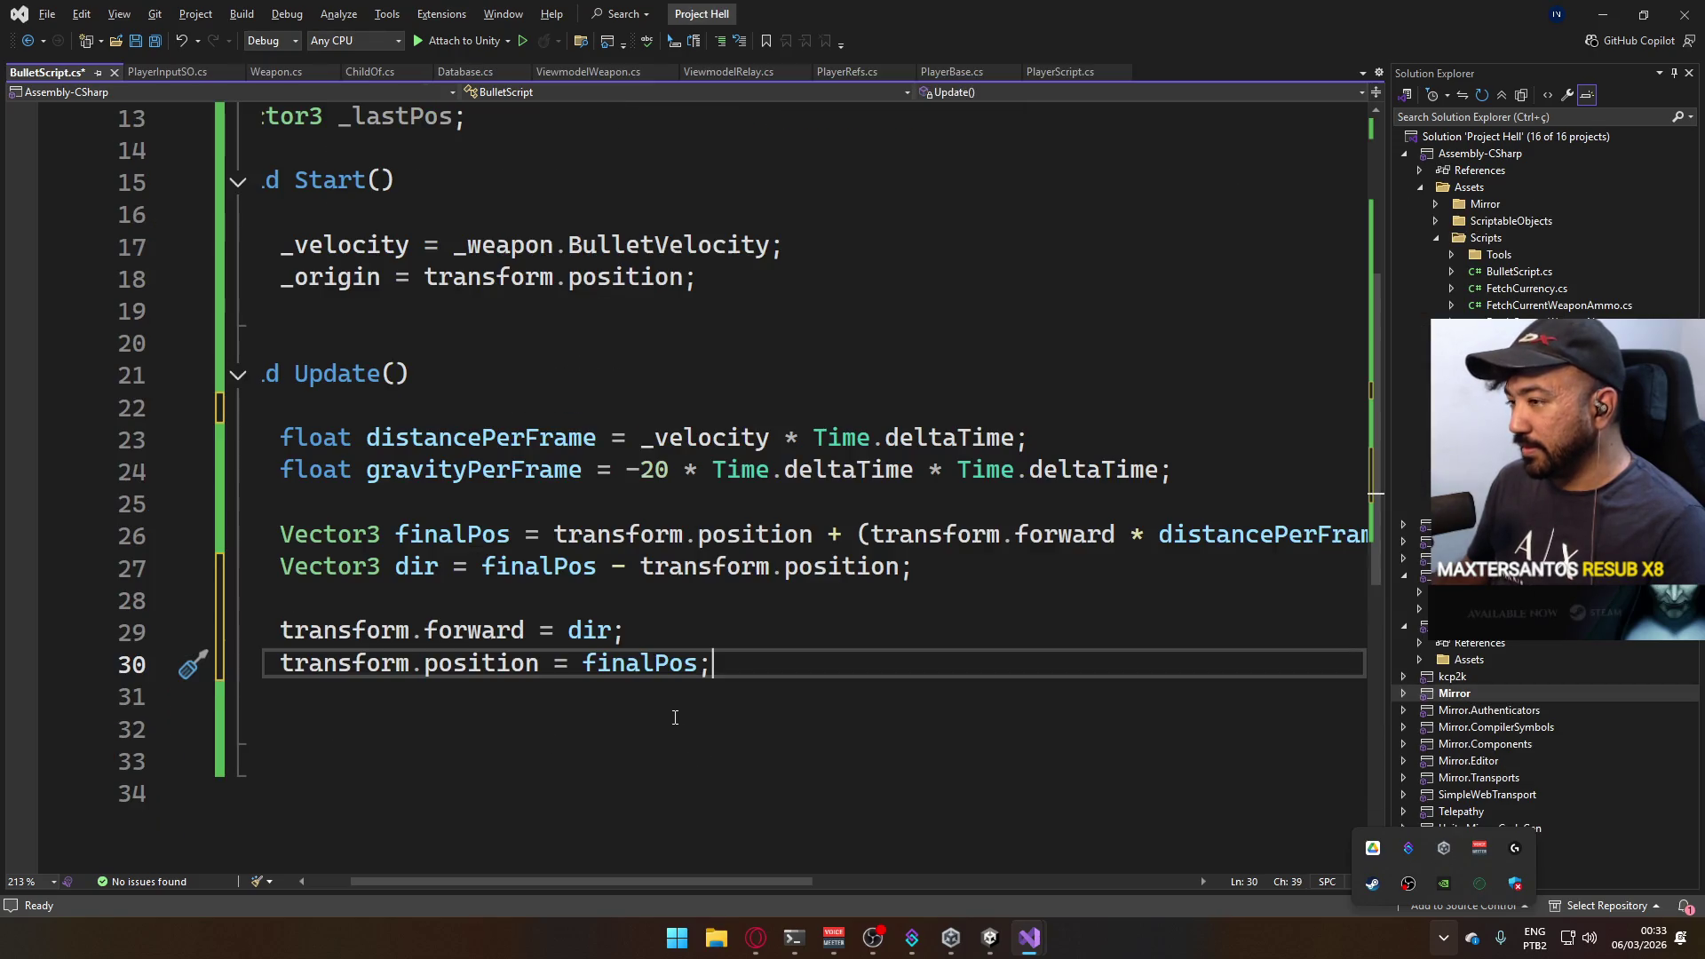
pyautogui.hscroll(-3, 641, 878)
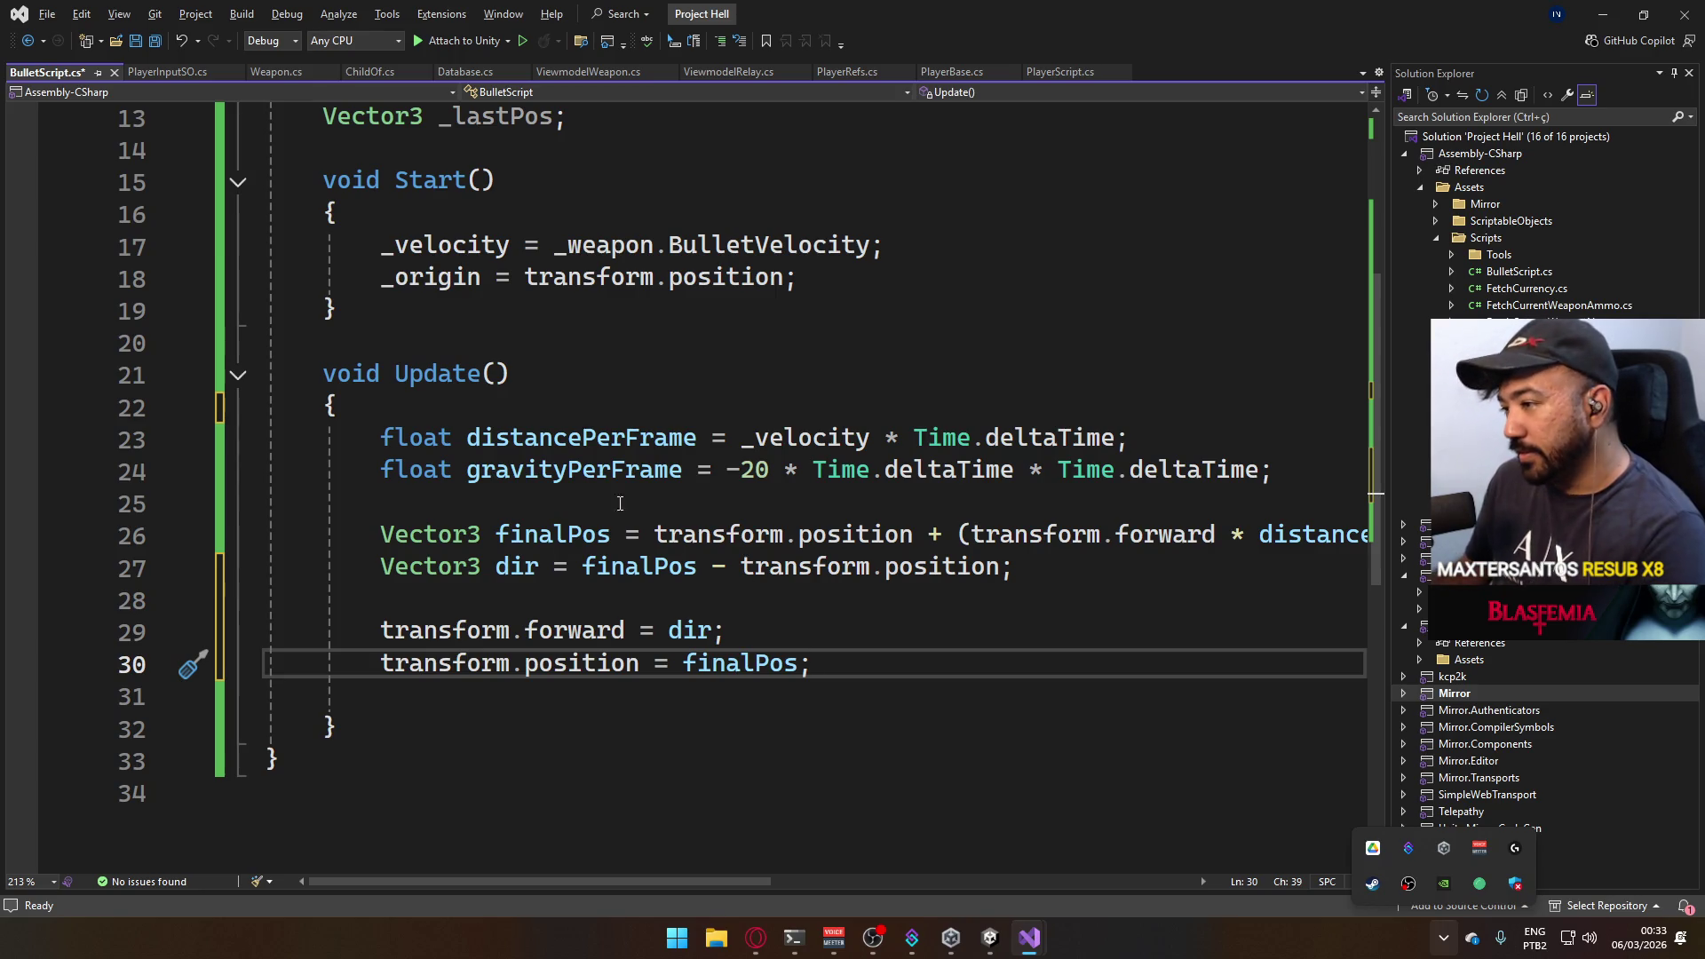
pyautogui.scroll(3, 707, 461)
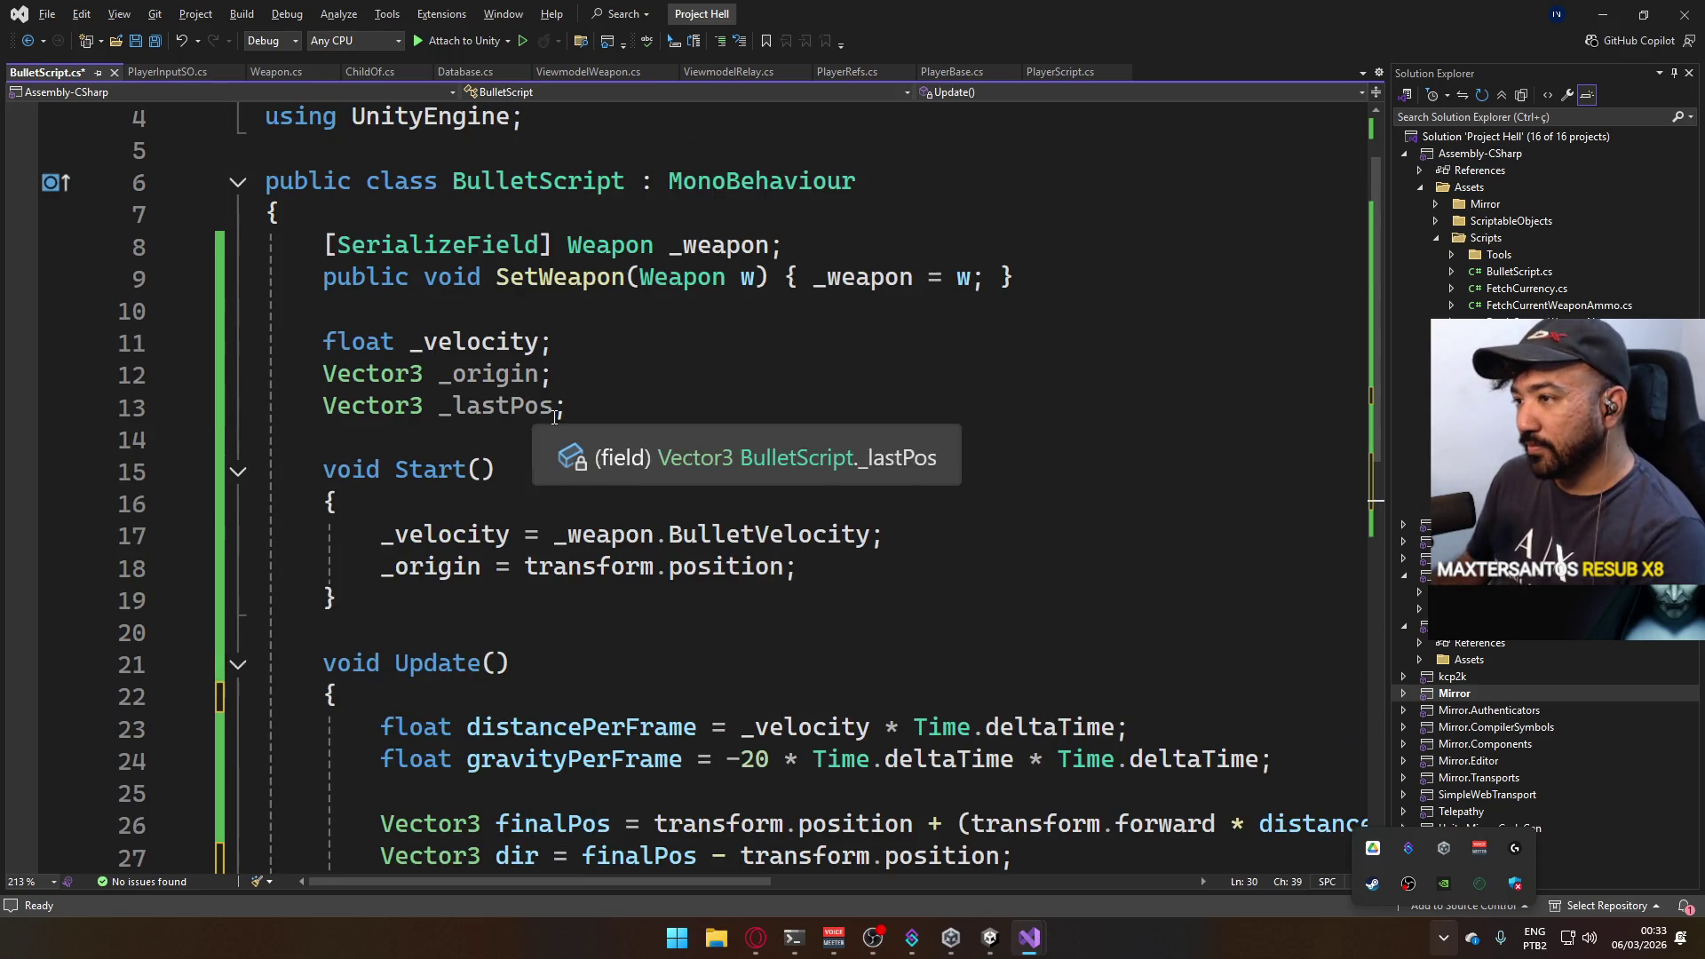
# Delete the unused 'Vector3 _lastPos;' field, save BulletScript and bring Unity forward.
pyautogui.click(617, 406)
pyautogui.hotkey('shift', 'Home')
pyautogui.press('BackSpace')
pyautogui.press('BackSpace')
pyautogui.press('BackSpace')
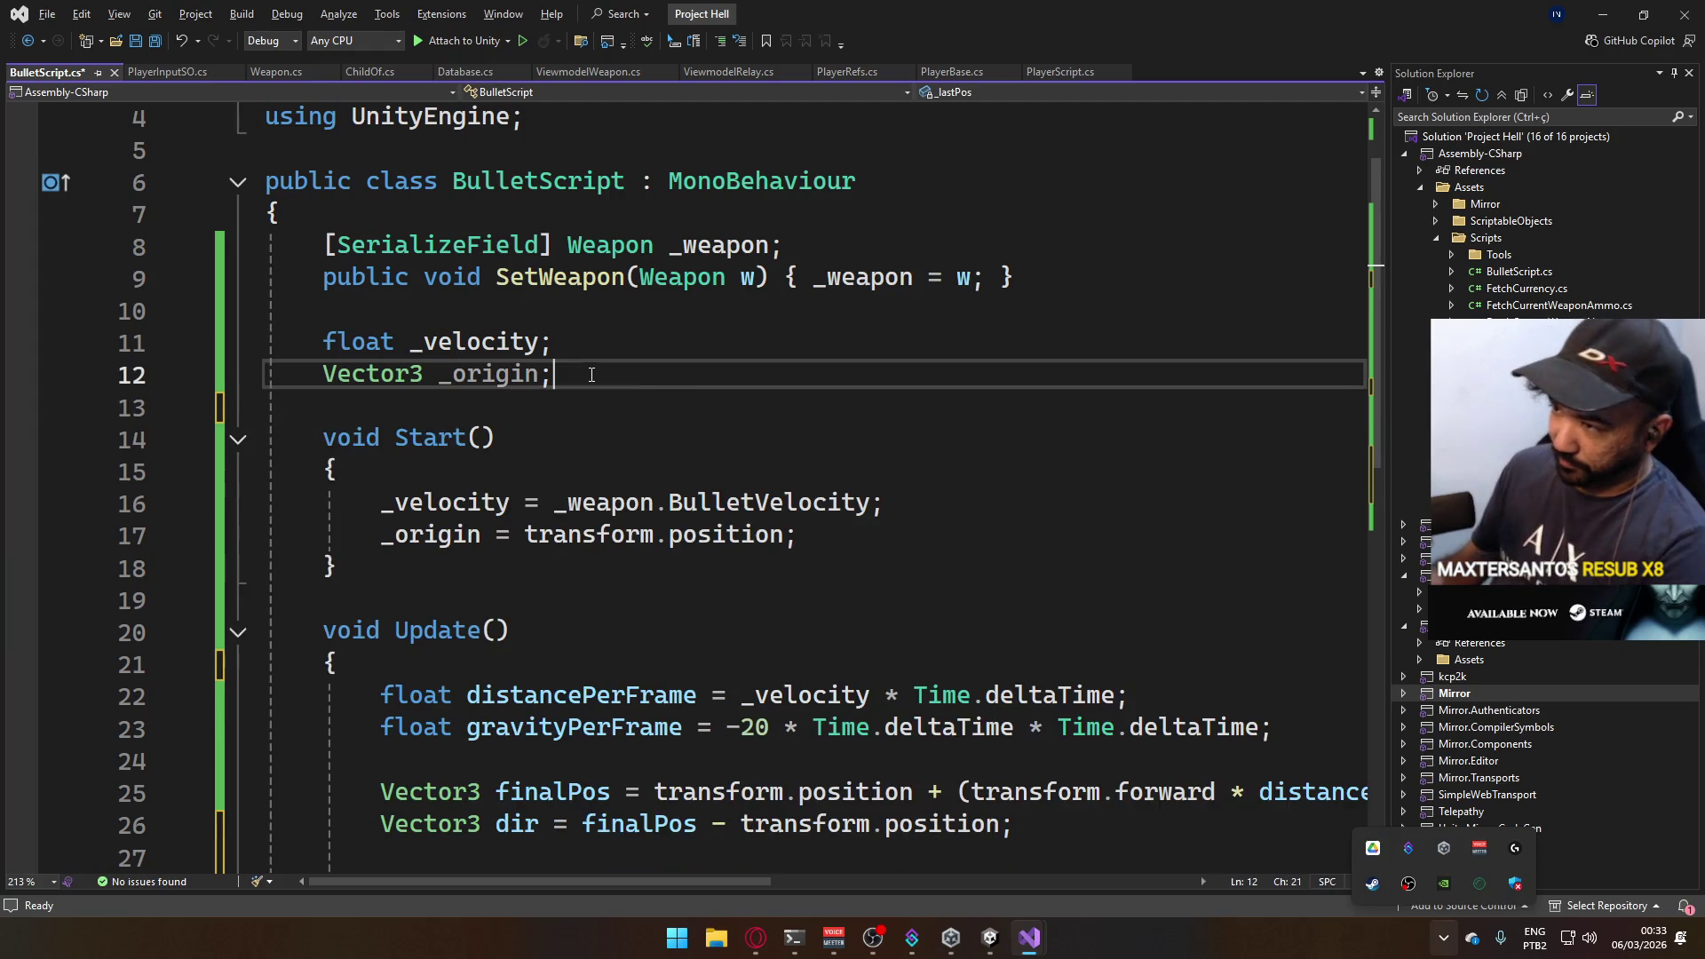
pyautogui.hotkey('ctrl', 's')
pyautogui.click(988, 936)
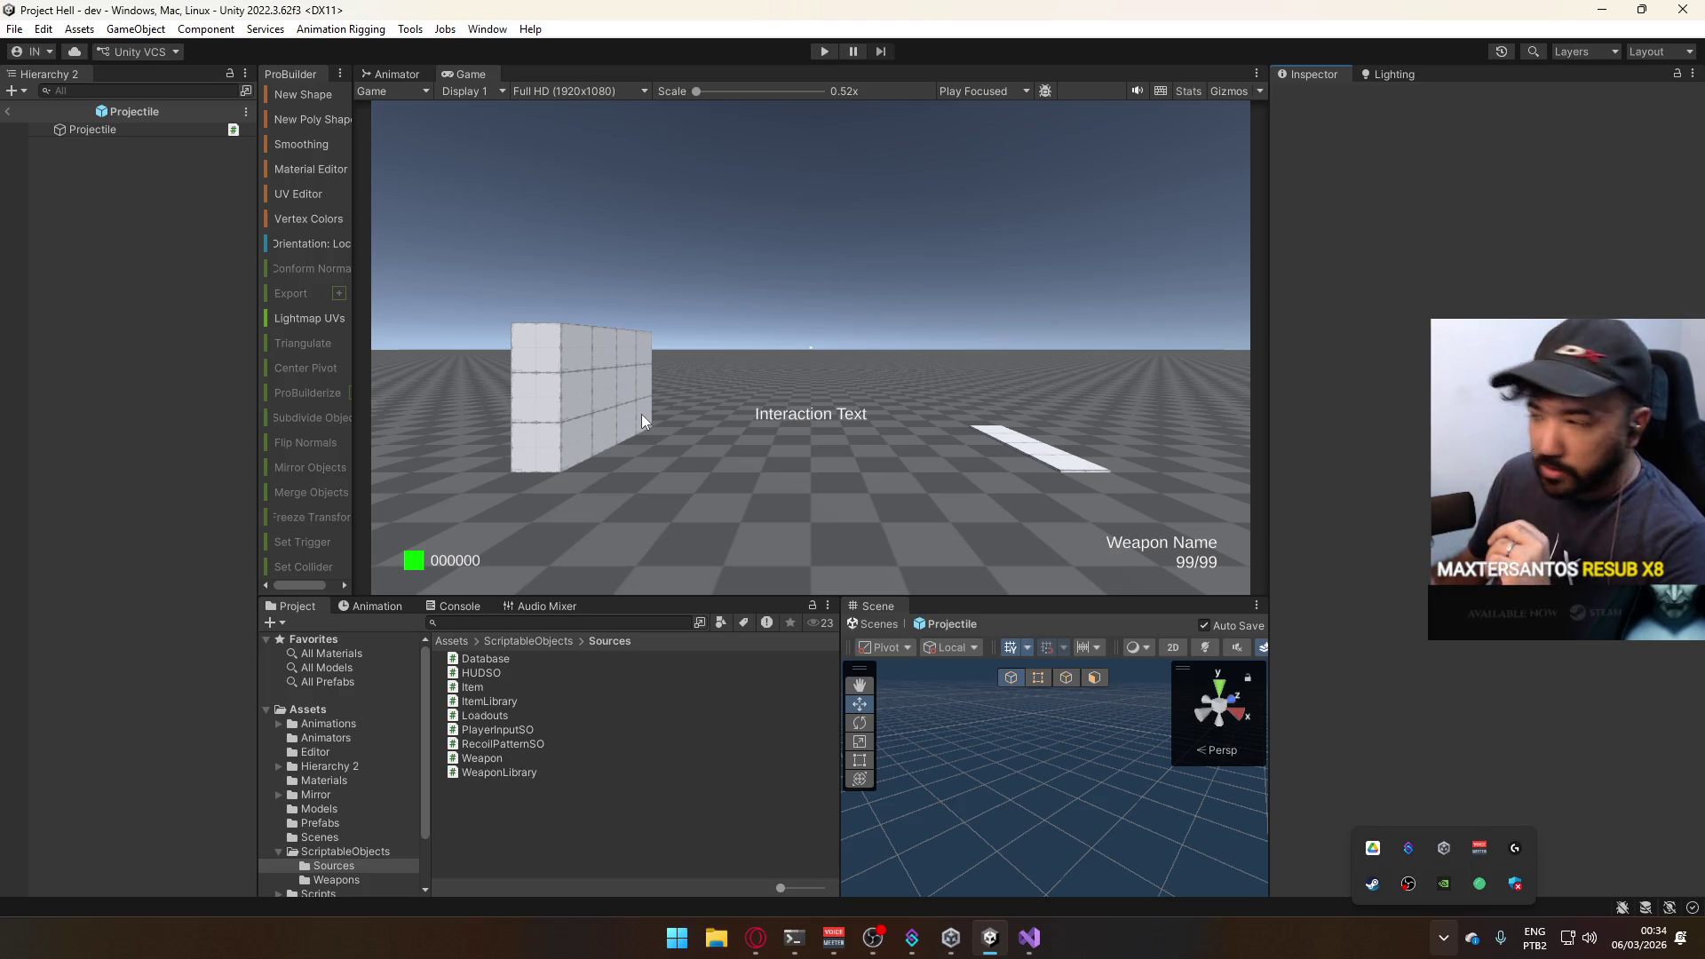
# Leave prefab editing, return to the dev scene and start play mode with the pistol held.
pyautogui.click(396, 73)
pyautogui.click(480, 76)
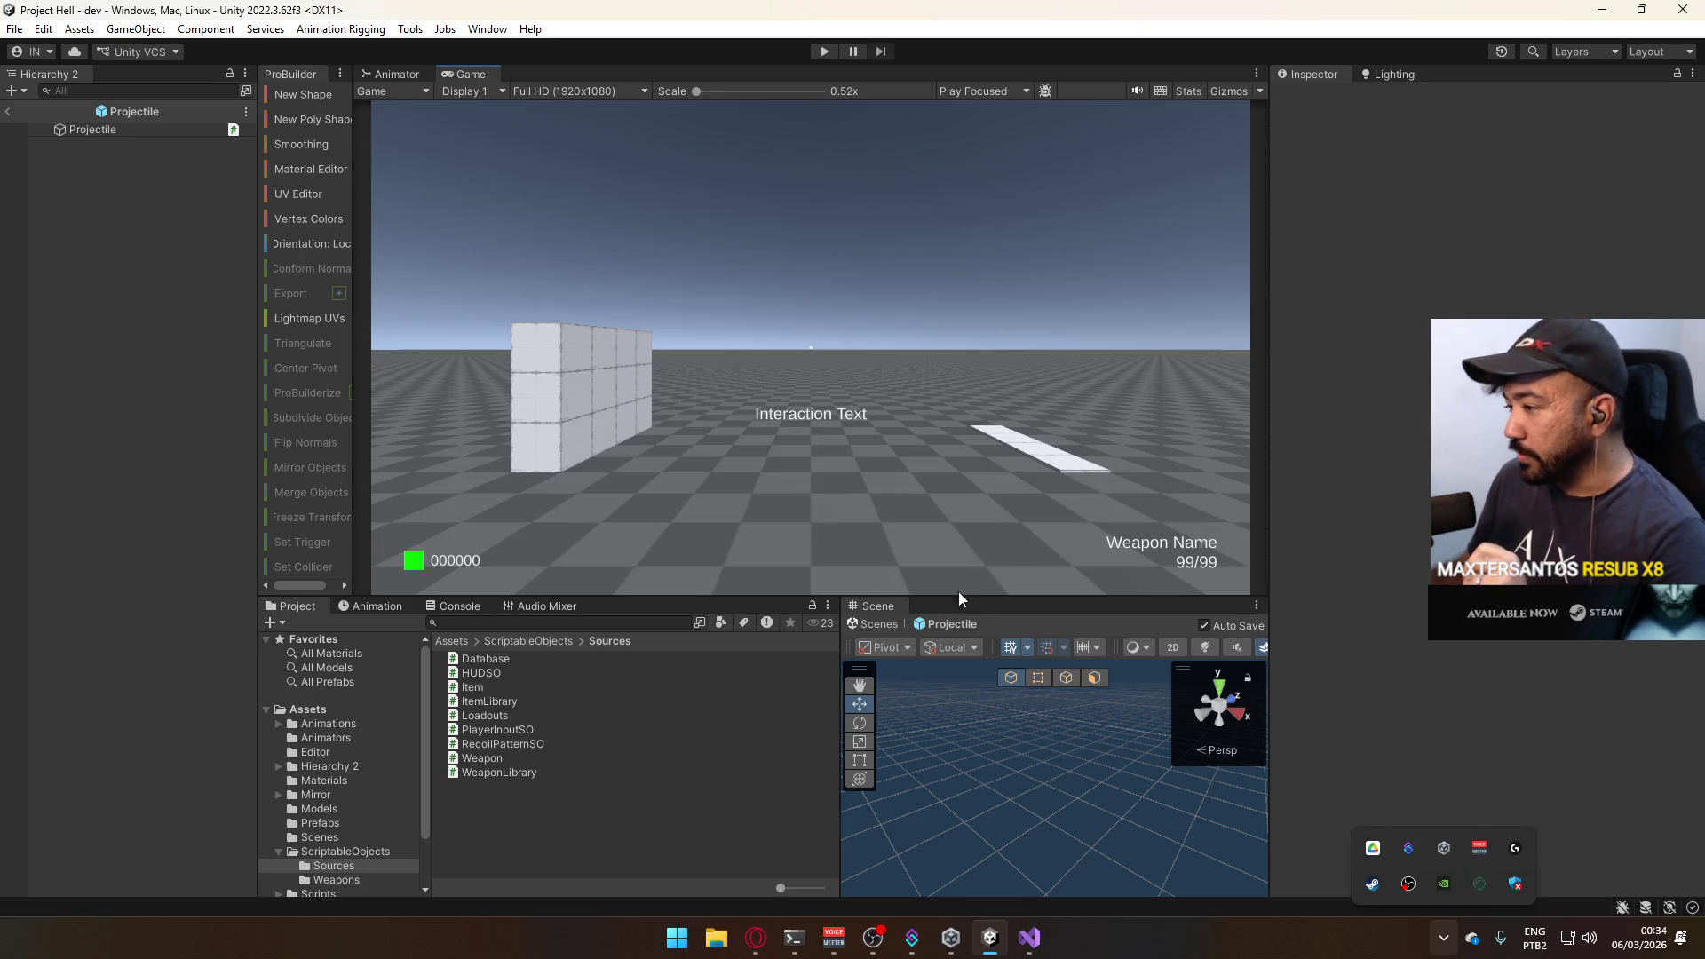
pyautogui.click(875, 623)
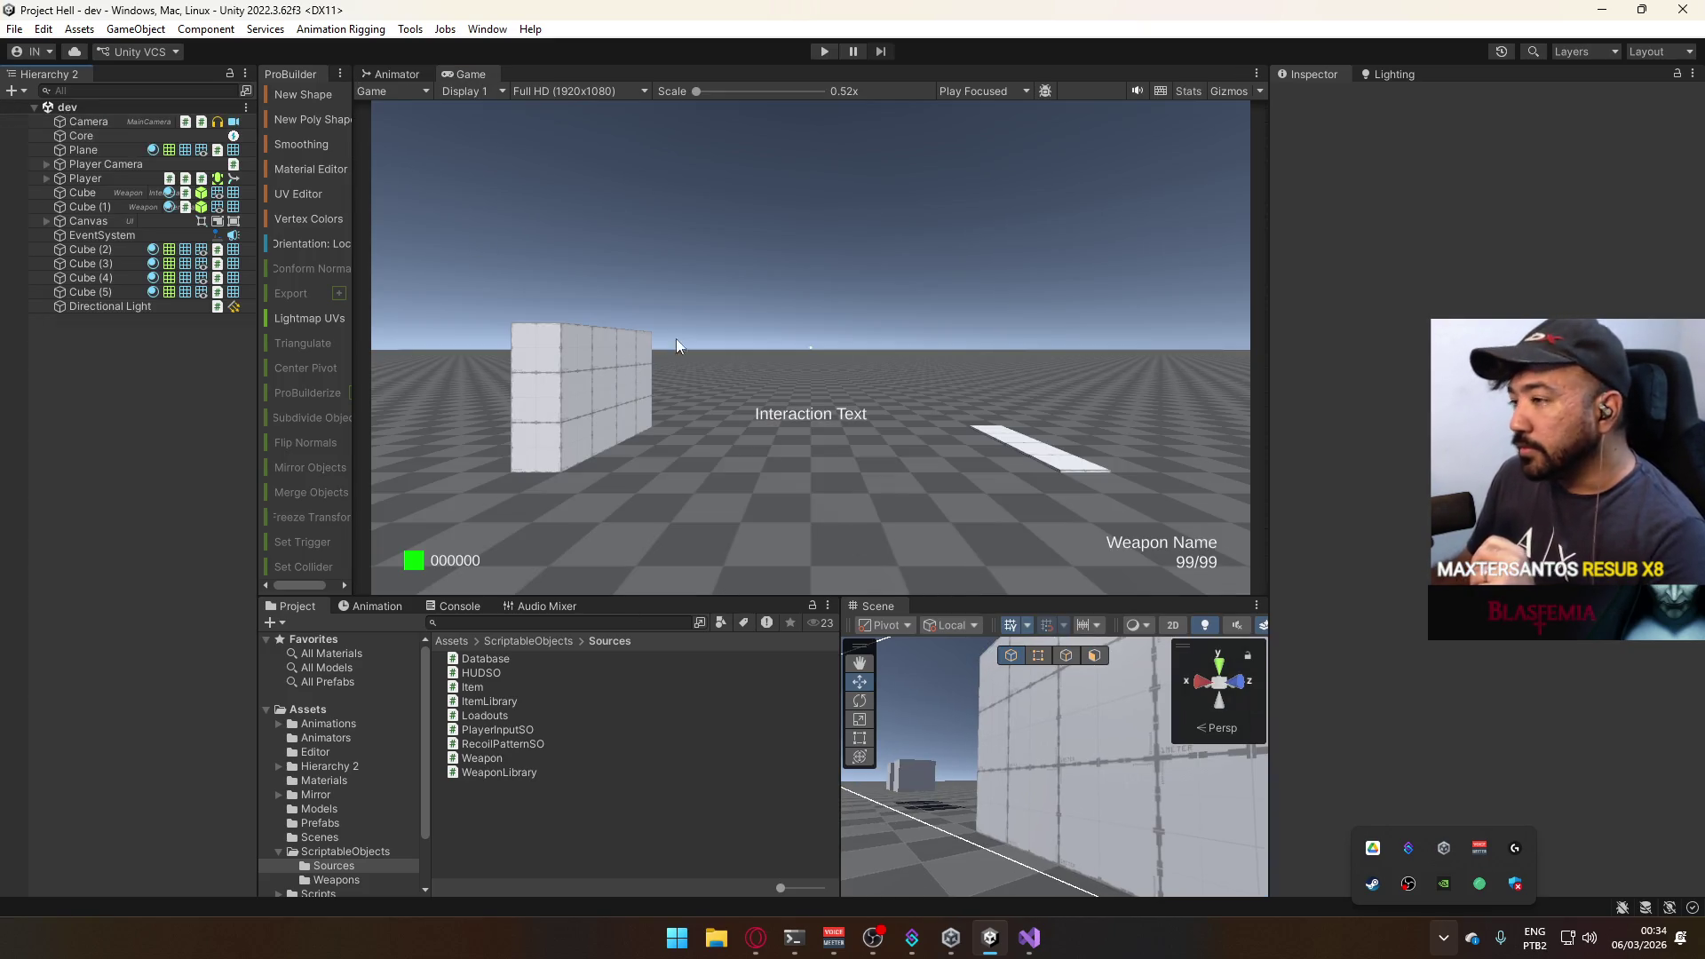
pyautogui.click(824, 50)
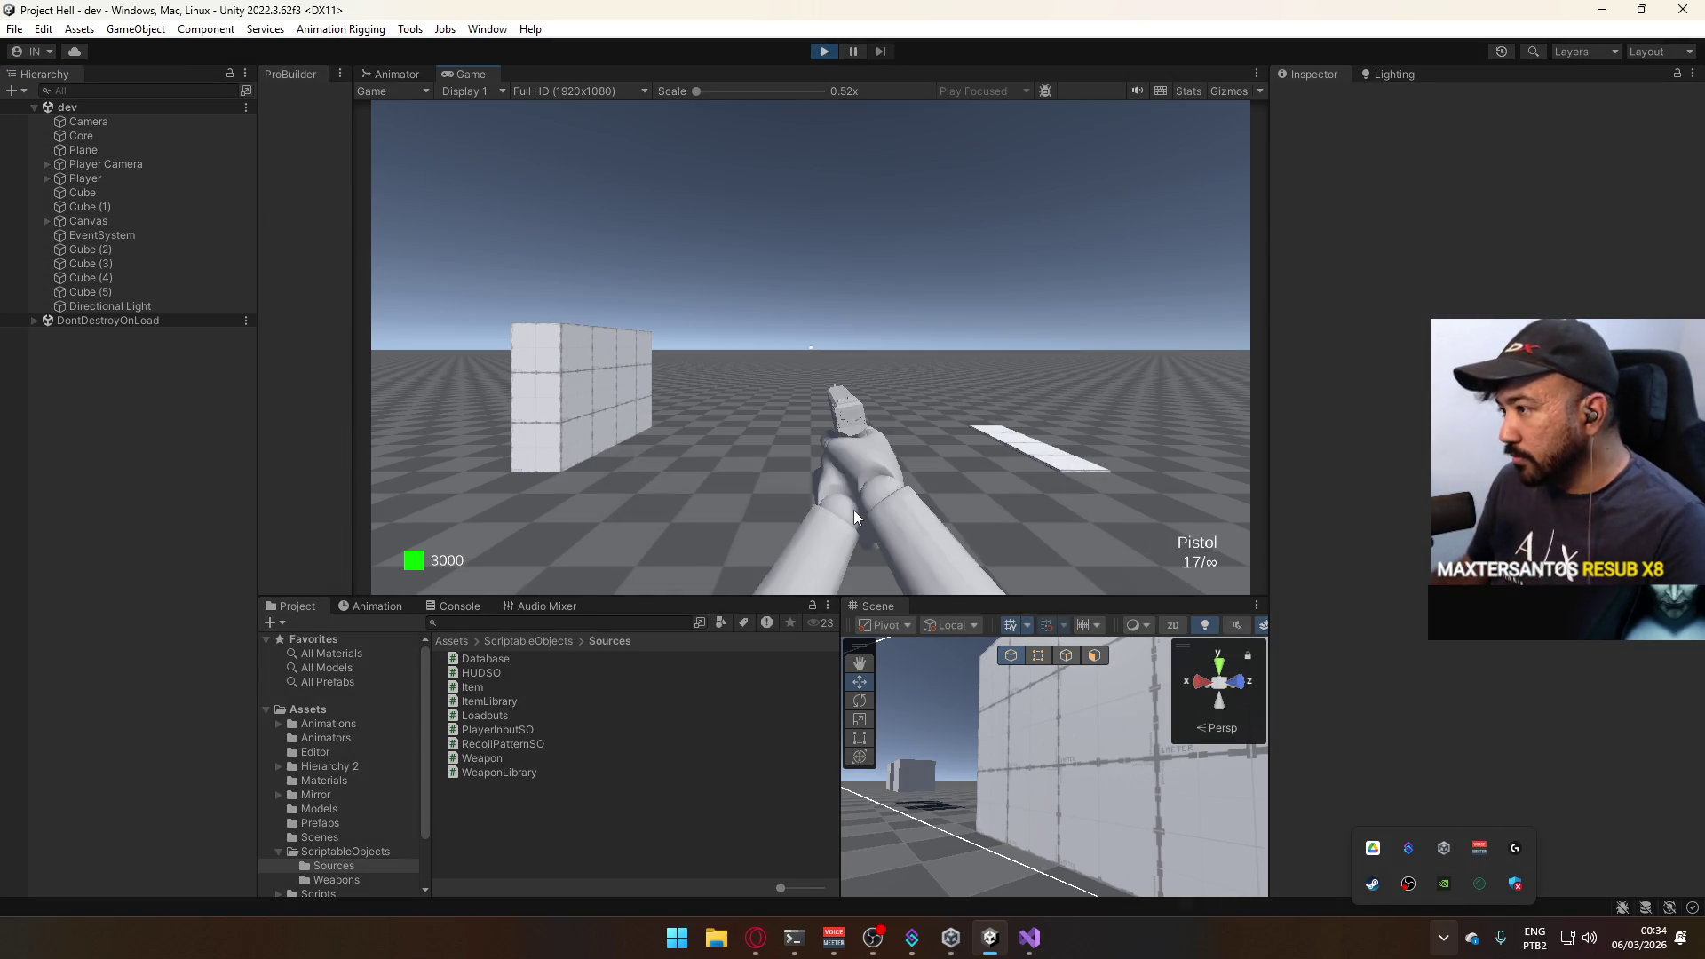
# Show the ScriptableObjects > Weapons assets folder in the Project window.
pyautogui.press('super')
pyautogui.click(513, 527)
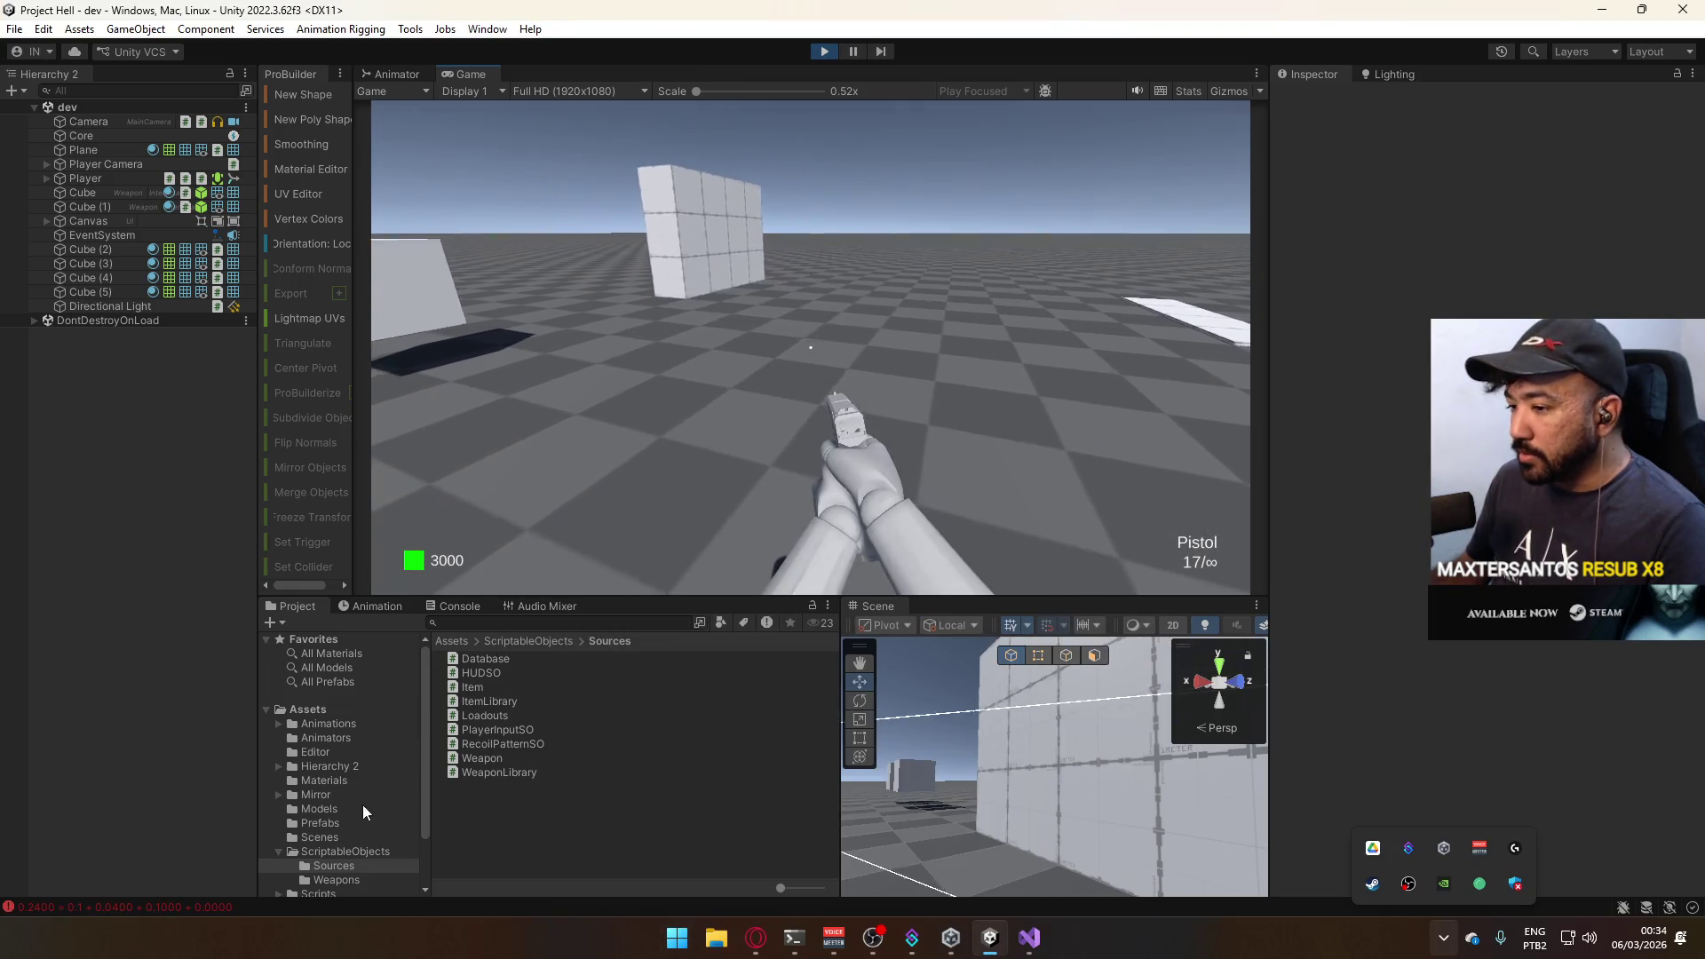
pyautogui.scroll(-3, 357, 772)
pyautogui.click(345, 817)
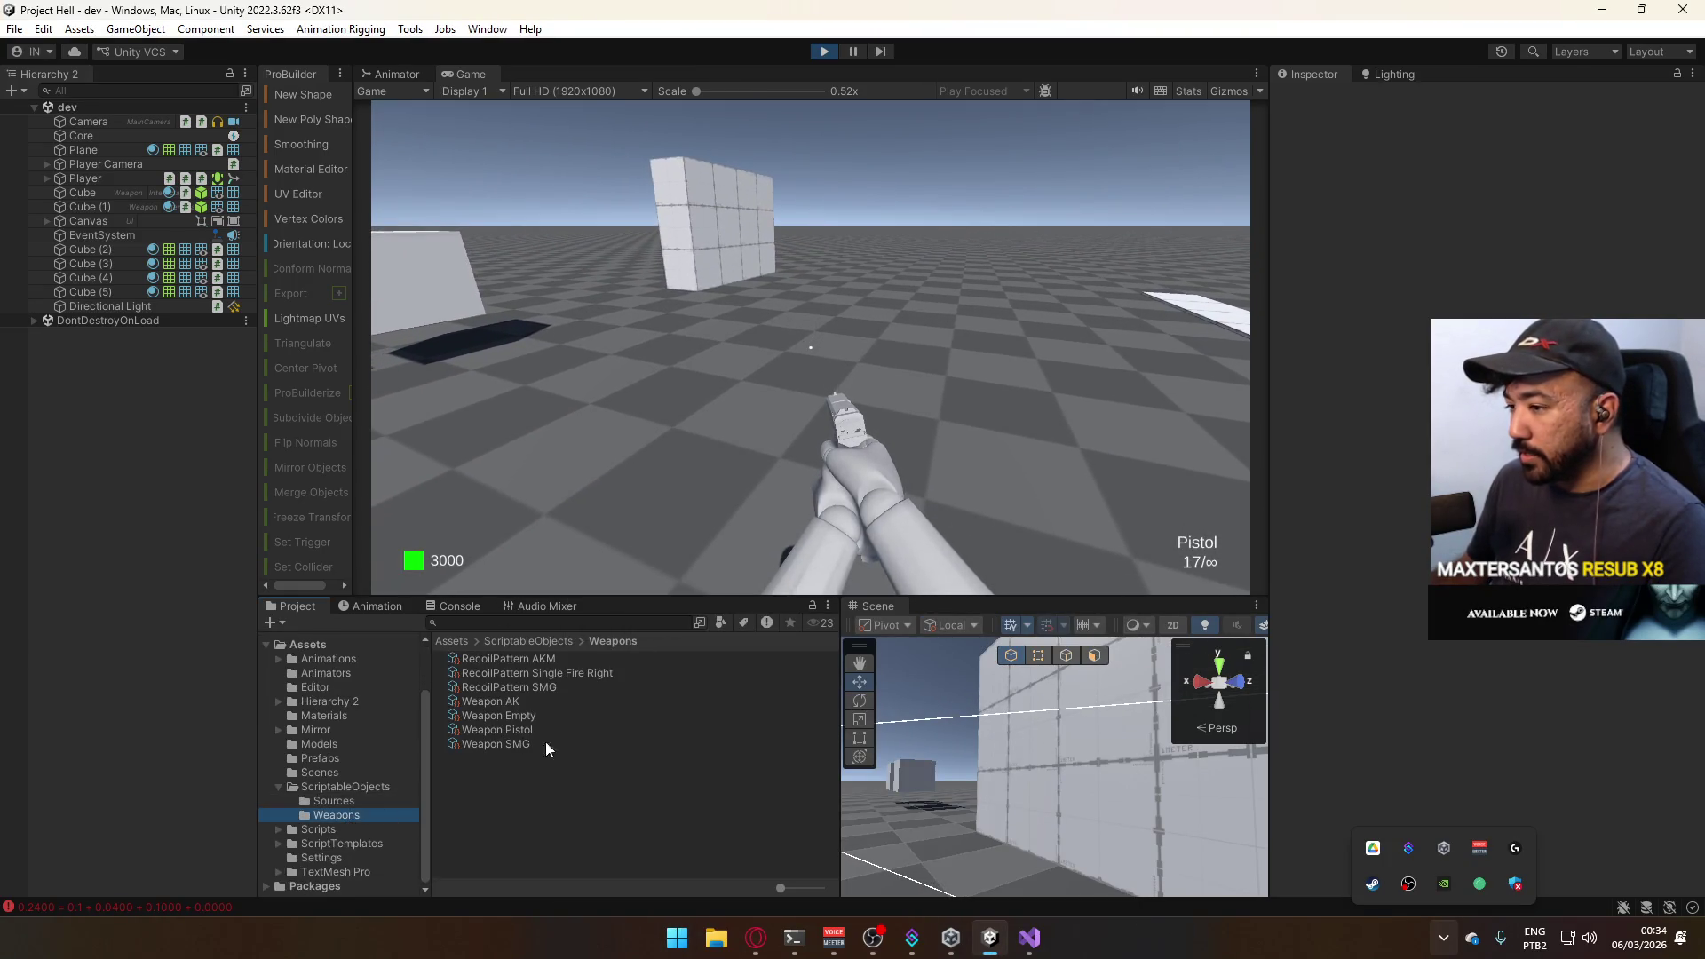
# Set the Weapon Pistol asset's Bullet Velocity to 50 in the Inspector.
pyautogui.click(525, 729)
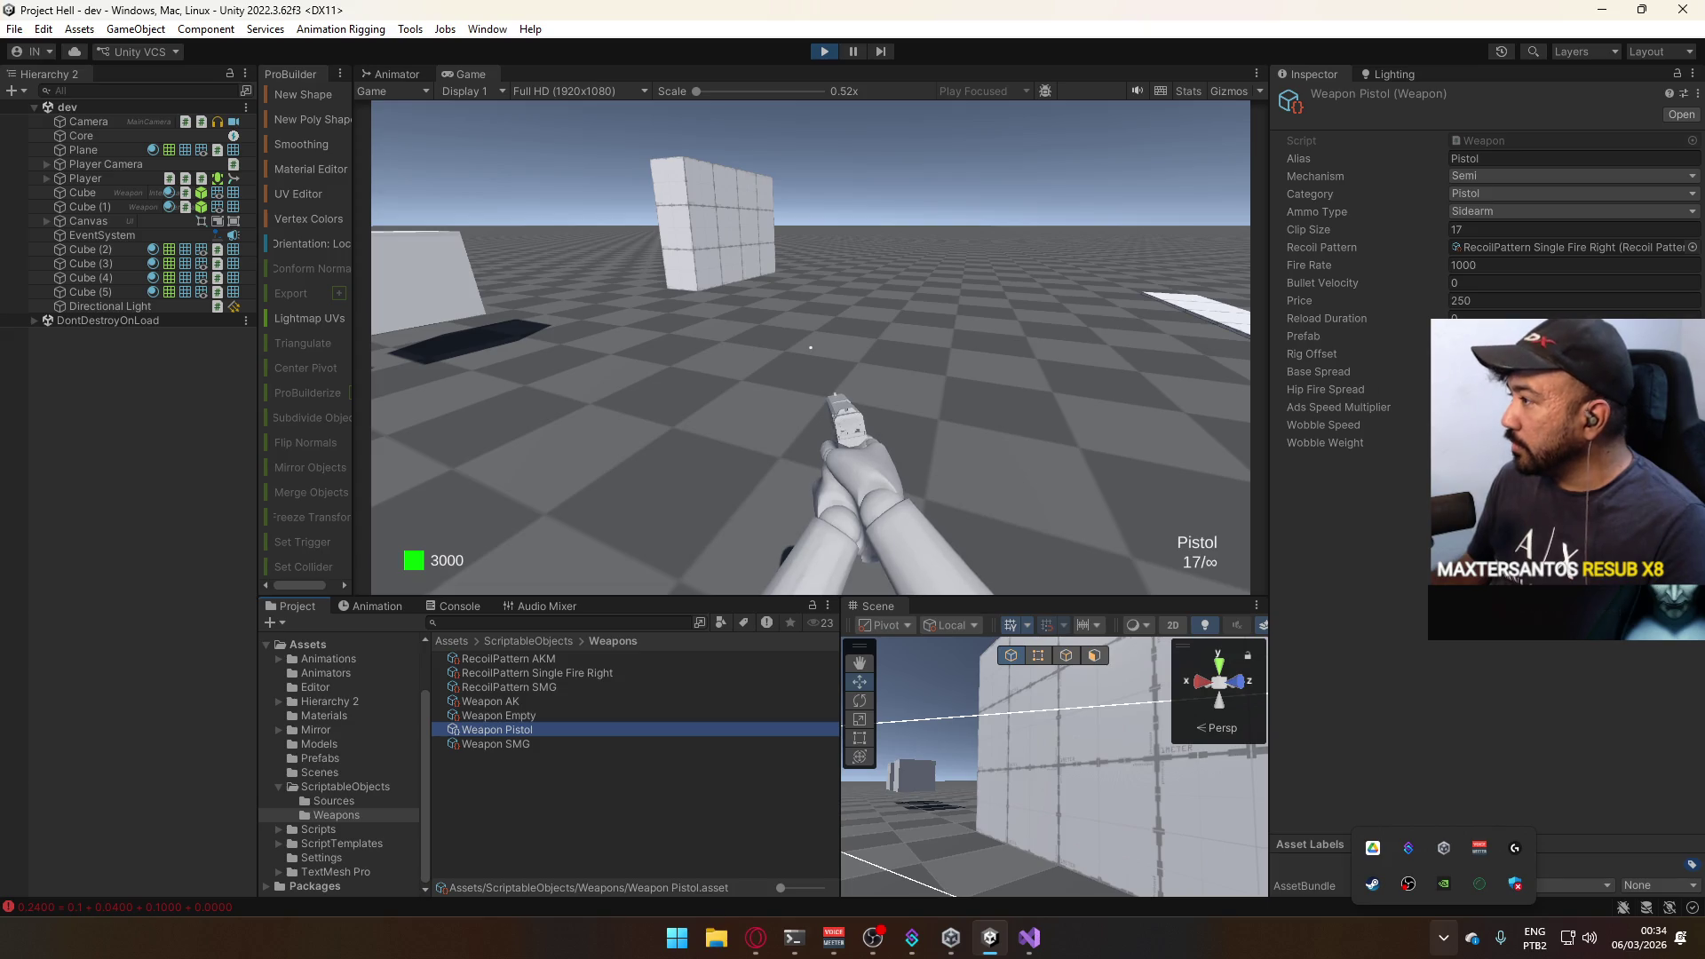
pyautogui.click(1497, 283)
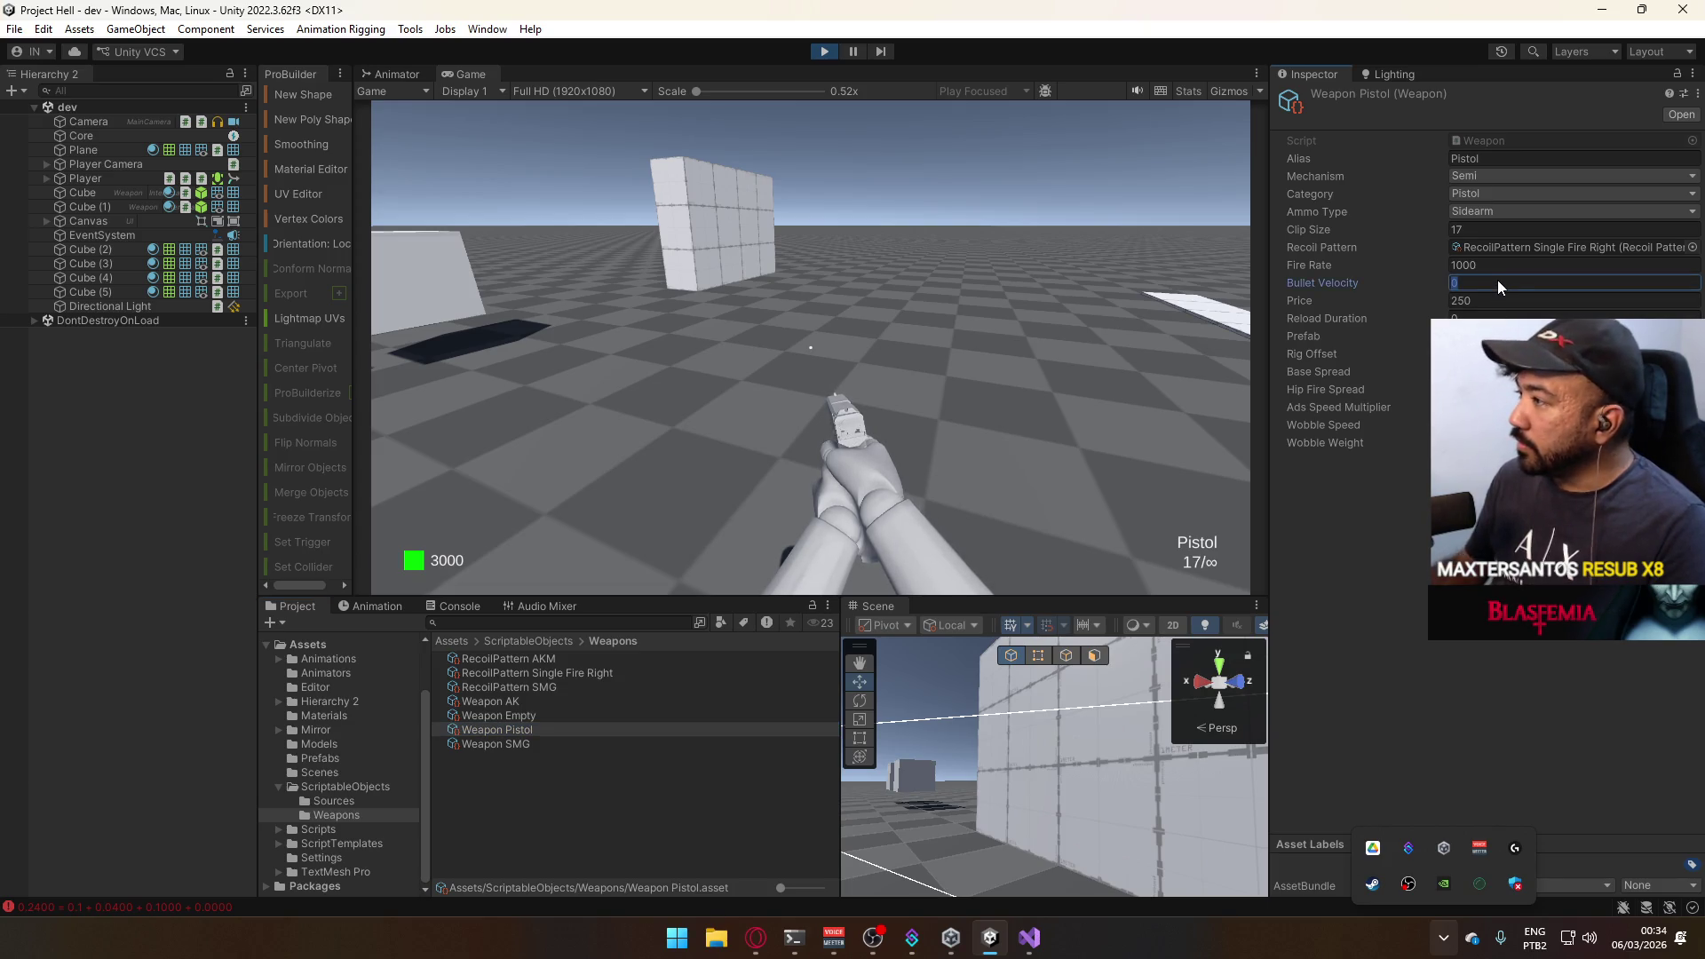
pyautogui.write('10')
pyautogui.press('BackSpace')
pyautogui.press('BackSpace')
pyautogui.write('50')
pyautogui.click(776, 362)
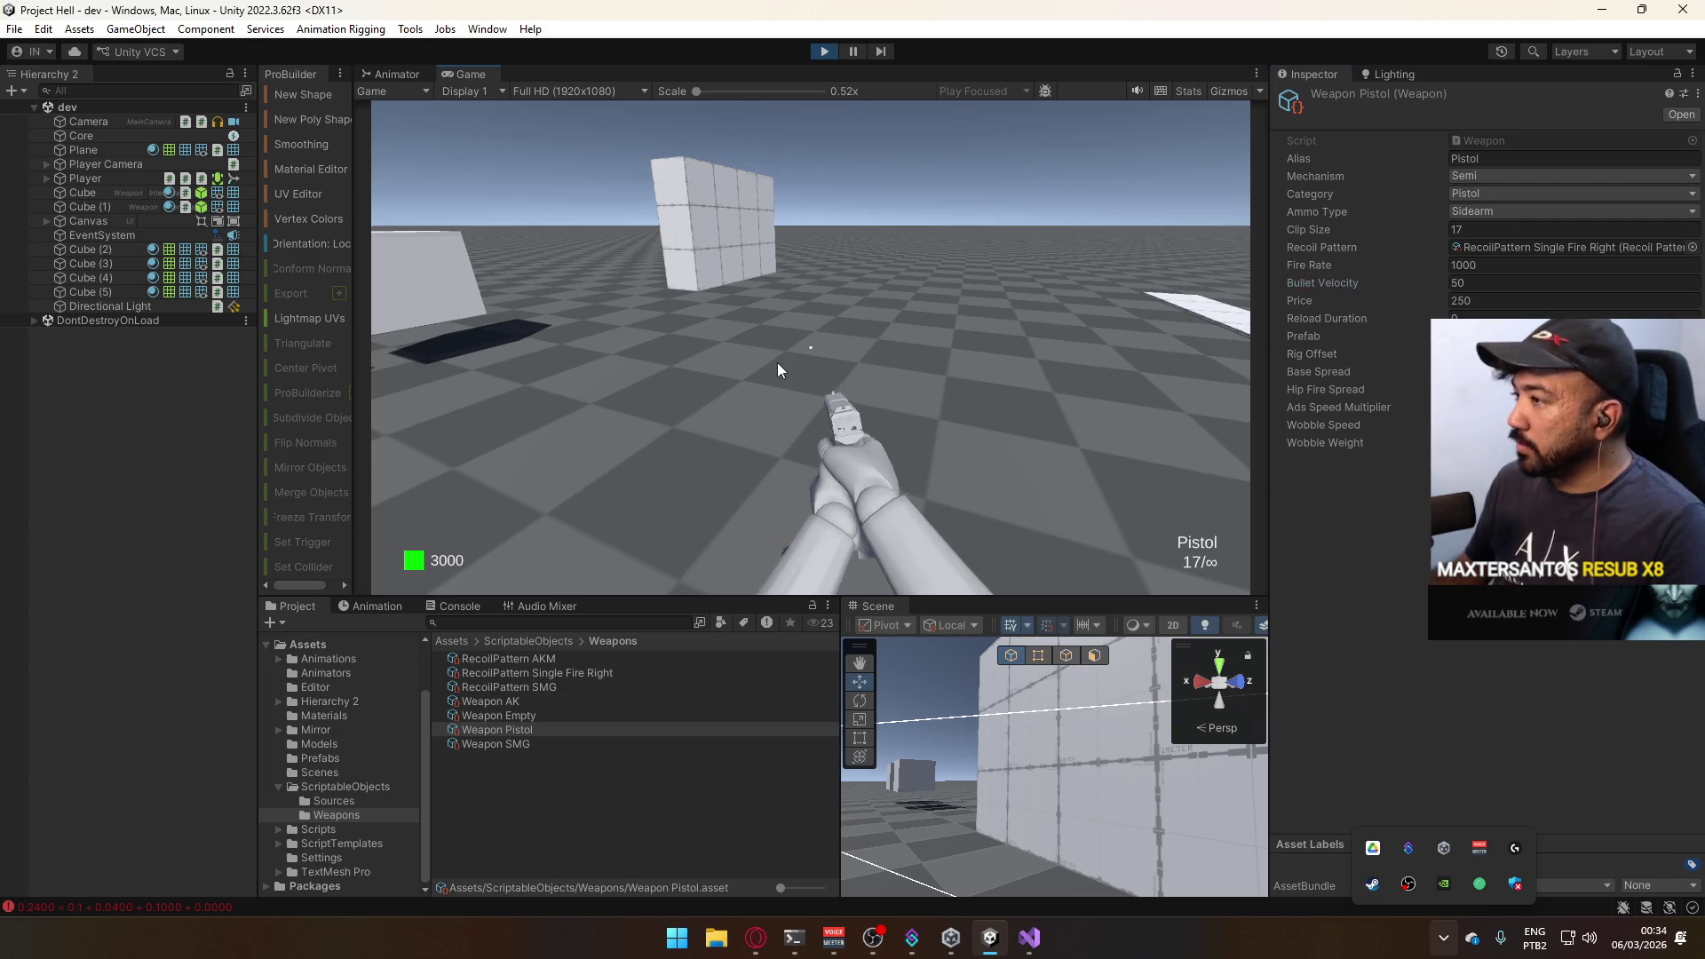
pyautogui.press('super')
pyautogui.press('super')
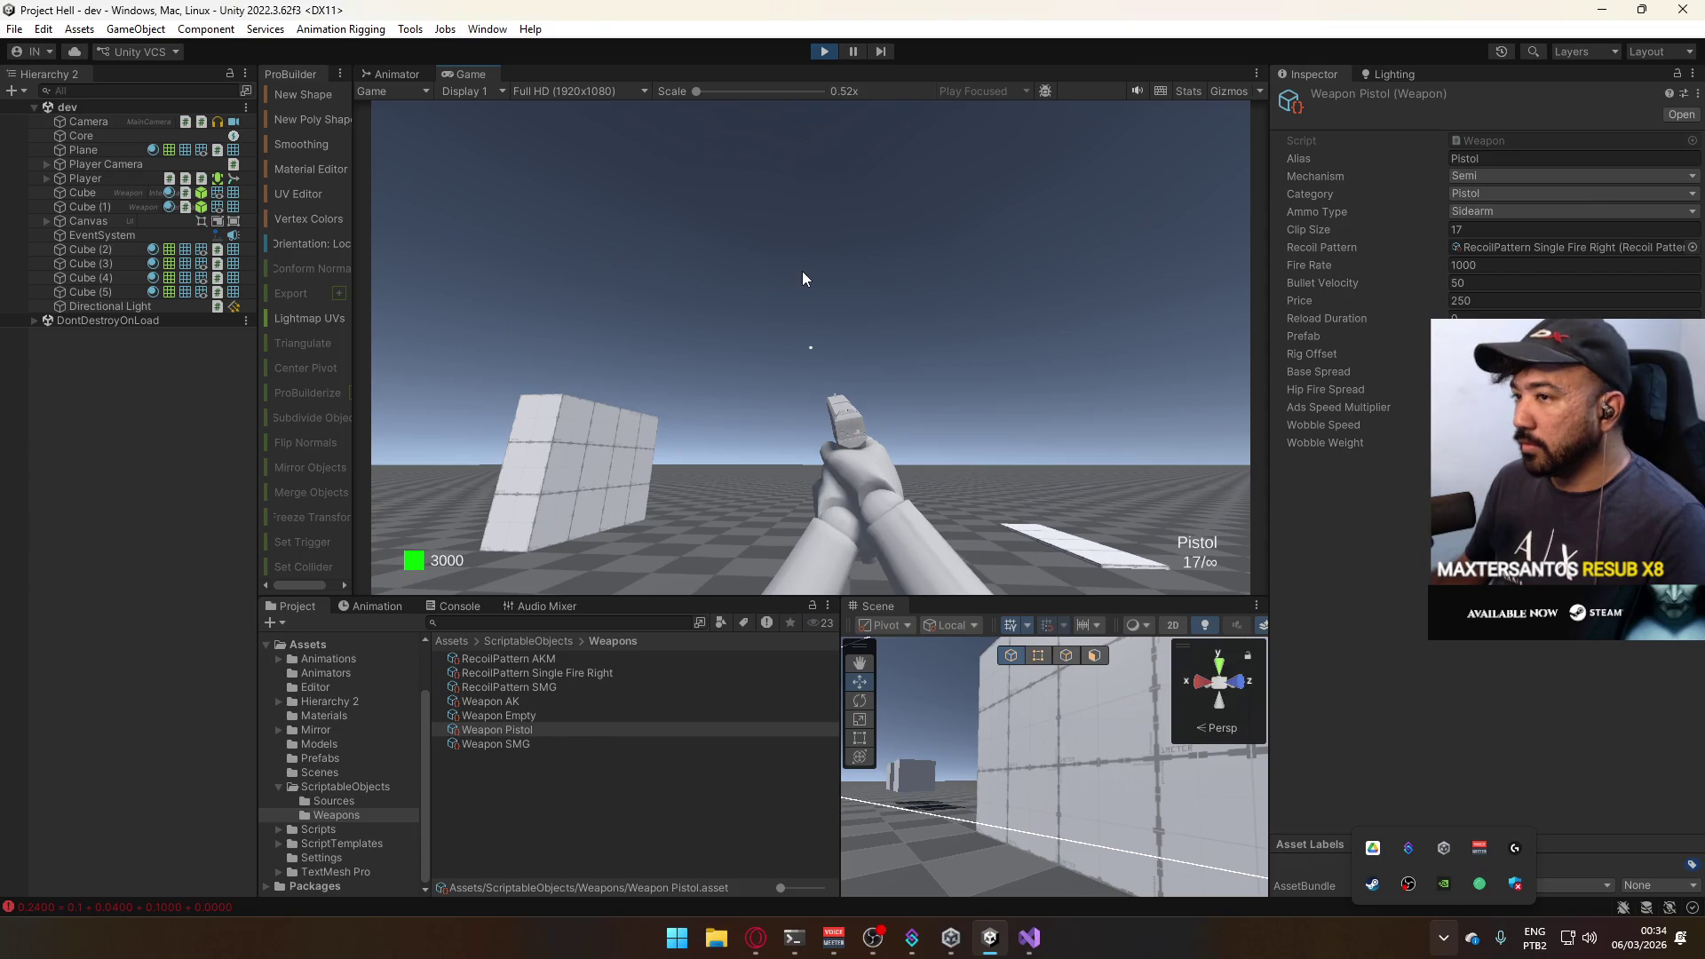
# Fire a pistol shot in the Game view and pause right after the projectile spawns.
pyautogui.click(802, 271)
pyautogui.hotkey('ctrl', 'shift', 'p')
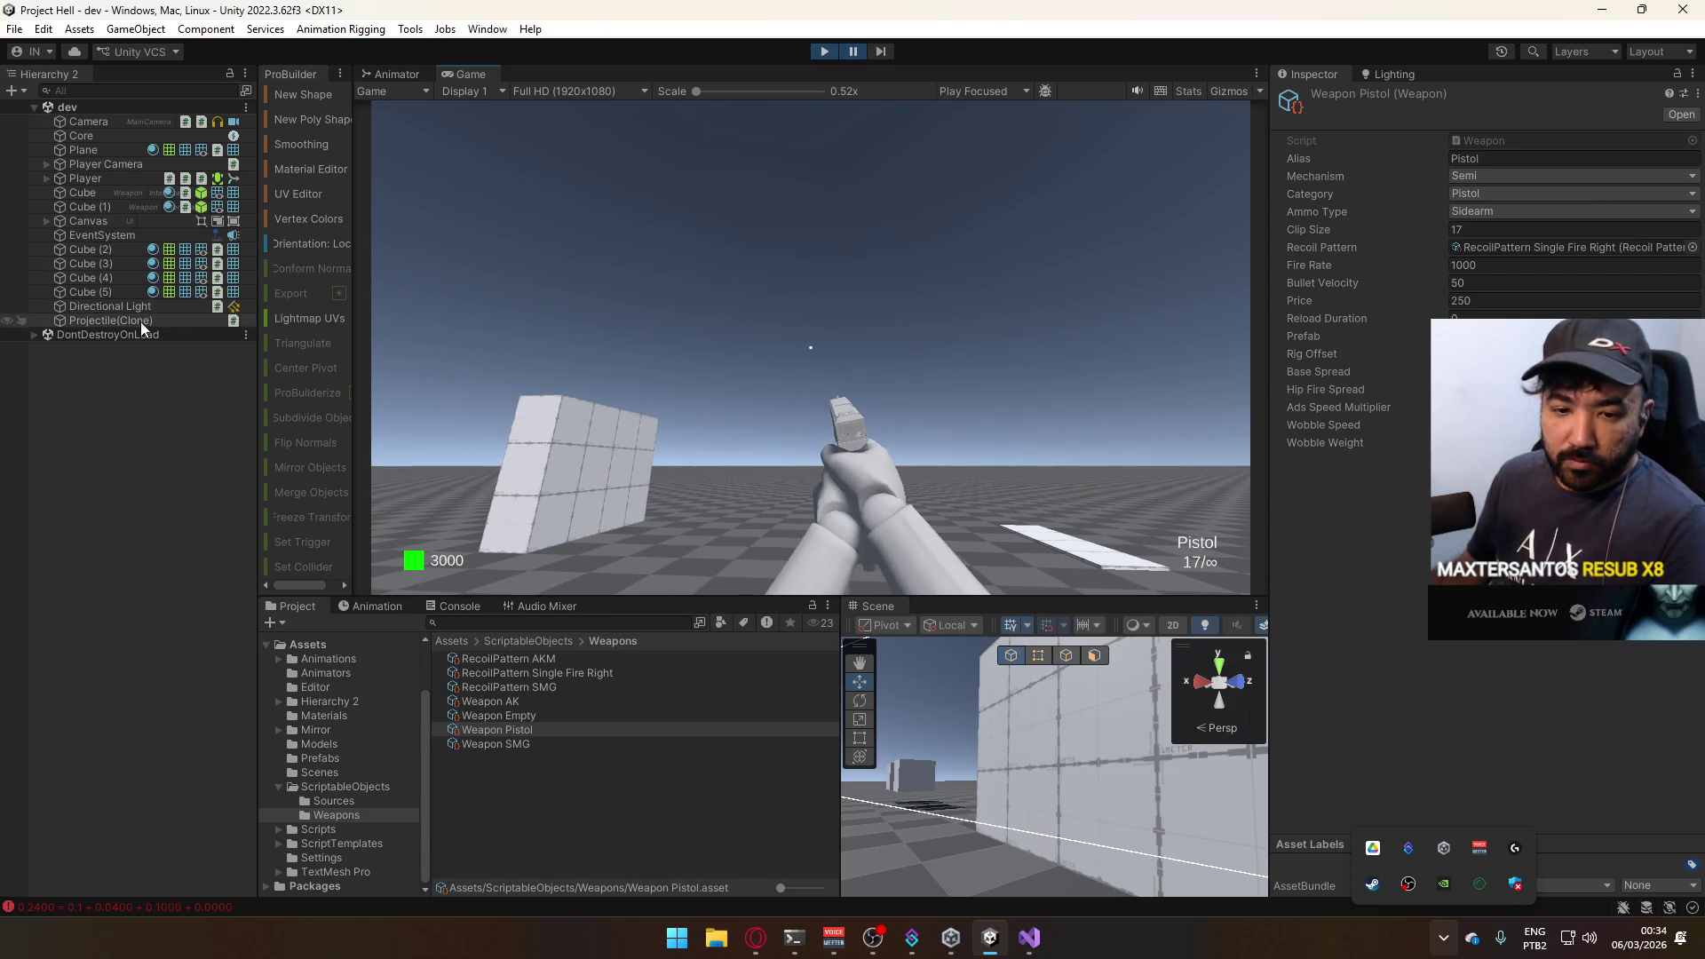
# Select the spawned Projectile(Clone) and frame the Scene view on it.
pyautogui.click(139, 321)
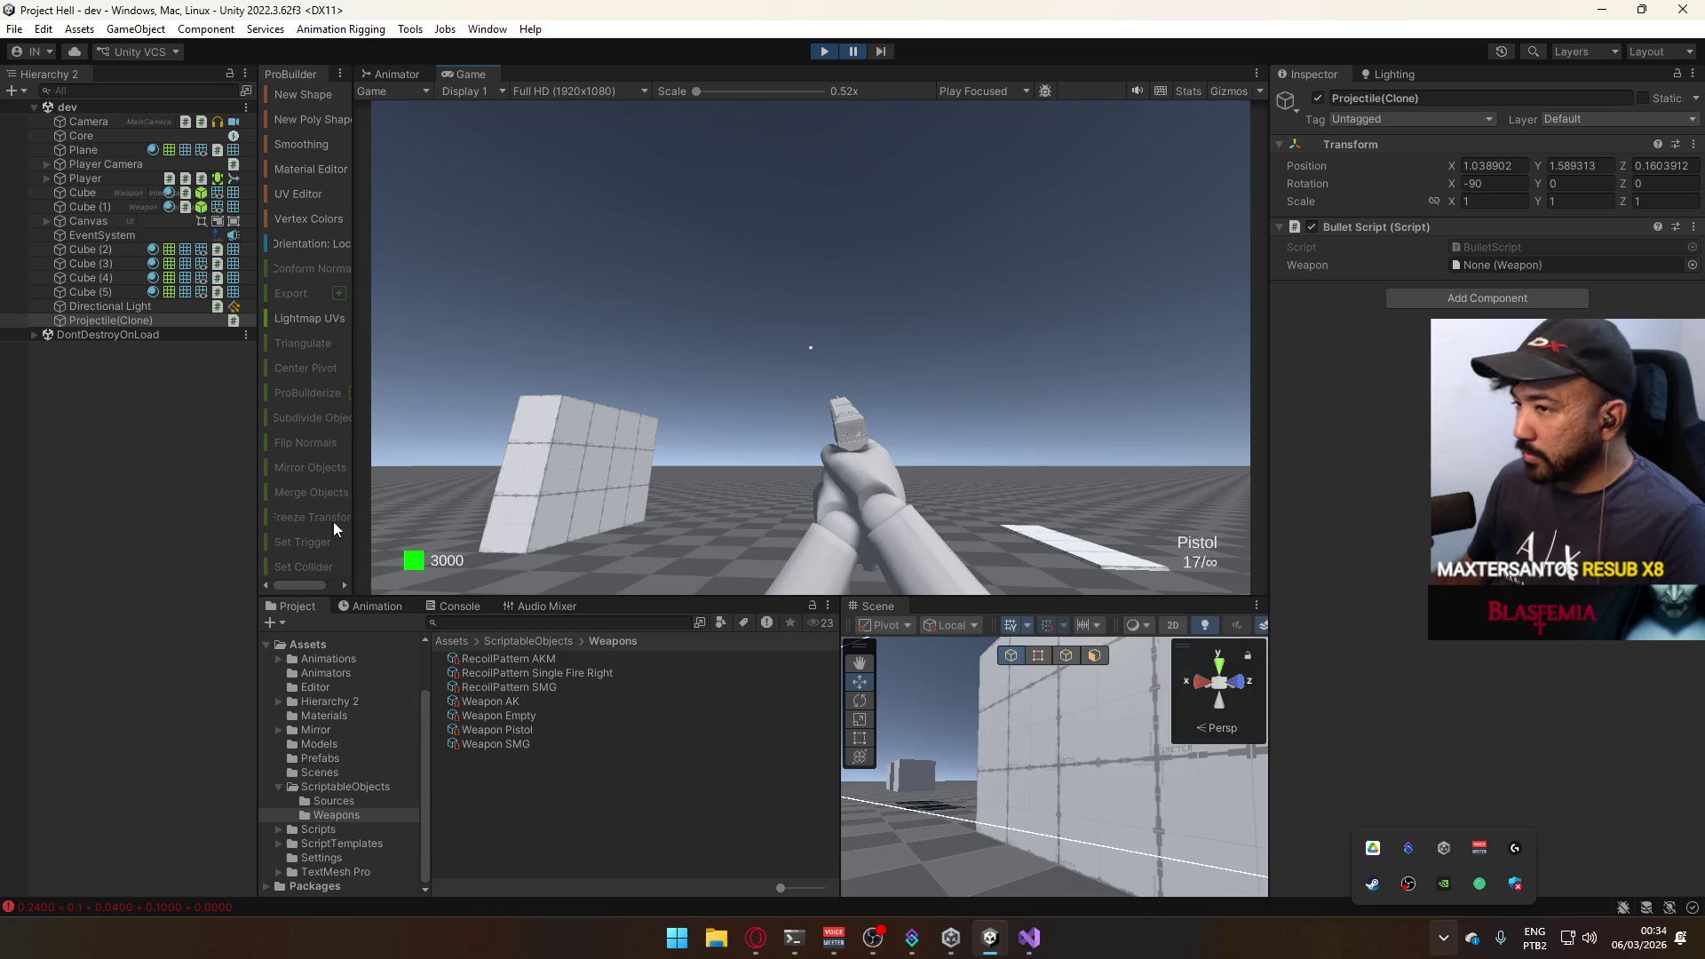
pyautogui.doubleClick(88, 316)
pyautogui.moveTo(1014, 742)
pyautogui.mouseDown()
pyautogui.moveTo(1208, 722)
pyautogui.moveTo(1132, 725)
pyautogui.mouseUp()
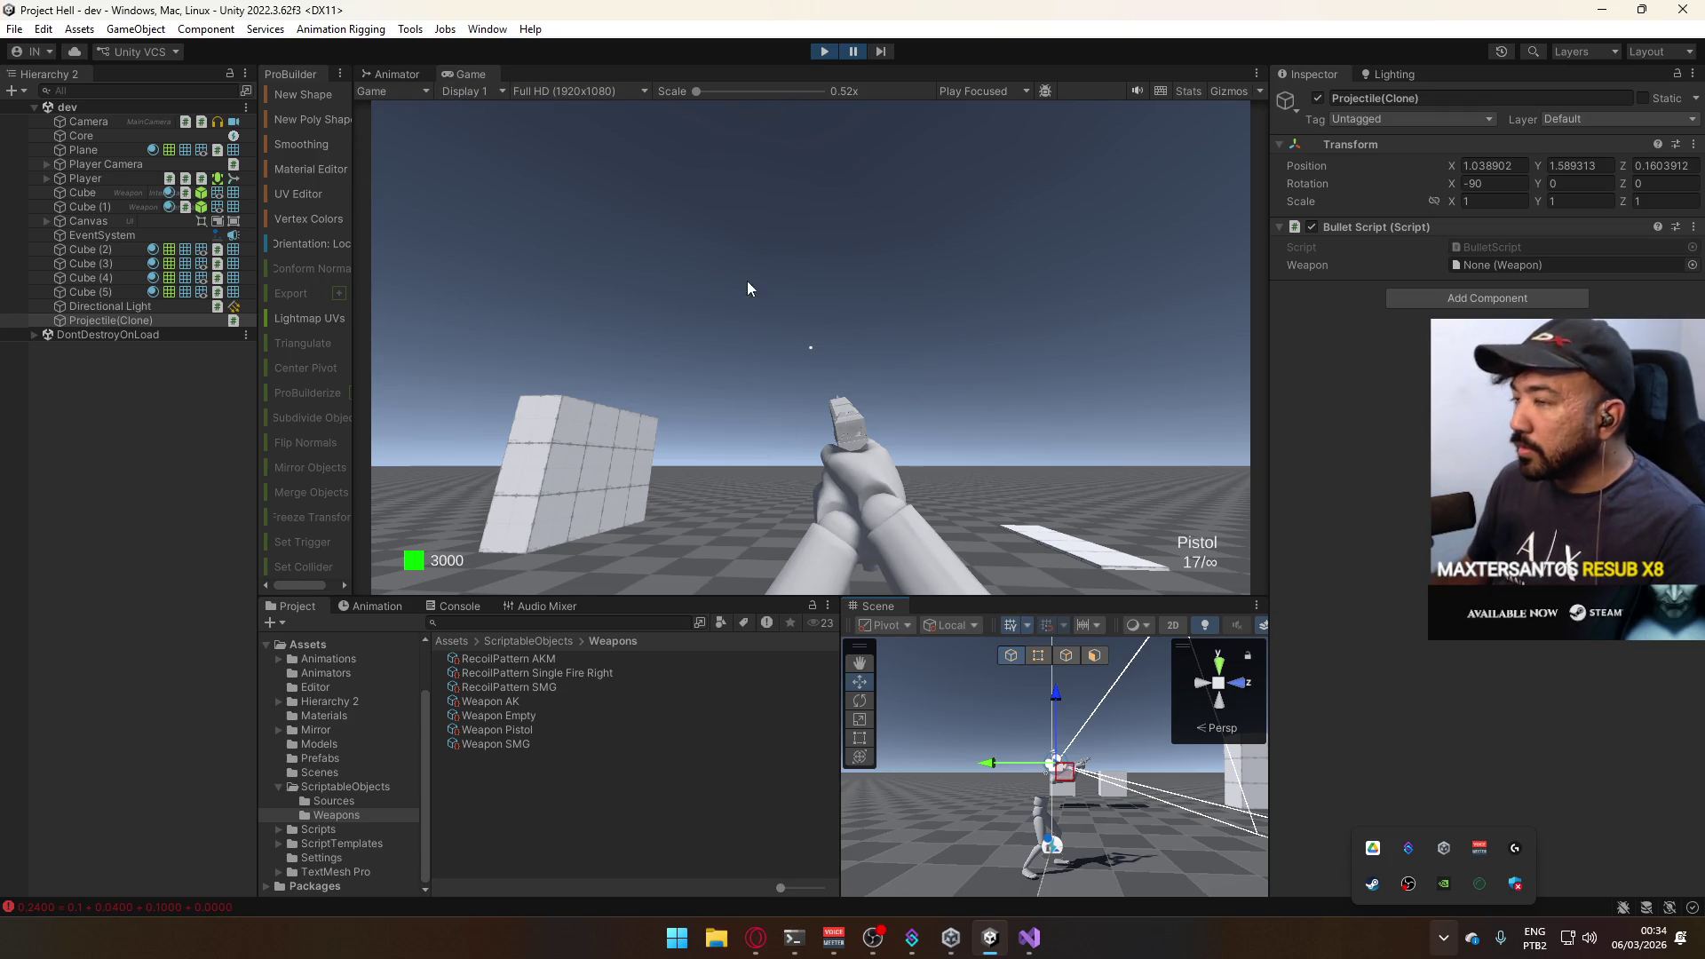
pyautogui.click(505, 91)
pyautogui.click(400, 92)
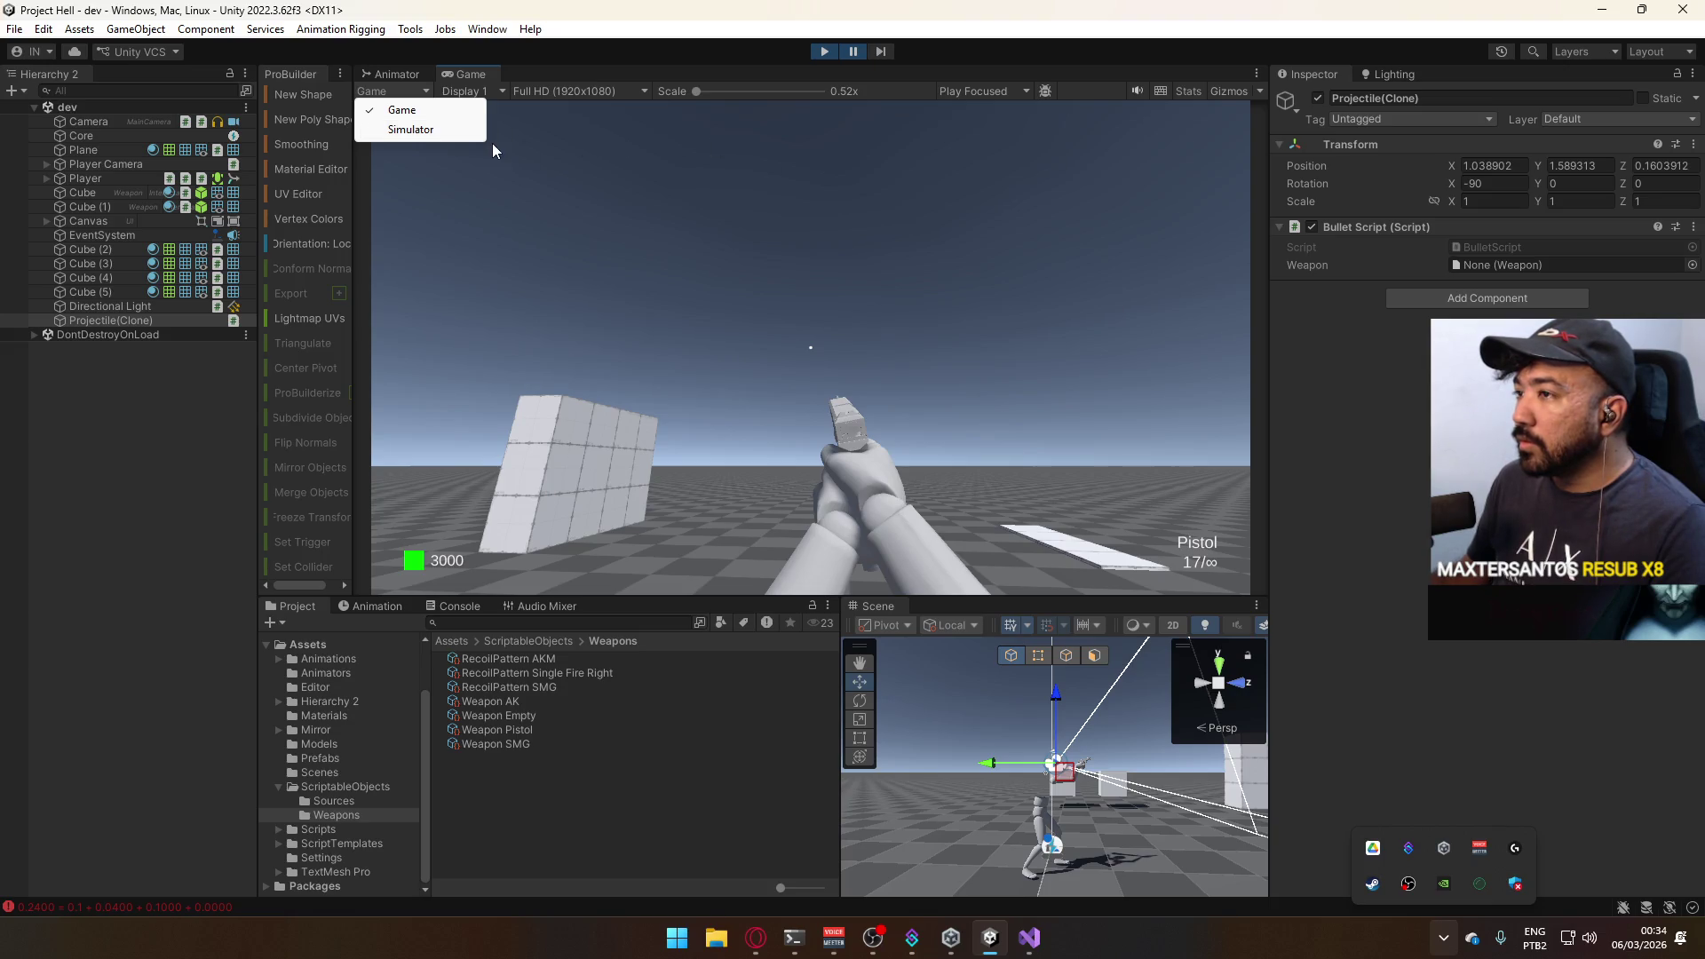
pyautogui.click(788, 275)
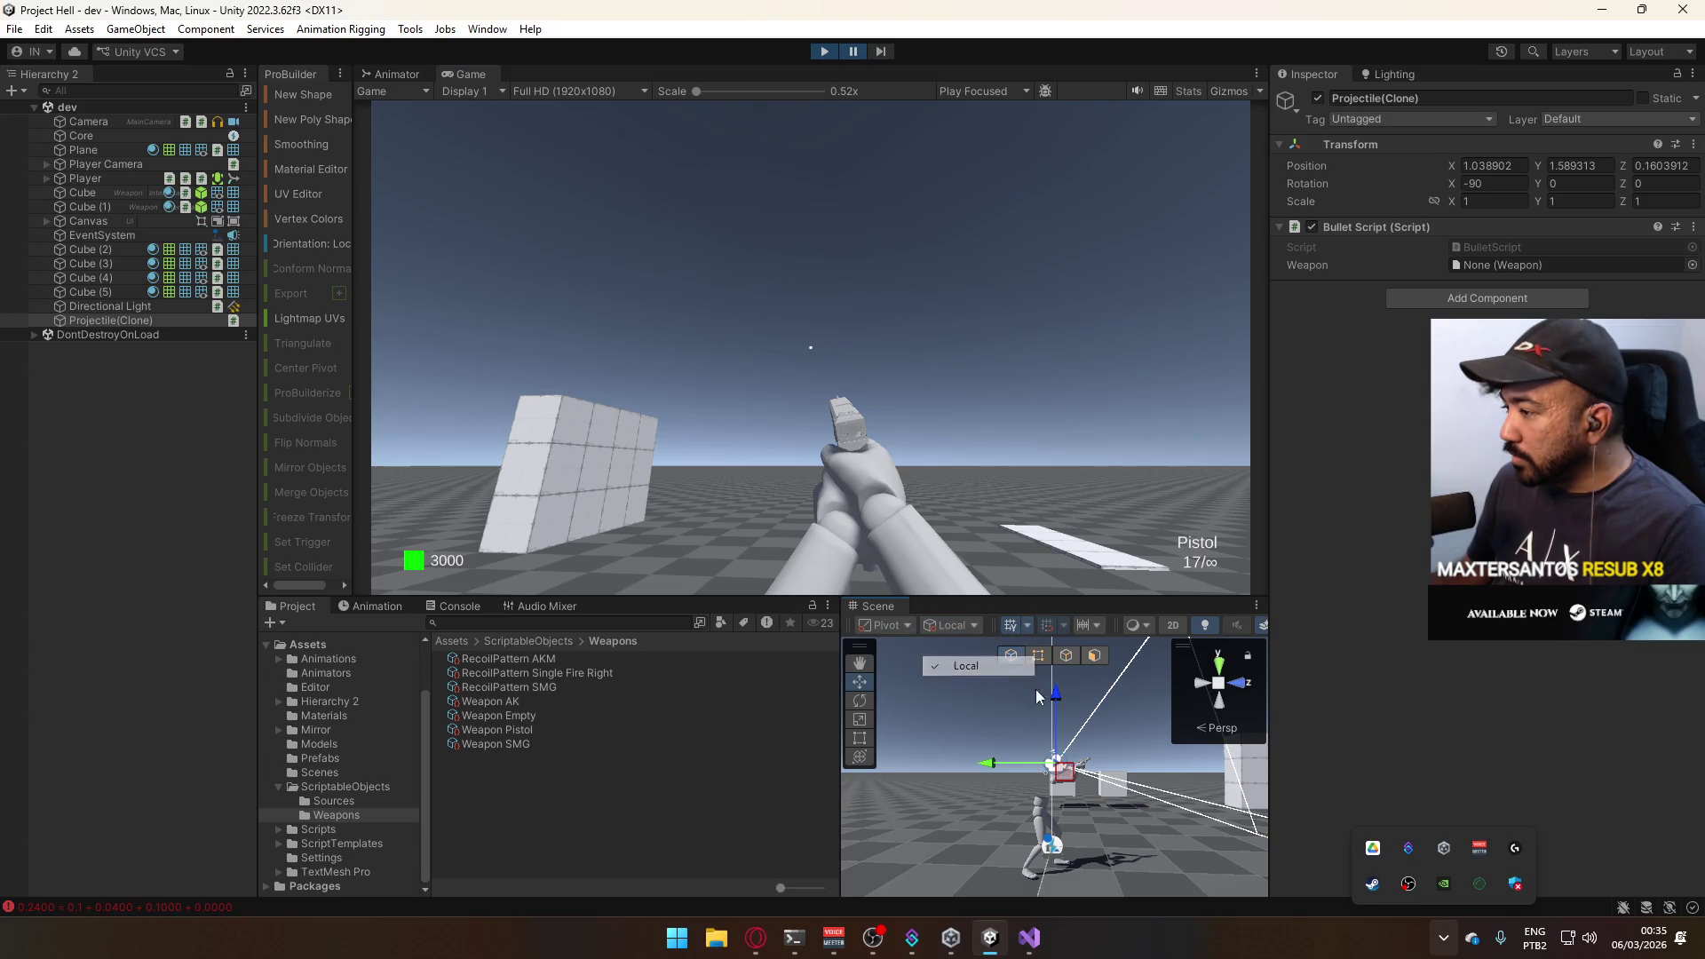
# Step the paused game frame by frame to watch the projectile climb, then resume.
pyautogui.click(881, 51)
pyautogui.click(881, 50)
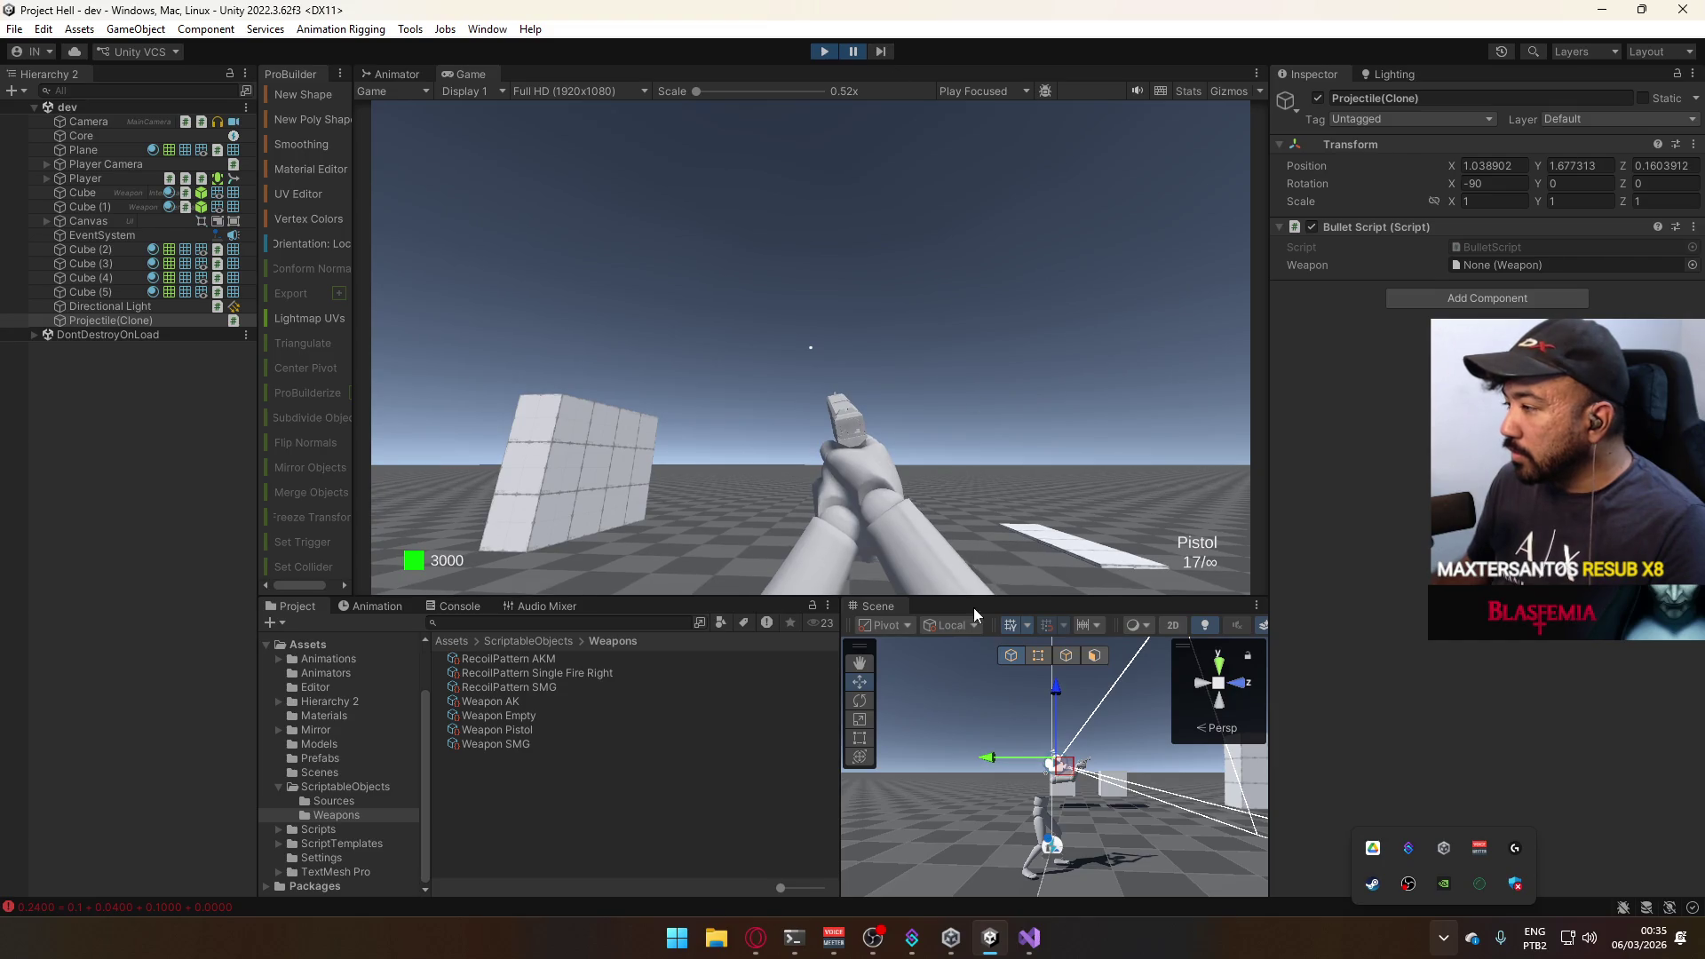
pyautogui.moveTo(1001, 687); pyautogui.dragTo(950, 566)
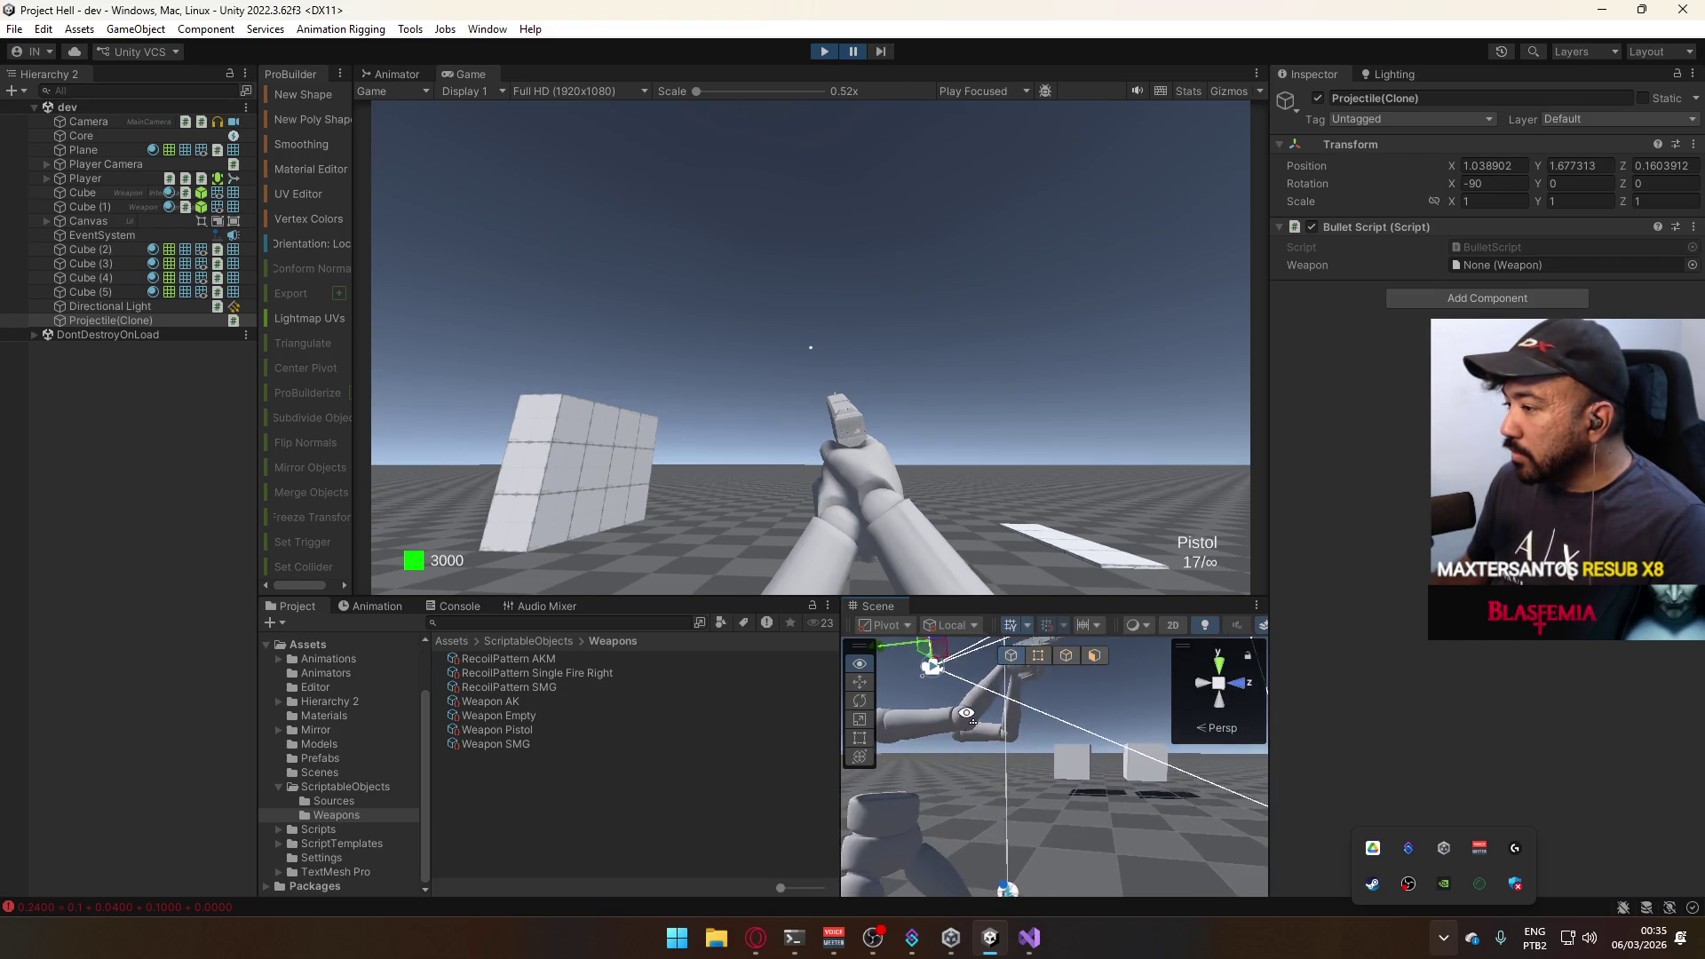
pyautogui.click(886, 49)
pyautogui.click(886, 50)
pyautogui.click(854, 51)
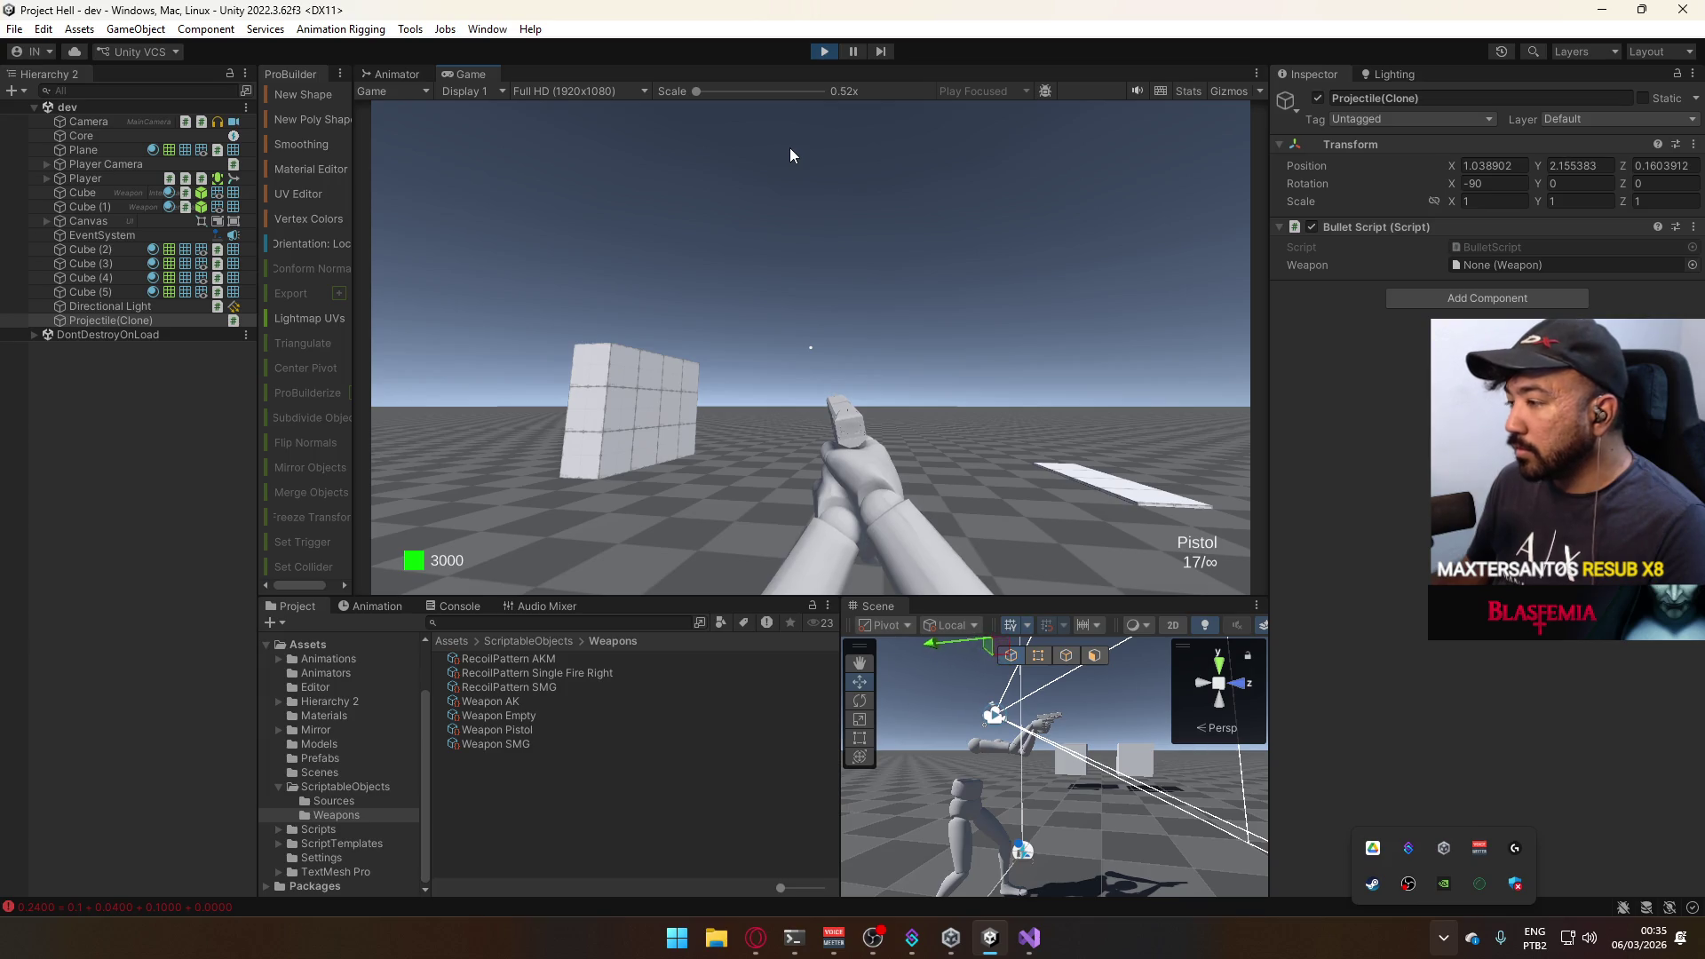
# Follow the climbing projectile in the Scene view, then stop play mode.
pyautogui.press('super')
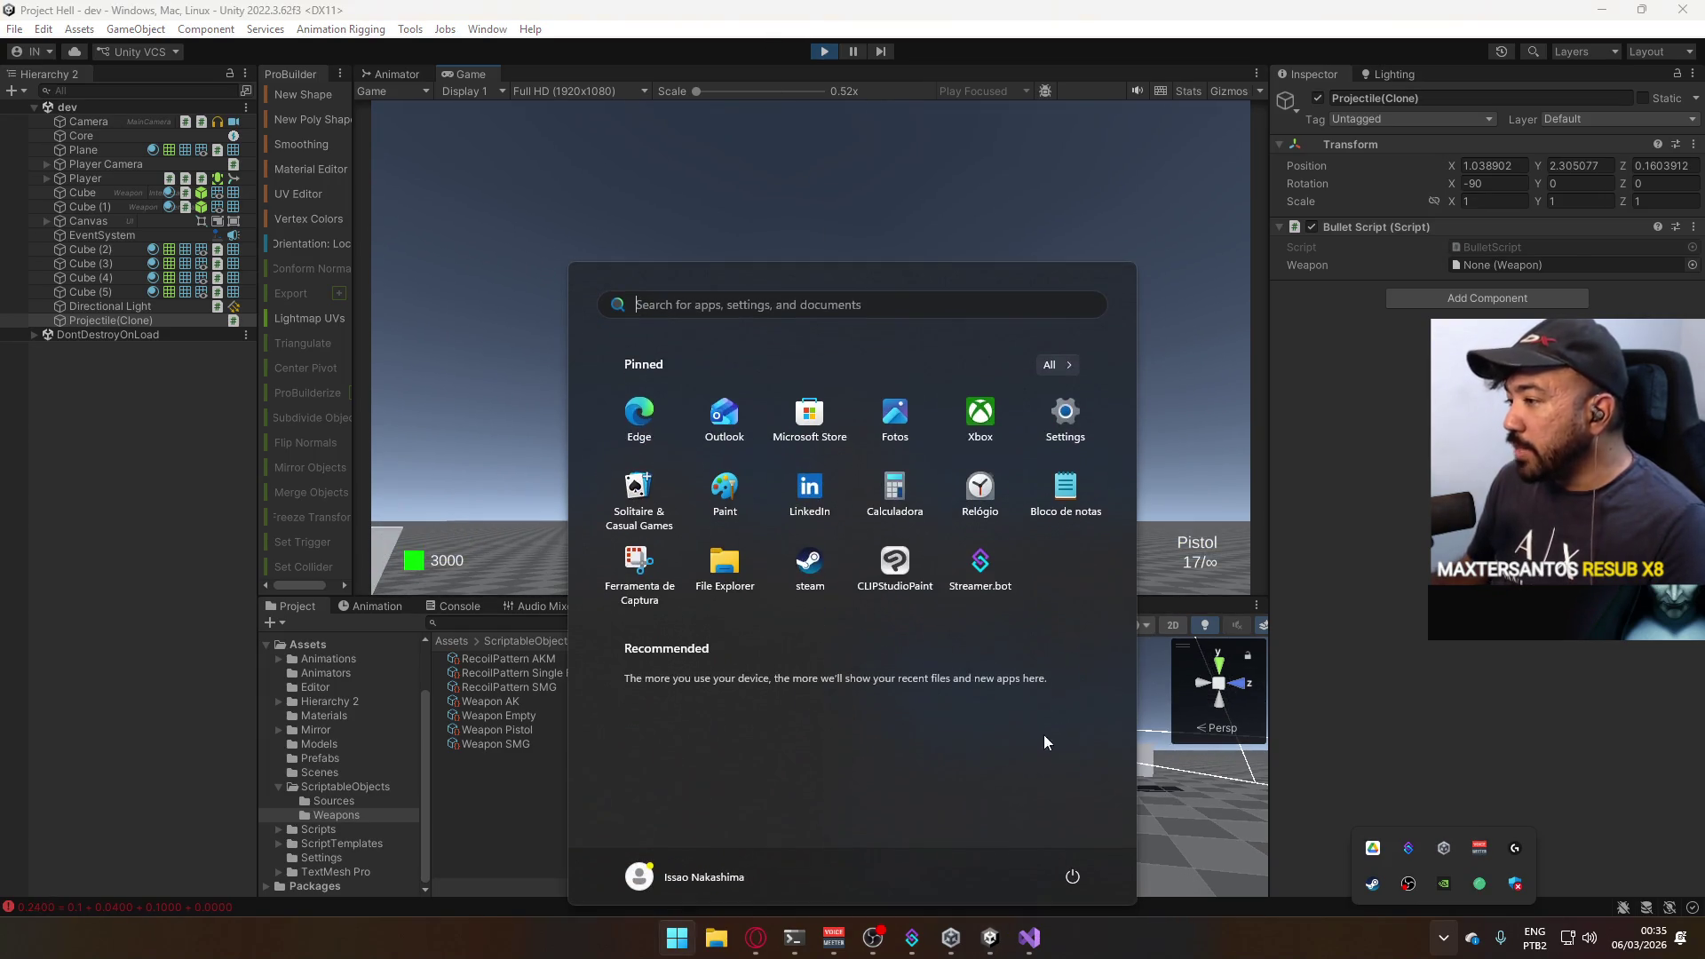
pyautogui.press('super')
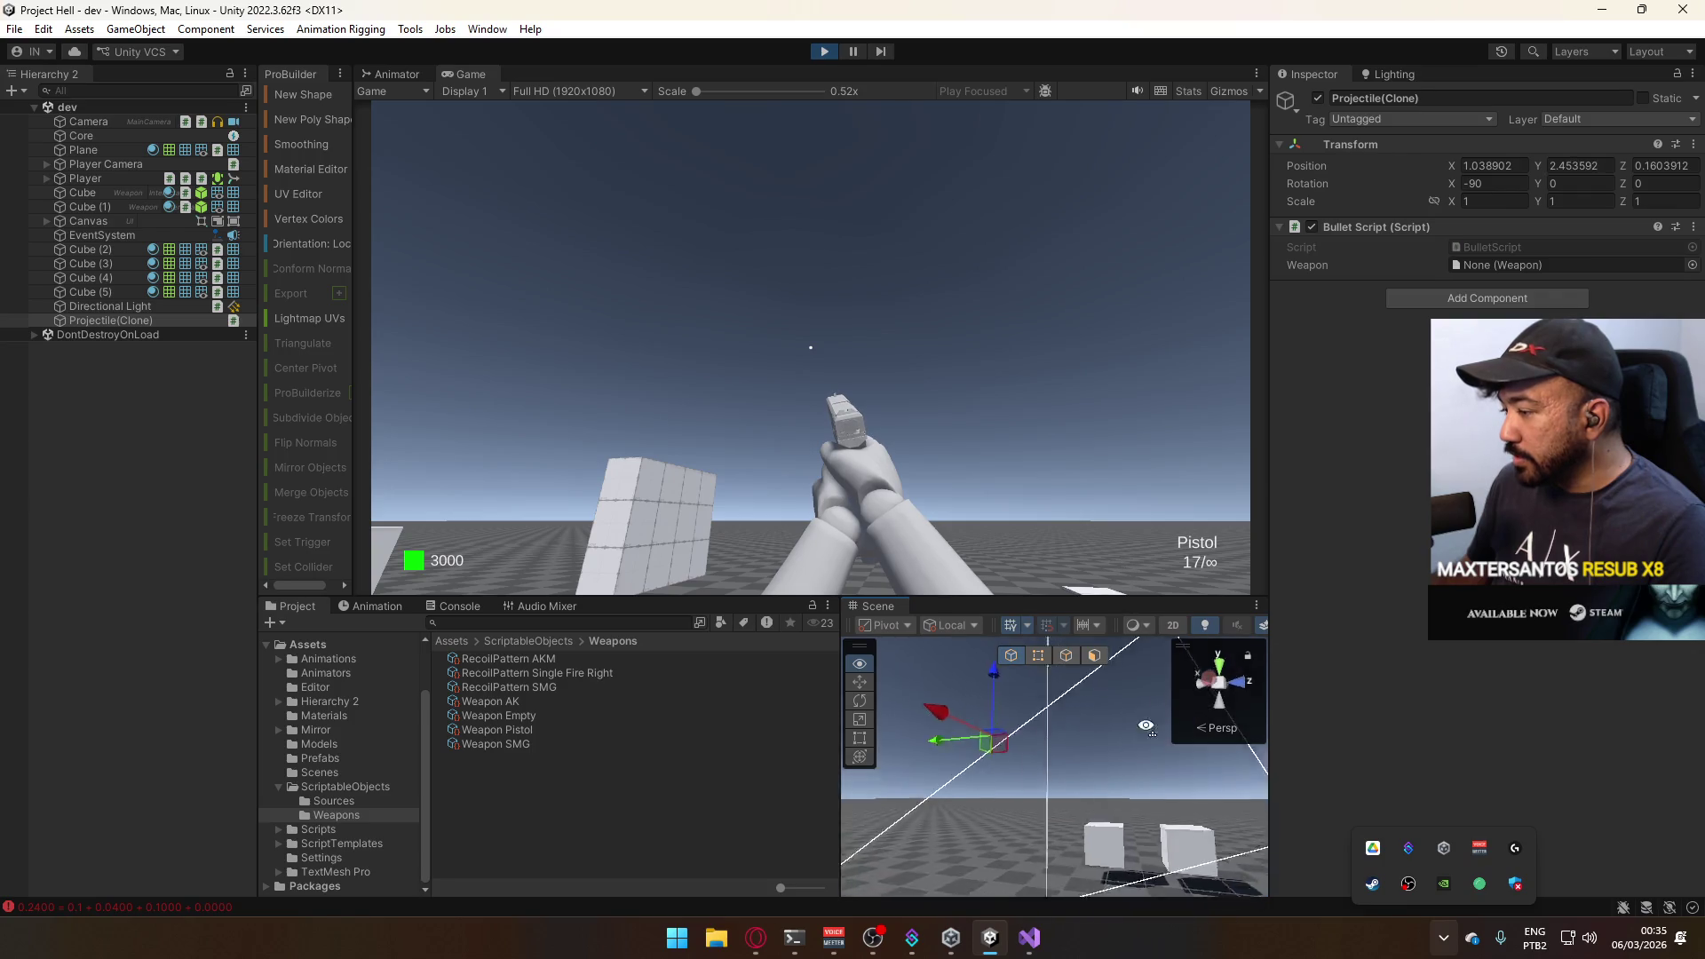
pyautogui.moveTo(1145, 726); pyautogui.dragTo(1205, 838)
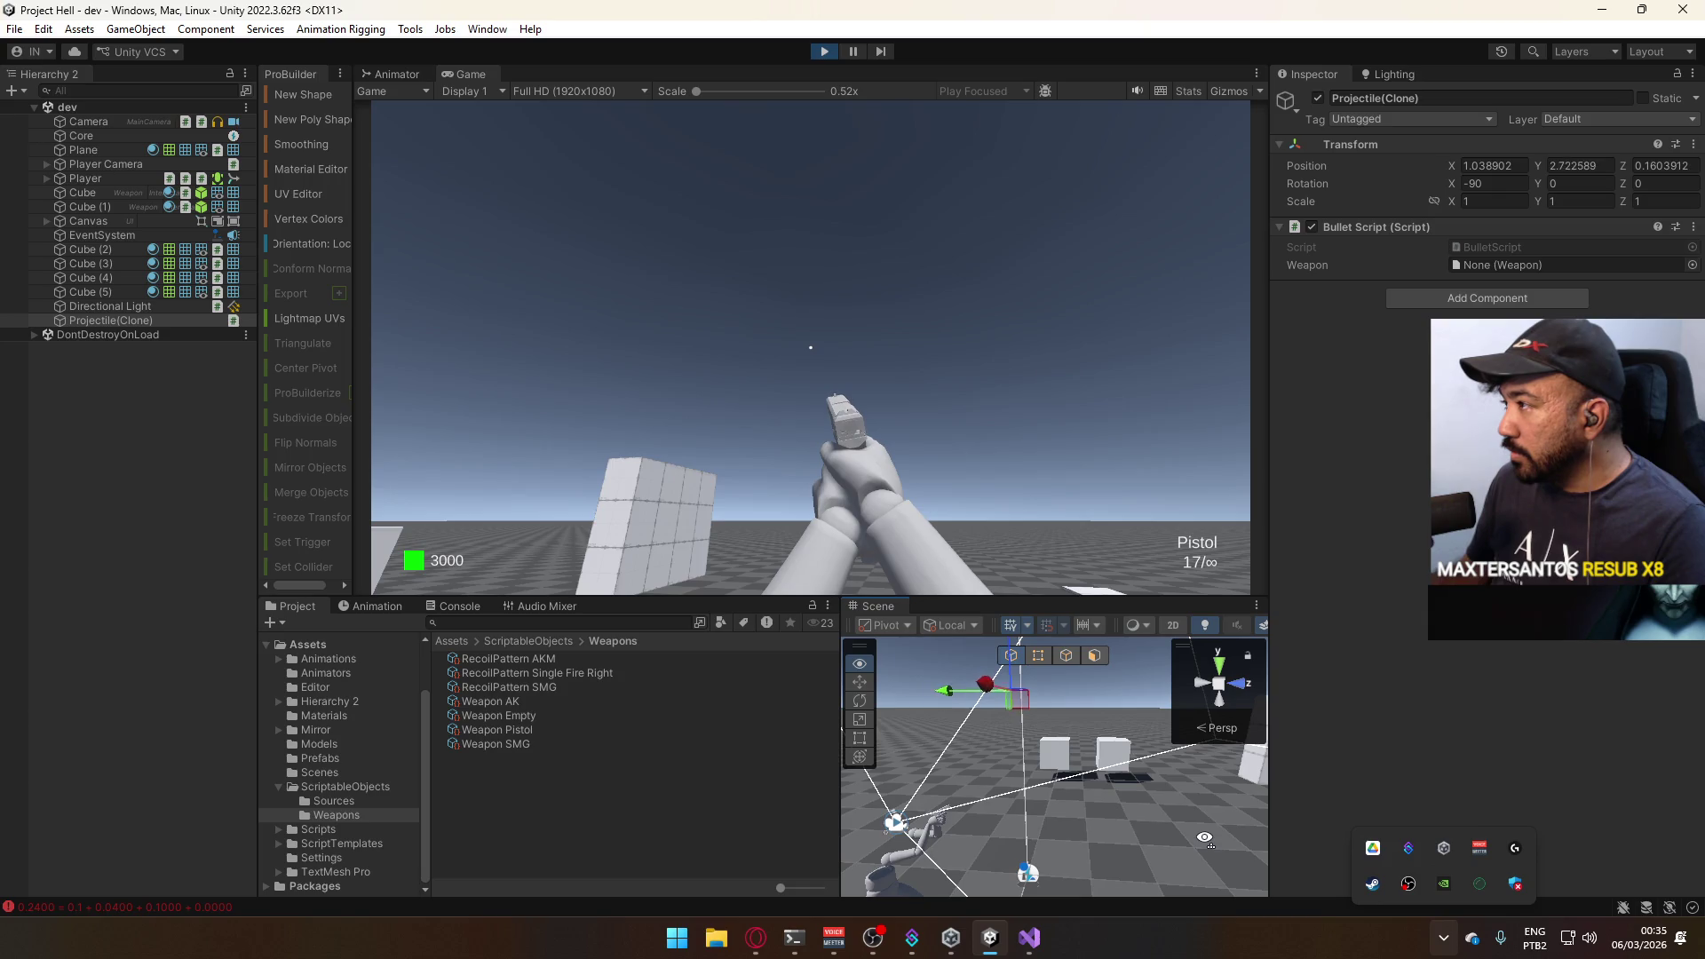
pyautogui.moveTo(1204, 838)
pyautogui.mouseDown()
pyautogui.moveTo(1201, 772)
pyautogui.moveTo(879, 653)
pyautogui.moveTo(1393, 798)
pyautogui.mouseUp()
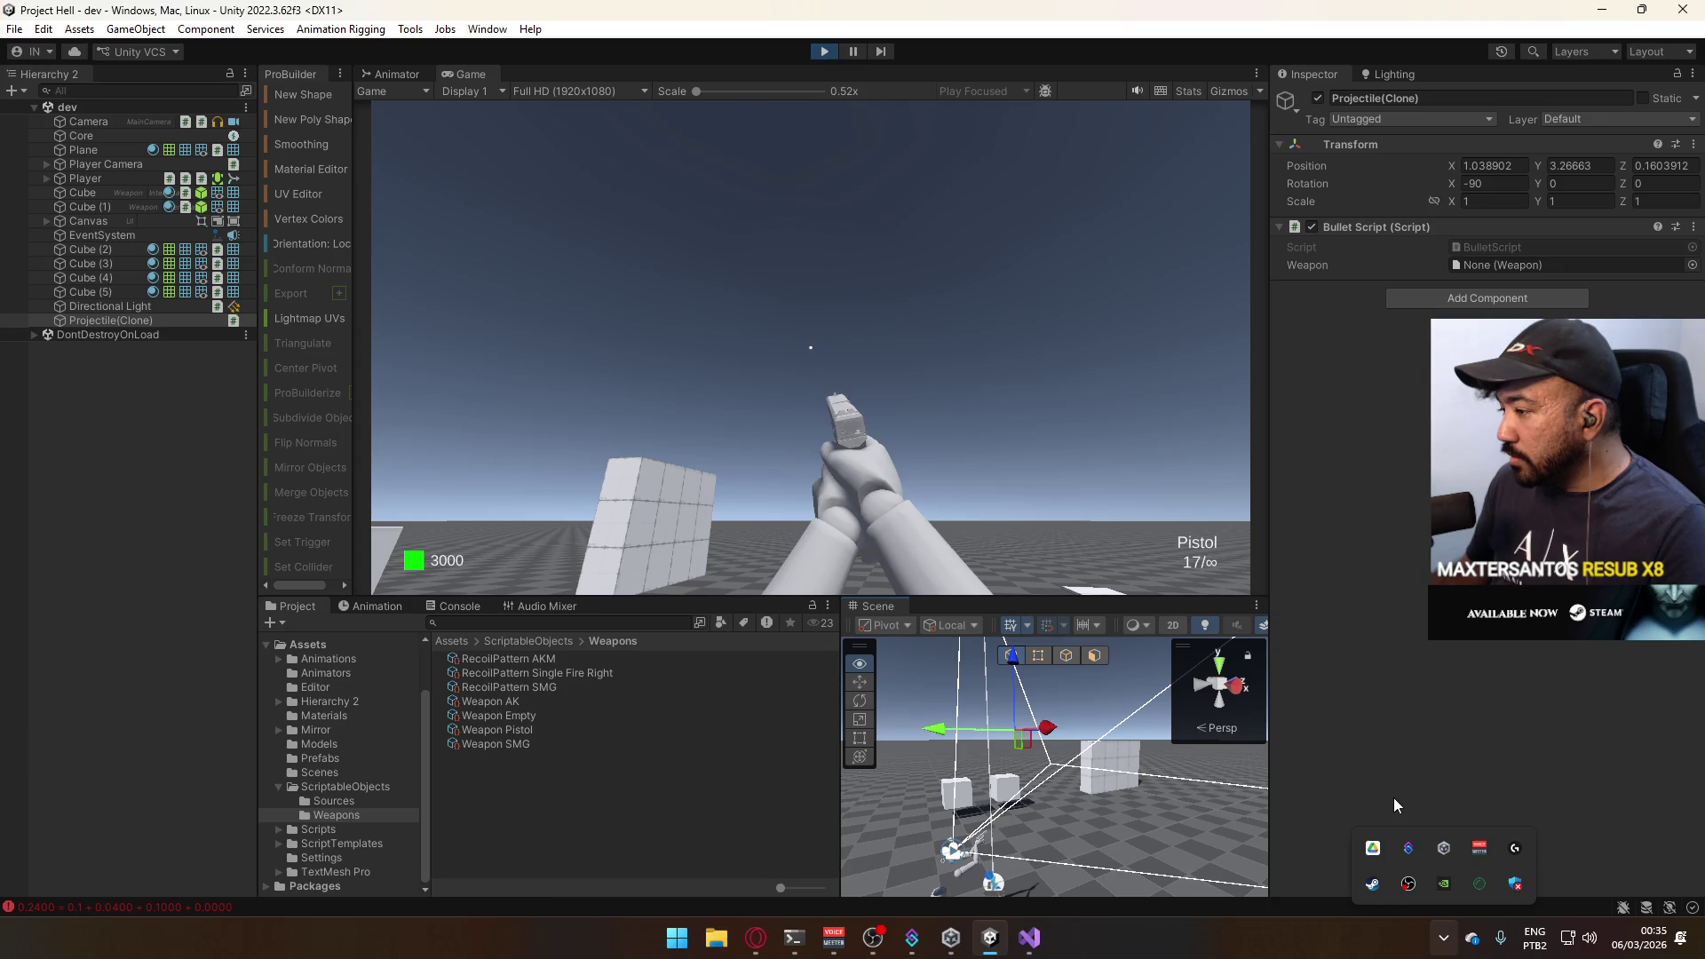
pyautogui.click(825, 50)
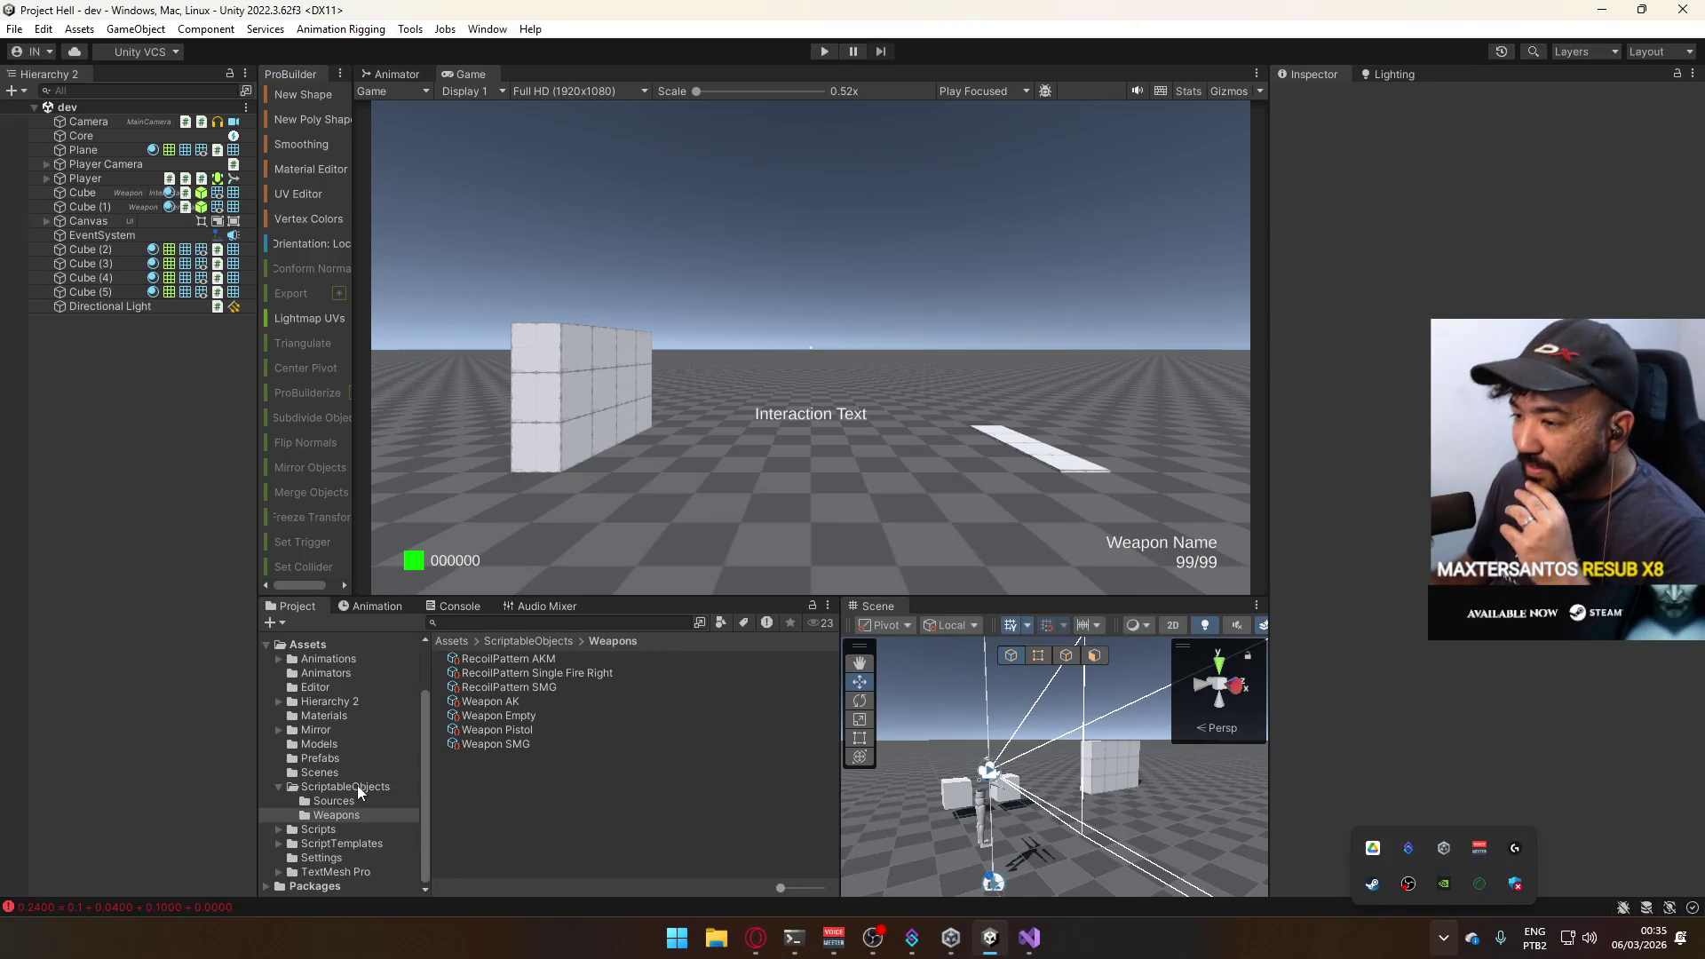
pyautogui.click(352, 754)
# Edit line 23 so gravityPerFrame equals 20 * Time.deltaTime, dropping the minus and extra deltaTime.
pyautogui.click(531, 661)
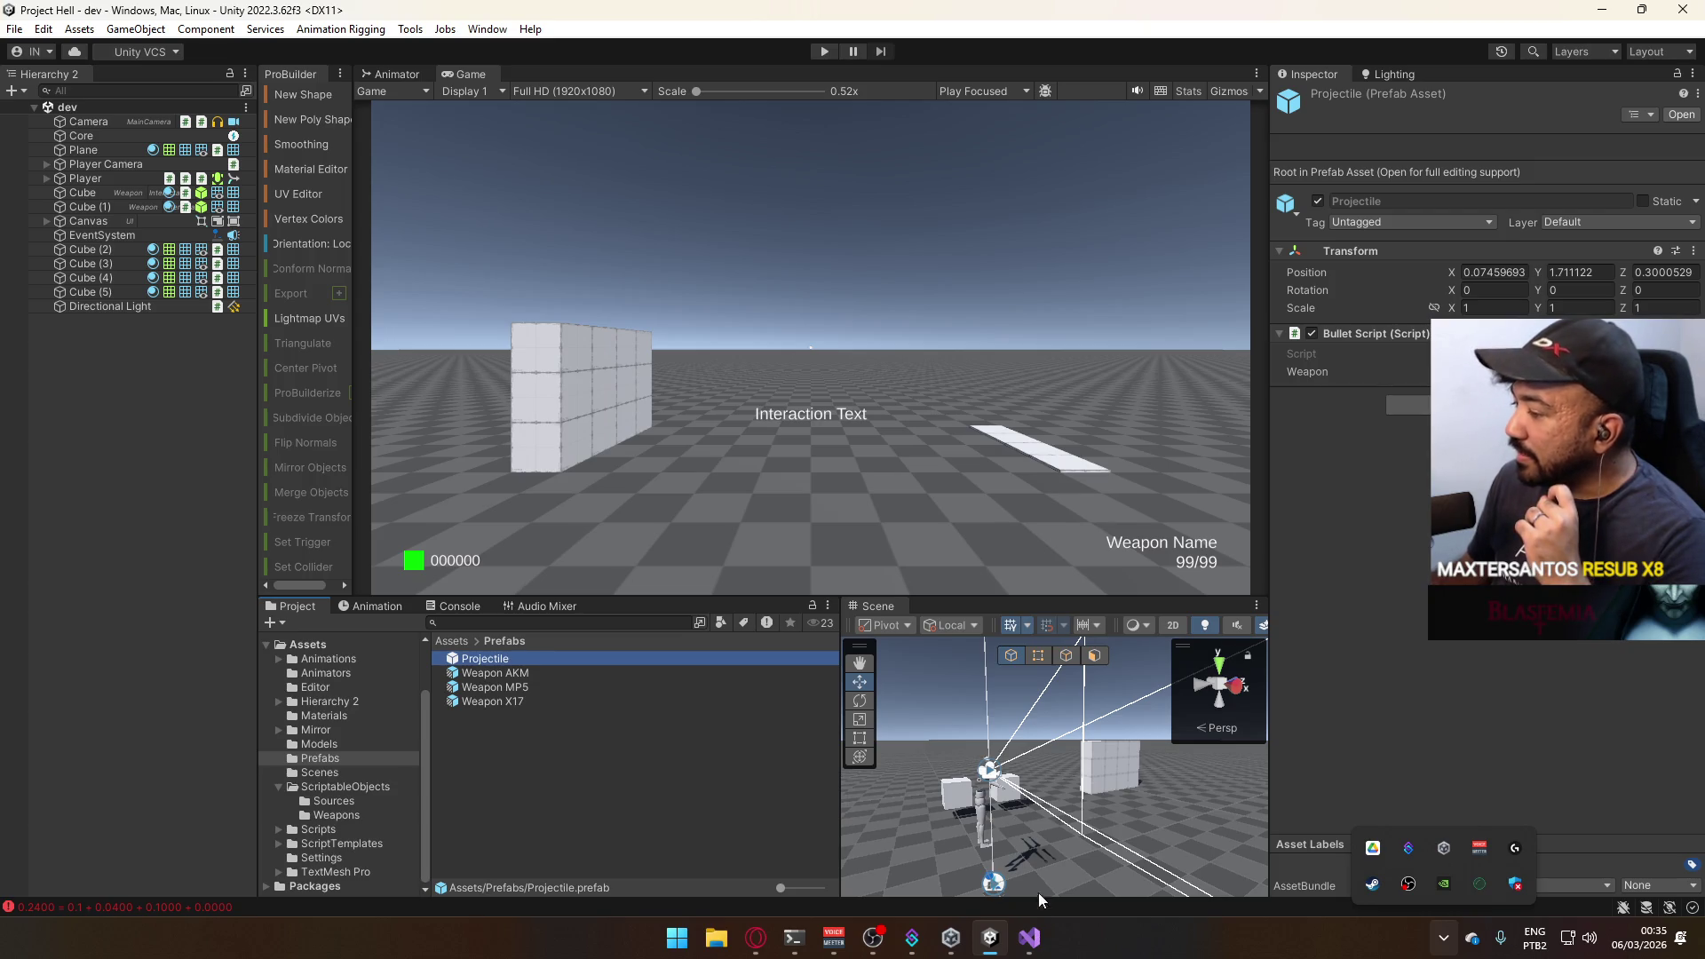
pyautogui.moveTo(1028, 935)
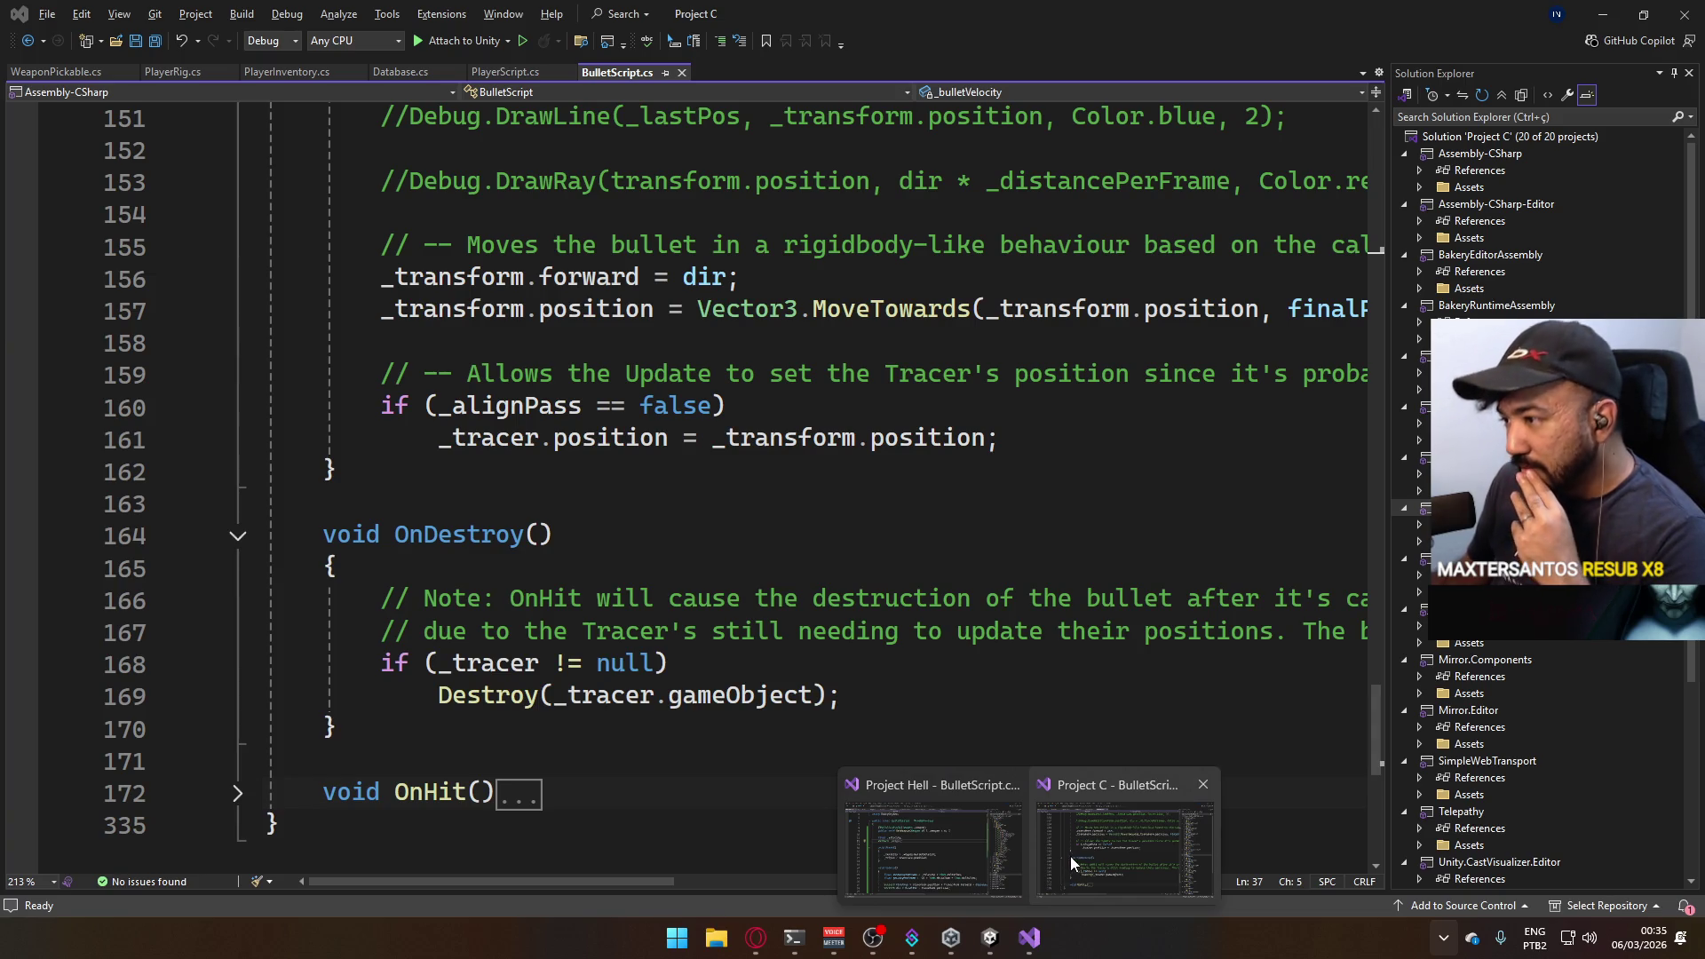
pyautogui.click(970, 825)
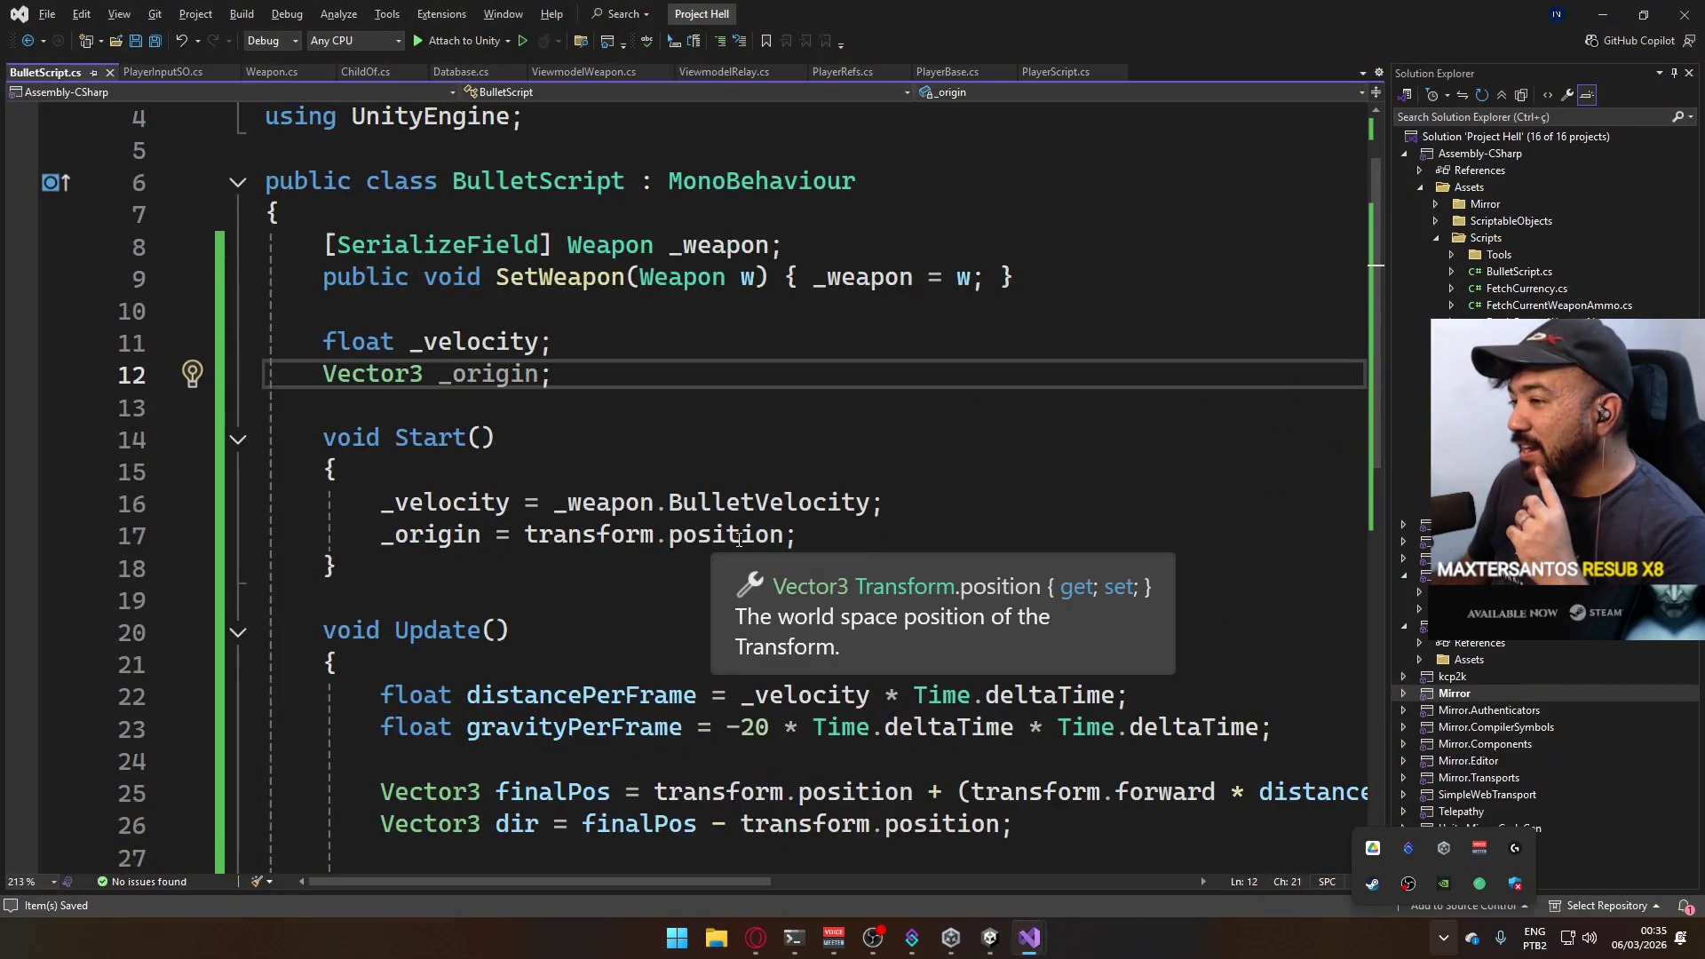
pyautogui.scroll(-3, 1053, 583)
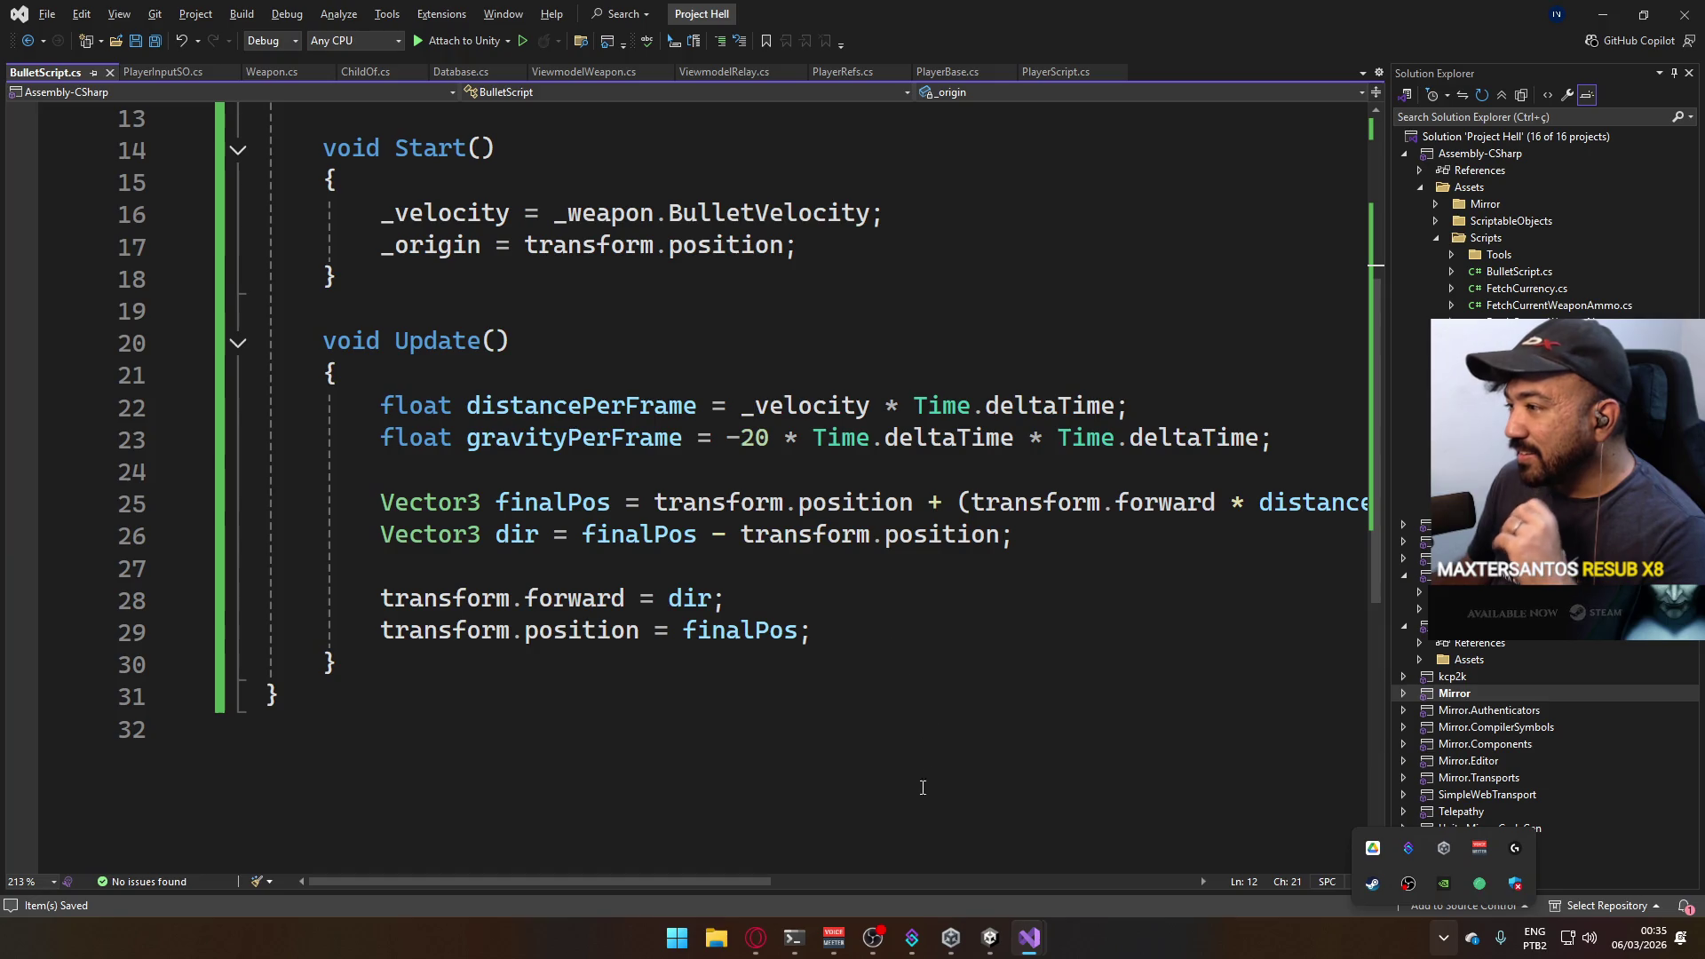
pyautogui.moveTo(753, 881)
pyautogui.mouseDown()
pyautogui.moveTo(832, 879)
pyautogui.moveTo(785, 881)
pyautogui.mouseUp()
pyautogui.click(636, 437)
pyautogui.press('Delete')
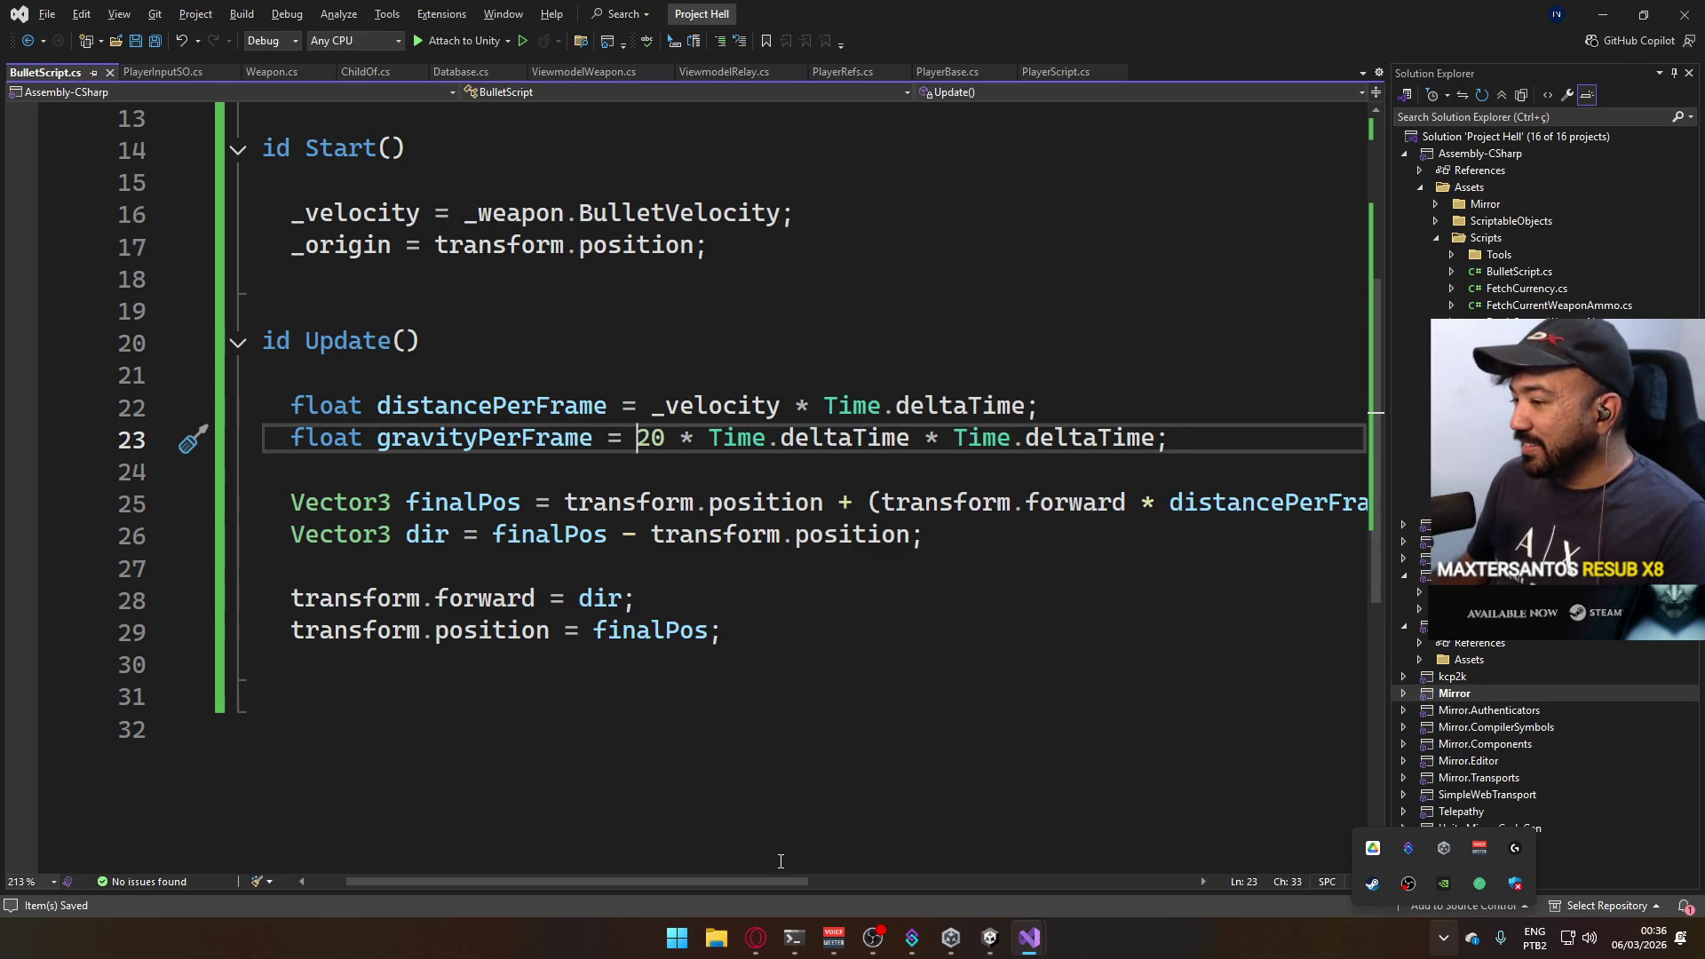
pyautogui.moveTo(781, 881); pyautogui.dragTo(990, 880)
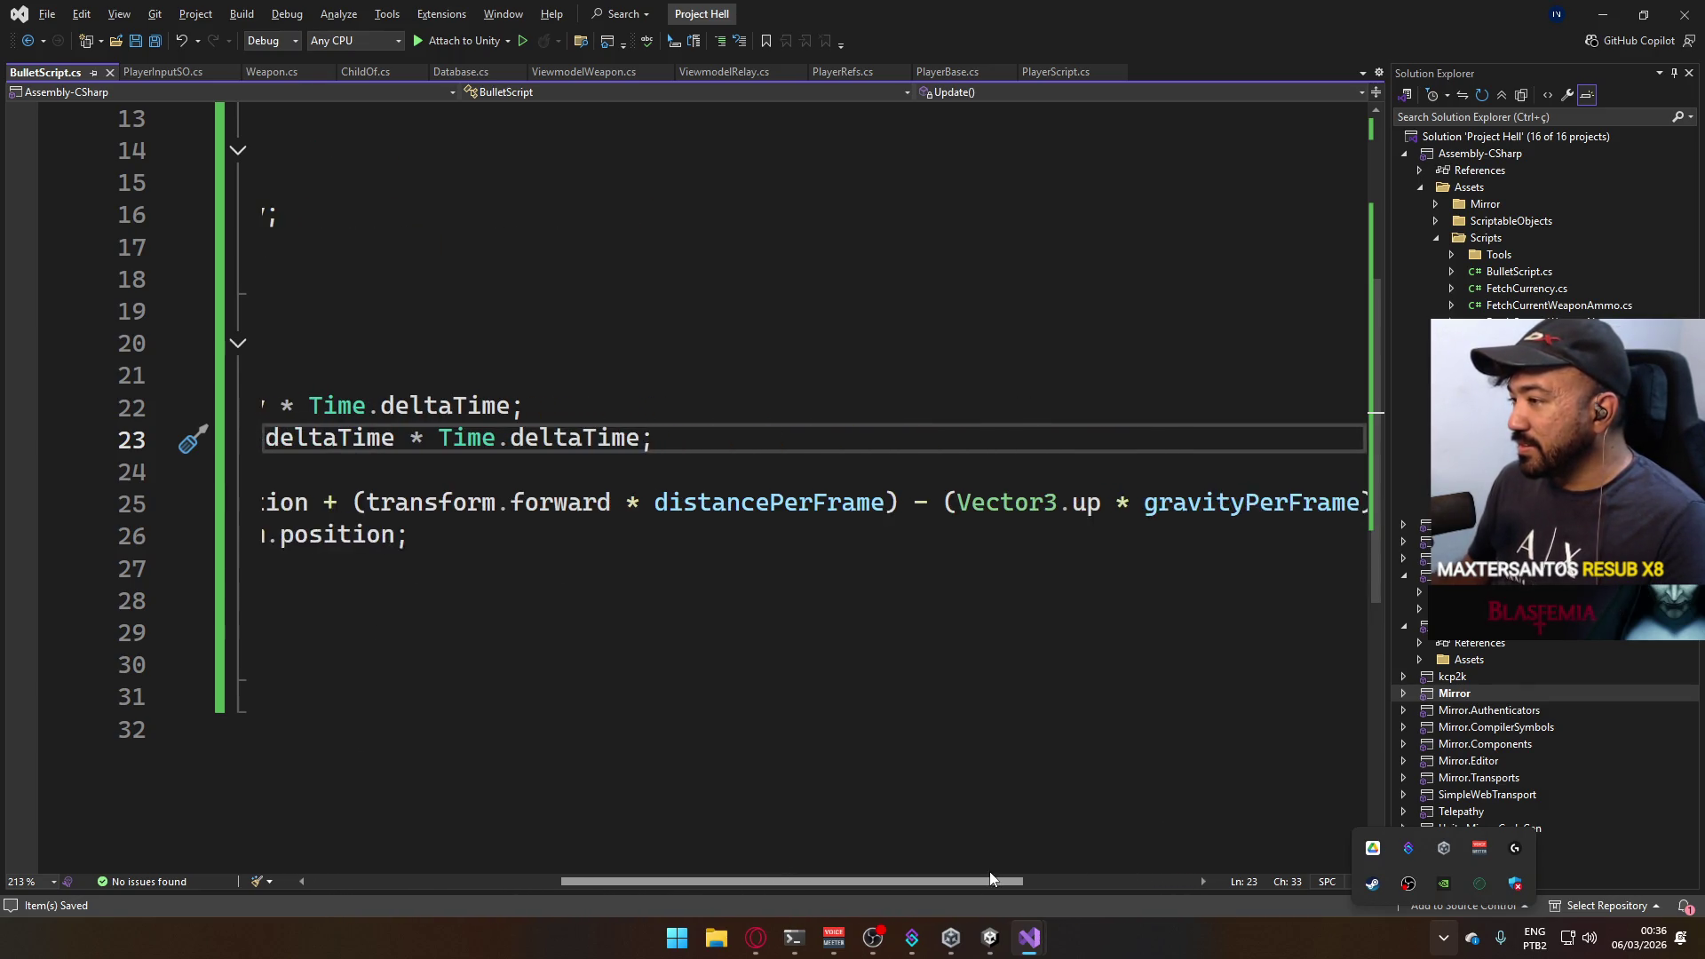
pyautogui.moveTo(989, 881); pyautogui.dragTo(784, 881)
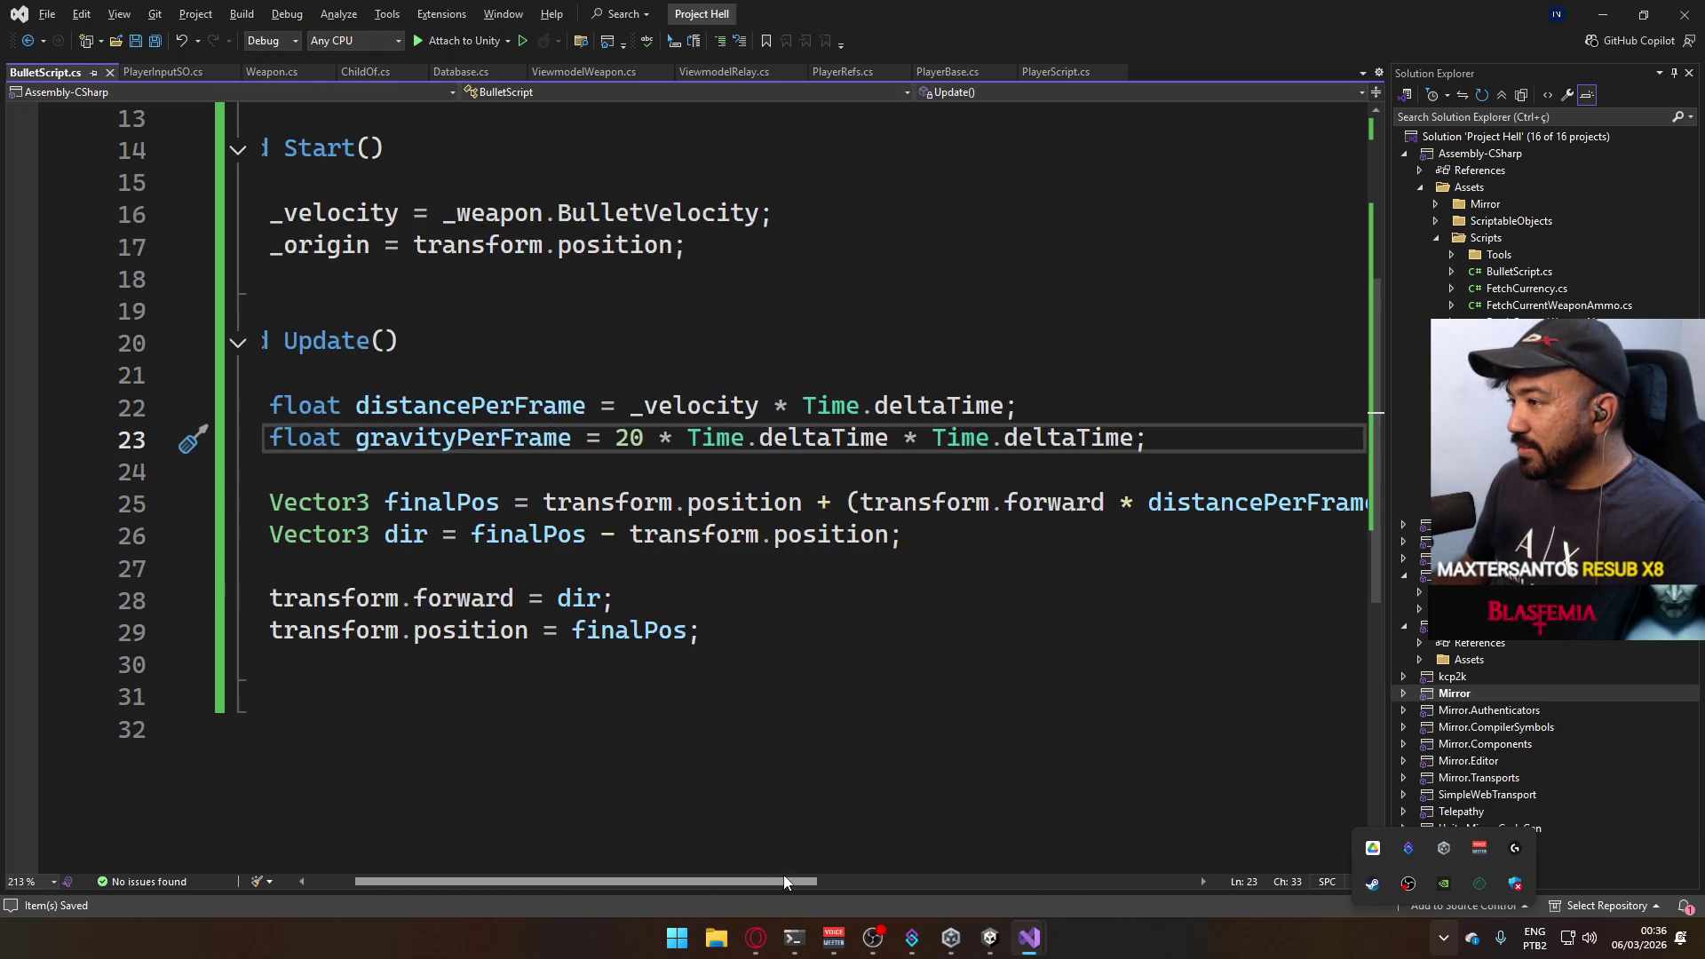
pyautogui.moveTo(907, 437); pyautogui.dragTo(1140, 437)
pyautogui.press('BackSpace')
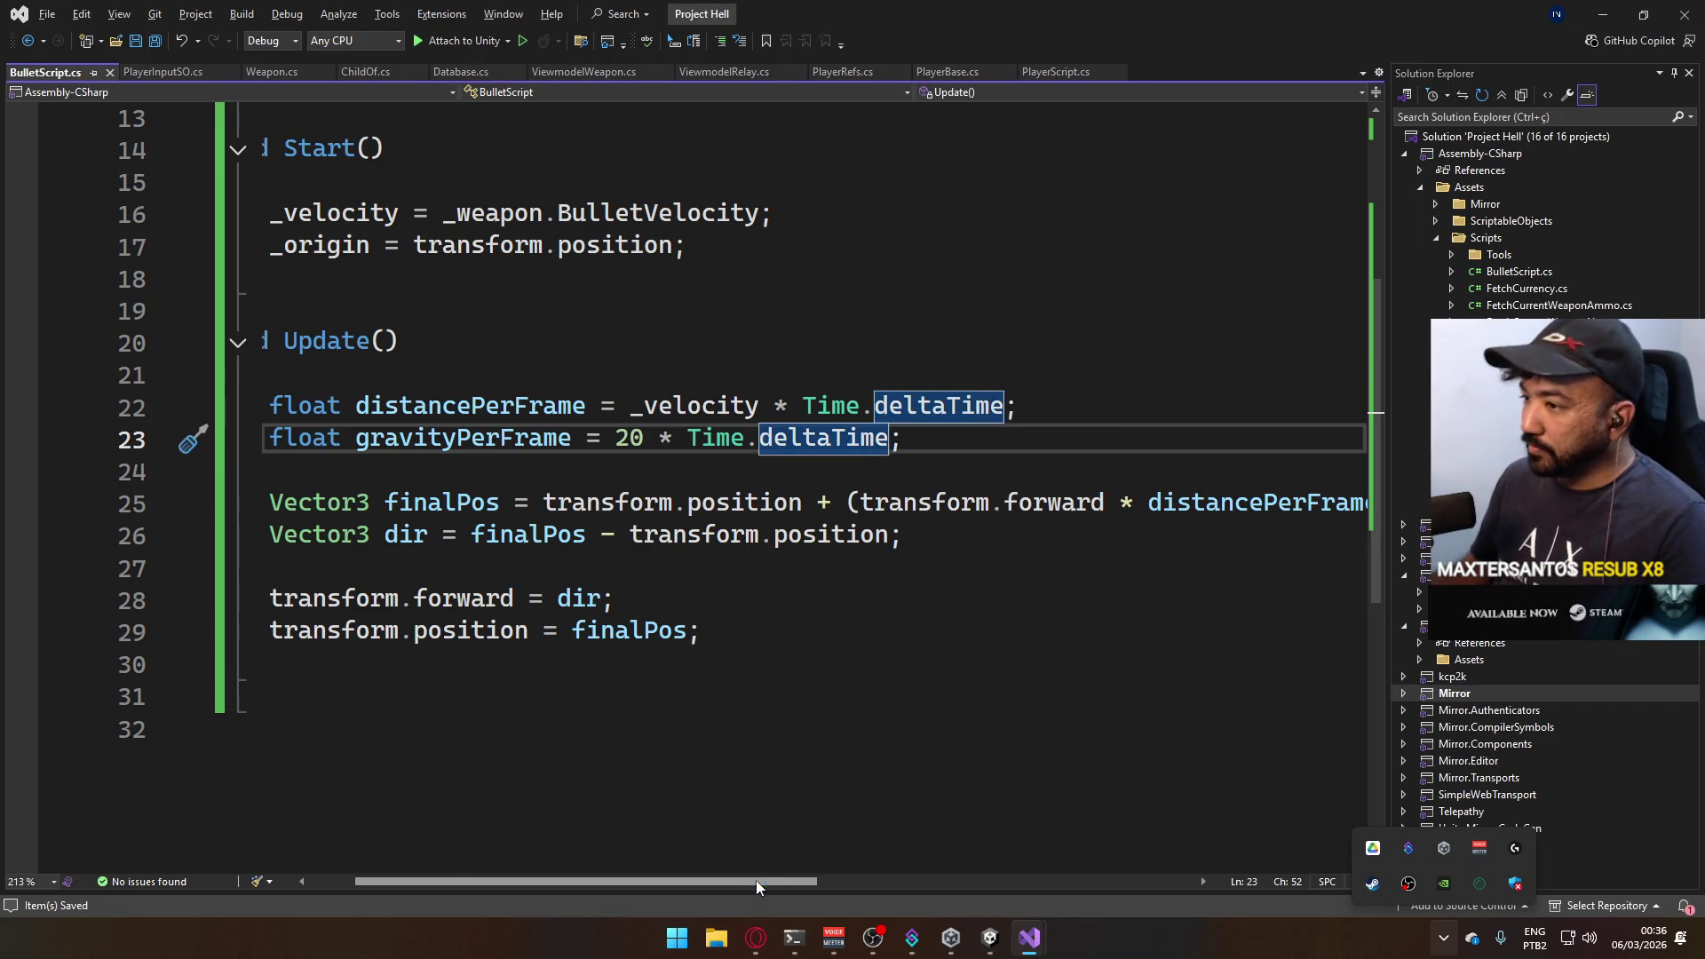
pyautogui.hscroll(-2, 755, 881)
pyautogui.scroll(3, 690, 591)
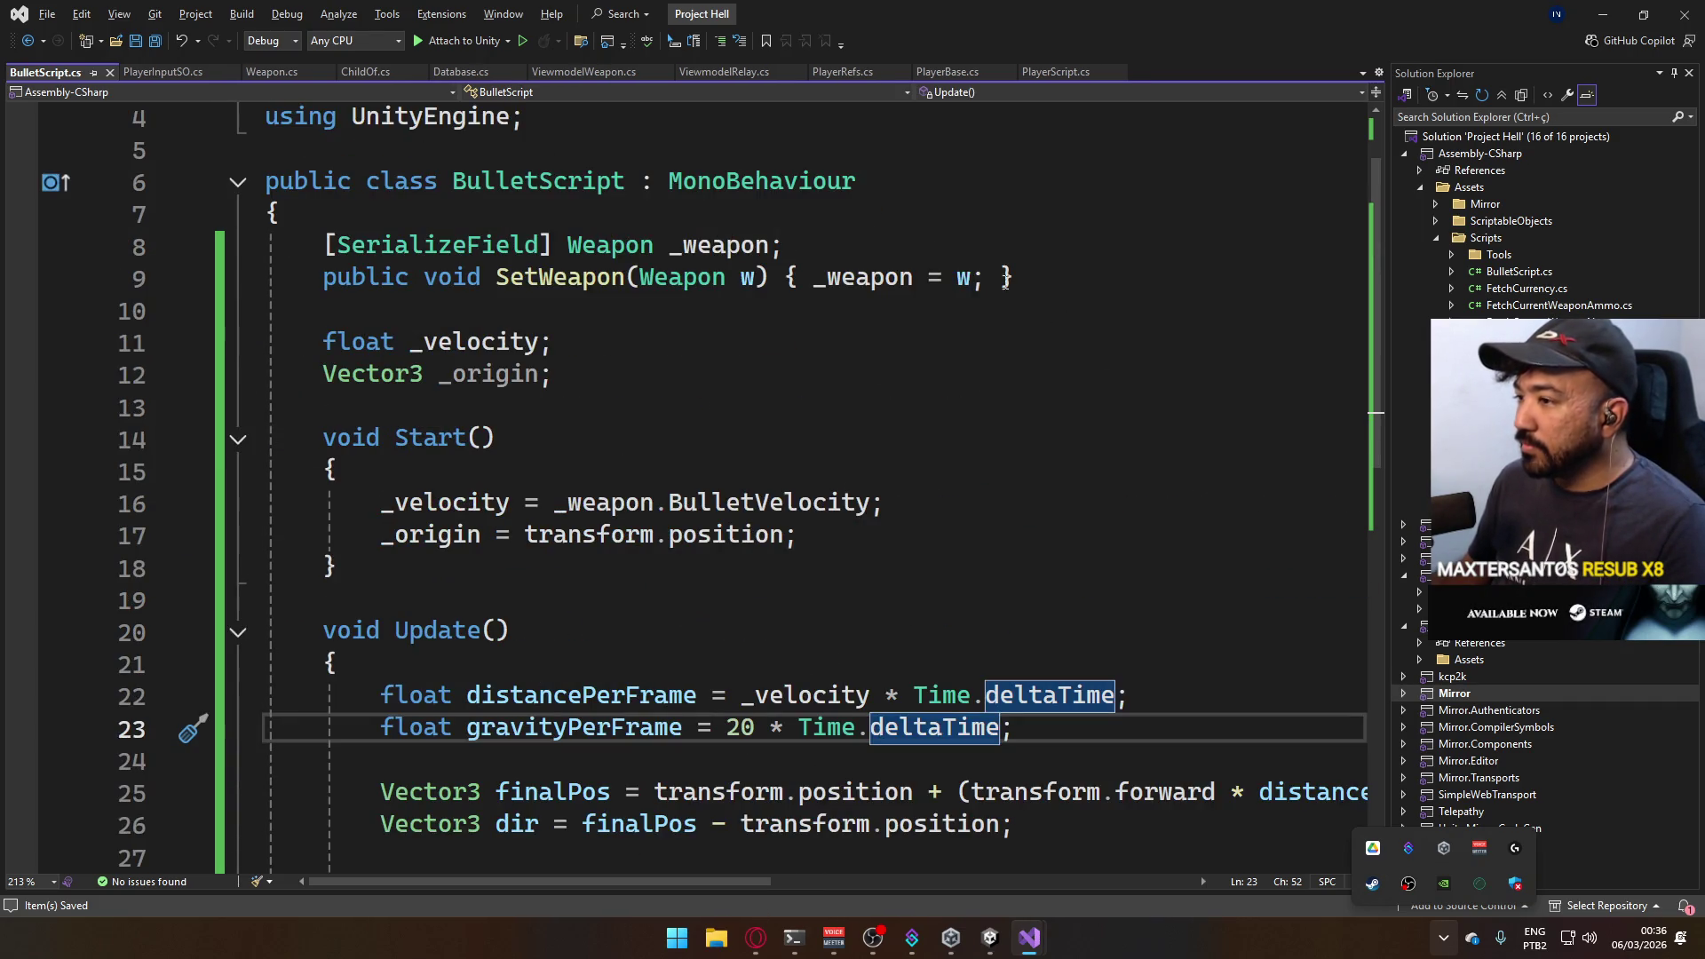
pyautogui.click(1086, 71)
pyautogui.scroll(-6, 844, 524)
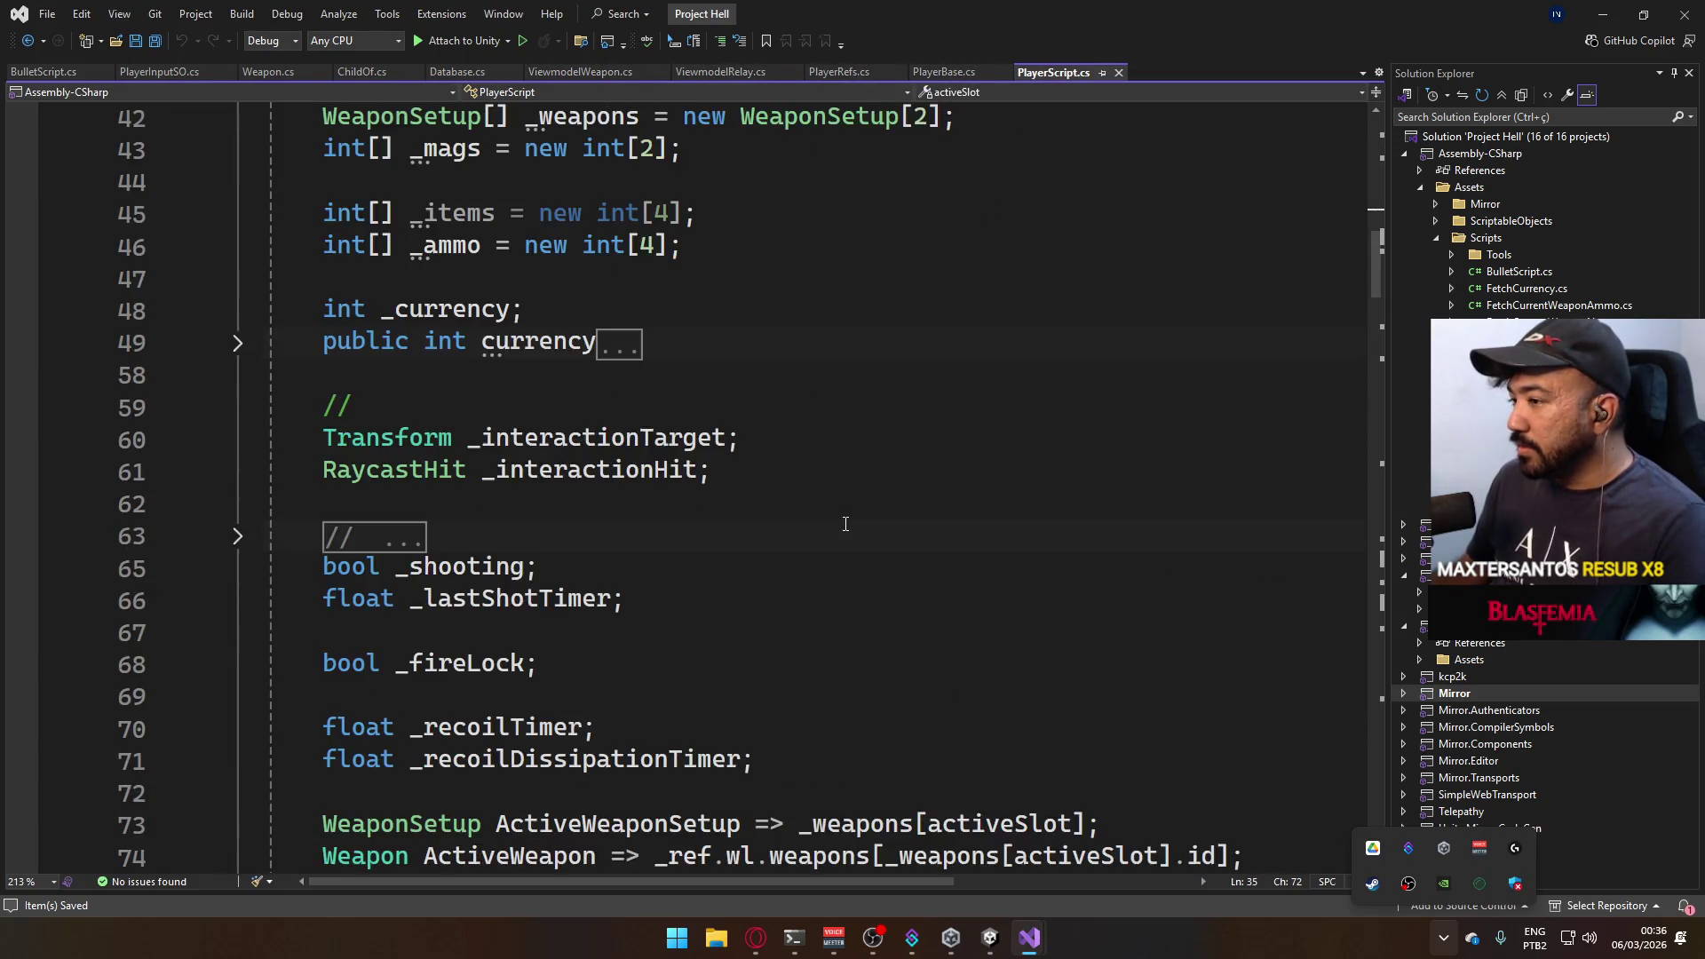
pyautogui.scroll(-5, 840, 560)
pyautogui.scroll(-5, 829, 620)
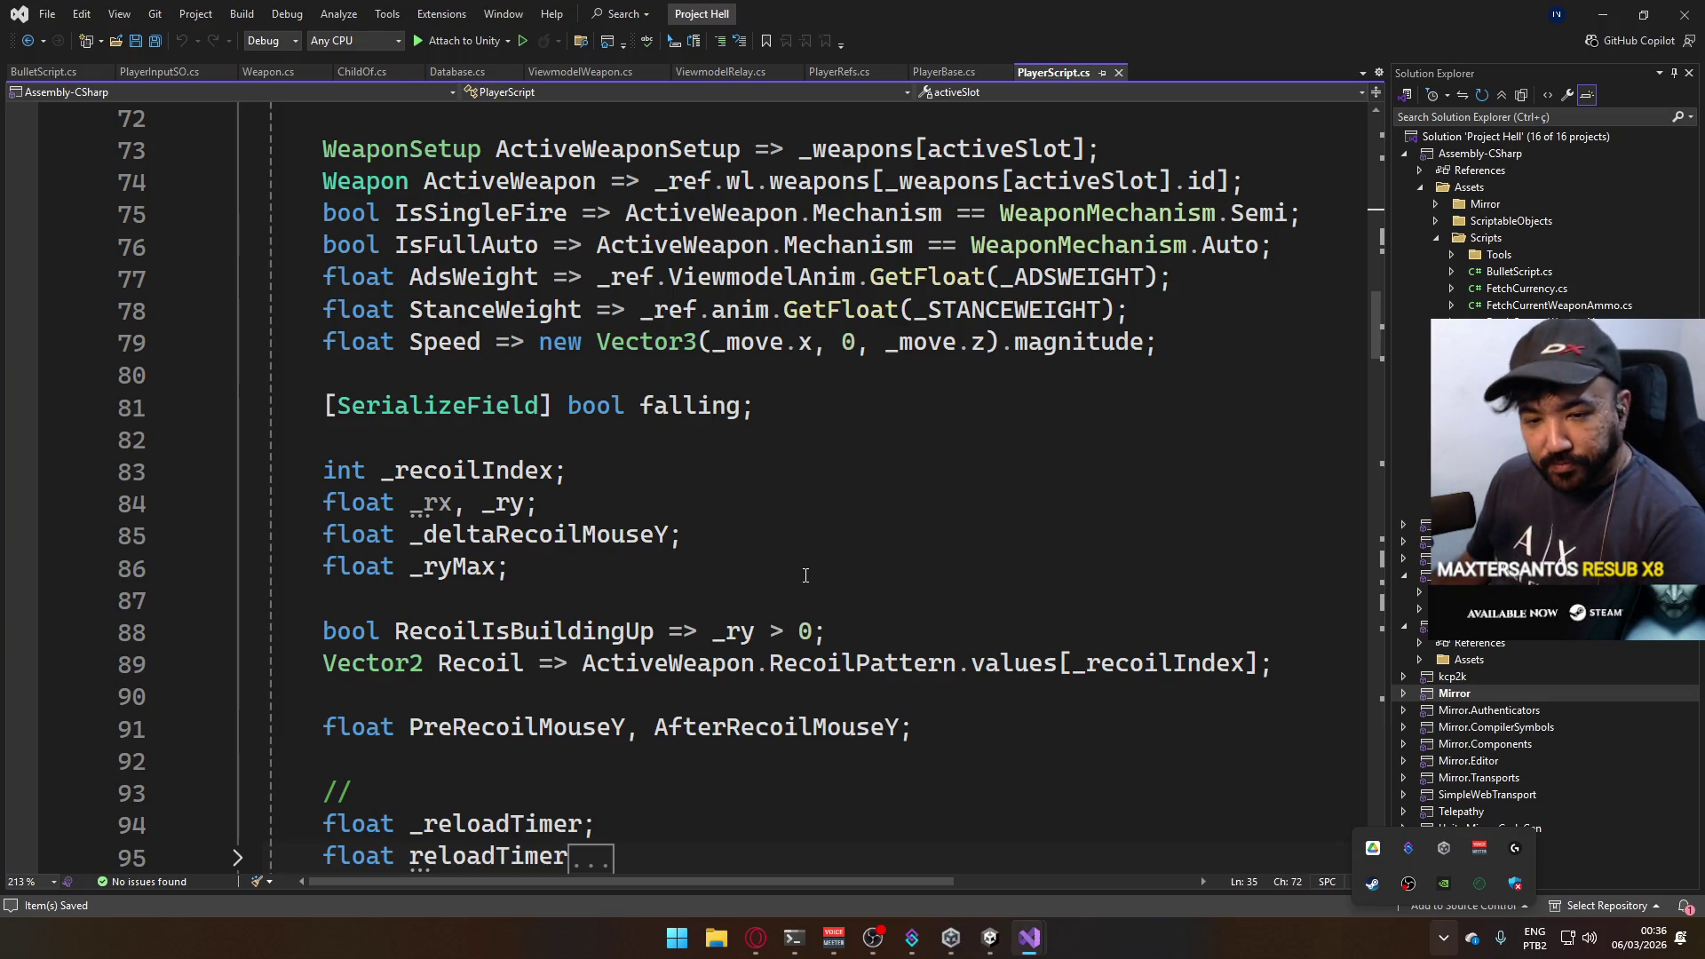
pyautogui.scroll(-3, 805, 576)
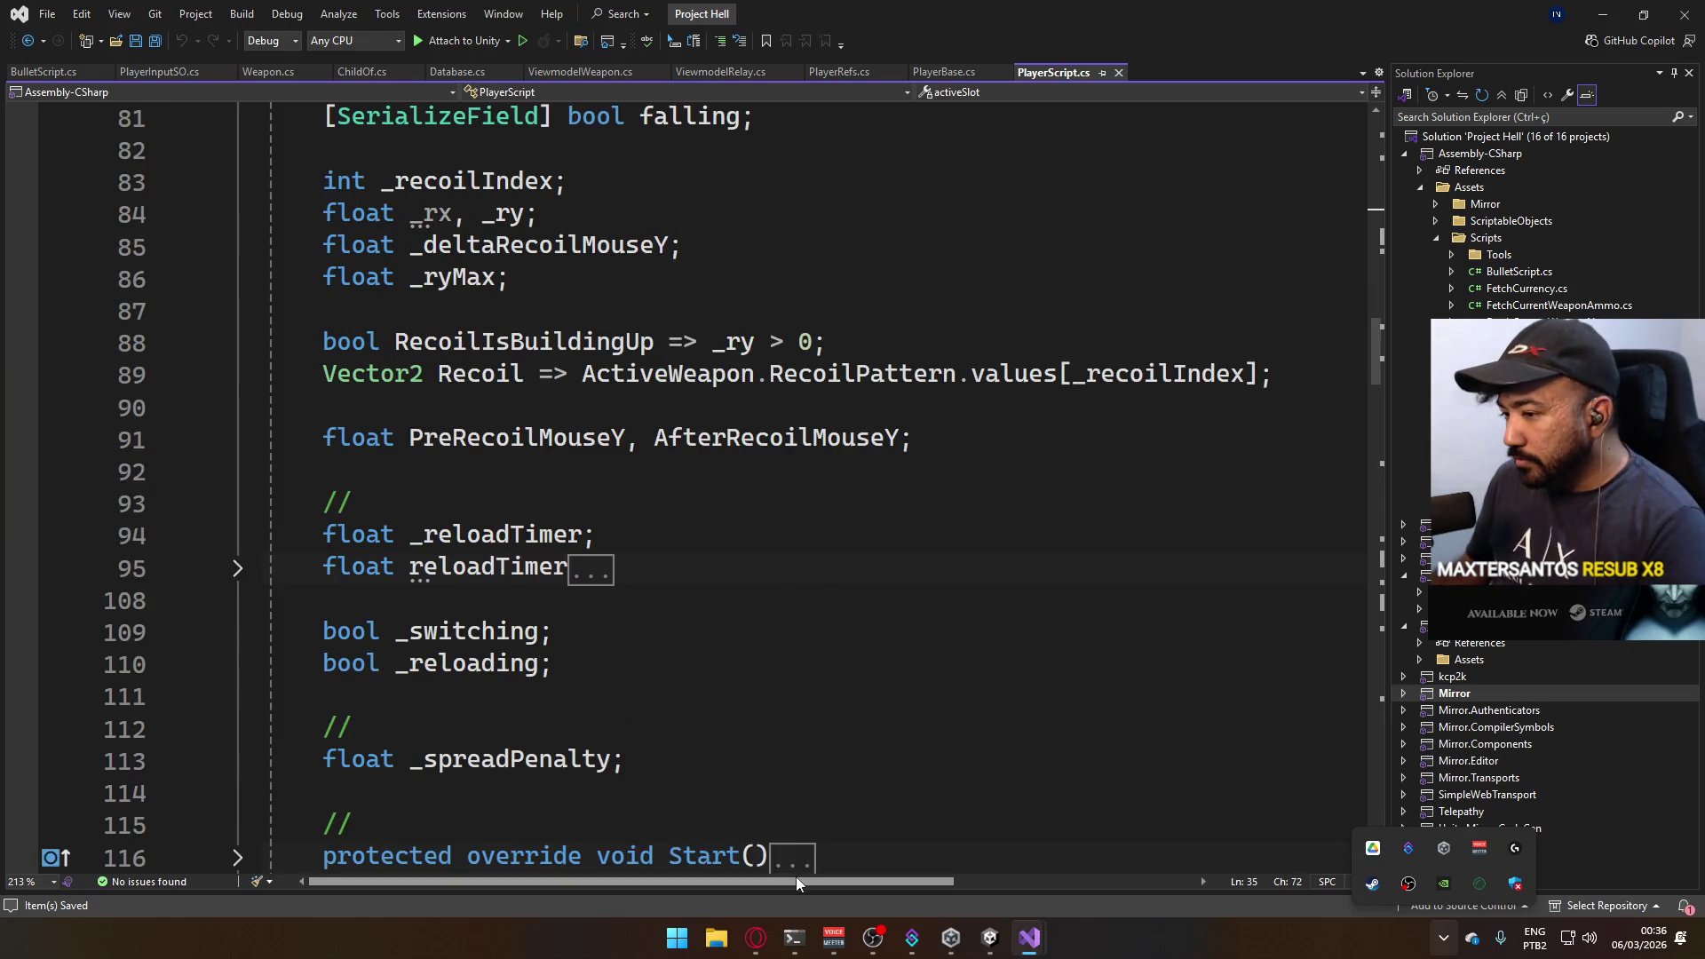
pyautogui.scroll(-2, 734, 734)
pyautogui.scroll(-3, 644, 693)
pyautogui.scroll(-5, 651, 693)
pyautogui.scroll(-5, 696, 670)
pyautogui.scroll(3, 696, 670)
pyautogui.scroll(-4, 695, 669)
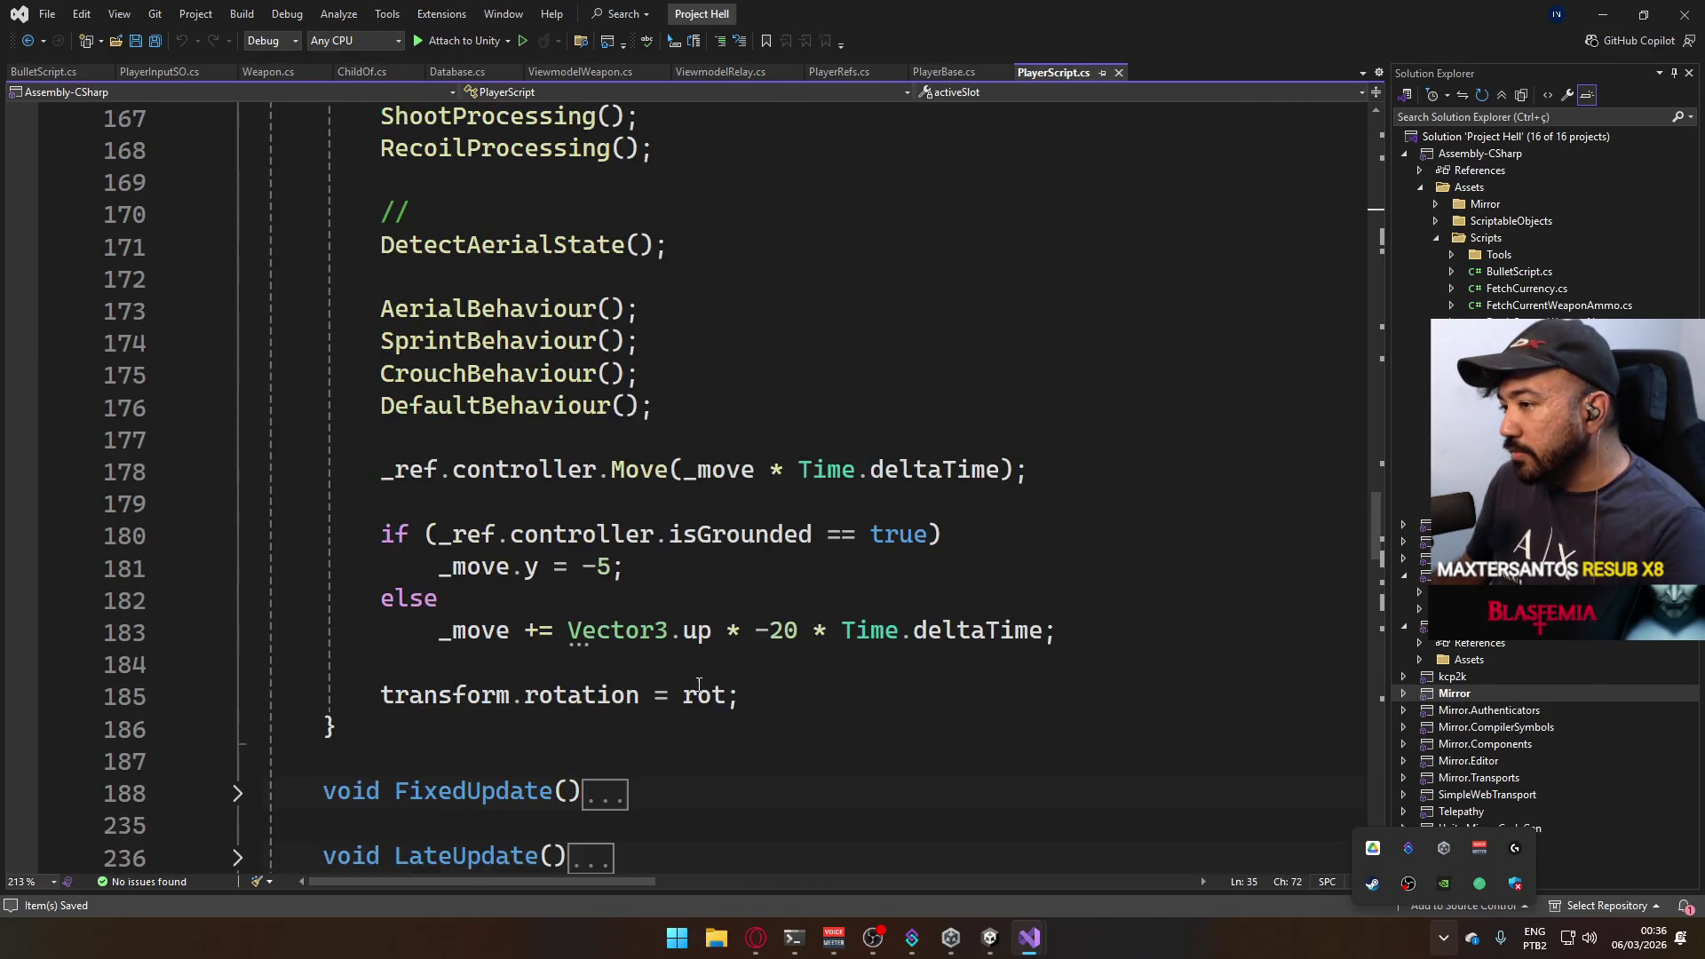
pyautogui.scroll(-4, 699, 677)
pyautogui.scroll(-7, 707, 682)
pyautogui.scroll(-3, 715, 689)
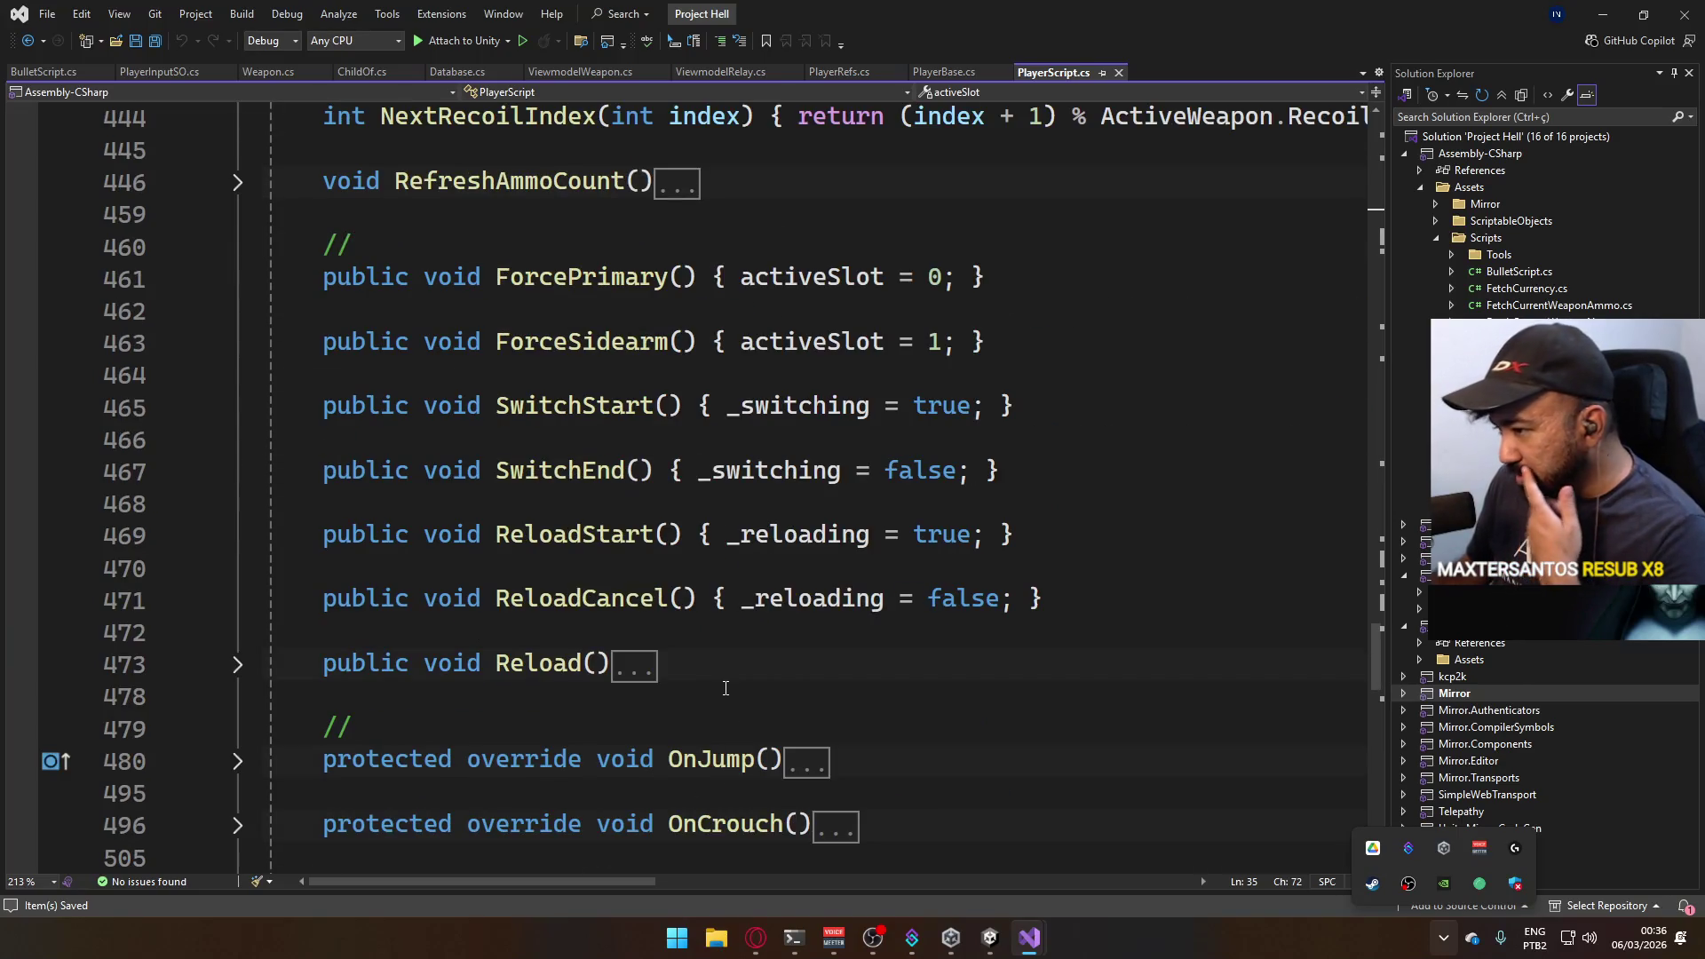
pyautogui.scroll(-3, 717, 687)
pyautogui.scroll(-3, 720, 686)
pyautogui.scroll(-4, 727, 684)
pyautogui.scroll(-2, 727, 684)
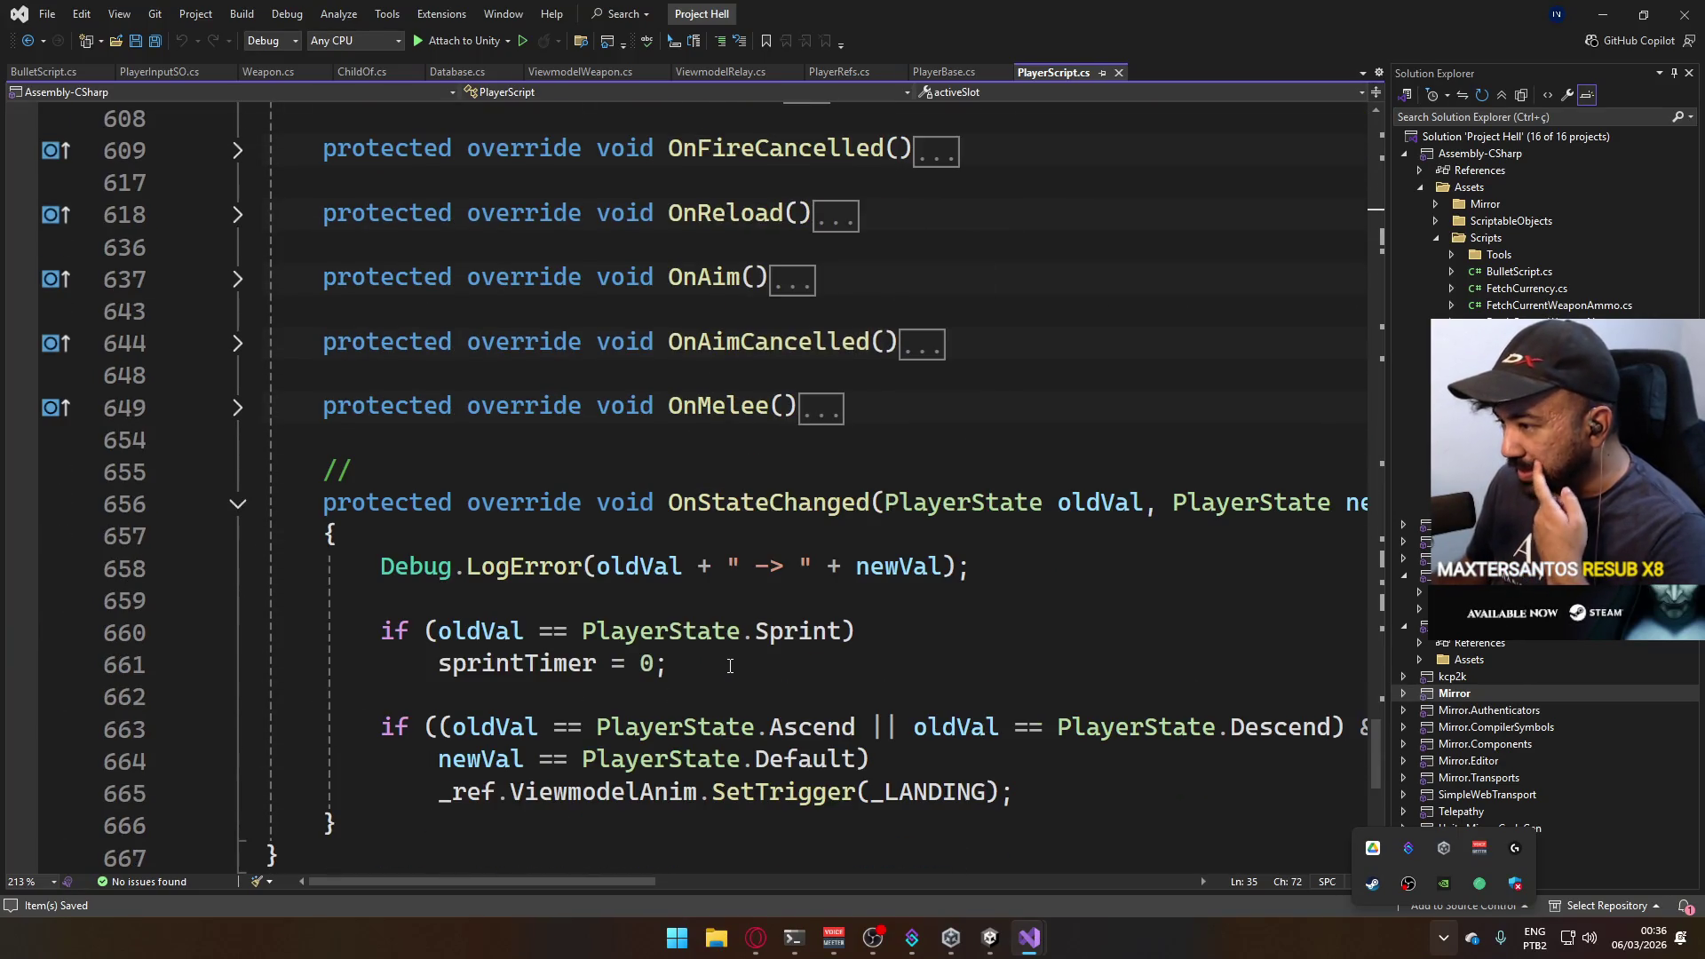
pyautogui.scroll(-3, 729, 673)
pyautogui.scroll(2, 708, 671)
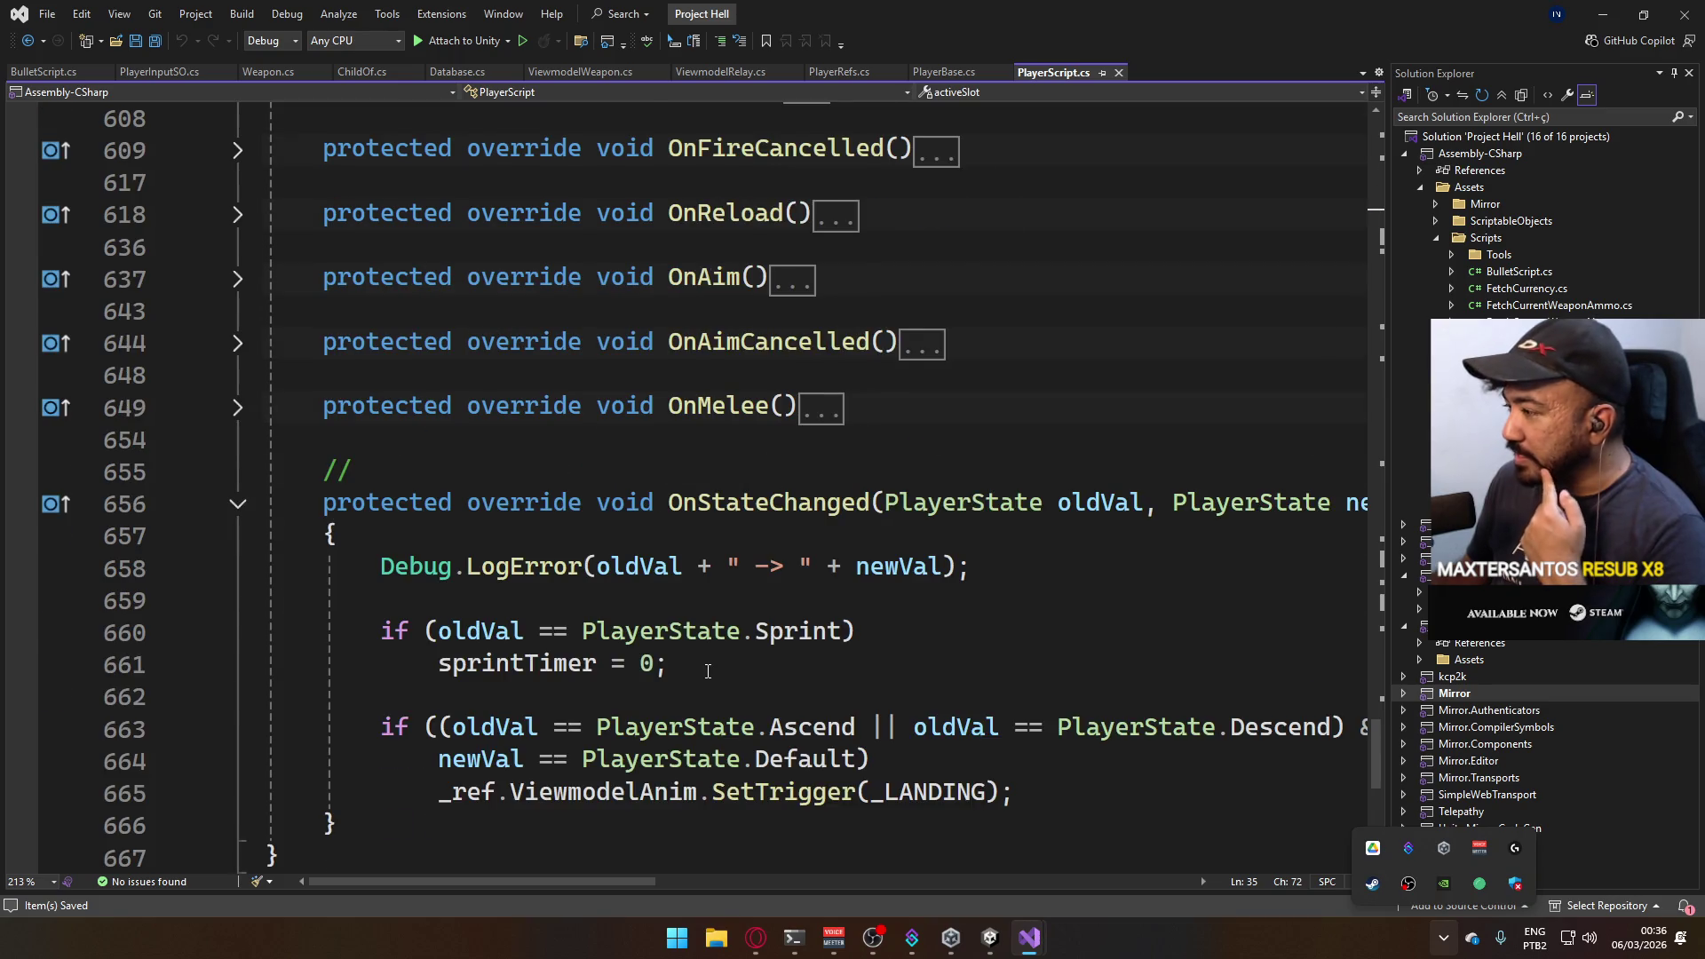
pyautogui.scroll(5, 706, 670)
pyautogui.scroll(1, 707, 669)
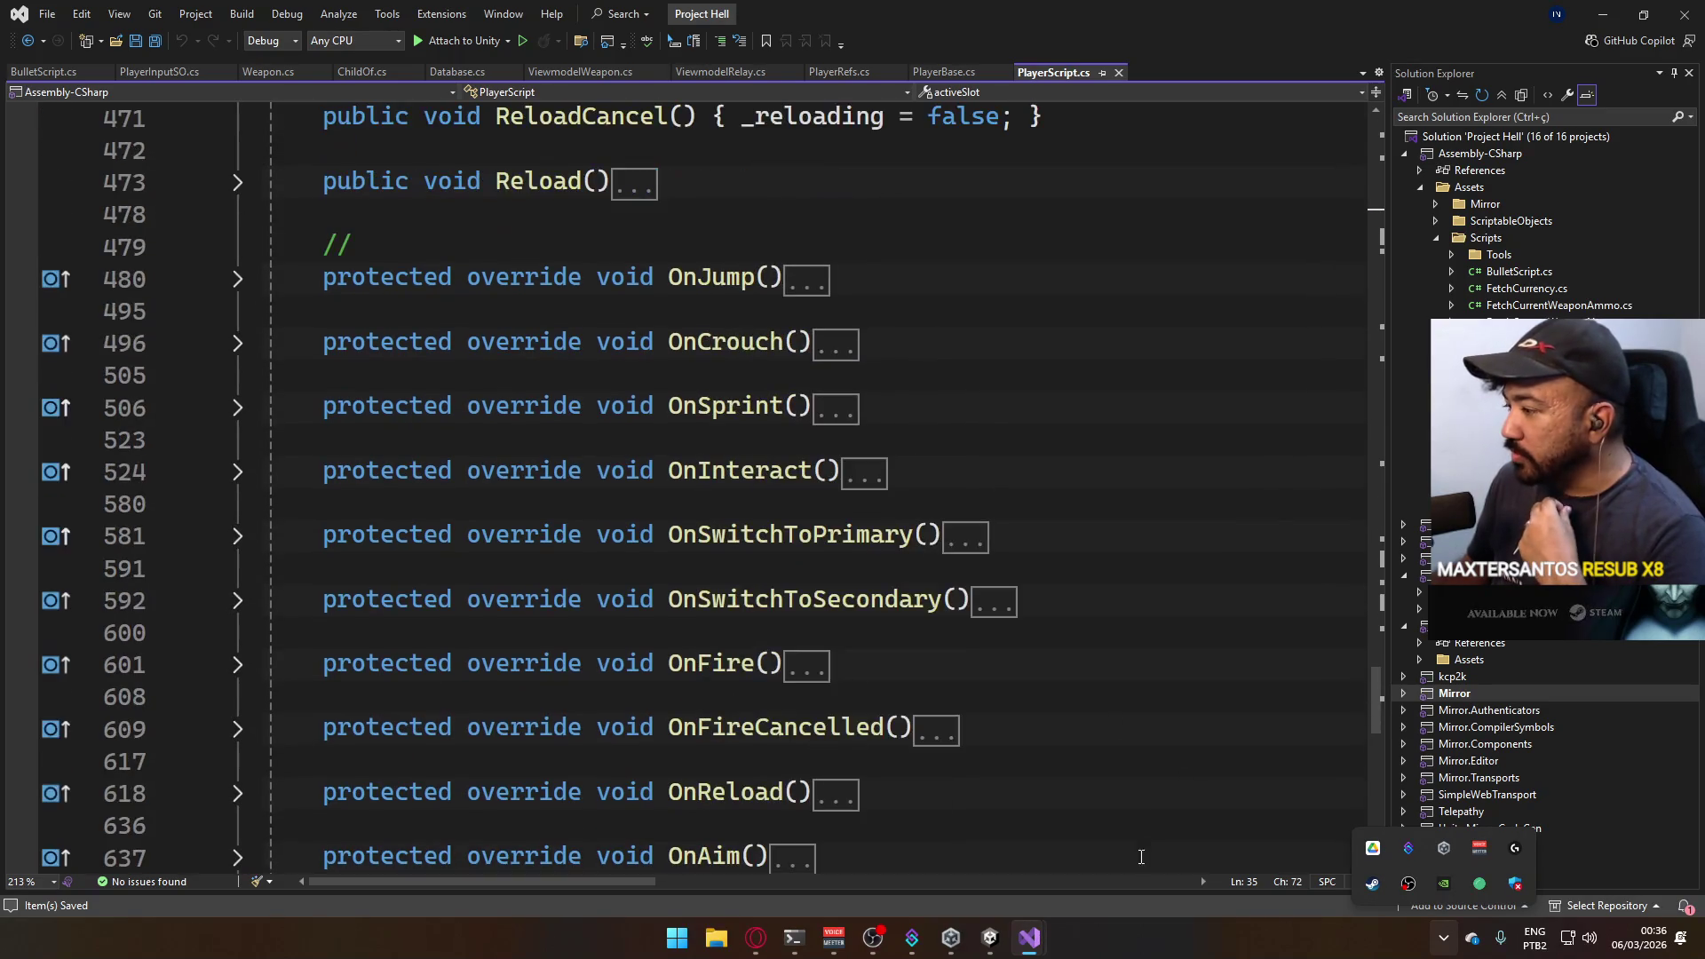
pyautogui.click(1241, 897)
pyautogui.click(1444, 939)
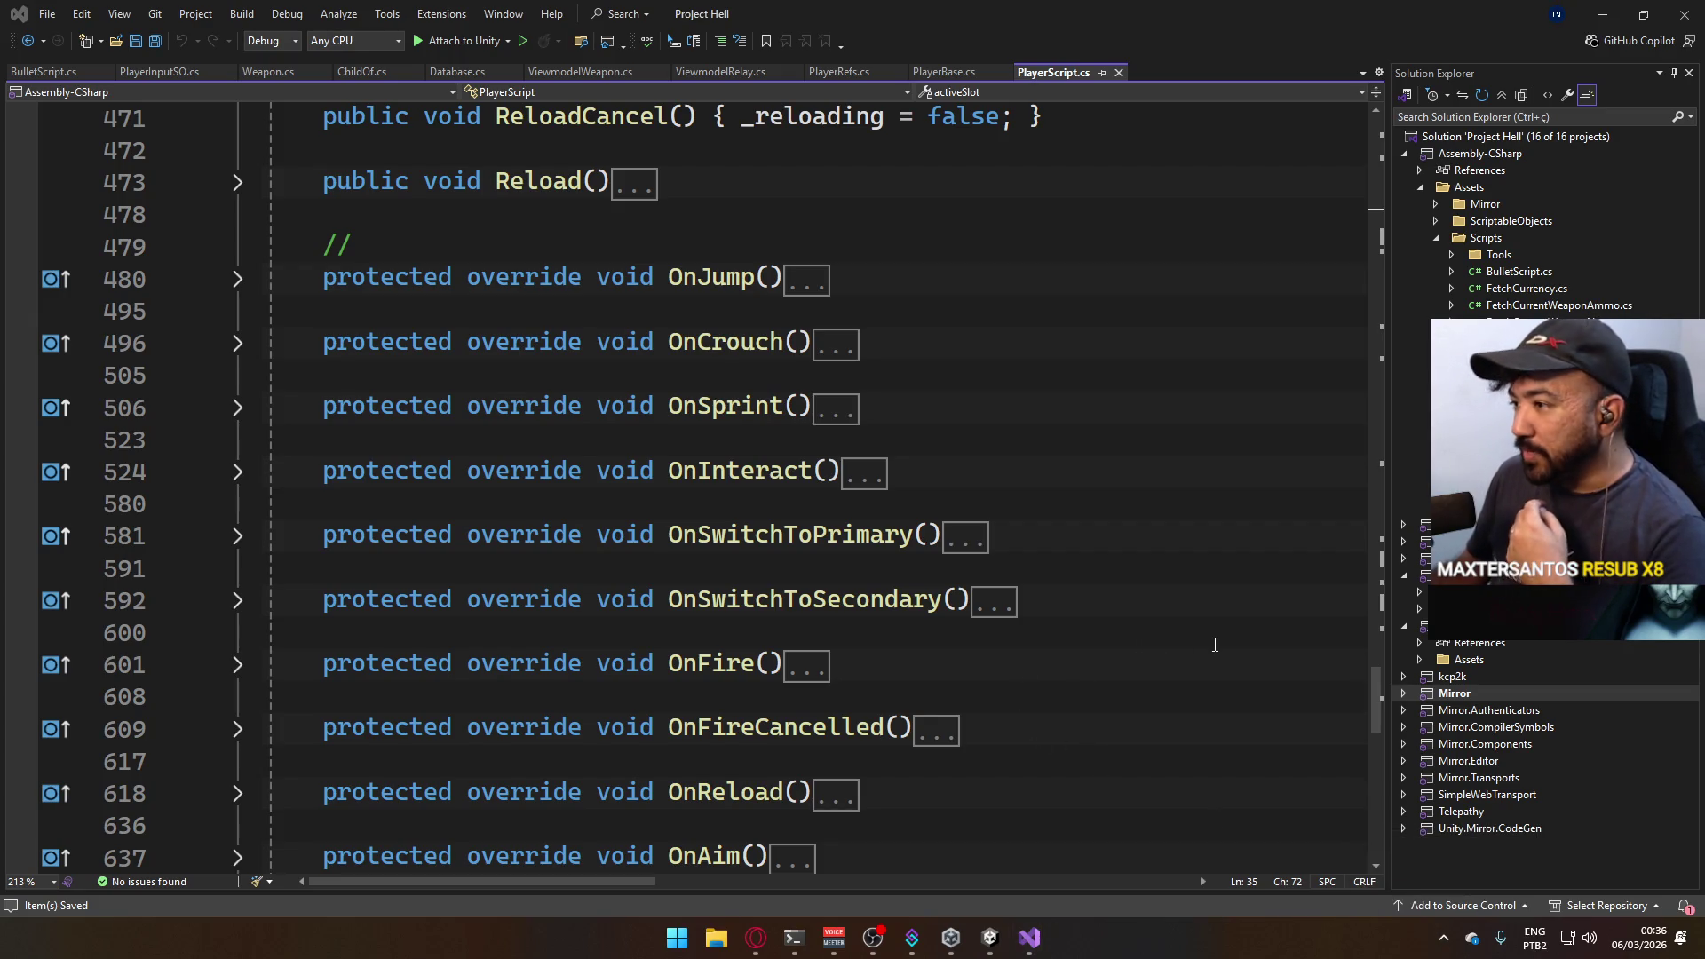
pyautogui.scroll(3, 1213, 646)
pyautogui.scroll(1, 1185, 637)
pyautogui.scroll(3, 1159, 628)
pyautogui.scroll(2, 1146, 645)
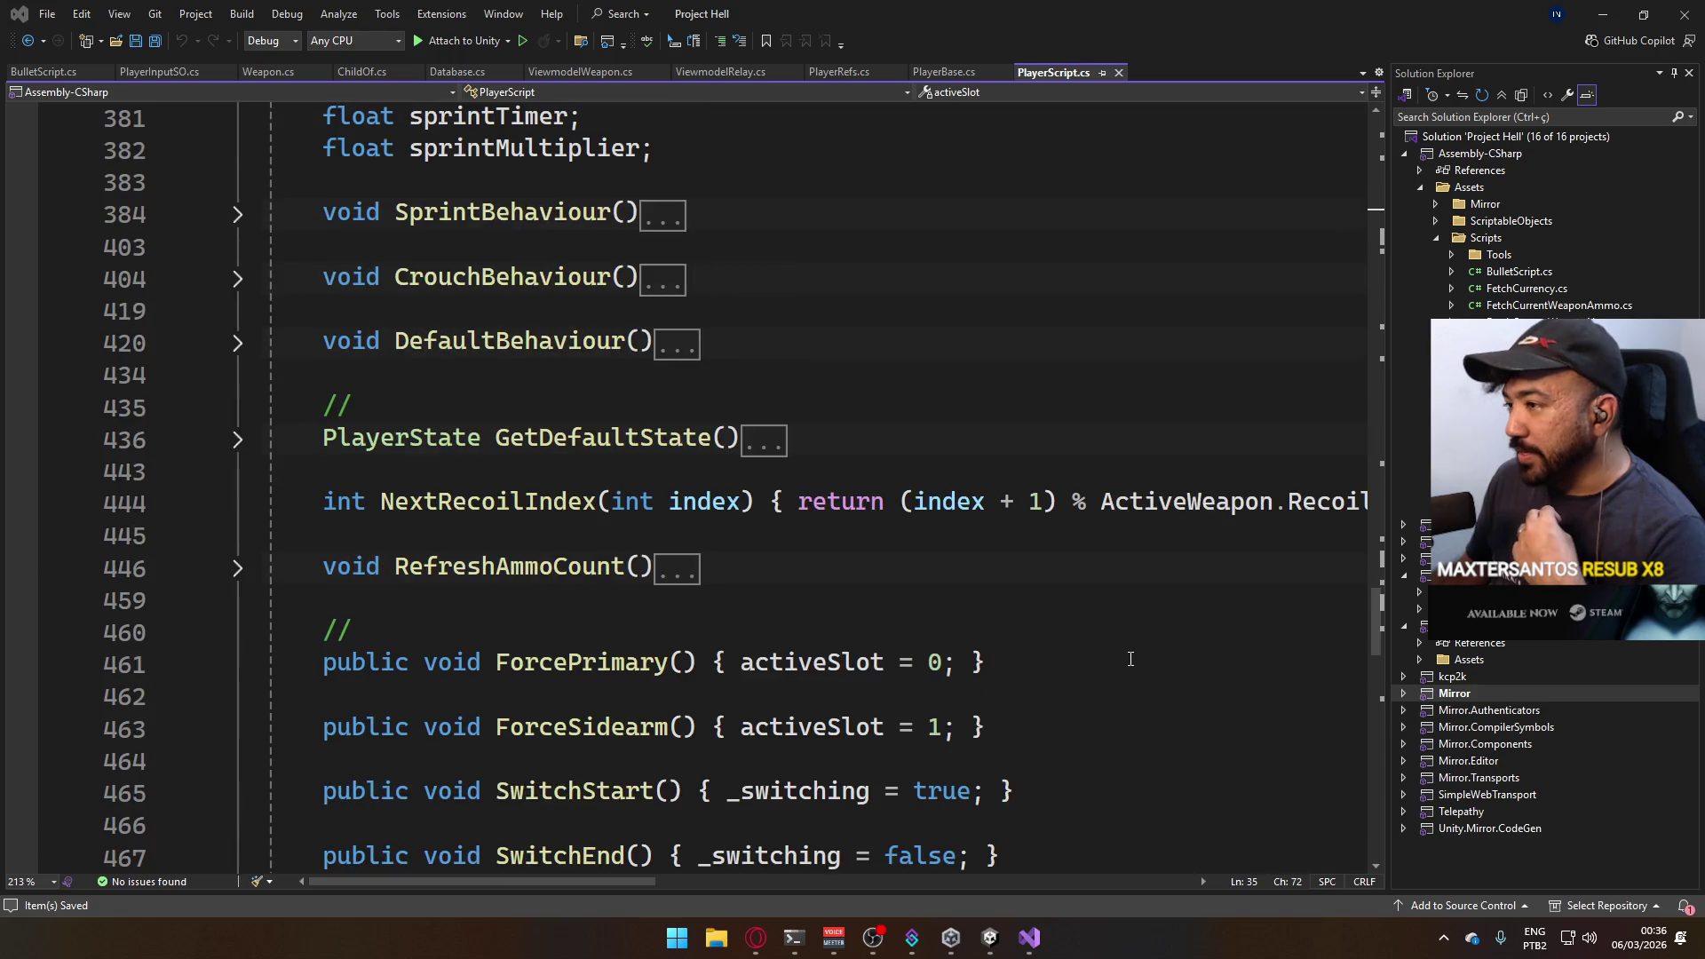
pyautogui.scroll(2, 1129, 658)
pyautogui.scroll(3, 1020, 608)
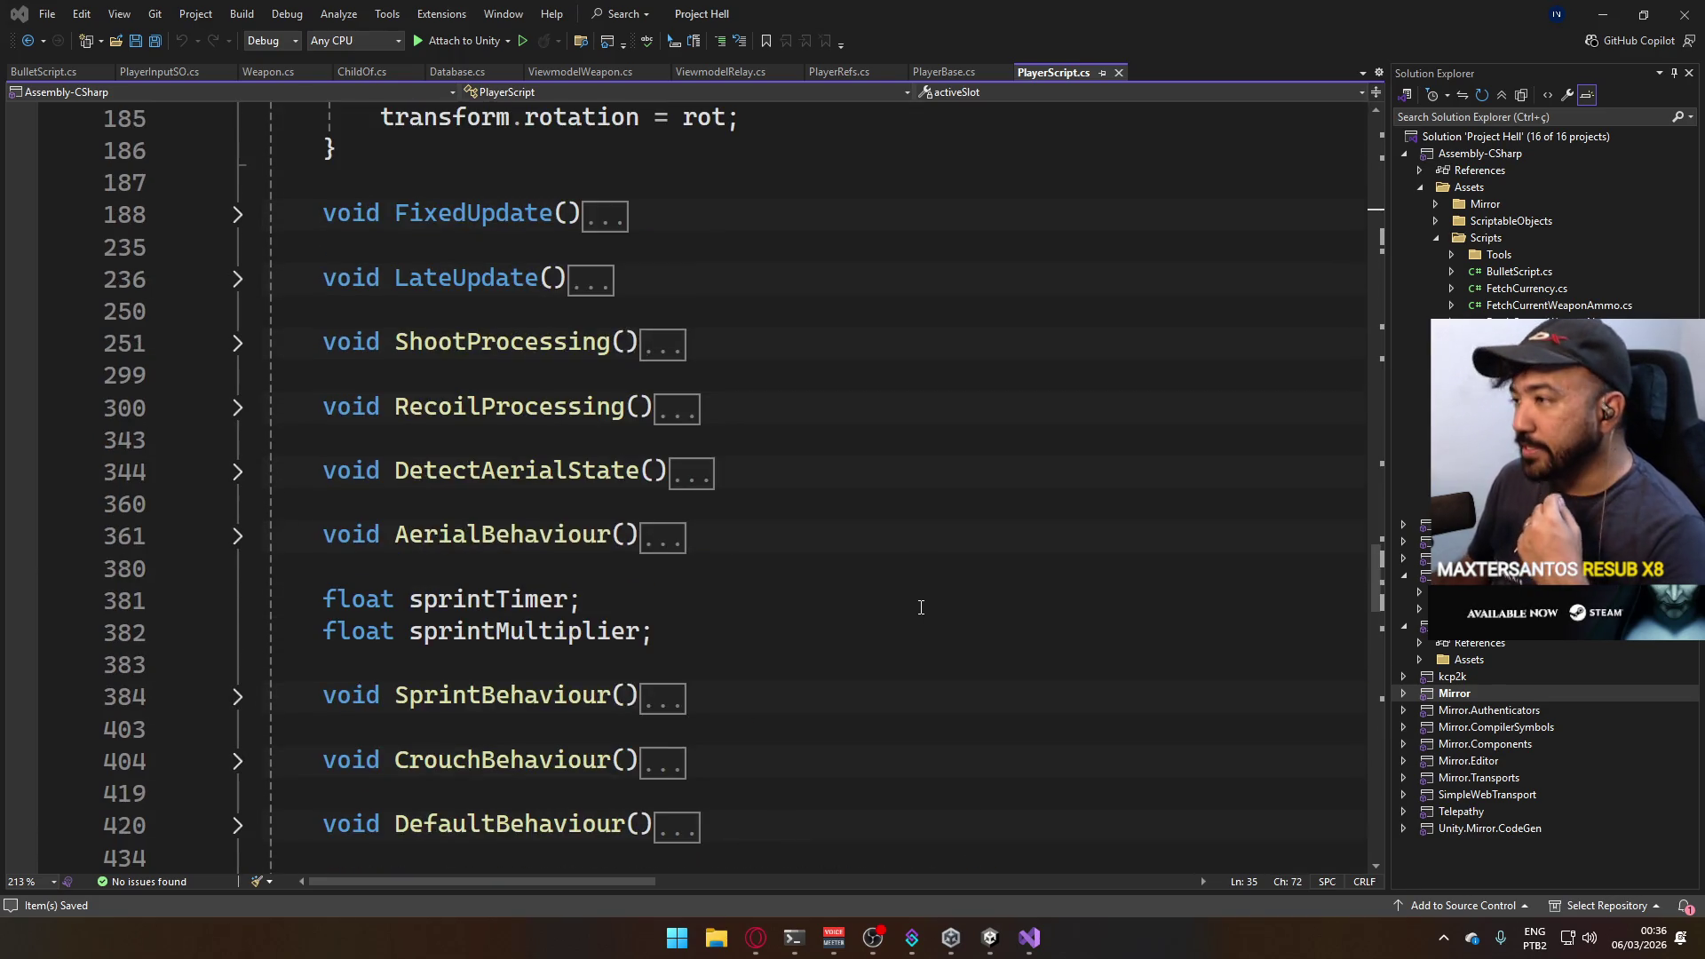
pyautogui.scroll(3, 919, 607)
pyautogui.scroll(5, 893, 621)
pyautogui.scroll(4, 882, 590)
pyautogui.scroll(3, 853, 585)
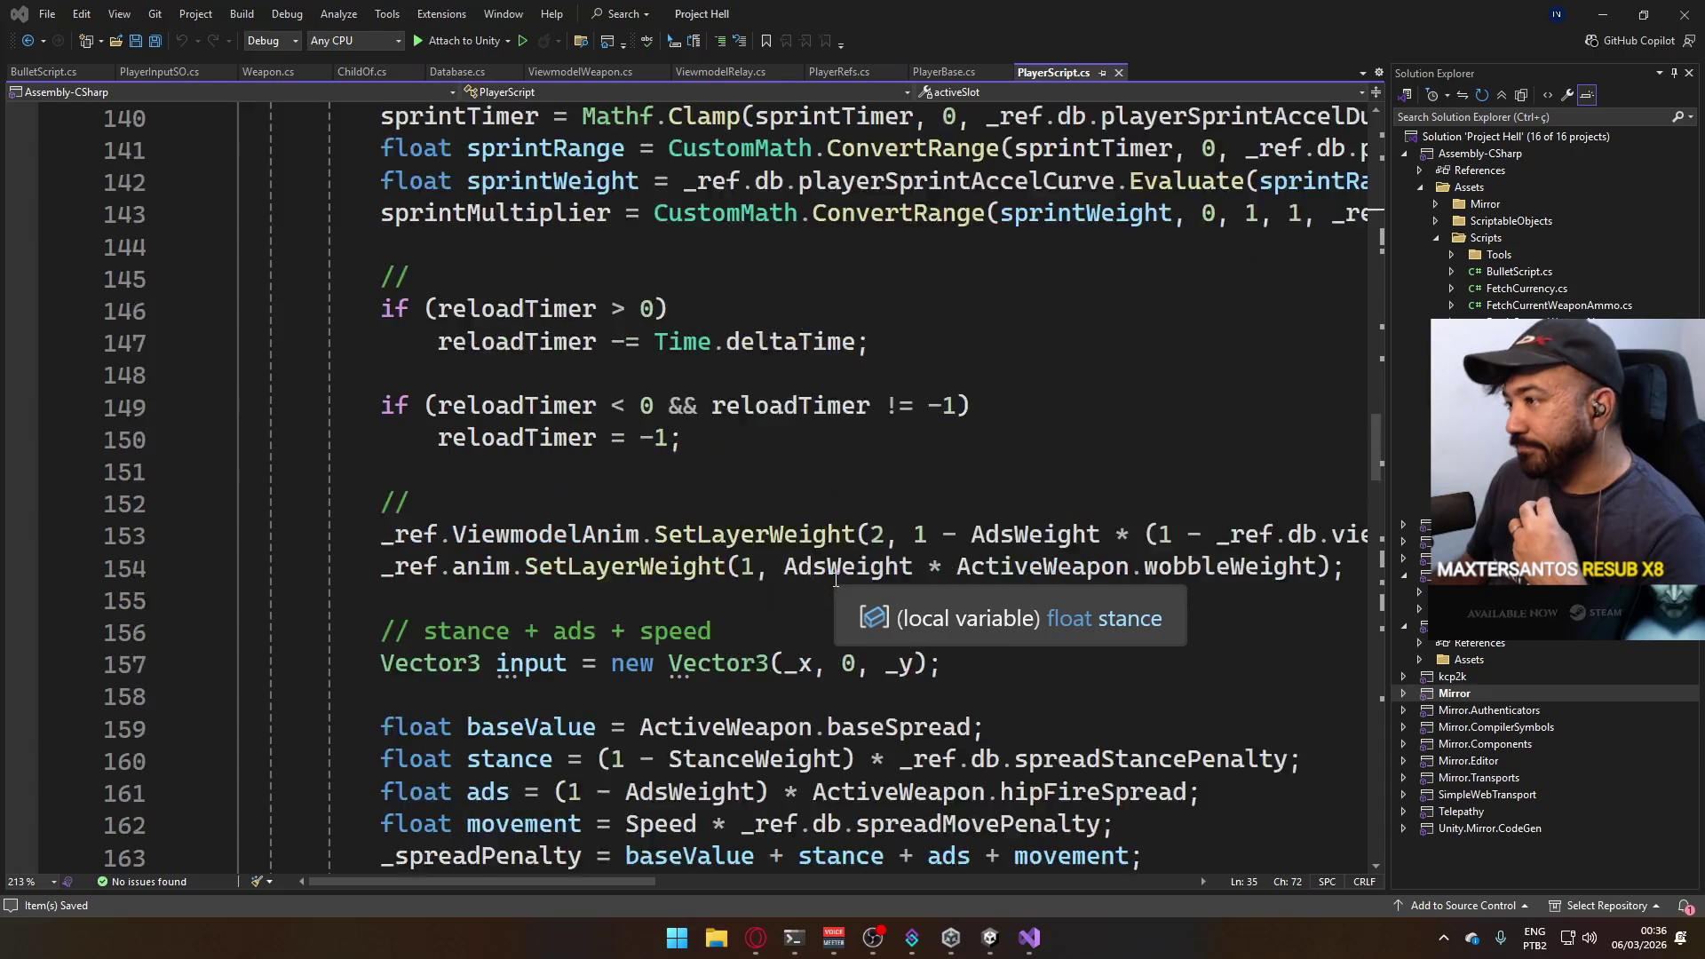
pyautogui.scroll(3, 836, 577)
pyautogui.scroll(3, 852, 570)
pyautogui.scroll(7, 866, 564)
pyautogui.scroll(7, 866, 533)
pyautogui.scroll(6, 863, 520)
pyautogui.scroll(4, 861, 533)
pyautogui.scroll(6, 865, 547)
pyautogui.scroll(4, 876, 573)
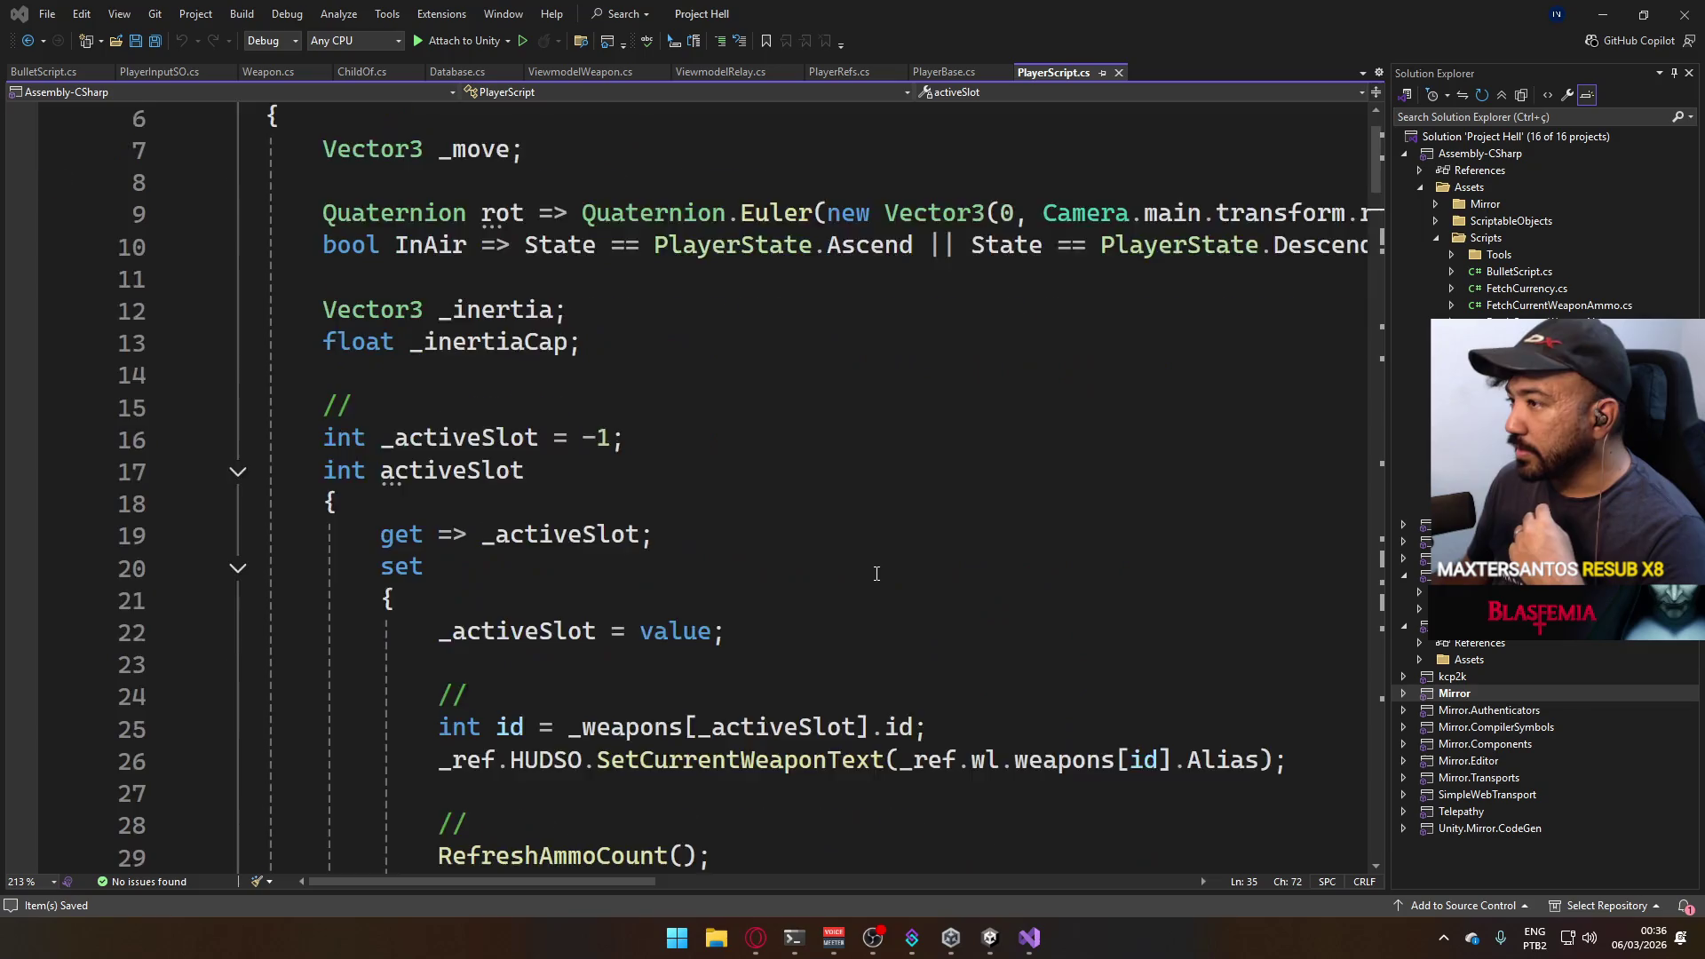
pyautogui.scroll(2, 875, 572)
pyautogui.scroll(-4, 858, 605)
pyautogui.scroll(-7, 855, 603)
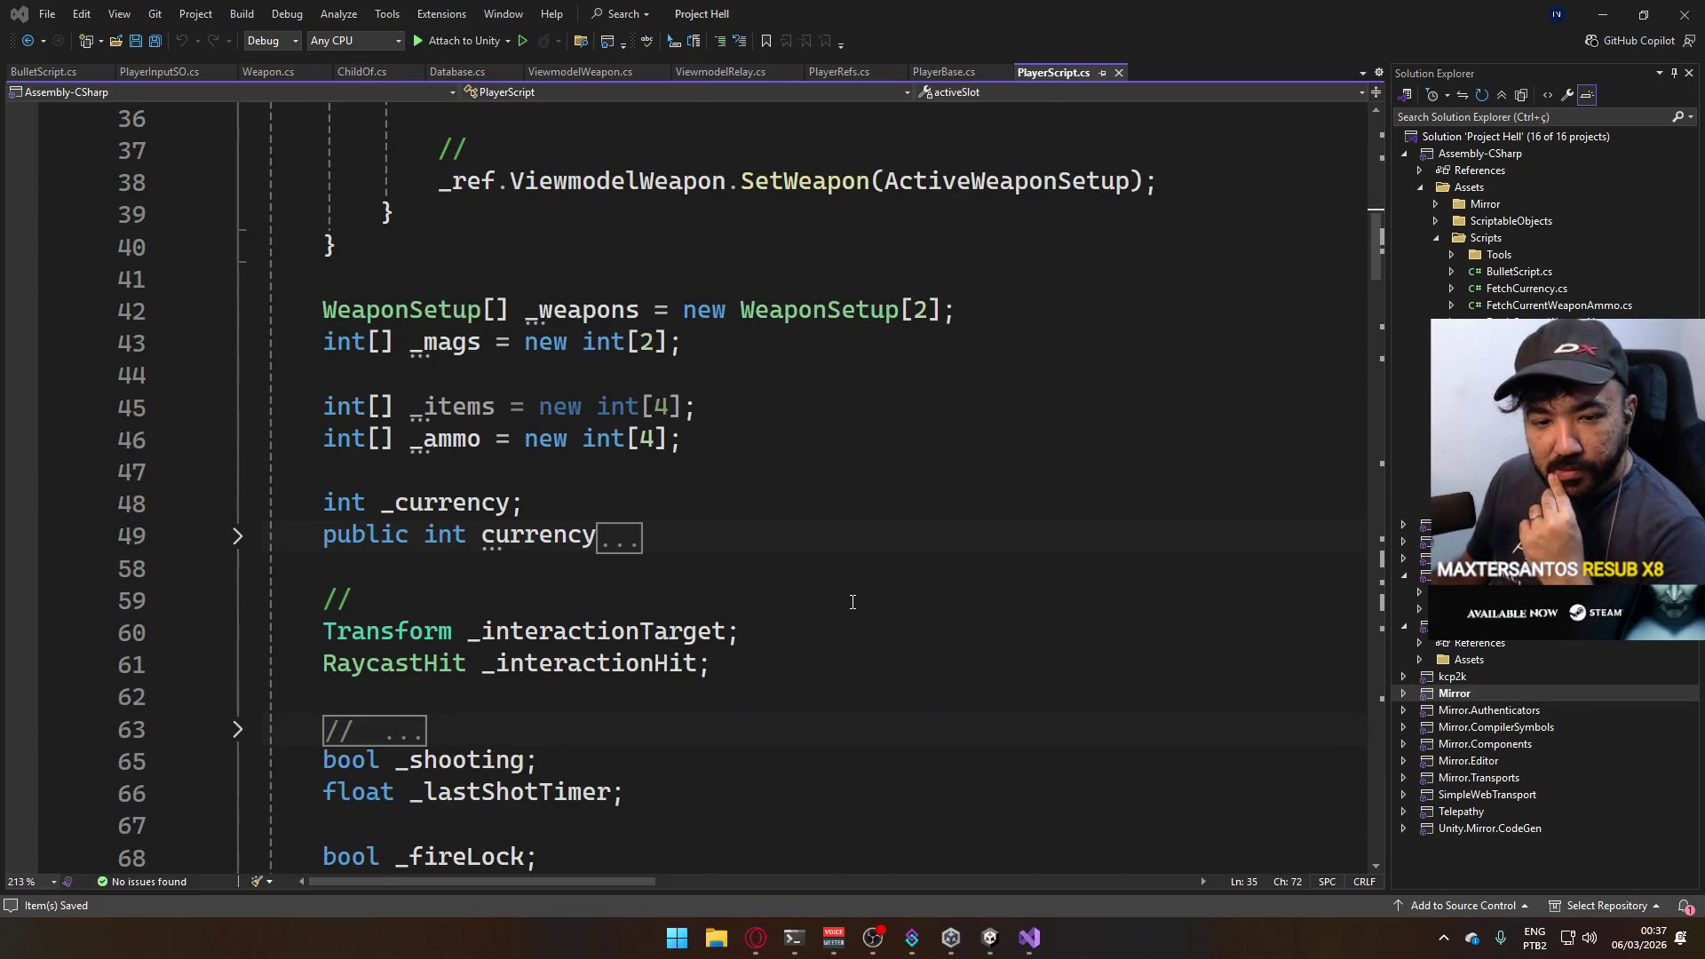
pyautogui.scroll(-4, 853, 603)
pyautogui.scroll(-3, 852, 602)
pyautogui.scroll(-3, 853, 602)
pyautogui.scroll(-3, 853, 602)
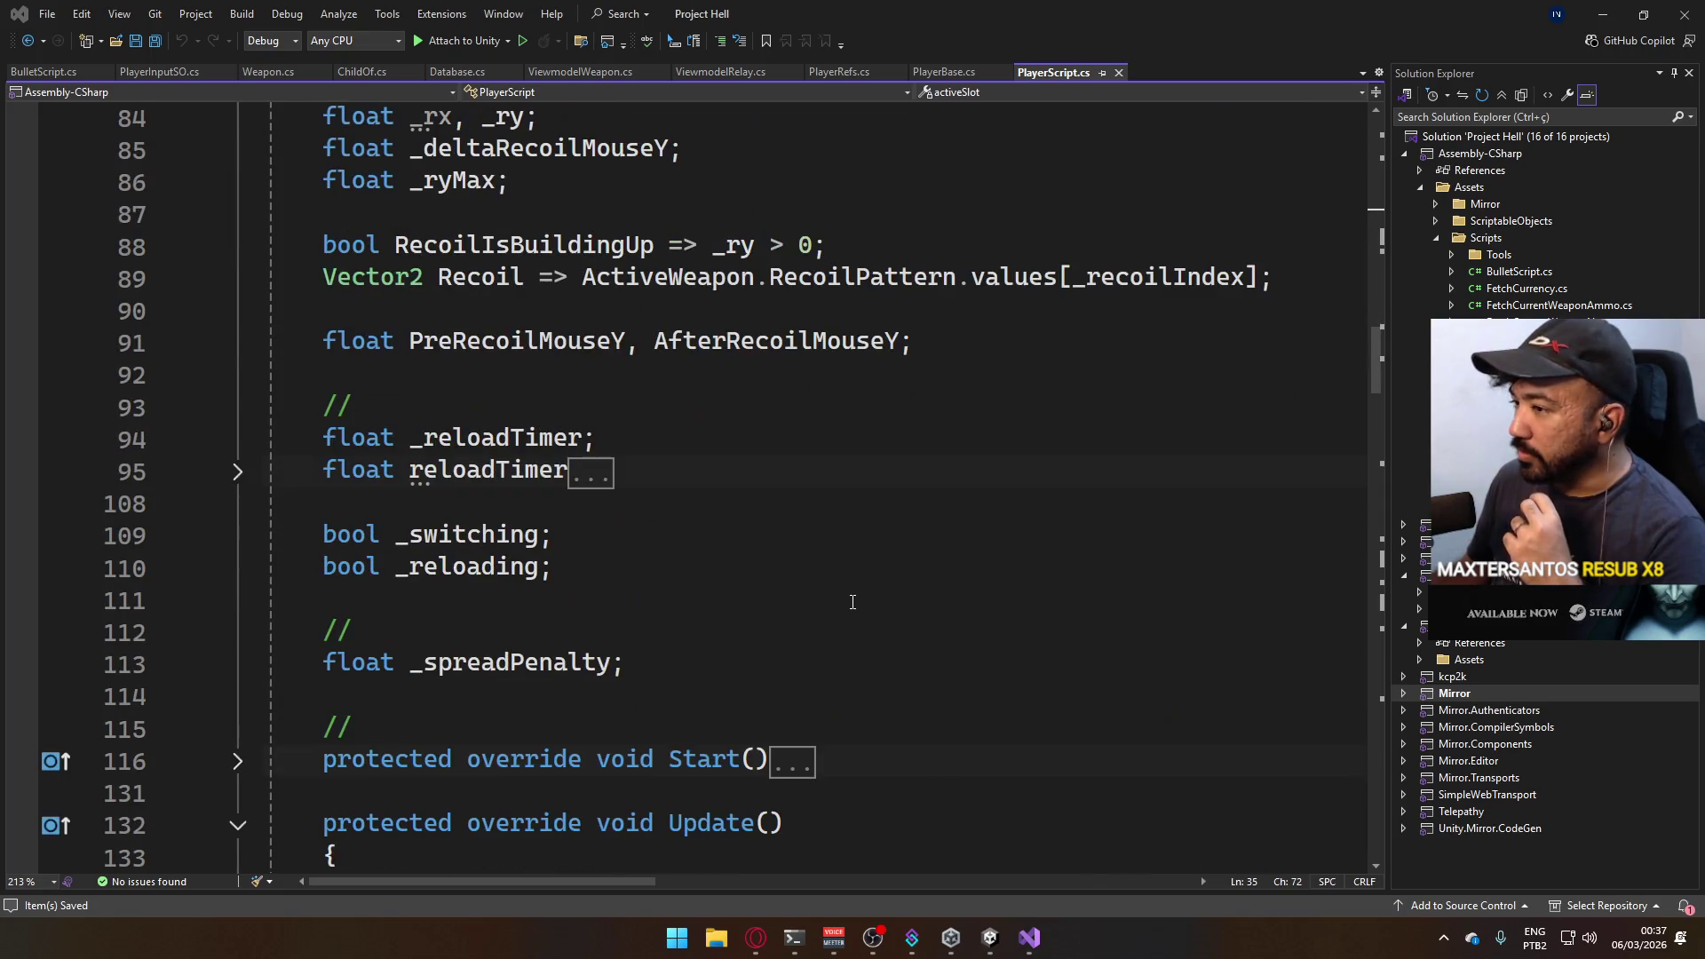
pyautogui.scroll(1, 852, 602)
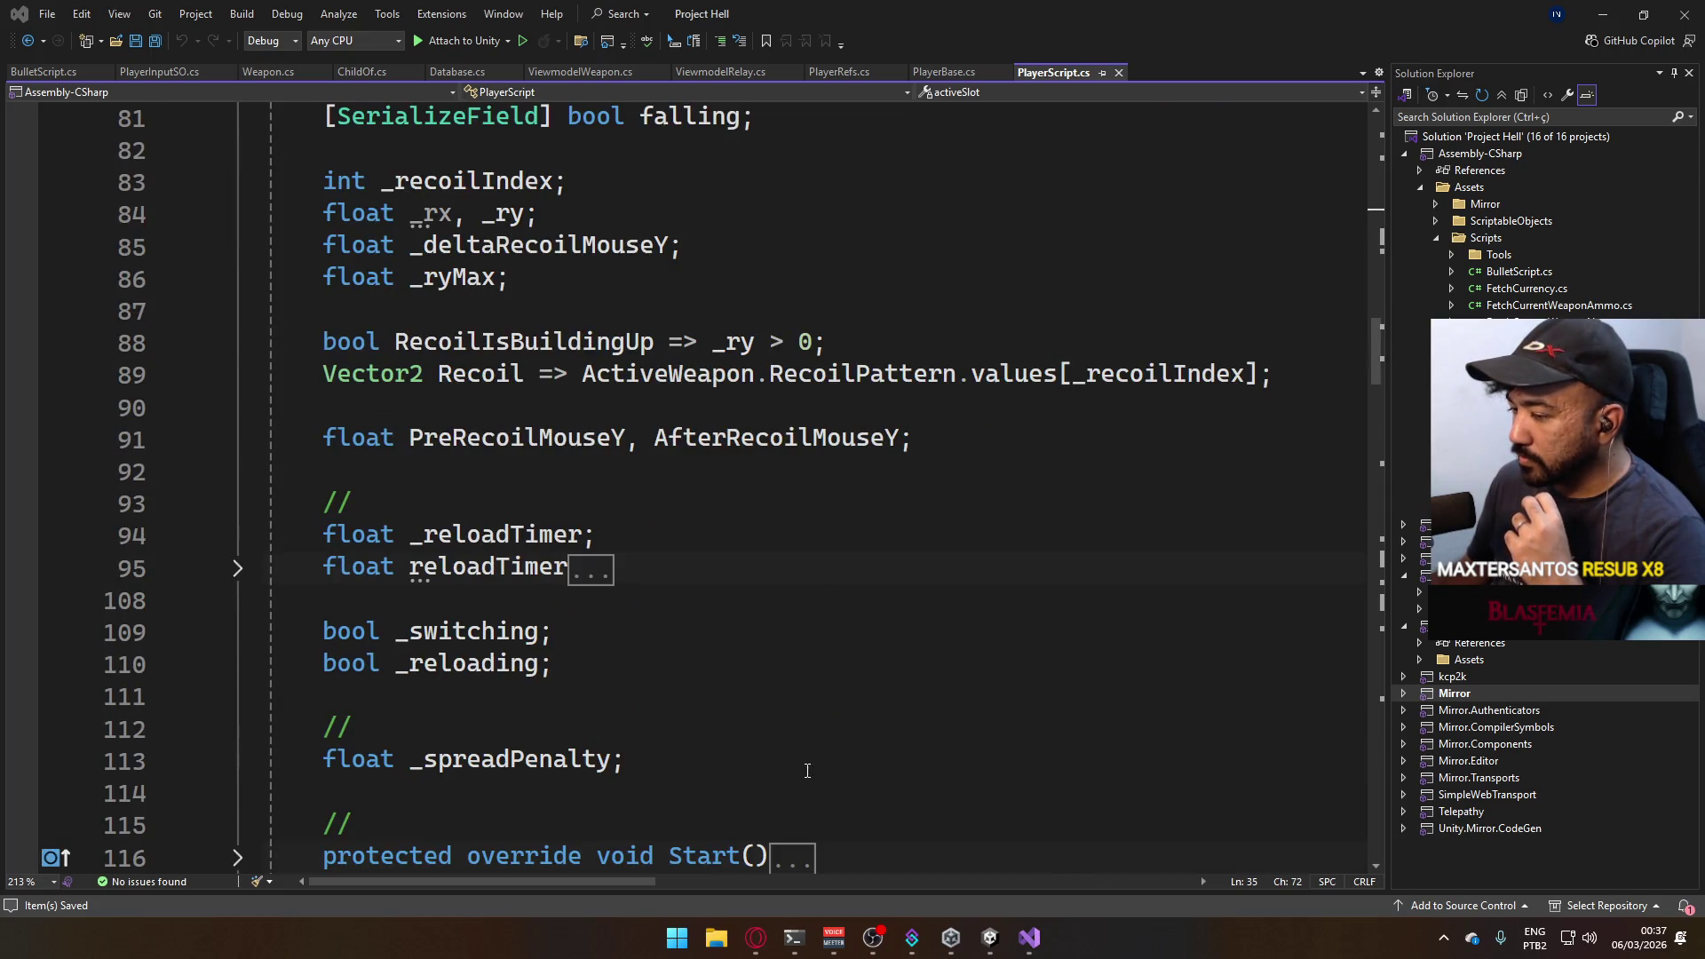
pyautogui.scroll(-3, 879, 754)
pyautogui.scroll(-3, 897, 659)
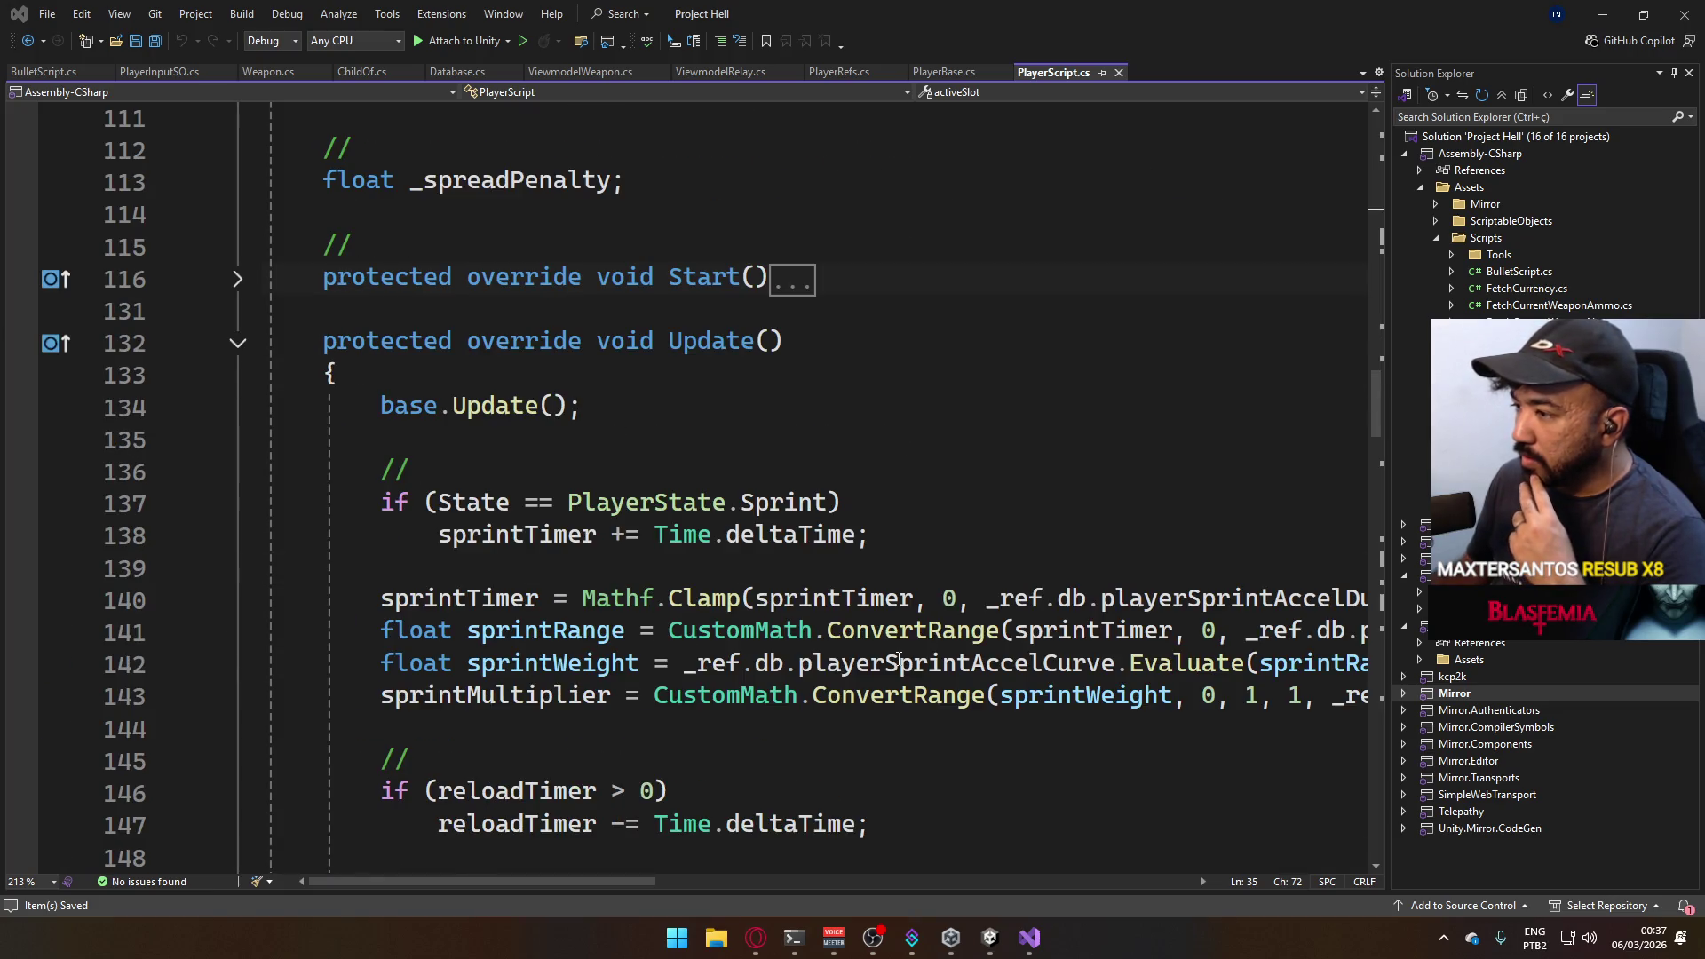
pyautogui.scroll(-8, 905, 653)
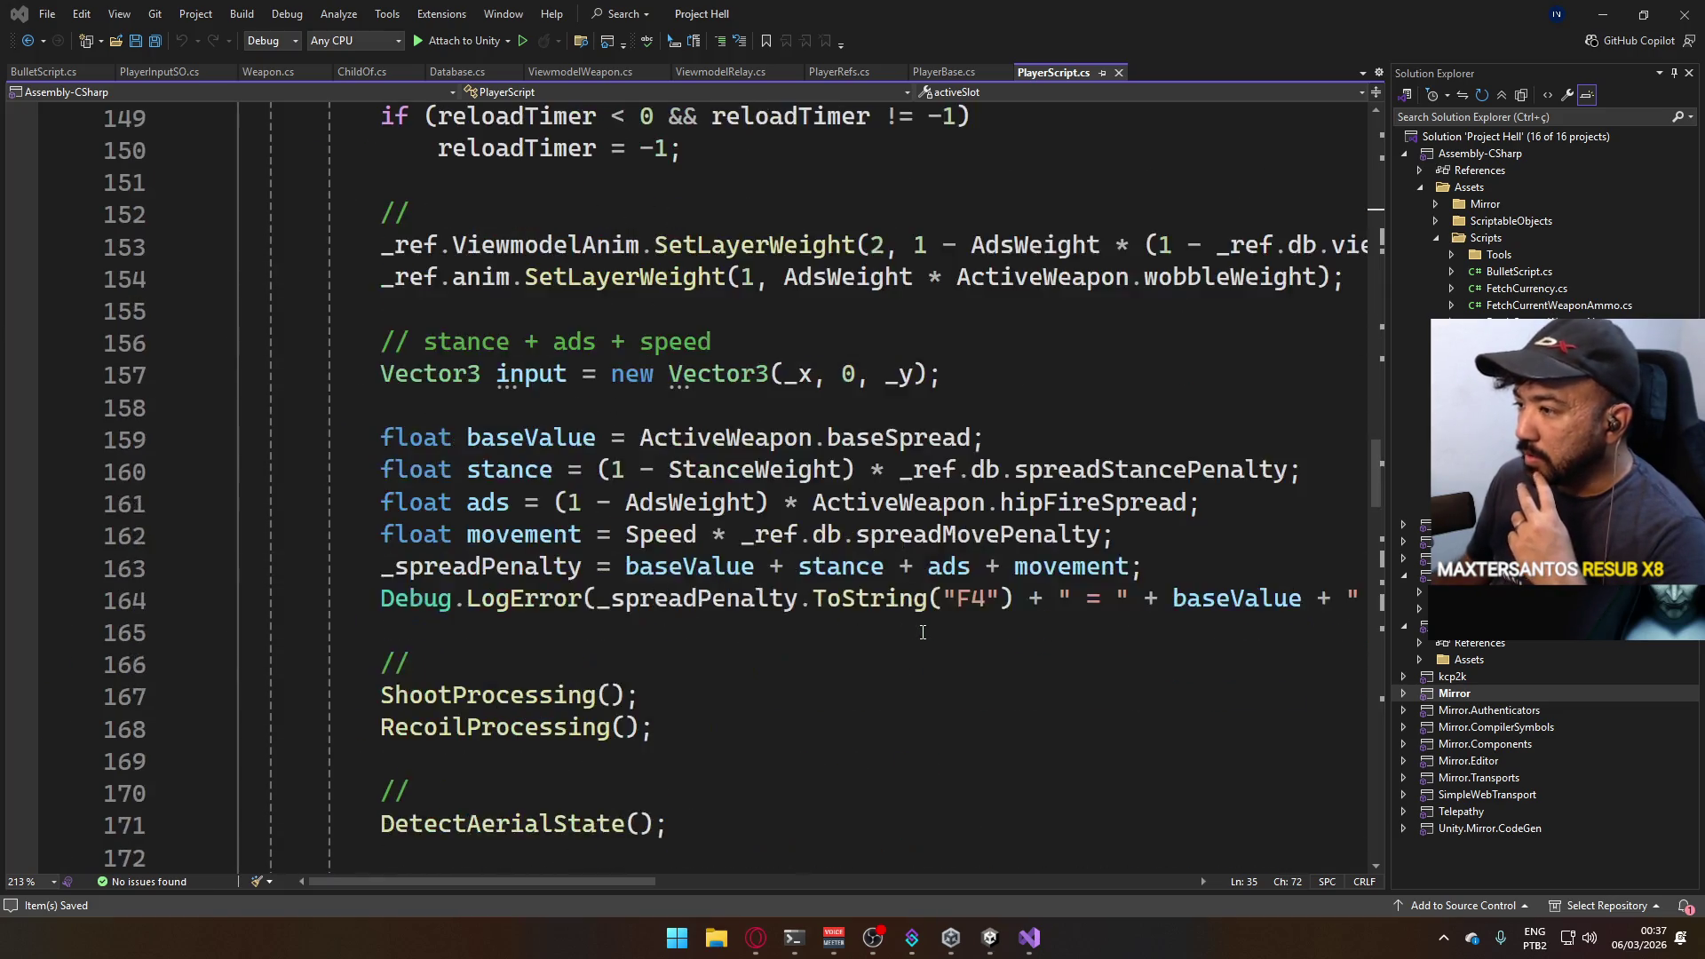
pyautogui.scroll(-8, 913, 640)
pyautogui.scroll(-3, 921, 631)
pyautogui.scroll(-3, 922, 632)
pyautogui.scroll(-3, 865, 613)
pyautogui.scroll(-2, 667, 573)
pyautogui.scroll(2, 512, 538)
pyautogui.scroll(3, 513, 537)
pyautogui.scroll(3, 666, 559)
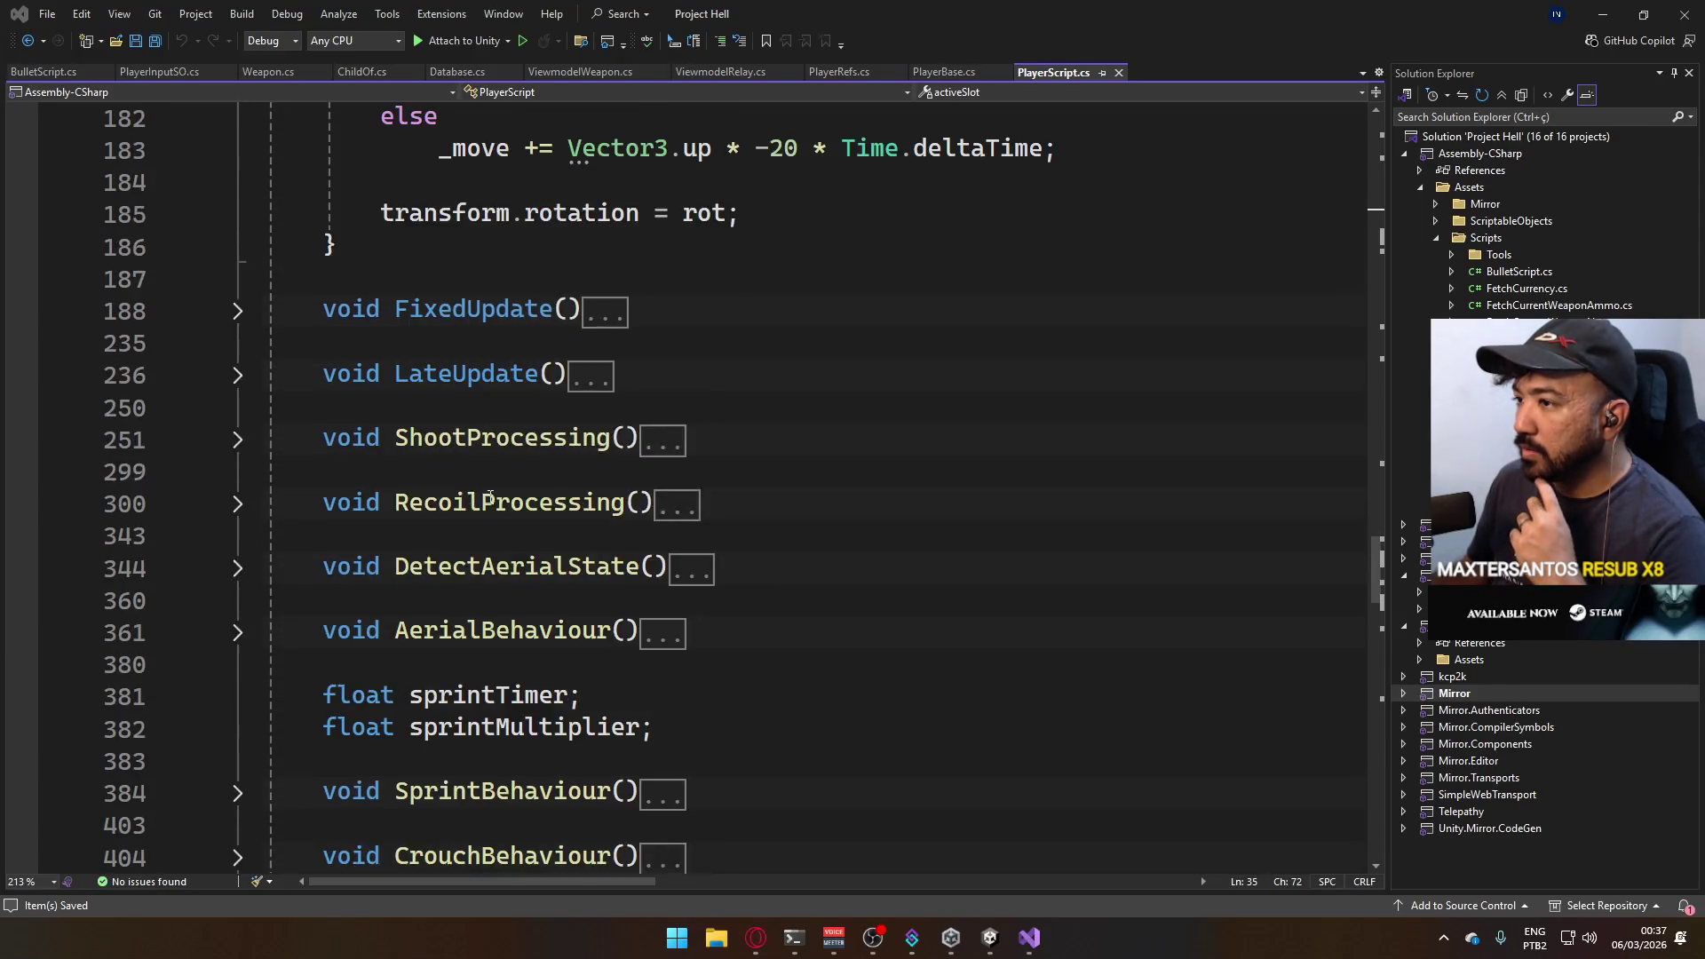
pyautogui.scroll(3, 800, 573)
pyautogui.scroll(1, 859, 580)
pyautogui.scroll(2, 859, 580)
pyautogui.scroll(4, 843, 578)
pyautogui.scroll(1, 839, 578)
pyautogui.scroll(3, 713, 520)
pyautogui.scroll(3, 713, 520)
pyautogui.scroll(4, 339, 428)
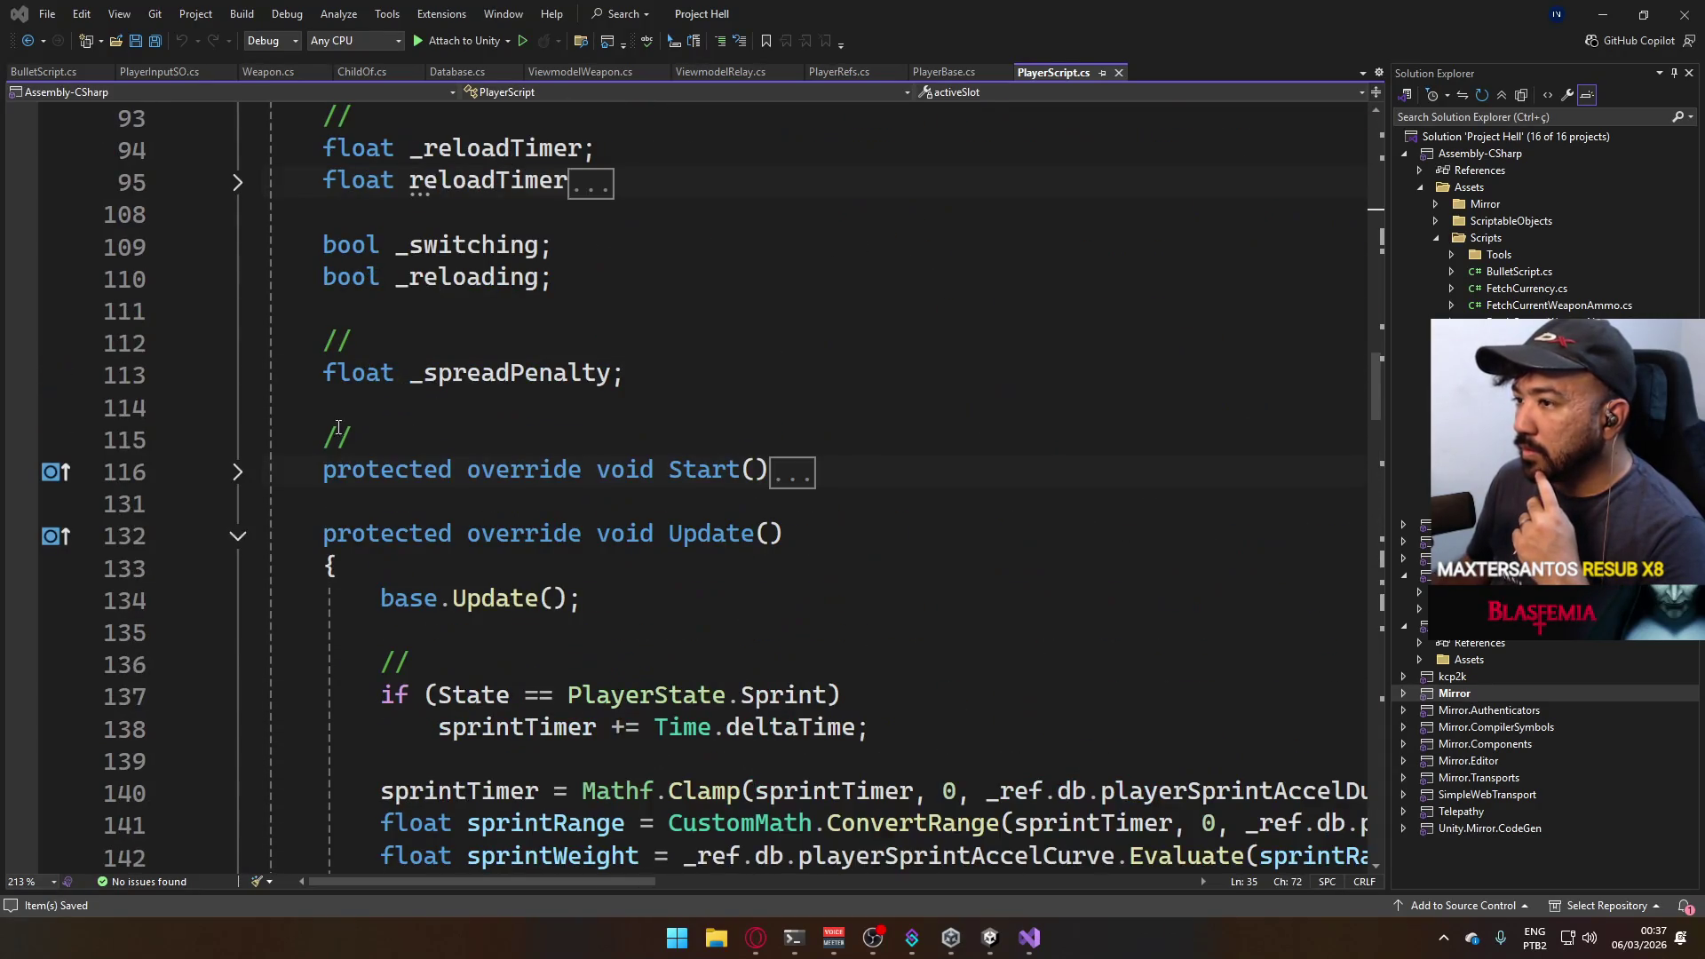
pyautogui.click(238, 535)
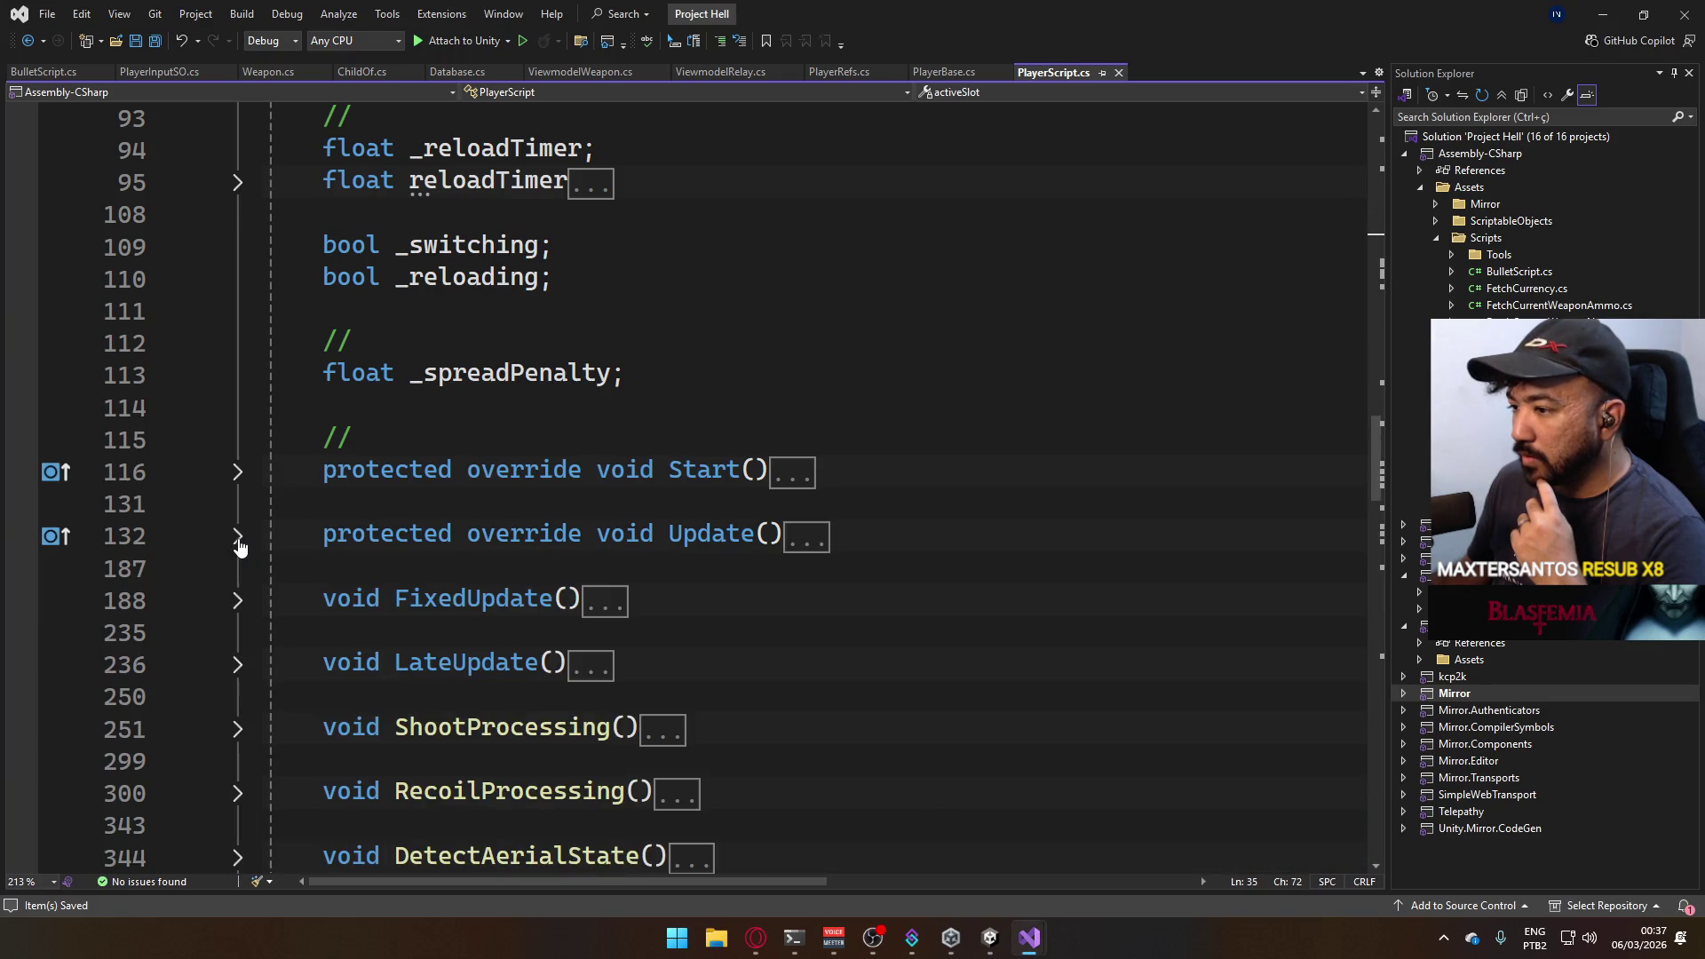
pyautogui.click(237, 542)
pyautogui.scroll(-4, 533, 573)
pyautogui.scroll(-4, 613, 602)
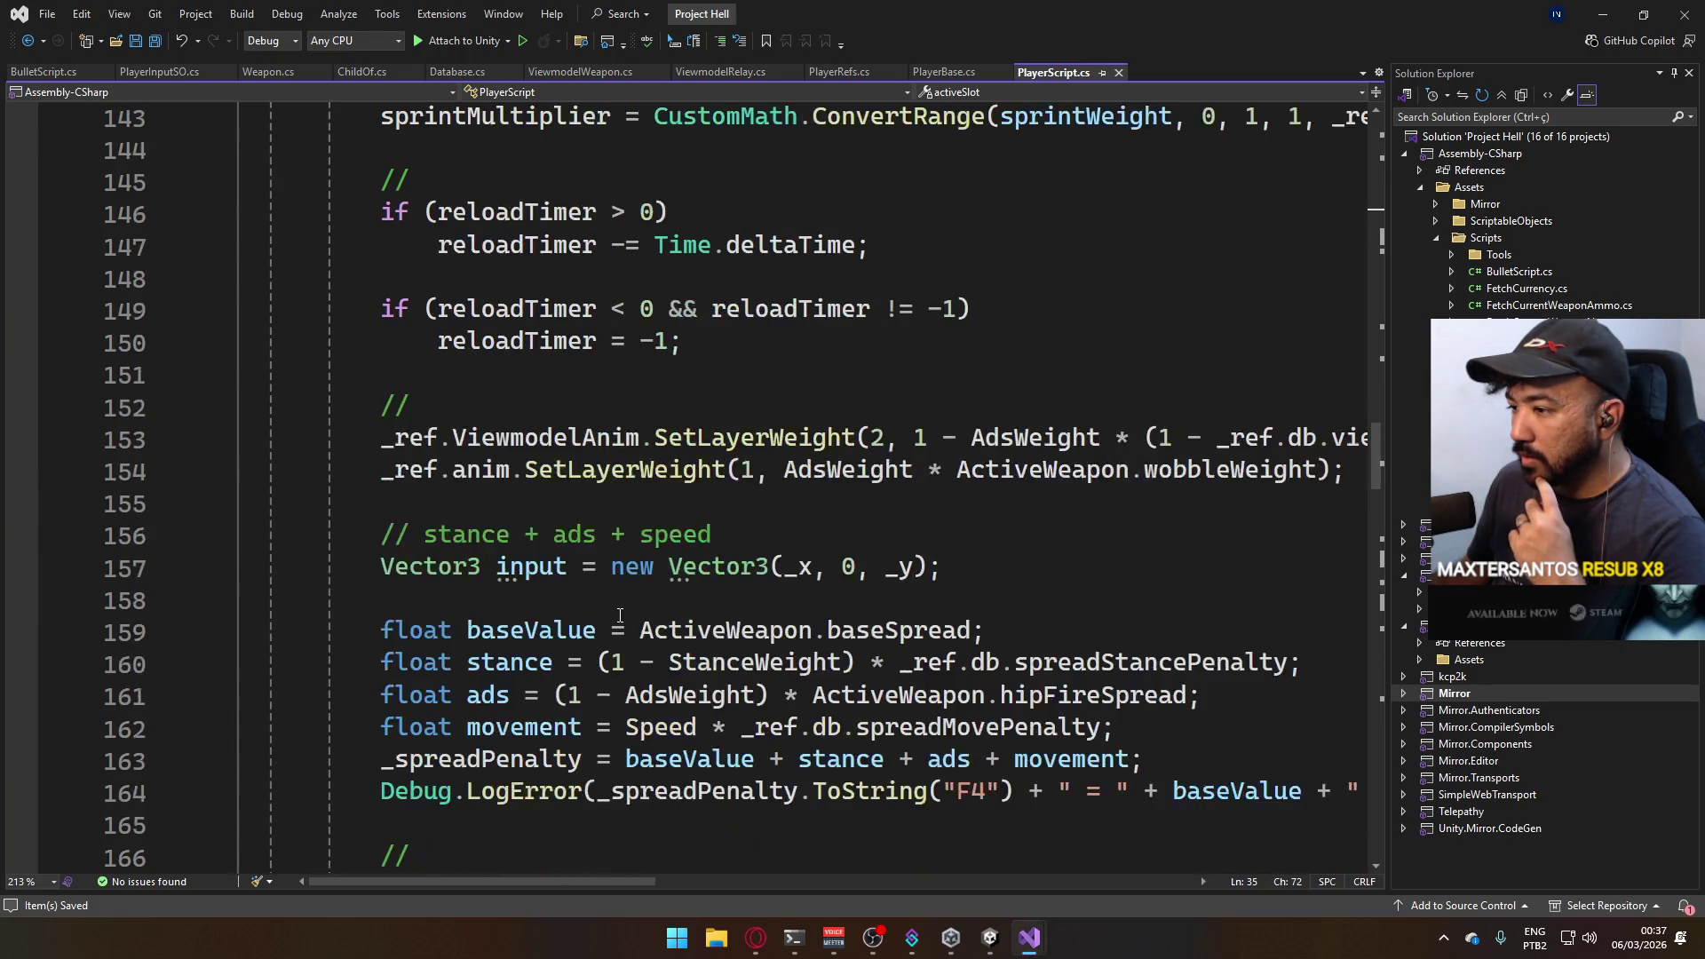
pyautogui.scroll(-3, 613, 603)
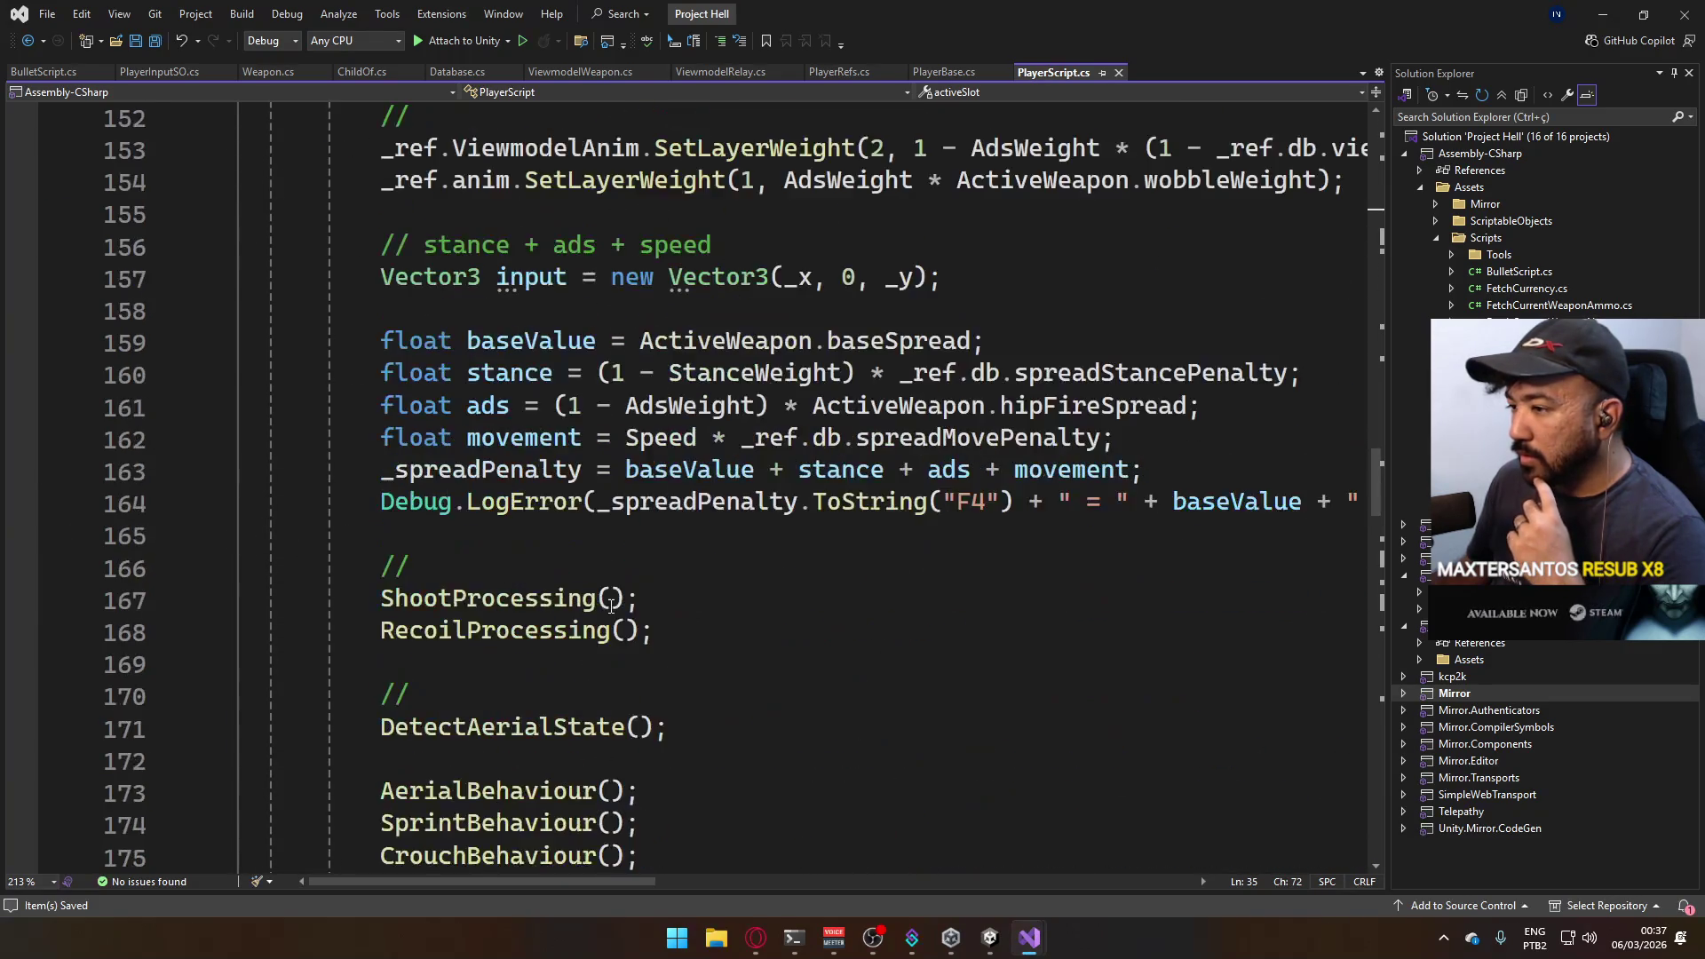
# After the Instantiate line in ShootProcessing, start bullet.GetComponent<BulletScript>() via IntelliSense.
pyautogui.keyDown('ctrl'); pyautogui.click(453, 596); pyautogui.keyUp('ctrl')
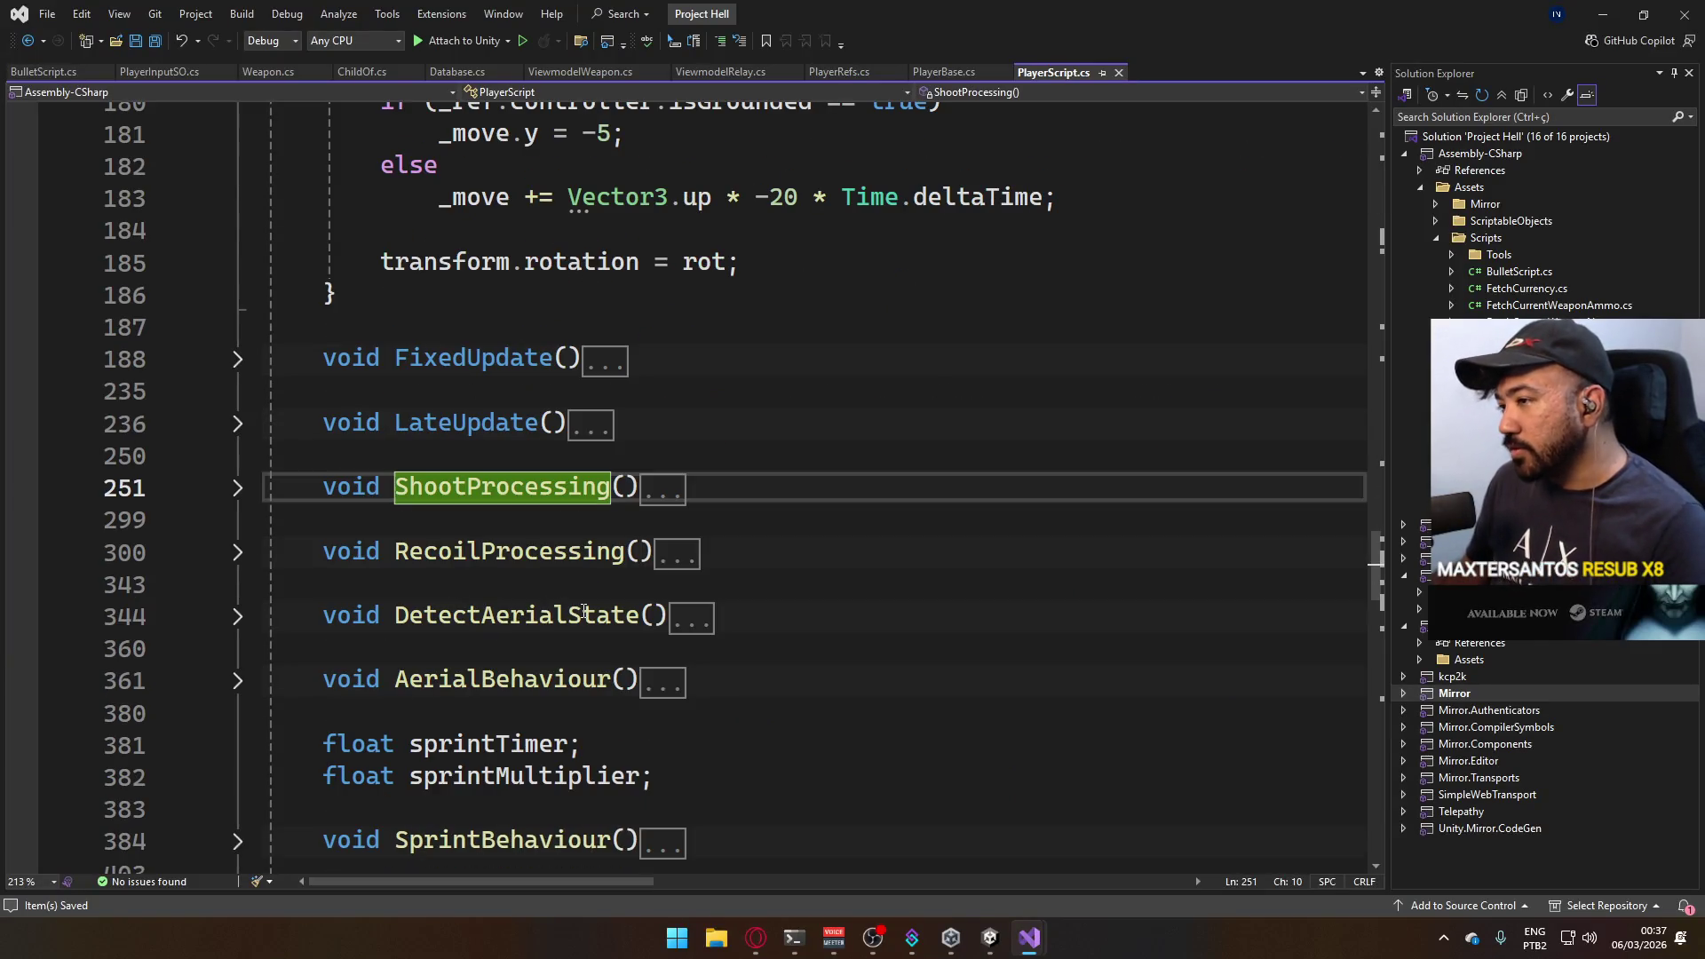
pyautogui.hotkey('ctrl', 'm')
pyautogui.hotkey('ctrl', 'm')
pyautogui.scroll(-3, 660, 581)
pyautogui.scroll(-3, 799, 599)
pyautogui.scroll(-4, 1117, 648)
pyautogui.scroll(-2, 1238, 730)
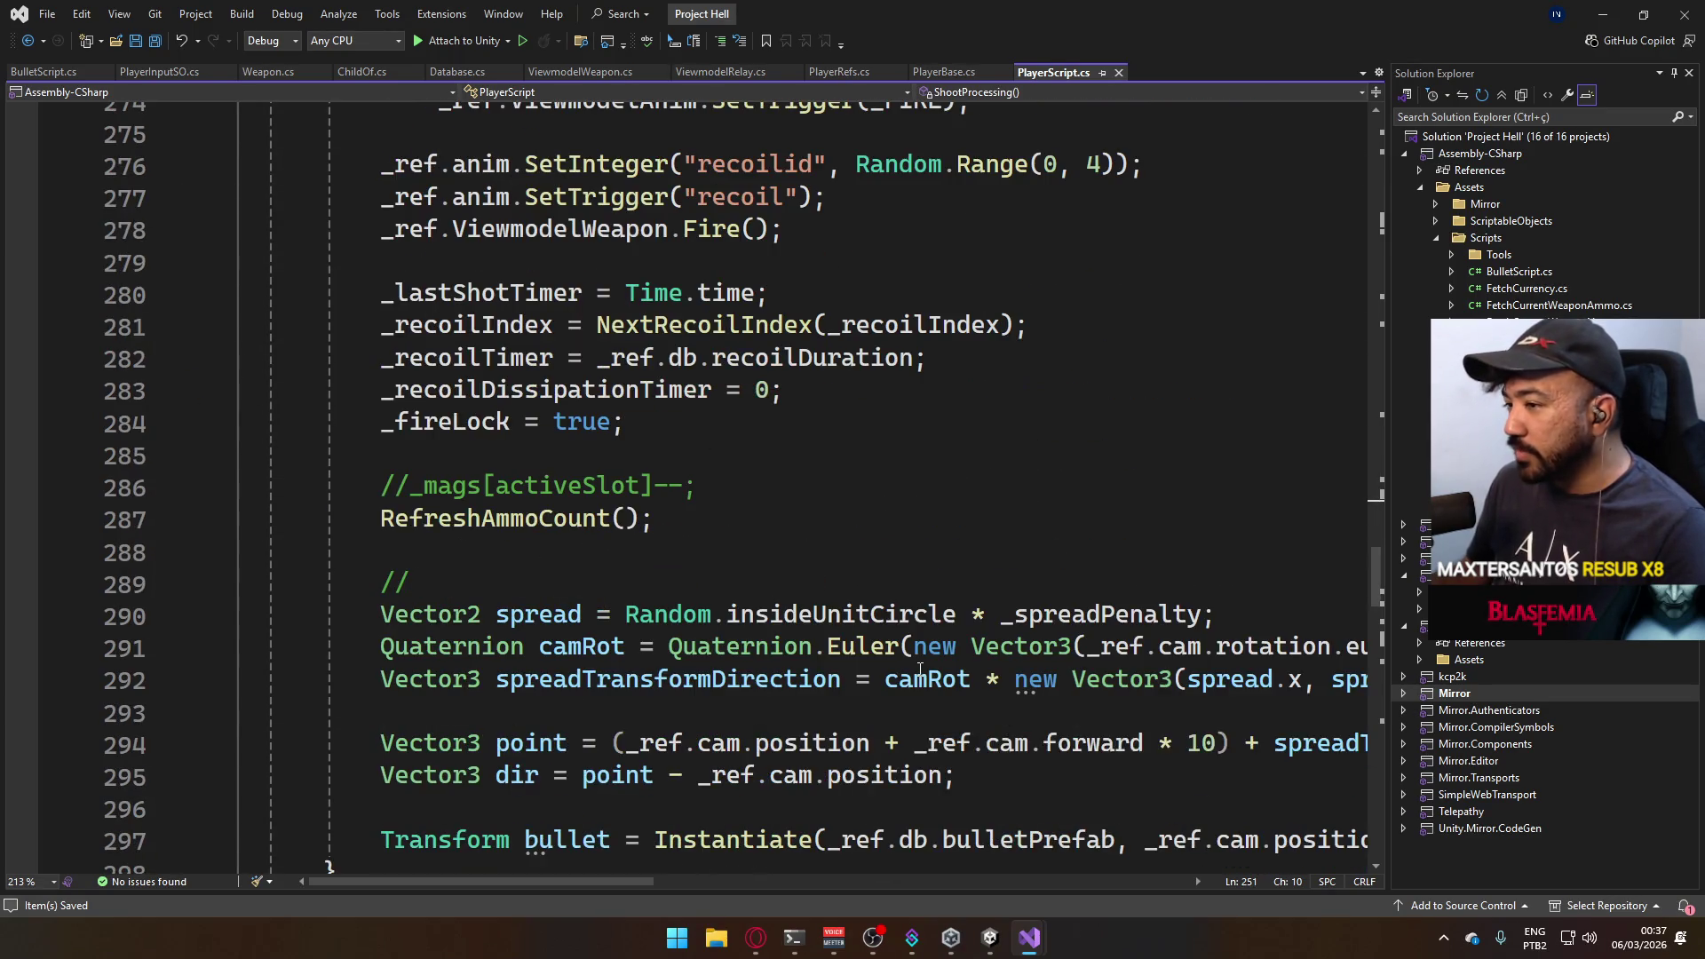
pyautogui.scroll(-2, 853, 666)
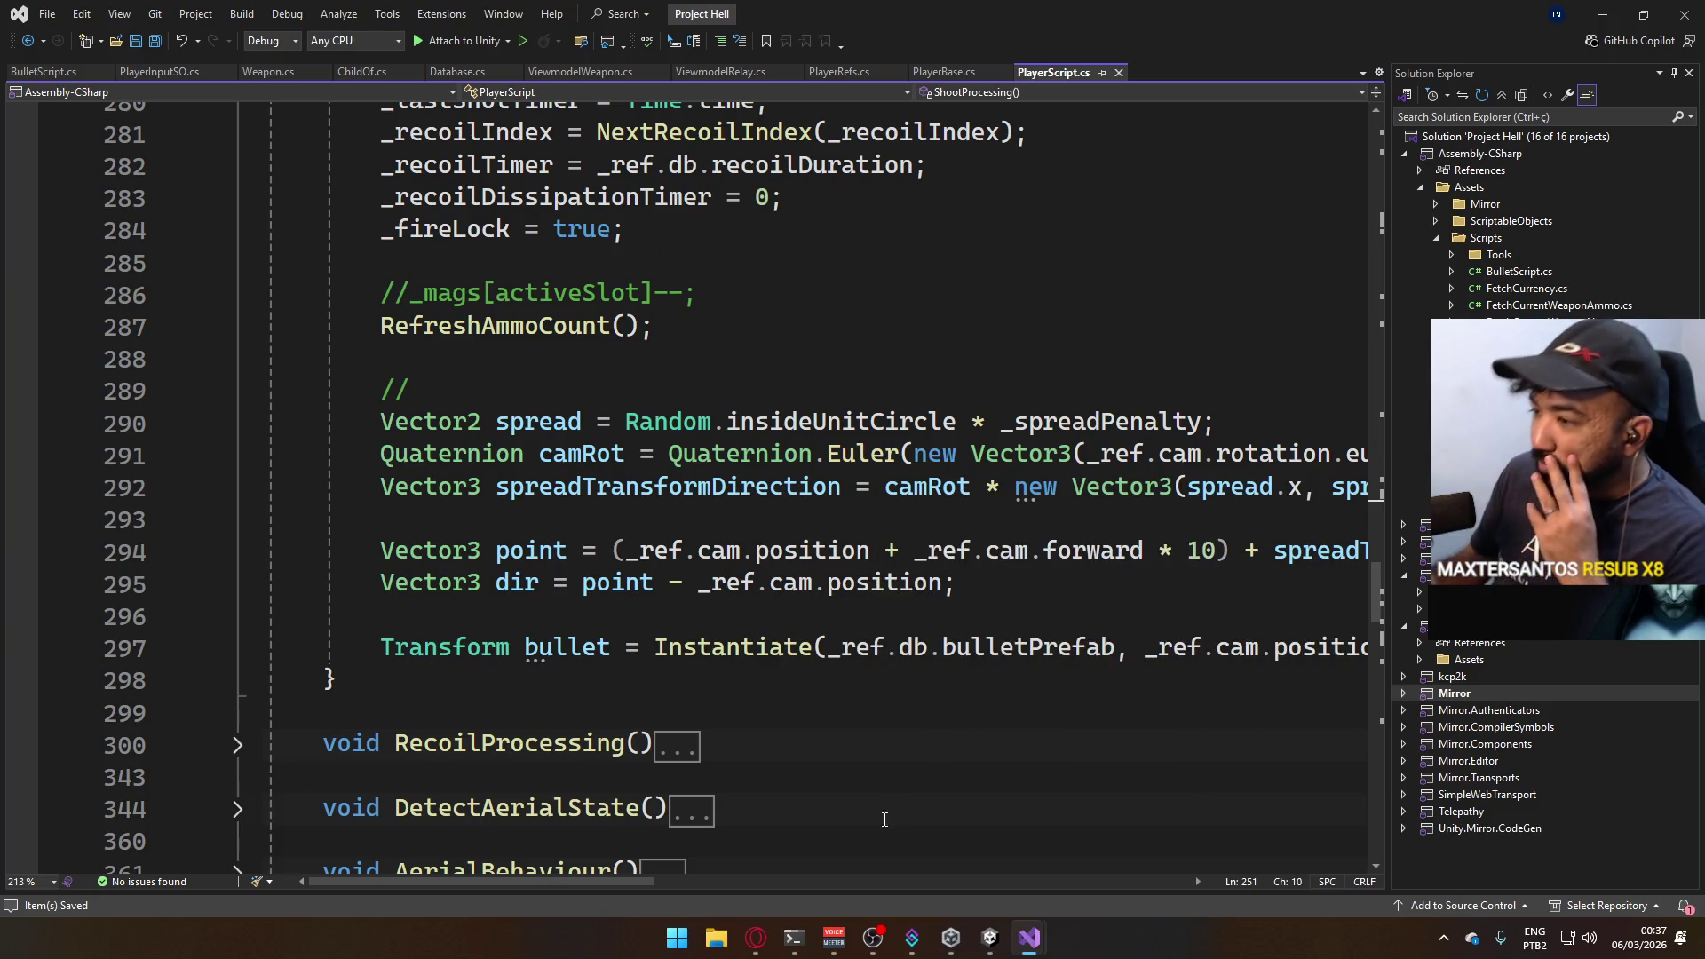
pyautogui.moveTo(634, 884)
pyautogui.mouseDown()
pyautogui.moveTo(899, 882)
pyautogui.moveTo(548, 708)
pyautogui.mouseUp()
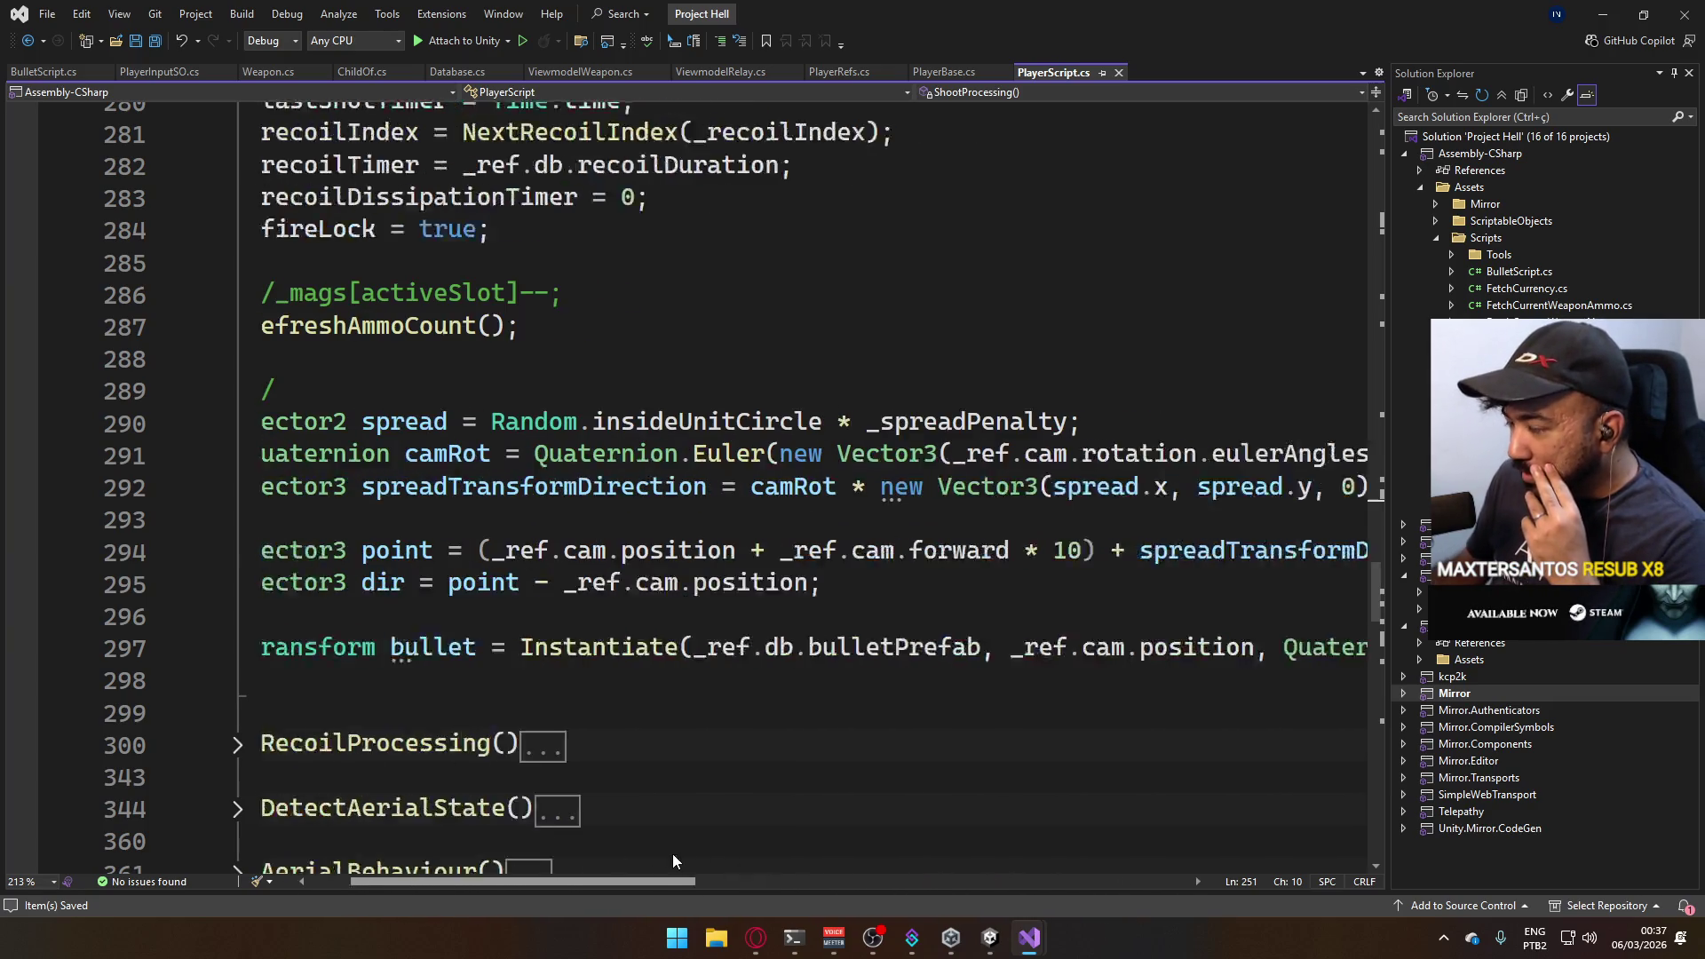
pyautogui.click(329, 677)
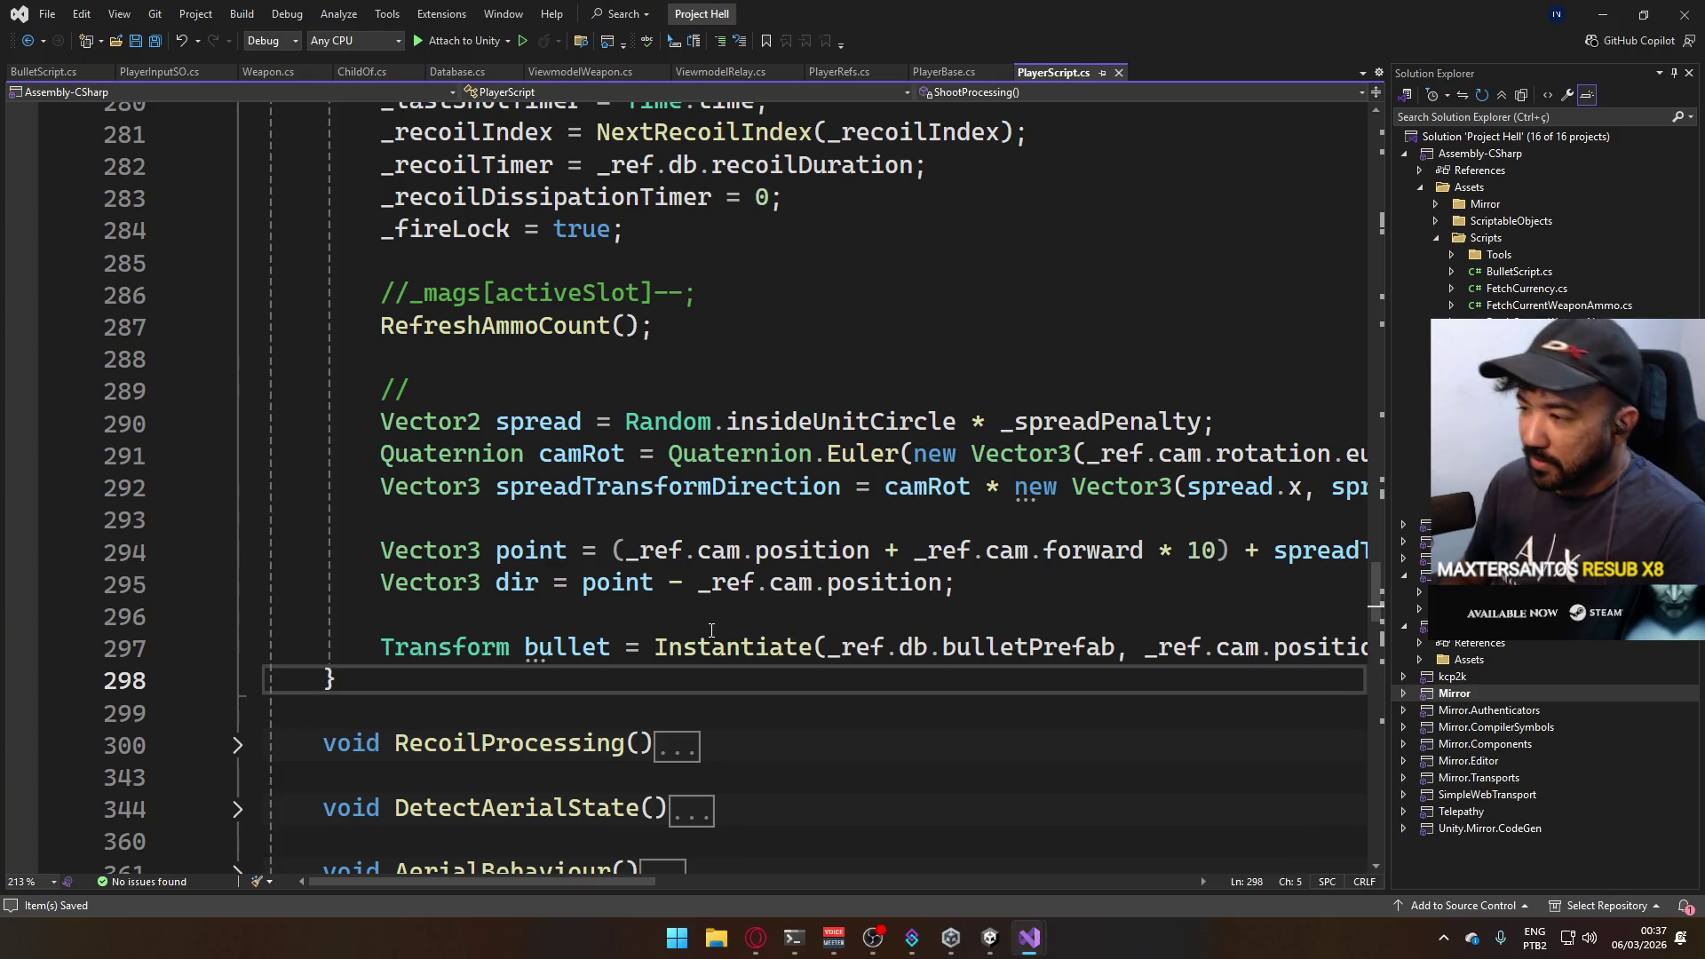
pyautogui.hotkey('ctrl', 'Return')
pyautogui.write('bu')
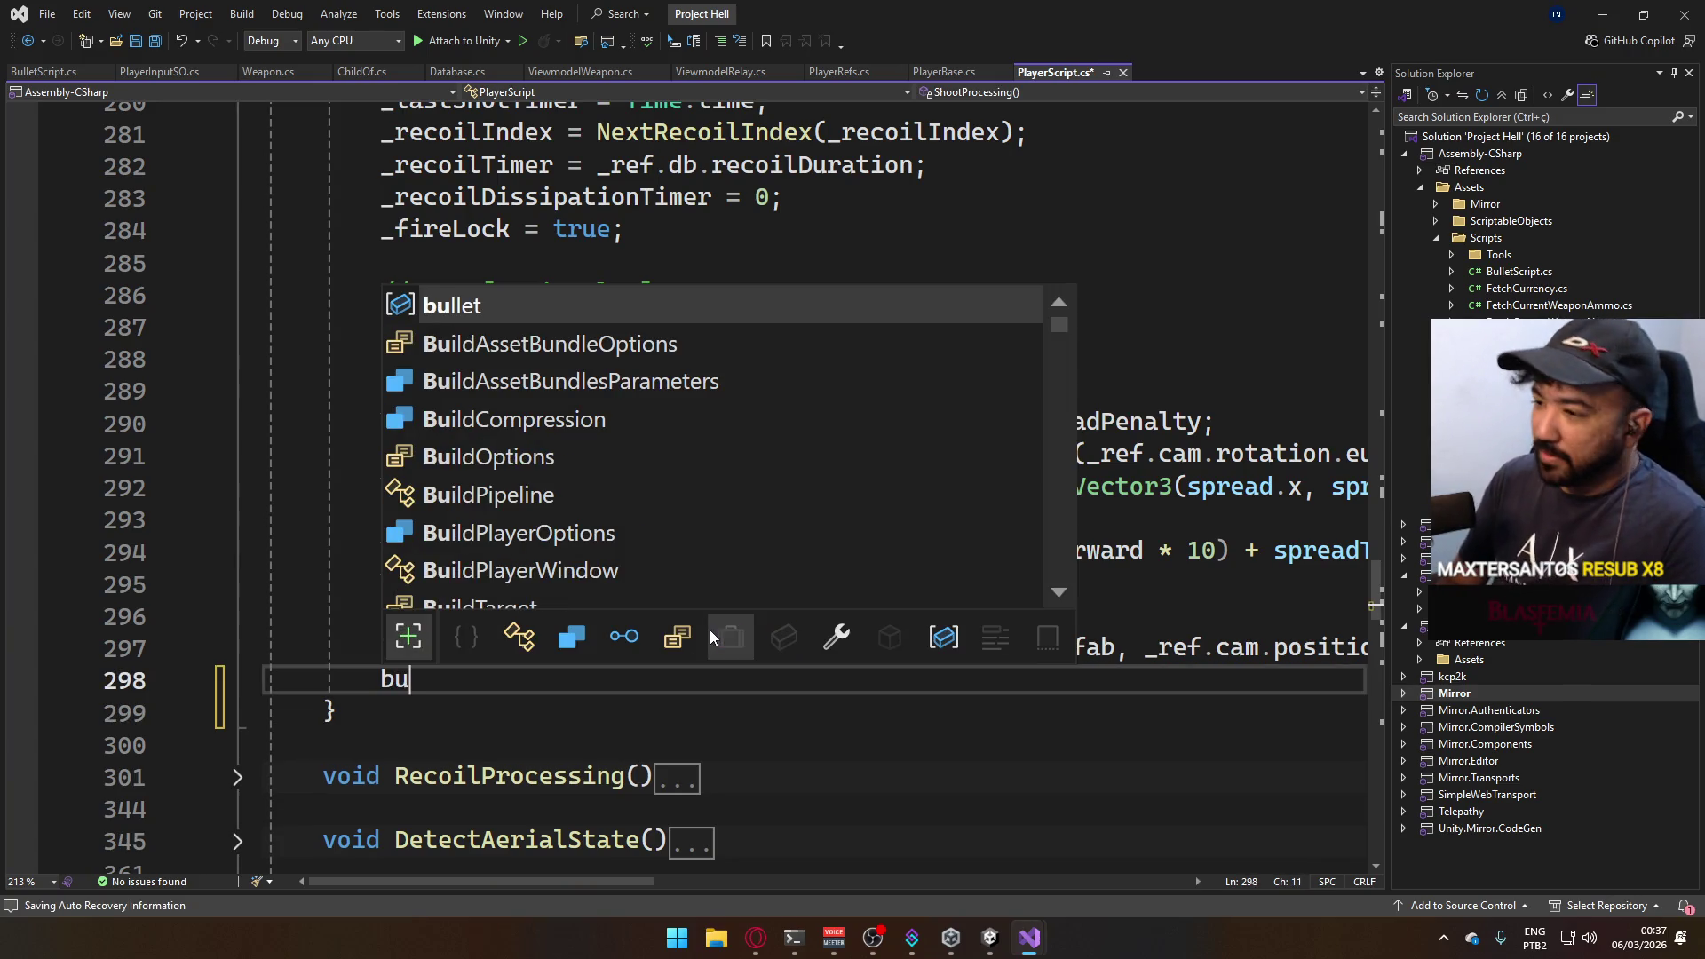
pyautogui.write('llet.')
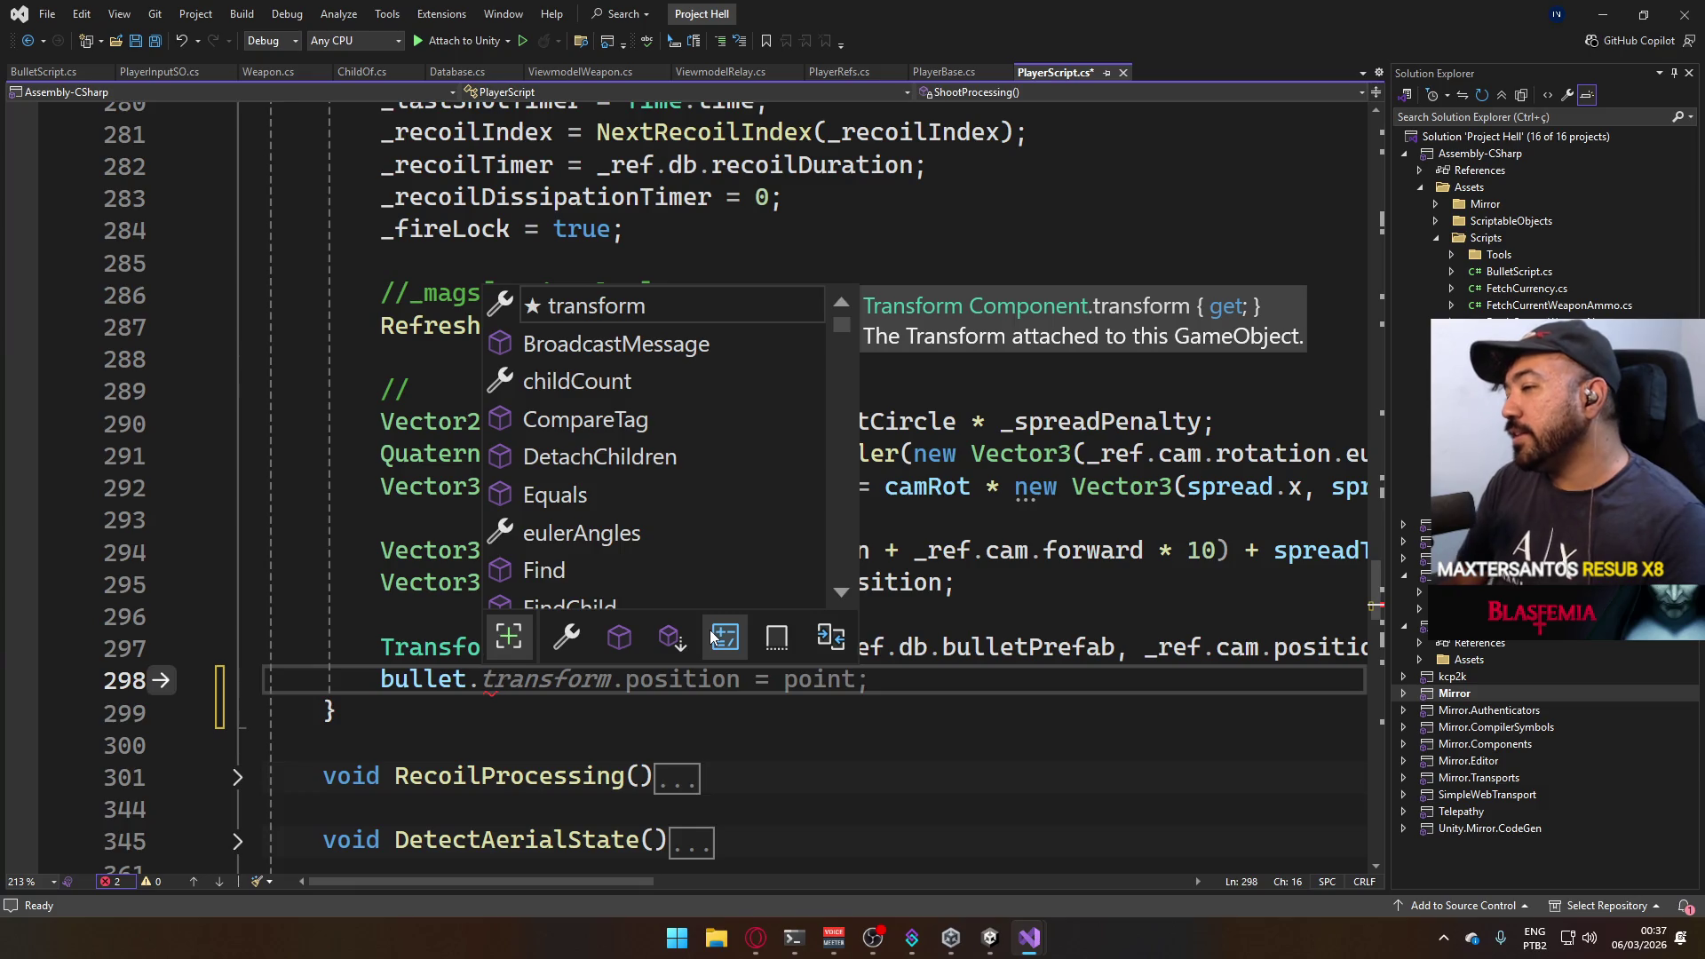
pyautogui.write('get')
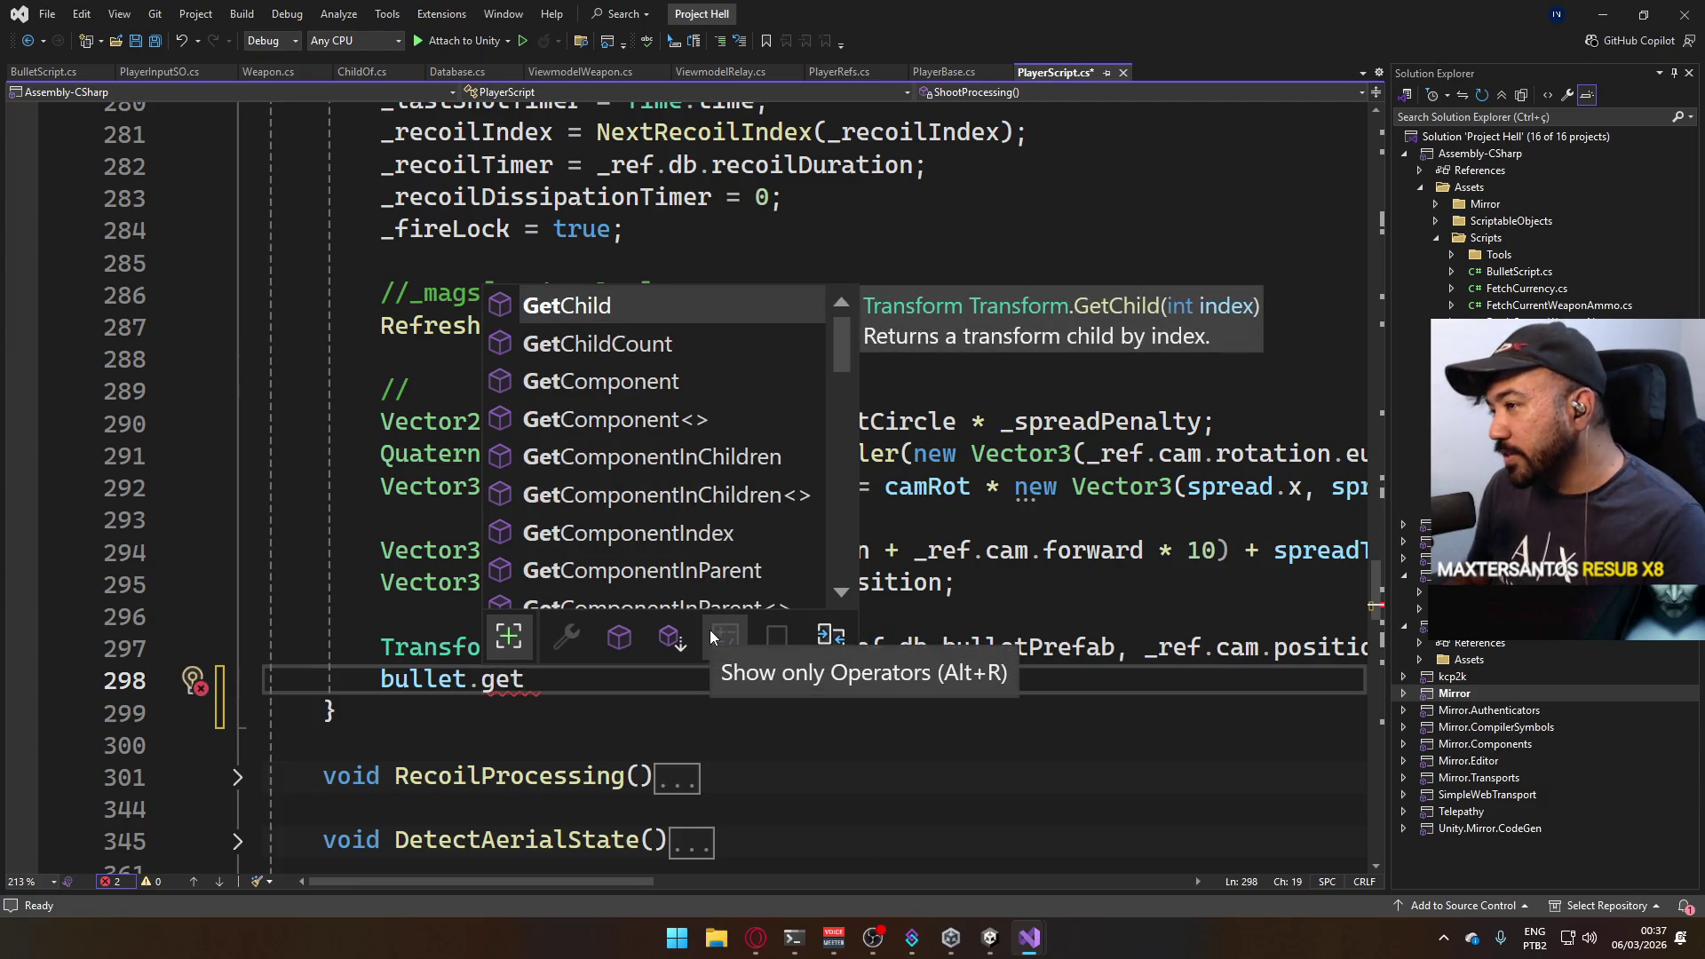
pyautogui.press('Down')
pyautogui.press('Down')
pyautogui.press('Down')
pyautogui.press('Tab')
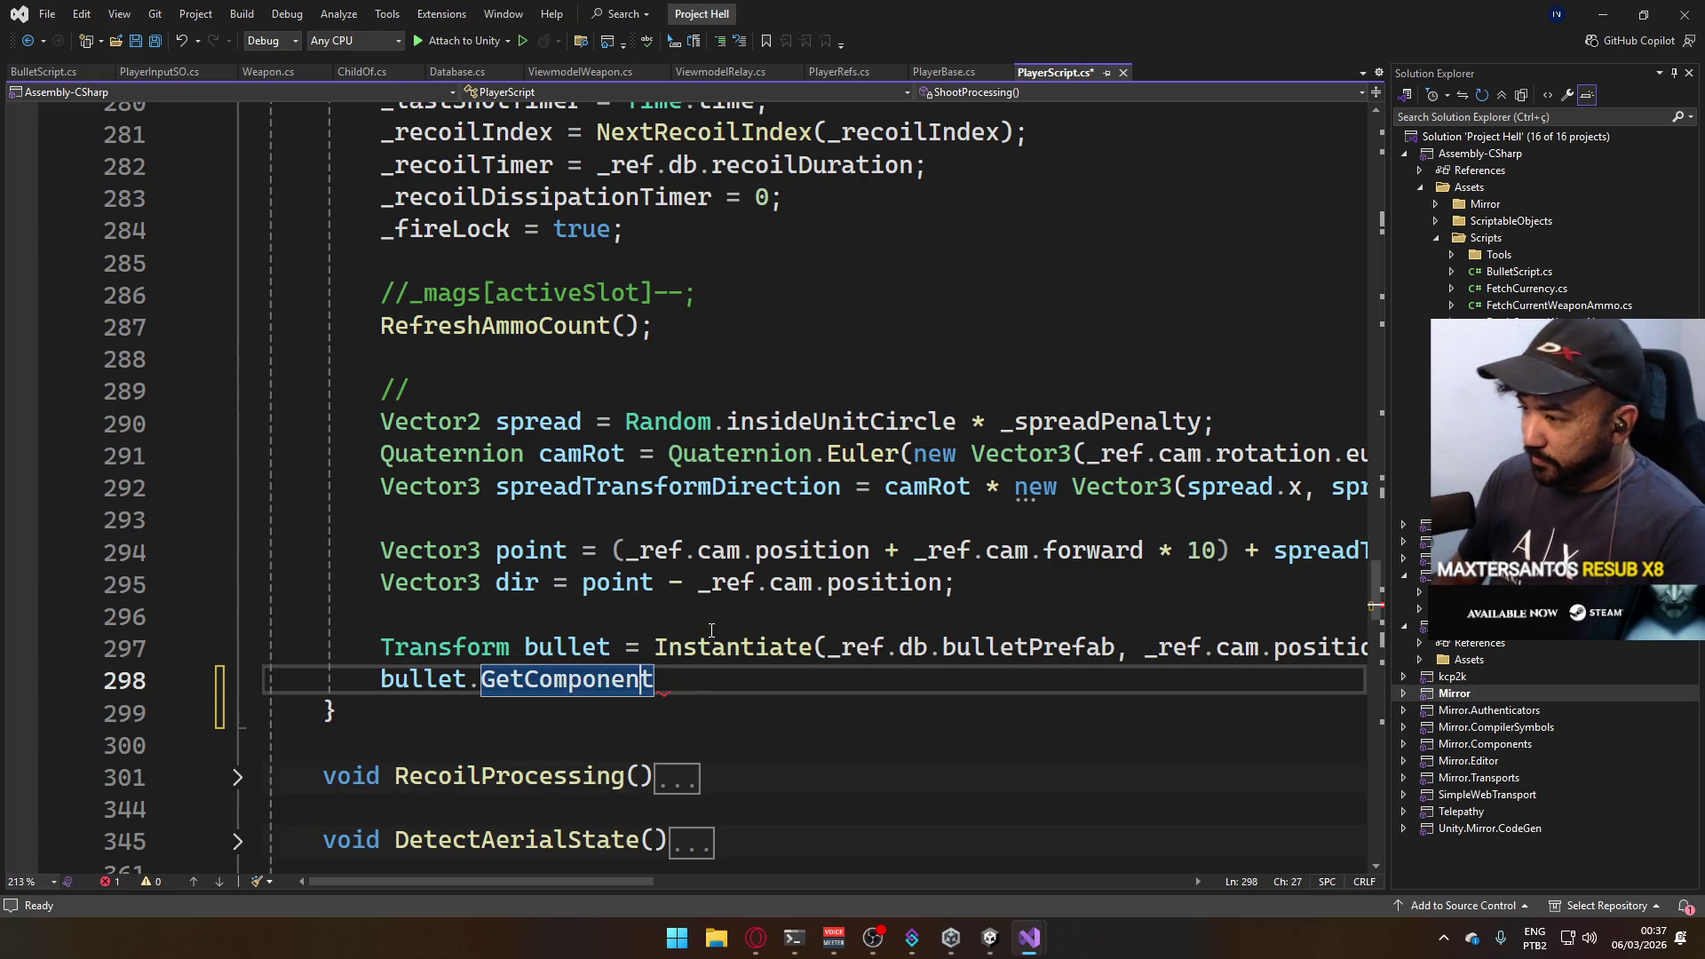
pyautogui.write('<')
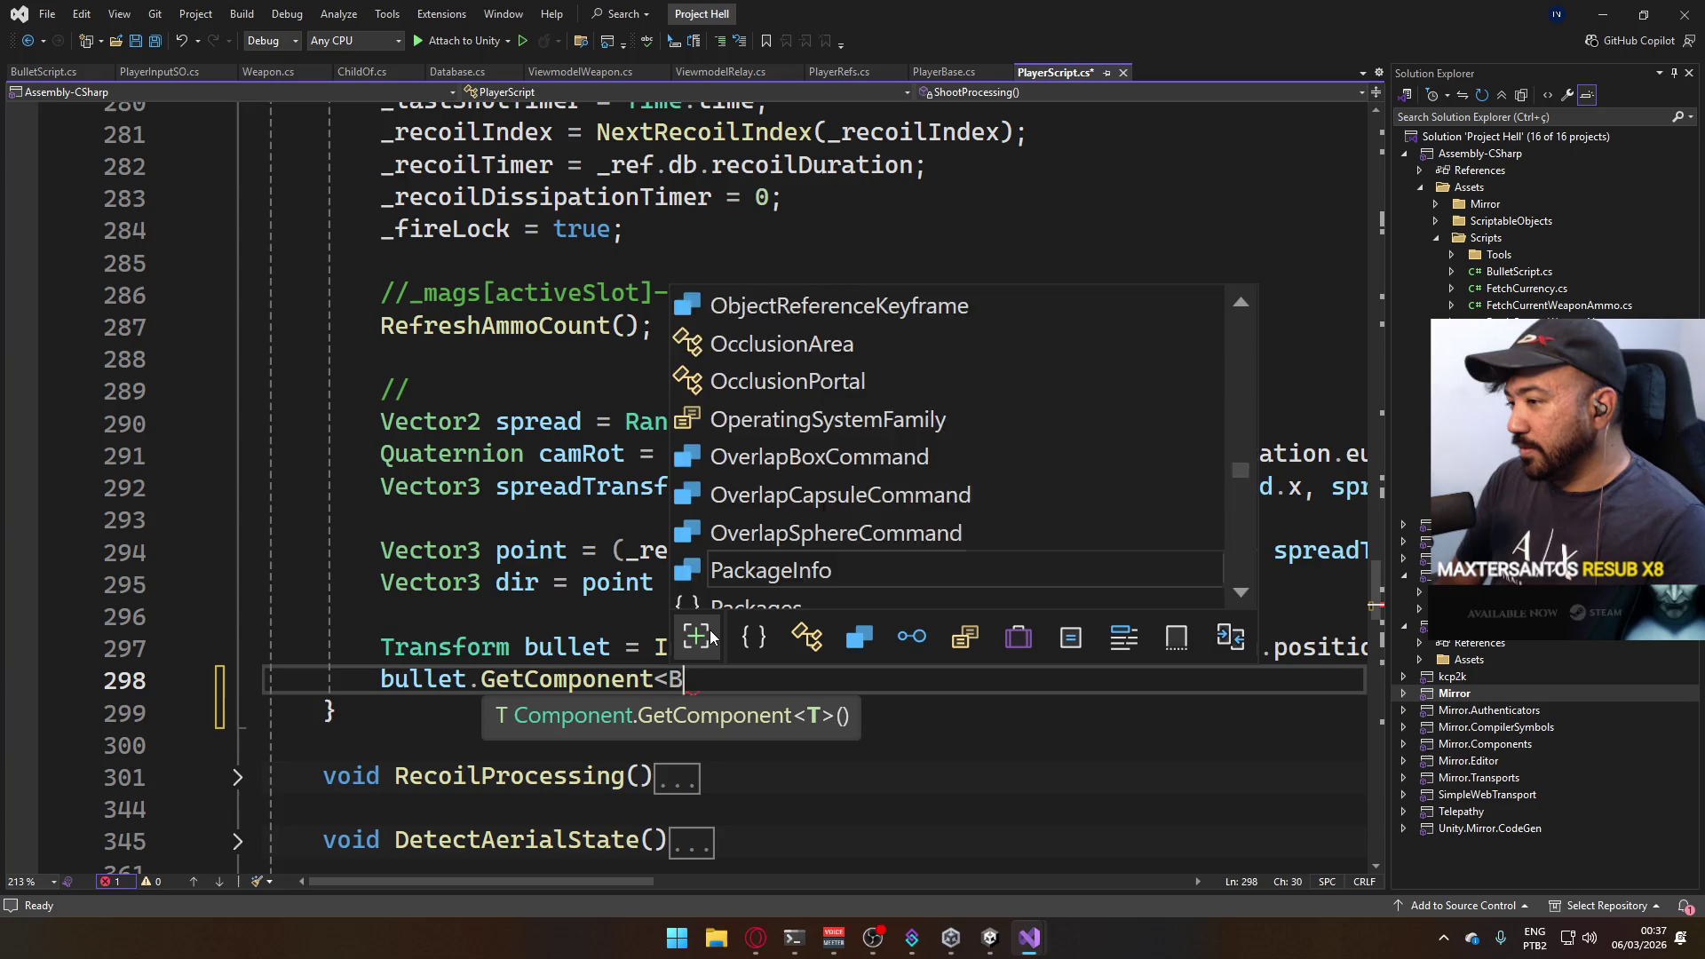
pyautogui.write('BulletScript>')
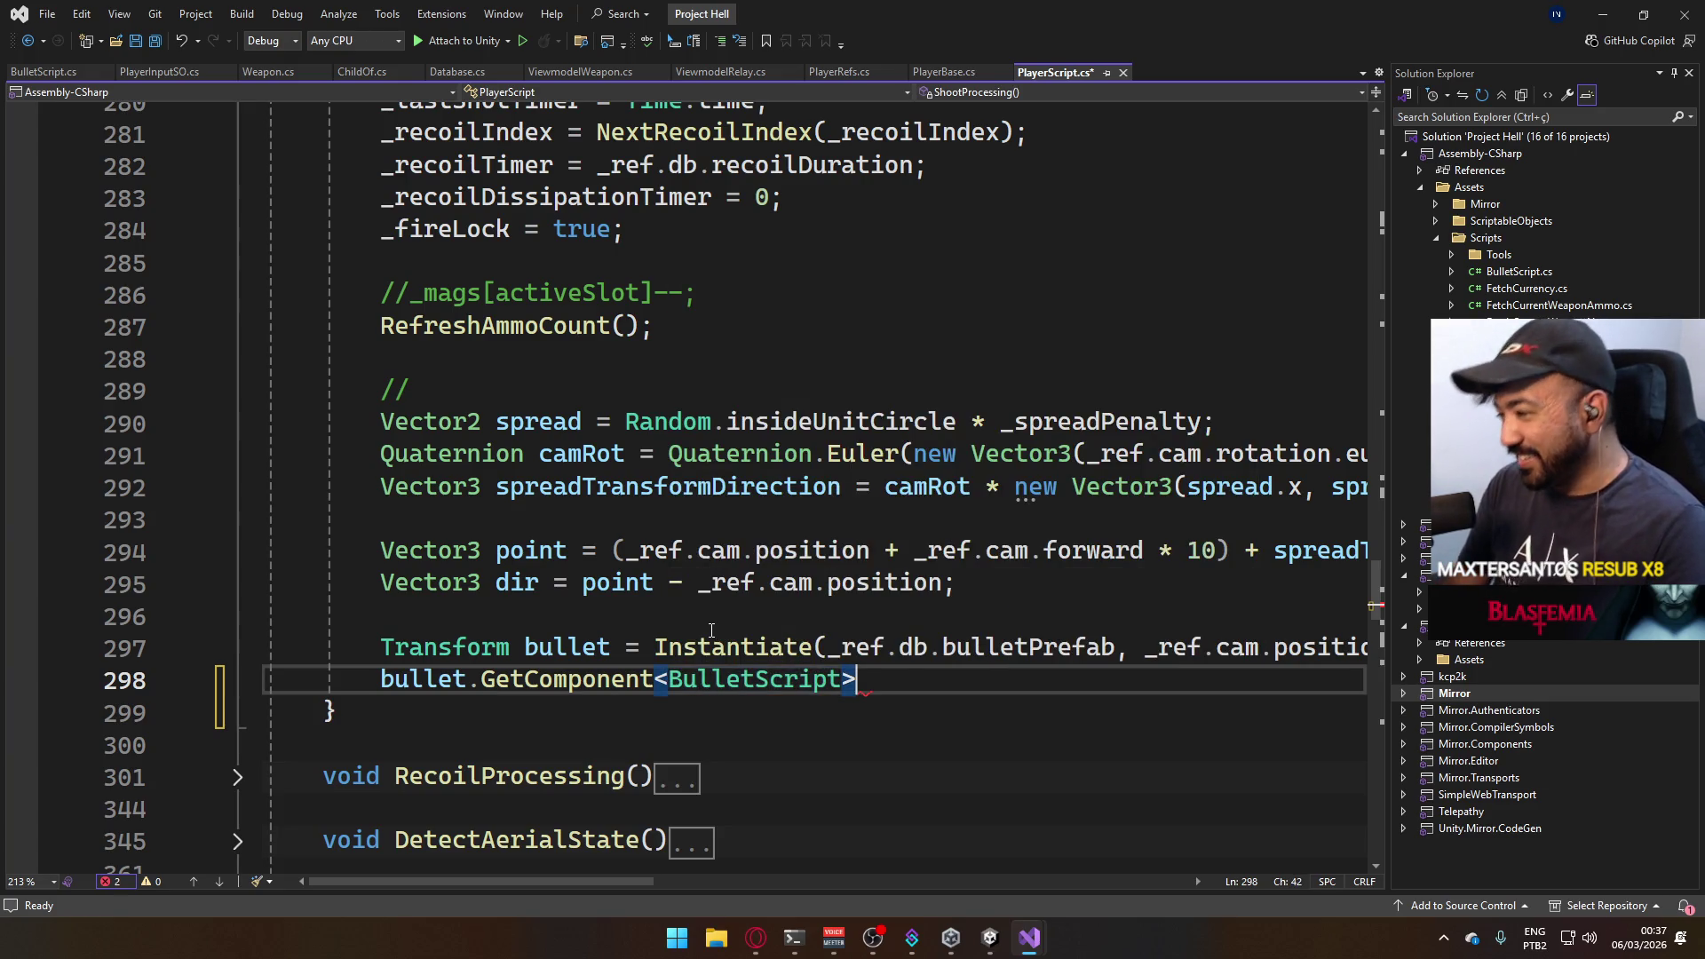
pyautogui.write('().')
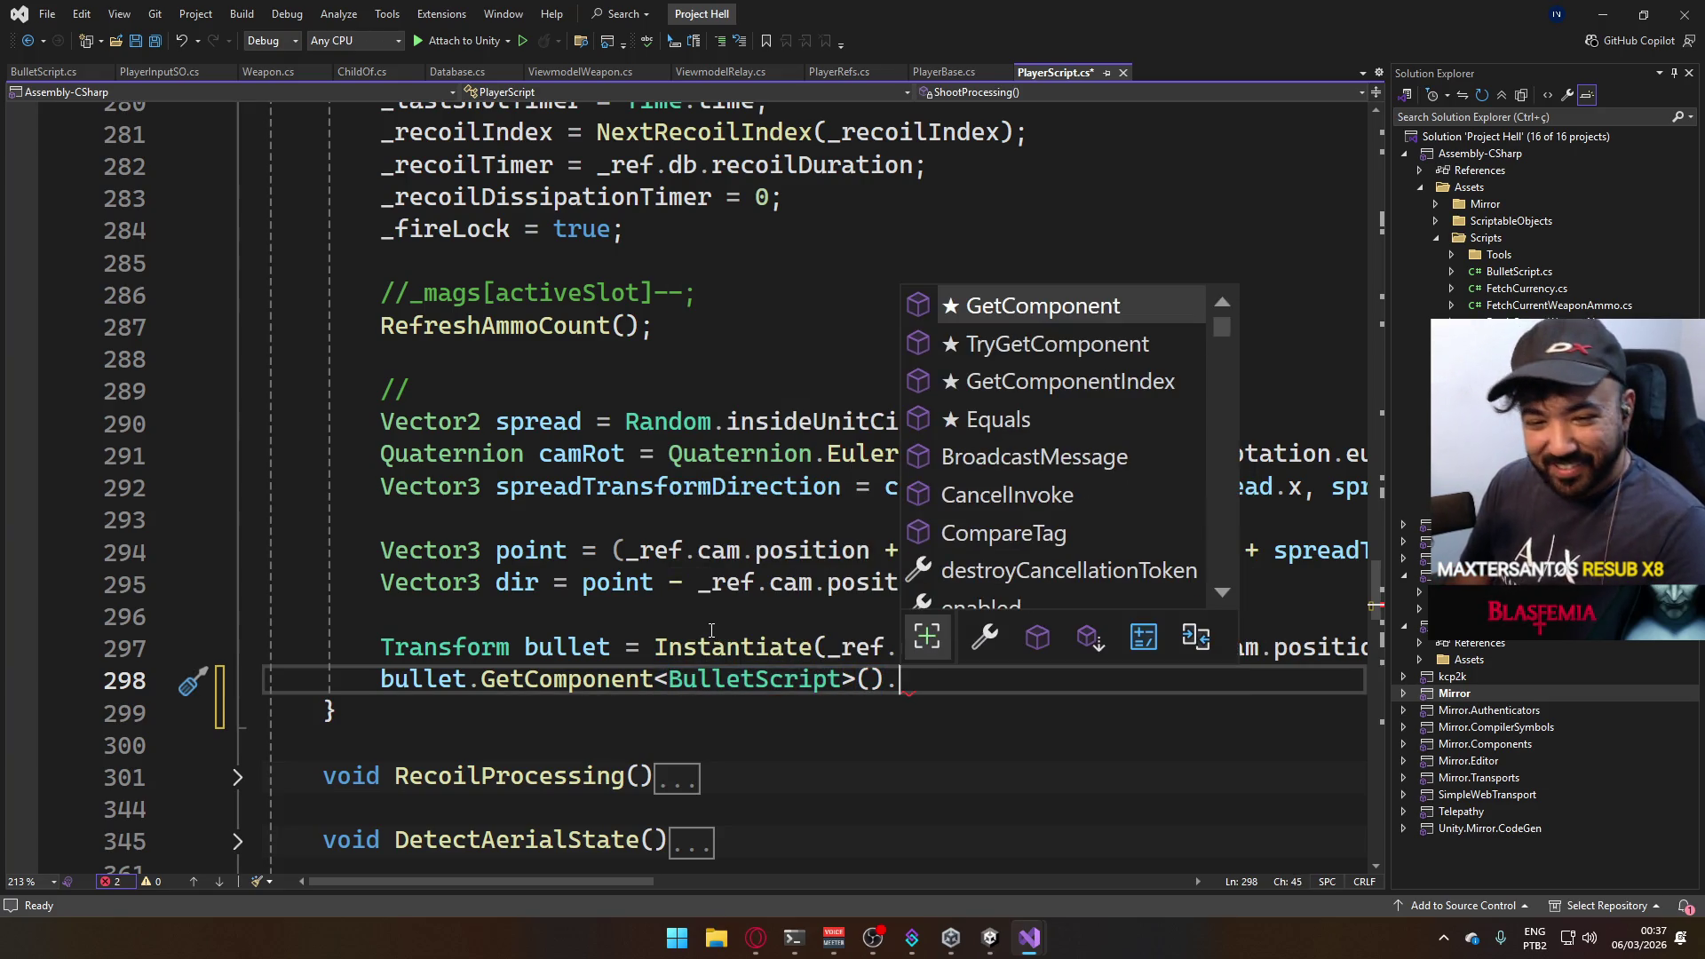
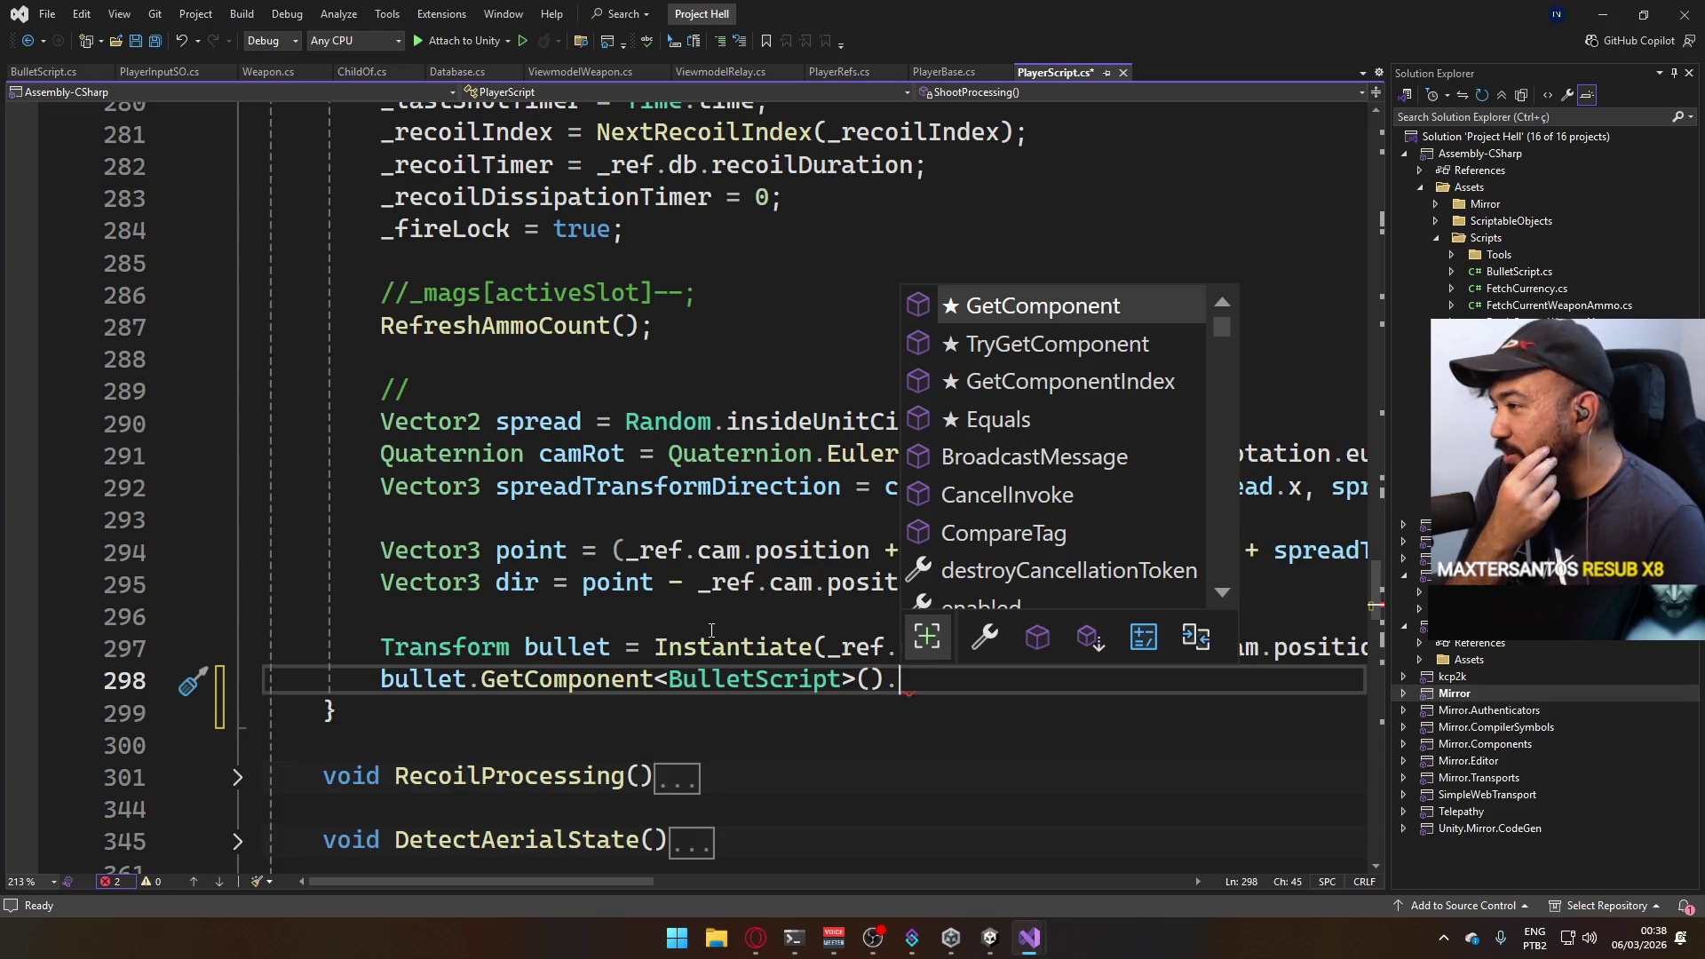
# Make line 298 call SetWeapon(ActiveWeapon) on the spawned bullet's script and save PlayerScript.cs.
pyautogui.press('Tab')
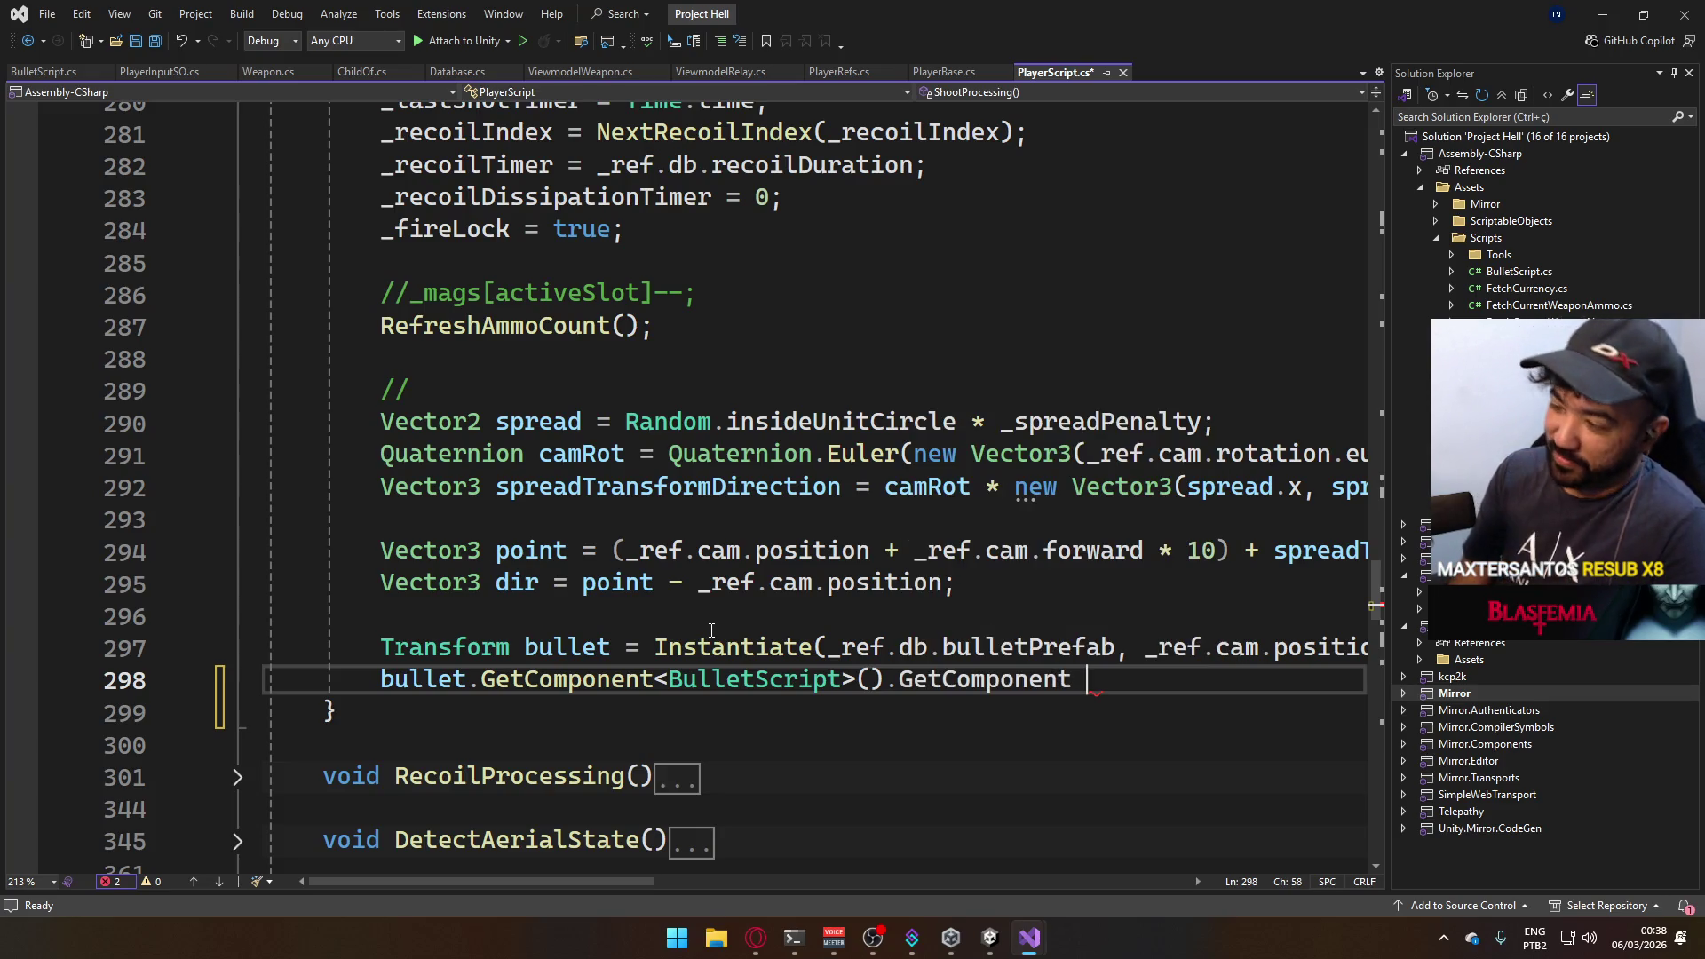
pyautogui.press('BackSpace')
pyautogui.press('BackSpace')
pyautogui.press('BackSpace')
pyautogui.press('BackSpace')
pyautogui.press('BackSpace')
pyautogui.press('BackSpace')
pyautogui.write('setwe')
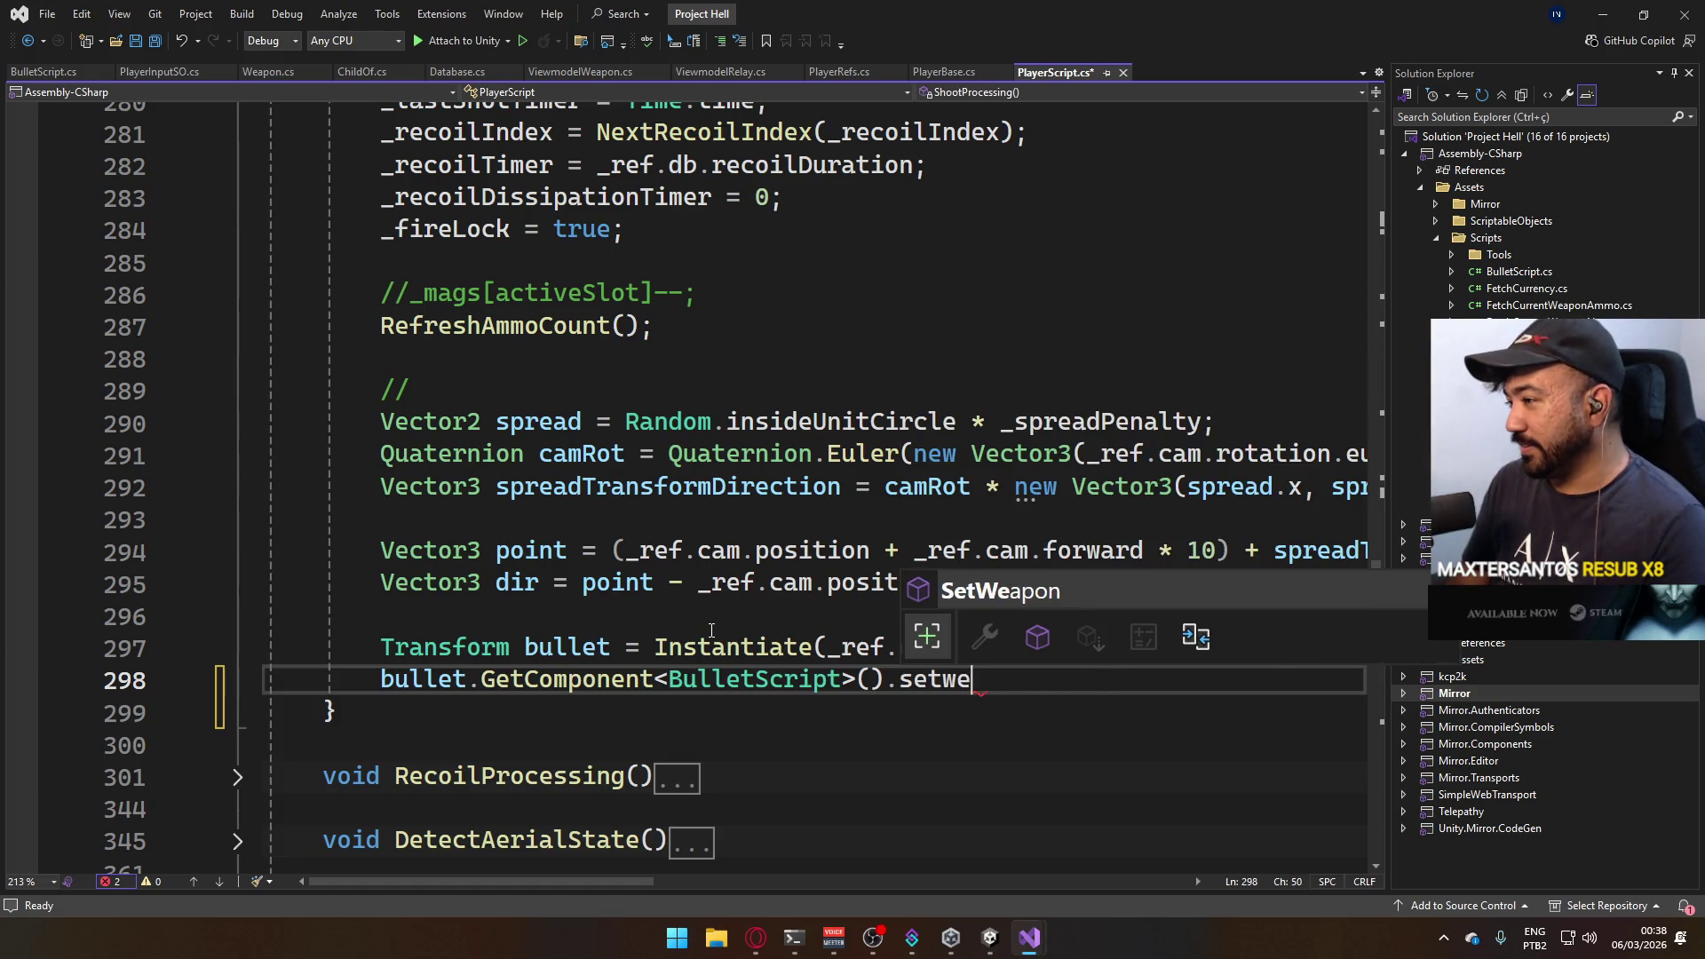
pyautogui.press('Tab')
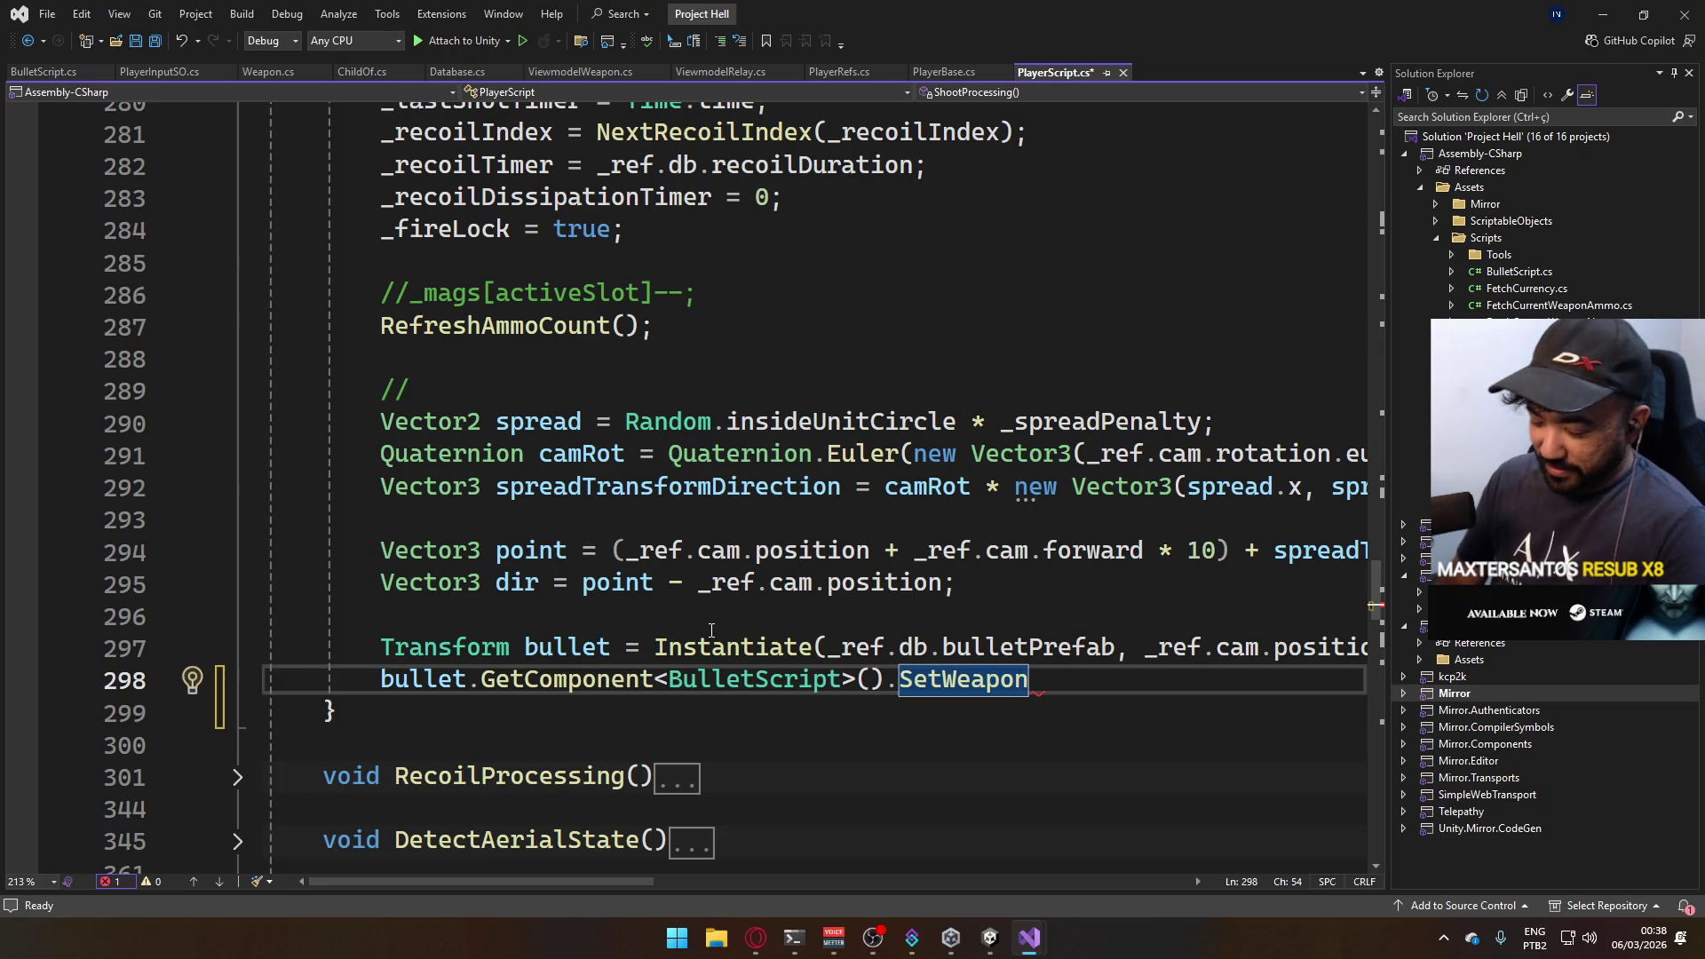
pyautogui.write('(Acti')
pyautogui.press('Tab')
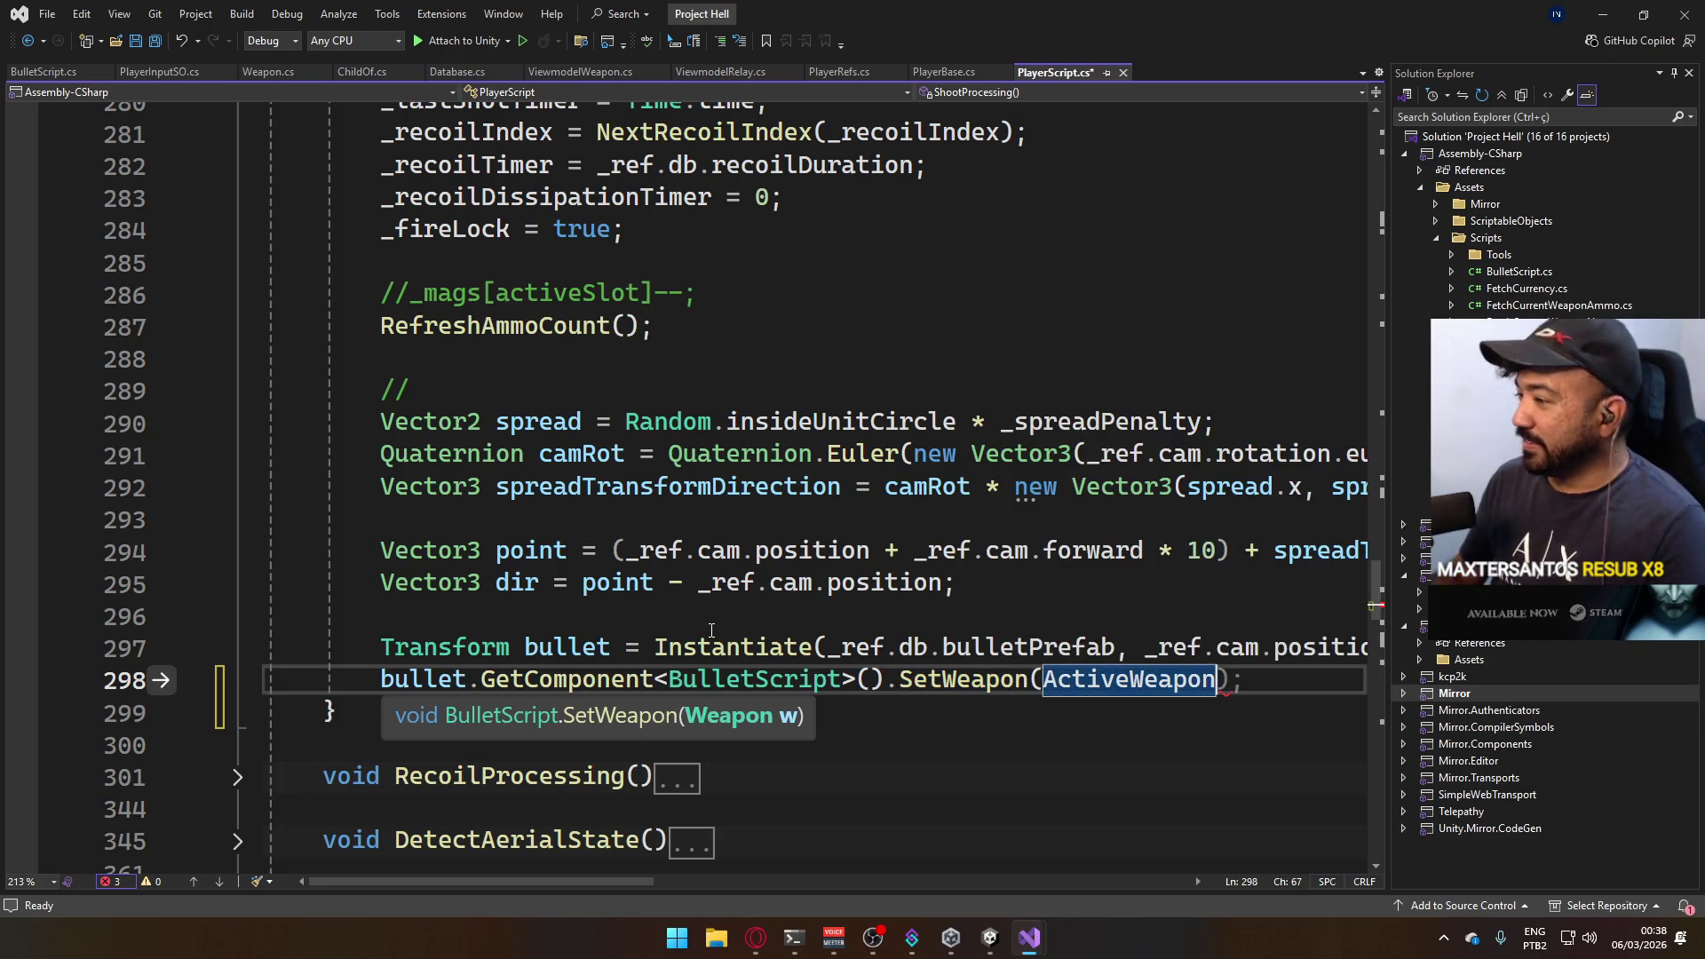
pyautogui.moveTo(1129, 679)
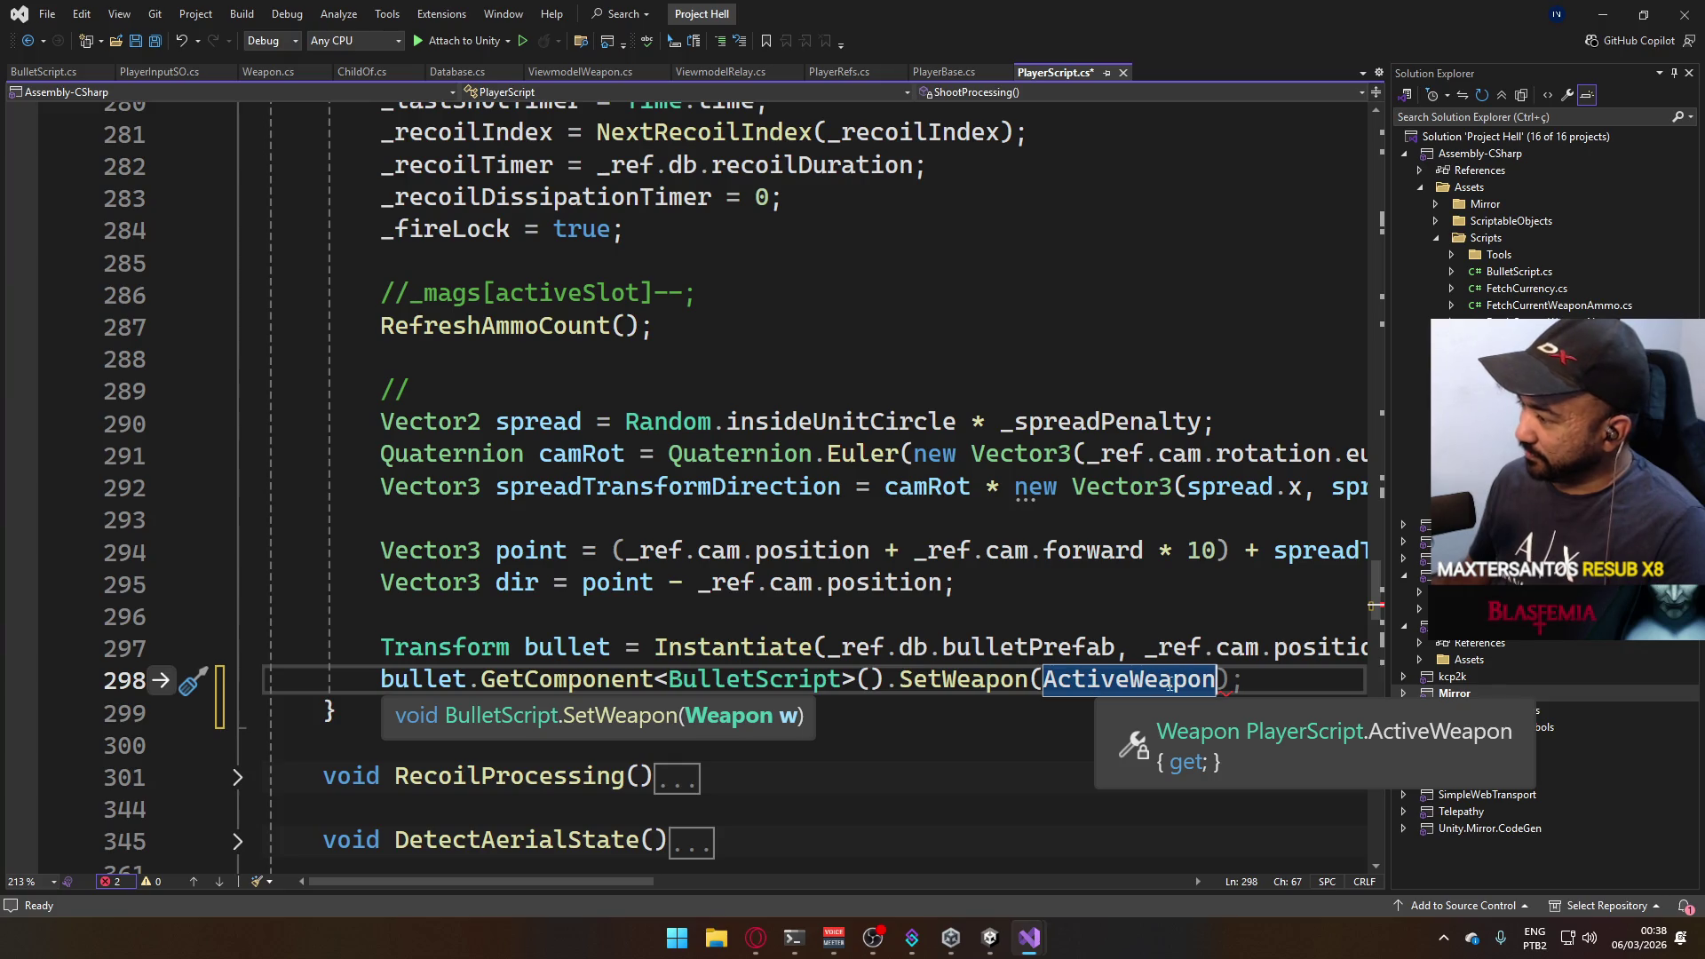
pyautogui.write(');')
pyautogui.hotkey('ctrl', 's')
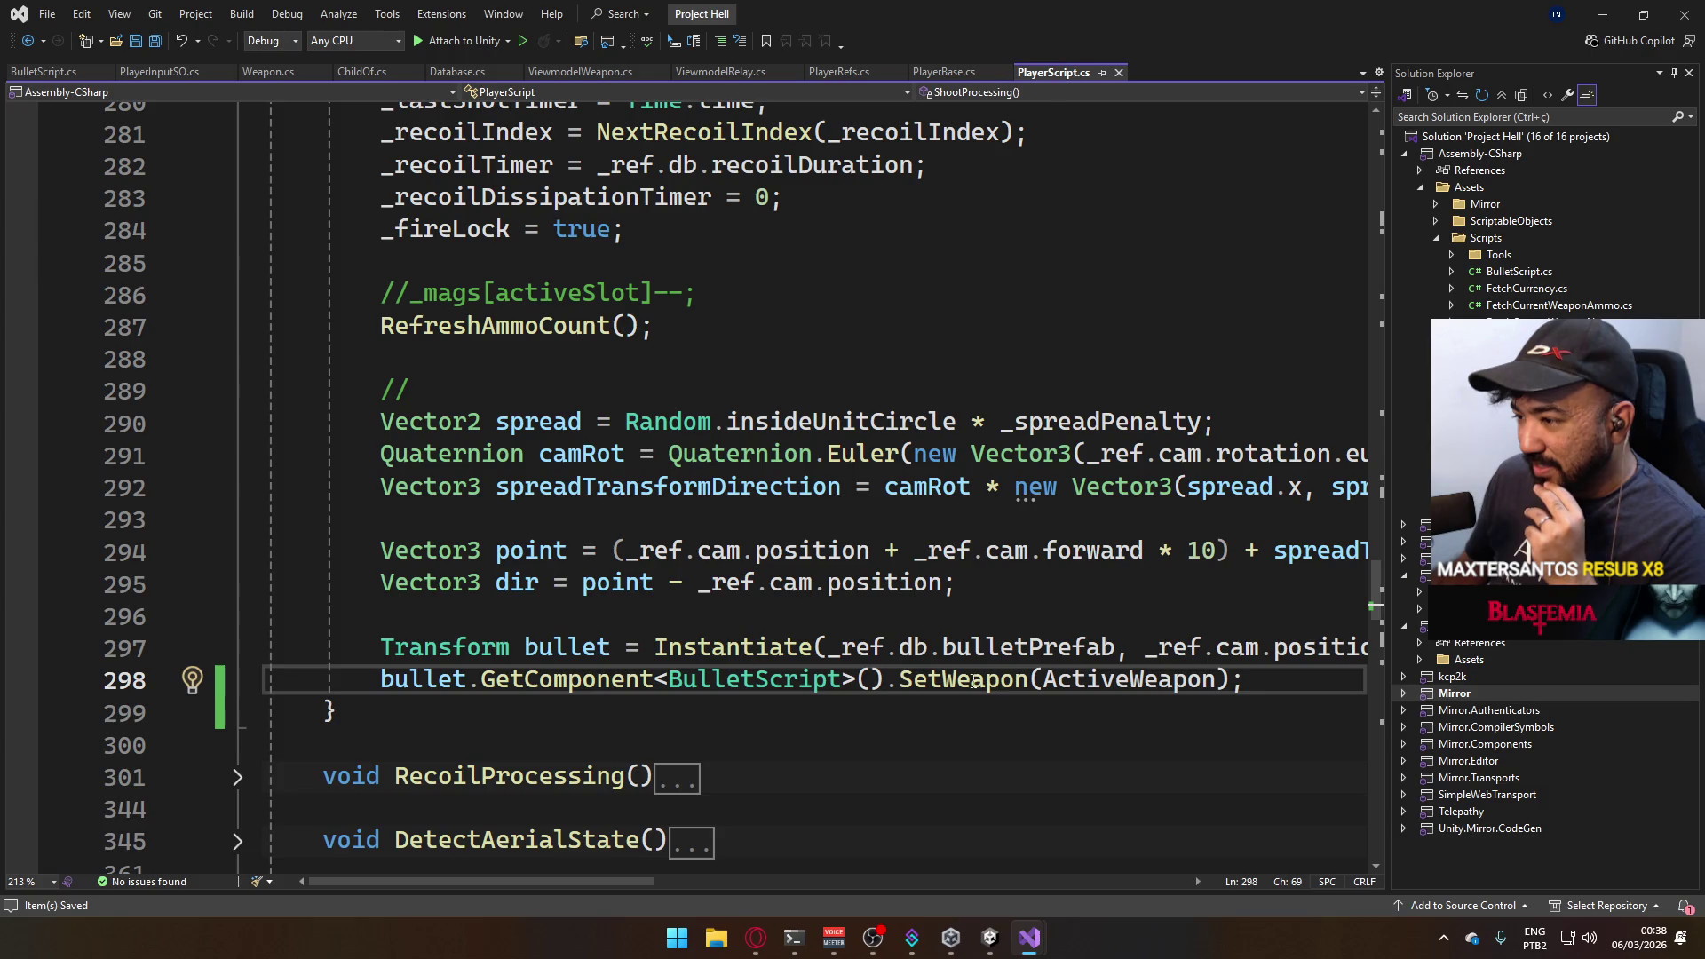
pyautogui.click(989, 938)
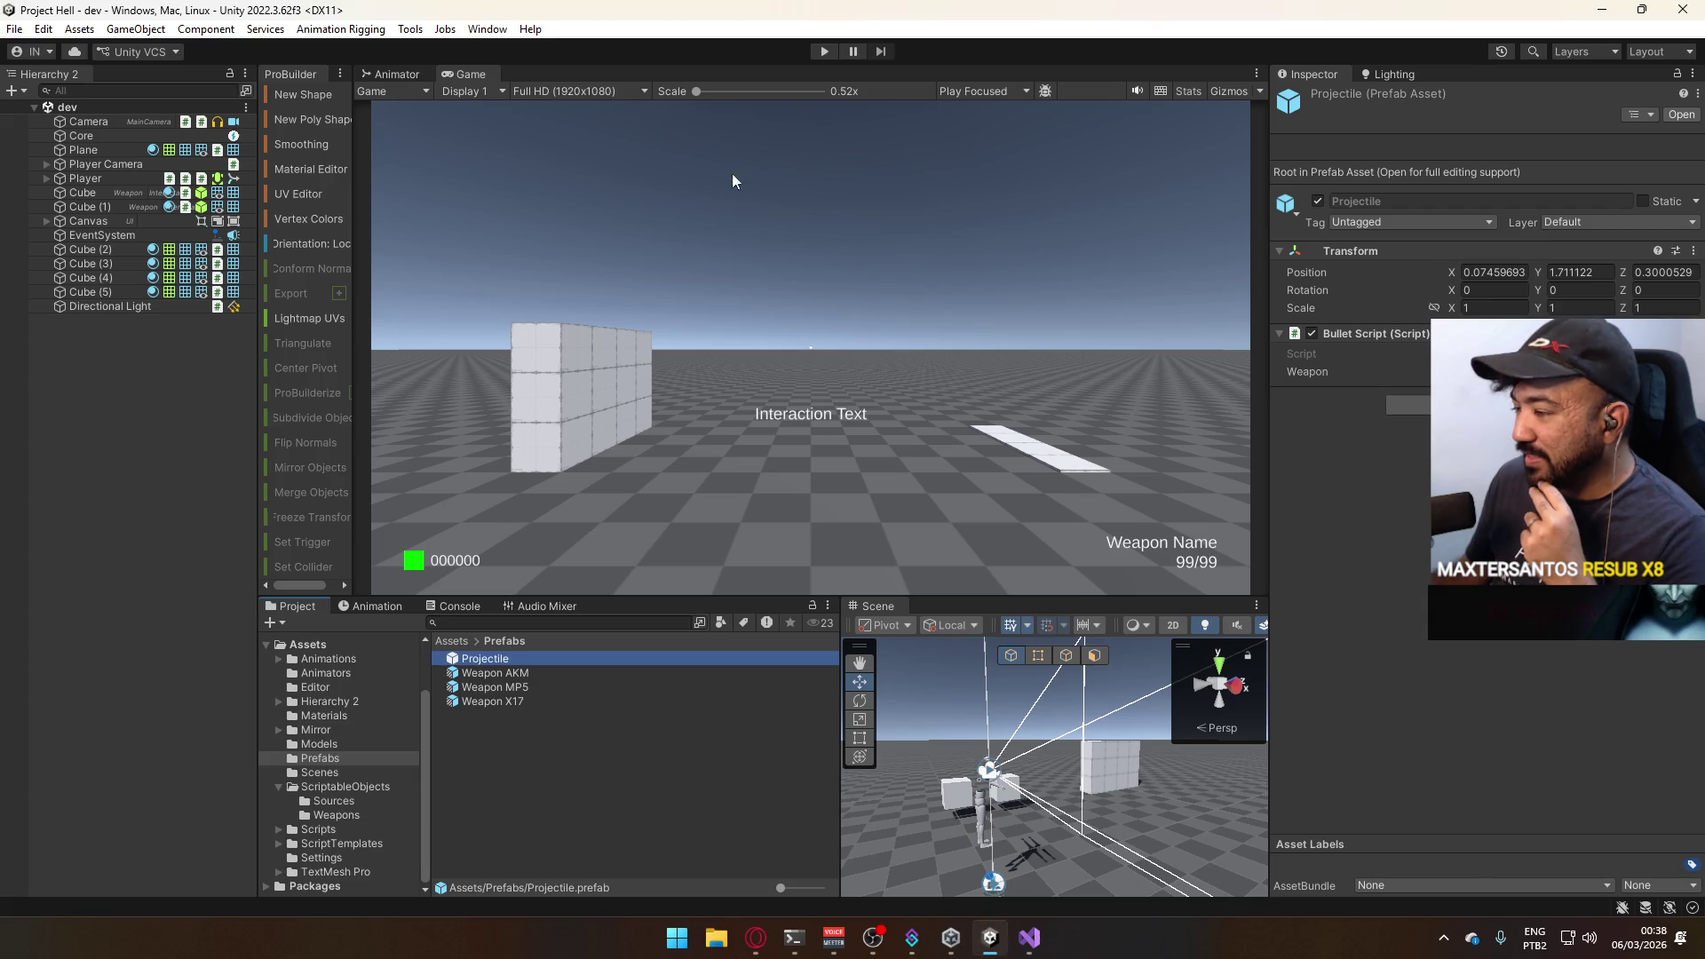
# Enter play mode, fire the pistol and select the spawned Projectile(Clone) to check its Weapon Pistol reference.
pyautogui.click(823, 51)
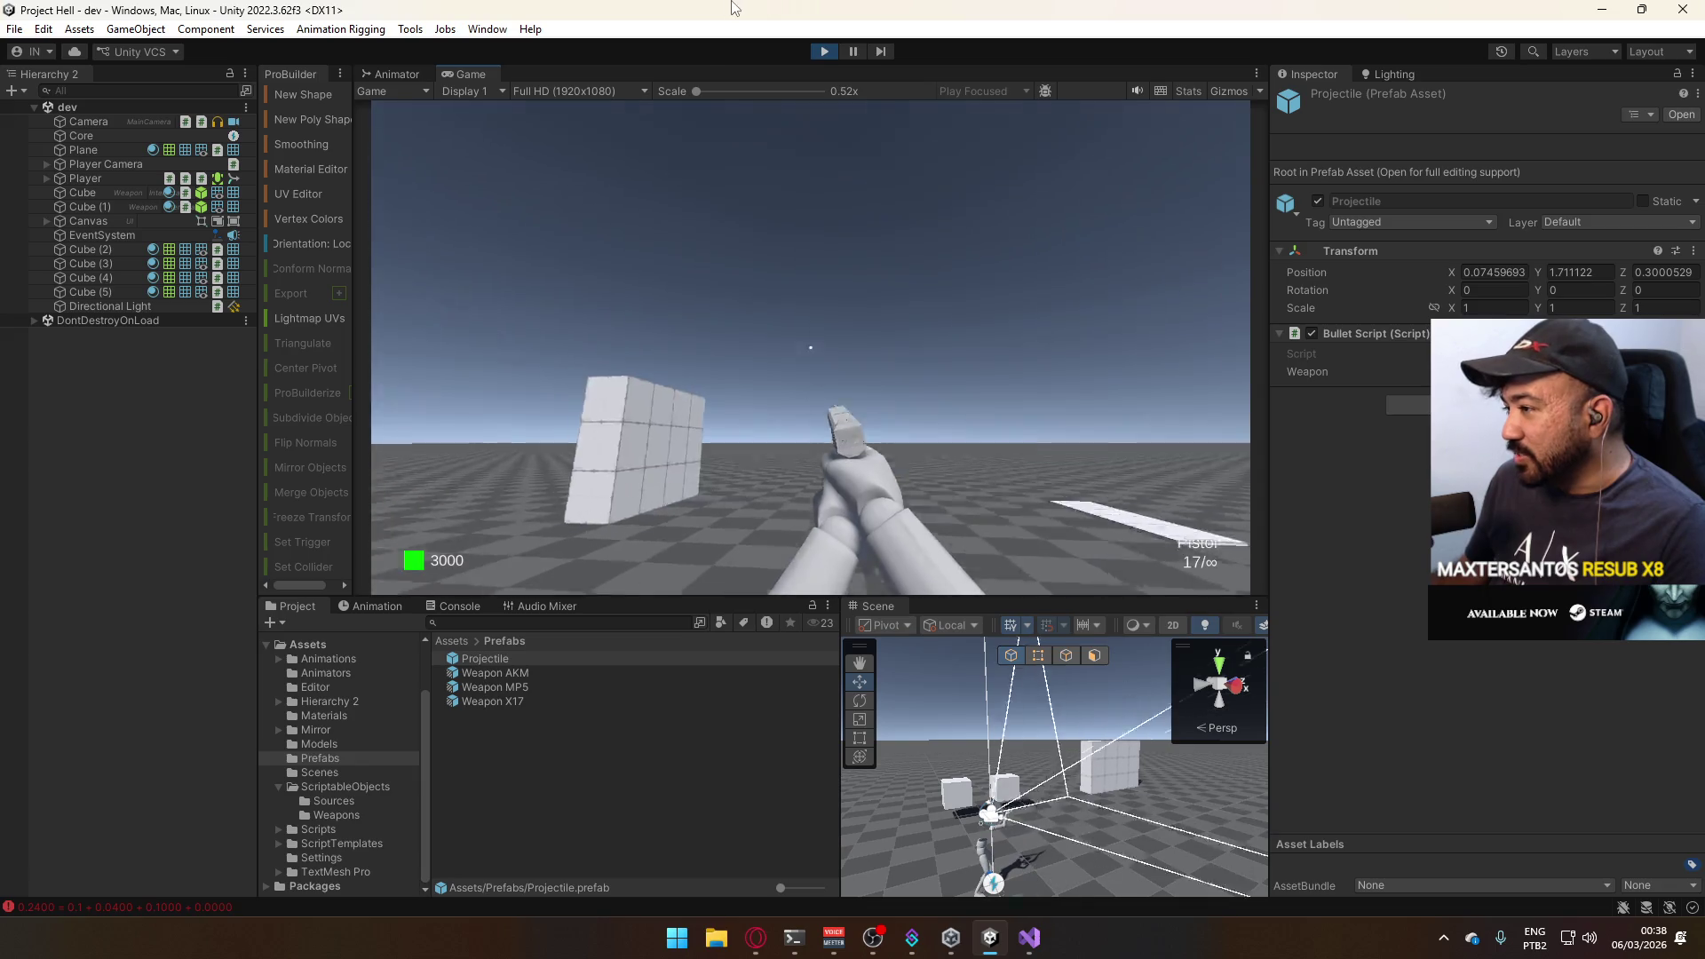
pyautogui.press('super')
pyautogui.press('super')
pyautogui.click(947, 389)
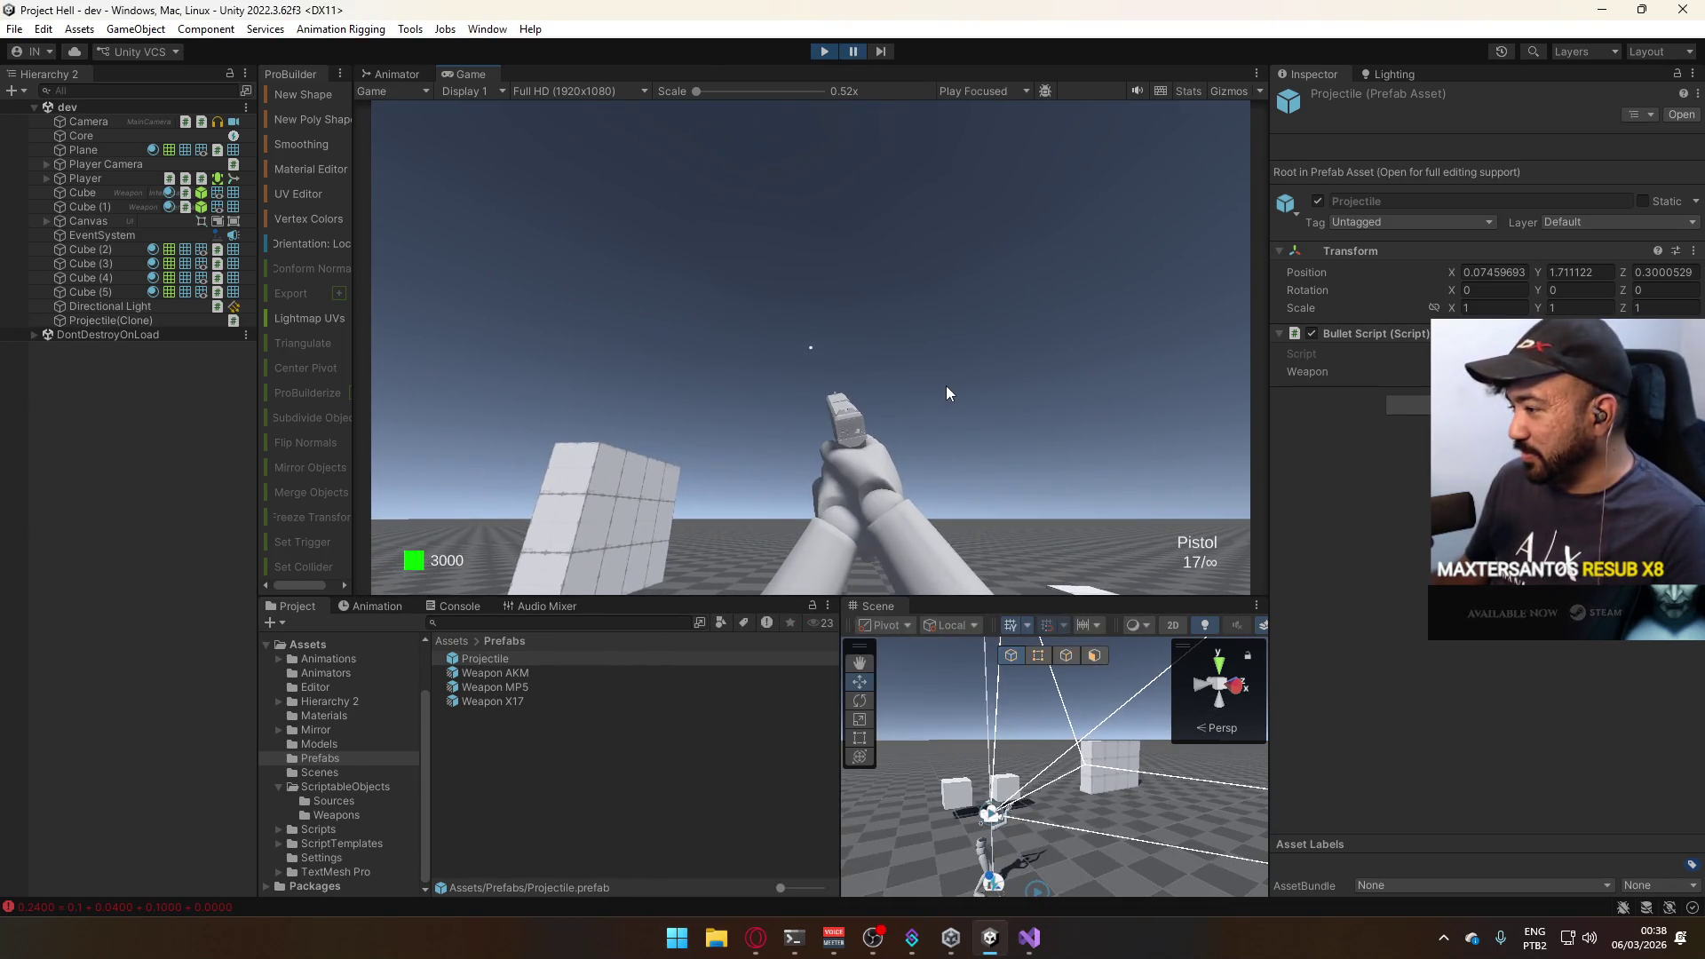
pyautogui.click(154, 322)
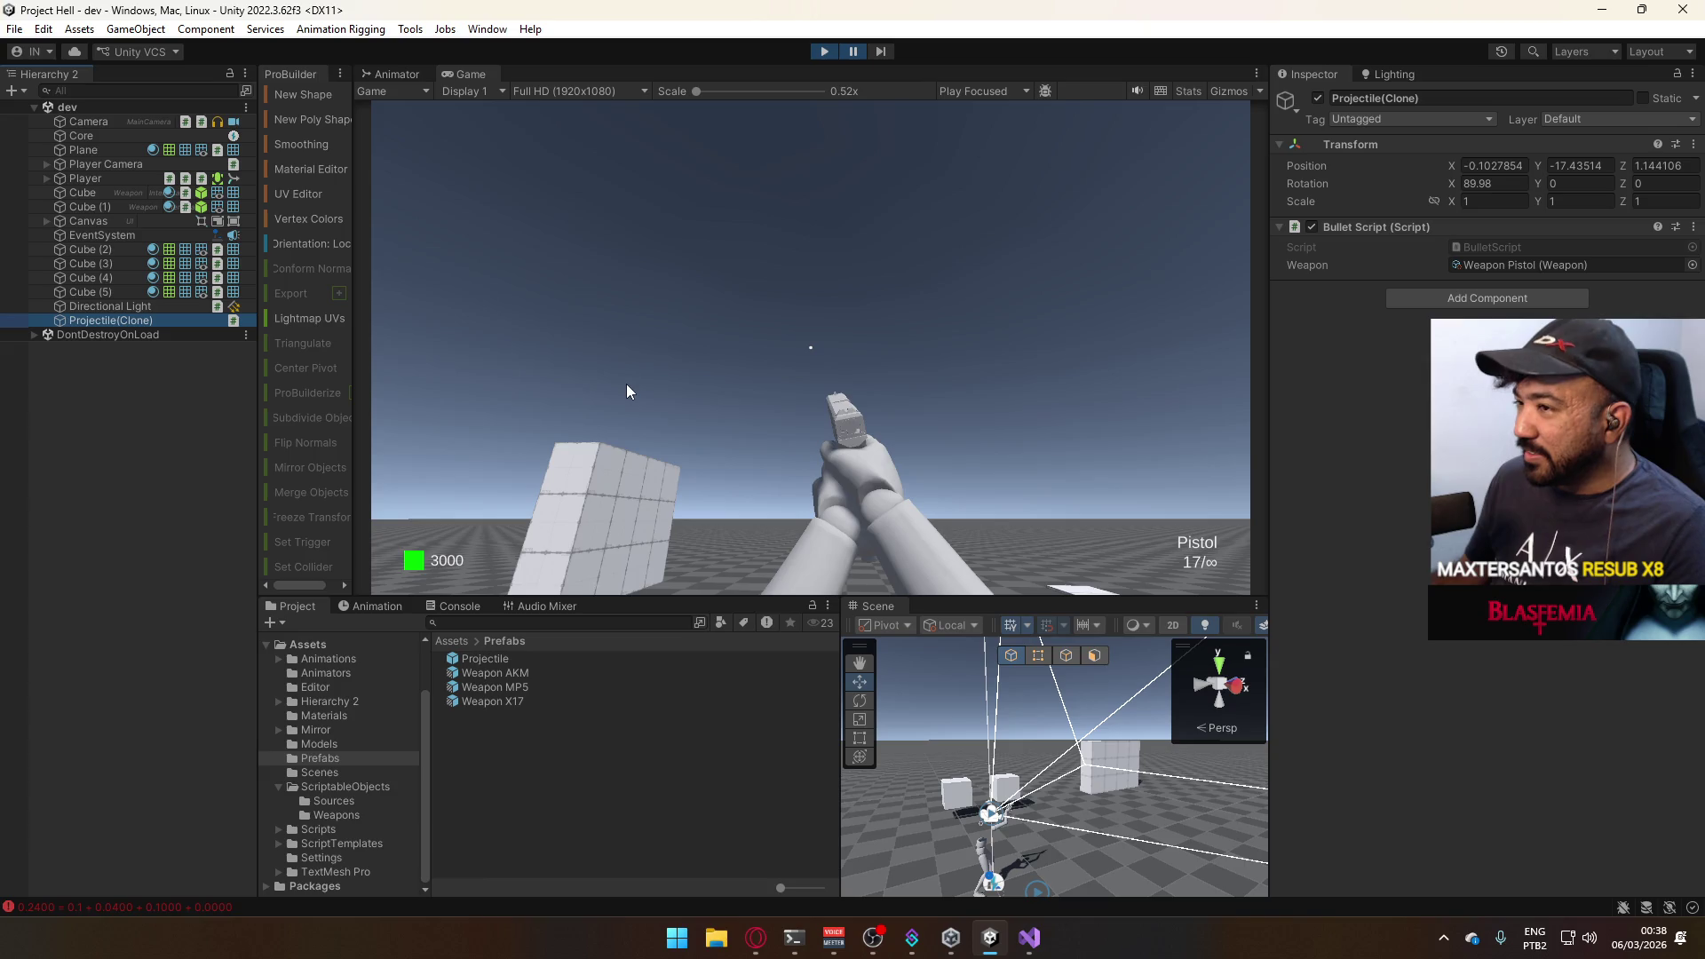
pyautogui.press('f')
pyautogui.moveTo(1021, 786); pyautogui.dragTo(937, 792)
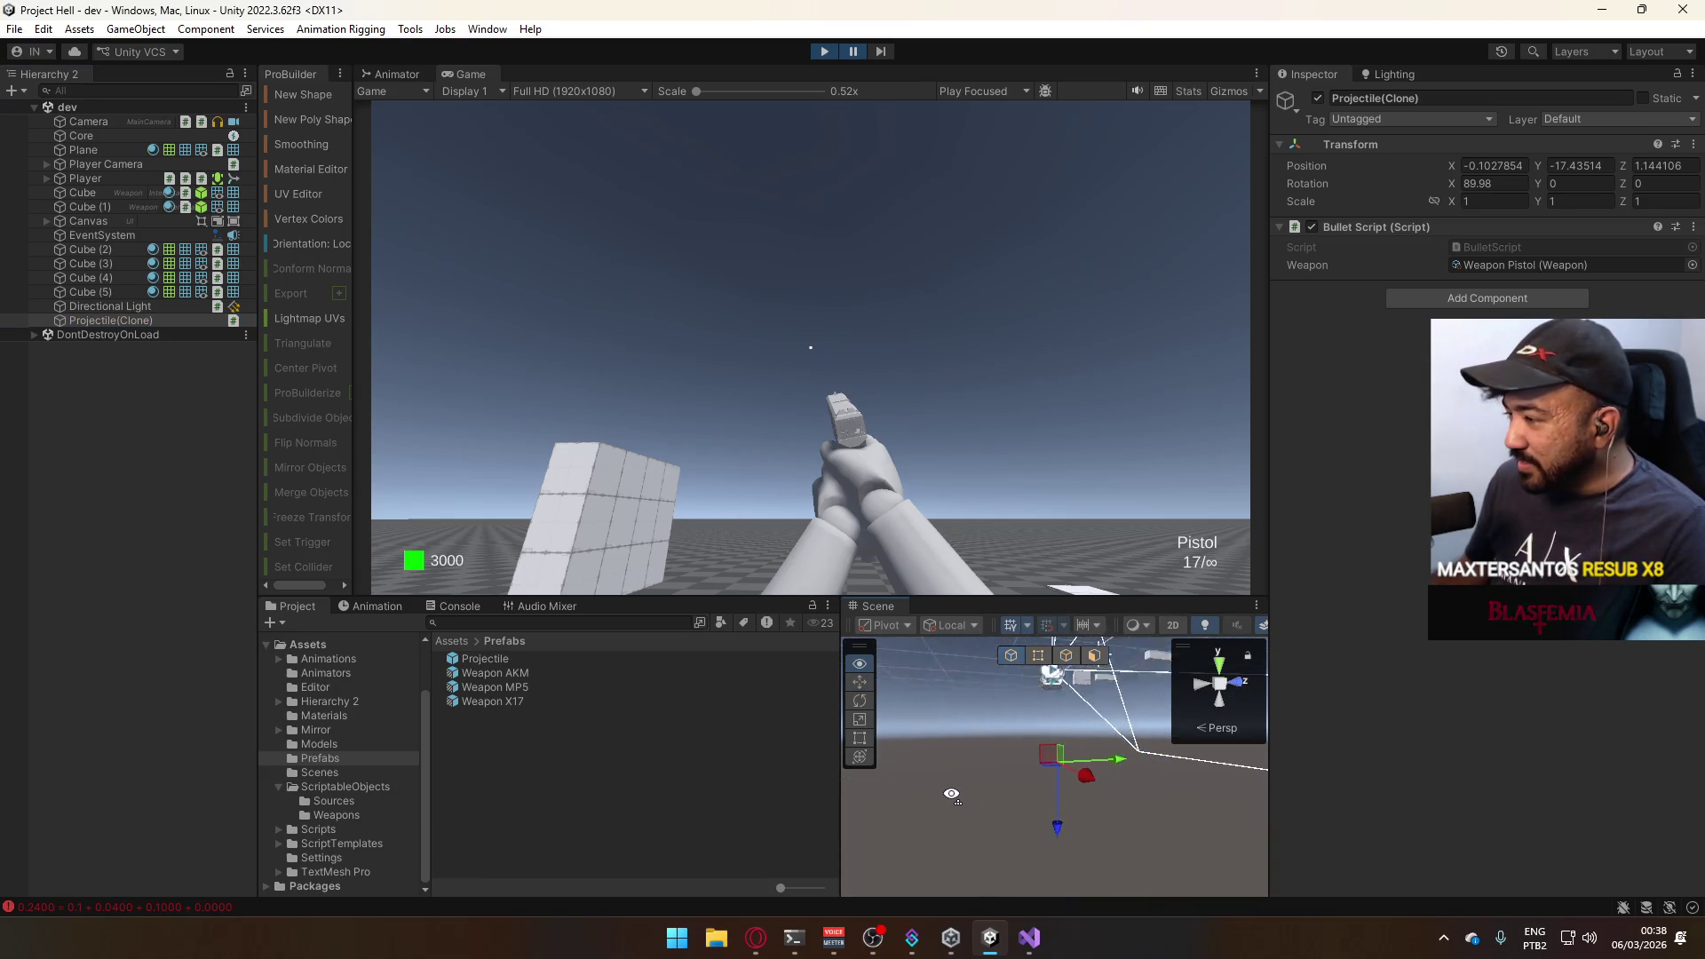
# Step the paused game frame by frame to watch the projectile travel, then leave play mode.
pyautogui.click(885, 51)
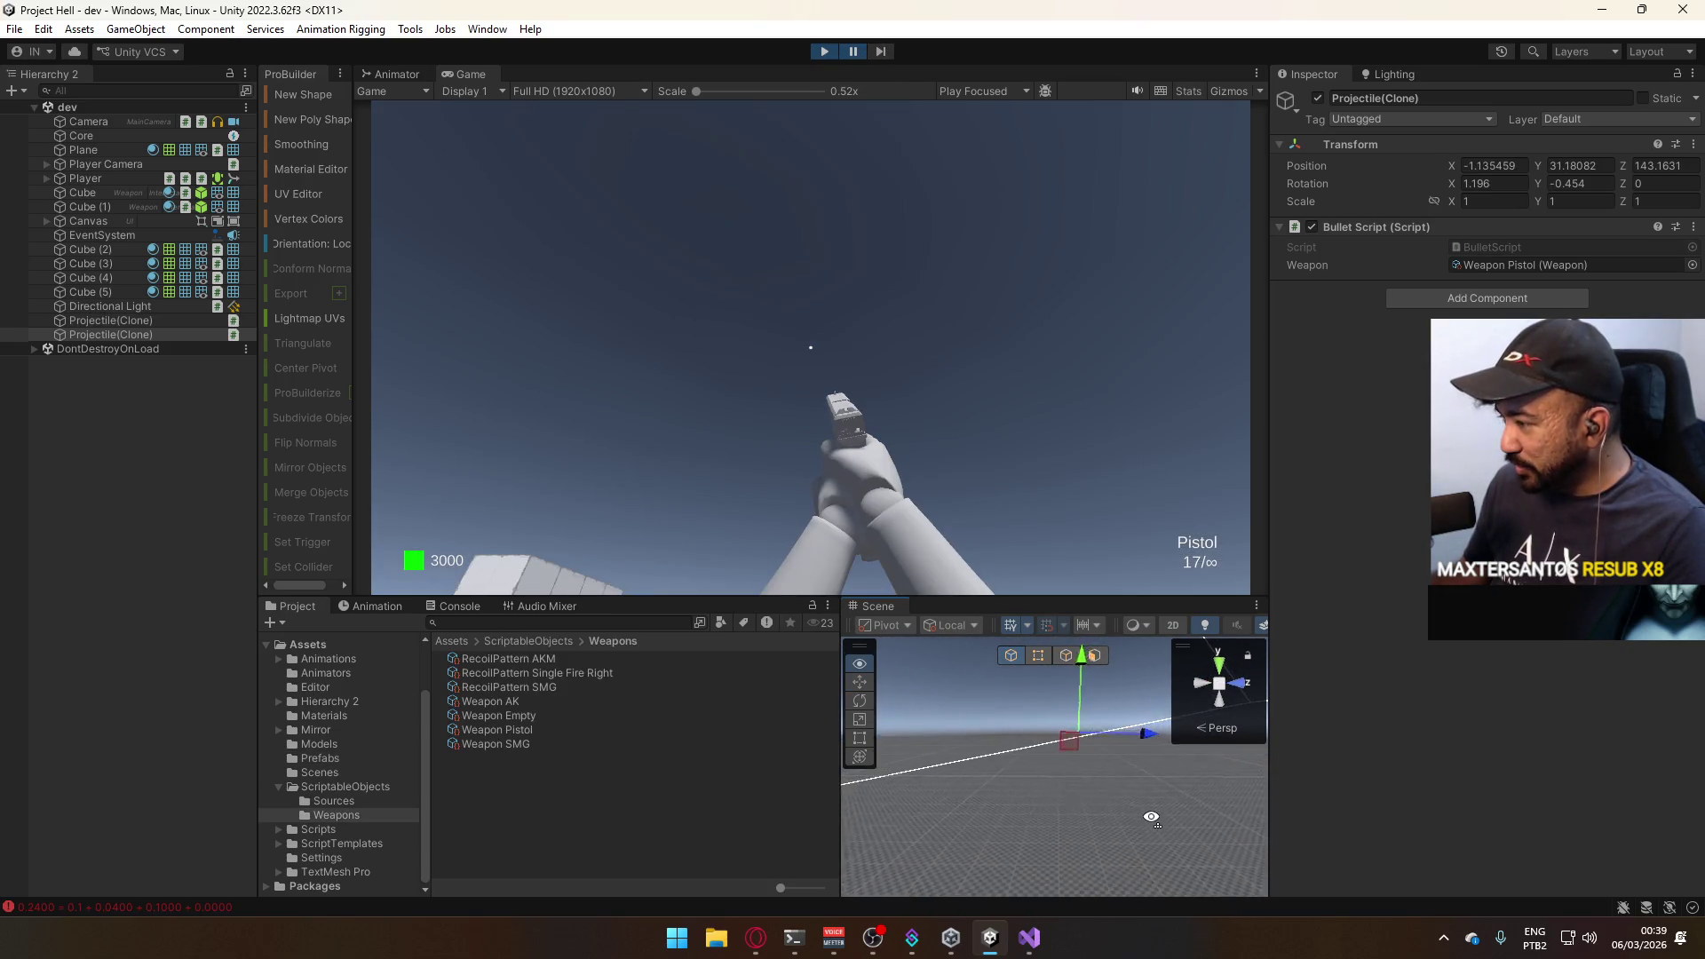
pyautogui.moveTo(1075, 785); pyautogui.dragTo(1053, 746)
pyautogui.click(882, 51)
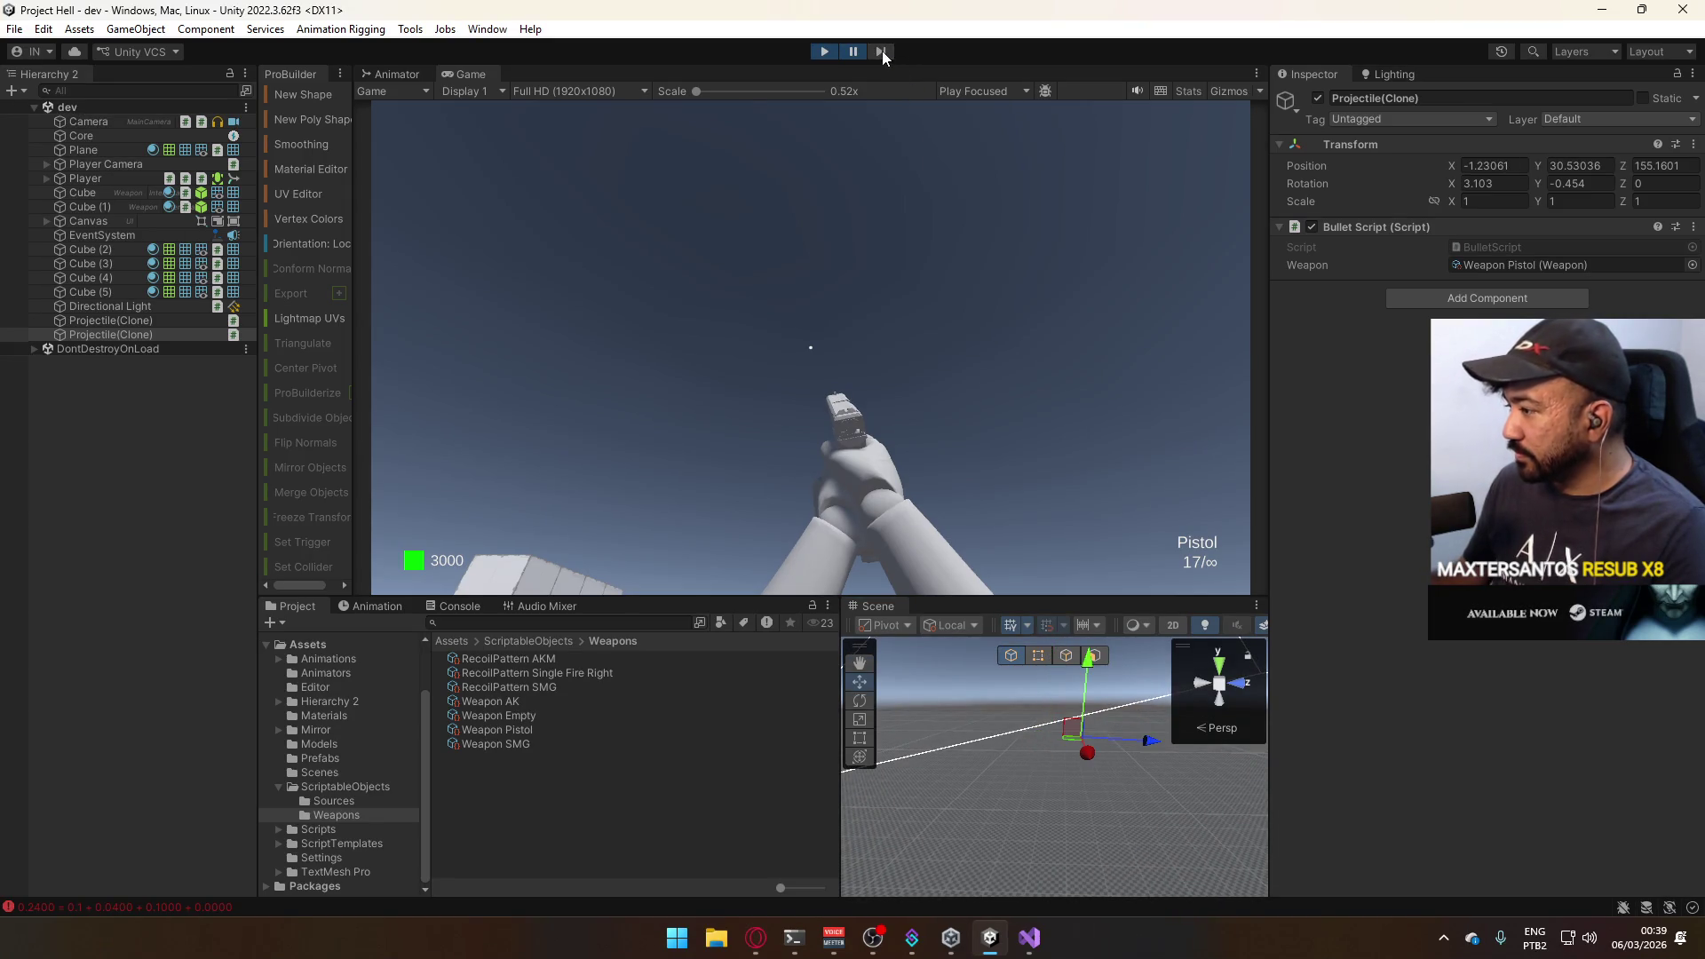
pyautogui.click(882, 51)
pyautogui.click(882, 51)
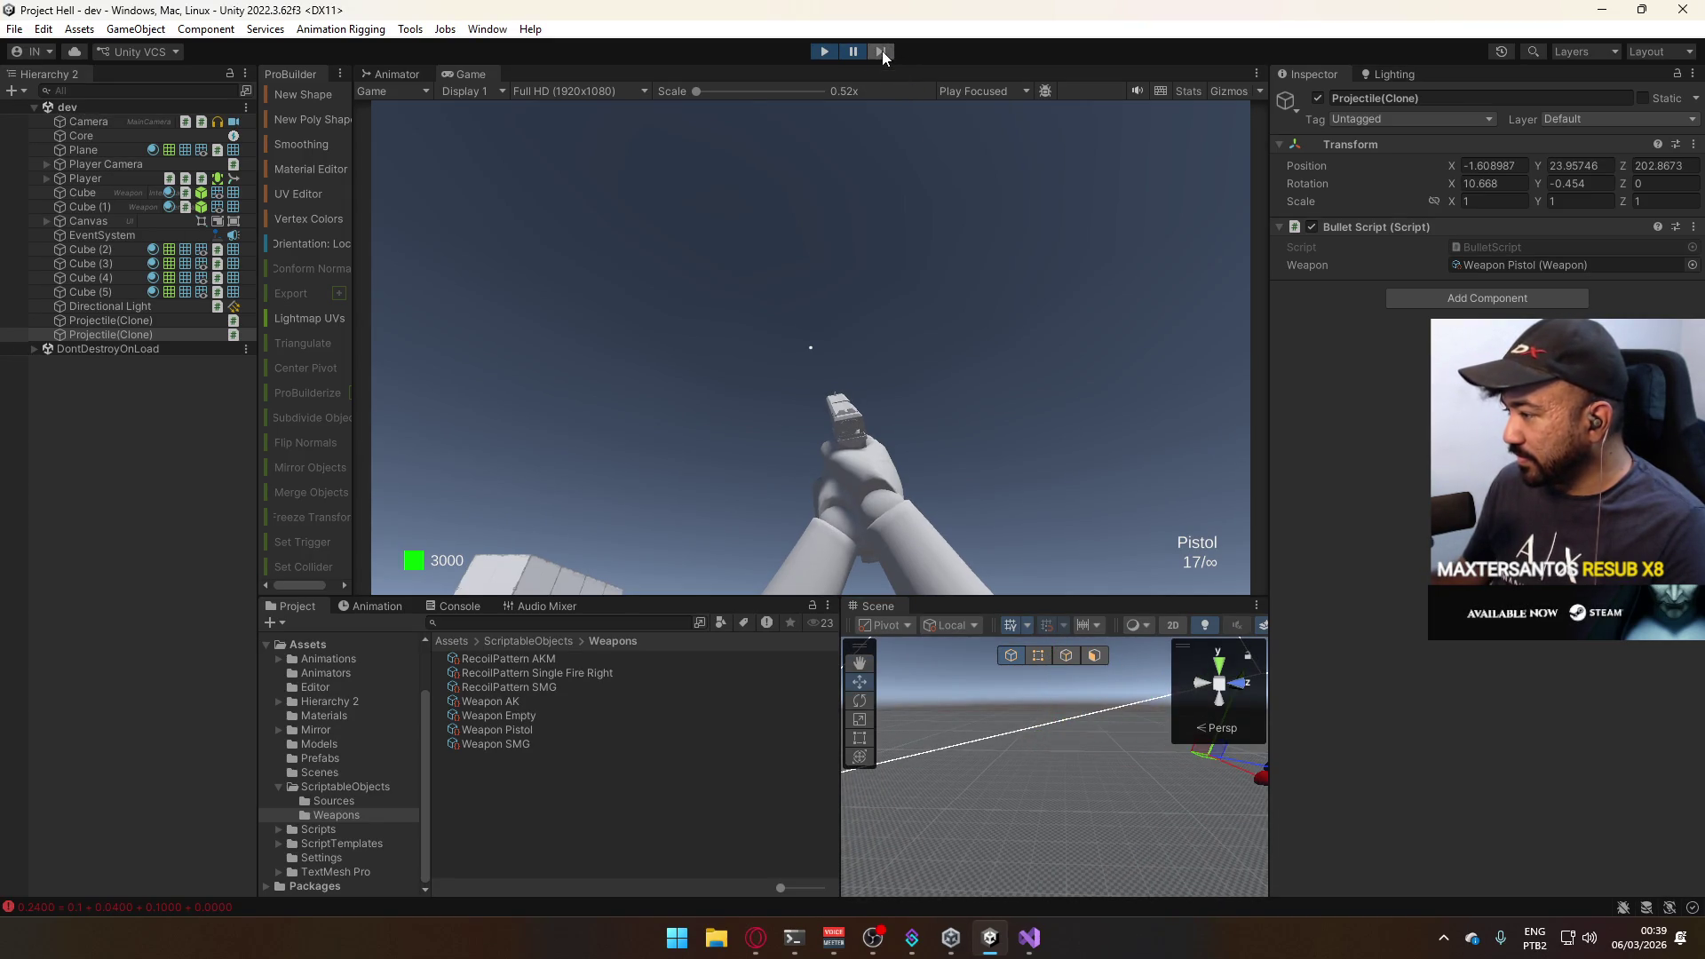
pyautogui.moveTo(1053, 773)
pyautogui.mouseDown()
pyautogui.moveTo(1080, 731)
pyautogui.moveTo(932, 746)
pyautogui.mouseUp()
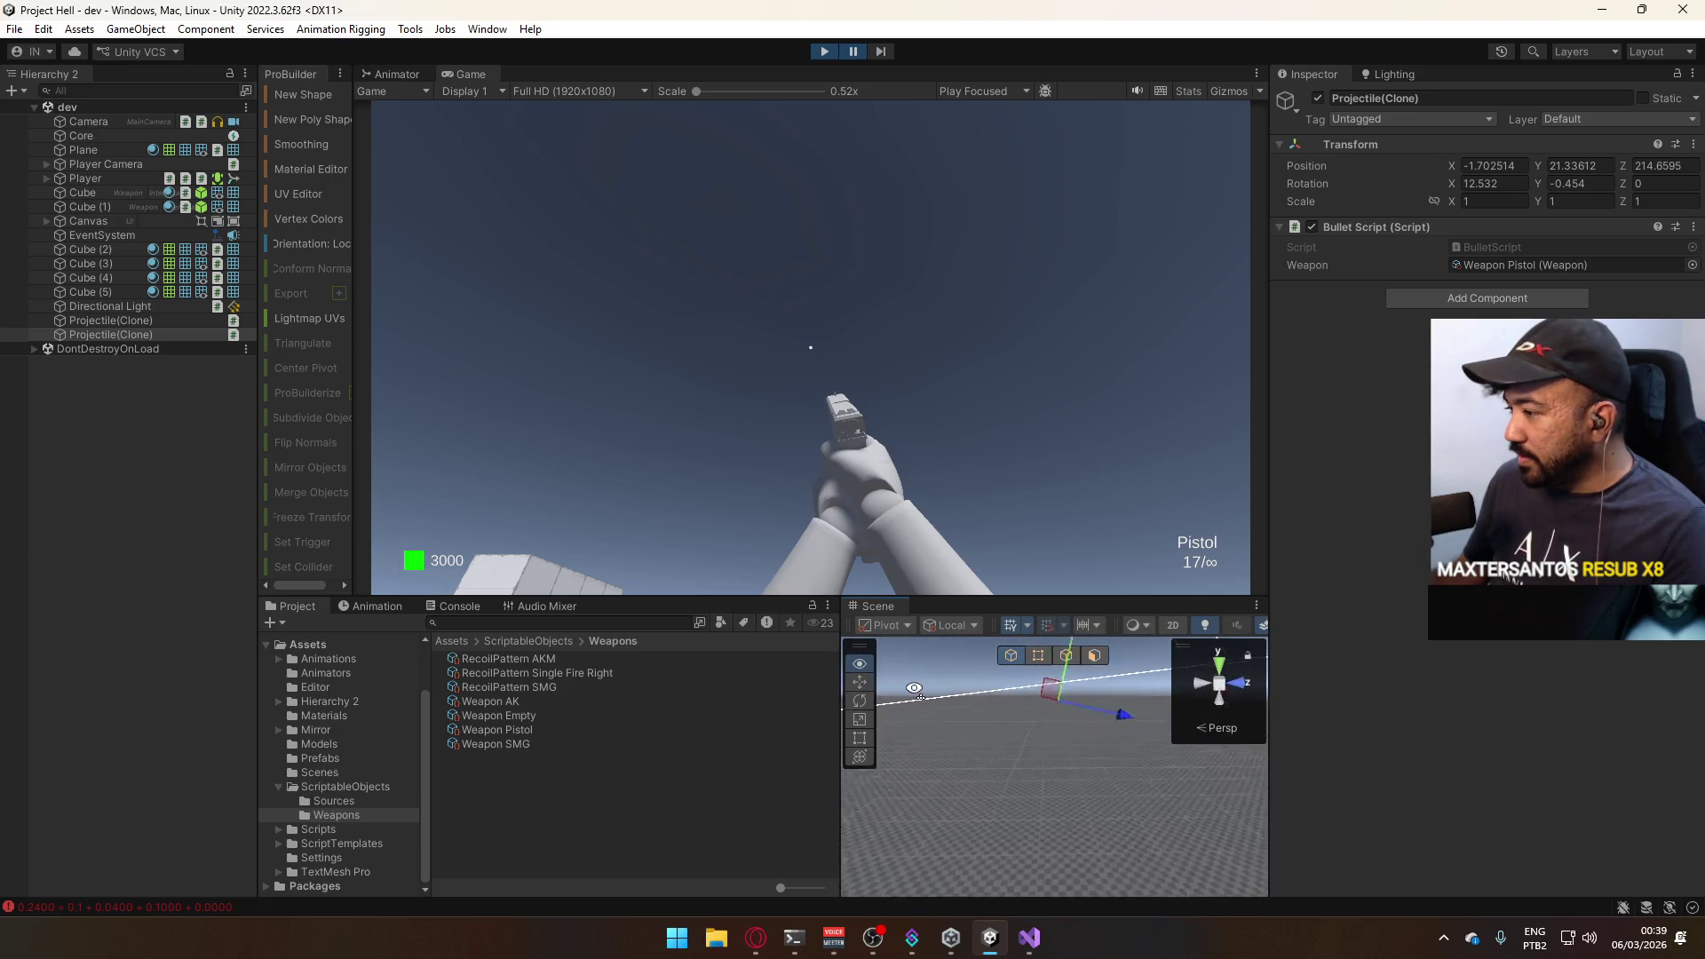
pyautogui.click(884, 52)
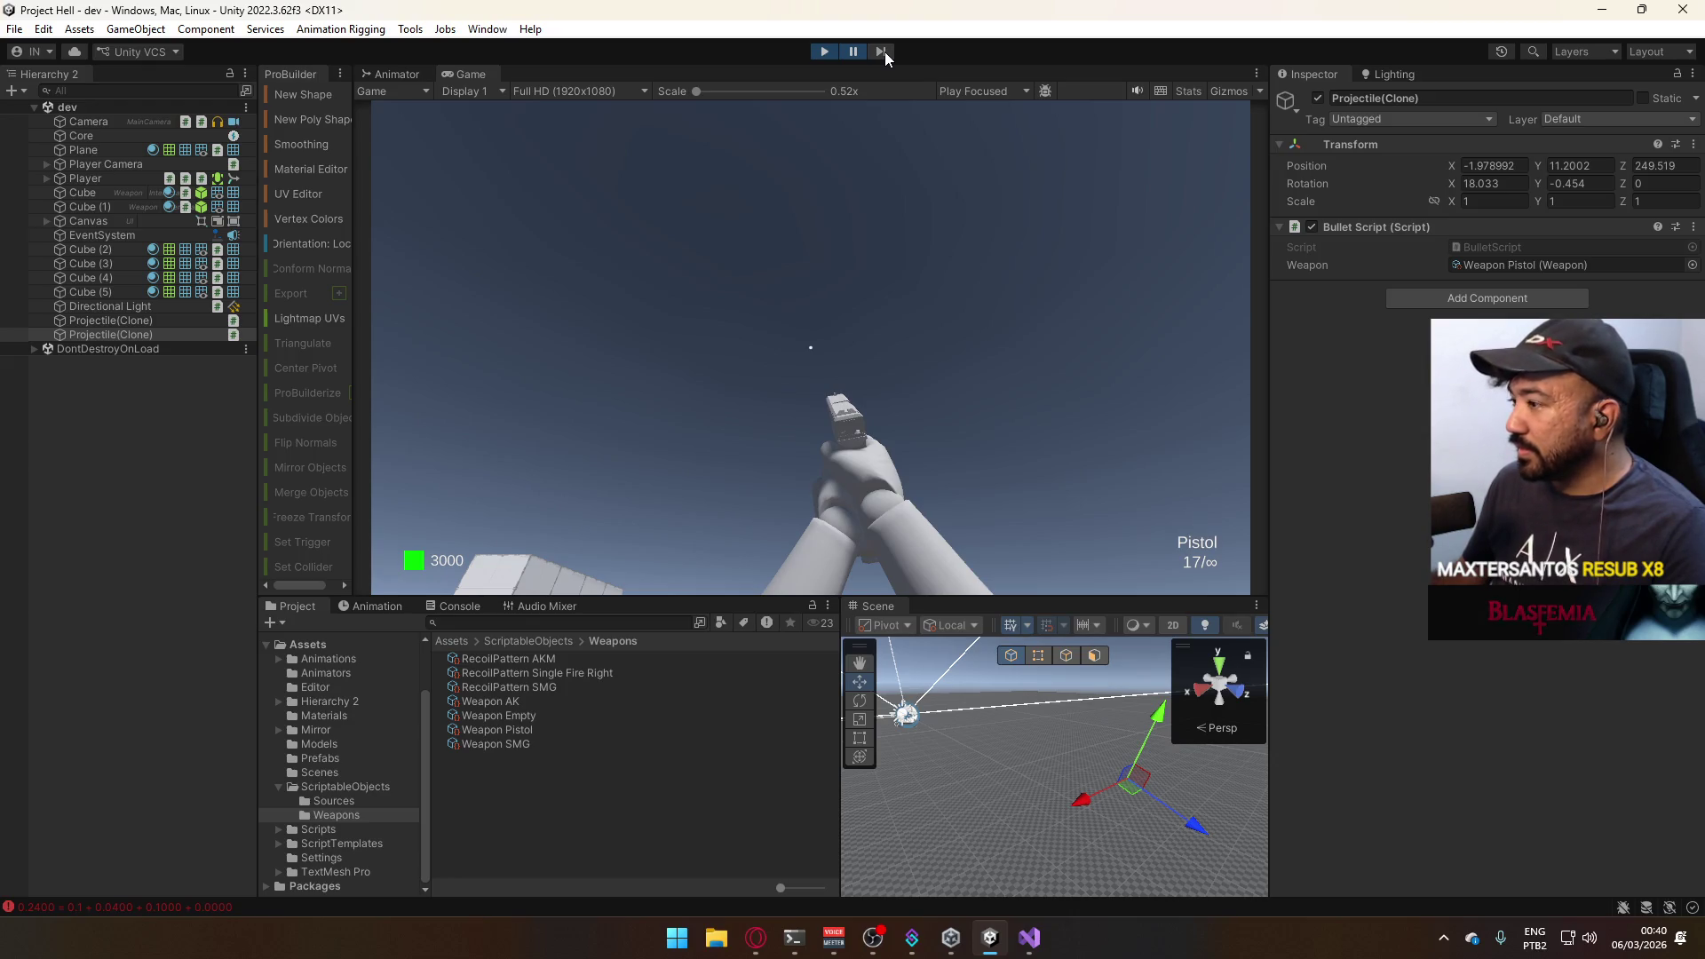
pyautogui.click(823, 51)
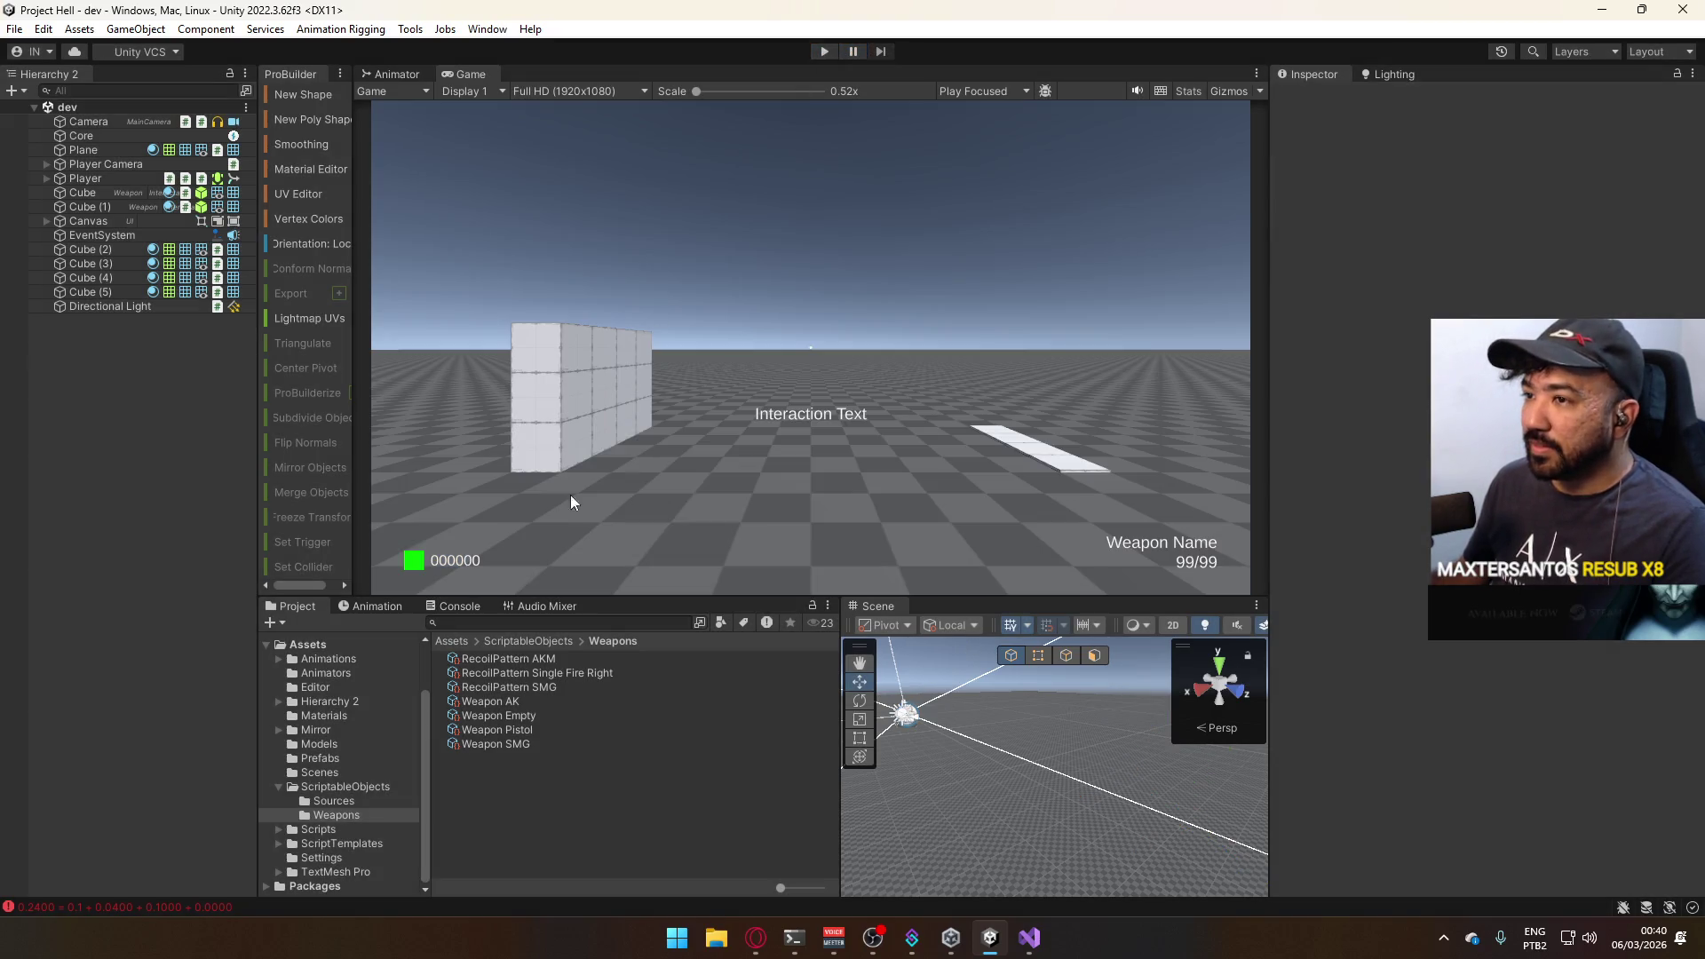
# Open the Projectile prefab and add a Cube as a child of the Projectile object.
pyautogui.click(318, 758)
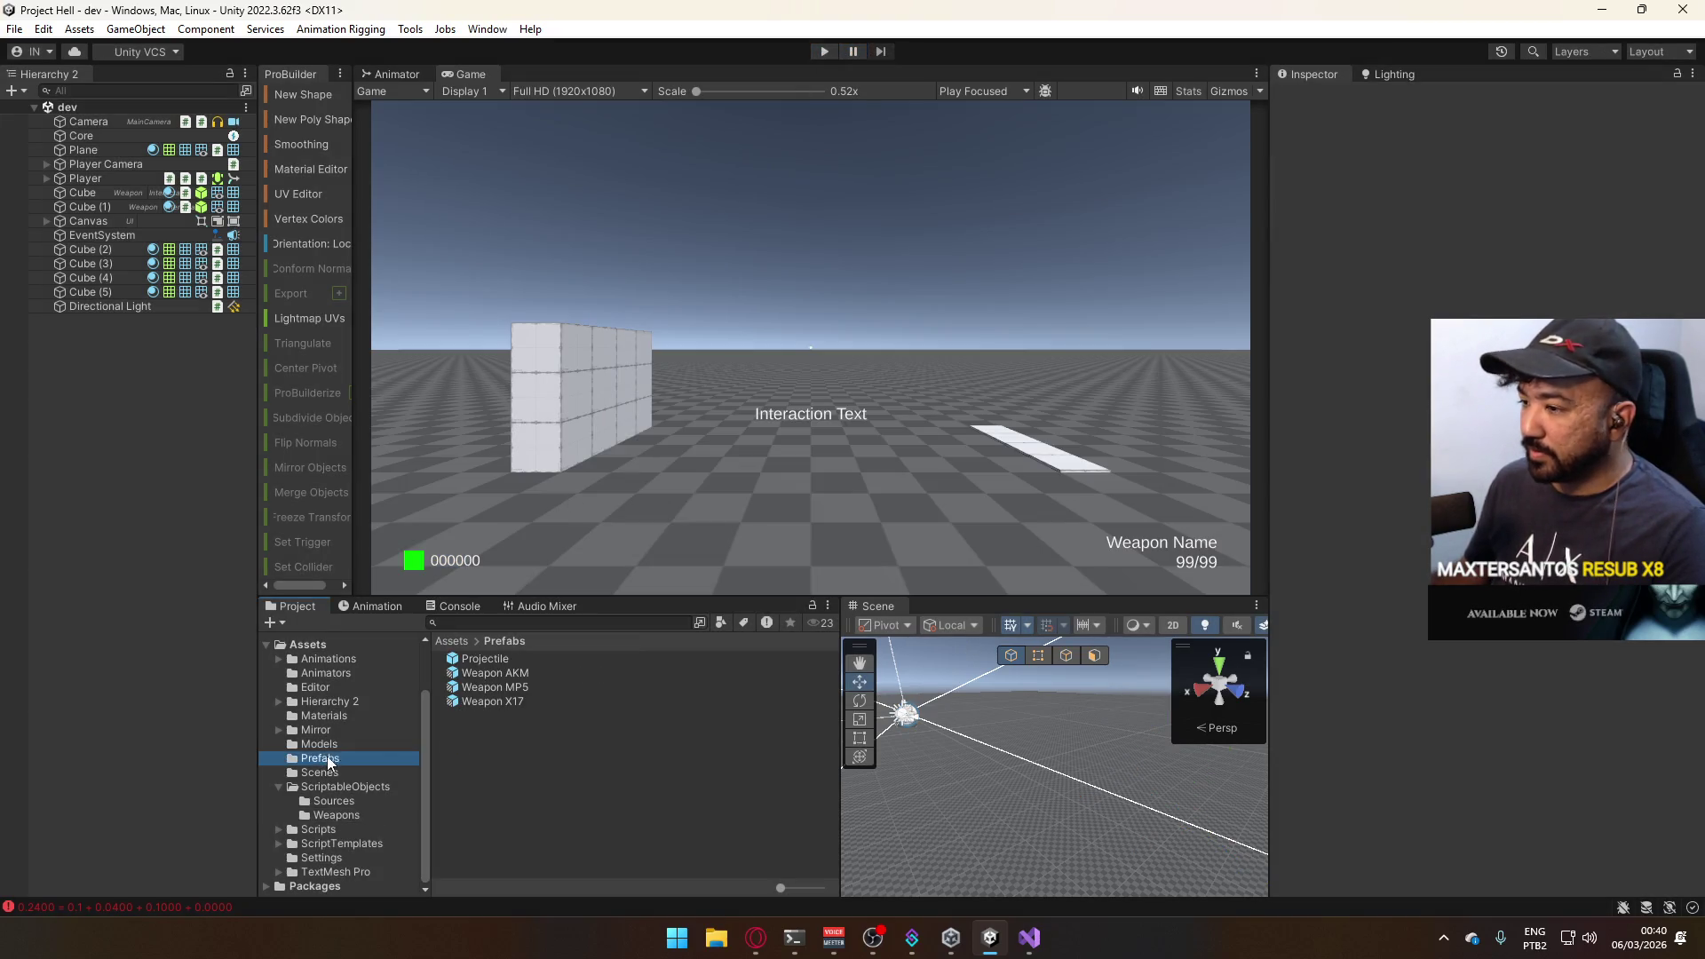
pyautogui.doubleClick(521, 657)
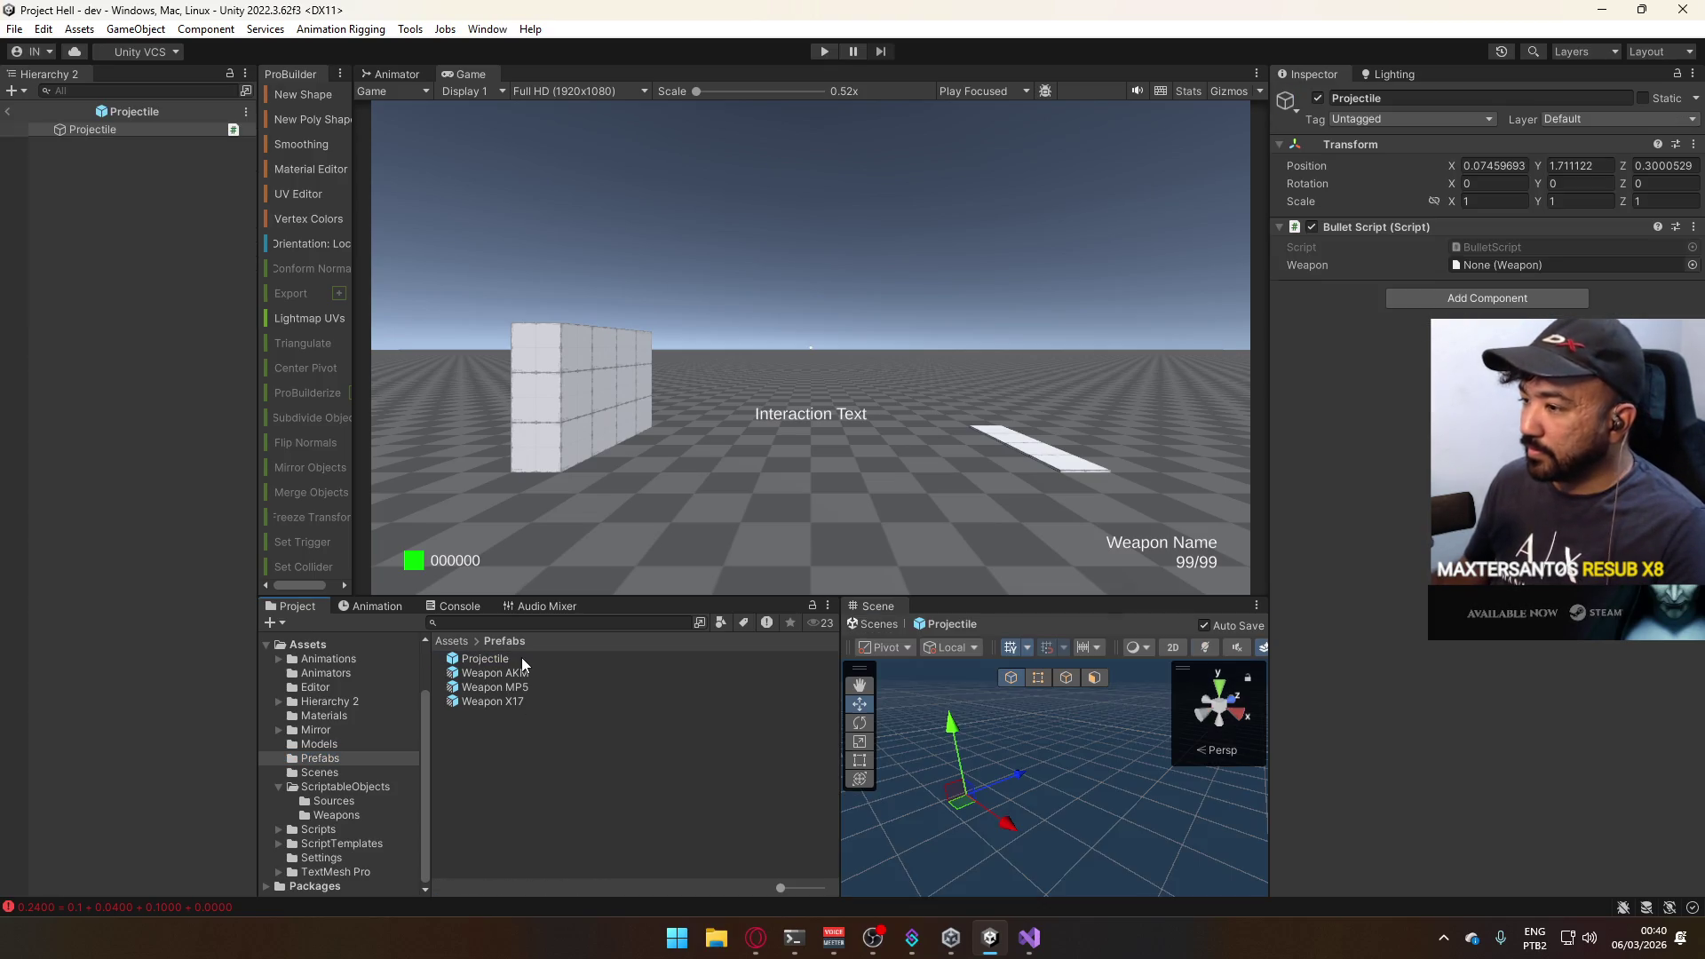
pyautogui.rightClick(126, 126)
pyautogui.moveTo(184, 440)
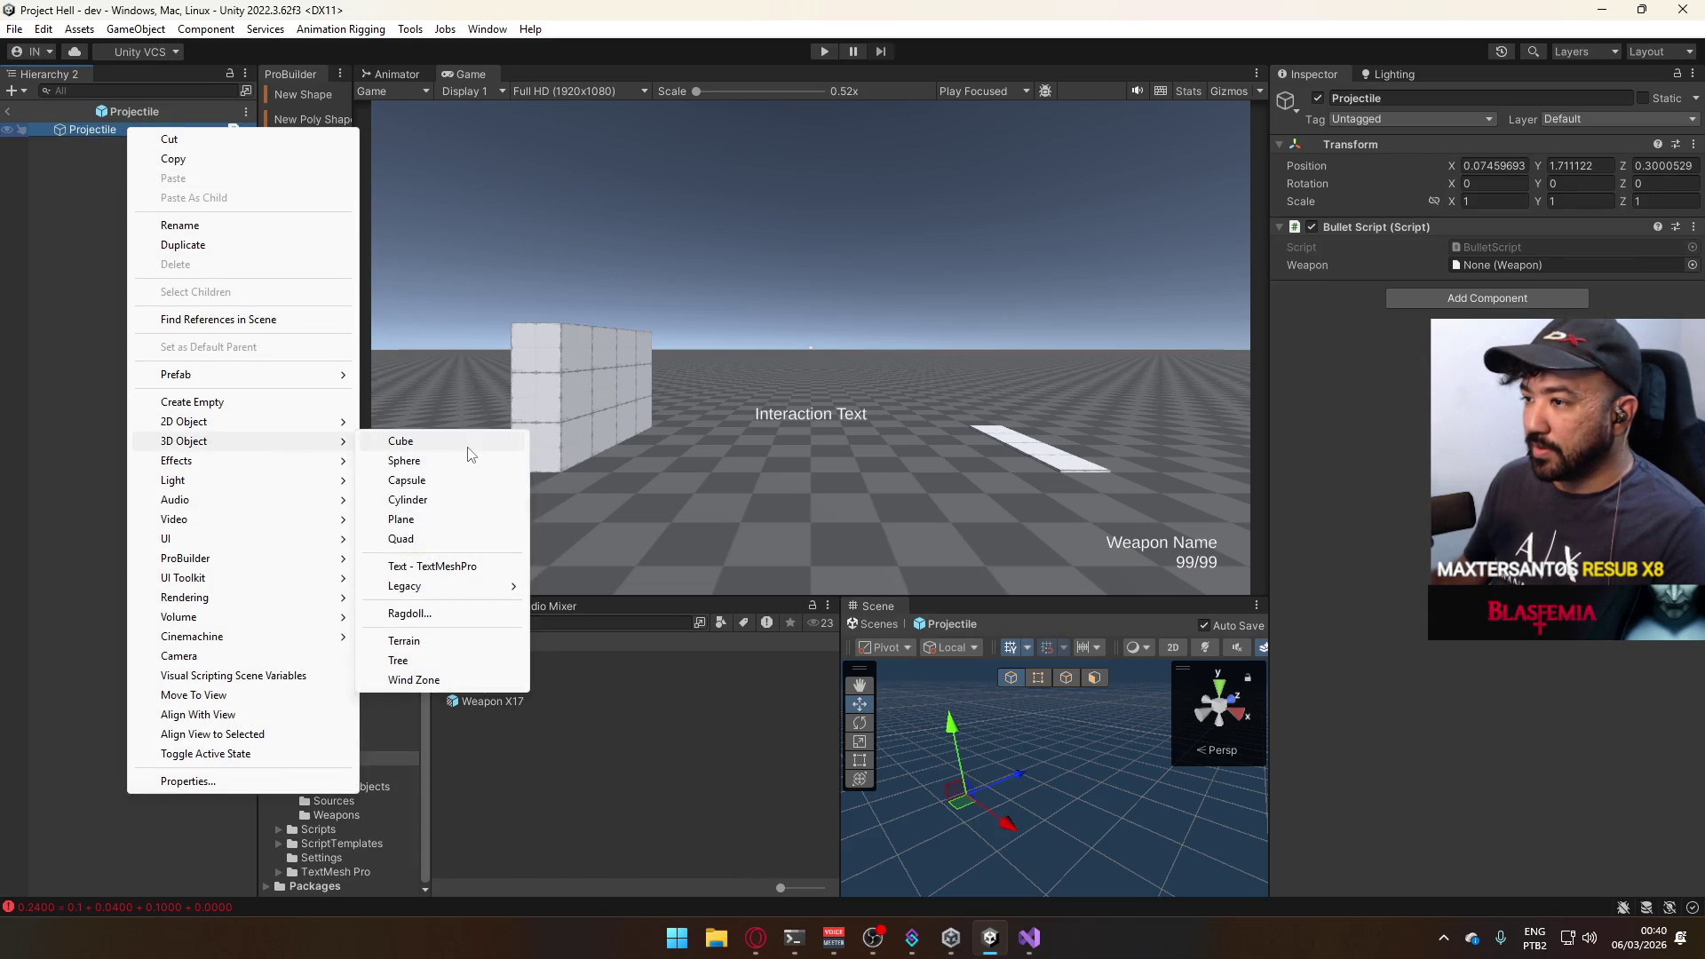
pyautogui.click(468, 448)
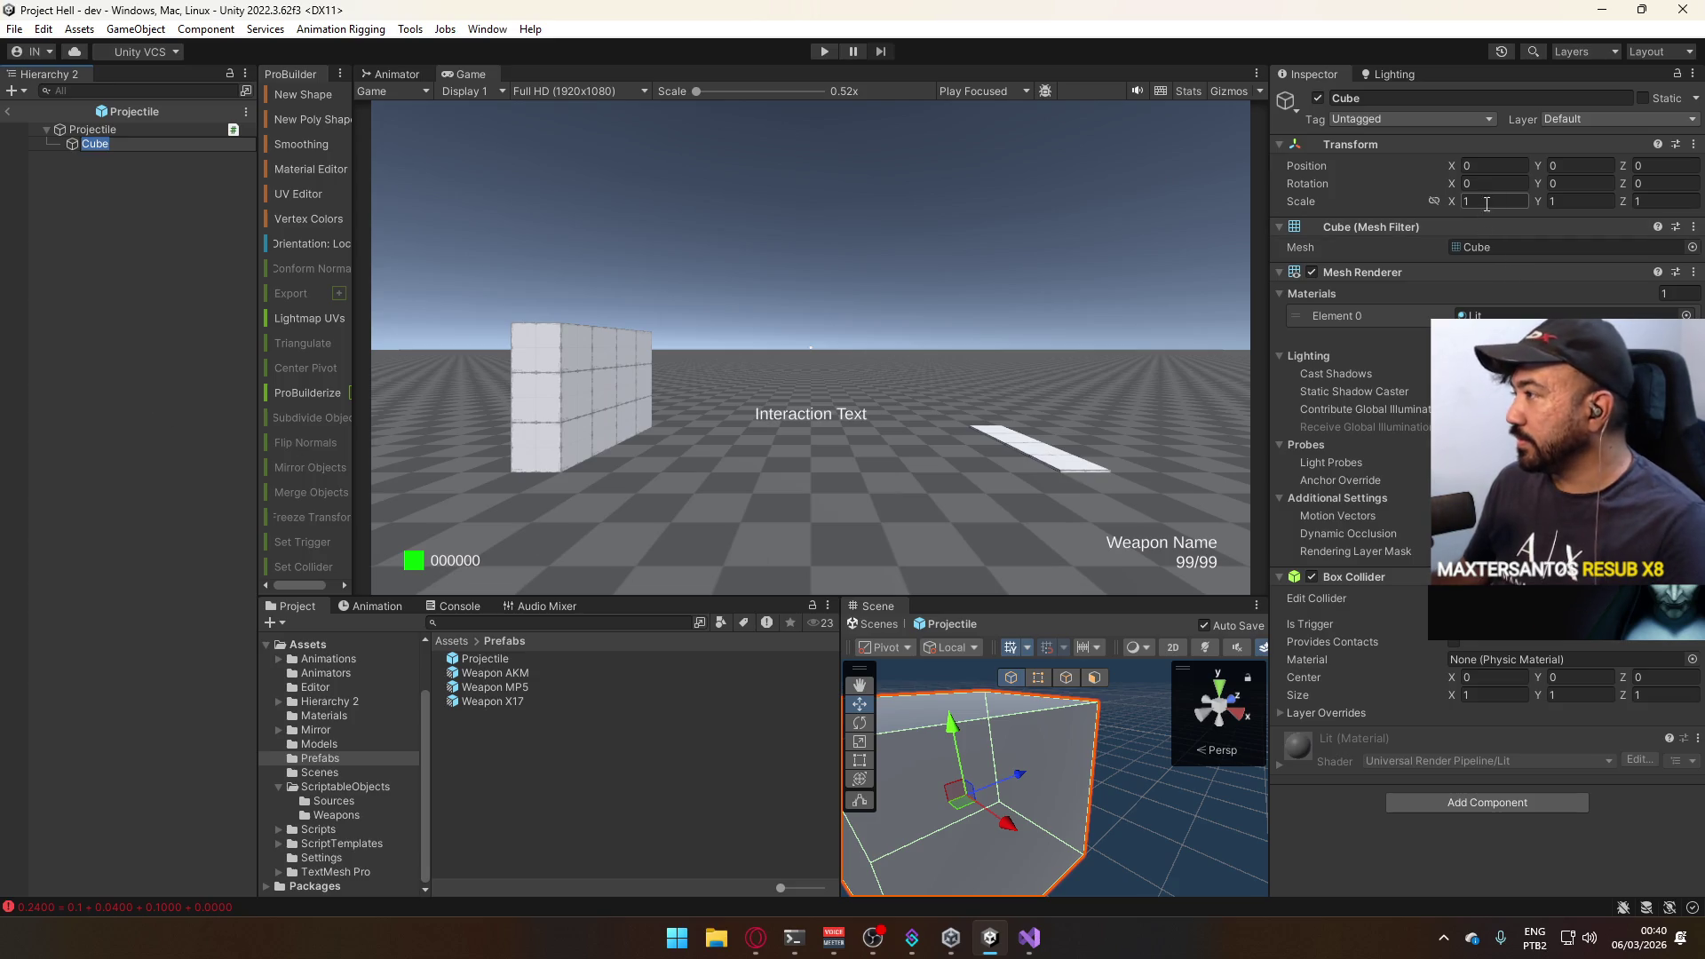
# Scale the Cube to 0.01 × 0.01 × 0.05 and set its Position Z to 0.025.
pyautogui.click(1486, 200)
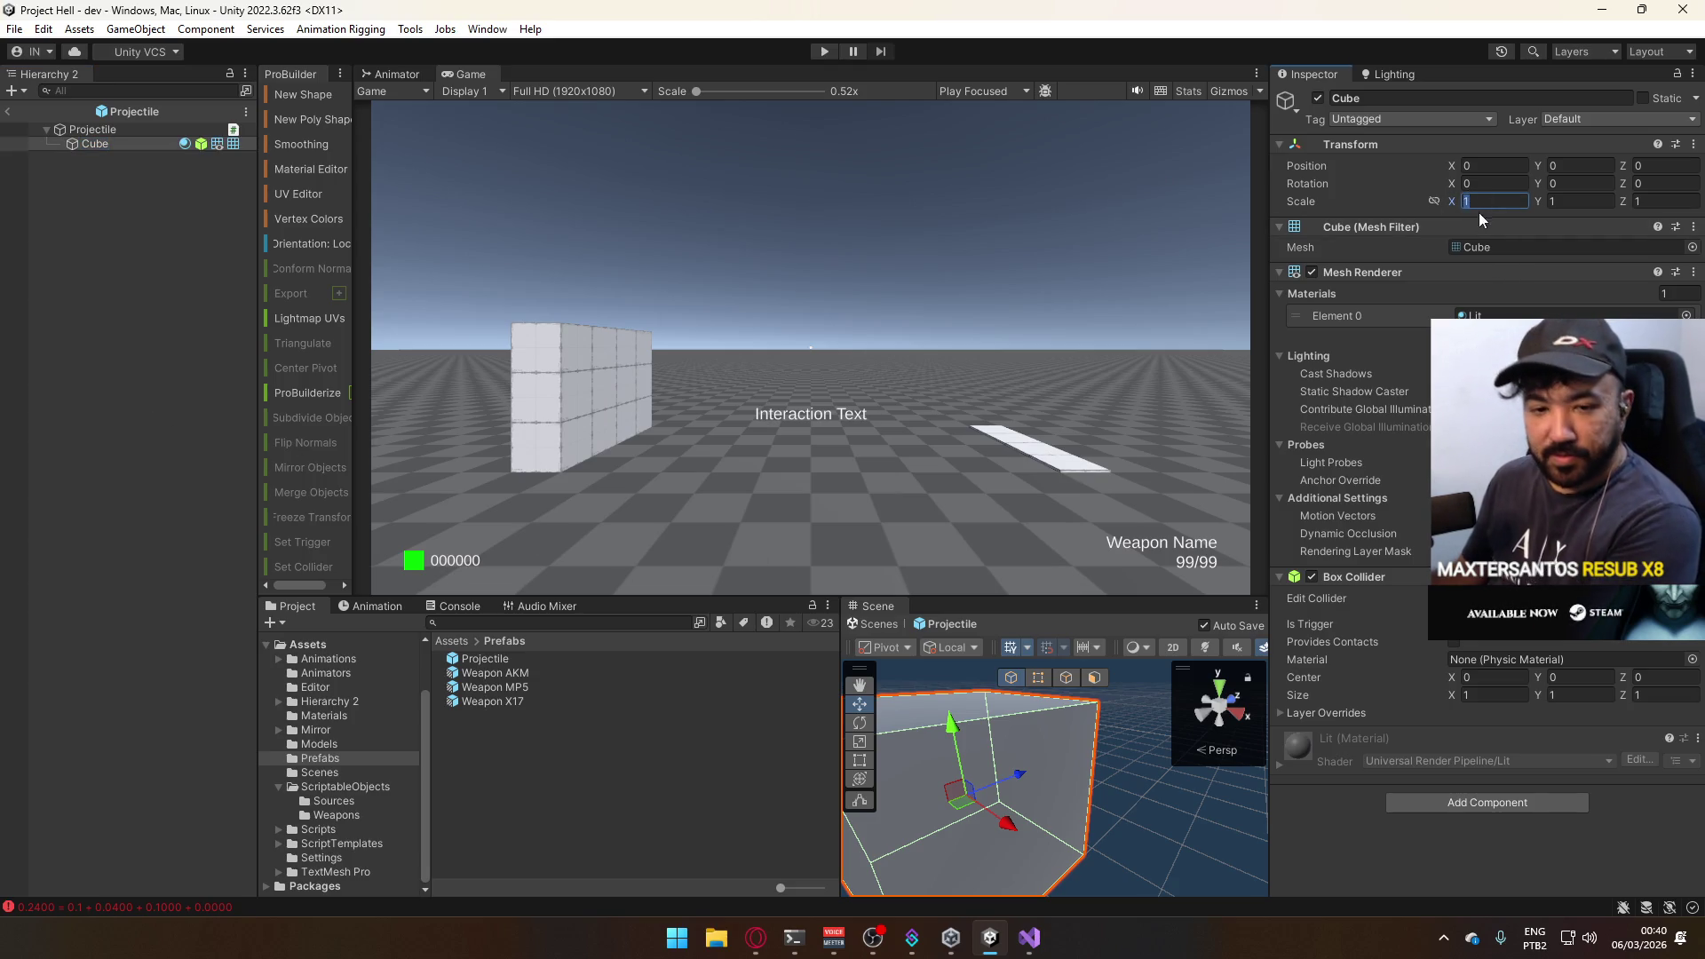
pyautogui.write('.1')
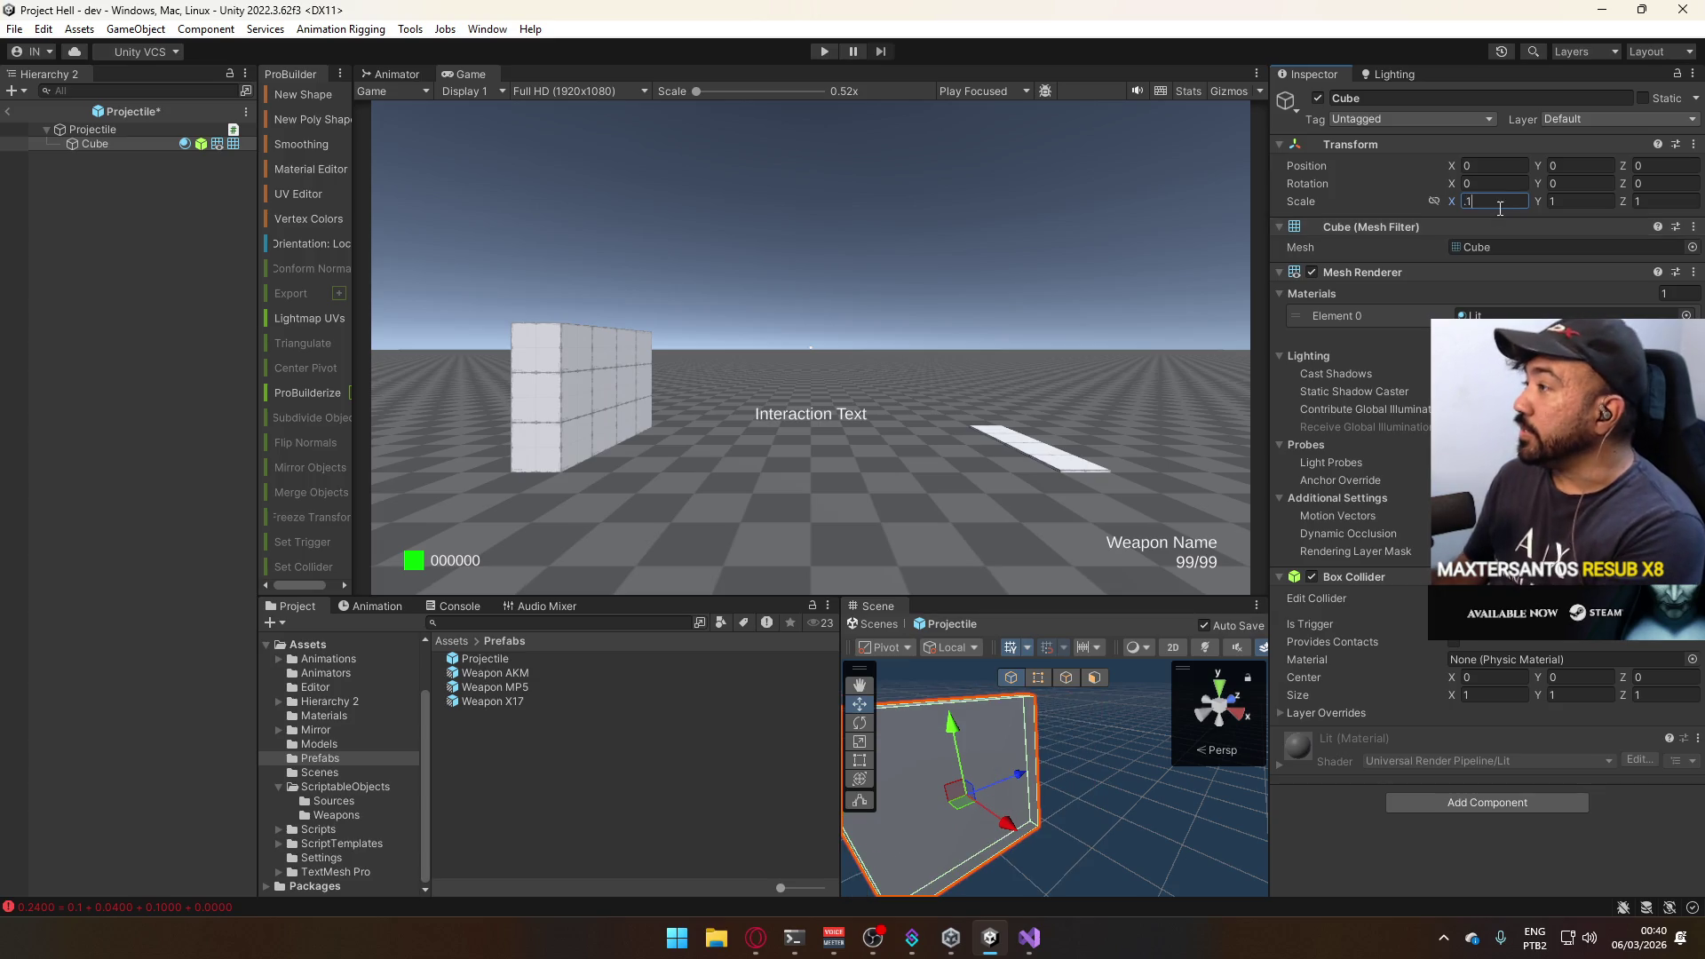
pyautogui.click(1575, 200)
pyautogui.write('.1')
pyautogui.click(1674, 201)
pyautogui.write('.1')
pyautogui.click(1476, 201)
pyautogui.write('.01')
pyautogui.press('Tab')
pyautogui.write('.01')
pyautogui.press('Tab')
pyautogui.write('.01')
pyautogui.press('Return')
pyautogui.moveTo(1056, 694)
pyautogui.mouseDown()
pyautogui.moveTo(1024, 740)
pyautogui.moveTo(1007, 427)
pyautogui.mouseUp()
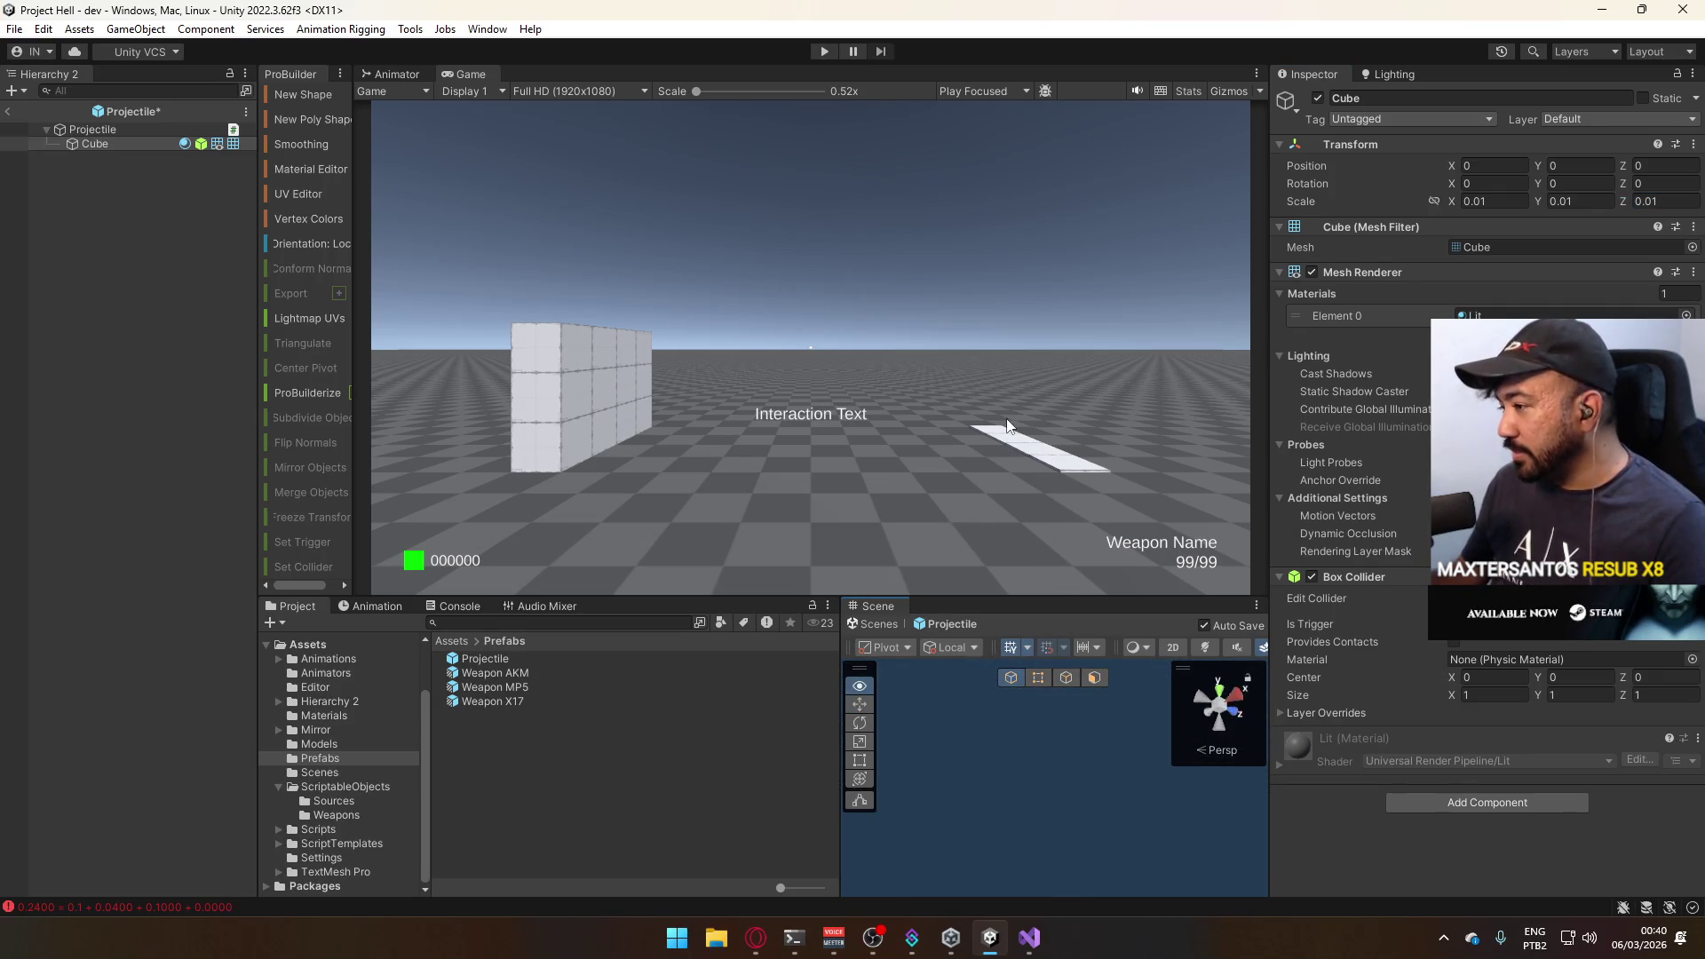
pyautogui.moveTo(1008, 426); pyautogui.dragTo(807, 561)
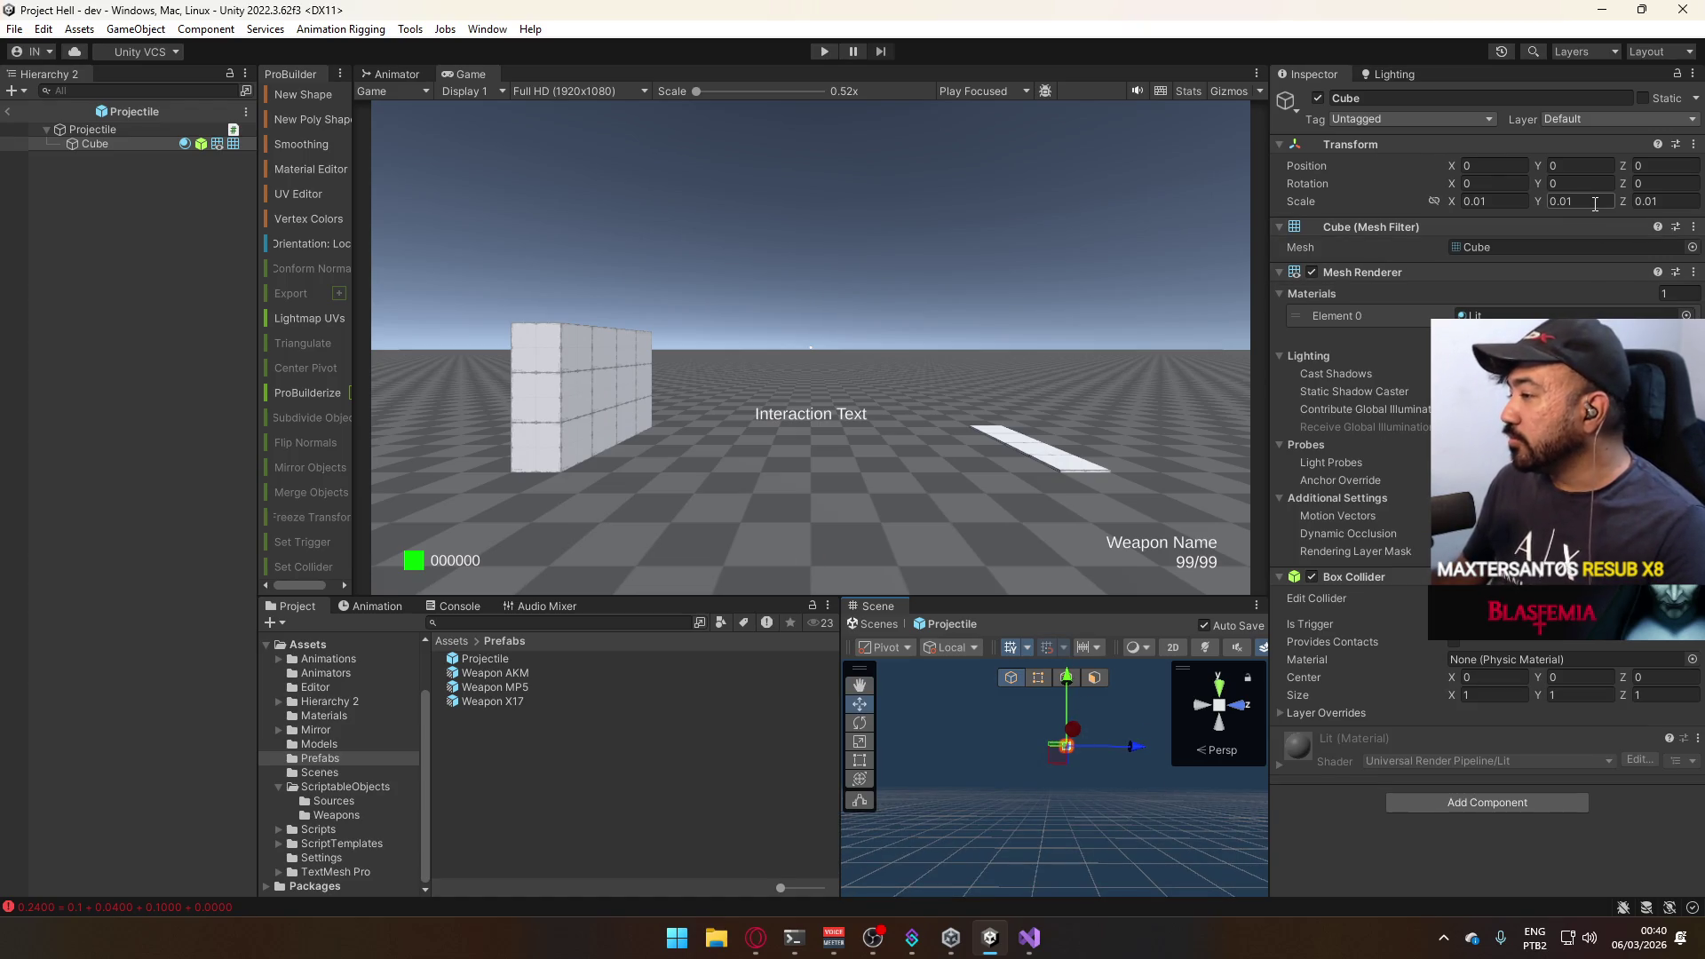
pyautogui.write('5')
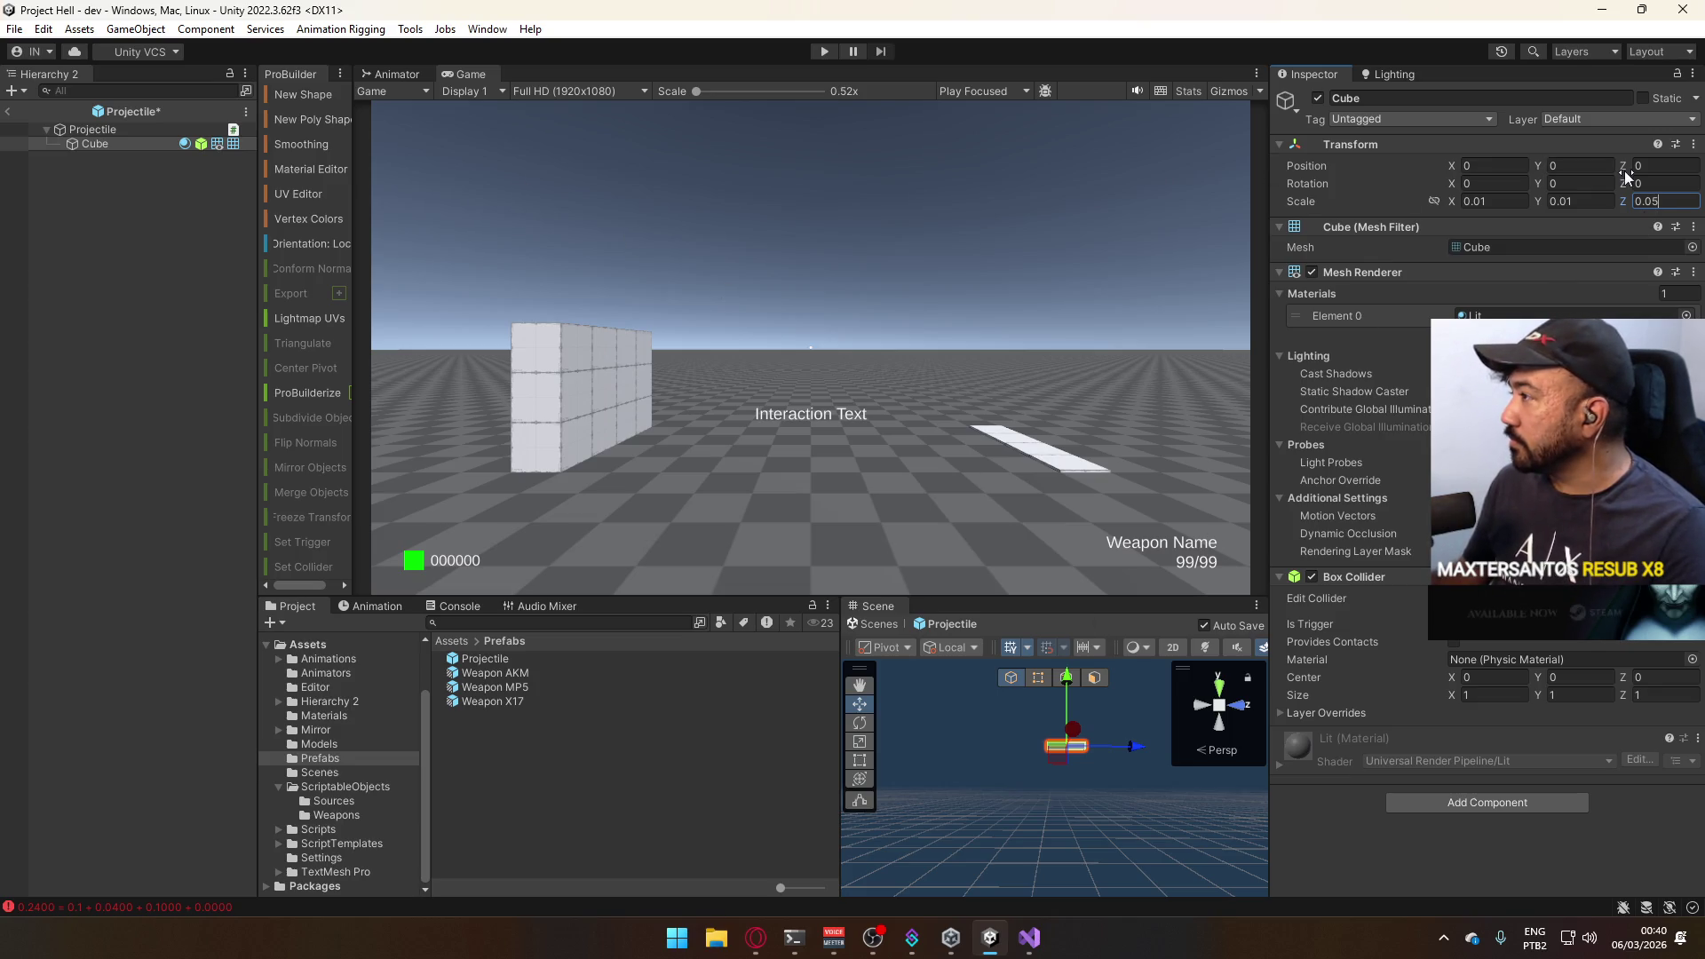
pyautogui.click(1670, 163)
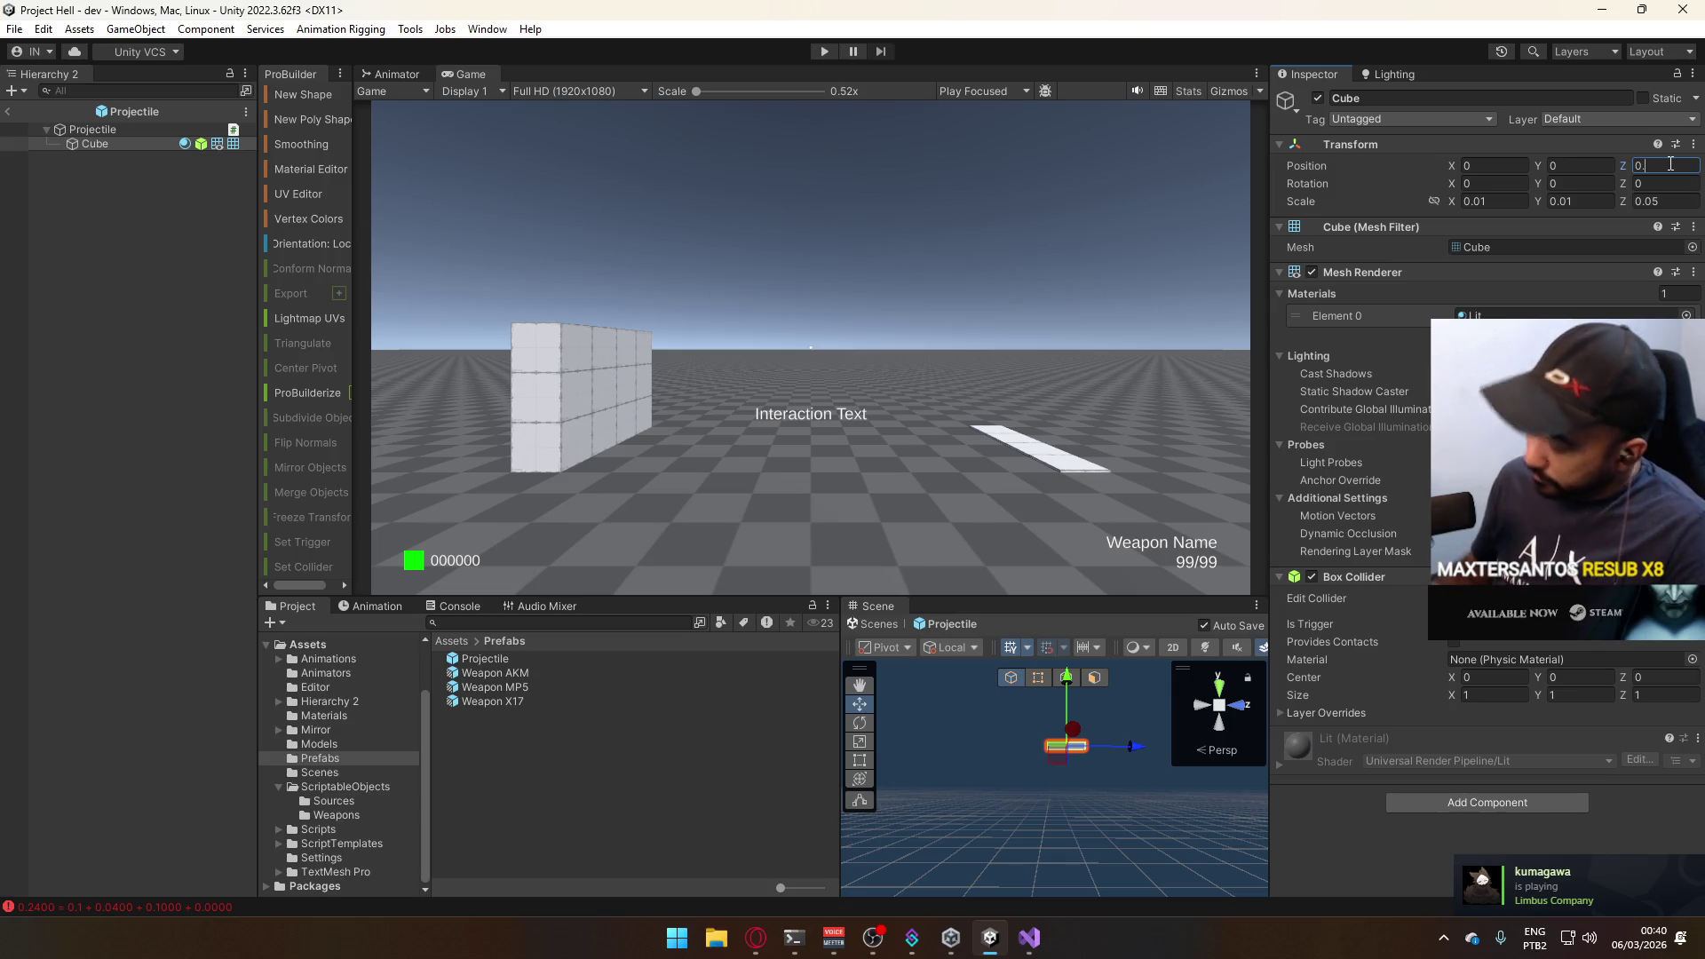
pyautogui.write('025')
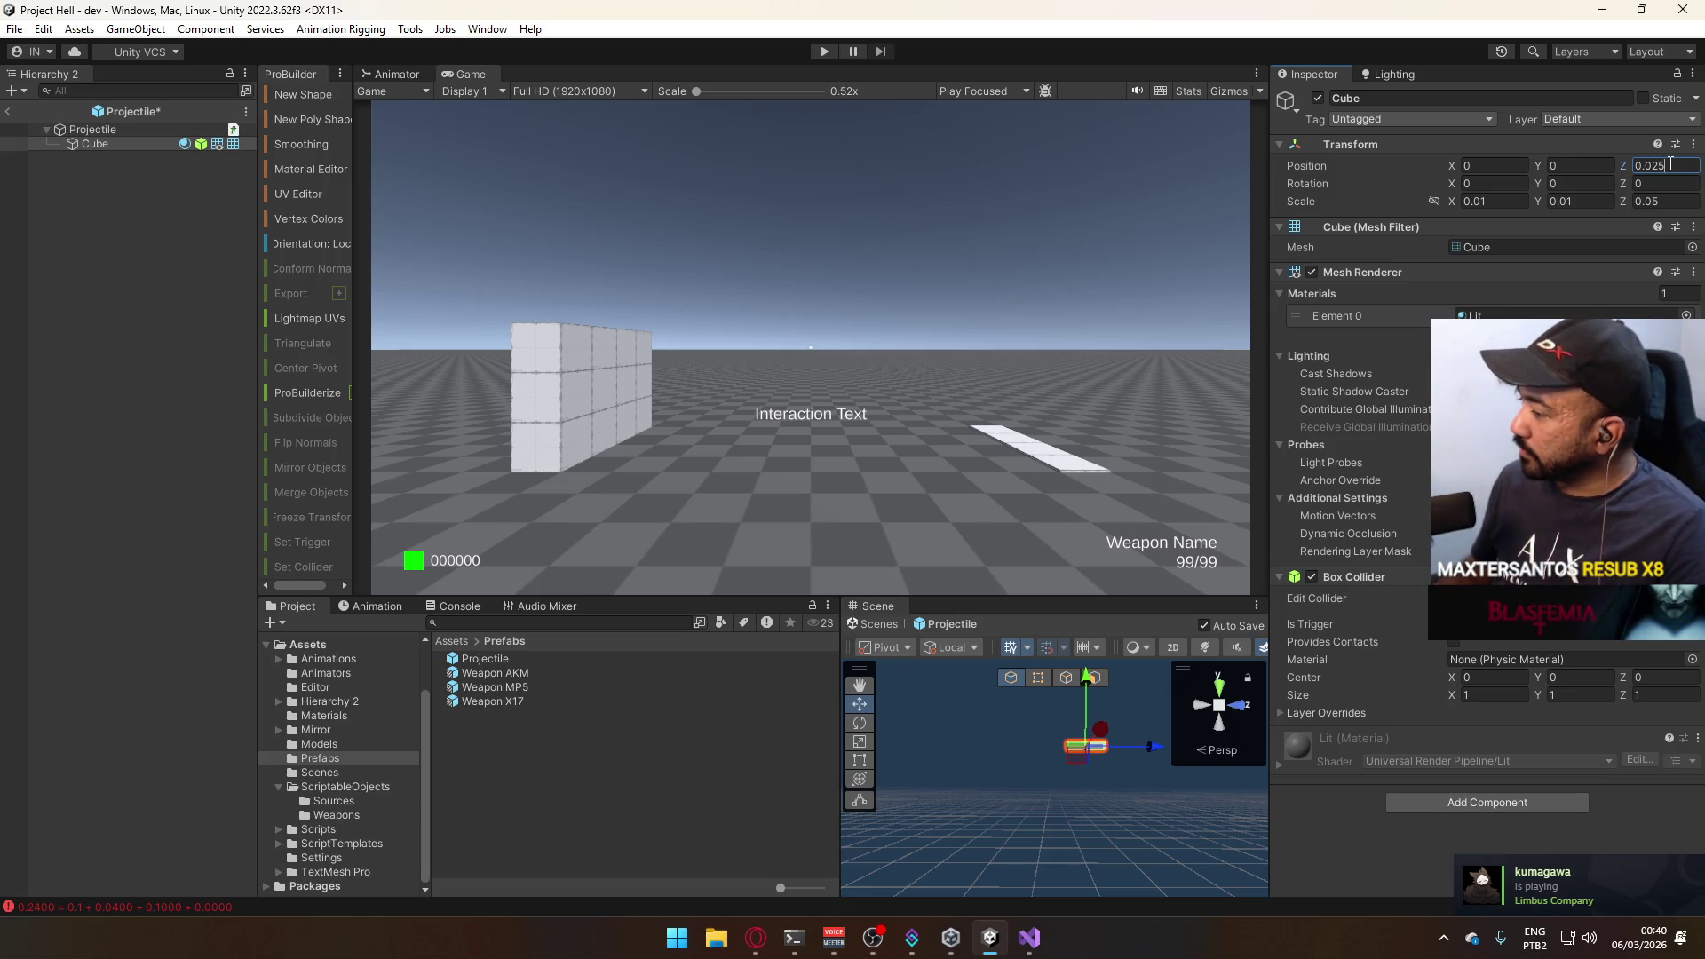
pyautogui.click(135, 151)
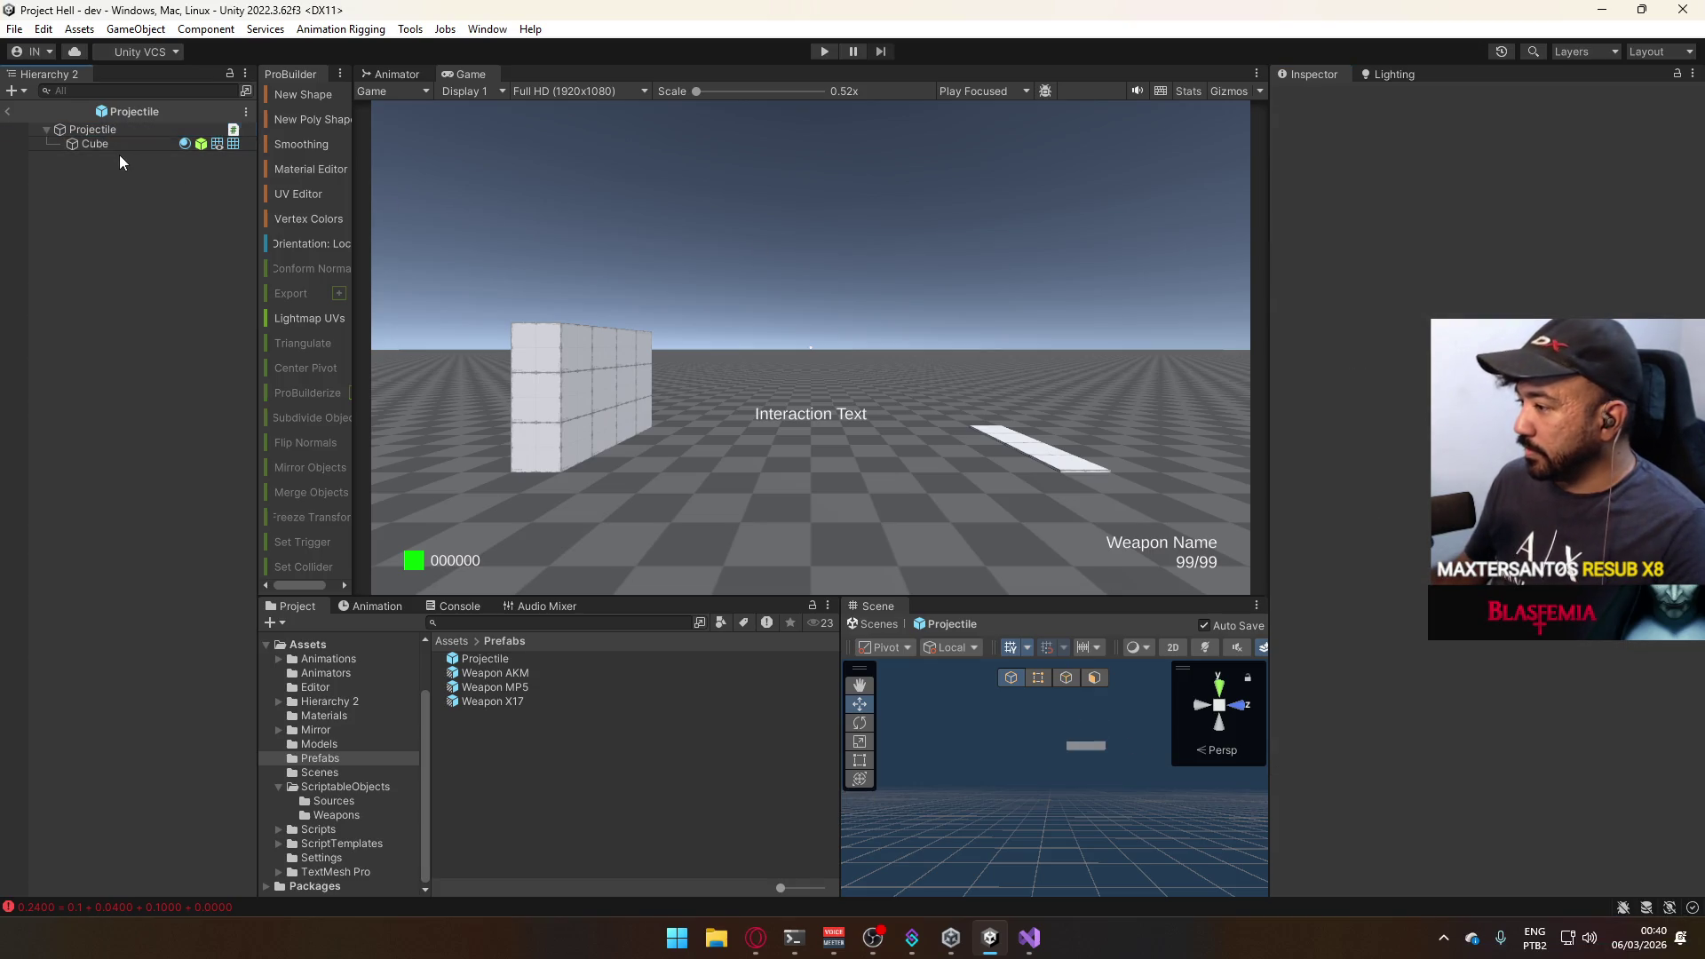
# Assign the Unlit Red material to the Cube, exit prefab mode and start play in the dev scene.
pyautogui.click(94, 144)
pyautogui.click(1693, 317)
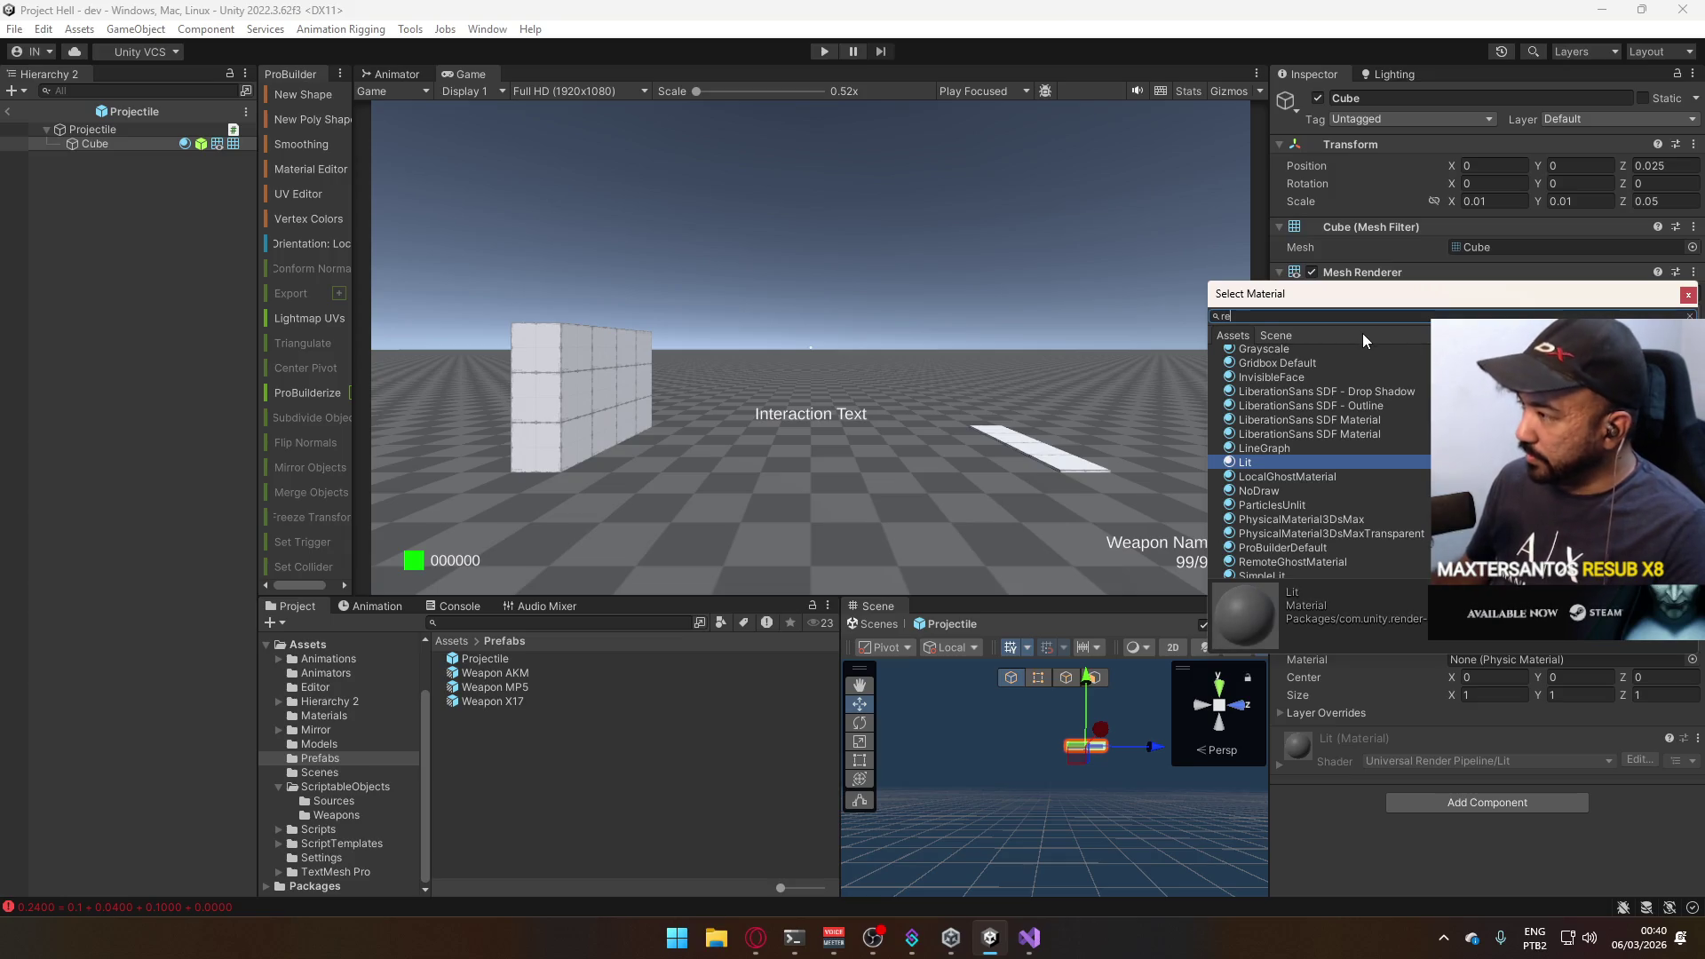
pyautogui.write('red')
pyautogui.click(1311, 369)
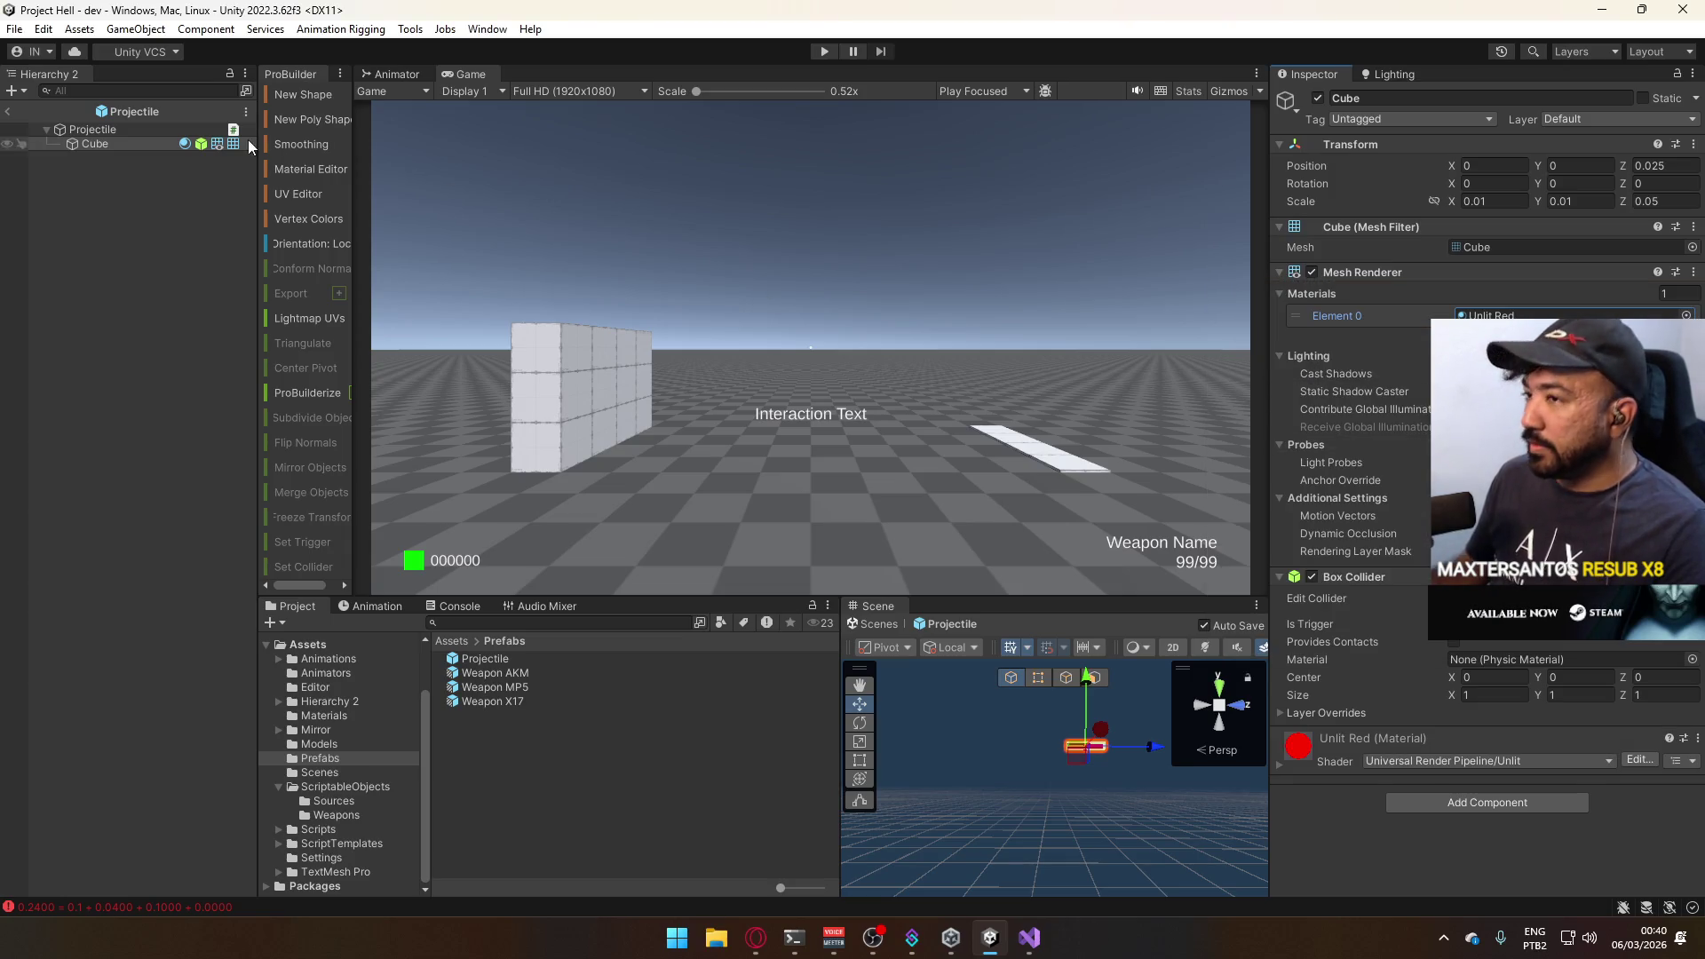
pyautogui.click(13, 112)
pyautogui.click(823, 50)
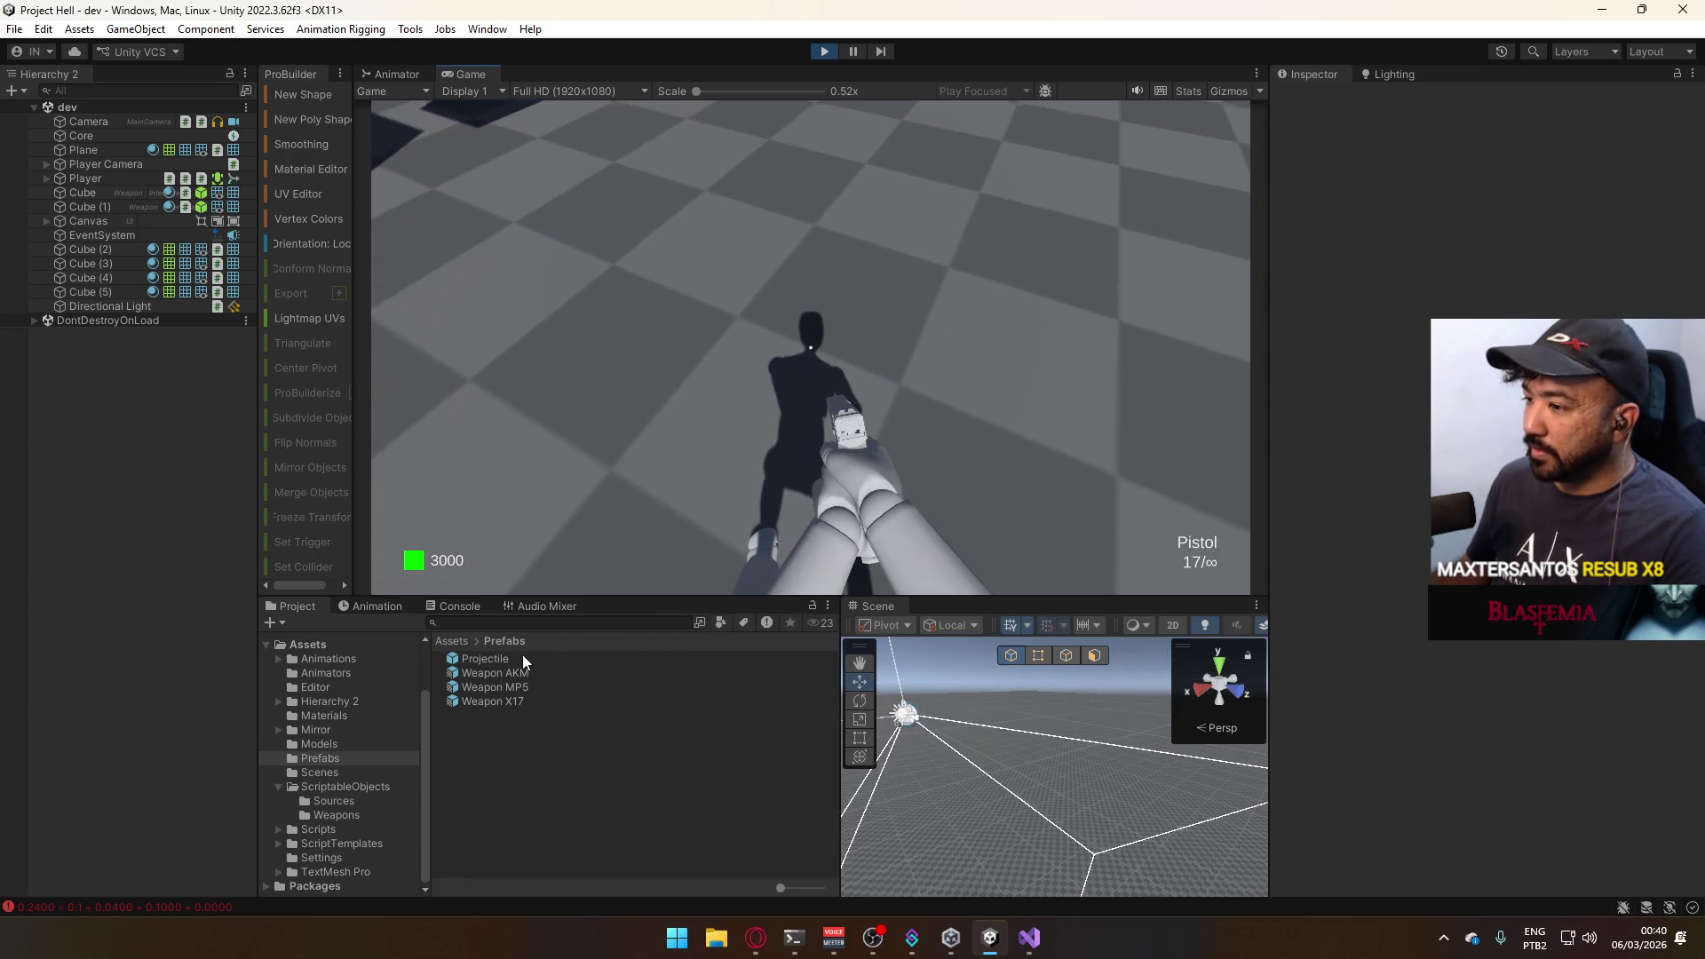
# Remove the Box Collider from the Projectile prefab's Cube and return to the dev scene.
pyautogui.doubleClick(521, 657)
pyautogui.click(96, 145)
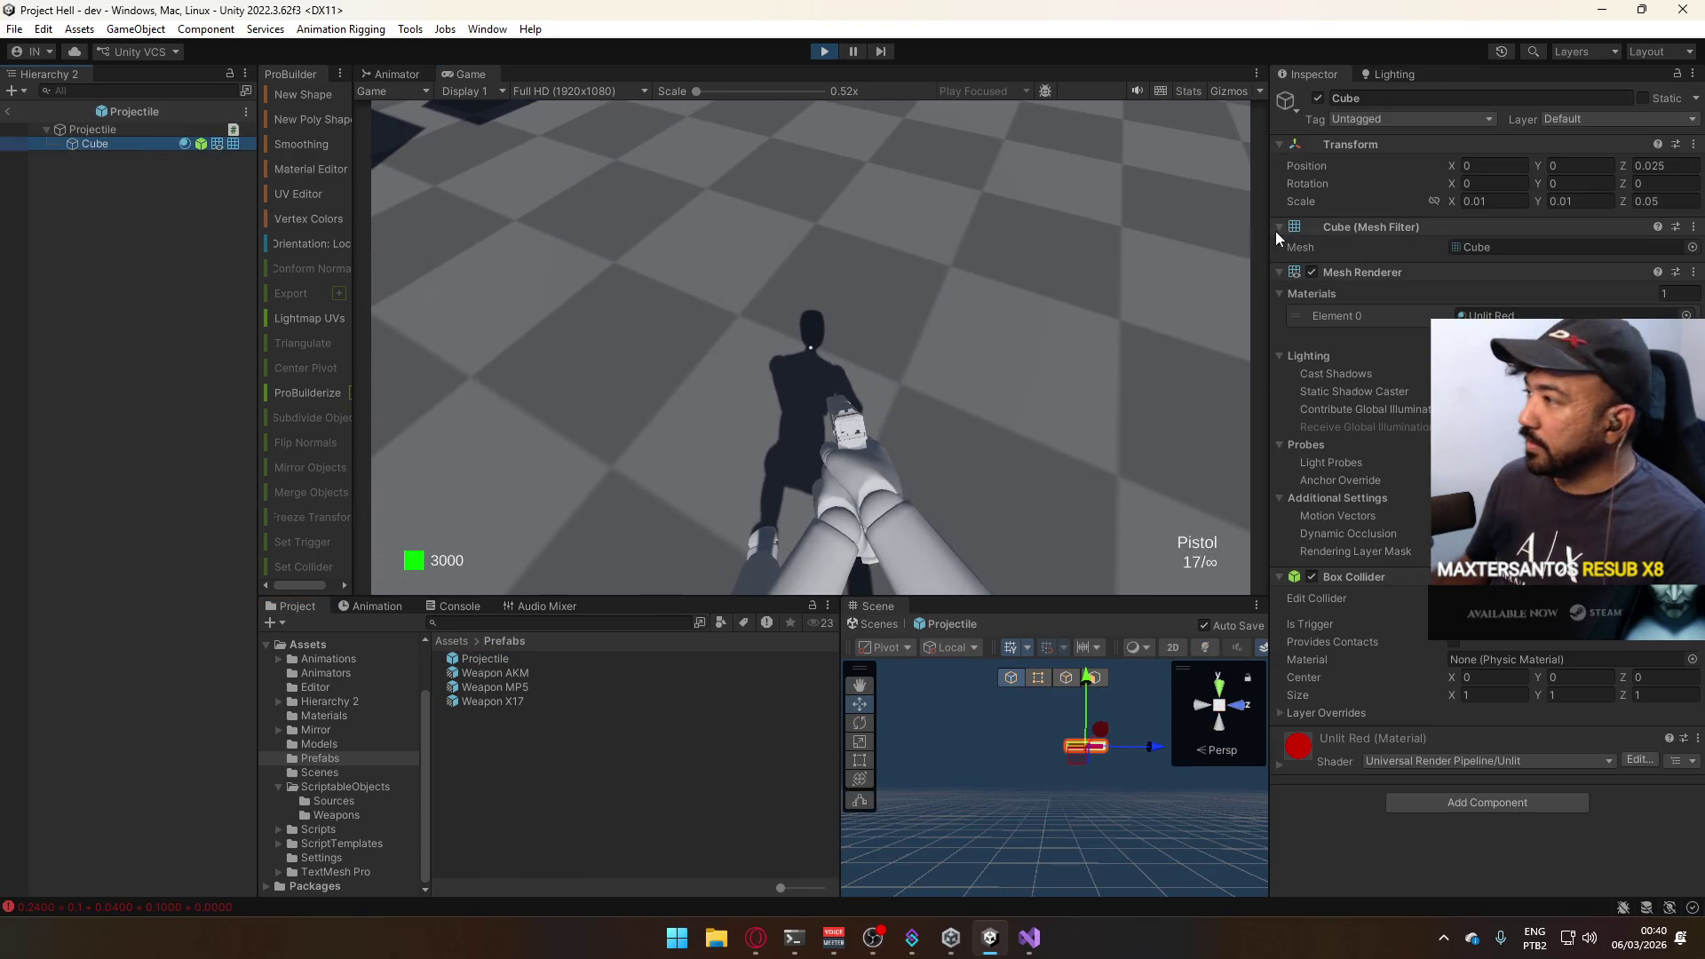
pyautogui.rightClick(1377, 590)
pyautogui.click(1406, 607)
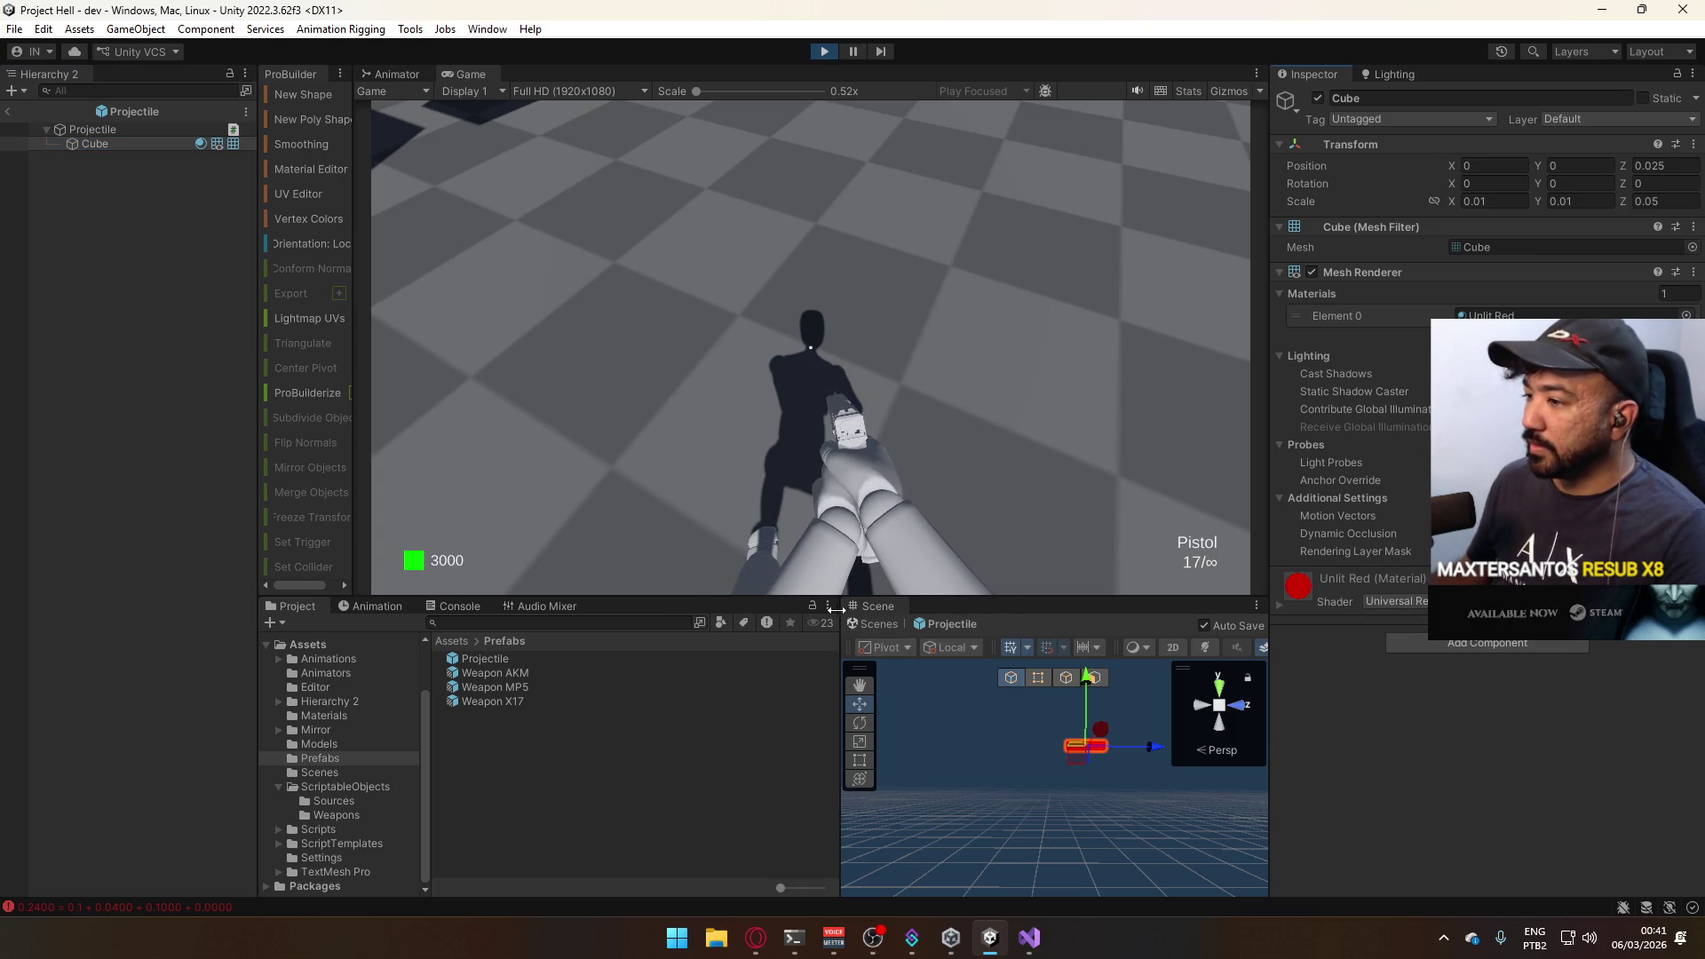
pyautogui.click(3, 113)
# Fire three projectiles and compare the spawned Projectile(Clone) transforms in the Inspector.
pyautogui.press('super')
pyautogui.press('super')
pyautogui.press('super')
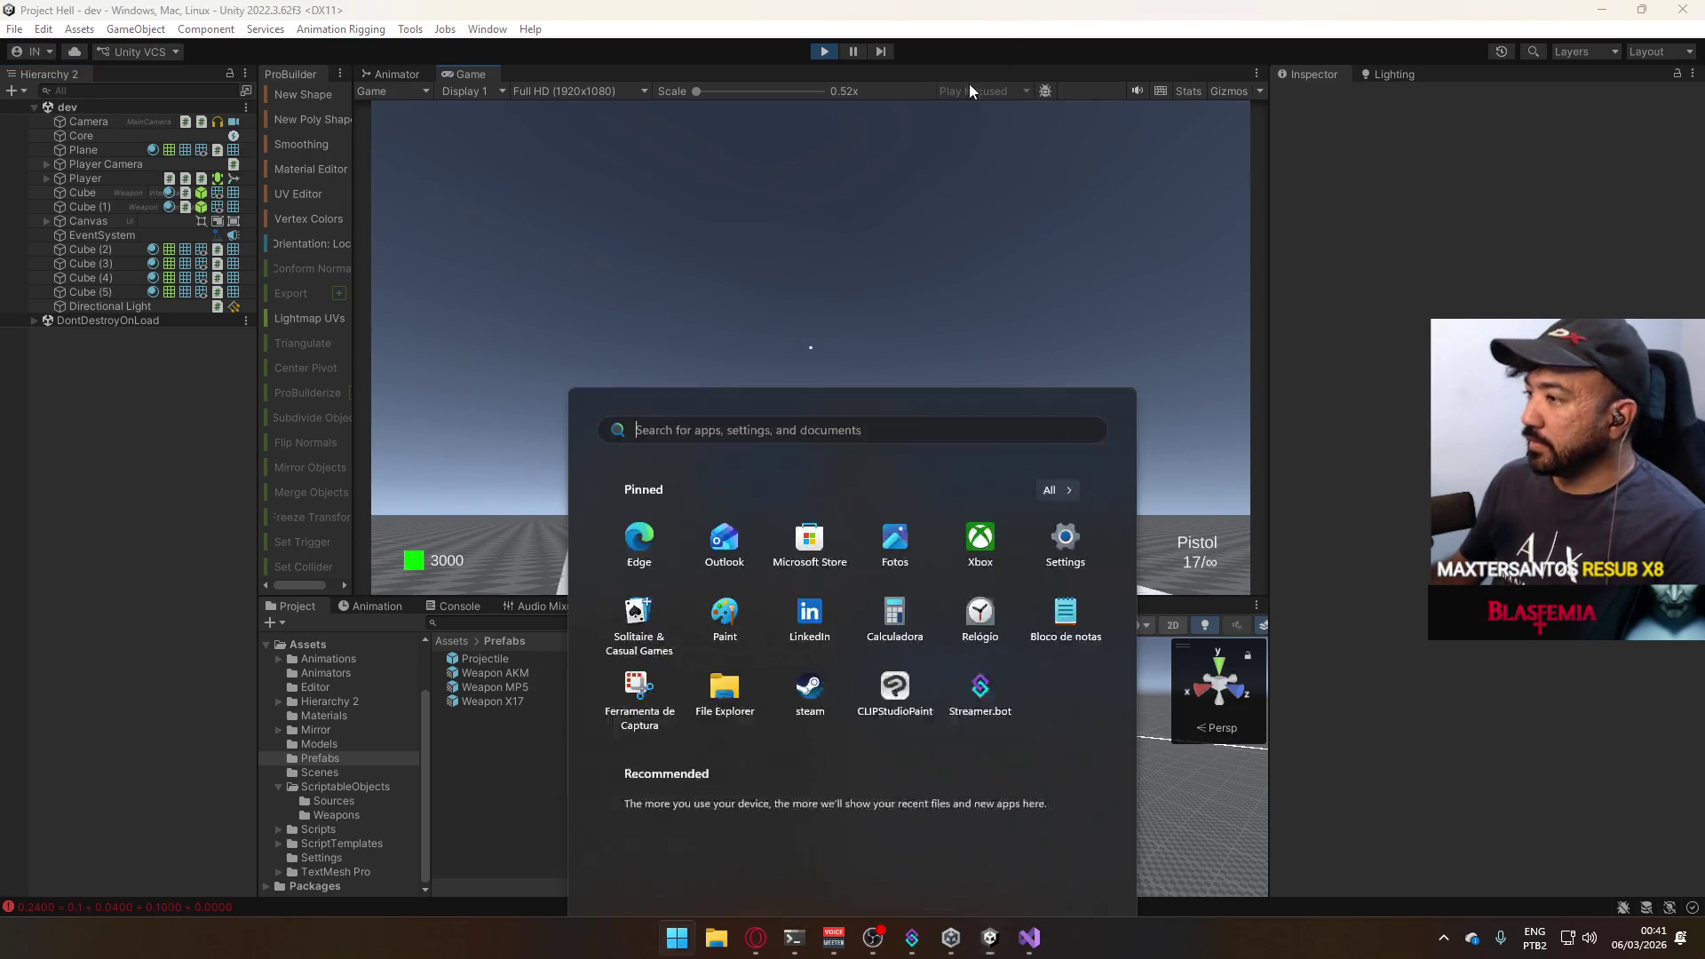
pyautogui.press('super')
pyautogui.click(886, 207)
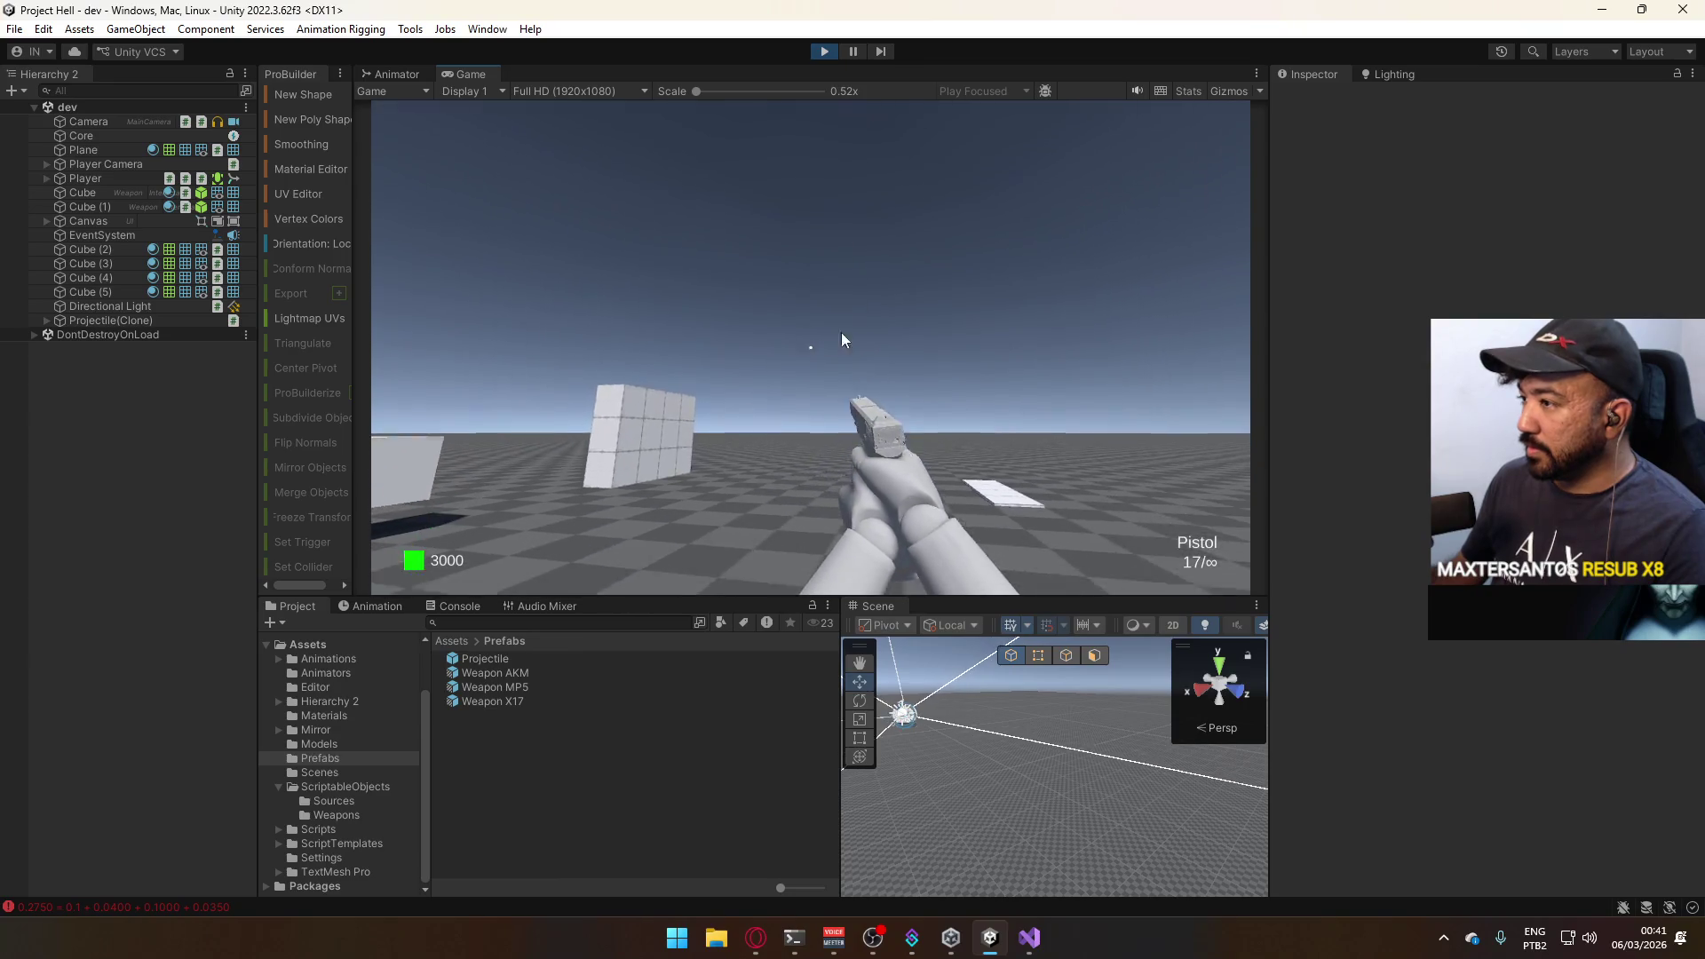
pyautogui.click(825, 377)
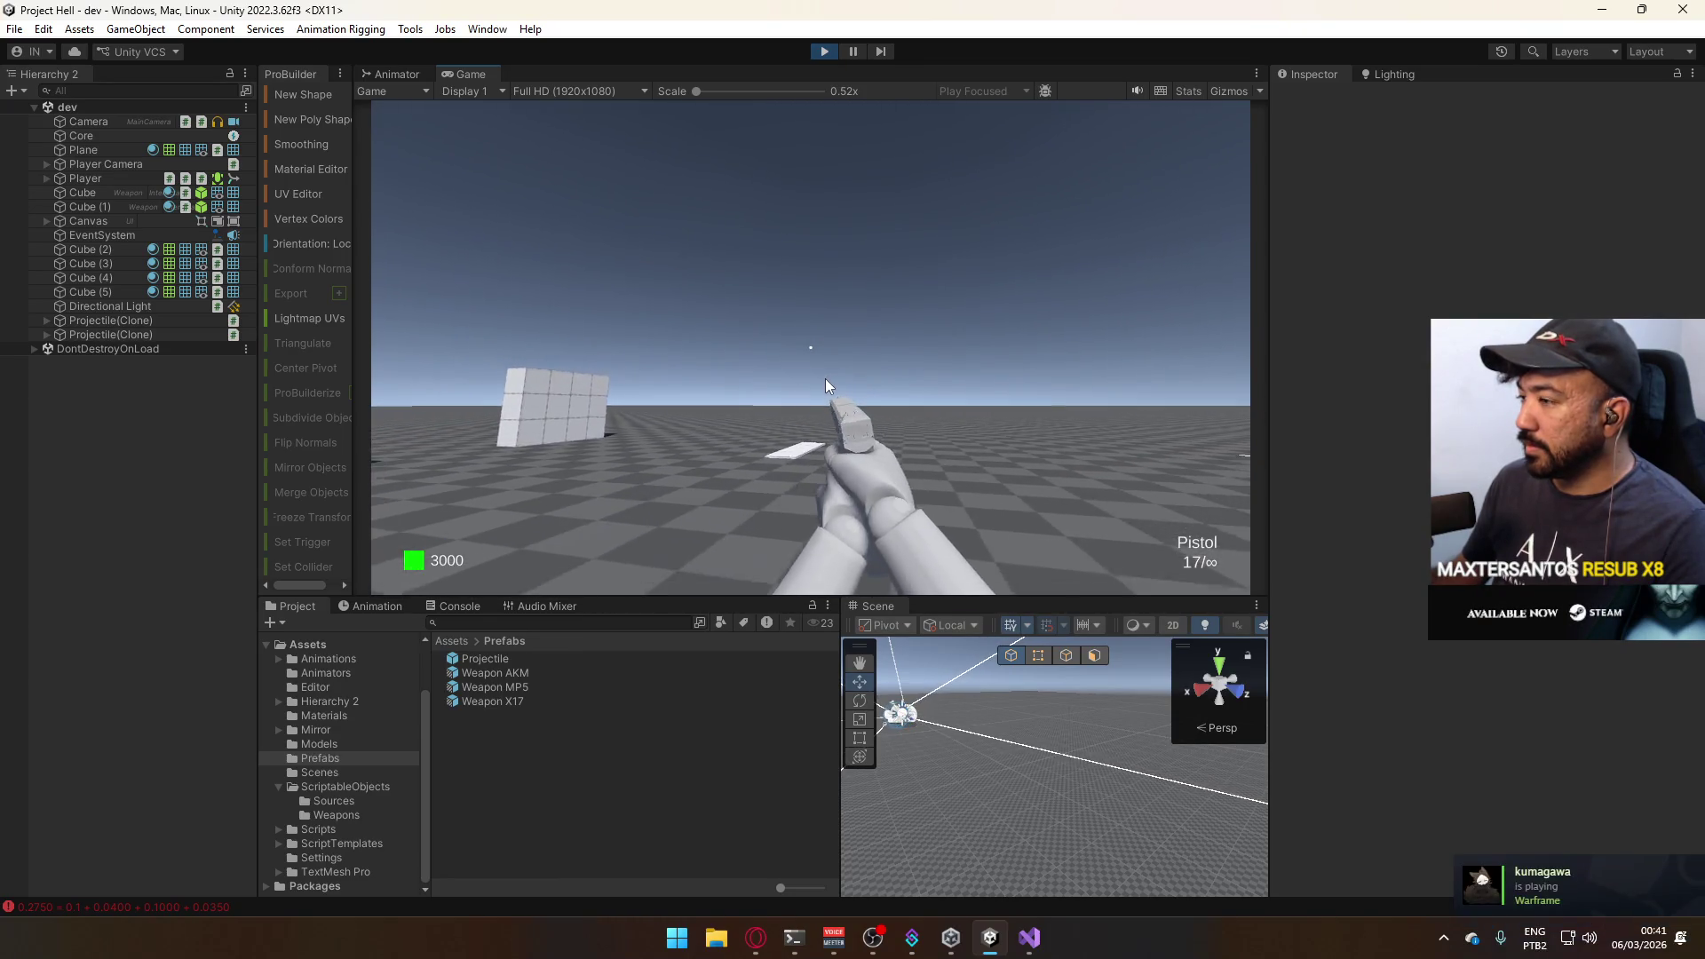
pyautogui.click(825, 378)
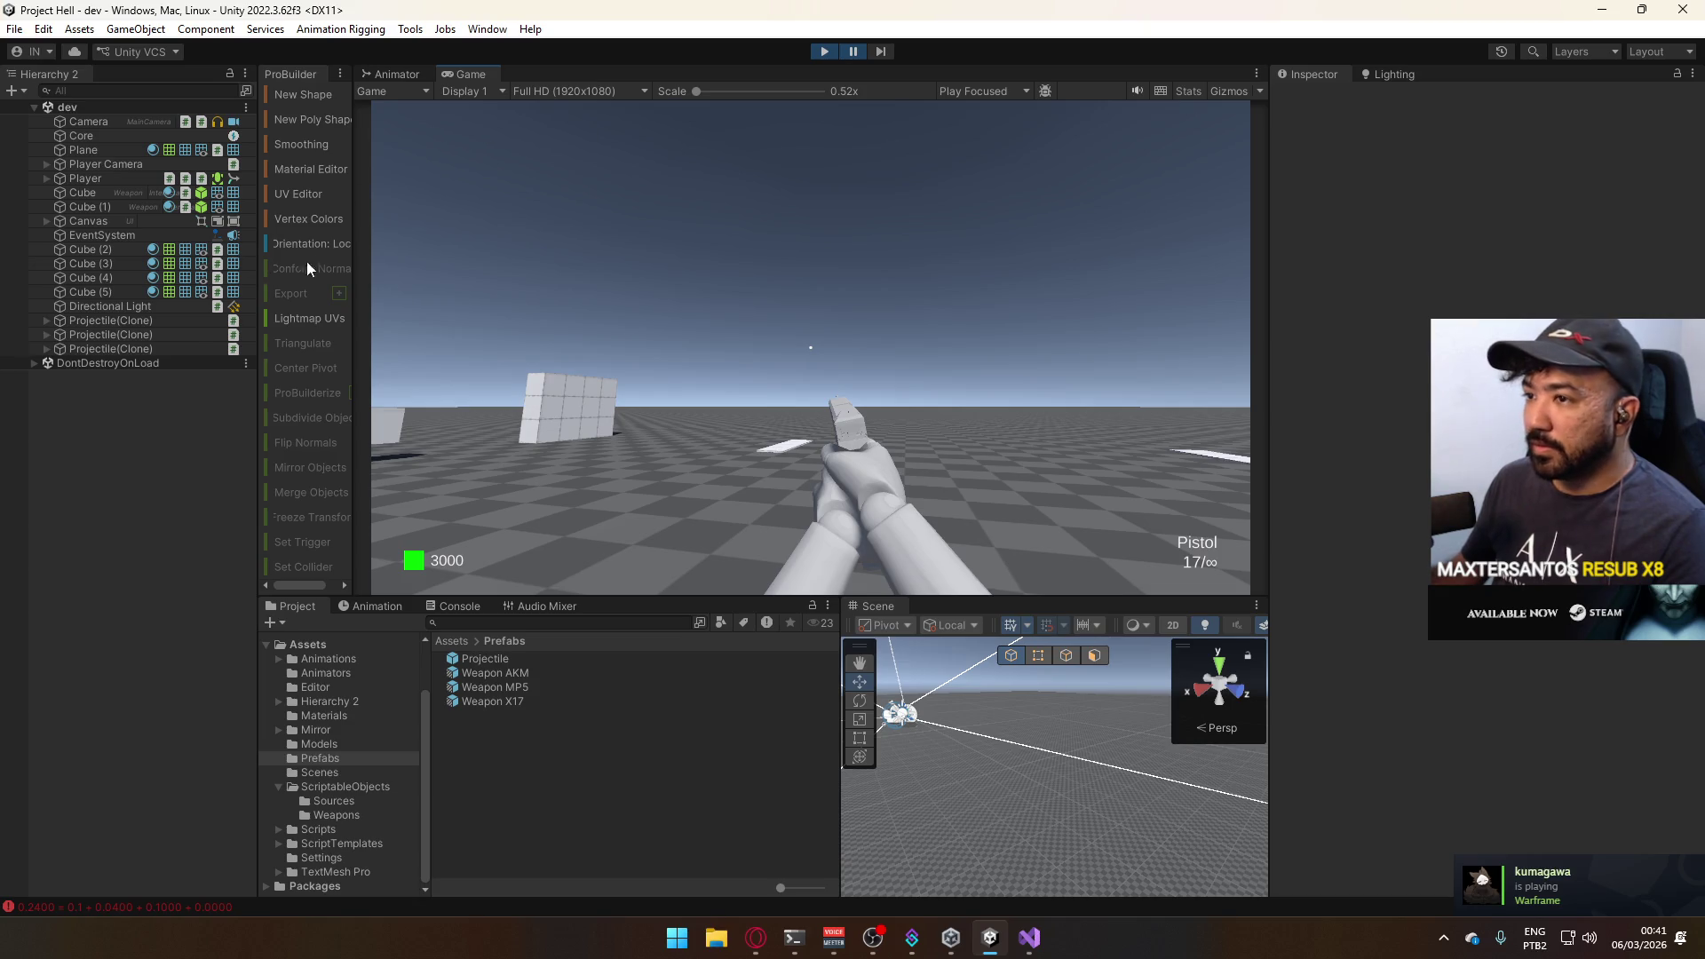
pyautogui.click(164, 348)
pyautogui.press('f')
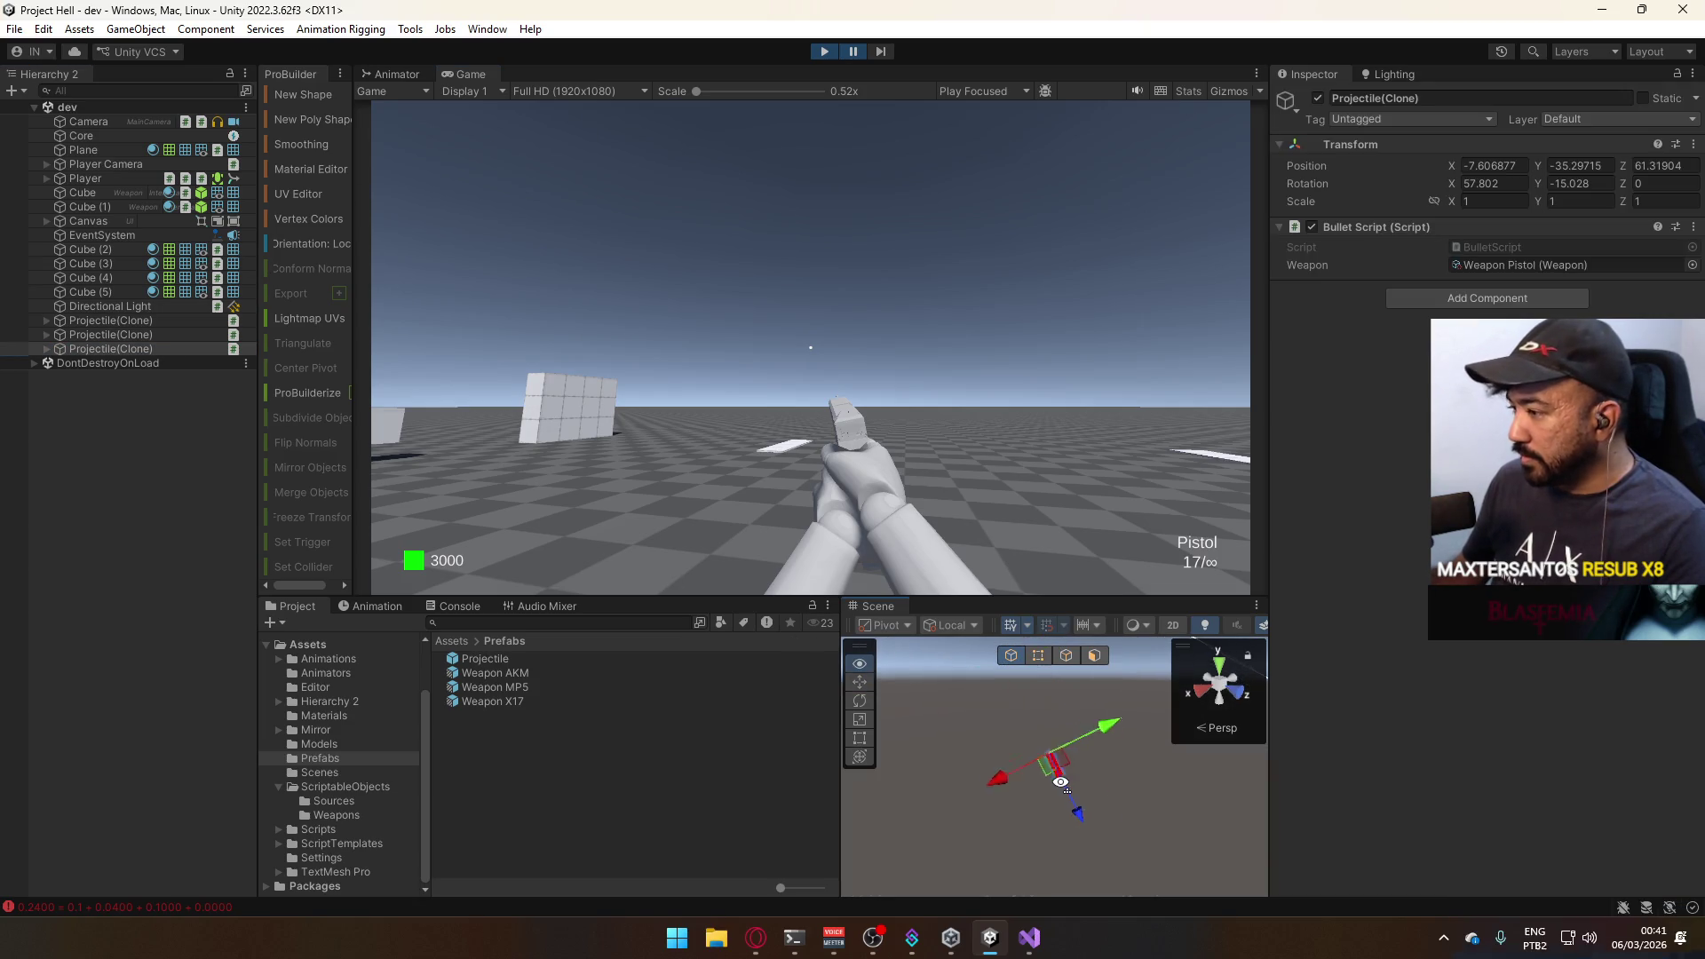
pyautogui.click(156, 324)
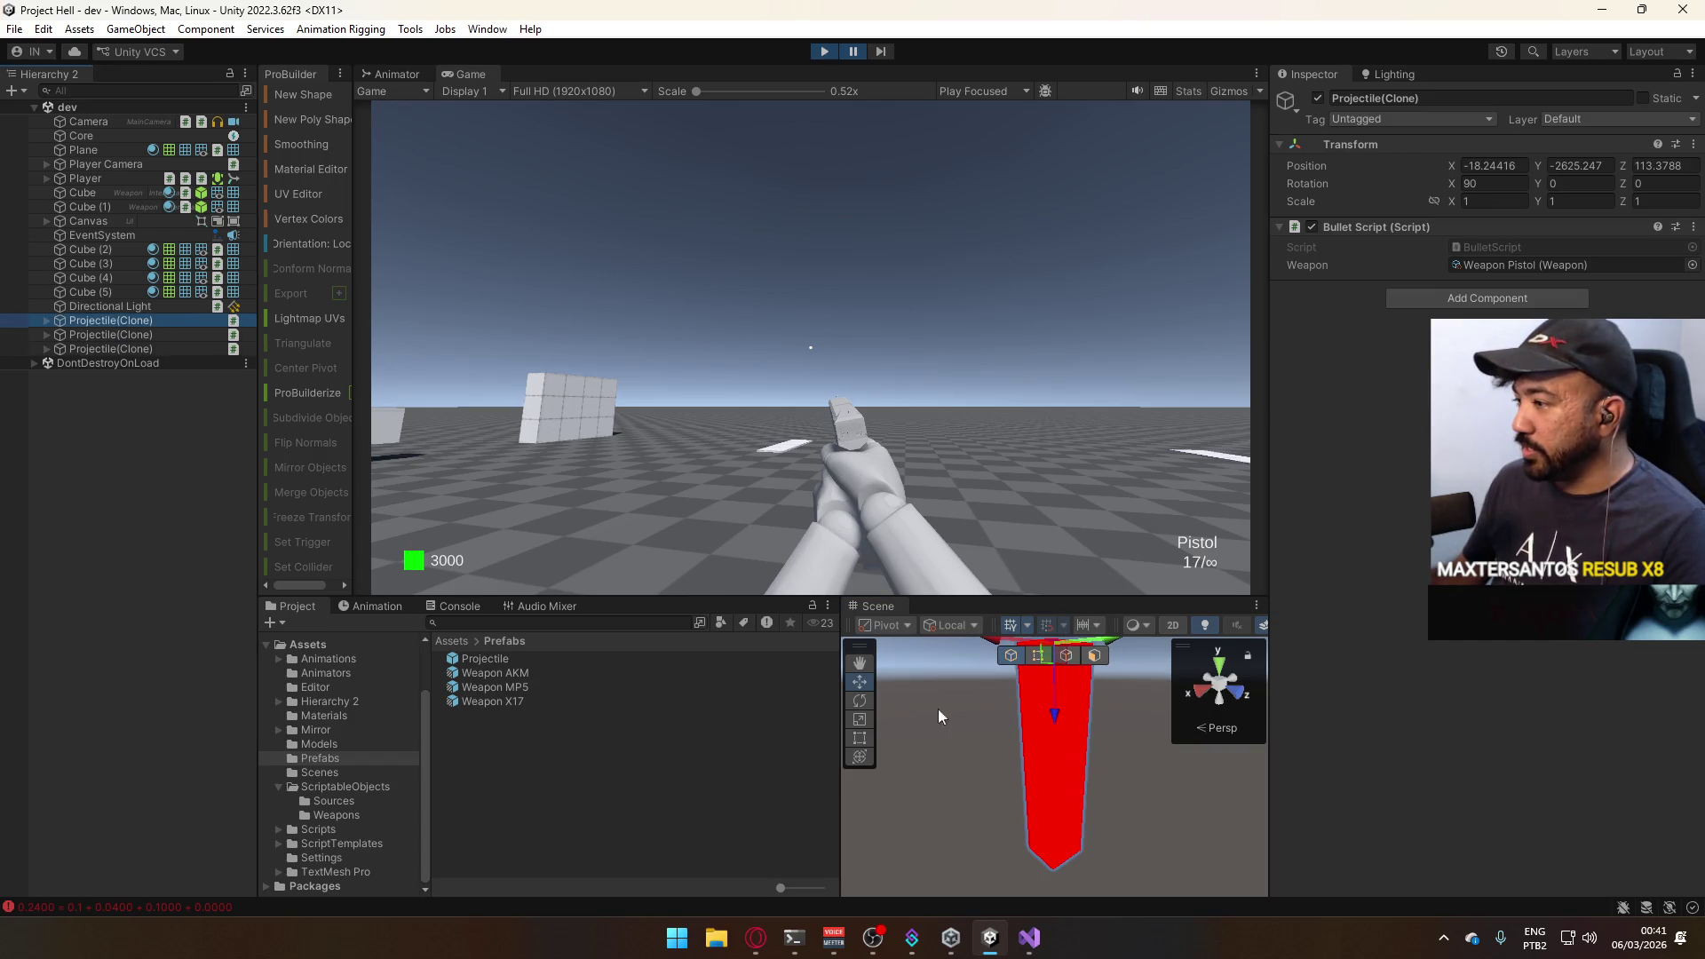
# Resume play, fire another projectile, frame it in the Scene view, then stop the game.
pyautogui.click(826, 157)
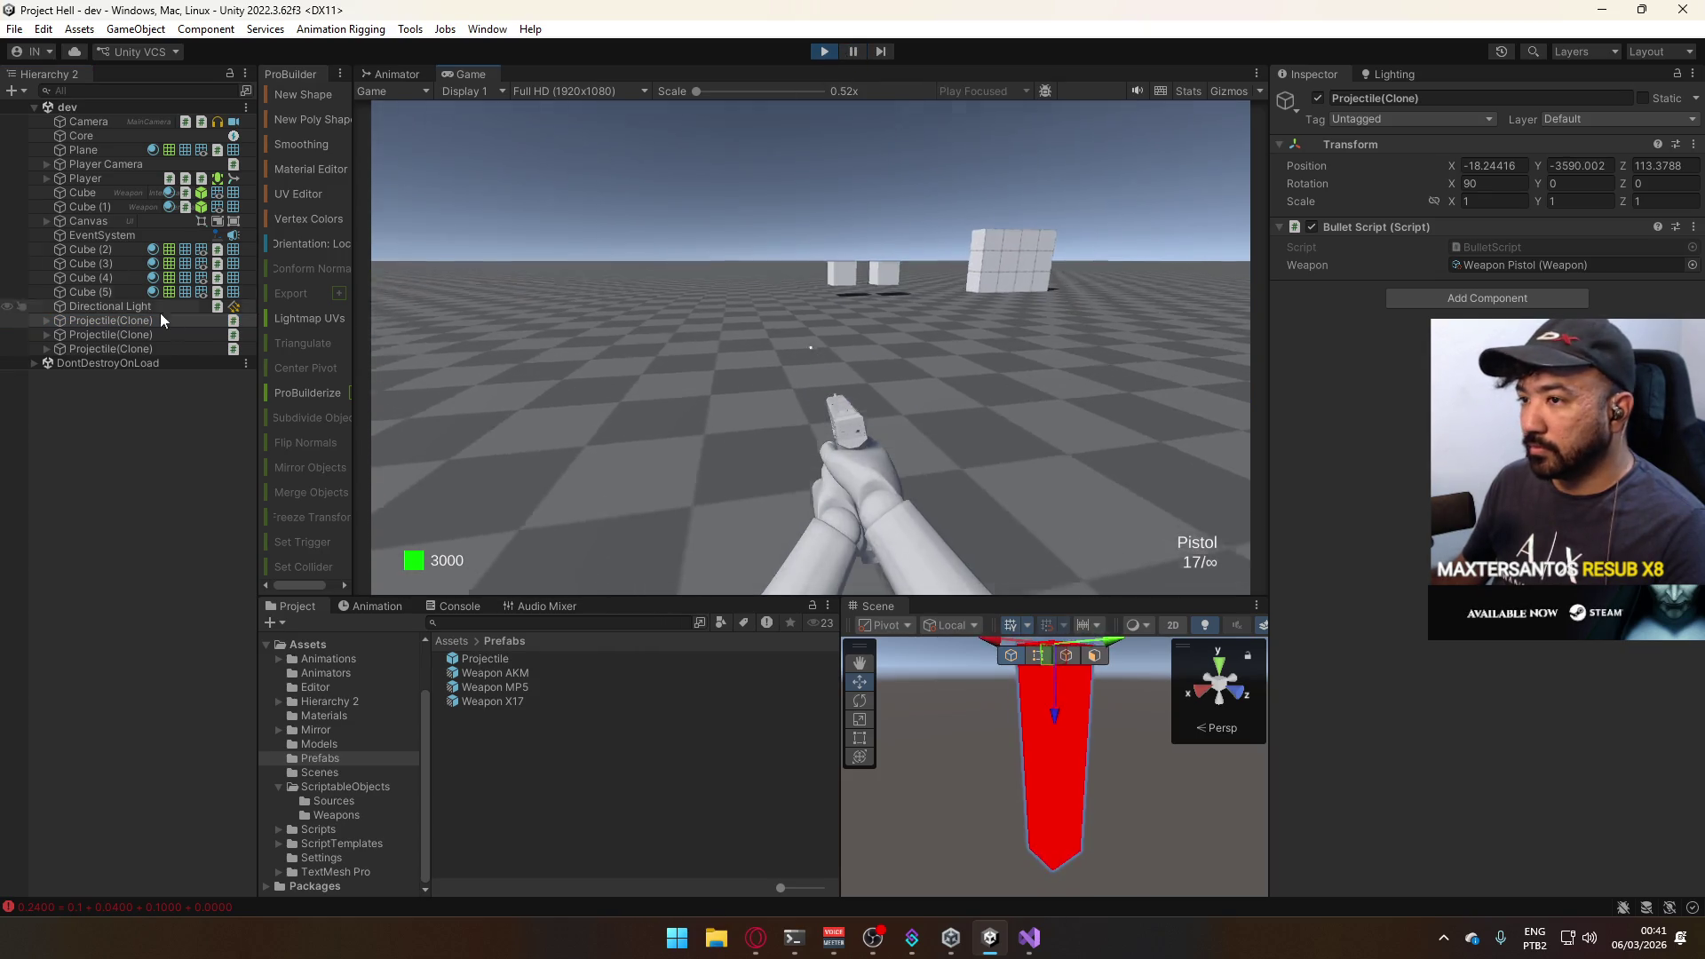
pyautogui.click(172, 345)
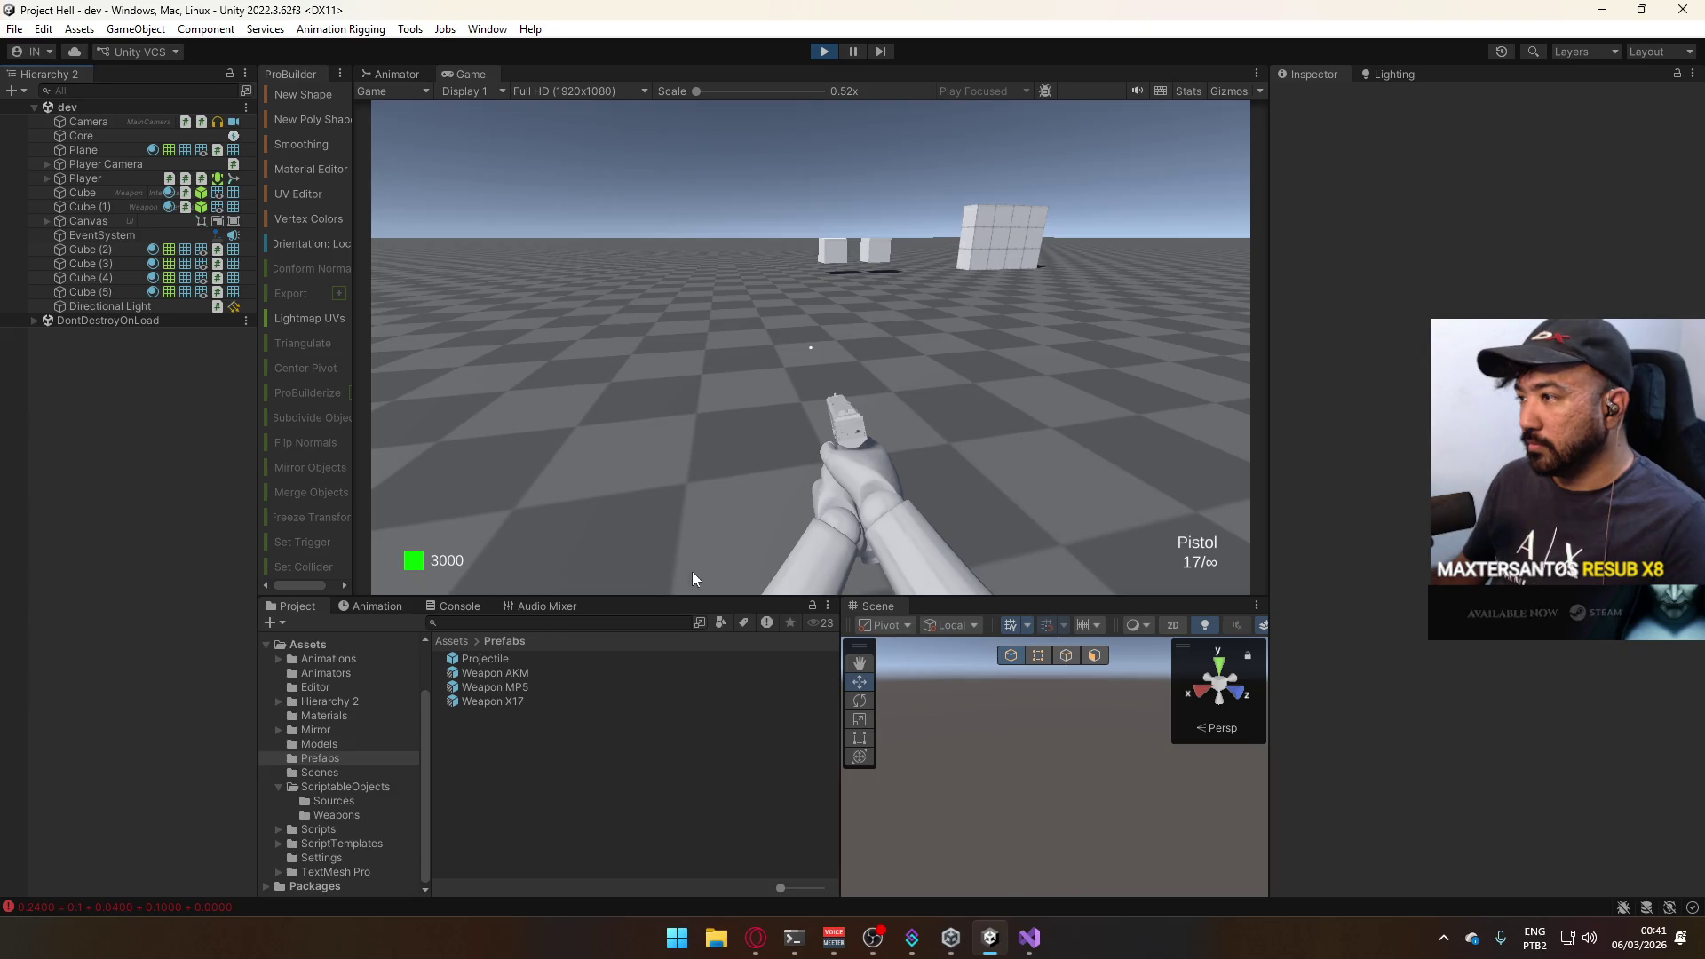
pyautogui.click(606, 209)
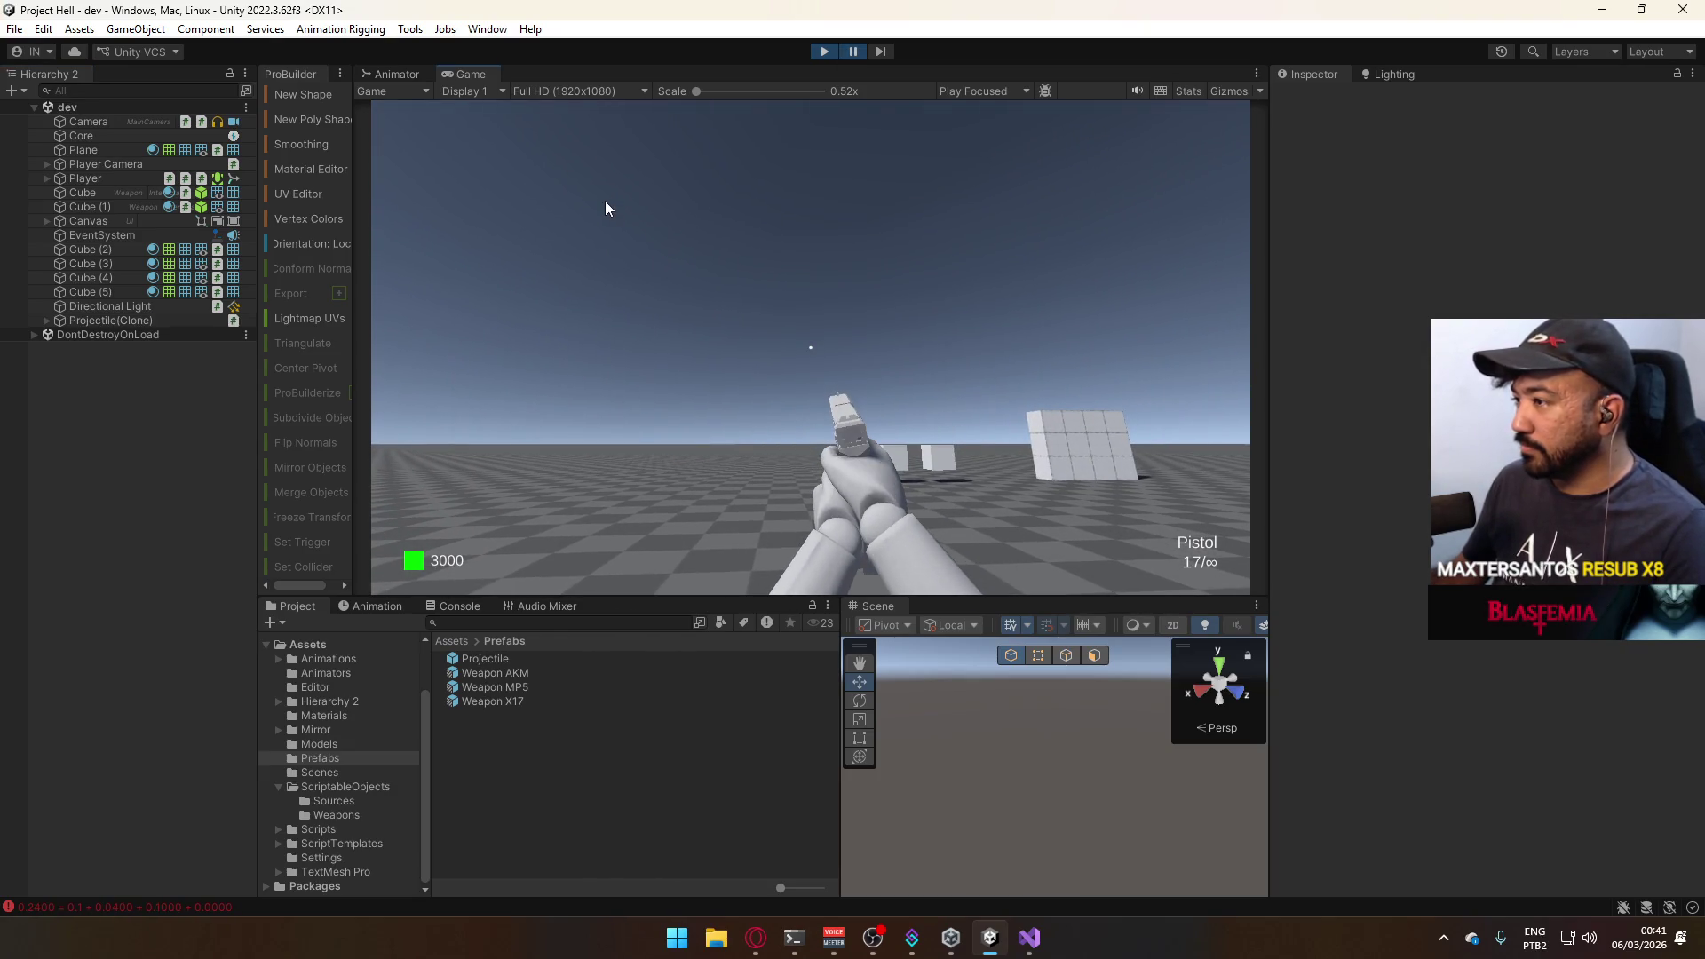
pyautogui.click(111, 320)
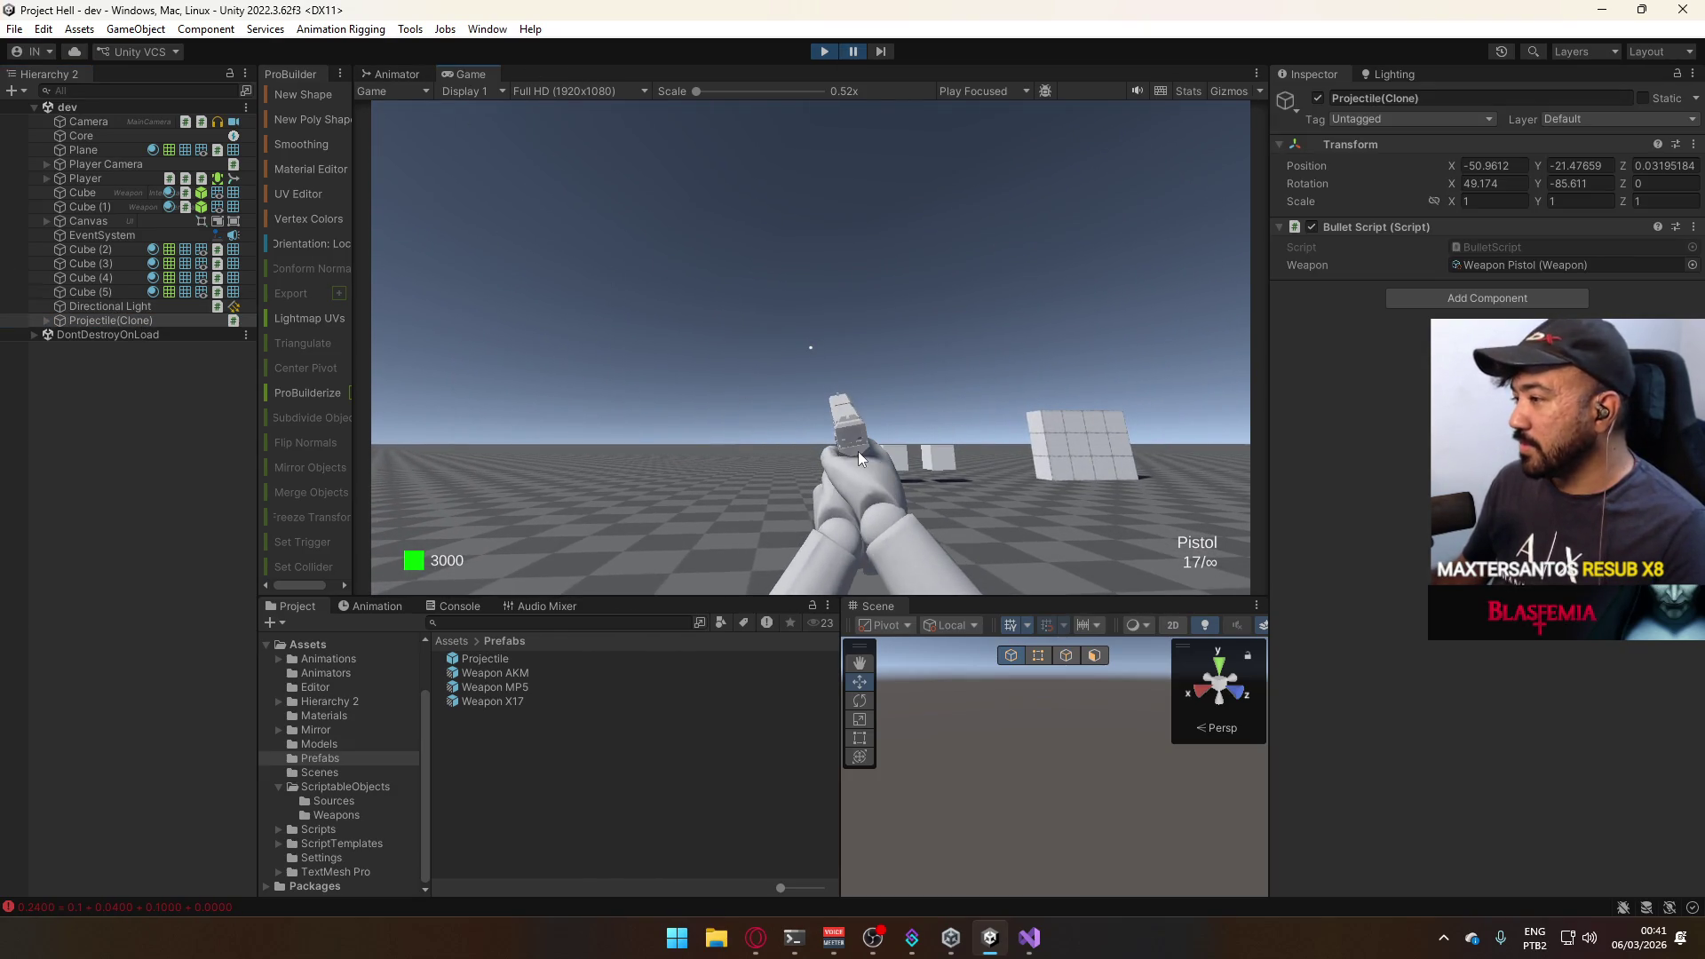
pyautogui.click(111, 325)
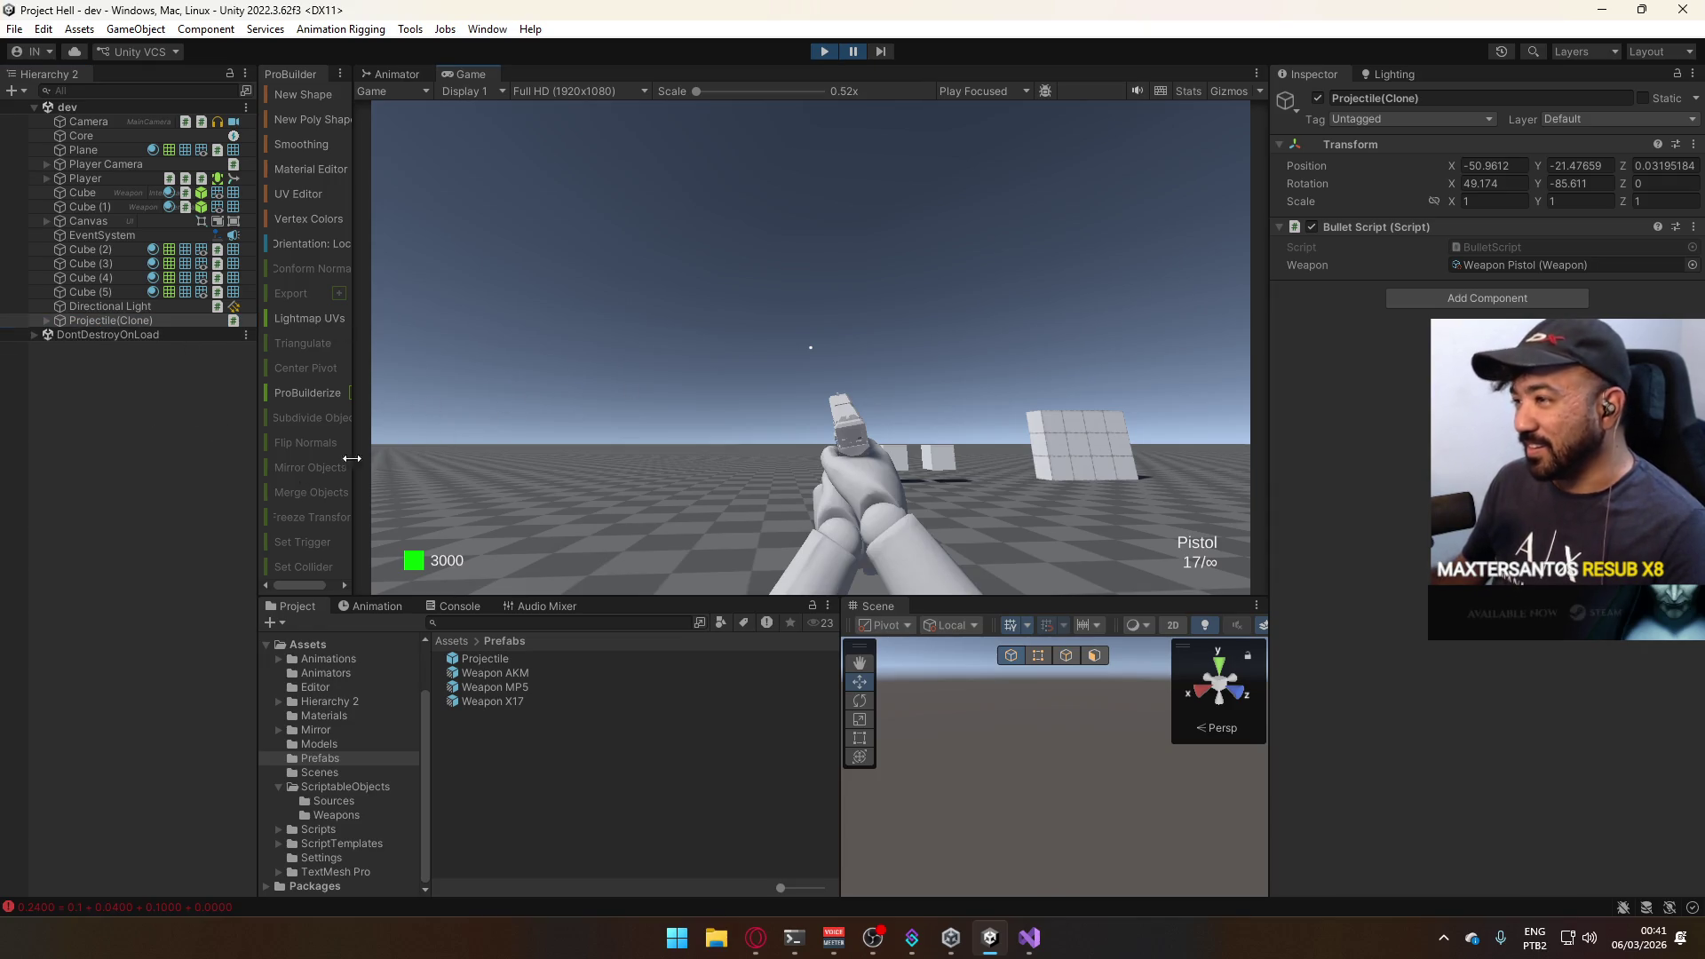
pyautogui.doubleClick(110, 319)
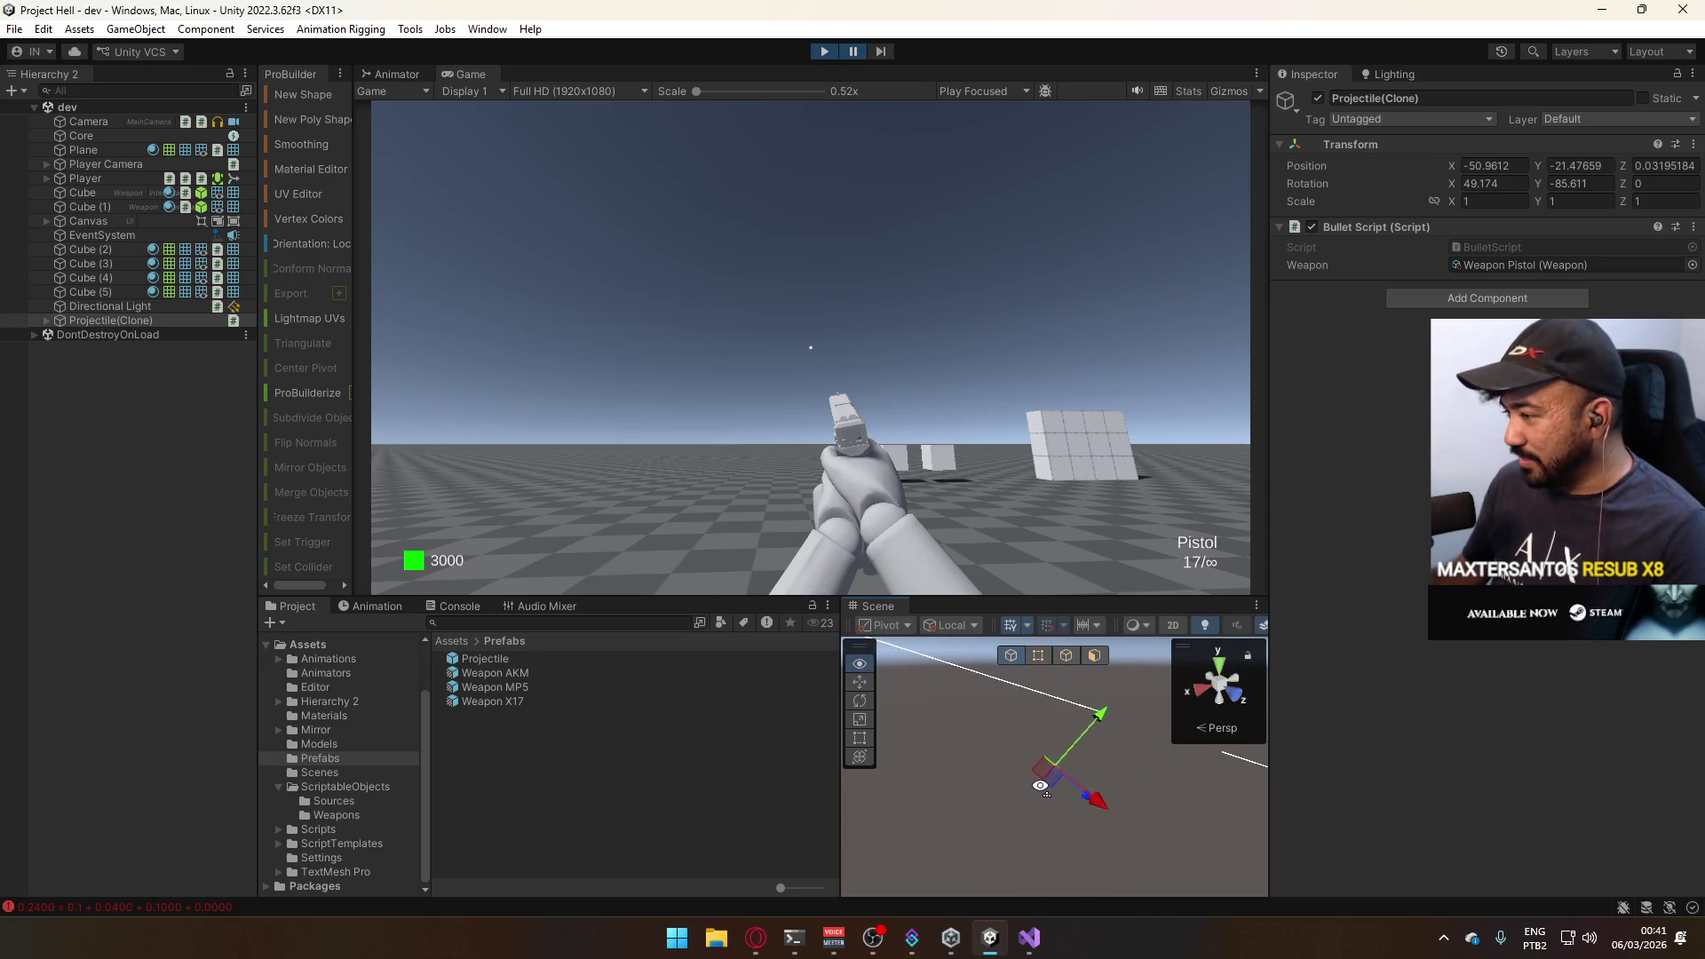
pyautogui.moveTo(1040, 785); pyautogui.dragTo(949, 676)
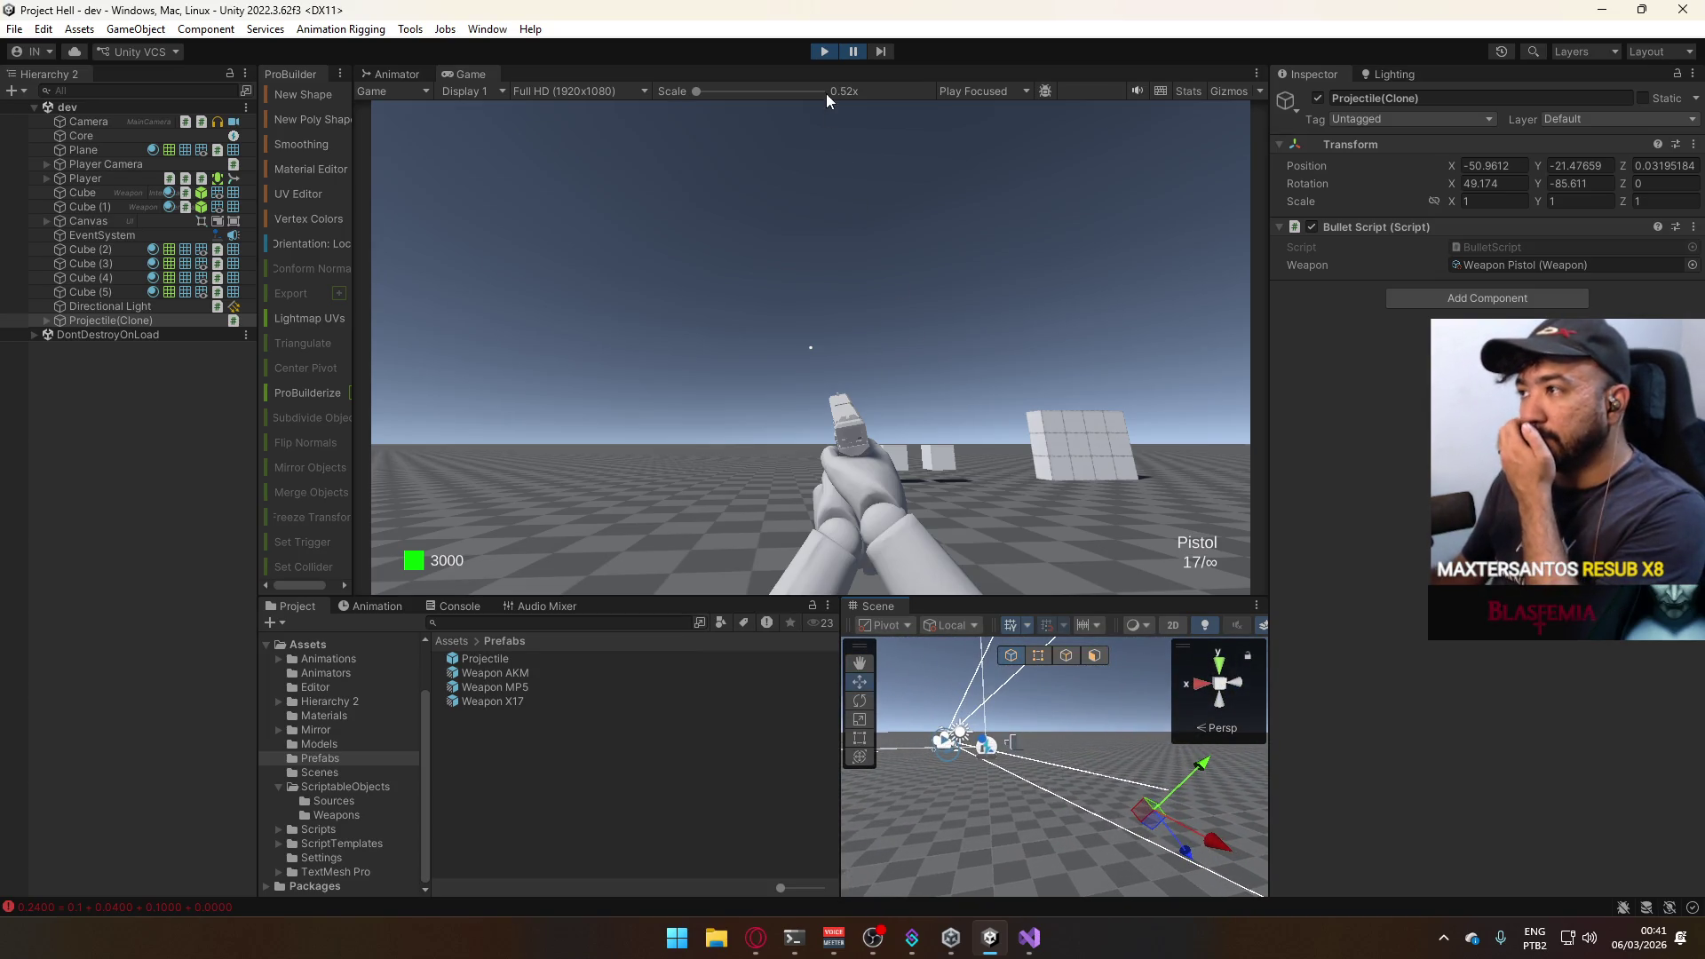
pyautogui.click(823, 50)
pyautogui.moveTo(1028, 937)
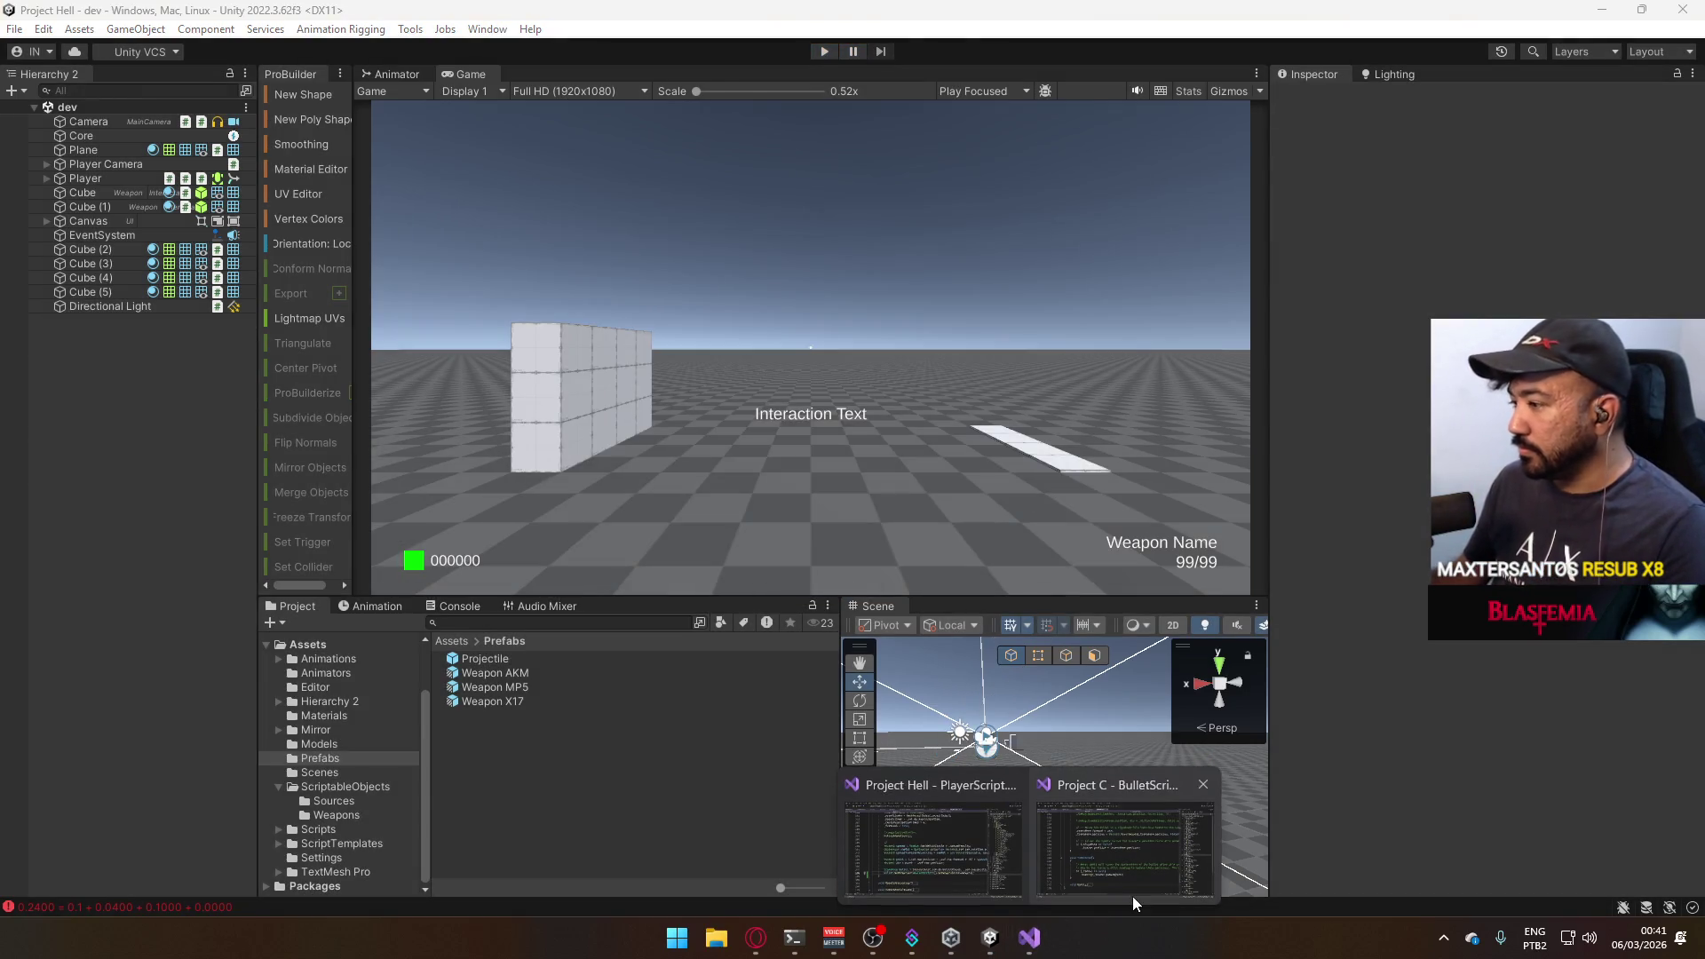
# Compare the Project C BulletScript with Project Hell's PlayerScript, then bring up Project Hell's BulletScript.cs.
pyautogui.click(954, 847)
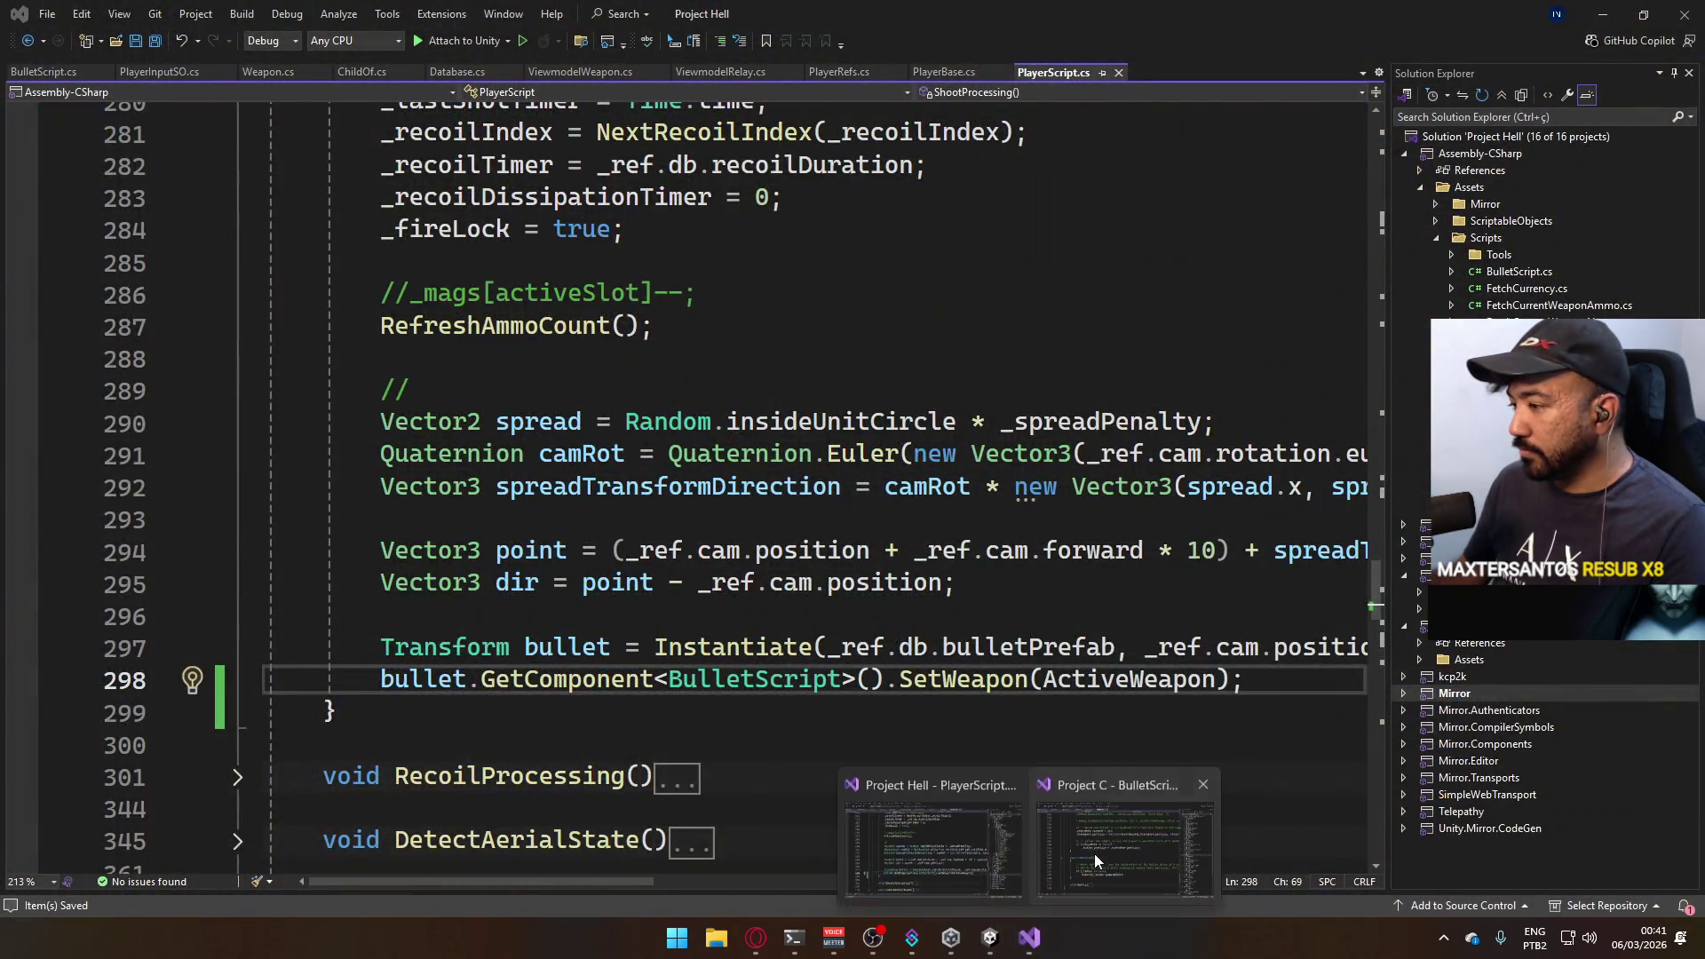
pyautogui.click(1094, 854)
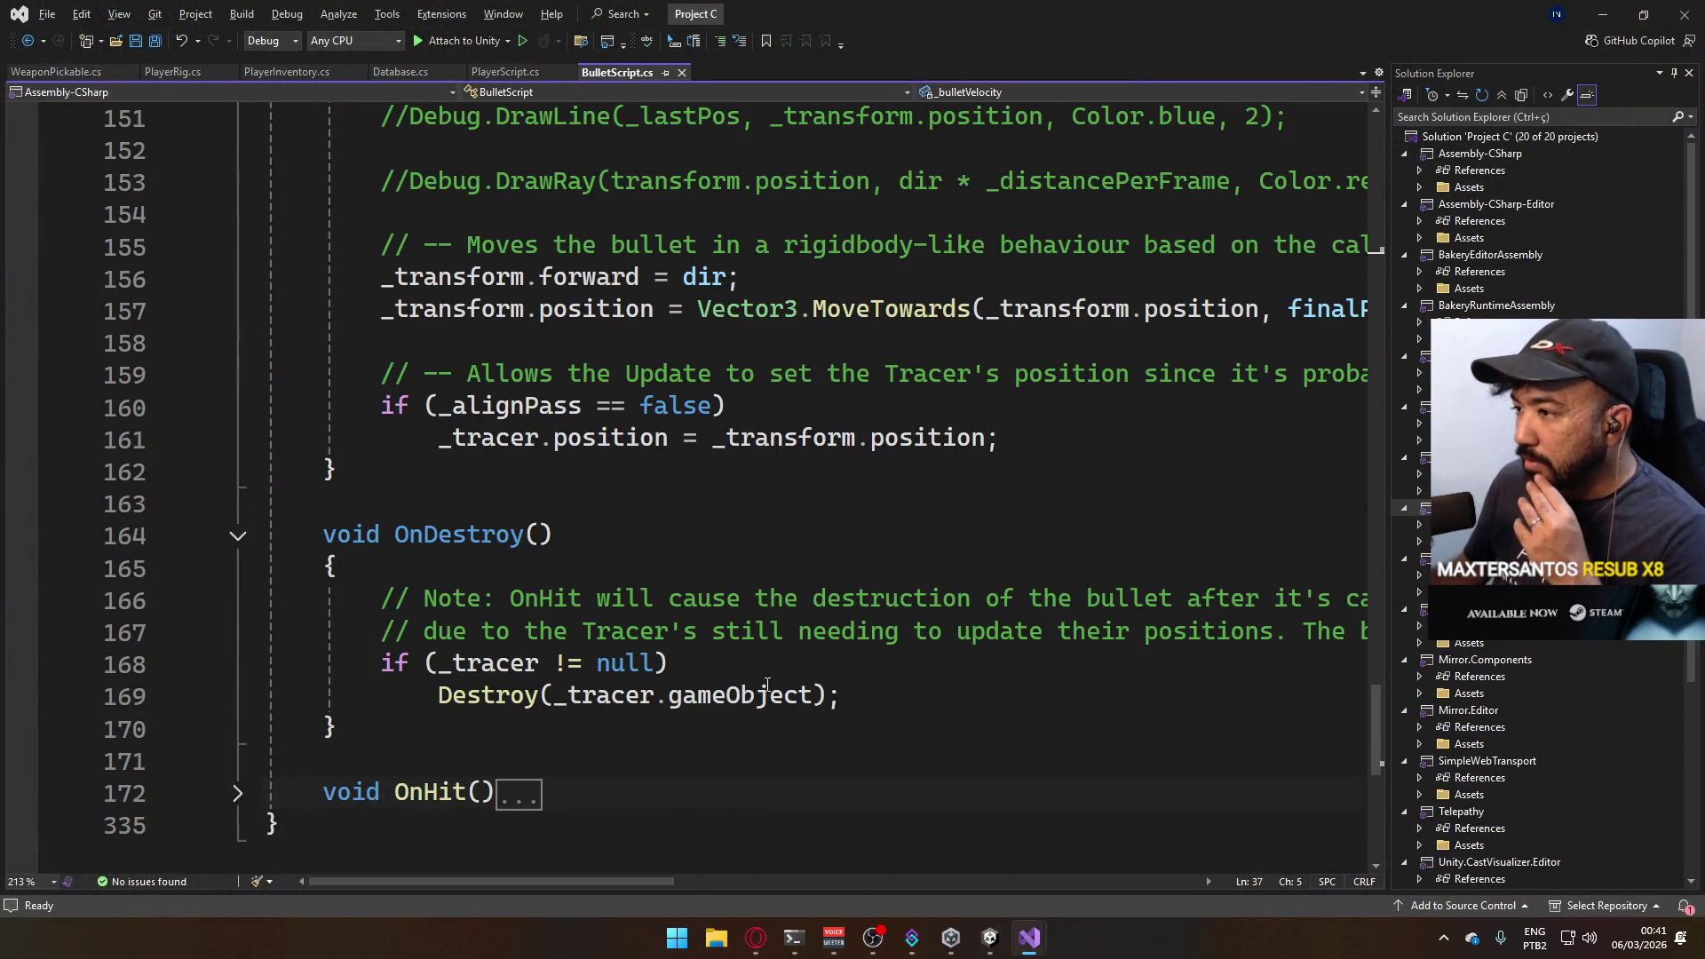
pyautogui.scroll(2, 810, 677)
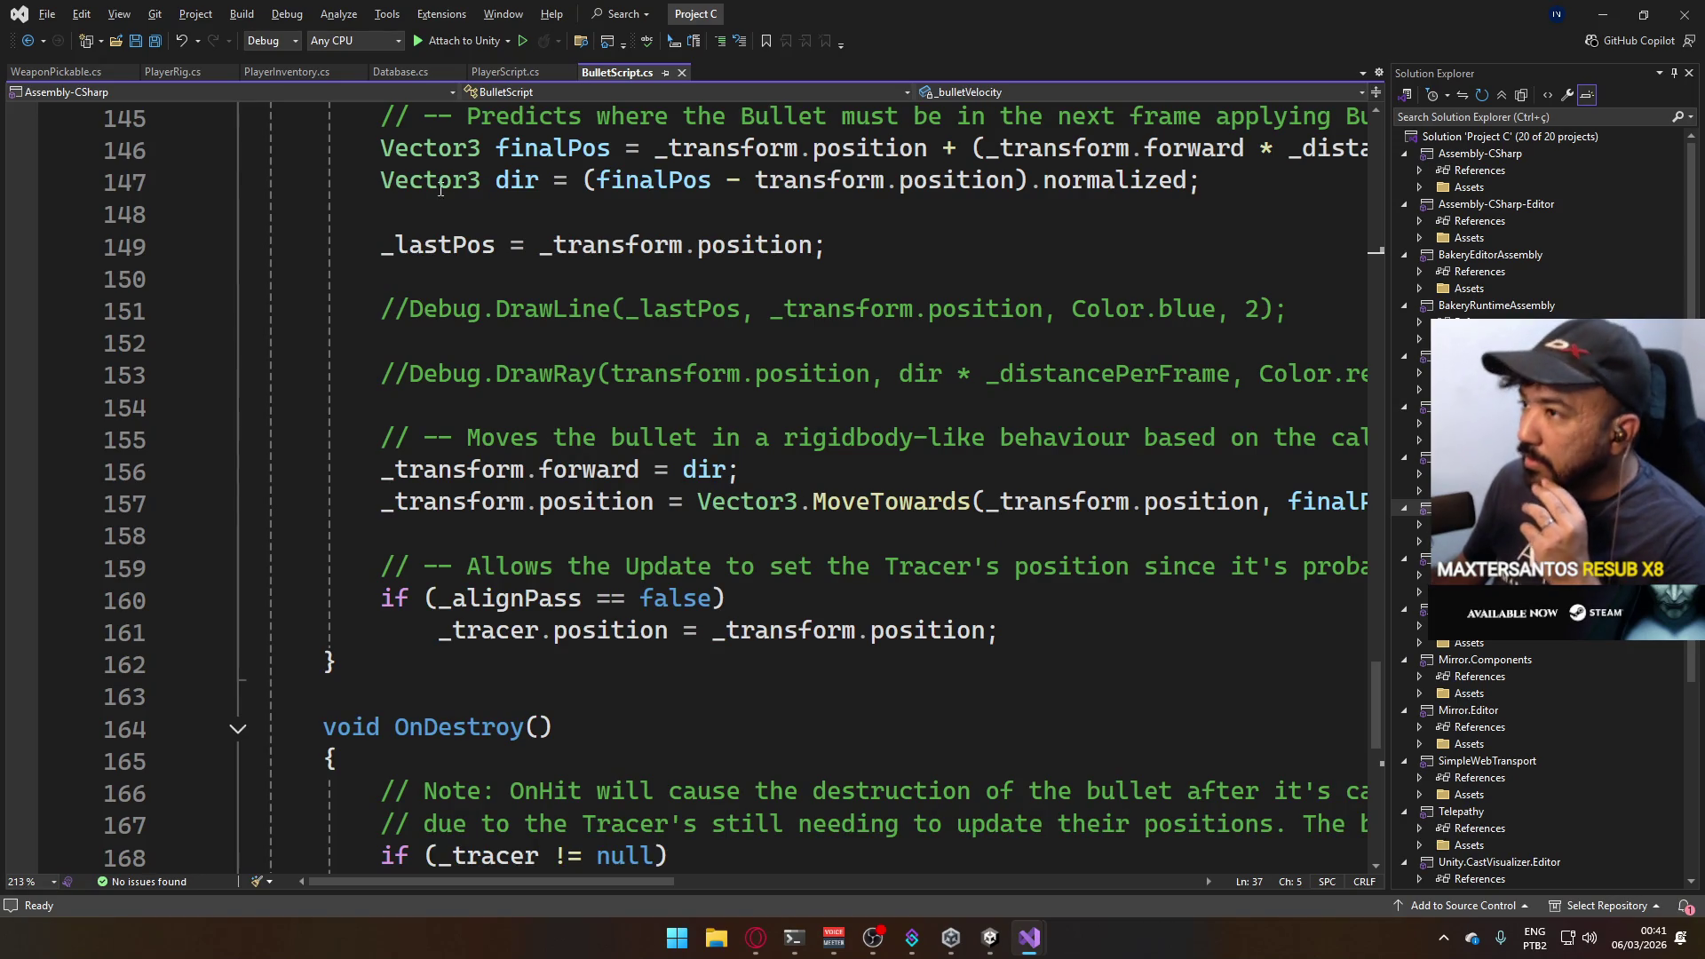
pyautogui.click(935, 855)
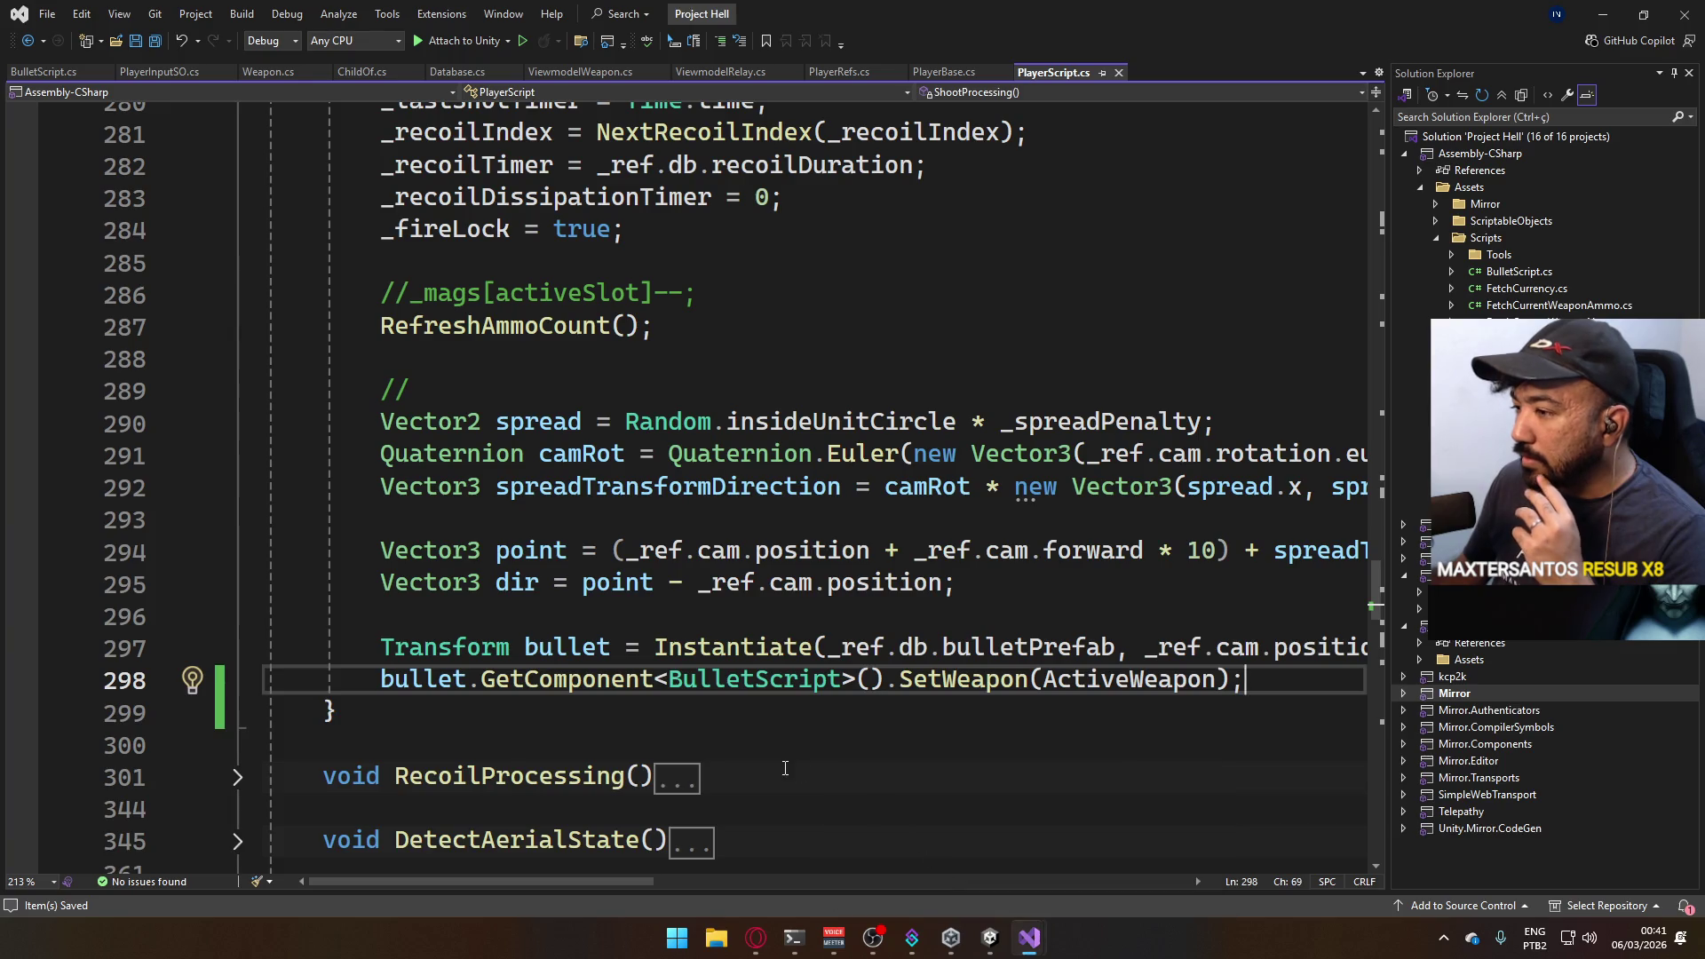
pyautogui.moveTo(571, 879); pyautogui.dragTo(597, 879)
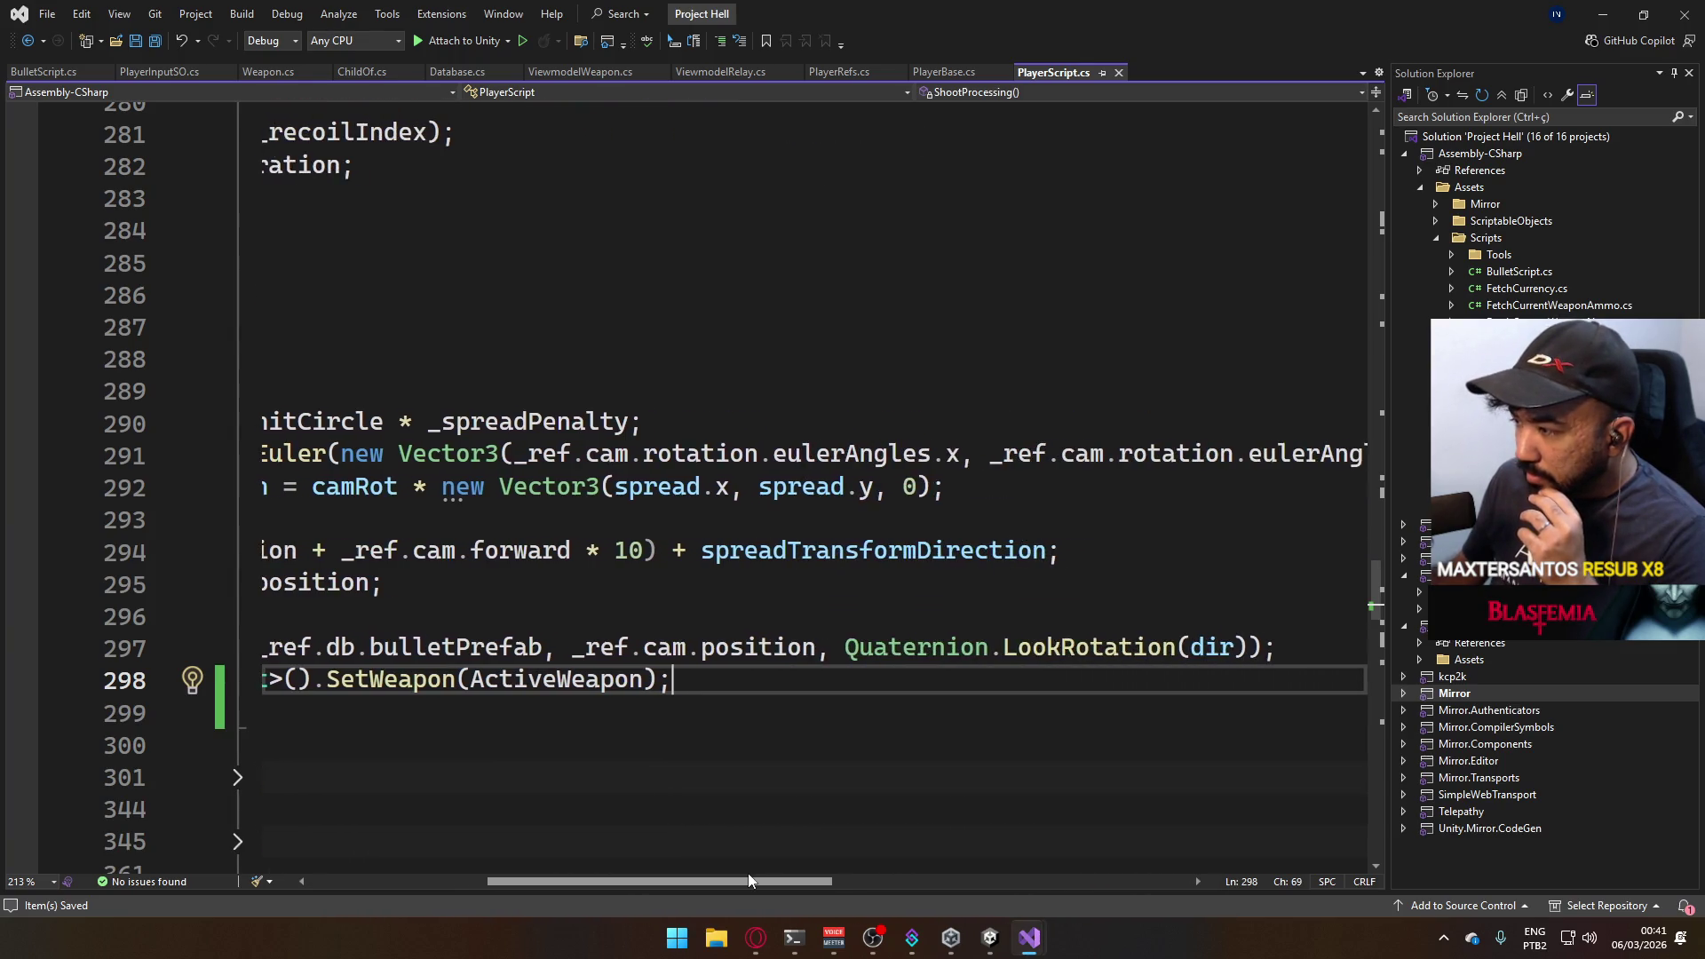
pyautogui.hscroll(-2, 597, 848)
pyautogui.click(1031, 944)
pyautogui.click(1172, 853)
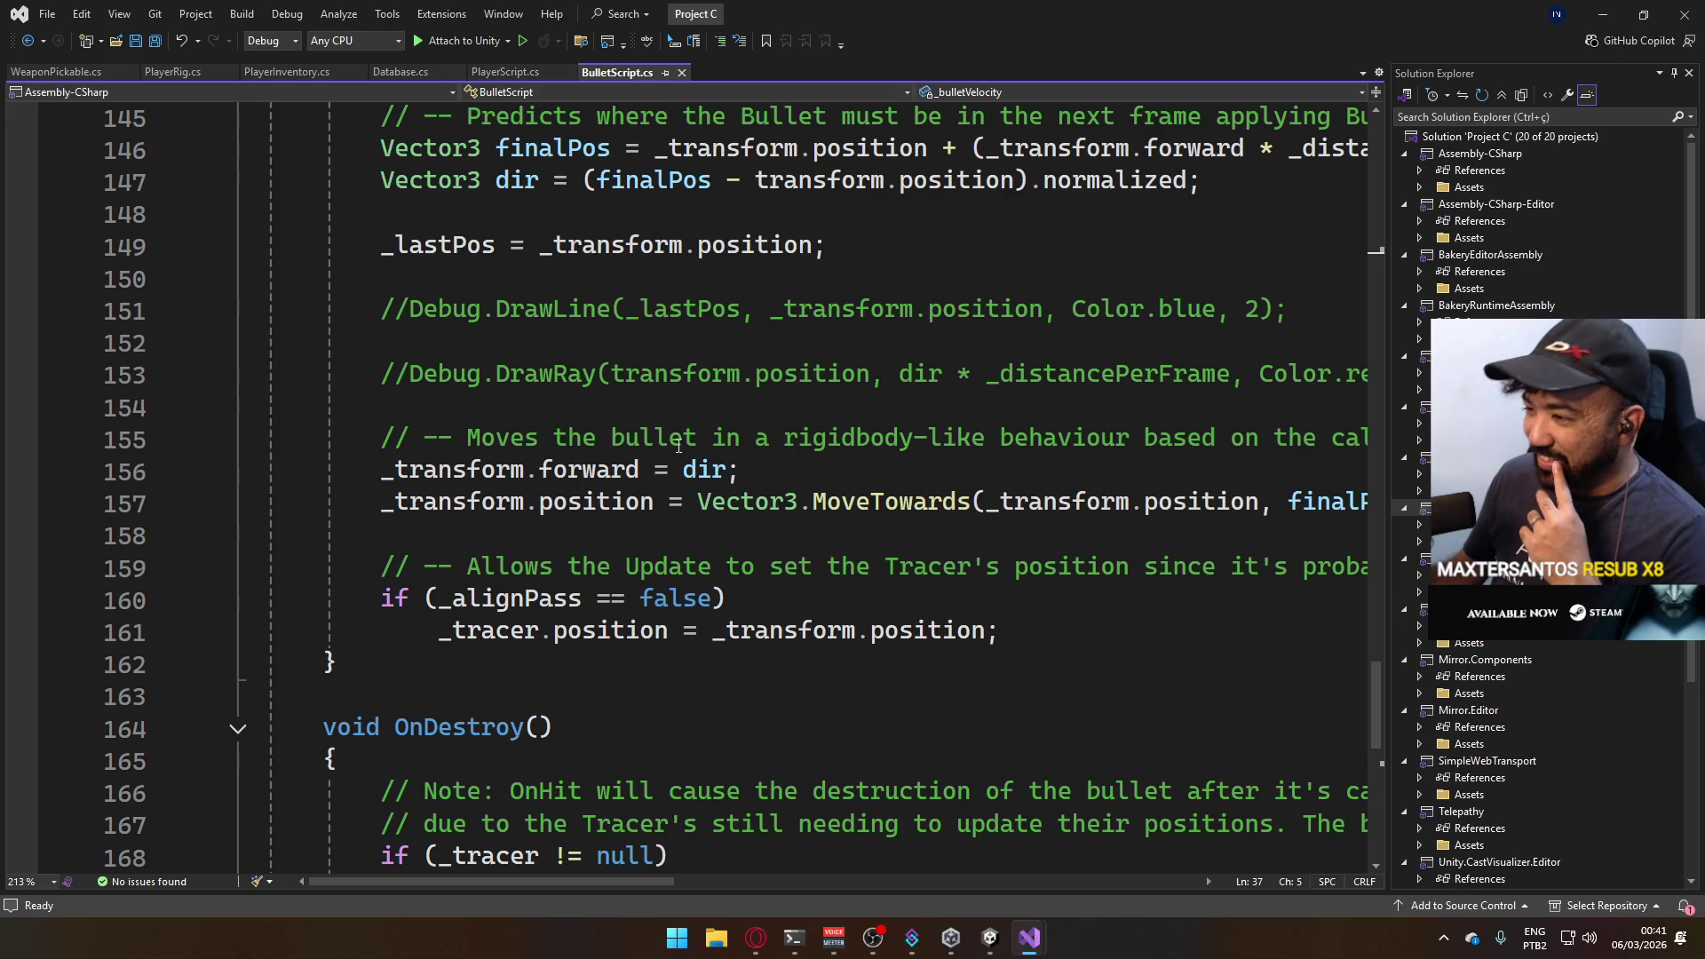
pyautogui.moveTo(1029, 937)
pyautogui.click(987, 846)
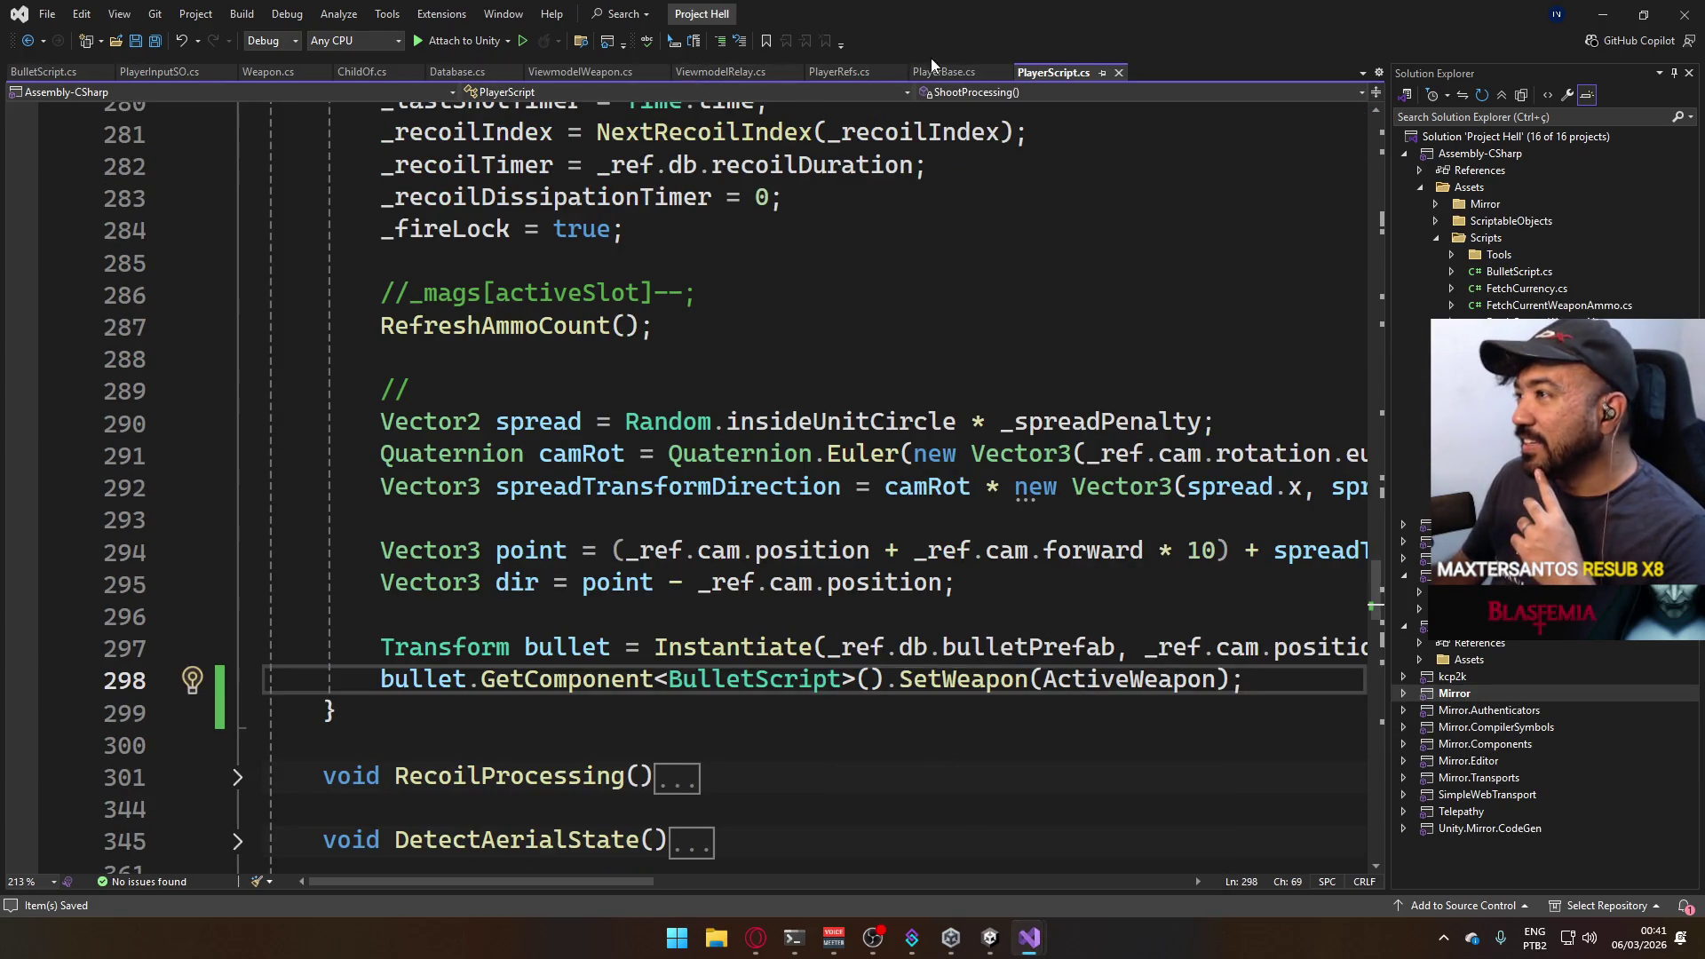
pyautogui.click(62, 75)
pyautogui.scroll(-1, 723, 605)
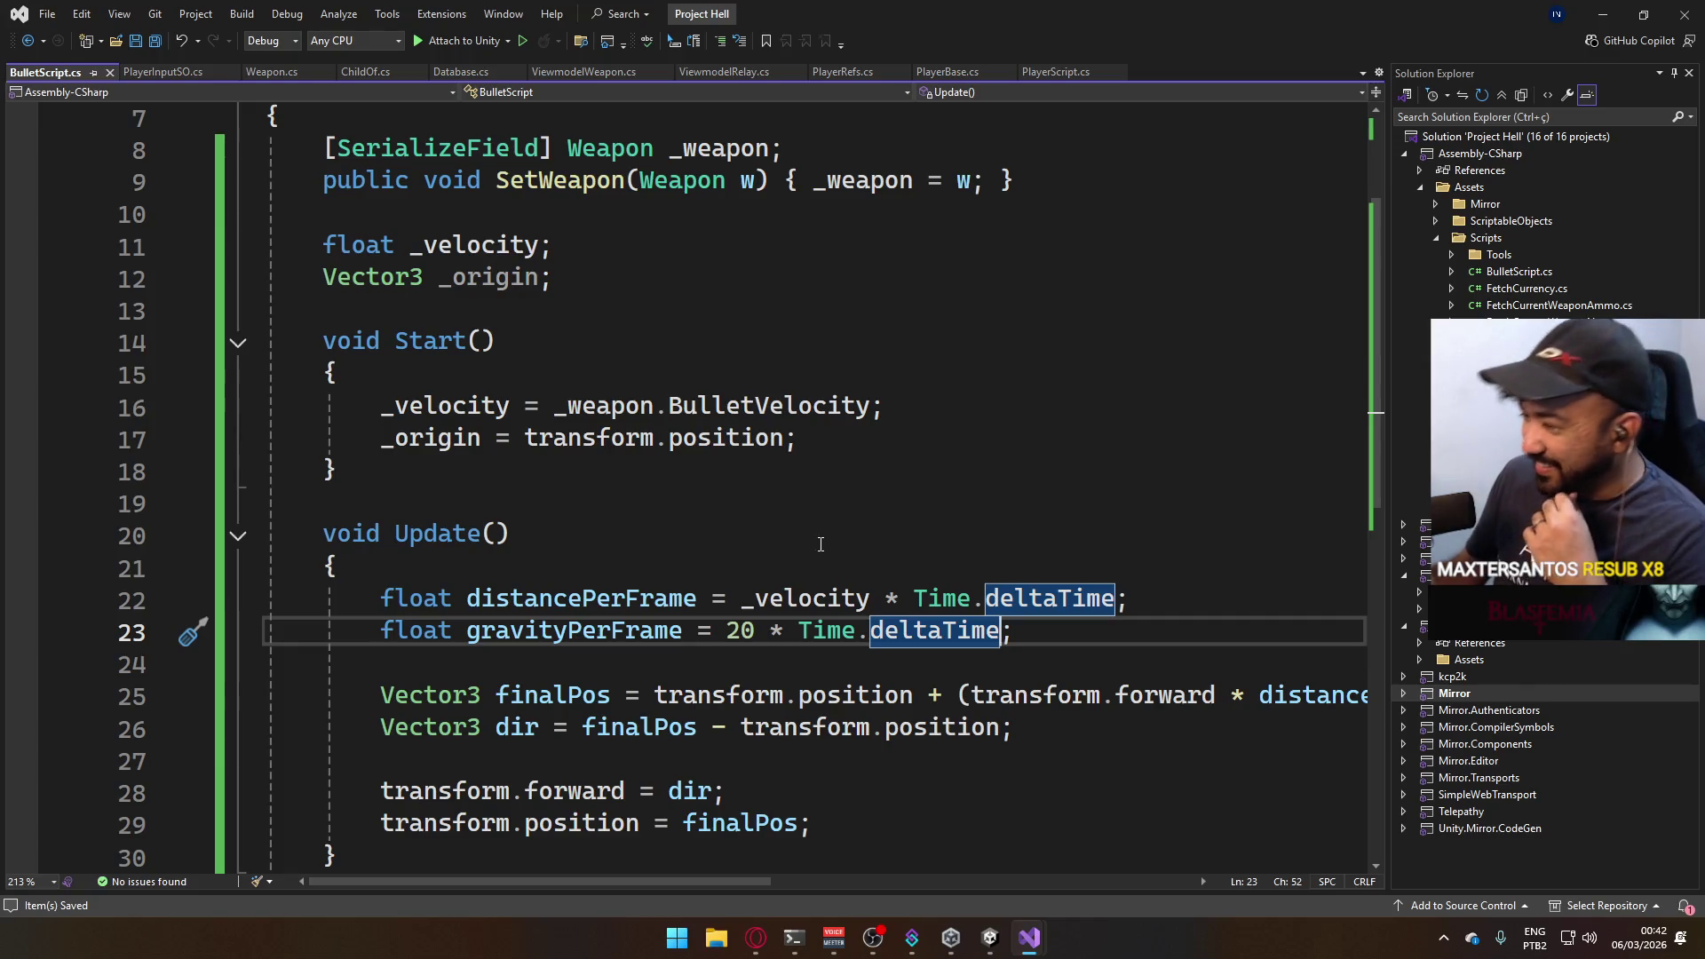
pyautogui.moveTo(744, 884)
pyautogui.mouseDown()
pyautogui.moveTo(972, 879)
pyautogui.moveTo(741, 853)
pyautogui.mouseUp()
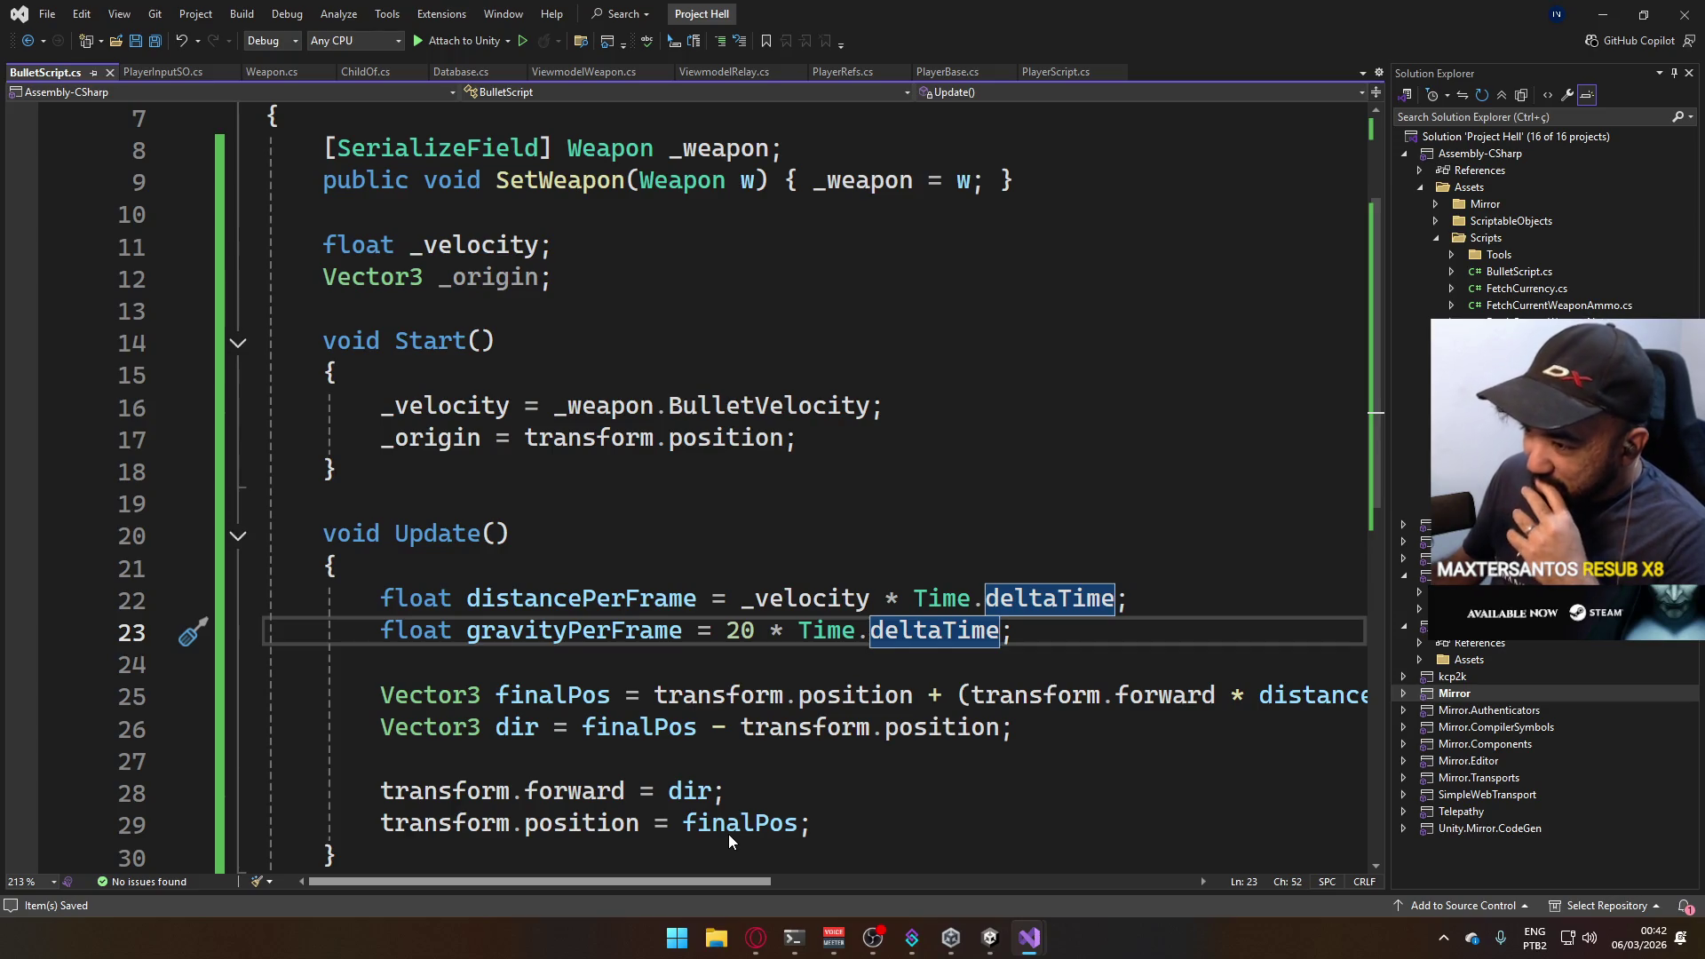
pyautogui.hscroll(1, 729, 834)
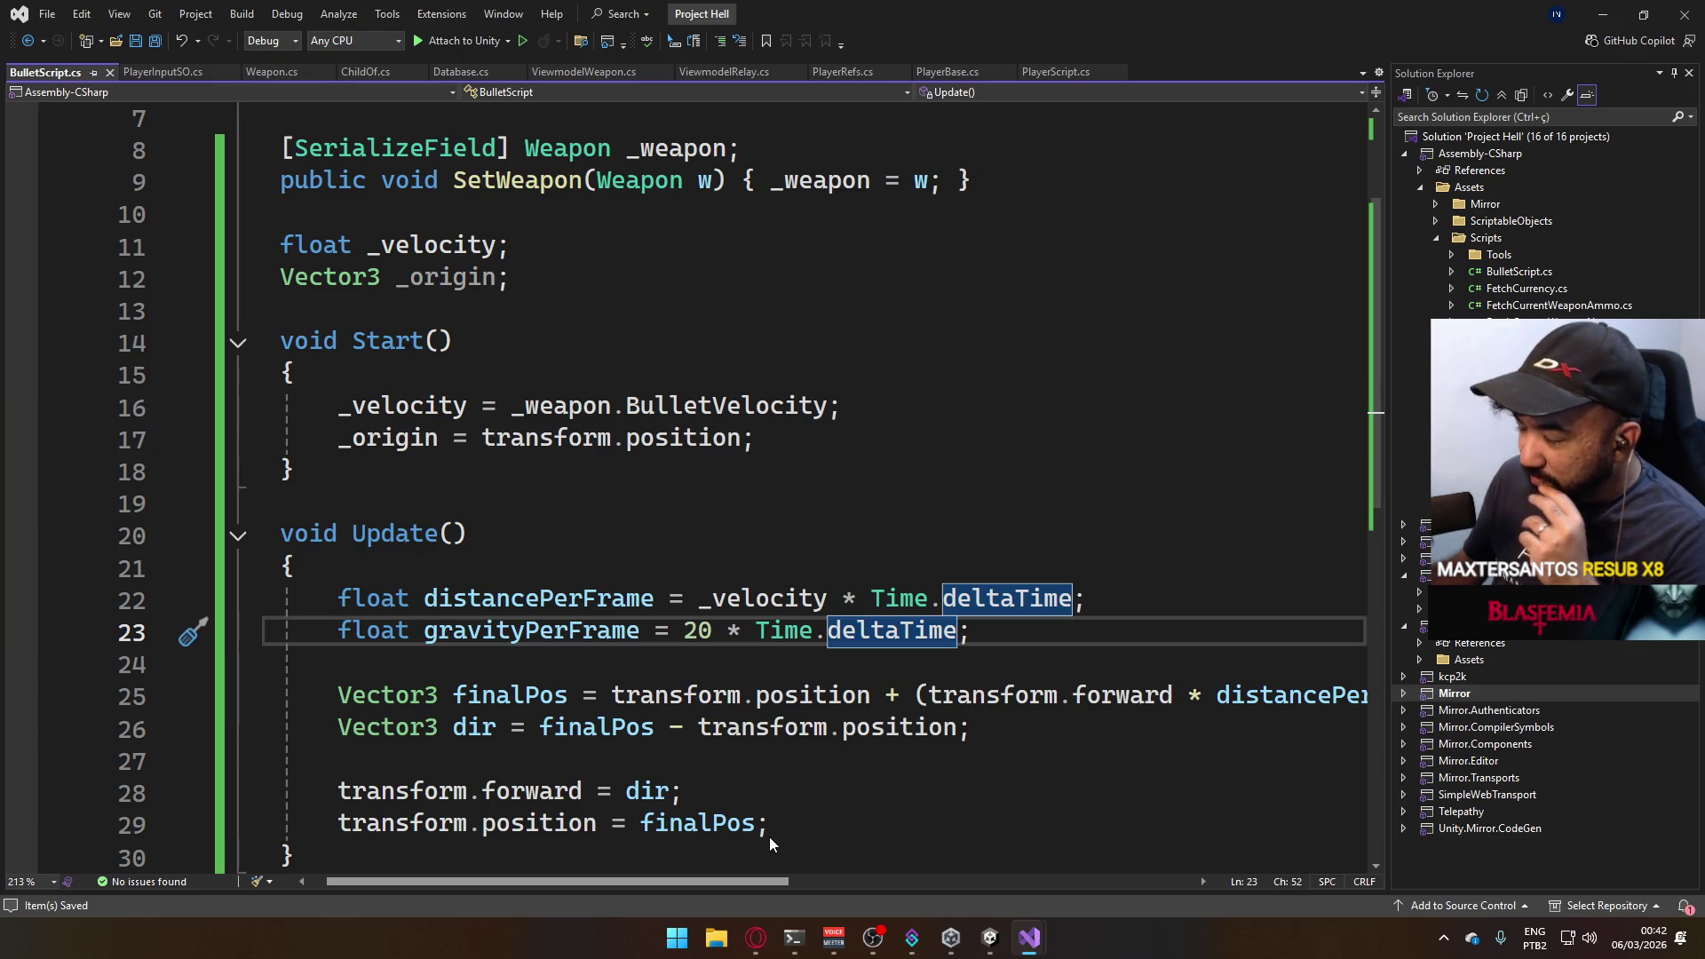
pyautogui.scroll(-2, 795, 772)
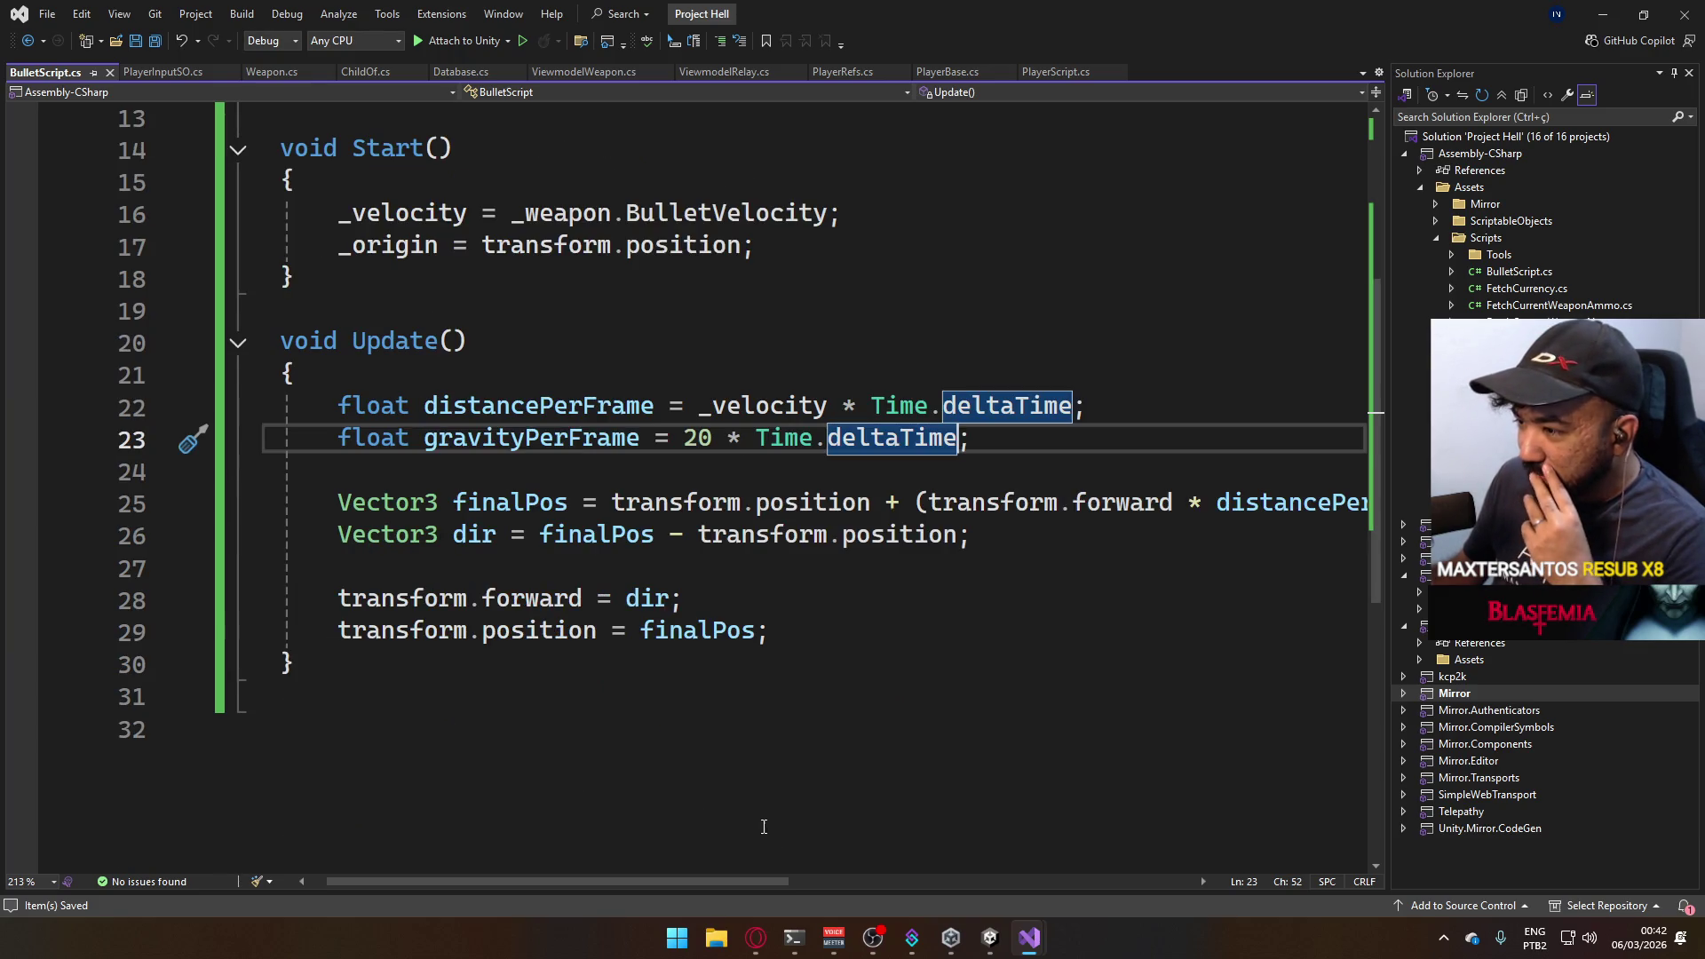
pyautogui.moveTo(707, 880); pyautogui.dragTo(1020, 827)
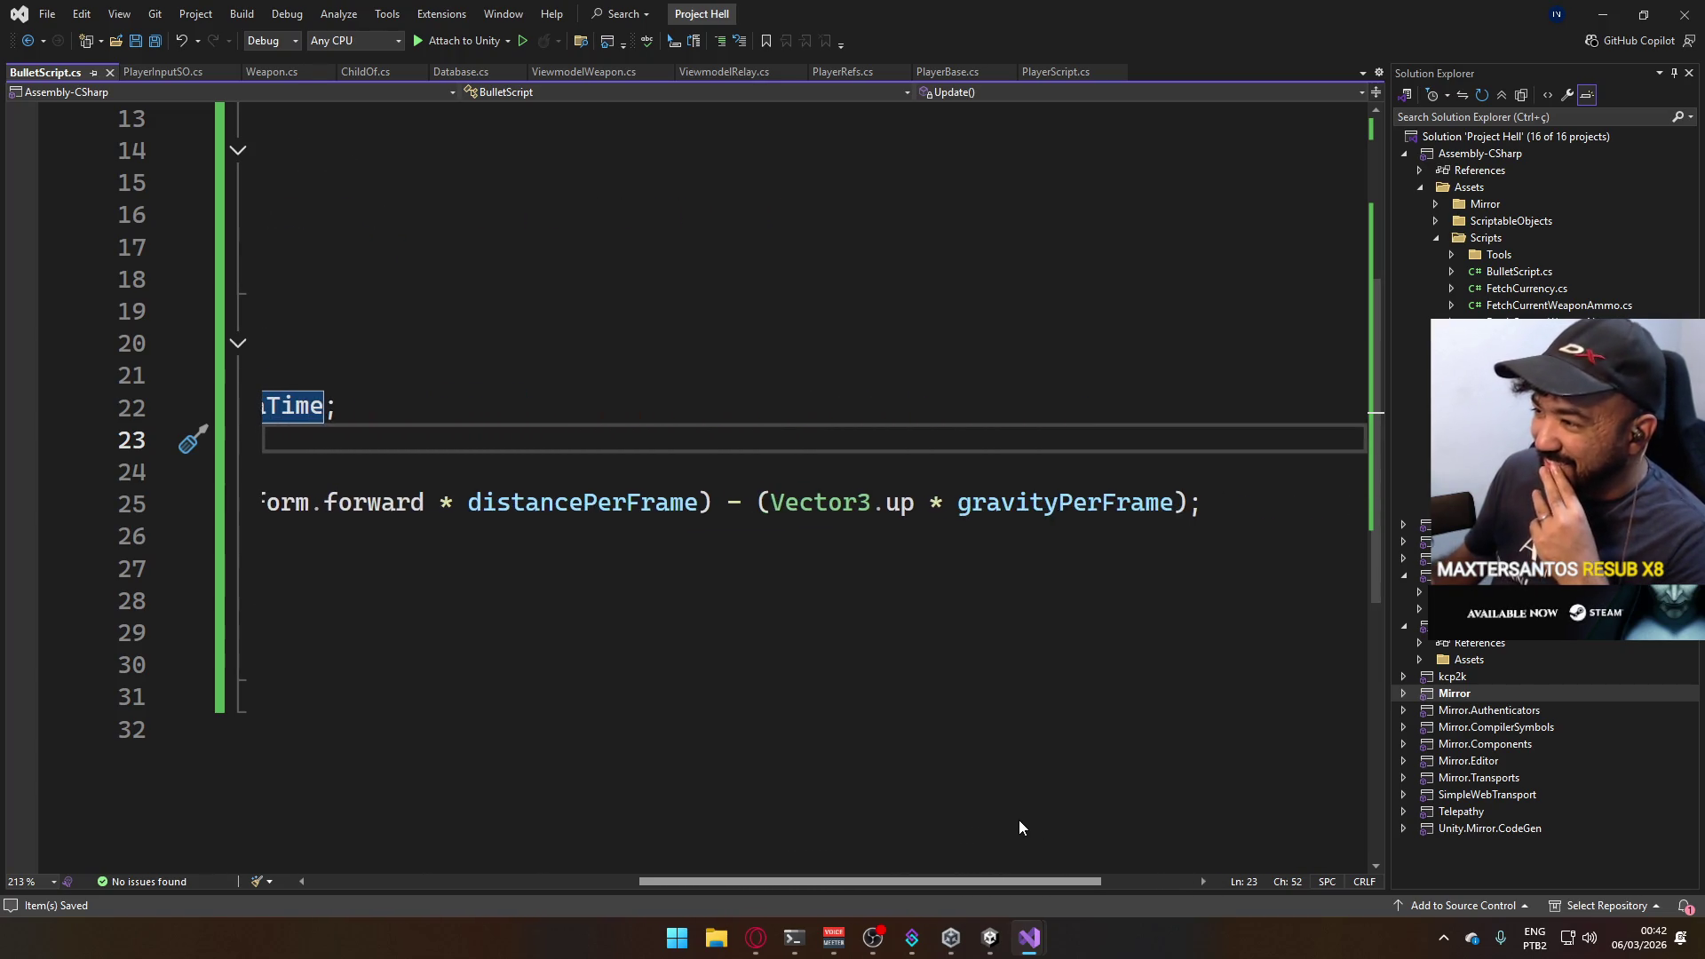
pyautogui.moveTo(1019, 827)
pyautogui.mouseDown()
pyautogui.moveTo(914, 861)
pyautogui.moveTo(694, 851)
pyautogui.moveTo(723, 849)
pyautogui.mouseUp()
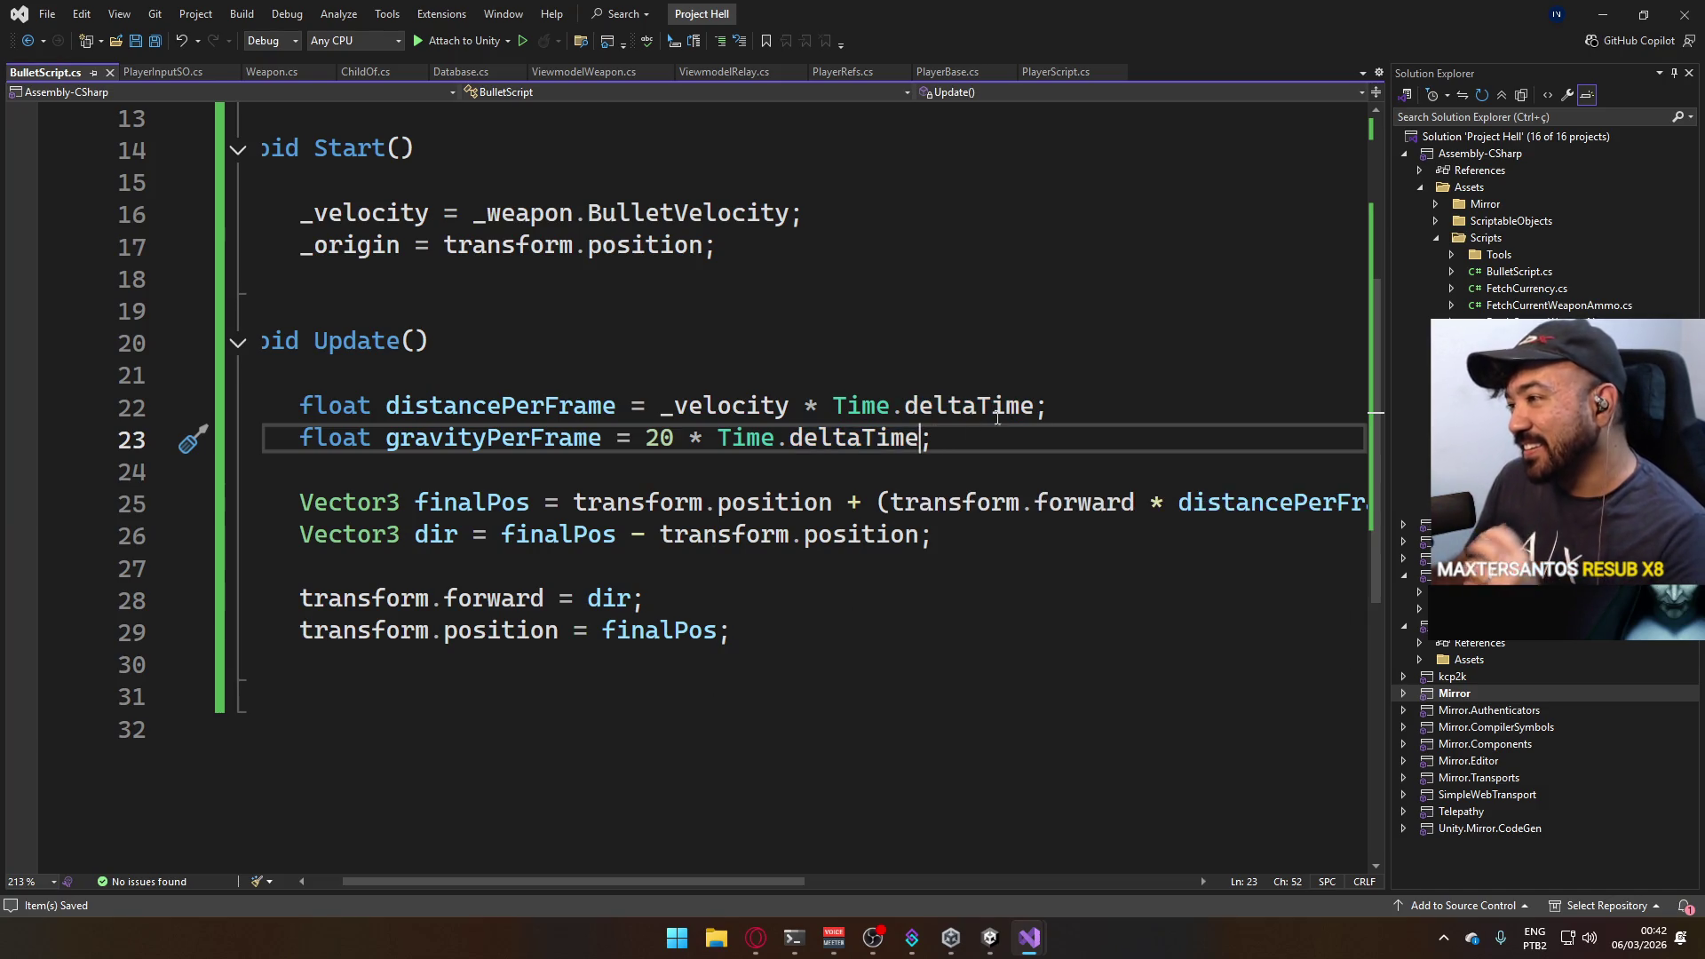
pyautogui.write('* ')
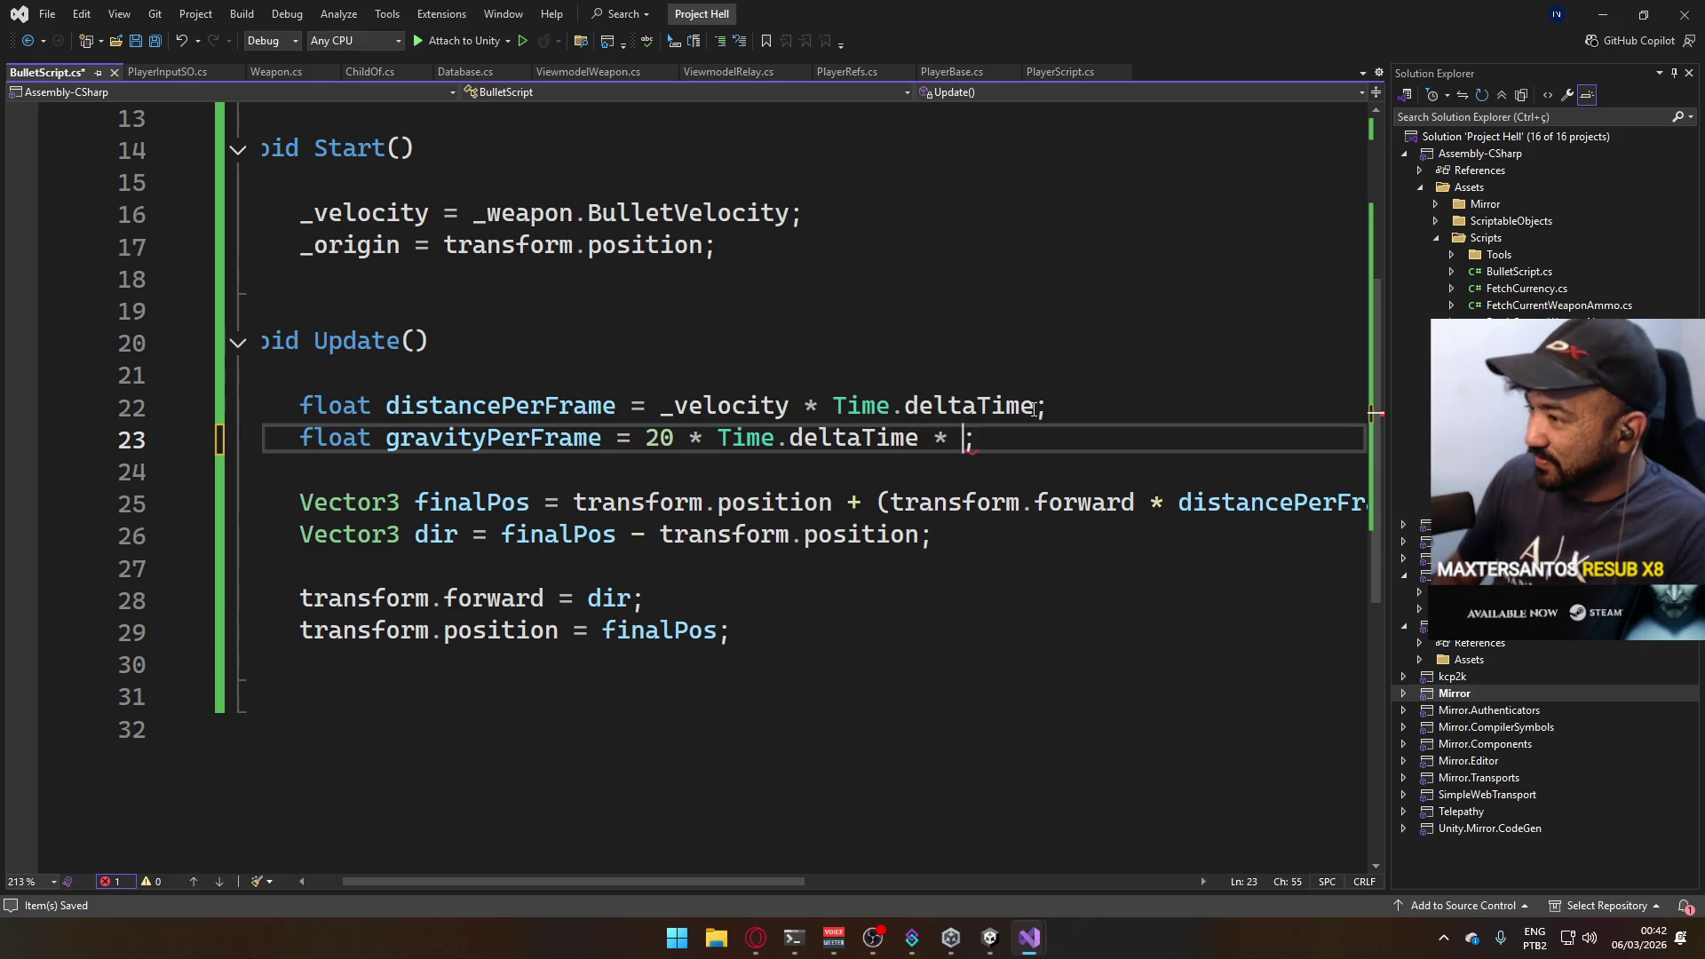
pyautogui.write('Time.del')
# Multiply gravityPerFrame by Time.deltaTime again, comment out the finalPos position assignment with a blank line below, and save.
pyautogui.press('Tab')
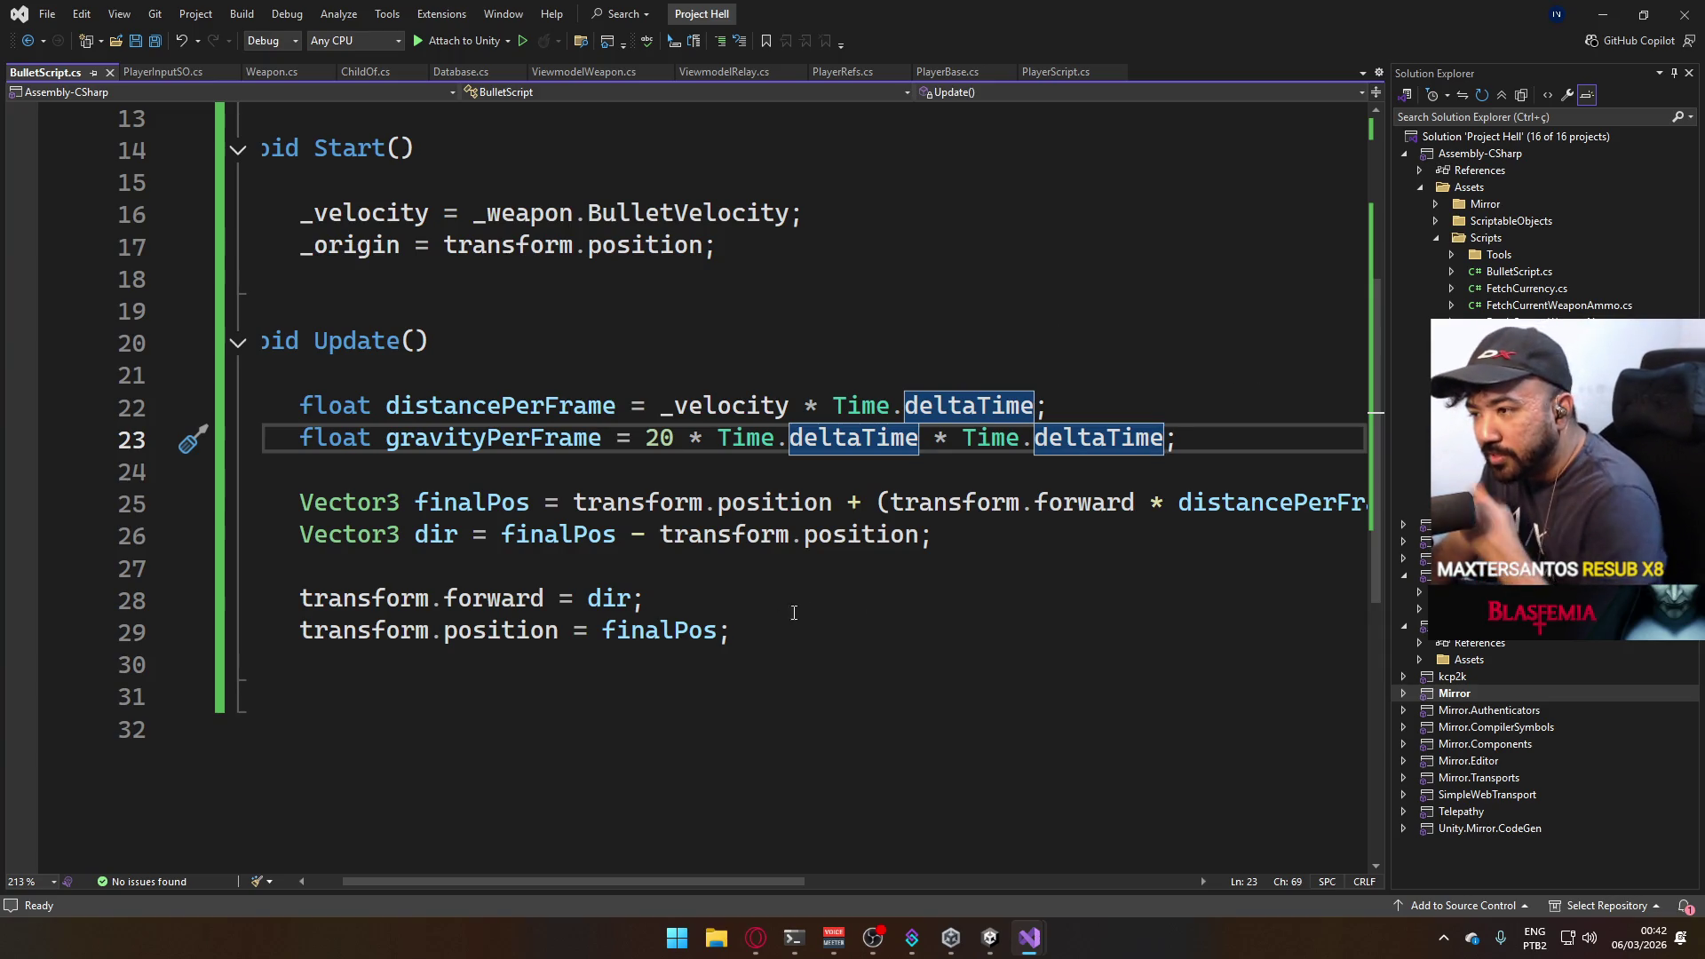
pyautogui.click(604, 630)
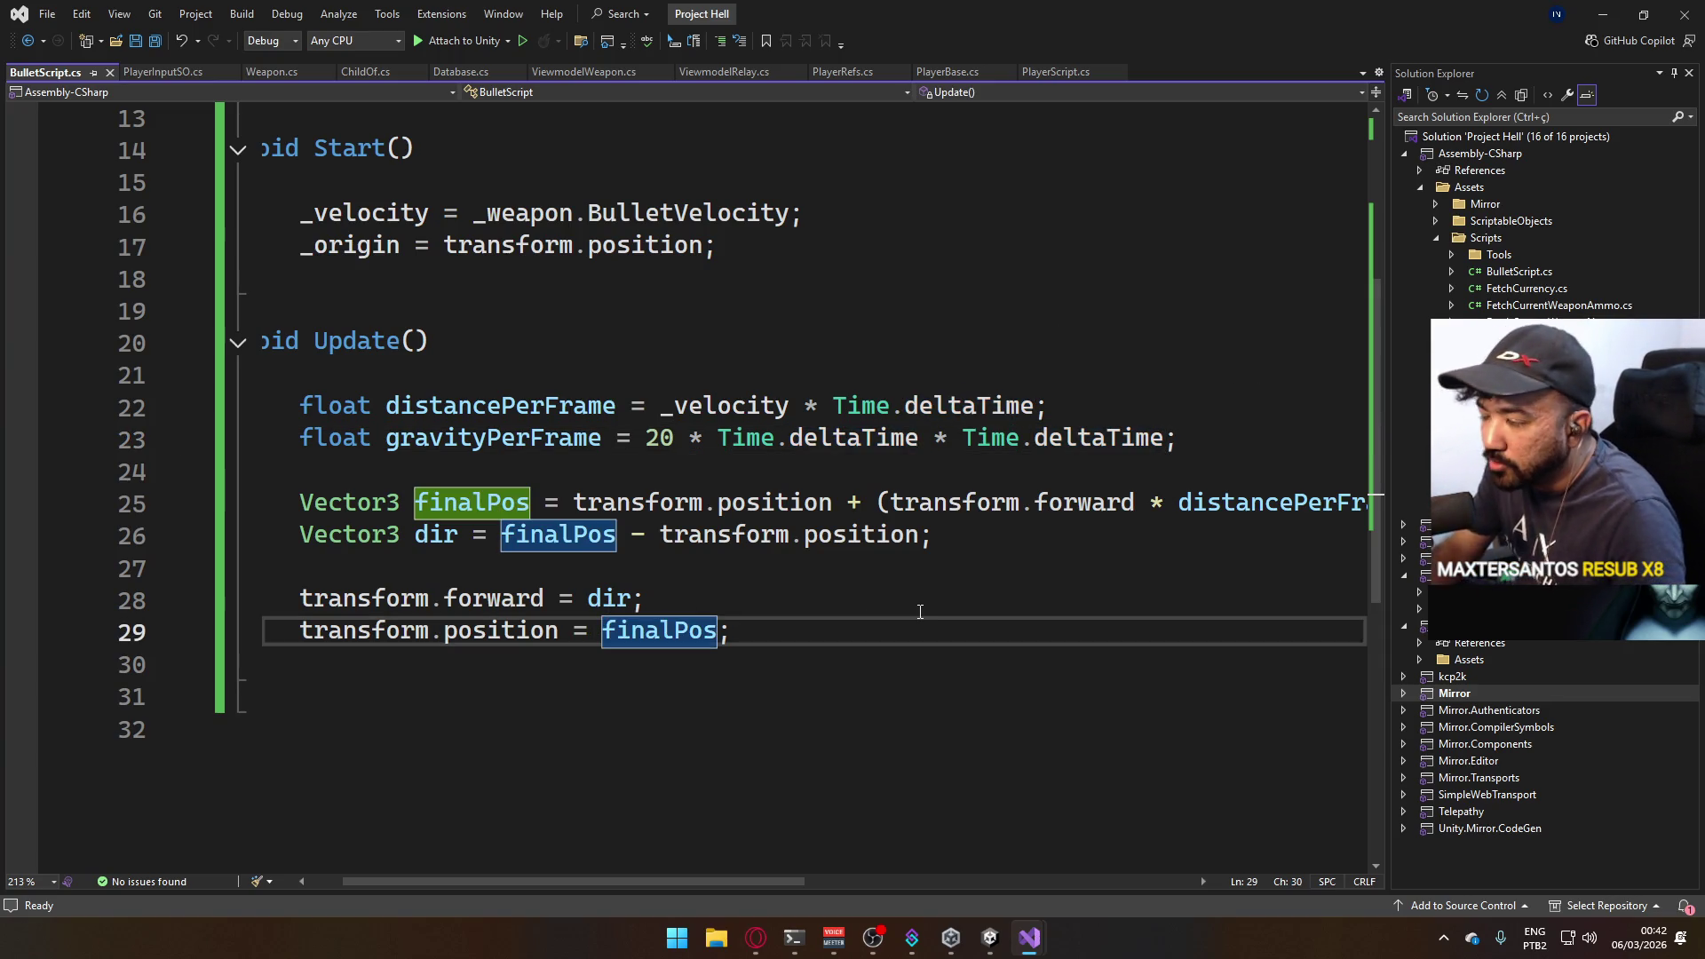
pyautogui.write('//')
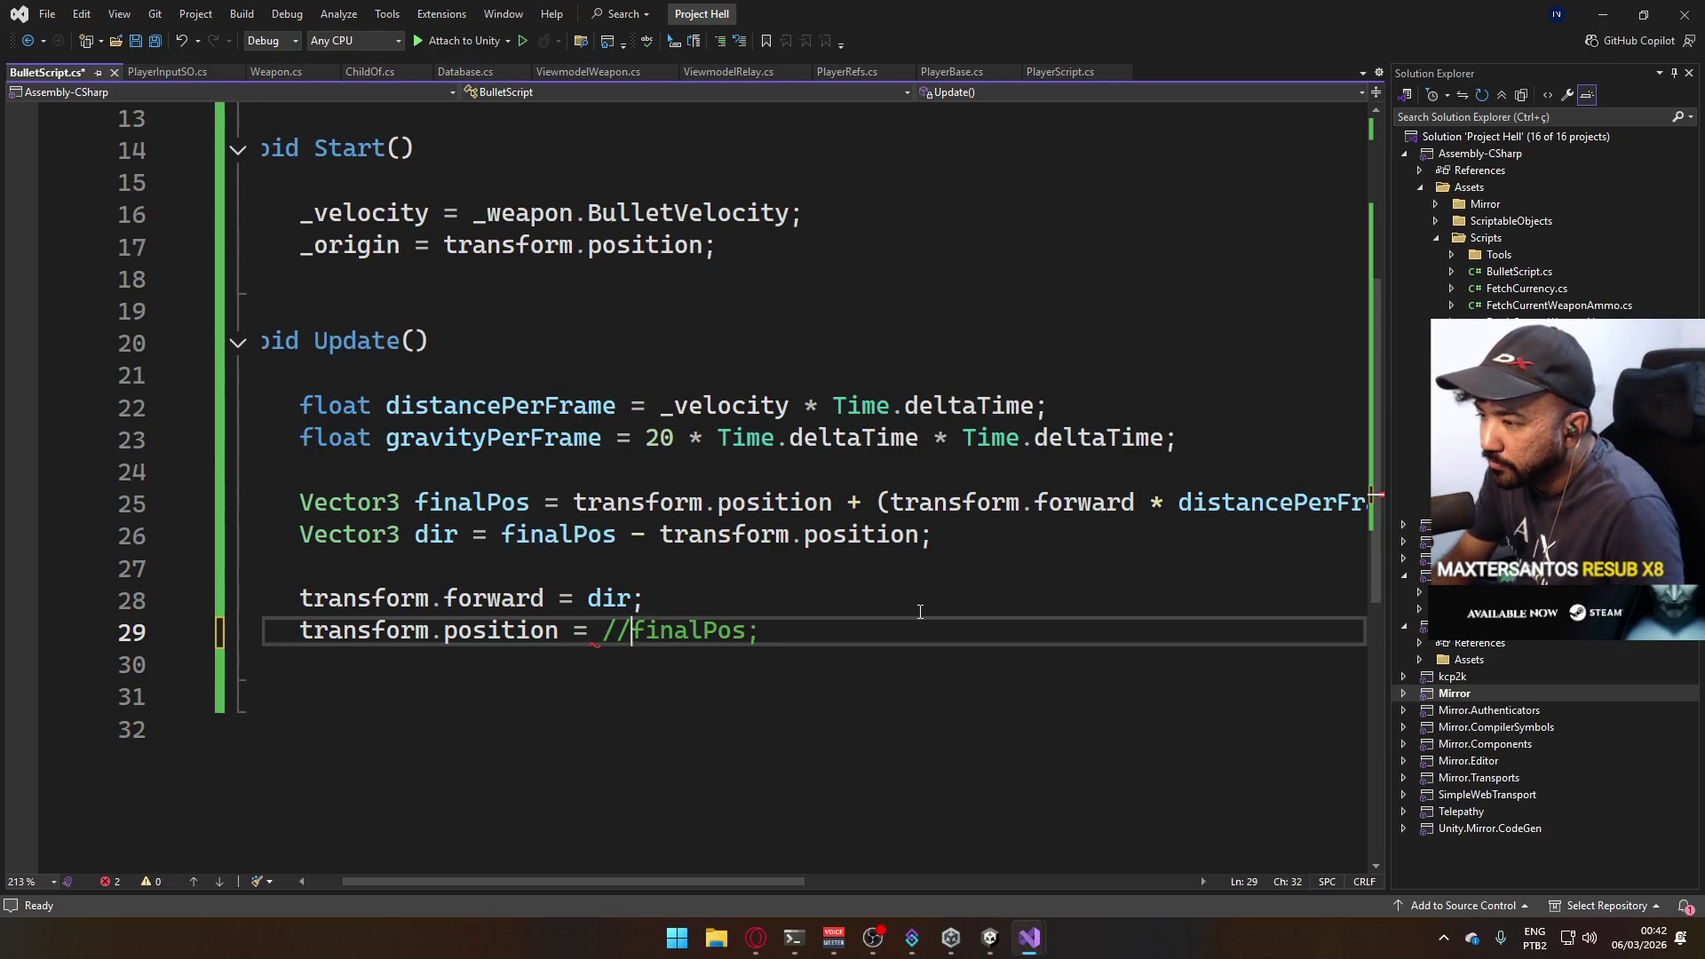
pyautogui.hotkey('ctrl', 'z')
pyautogui.hotkey('ctrl', 'z')
pyautogui.press('Home')
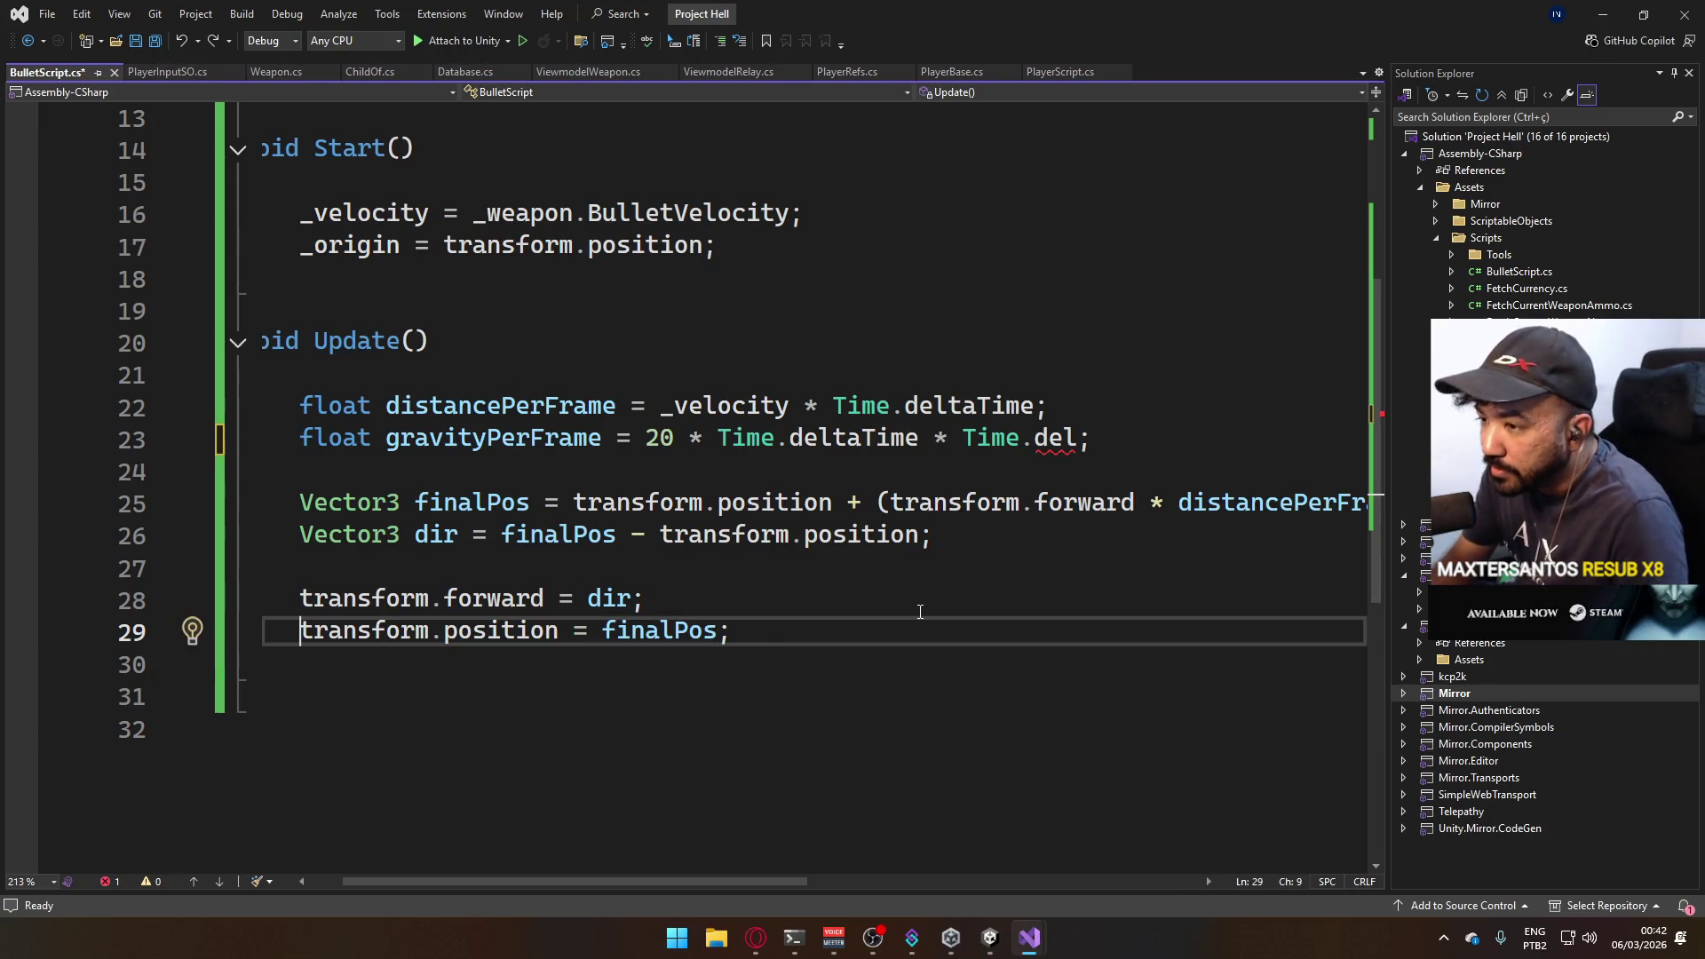
pyautogui.write('//')
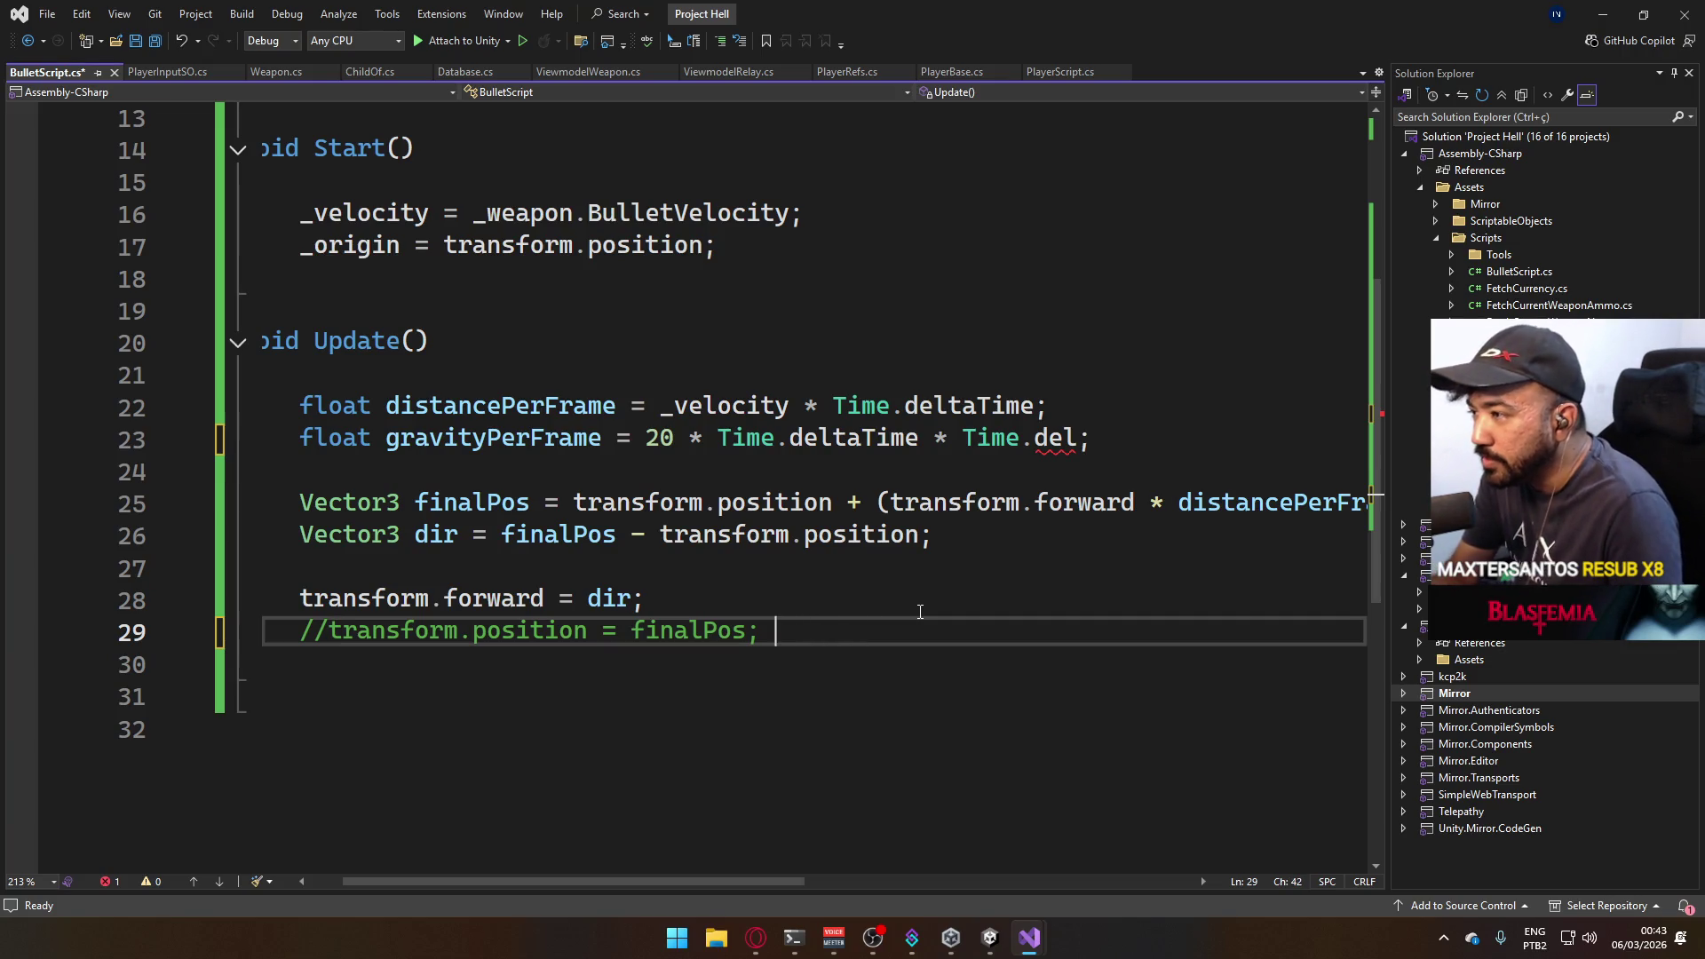
pyautogui.press('Return')
pyautogui.click(879, 437)
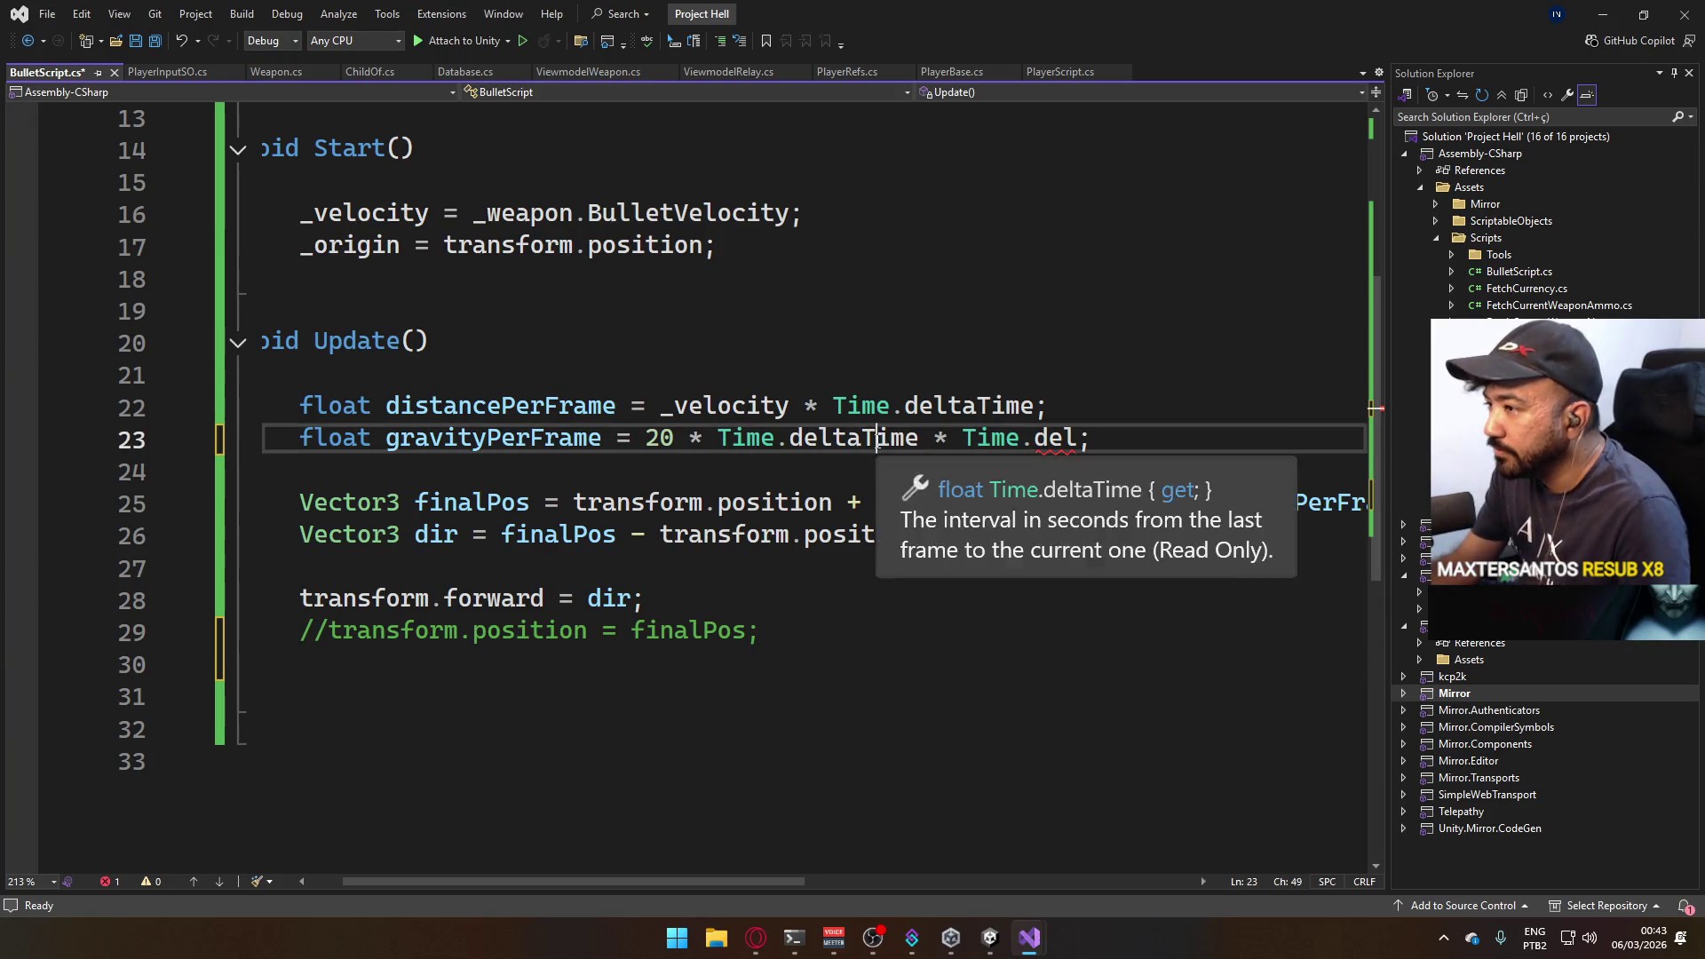
pyautogui.click(1076, 438)
pyautogui.write('taTime')
pyautogui.hotkey('ctrl', 's')
# Write transform.position = Vector3.MoveTowards(transform.position, finalPos, distancePerFrame); on line 30.
pyautogui.click(696, 663)
pyautogui.write('tran')
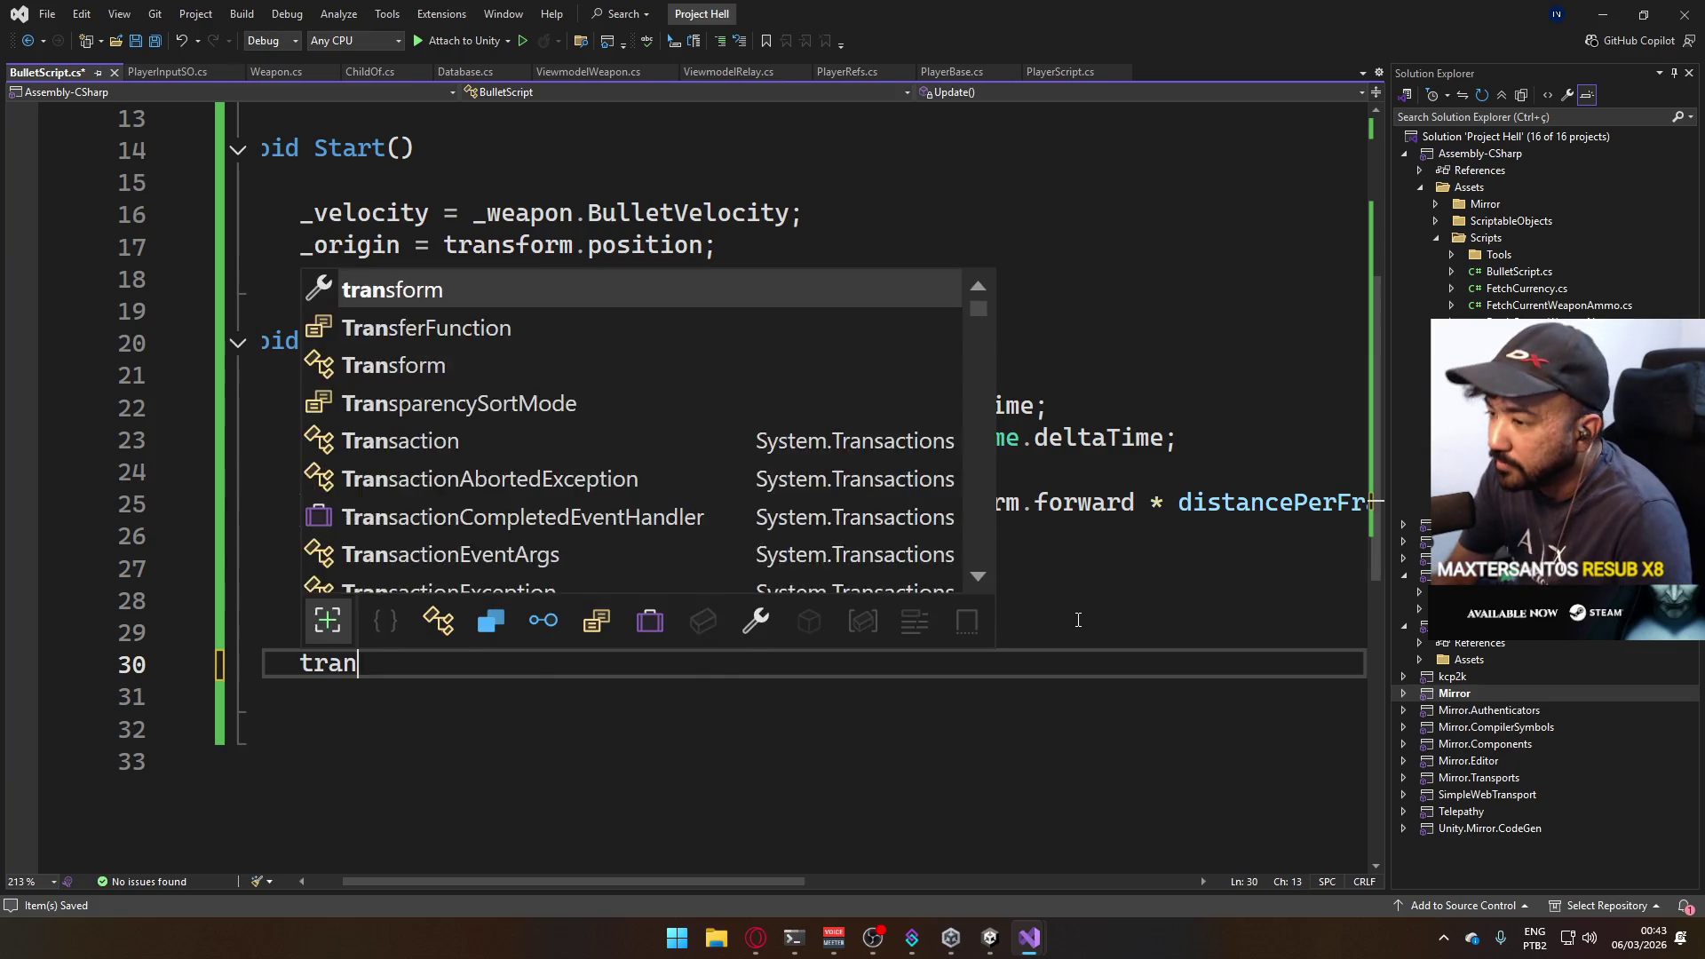
pyautogui.write('sform.pos')
pyautogui.press('Tab')
pyautogui.write('FVec')
pyautogui.press('BackSpace')
pyautogui.press('BackSpace')
pyautogui.press('BackSpace')
pyautogui.press('BackSpace')
pyautogui.write('Vecto')
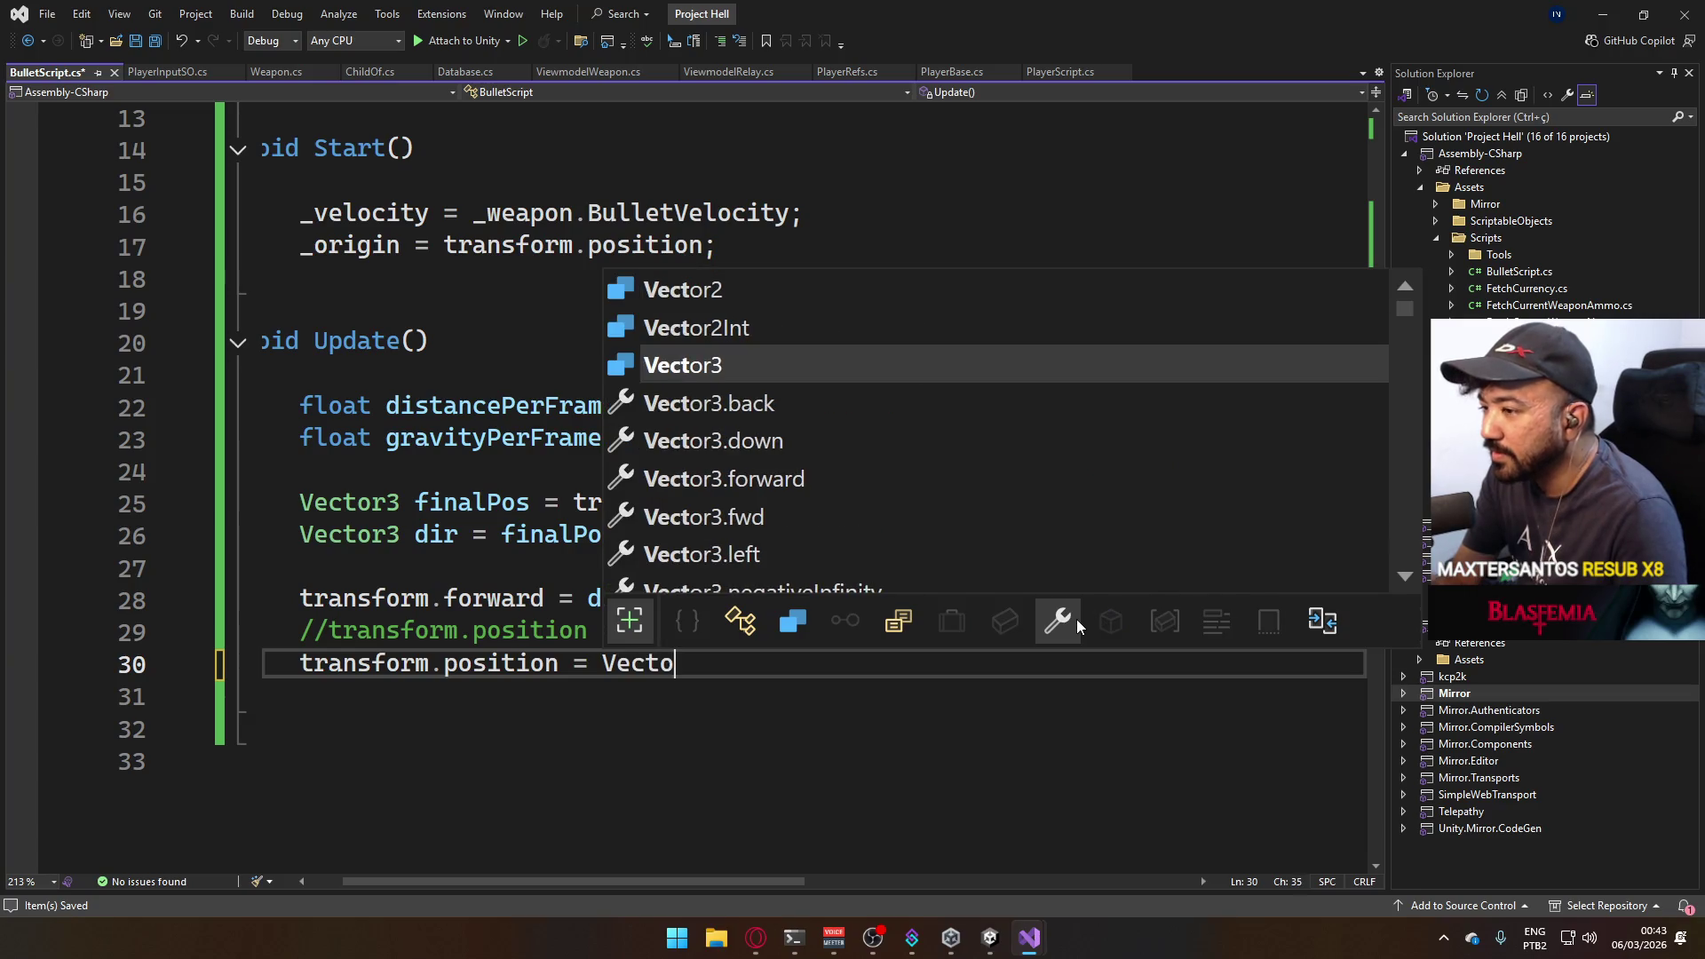
pyautogui.write('r3.fo')
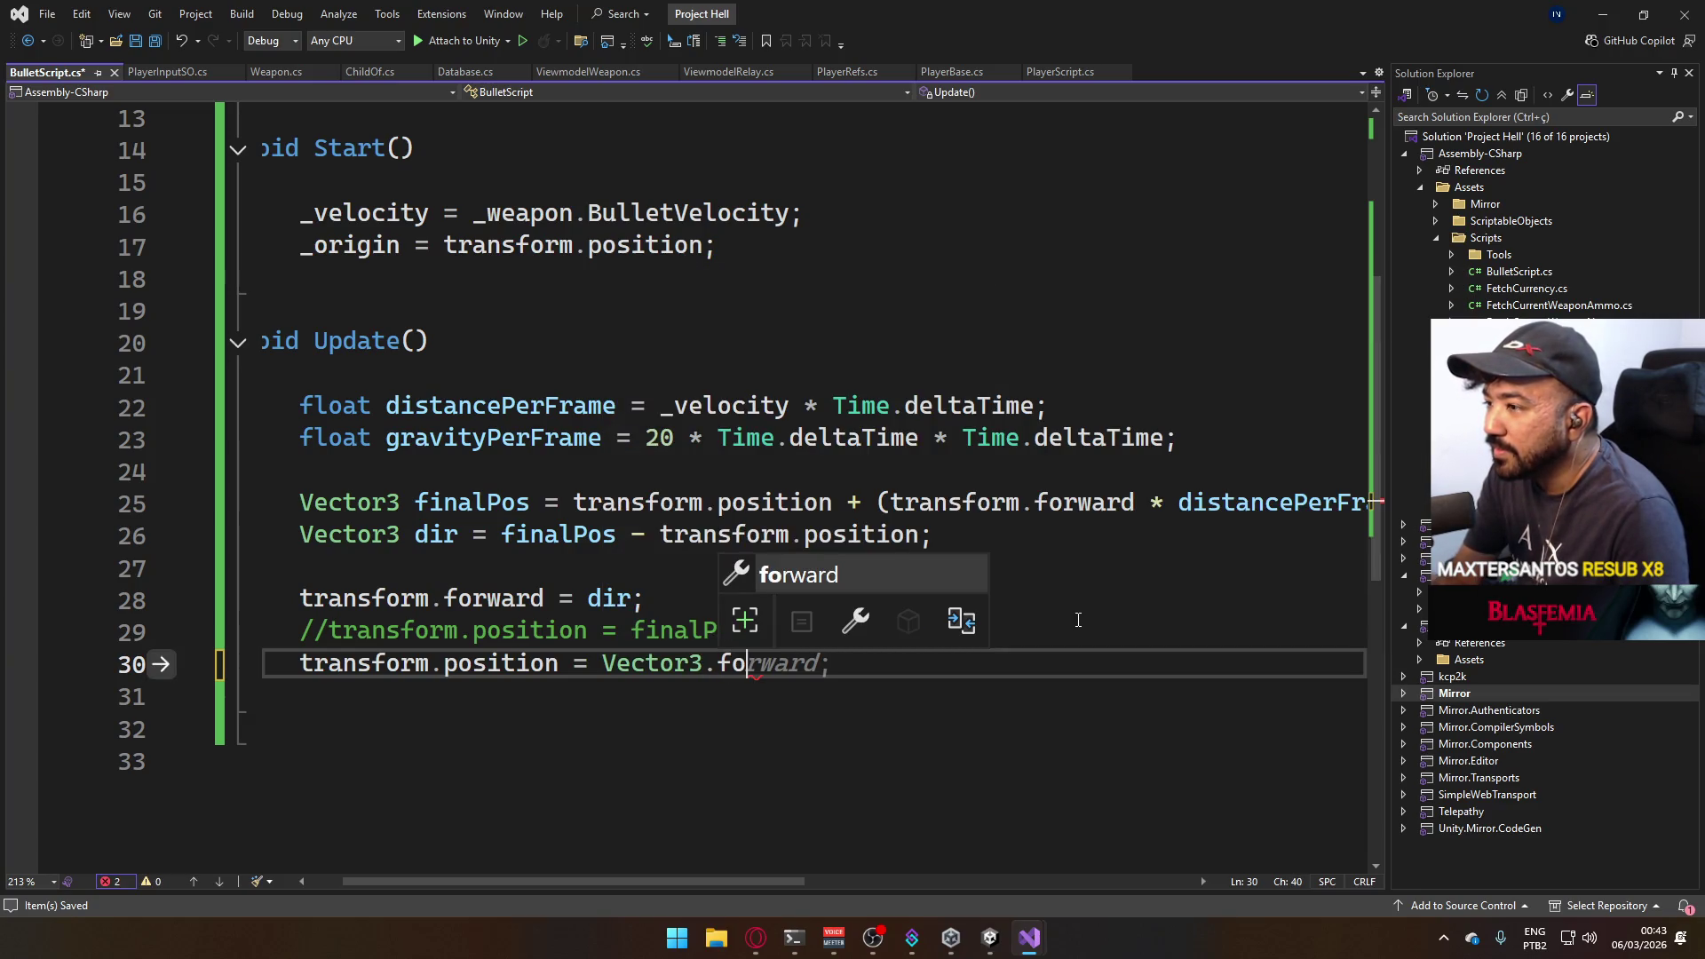
pyautogui.press('BackSpace')
pyautogui.press('BackSpace')
pyautogui.write('moveto')
pyautogui.press('Tab')
pyautogui.write('(')
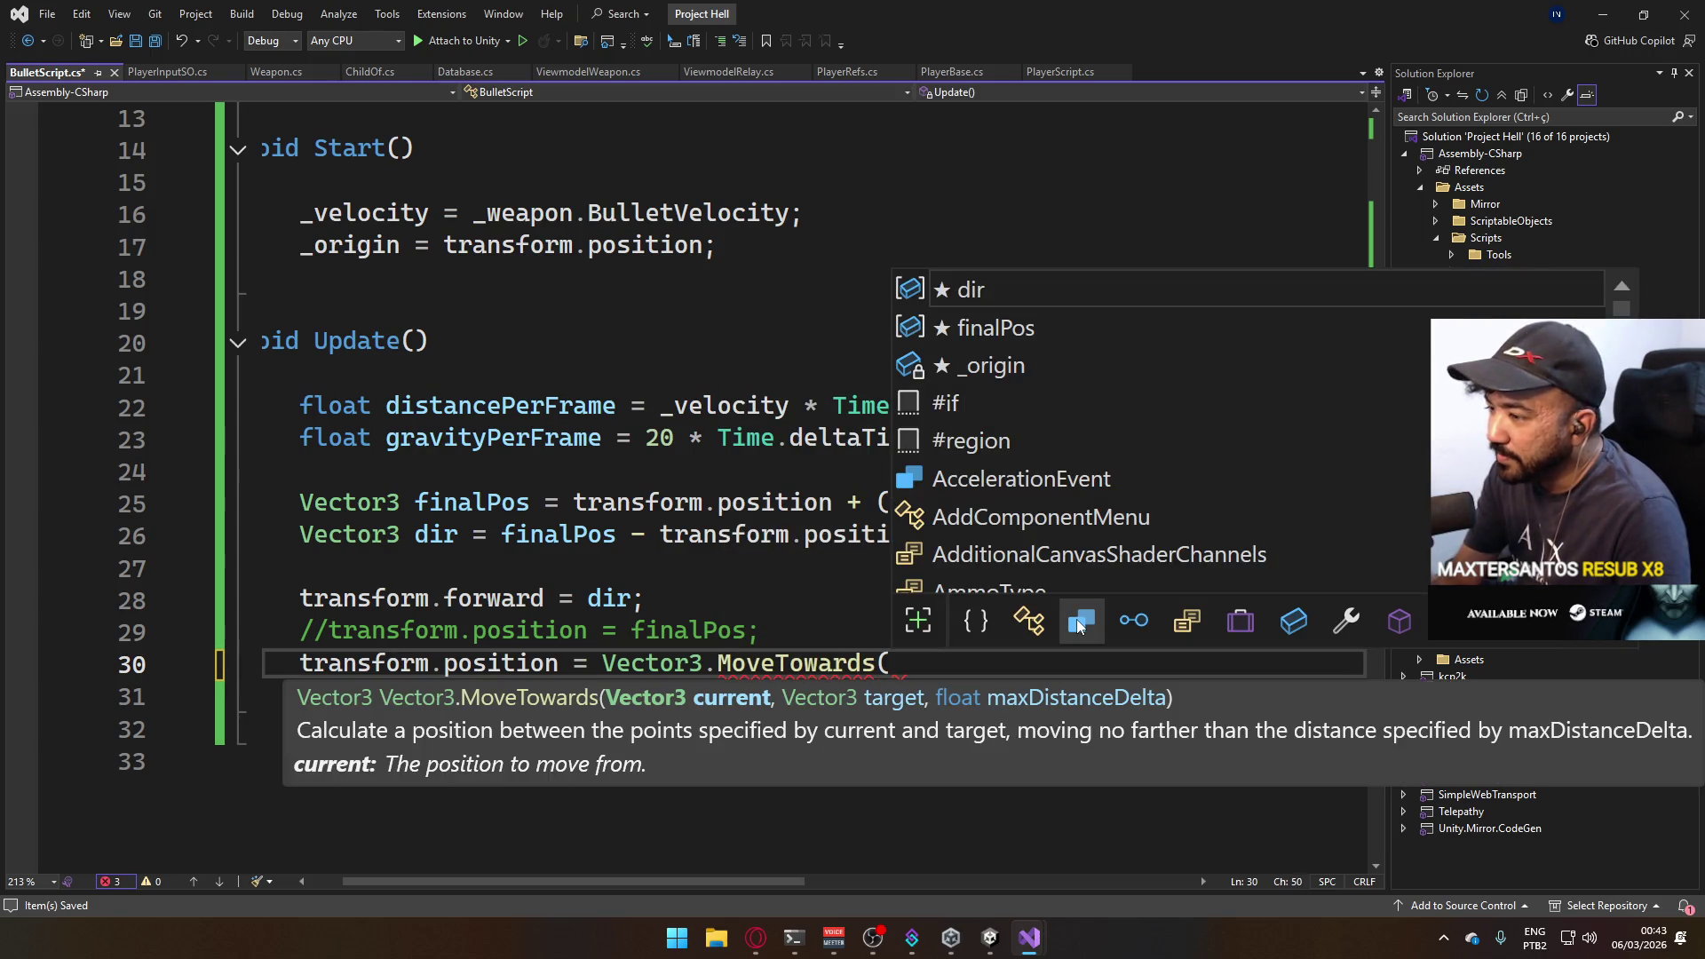
pyautogui.write('_tra')
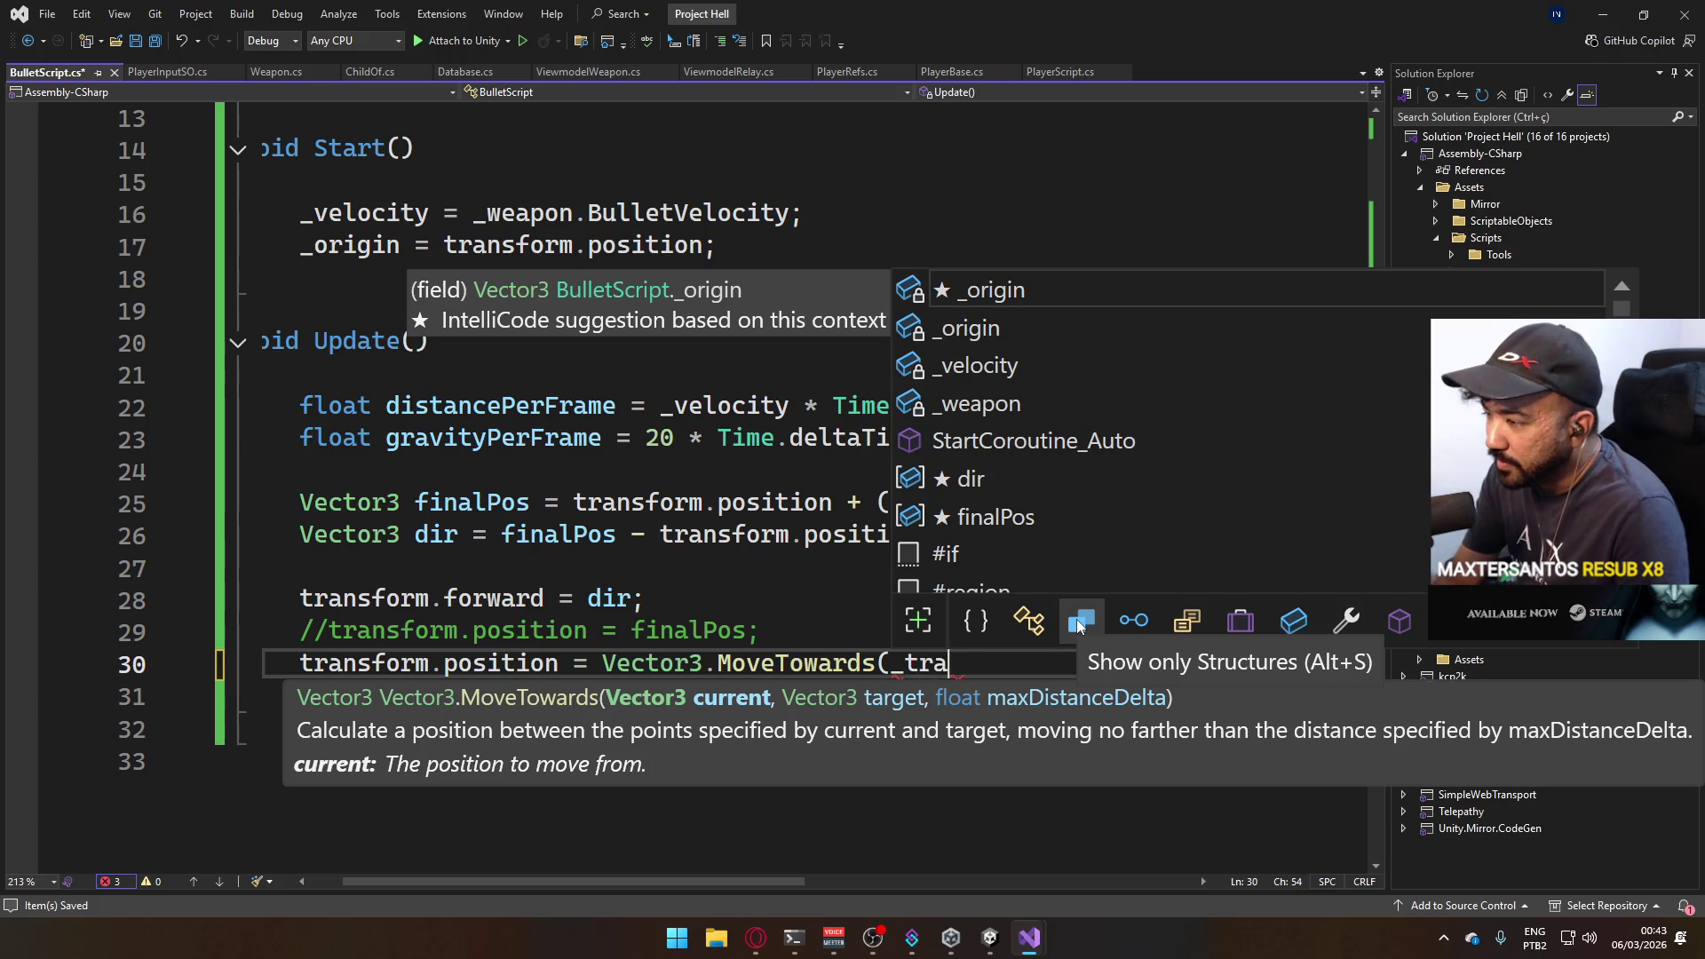
pyautogui.press('BackSpace')
pyautogui.press('BackSpace')
pyautogui.press('BackSpace')
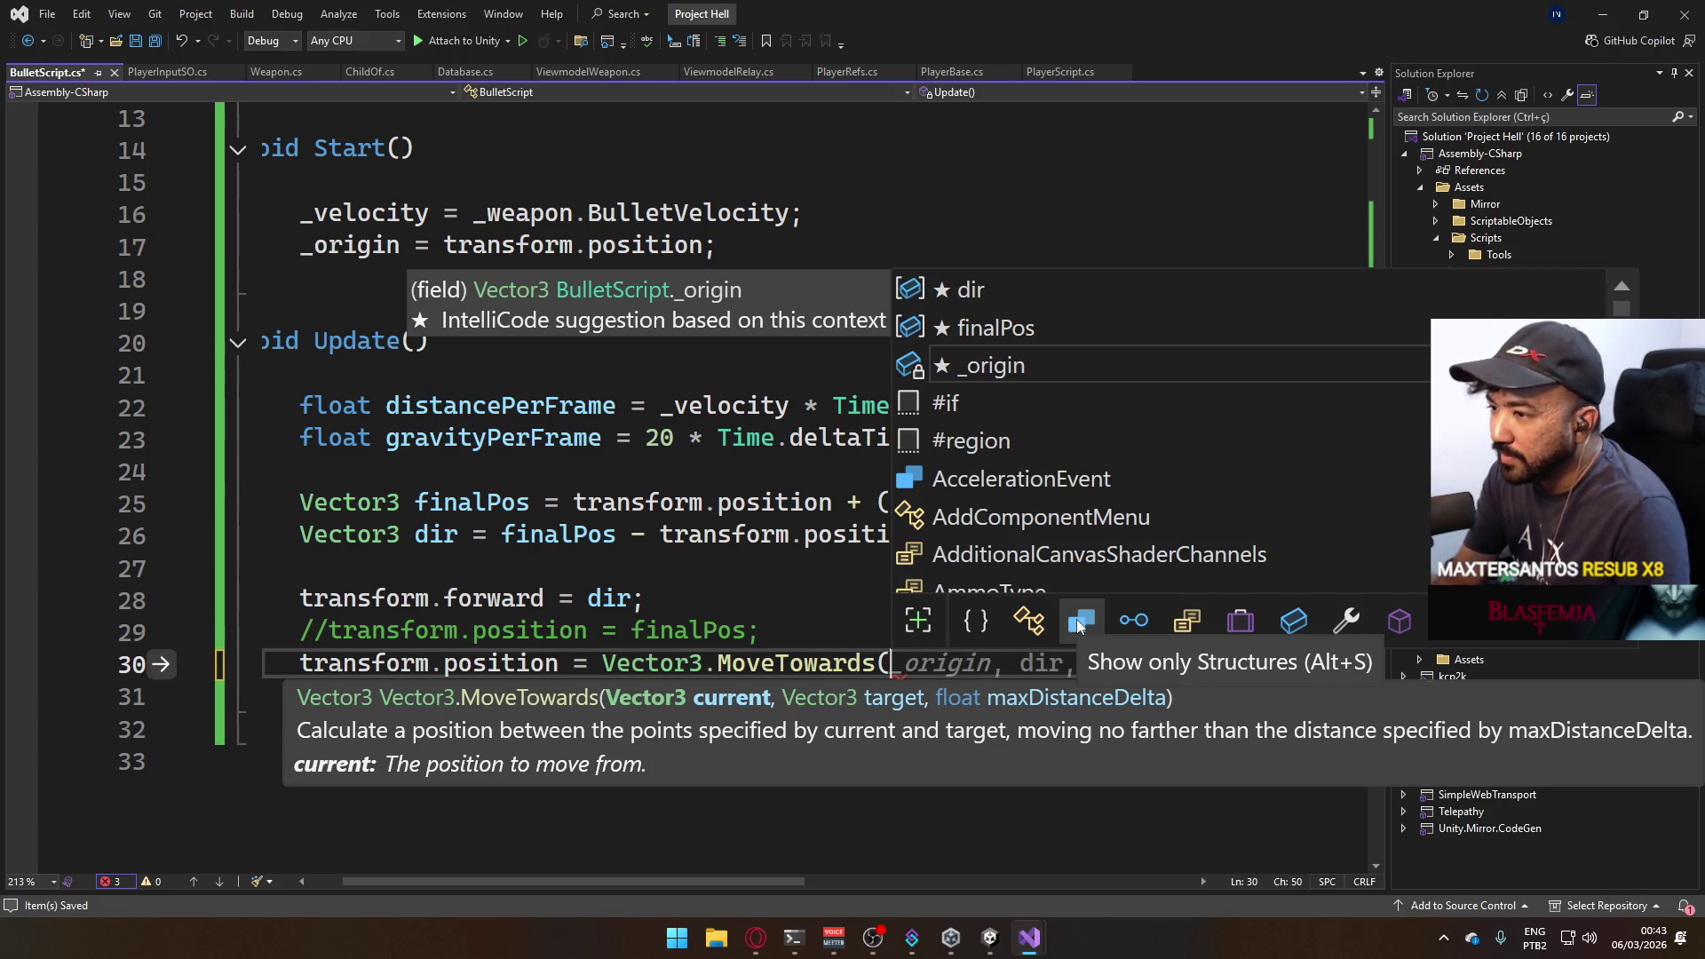
pyautogui.write('transform.')
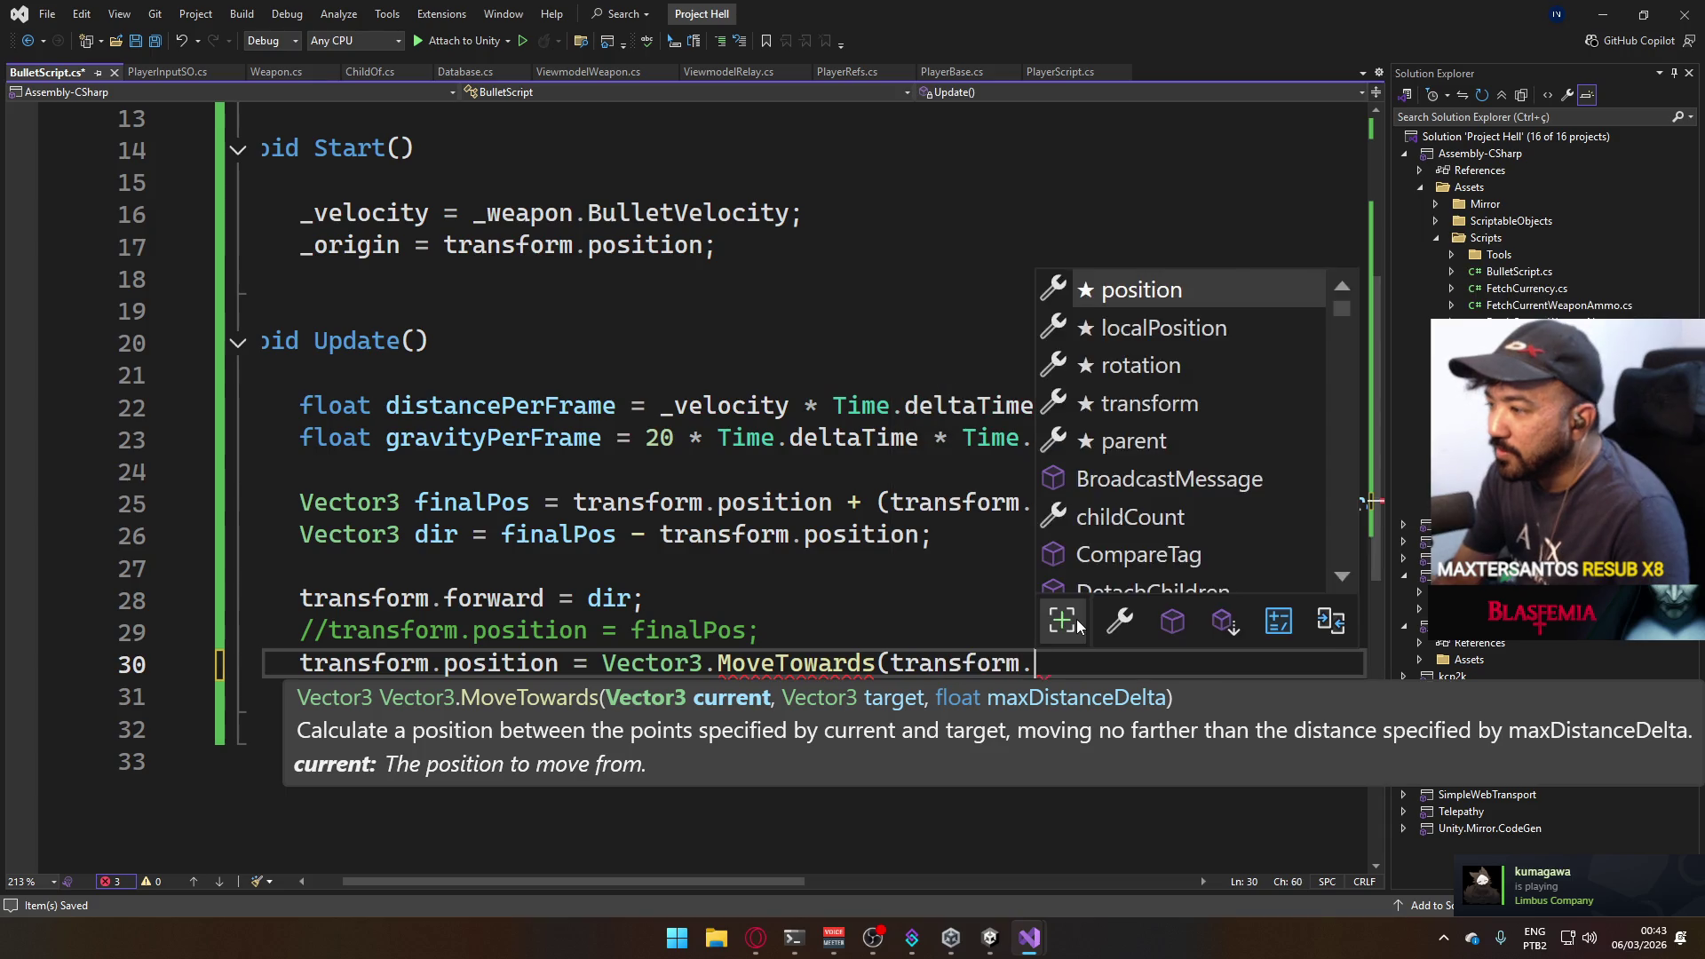
pyautogui.press('Tab')
pyautogui.write(', ')
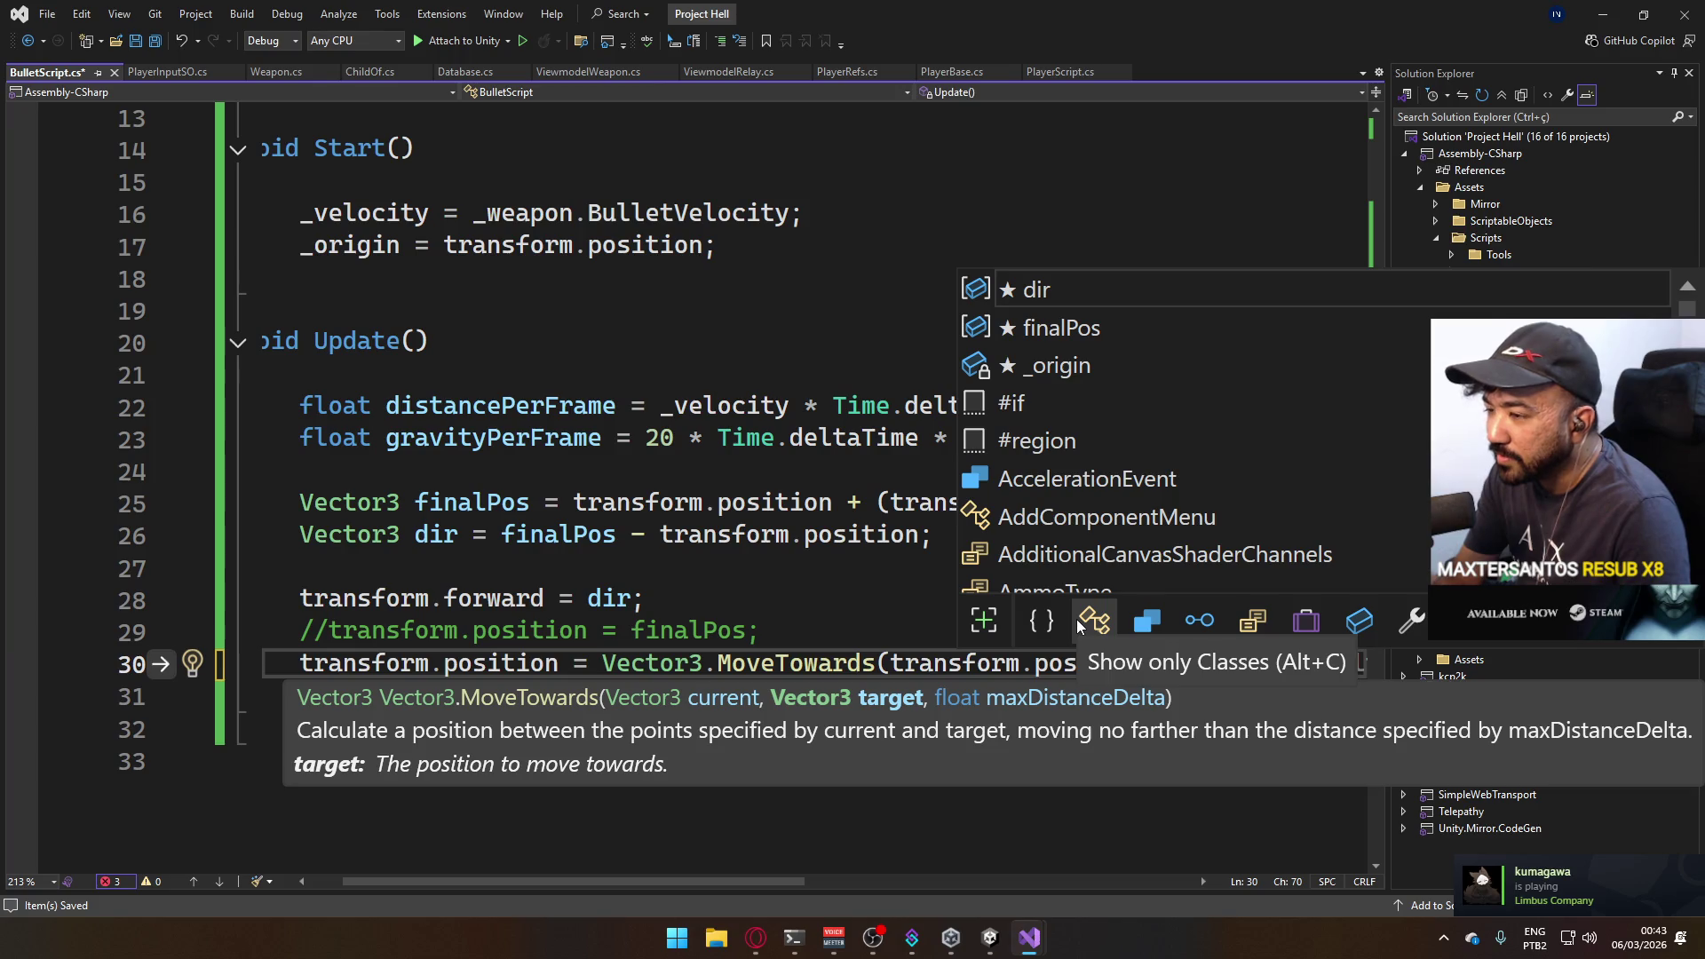
pyautogui.write('finalPos')
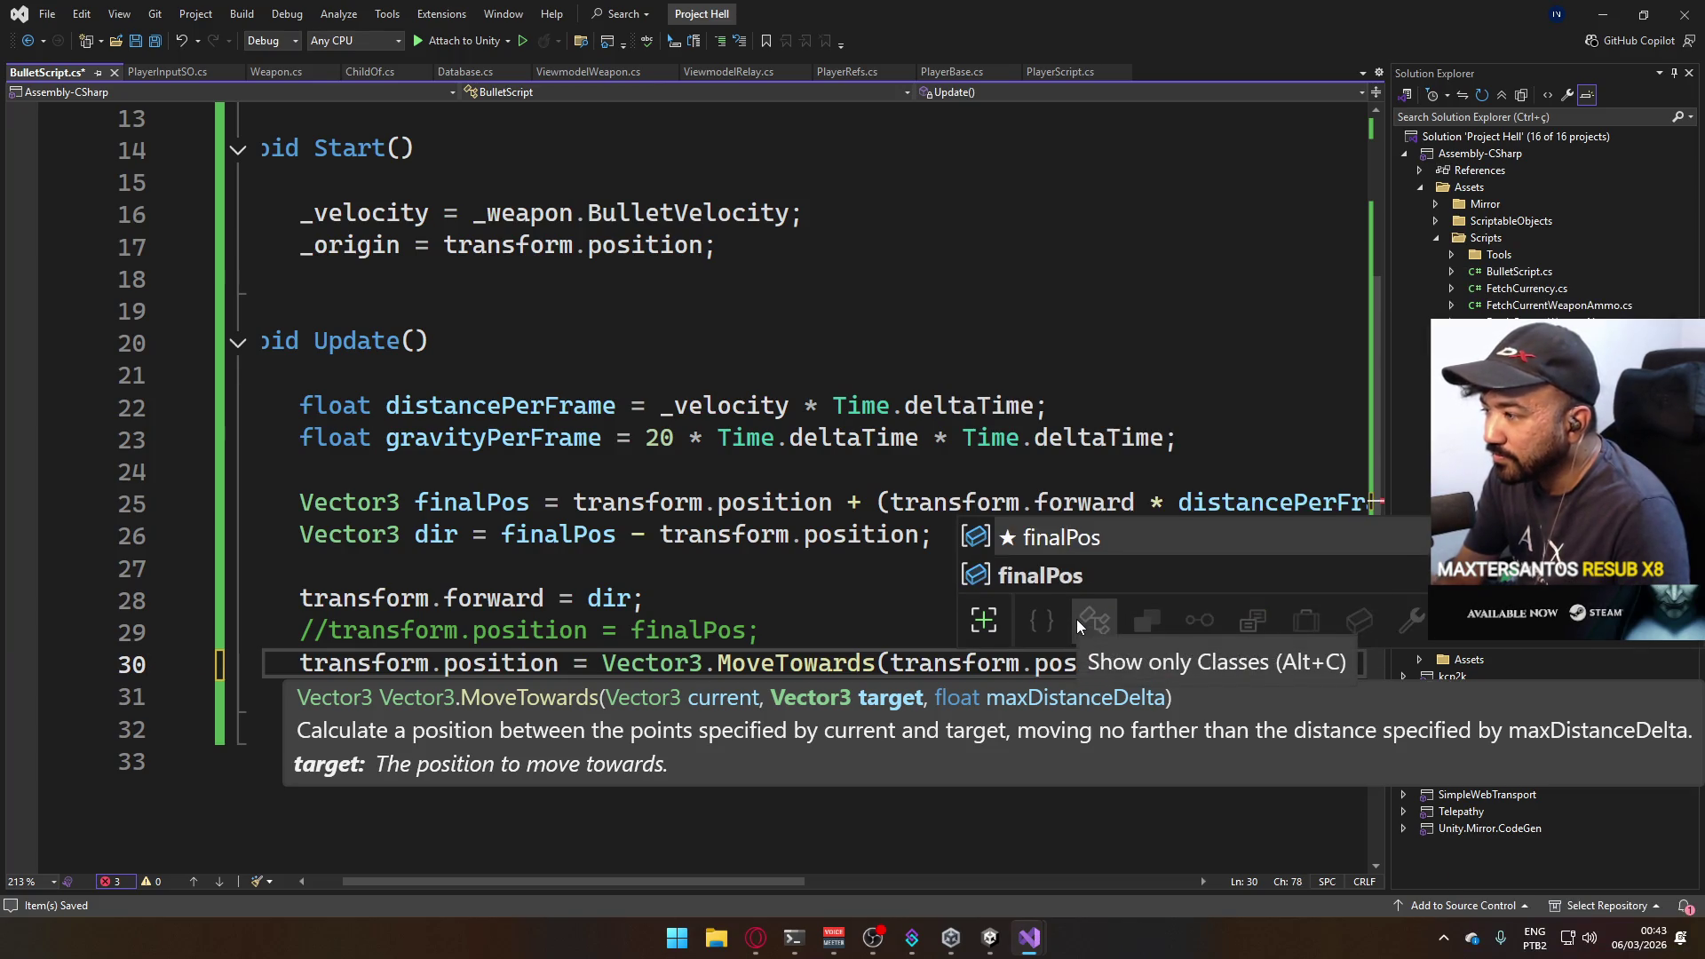
pyautogui.press('Tab')
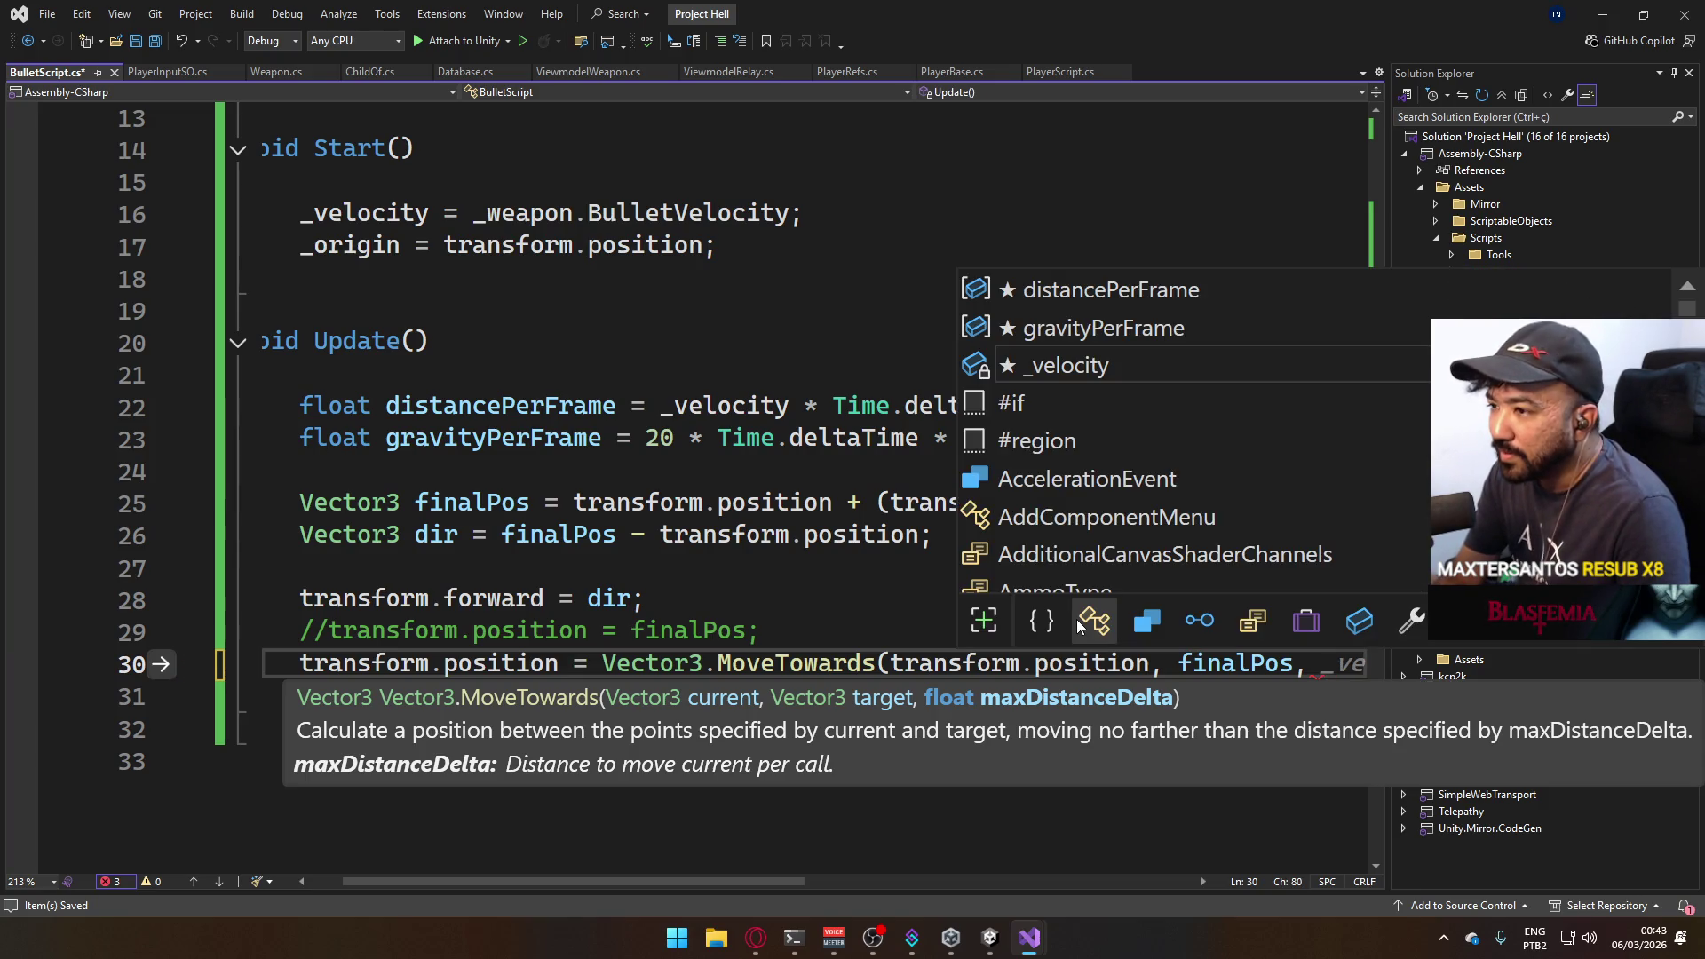
pyautogui.write('dista')
pyautogui.press('Tab')
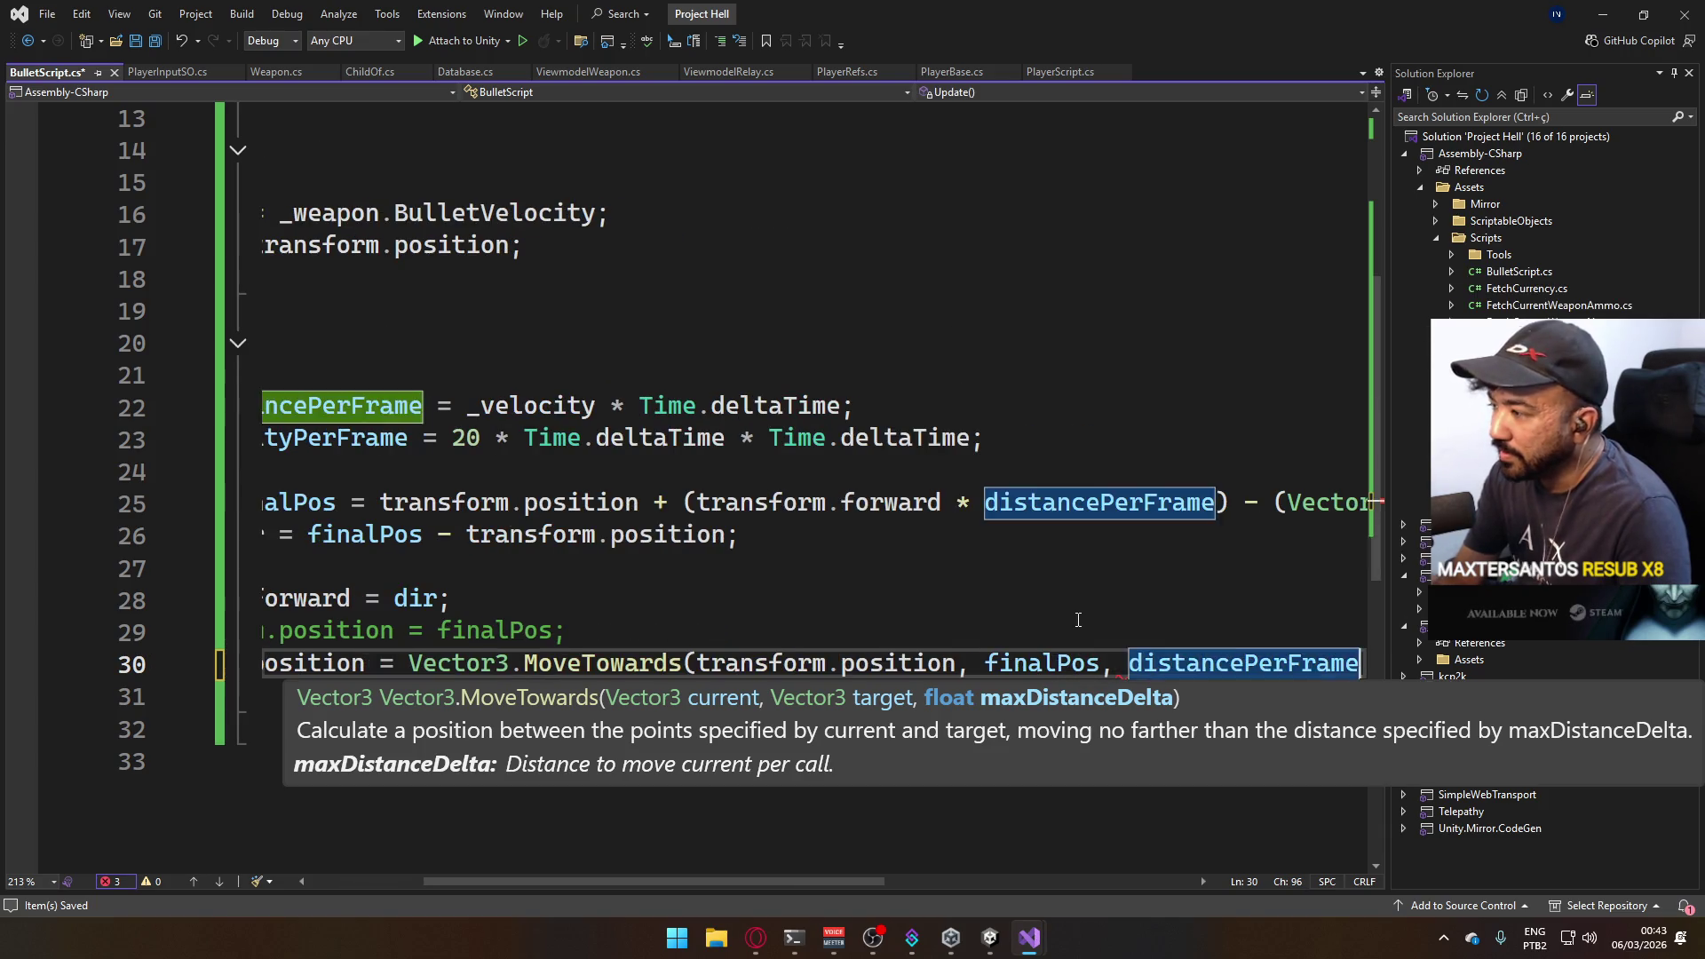
pyautogui.write(');')
# Glance at the other project's BulletScript, switch to Unity and start play mode.
pyautogui.hotkey('alt', 'Tab')
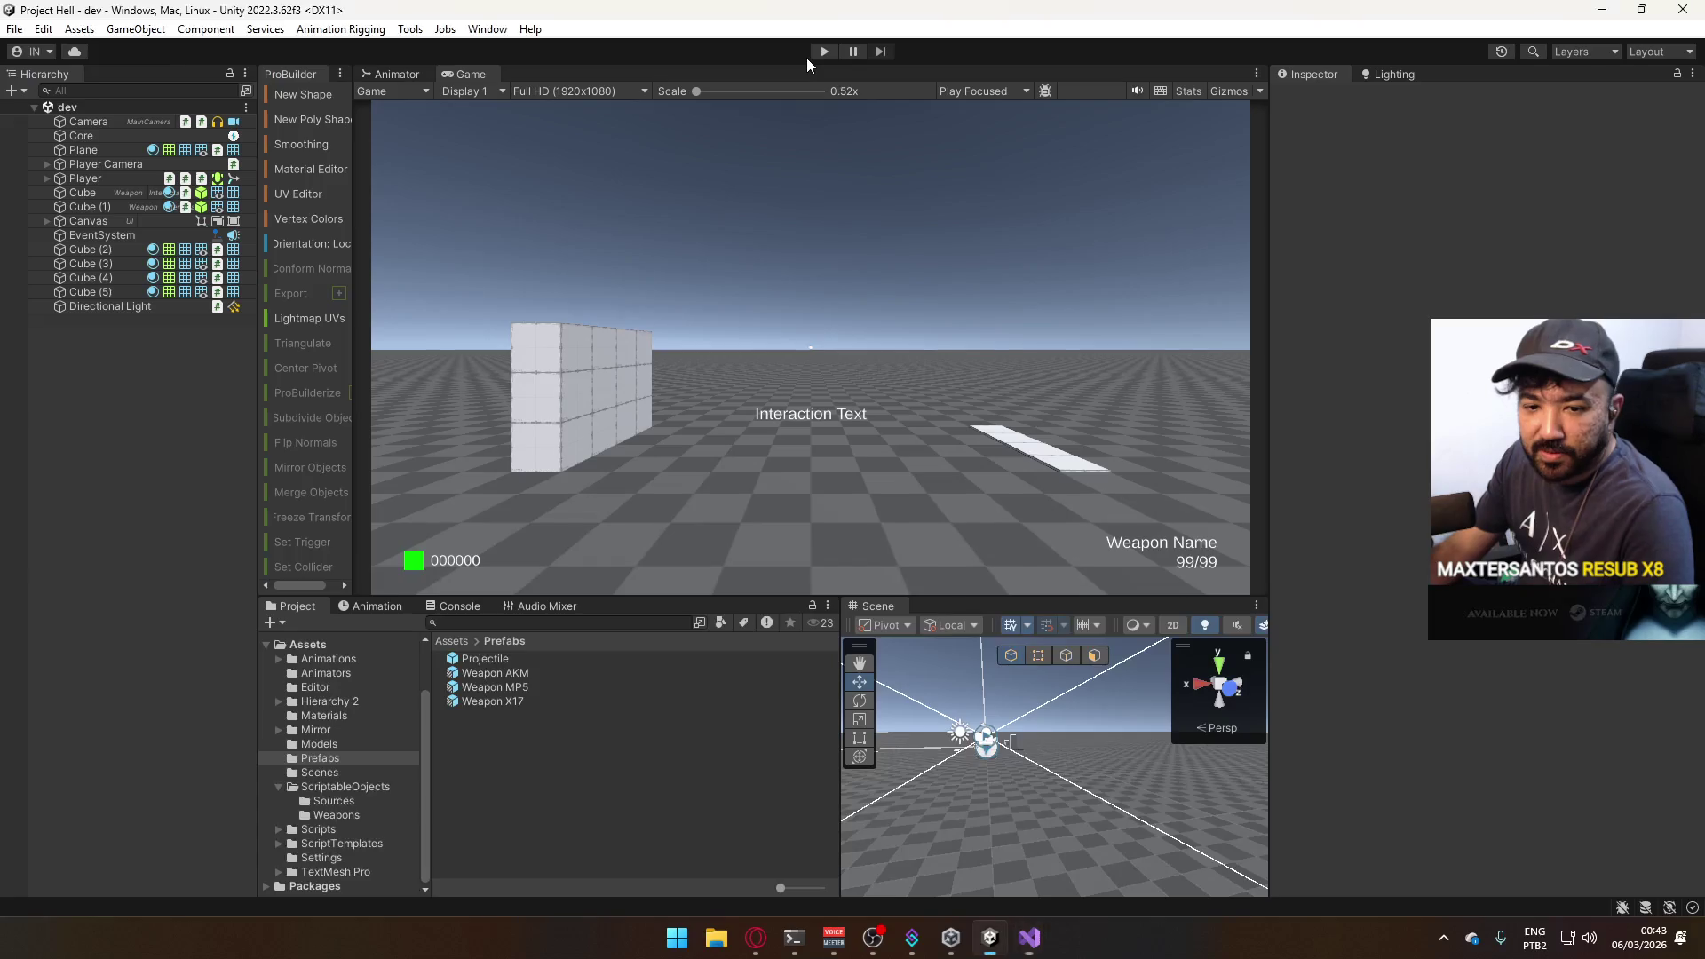
pyautogui.hotkey('alt', 'Tab')
pyautogui.click(823, 51)
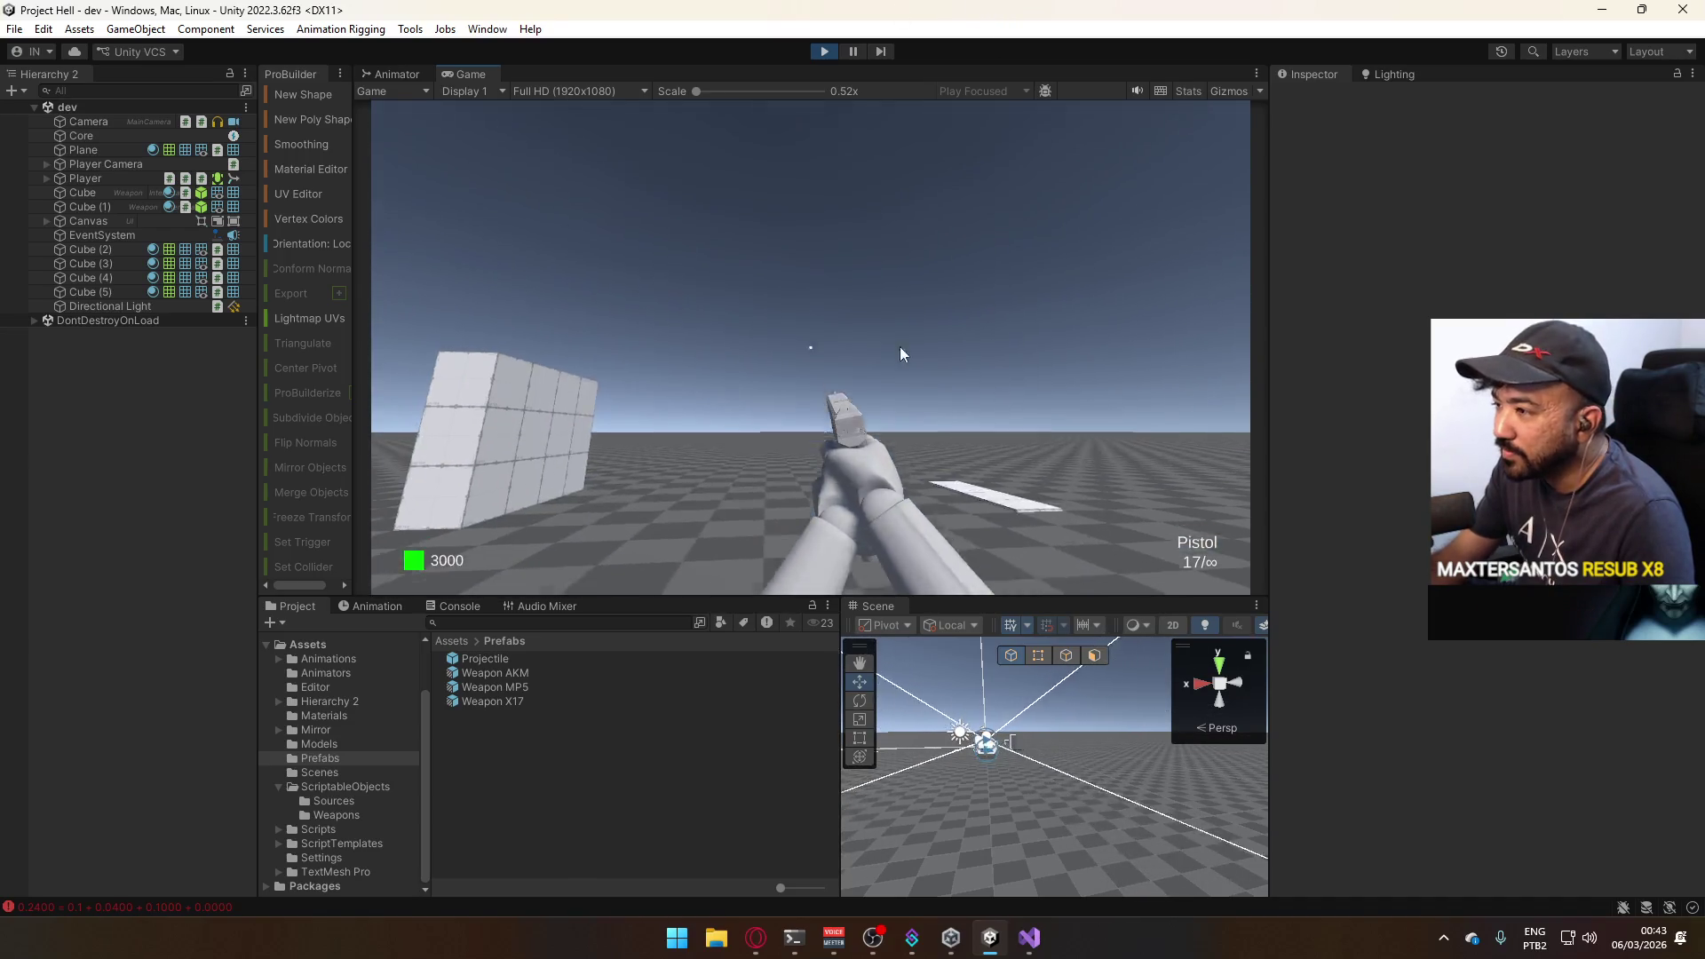
# Fire a shot, select the spawned Projectile(Clone) to watch its transform while orbiting the view, then unpause.
pyautogui.press('super')
pyautogui.press('Escape')
pyautogui.press('super')
pyautogui.press('super')
pyautogui.click(984, 448)
pyautogui.click(154, 320)
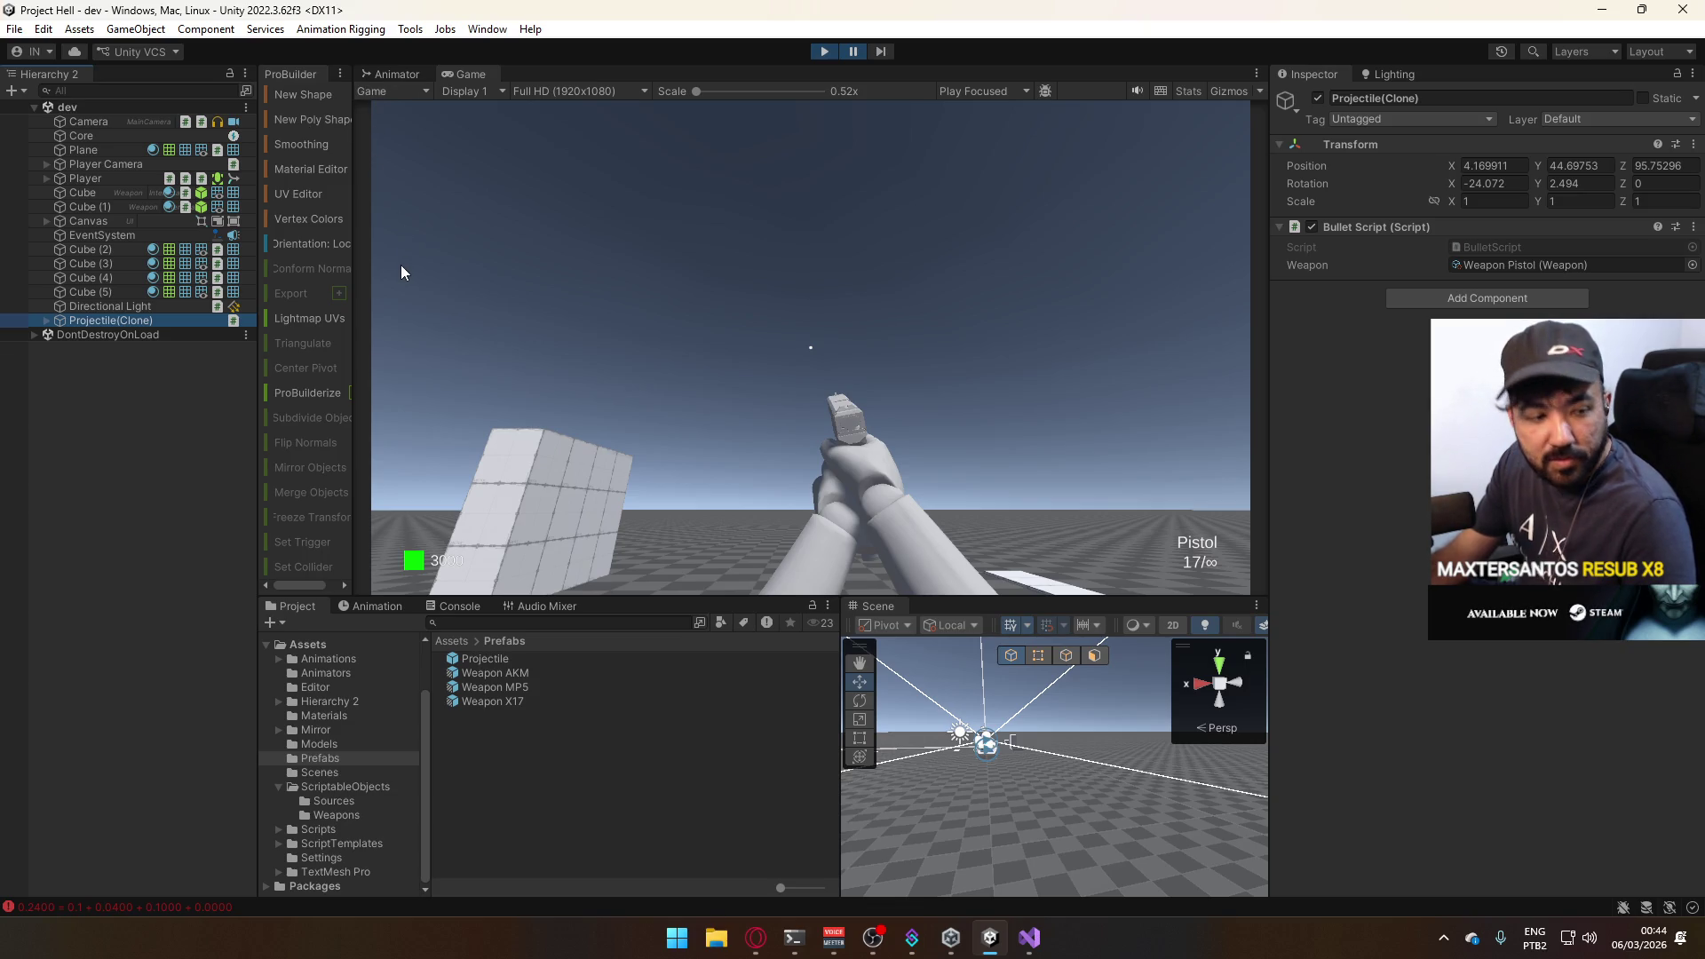
pyautogui.moveTo(932, 746)
pyautogui.mouseDown()
pyautogui.moveTo(1108, 797)
pyautogui.moveTo(1013, 799)
pyautogui.mouseUp()
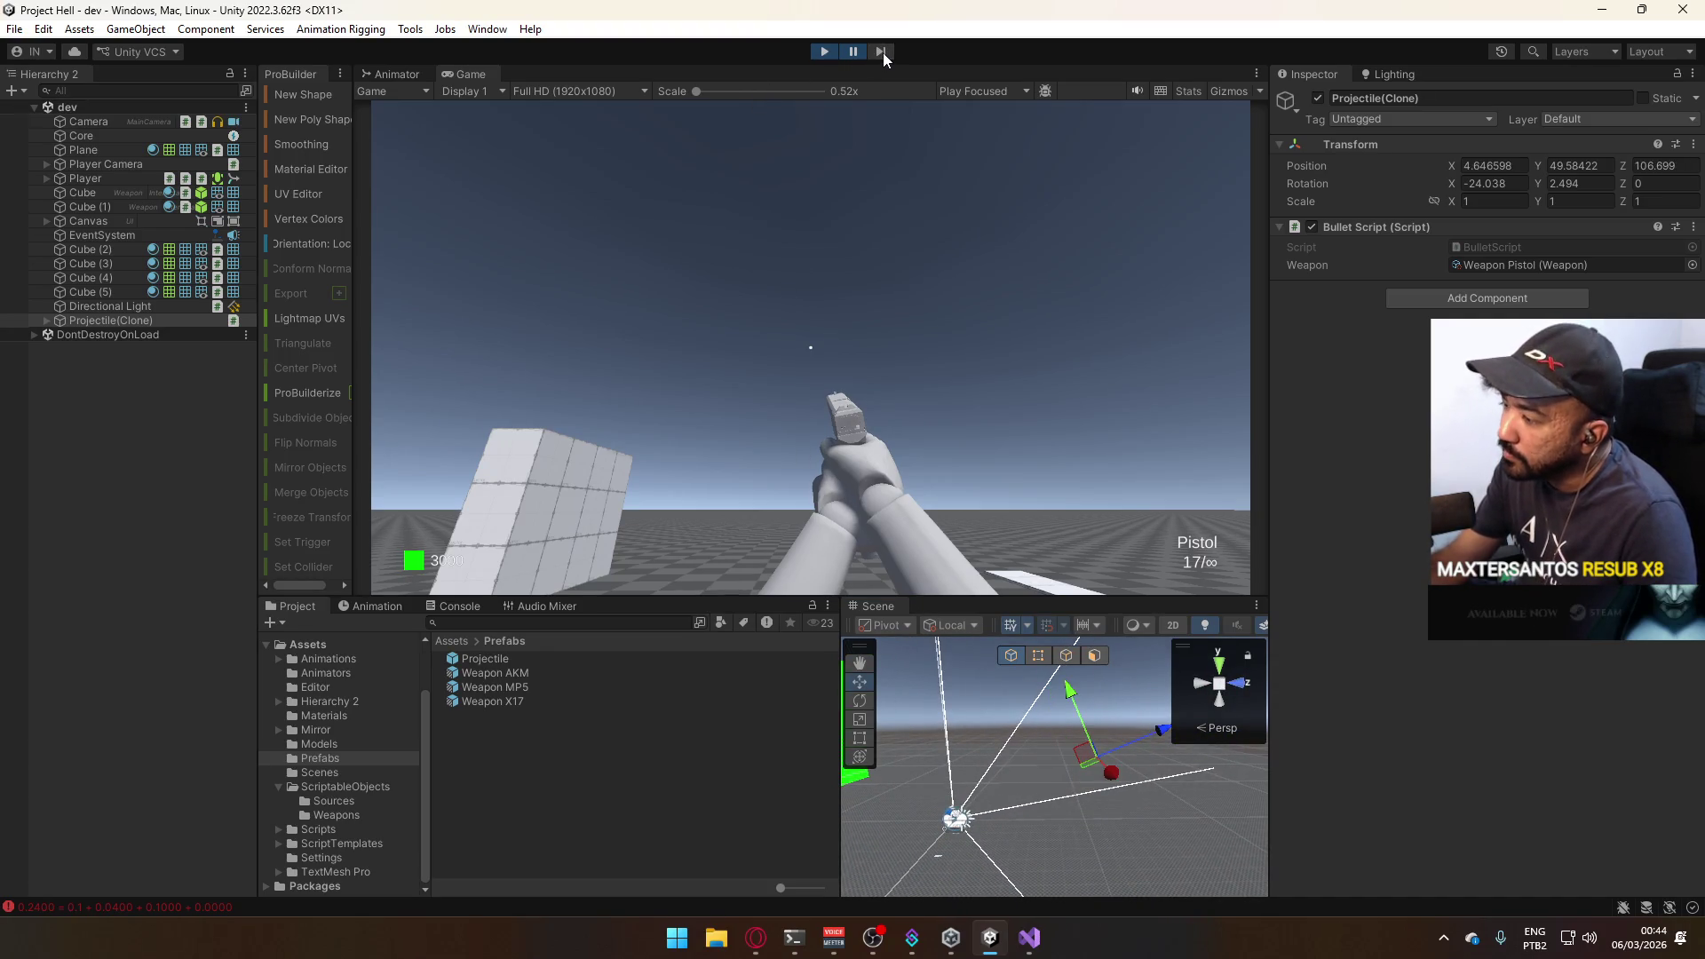
pyautogui.click(847, 52)
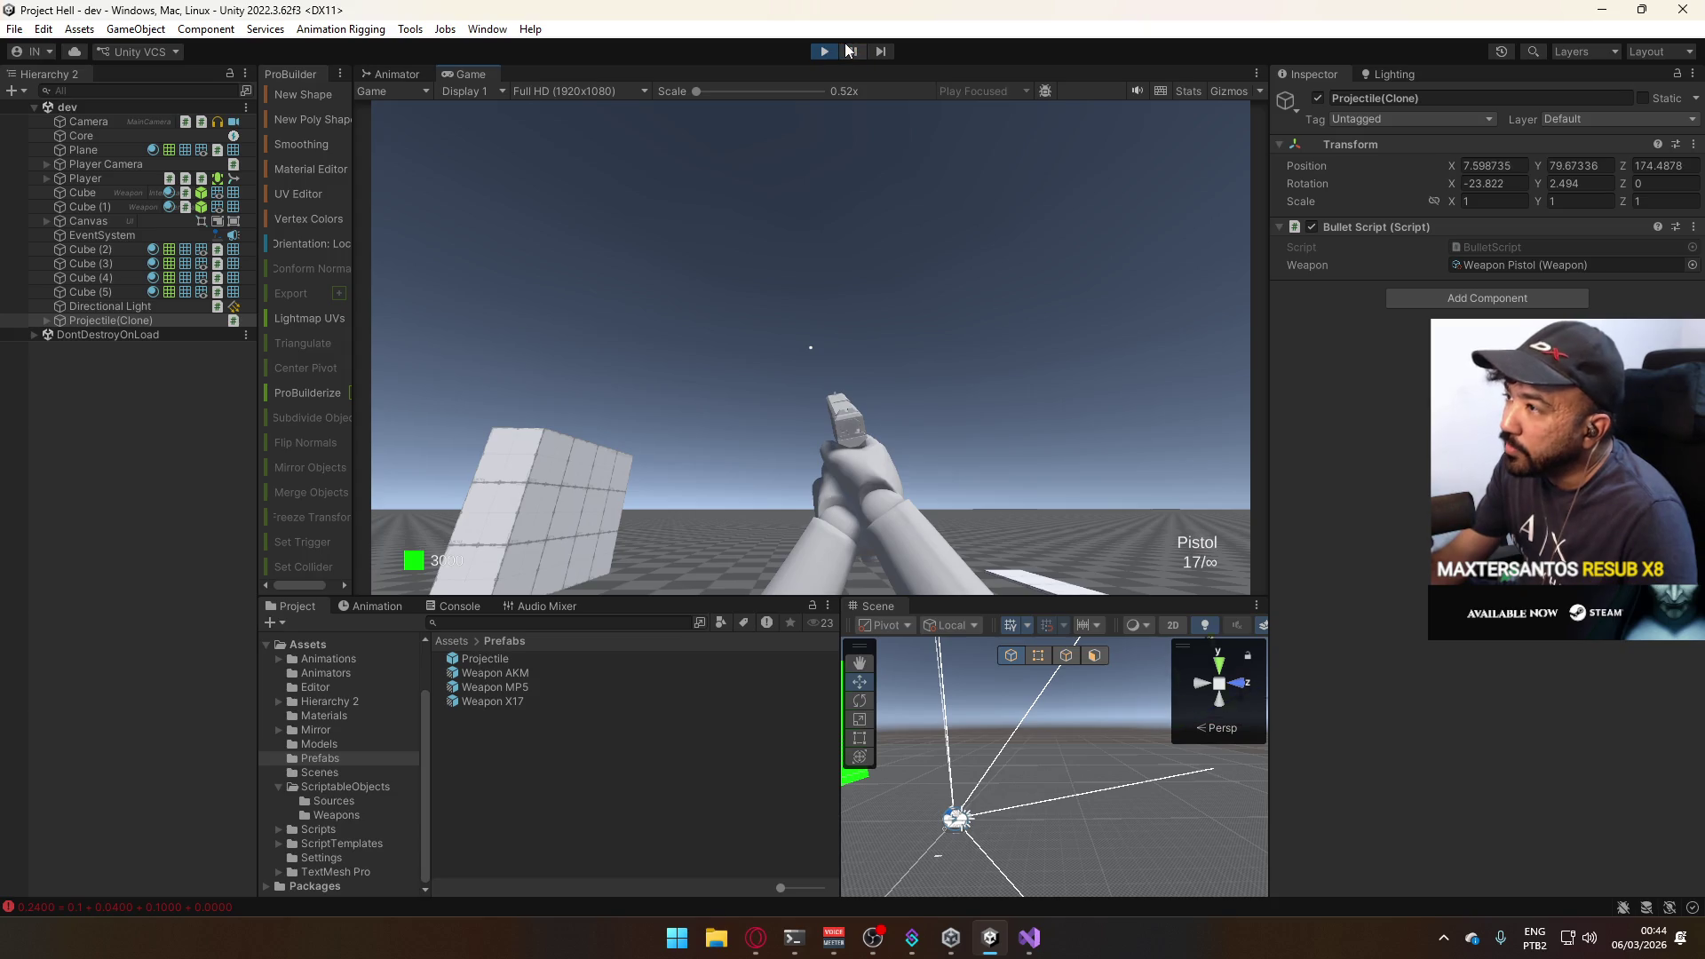
pyautogui.press('super')
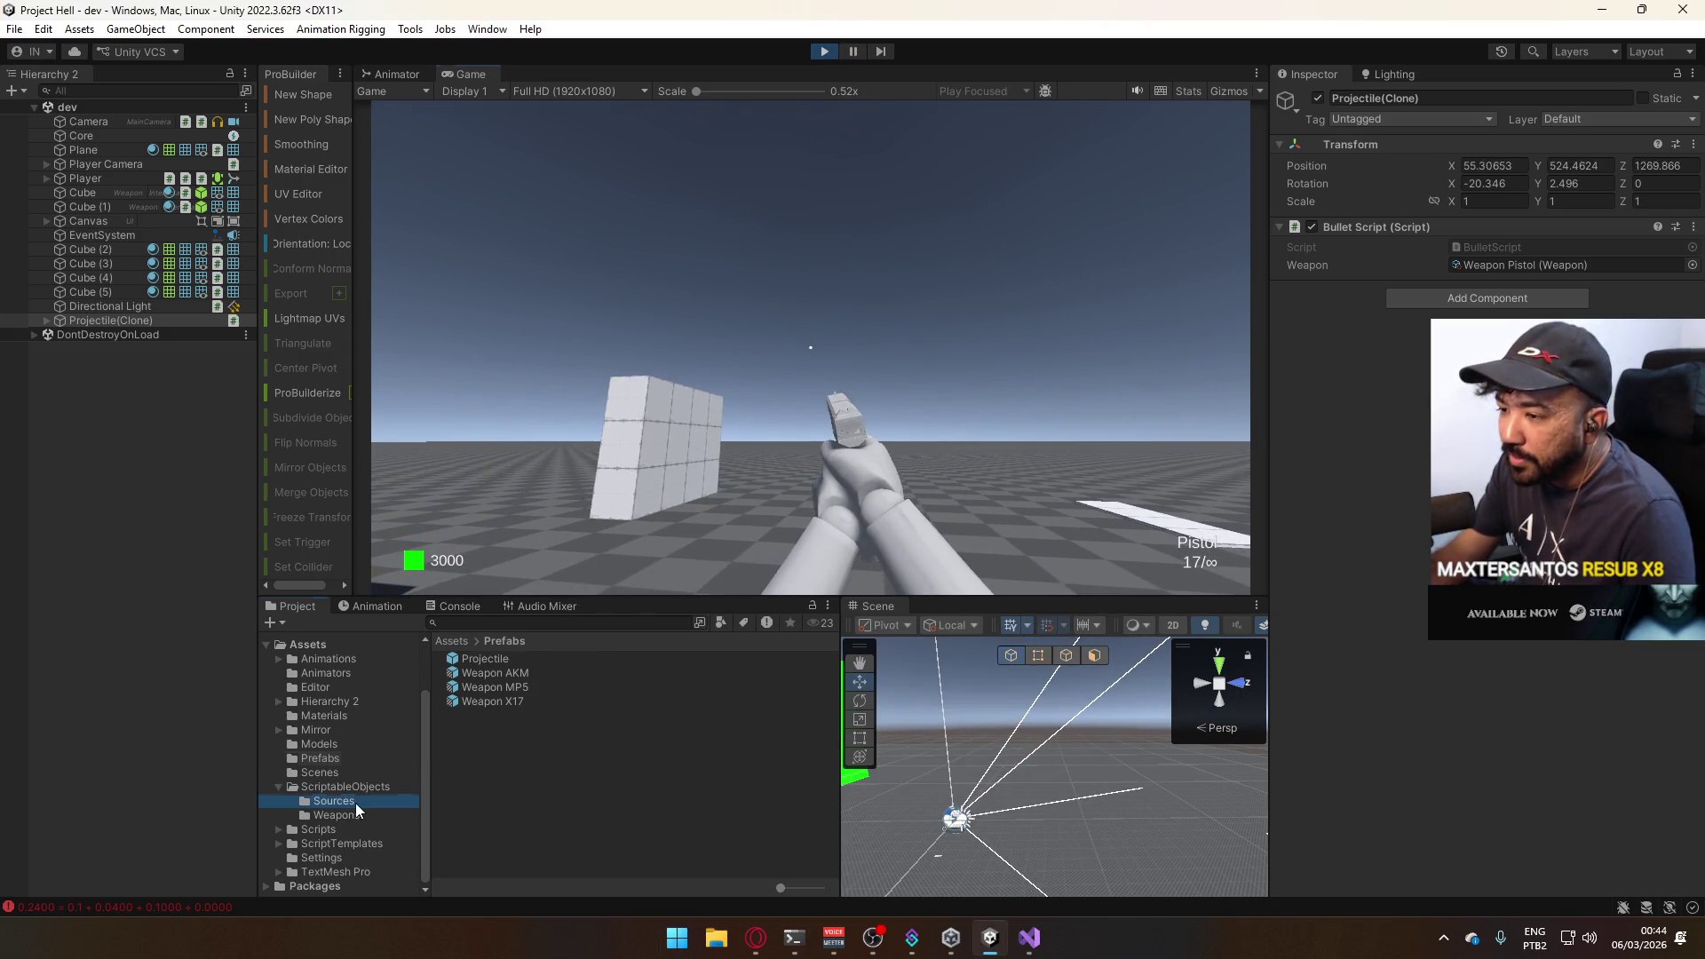
# Open the Weapon Pistol ScriptableObject and confirm its Bullet Velocity at 150.
pyautogui.click(365, 822)
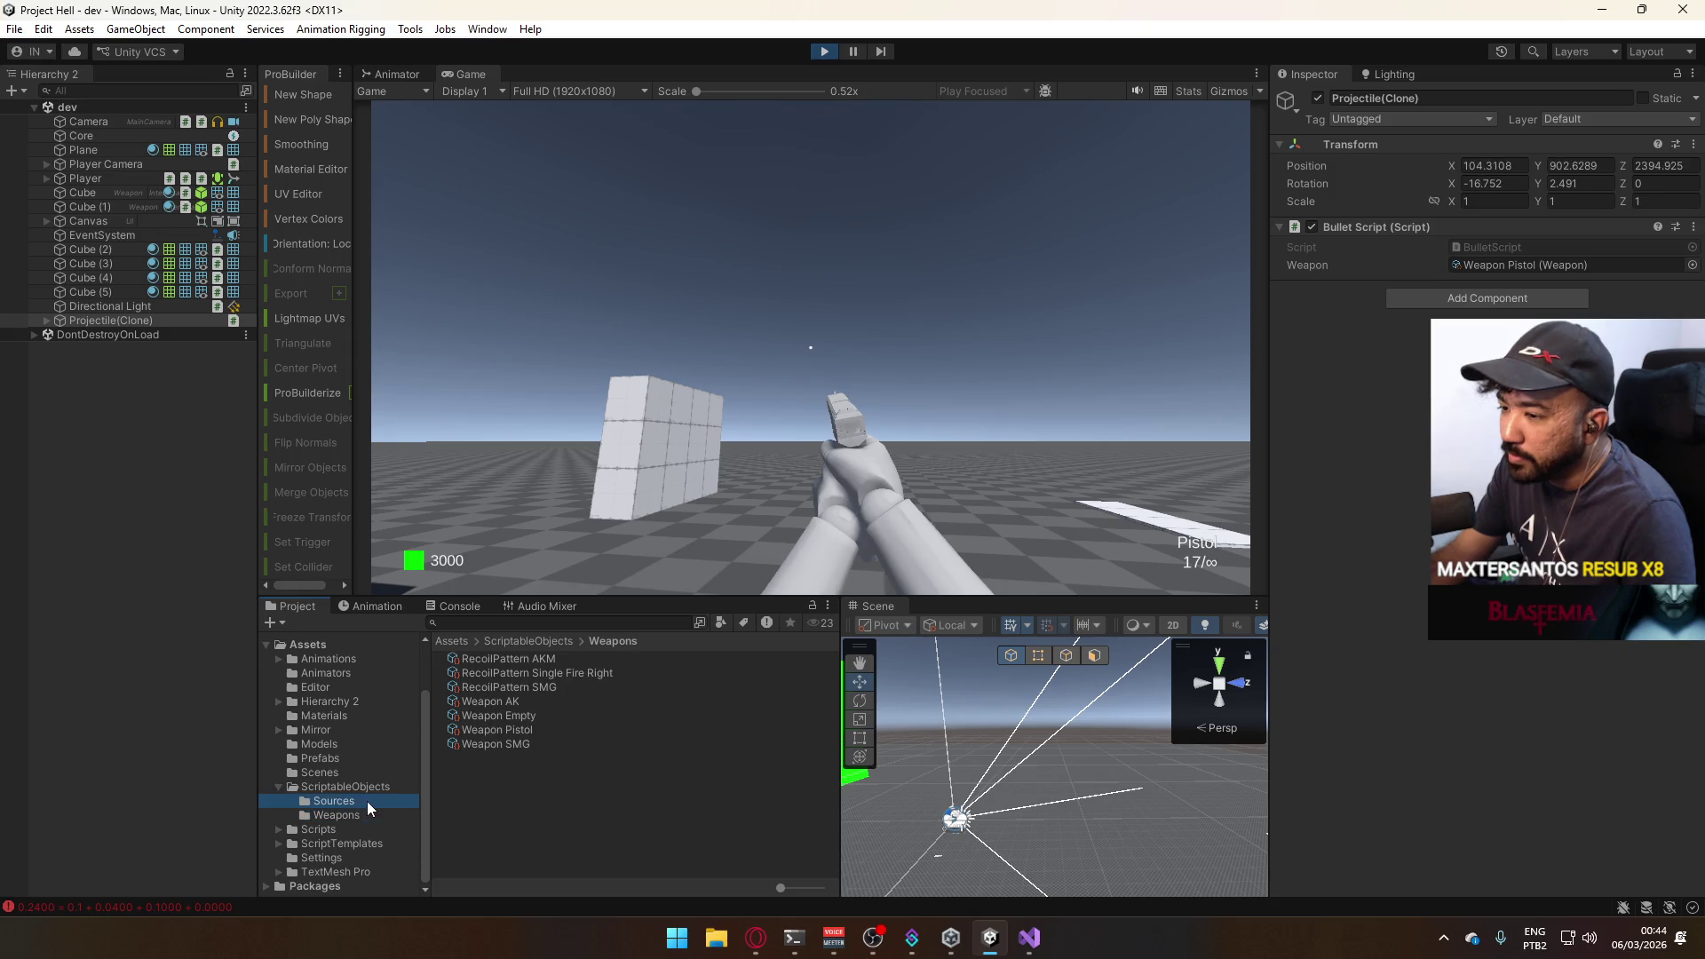
pyautogui.click(377, 786)
pyautogui.click(388, 812)
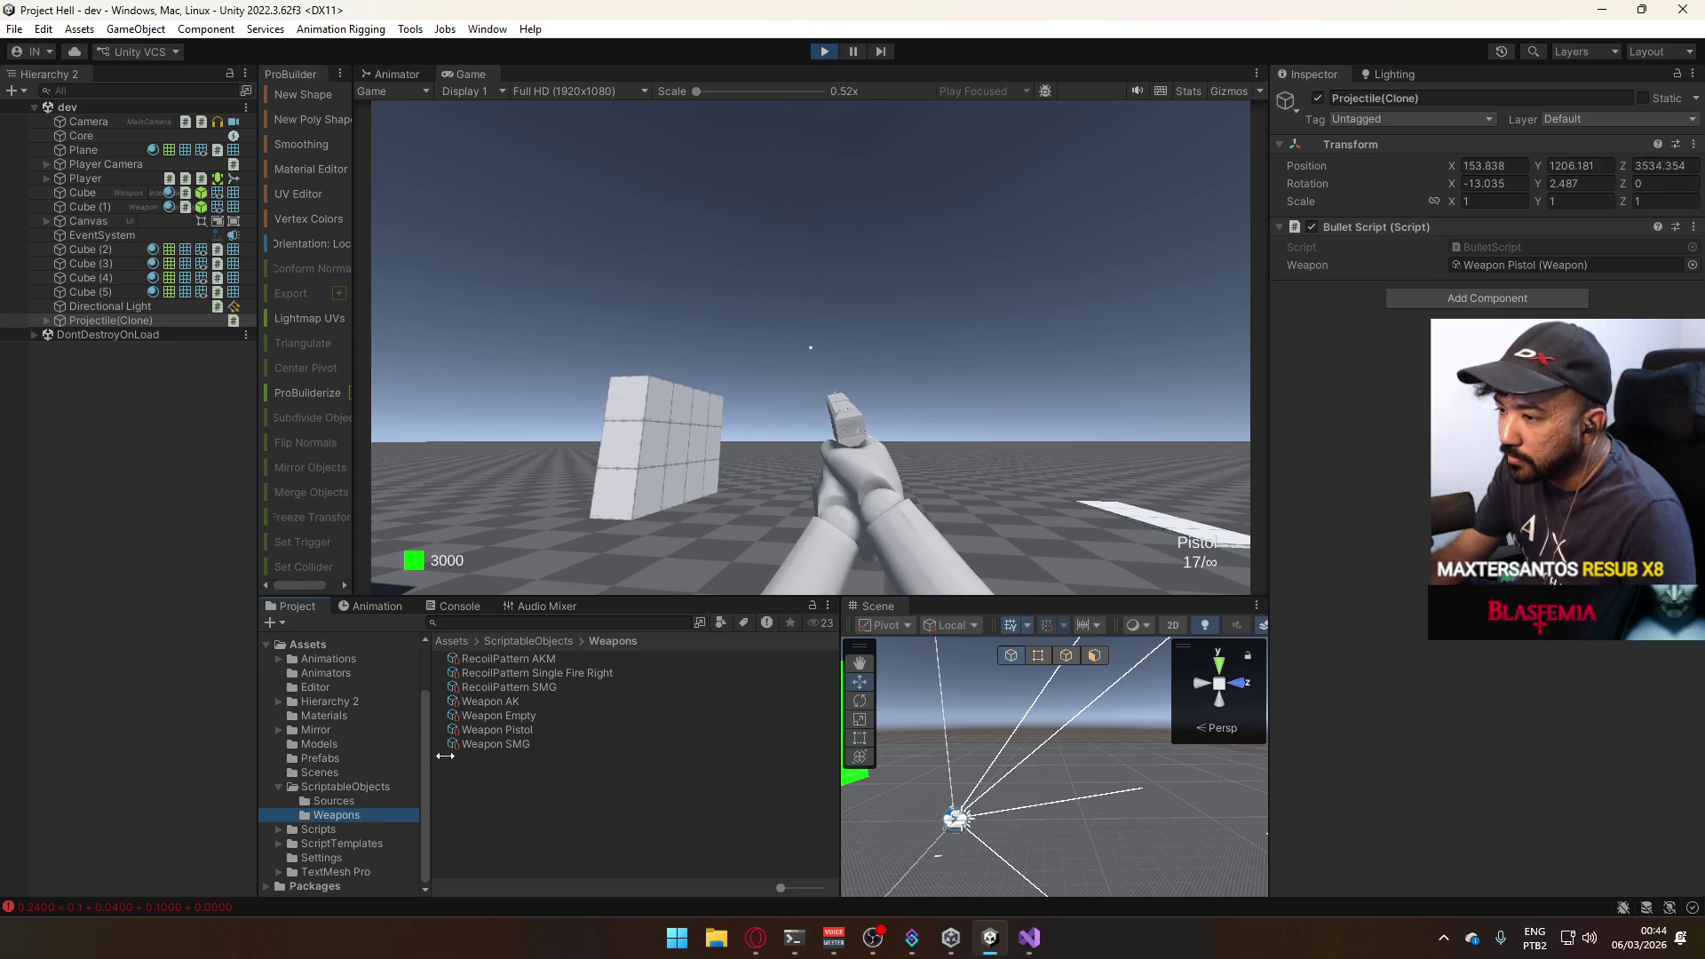
pyautogui.click(547, 731)
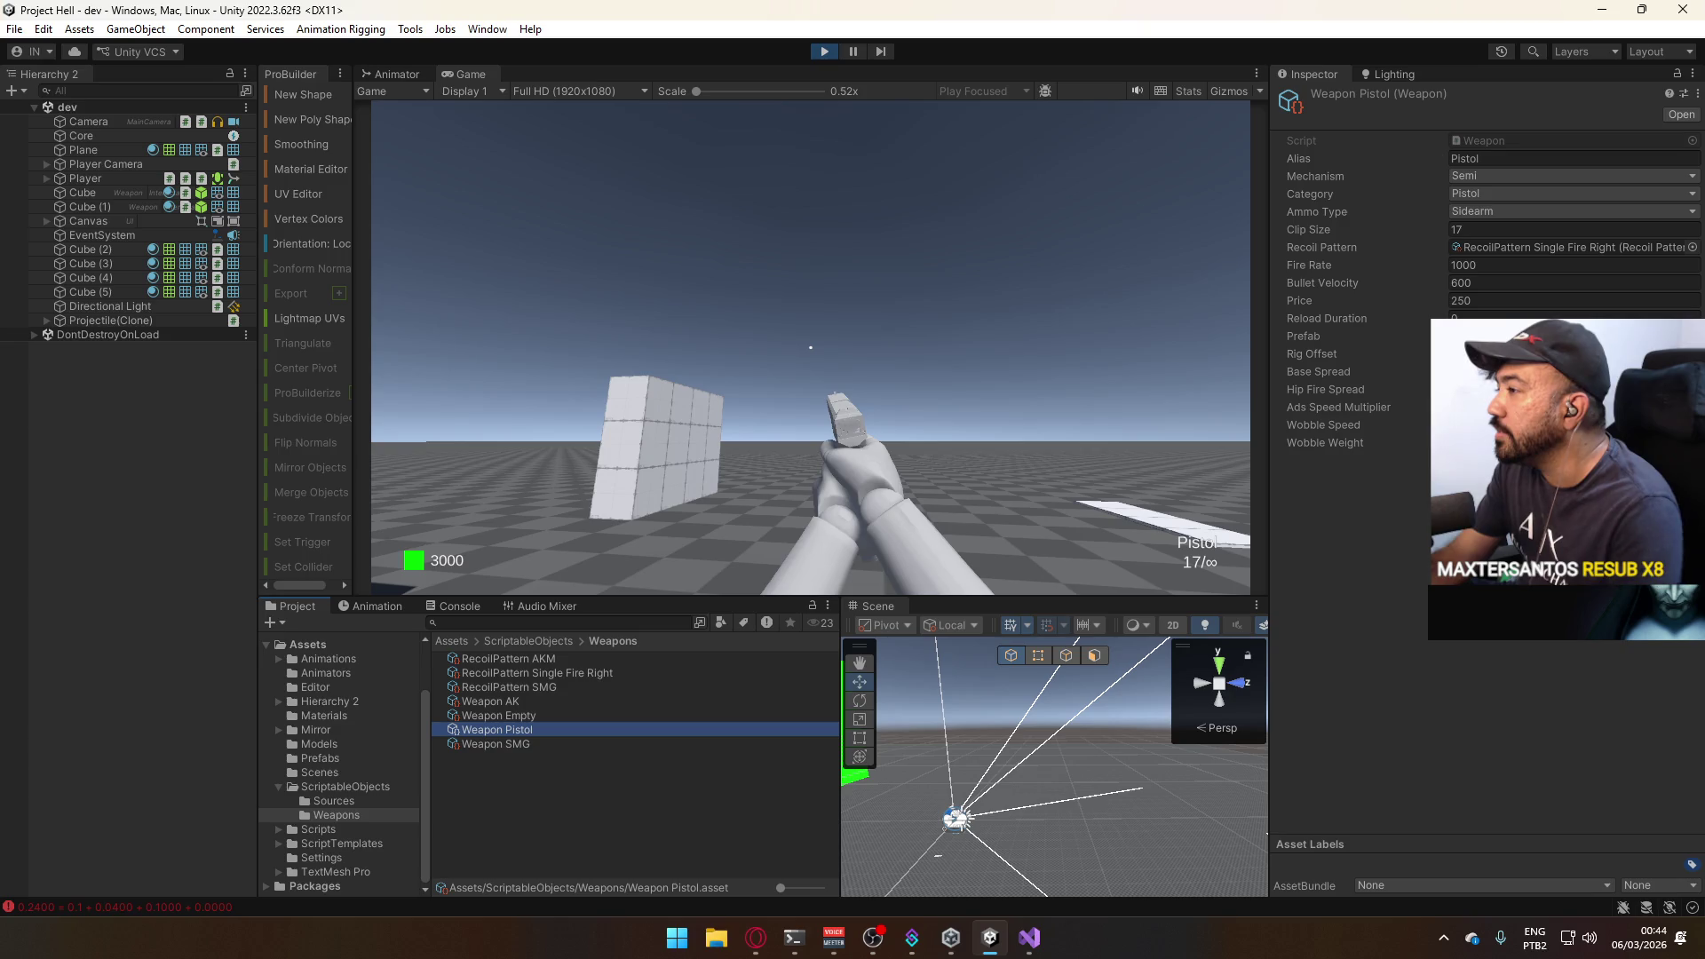
pyautogui.press('Down')
pyautogui.press('Up')
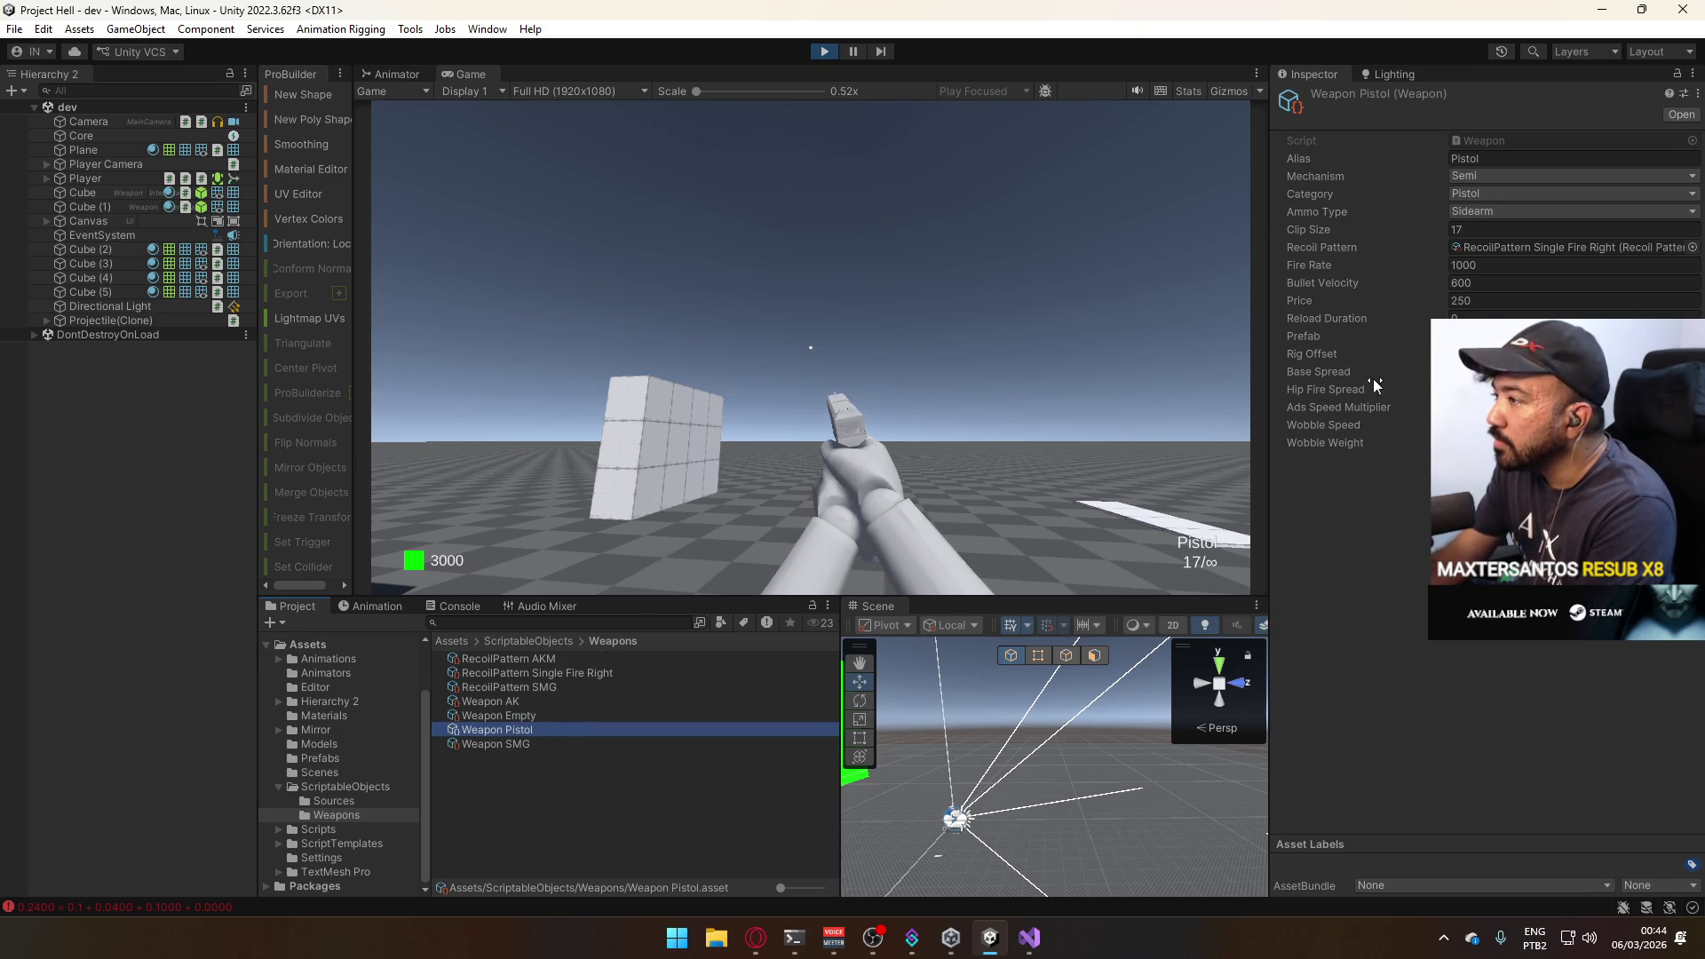
pyautogui.click(1488, 279)
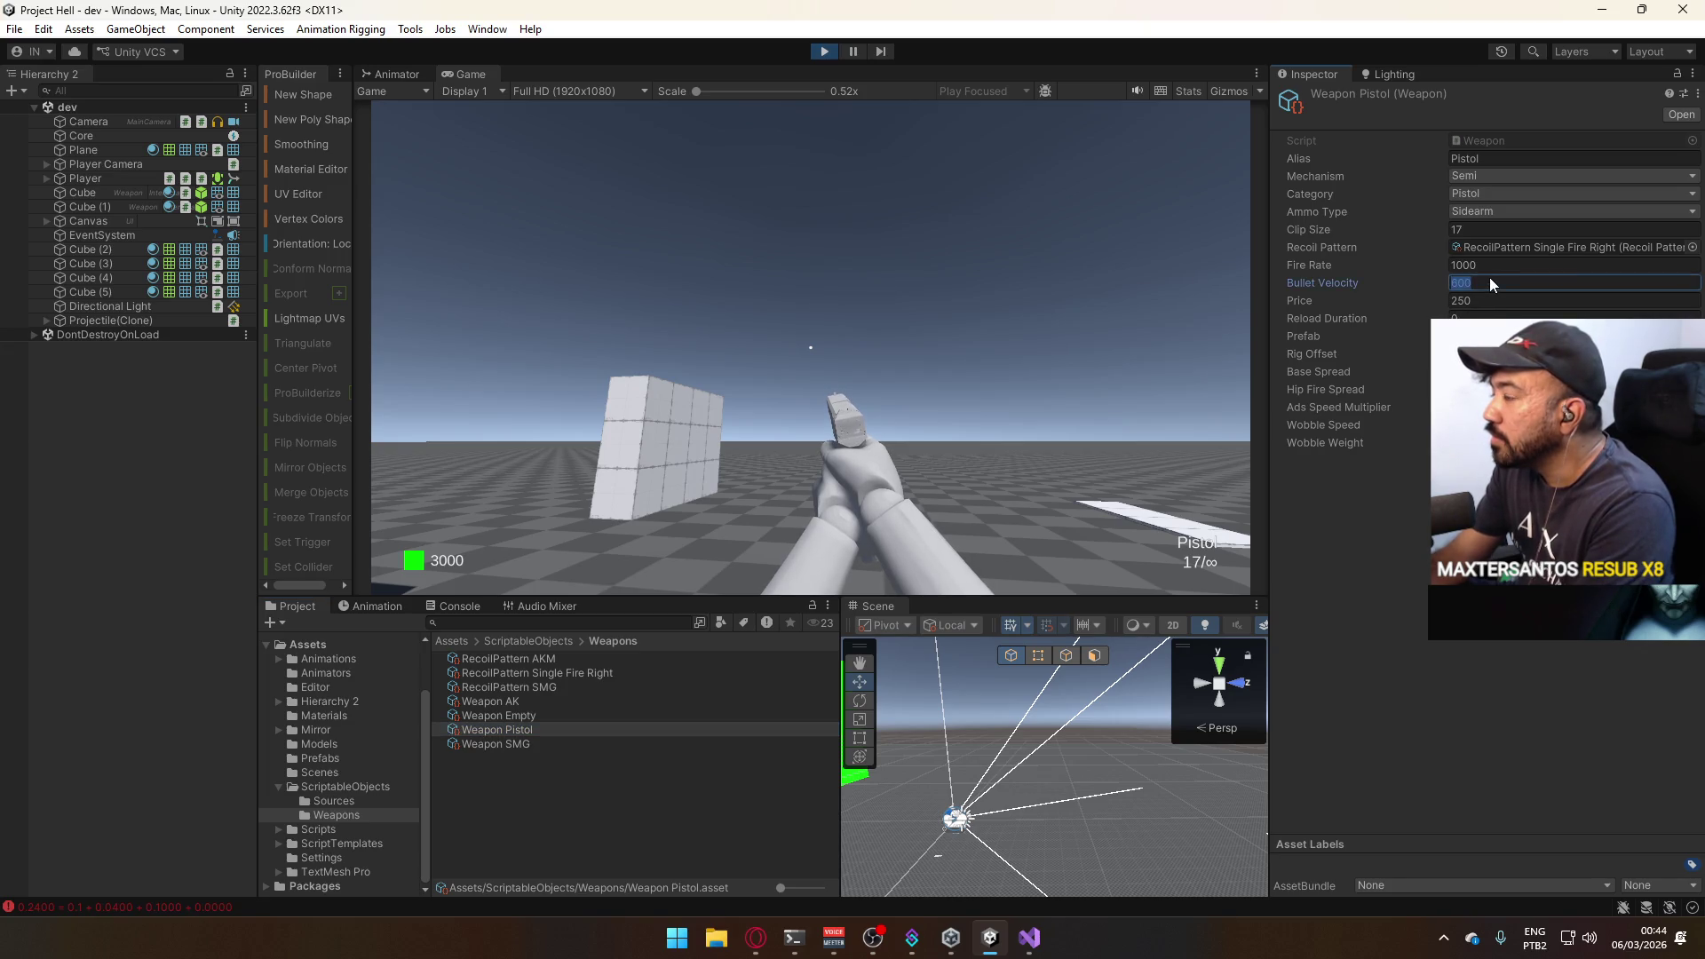
pyautogui.write('2150')
pyautogui.press('Return')
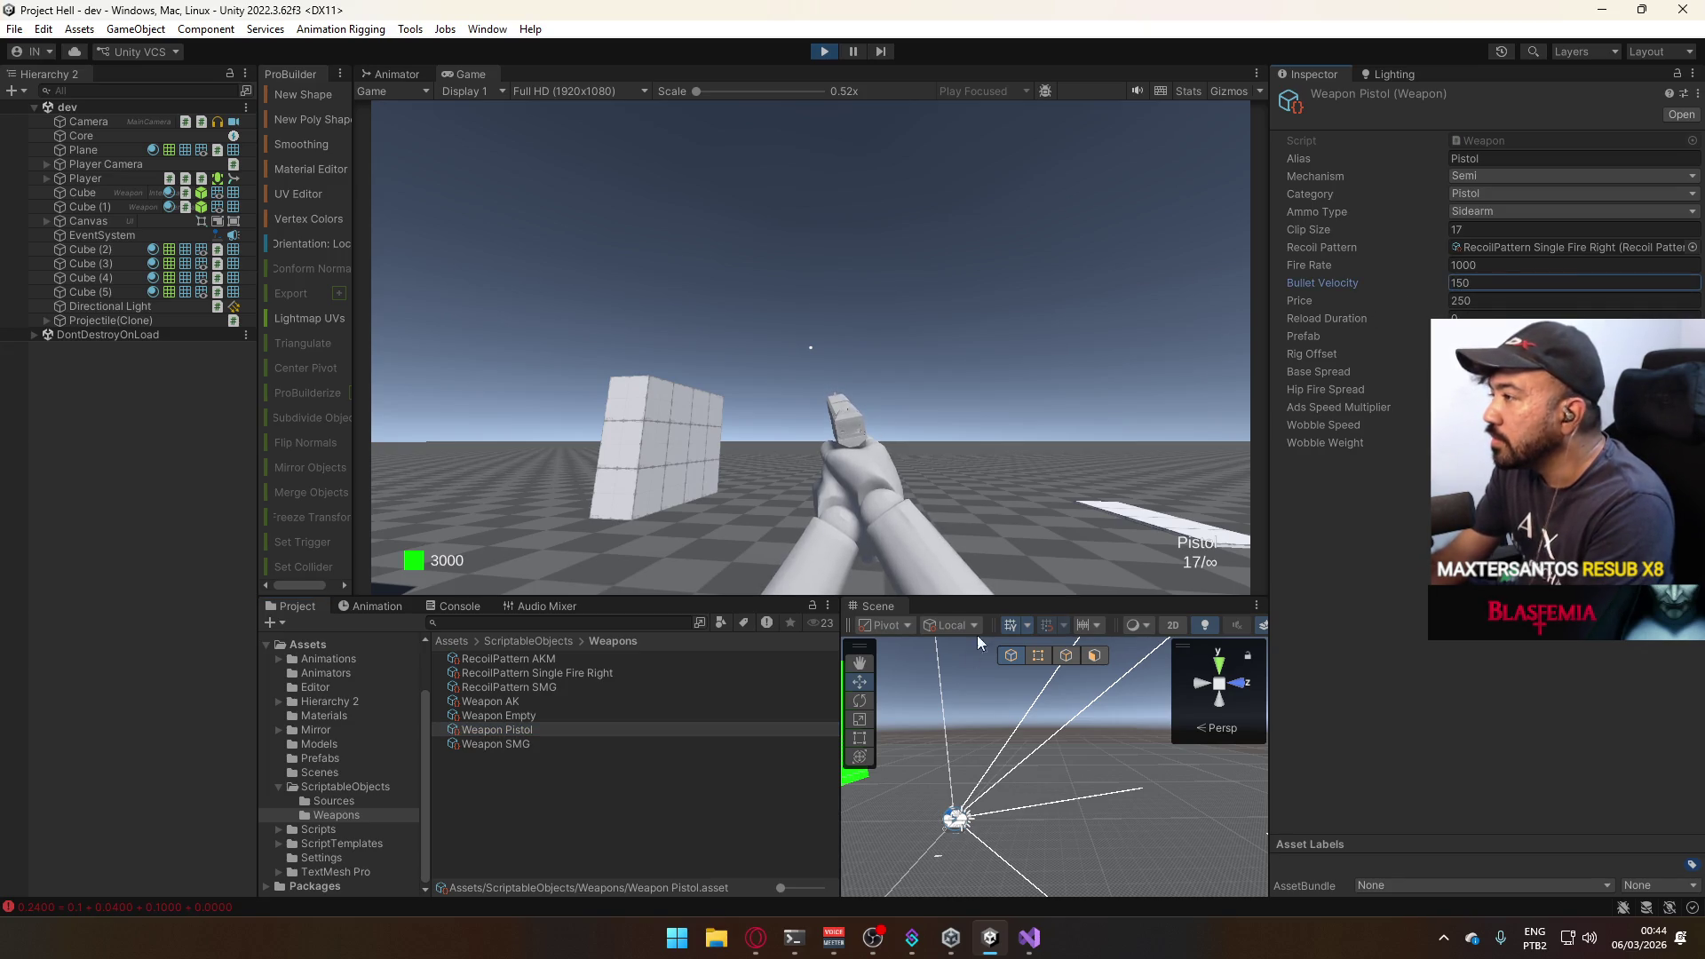
# Test-fire at 150, then lower Bullet Velocity to 10 and fire again to compare.
pyautogui.click(942, 400)
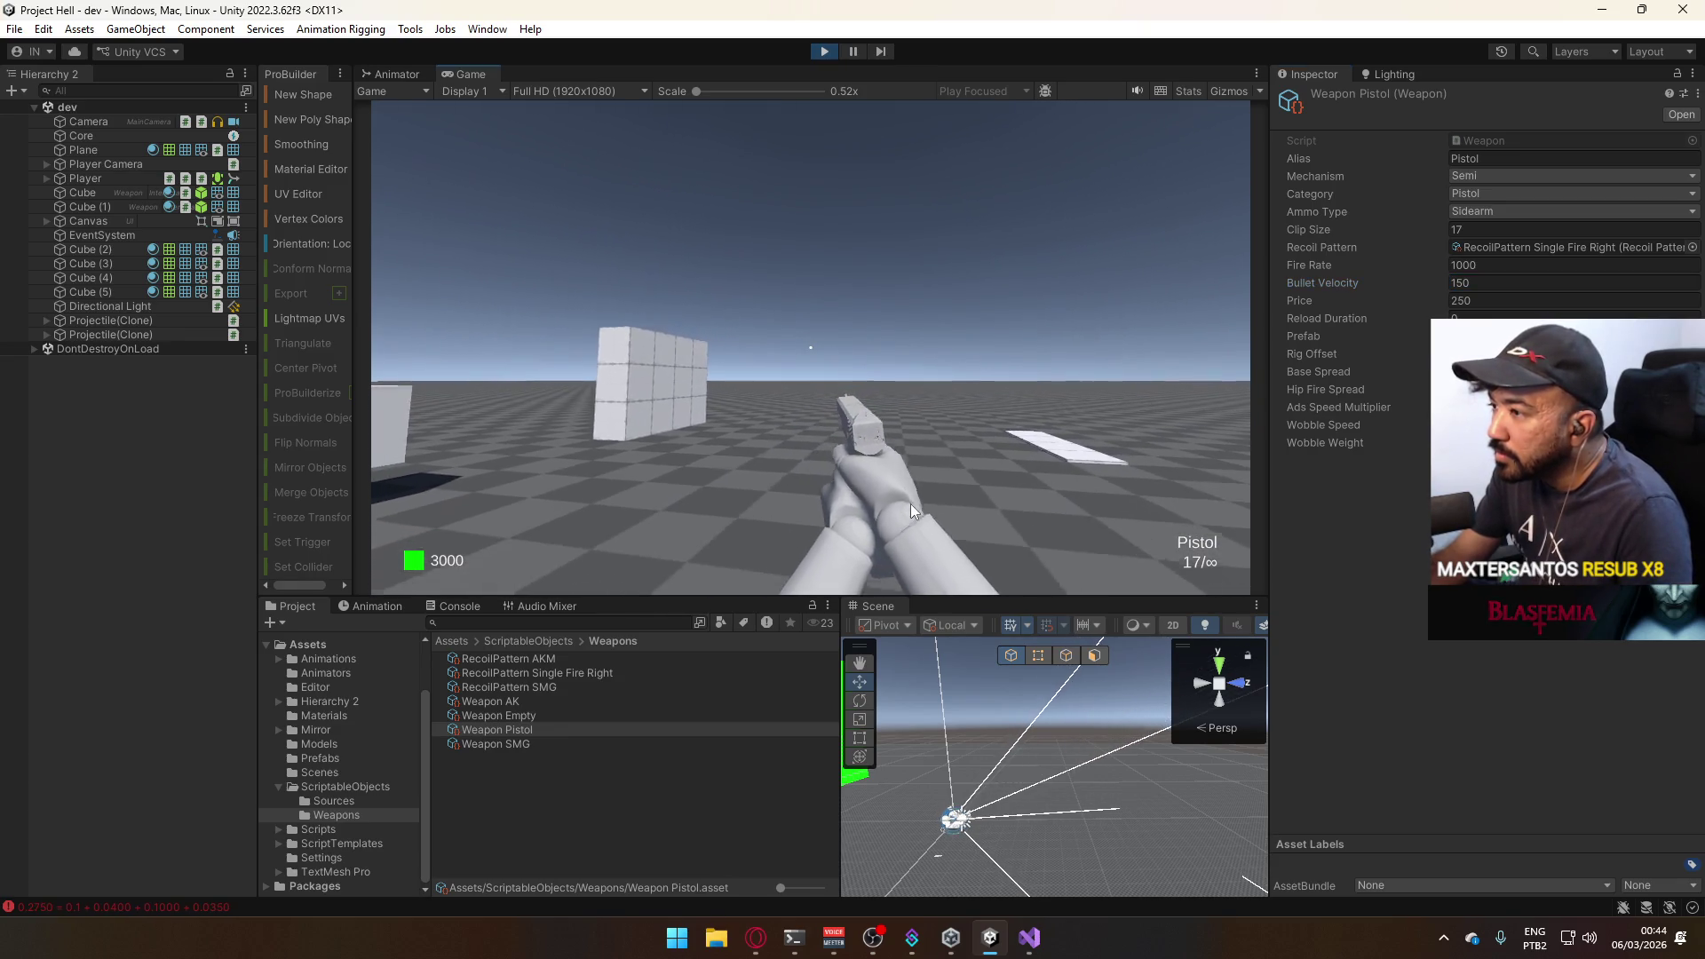
pyautogui.click(894, 353)
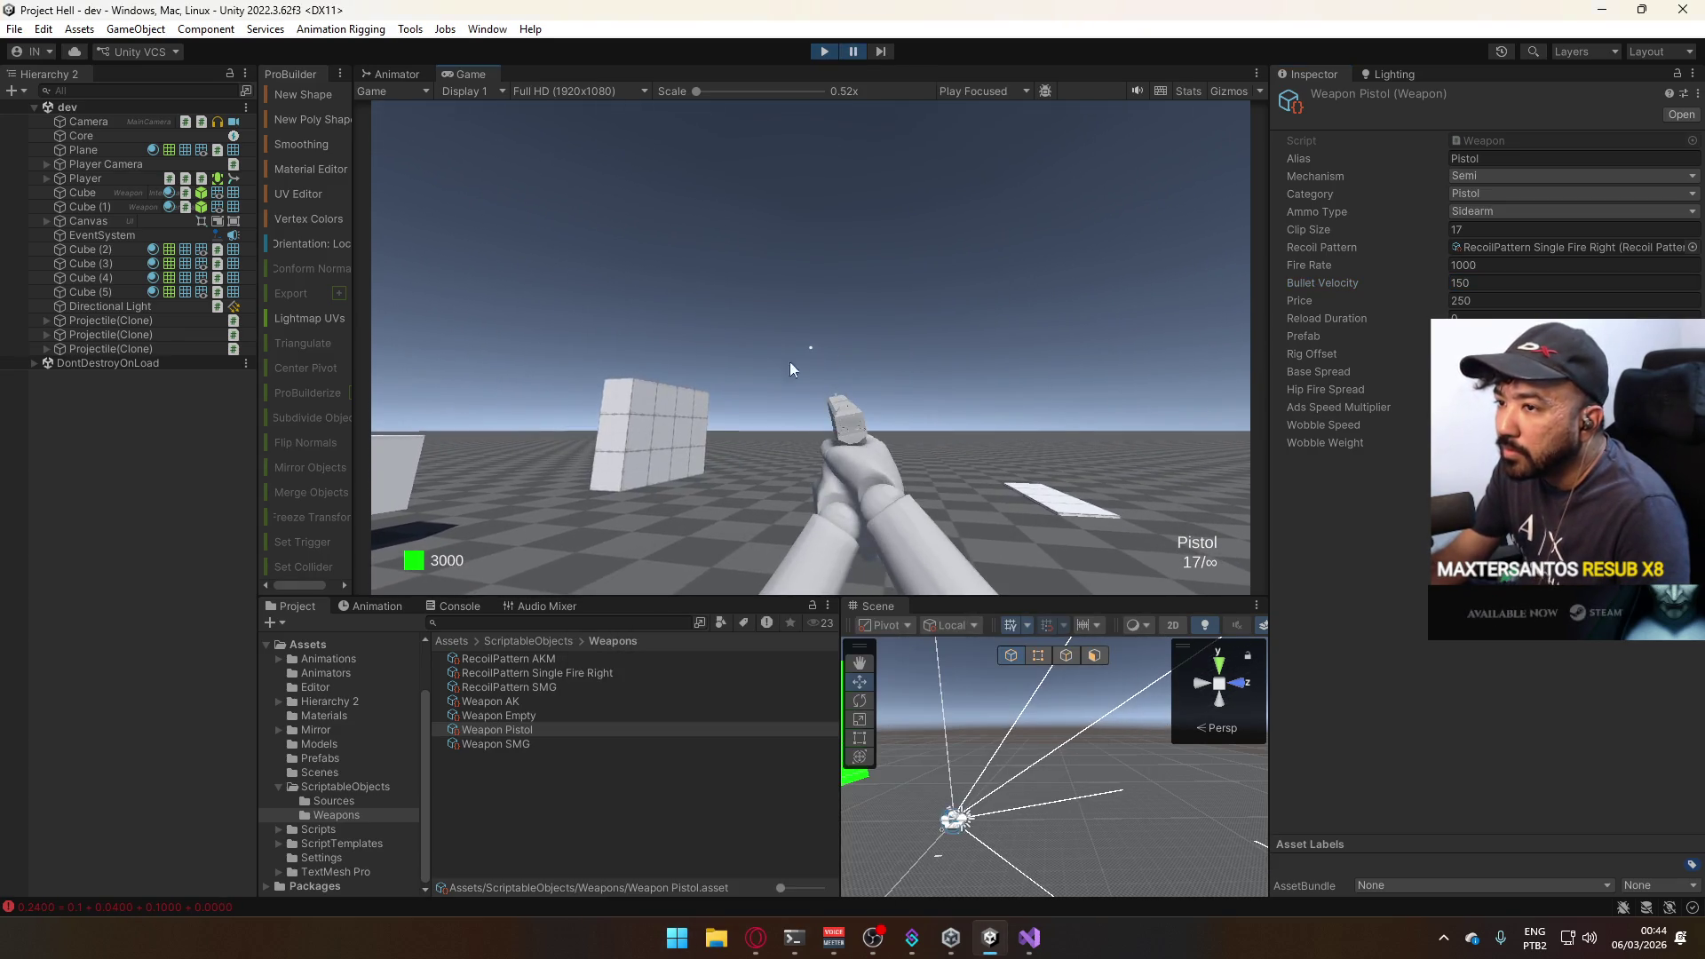
pyautogui.click(139, 350)
pyautogui.moveTo(1007, 791); pyautogui.dragTo(986, 858)
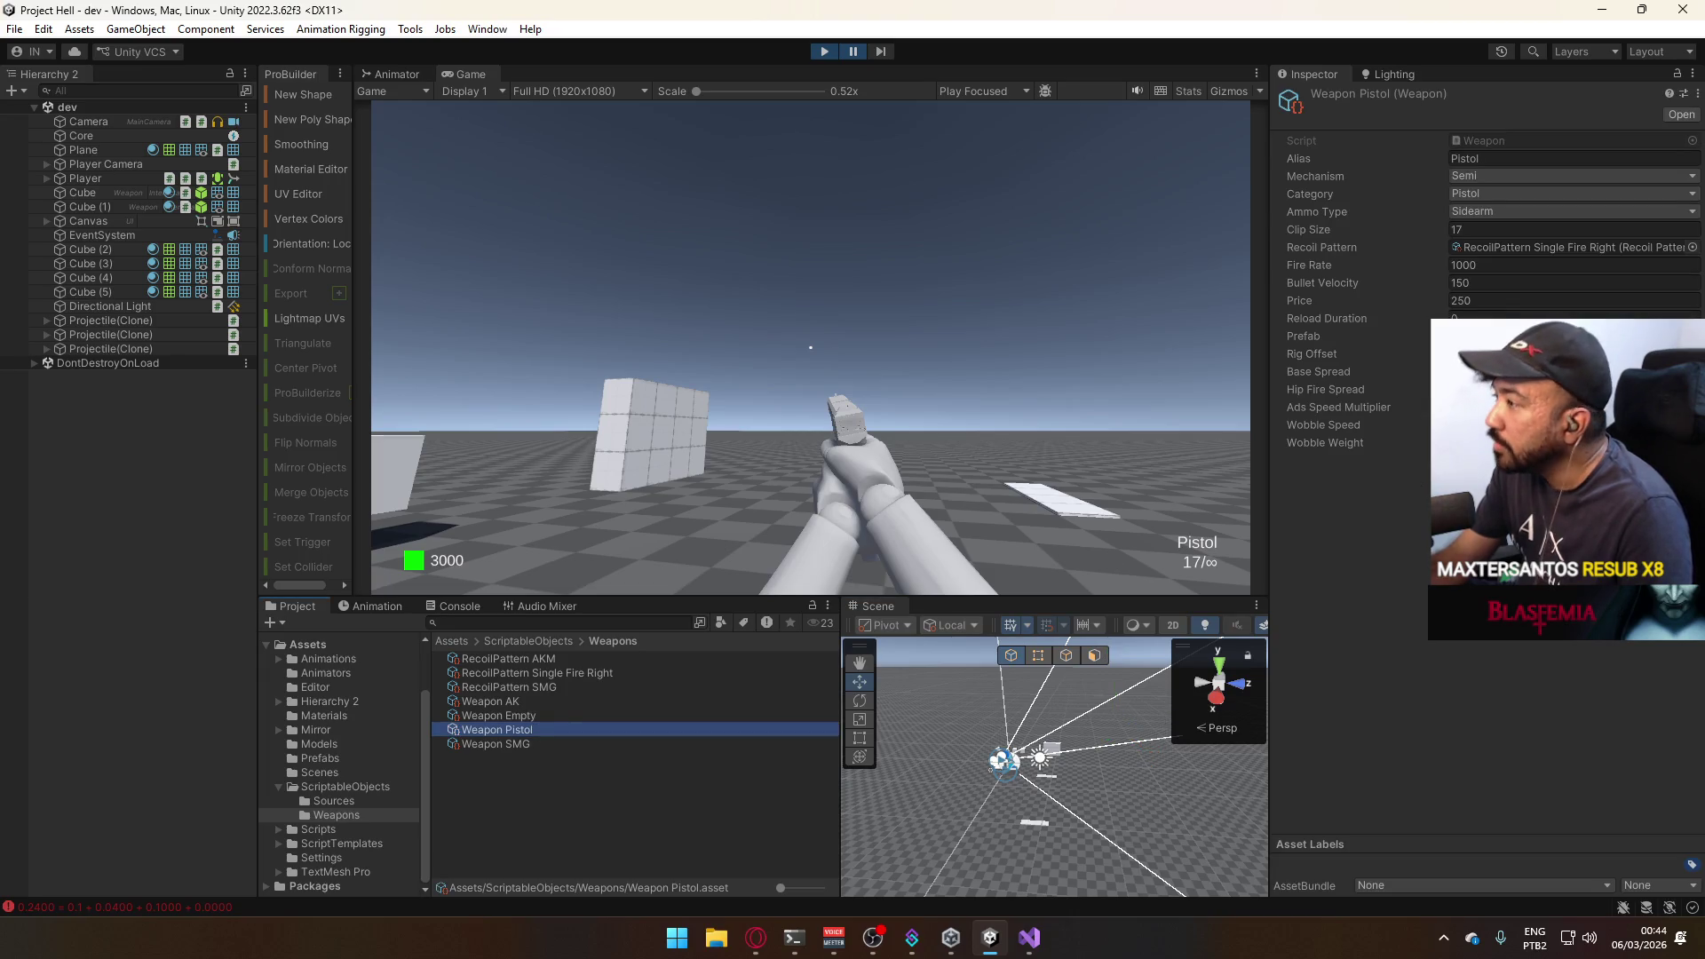
pyautogui.click(1518, 284)
pyautogui.write('0')
pyautogui.press('Return')
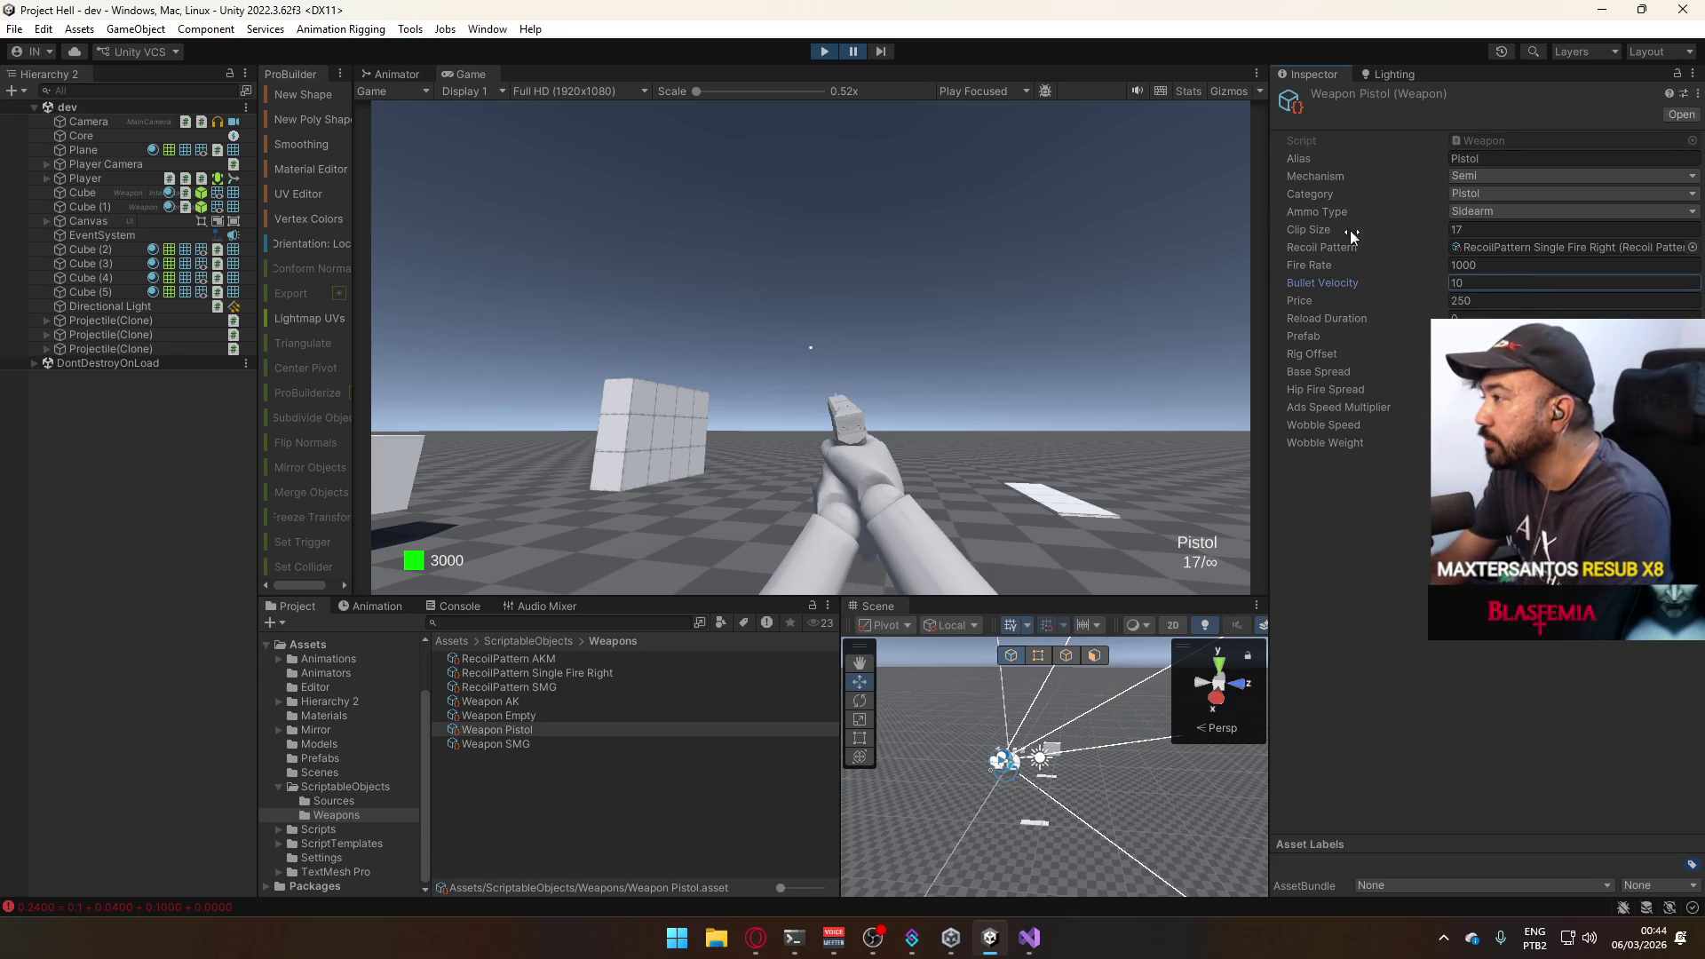
pyautogui.press('super')
pyautogui.click(714, 280)
pyautogui.click(746, 266)
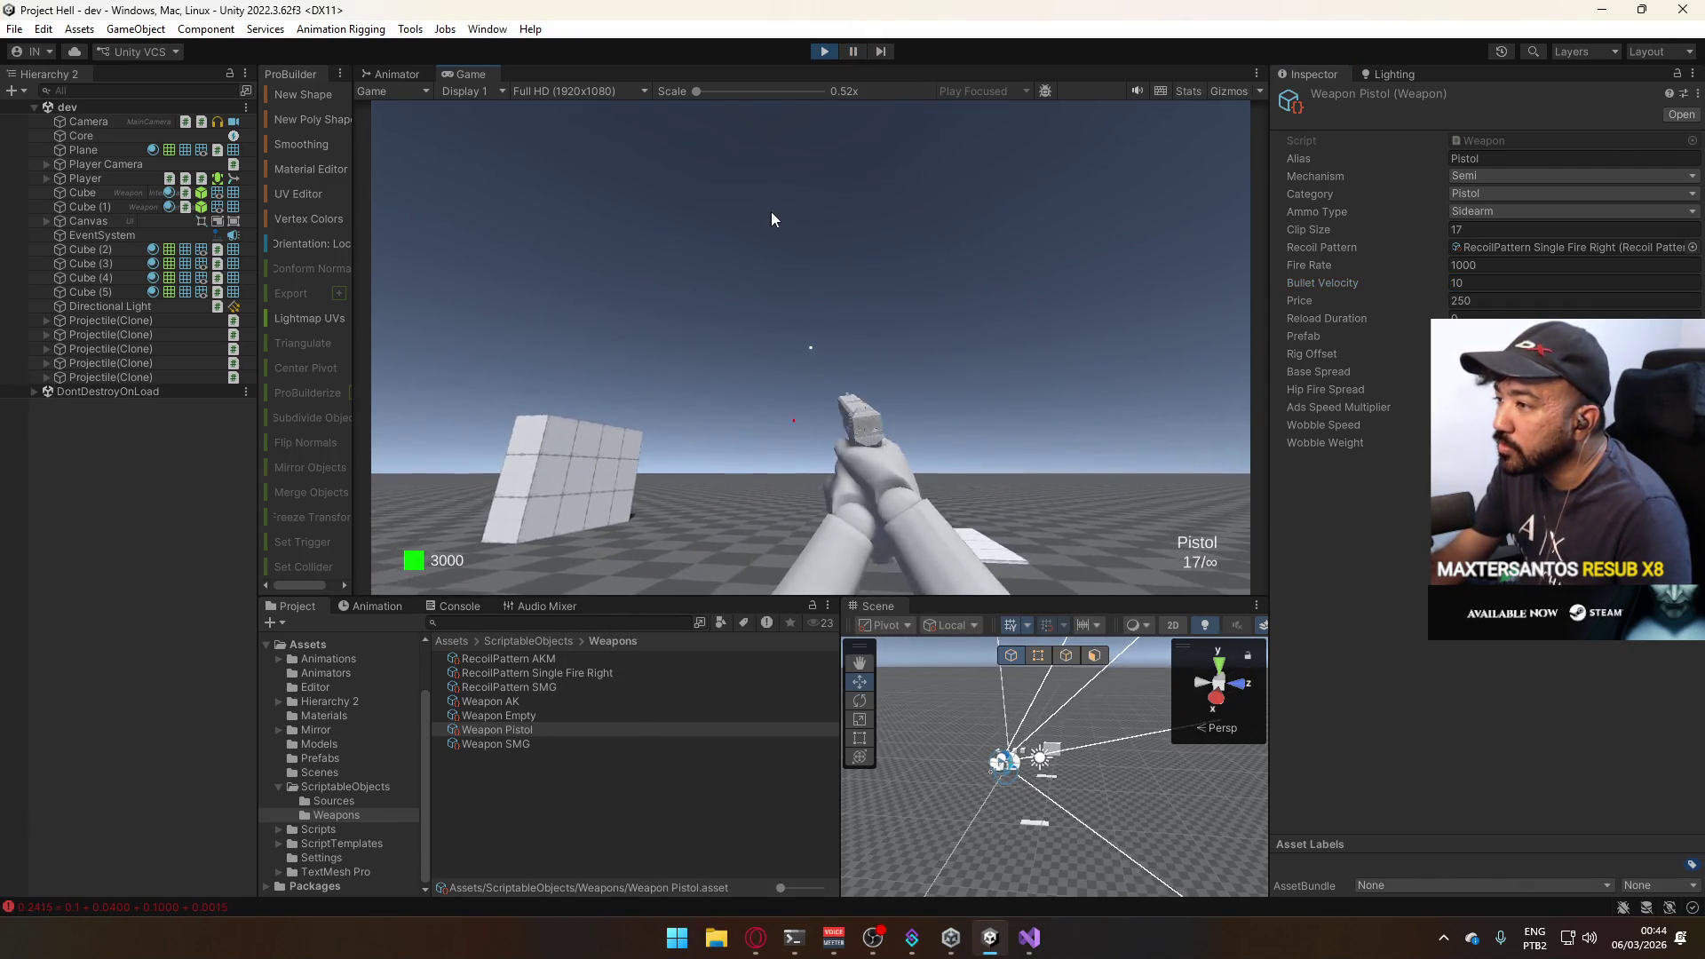
# Fire a volley of test shots around the range with the current pistol settings.
pyautogui.click(700, 339)
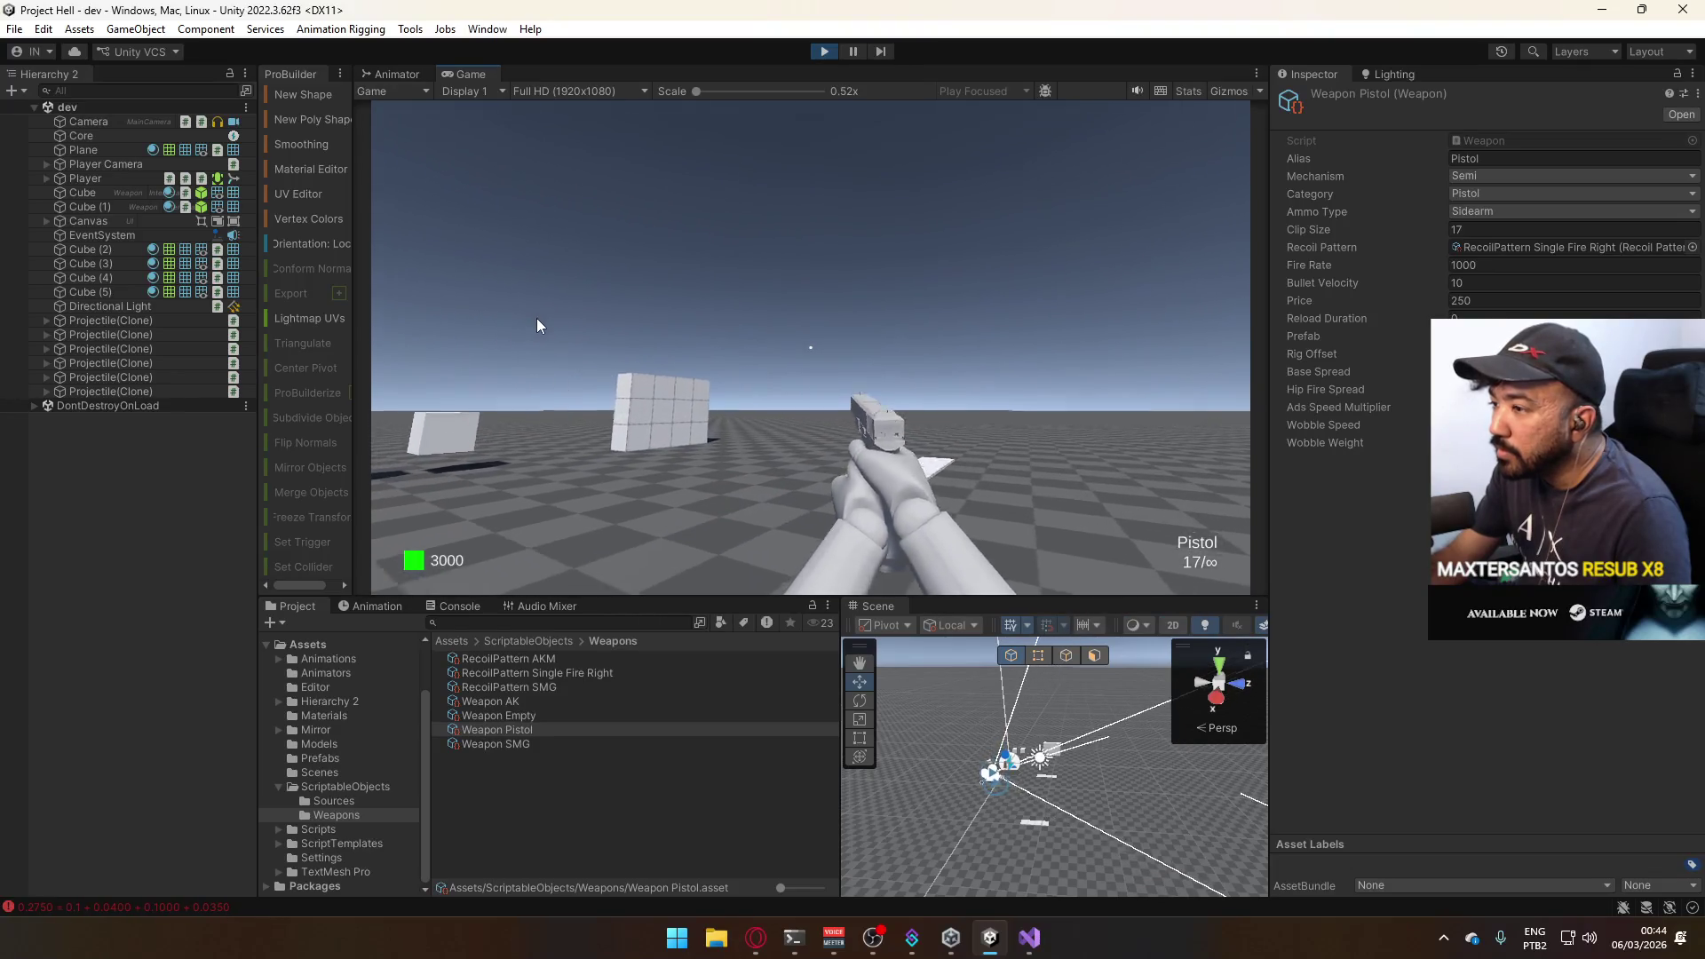
pyautogui.click(533, 313)
pyautogui.click(477, 323)
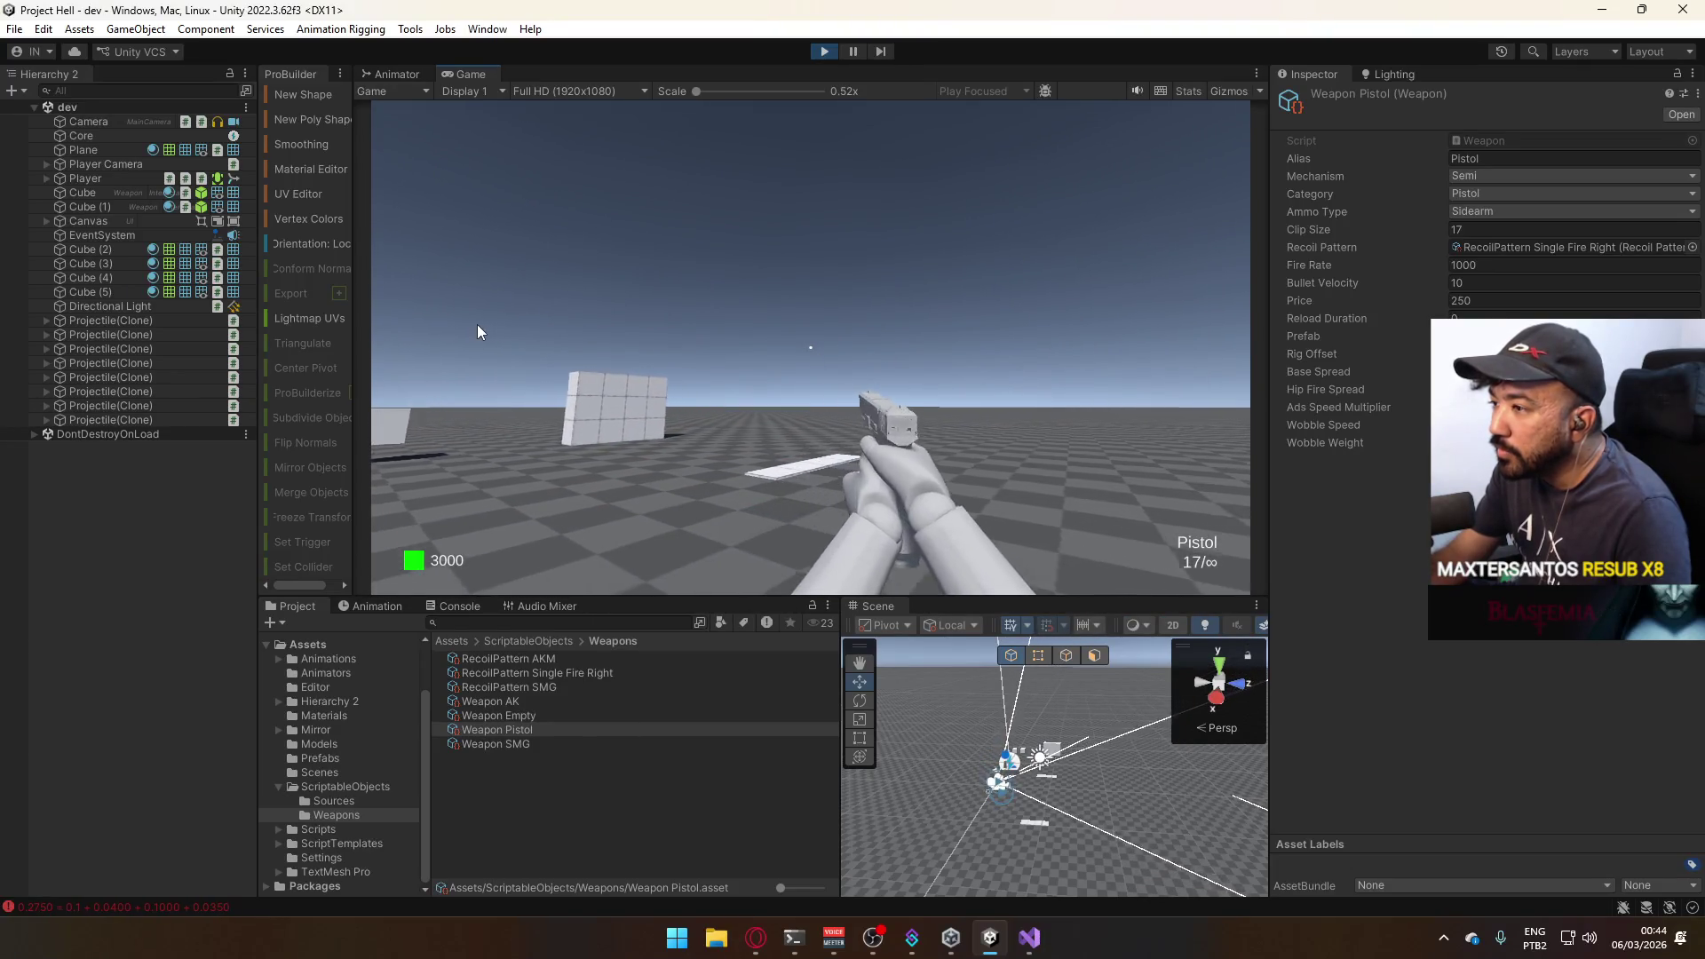
pyautogui.click(477, 324)
pyautogui.press('super')
pyautogui.press('super')
pyautogui.click(657, 251)
pyautogui.click(827, 395)
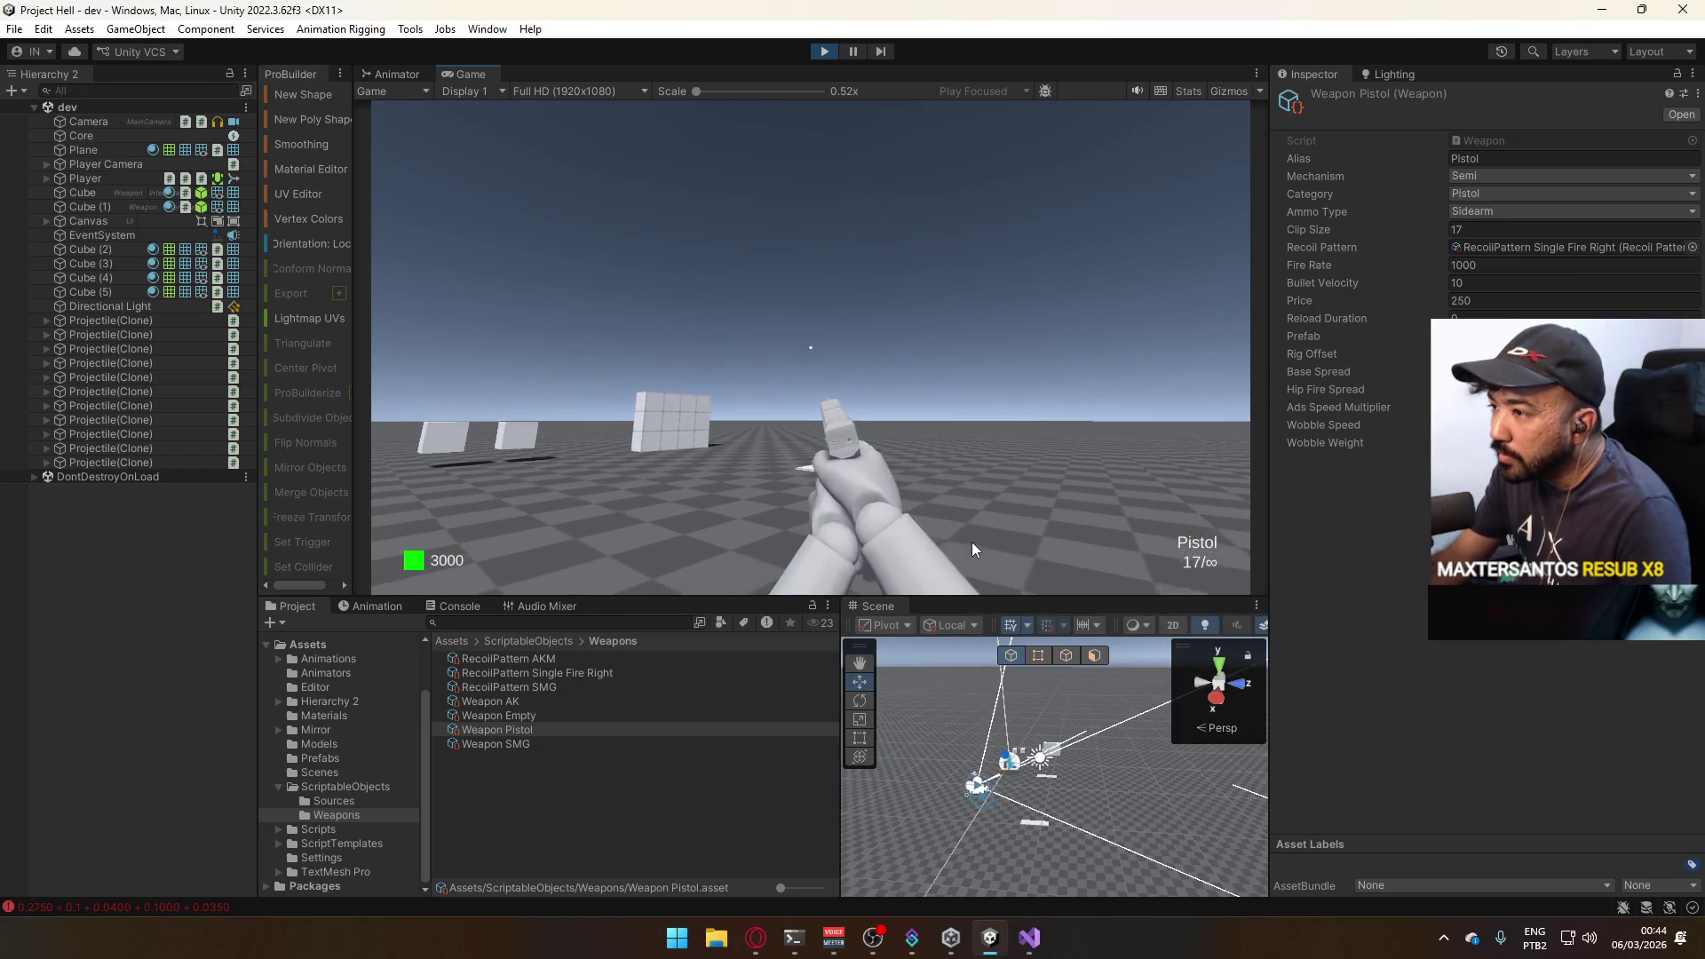
pyautogui.click(816, 383)
pyautogui.click(971, 381)
pyautogui.click(995, 395)
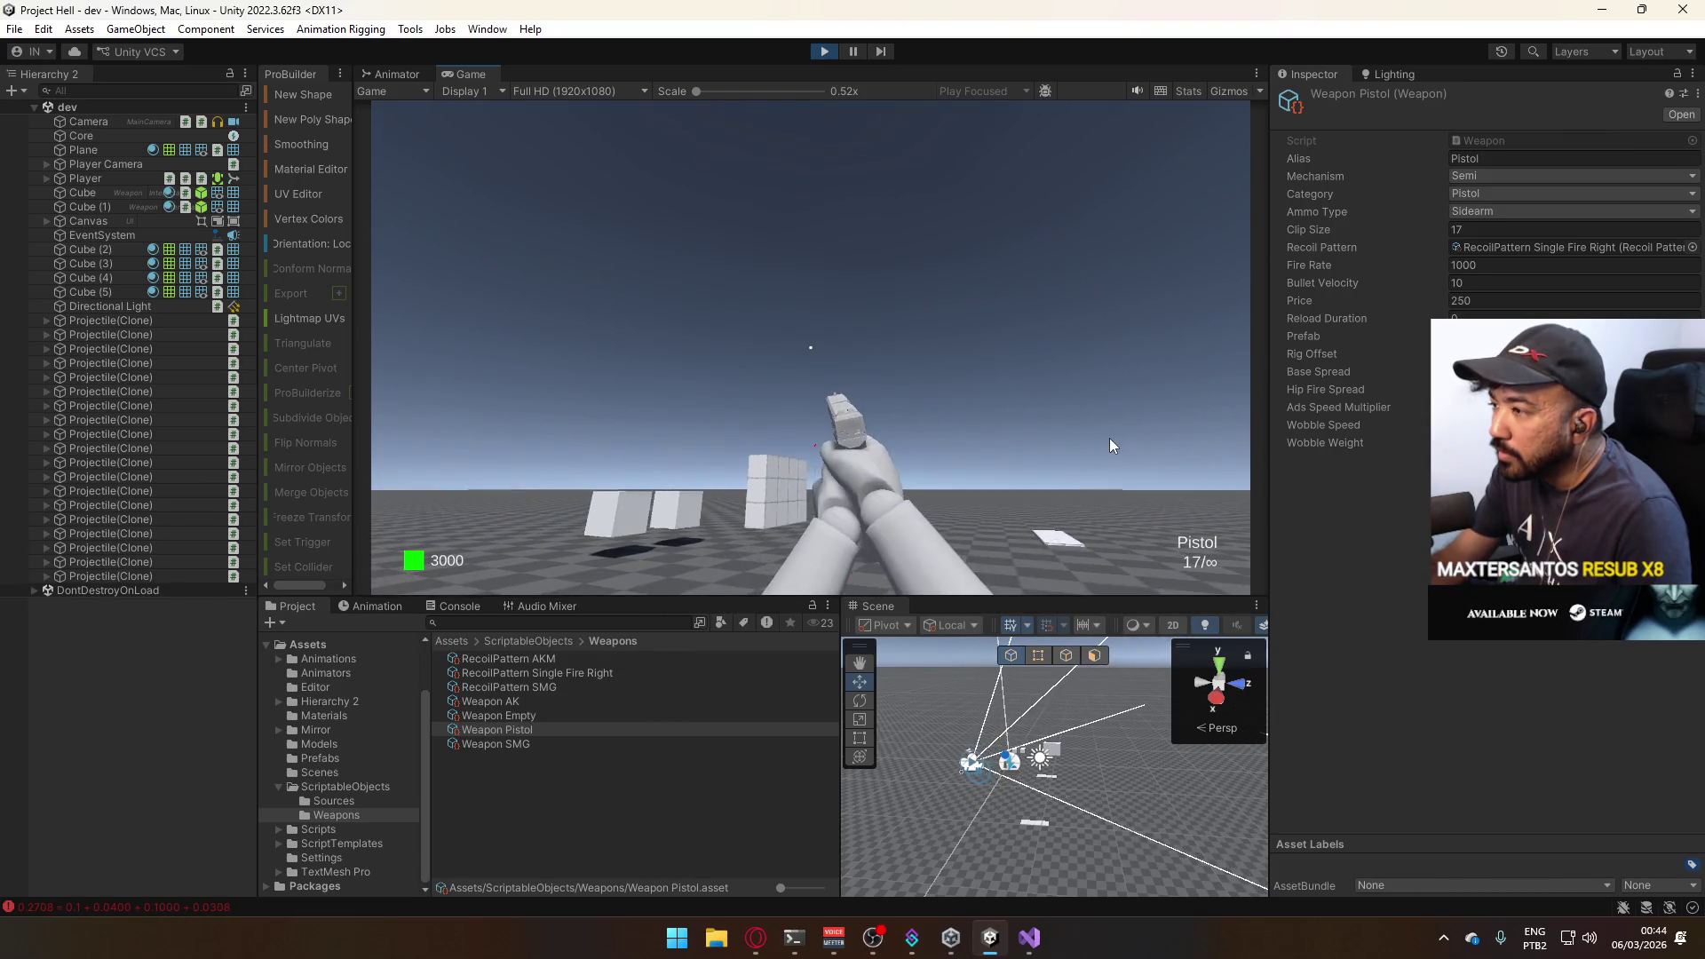
pyautogui.click(1110, 438)
# Set the pistol's Bullet Velocity to 50, fire more test rounds, then stop the game.
pyautogui.click(1491, 280)
pyautogui.write('50')
pyautogui.click(1041, 324)
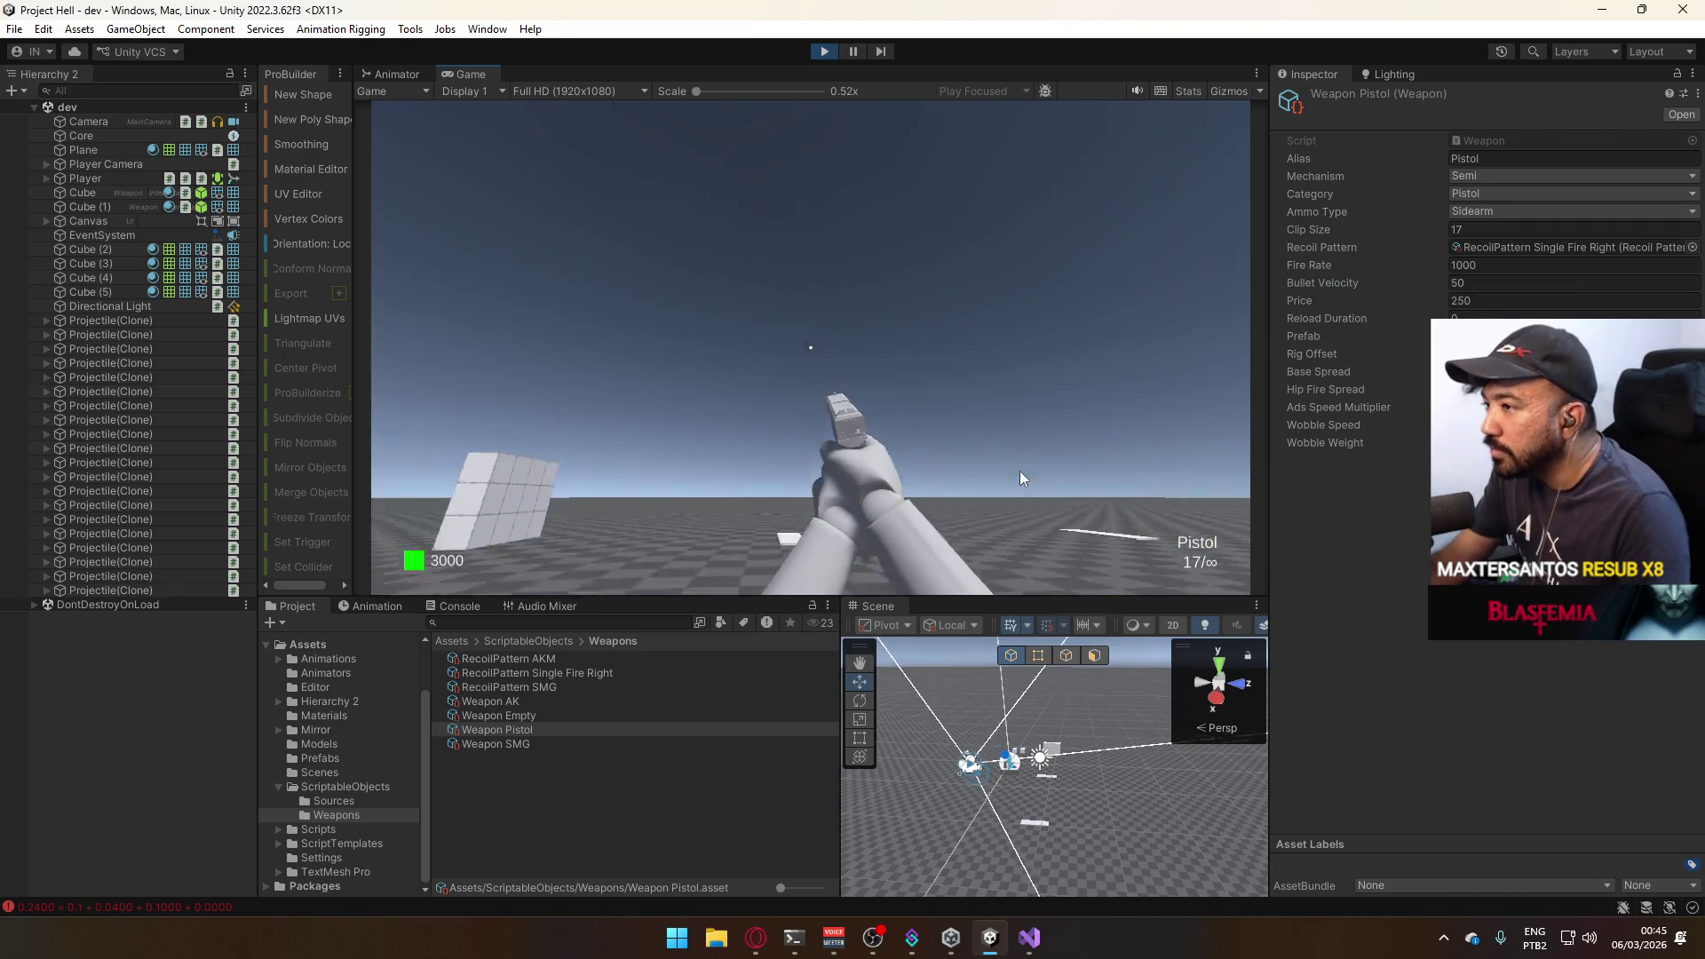
pyautogui.press('super')
pyautogui.press('super')
pyautogui.click(632, 279)
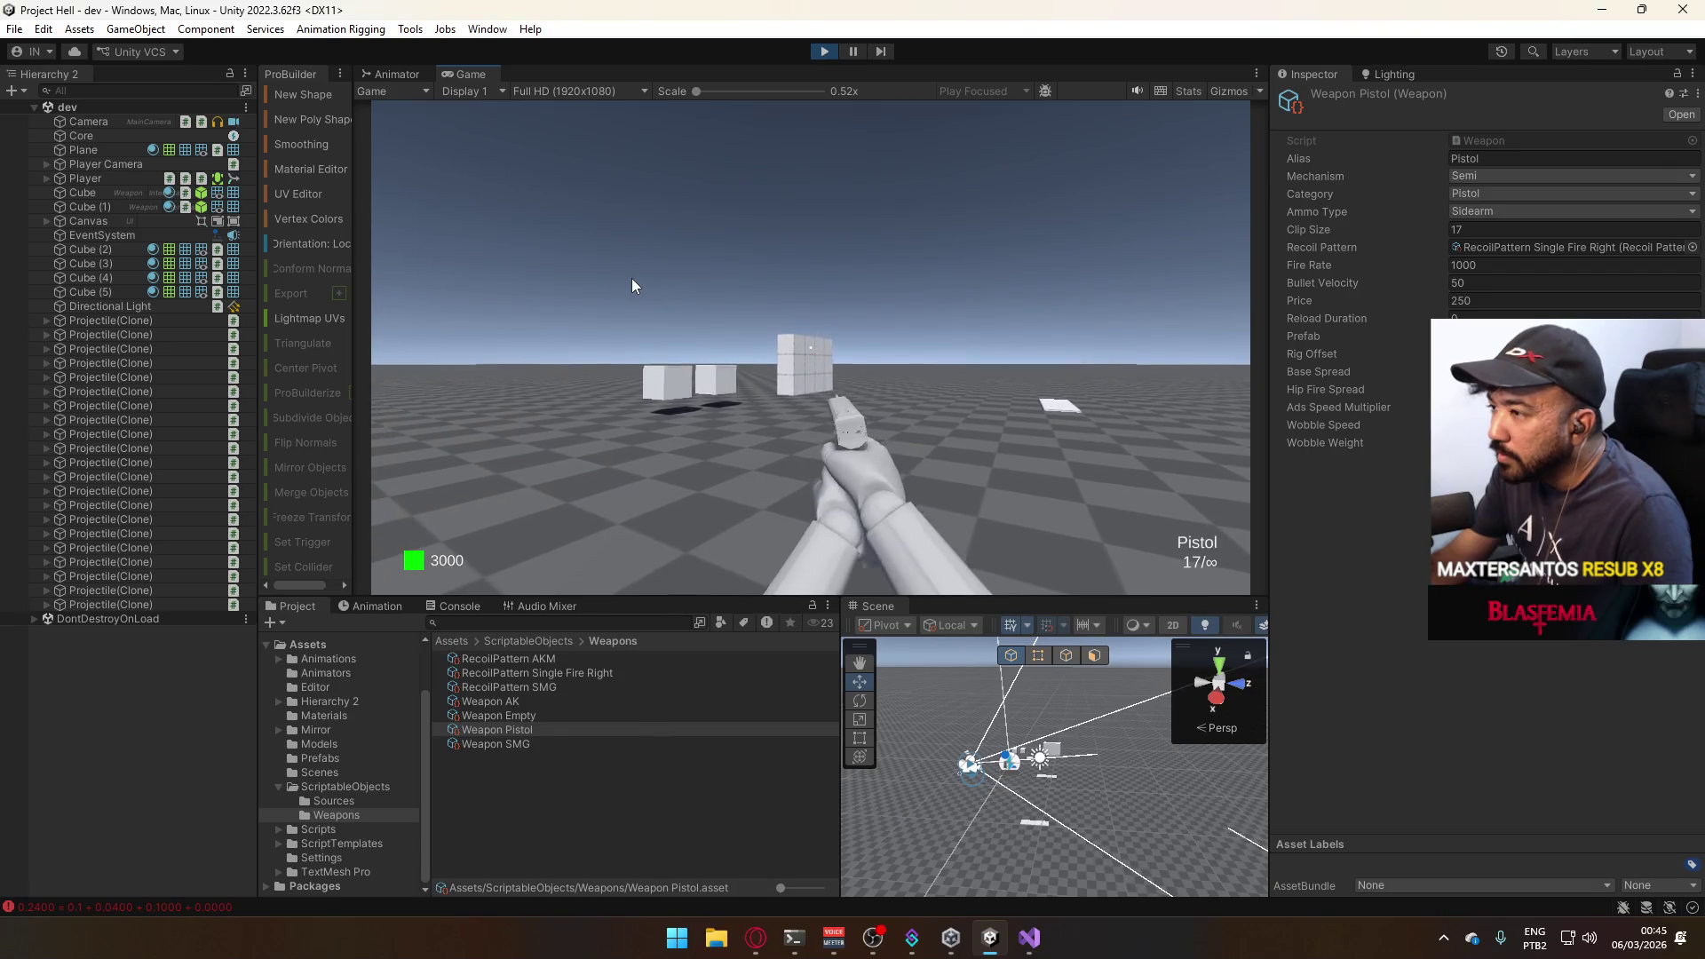
pyautogui.click(587, 293)
pyautogui.click(532, 295)
pyautogui.click(453, 283)
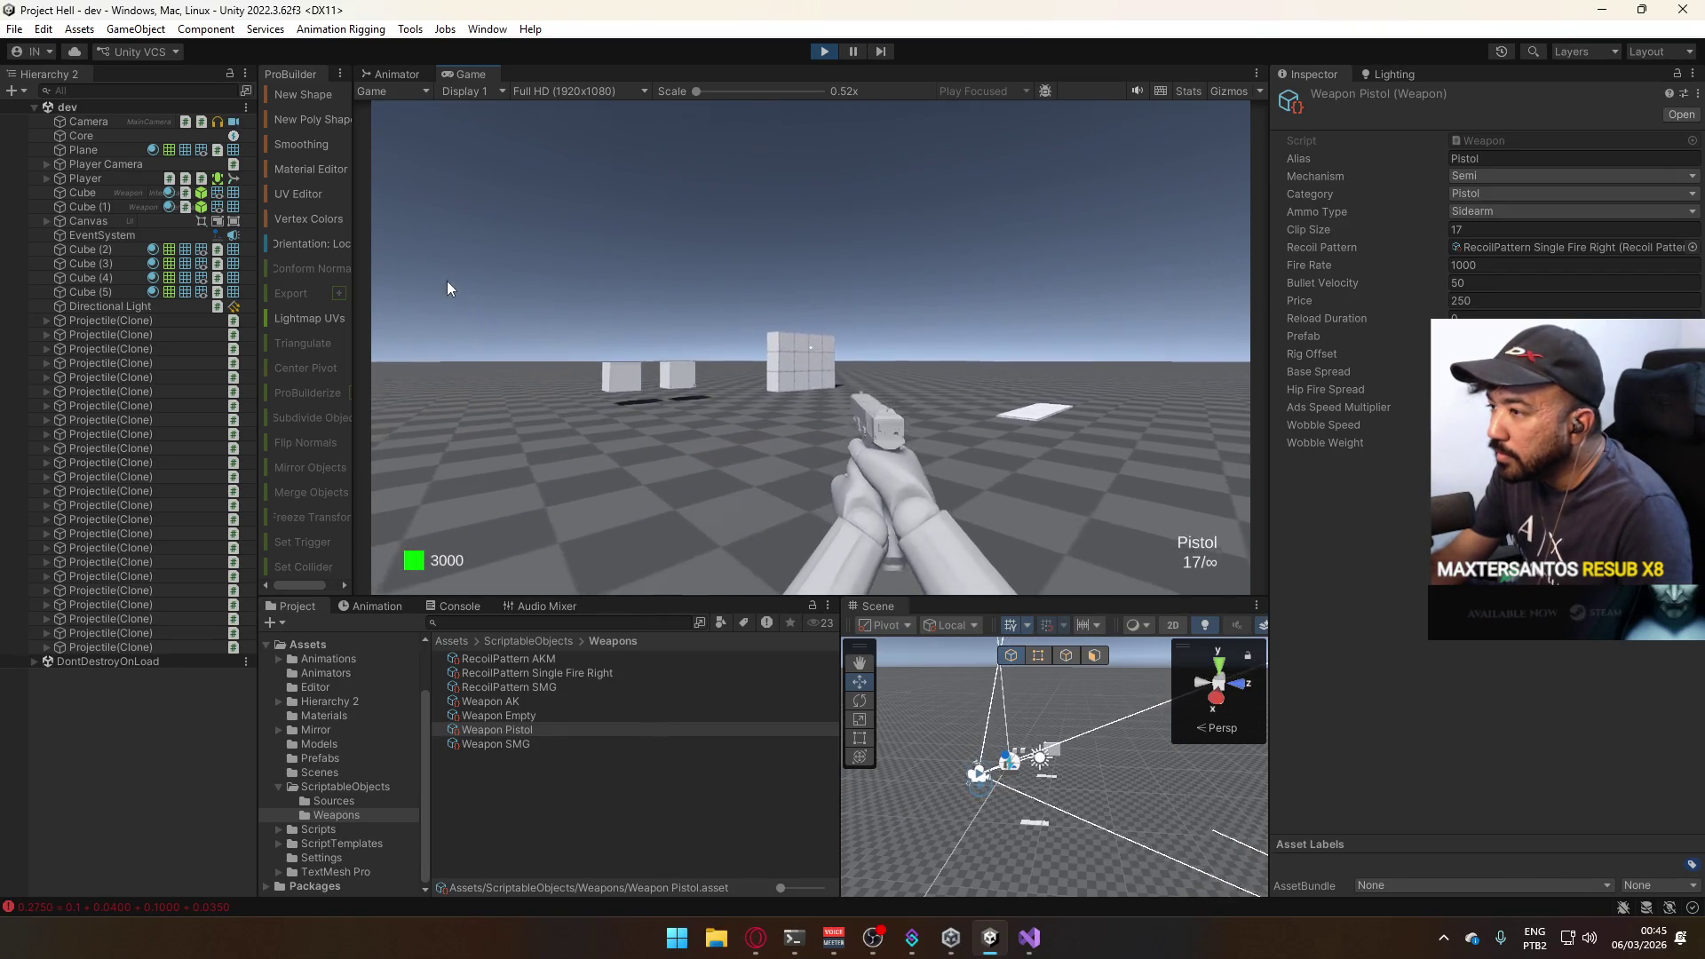
pyautogui.click(359, 286)
pyautogui.click(359, 285)
pyautogui.click(357, 288)
pyautogui.click(352, 292)
pyautogui.click(353, 292)
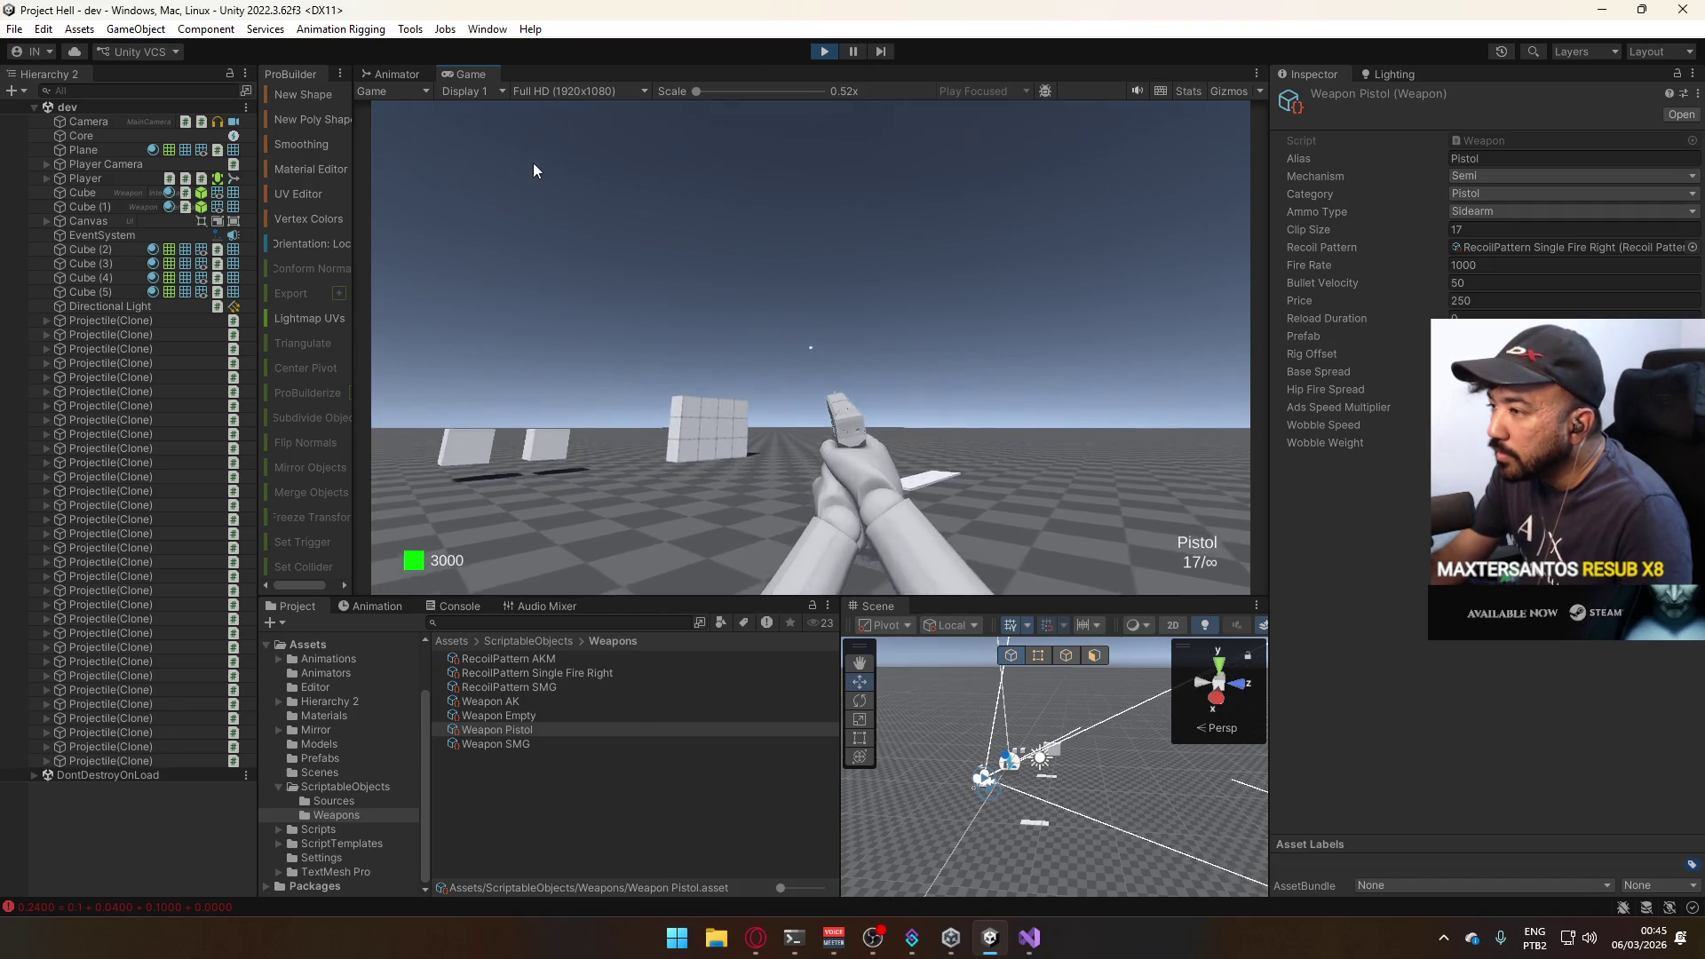
pyautogui.click(548, 124)
pyautogui.click(548, 125)
pyautogui.click(548, 124)
pyautogui.click(547, 124)
pyautogui.press('super')
pyautogui.press('Escape')
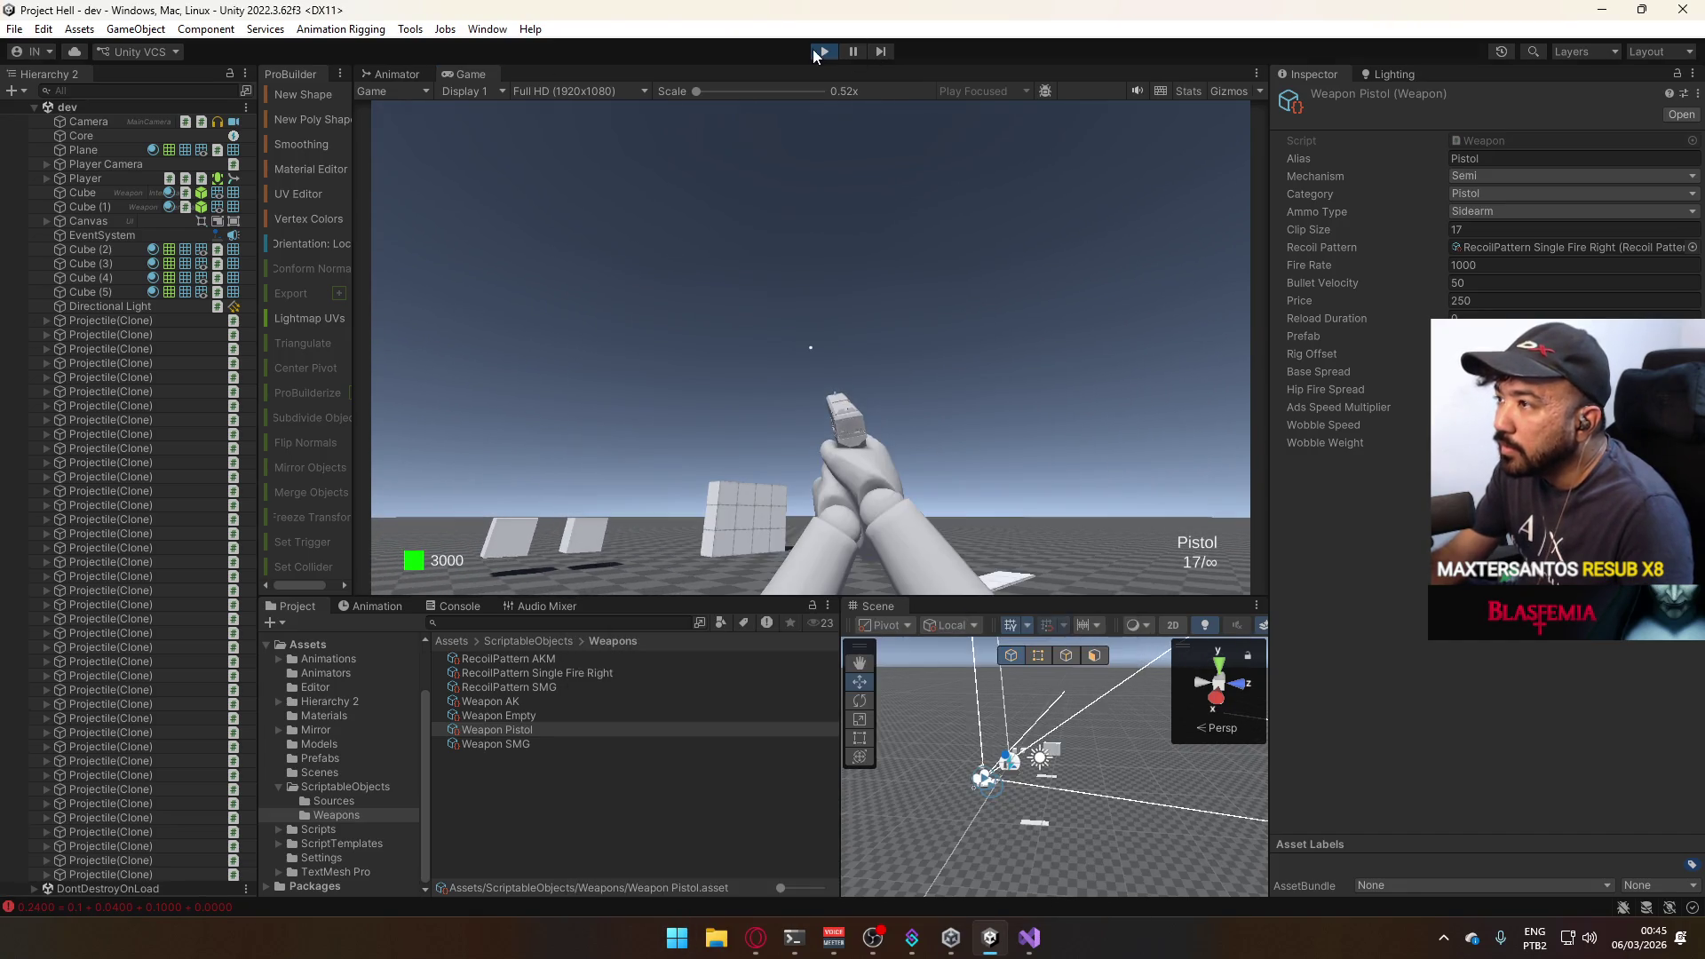
# Stop the game and open the Projectile prefab's Cube from Assets/Prefabs for resizing.
pyautogui.hotkey('ctrl', 'p')
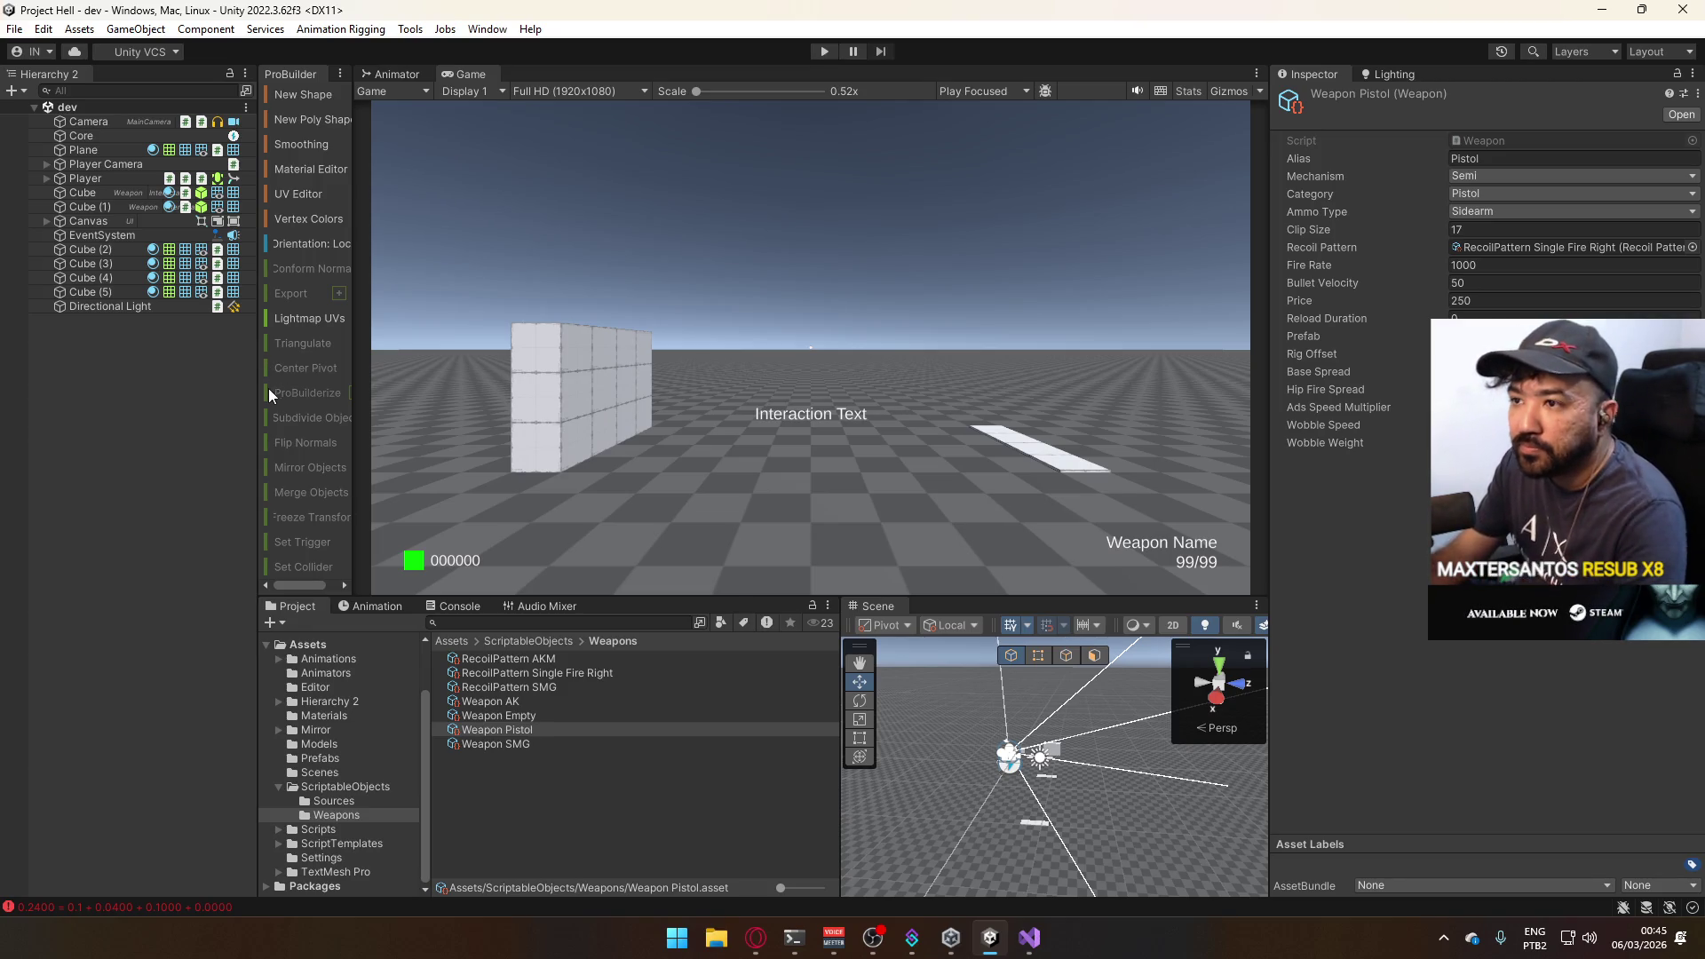
pyautogui.click(389, 760)
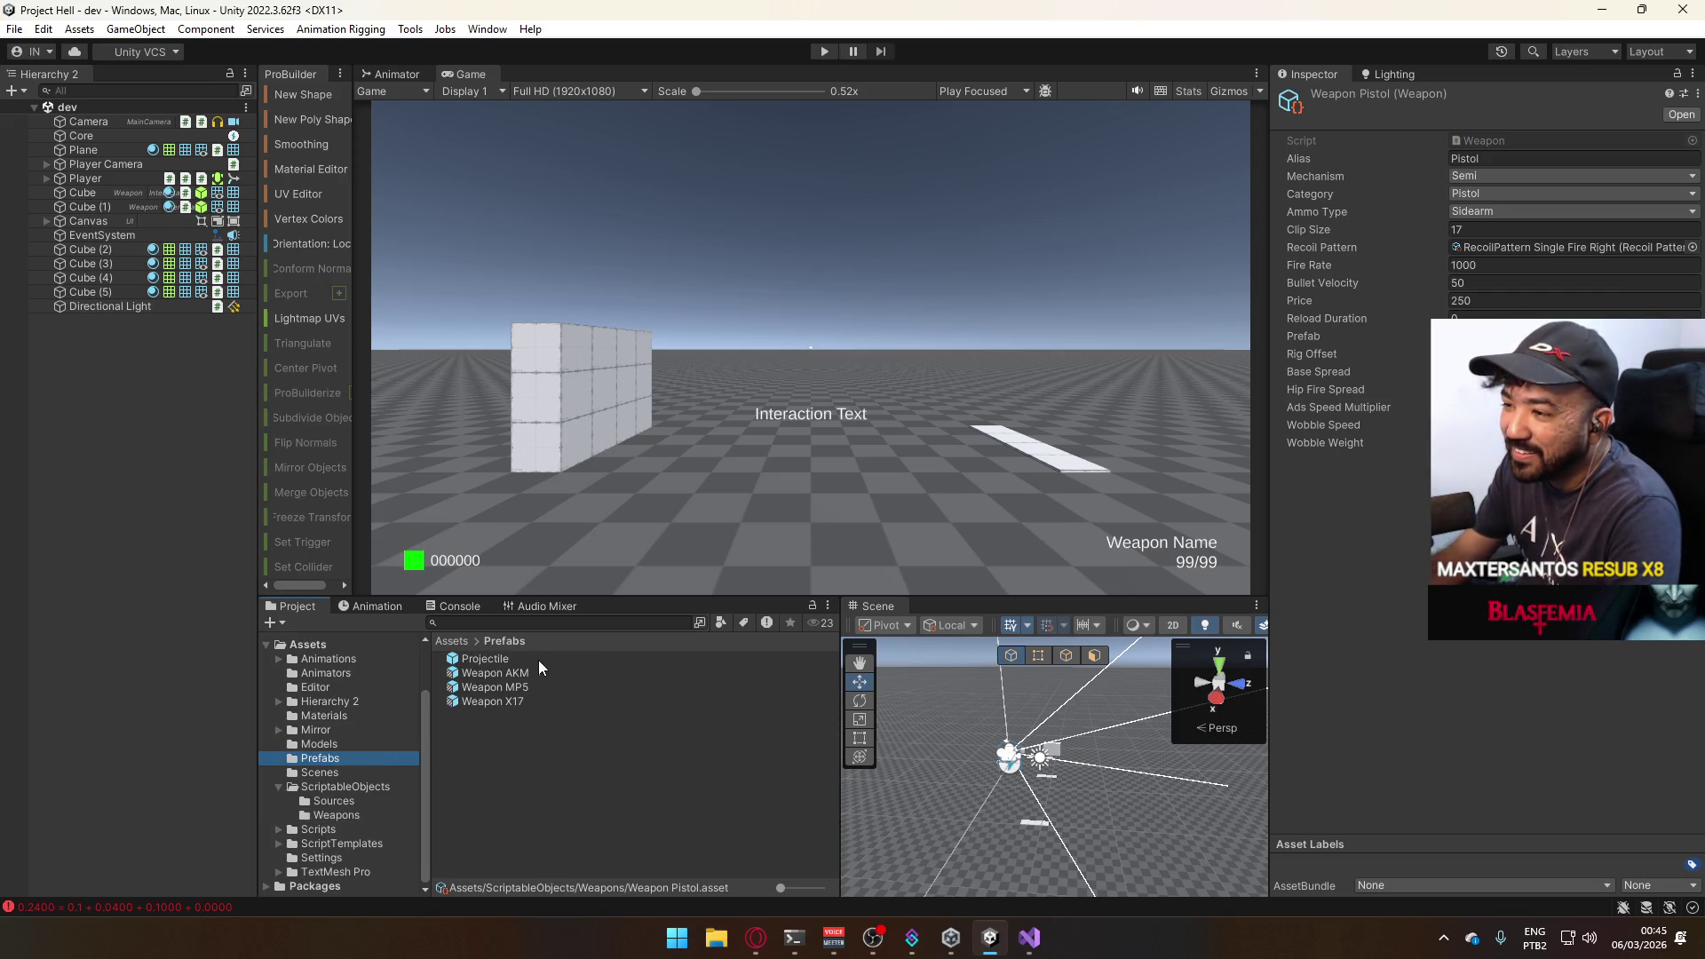
pyautogui.click(539, 660)
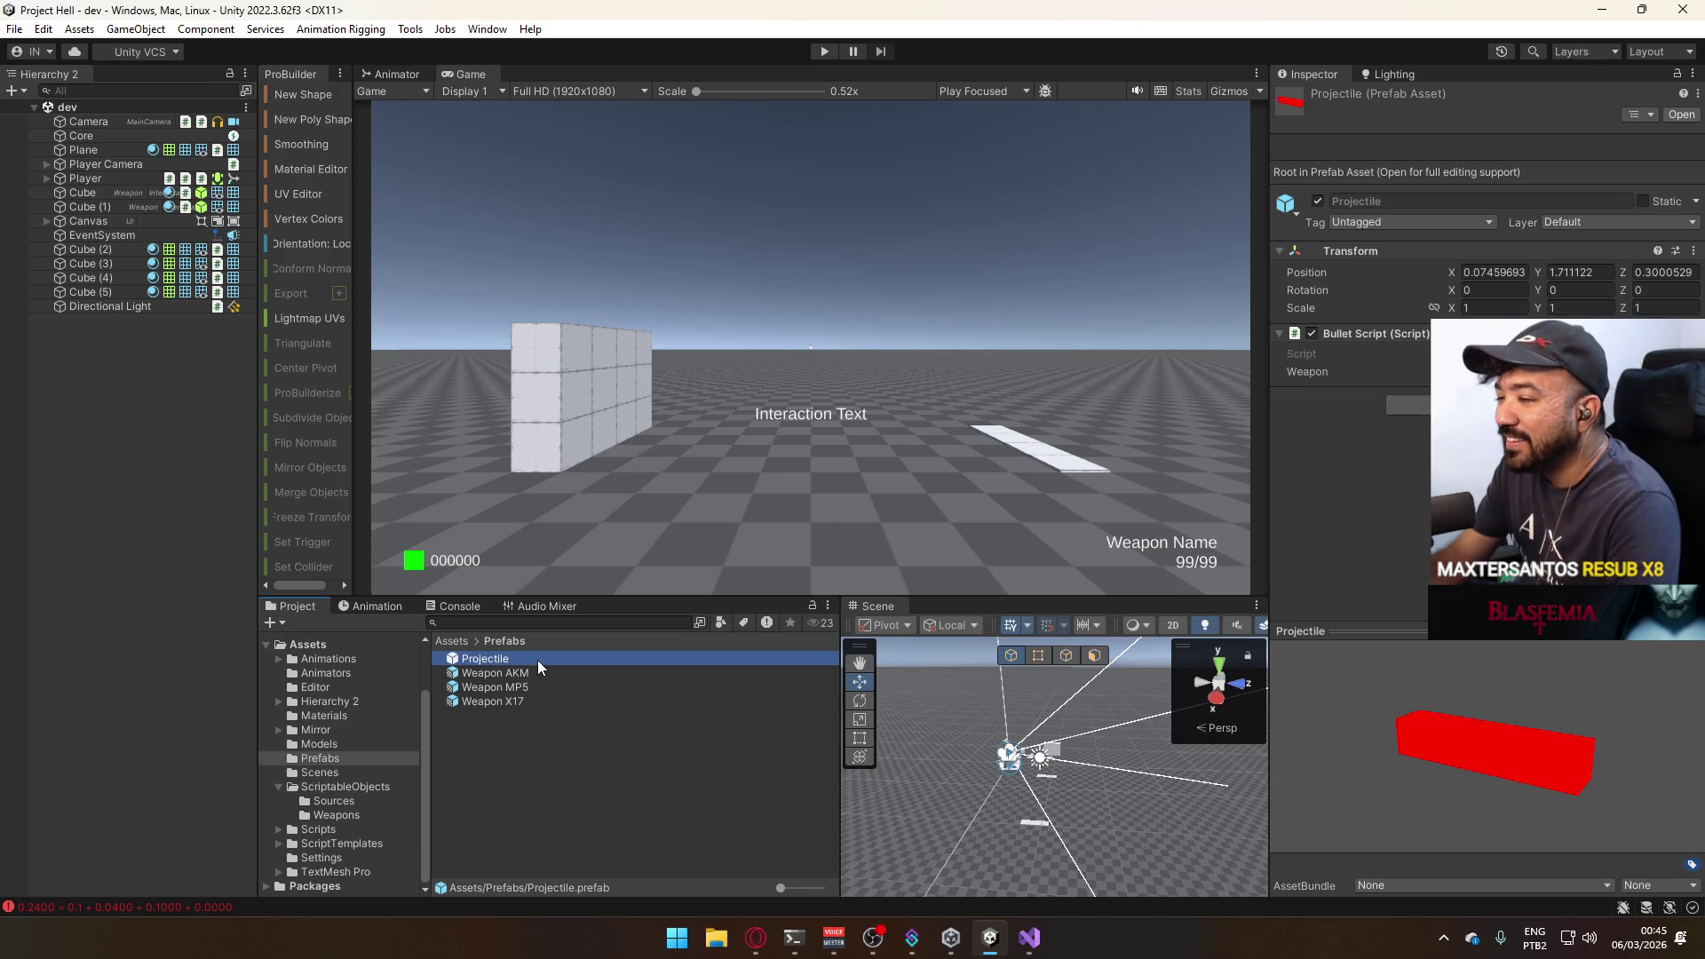
pyautogui.doubleClick(537, 660)
pyautogui.click(192, 148)
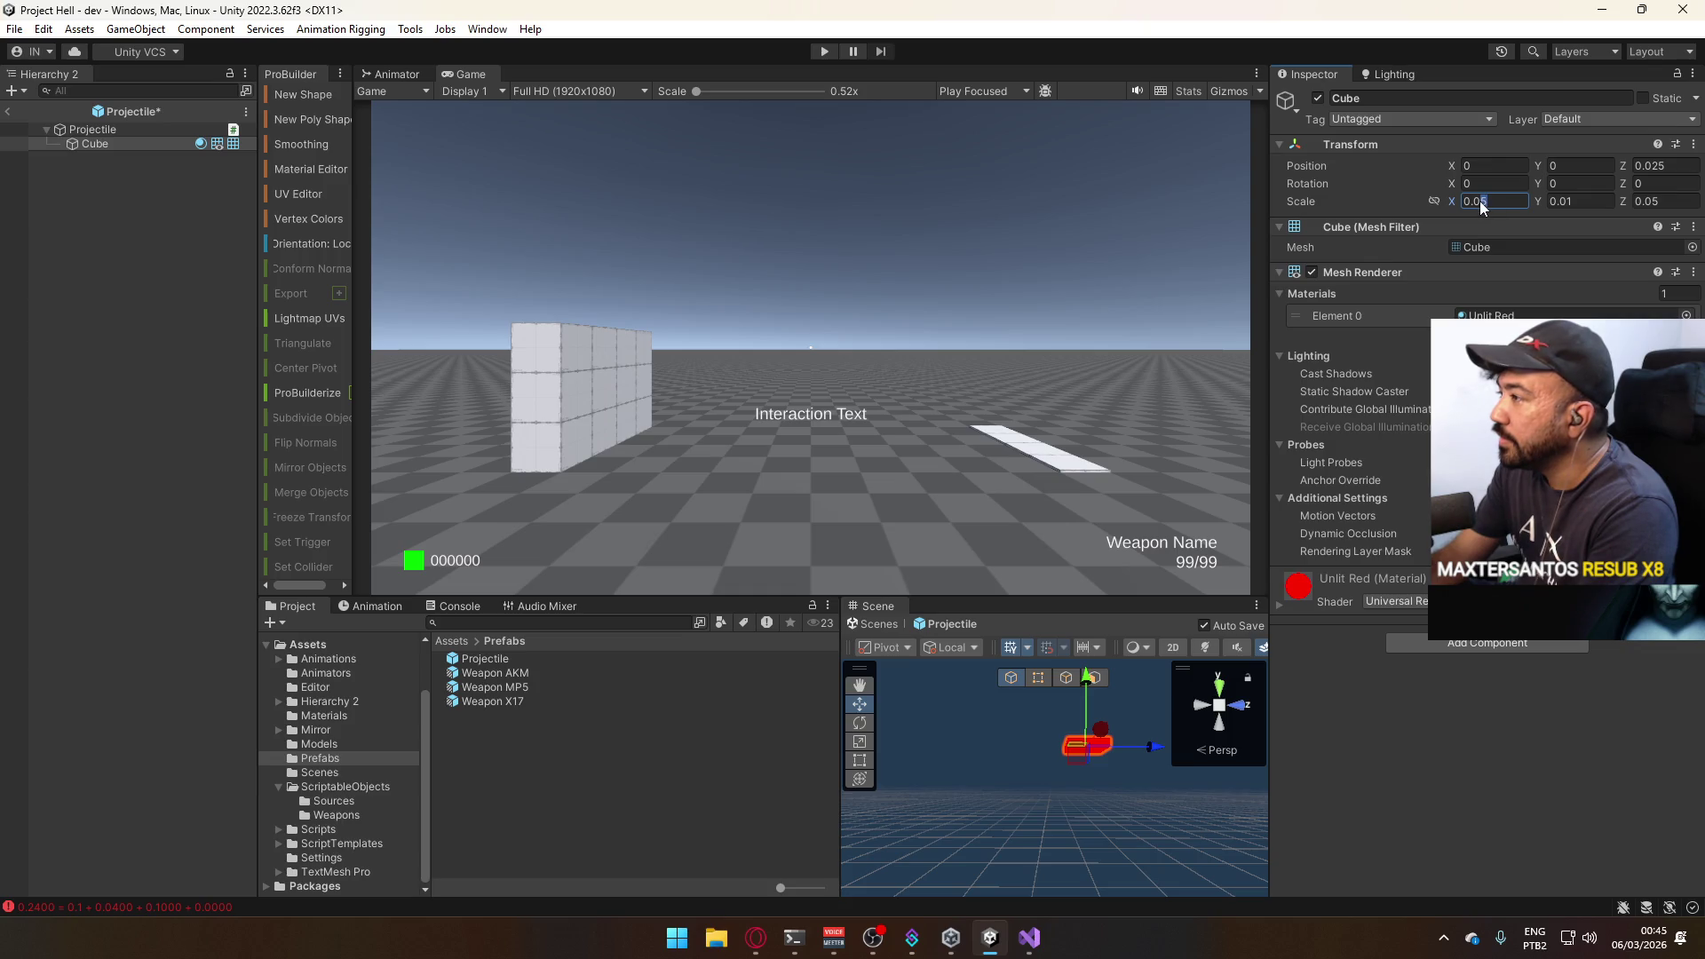
# Scale the cube to 0.05 × 0.05 × 0.2 and start a fresh play session.
pyautogui.press('BackSpace')
pyautogui.write('5')
pyautogui.click(1680, 201)
pyautogui.write('1')
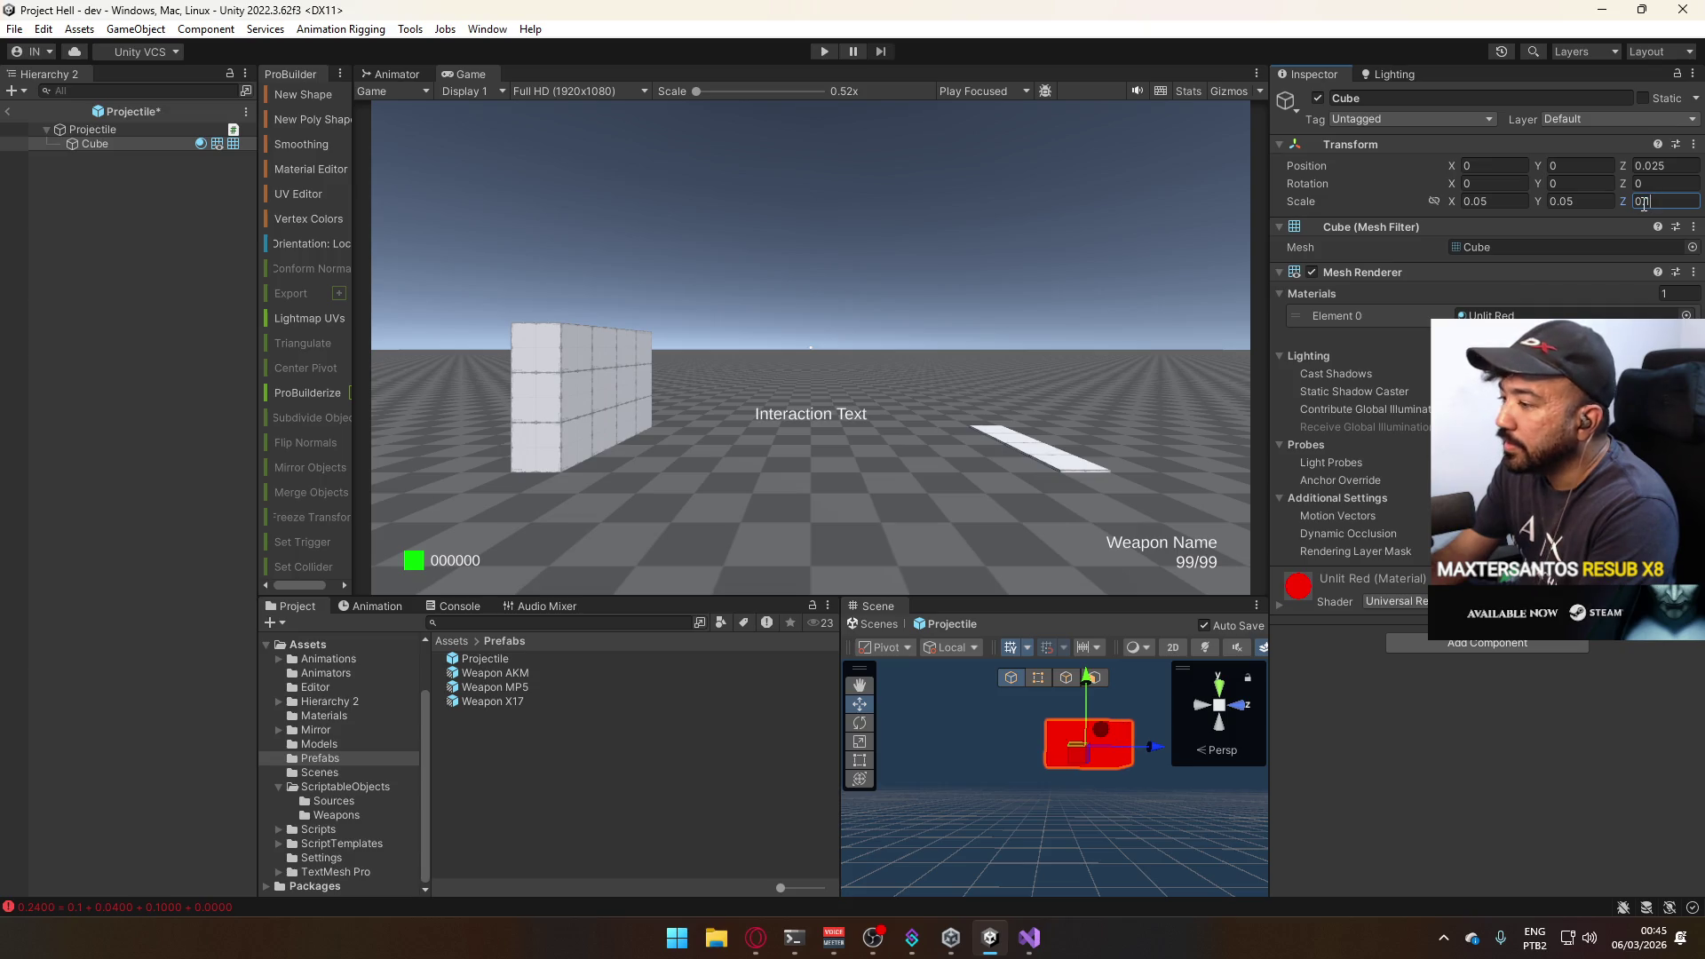
pyautogui.press('BackSpace')
pyautogui.write('2')
pyautogui.press('Return')
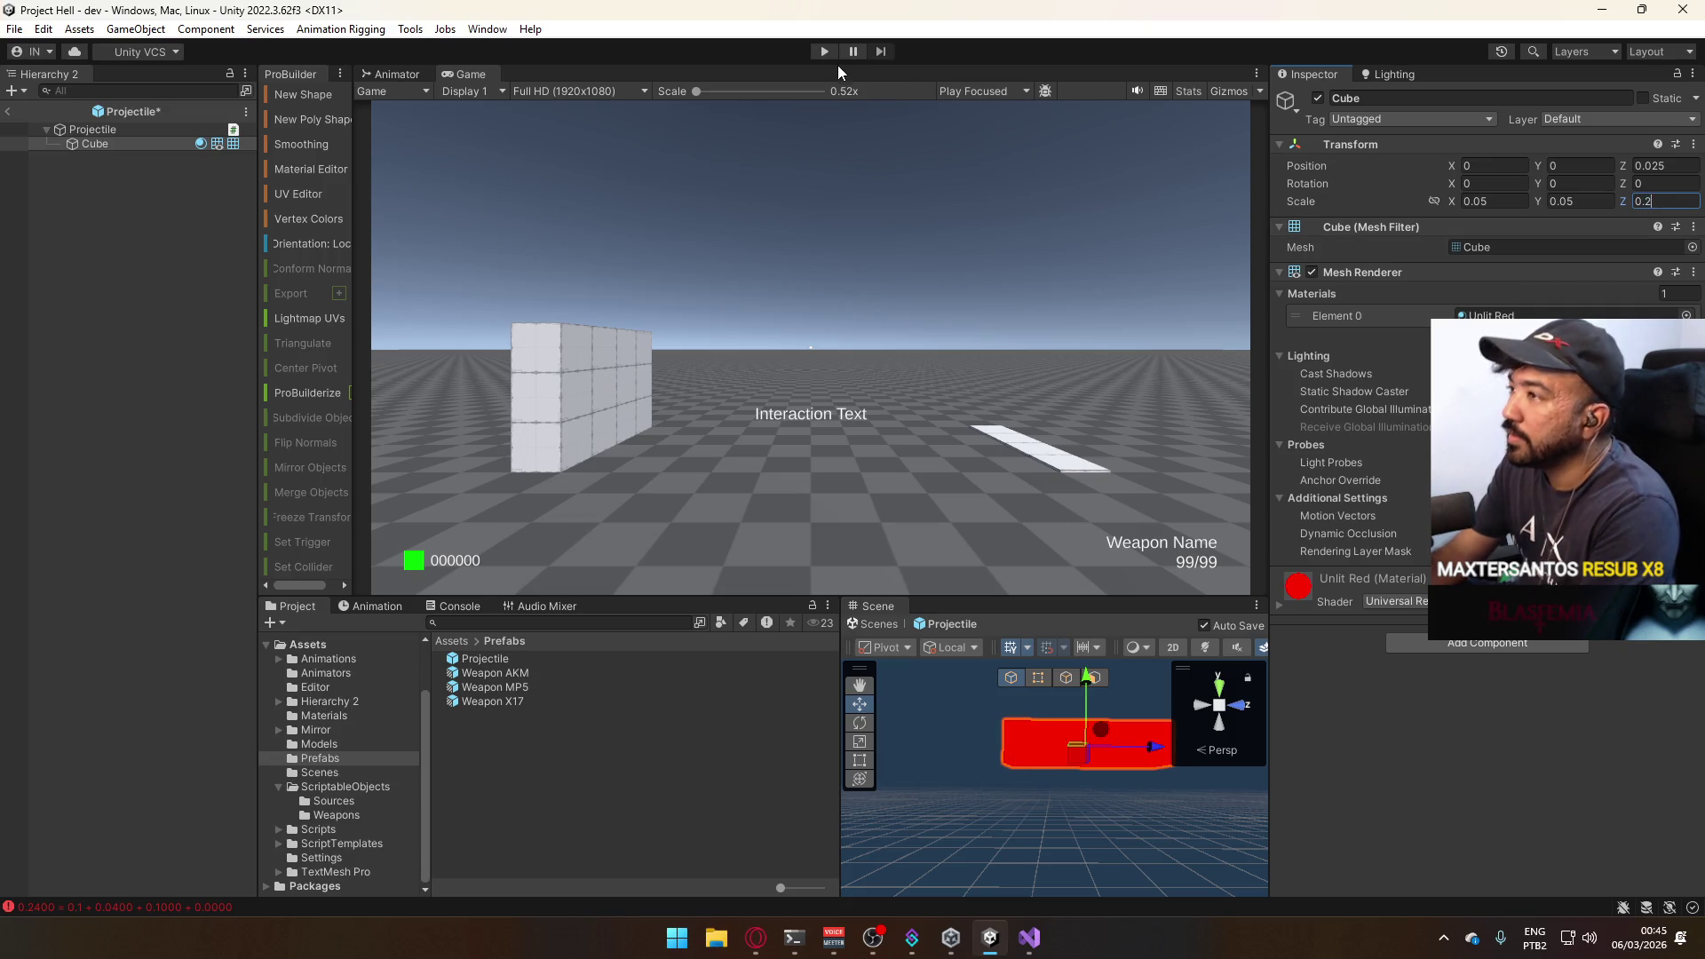
pyautogui.hotkey('ctrl', 'p')
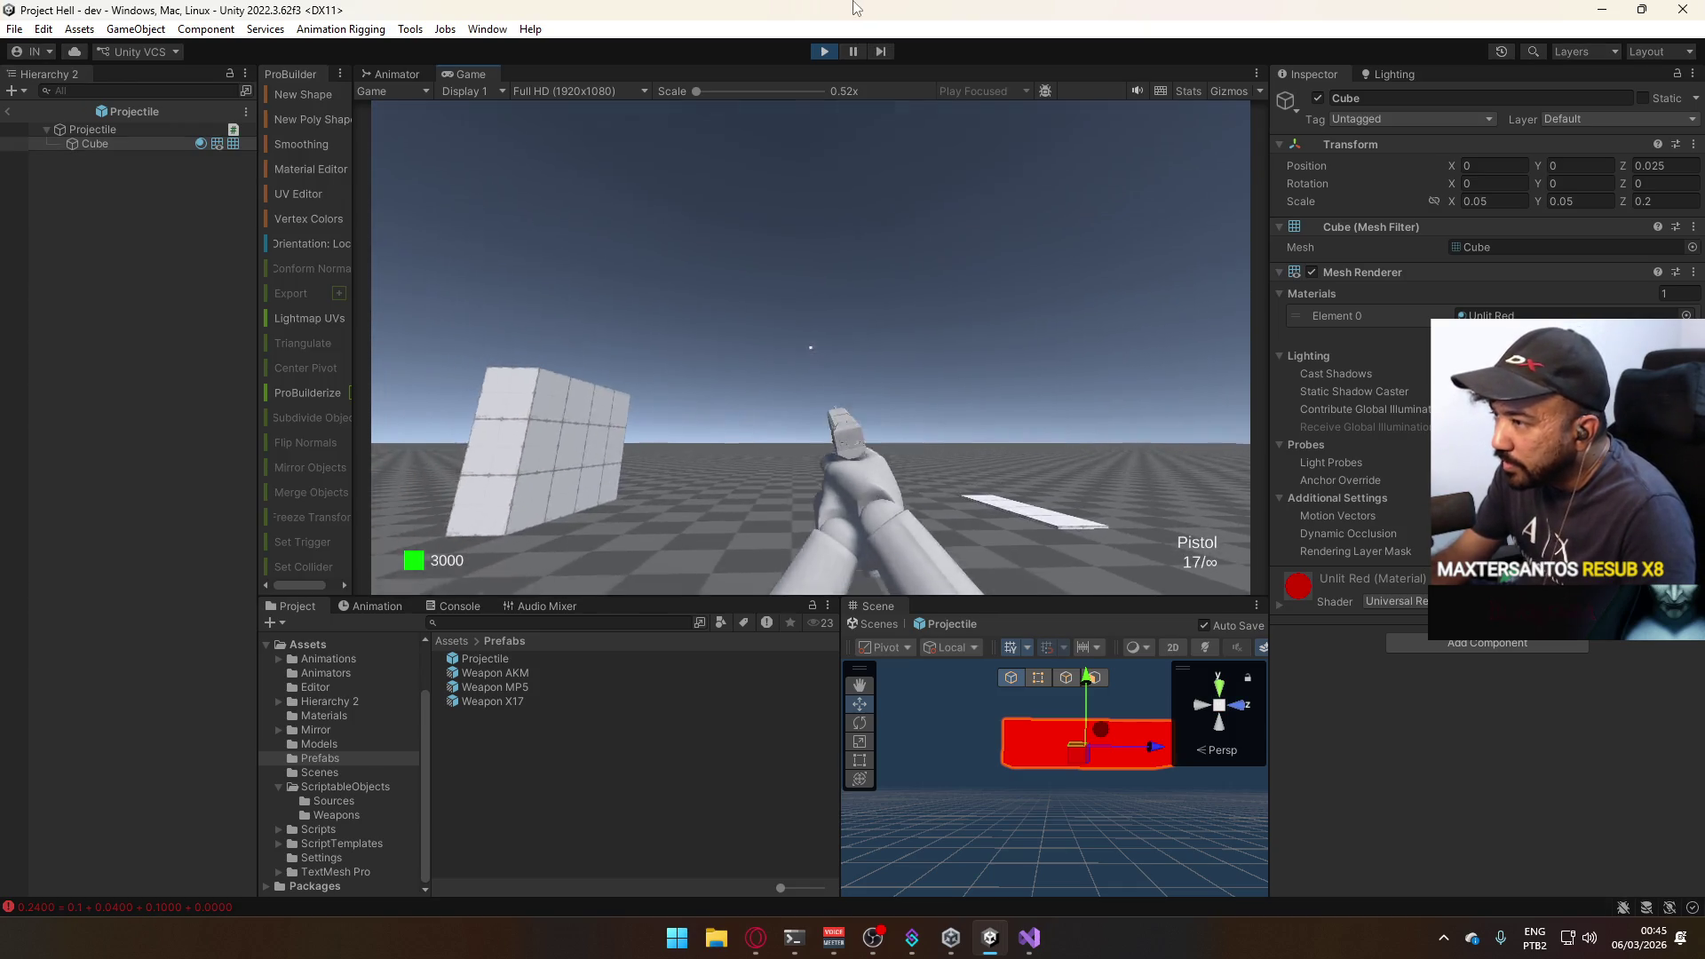
# Select Weapon Pistol under ScriptableObjects/Weapons, enter Bullet Velocity 200, and switch to the browser.
pyautogui.press('super')
pyautogui.press('super')
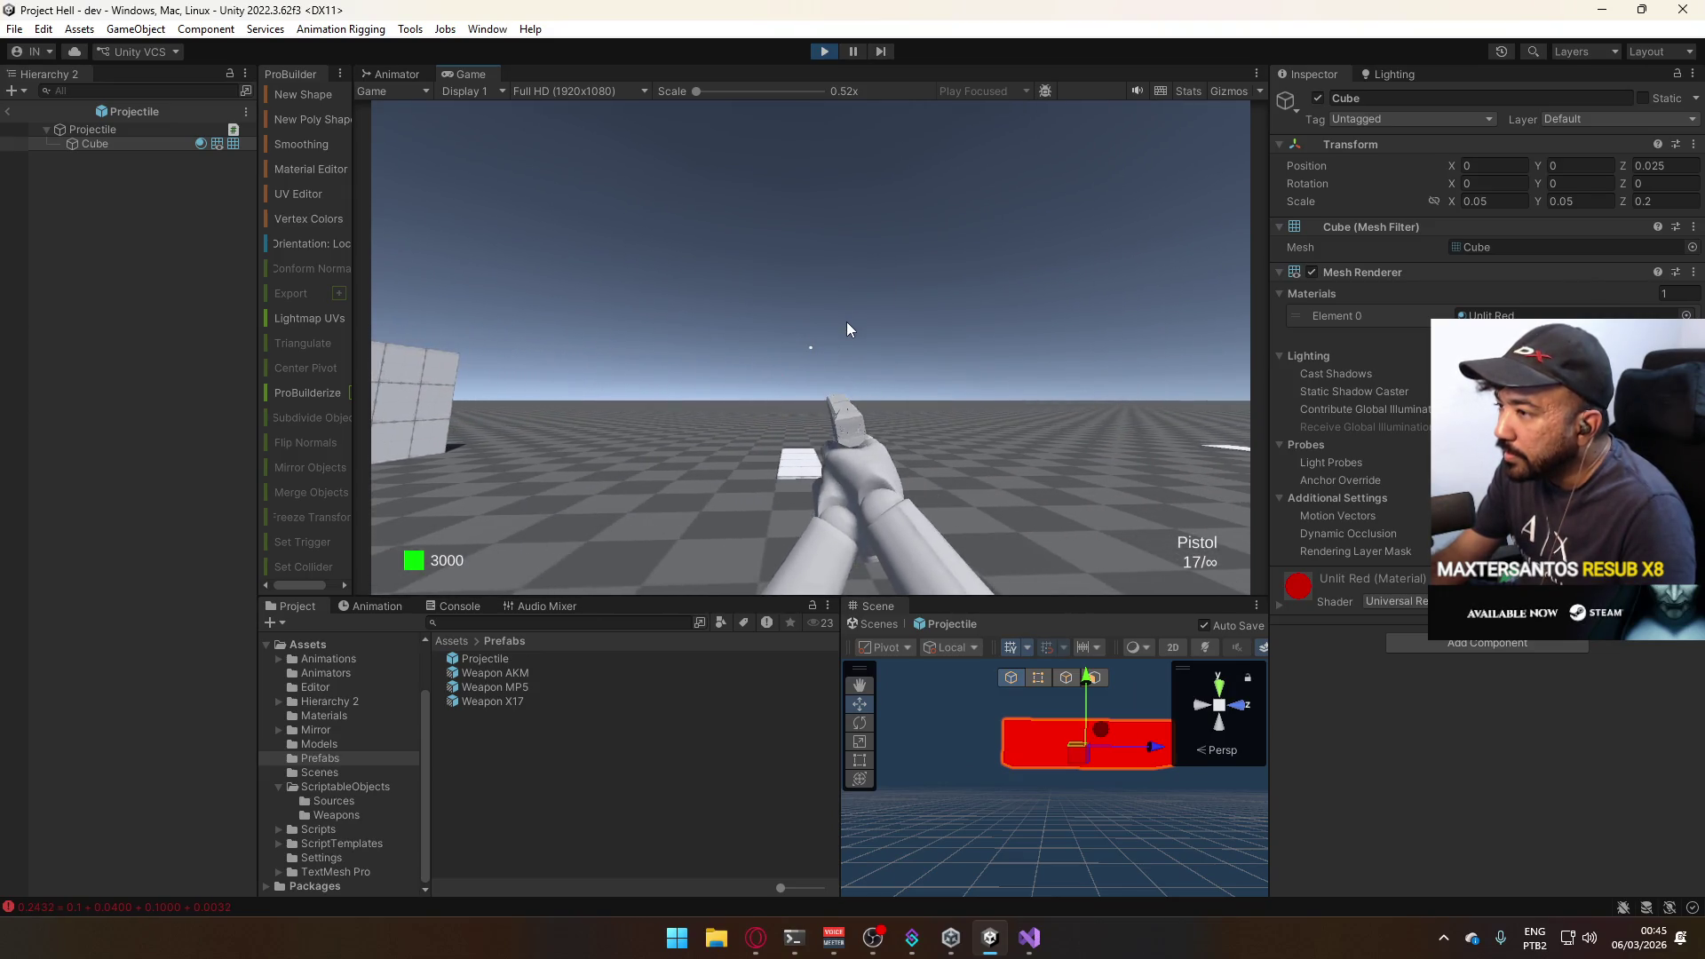
pyautogui.press('super')
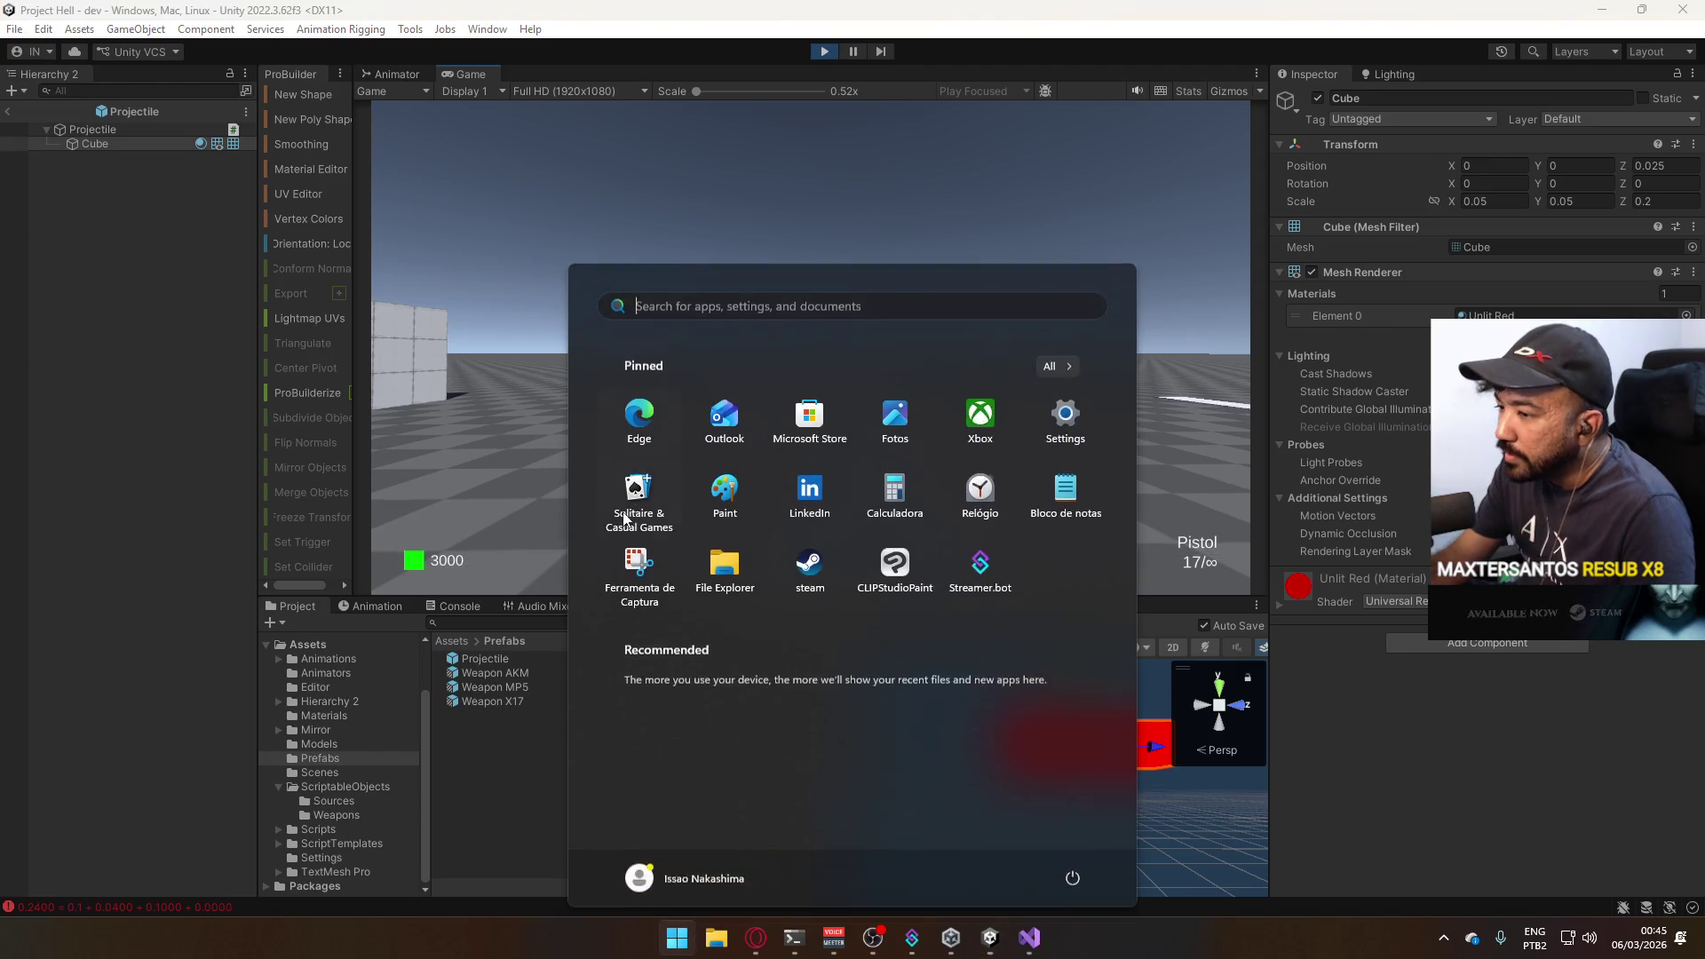
pyautogui.press('super')
pyautogui.click(354, 811)
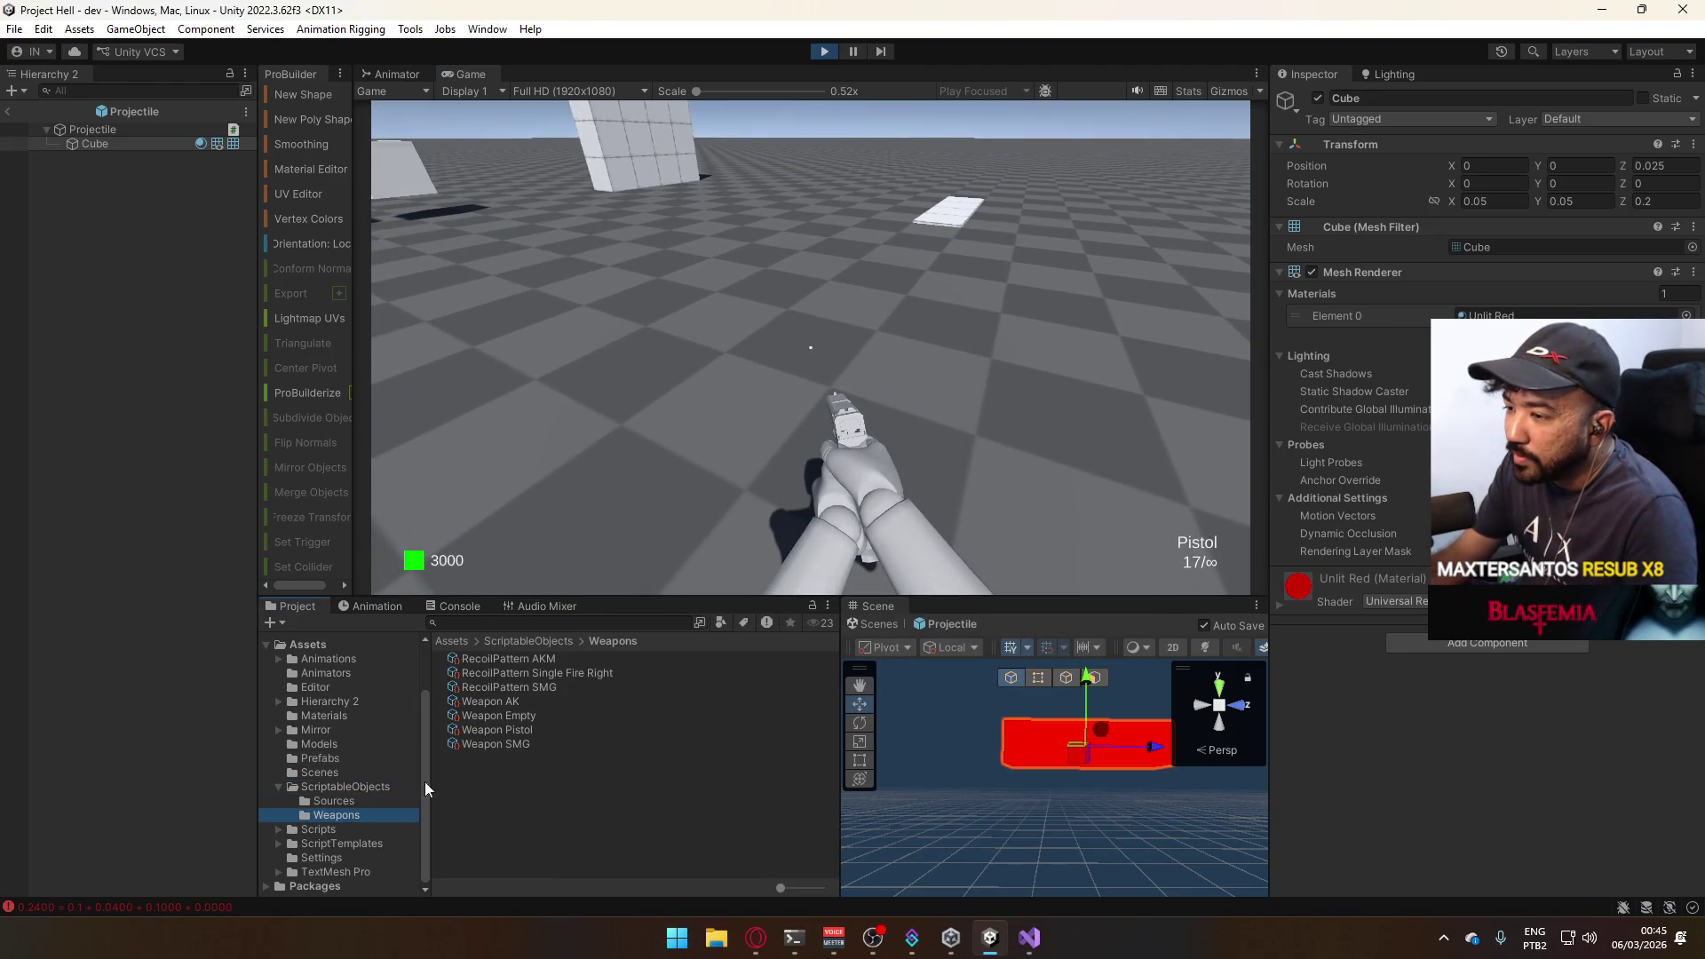
pyautogui.click(500, 731)
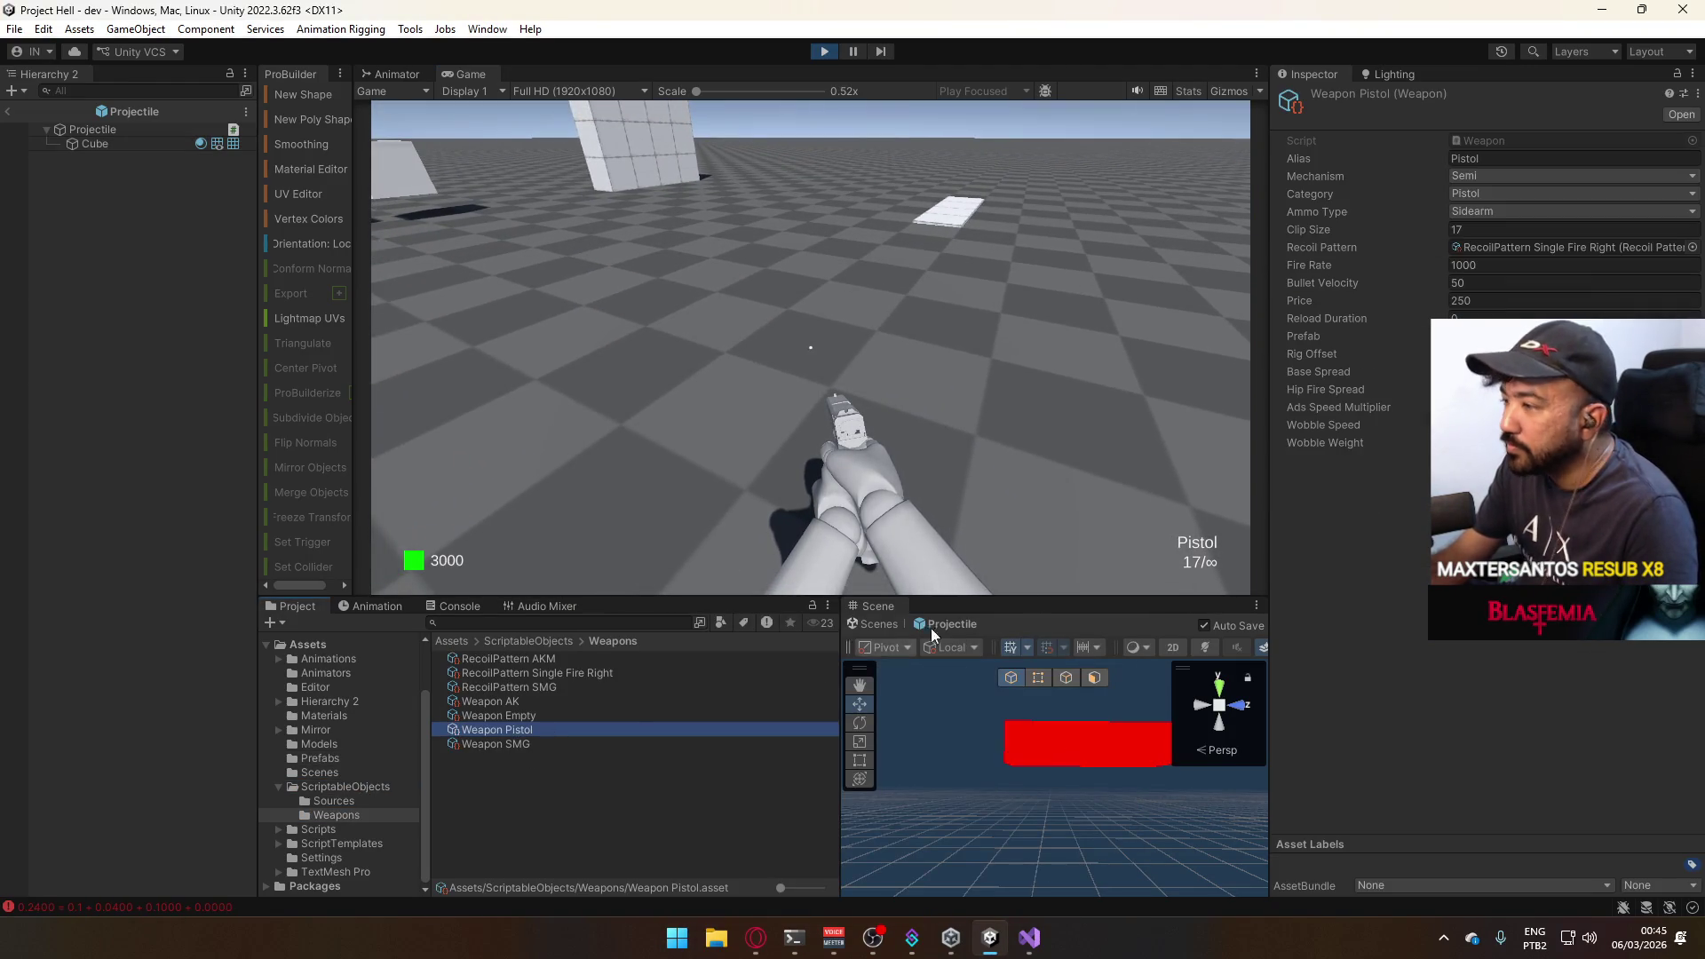
pyautogui.click(1489, 284)
pyautogui.write('200')
pyautogui.hotkey('alt', 'Tab')
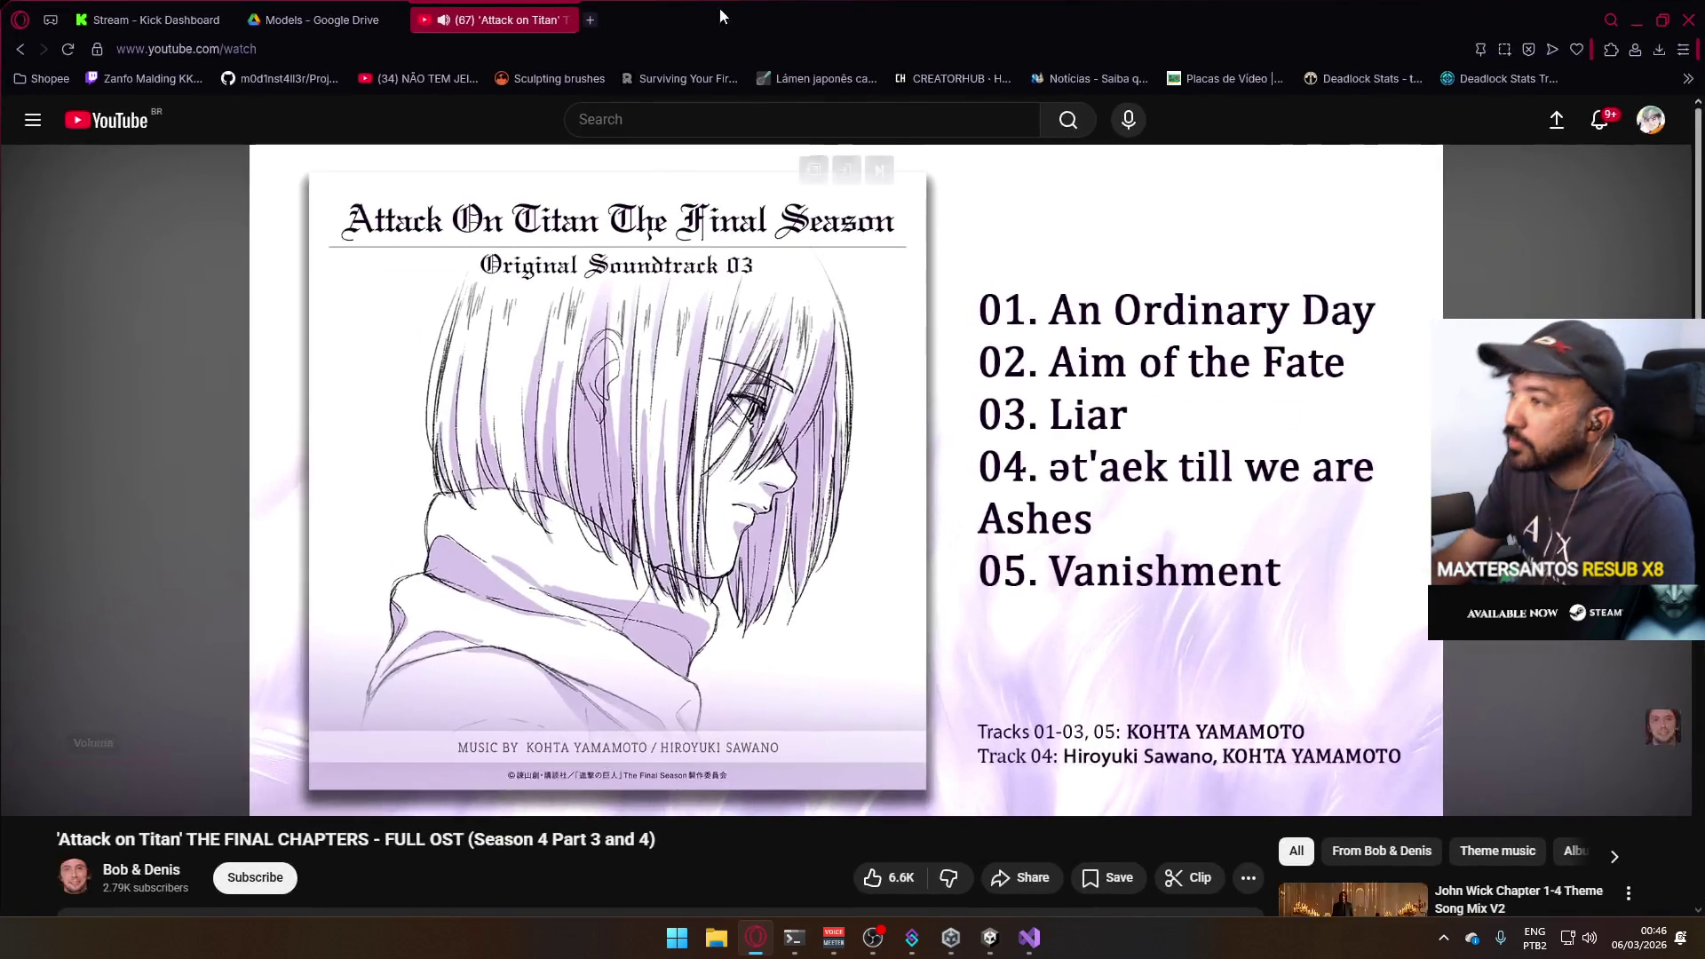
# Search Google for "glock 17 muzzle velocity" (375 m/s) and return to Unity to enter 375.
pyautogui.click(594, 20)
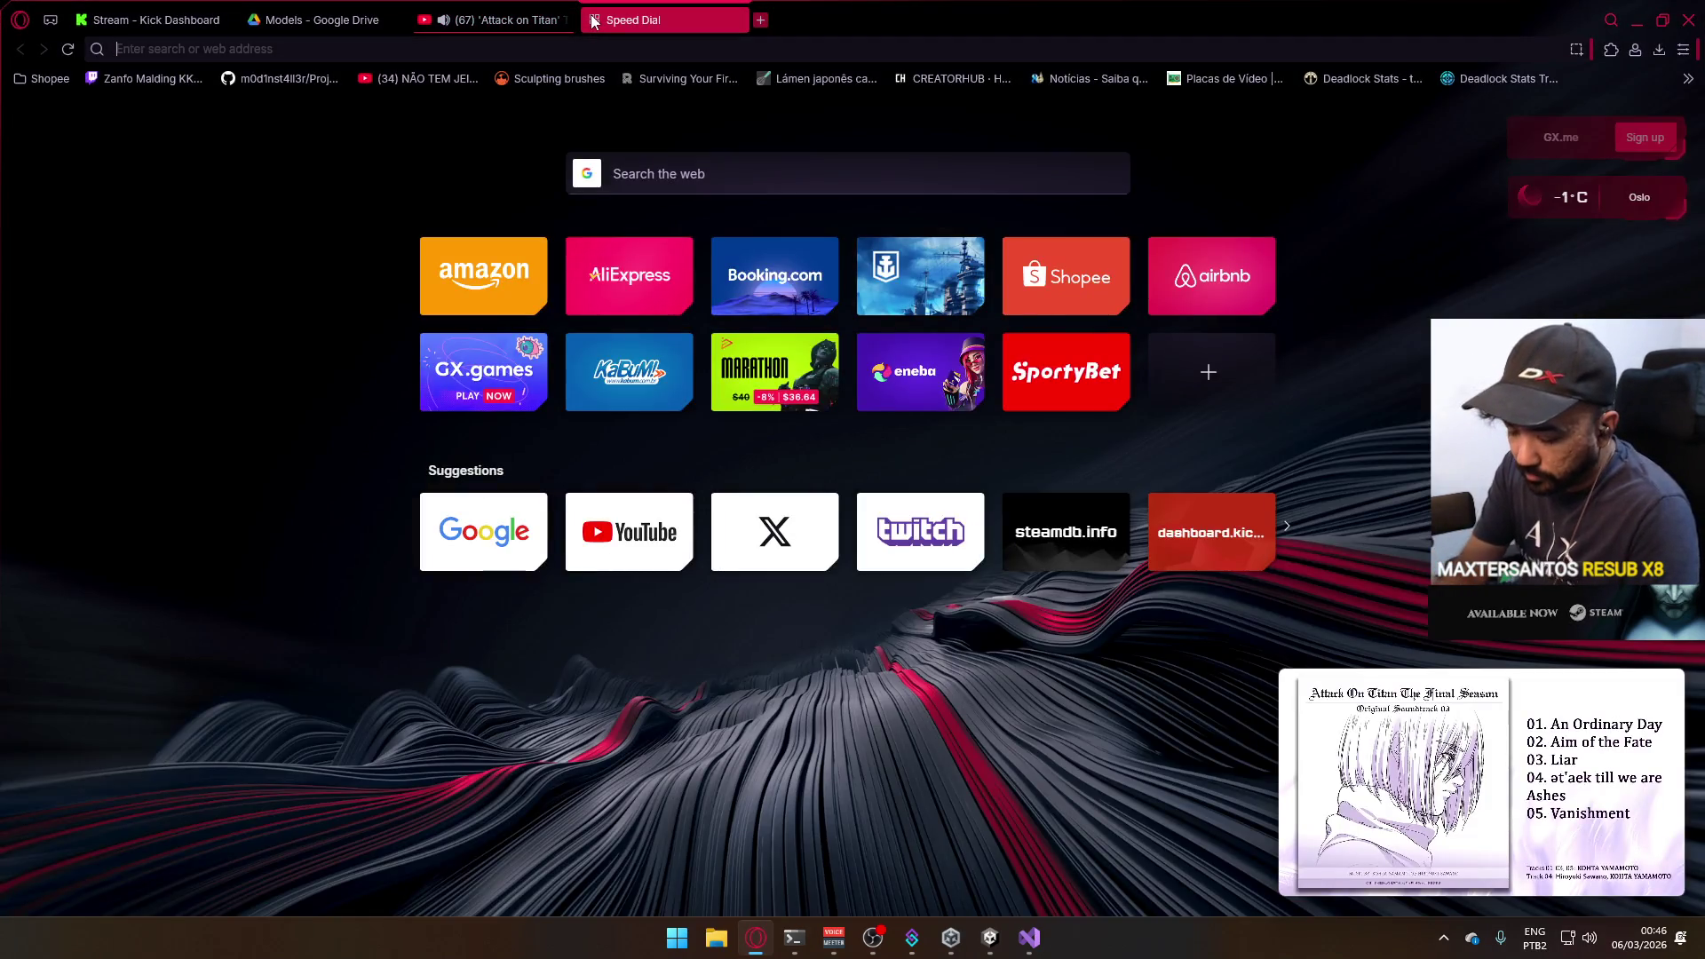
pyautogui.write('glock 17 muzzle velocity')
pyautogui.press('Return')
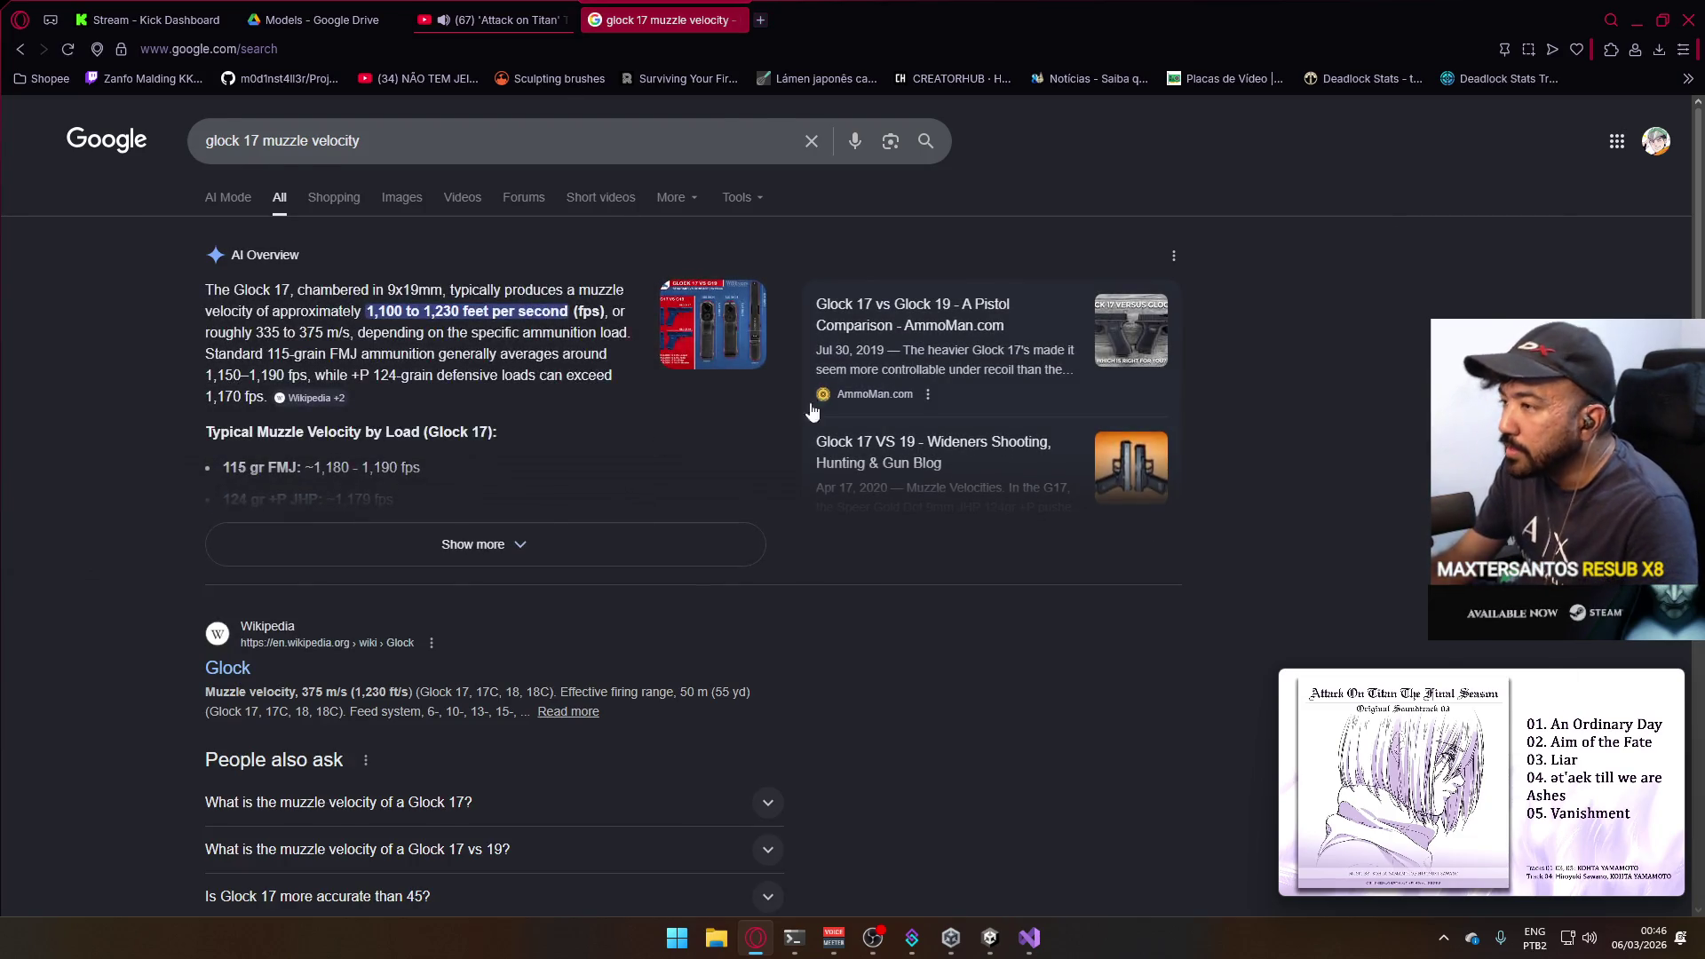
pyautogui.hotkey('alt', 'Tab')
pyautogui.write('375')
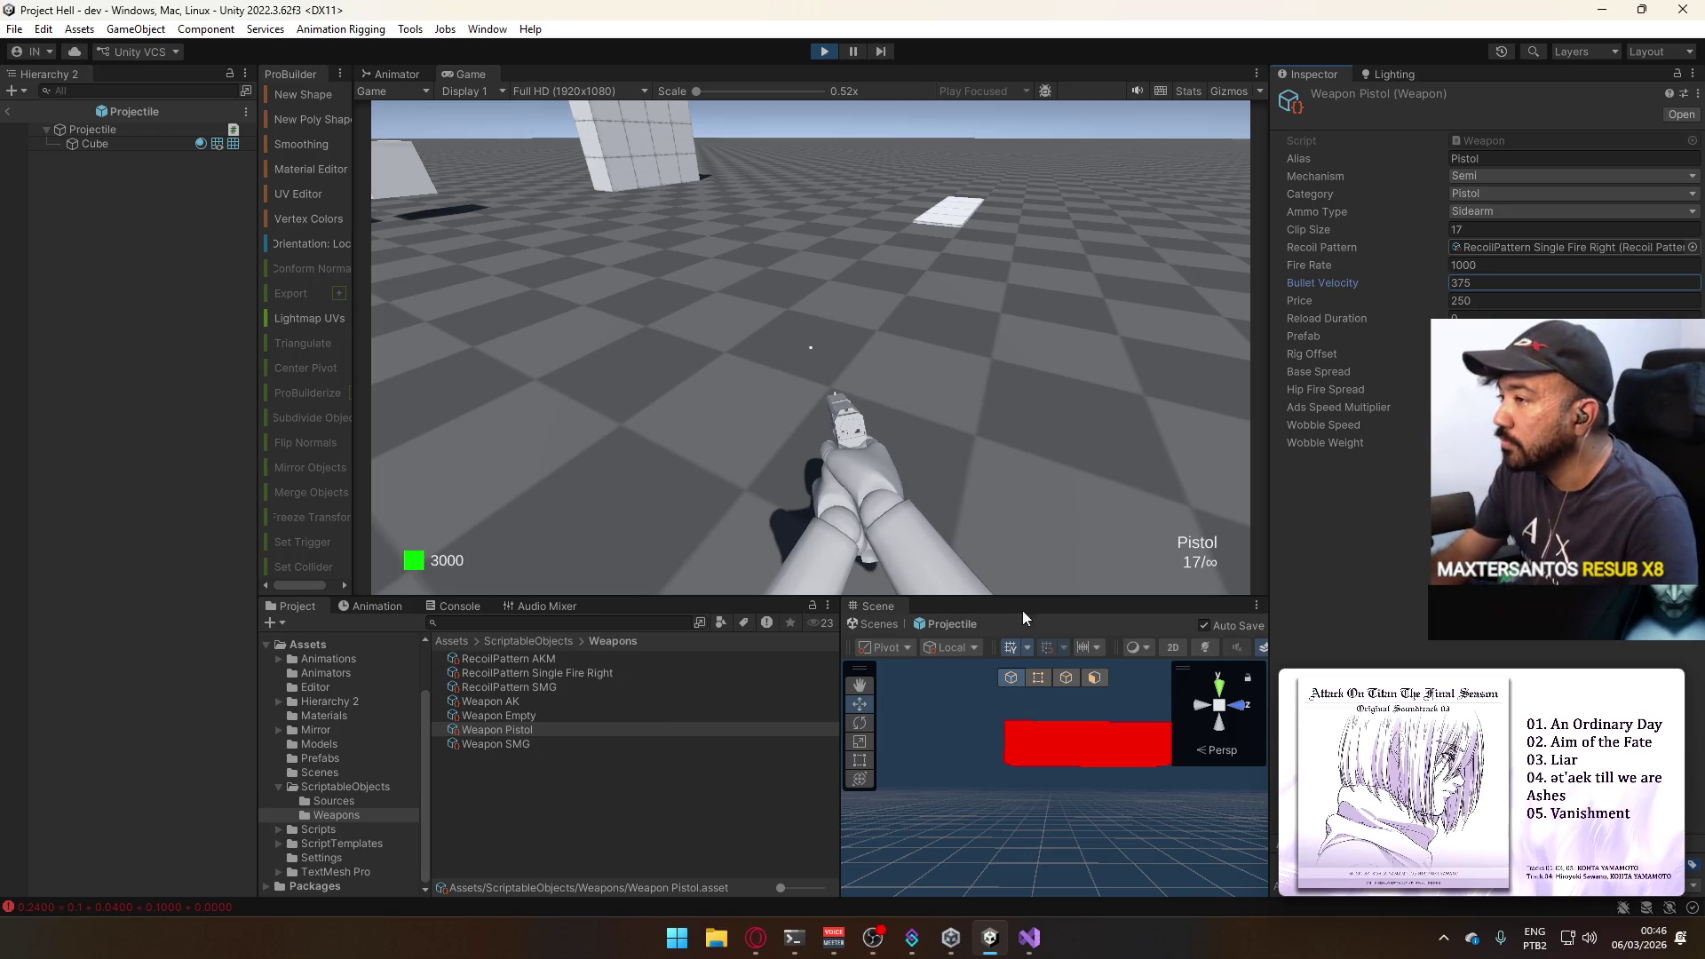
# Confirm velocity 375 and fire test shots while moving toward and back from the wall.
pyautogui.click(822, 321)
pyautogui.press('super')
pyautogui.click(913, 168)
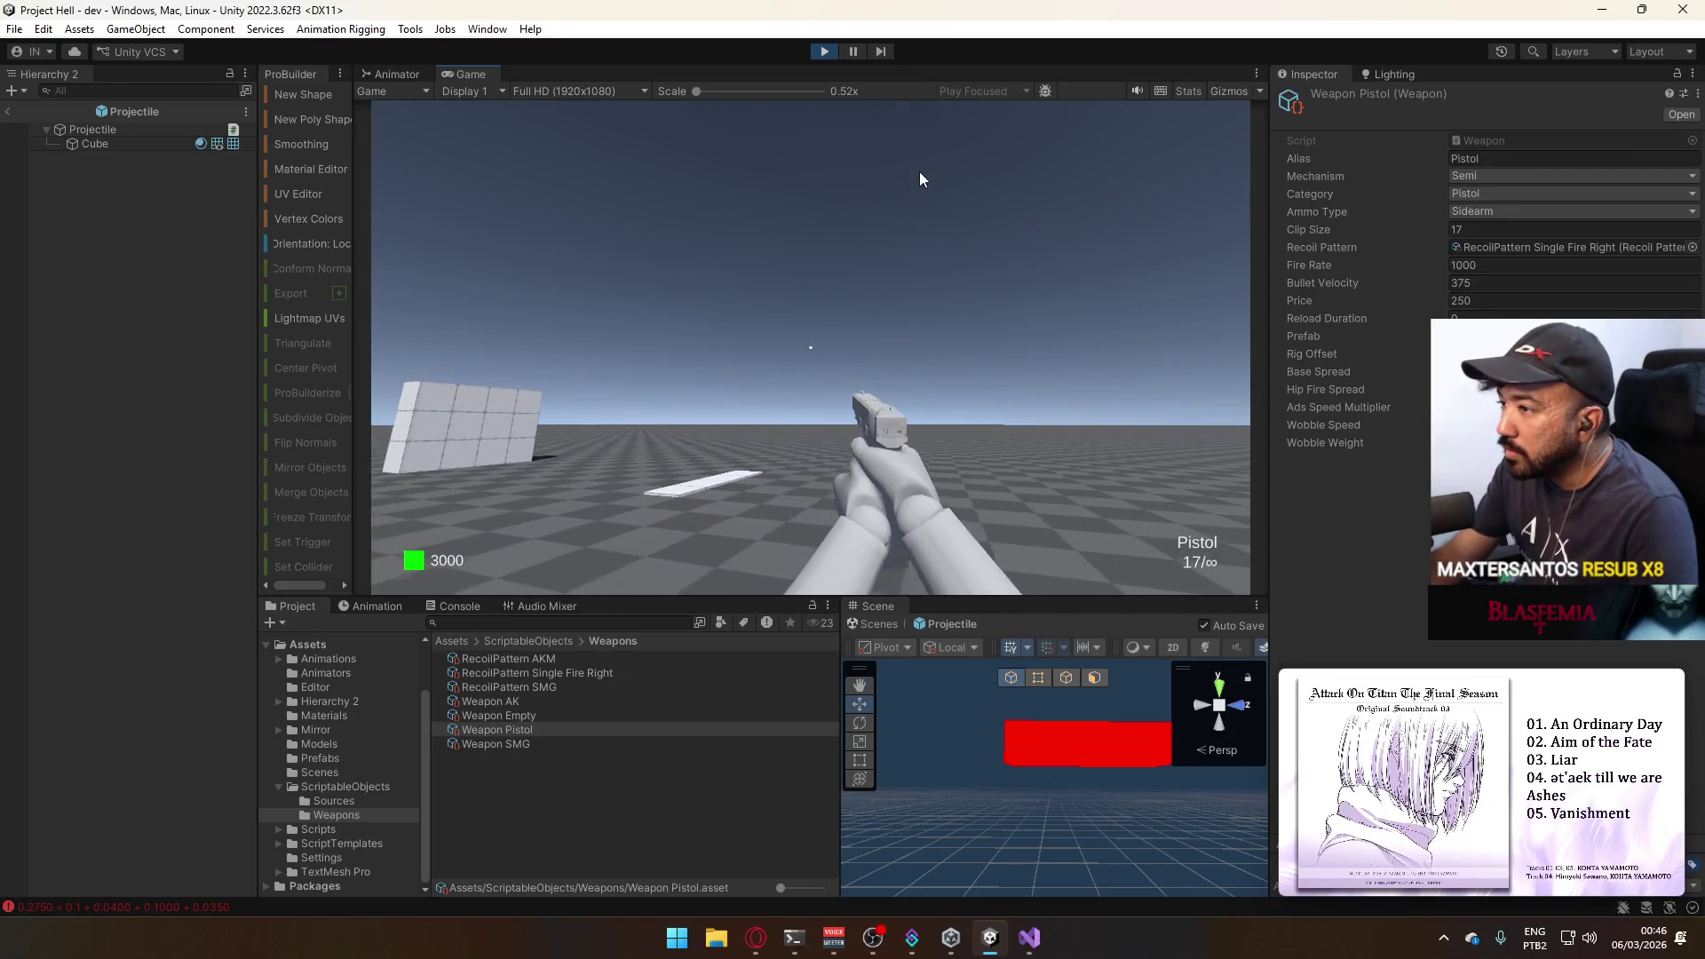
pyautogui.click(919, 179)
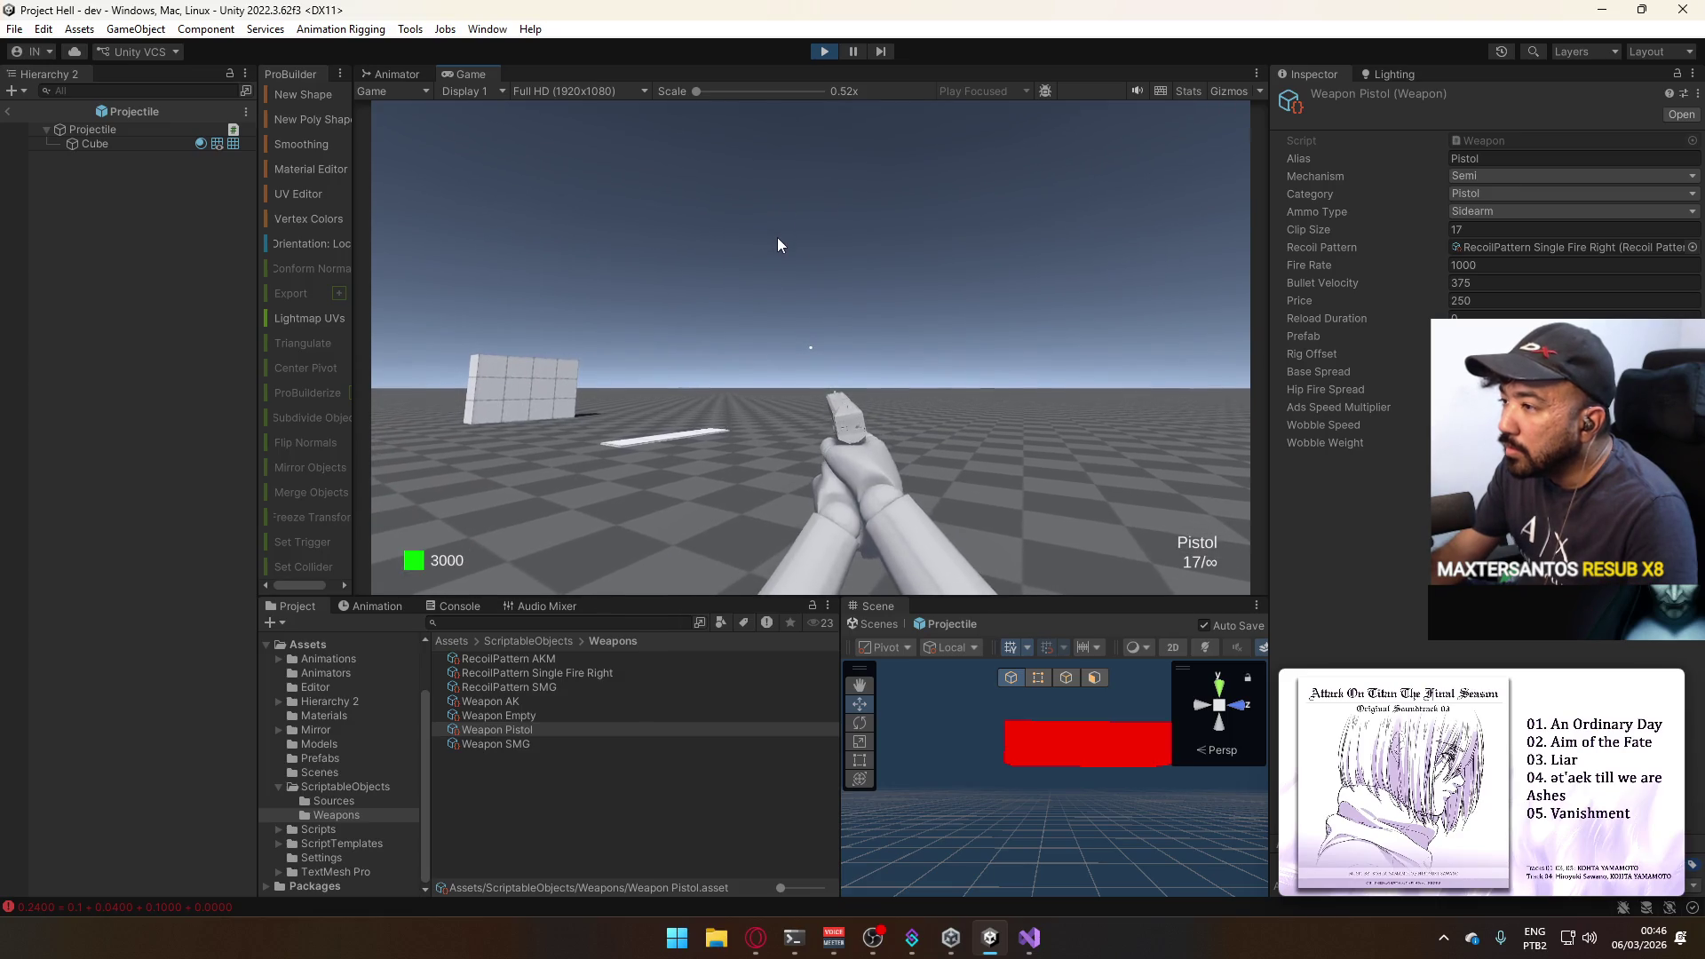
pyautogui.click(775, 237)
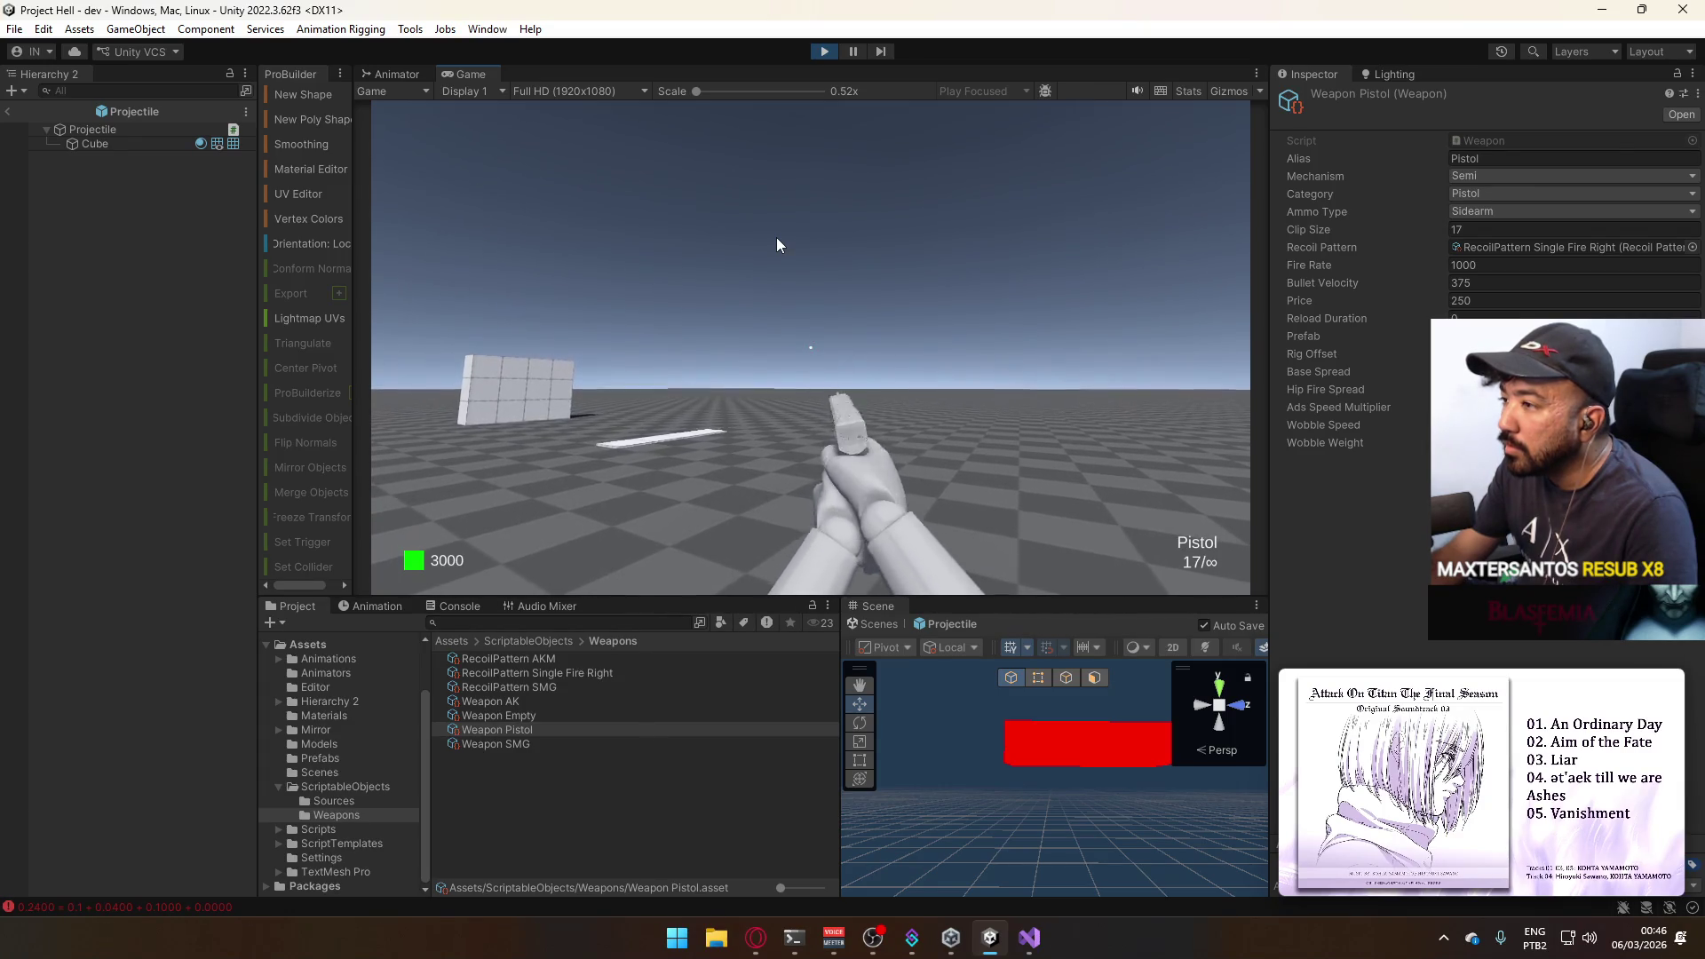
pyautogui.press('w')
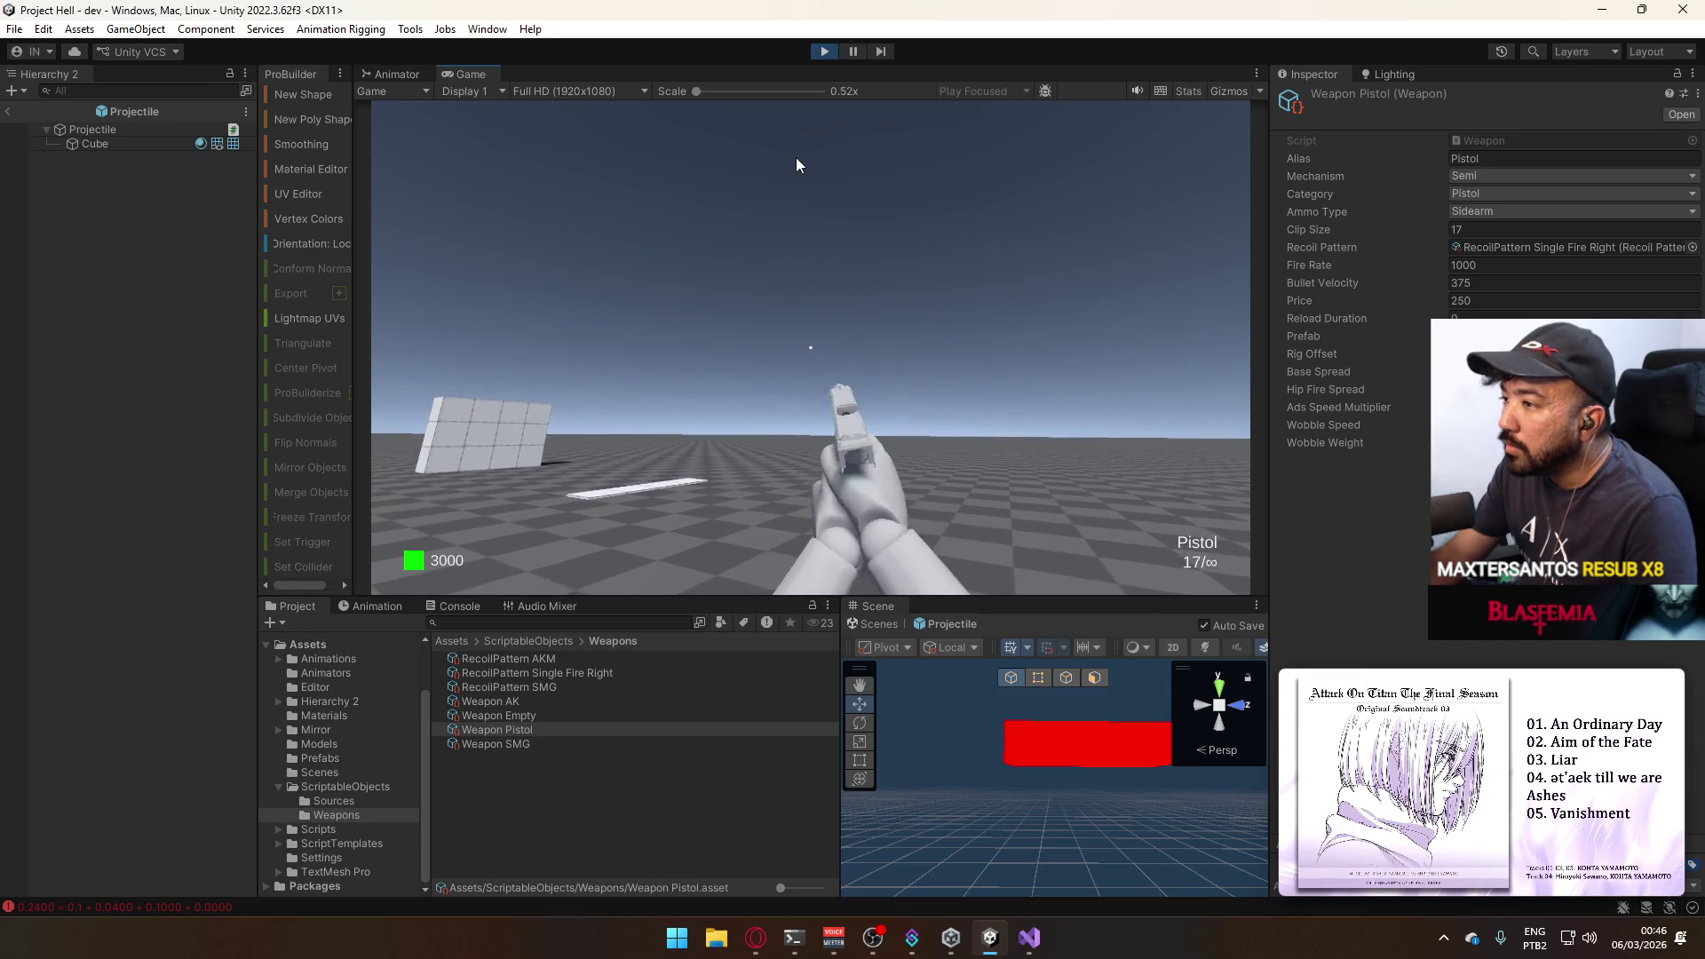
pyautogui.press('s')
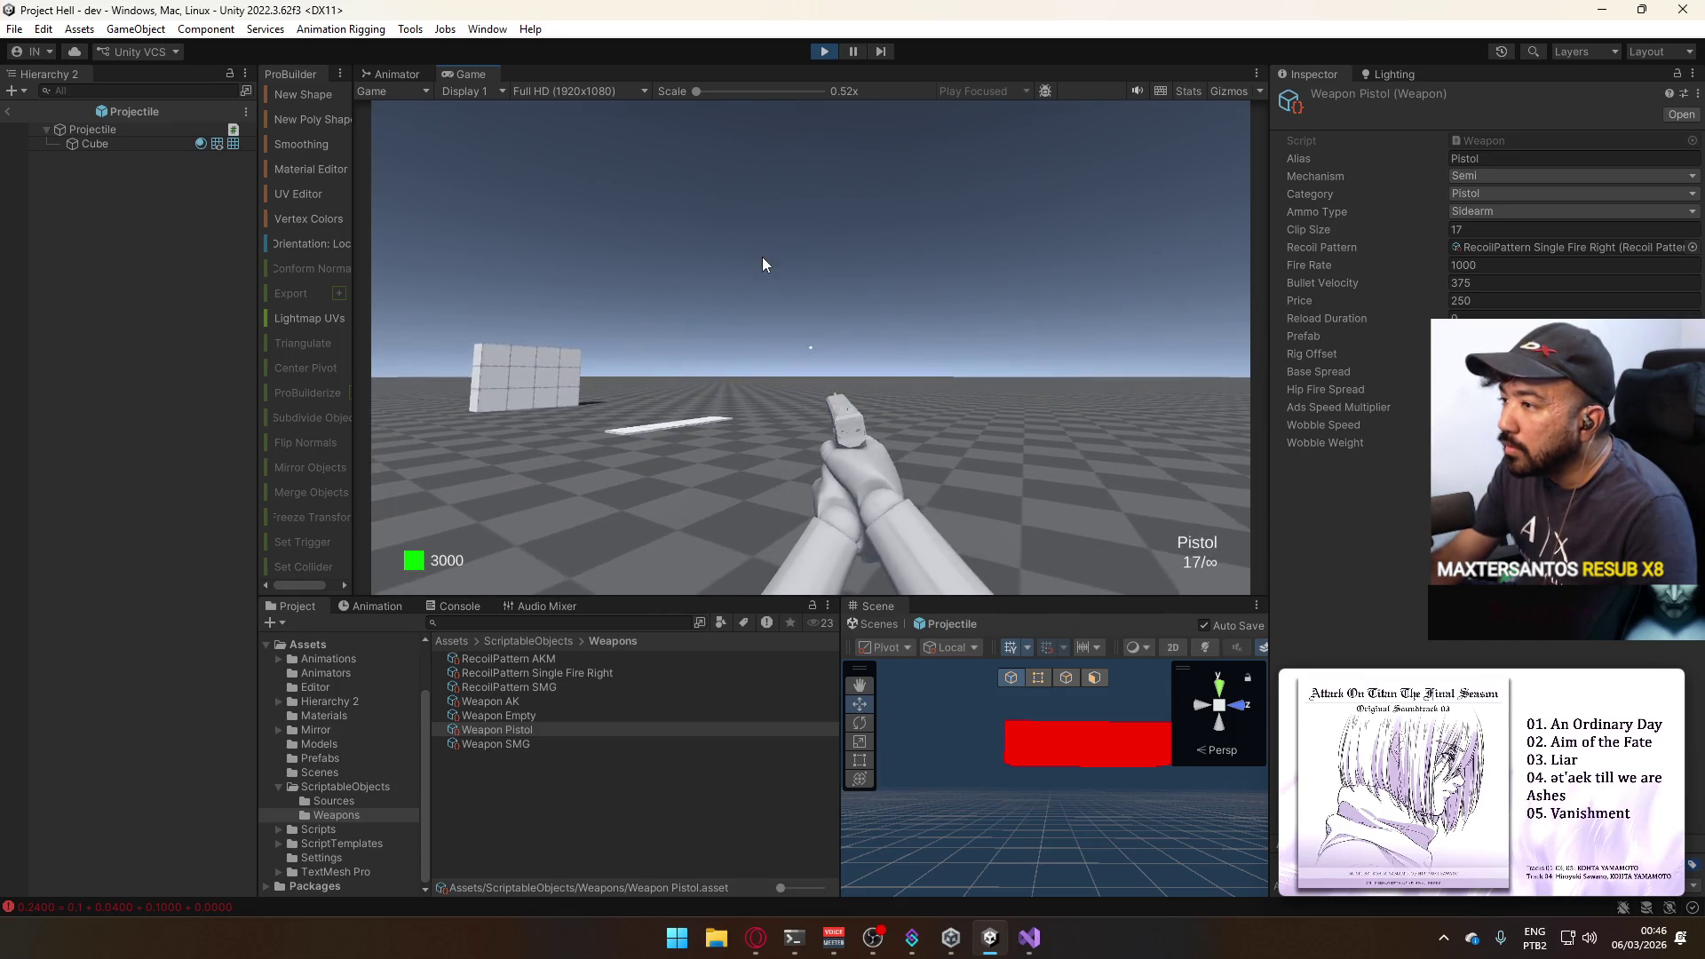
# Swing the camera to the target cubes, shoot while walking around them, then stop the game at the Prefabs folder.
pyautogui.press('super')
pyautogui.press('super')
pyautogui.press('super')
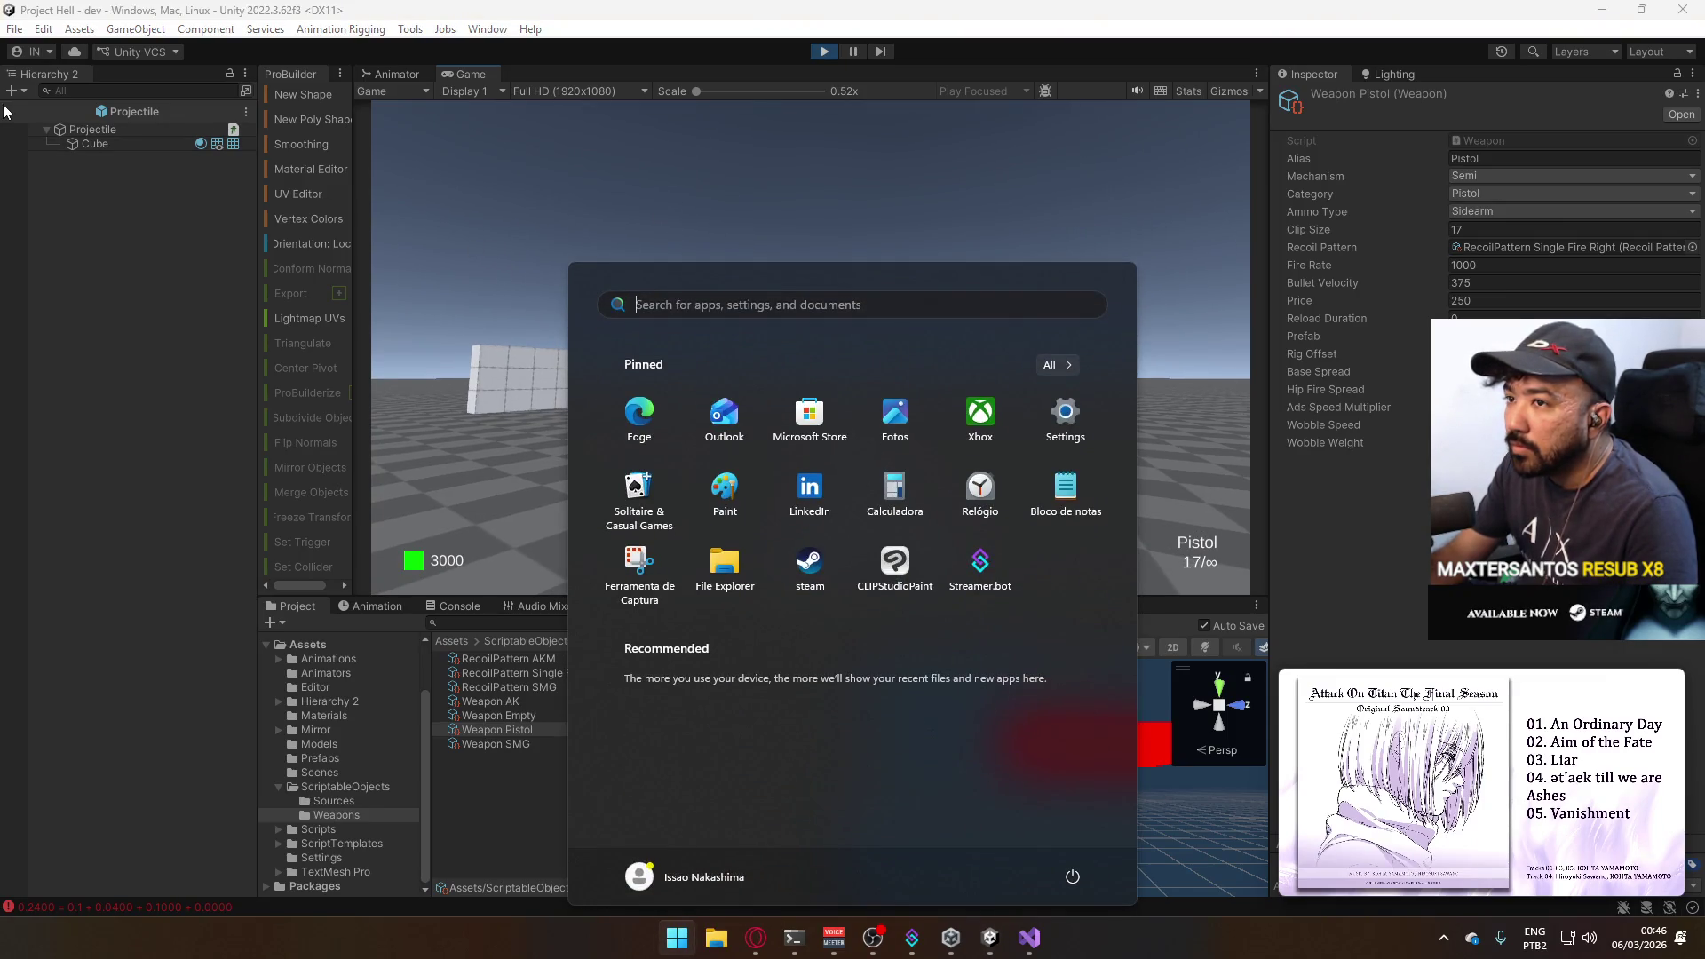
pyautogui.click(8, 112)
pyautogui.moveTo(1046, 778); pyautogui.dragTo(1070, 656)
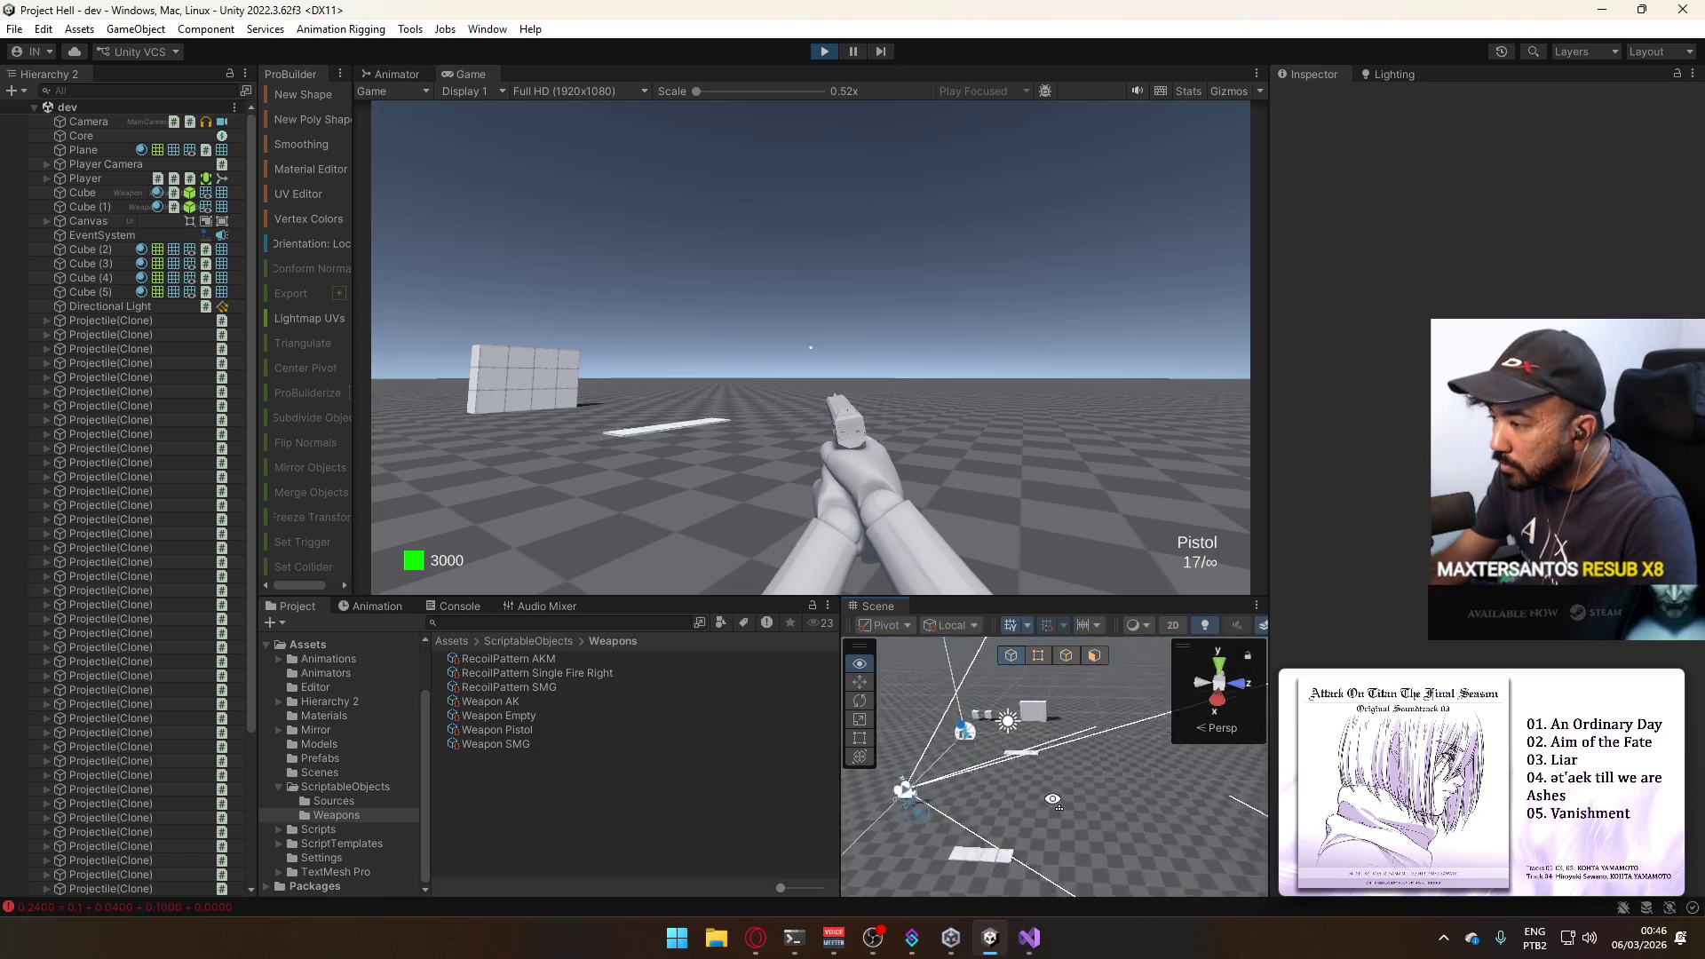
pyautogui.moveTo(1070, 656); pyautogui.dragTo(1082, 643)
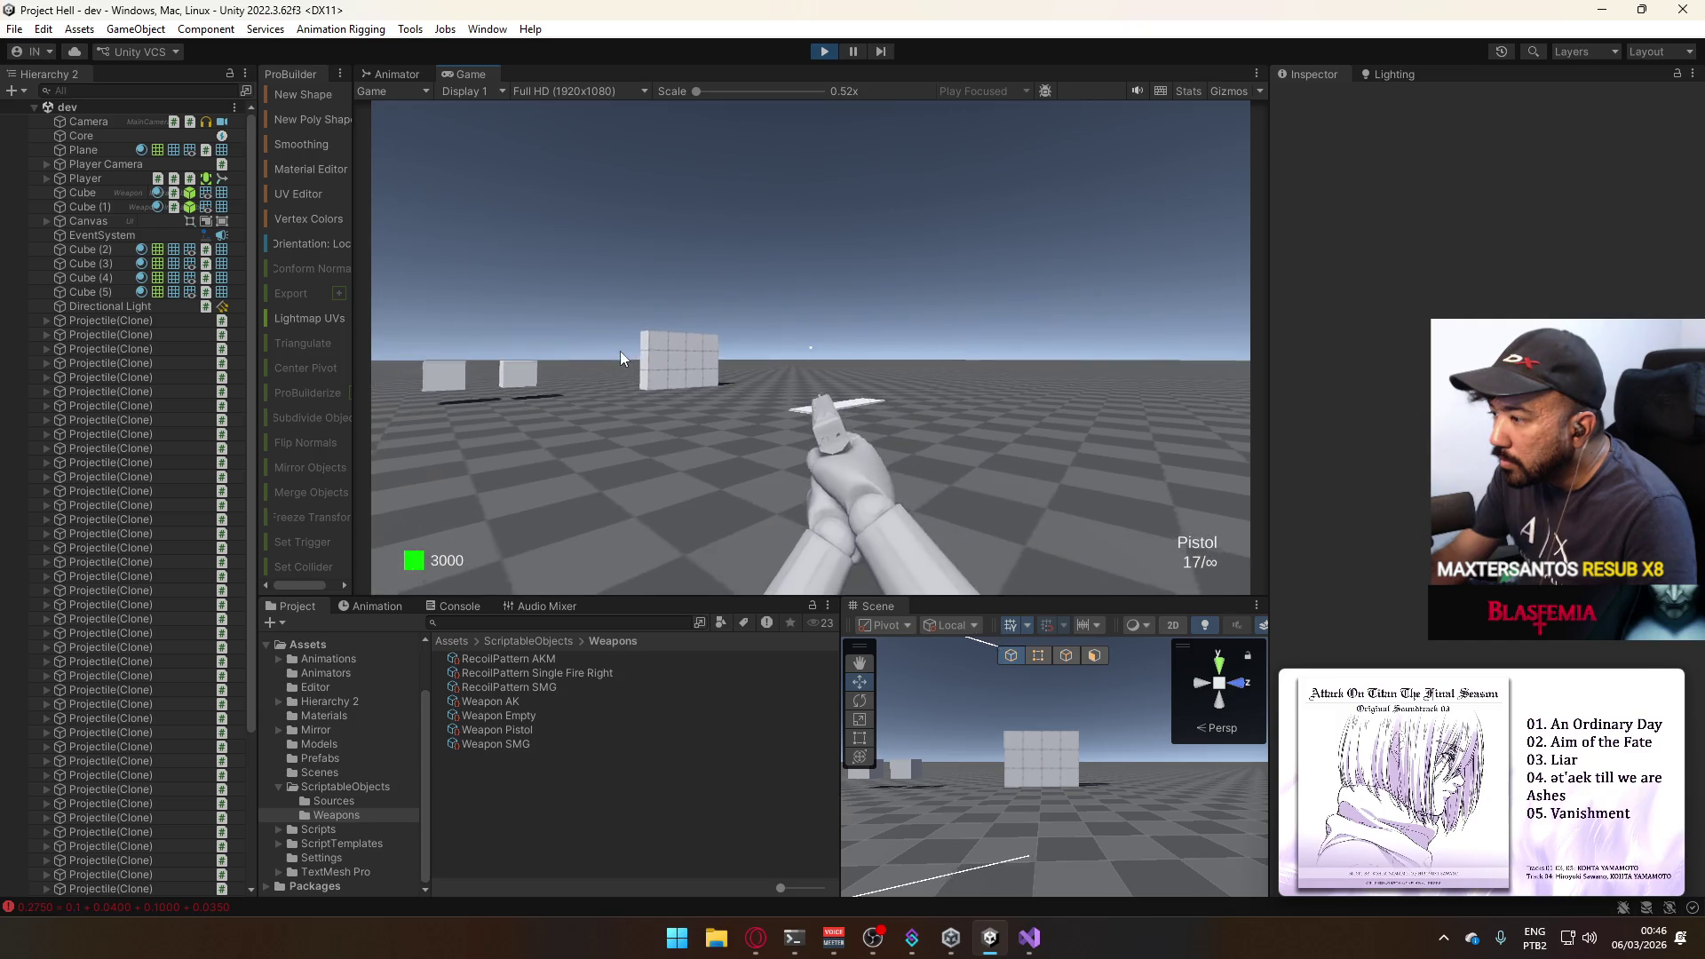
pyautogui.press('w')
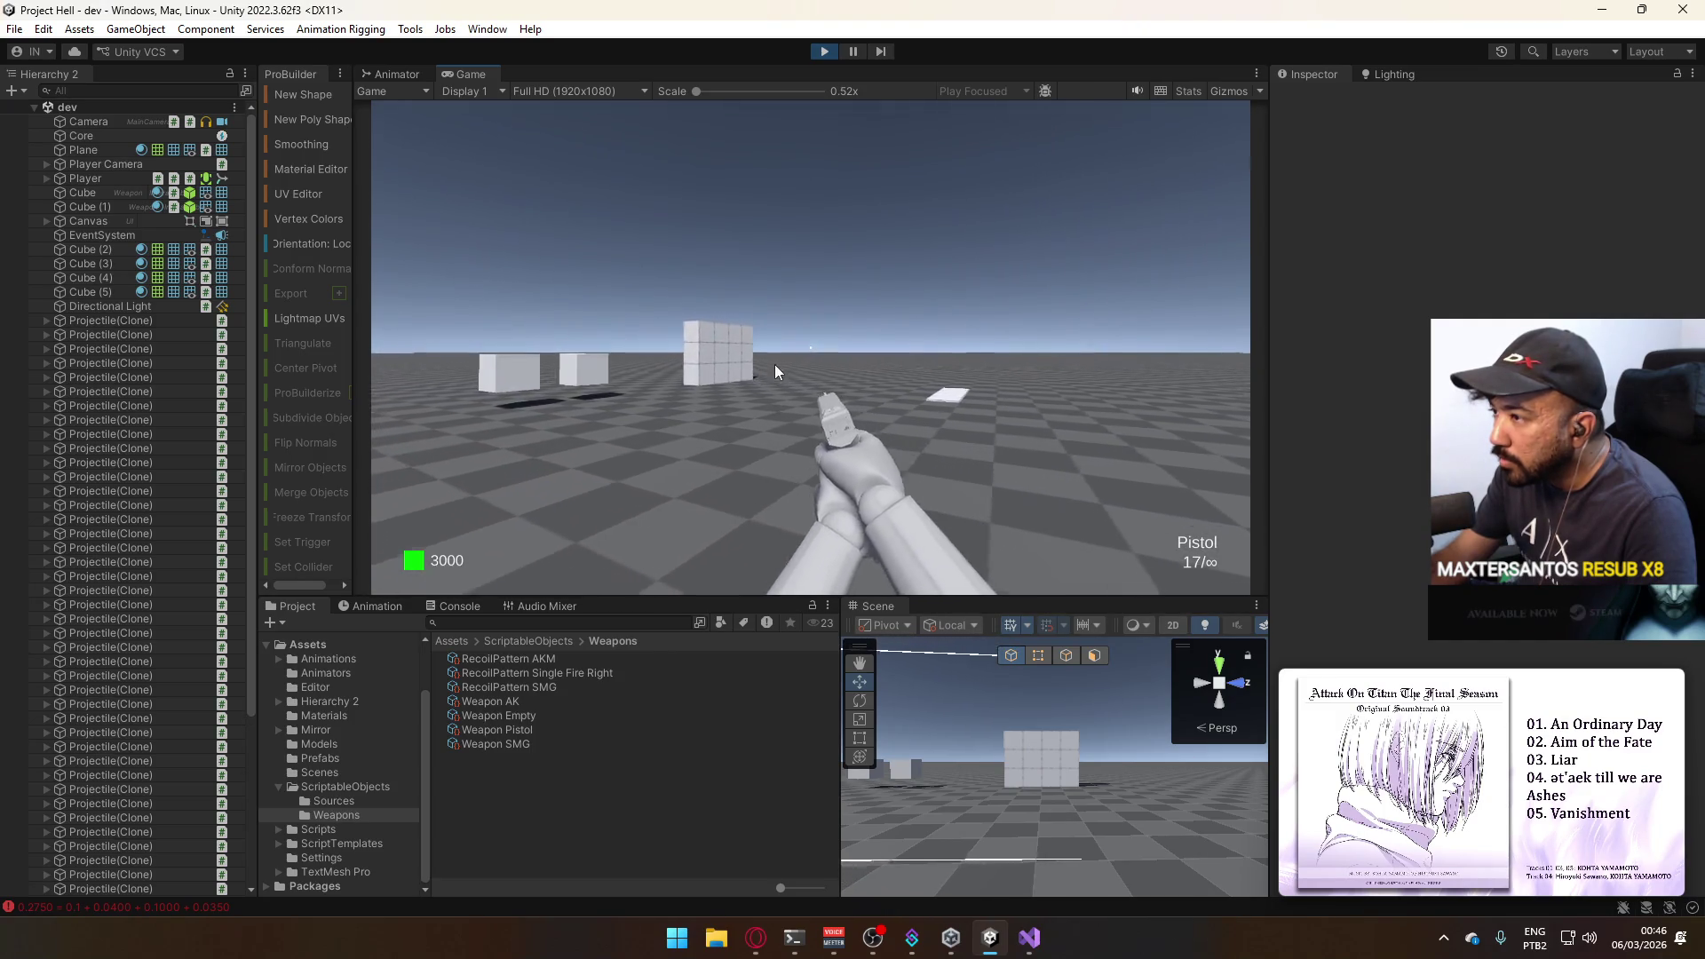
pyautogui.press('a')
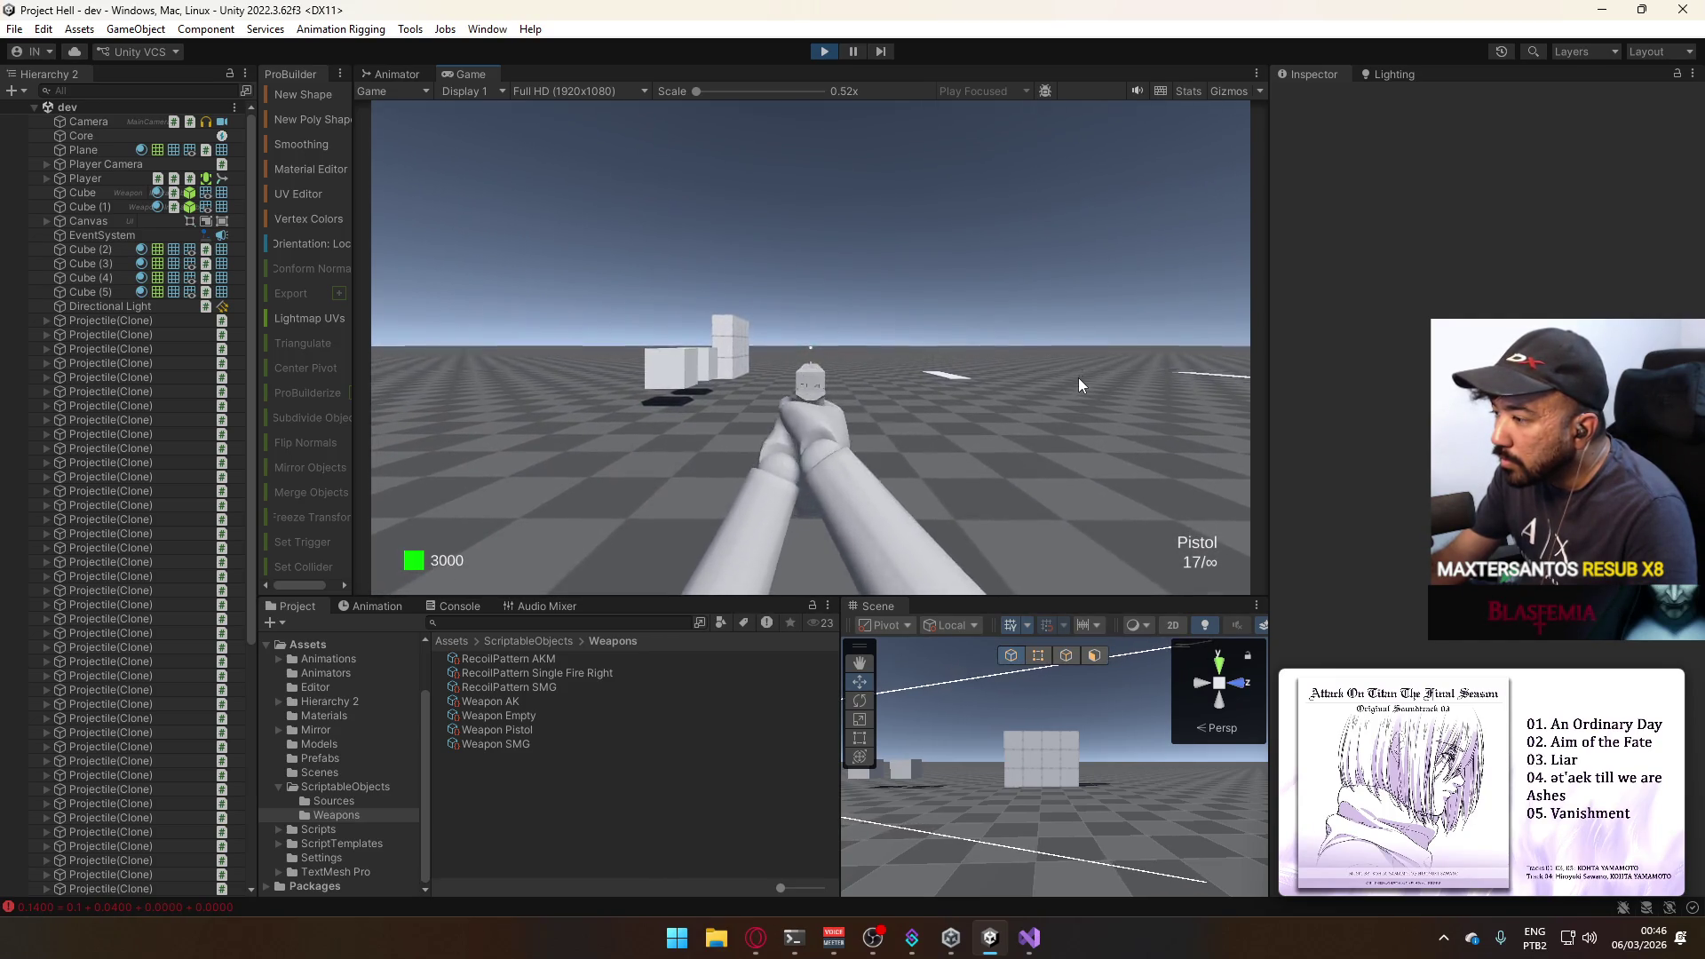
pyautogui.press('super')
pyautogui.click(823, 51)
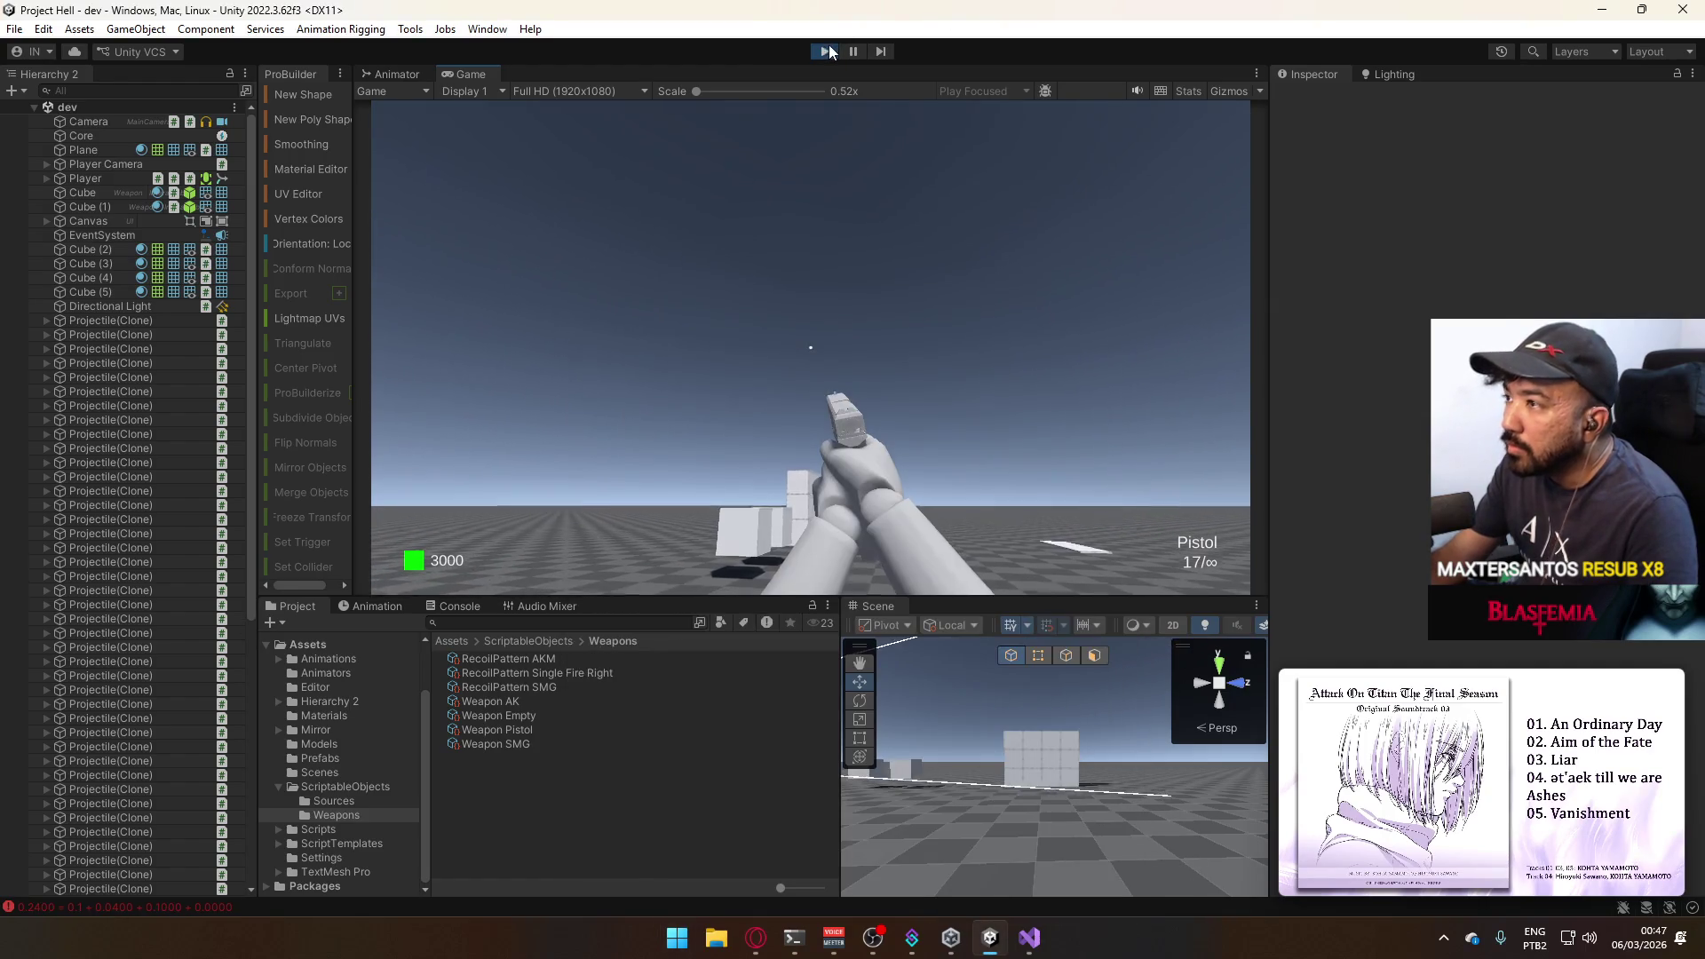
pyautogui.click(339, 756)
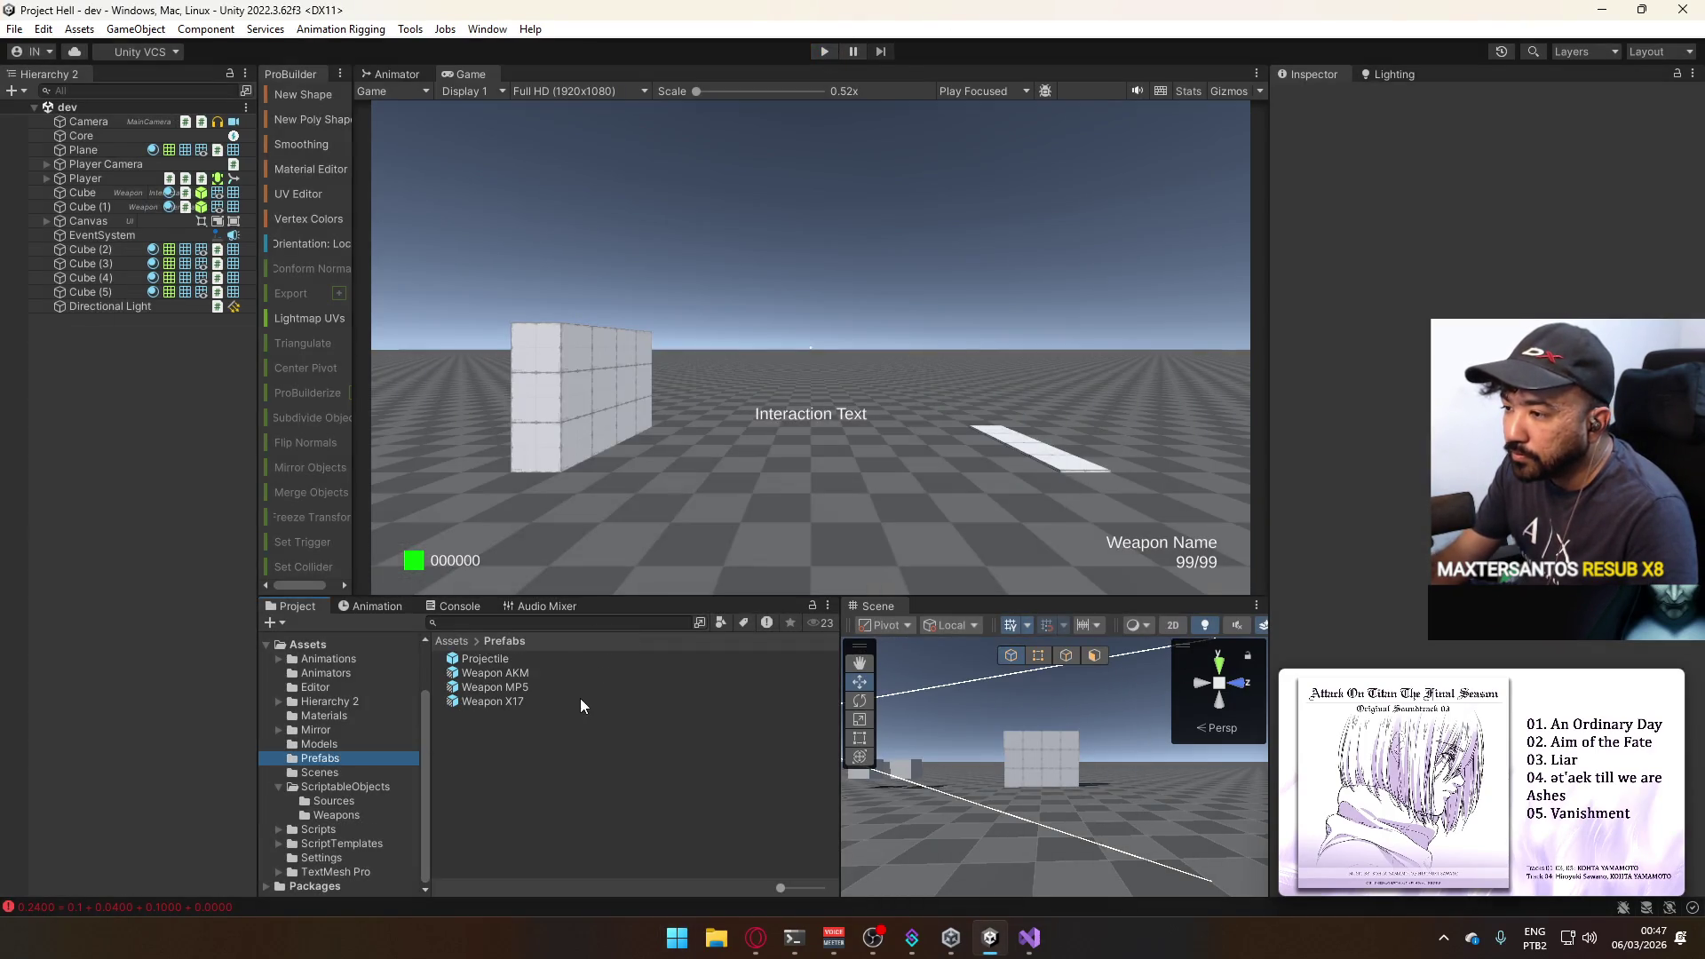
# Deactivate the Cube in the Projectile prefab and create an empty child under Projectile.
pyautogui.doubleClick(498, 662)
pyautogui.click(93, 143)
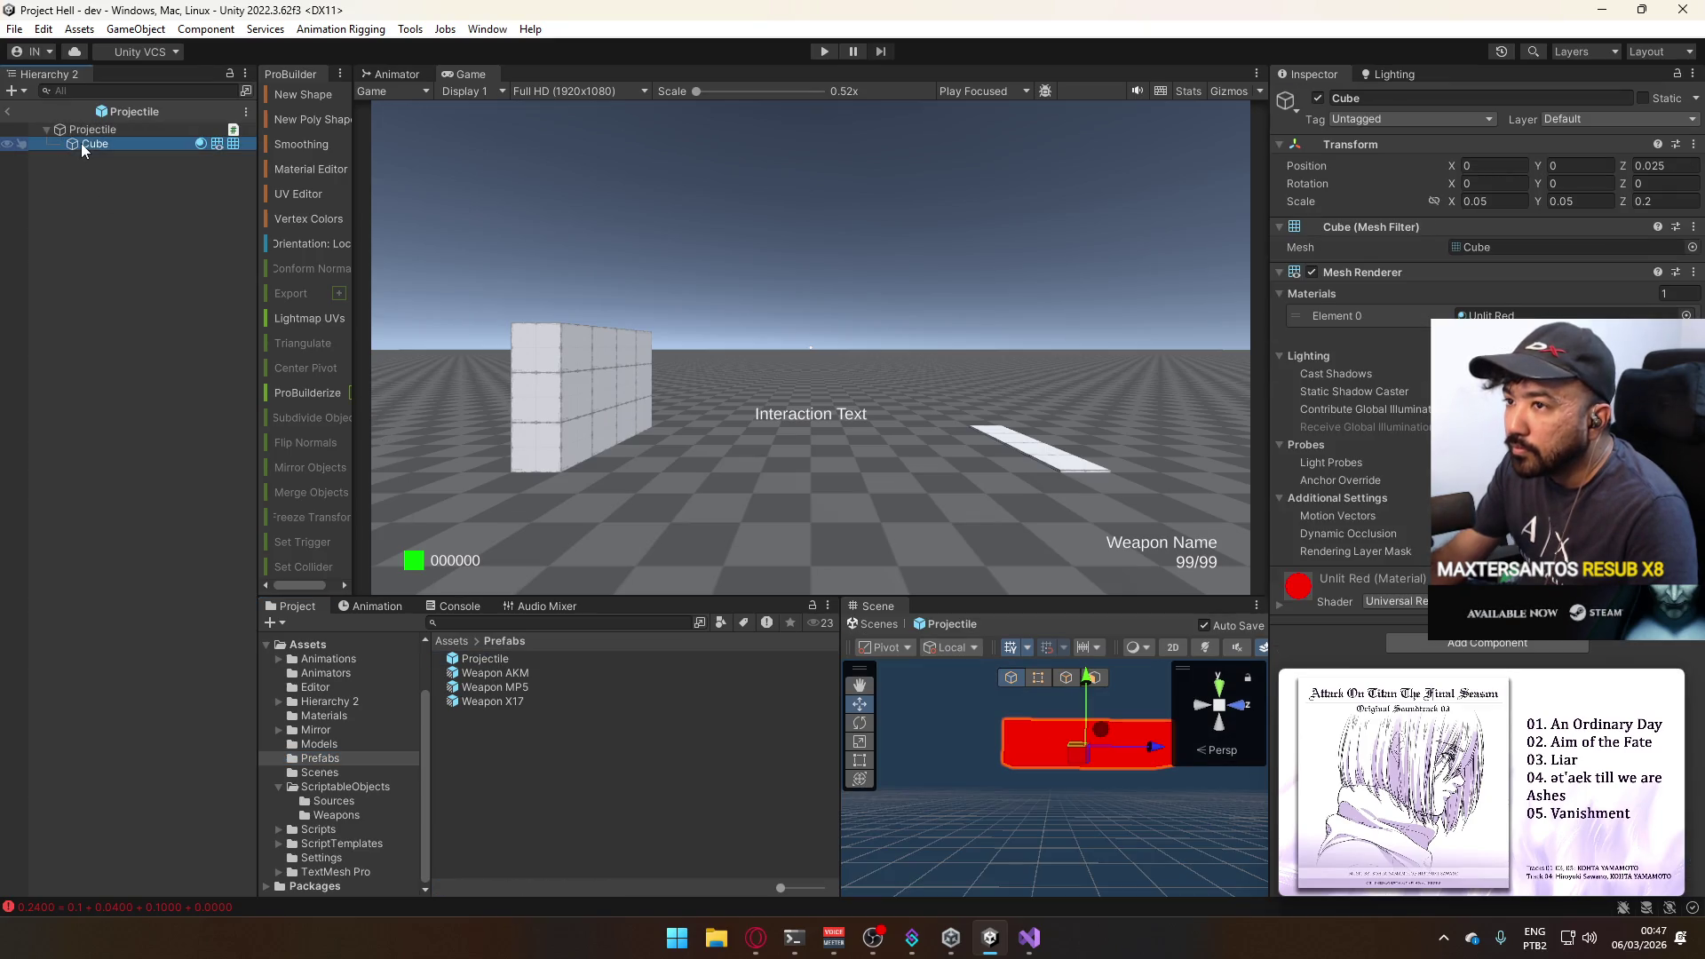
pyautogui.click(1317, 100)
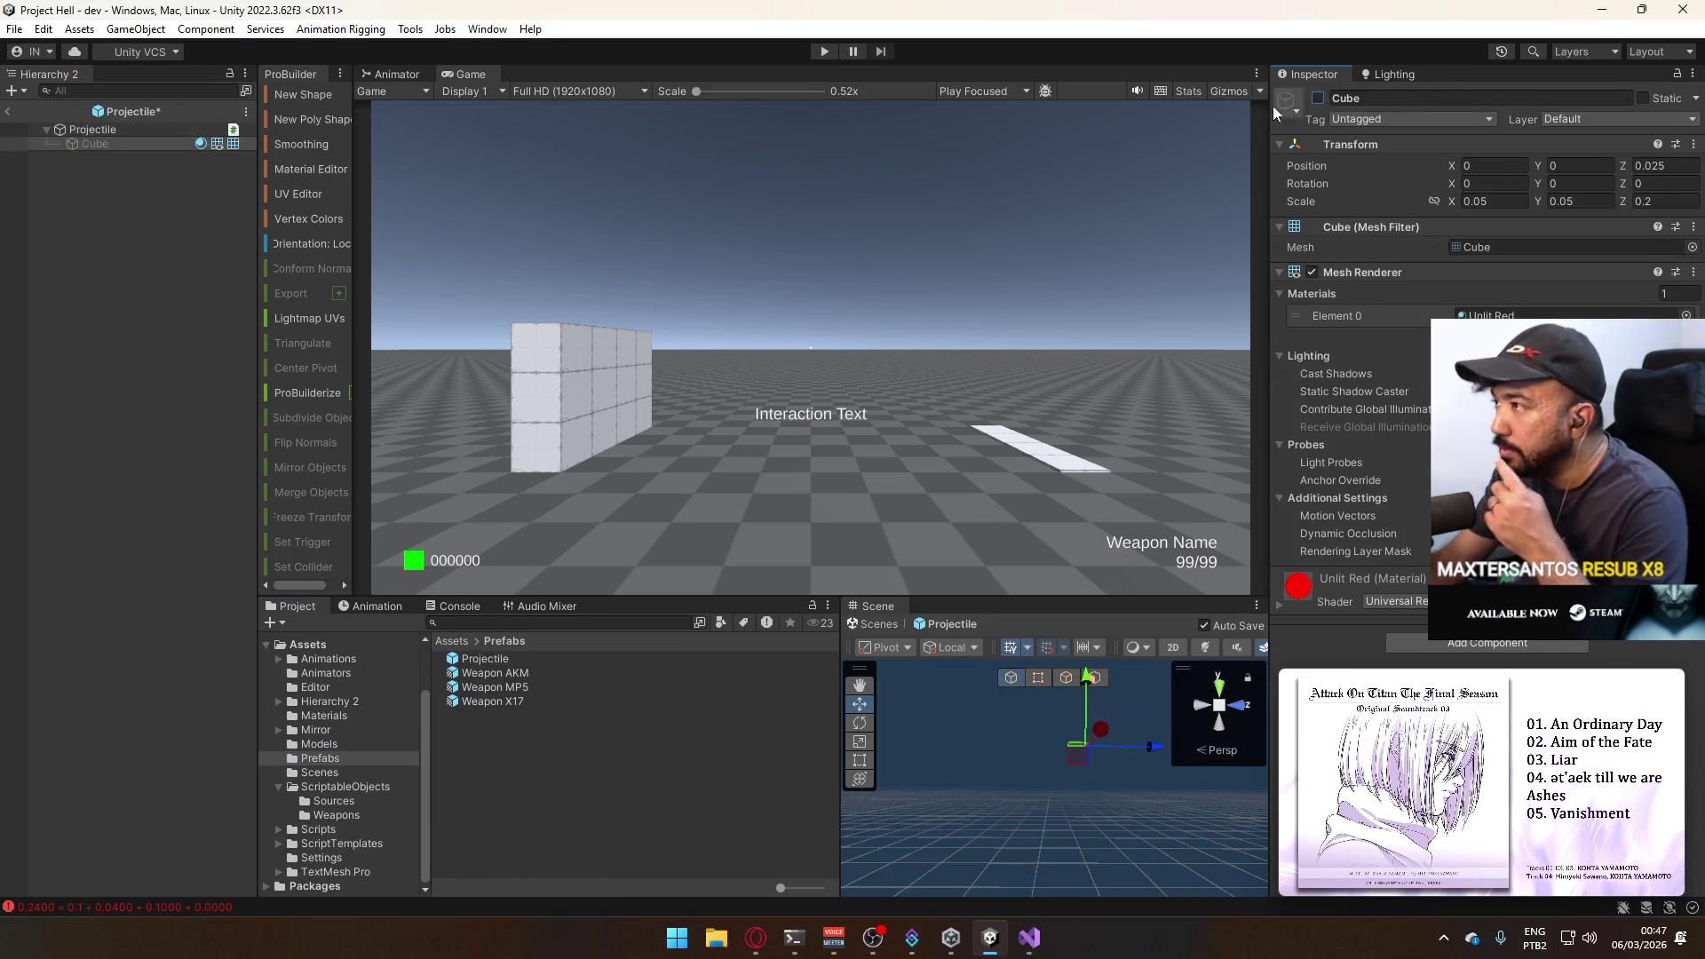
pyautogui.rightClick(106, 132)
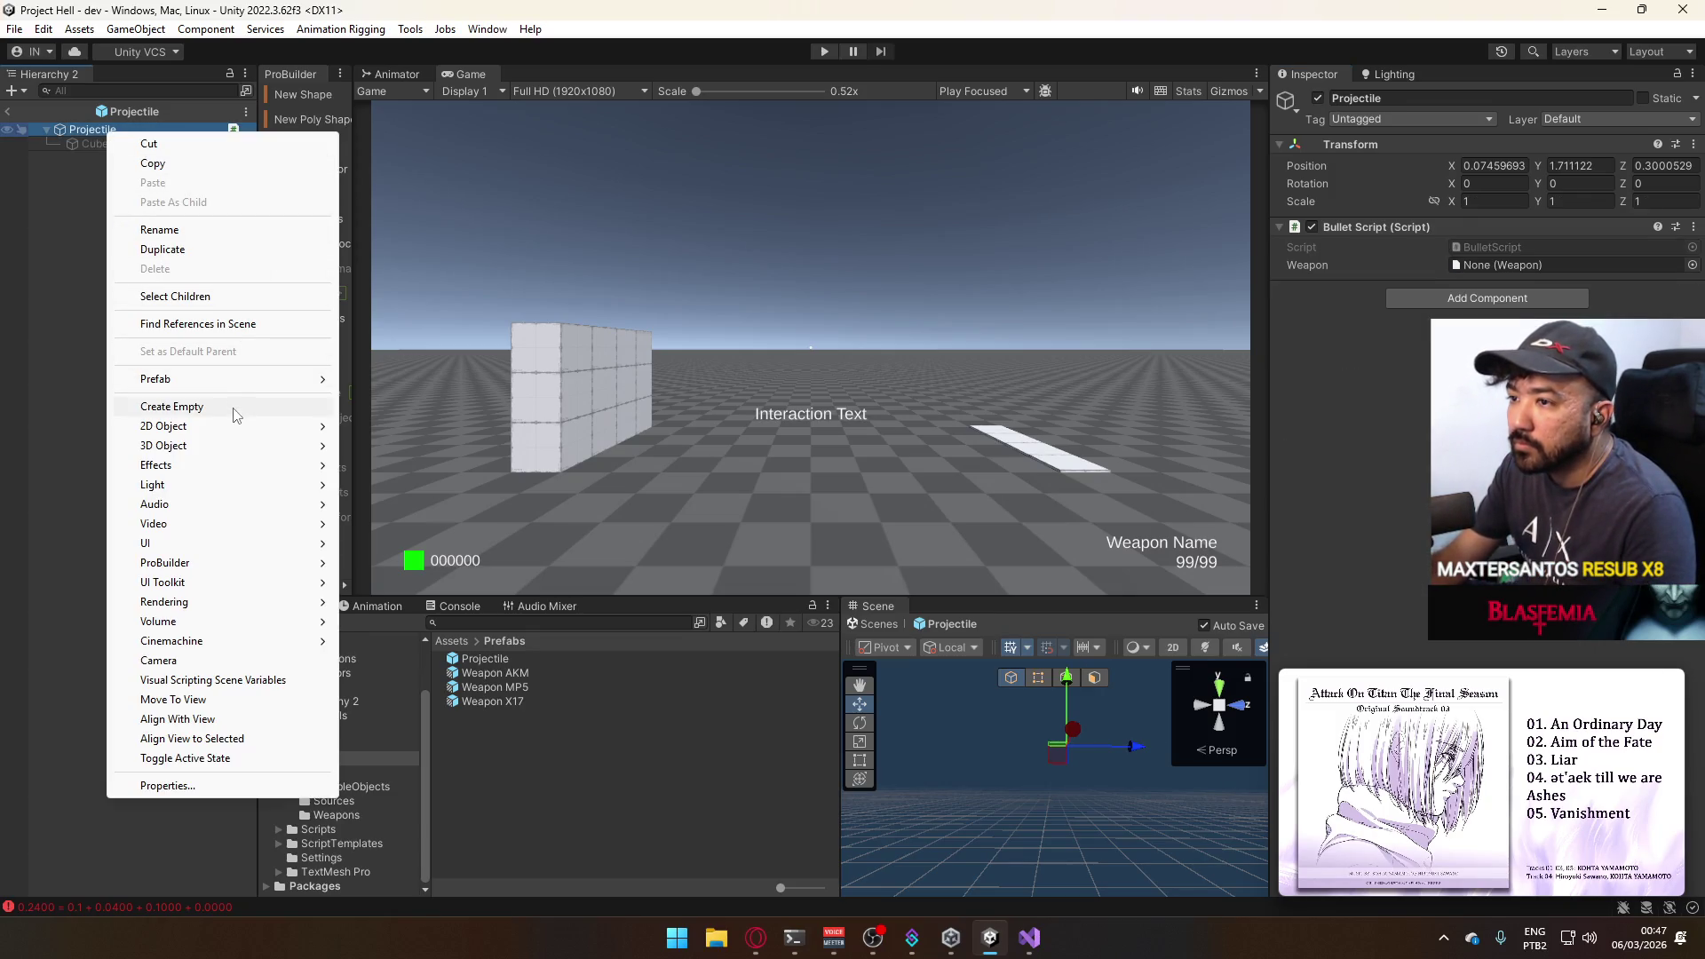
pyautogui.click(170, 406)
# Add a Line Renderer to the new child and expand its Positions list (0,0,0) and (0,0,1).
pyautogui.click(1488, 236)
pyautogui.write('trace')
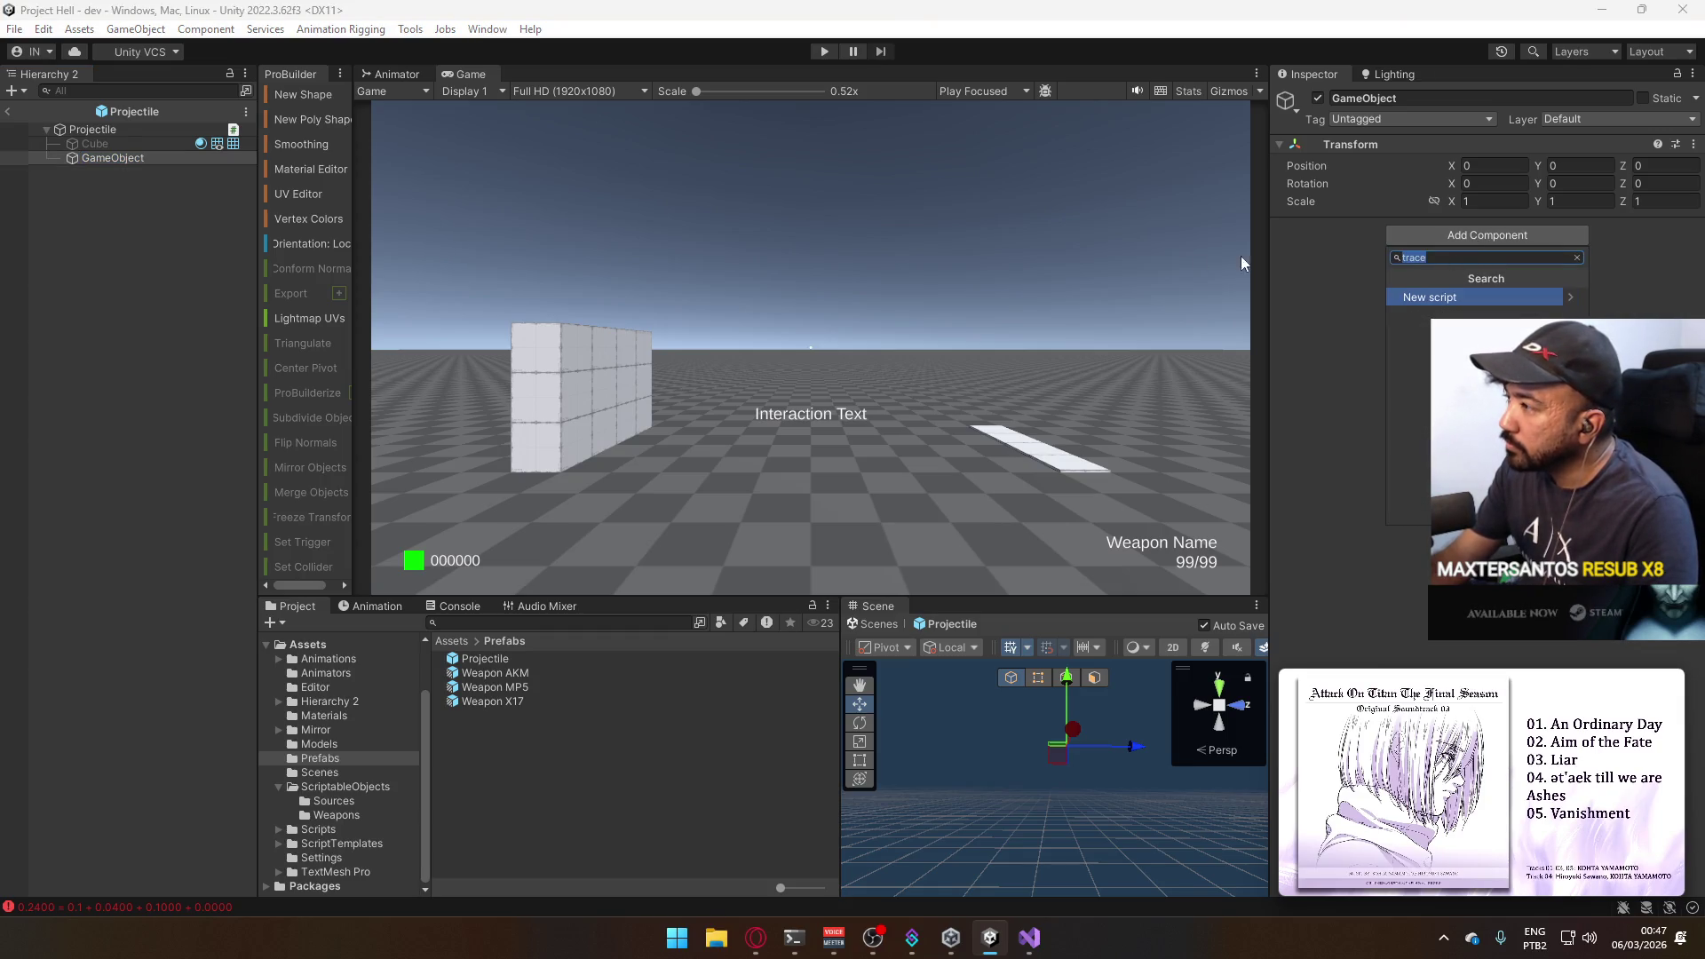
pyautogui.press('BackSpace')
pyautogui.press('BackSpace')
pyautogui.press('BackSpace')
pyautogui.write('liner')
pyautogui.press('Return')
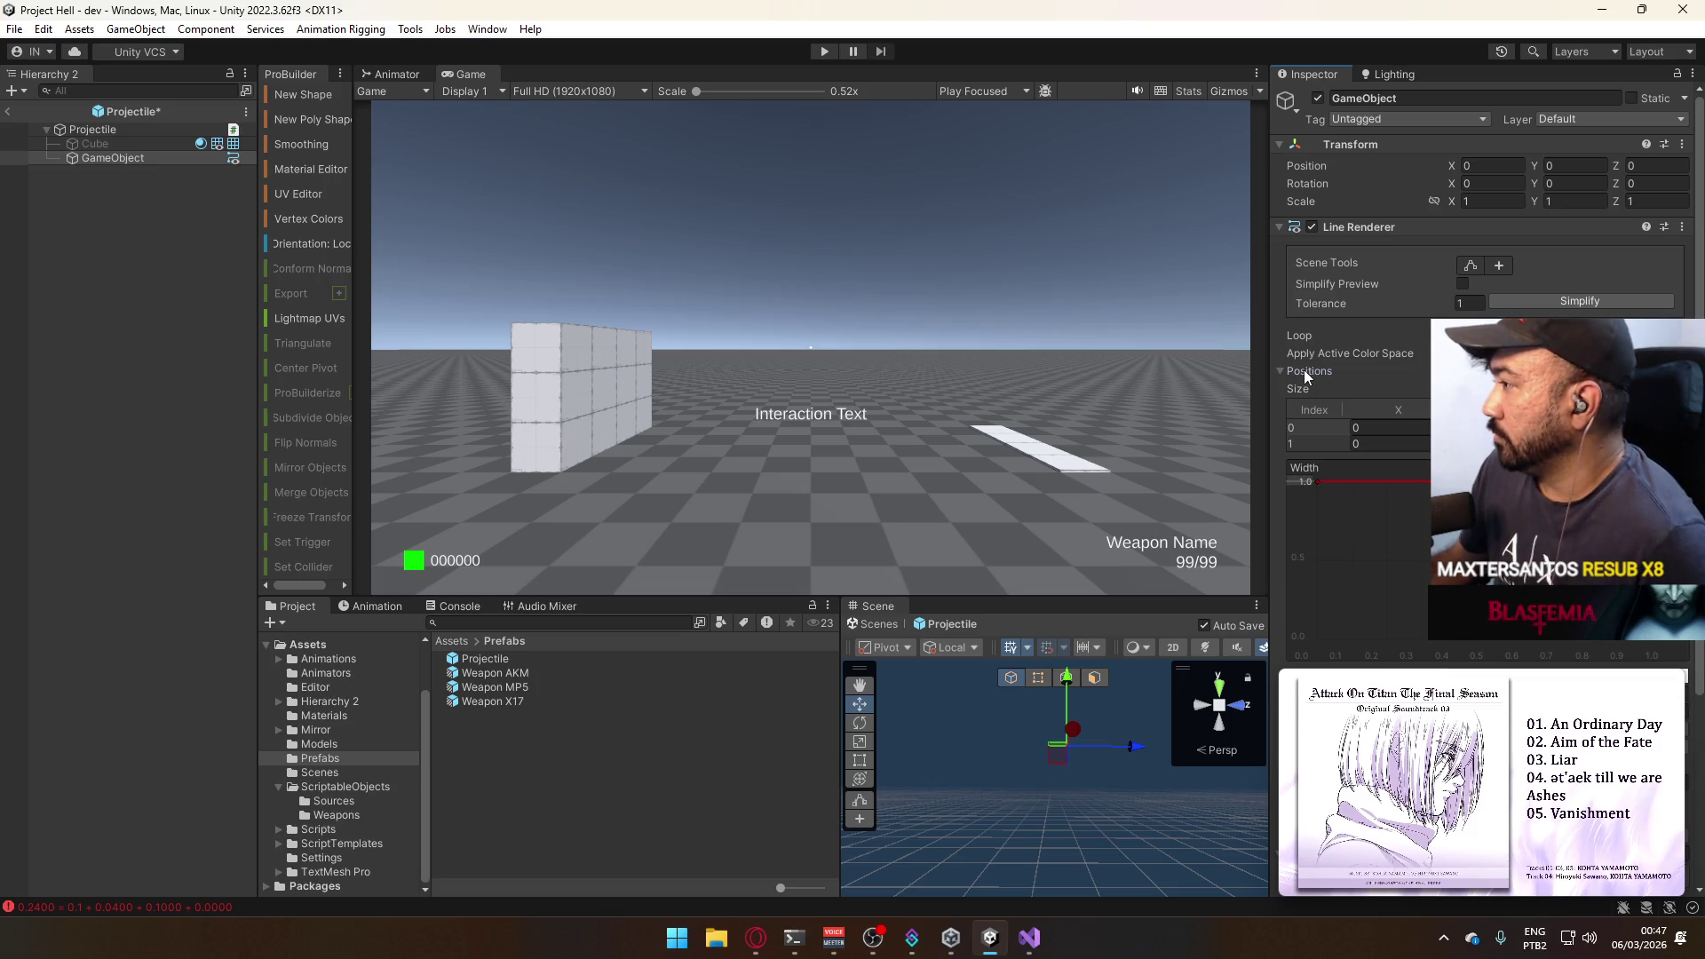
pyautogui.click(1303, 371)
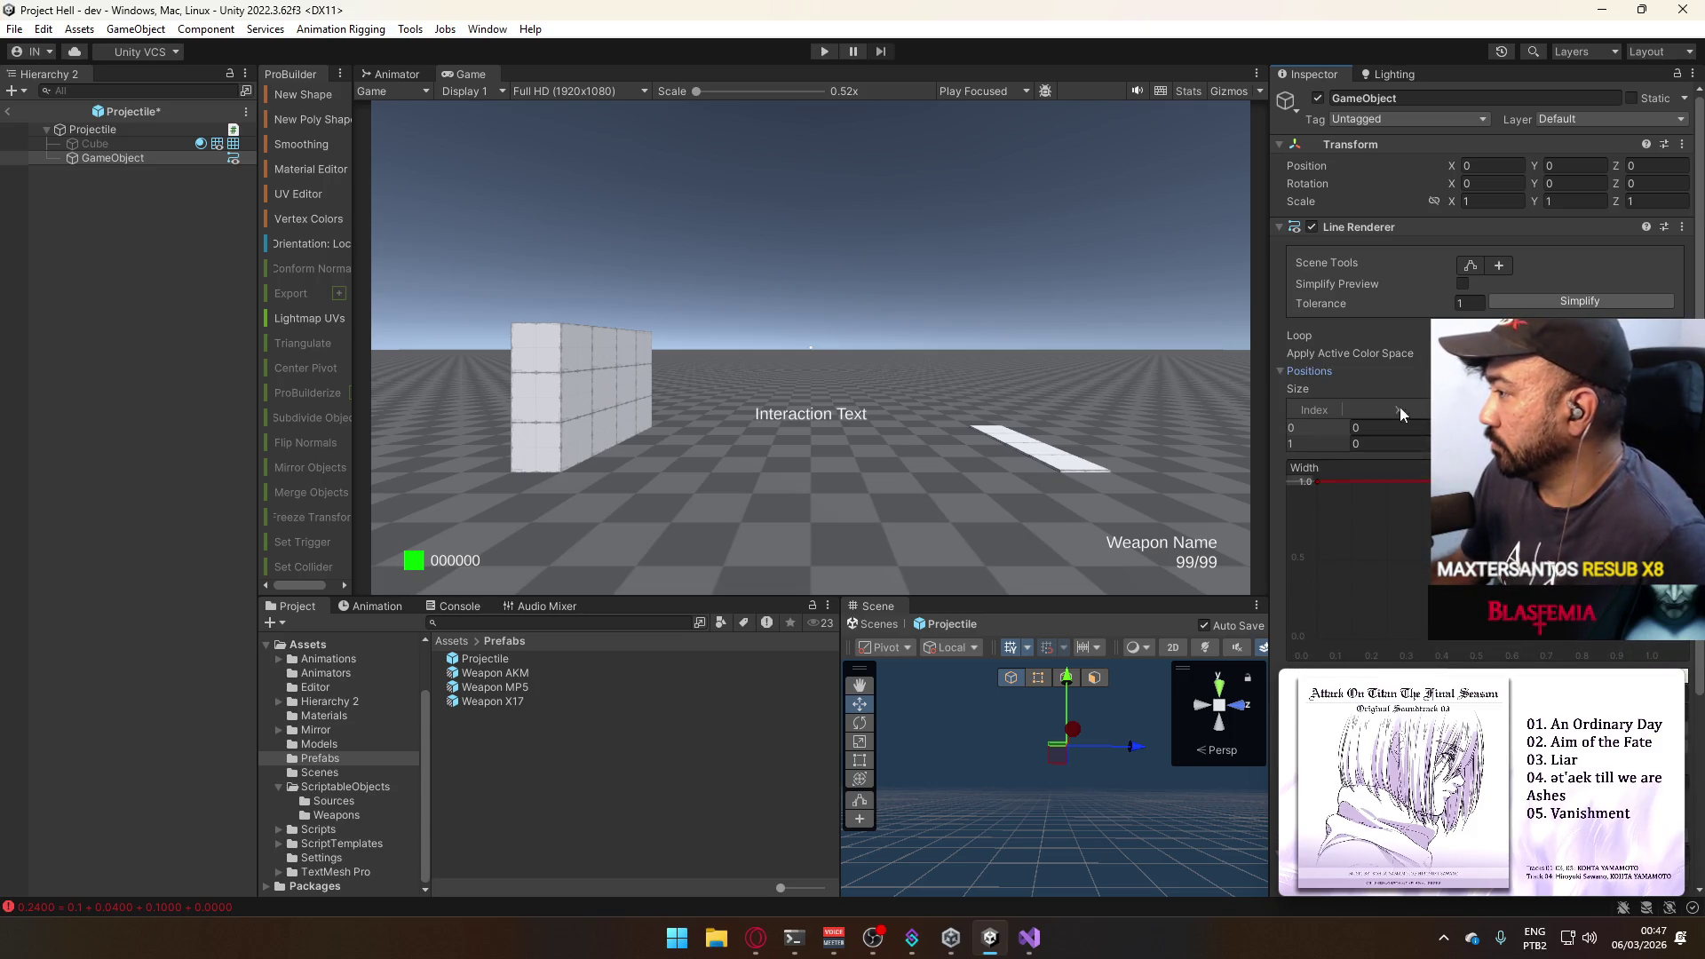
pyautogui.scroll(-3, 1400, 407)
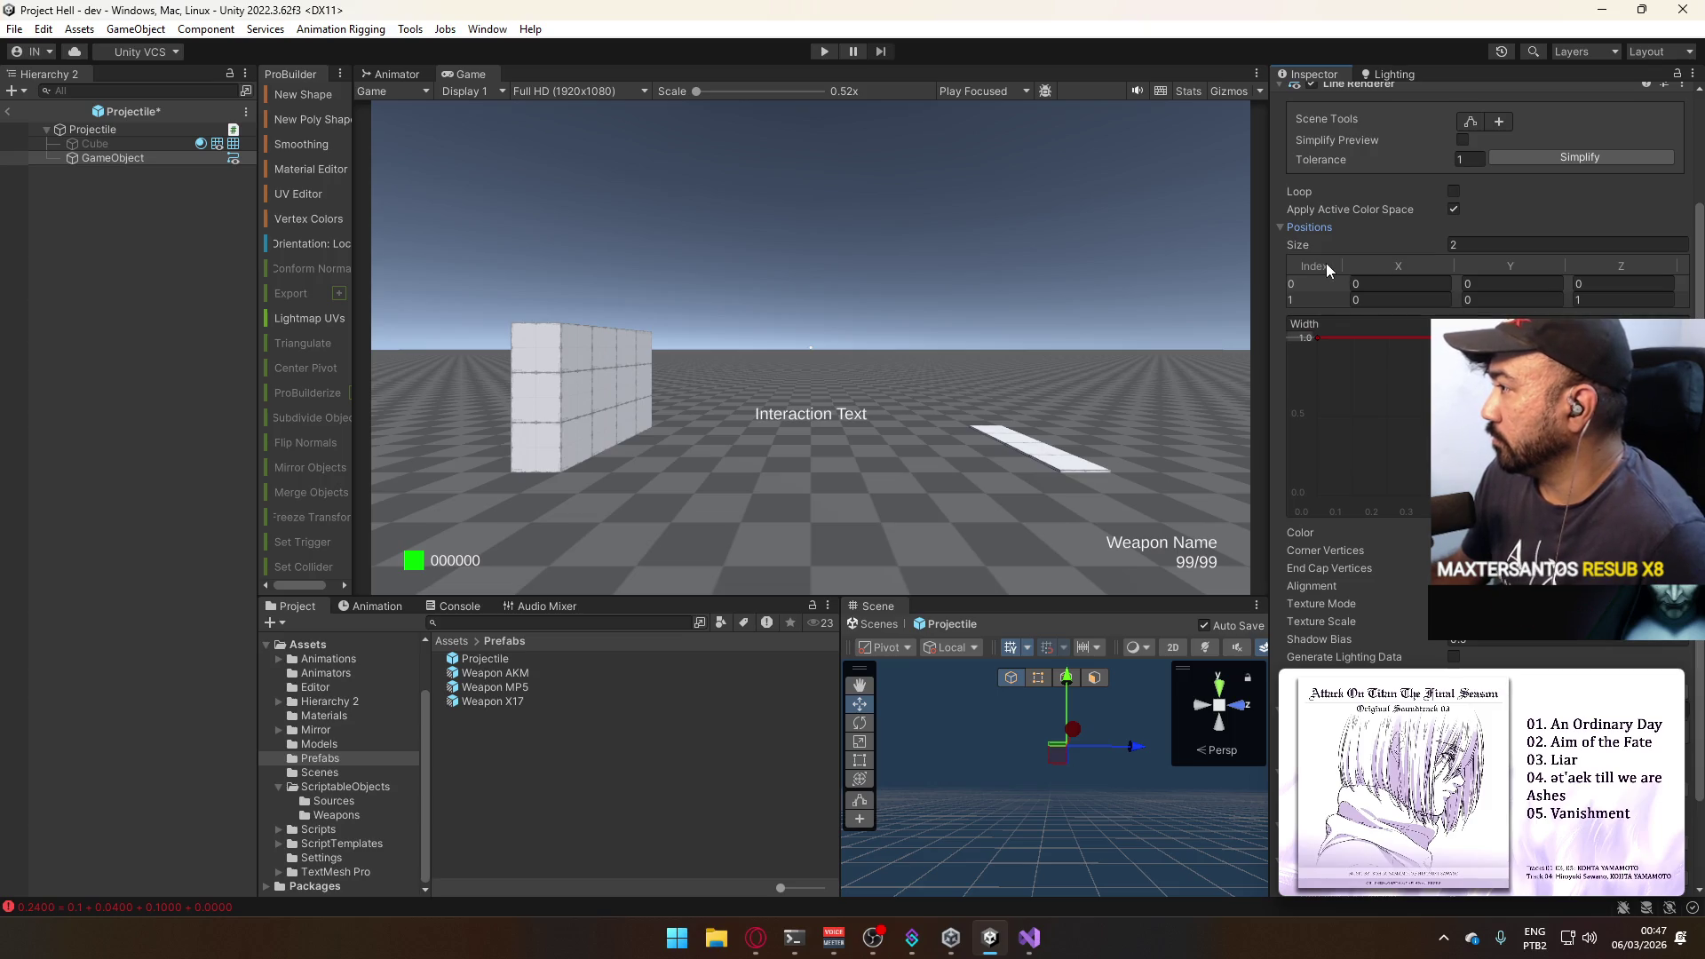
pyautogui.scroll(-1, 1326, 262)
pyautogui.scroll(-1, 1324, 263)
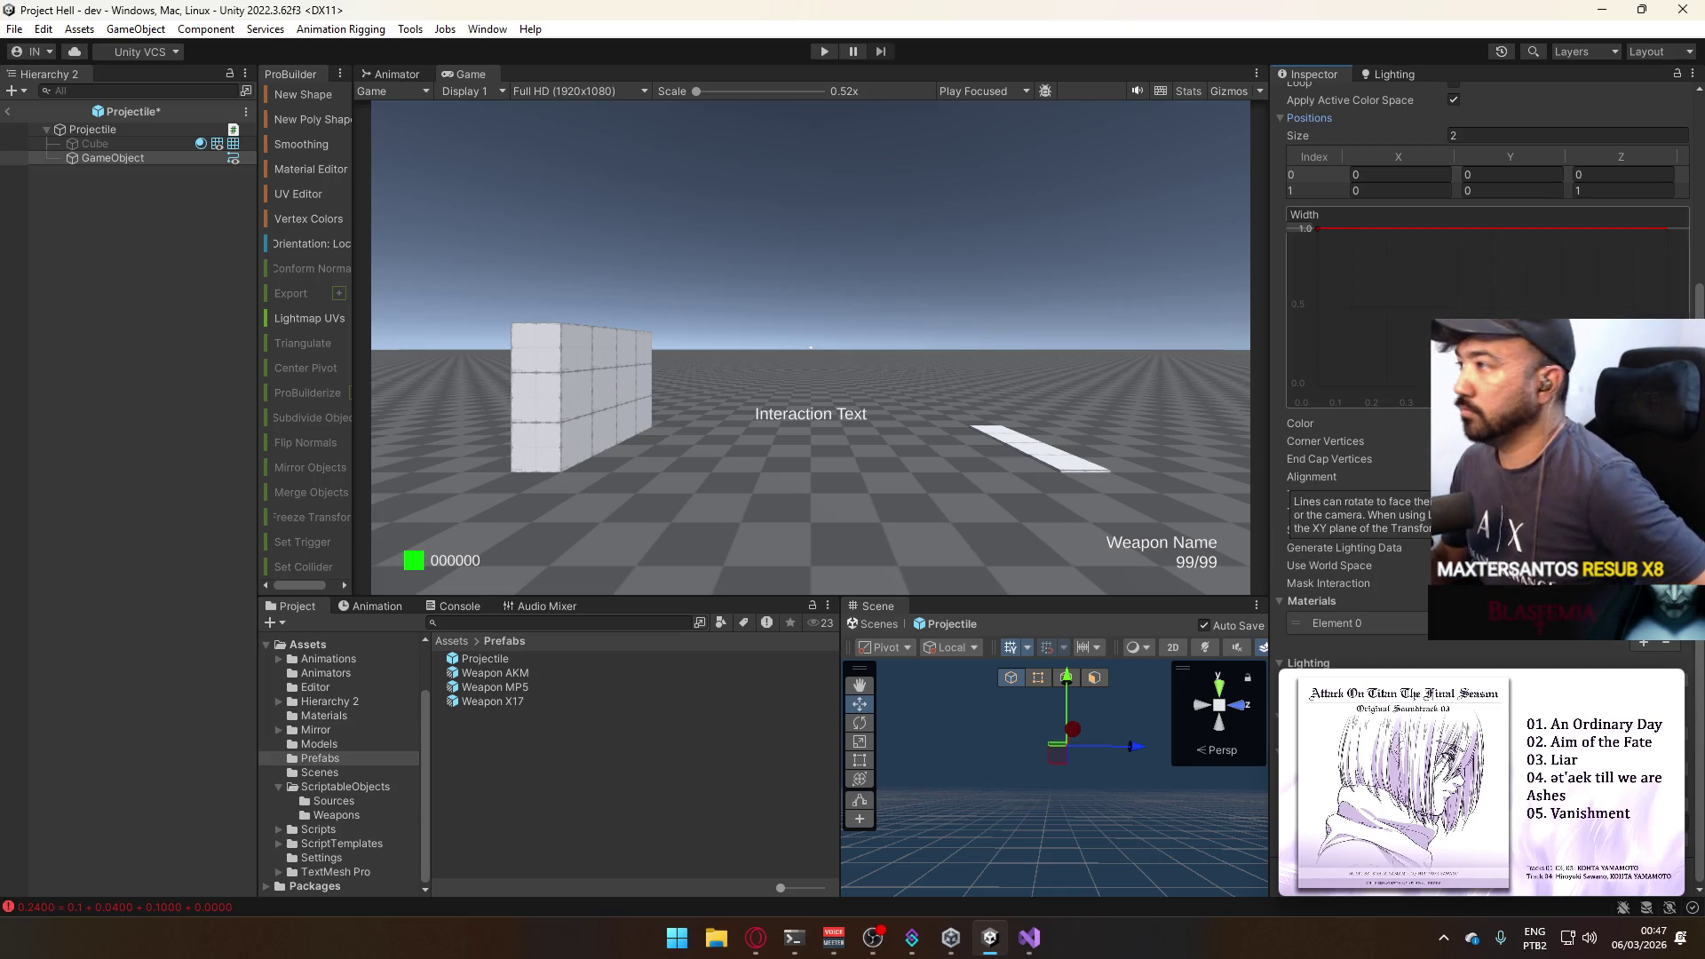
pyautogui.scroll(2, 1406, 401)
pyautogui.scroll(1, 1401, 307)
pyautogui.rightClick(1395, 232)
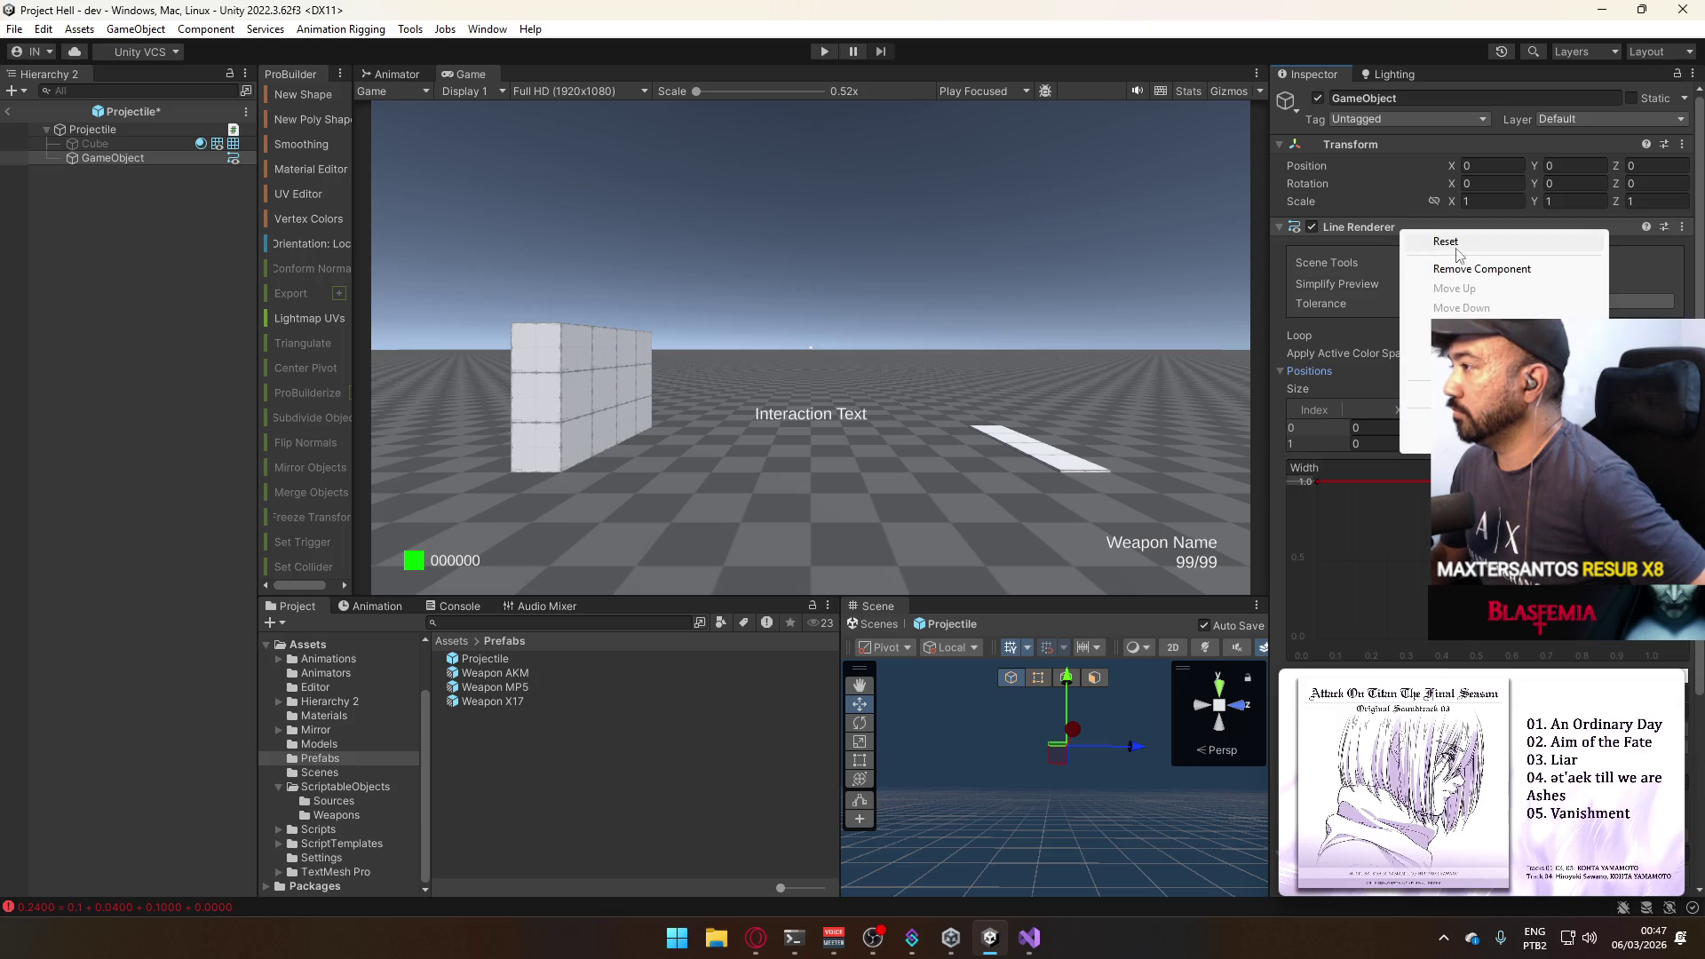
# Remove the Line Renderer and add a Trail Renderer component instead.
pyautogui.click(1483, 271)
pyautogui.click(1503, 238)
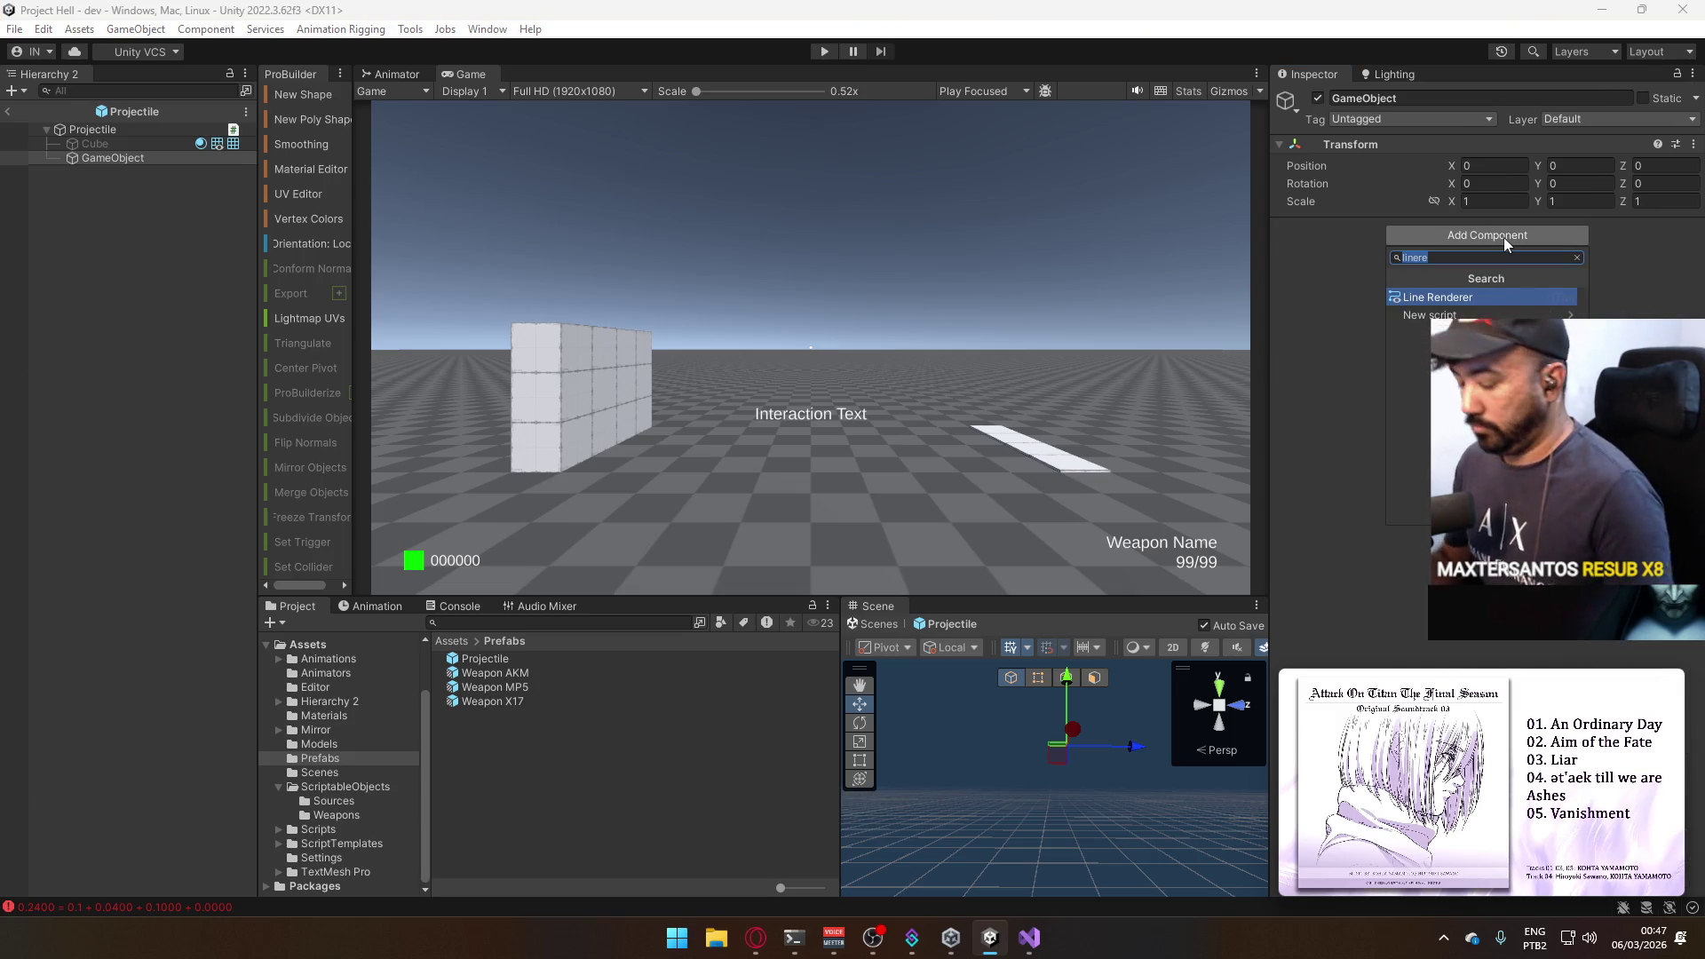
pyautogui.write('trail')
pyautogui.press('Return')
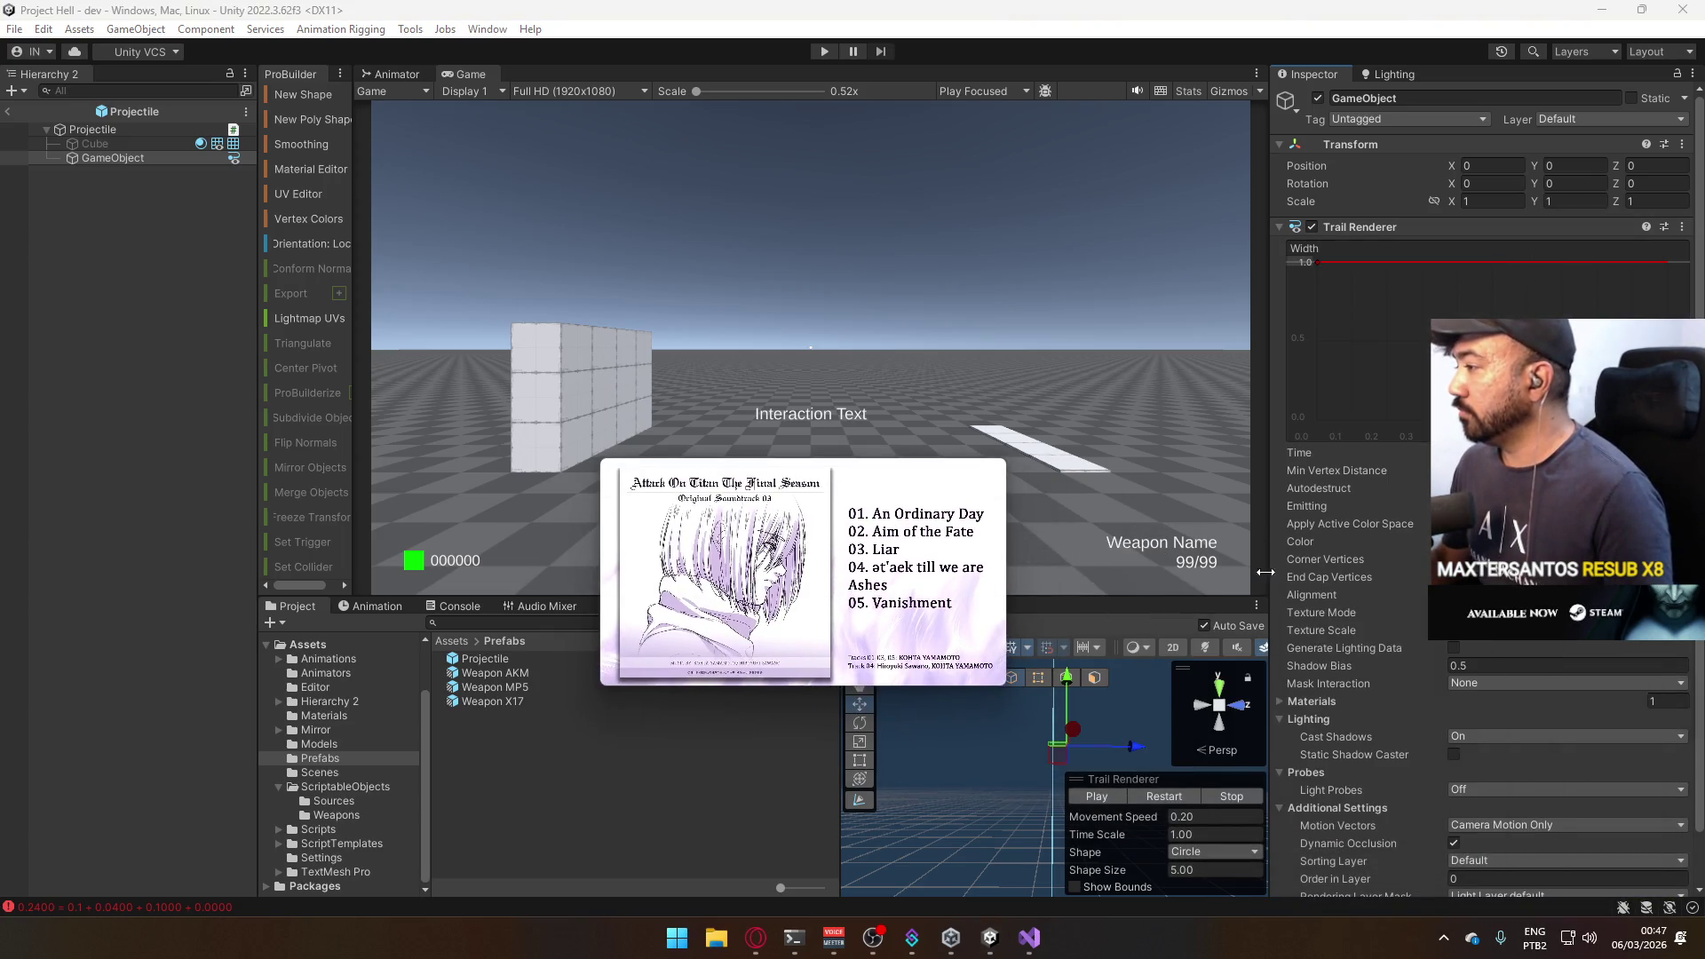
# Assign Default-Particle as the trail's material and open its colour gradient.
pyautogui.click(1357, 701)
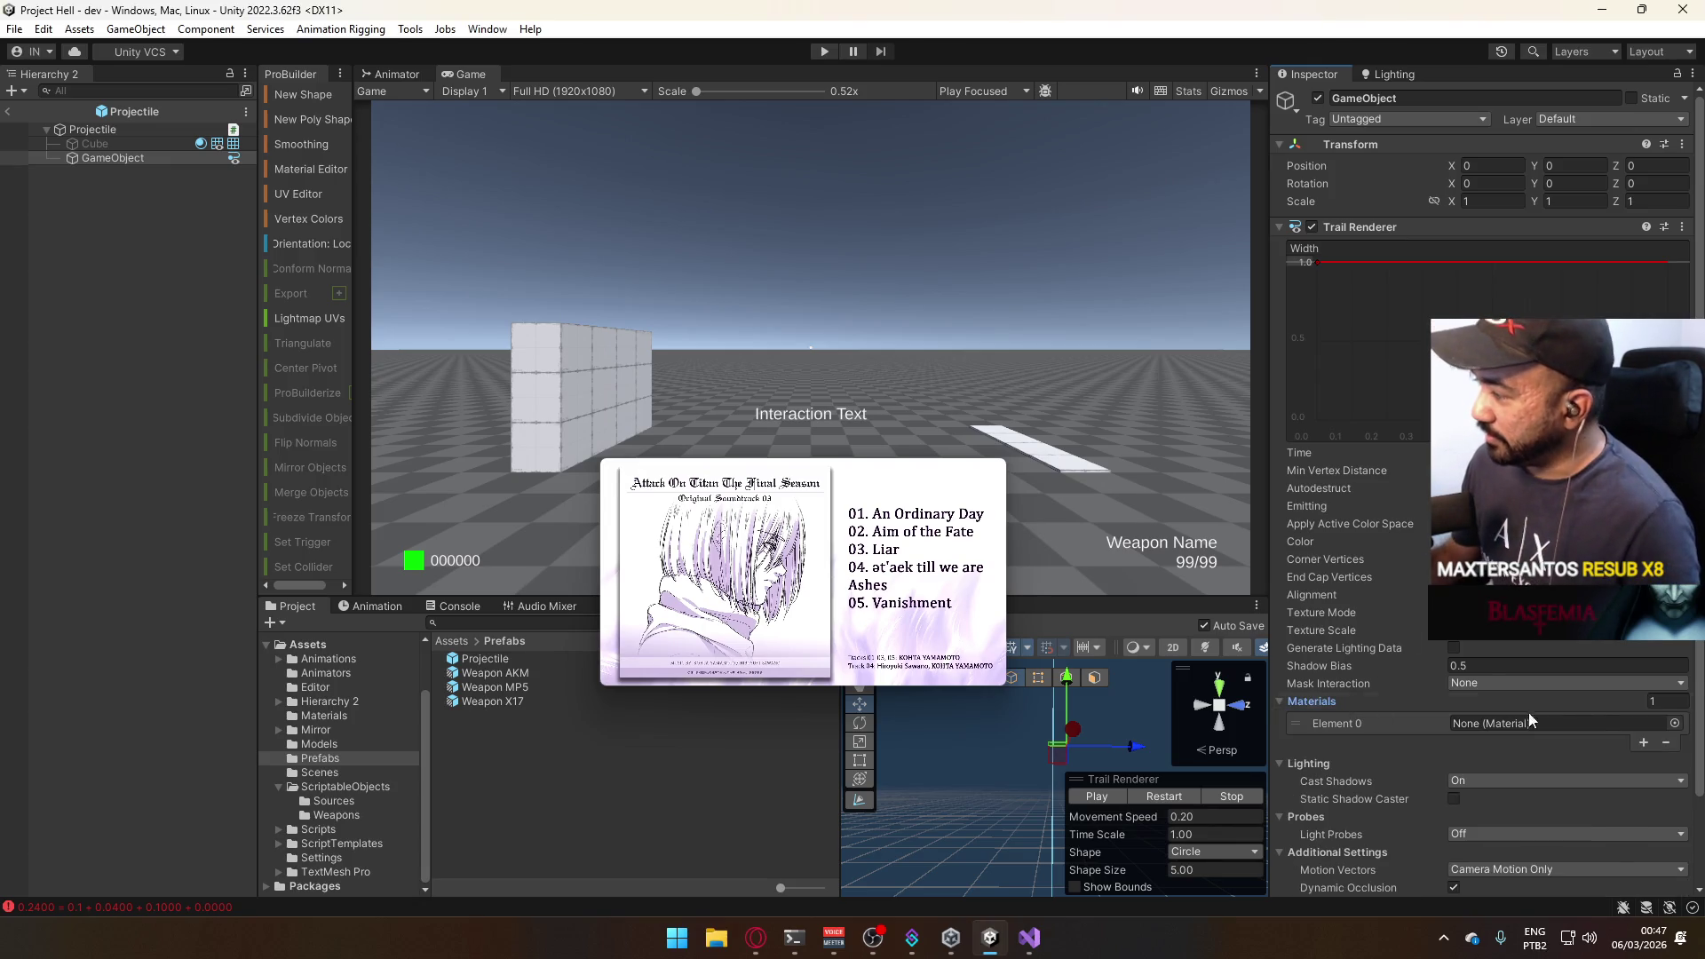
pyautogui.click(1674, 723)
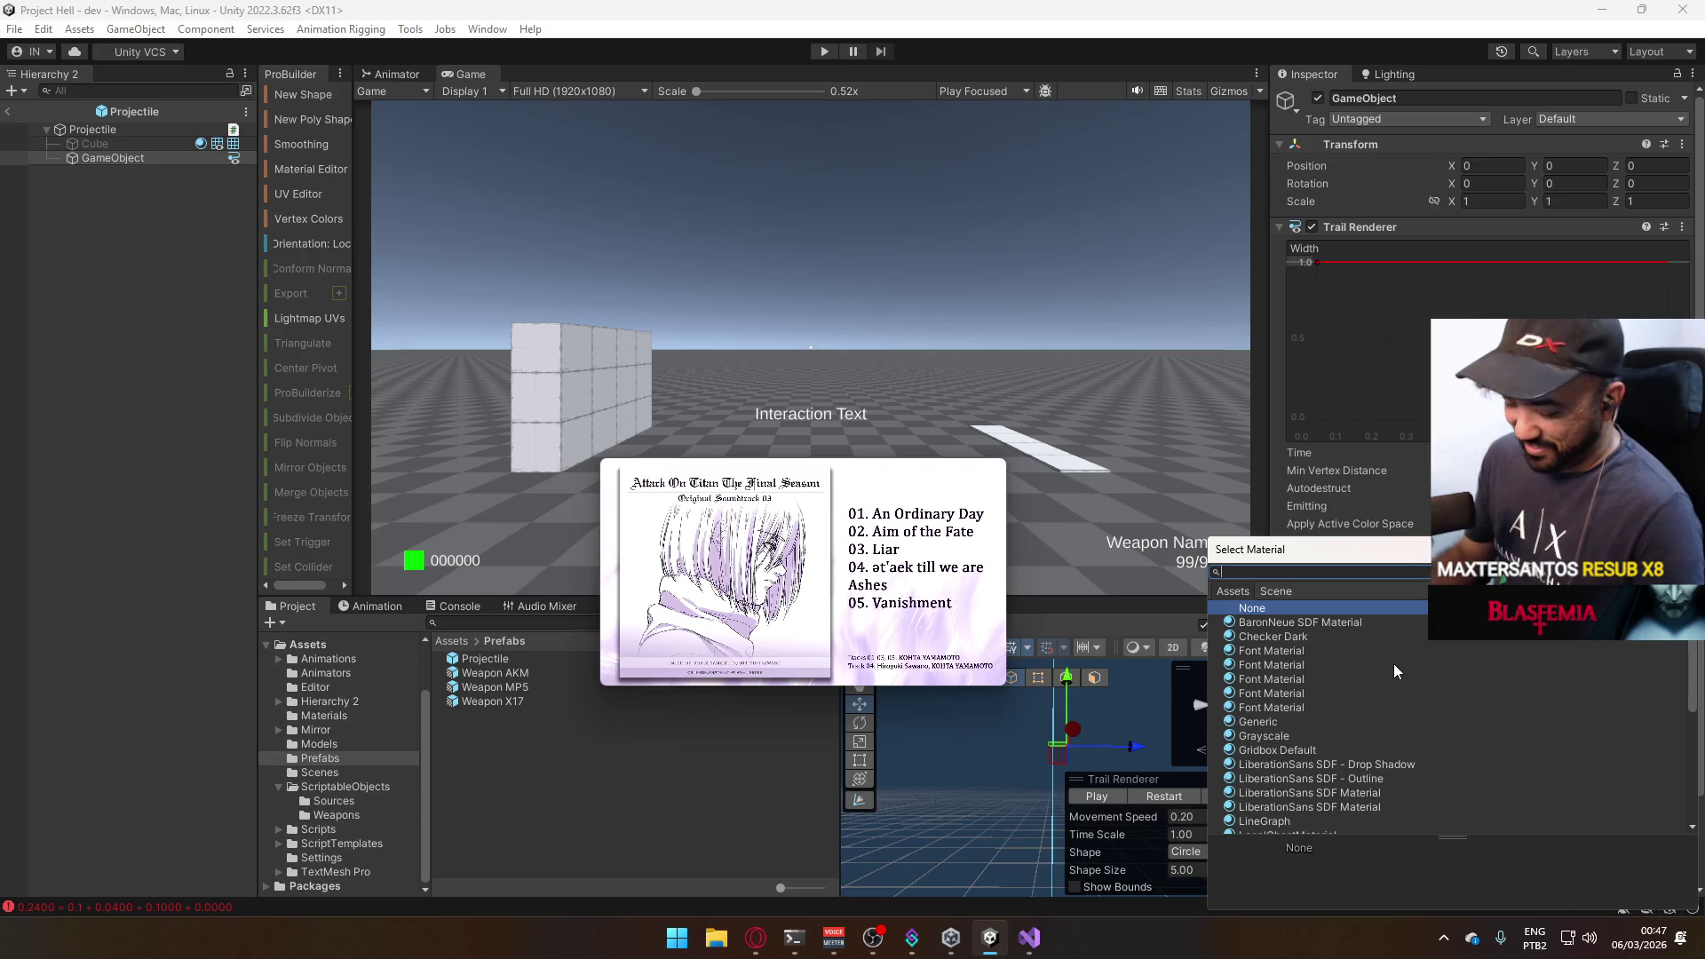
pyautogui.write('part')
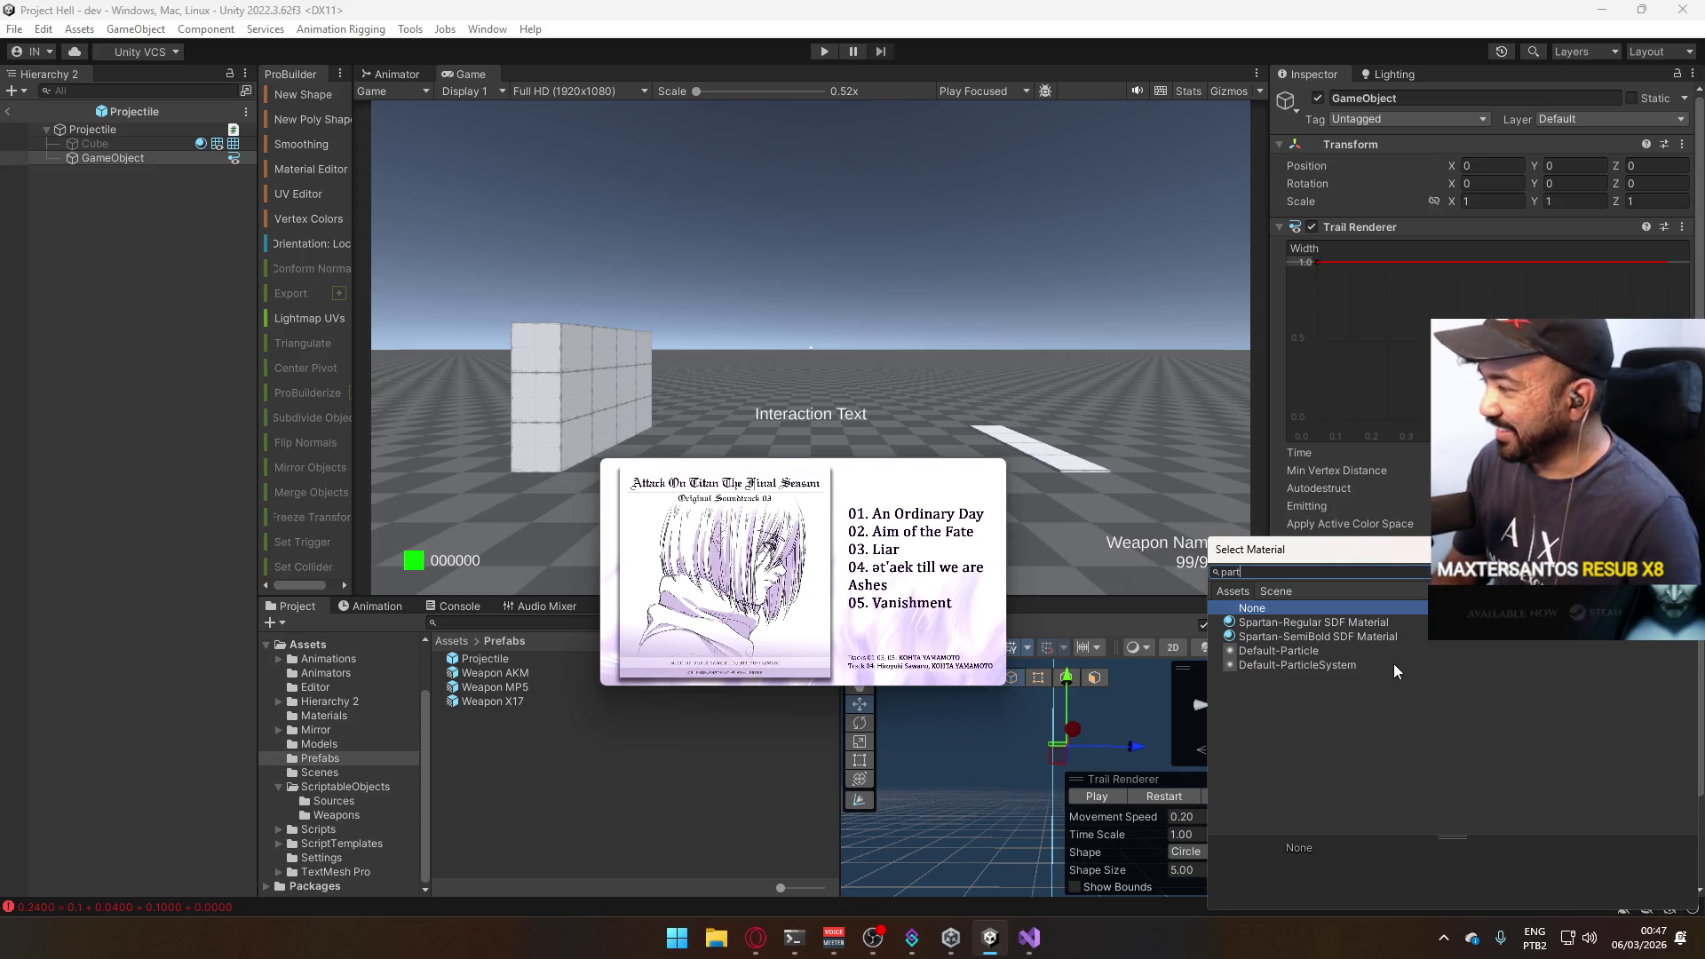
pyautogui.doubleClick(1313, 650)
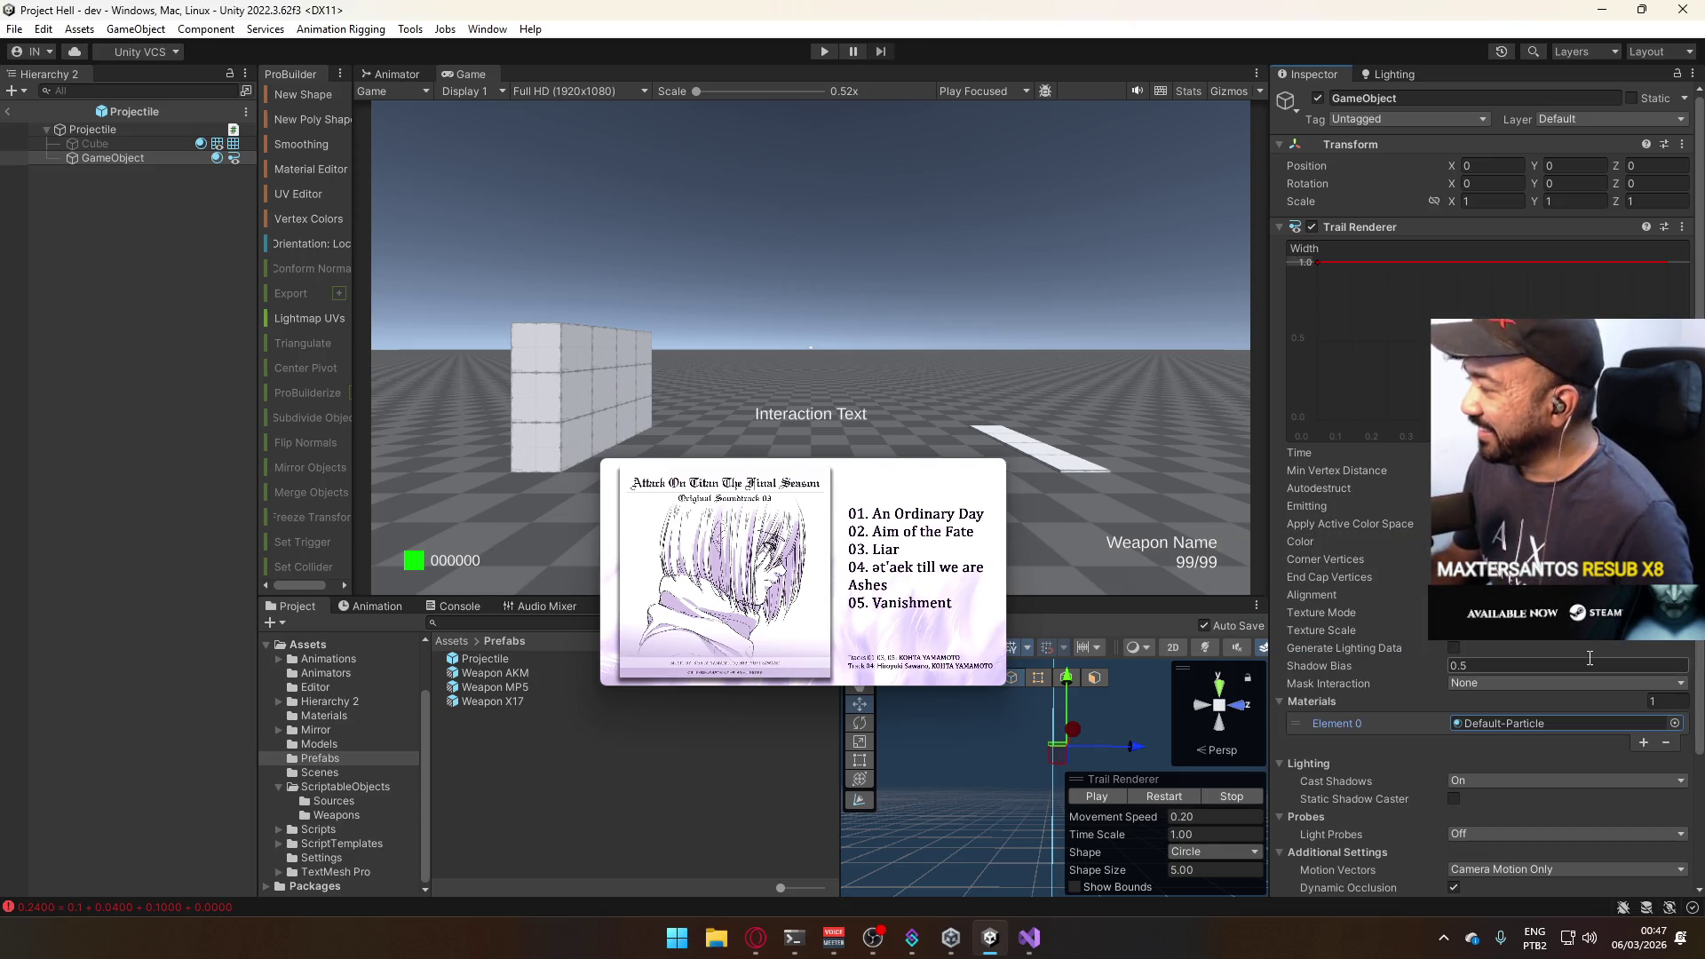
pyautogui.click(1558, 541)
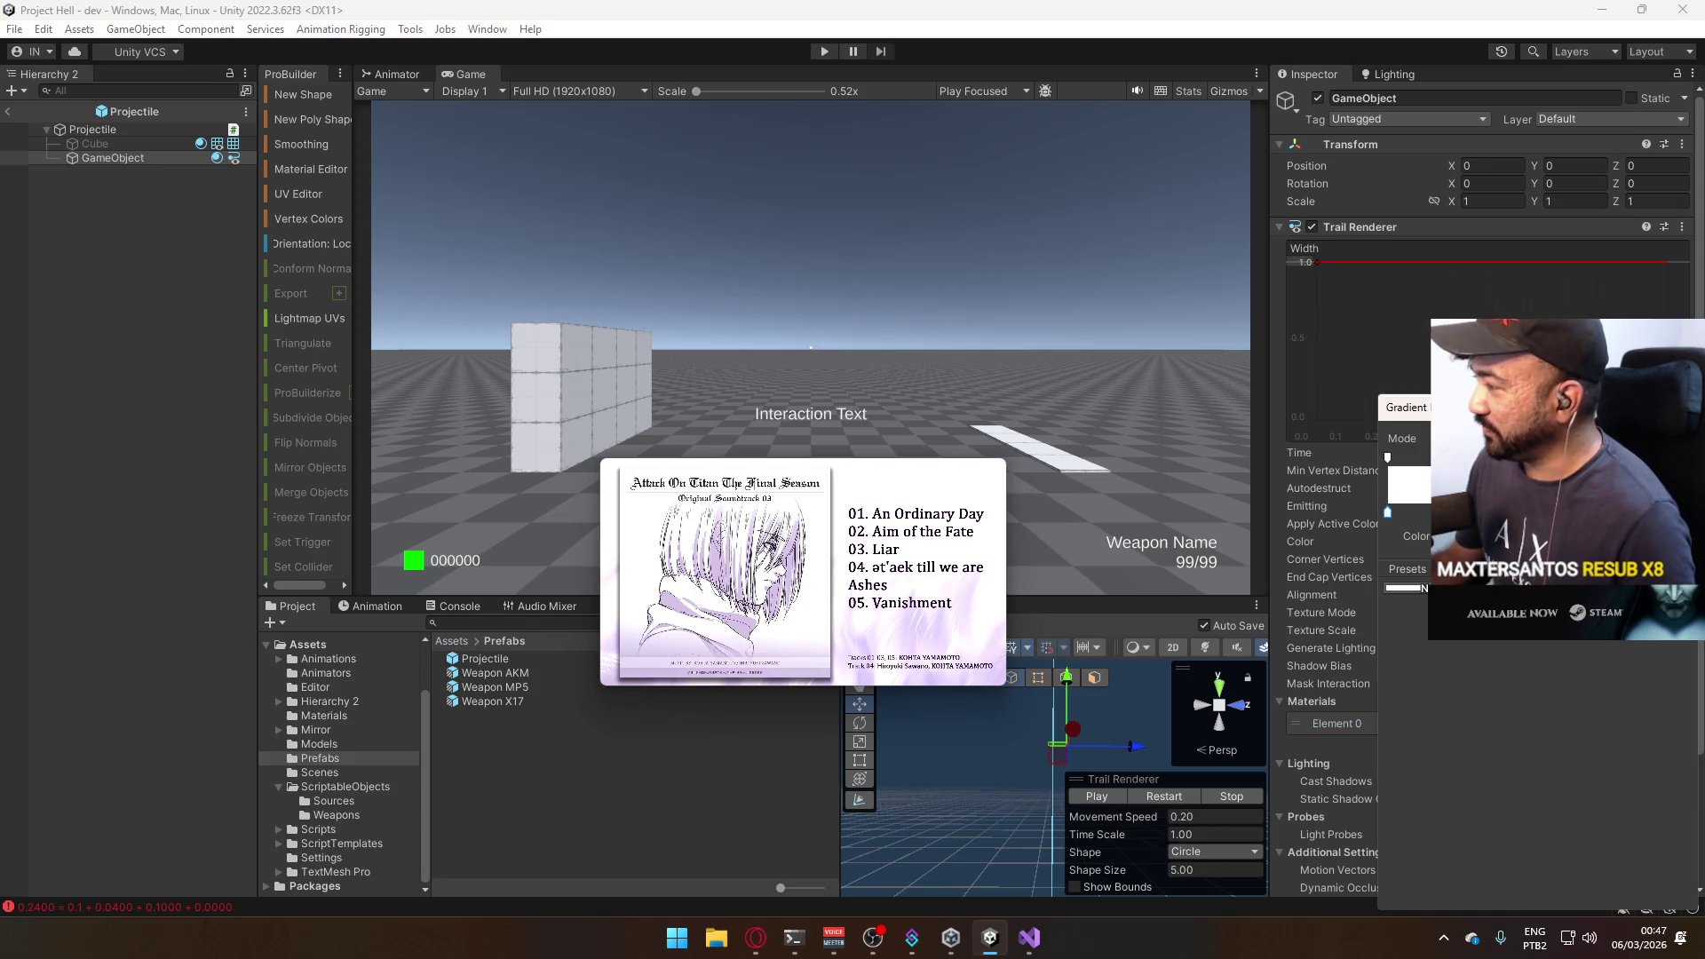